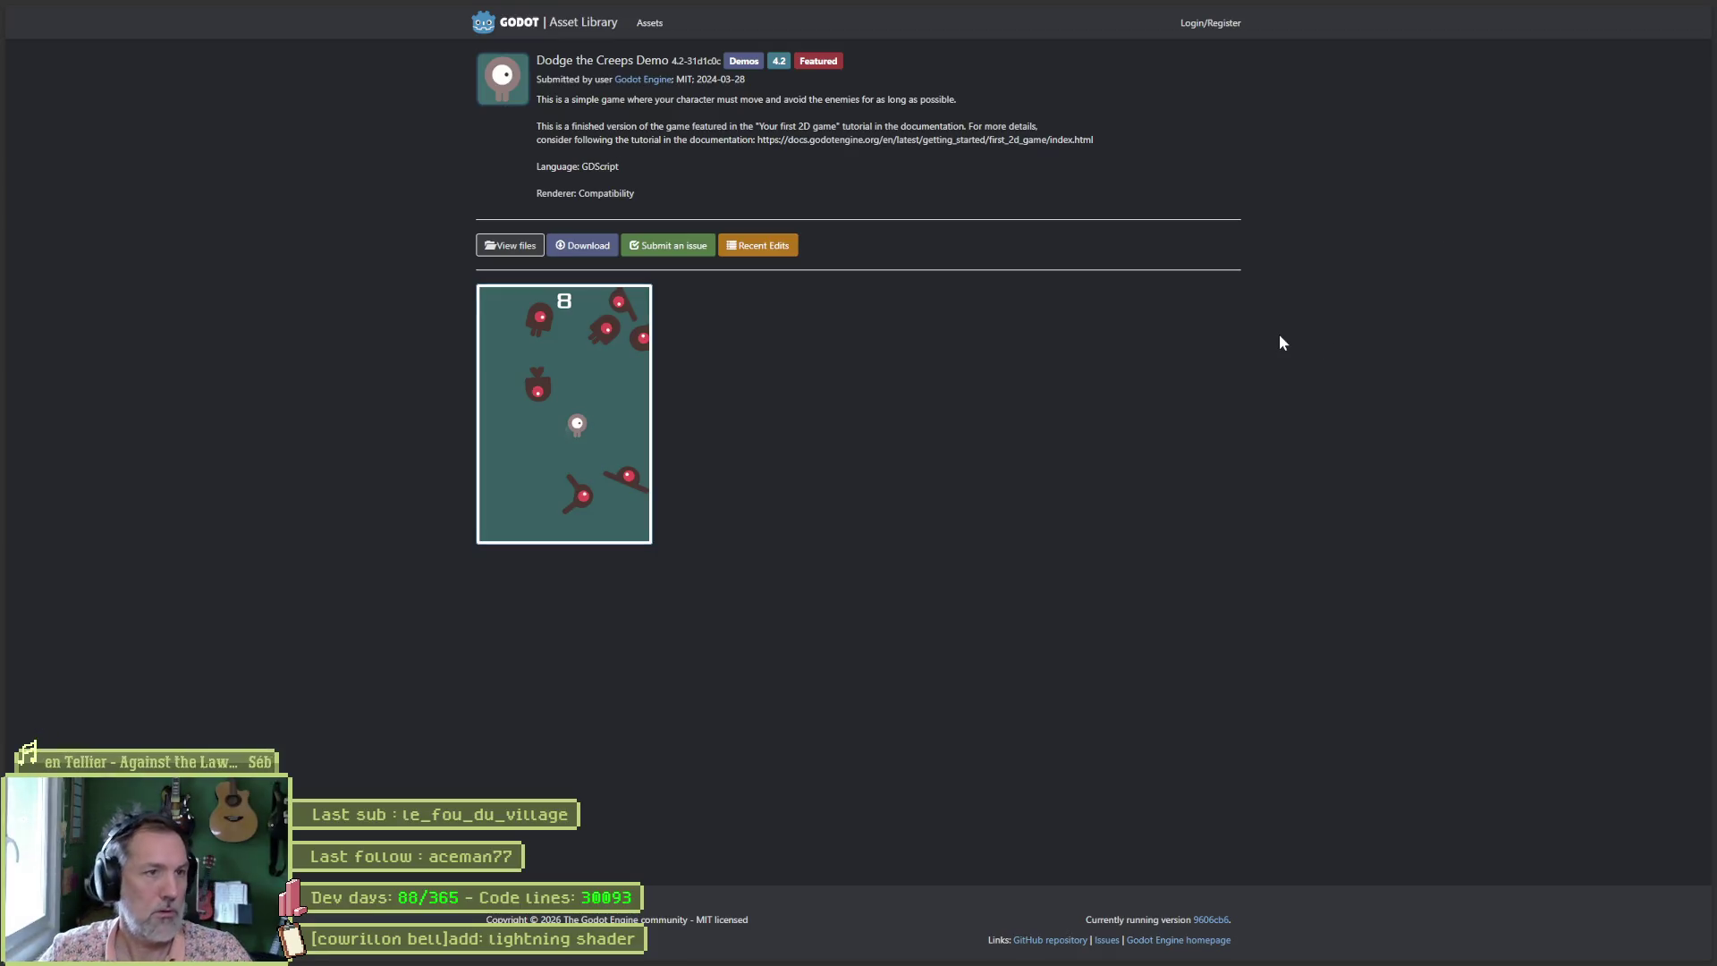
Leave the full-screen Asset Library page and return to the Godot editor window
key(F11)
key(alt+Tab)
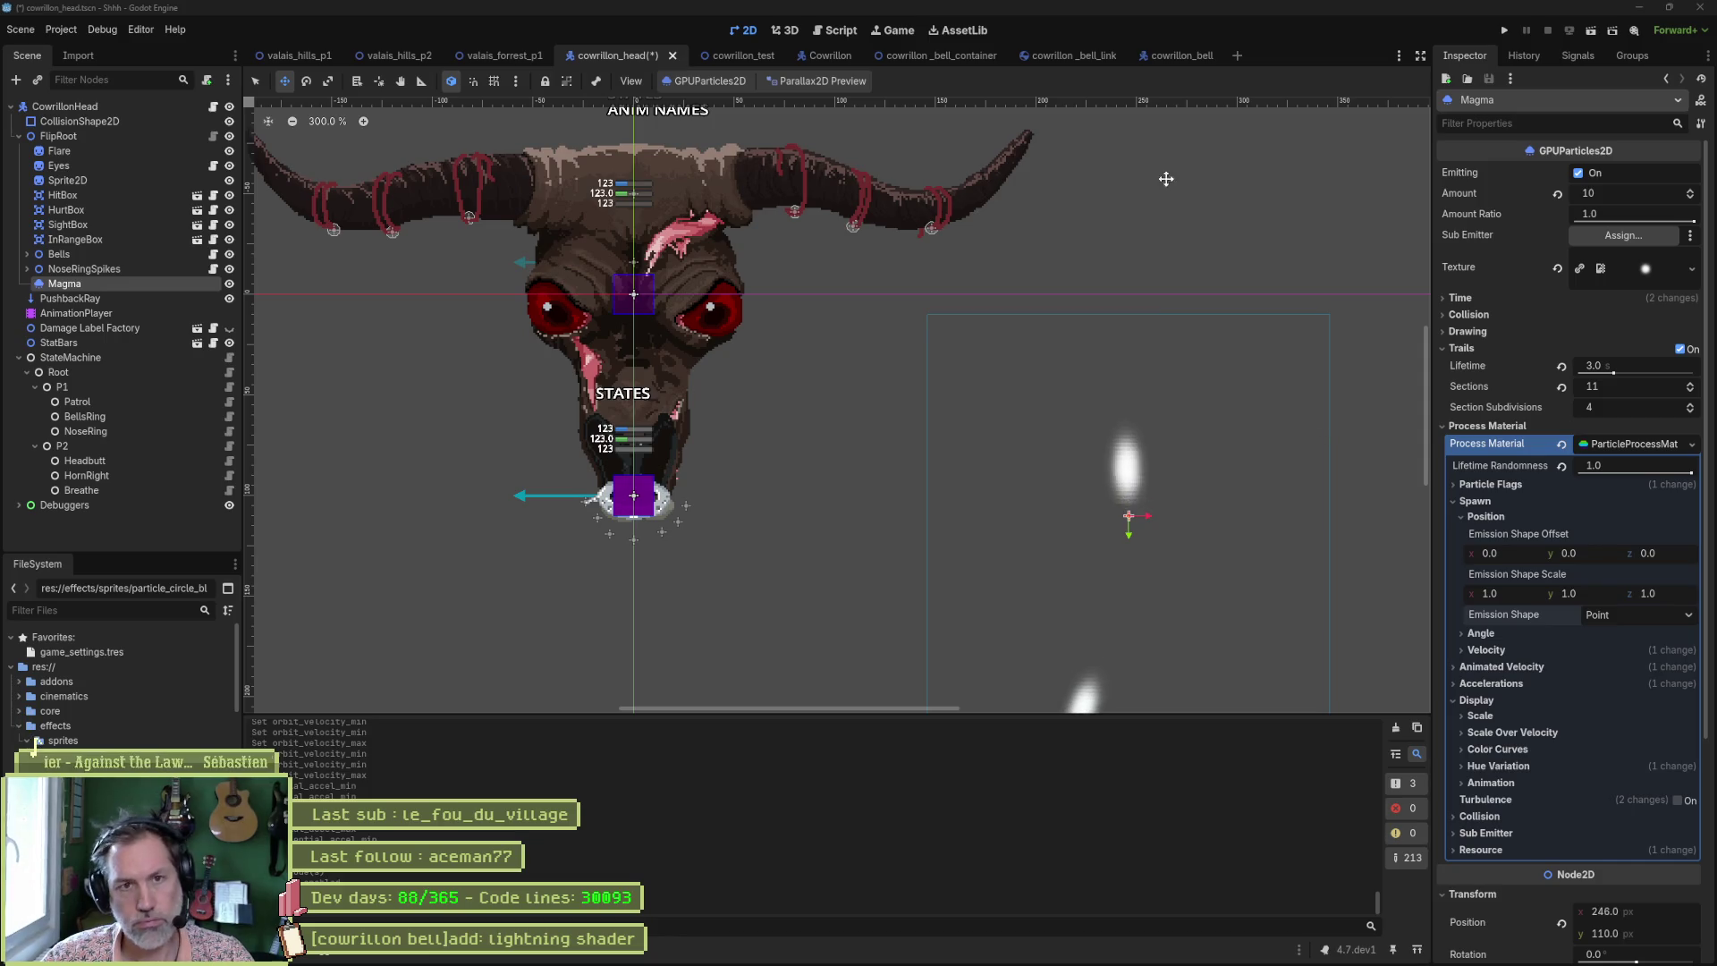
Delete the Magma particle node from cowrillon_head and run the valais_forrest_p1 scene
click(154, 267)
click(138, 284)
key(Delete)
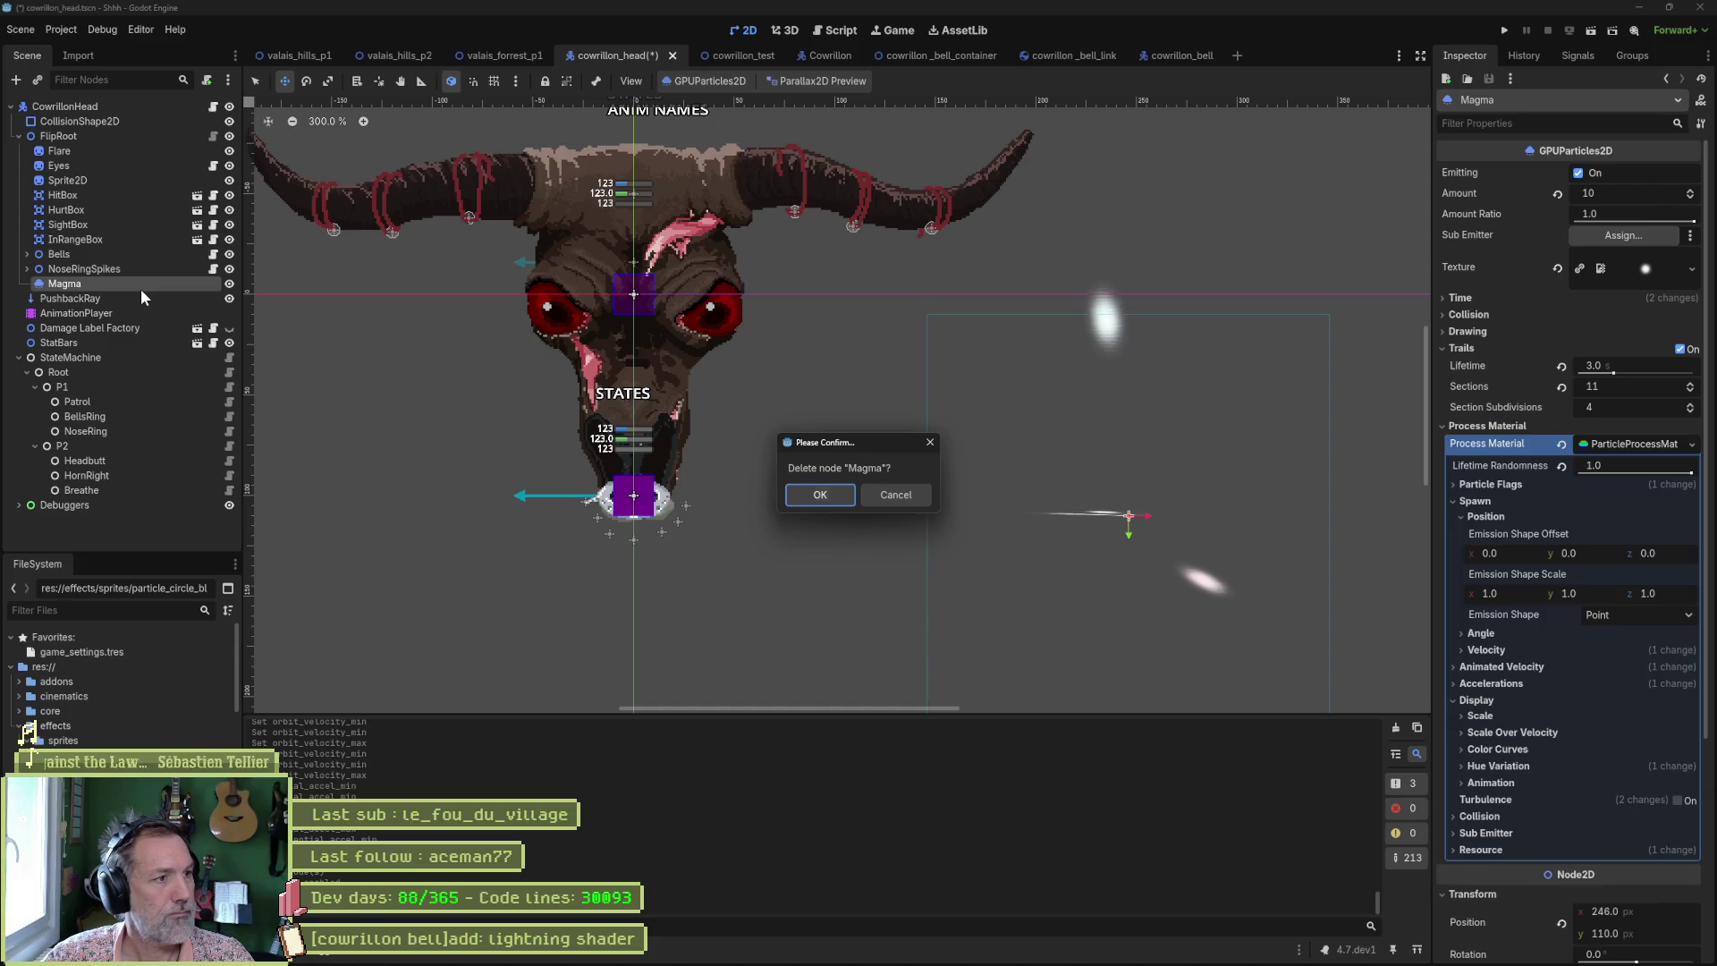
key(Return)
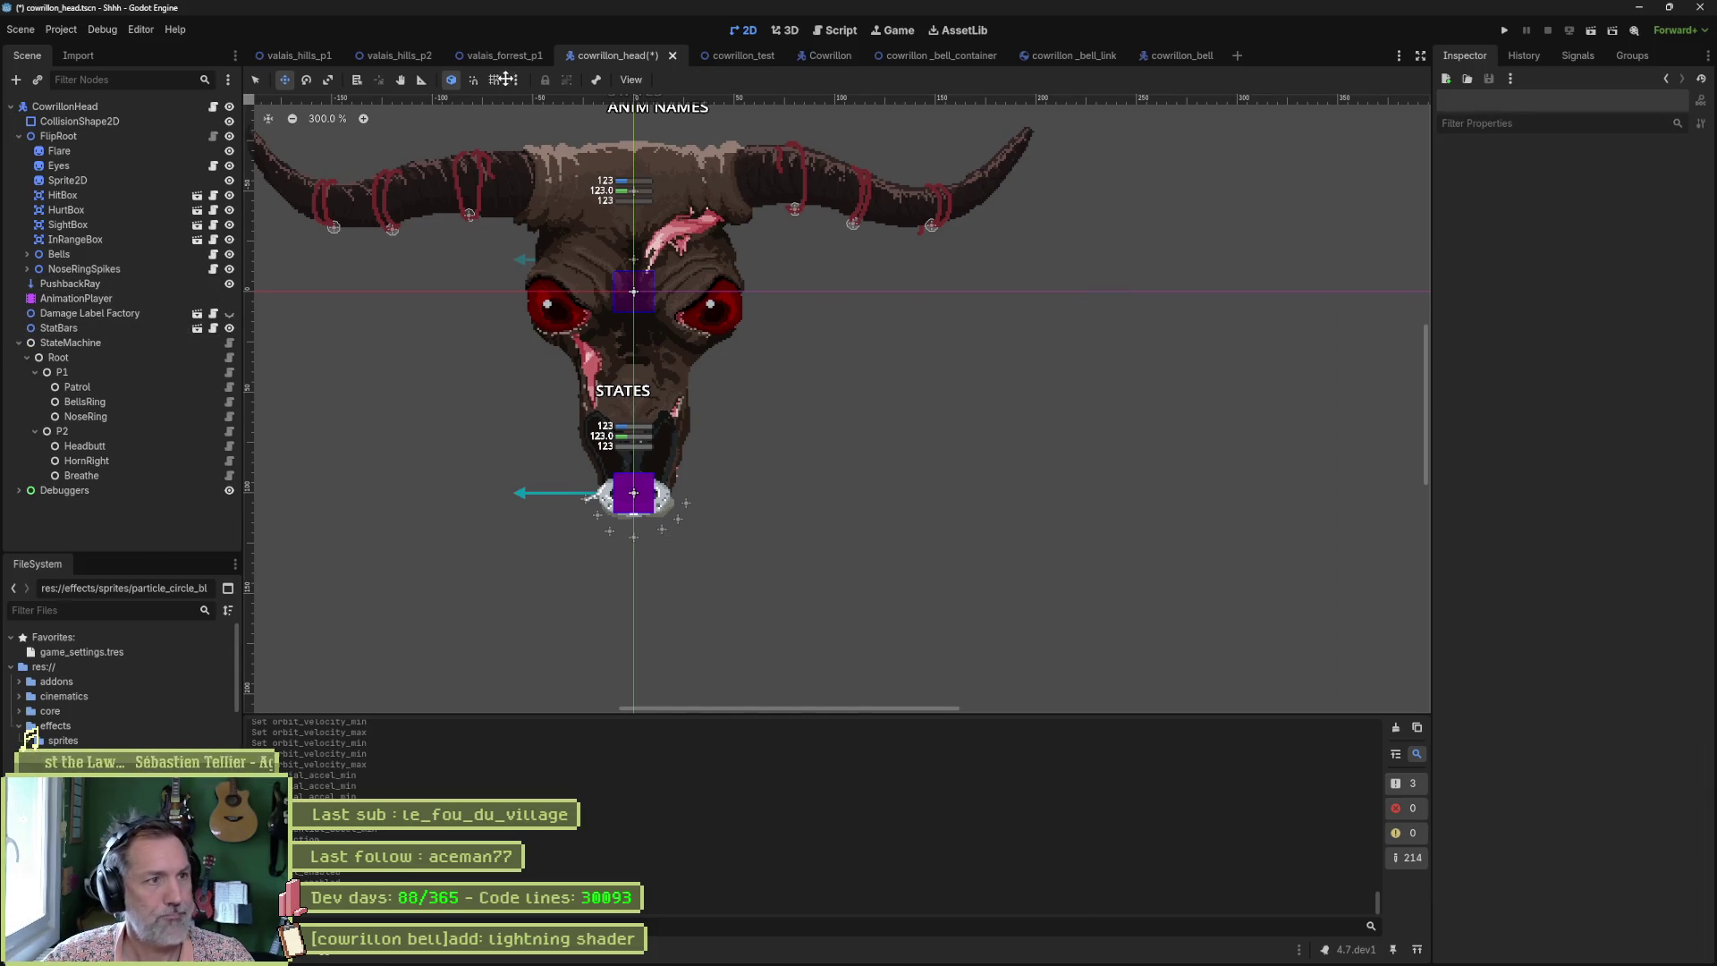
click(504, 56)
key(F6)
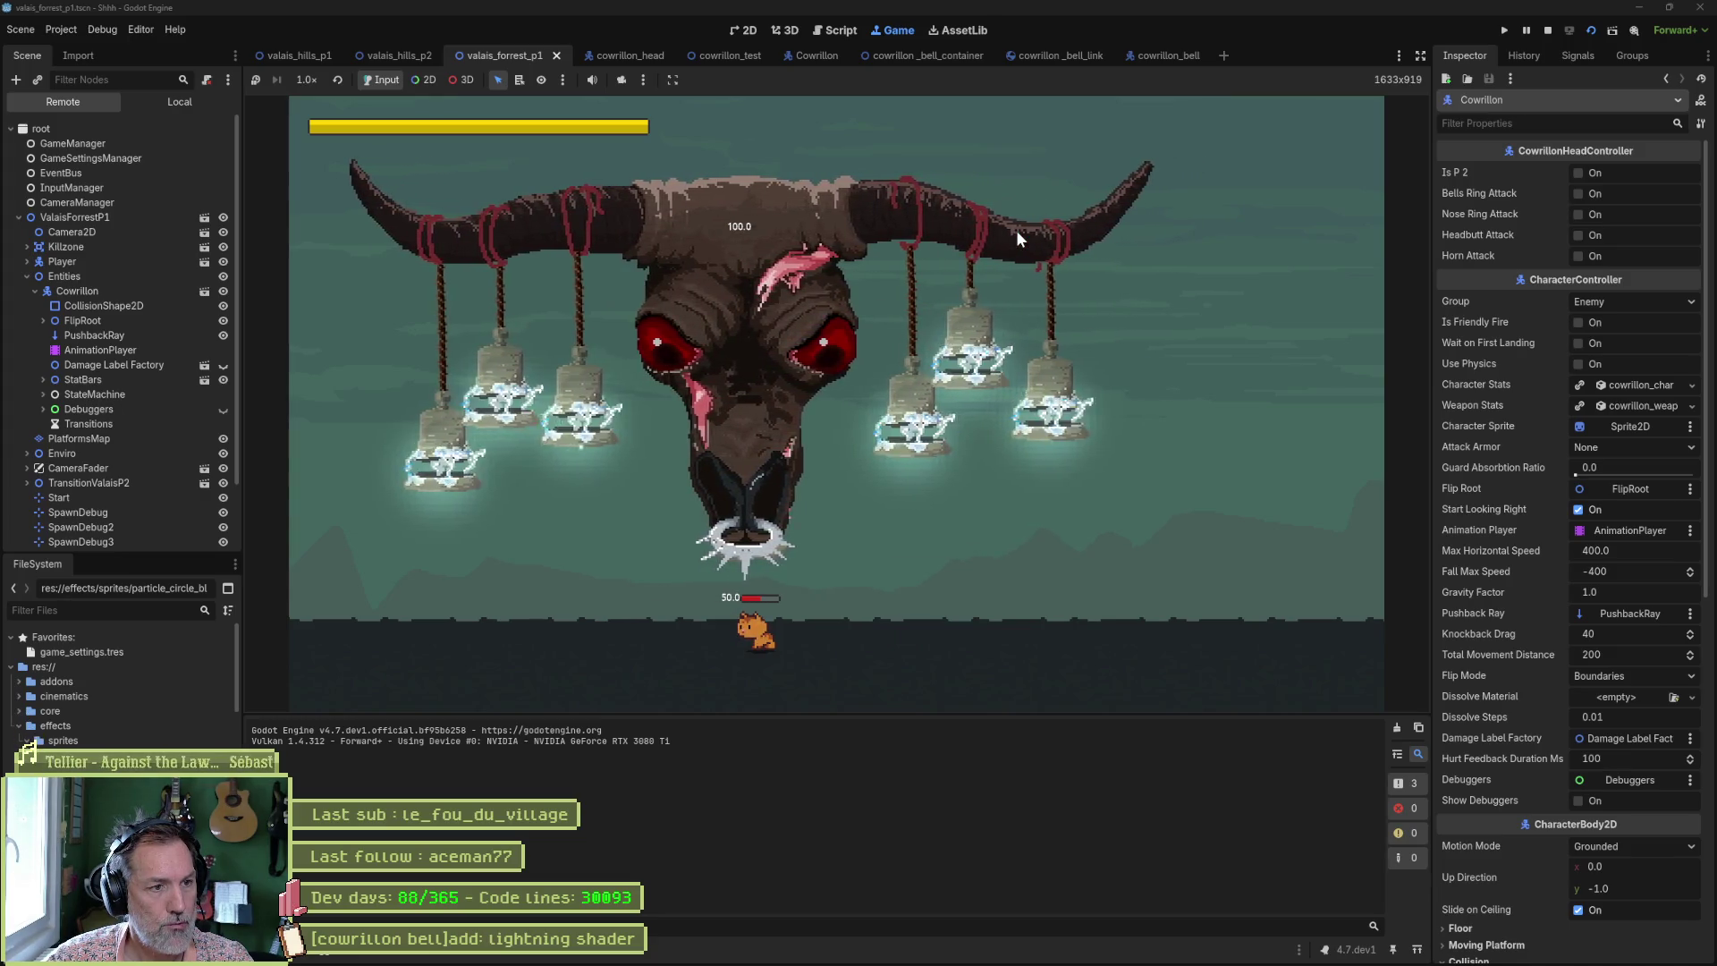
Select the Cowrillon boss in the running game and tick Bells Ring Attack twice
click(782, 339)
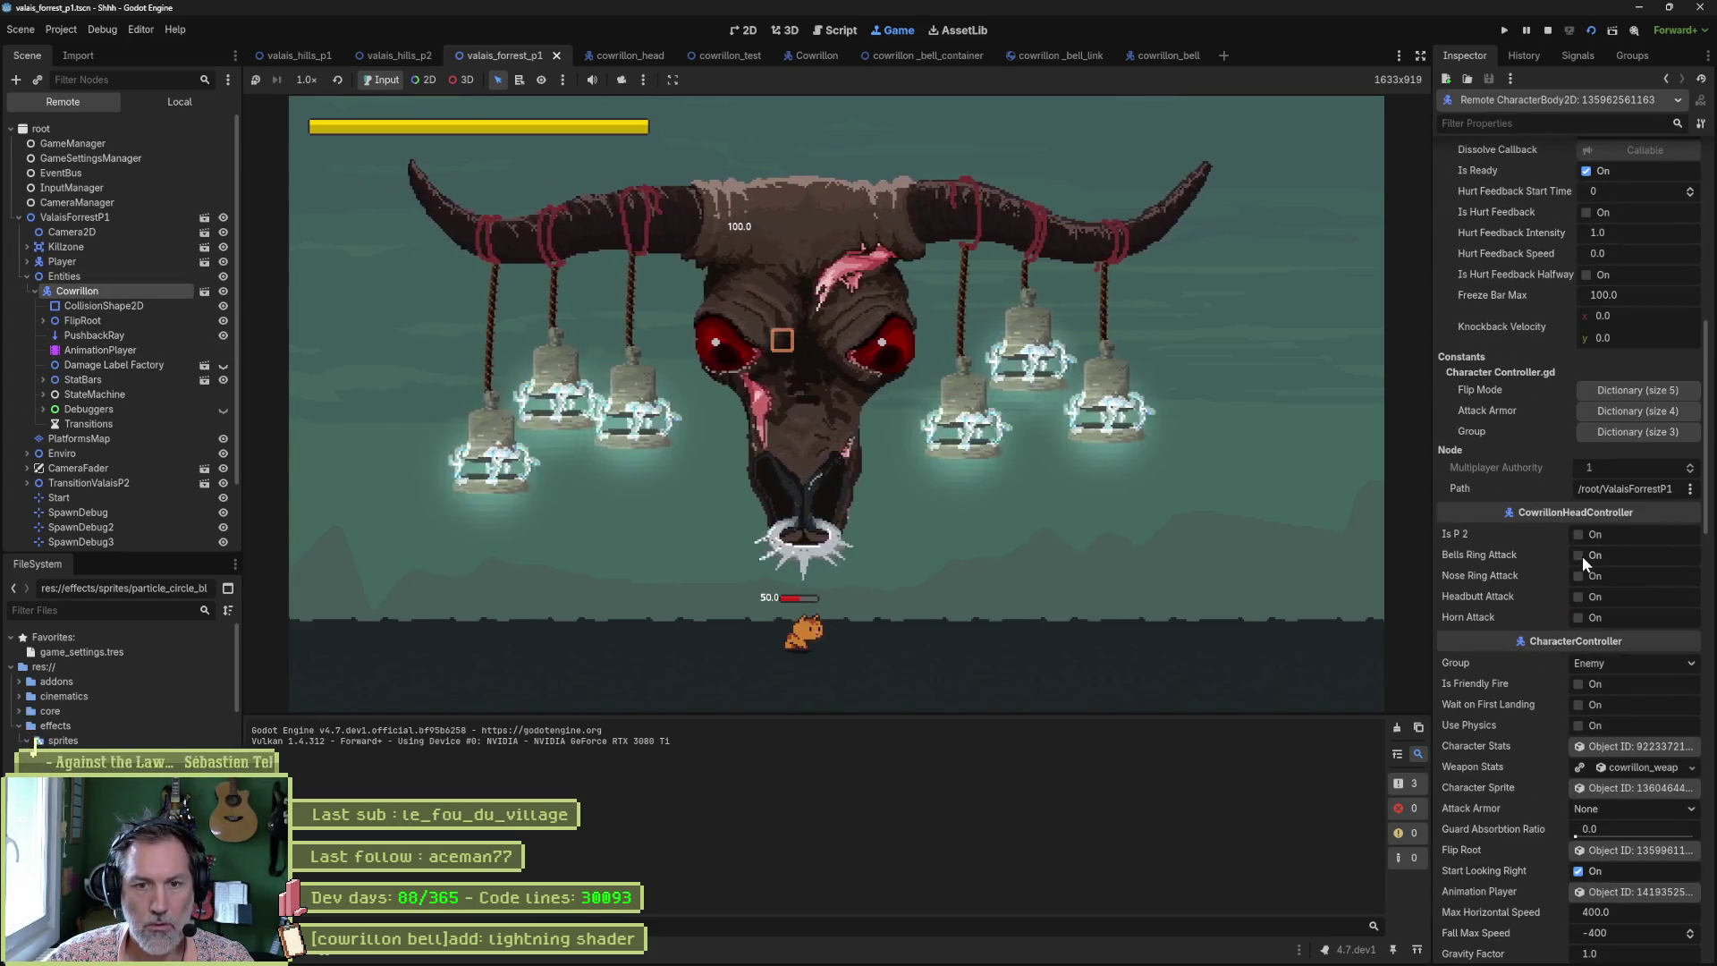
click(1578, 555)
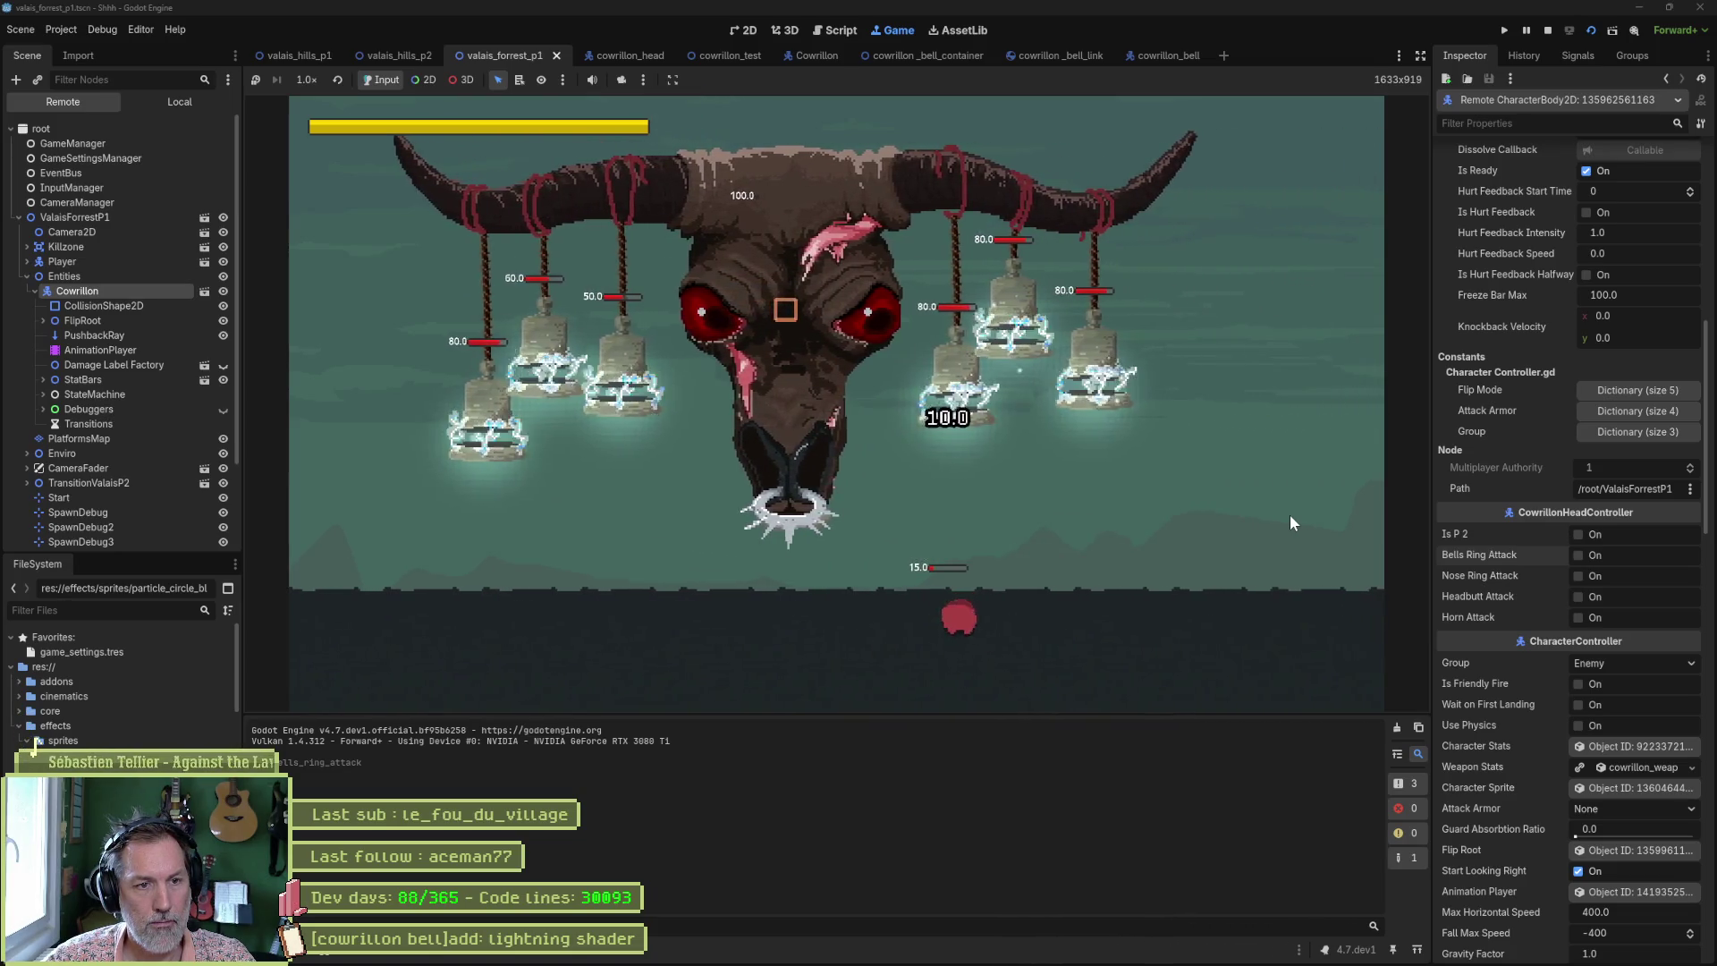
click(1577, 556)
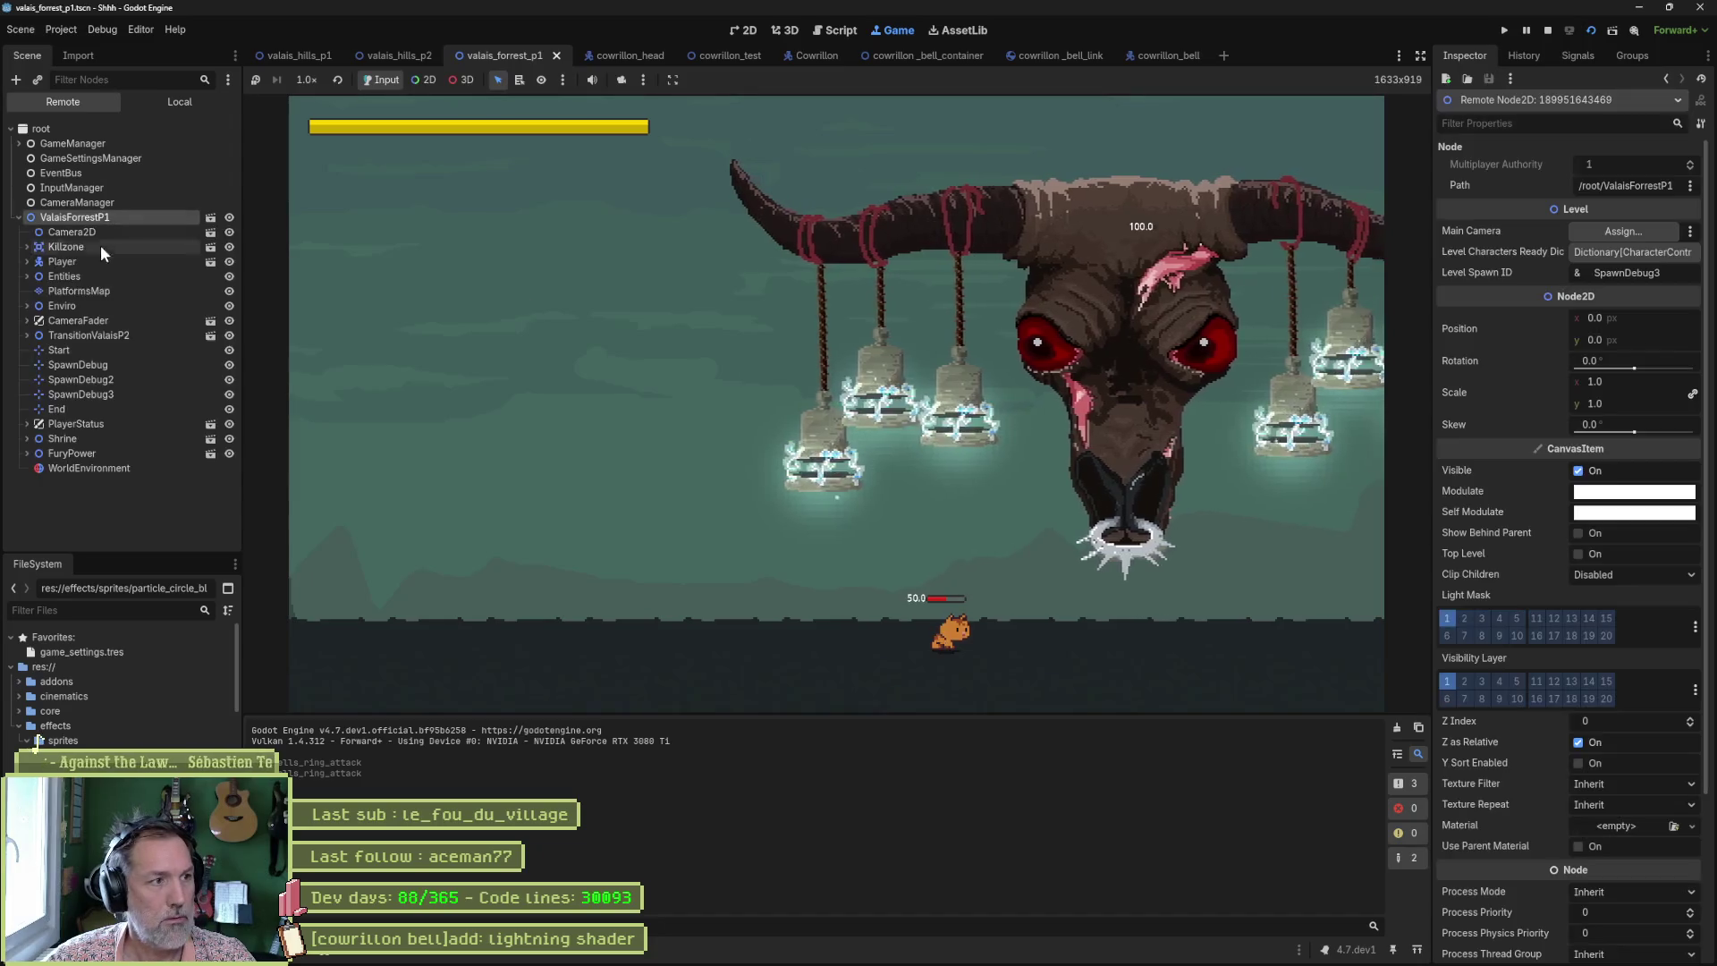
Expand Entities in the Remote tree, select Cowrillon, and fire Bells Ring Attack twice
double_click(84, 306)
double_click(84, 322)
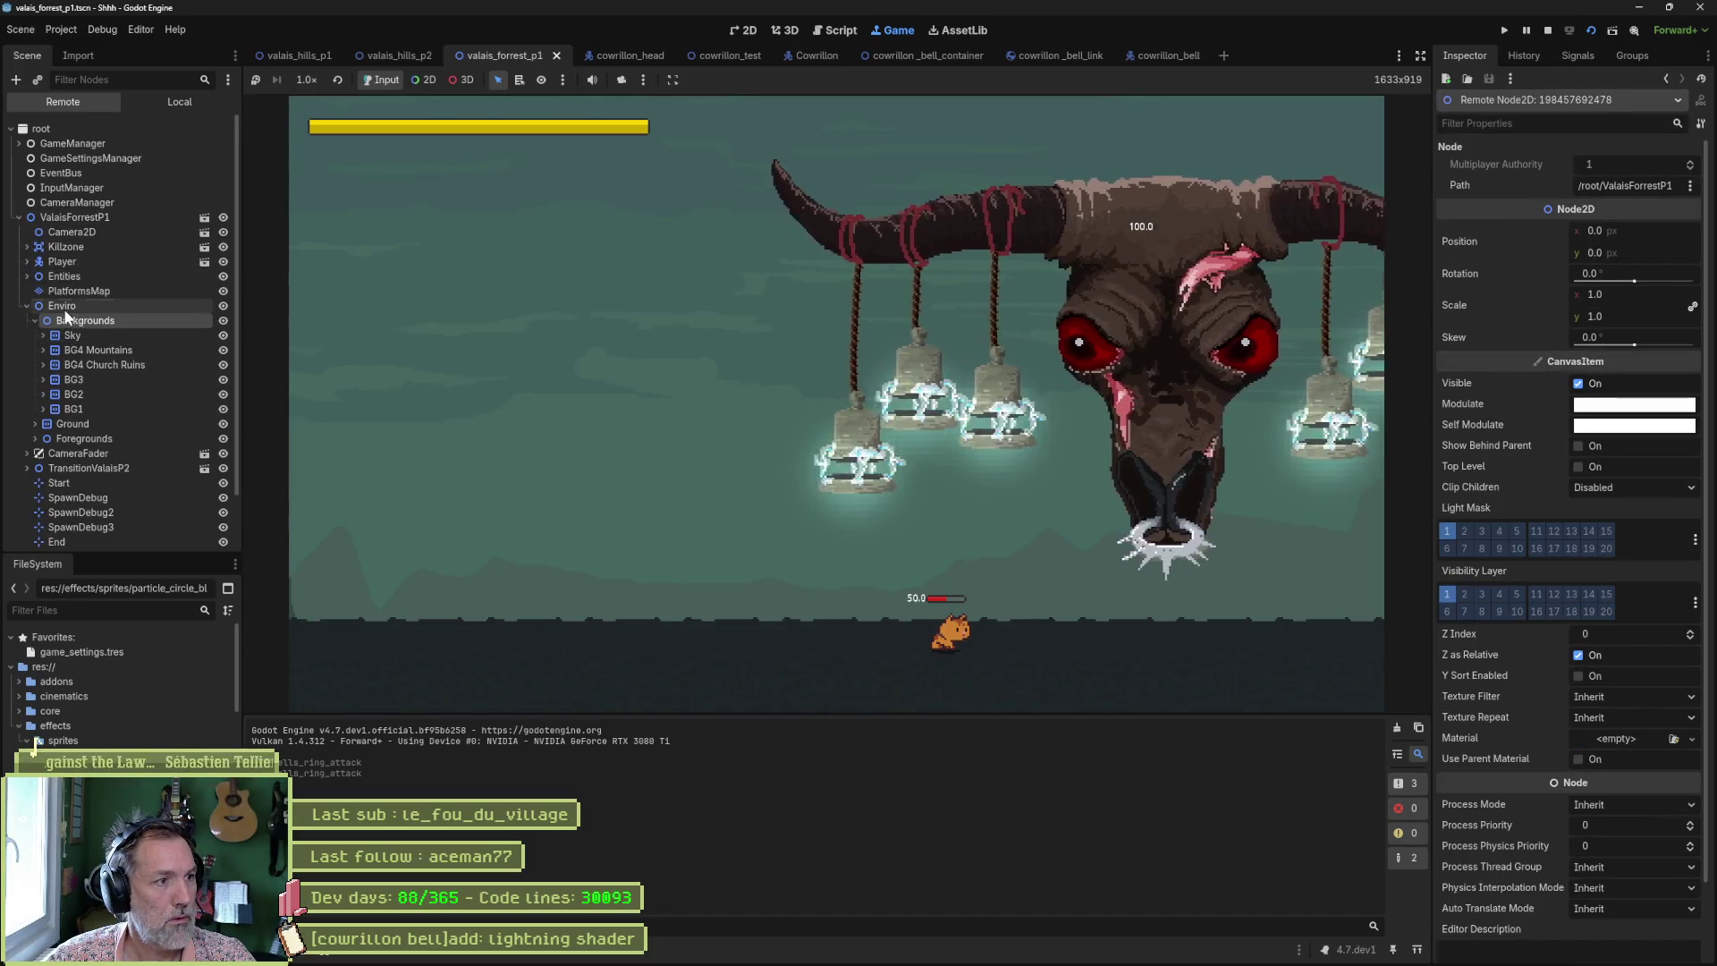
double_click(62, 306)
click(27, 276)
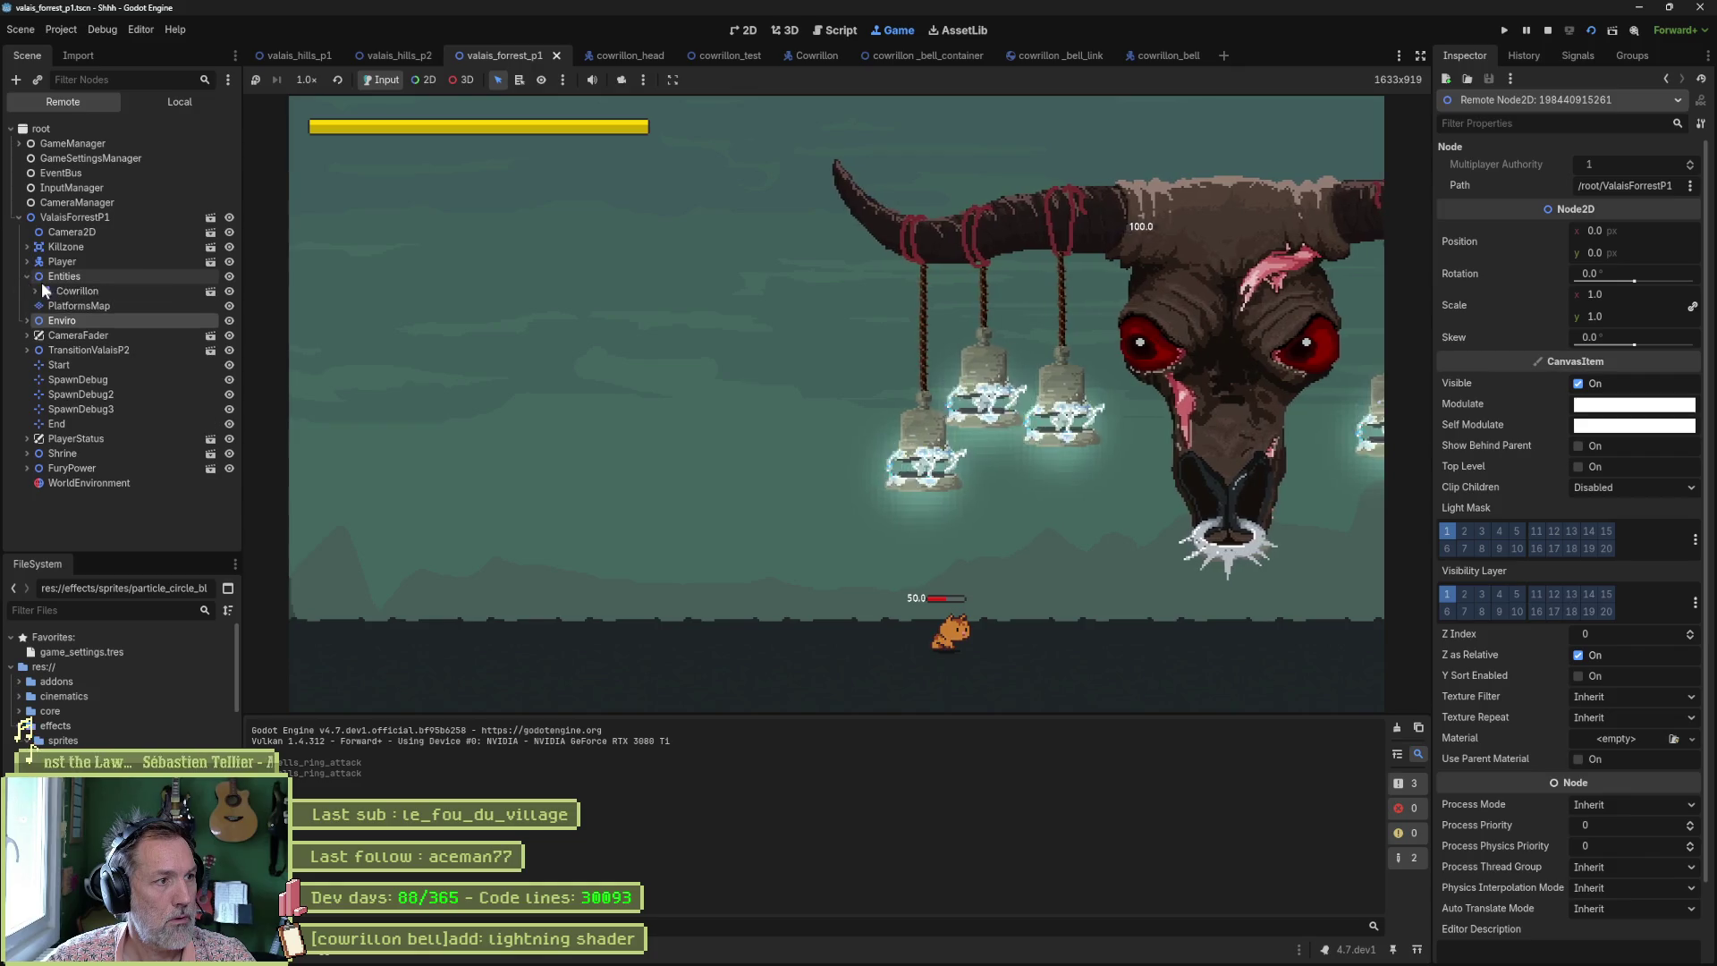
double_click(77, 291)
scroll(1575, 635, down, 10)
click(1591, 861)
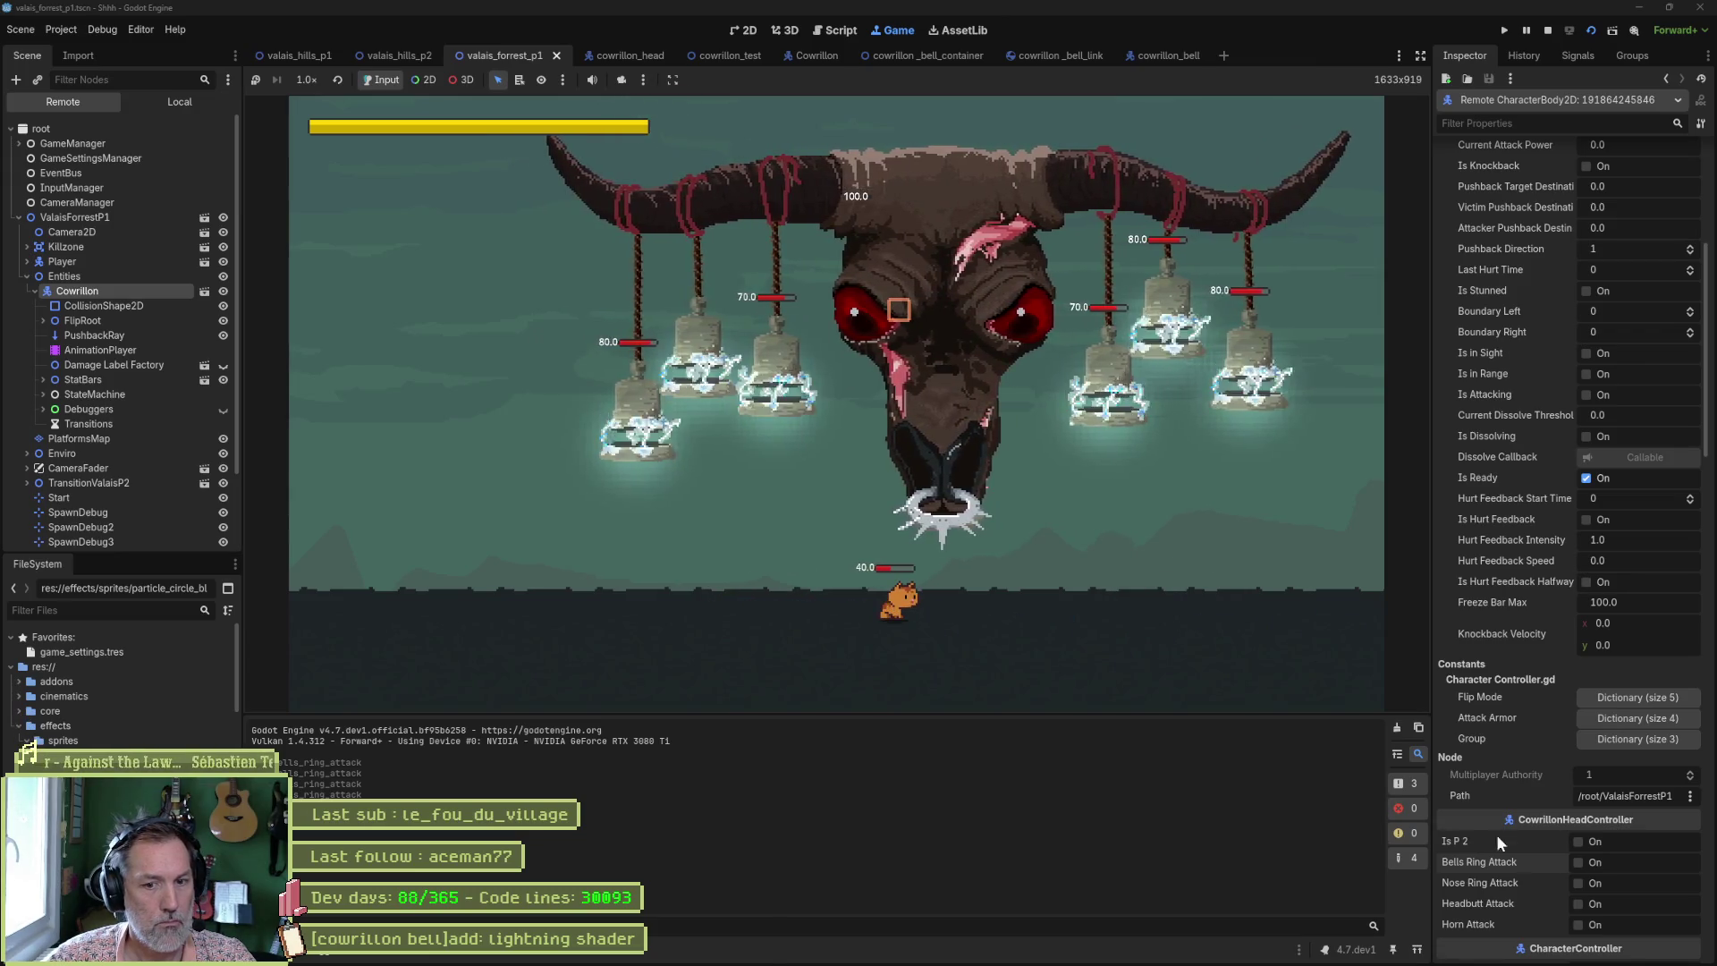
click(1584, 860)
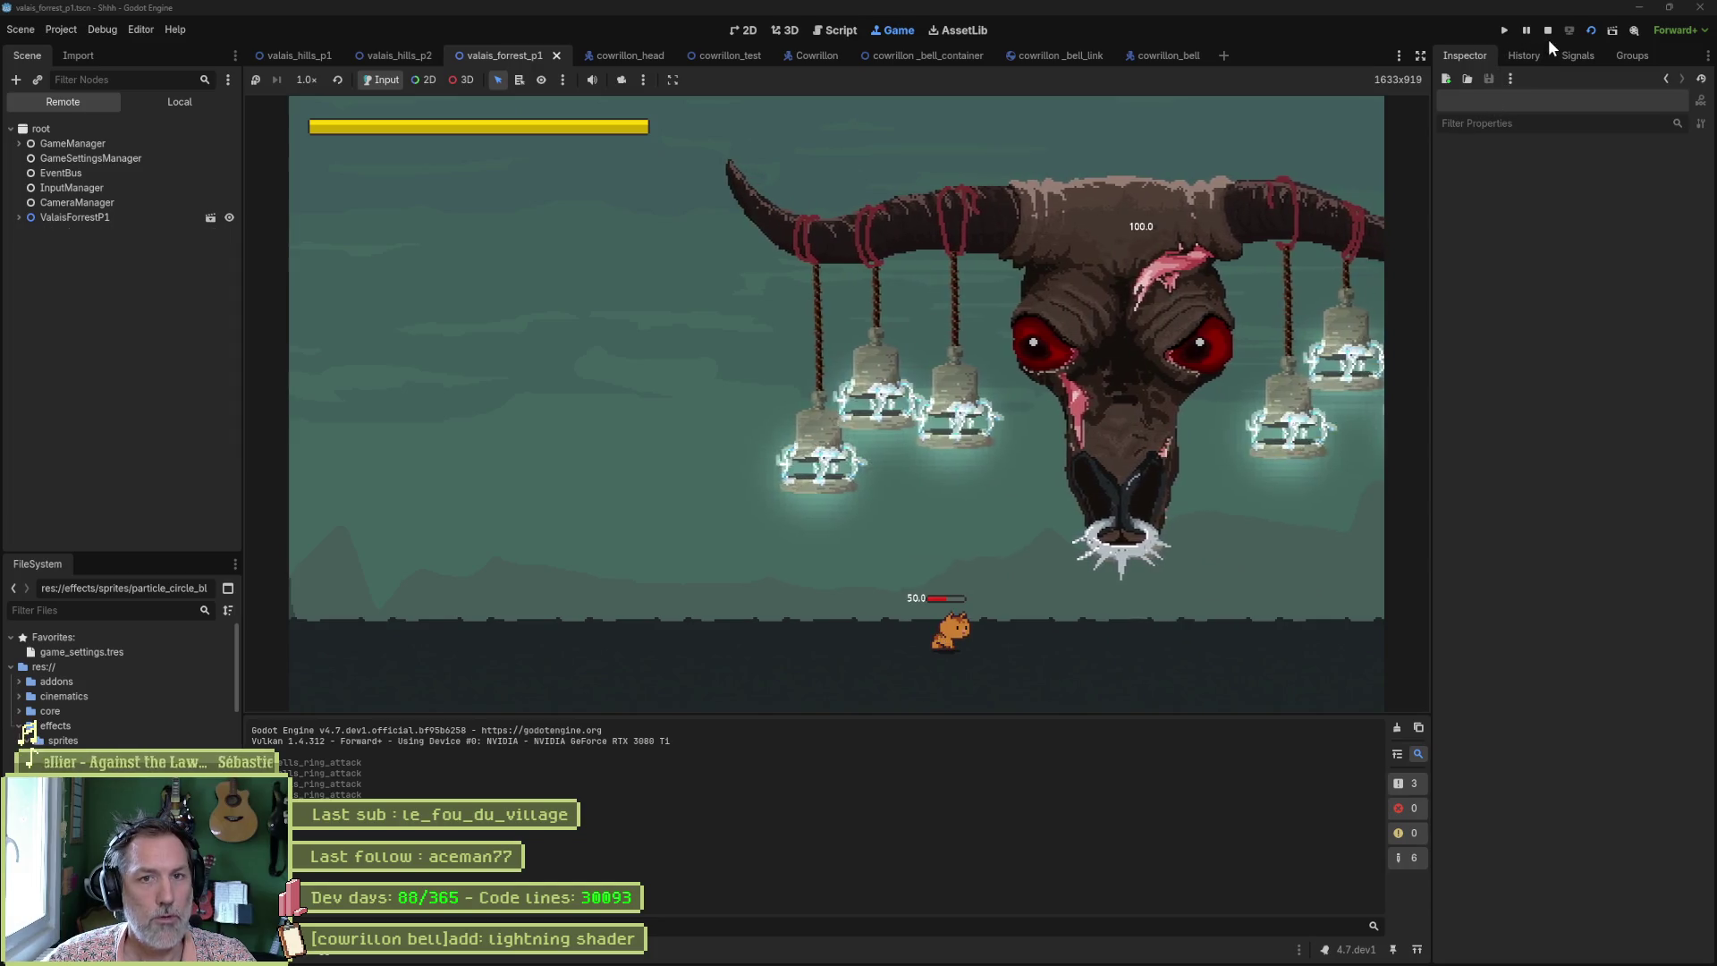
Select Cowrillon under Entities, fire Bells Ring Attack once more, then stop the game with F8
click(172, 216)
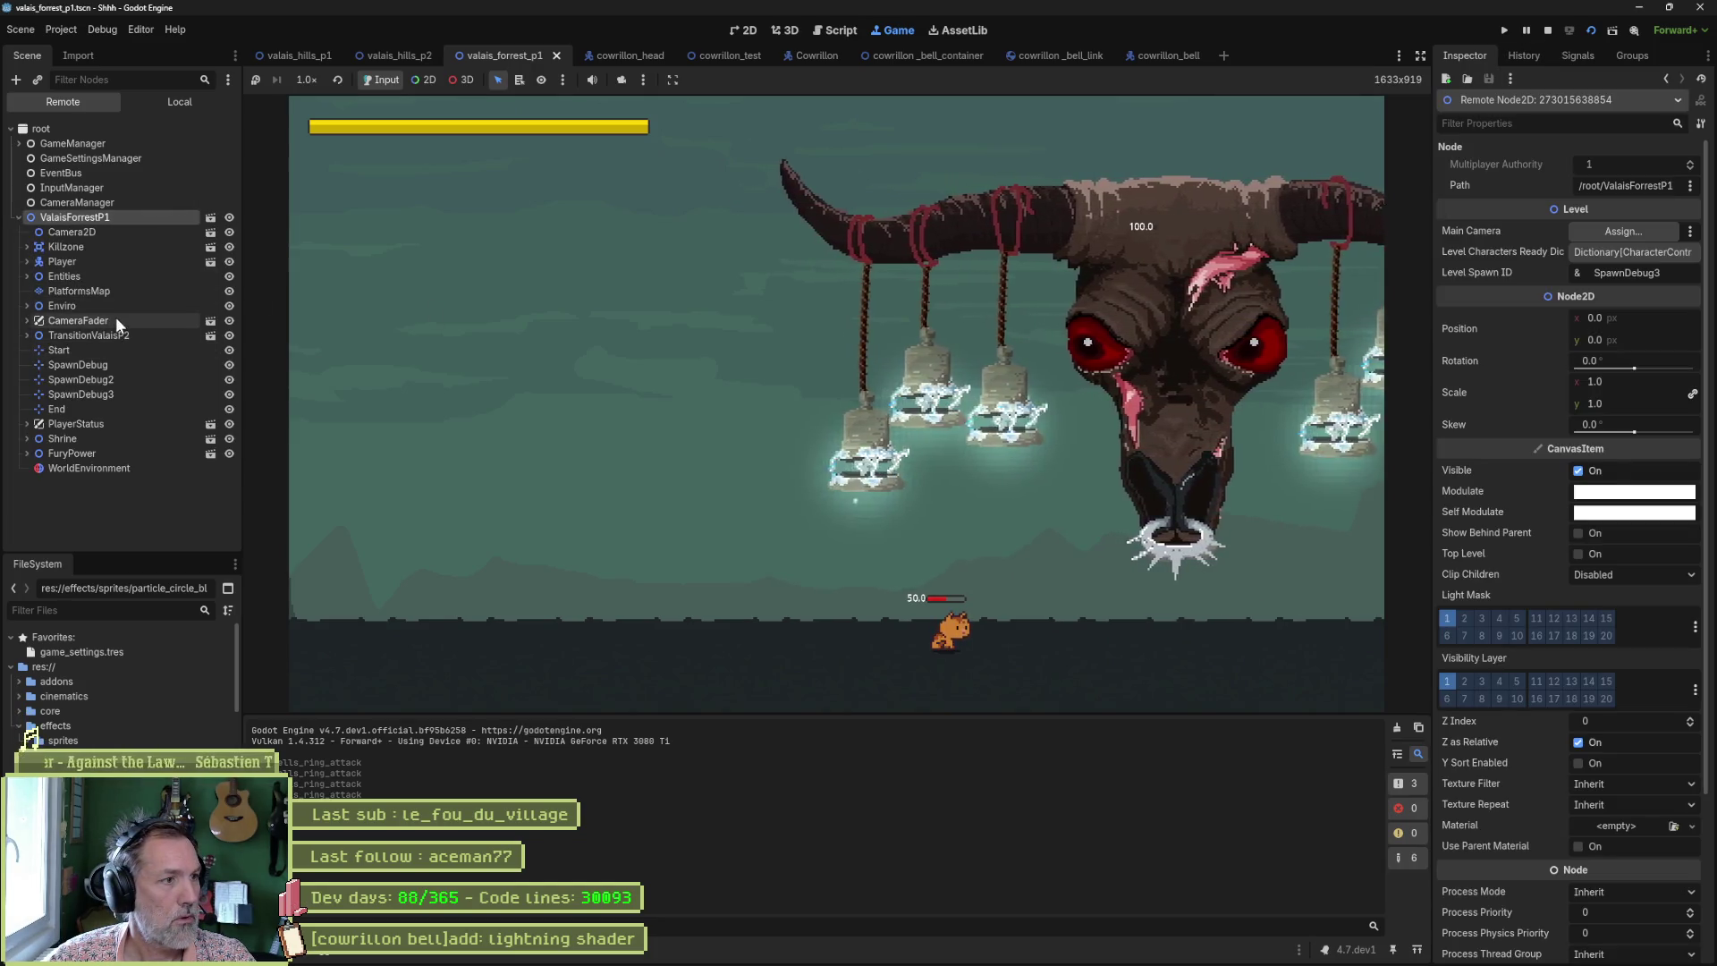
click(84, 277)
click(148, 291)
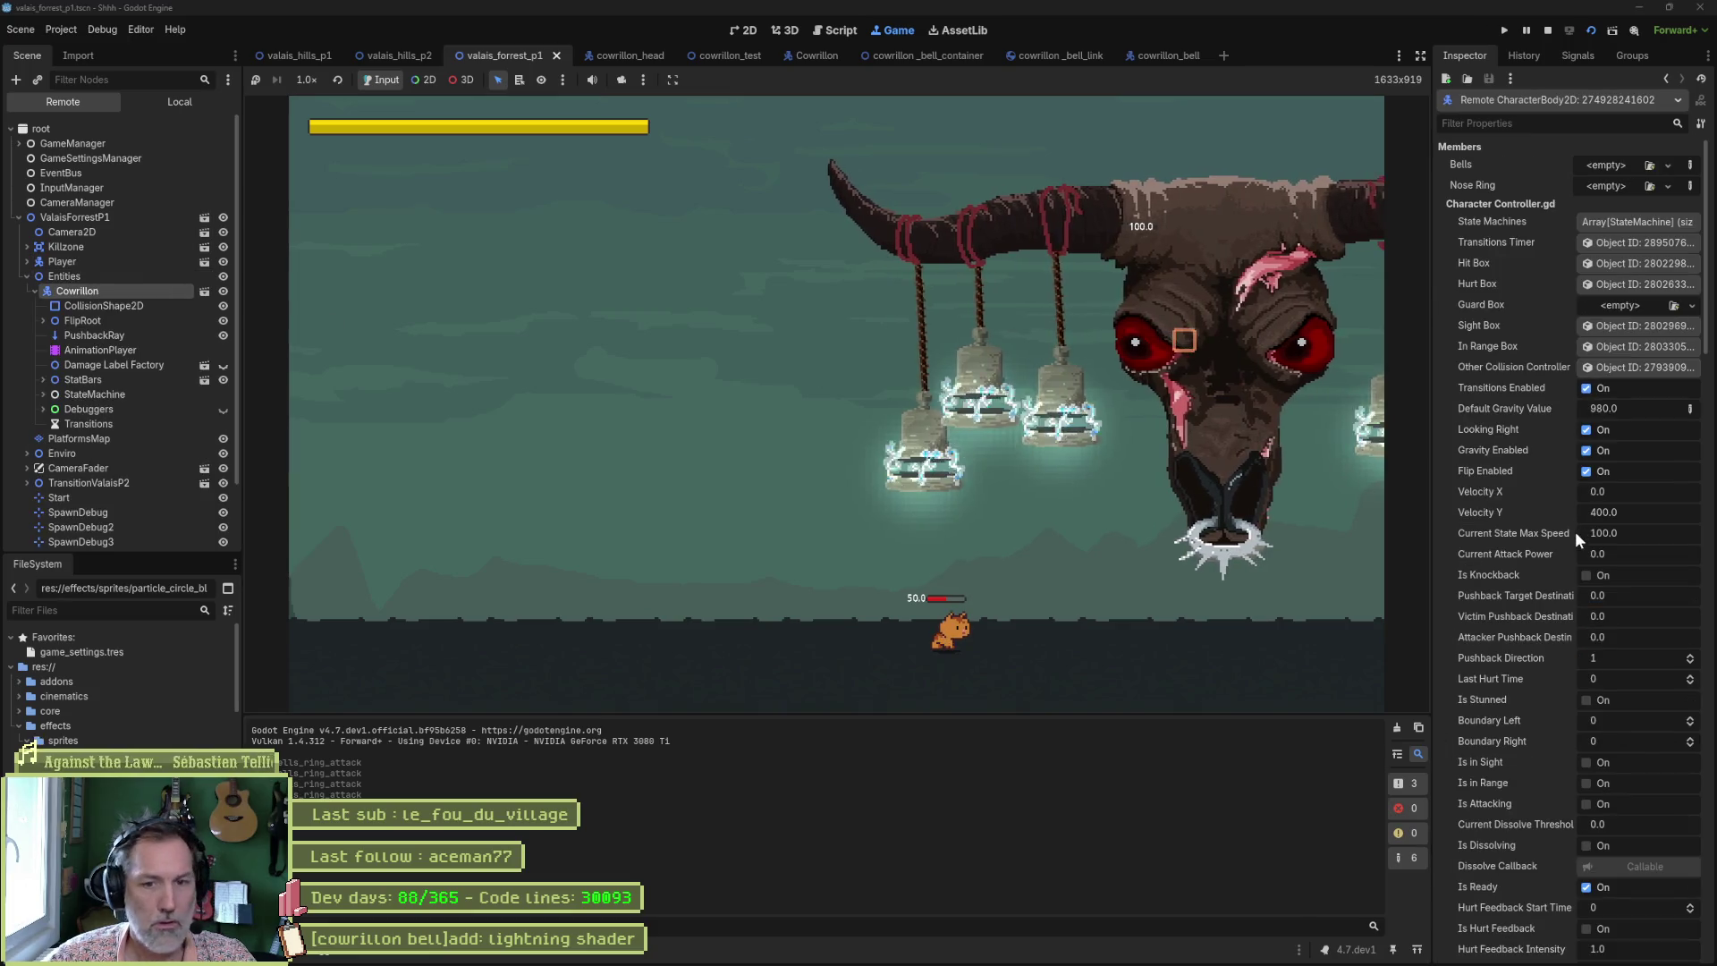
scroll(1574, 531, down, 10)
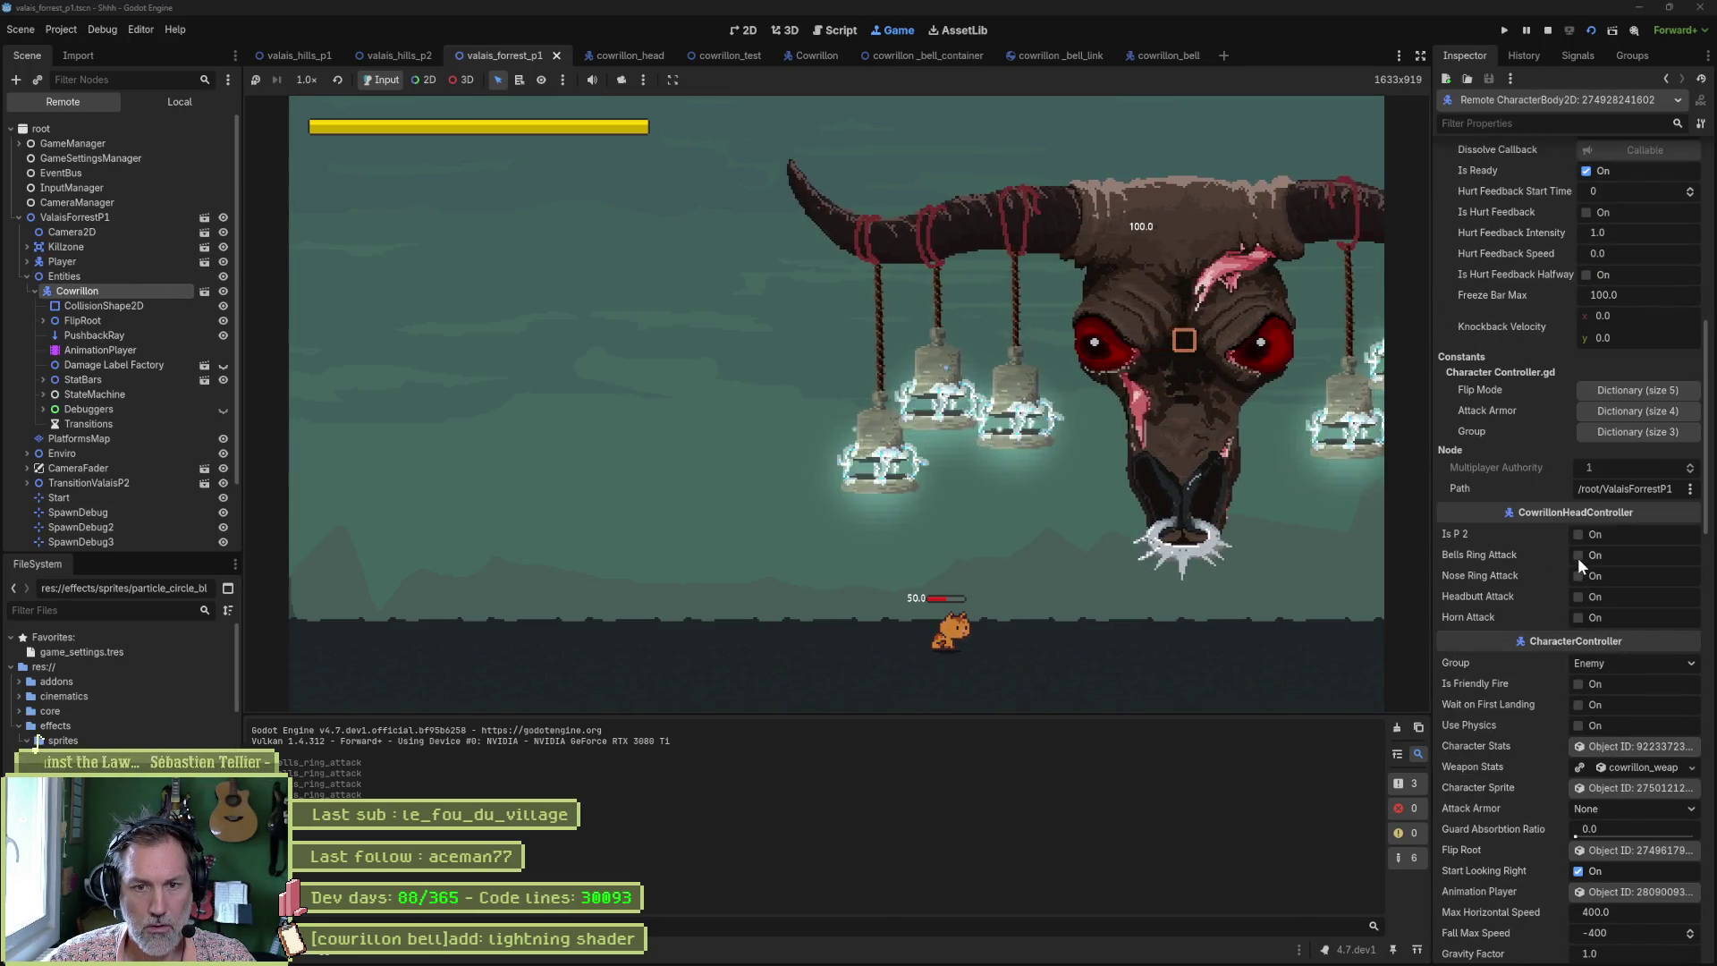
click(1579, 554)
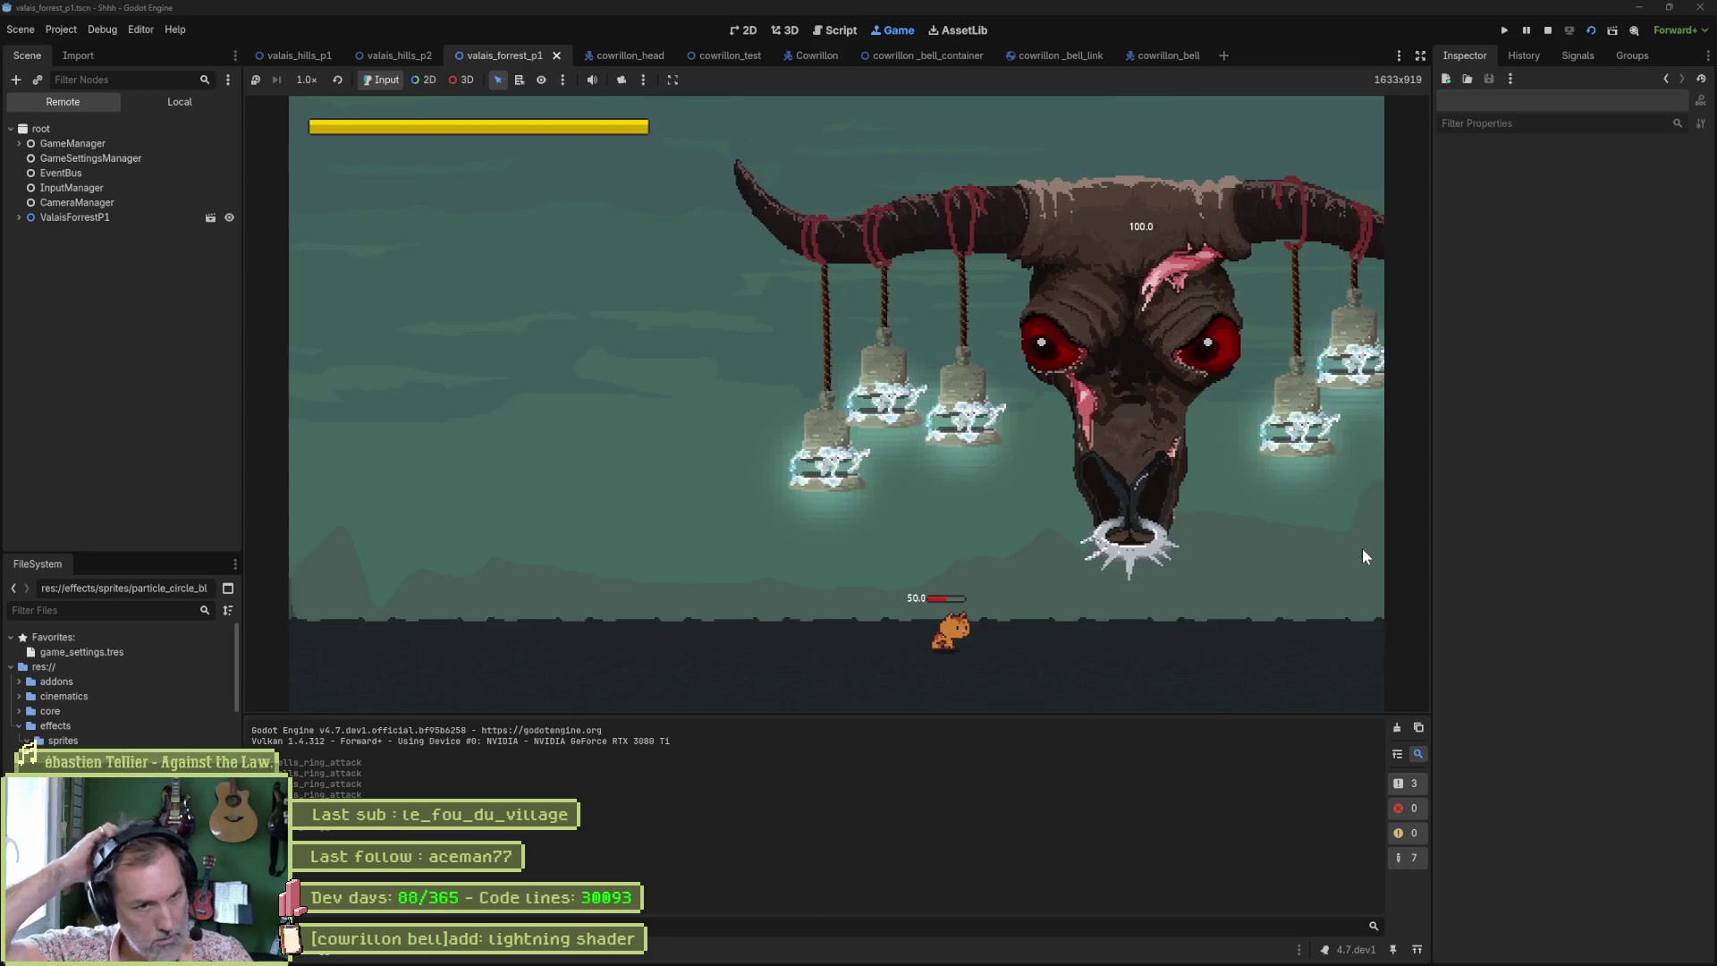
key(F8)
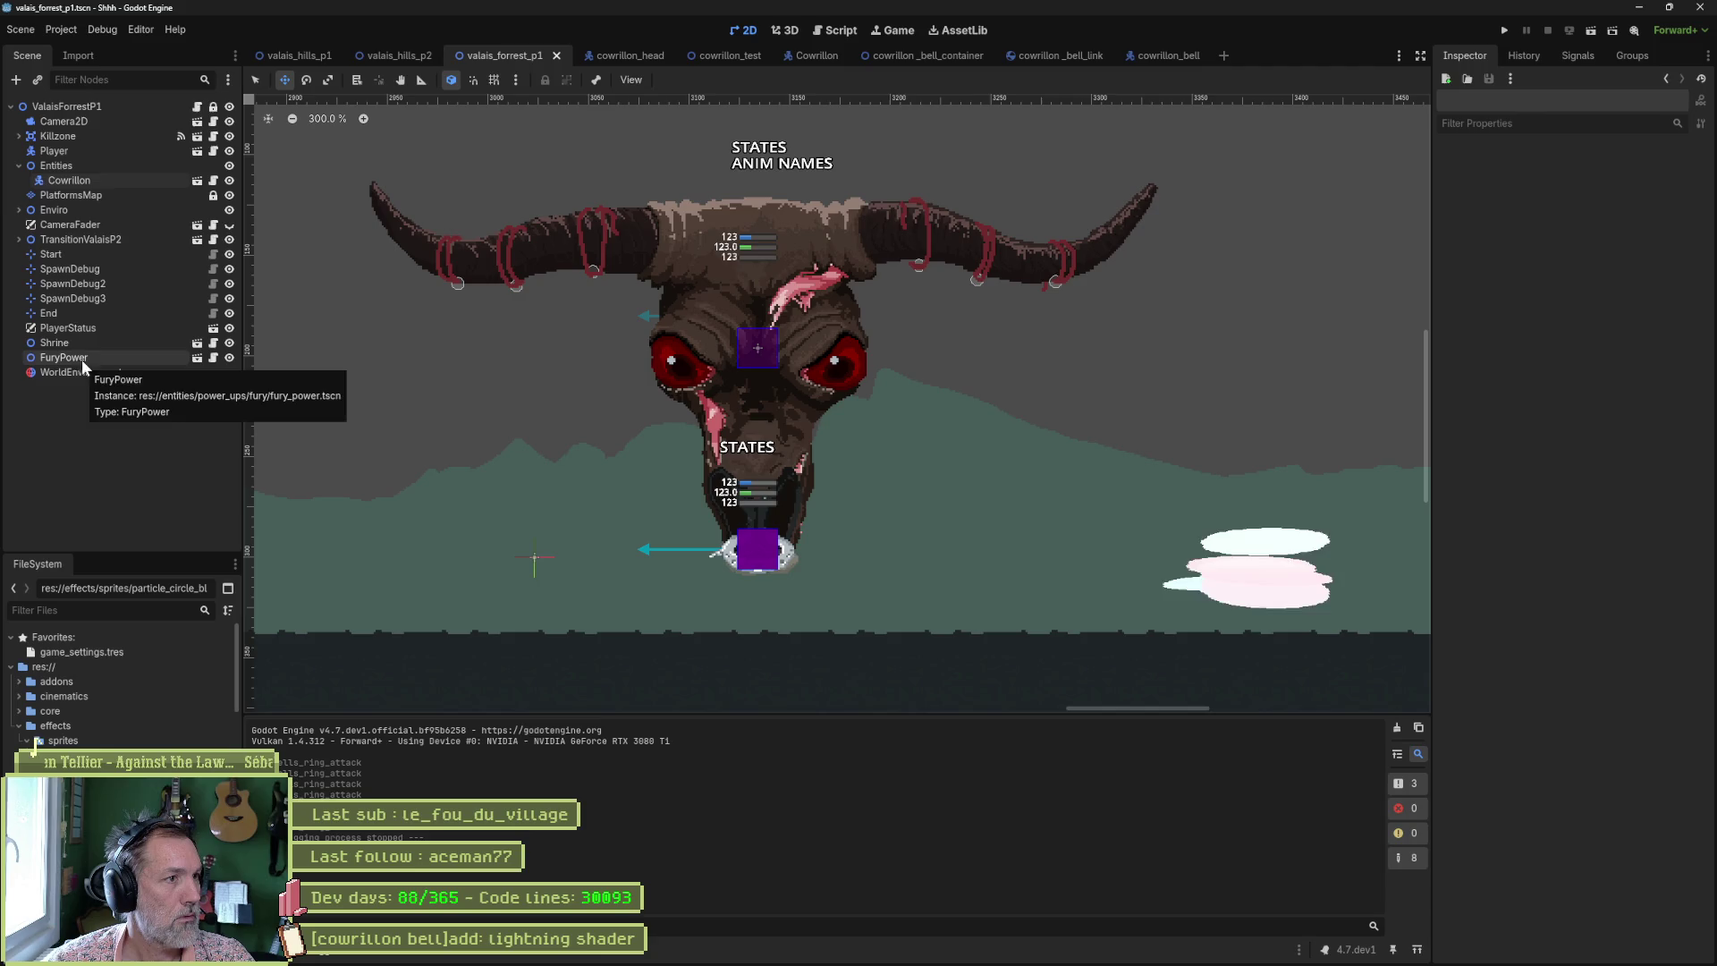
Toggle Entities visibility off and back on, then switch to the cowrillon_head scene
click(229, 165)
click(229, 165)
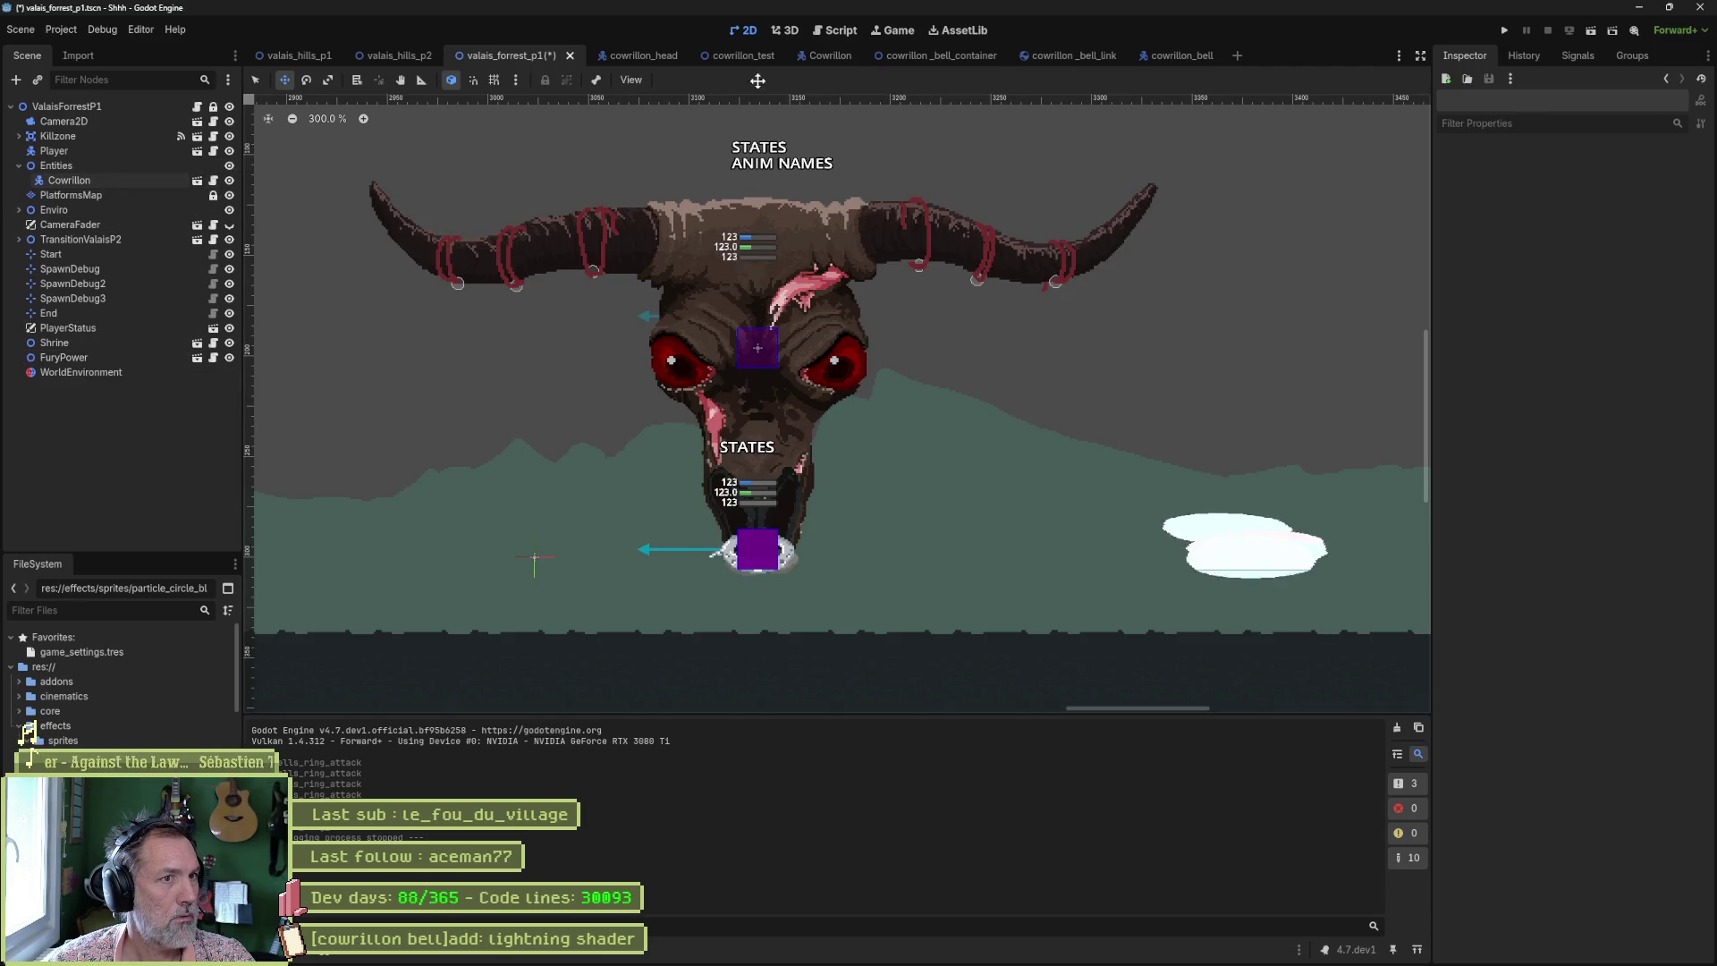
click(642, 56)
click(516, 52)
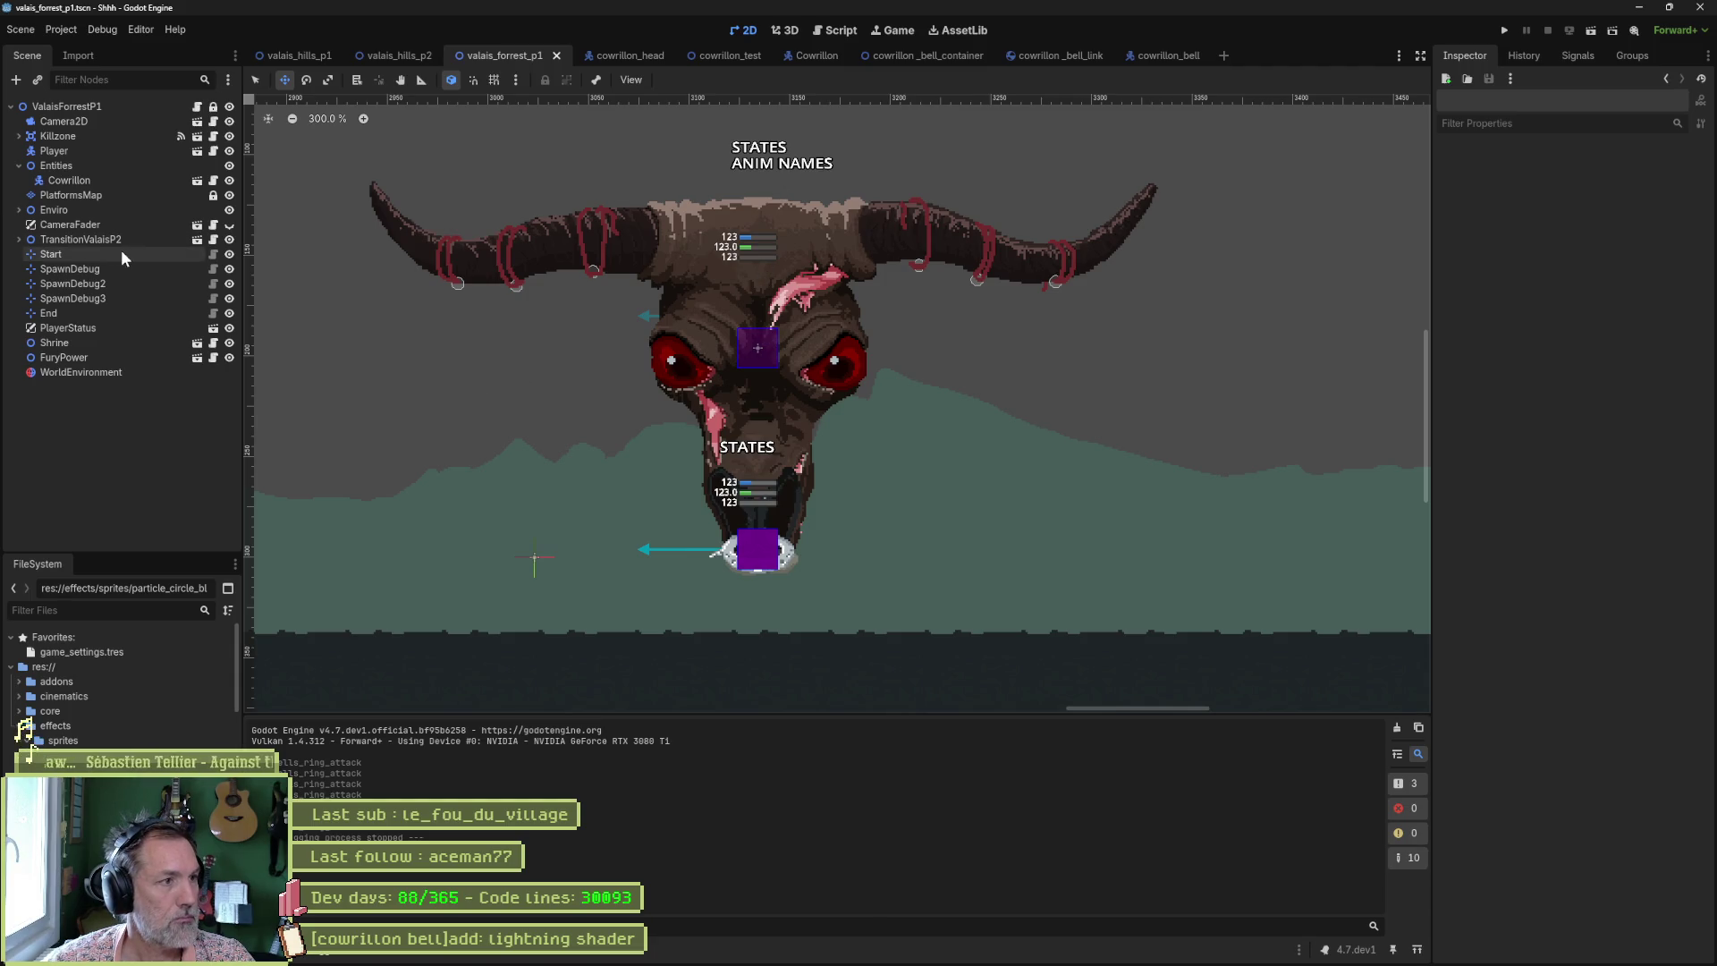
click(625, 56)
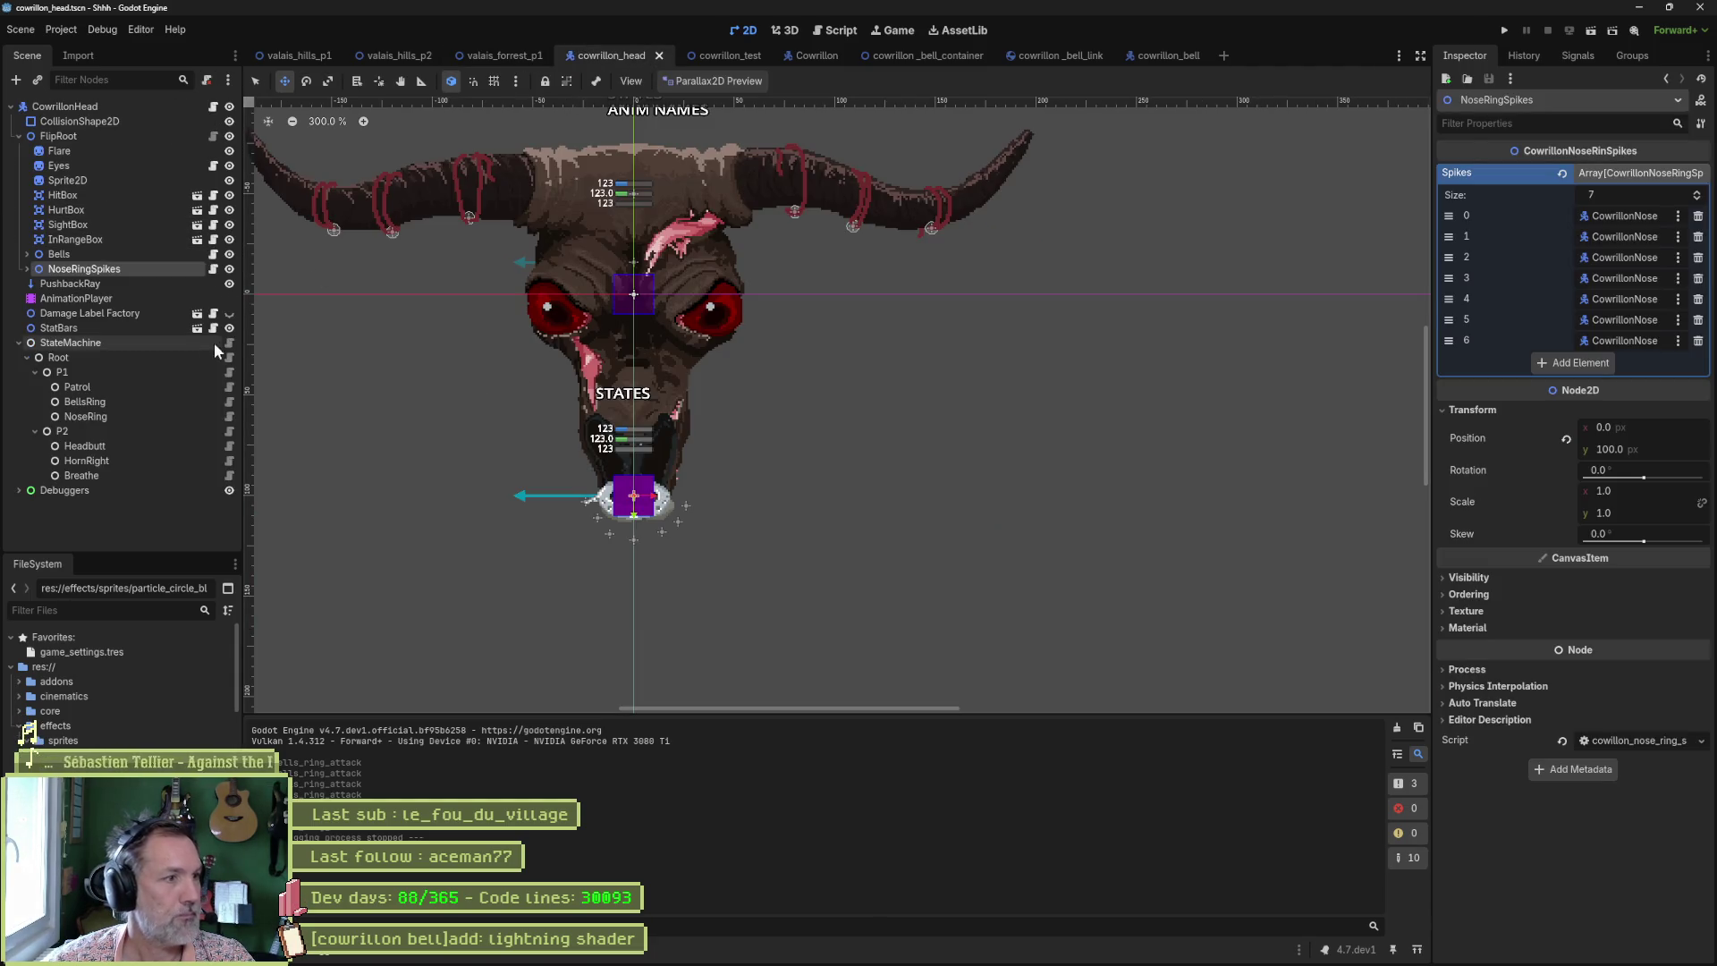
Inspect NoseRingSpikes, select HitBox, and toggle NoseRingSpikes visibility off and on
click(25, 268)
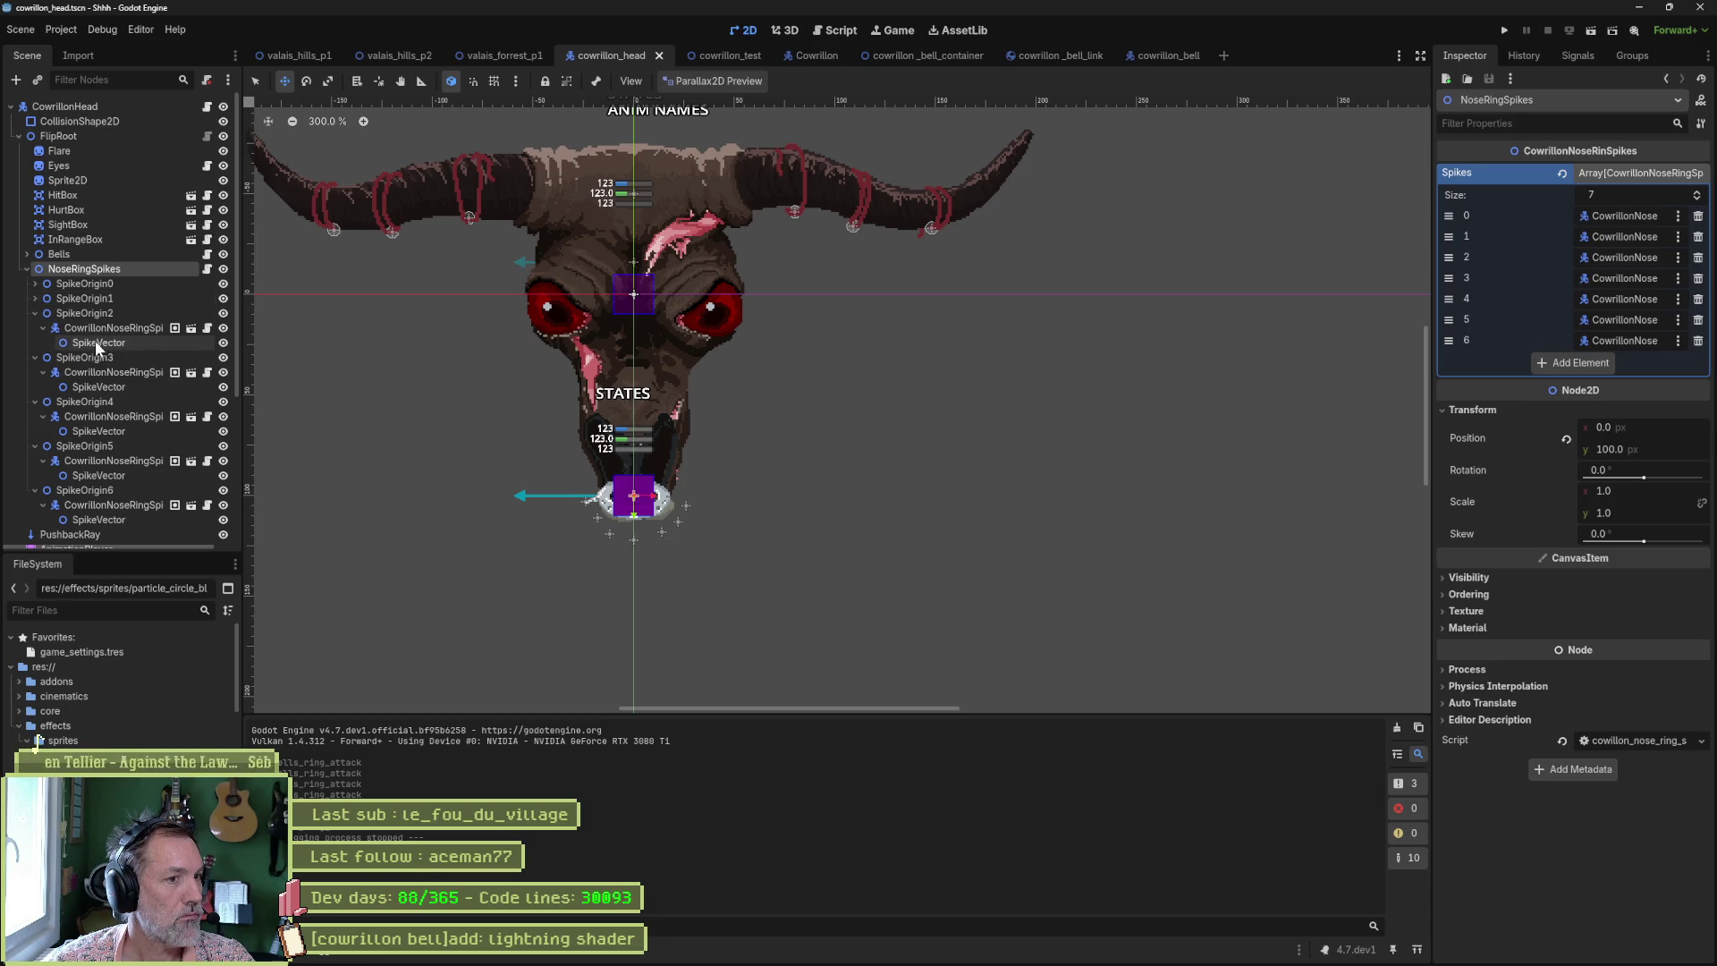
click(27, 268)
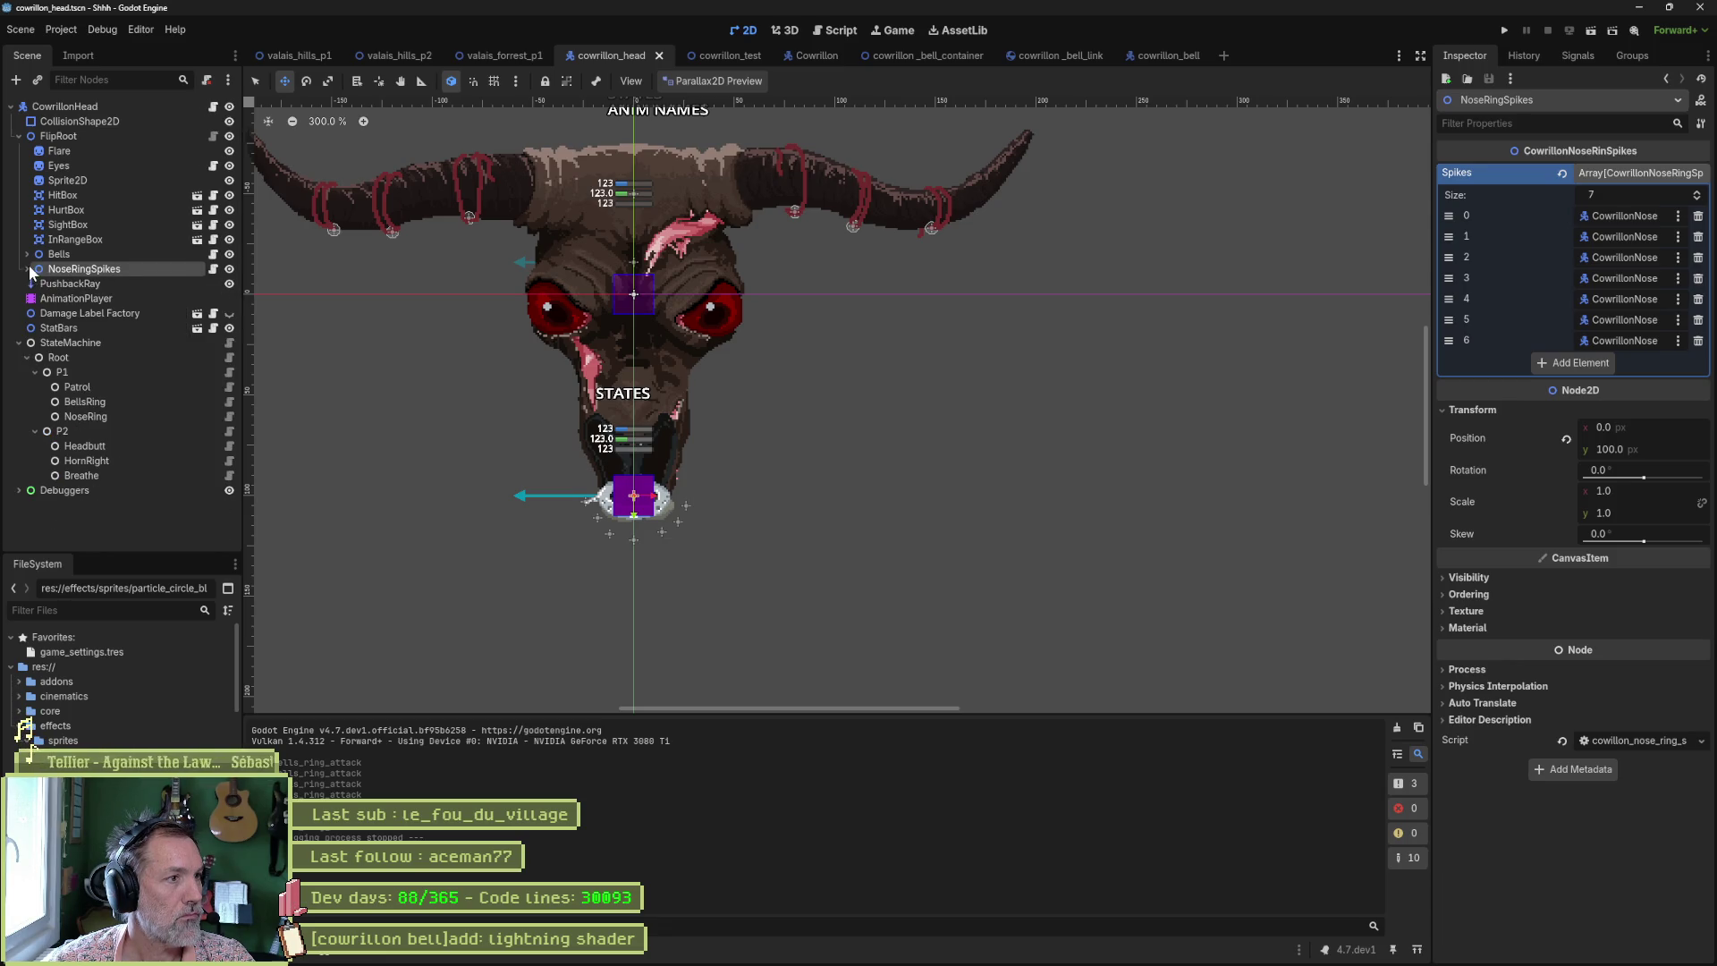
click(71, 196)
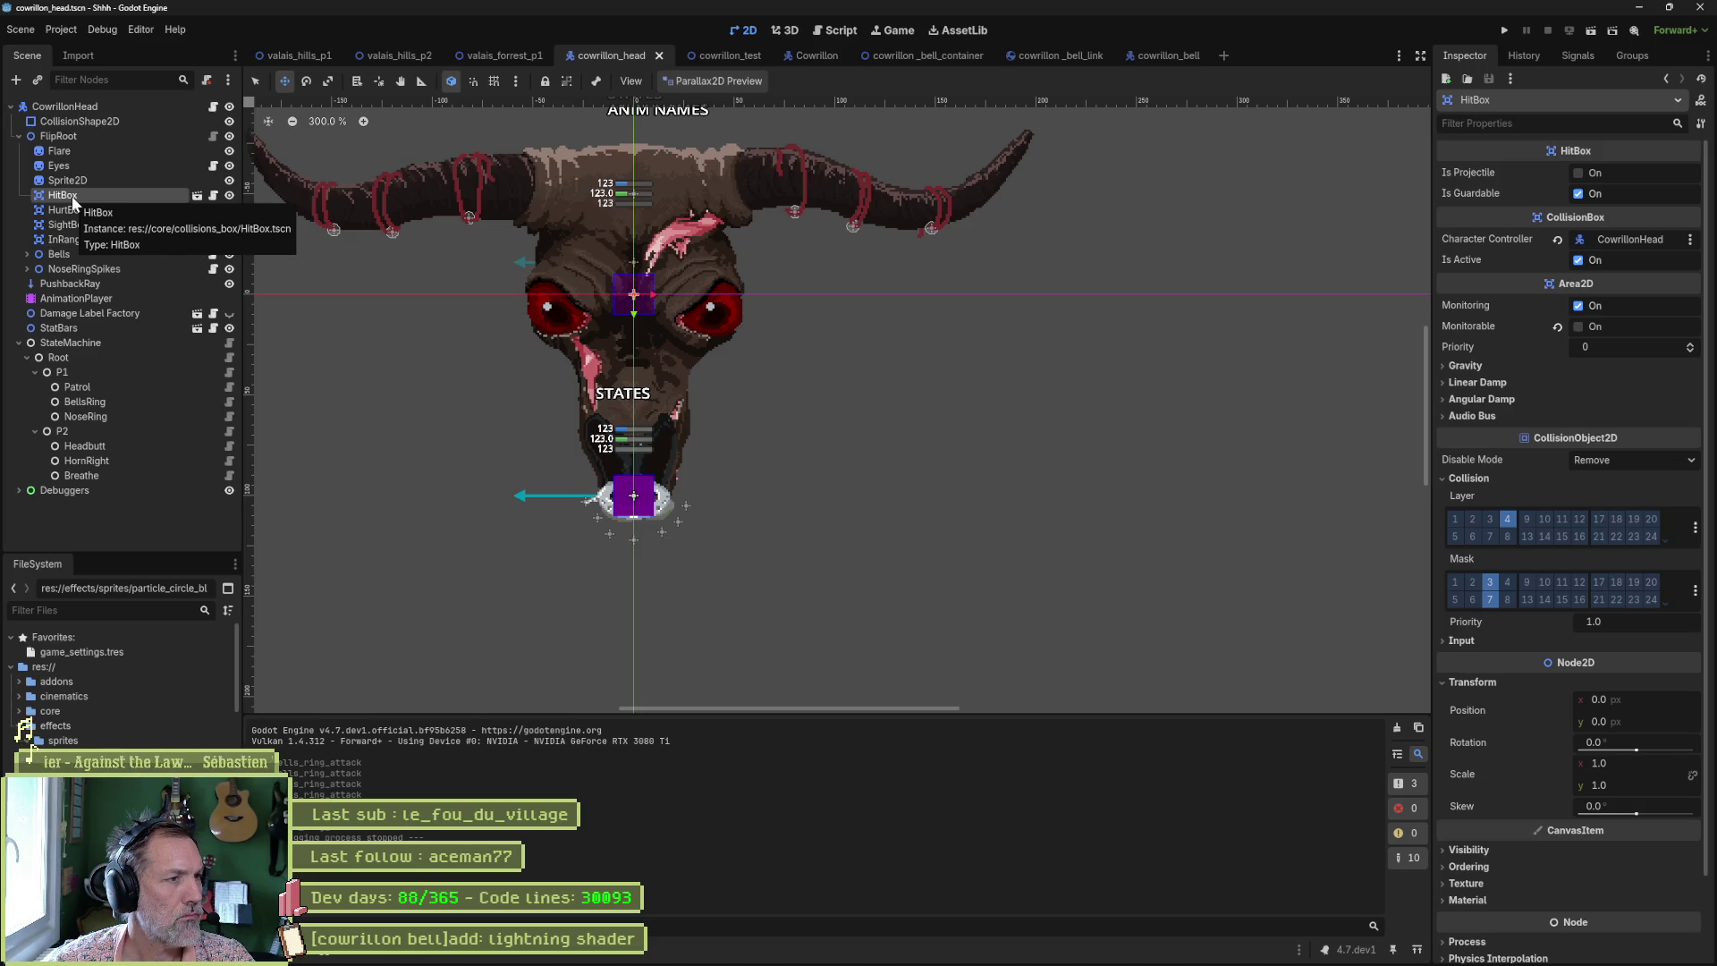
click(230, 270)
click(230, 269)
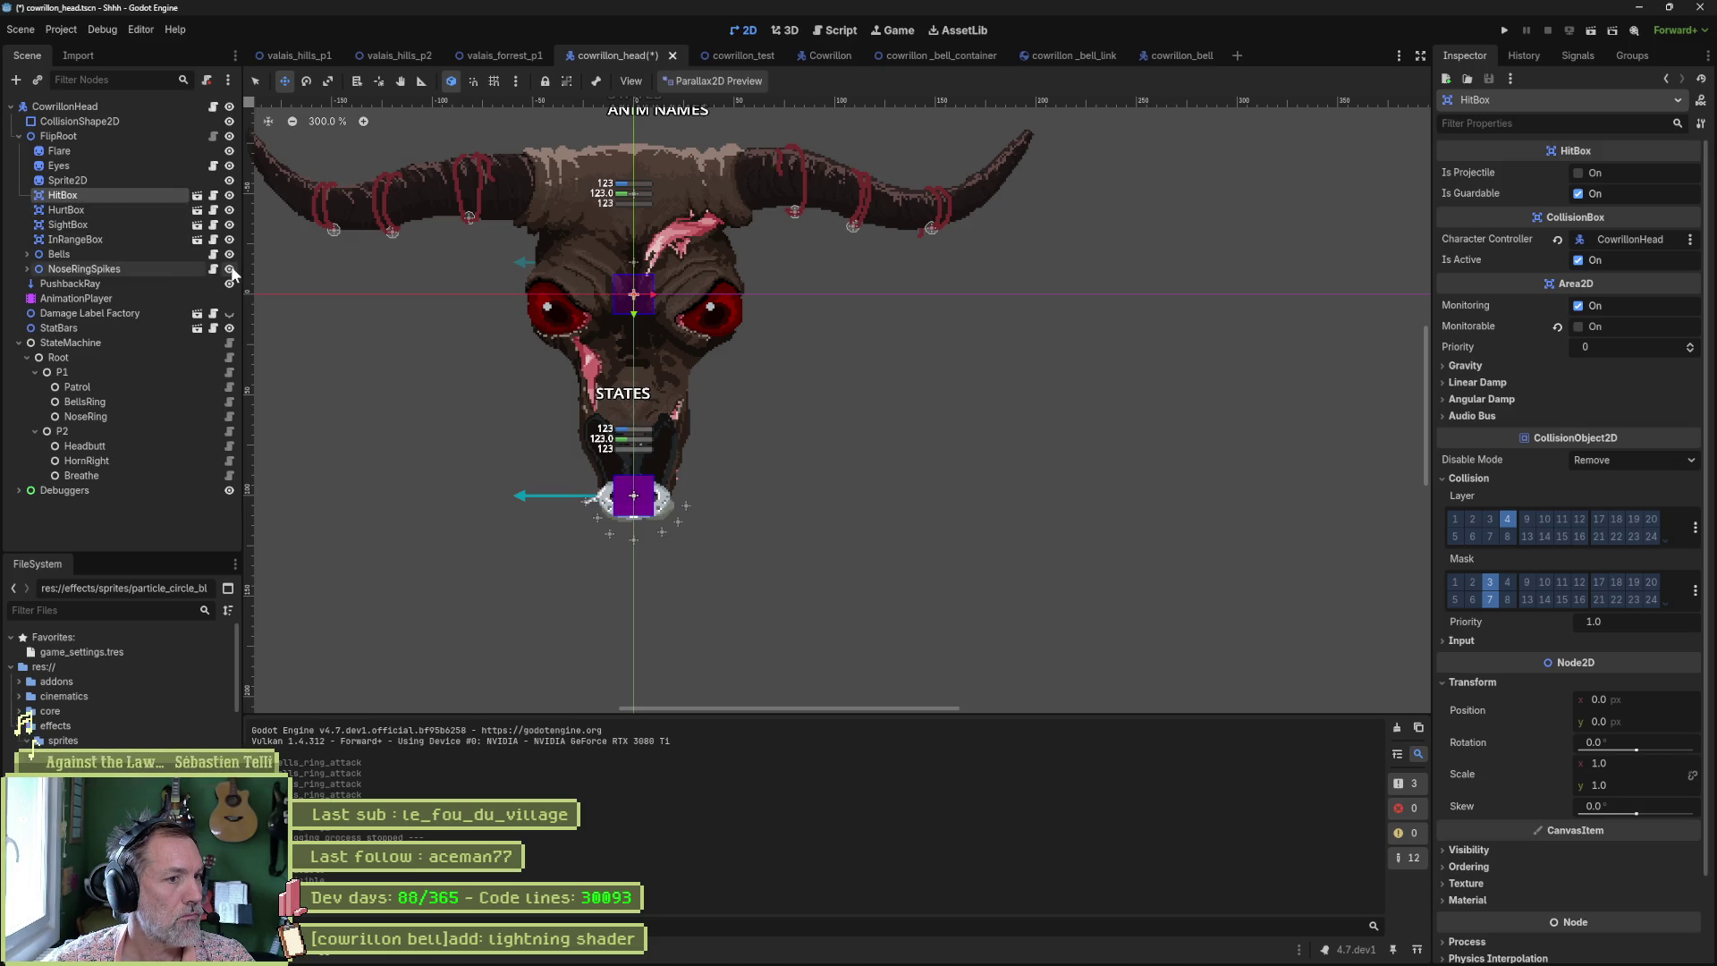
Expand NoseRingSpikes, collapse SpikeOrigin2–5, and open the CowrillonNoseRingSpike instance in the editor
click(101, 274)
click(26, 268)
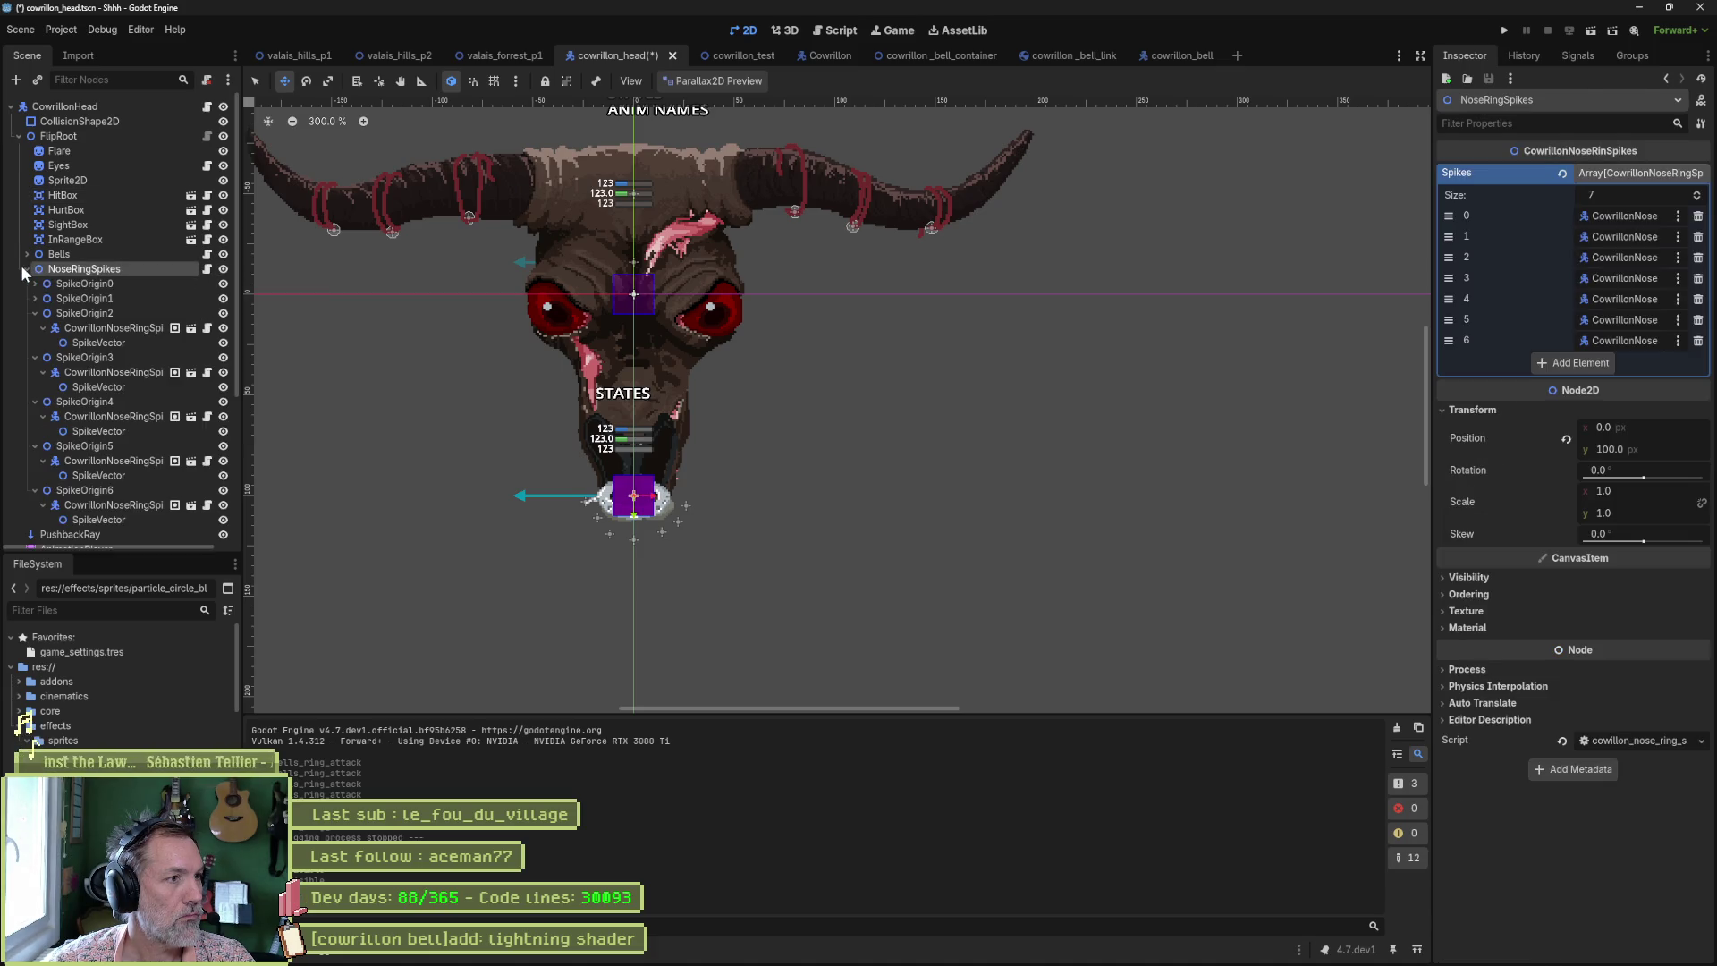
click(32, 312)
click(34, 327)
click(34, 342)
click(34, 356)
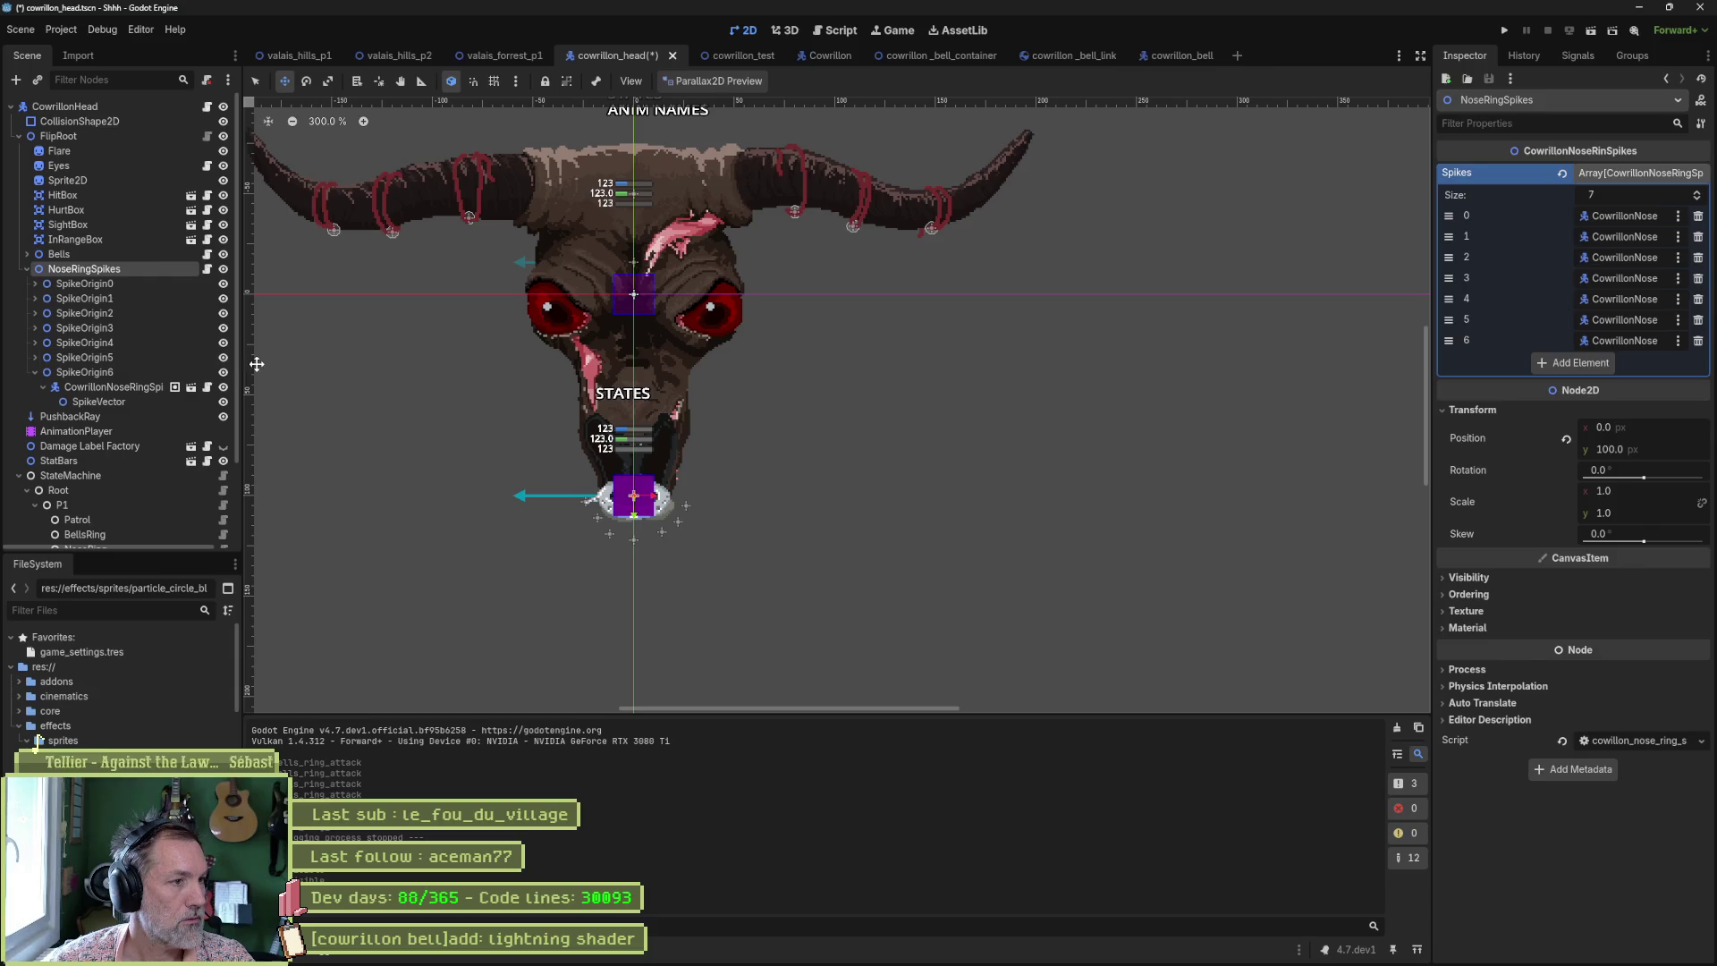
click(190, 387)
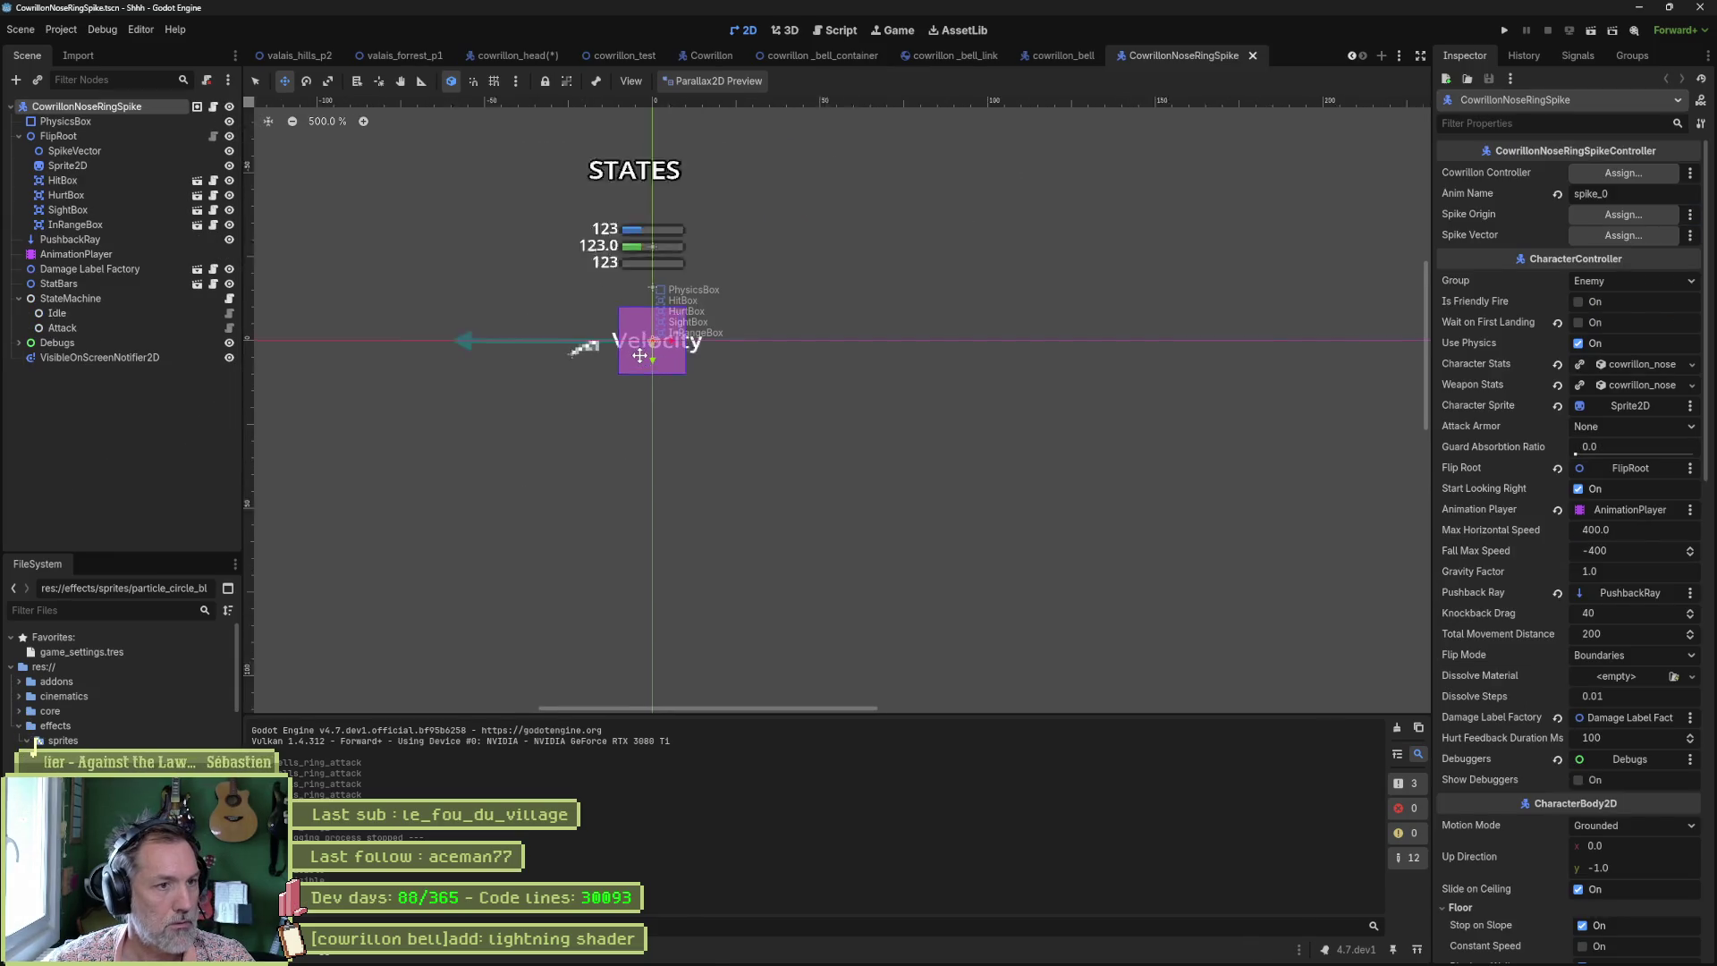
Move the spike's HitBox onto the sprite and hide HurtBox, then revert those edits
scroll(639, 356, up, 3)
click(62, 181)
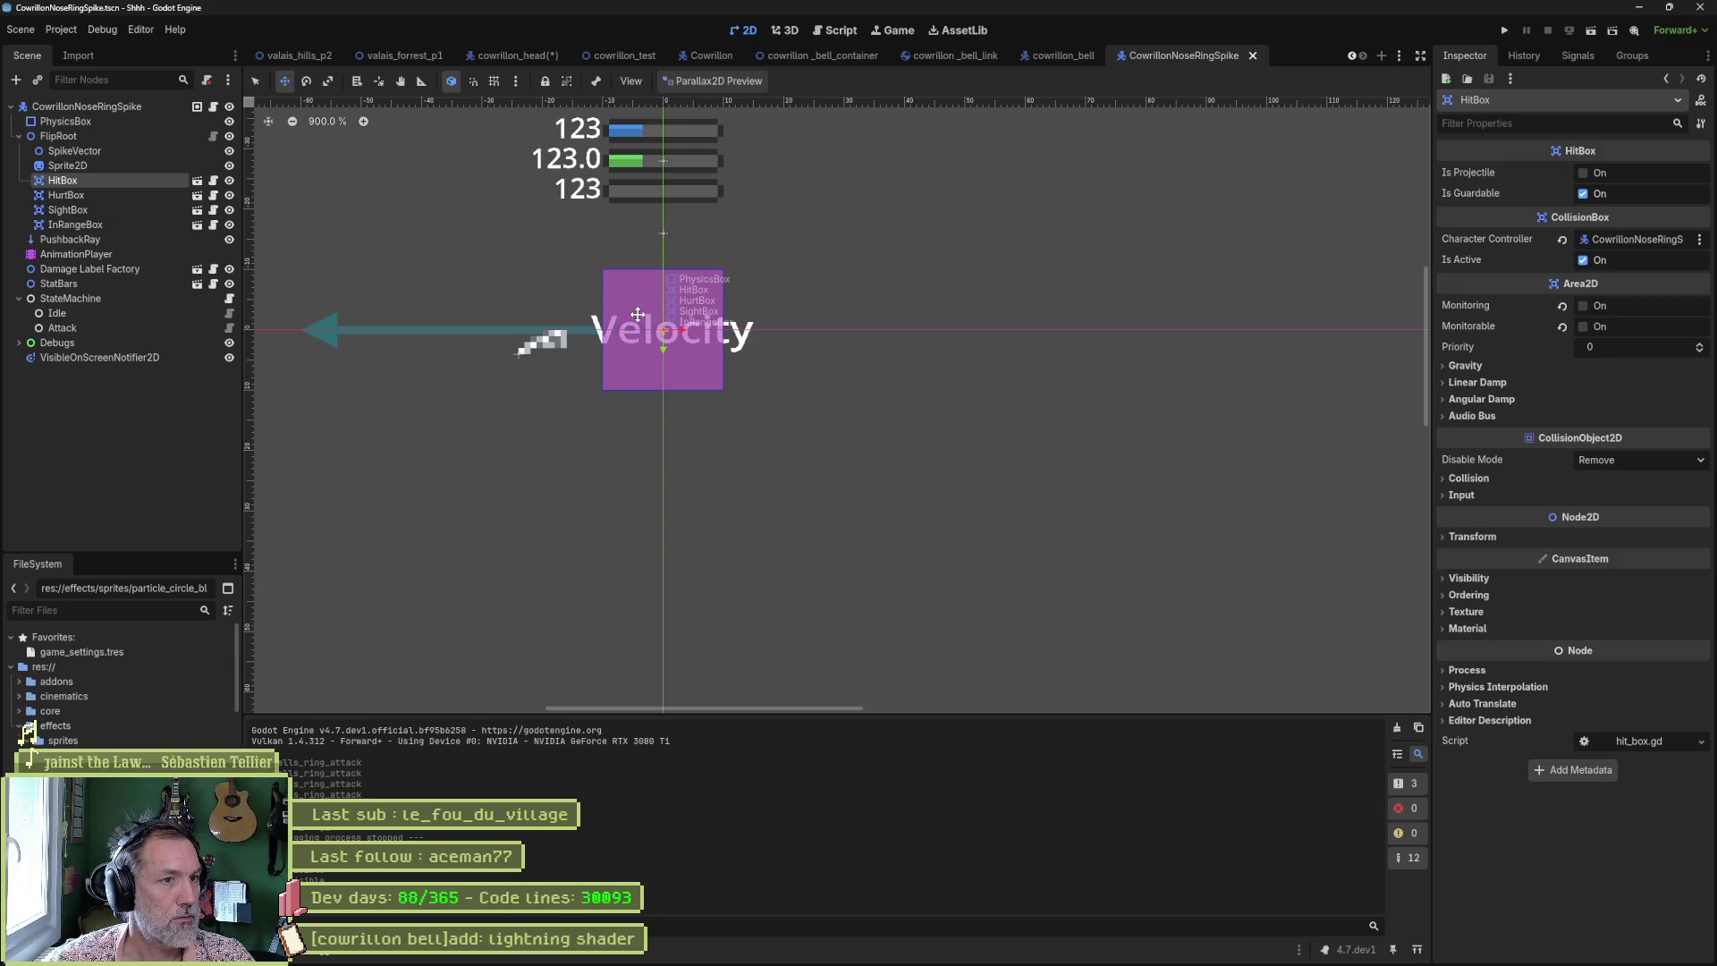
drag(637, 307, 544, 331)
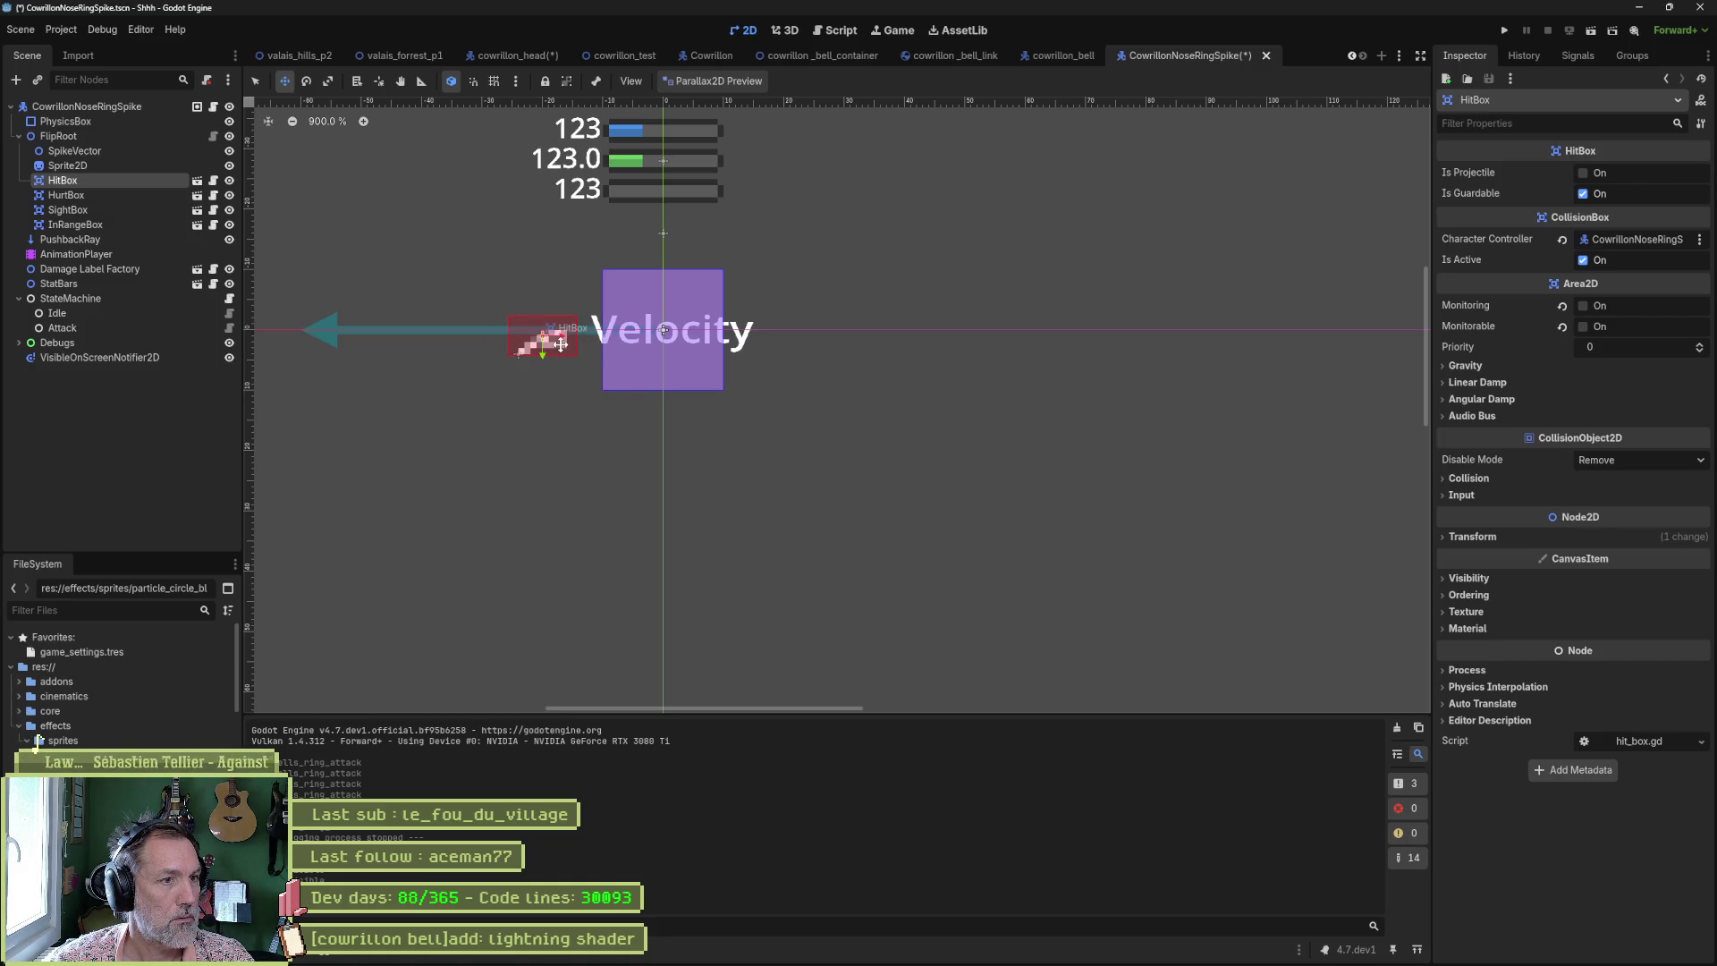
drag(561, 349, 560, 349)
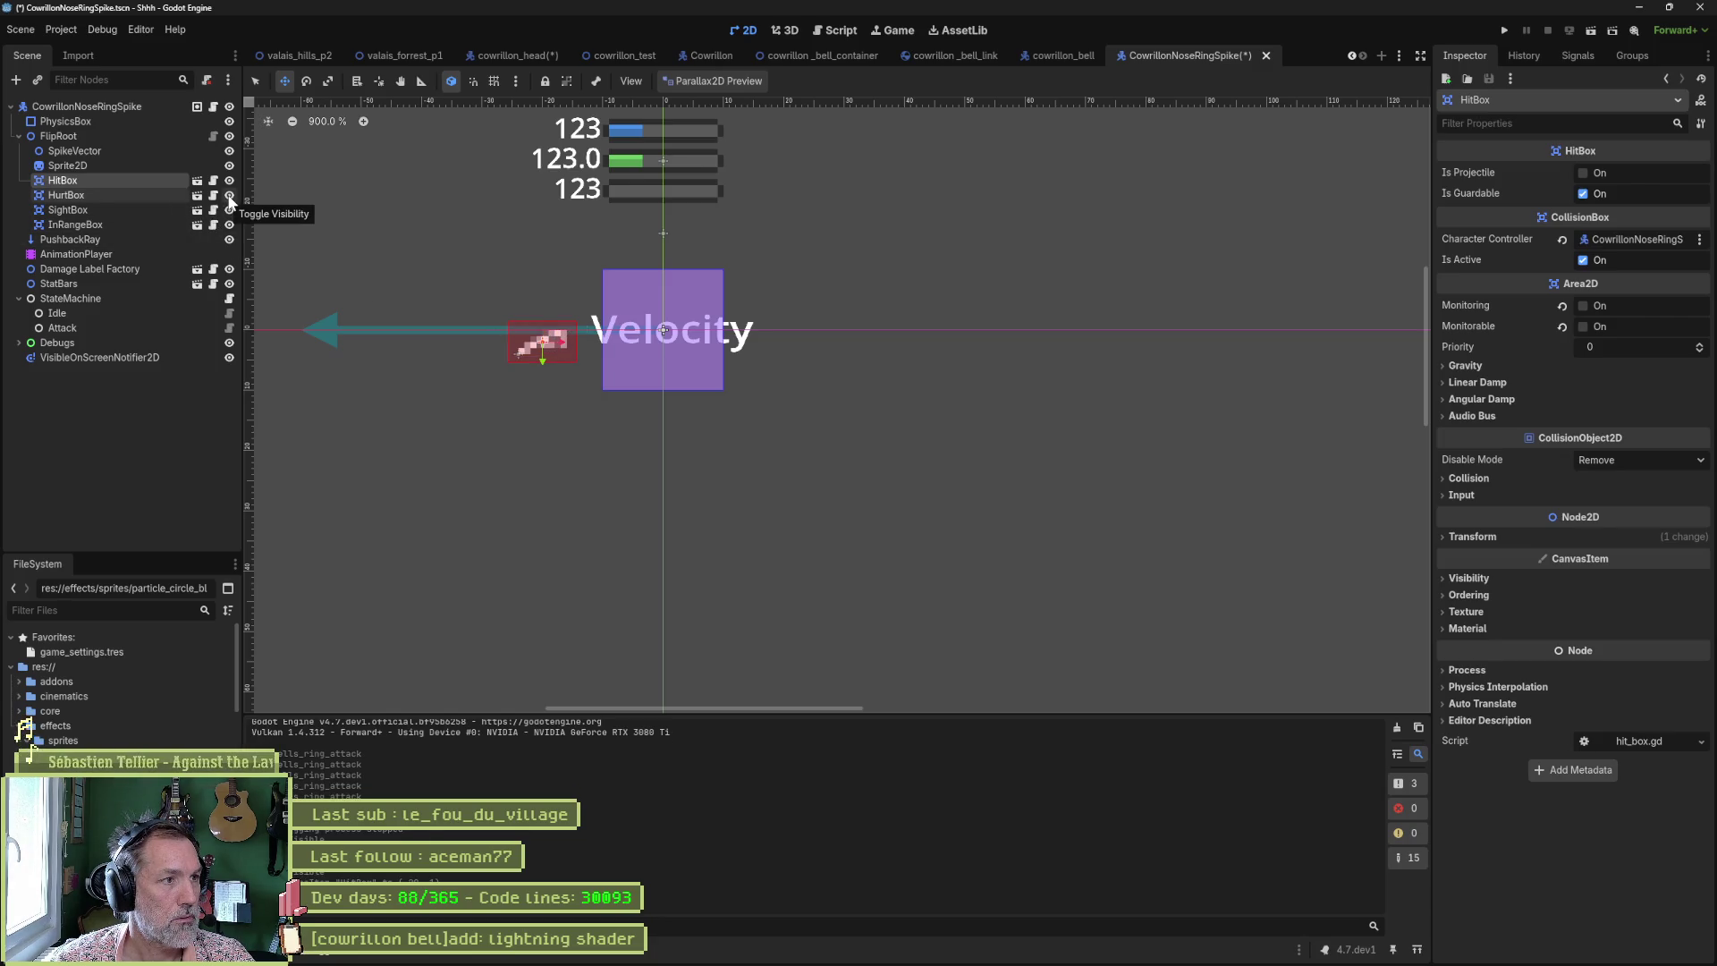
click(229, 196)
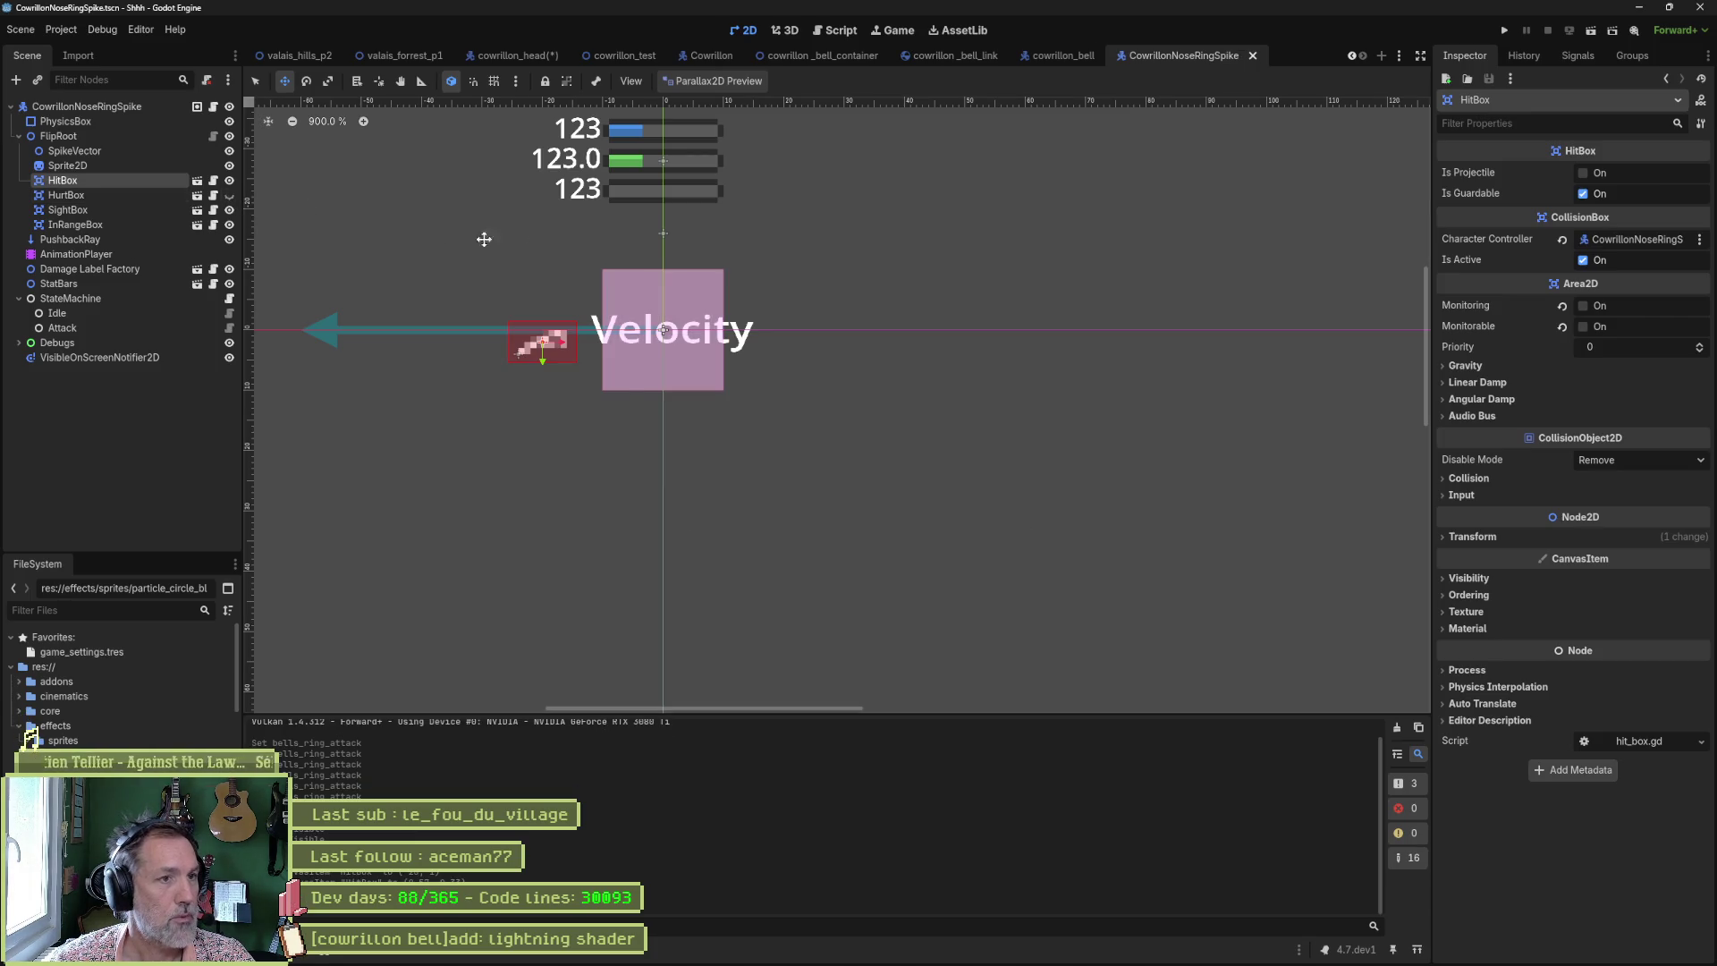
key(ctrl+z)
key(ctrl+z)
key(ctrl+s)
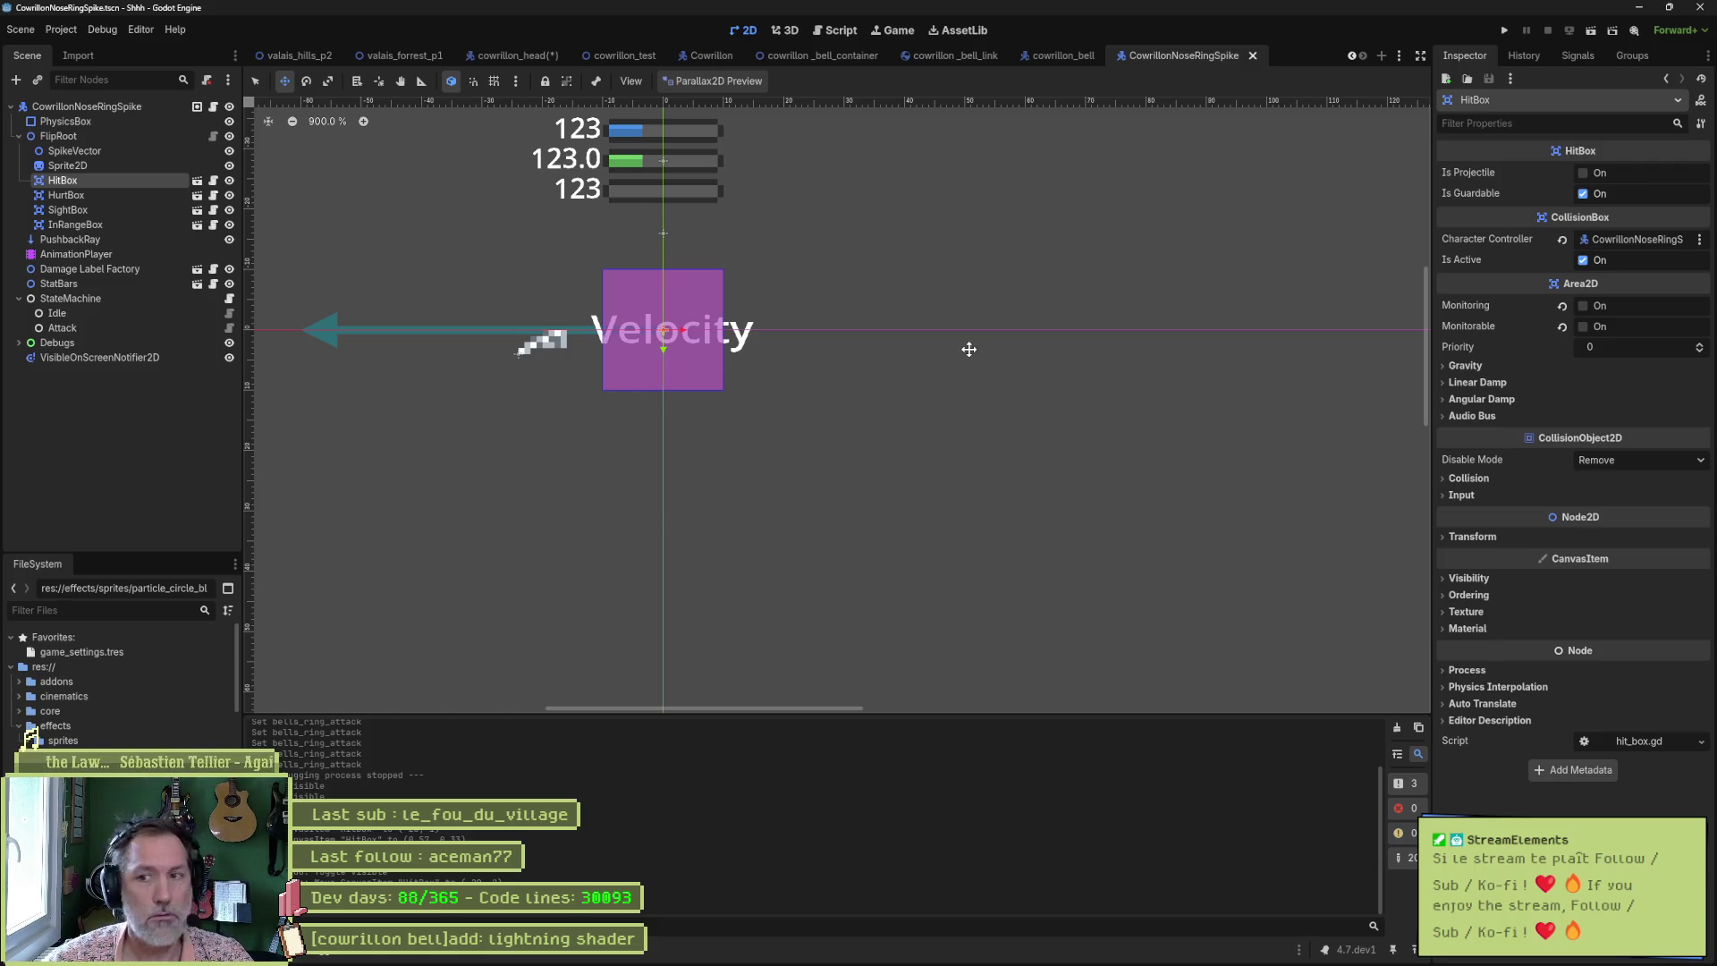
Shift the spike's Sprite2D slightly right and save the CowrillonNoseRingSpike scene
click(96, 166)
drag(808, 313, 915, 304)
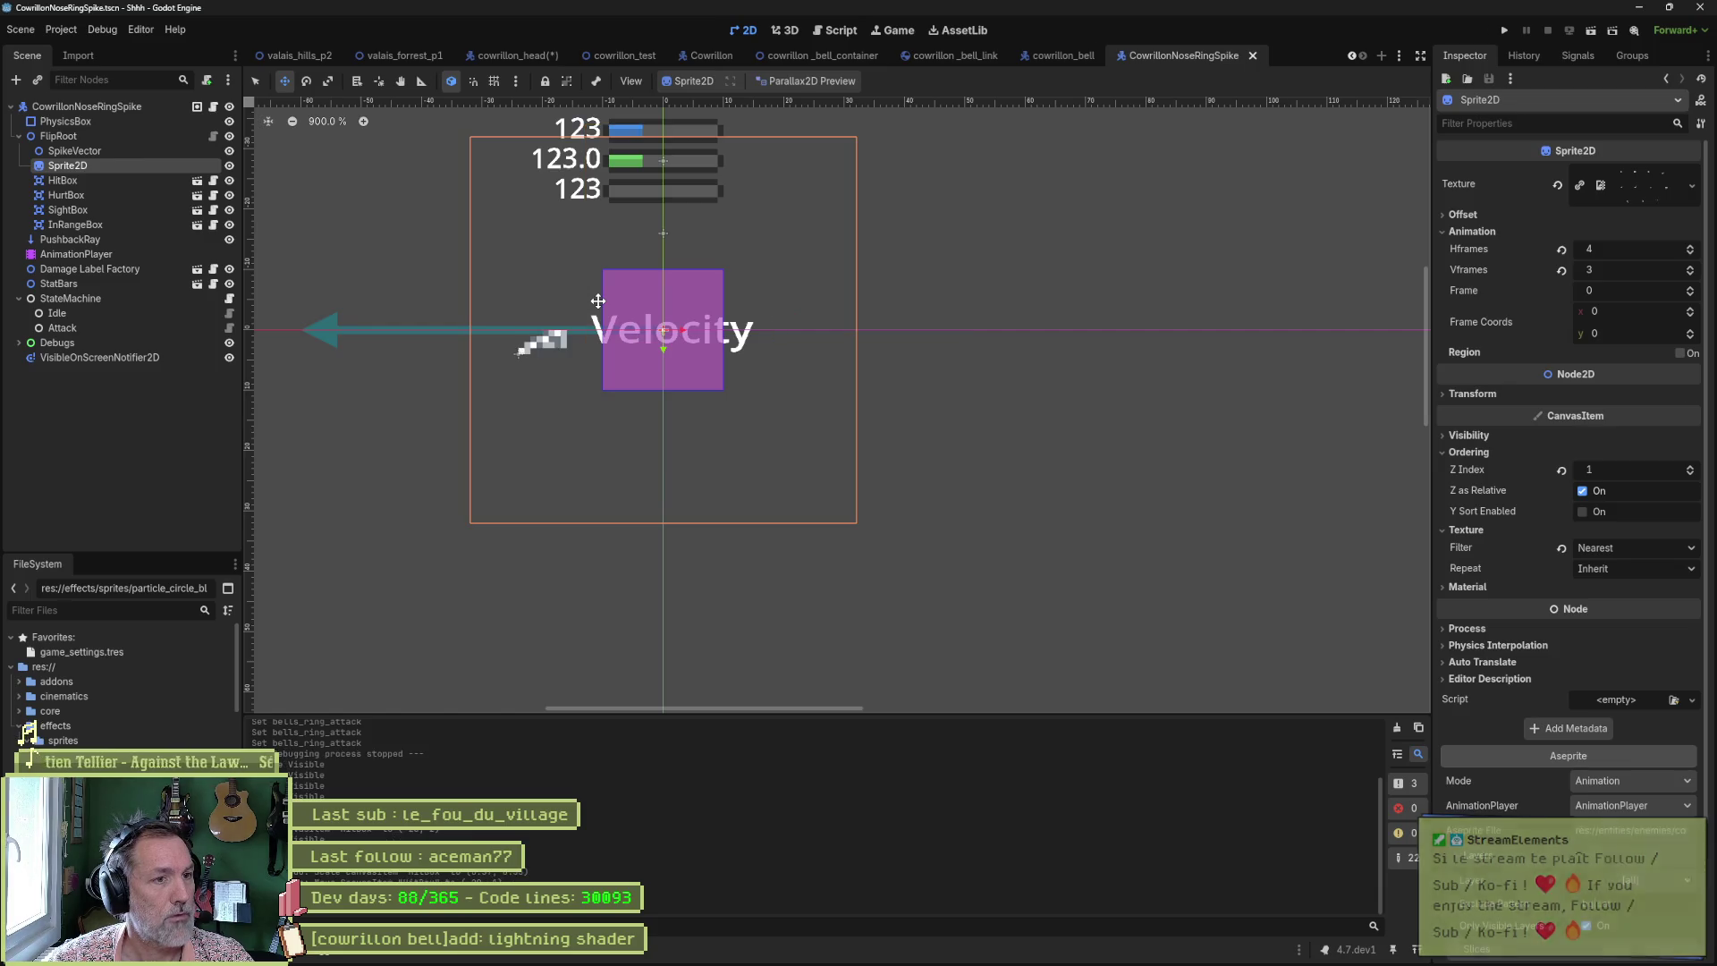
key(ctrl+s)
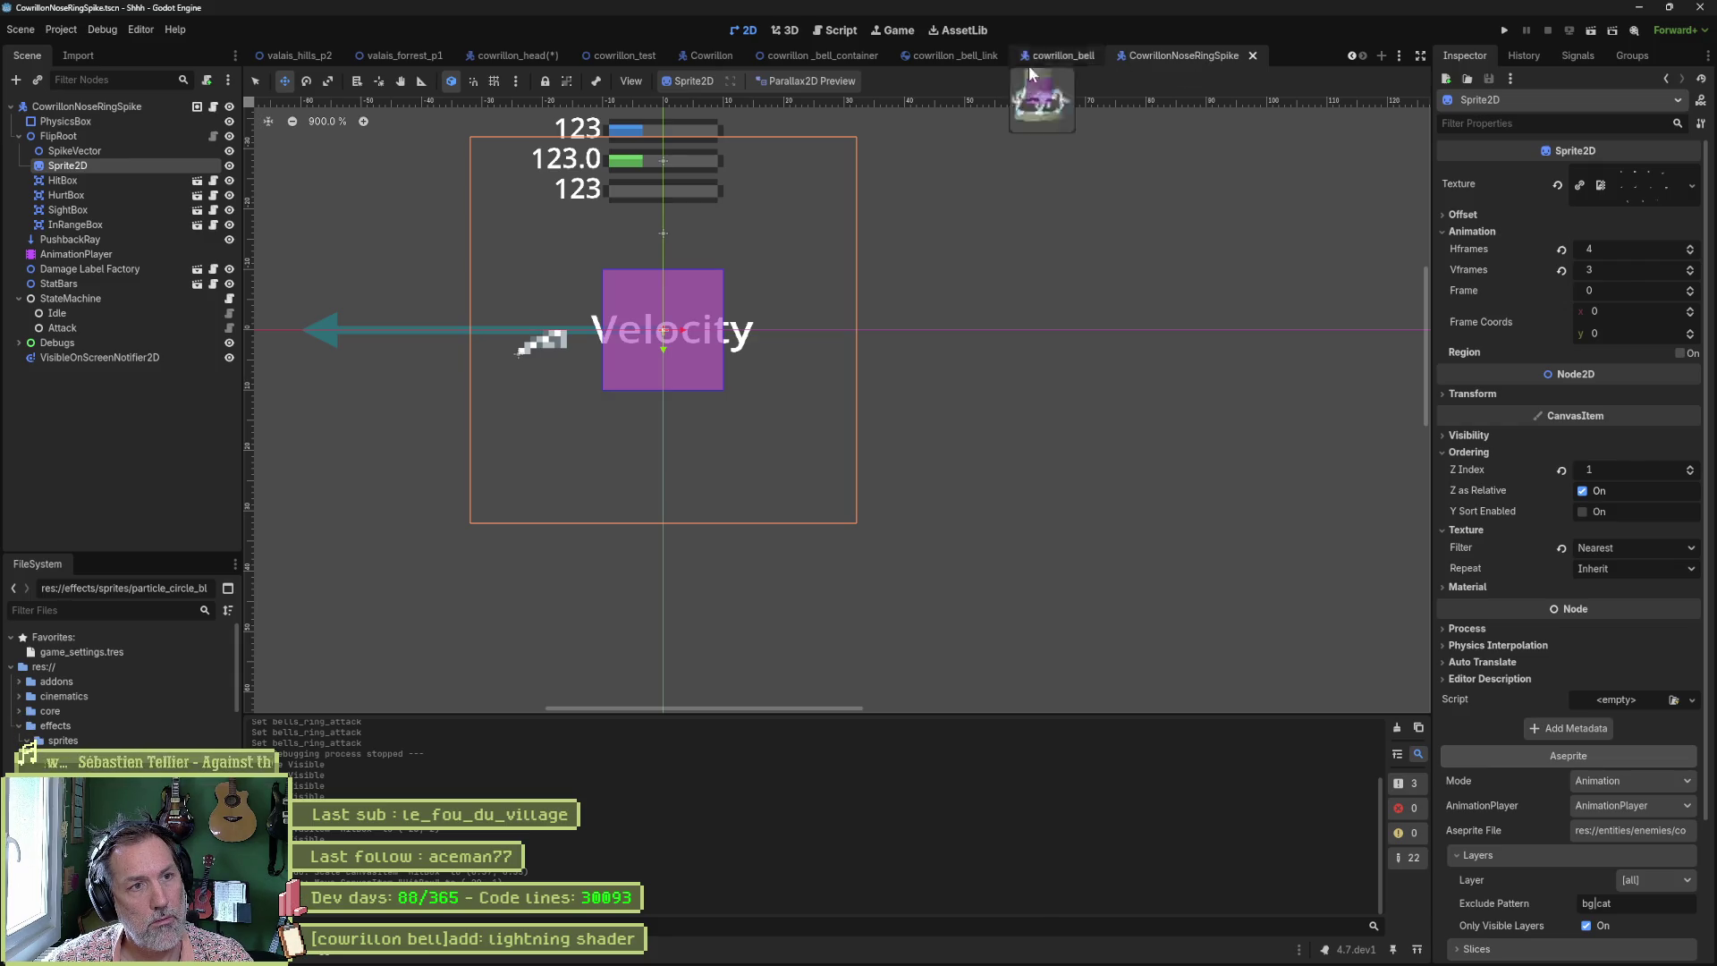
Expand SpikeOrigin0 in cowrillon_head to review it, then switch to the cowrillon_test scene
mouse_move(630, 57)
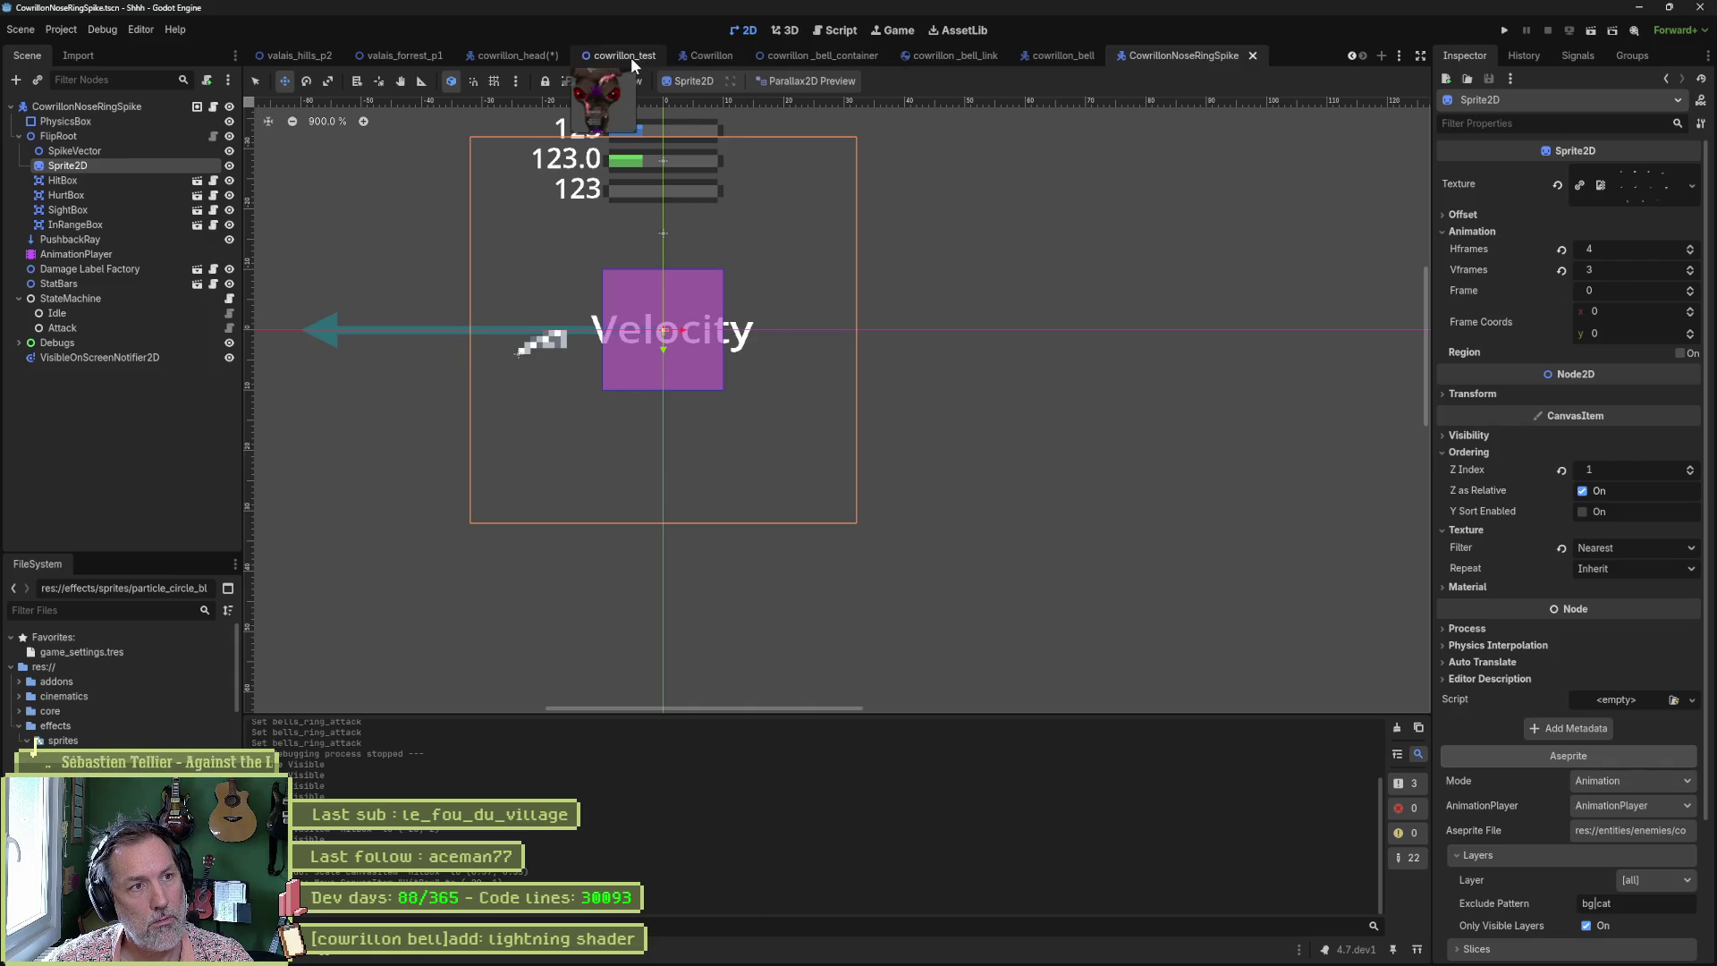
click(528, 55)
scroll(554, 536, up, 5)
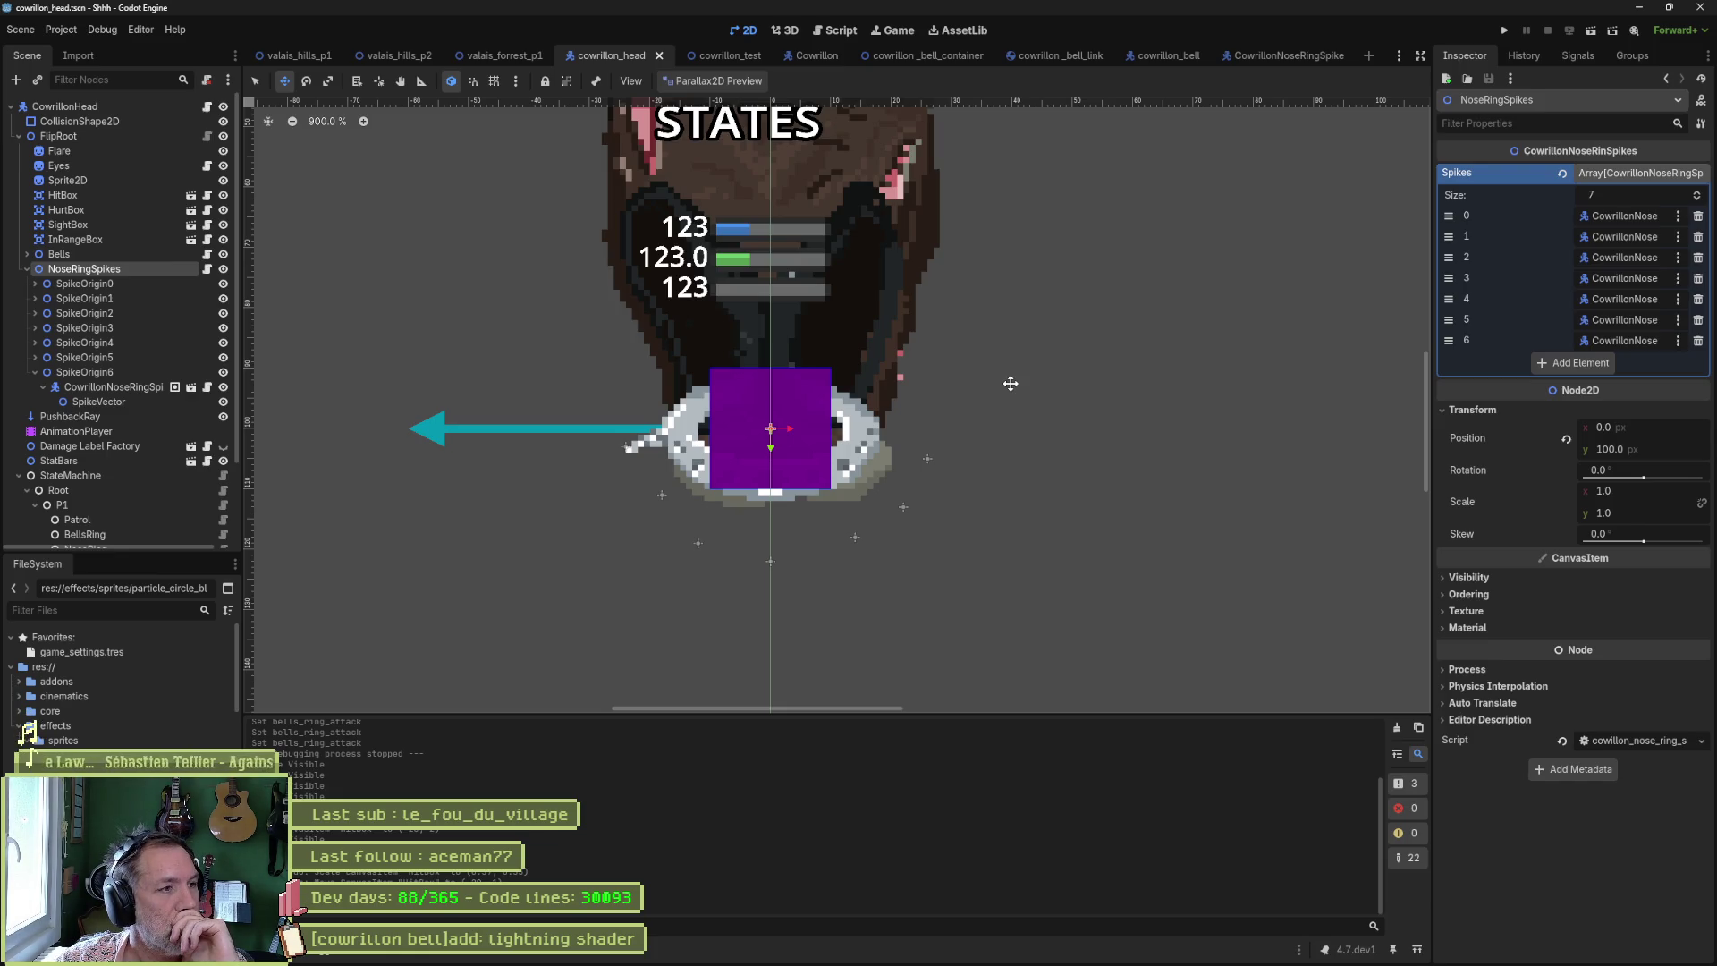
click(35, 283)
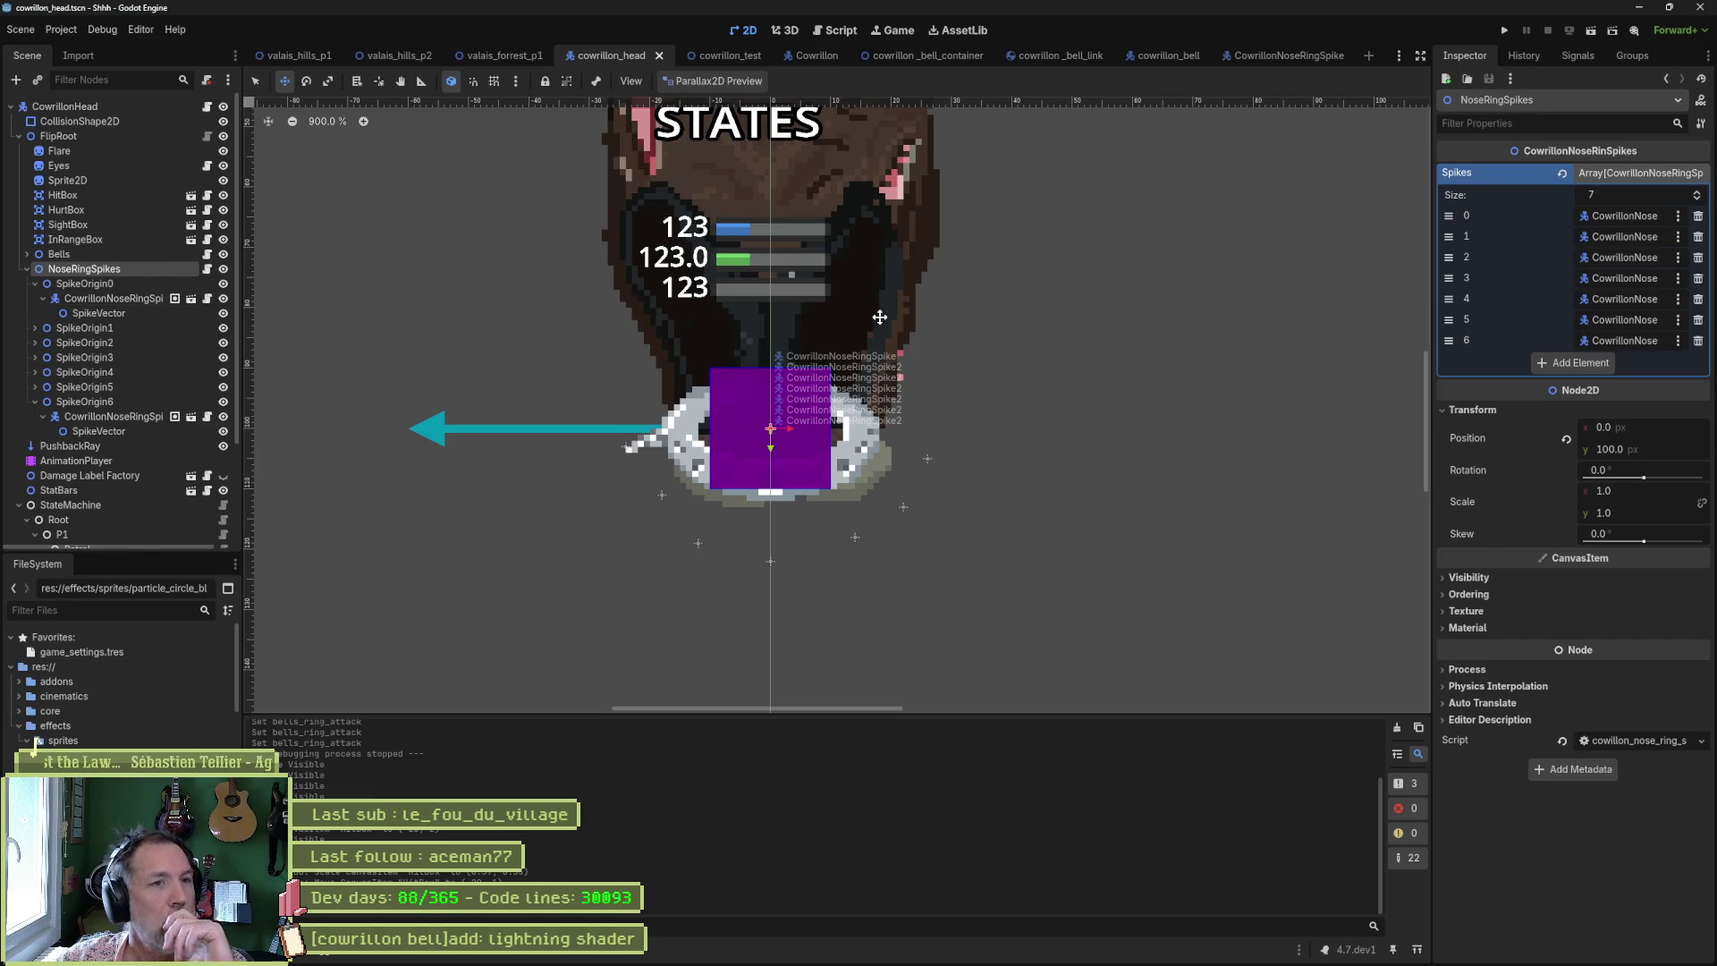
click(735, 57)
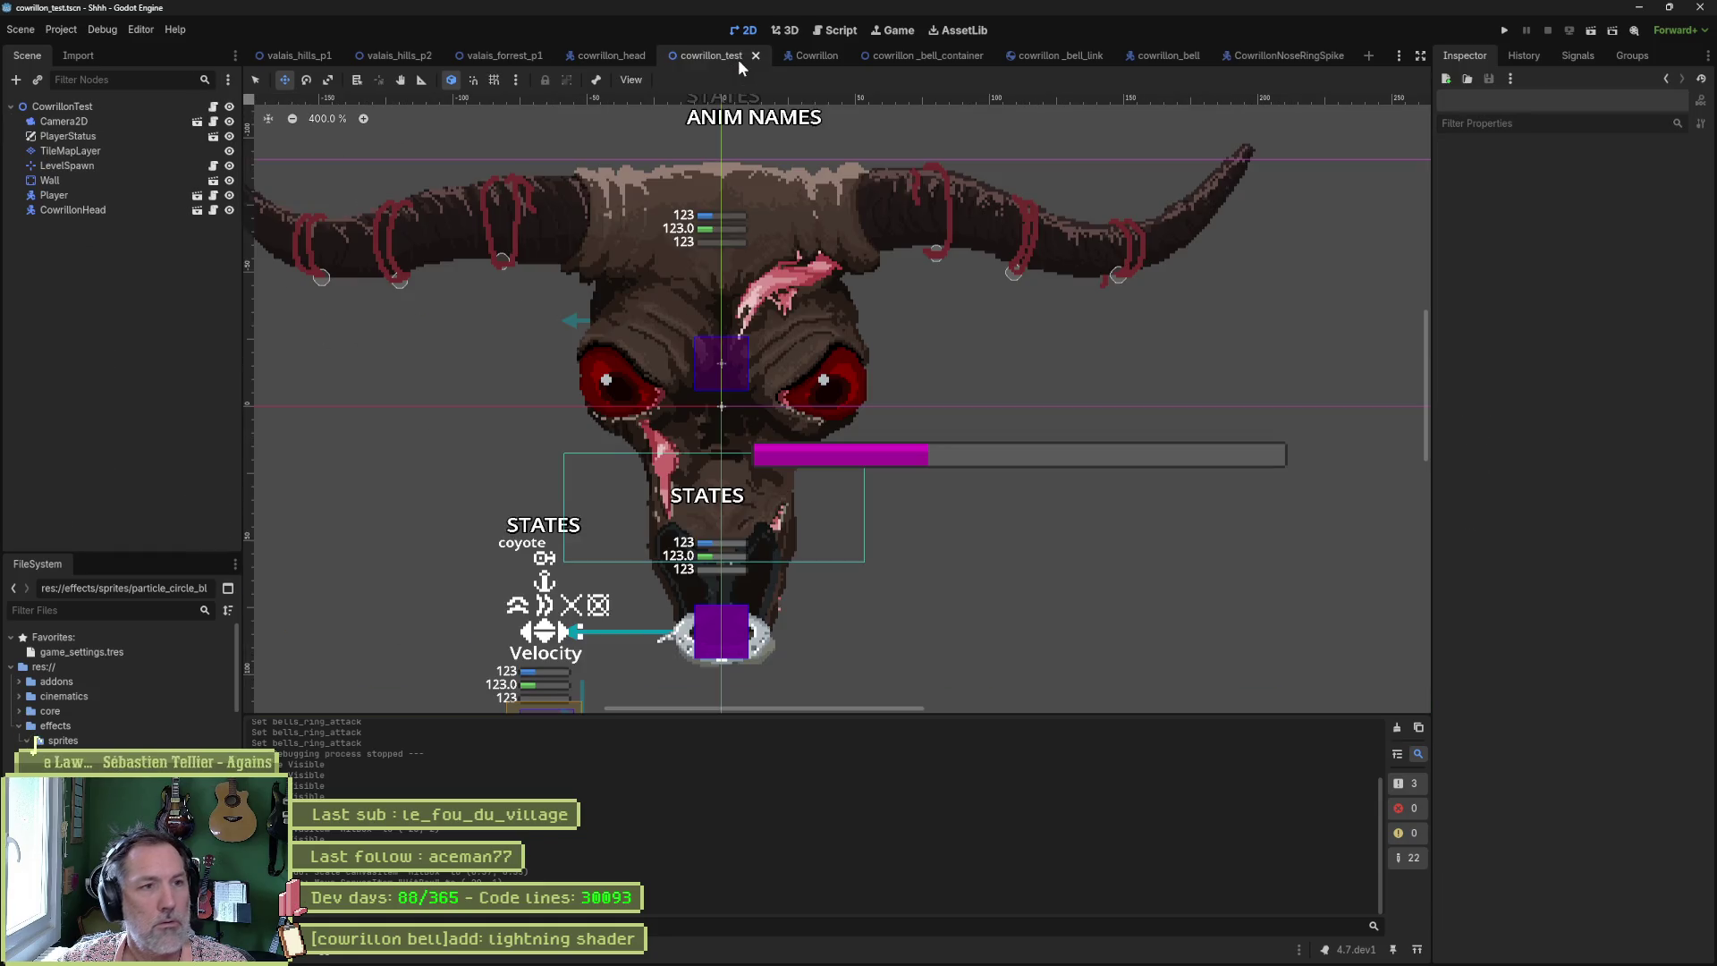
Turn on Debug > Visible Collision Shapes and run the cowrillon_test scene
click(102, 30)
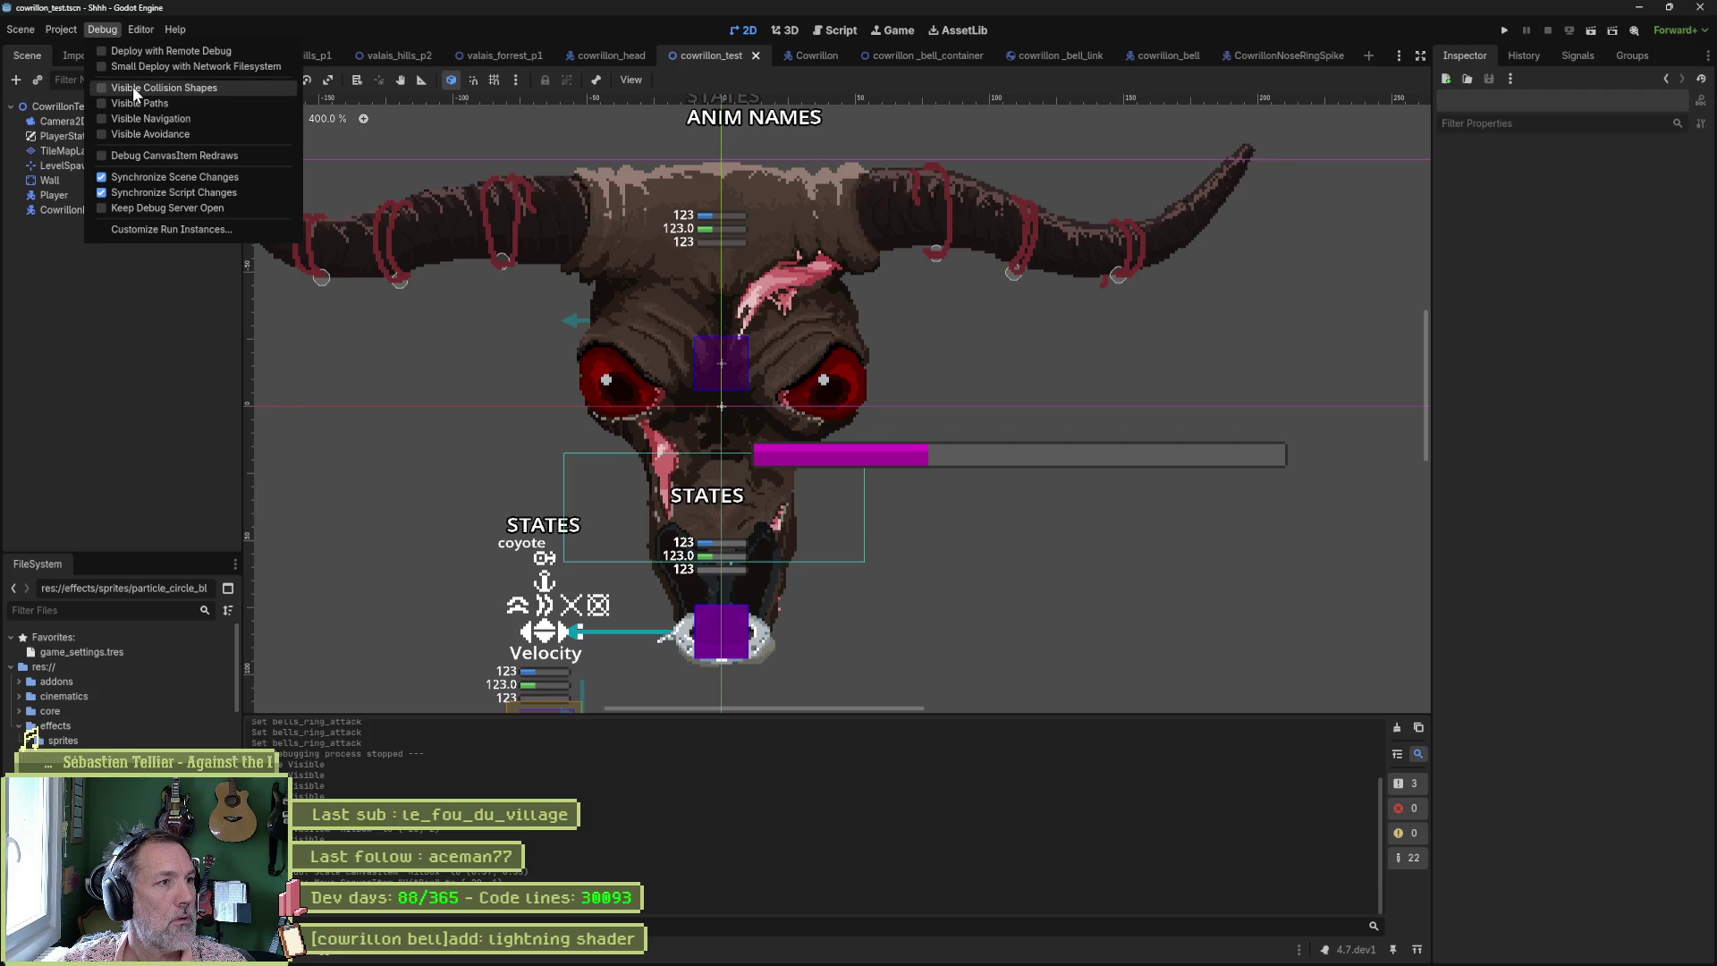
click(476, 334)
key(F6)
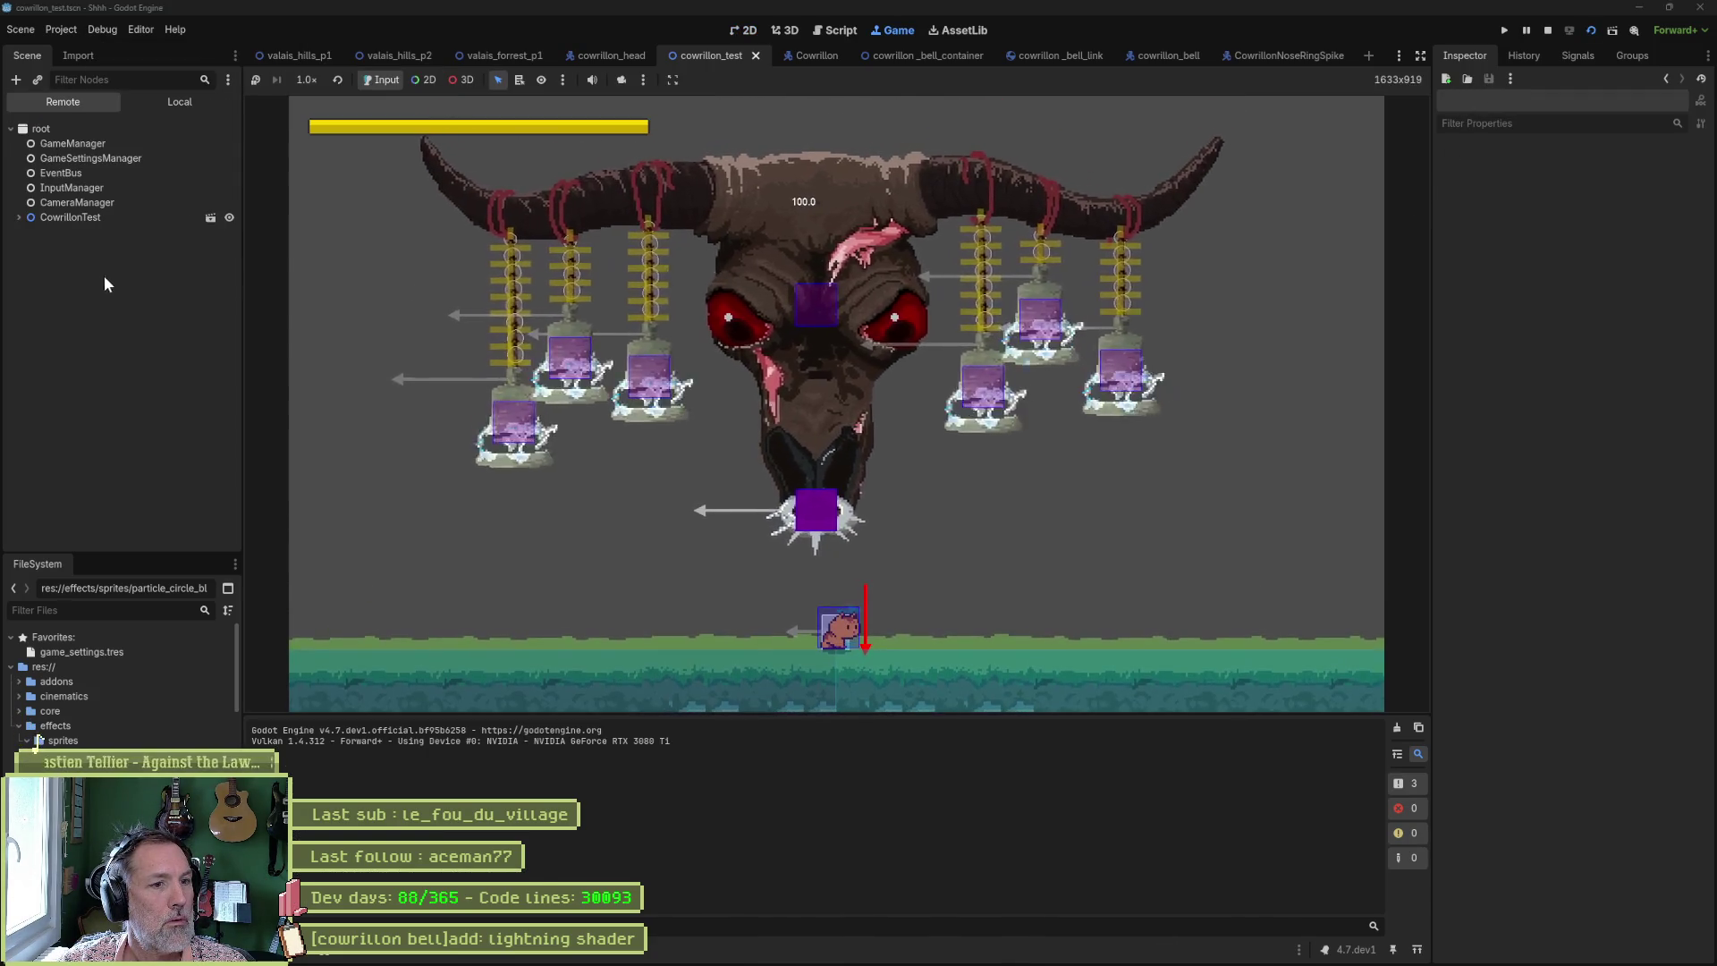
Select the live CowrillonHead, trigger Nose Ring Attack, then stop the game
click(69, 217)
click(76, 320)
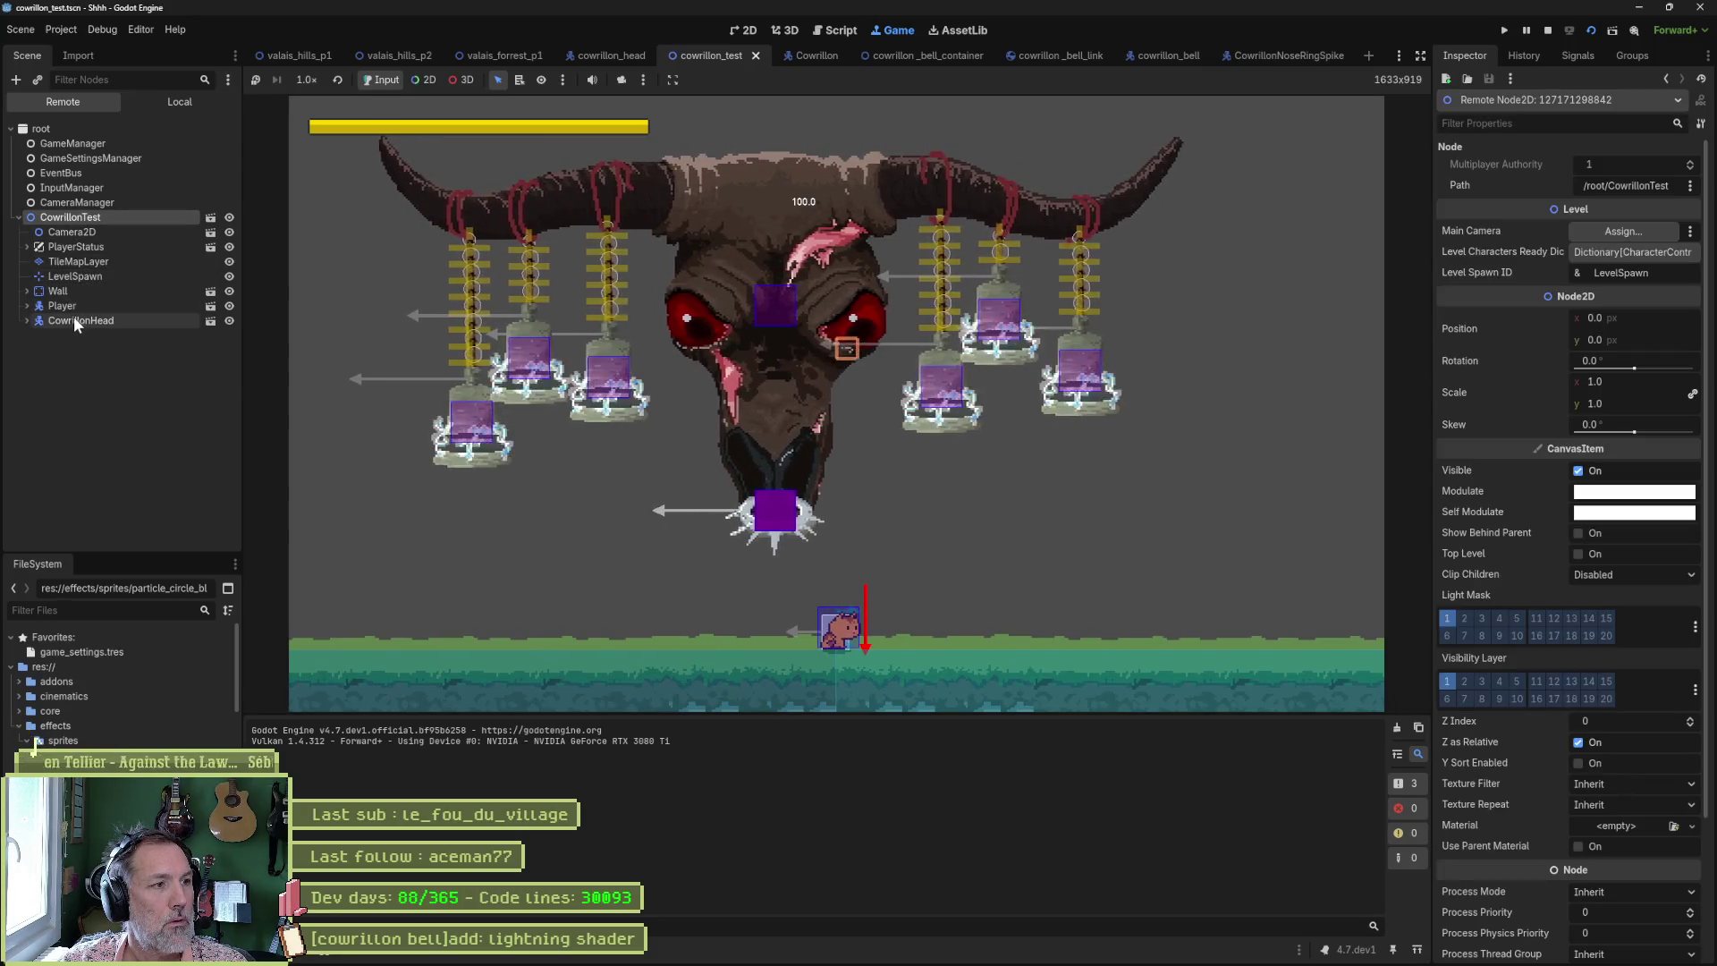
scroll(1587, 722, down, 5)
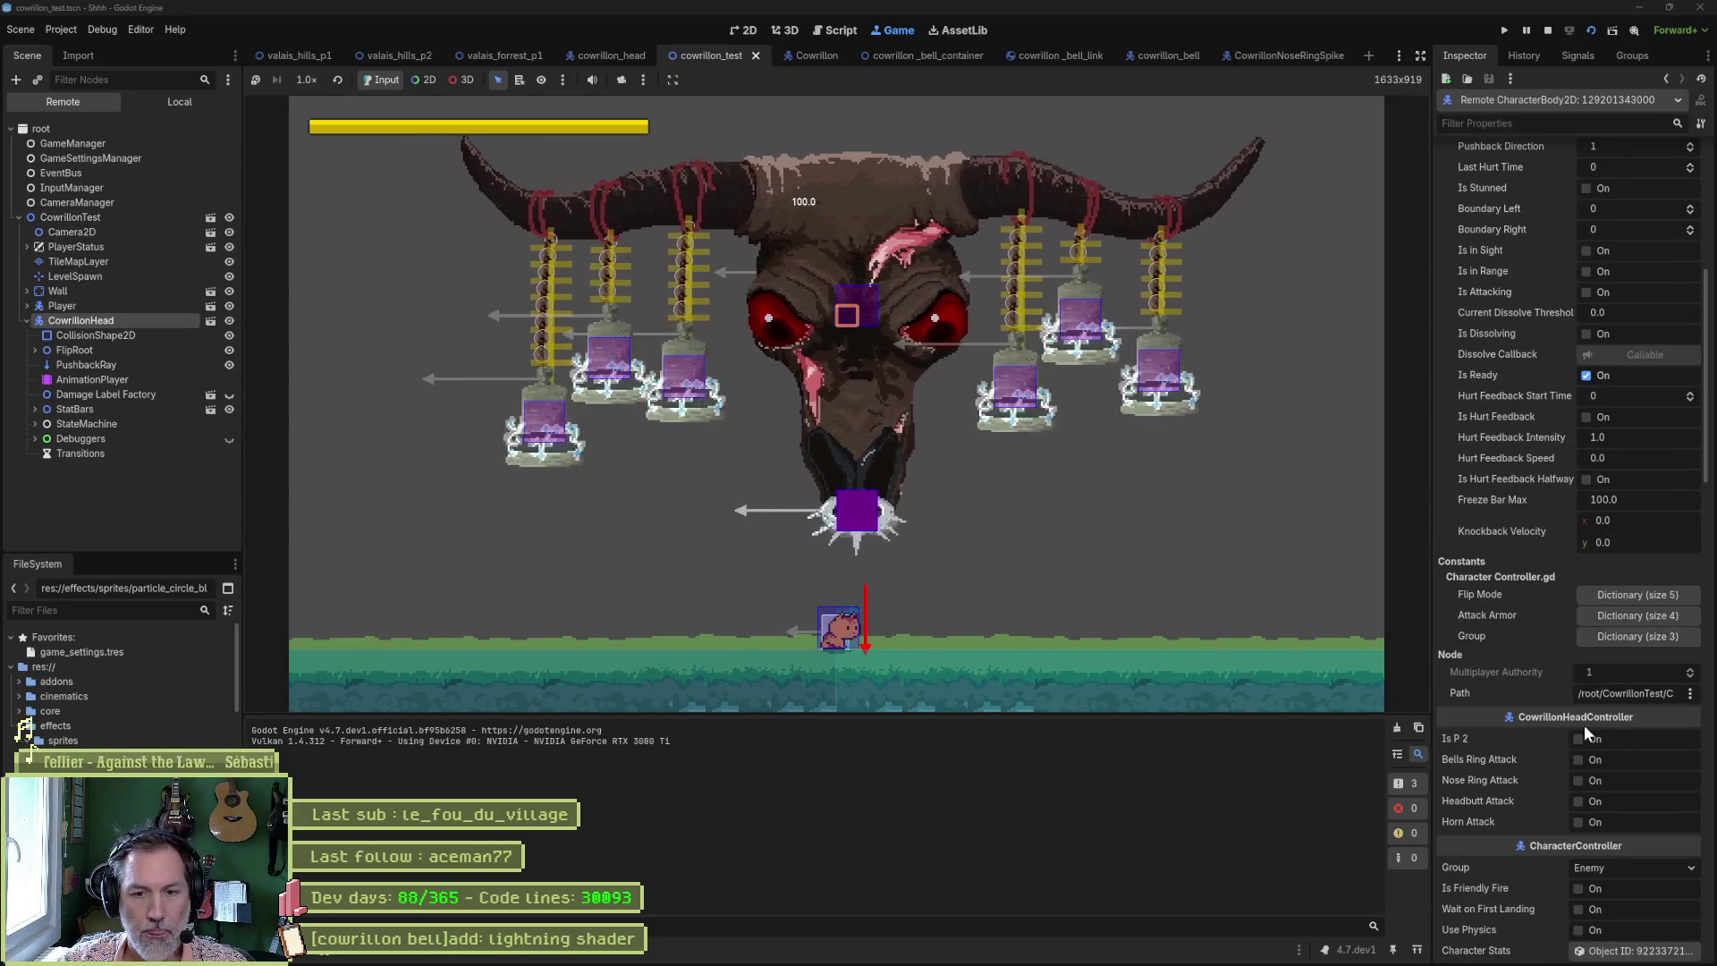
click(1578, 780)
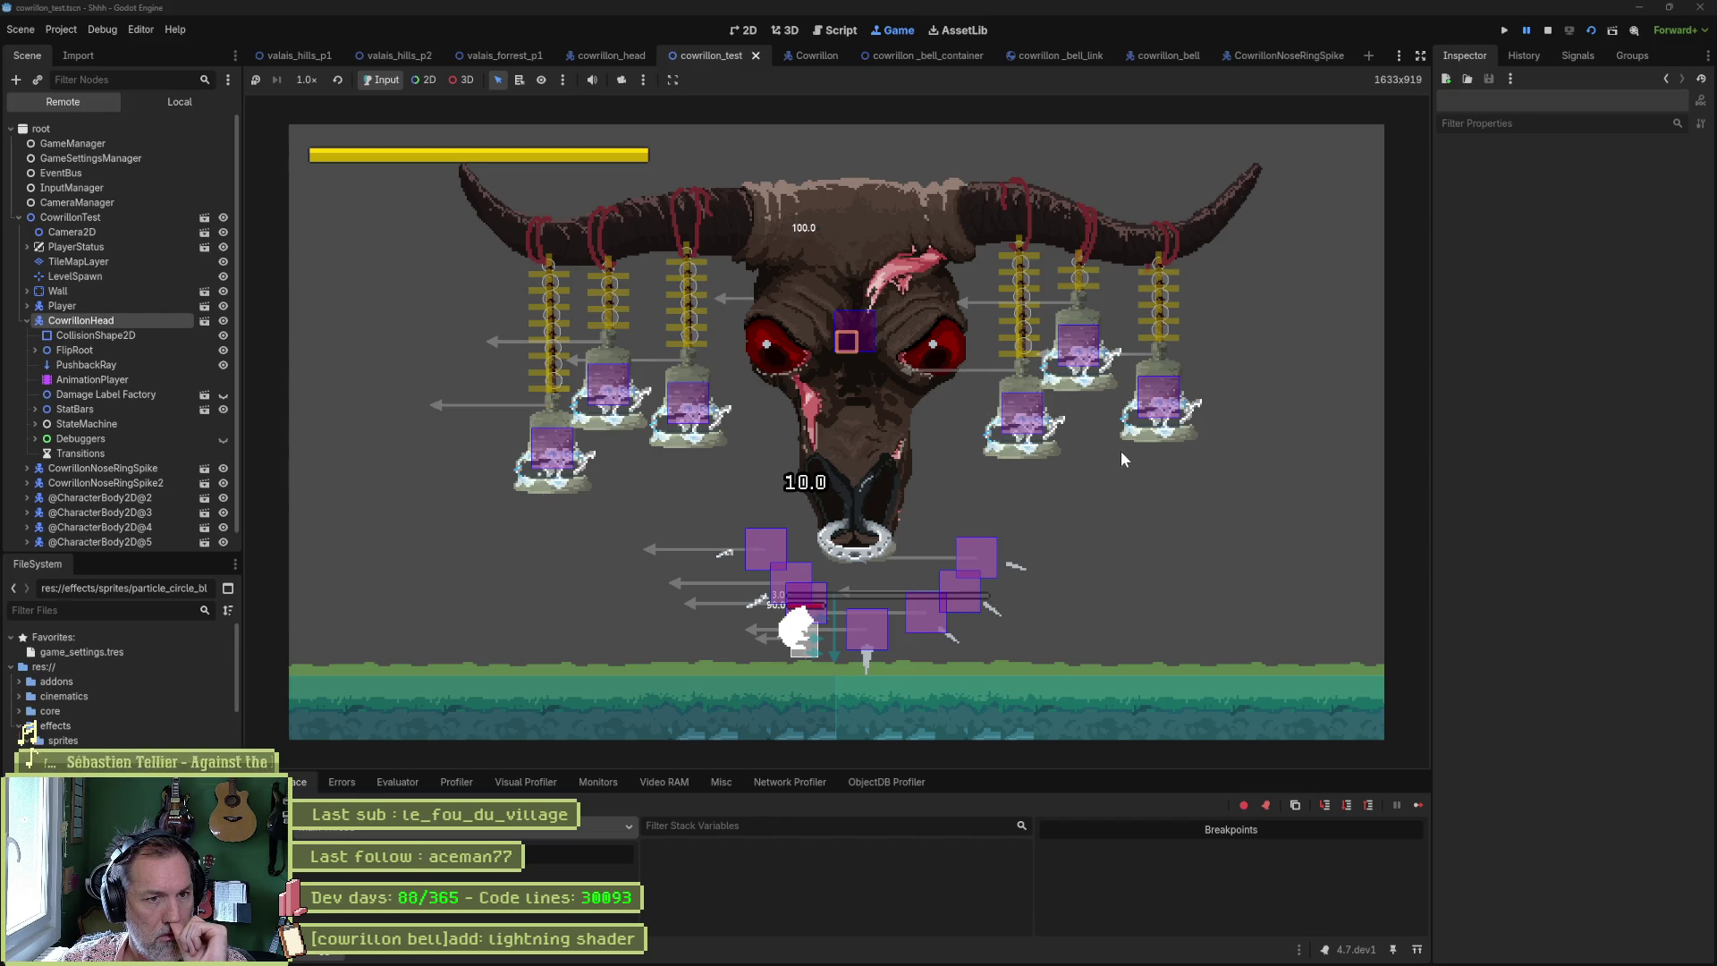
click(1548, 30)
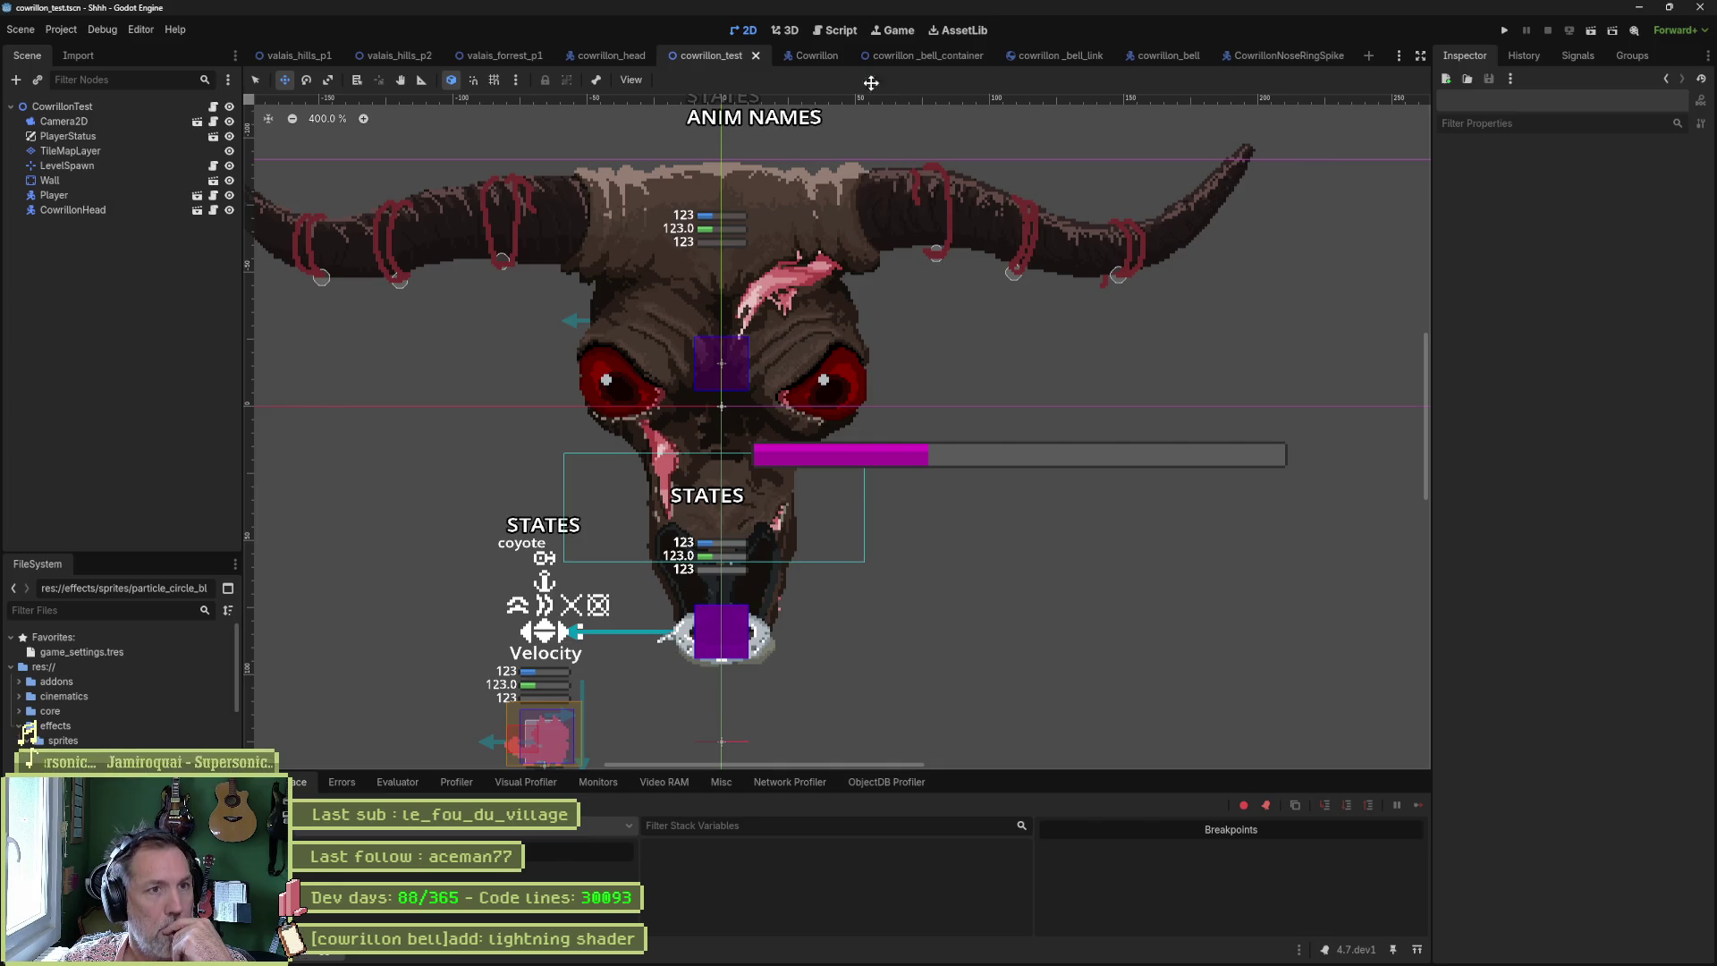
In cowrillon_head, nudge the first spike's SpikeVector slightly up and to the right
click(617, 53)
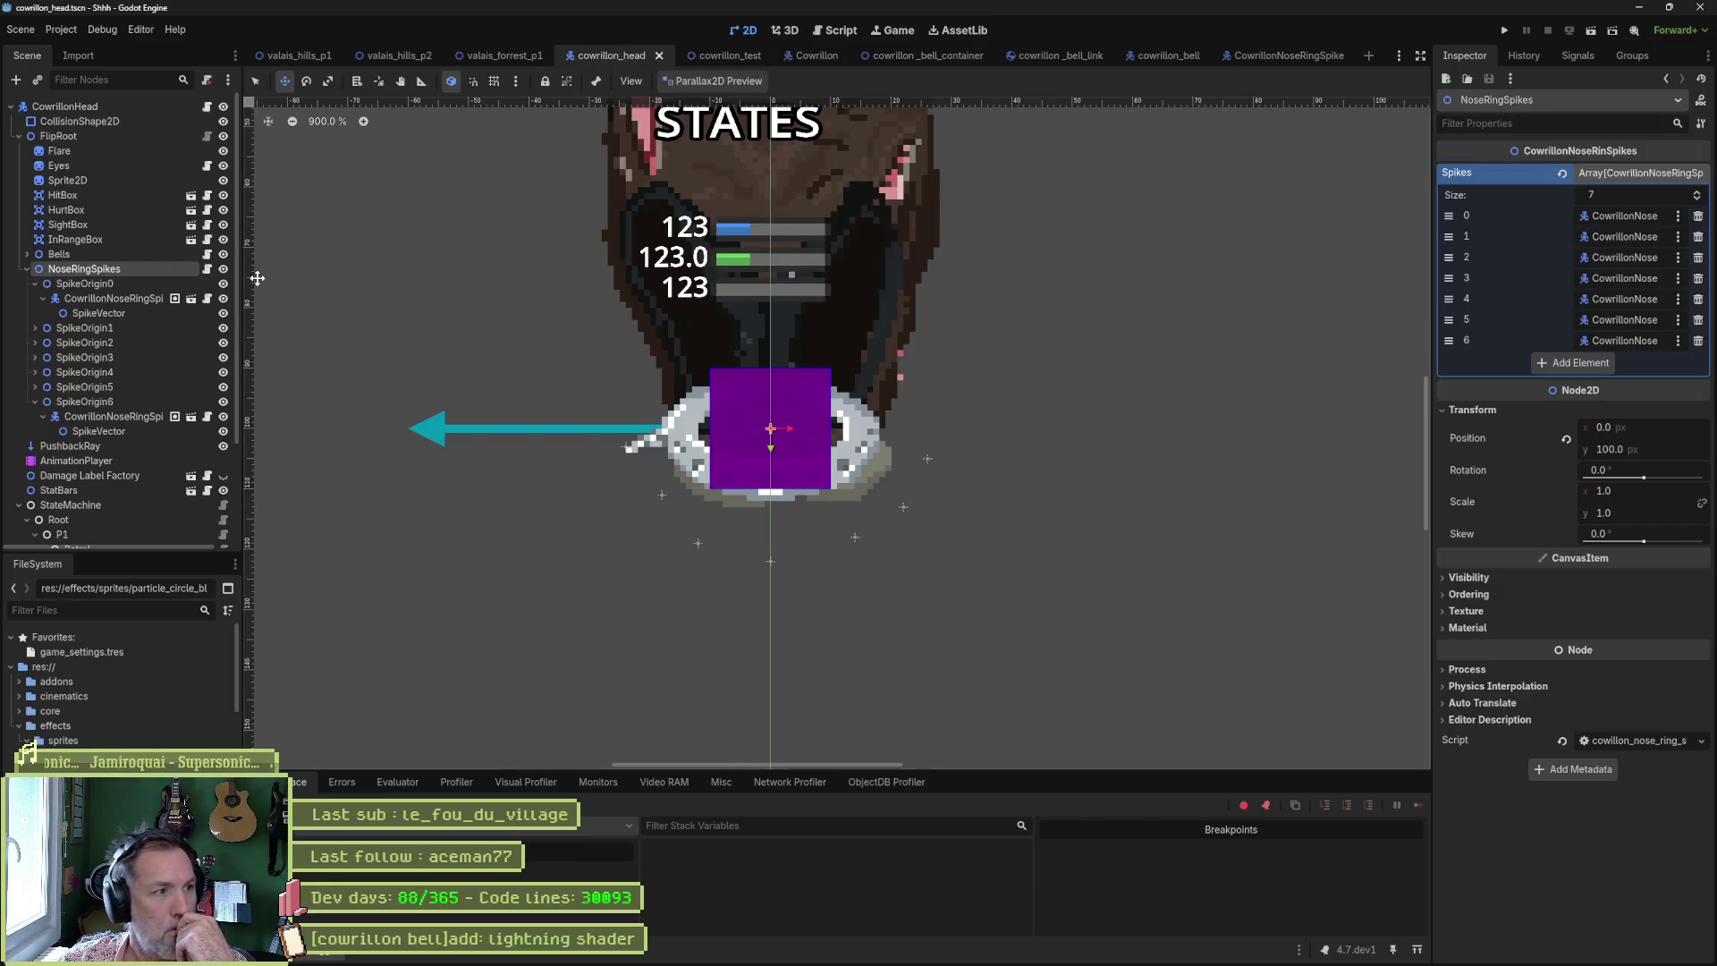
click(118, 313)
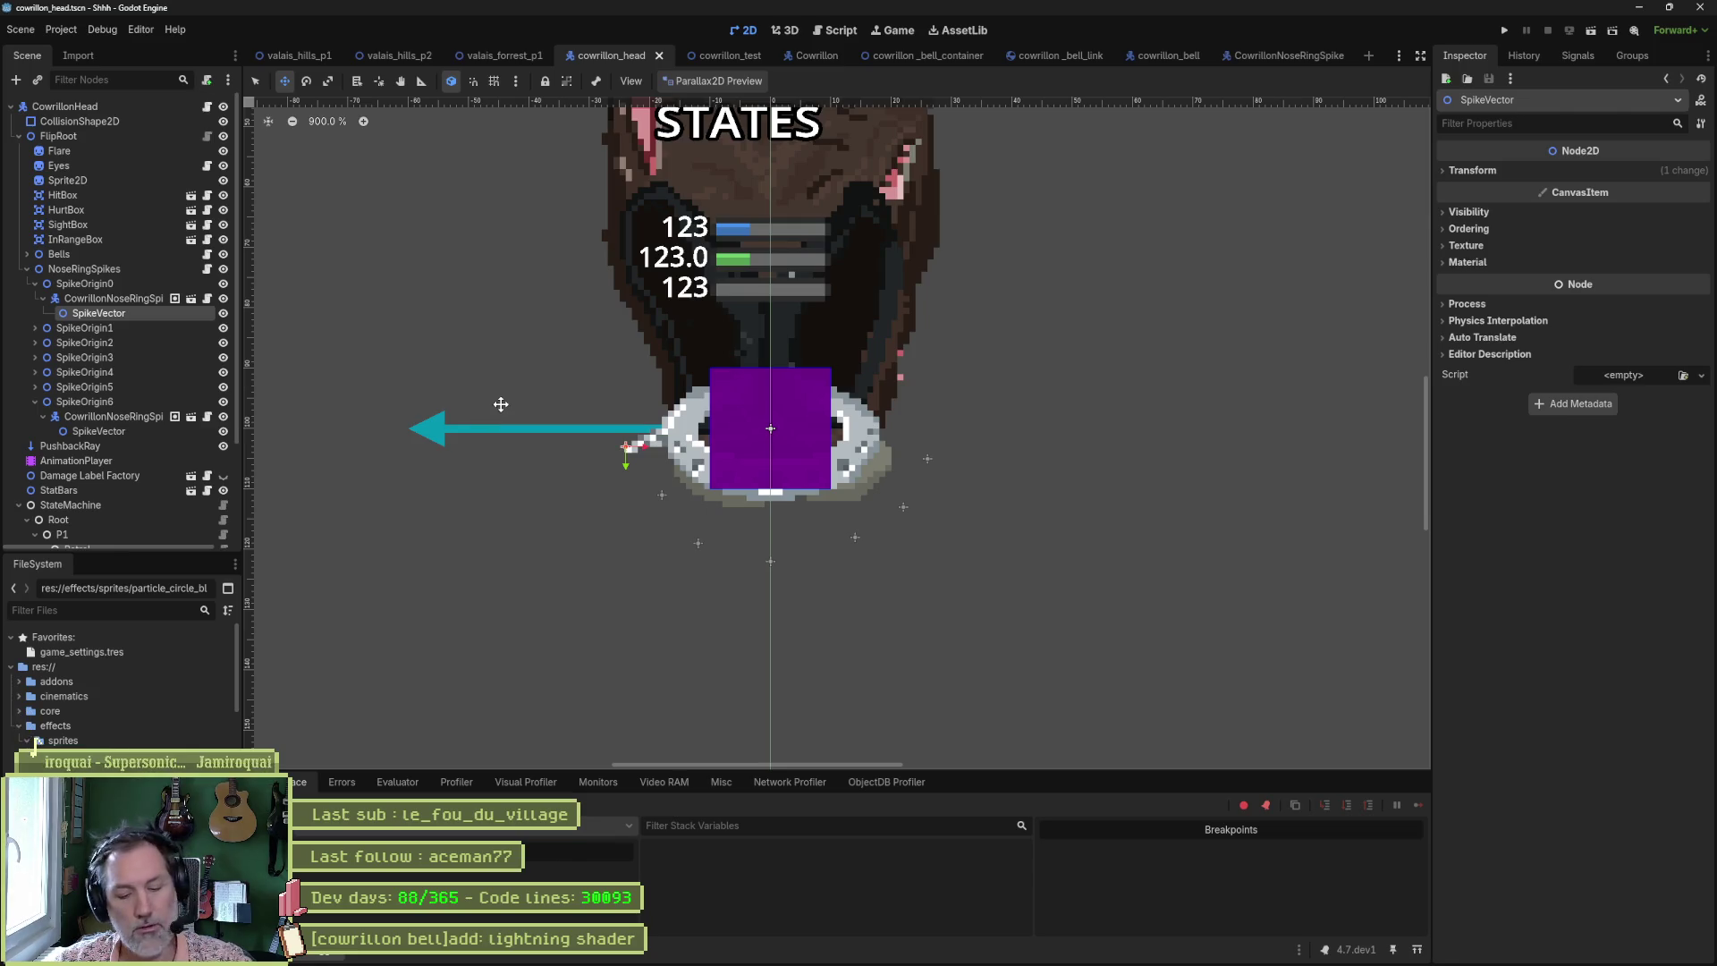
scroll(673, 469, up, 2)
drag(641, 459, 671, 438)
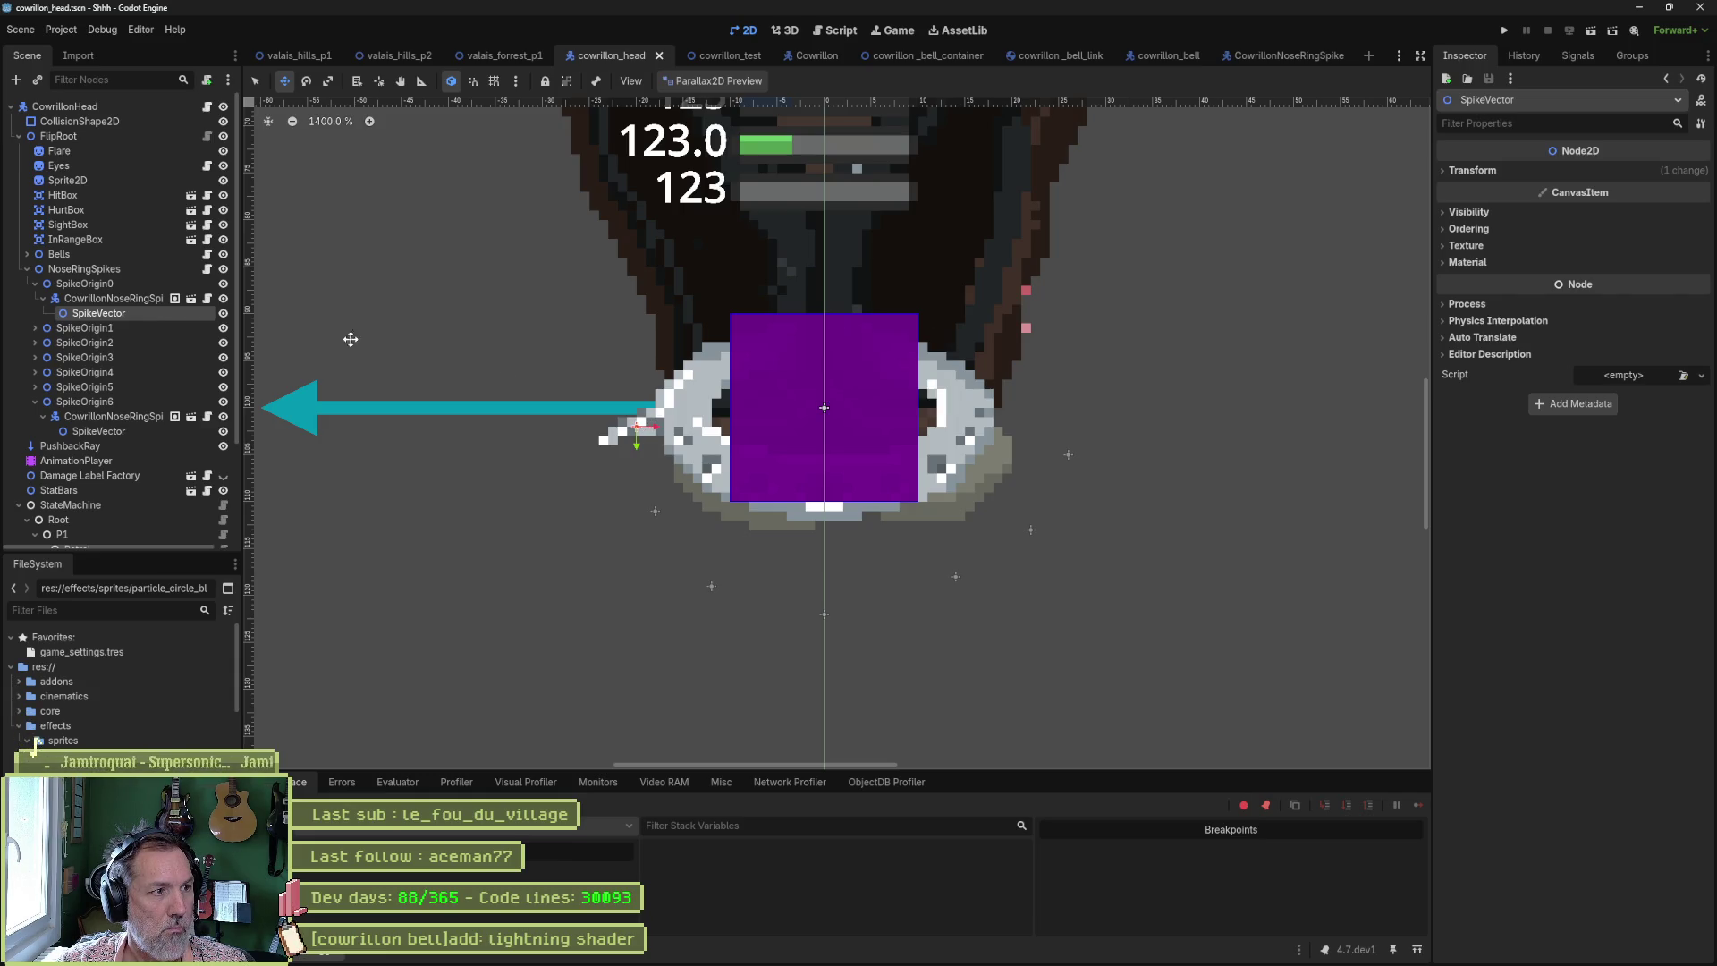
Open the first CowrillonNoseRingSpike's controller script for review, then bring up Asana
click(145, 301)
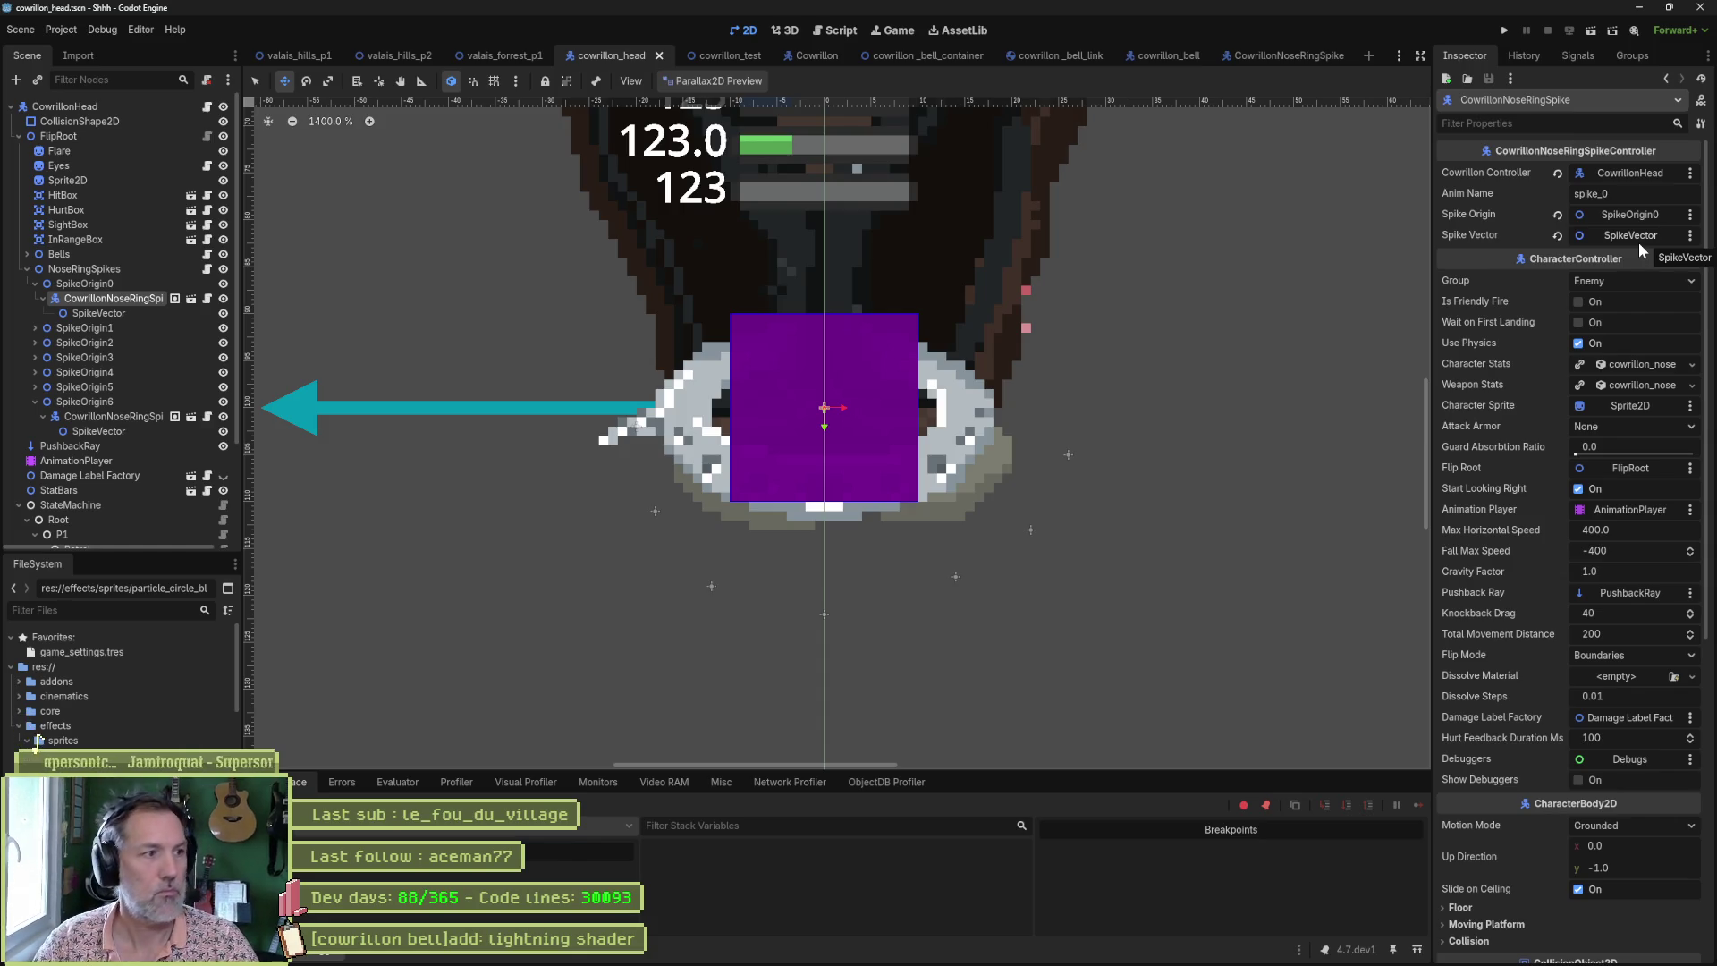
click(207, 298)
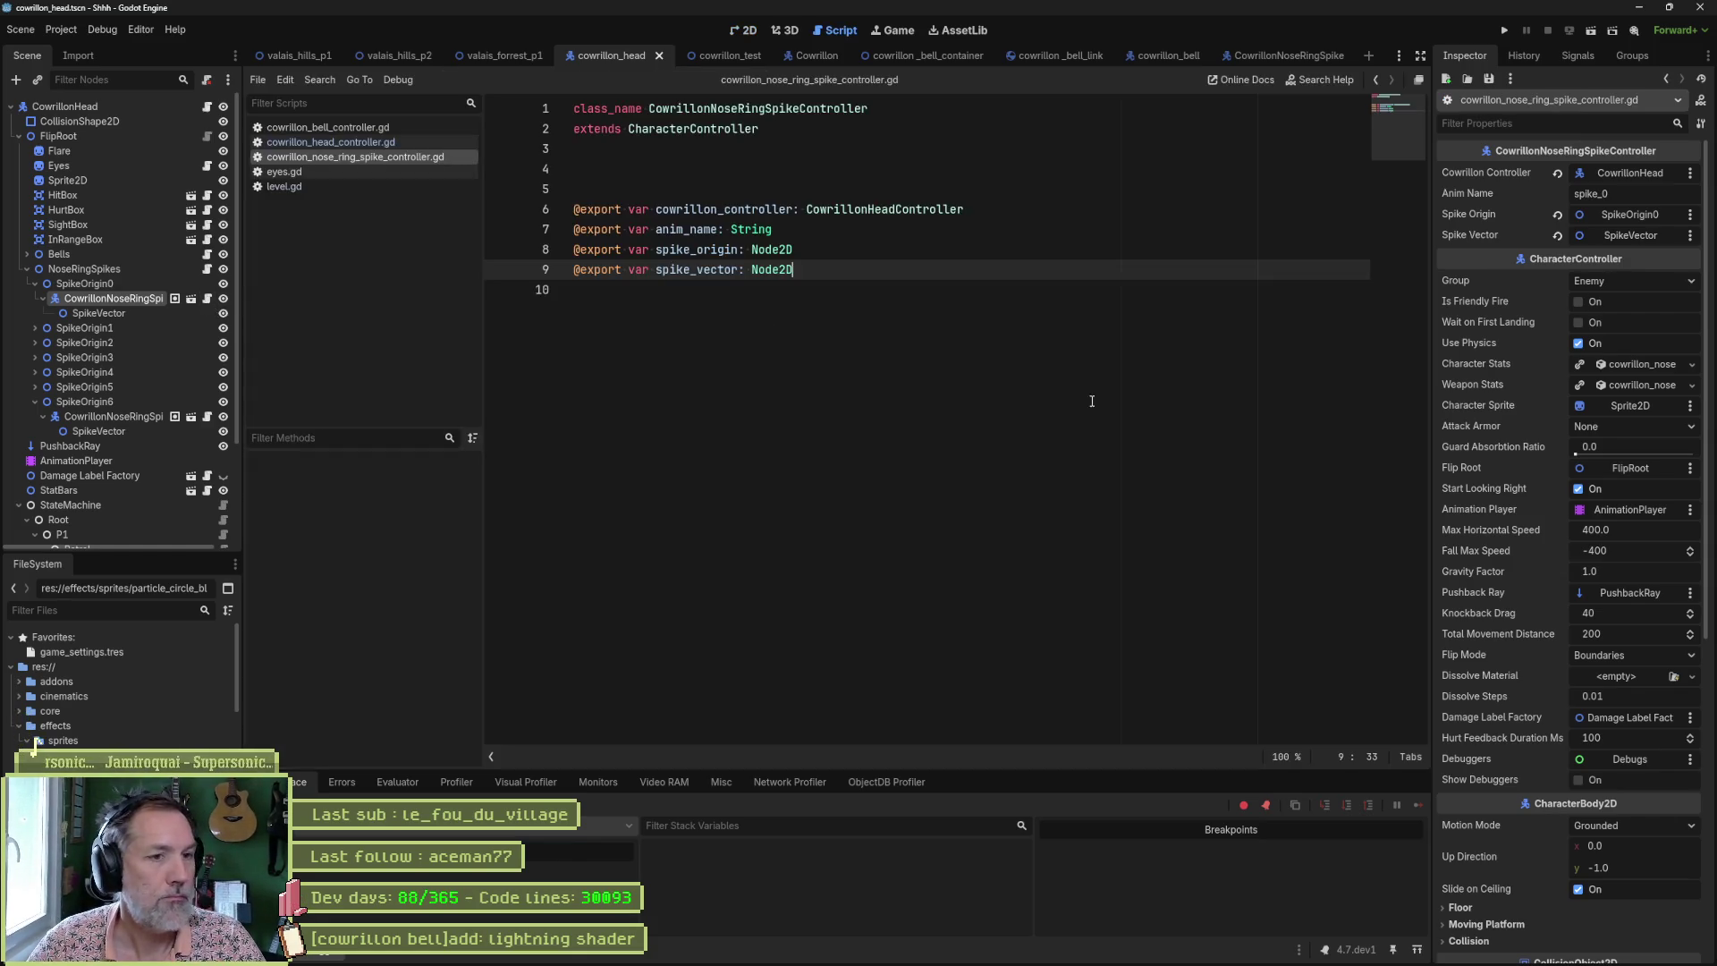
click(939, 953)
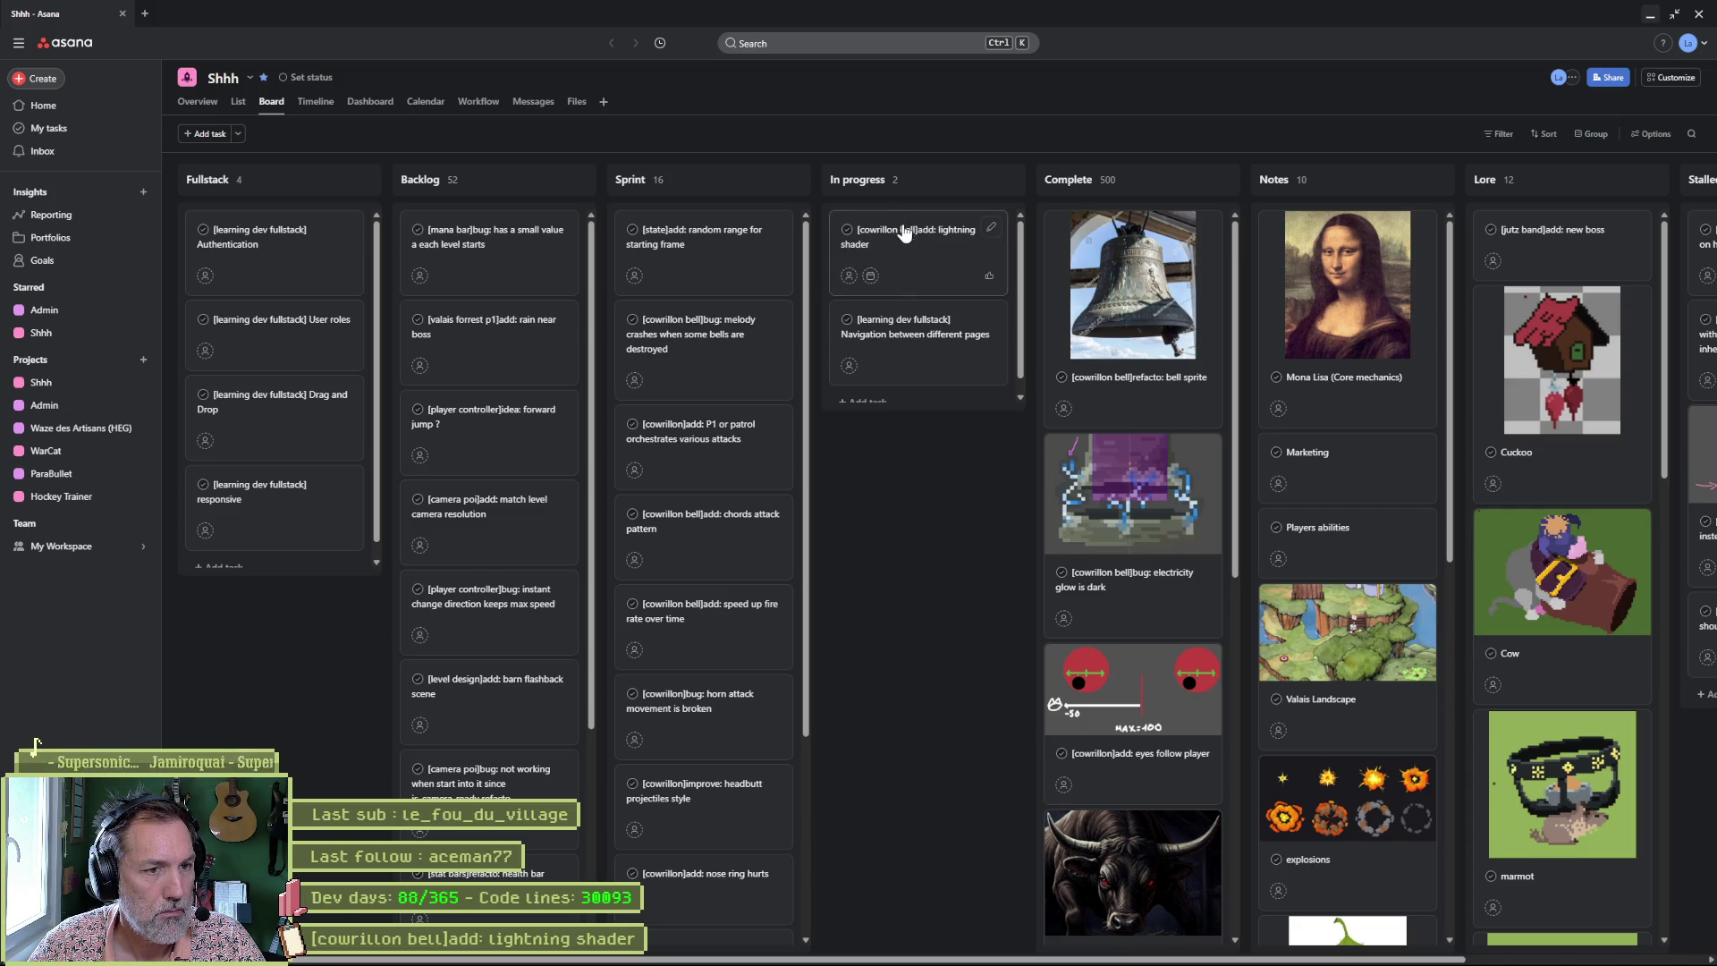
Add '[cowrillon nose ring]refacto: spikes hit box position' to In progress, then return to Godot
click(983, 180)
text([cowrillon n)
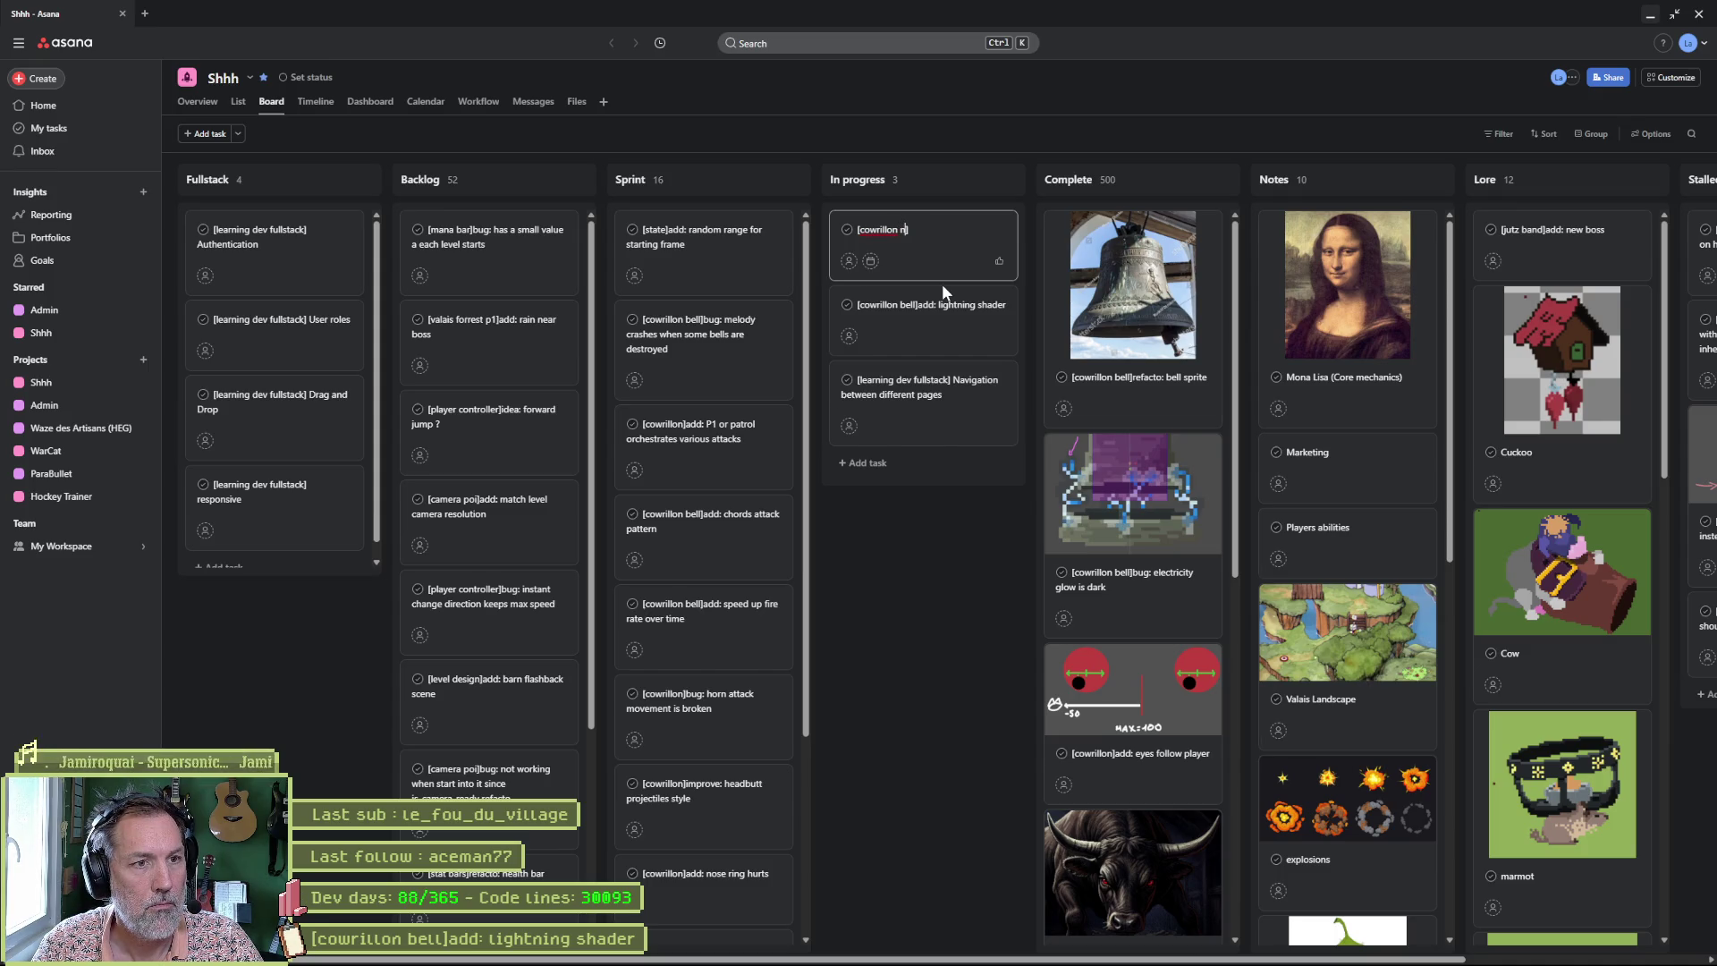
text(g]refacto: spike)
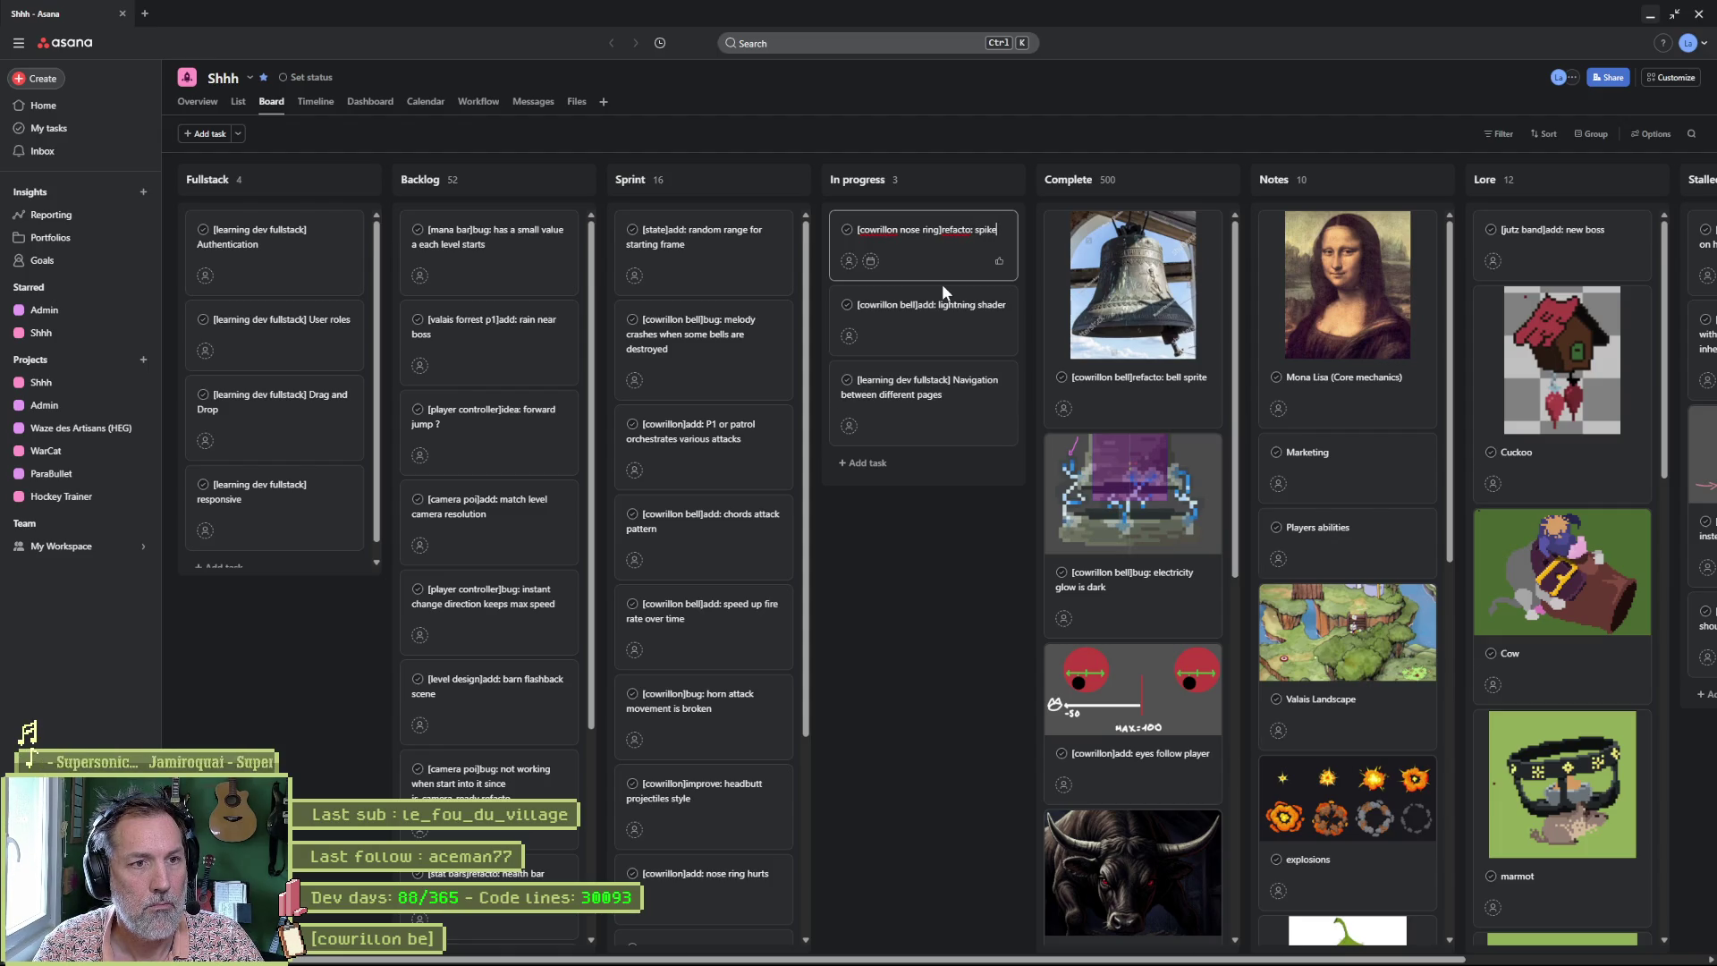
text(s hit box)
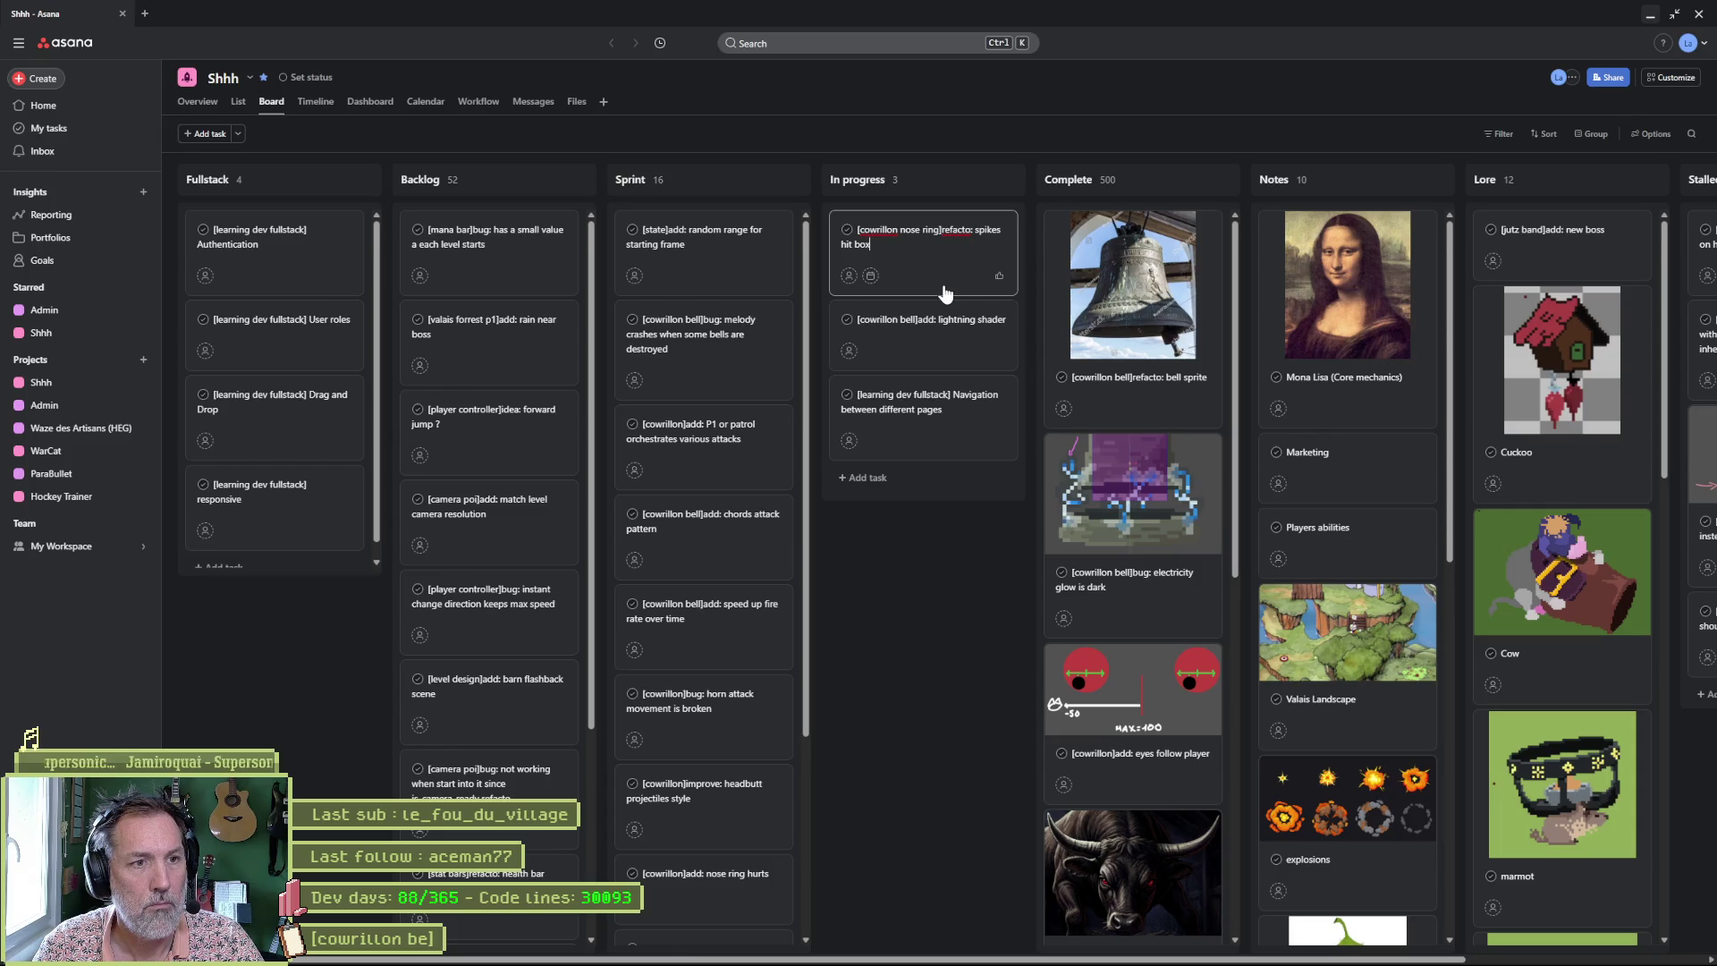
text( position)
key(Escape)
click(1666, 14)
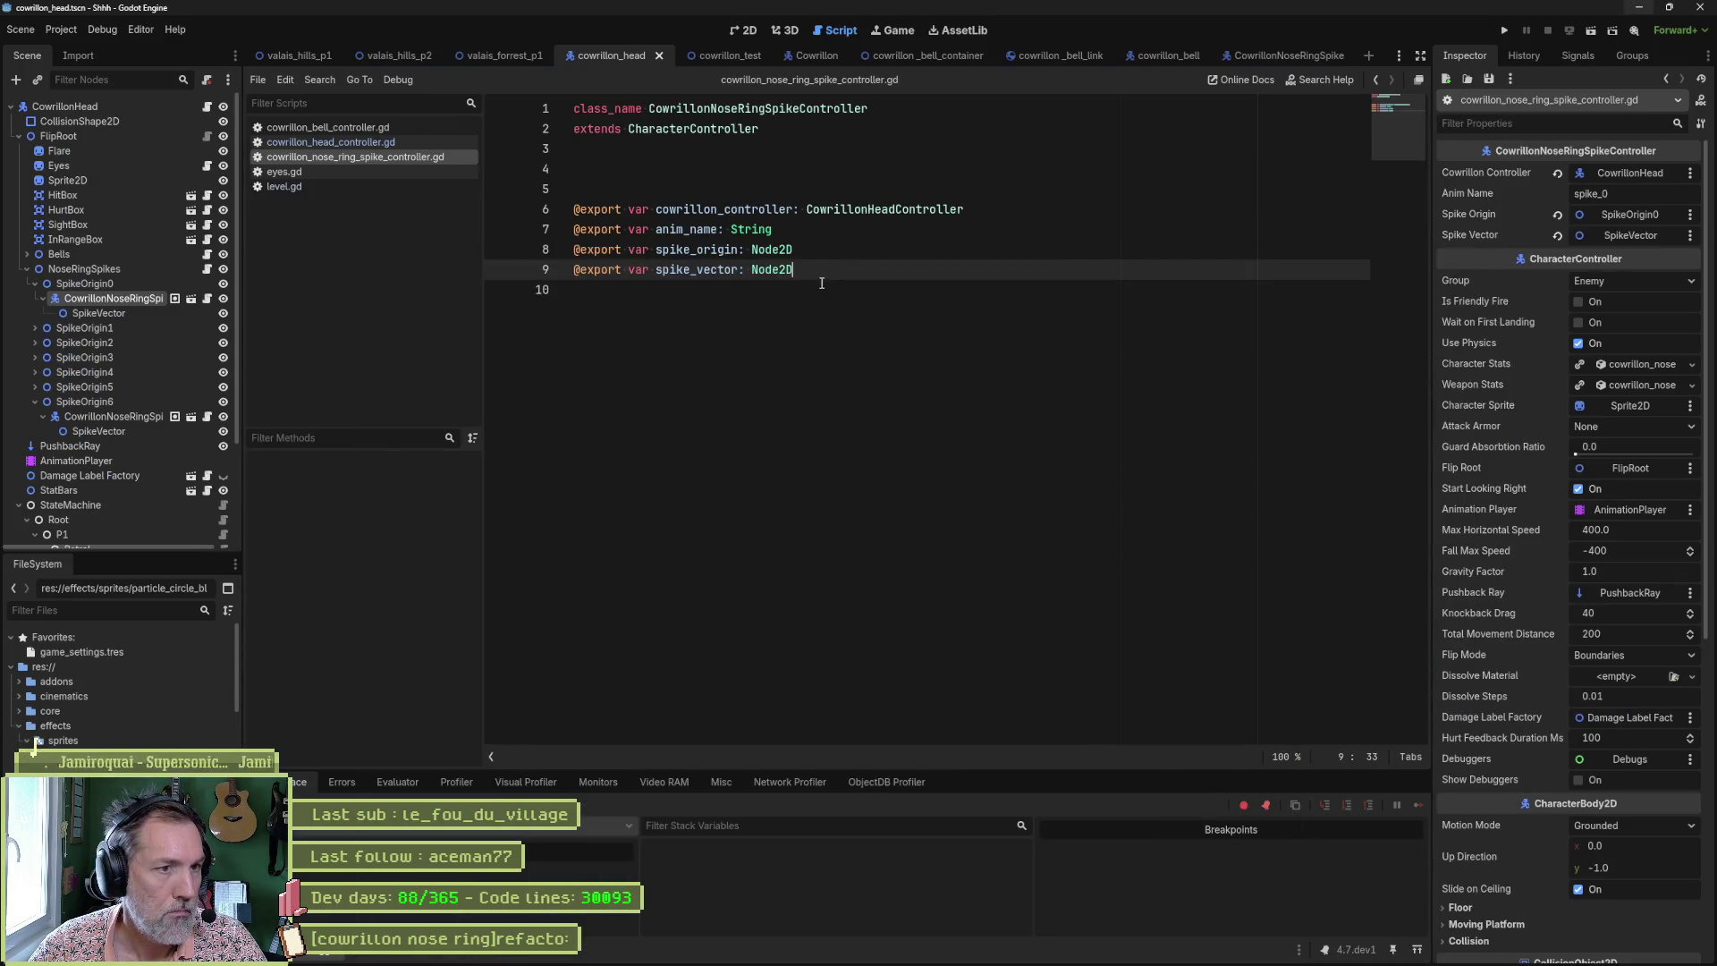
Add a _ready() function calling super() below the spike script's exported variables
click(831, 290)
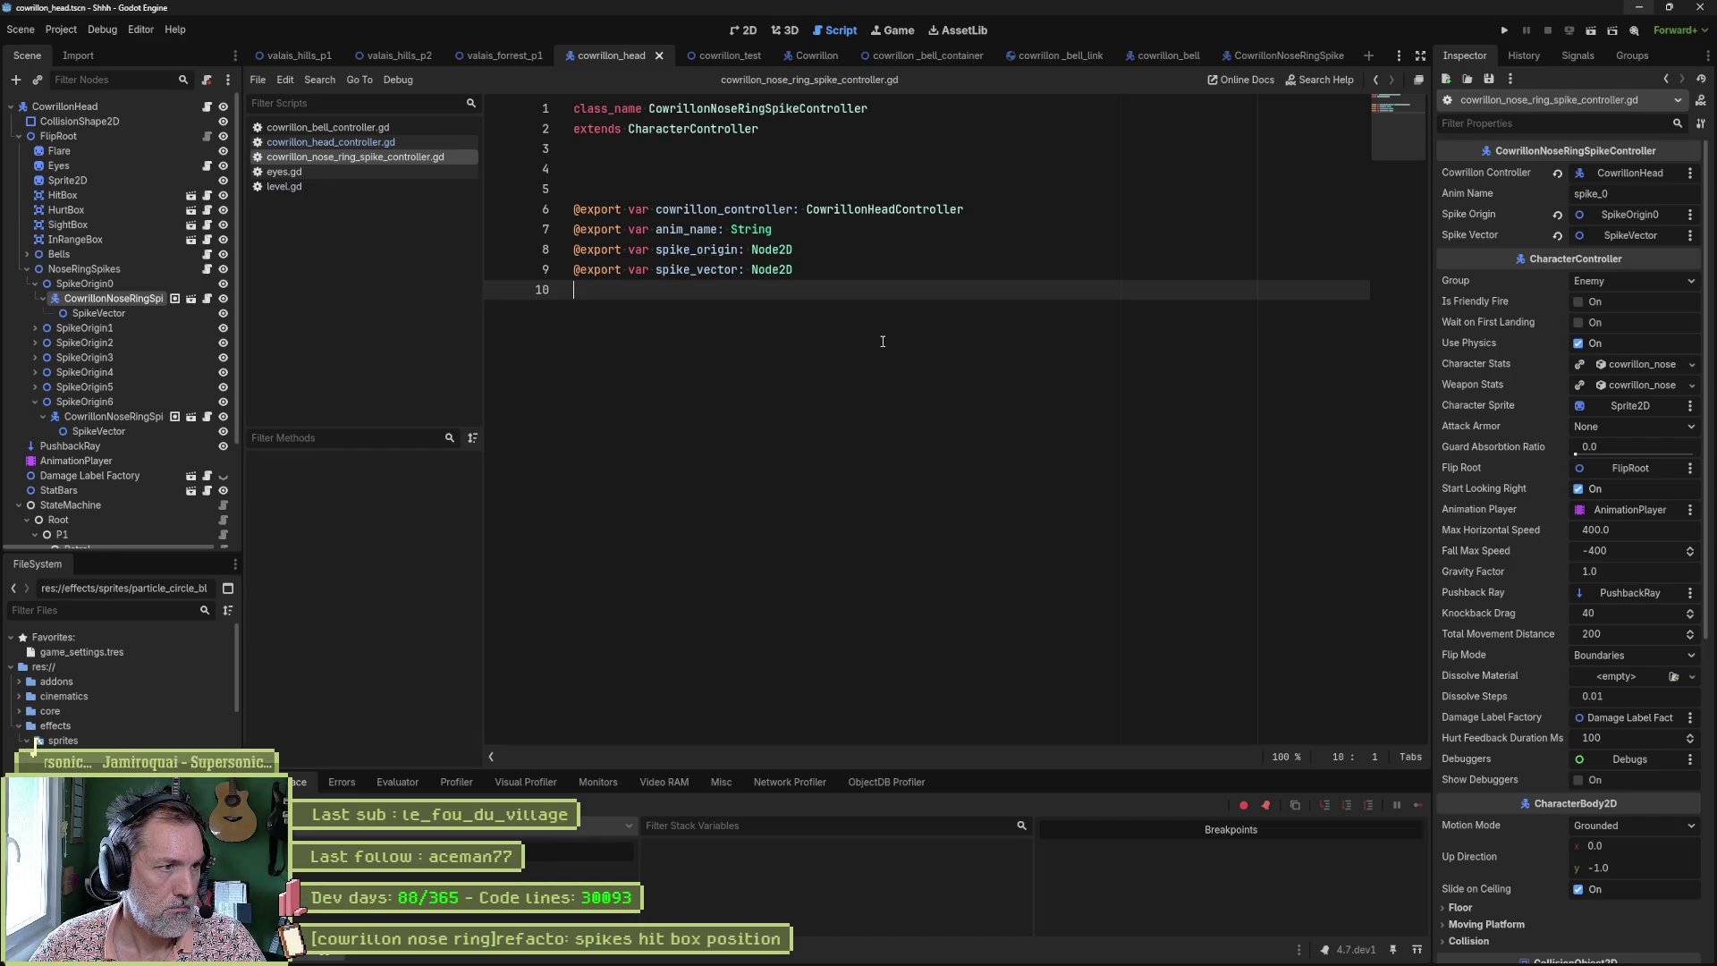
click(192, 300)
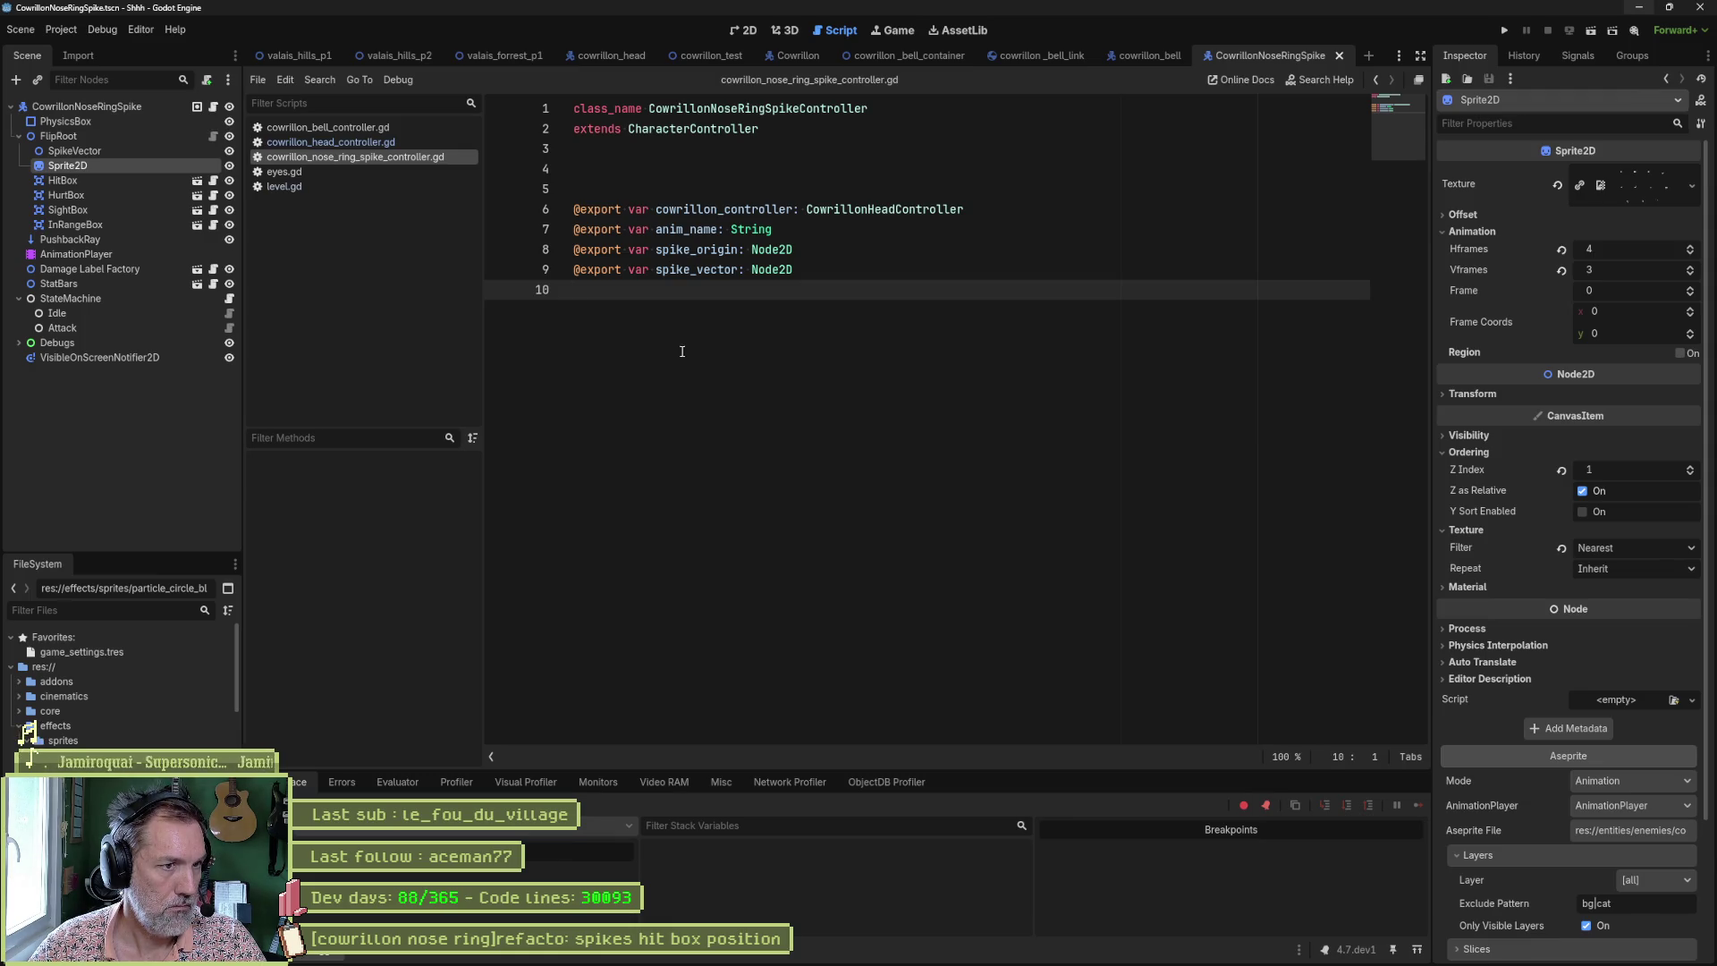
key(Return)
key(Return)
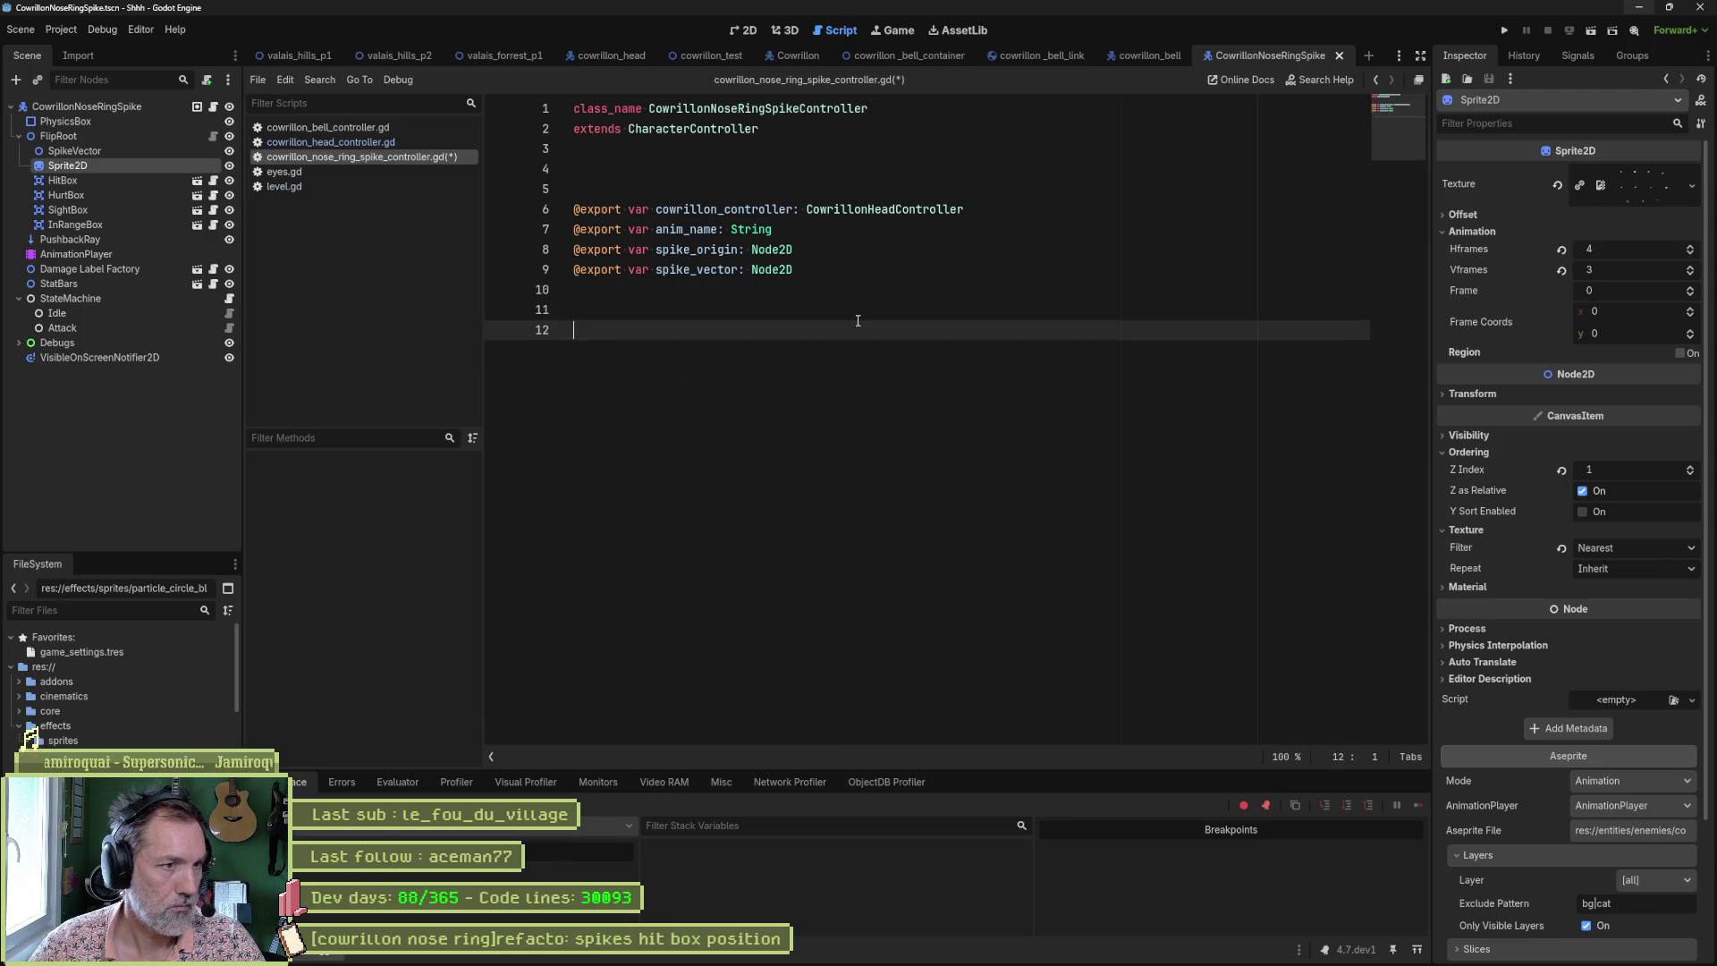
key(Return)
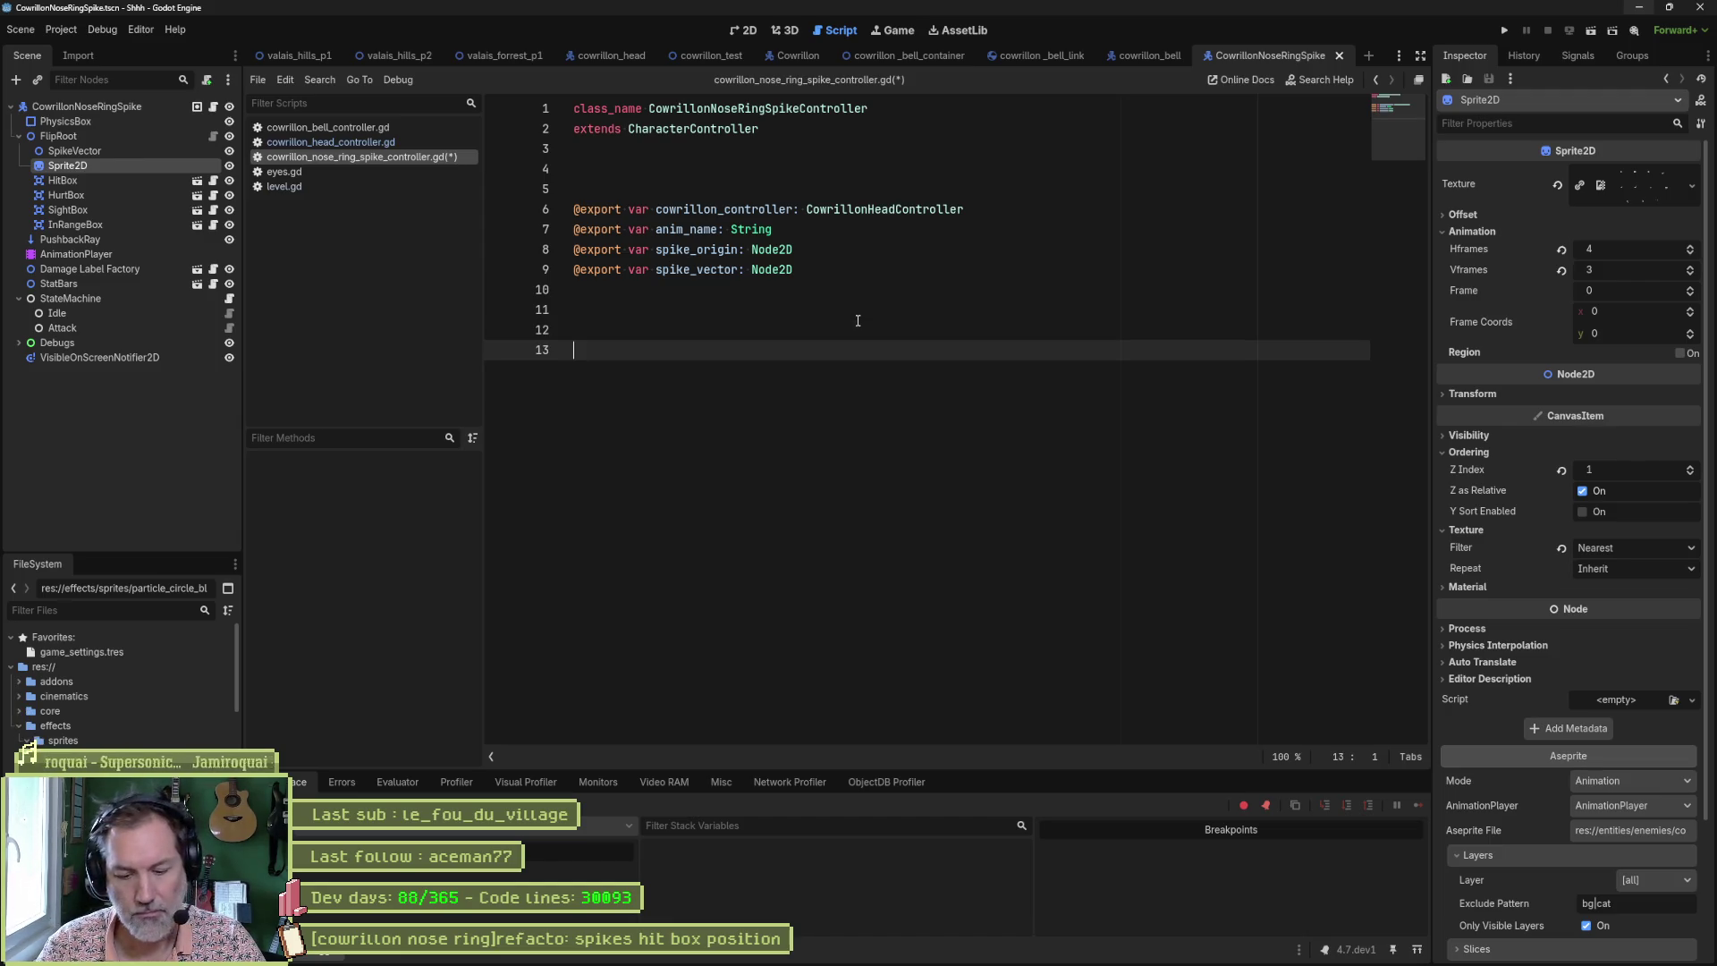
text(func _re)
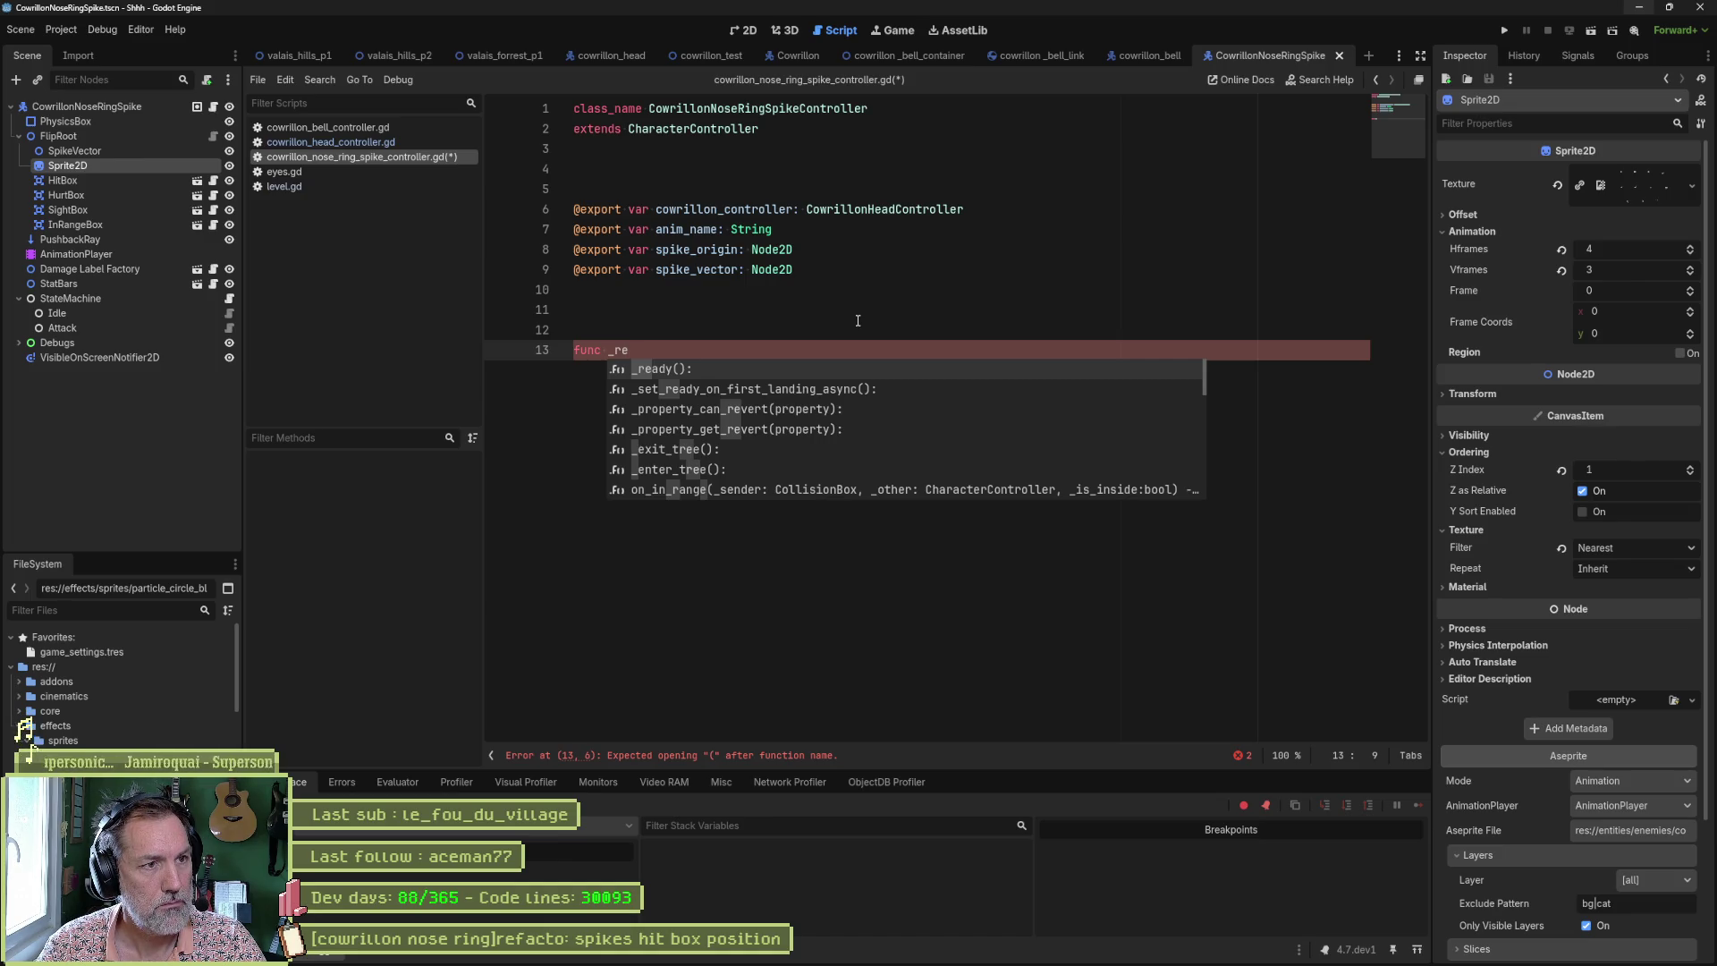
key(Return)
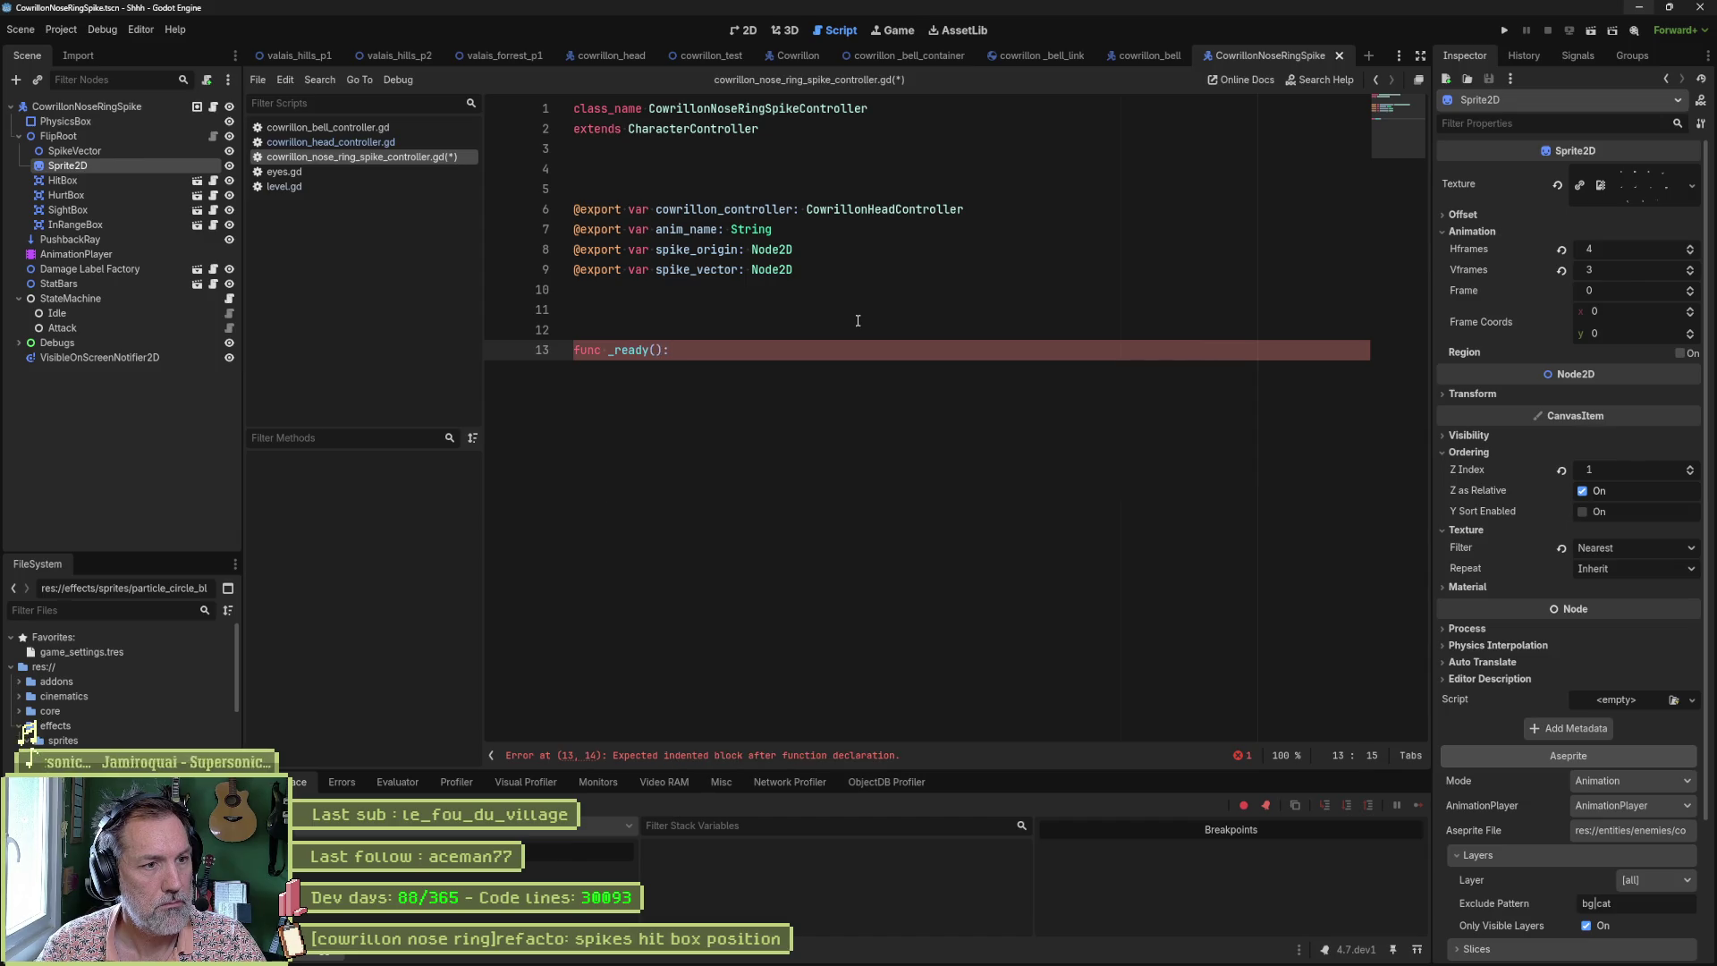
key(Return)
text(super())
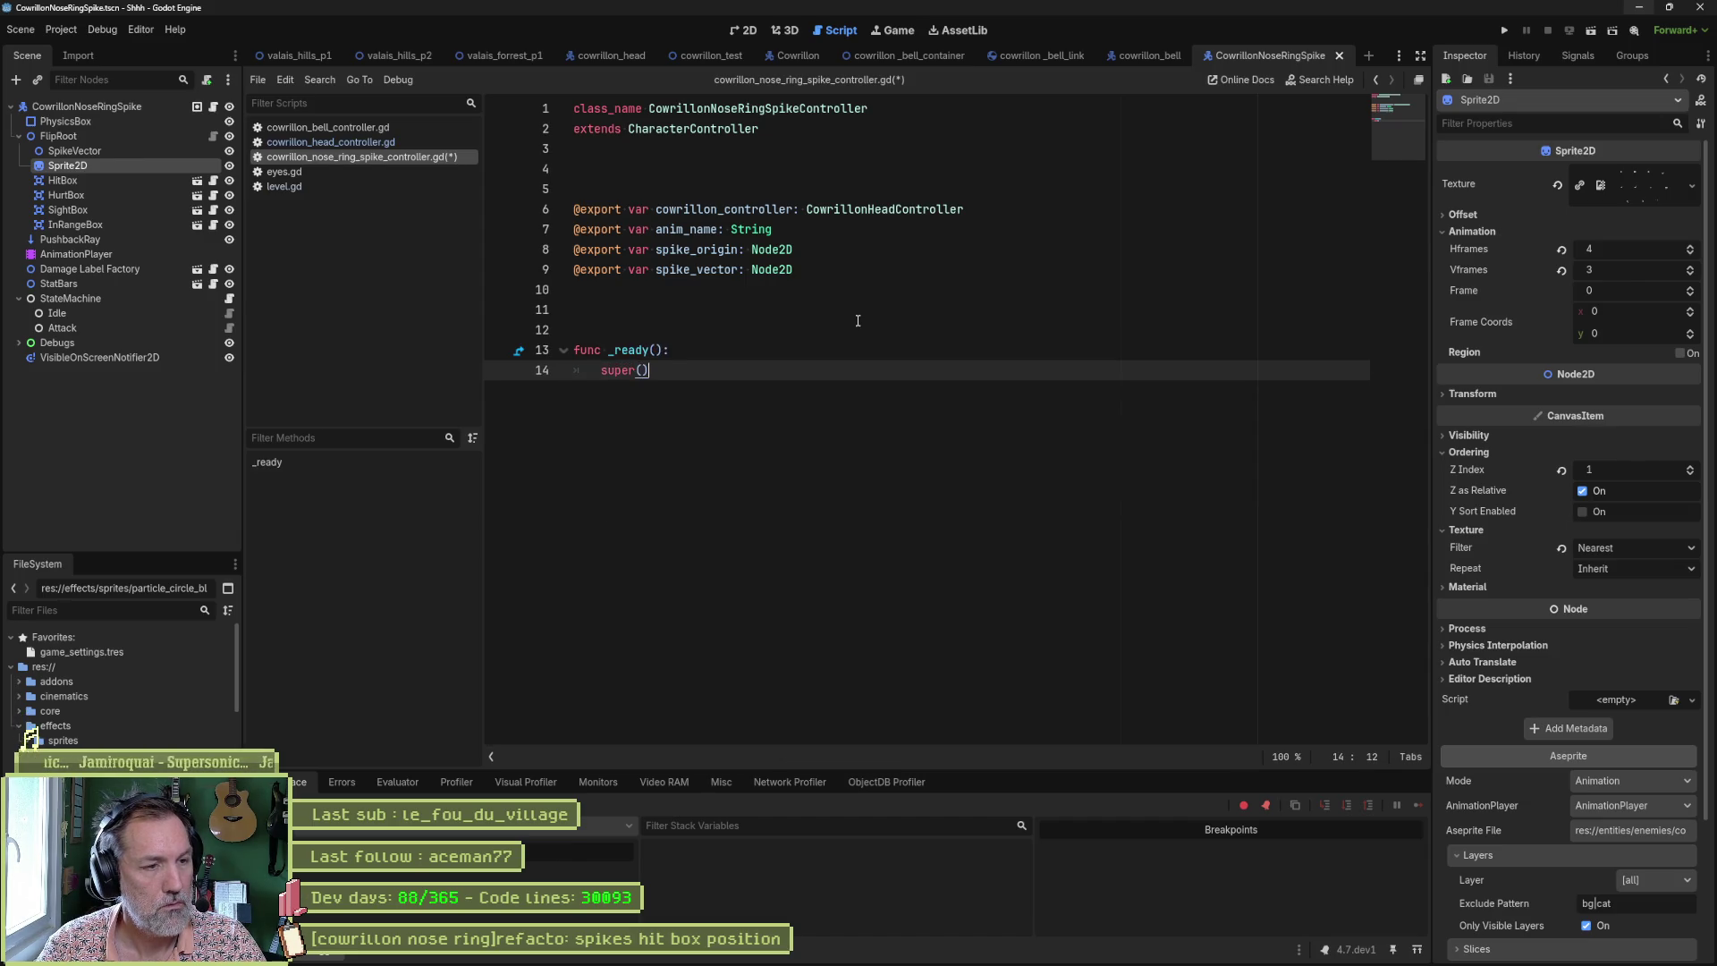
key(Return)
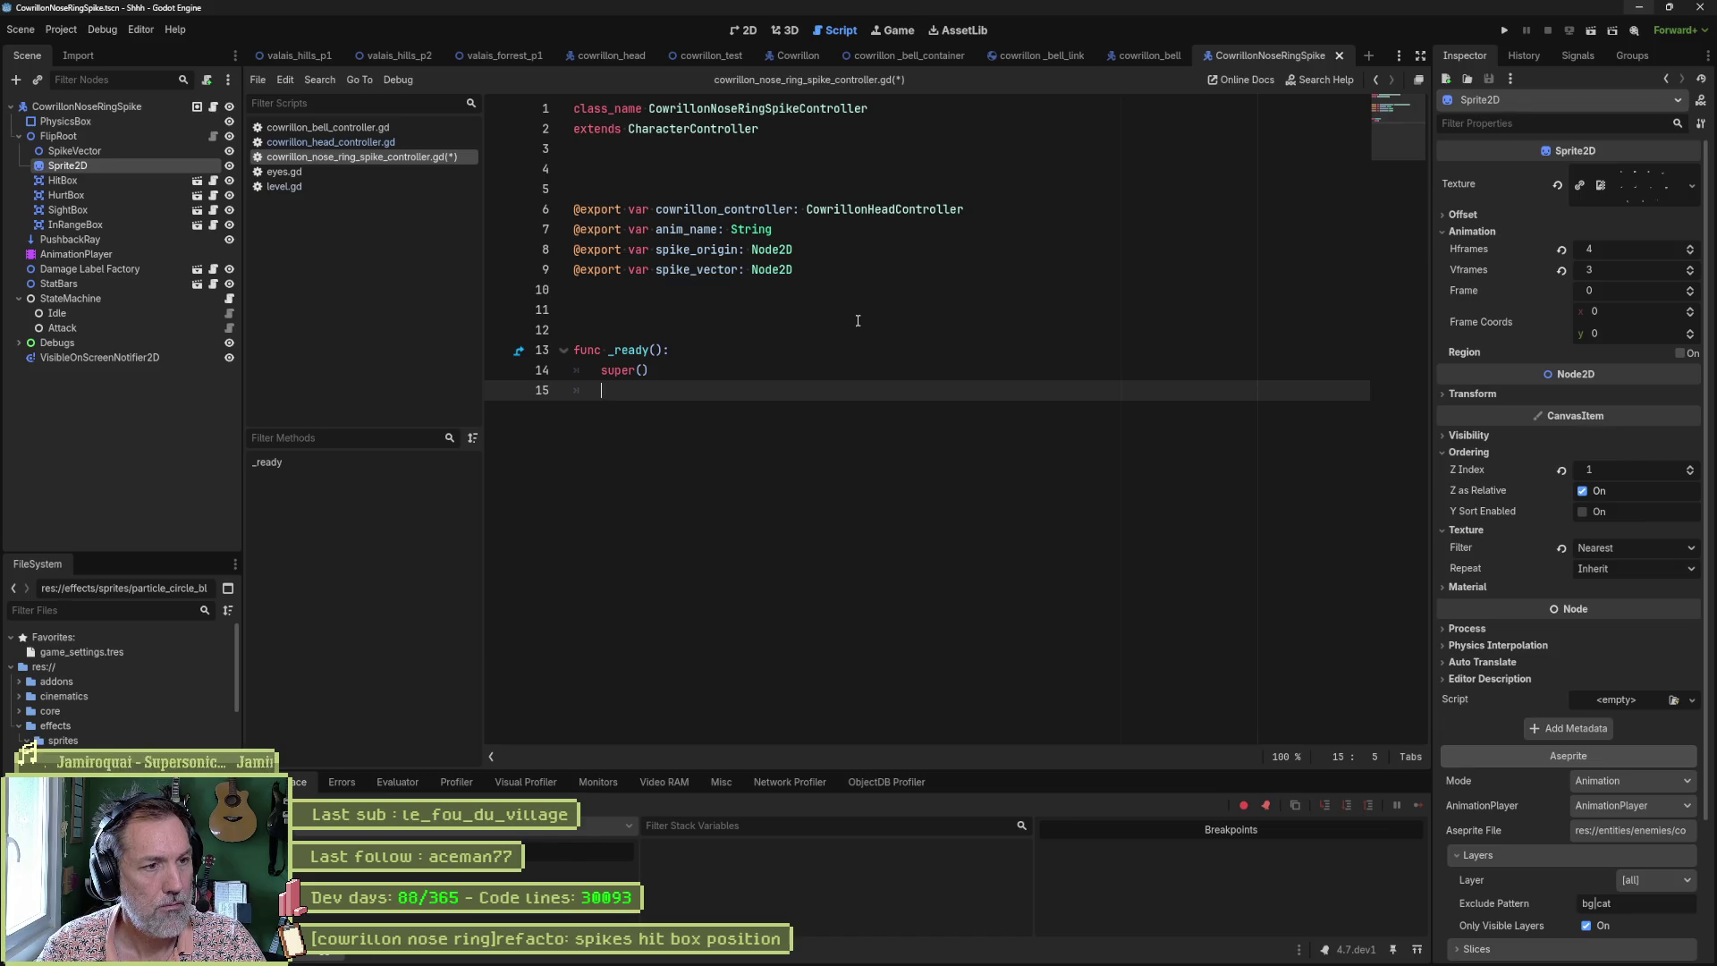
Add 'hit_box.position = spike_vector.position' to _ready and save the script
text(hit)
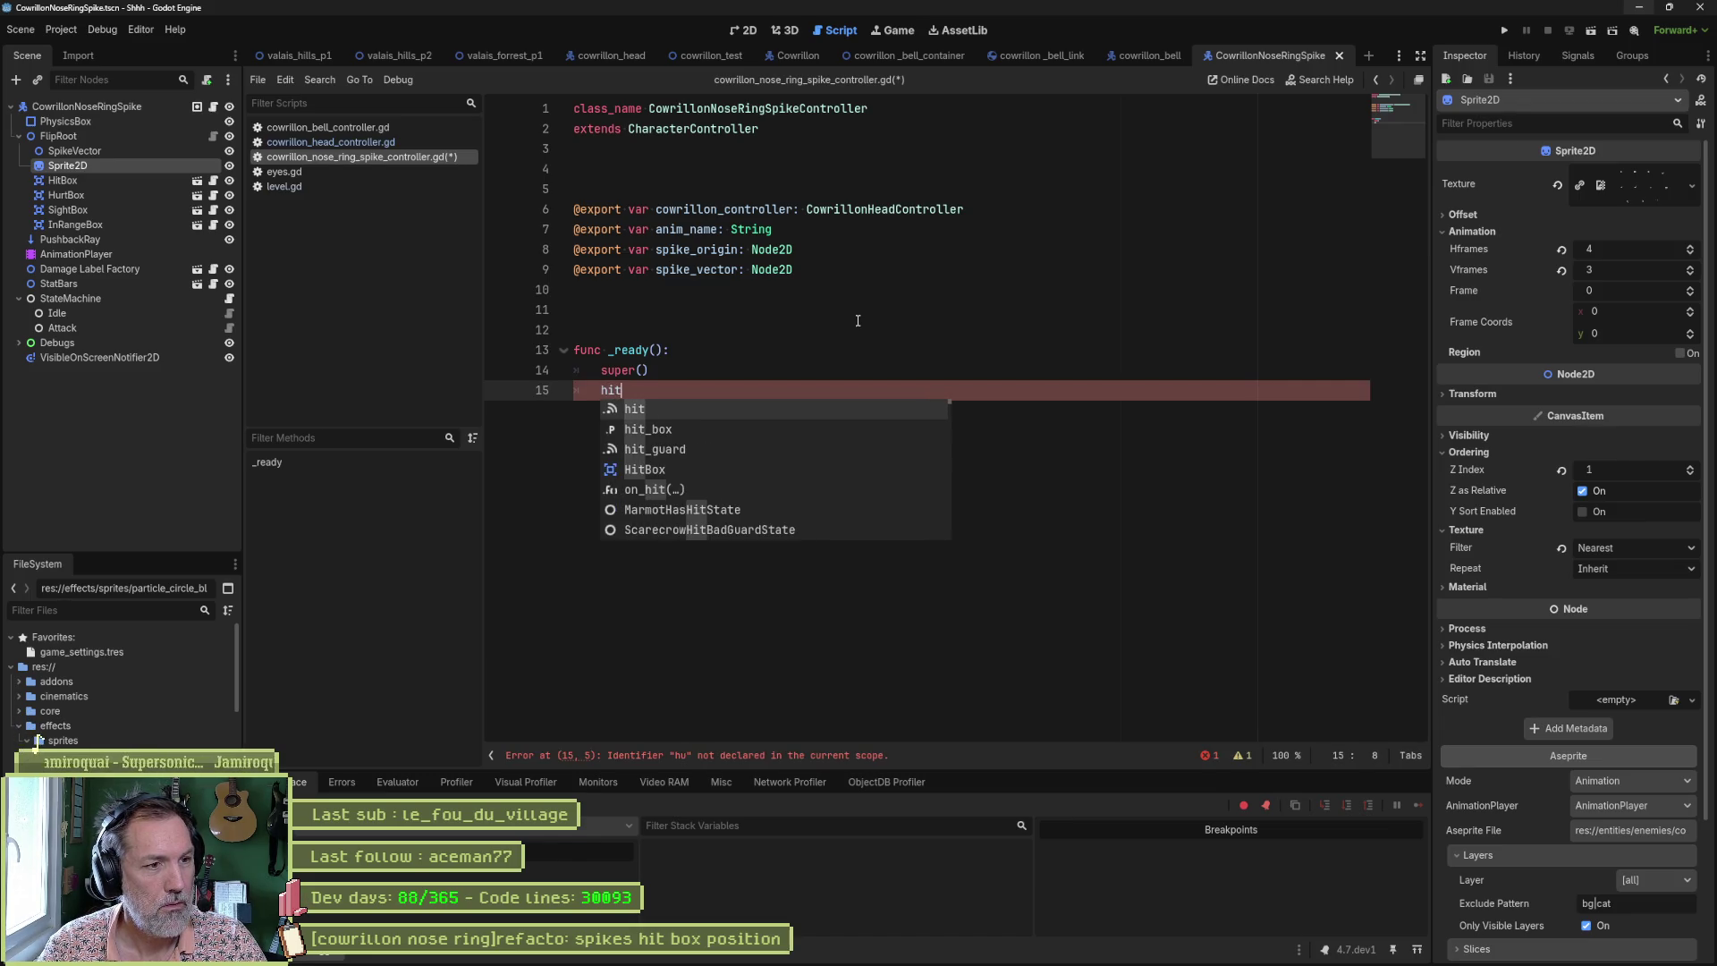
key(Down)
key(Return)
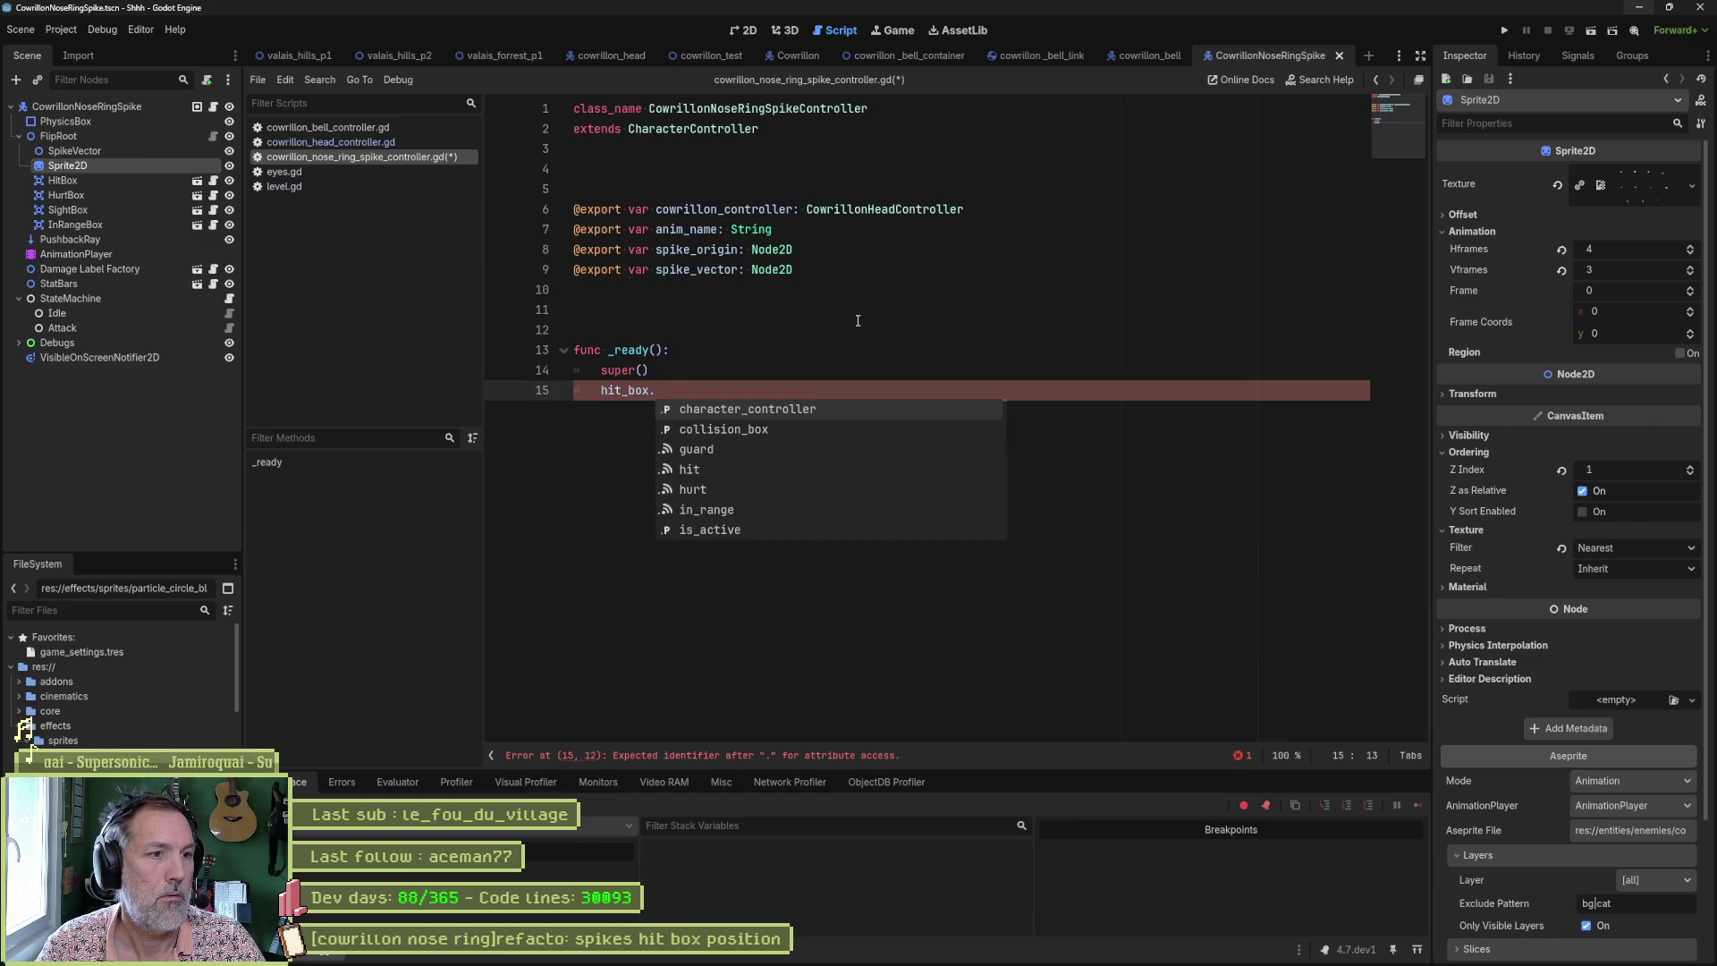
text(position)
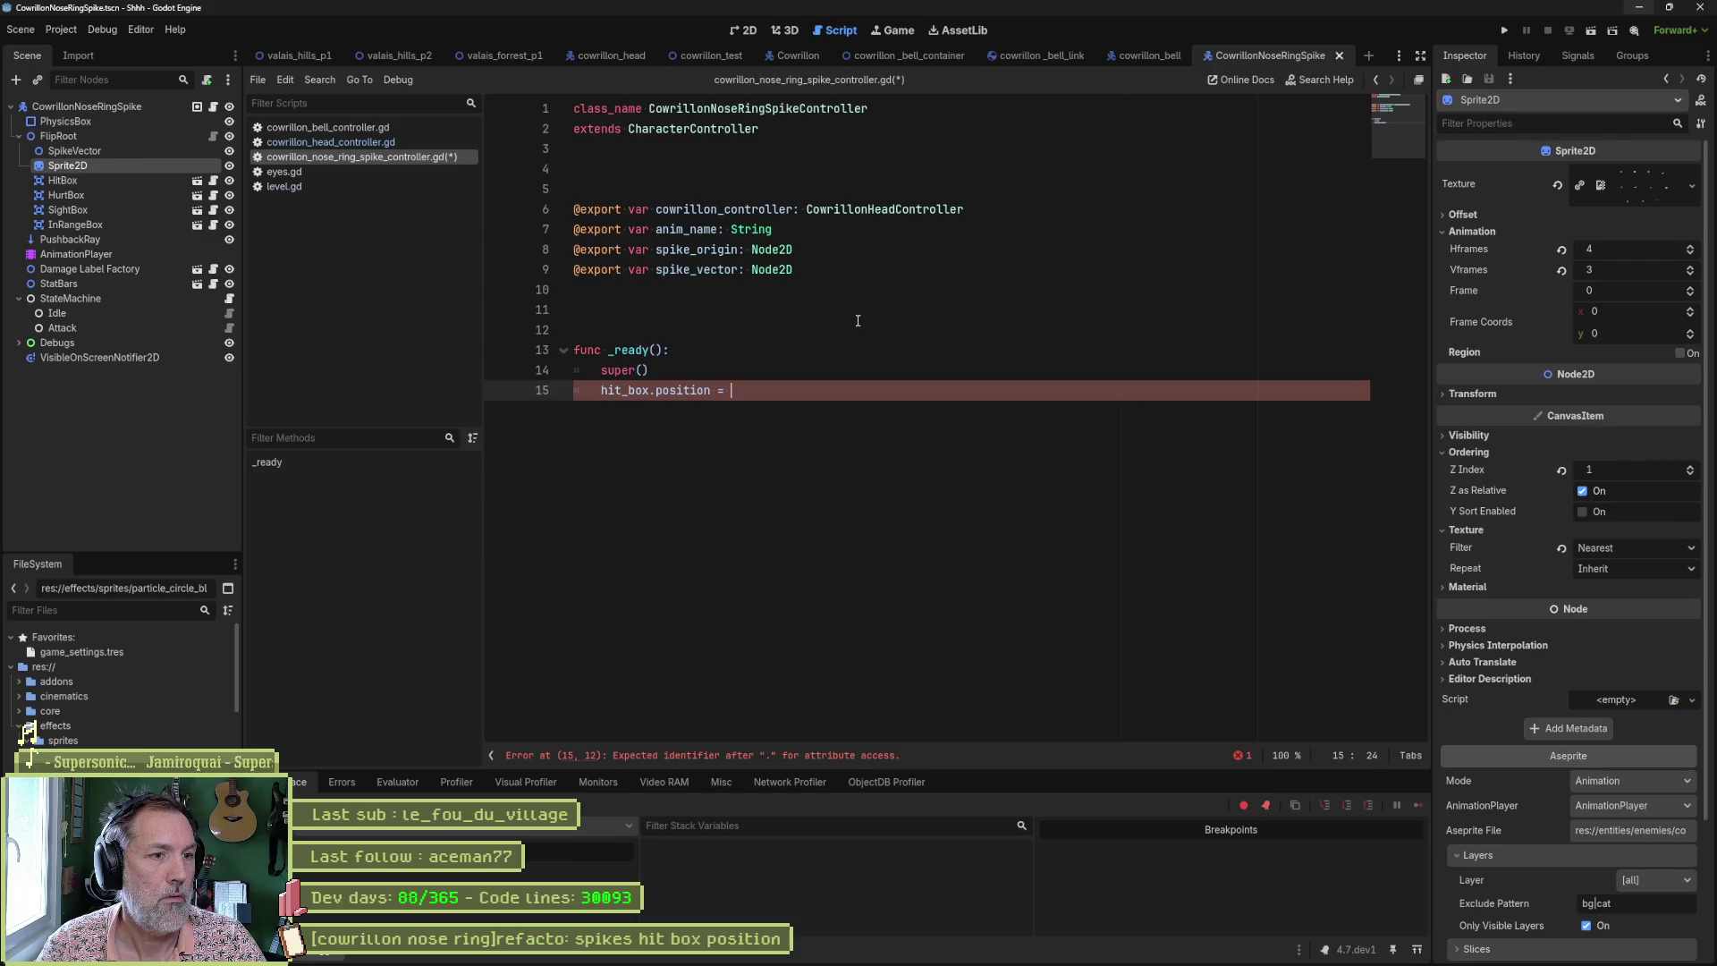
text( = spik)
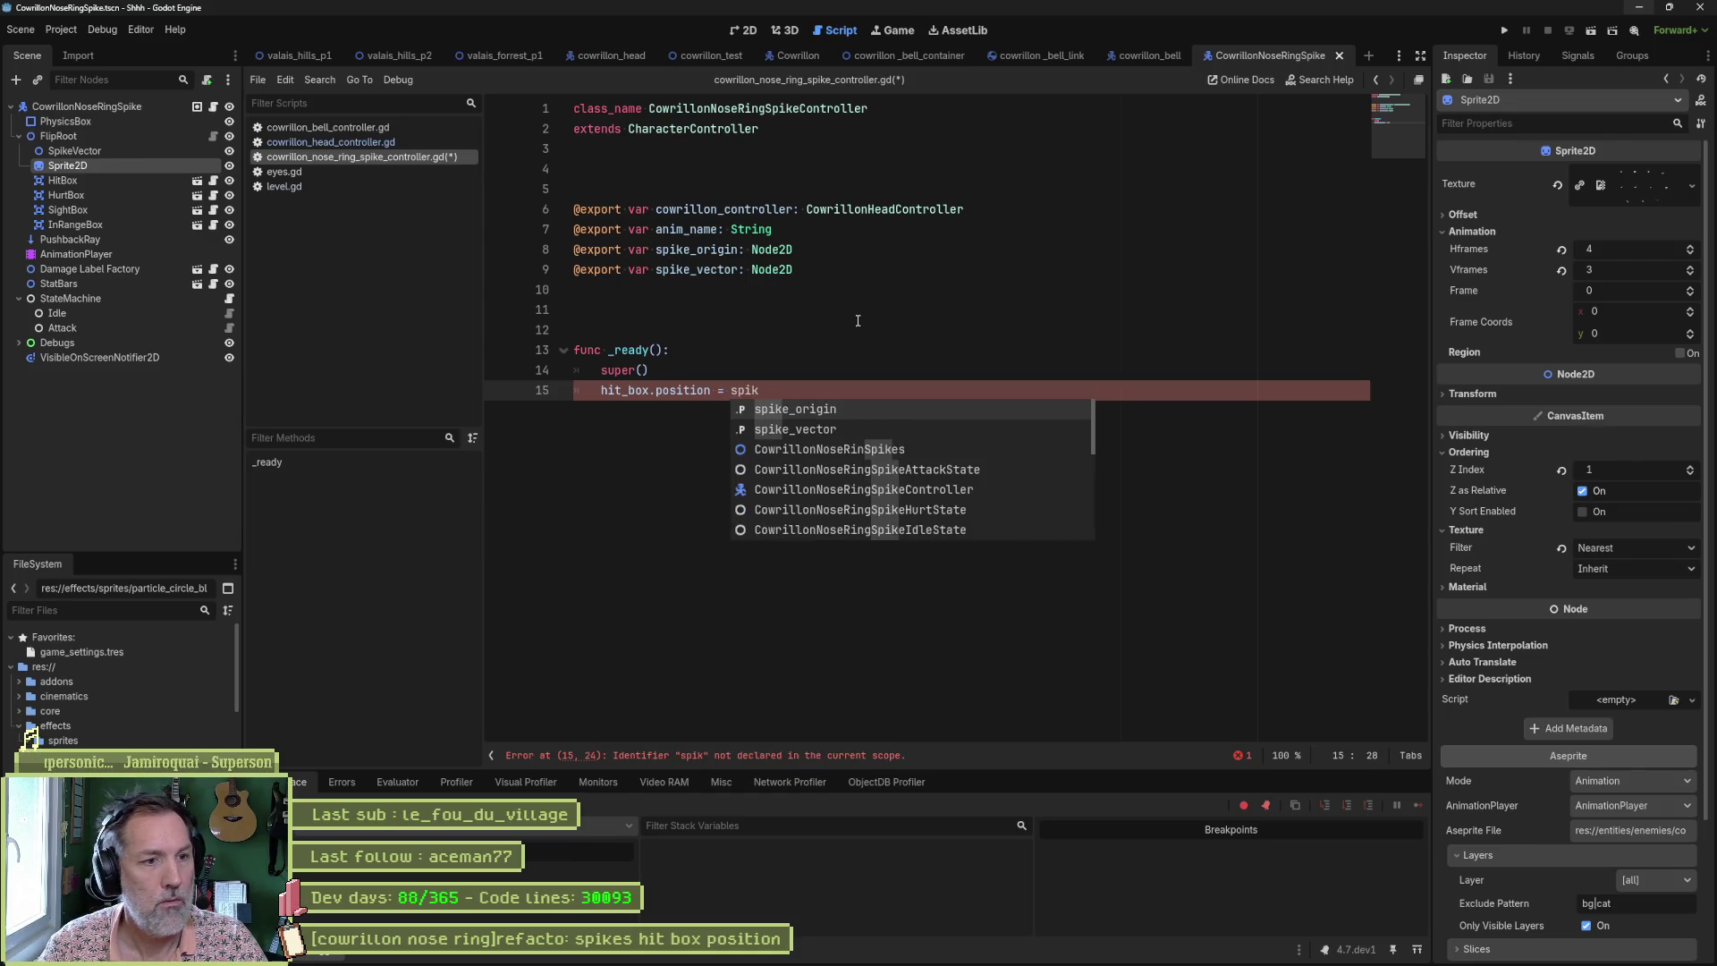
key(Down)
key(Return)
text(.position)
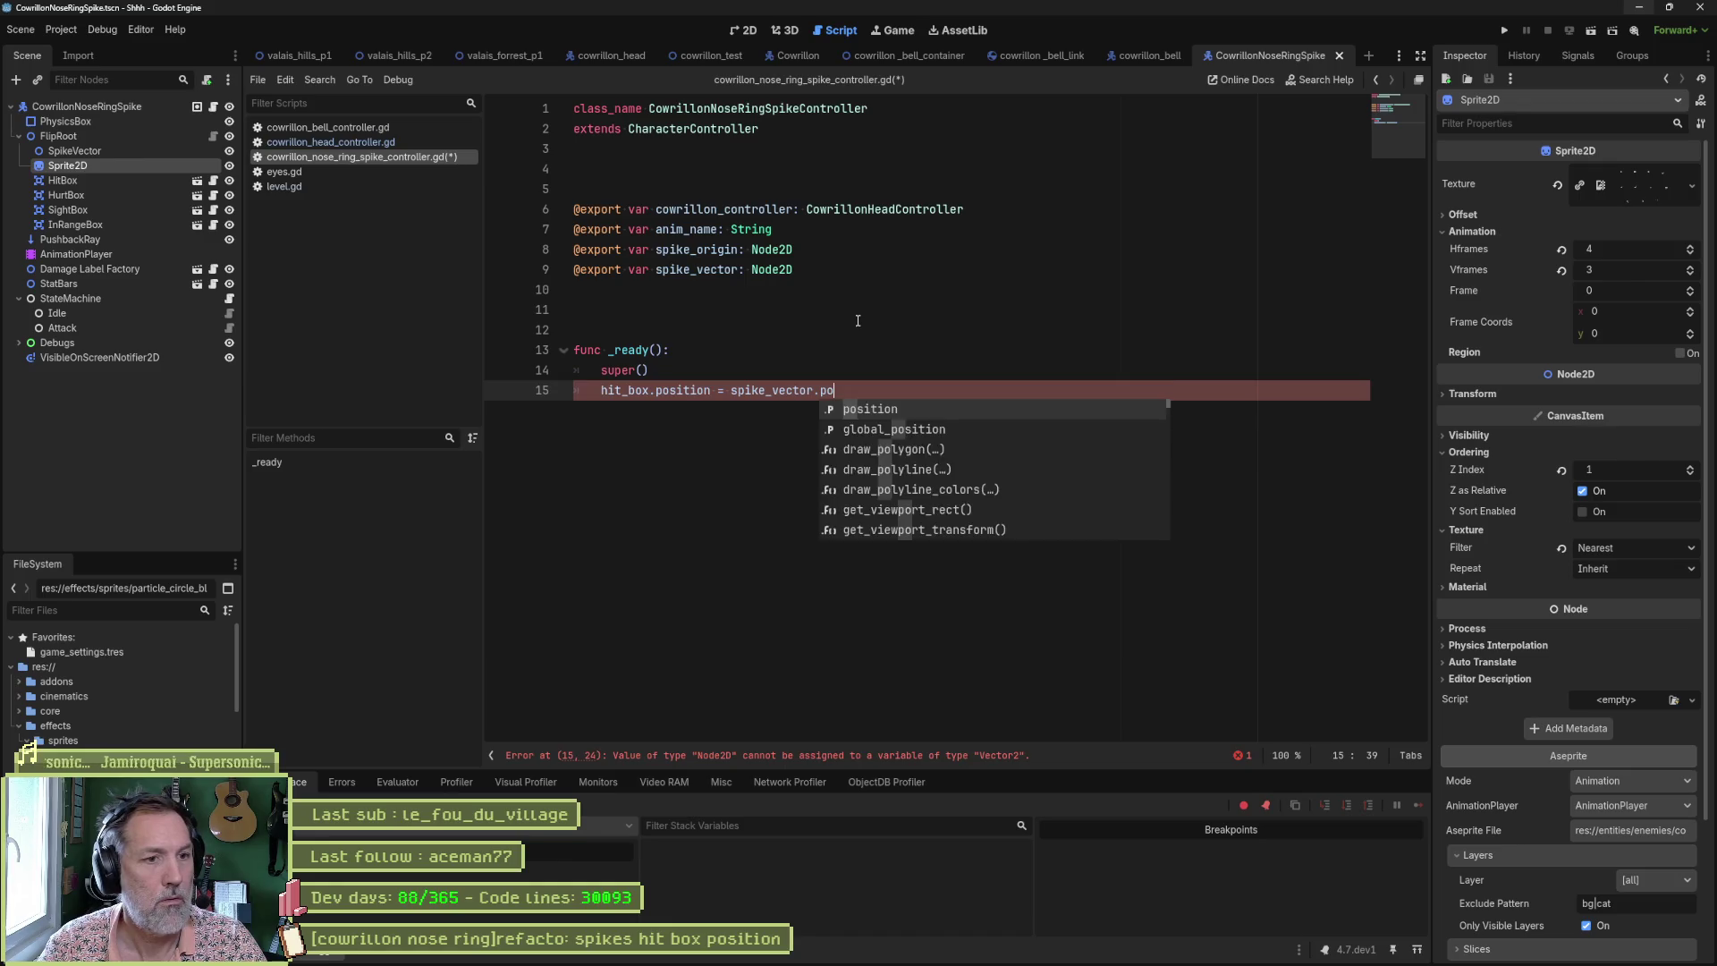
key(ctrl+s)
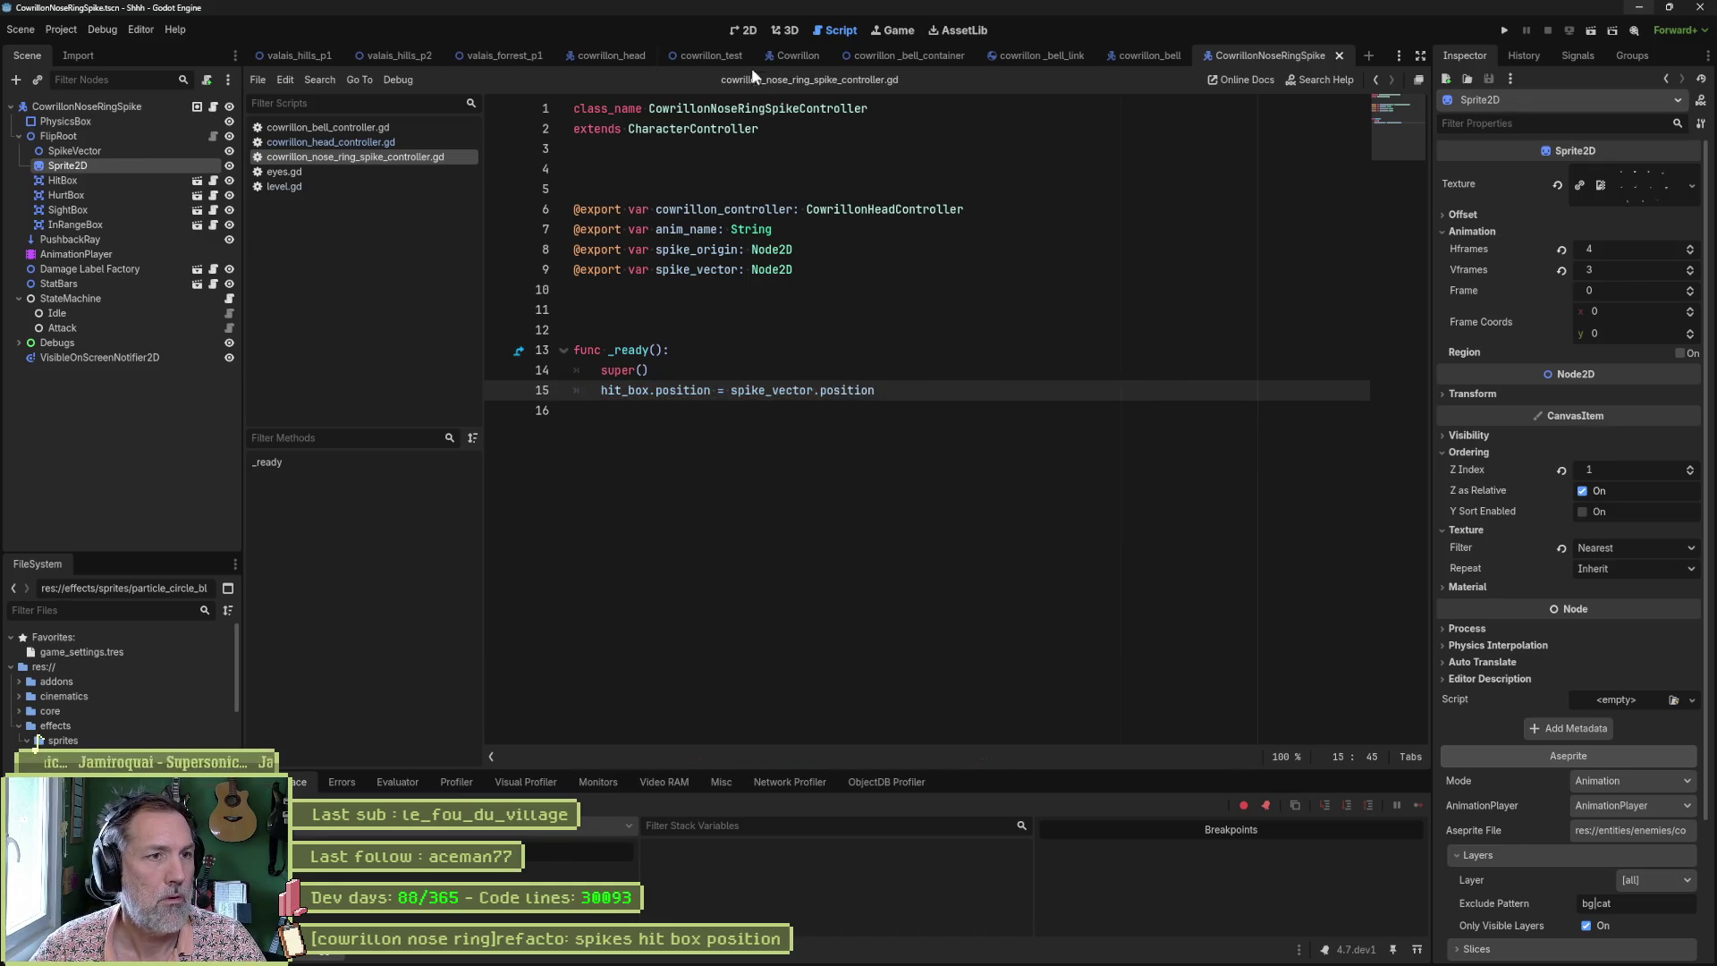
click(712, 56)
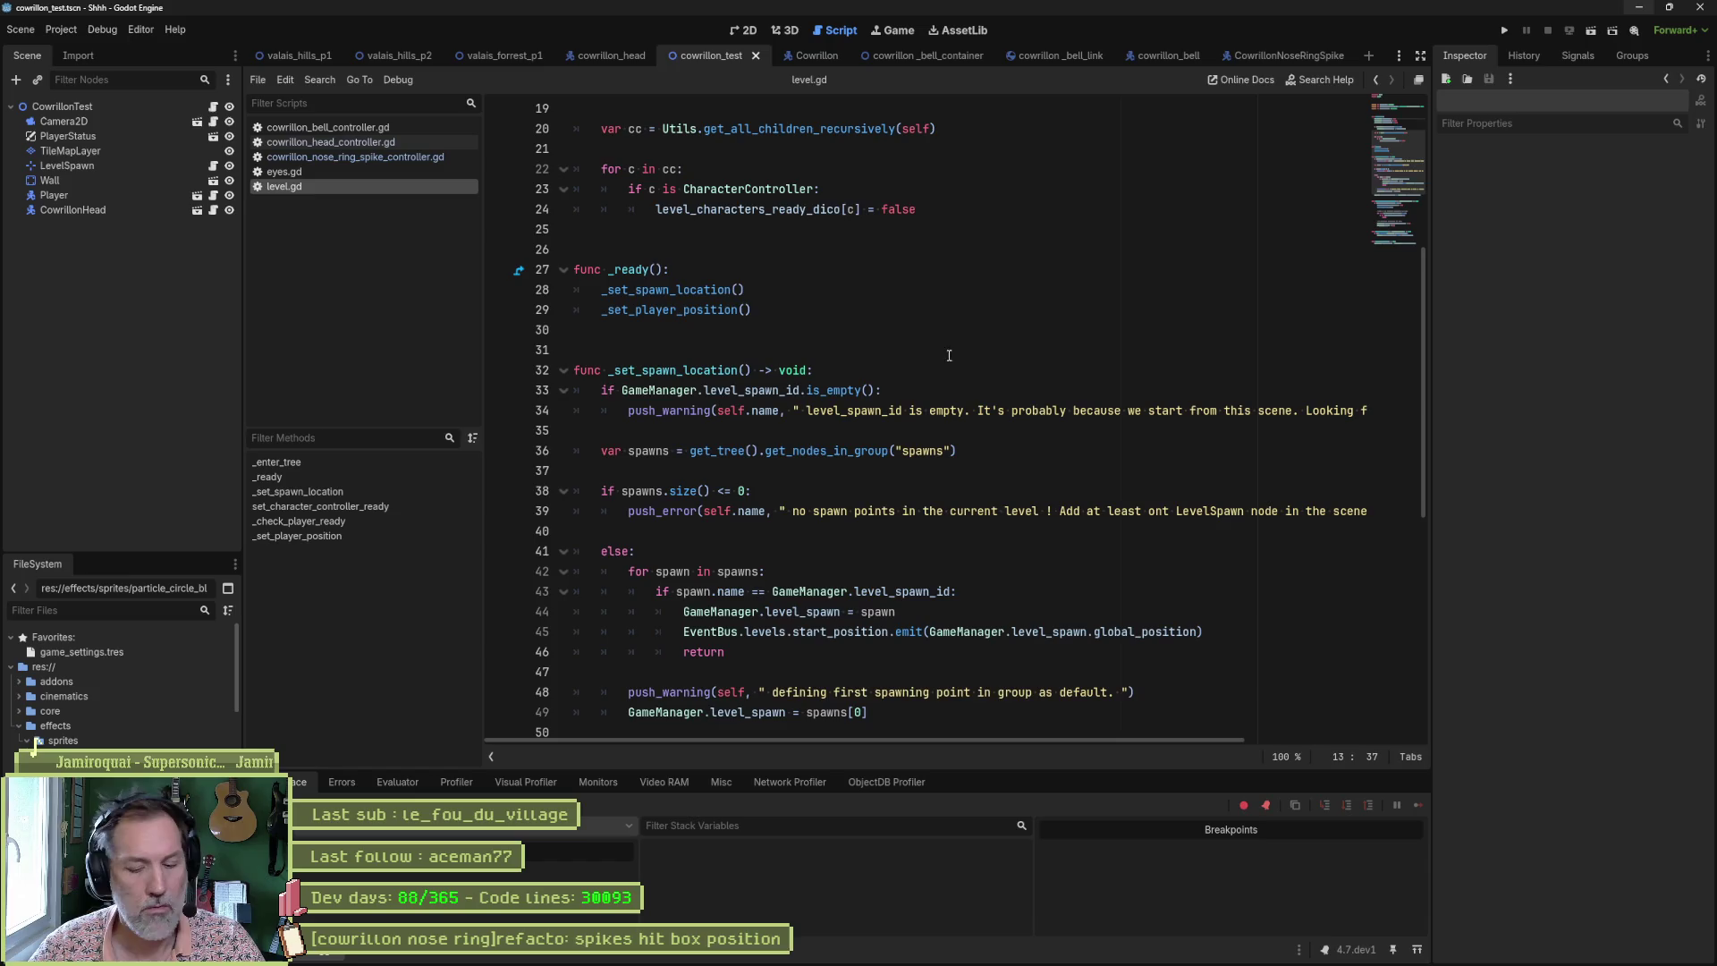
Run and stop the cowrillon_test scene, then show CowrillonNoseRingSpike in the 2D view
key(F6)
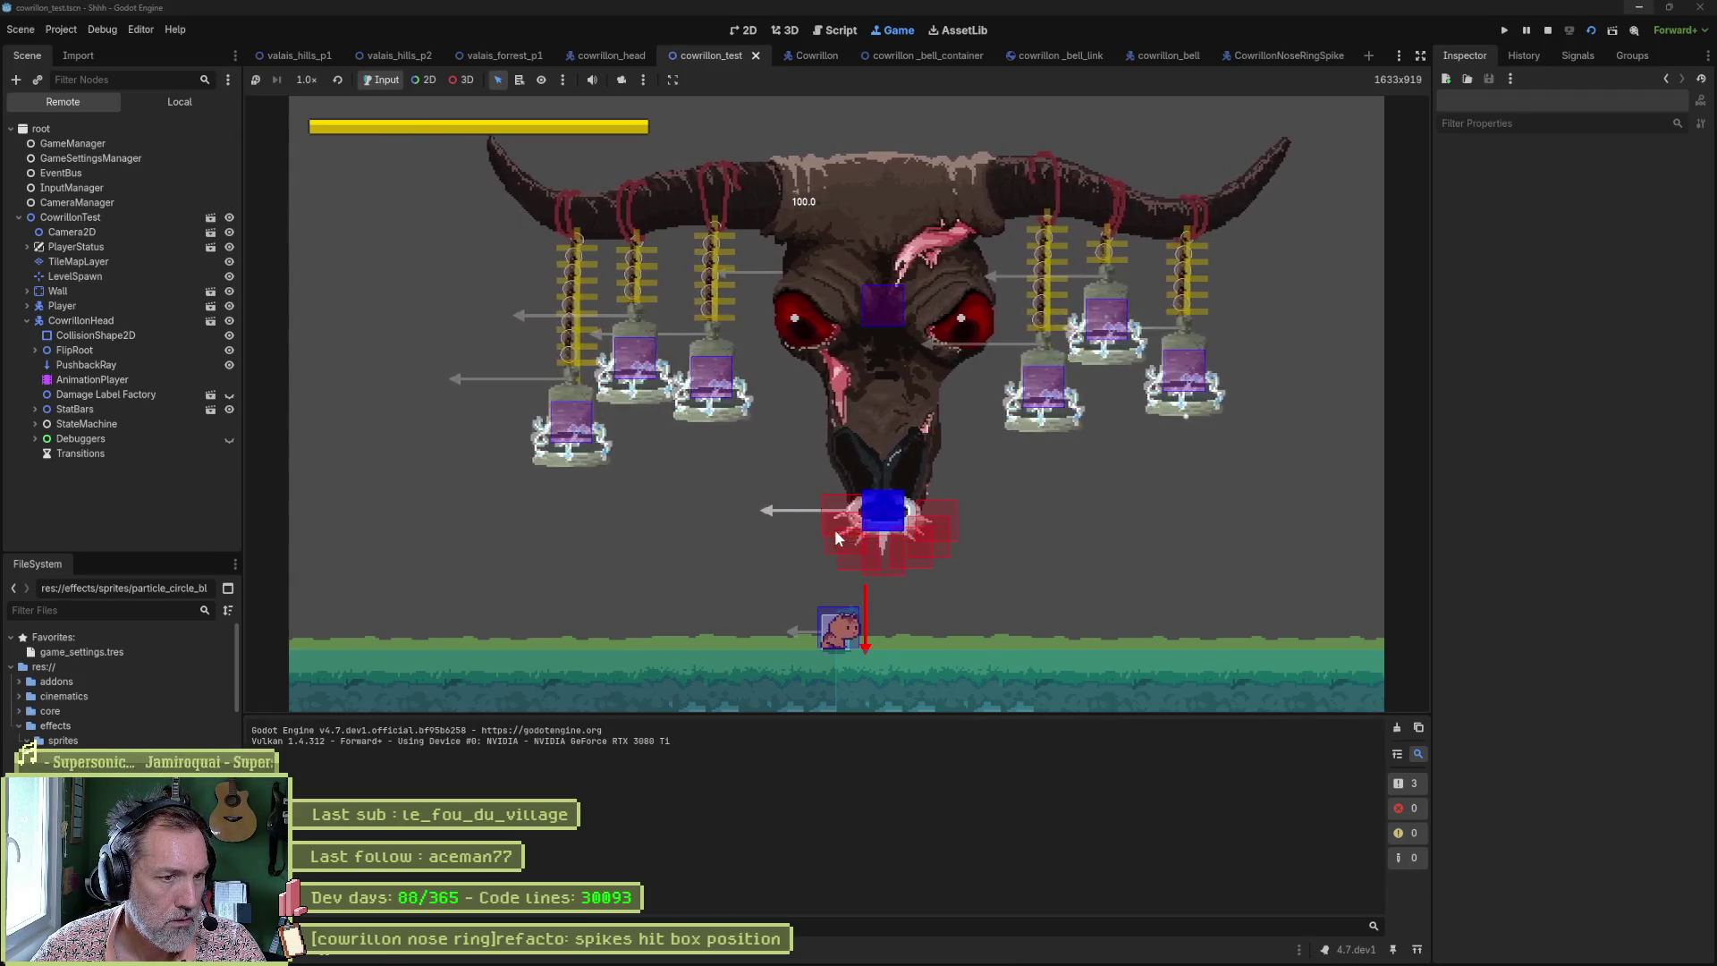
key(F8)
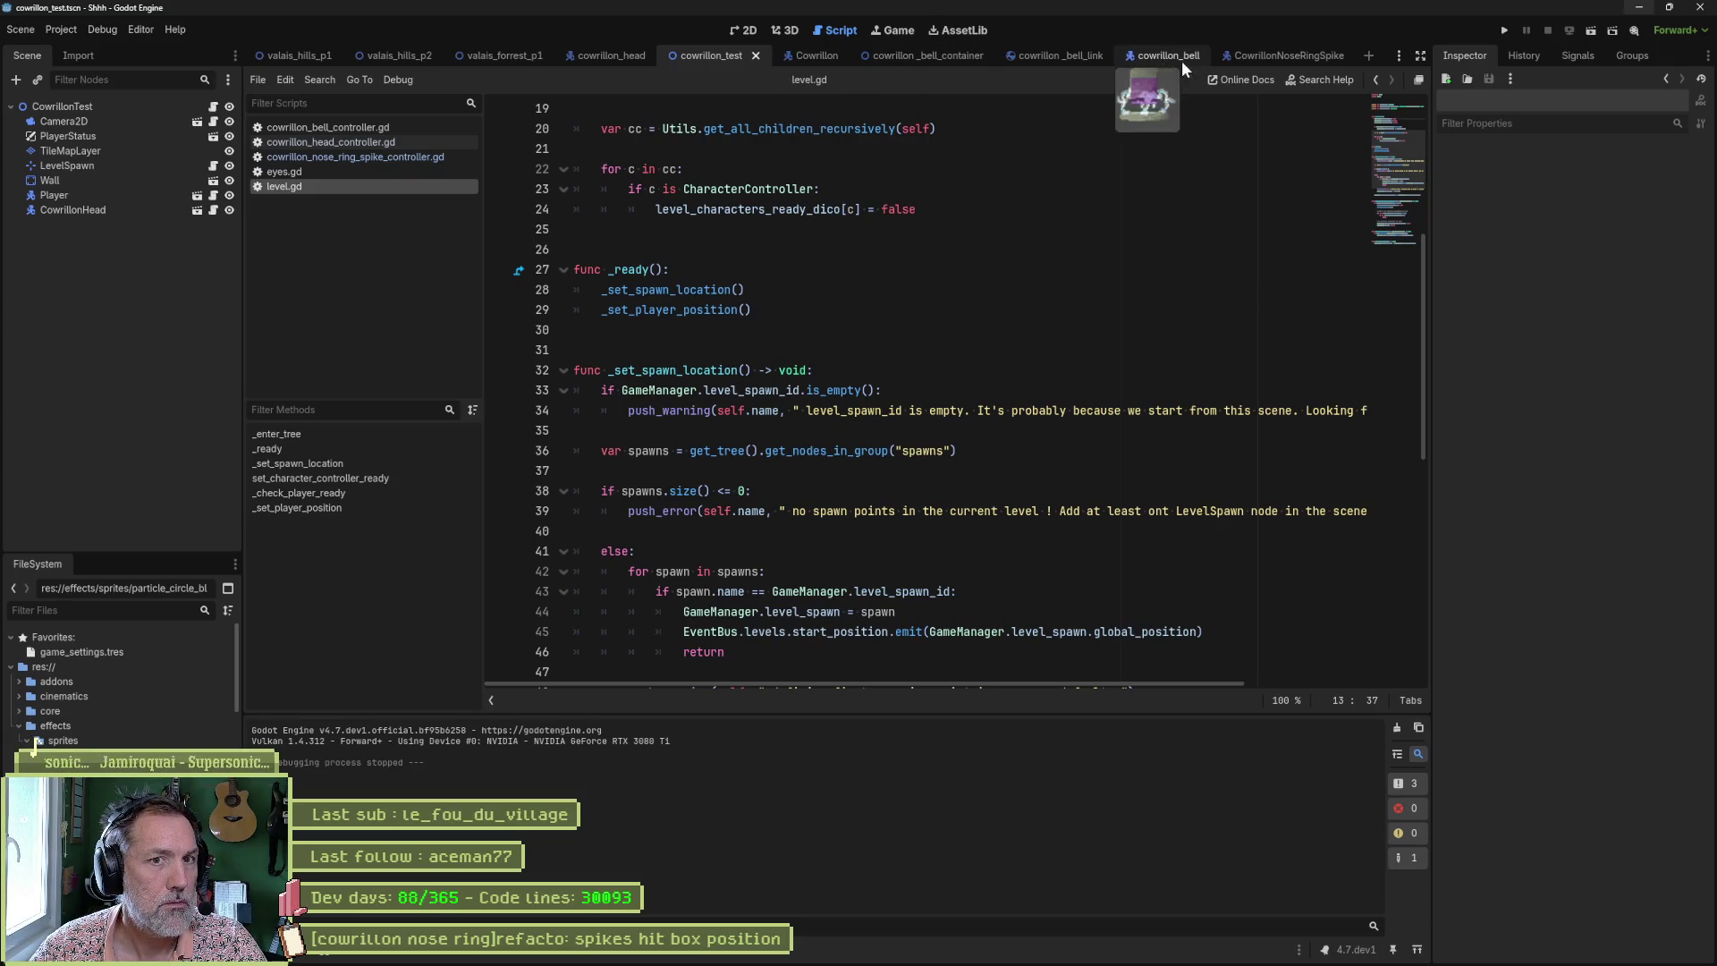
click(1263, 57)
click(750, 36)
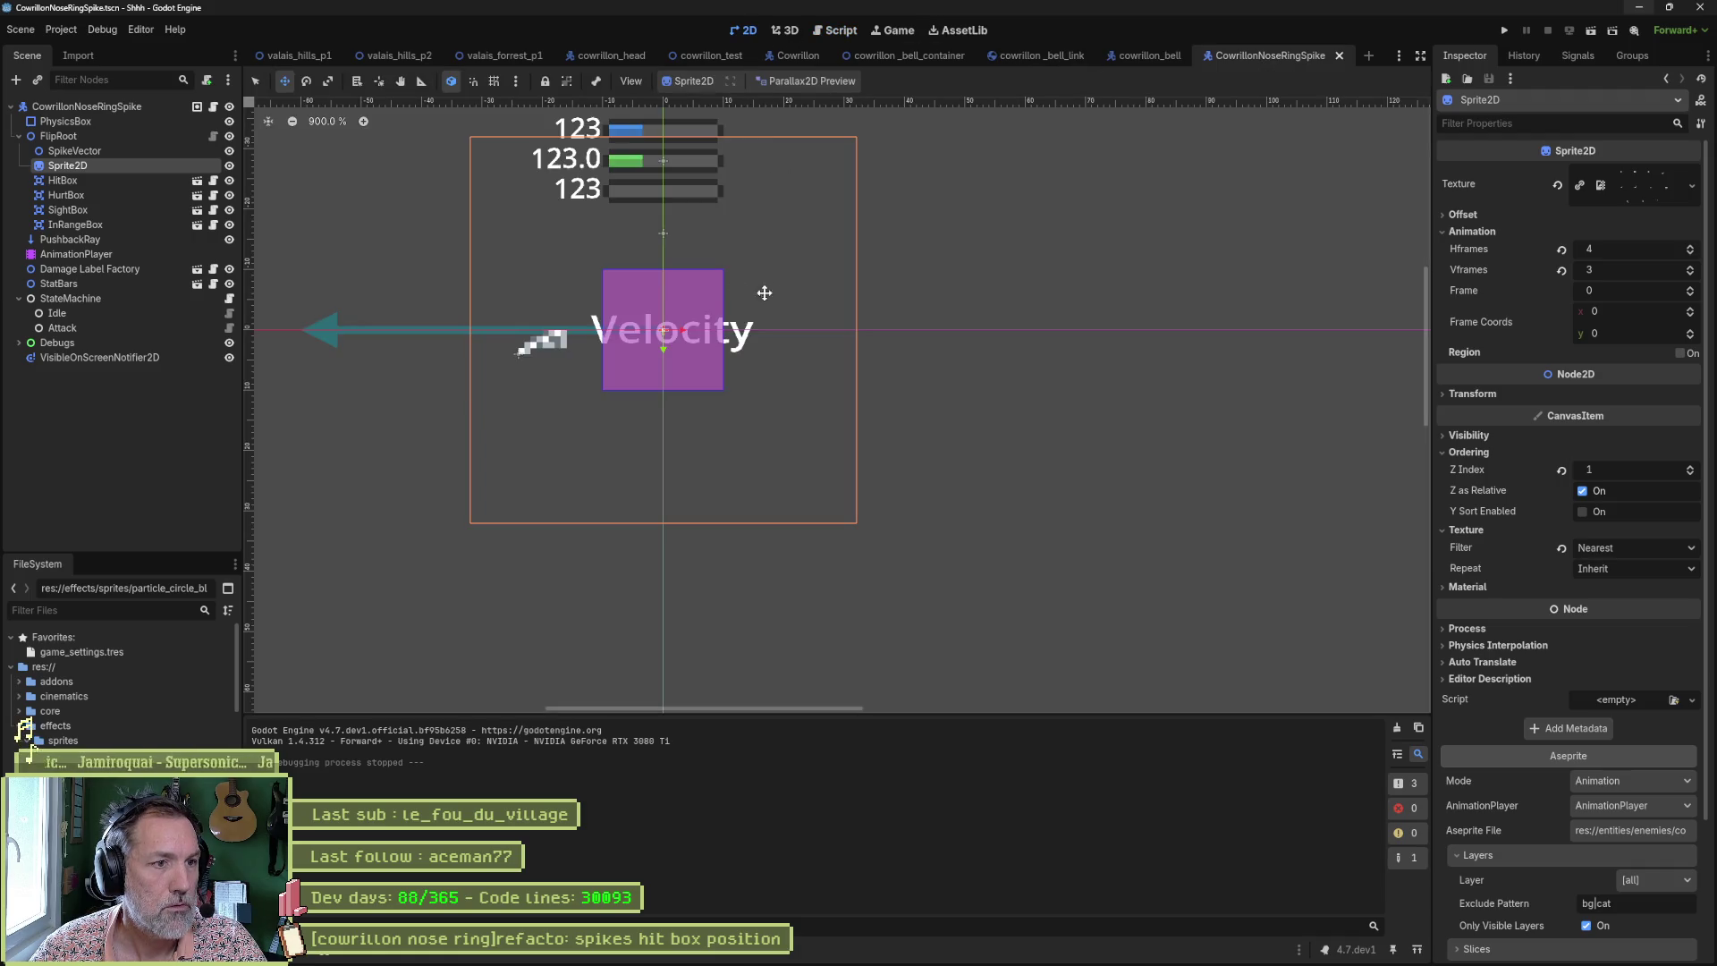
Select PhysicsBox, HitBox, HurtBox, SightBox and InRangeBox and scale them down on the canvas
click(89, 180)
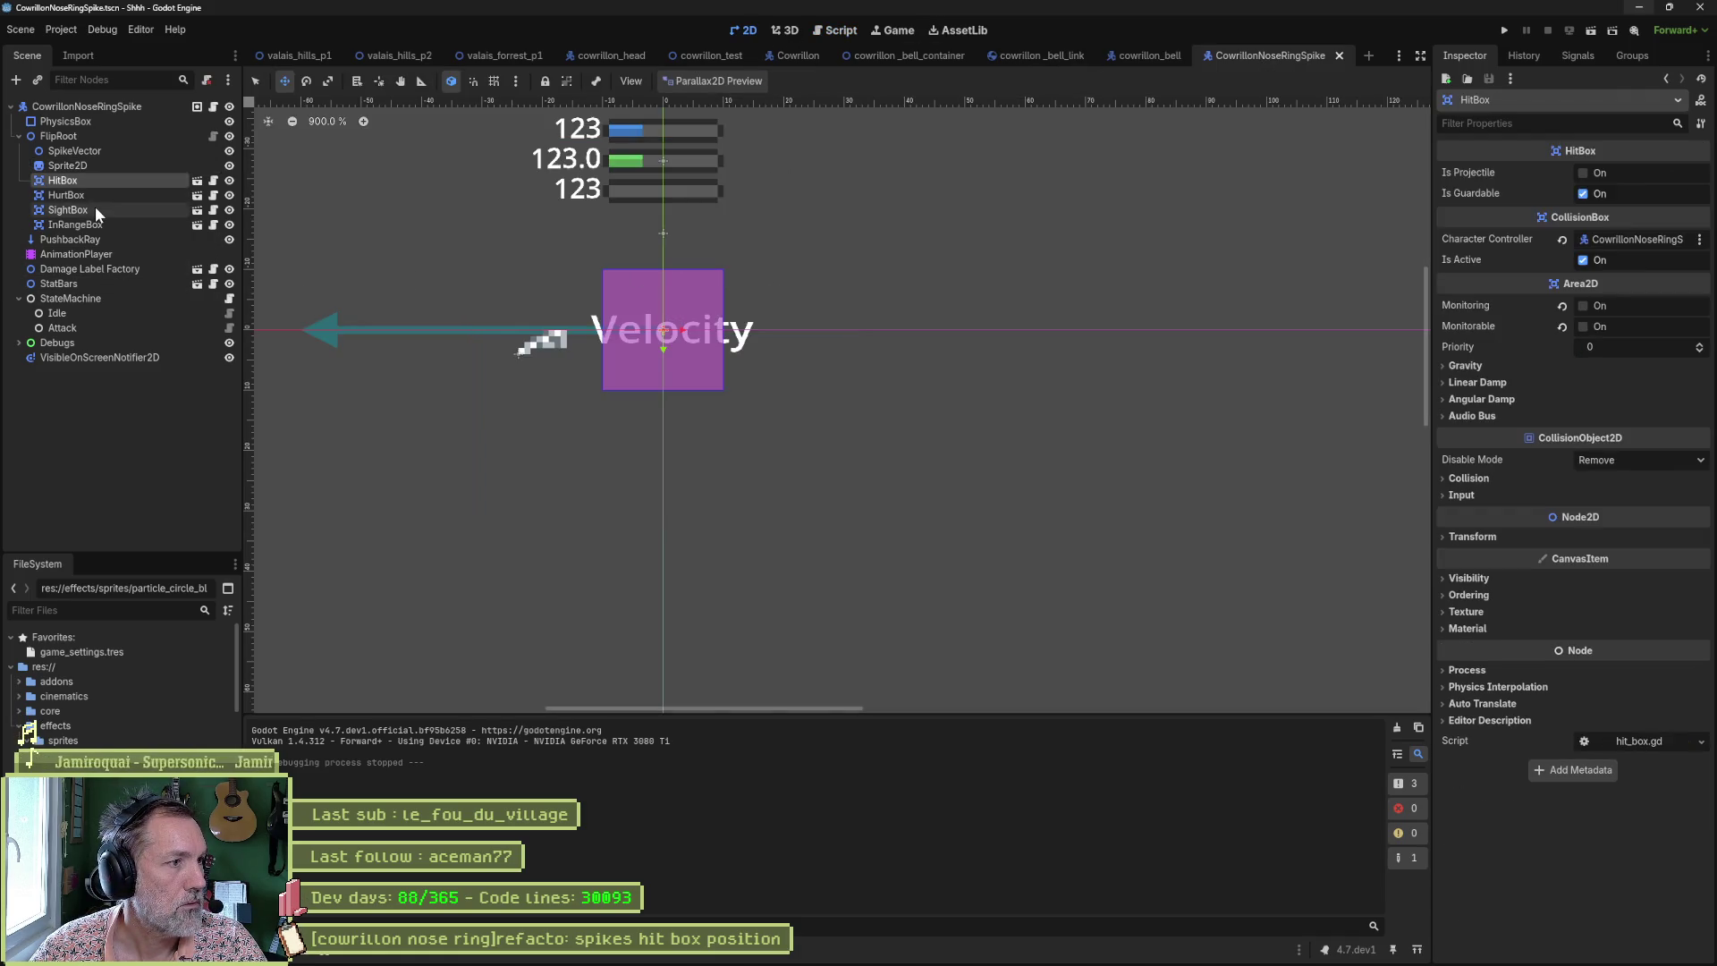
shift+click(115, 221)
key(s)
drag(677, 340, 672, 339)
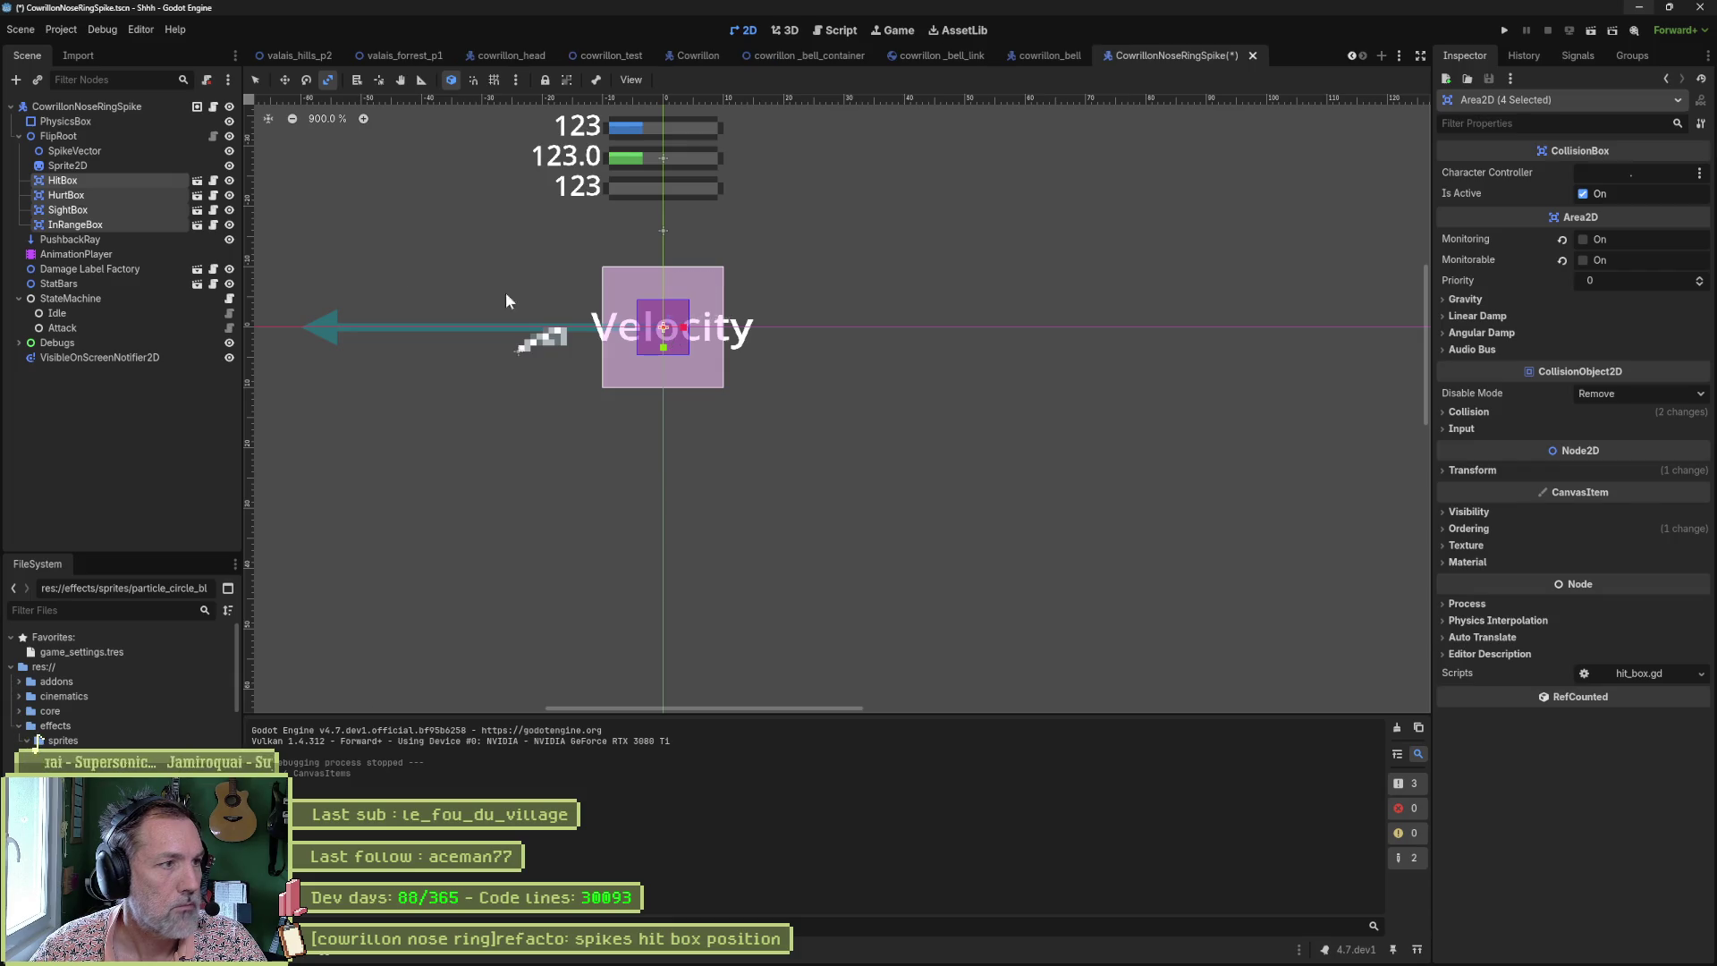
key(ctrl+z)
ctrl+click(119, 121)
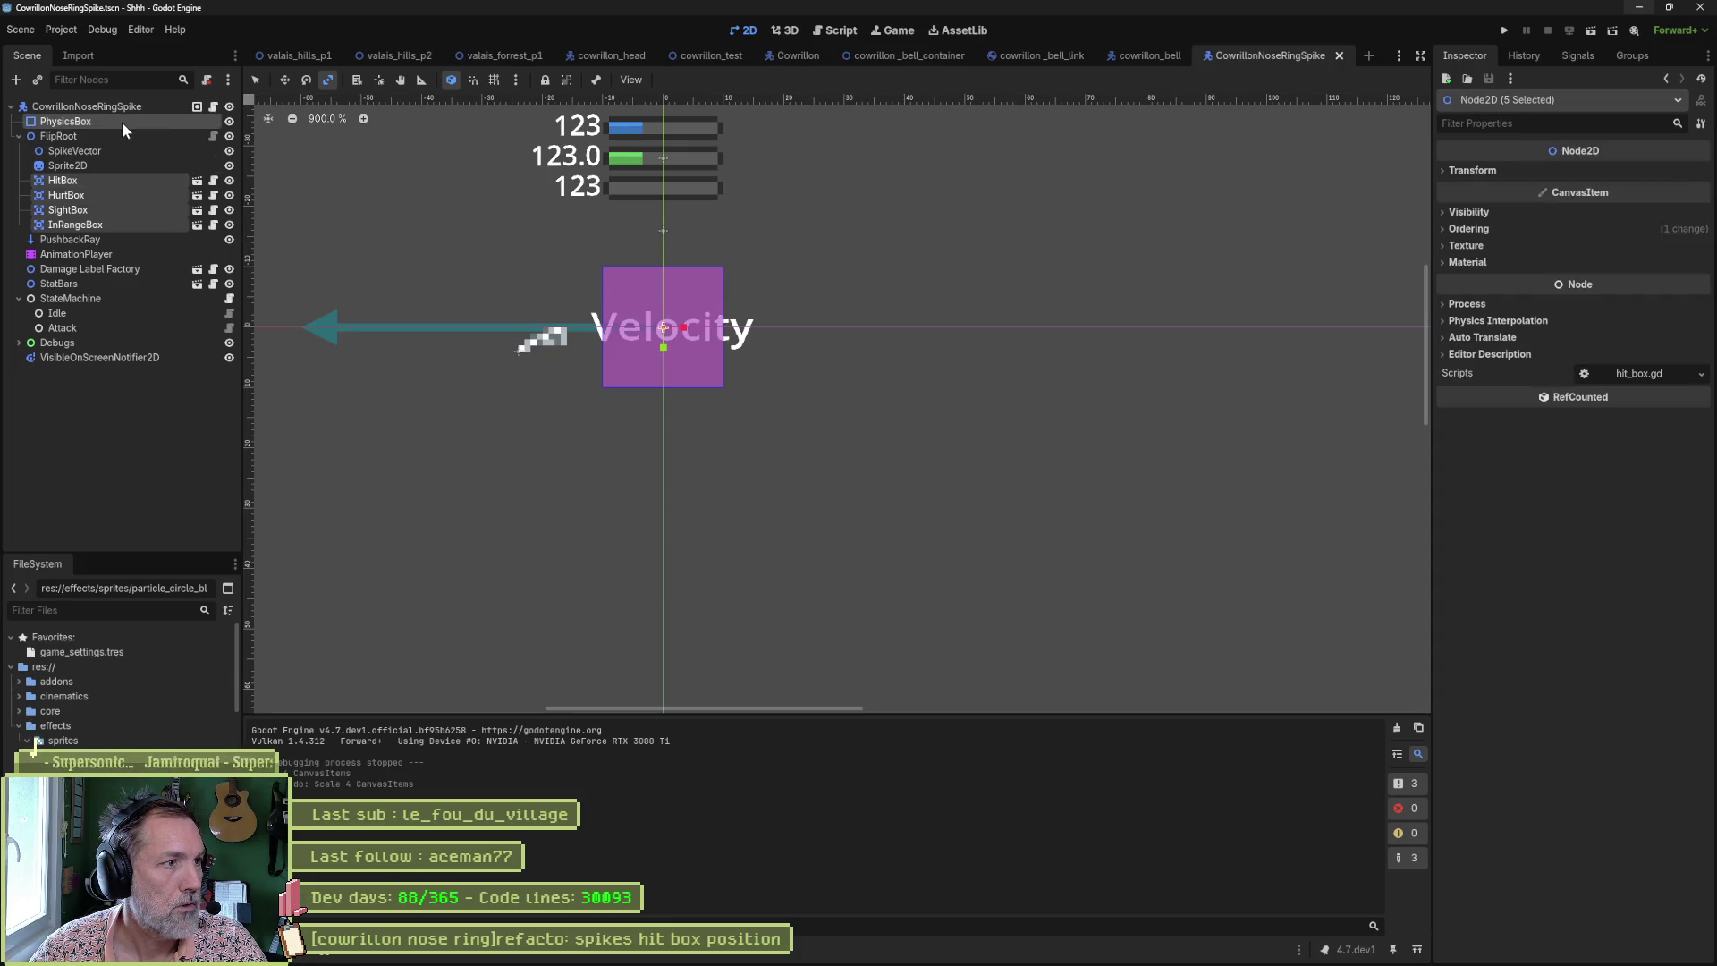
drag(692, 347, 673, 341)
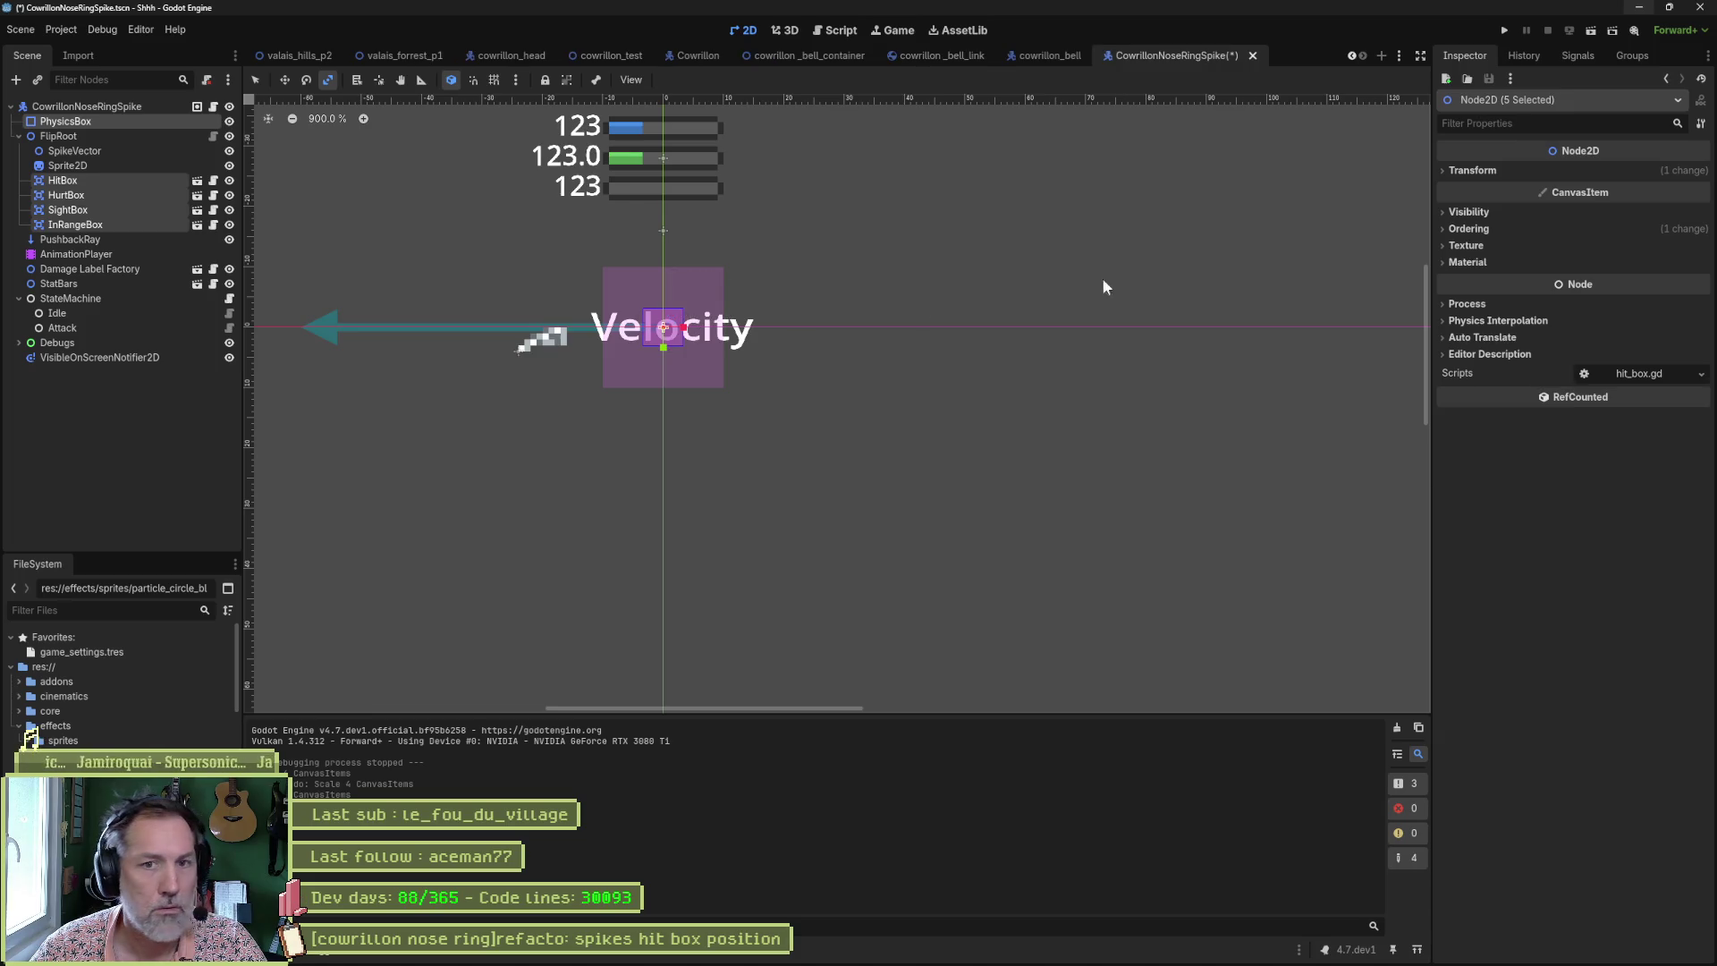
Set the five collision boxes' Transform scale to exactly 0.3 × 0.3 in the Inspector
click(1480, 172)
click(1645, 253)
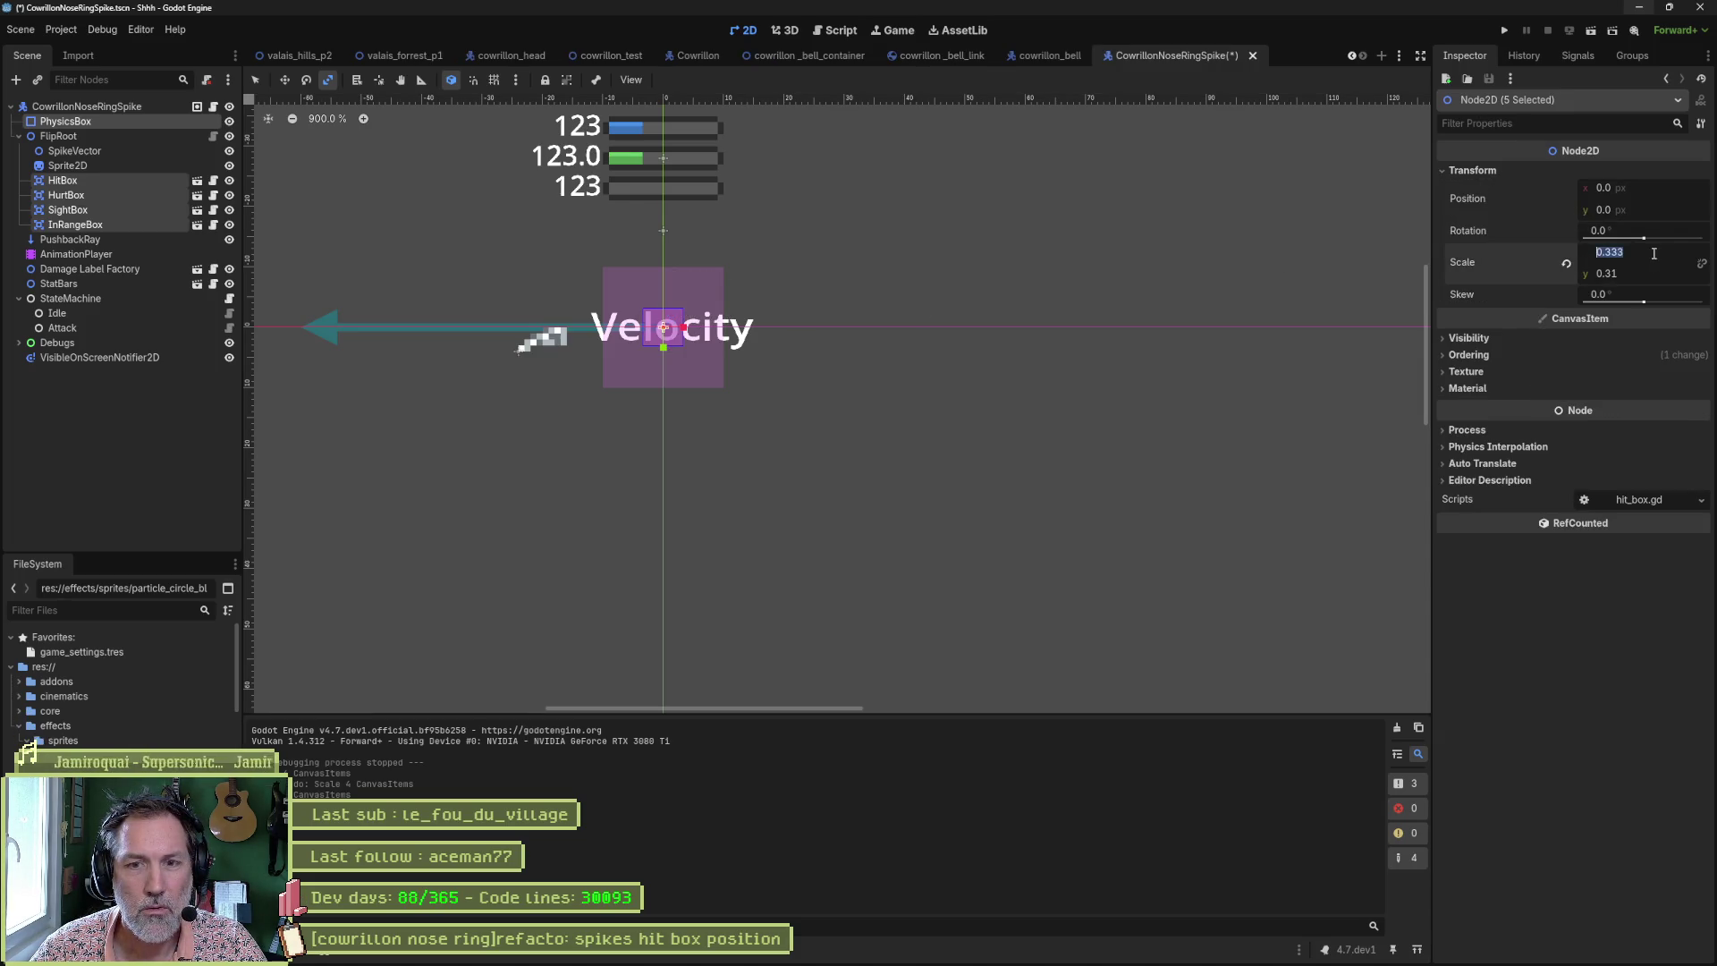
text(0.3)
key(Tab)
text(0.3)
key(Return)
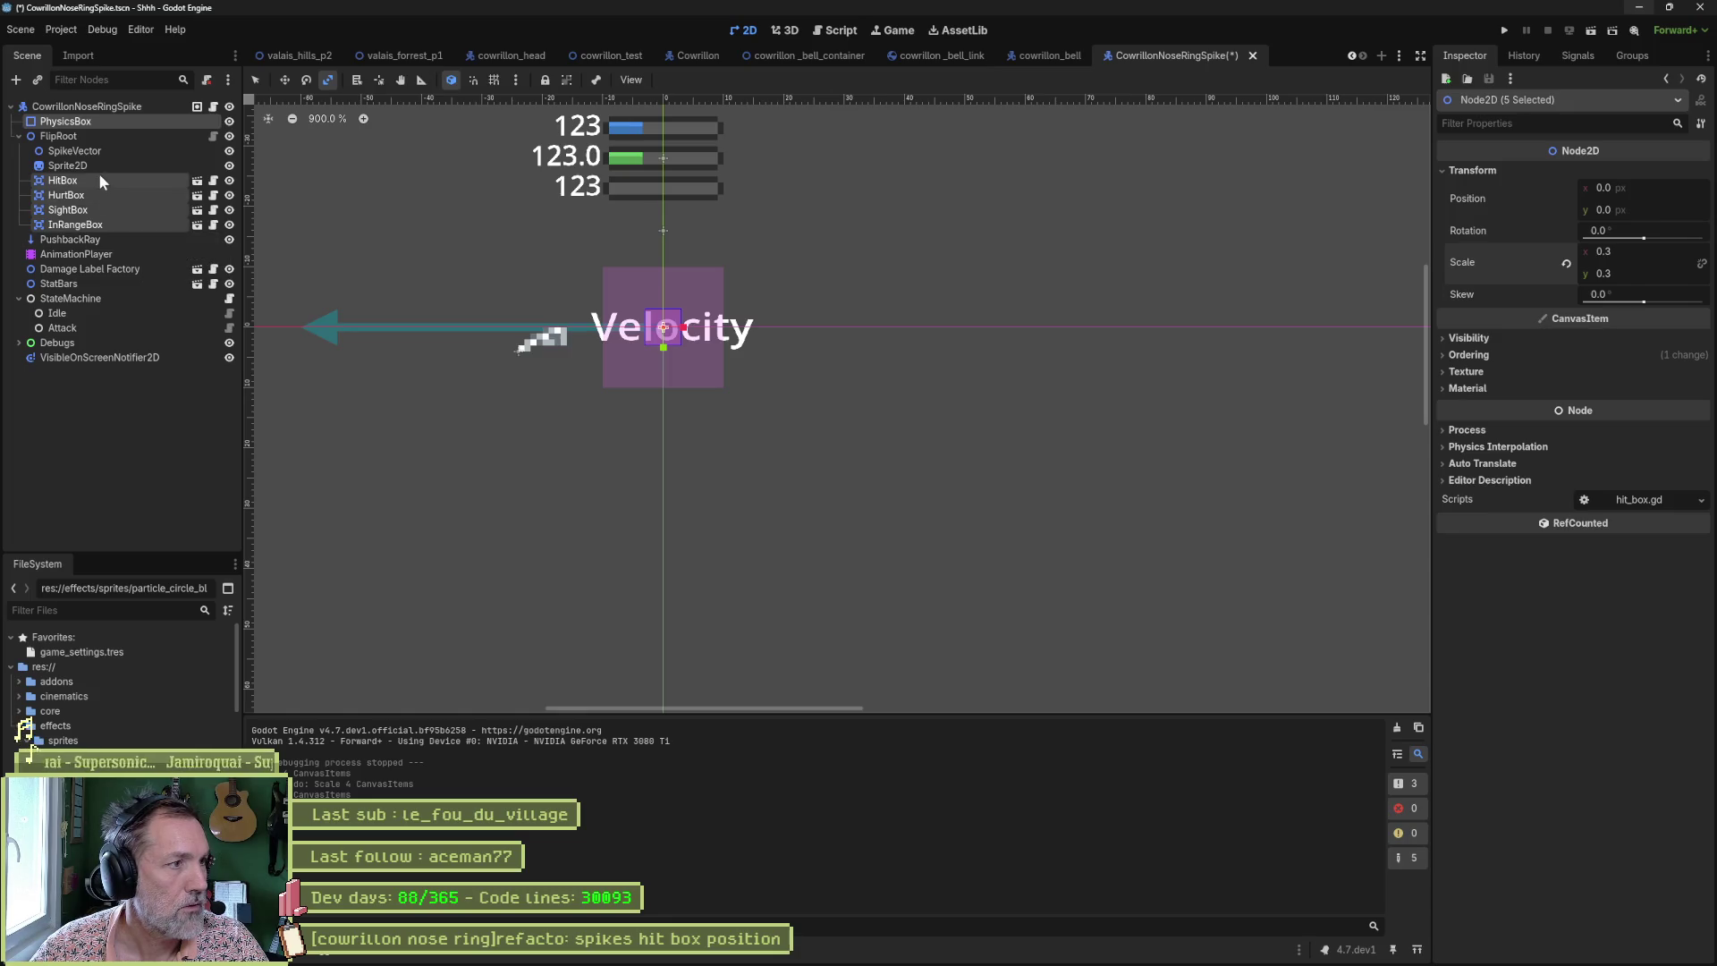
Toggle node visibilities in the Scene dock to locate the on-screen notifier's rectangle
click(103, 136)
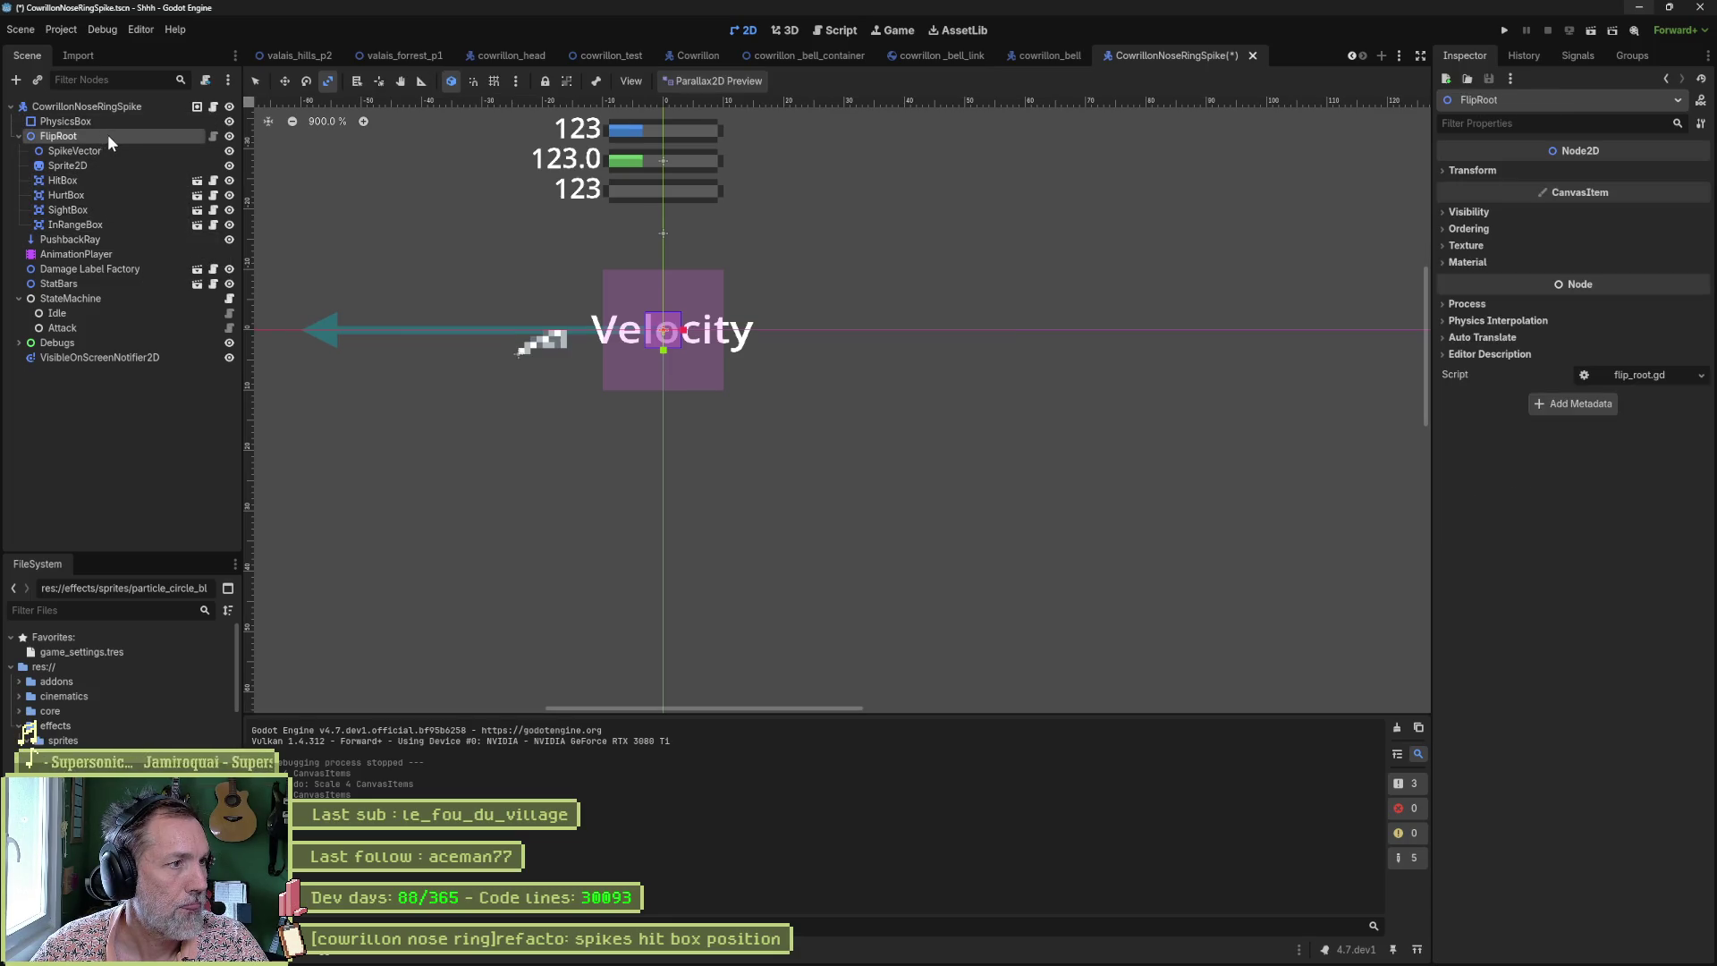
click(229, 270)
click(229, 238)
click(229, 239)
click(229, 196)
click(229, 196)
click(229, 180)
click(229, 165)
click(229, 164)
click(229, 135)
click(228, 134)
click(229, 121)
click(229, 121)
click(229, 115)
click(229, 105)
click(229, 105)
click(229, 357)
click(229, 357)
Scale the VisibleOnScreenNotifier2D to 0.3 and save the spike scene
click(202, 355)
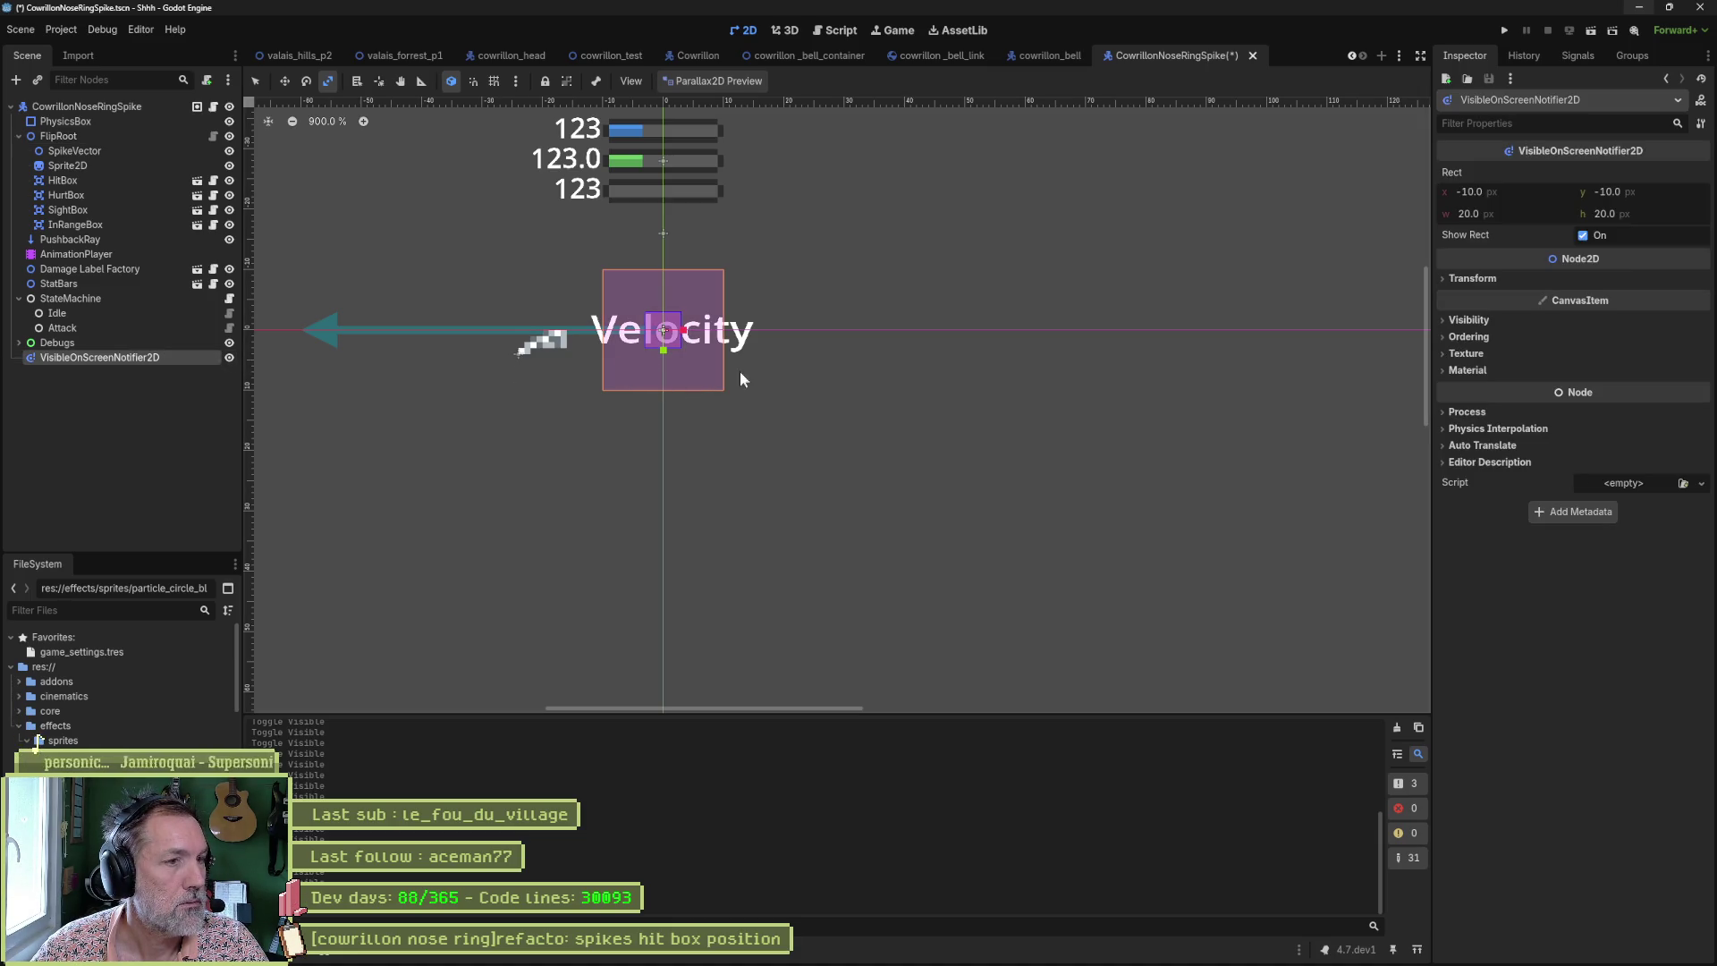
click(1472, 278)
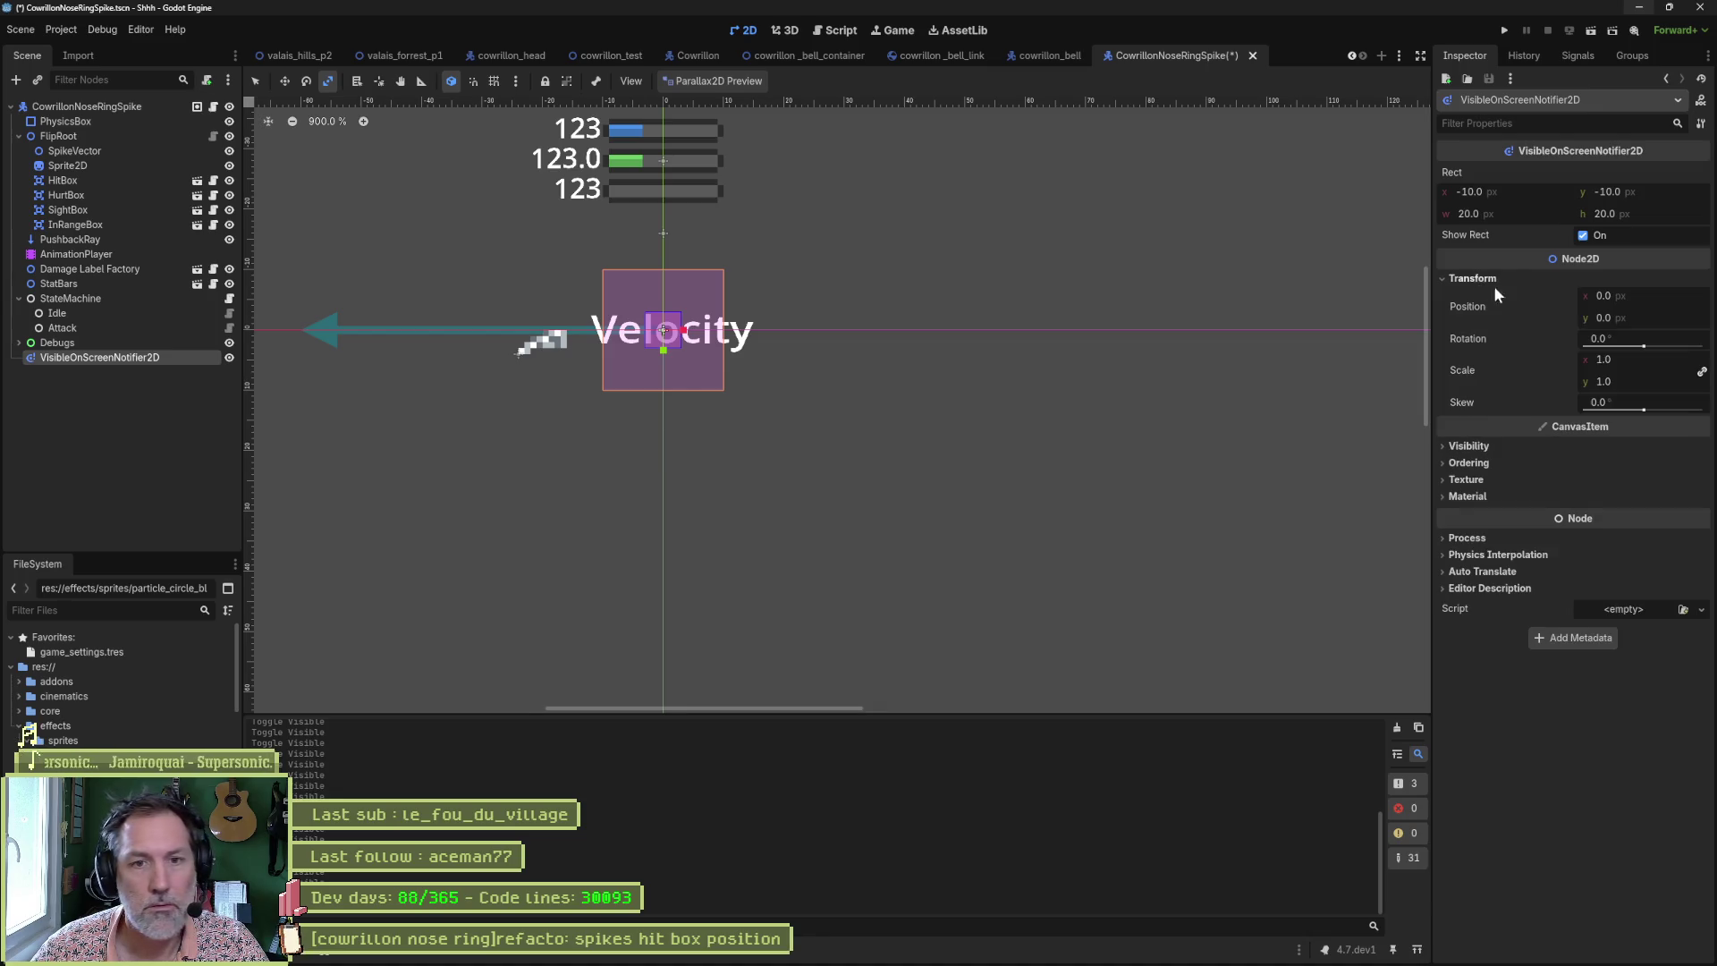
click(1651, 360)
text(0.3)
key(Tab)
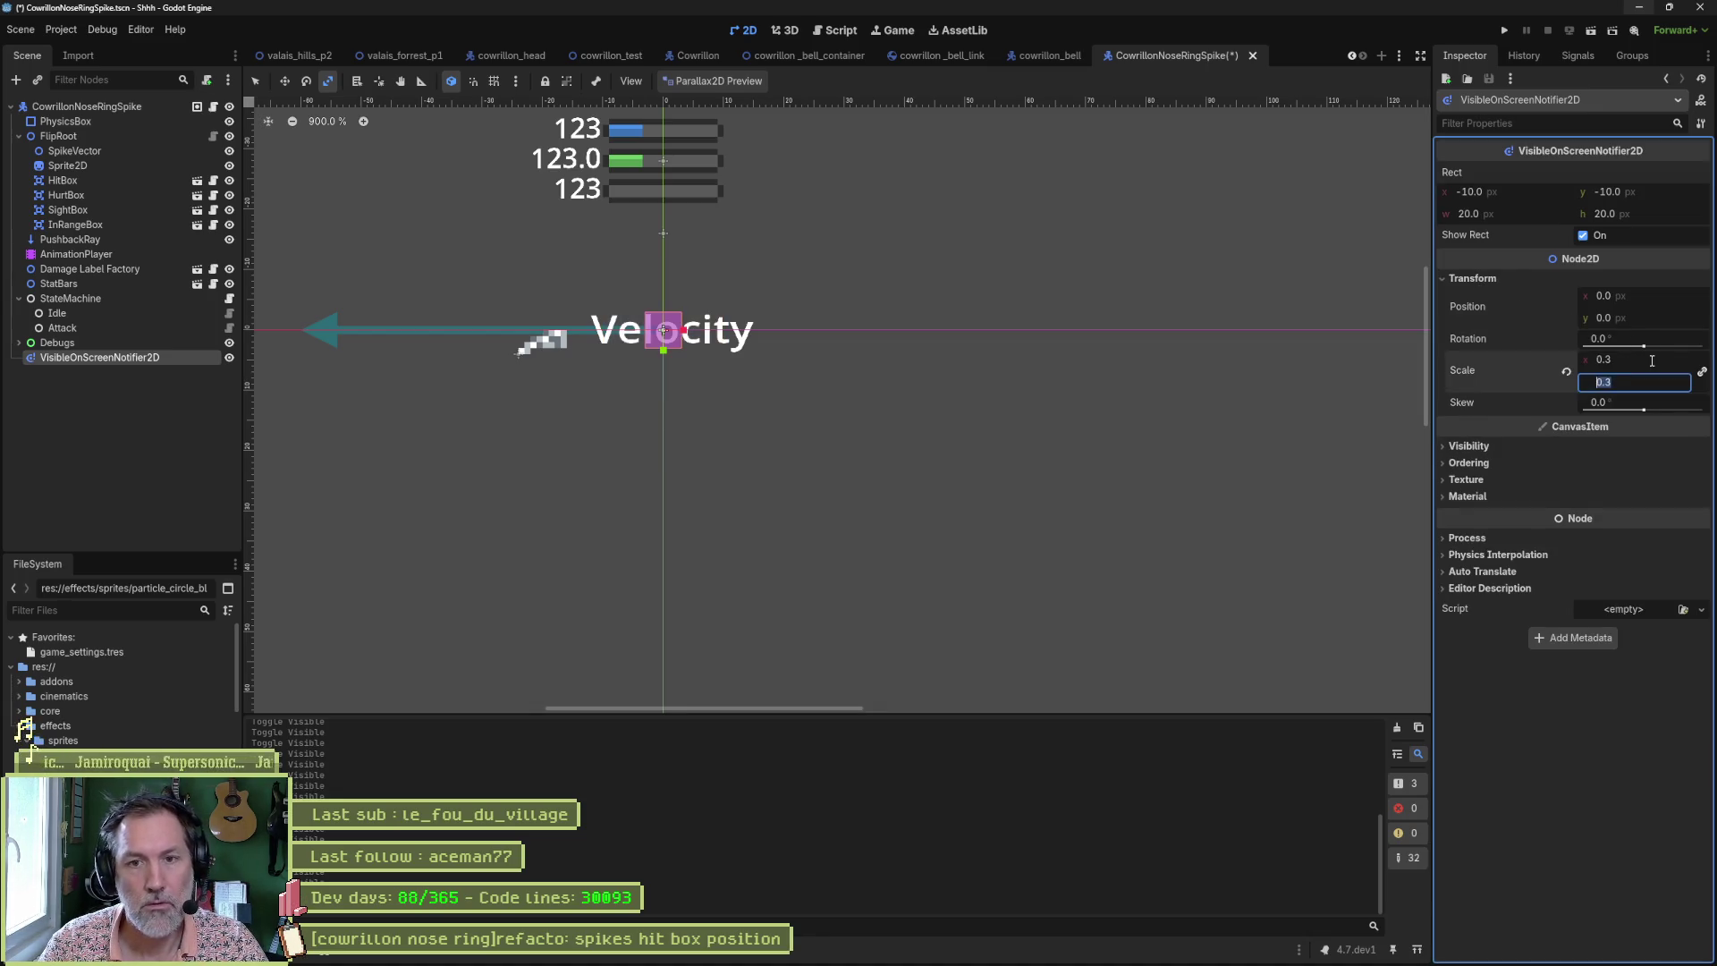
key(ctrl+s)
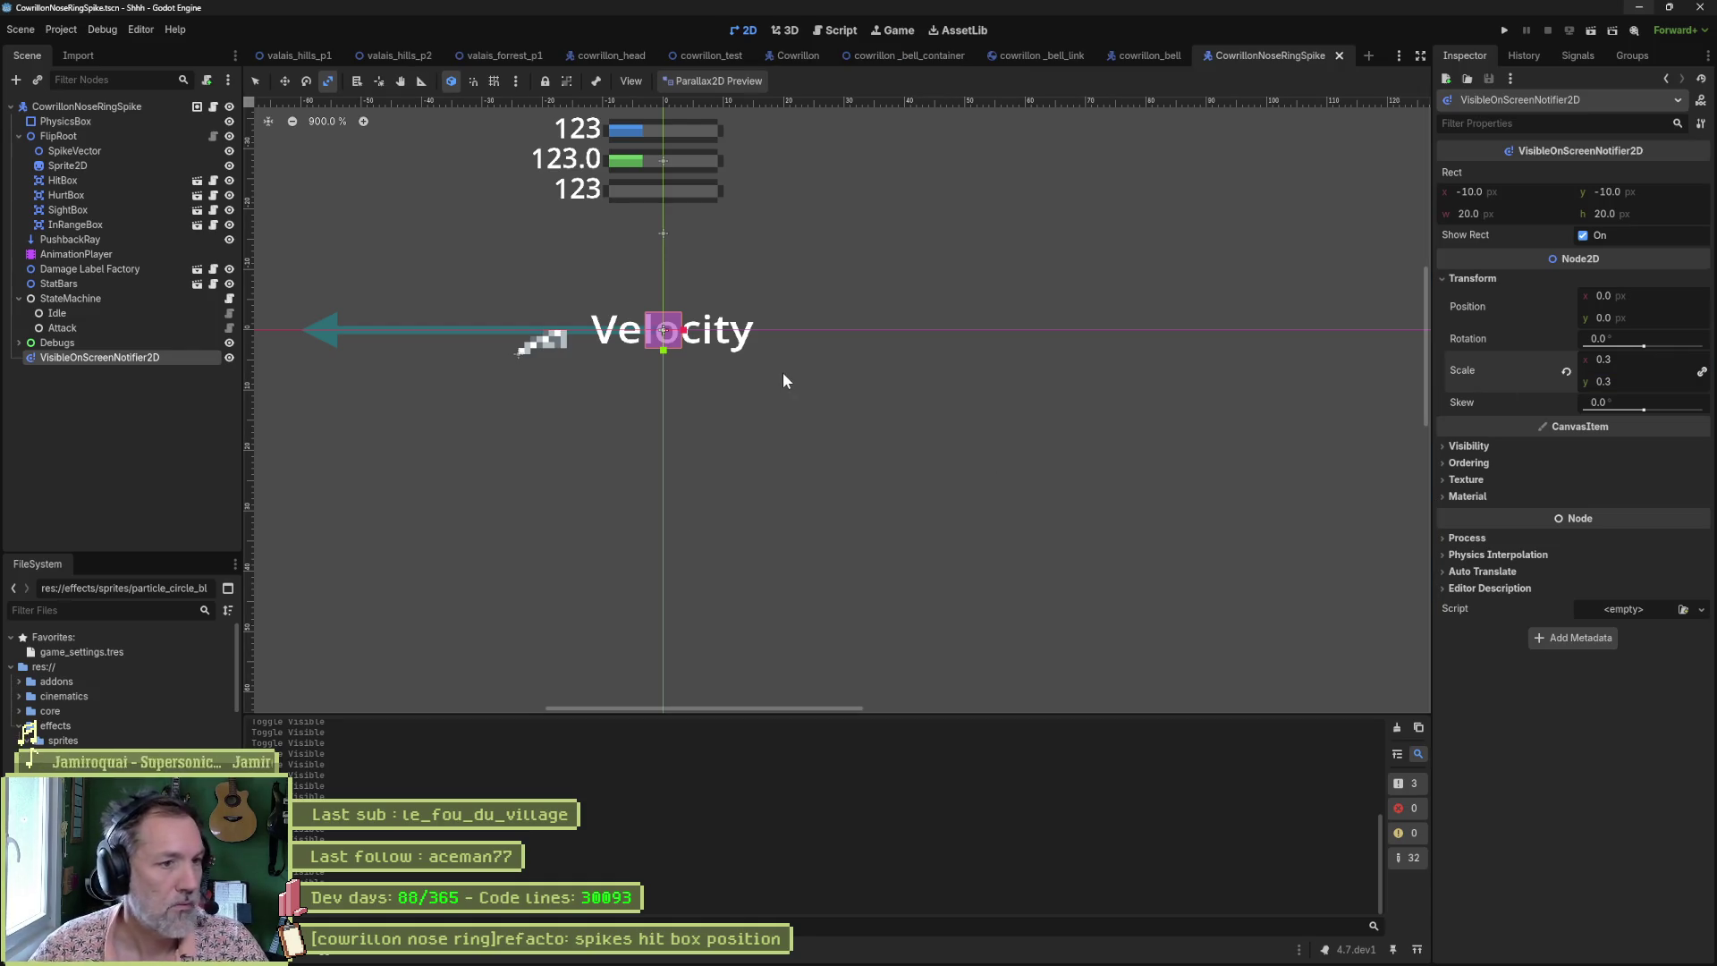
Play-test the valais_forrest_p1 level to check the bell spikes, then stop it
click(627, 57)
click(501, 55)
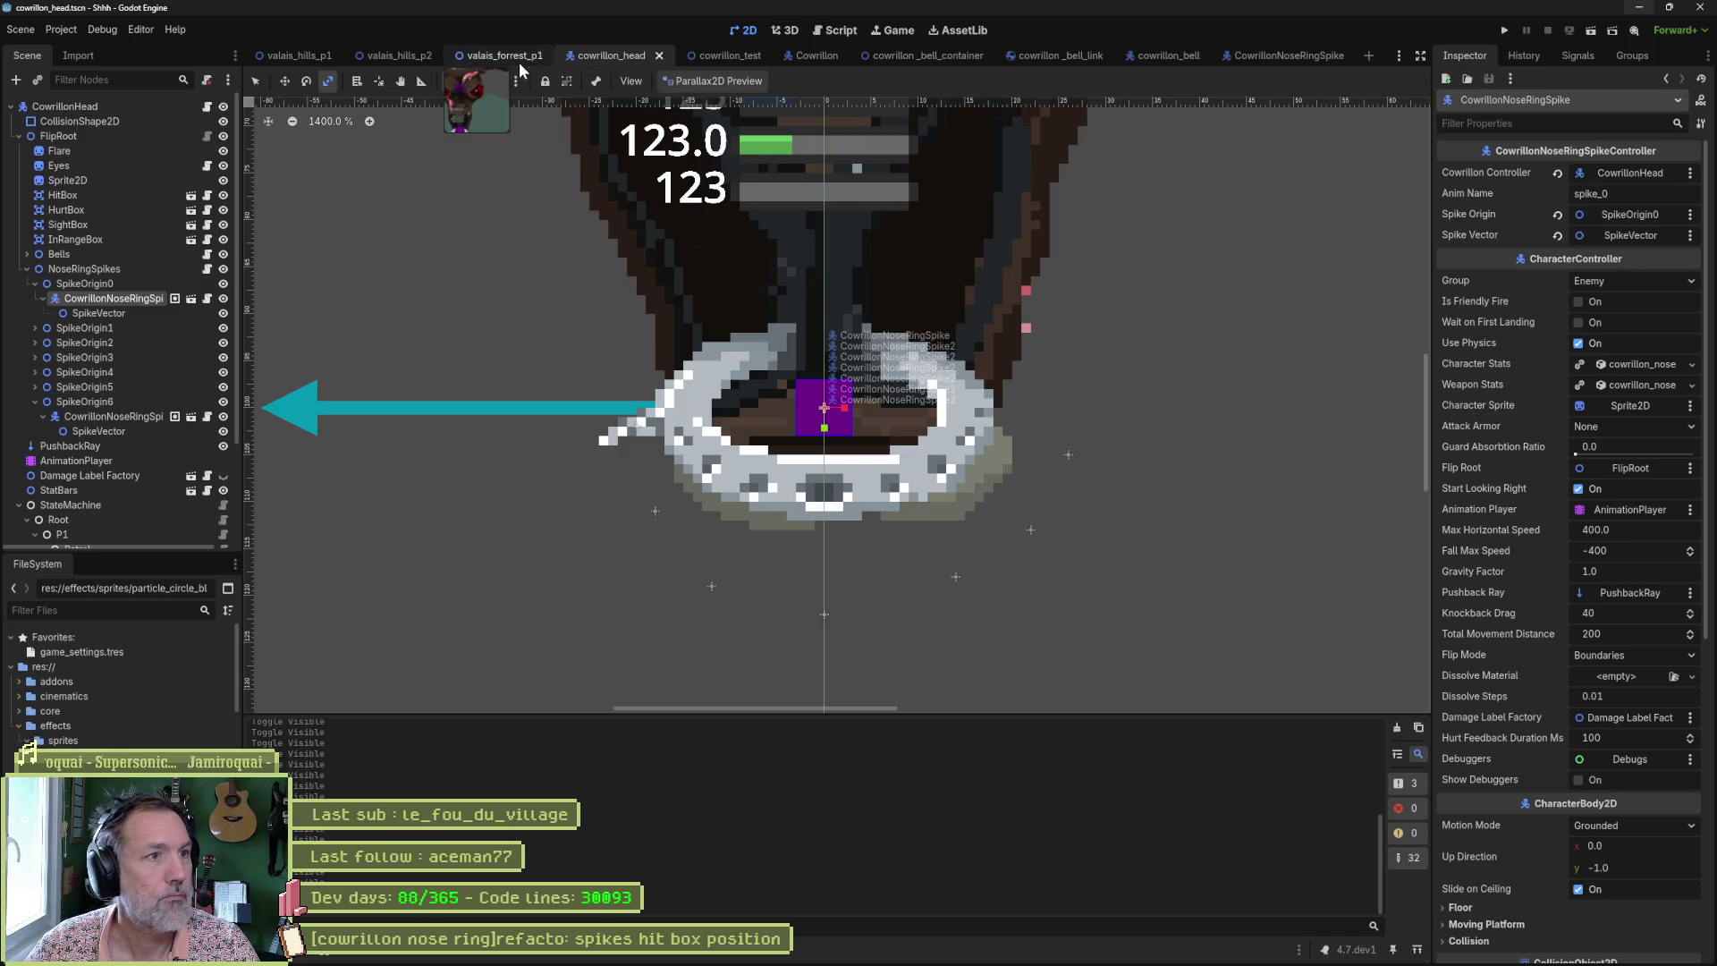
key(F5)
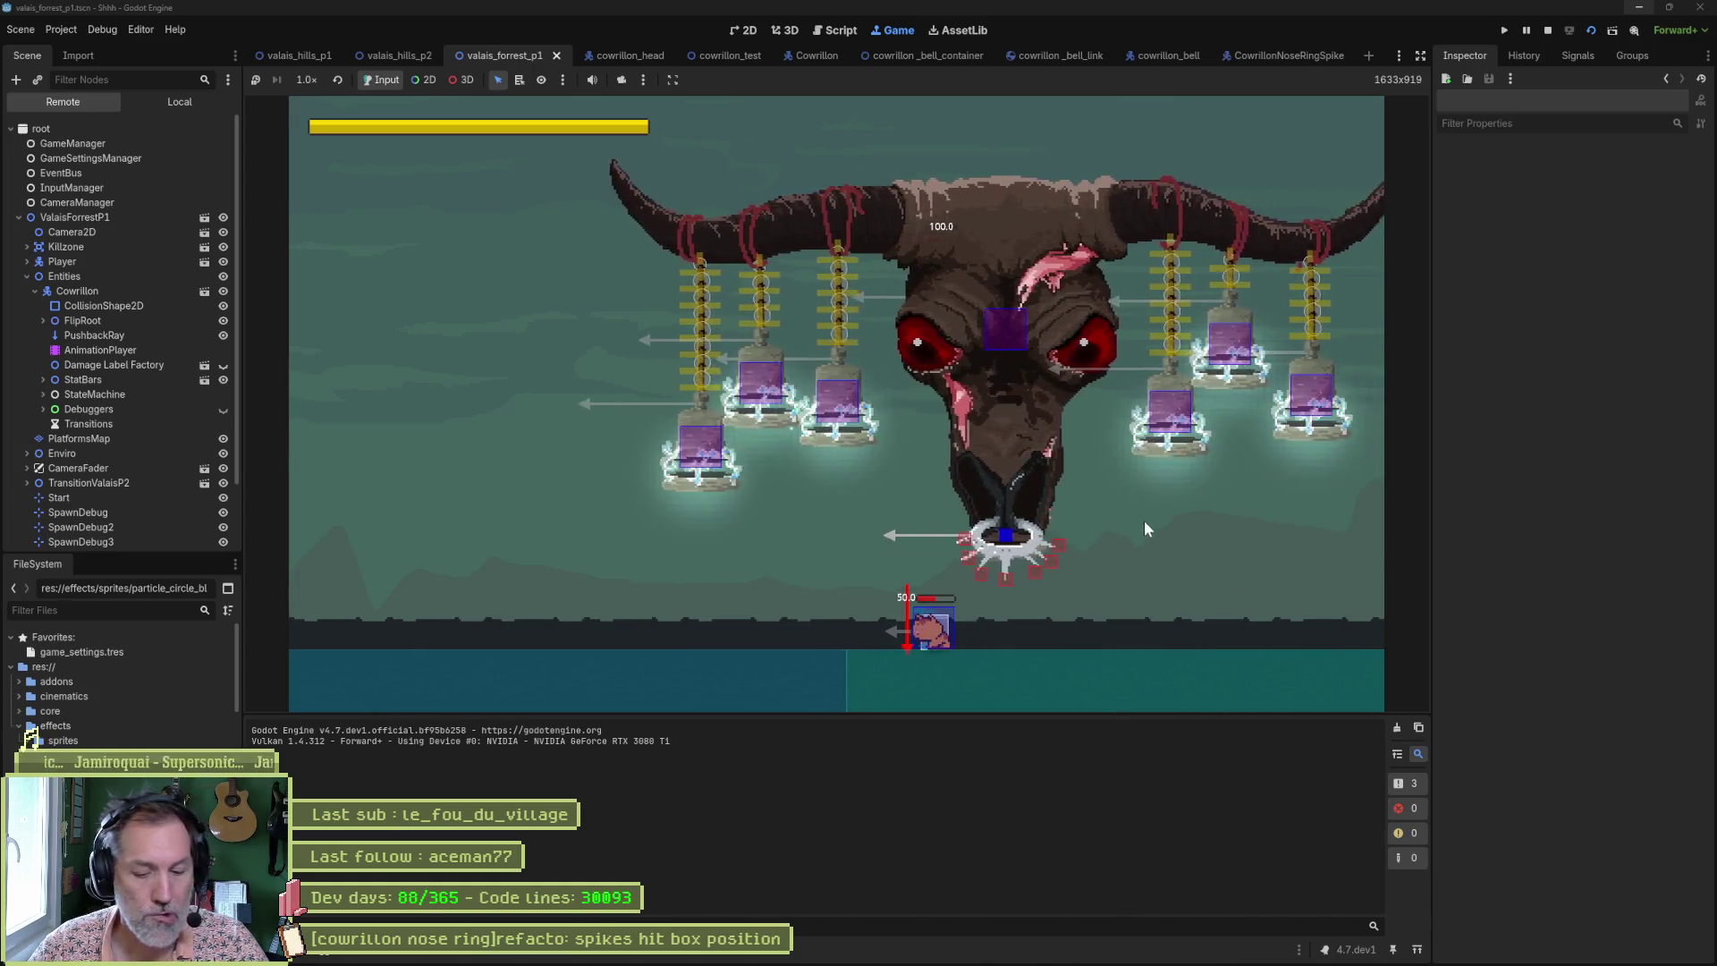
key(F8)
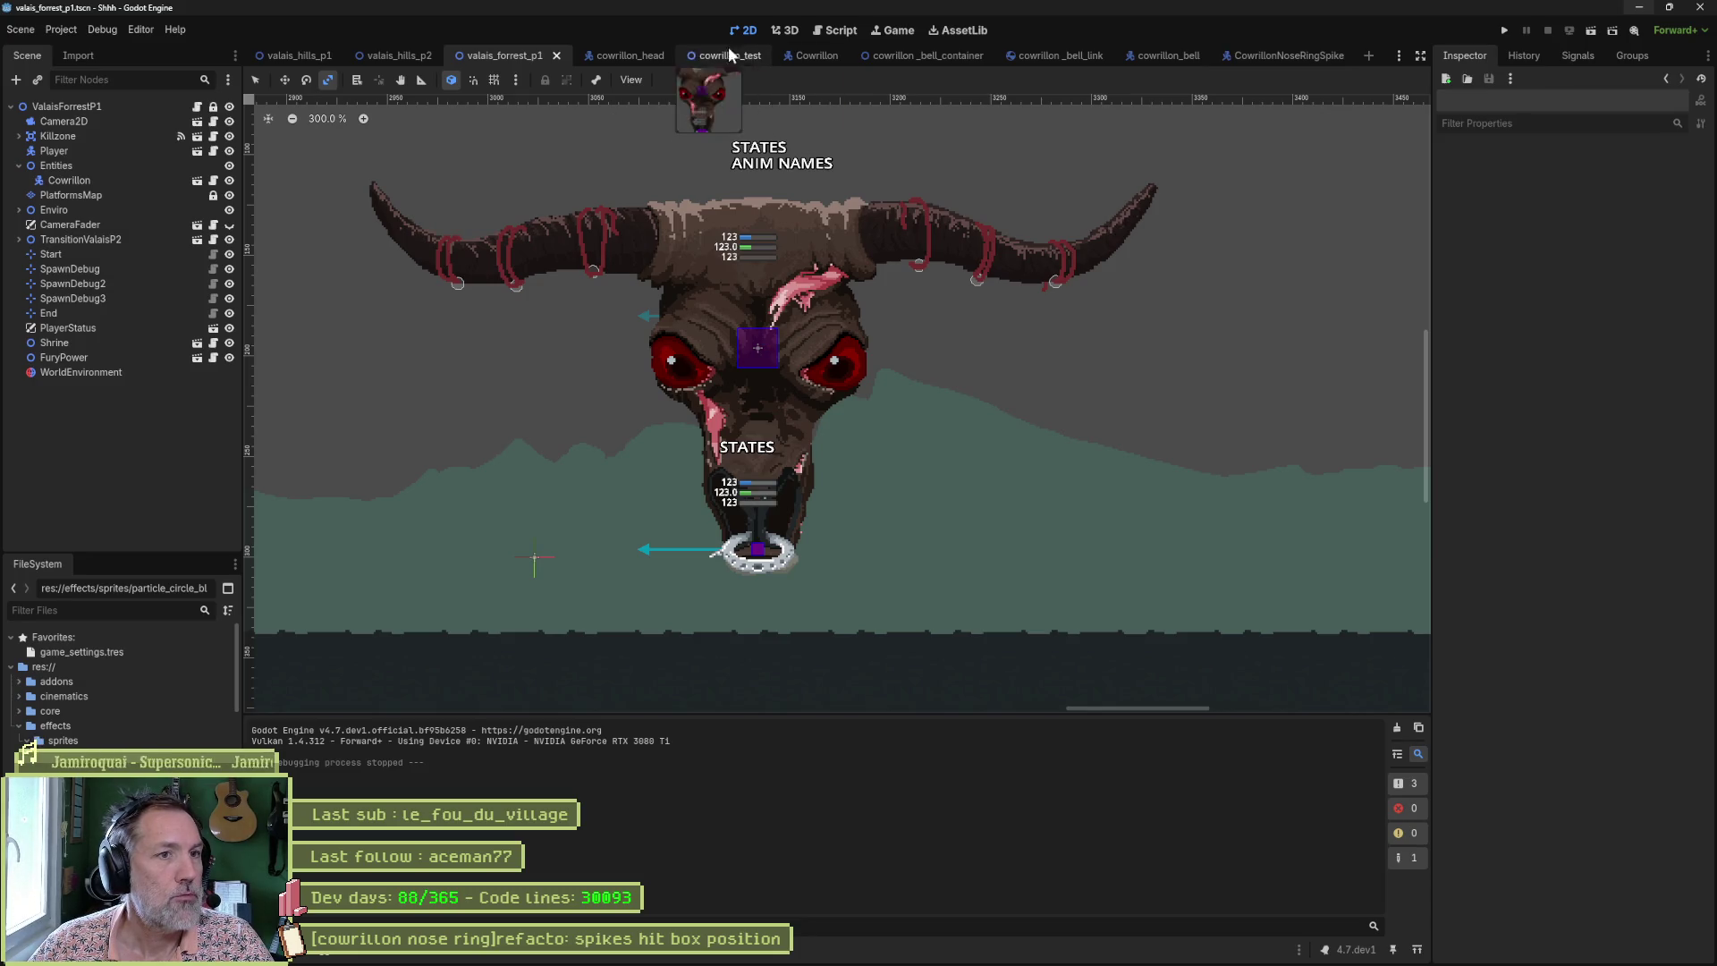
Back in cowrillon_head, select a spike's SpikeVector point on the canvas
click(629, 55)
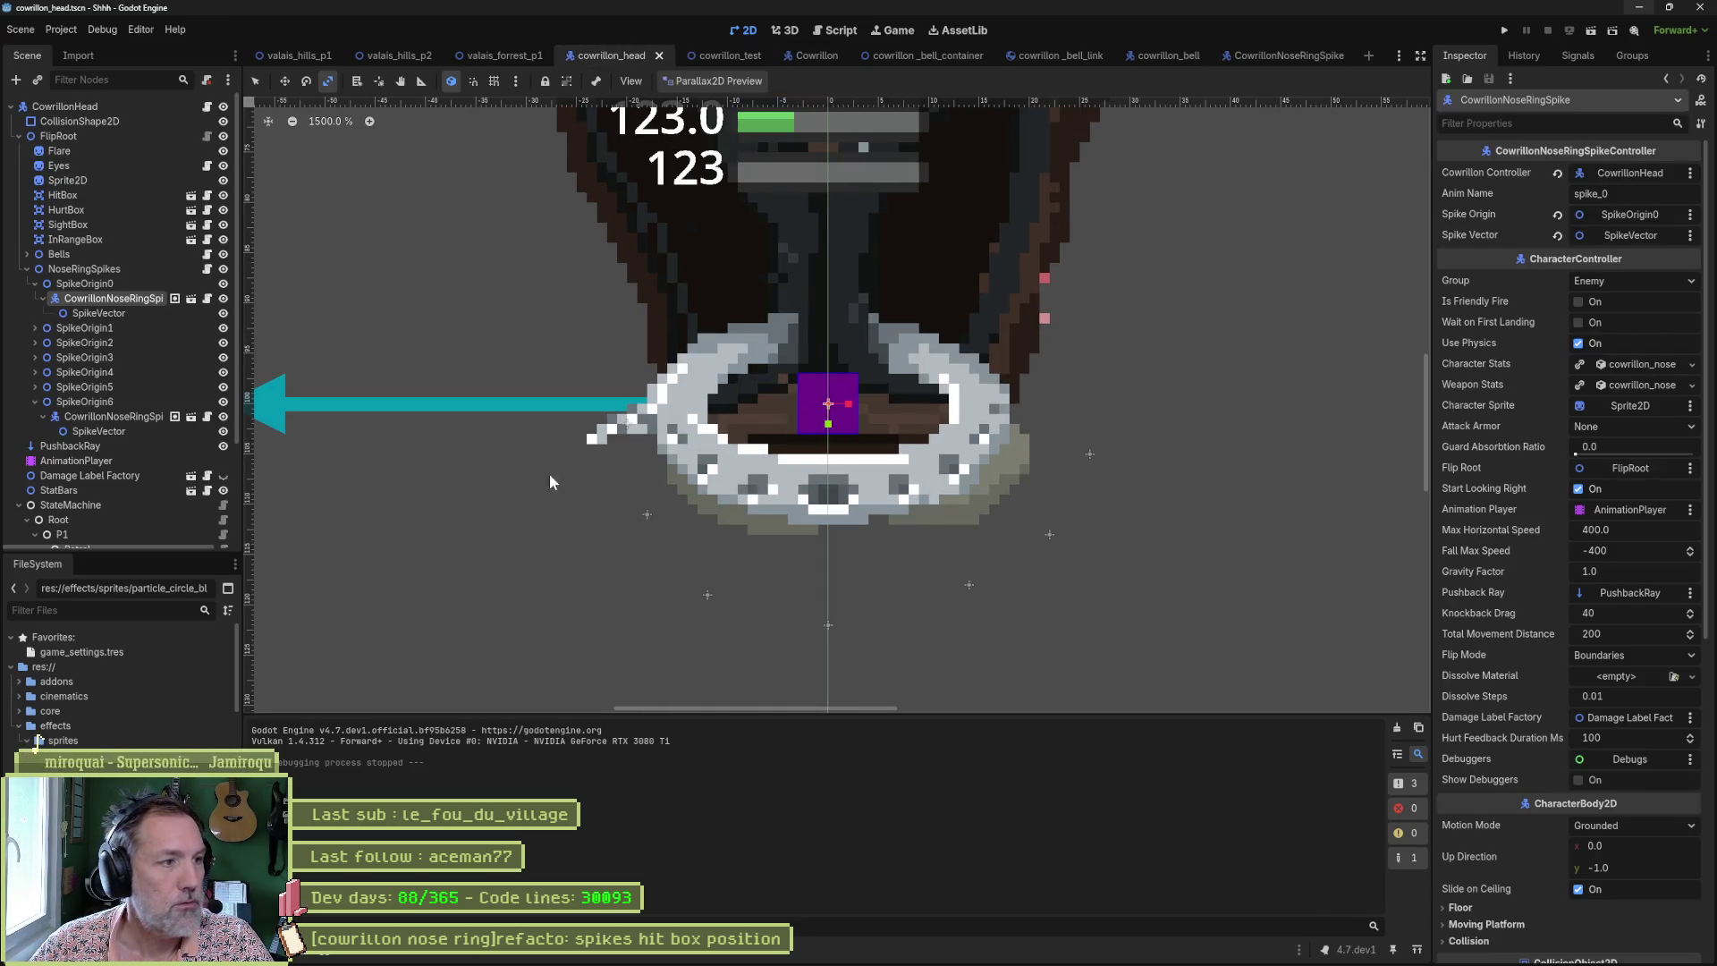
key(q)
click(646, 515)
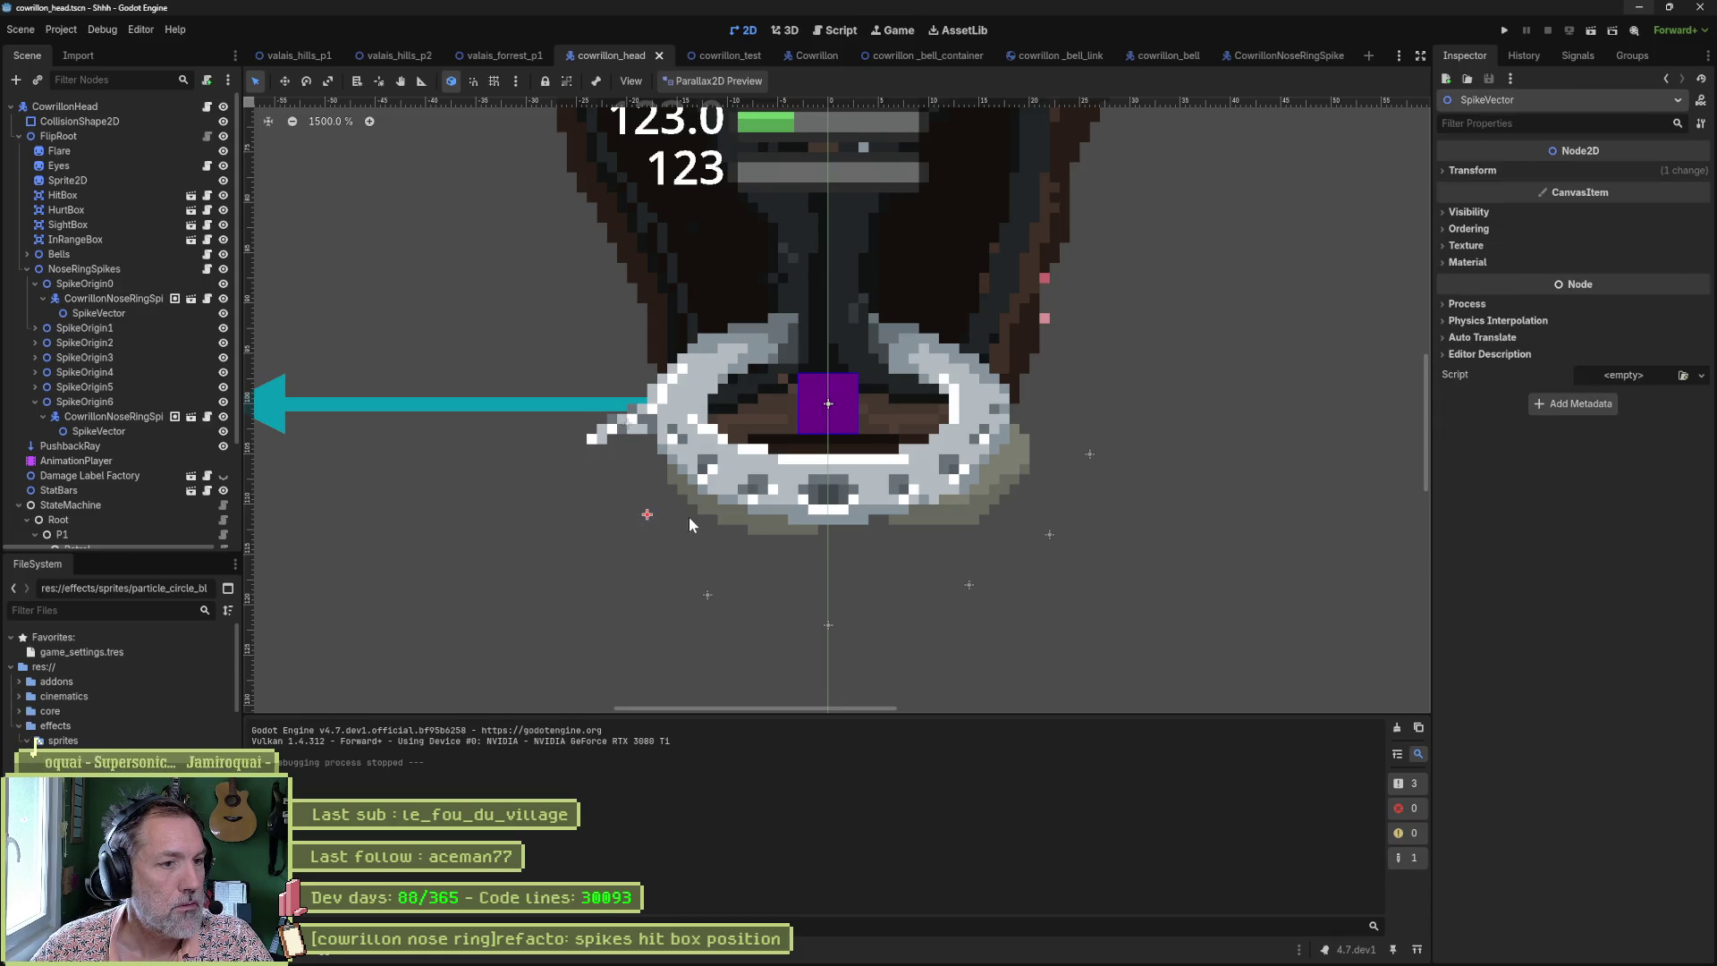
Drag three SpikeVector points up and left, placing one at (-10, 15)
key(w)
drag(711, 520, 704, 484)
key(q)
click(713, 599)
key(w)
mouse_move(716, 600)
mouse_down()
mouse_move(734, 580)
mouse_move(760, 589)
mouse_up()
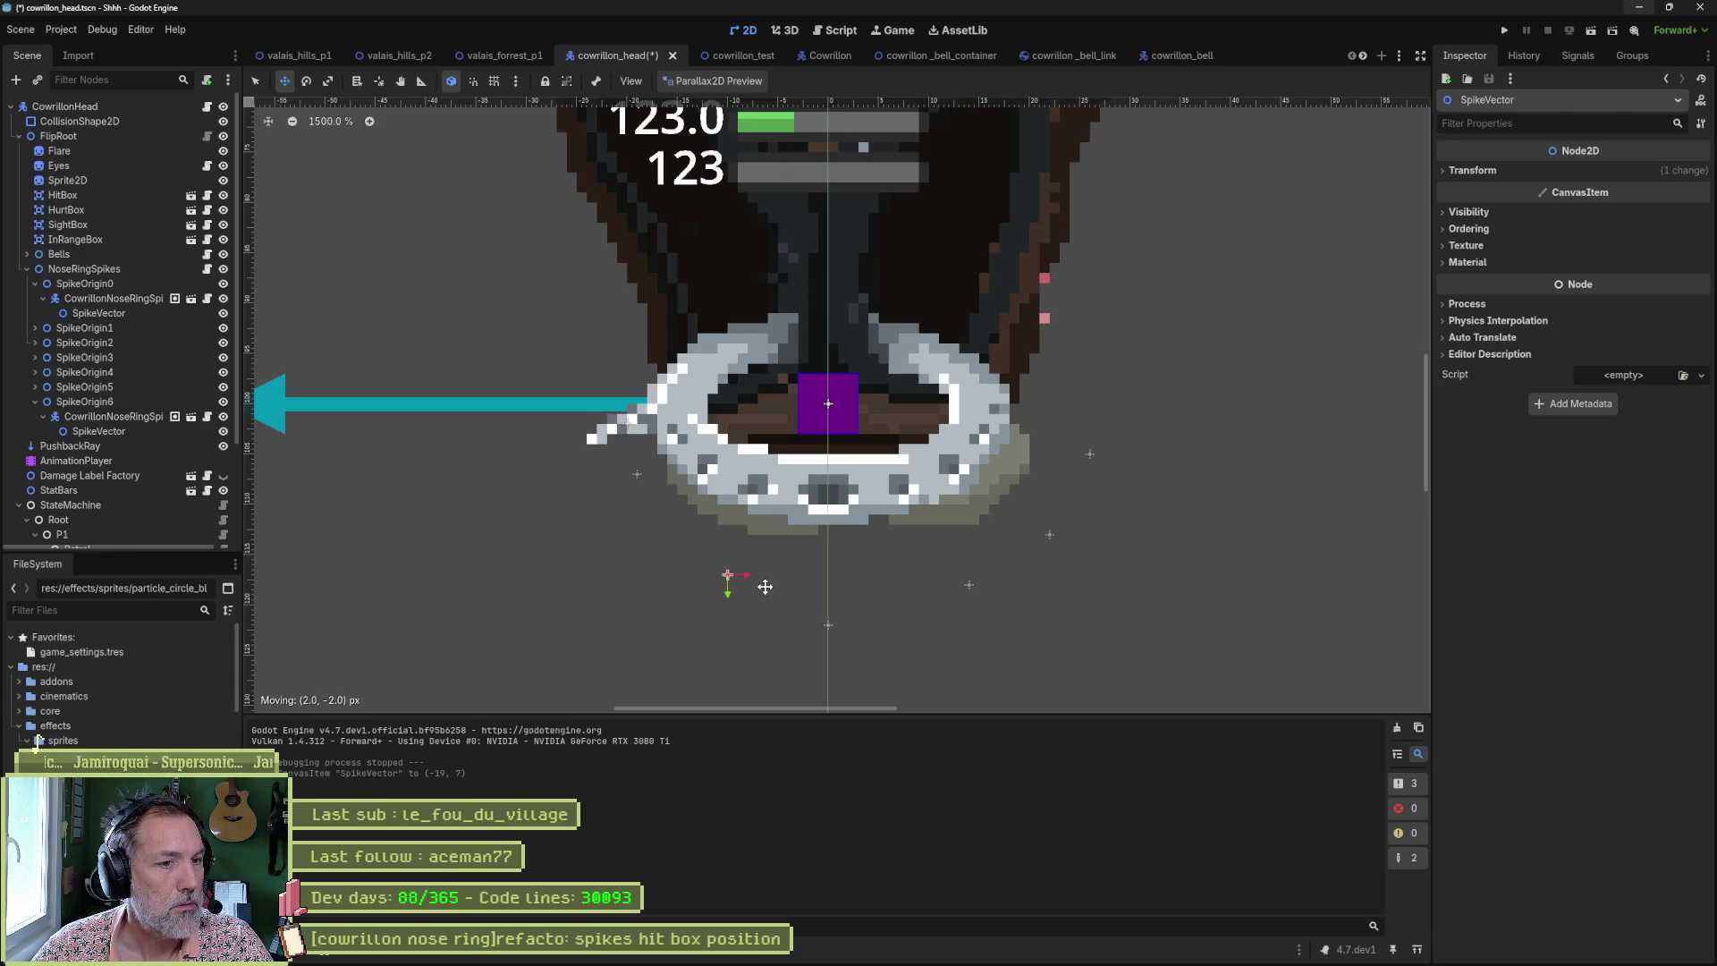
drag(764, 586, 765, 567)
key(q)
key(w)
drag(829, 627, 848, 566)
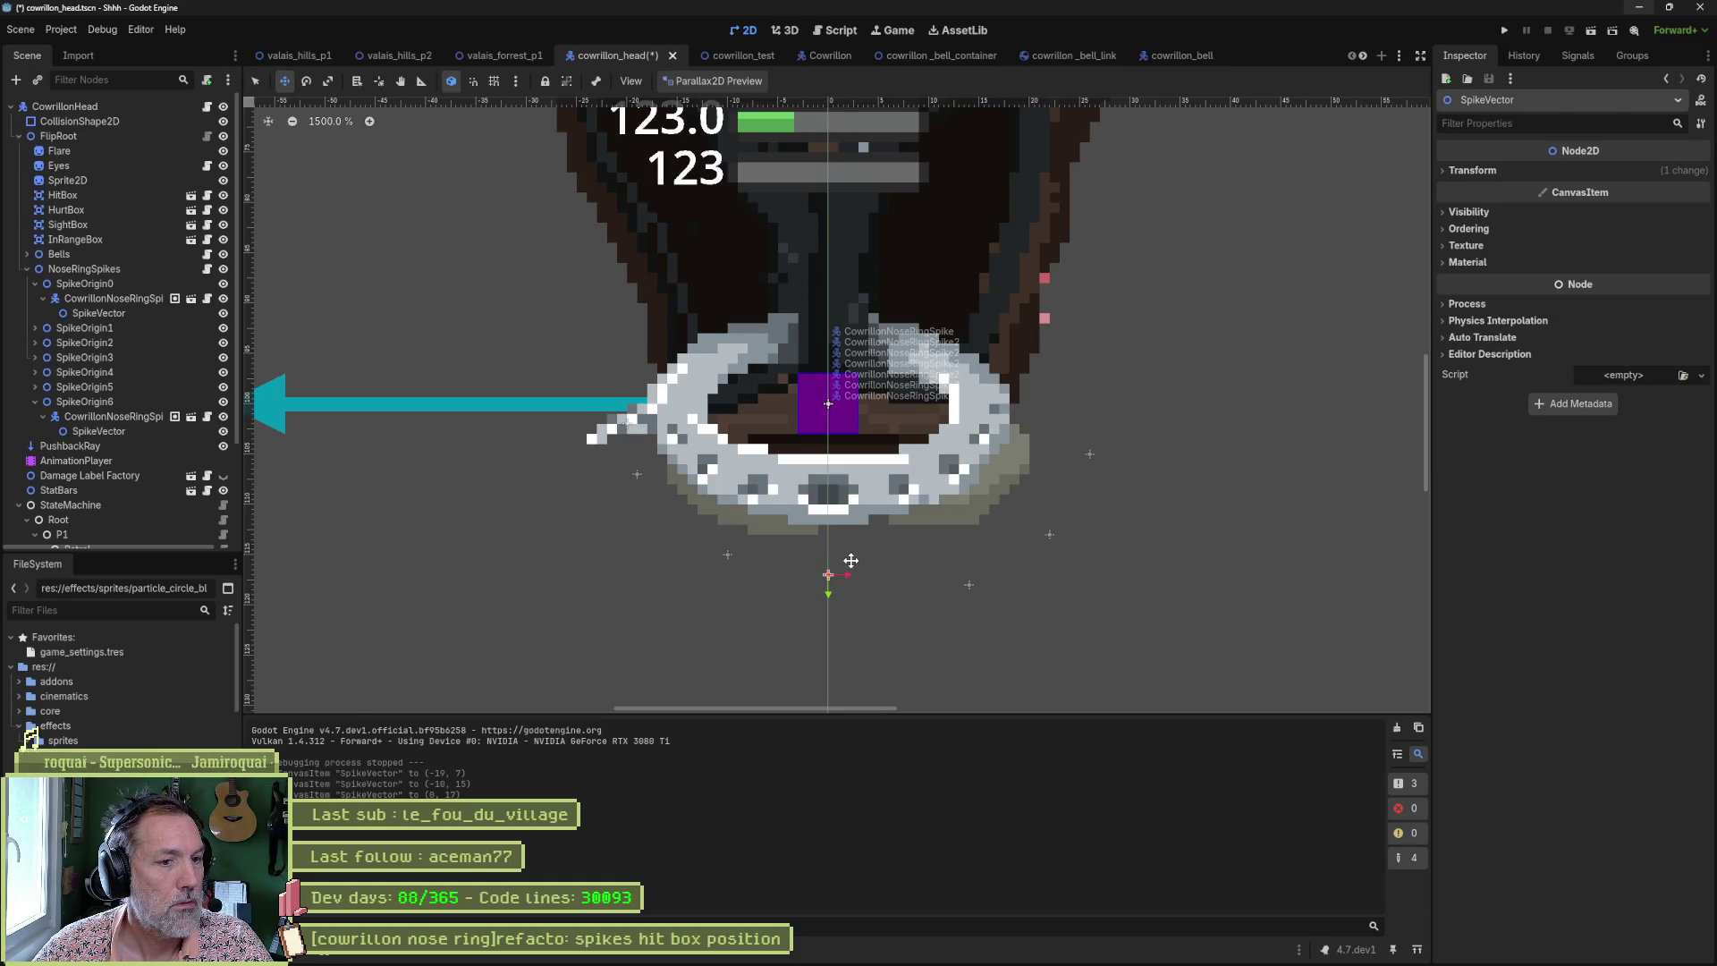
key(q)
Inspect CowrillonNoseRingSpike2 and the SpikeVectors under SpikeOrigin0 and SpikeOrigin1
click(971, 587)
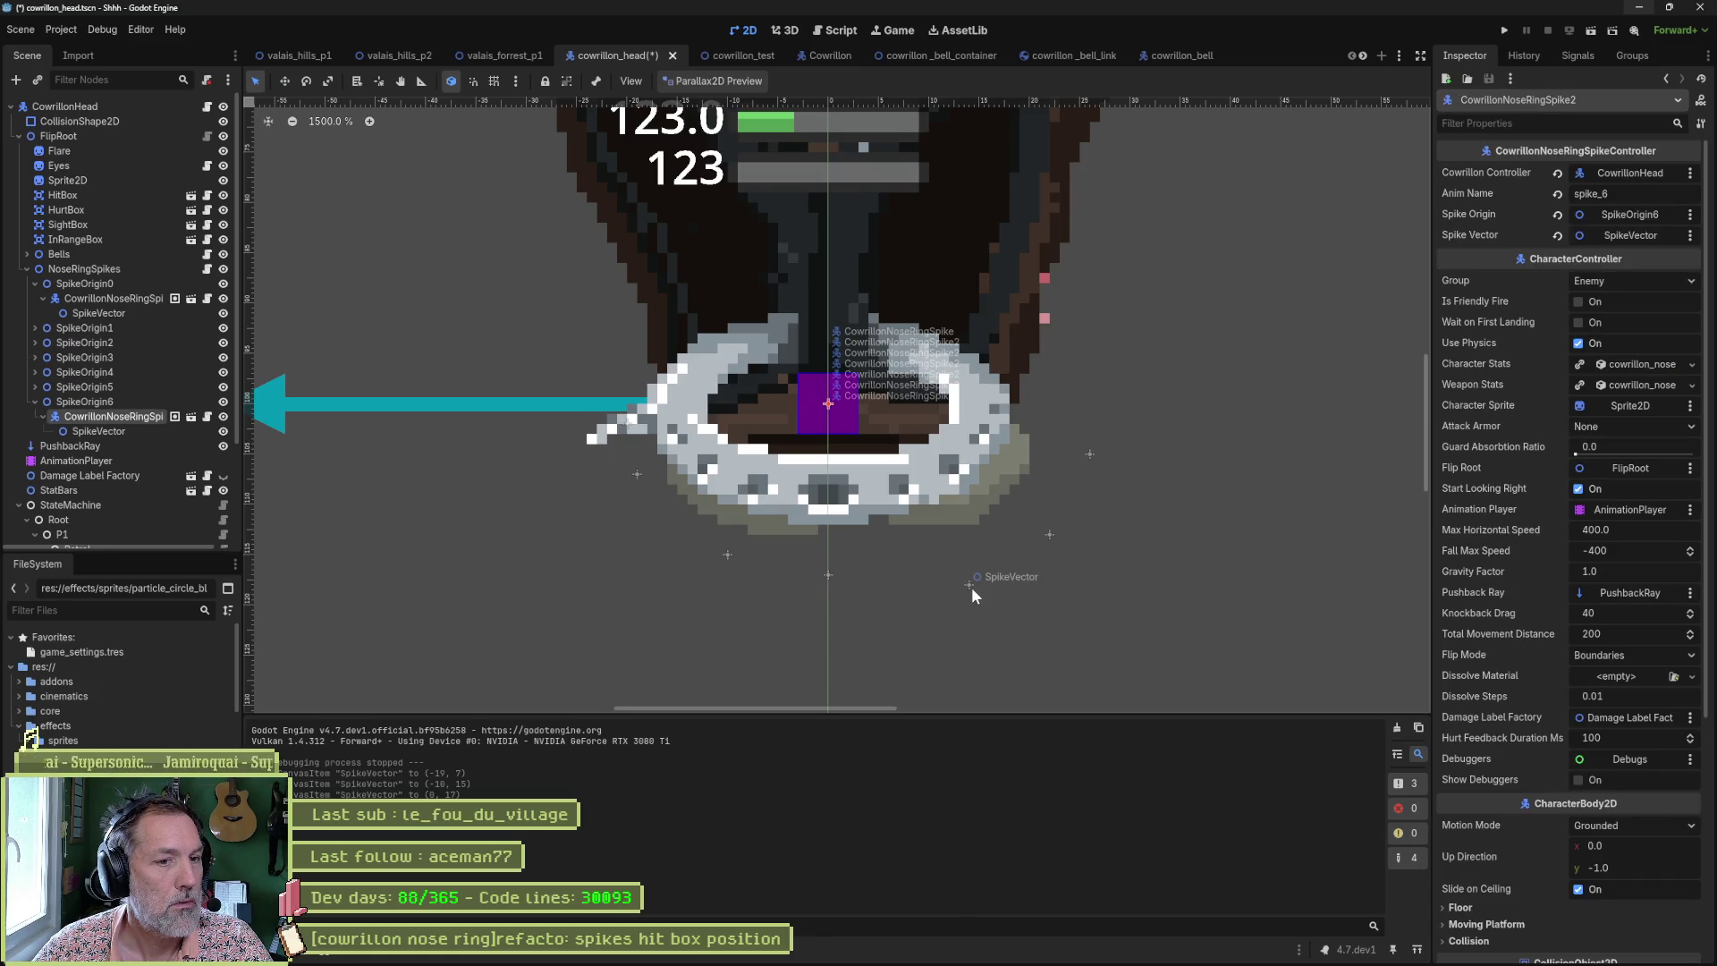
click(739, 554)
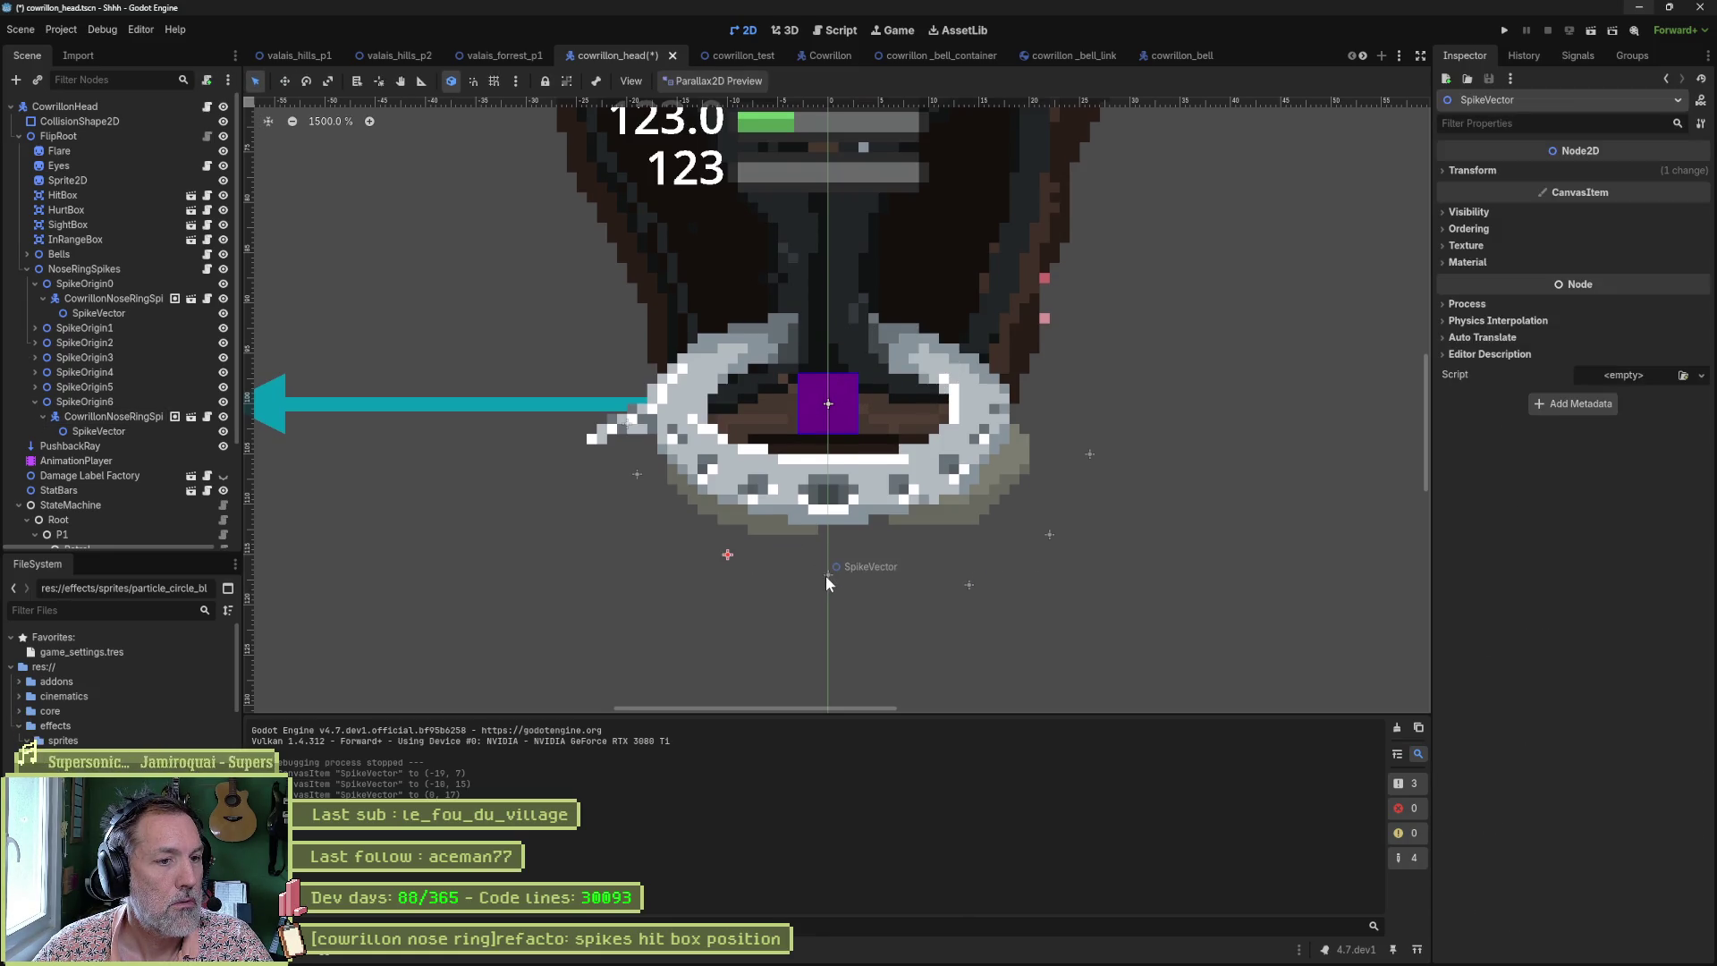
click(968, 582)
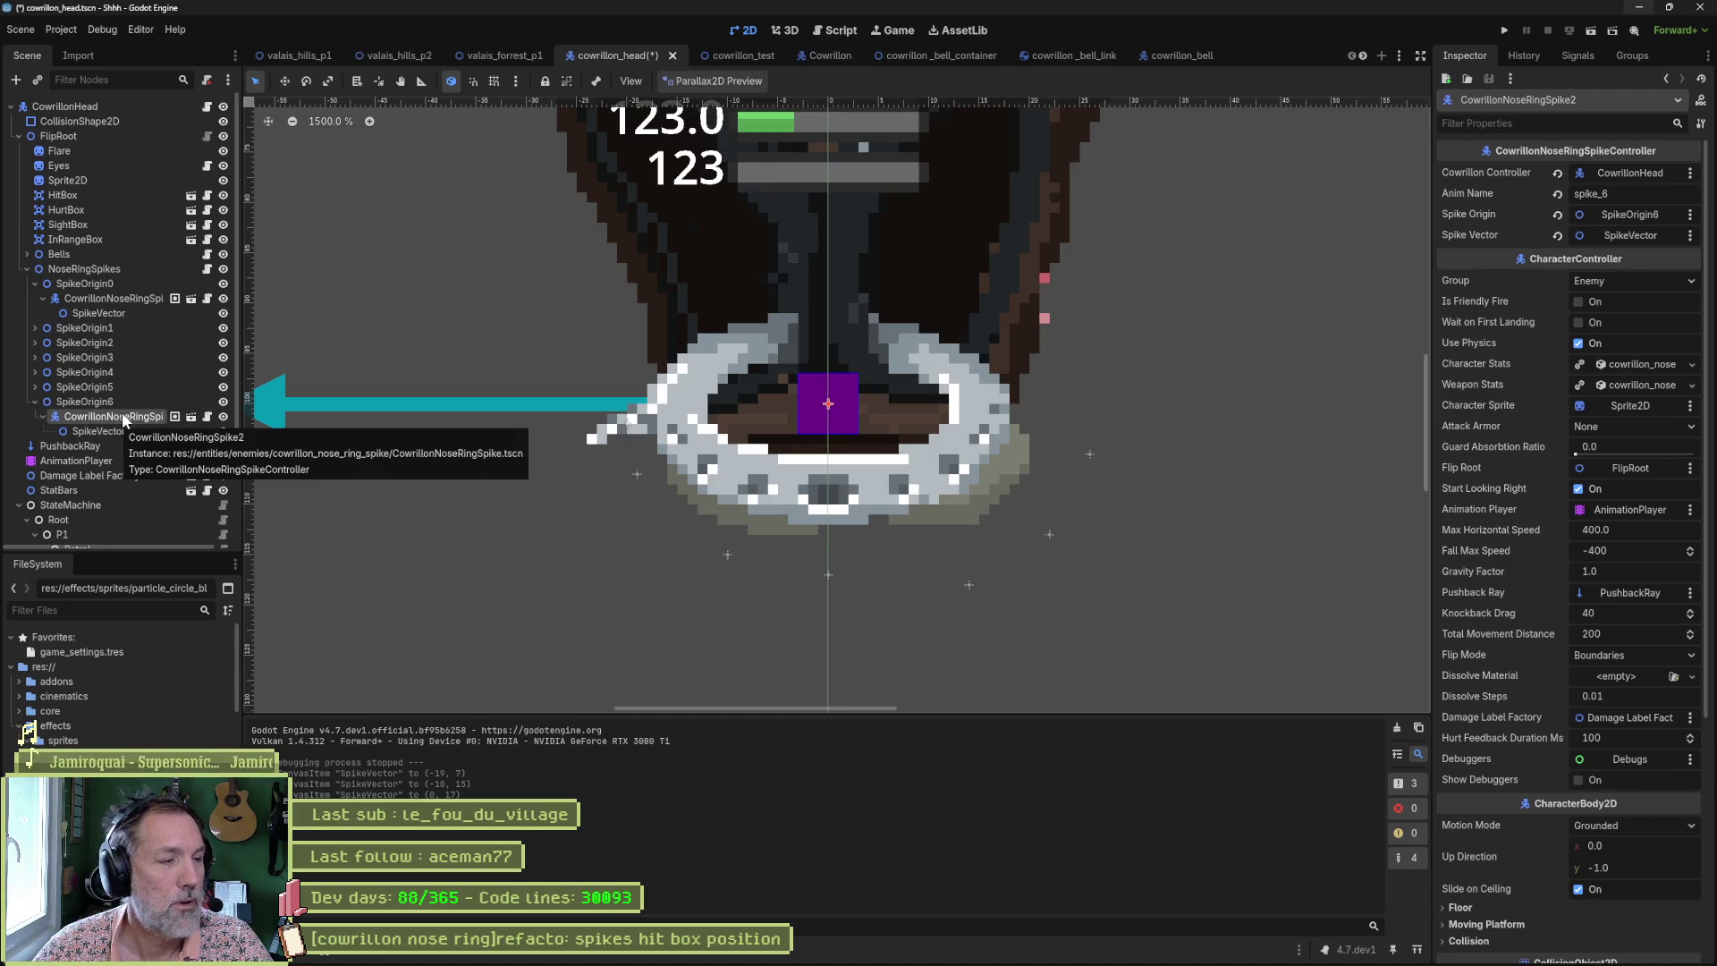
click(111, 313)
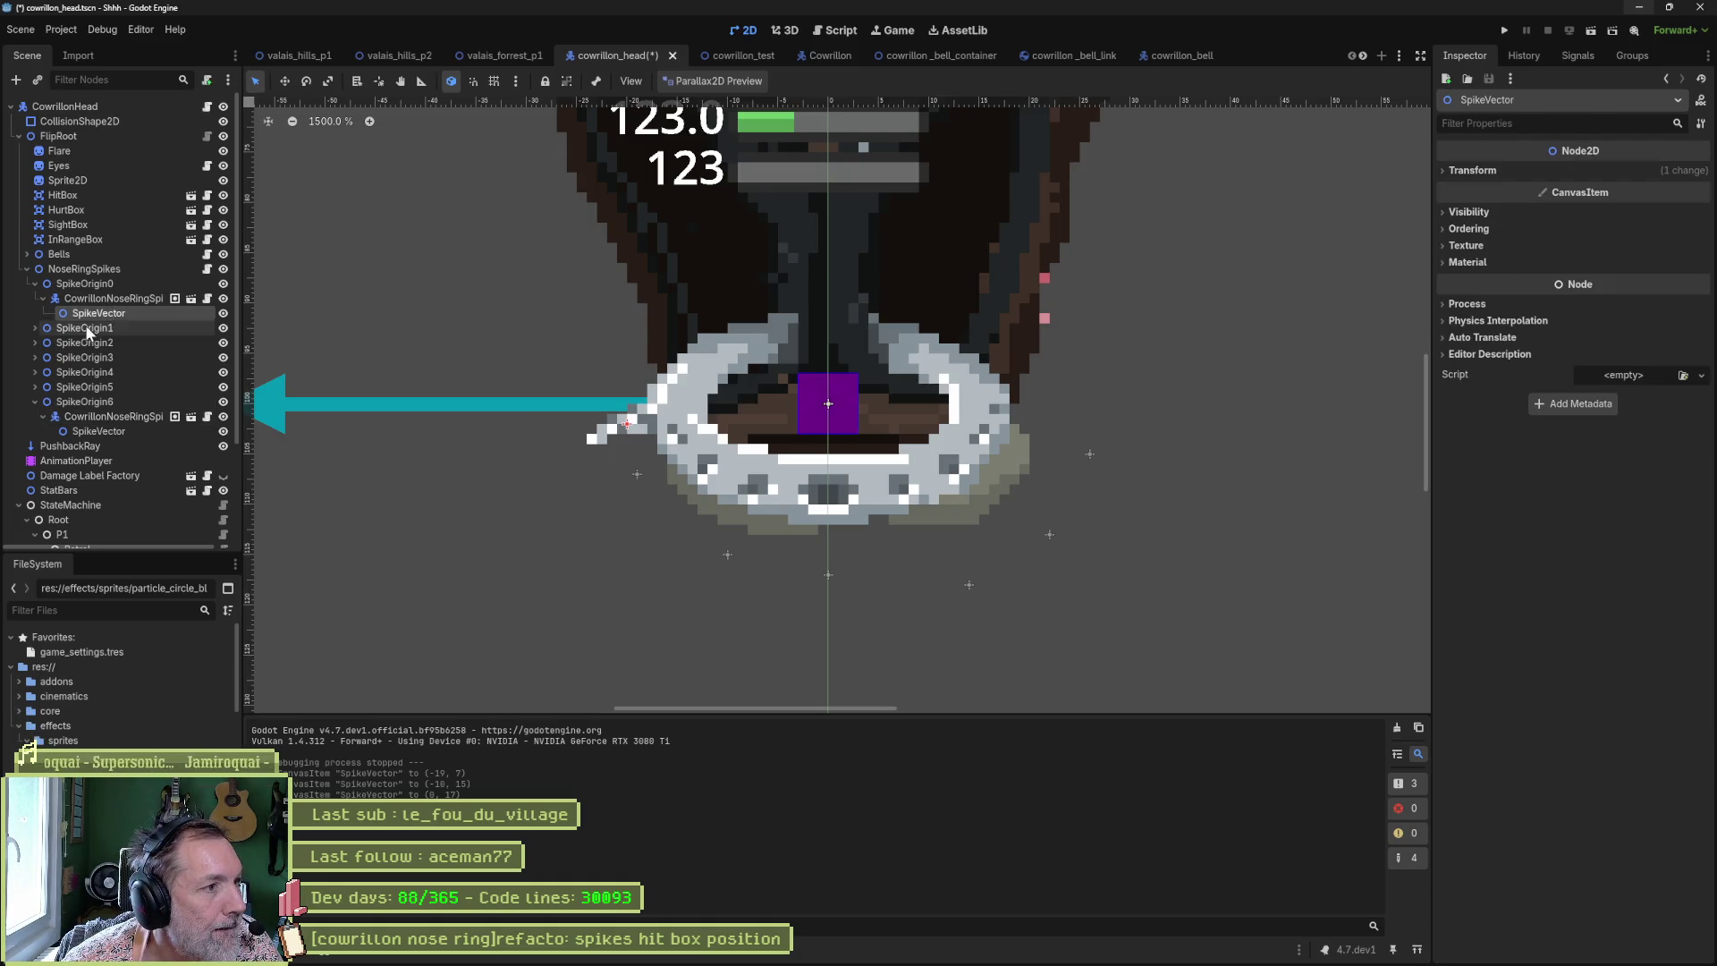
click(87, 329)
click(35, 328)
click(93, 358)
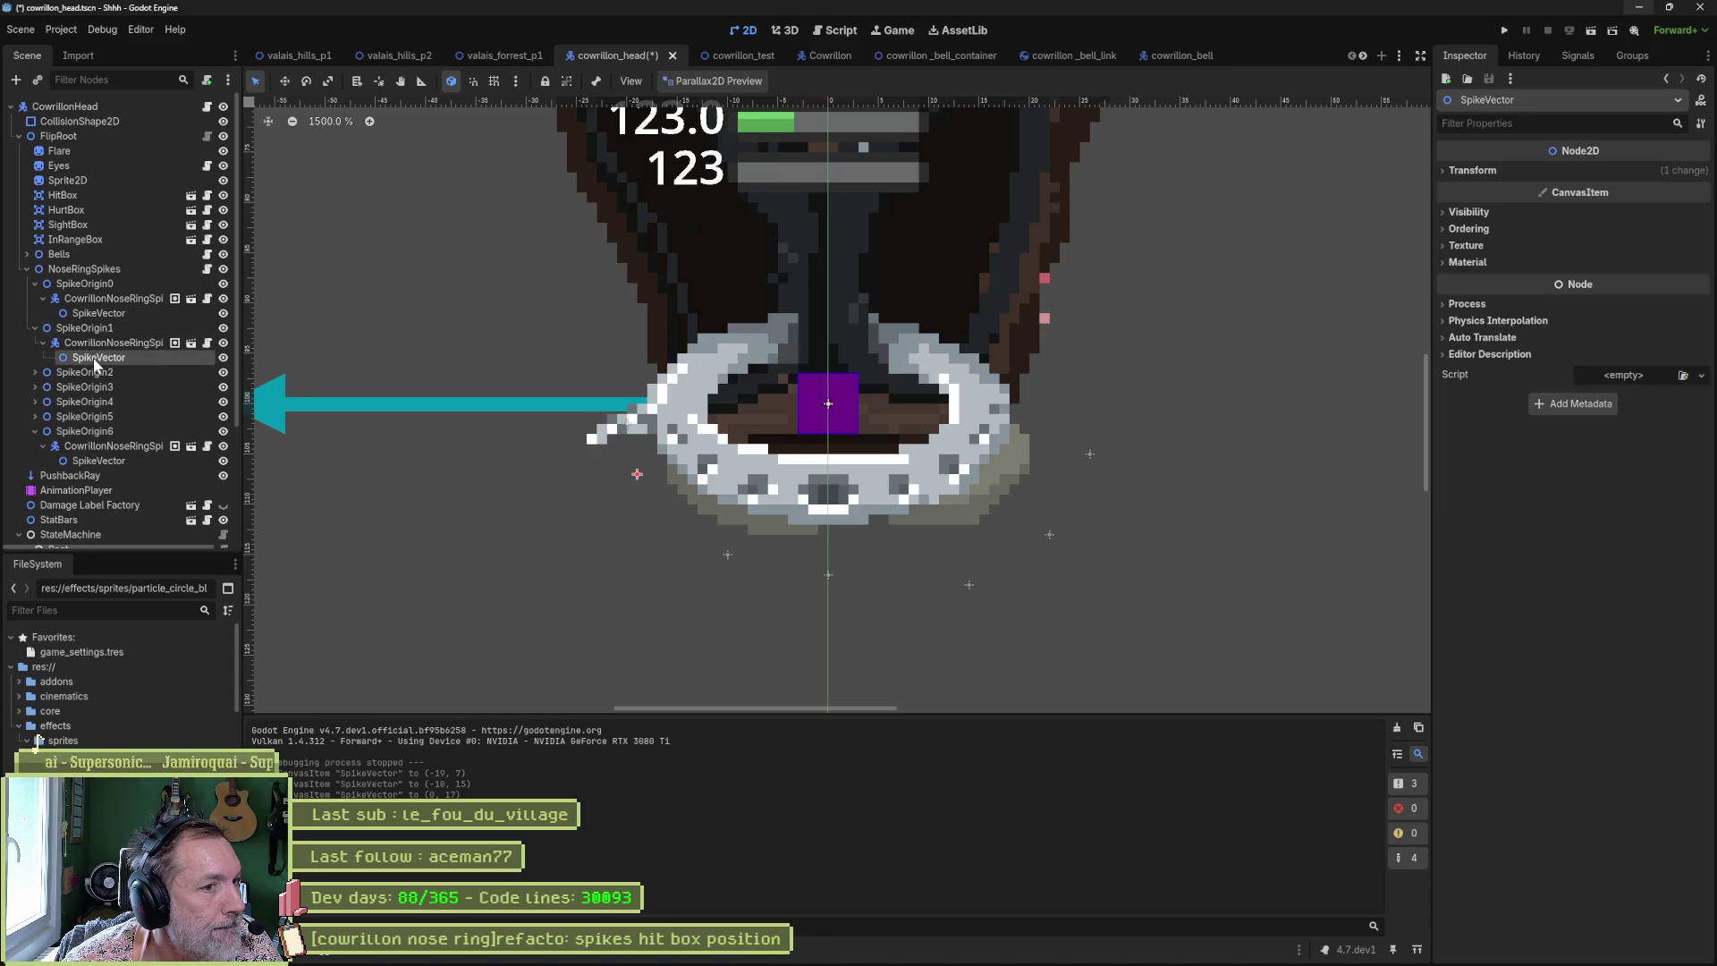
Move the SpikeVectors under SpikeOrigin2, SpikeOrigin3 and SpikeOrigin4 up and to the left
click(85, 372)
click(35, 372)
click(73, 401)
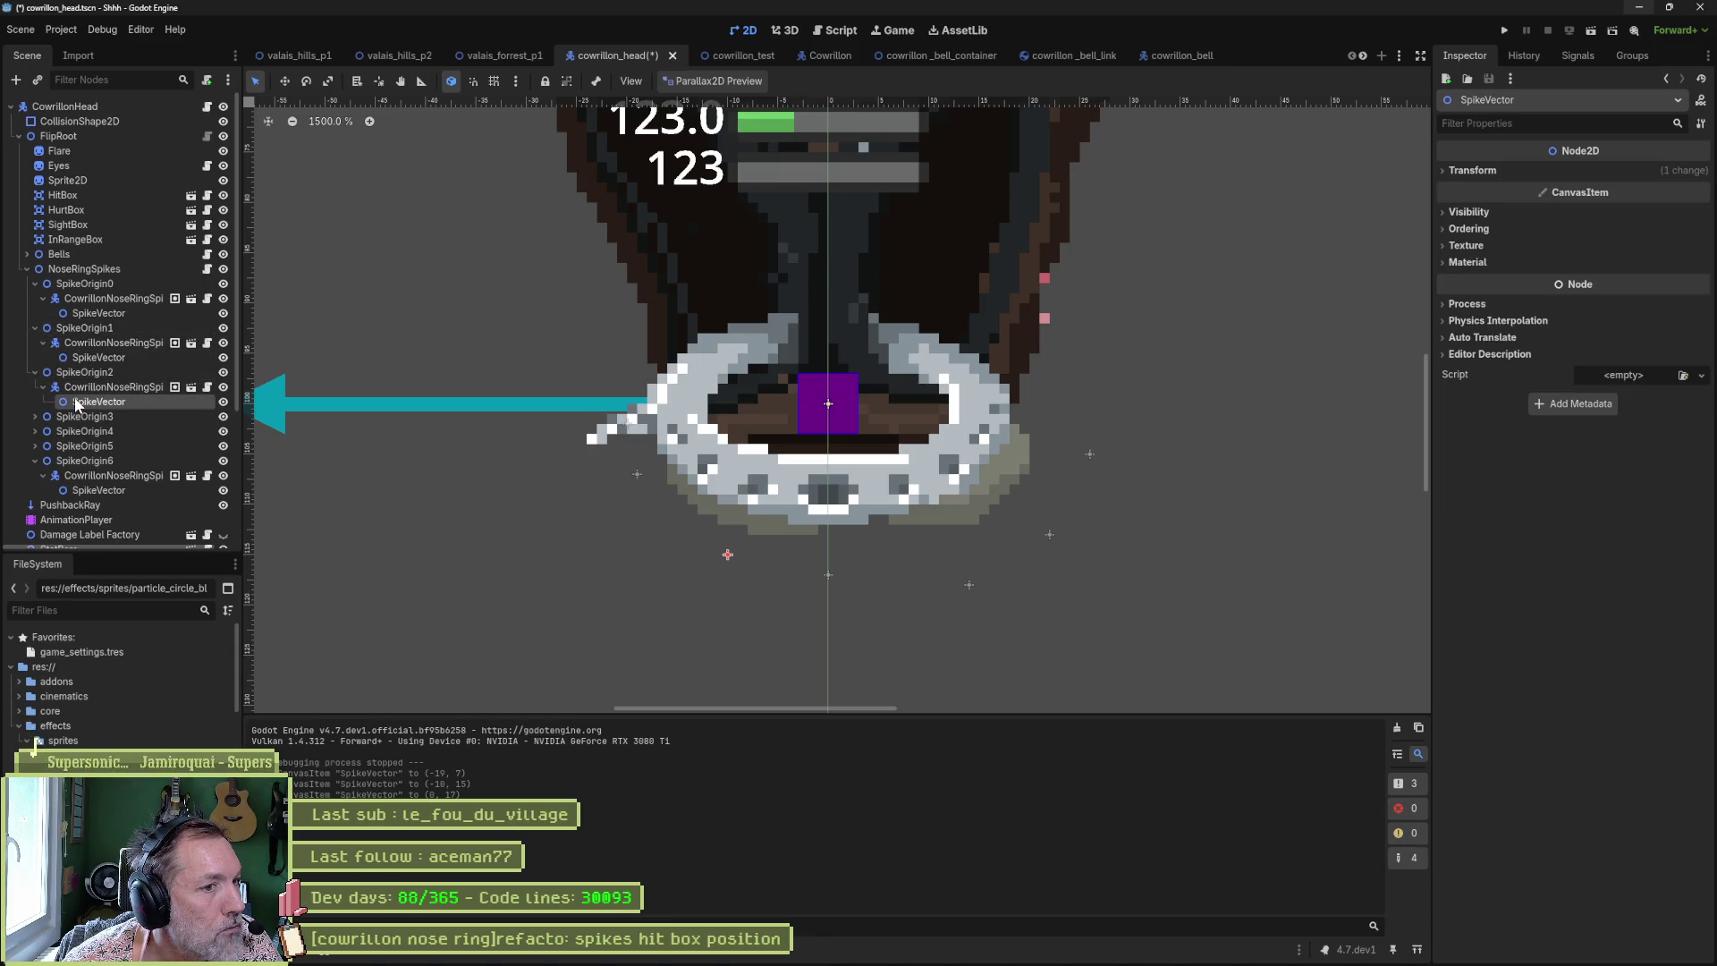
key(w)
drag(727, 555, 668, 523)
click(35, 416)
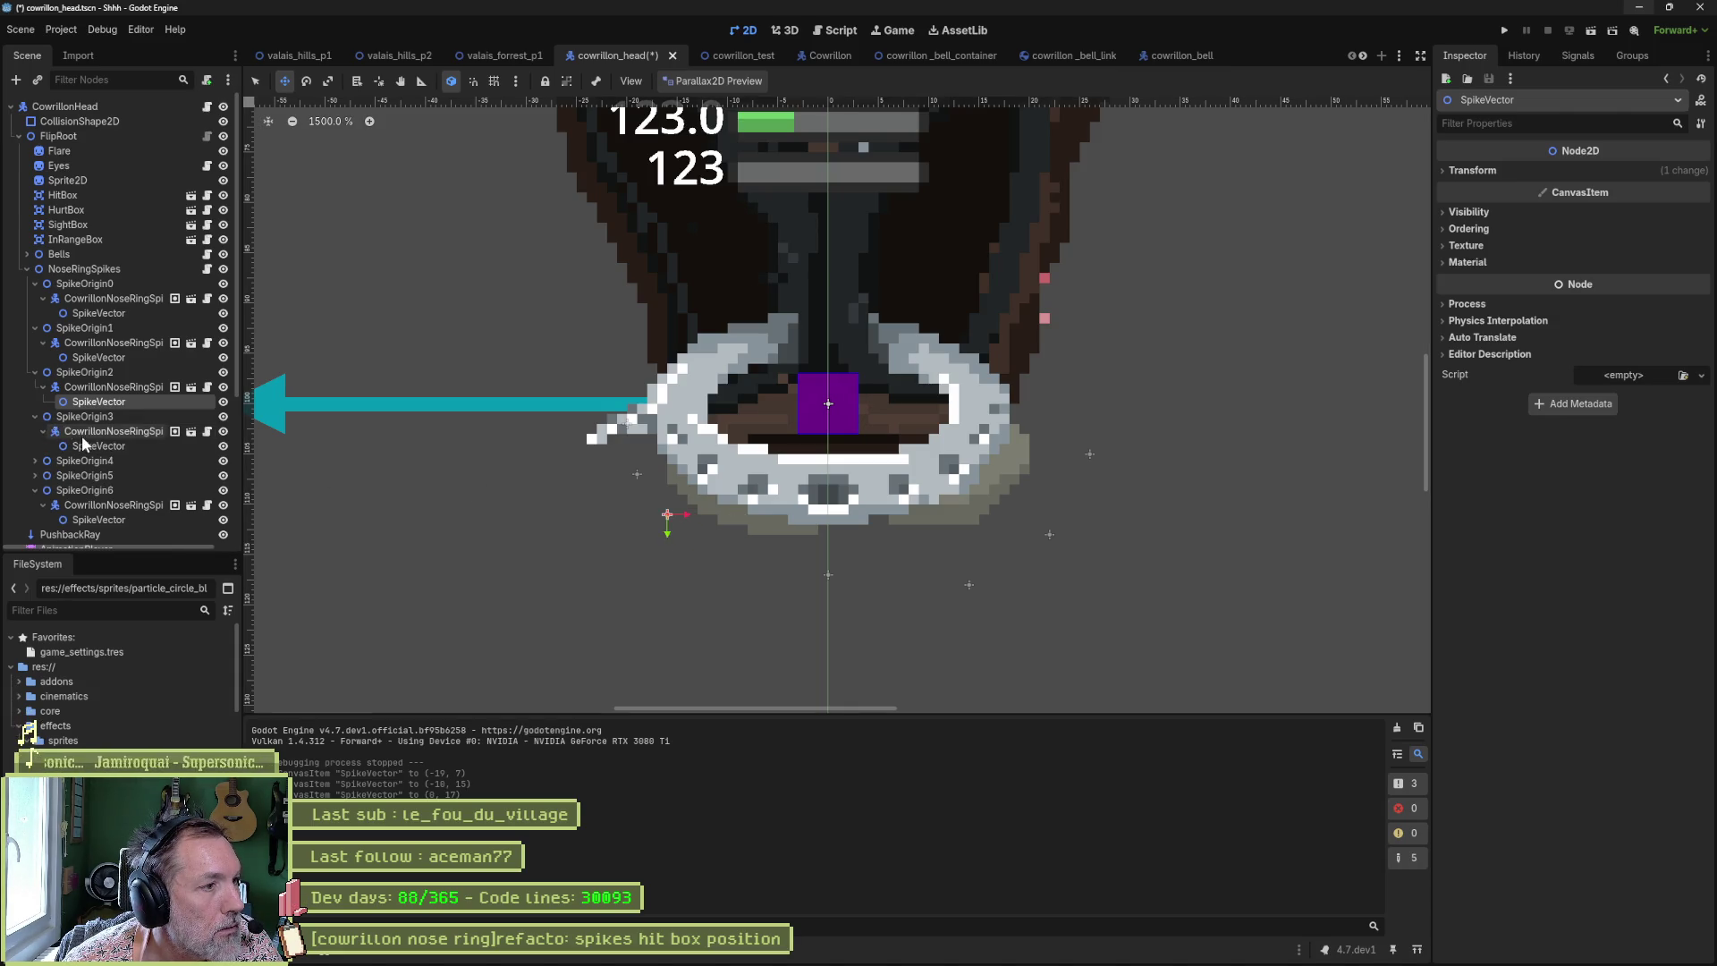
click(97, 446)
mouse_move(764, 574)
mouse_down()
mouse_move(700, 577)
mouse_move(671, 556)
mouse_up()
click(85, 461)
click(35, 460)
click(81, 491)
drag(770, 574, 745, 557)
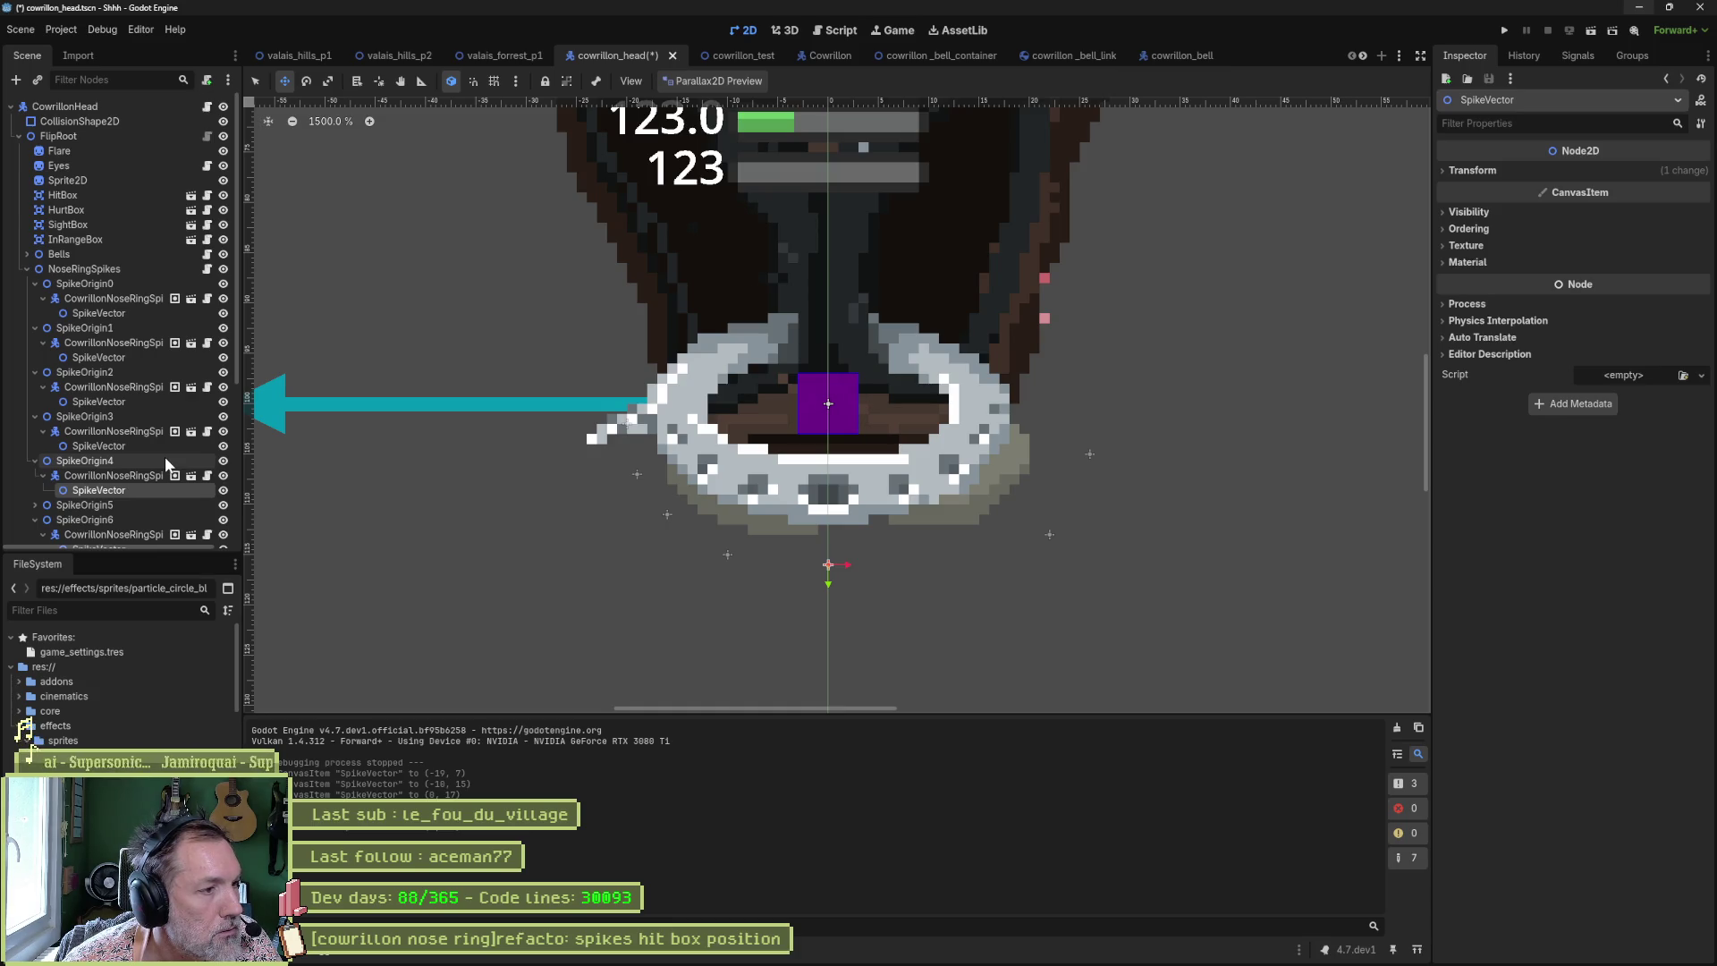
Check where the SpikeOrigin0 and SpikeOrigin1 aim points sit
click(116, 312)
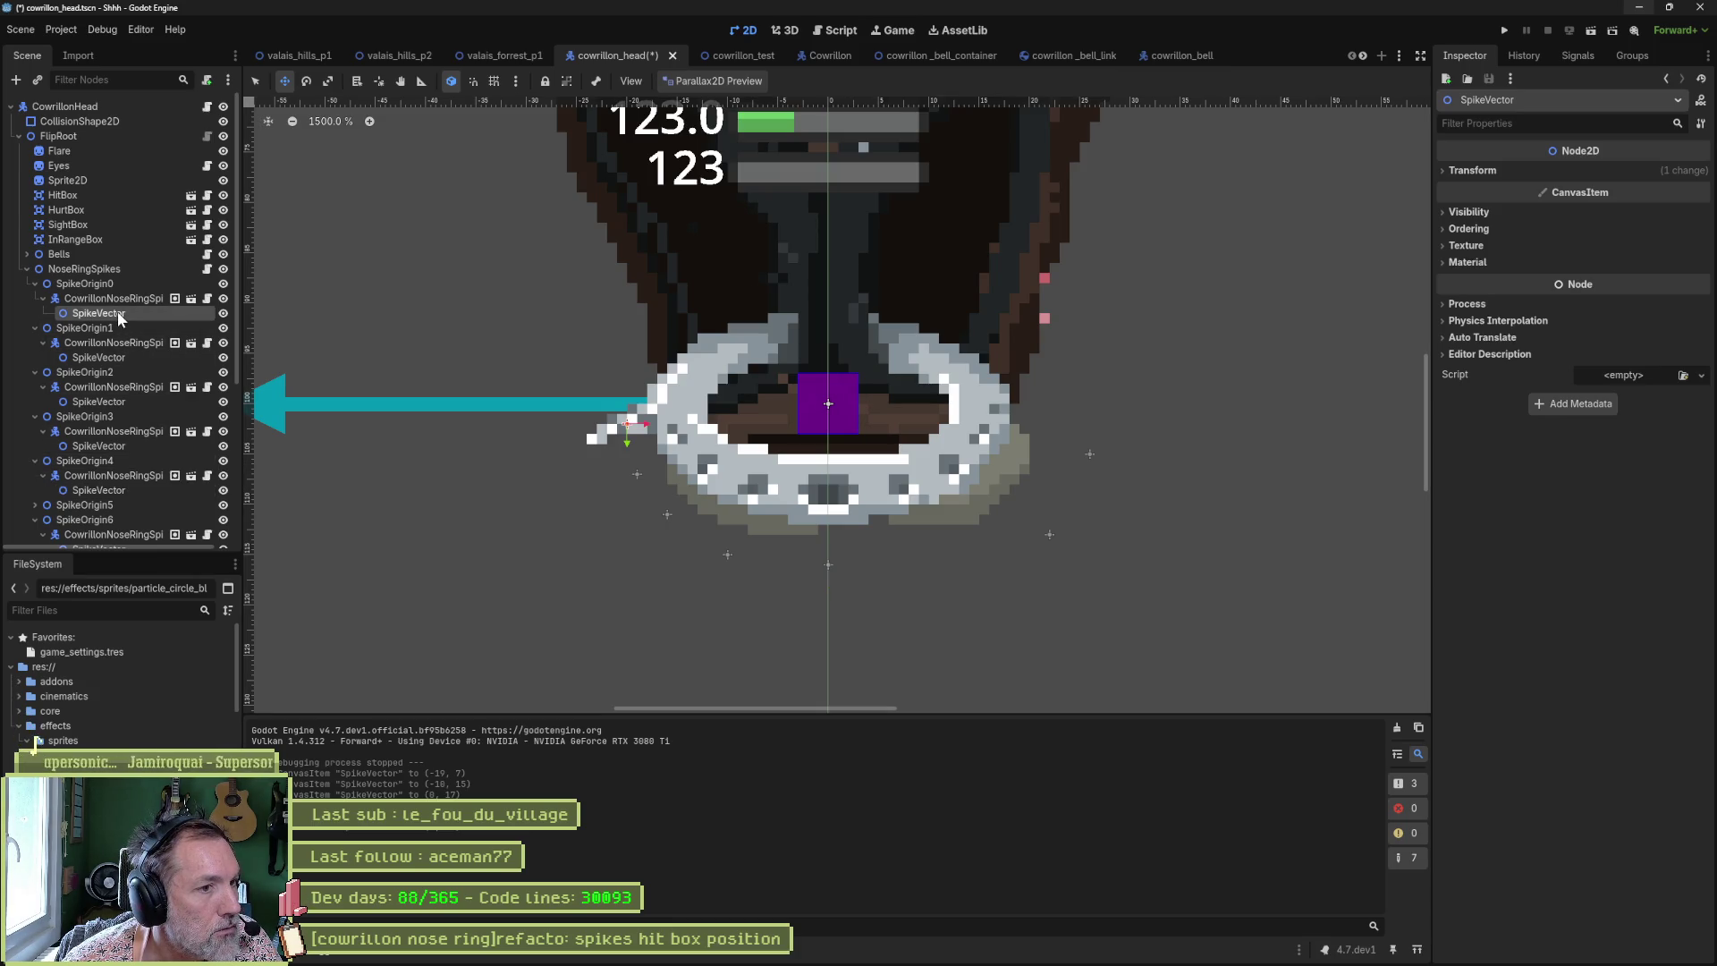
click(99, 356)
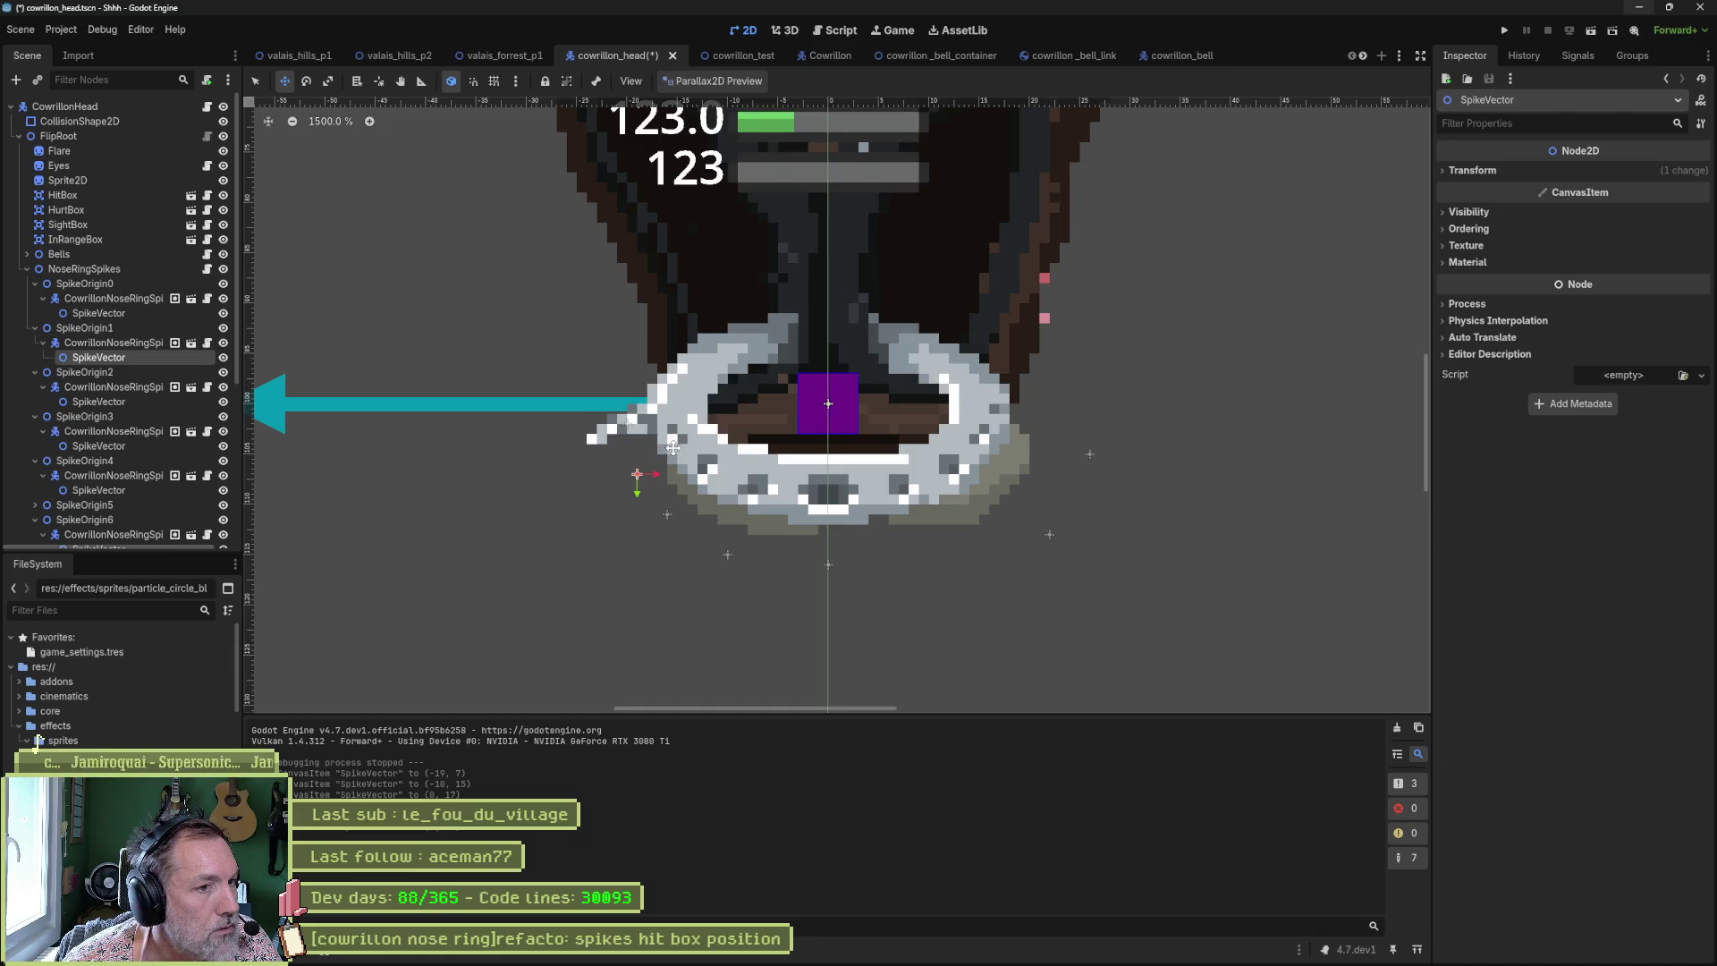
click(120, 327)
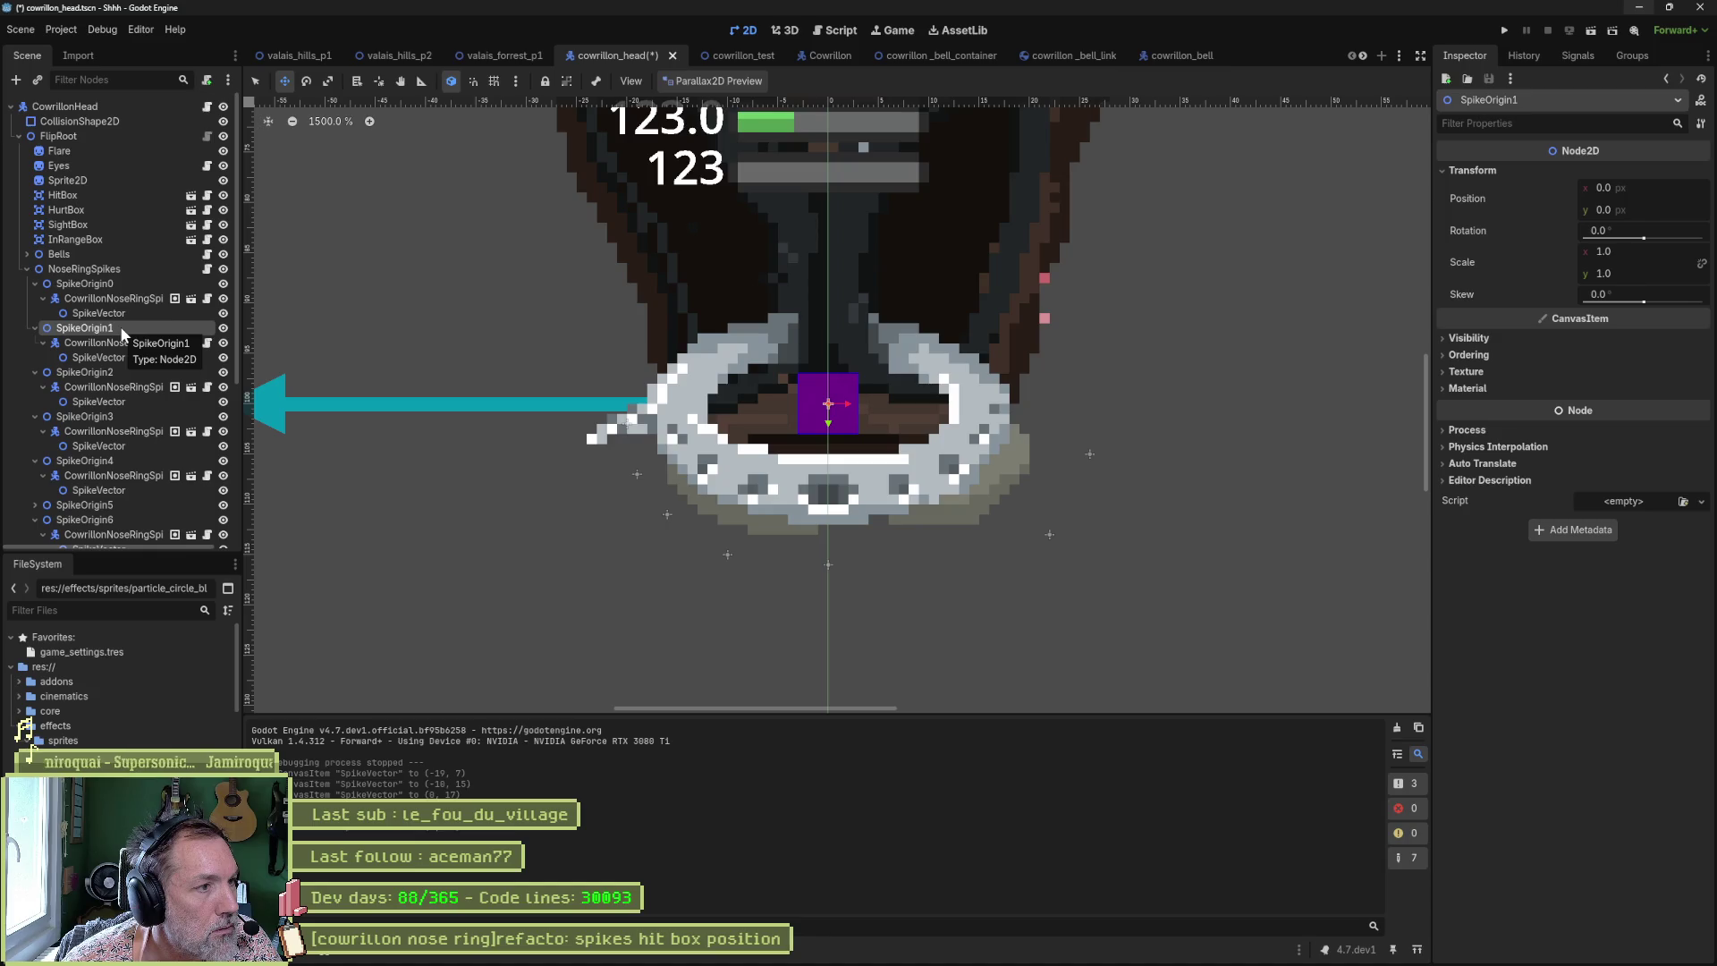
Nudge CowrillonNoseRingSpike2 down-right to (3, 5), glancing at its sprite in Aseprite
click(122, 342)
drag(605, 457, 631, 507)
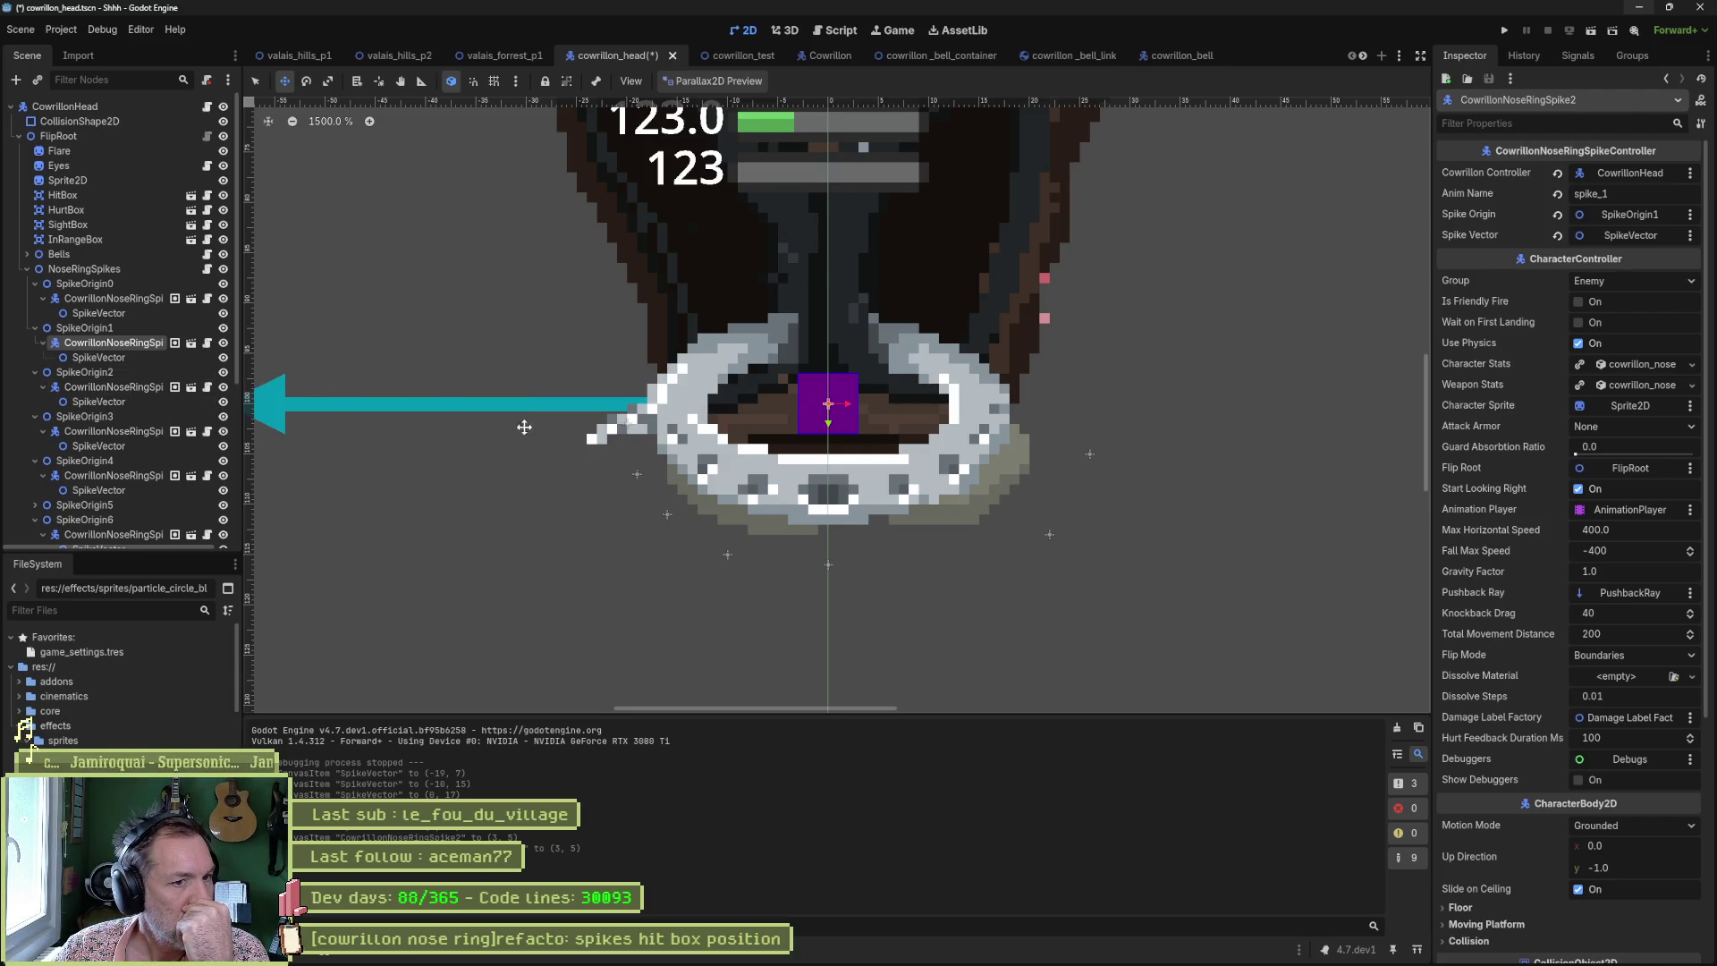
mouse_move(906, 955)
click(989, 952)
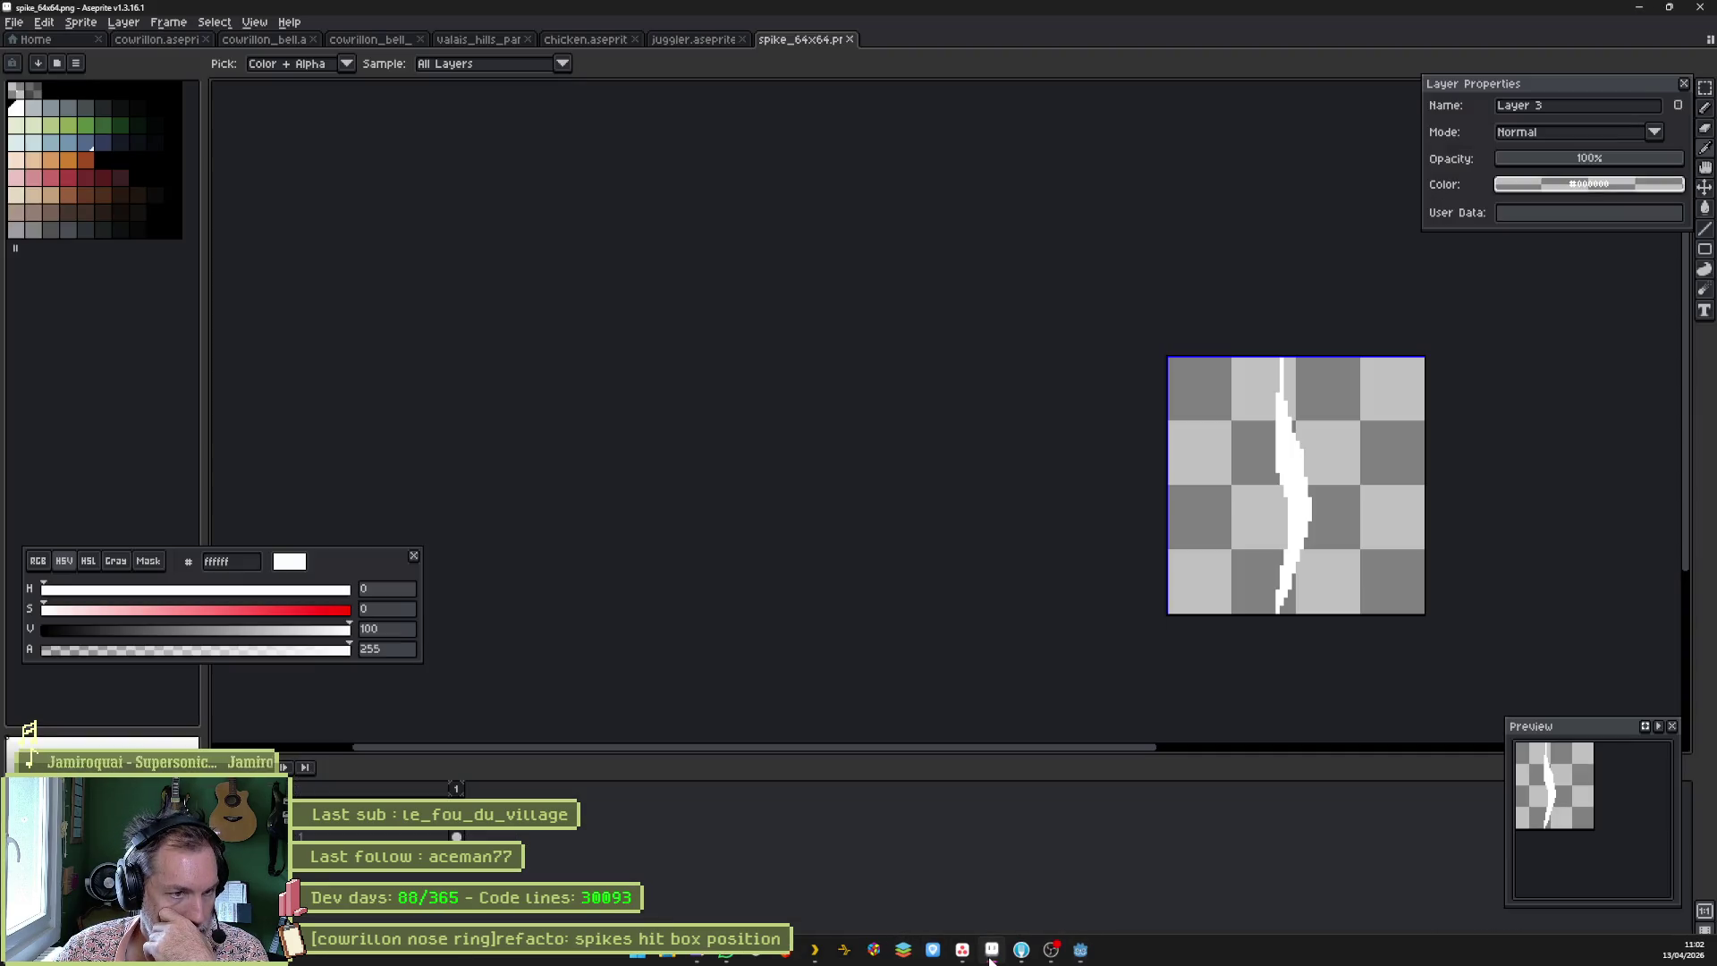
click(991, 954)
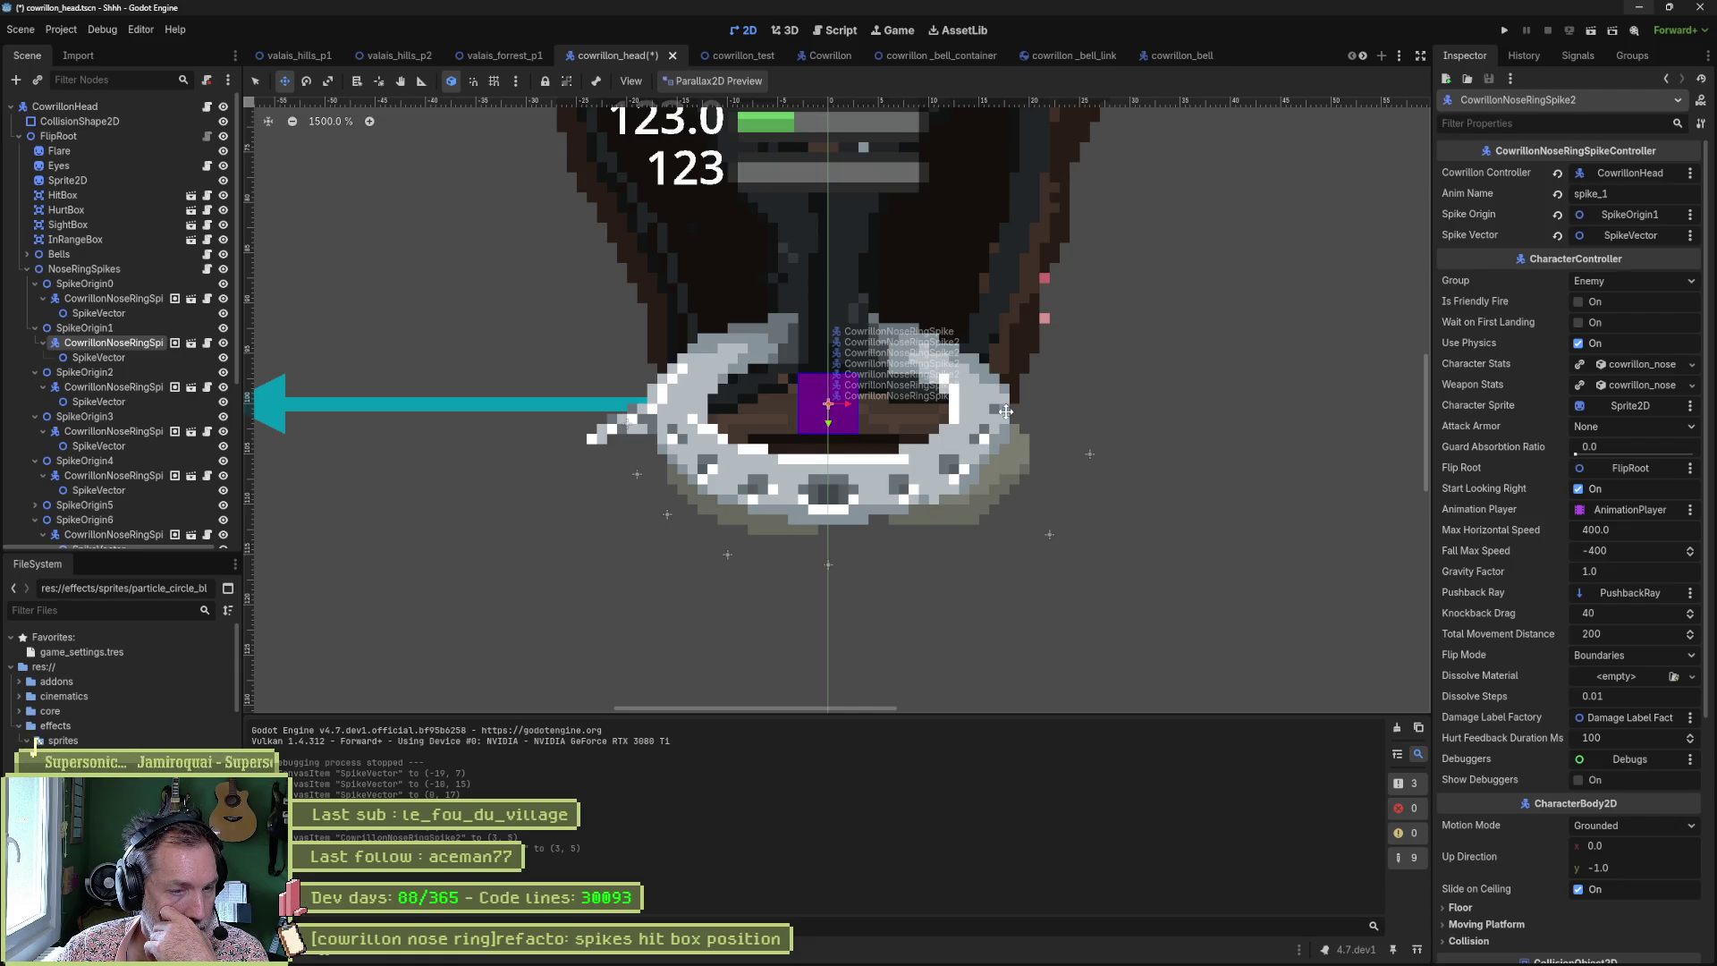
Move SpikeOrigin0 a few pixels down and to the right
scroll(129, 379, down, 2)
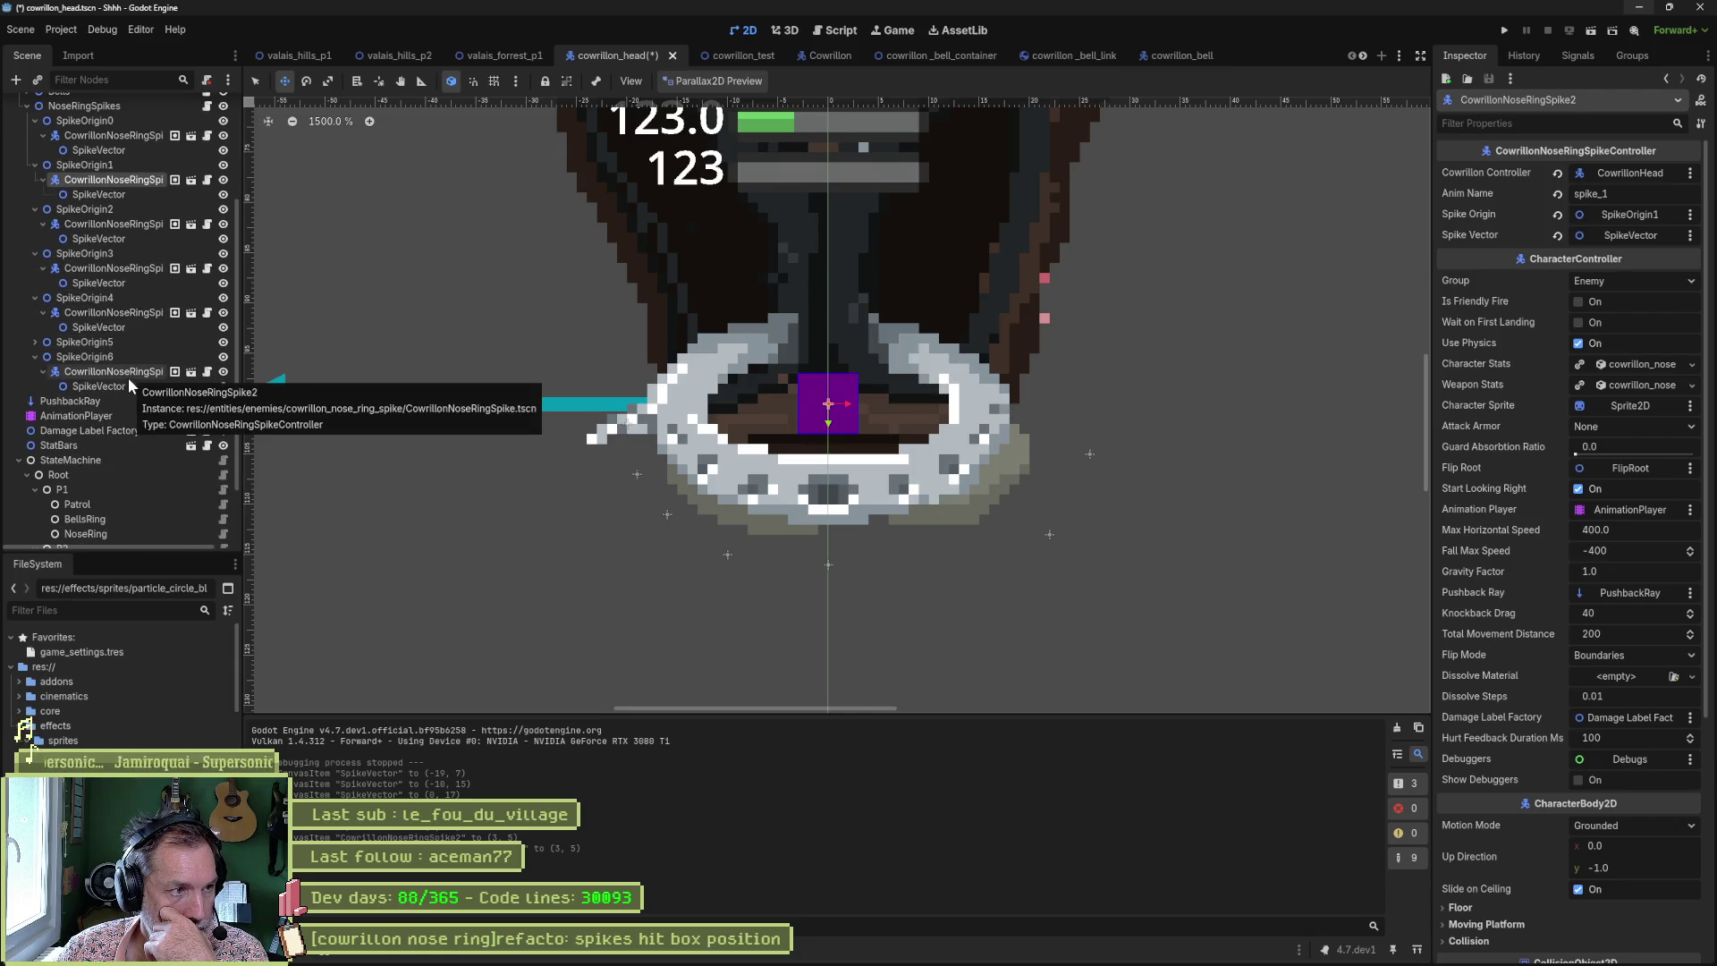
scroll(129, 381, down, 2)
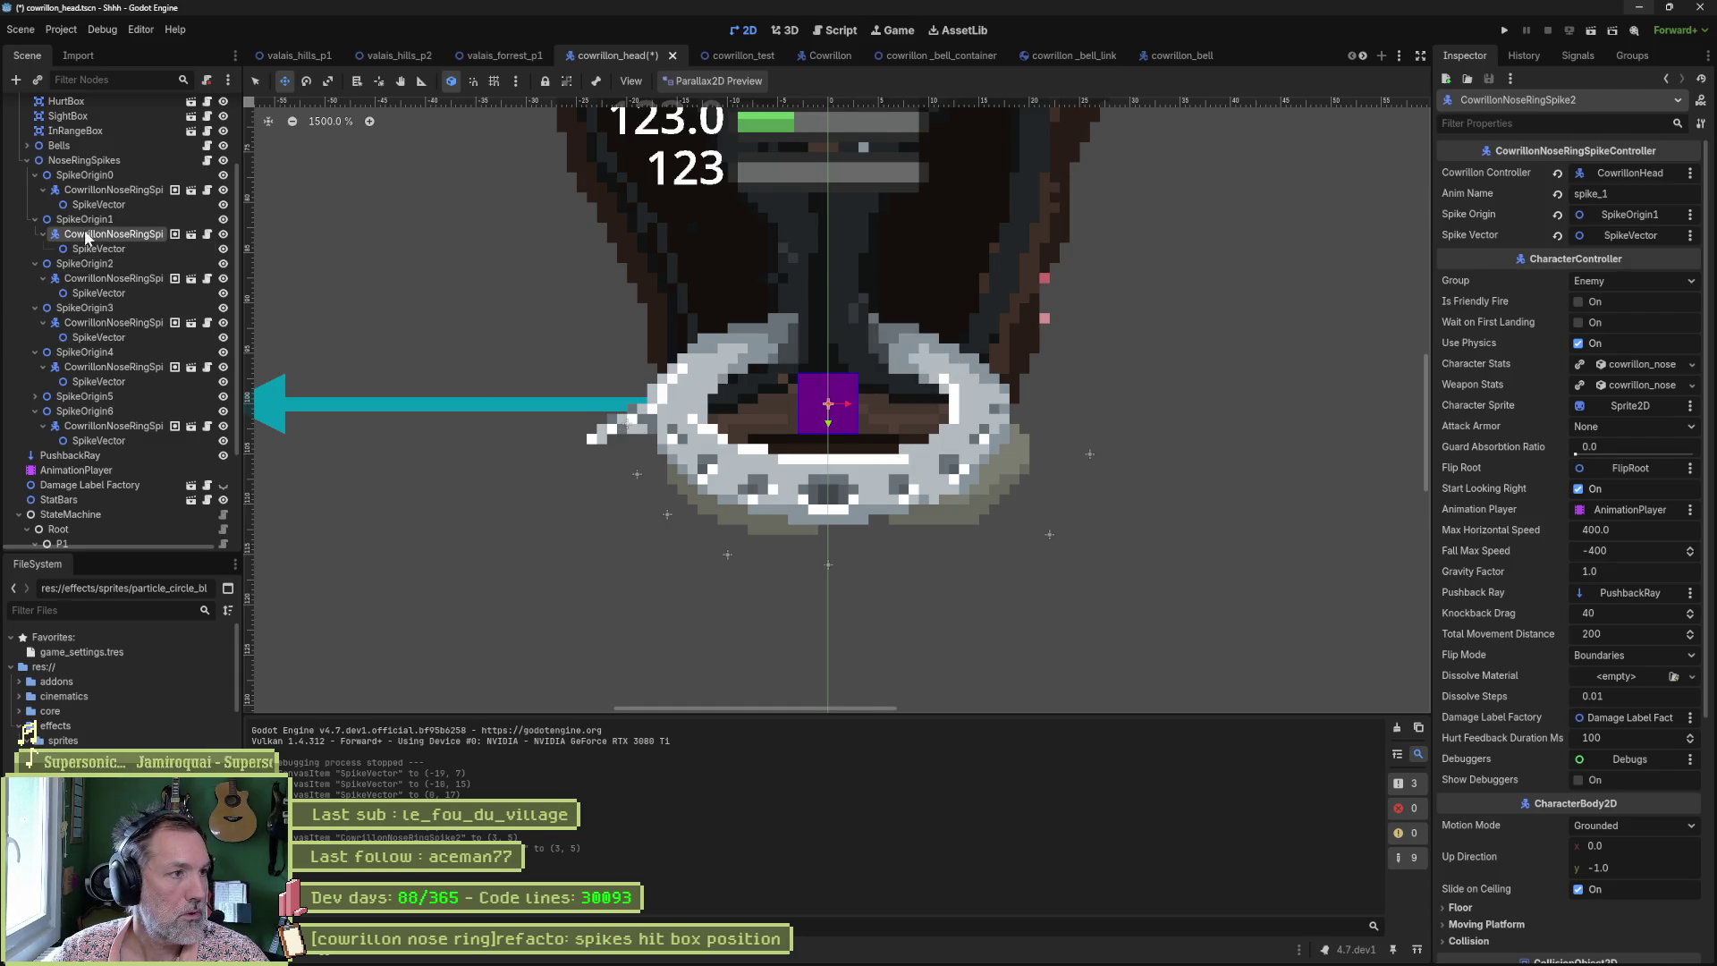
click(101, 204)
click(89, 175)
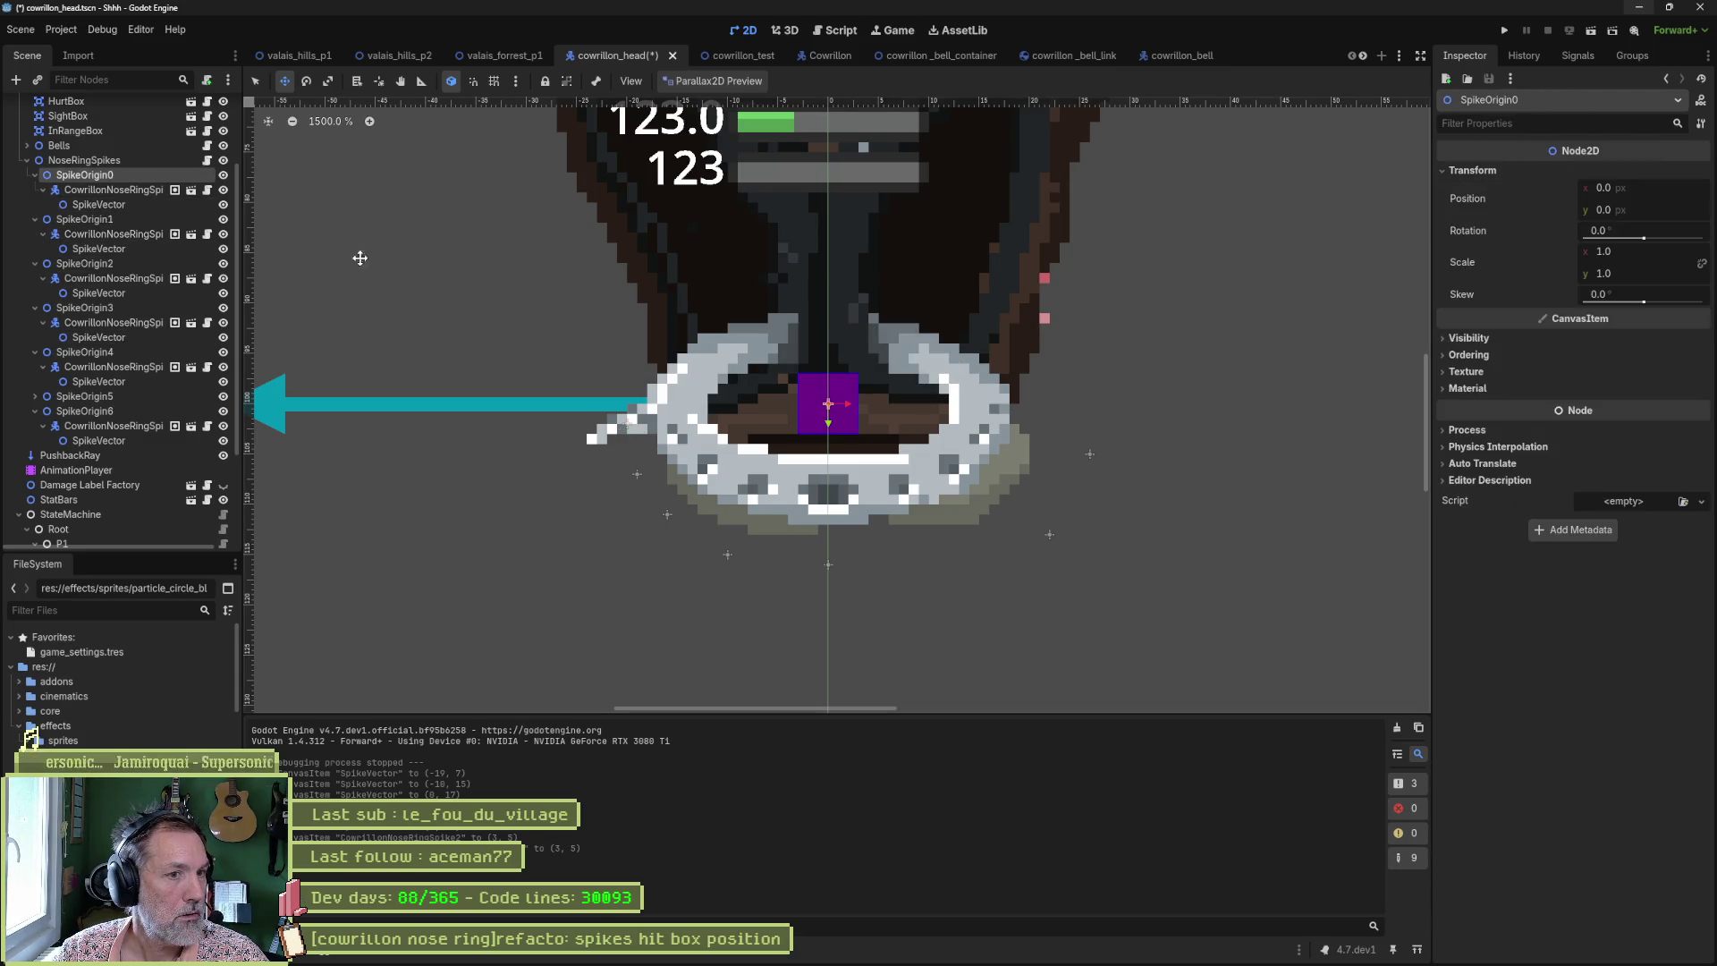
drag(586, 455, 608, 498)
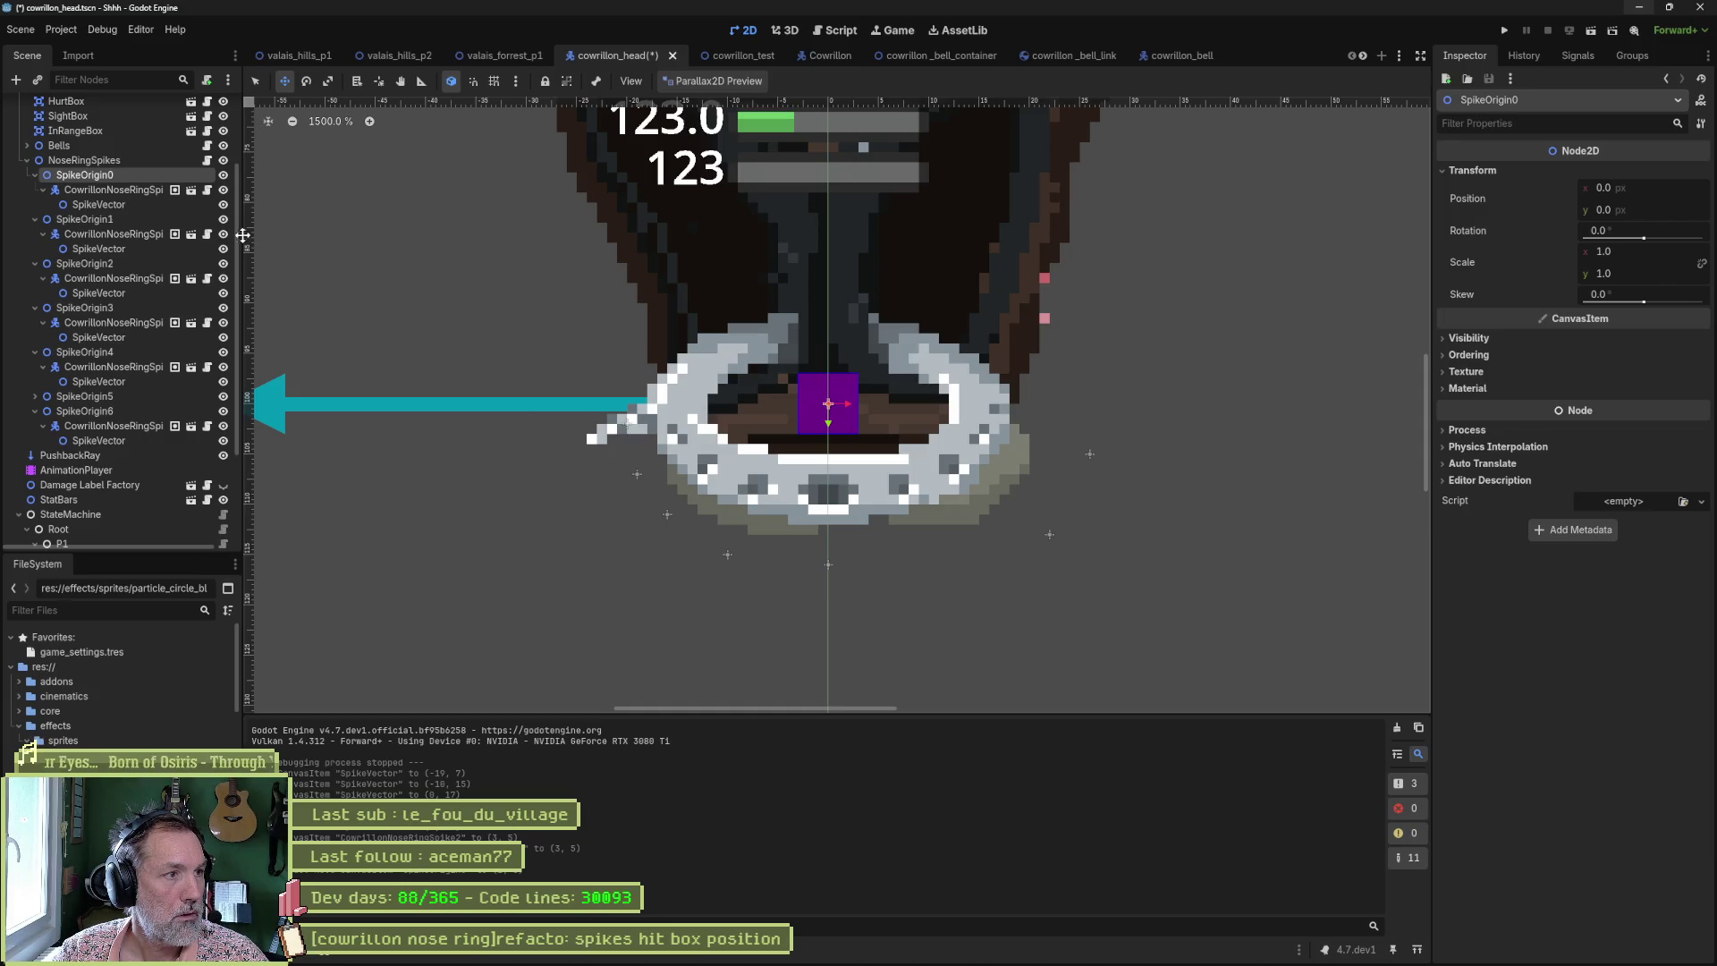
click(125, 188)
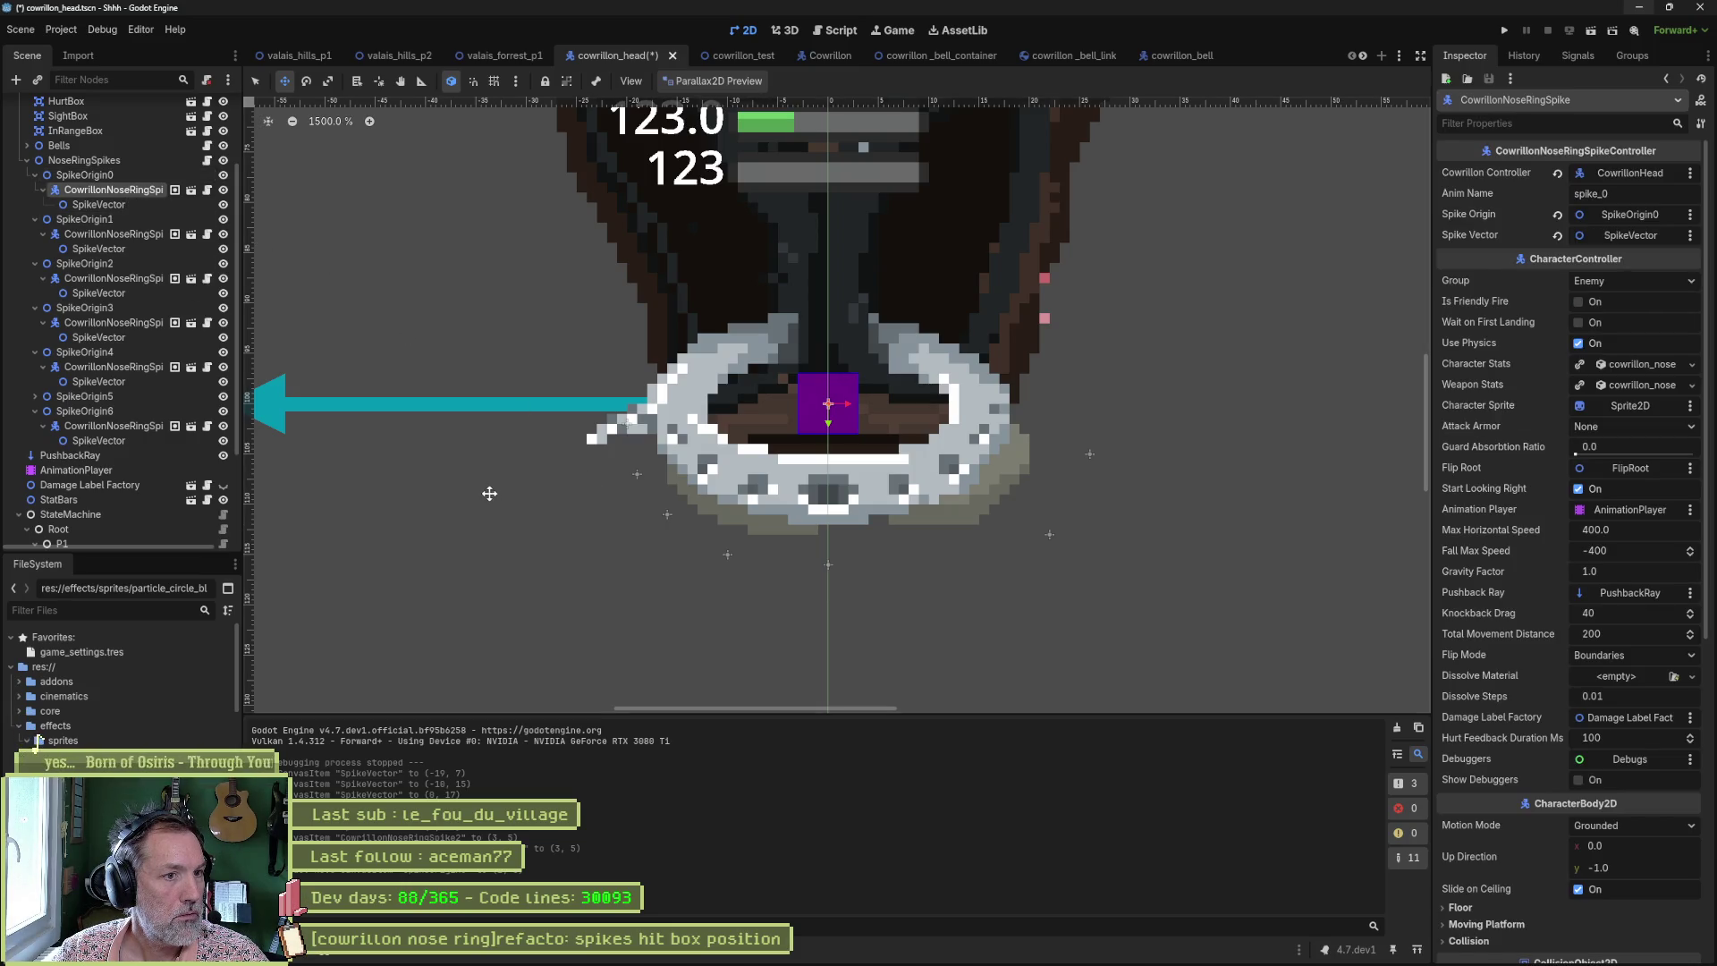
Shift the SpikeOrigin0 and SpikeOrigin1 aim points right and down, and SpikeOrigin4's right
click(98, 204)
mouse_move(486, 485)
mouse_down()
mouse_move(551, 521)
mouse_move(519, 543)
mouse_up()
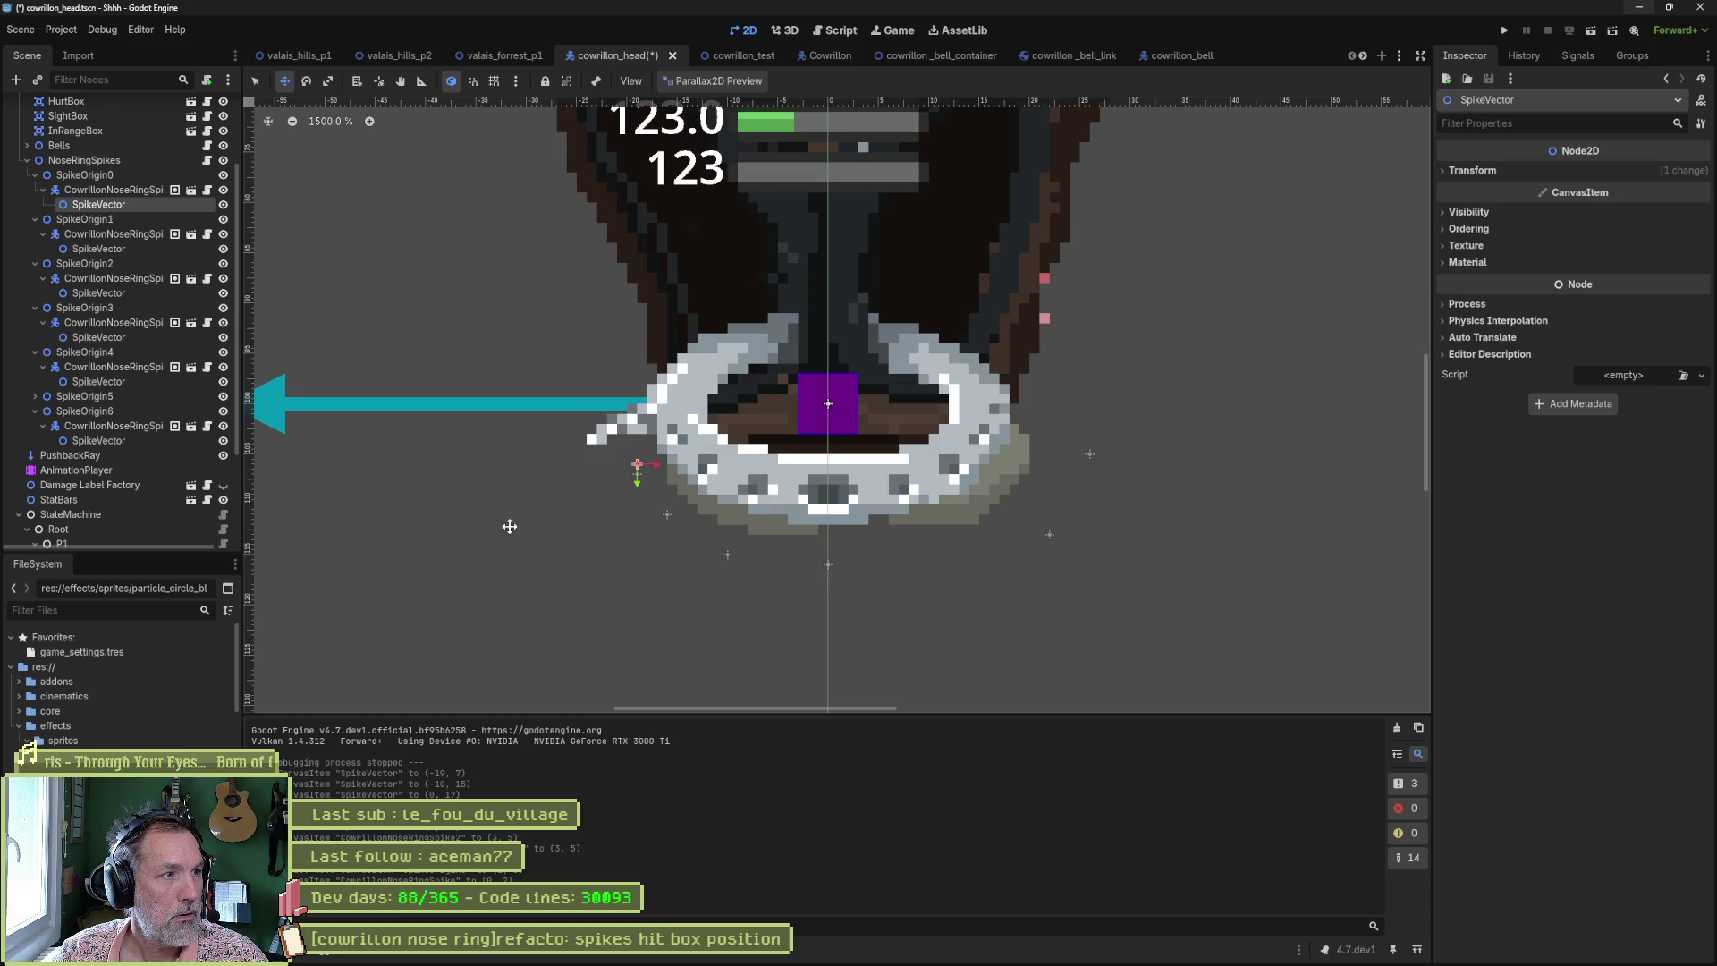
click(98, 248)
drag(552, 542, 598, 592)
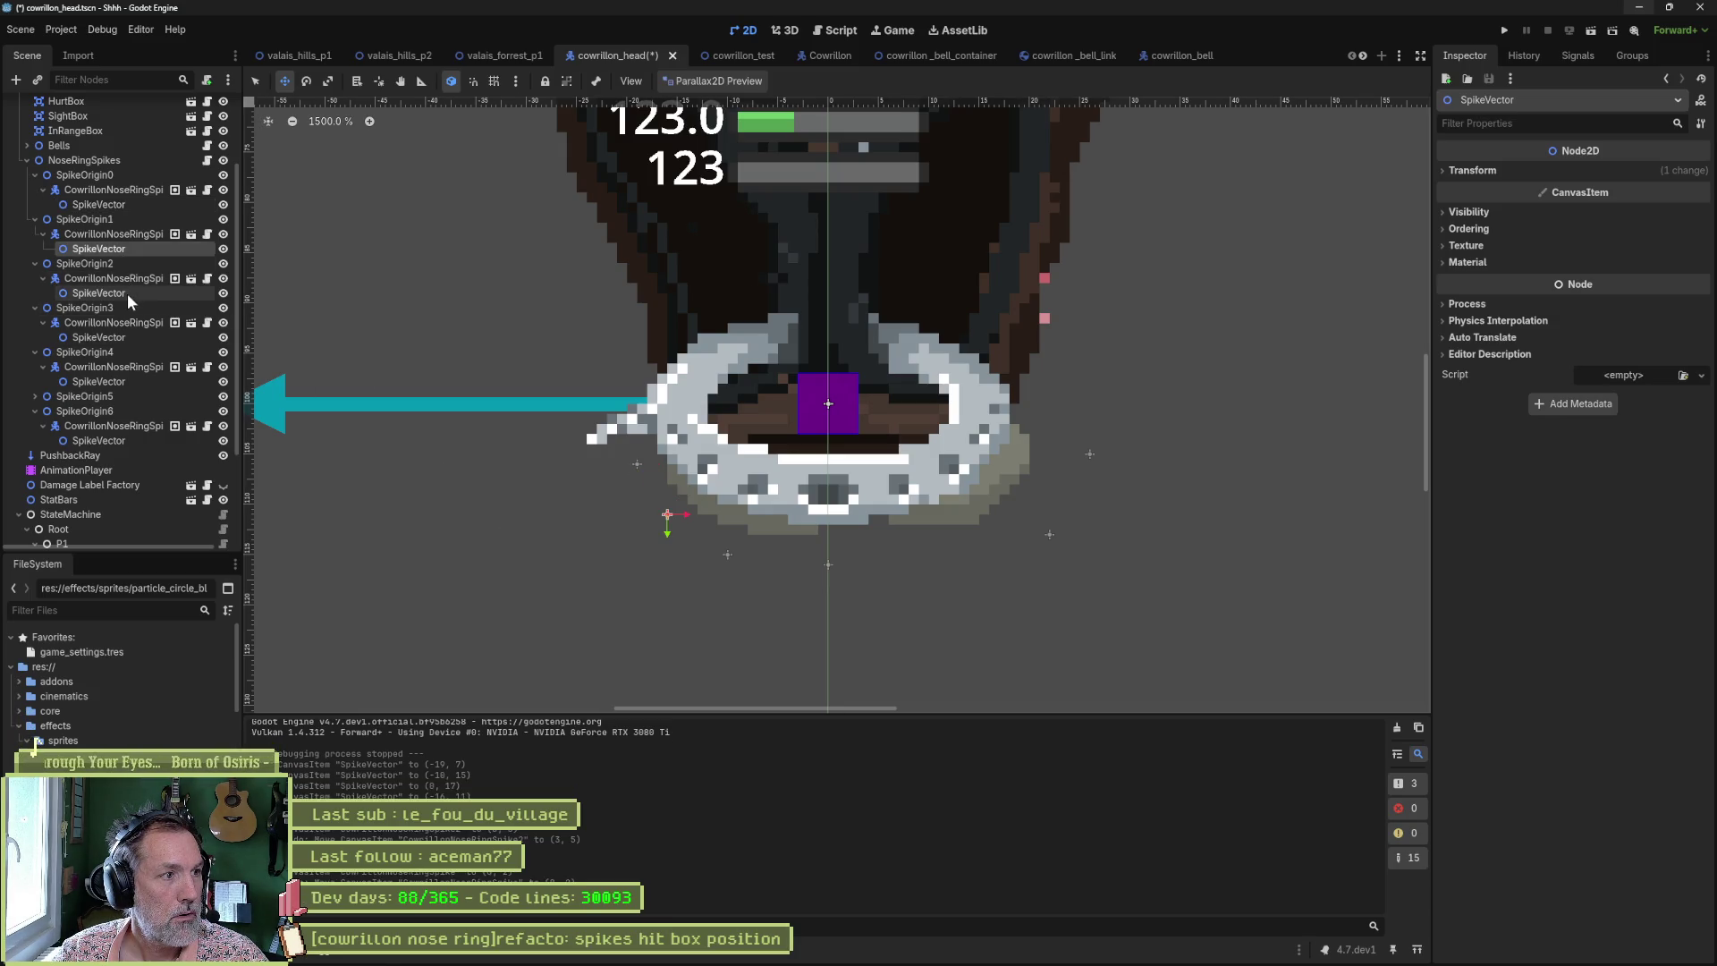
click(98, 294)
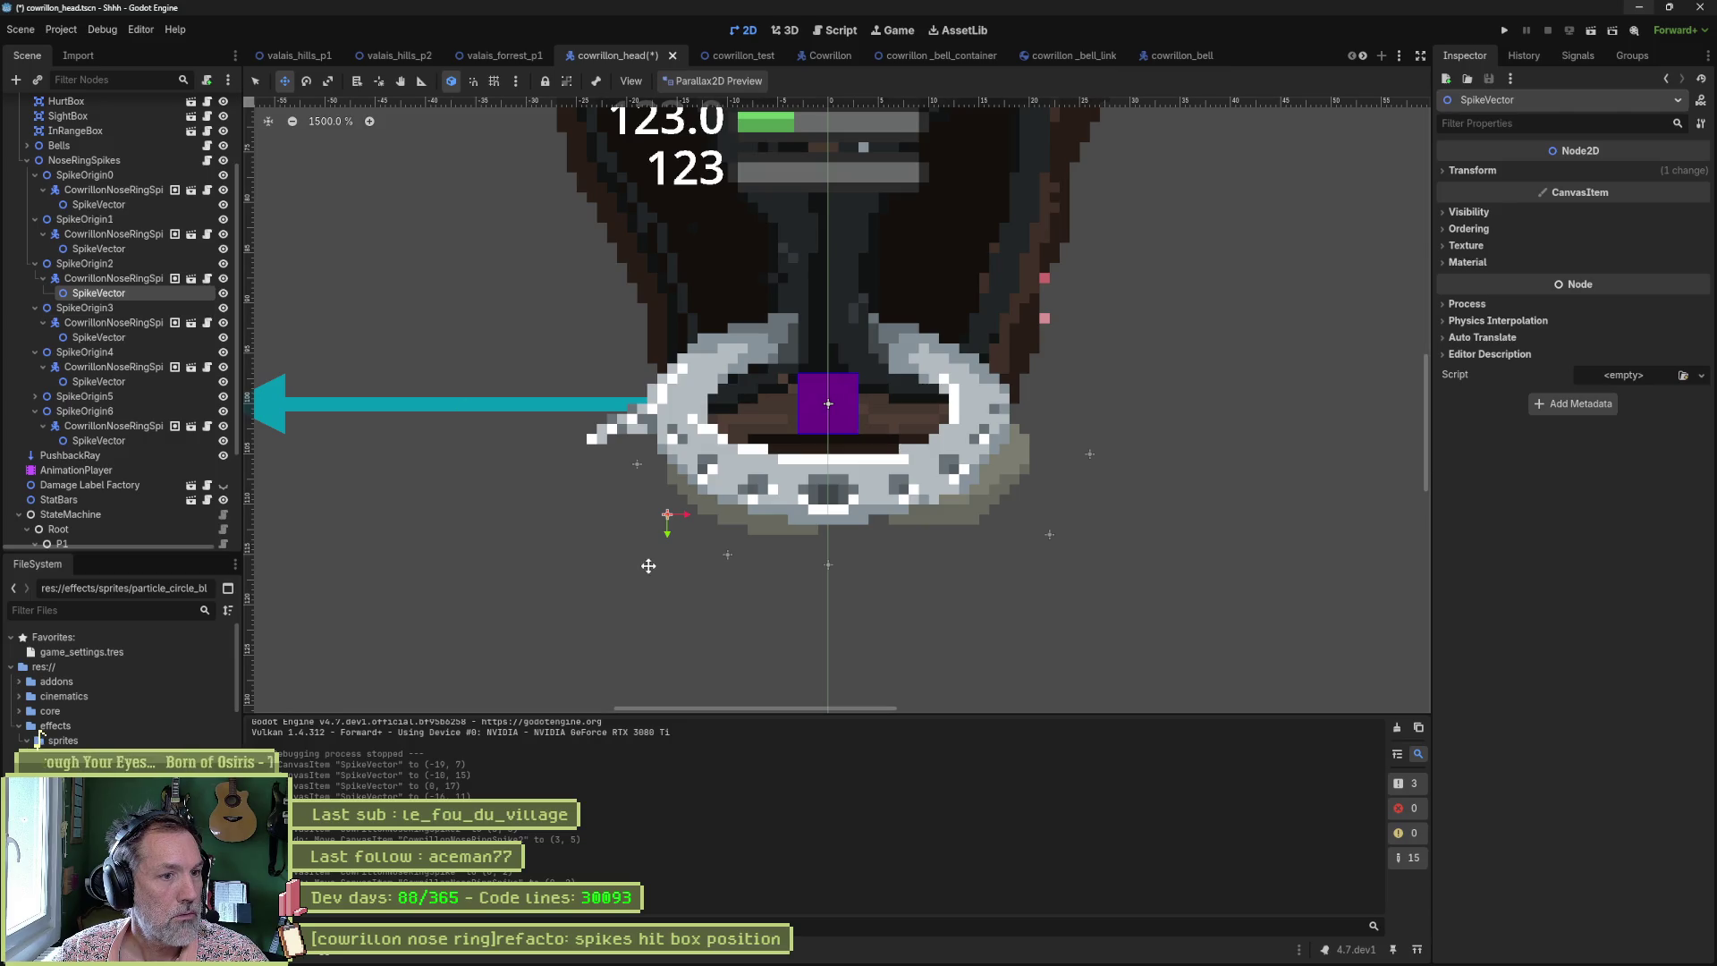
click(161, 339)
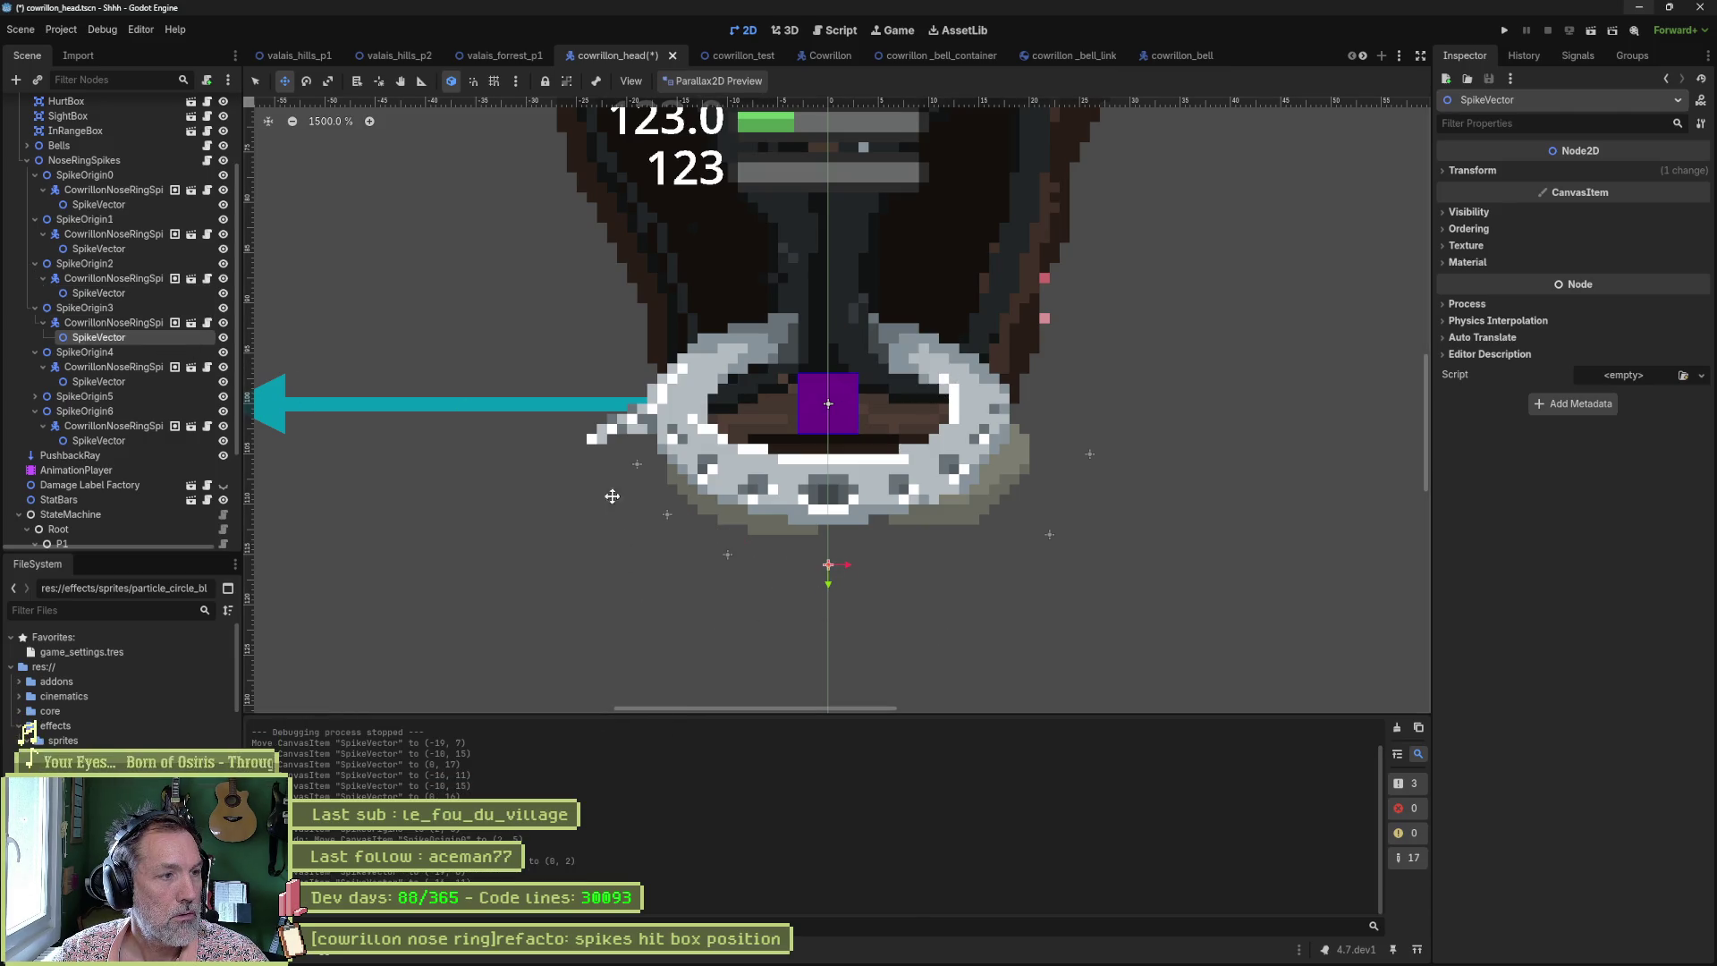
click(138, 380)
mouse_move(836, 562)
mouse_down()
mouse_move(1046, 570)
mouse_move(983, 566)
mouse_up()
Reposition the SpikeOrigin5 and SpikeOrigin6 aim points around the nose ring
click(34, 396)
click(95, 425)
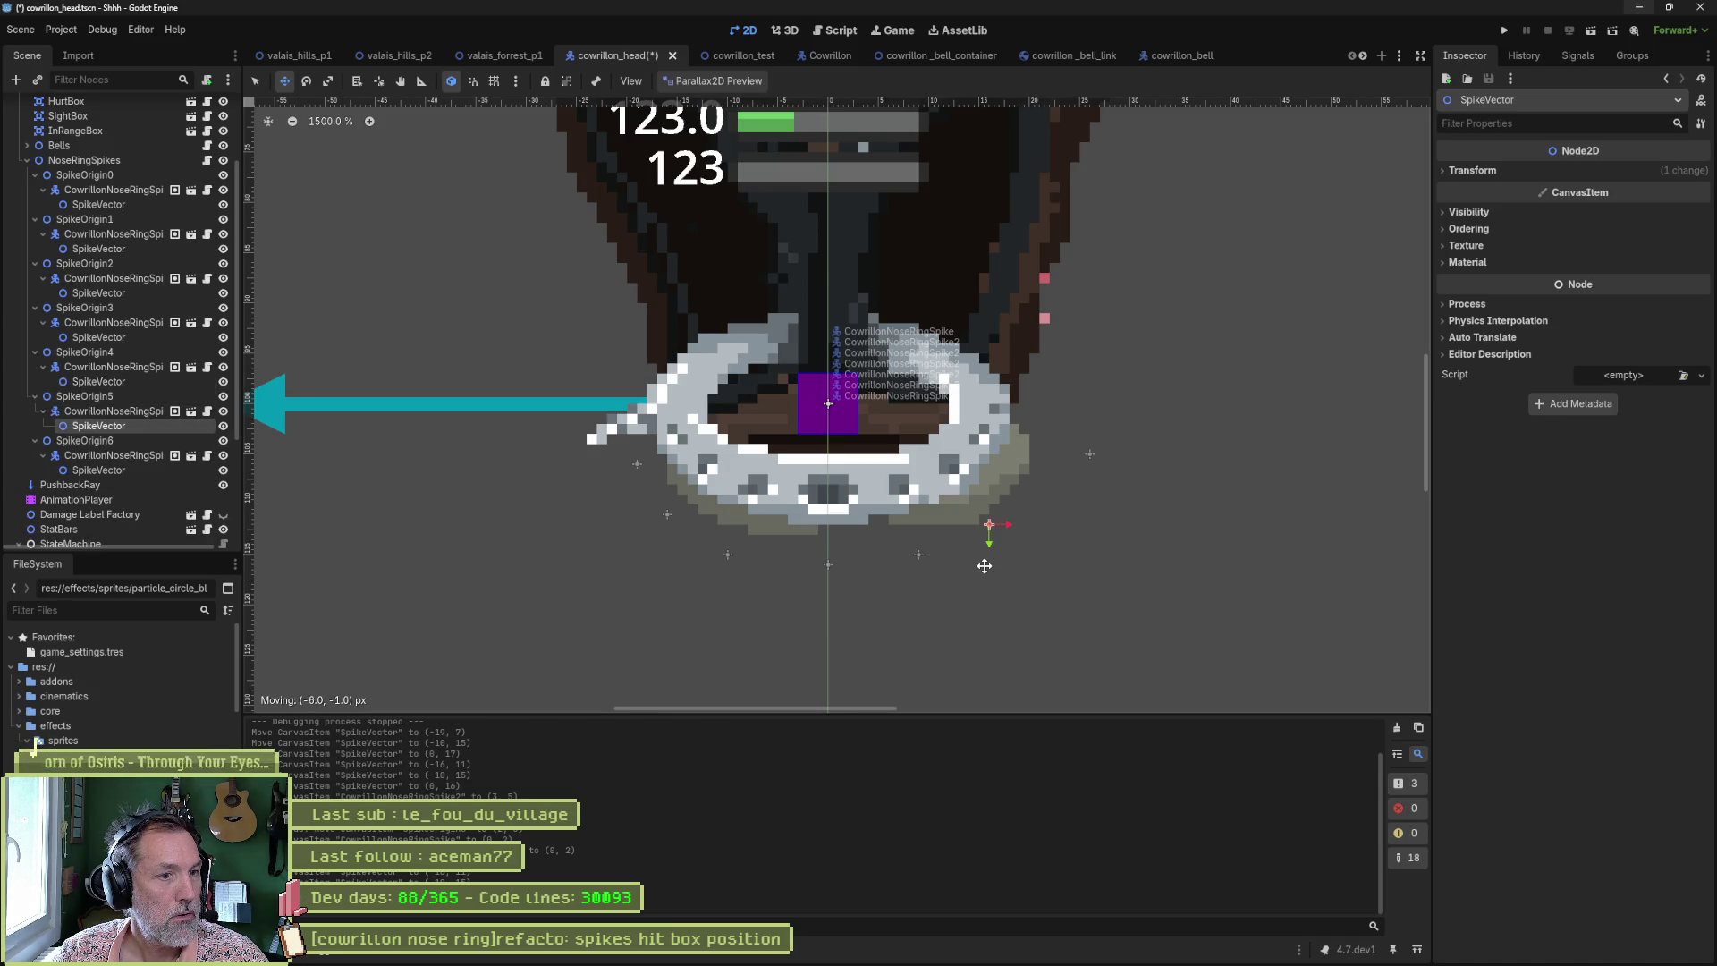
drag(983, 566, 1000, 567)
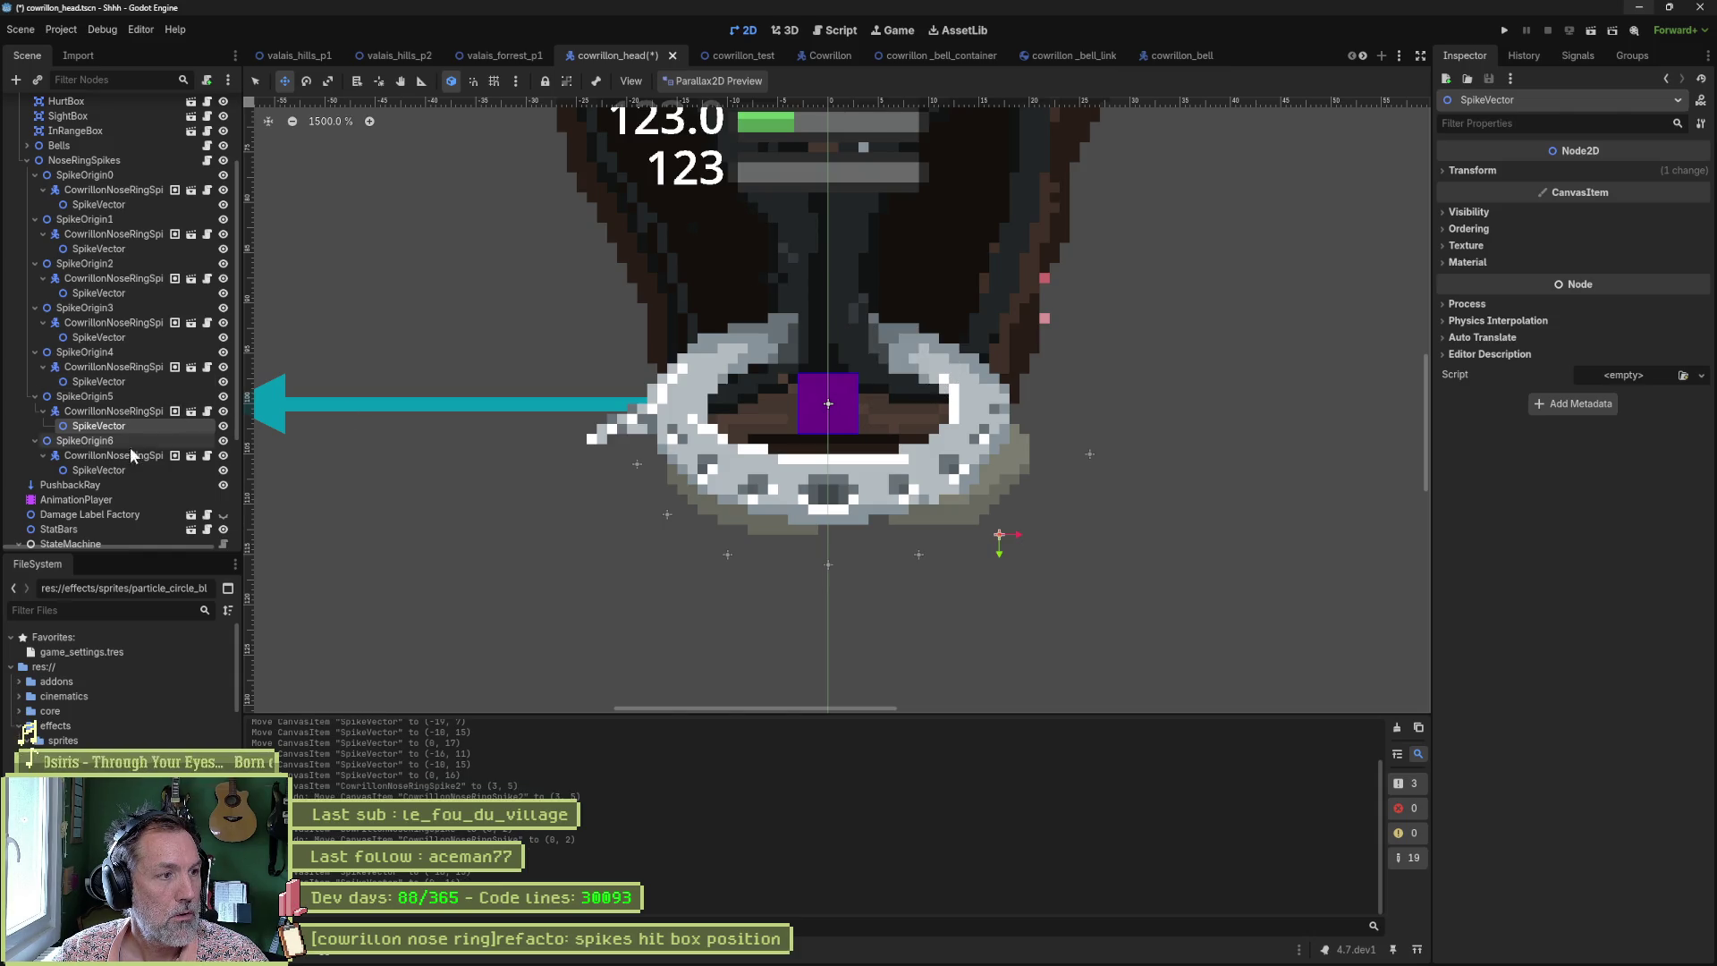
click(99, 470)
drag(1124, 509, 1120, 531)
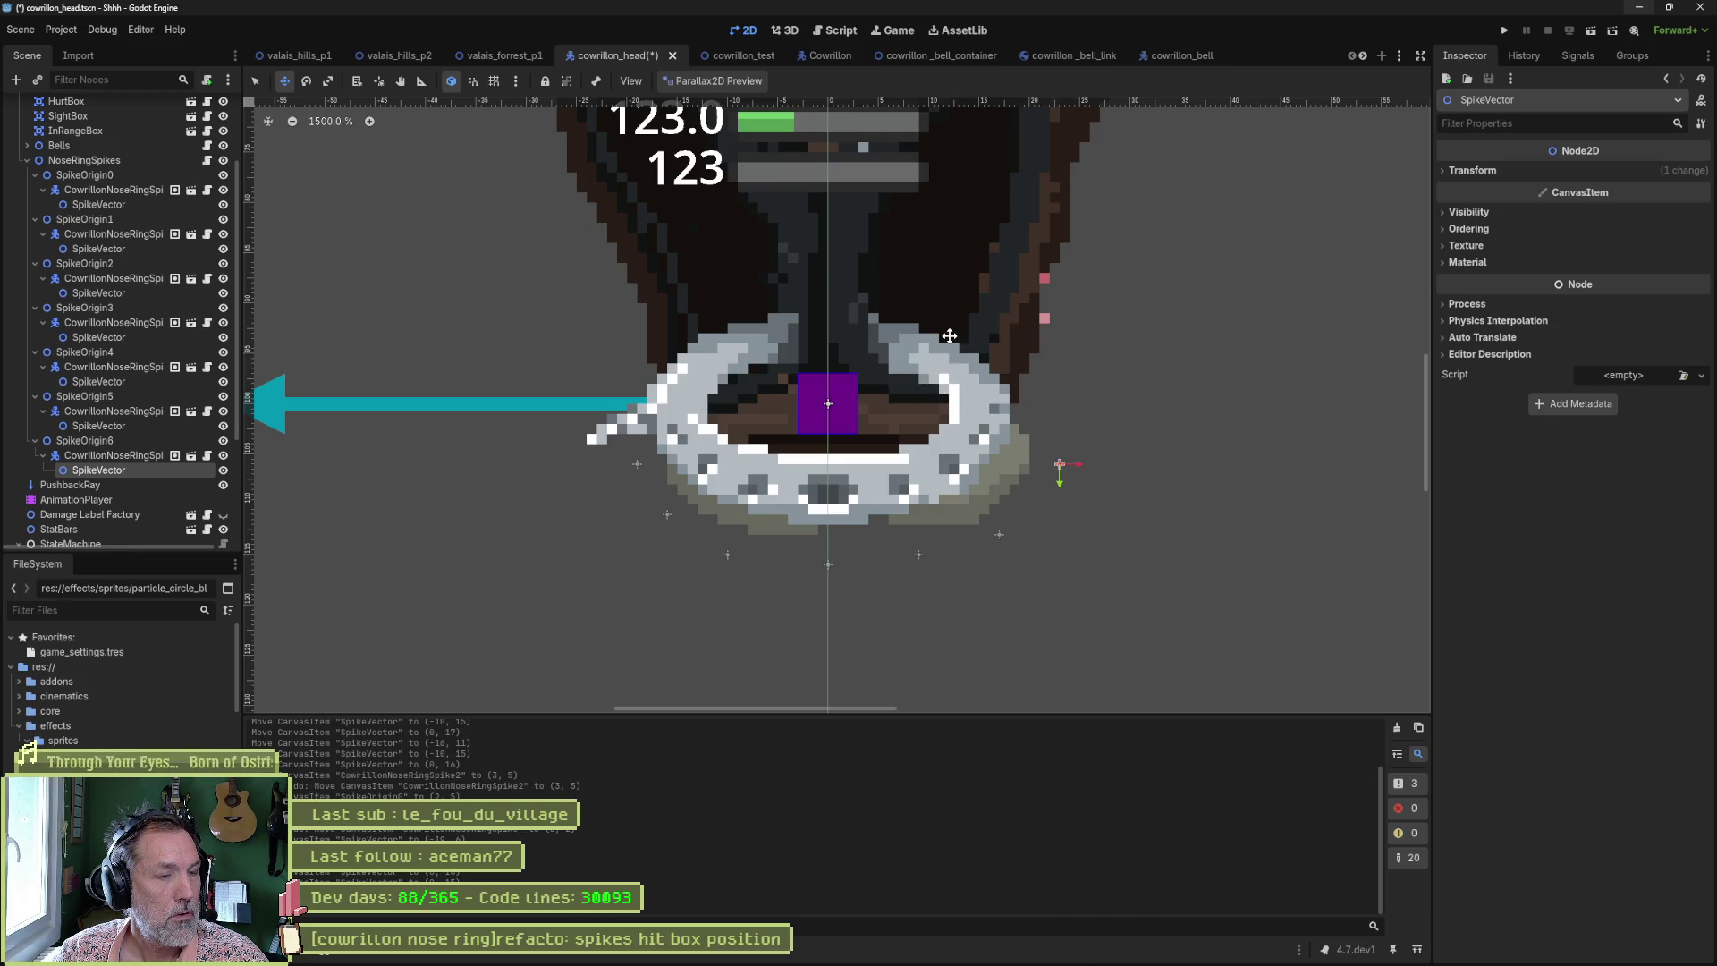
click(717, 53)
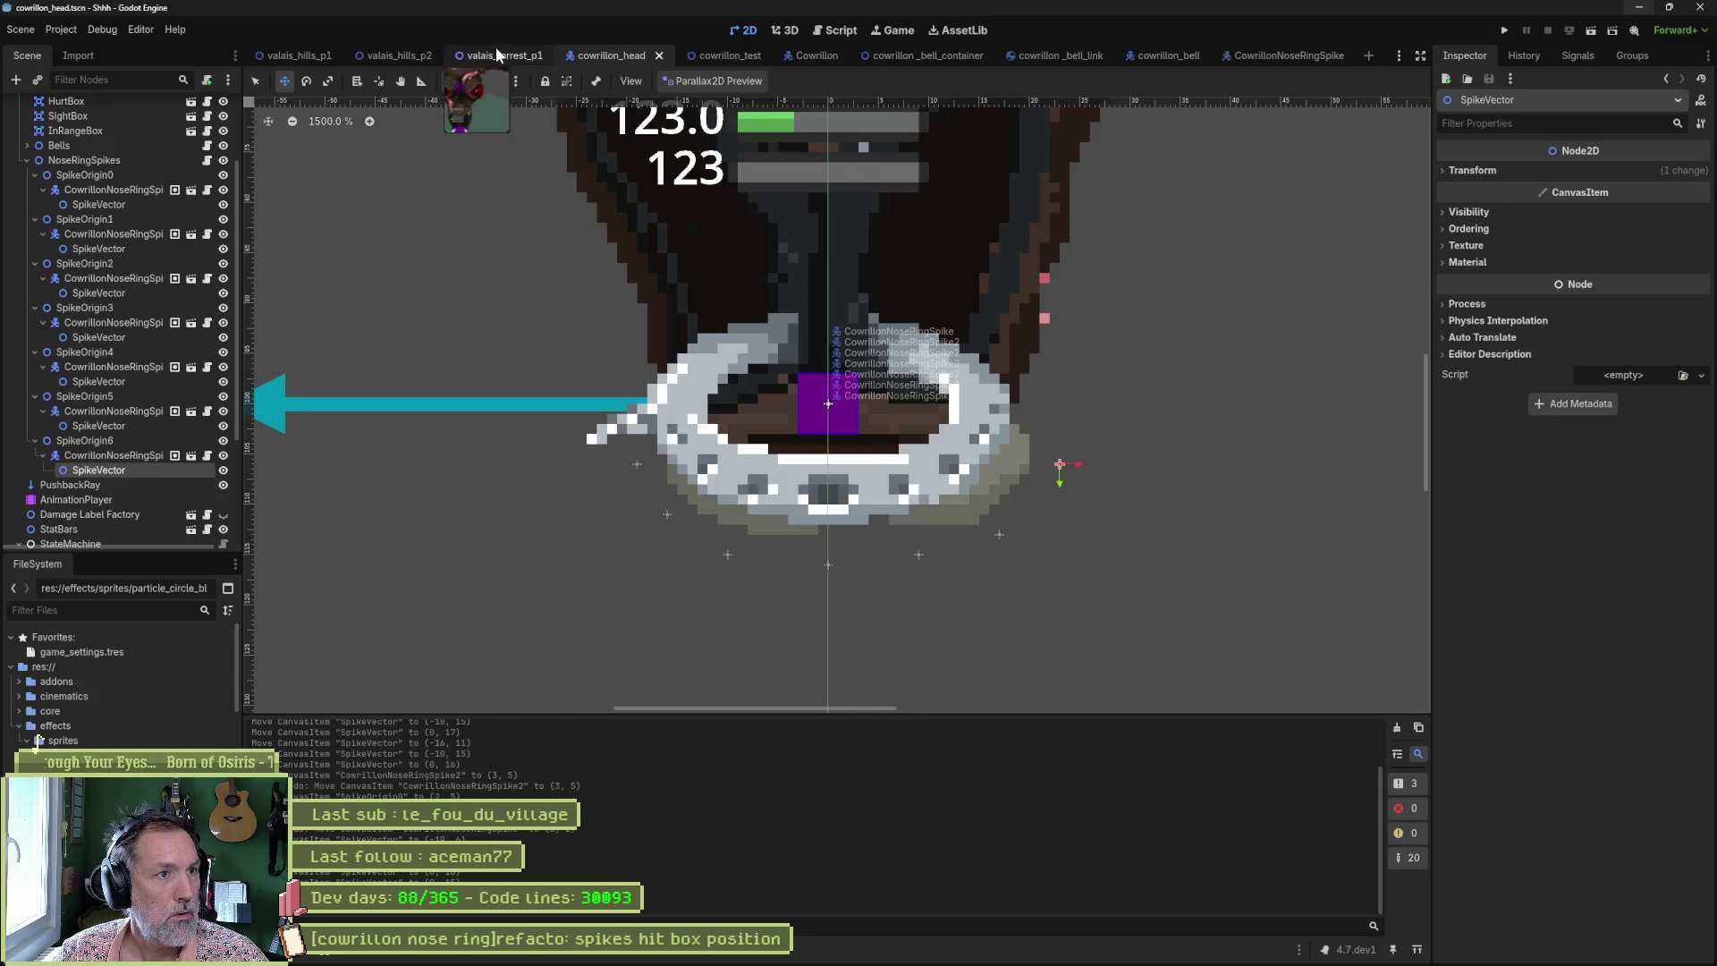
Run valais_forrest_p1, trigger the Cowrillon's nose ring attack, then stop the game with F8
click(497, 55)
key(F6)
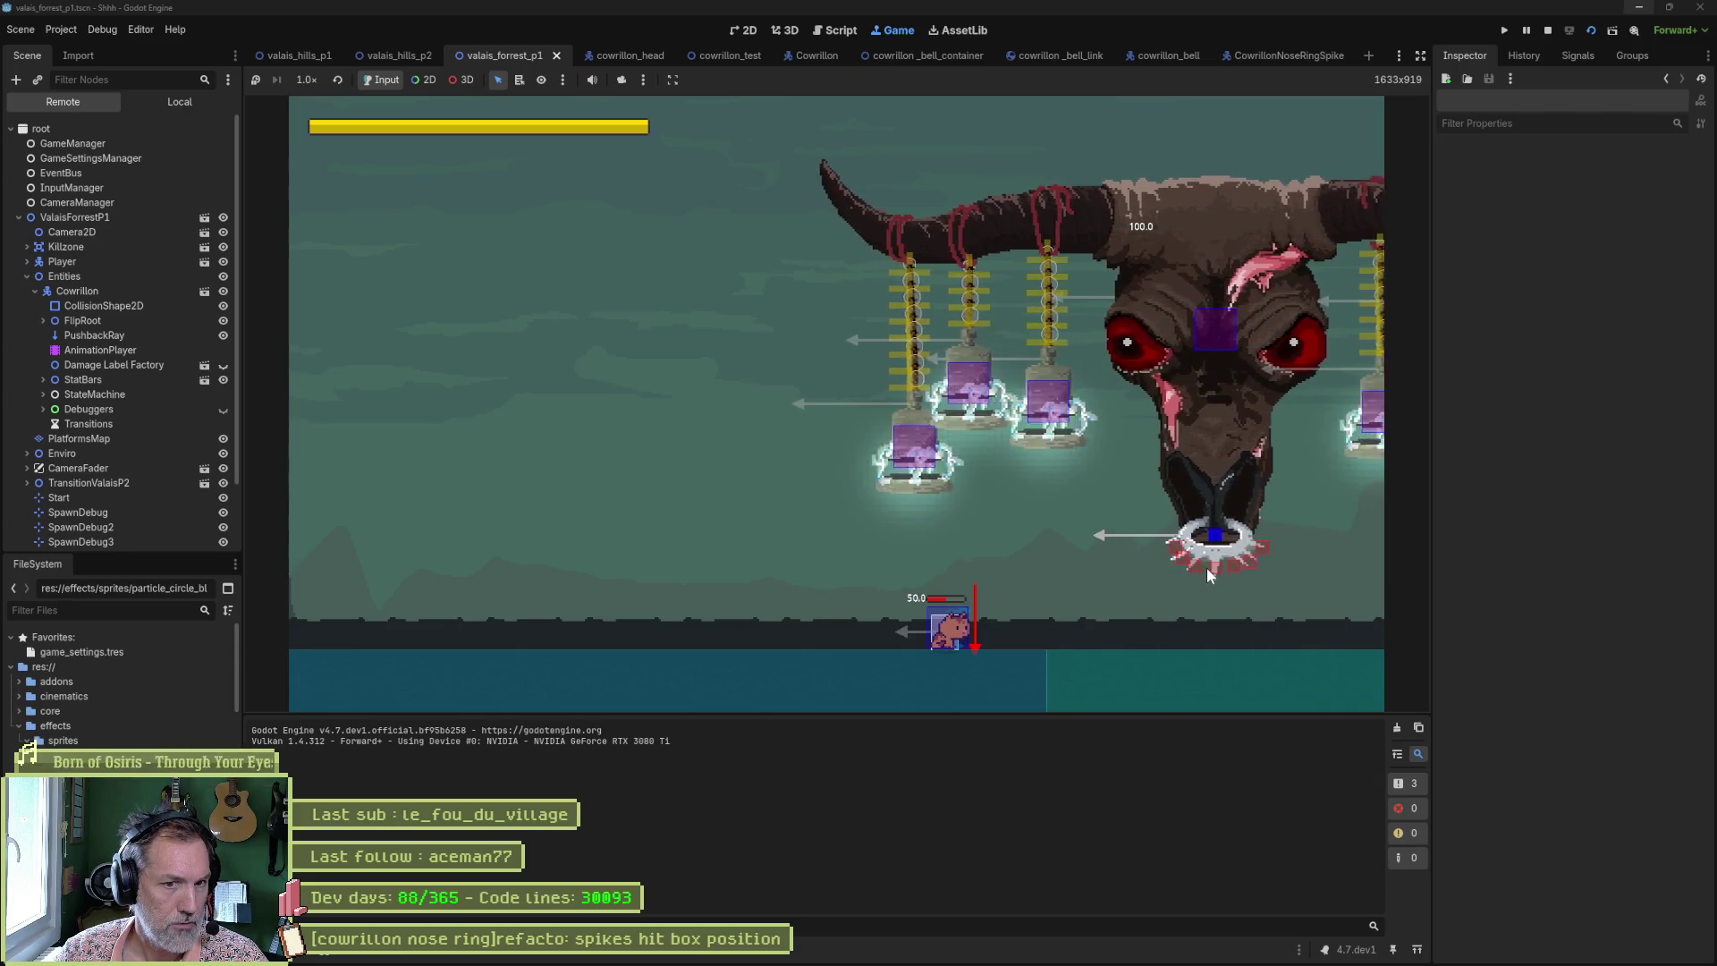
click(77, 290)
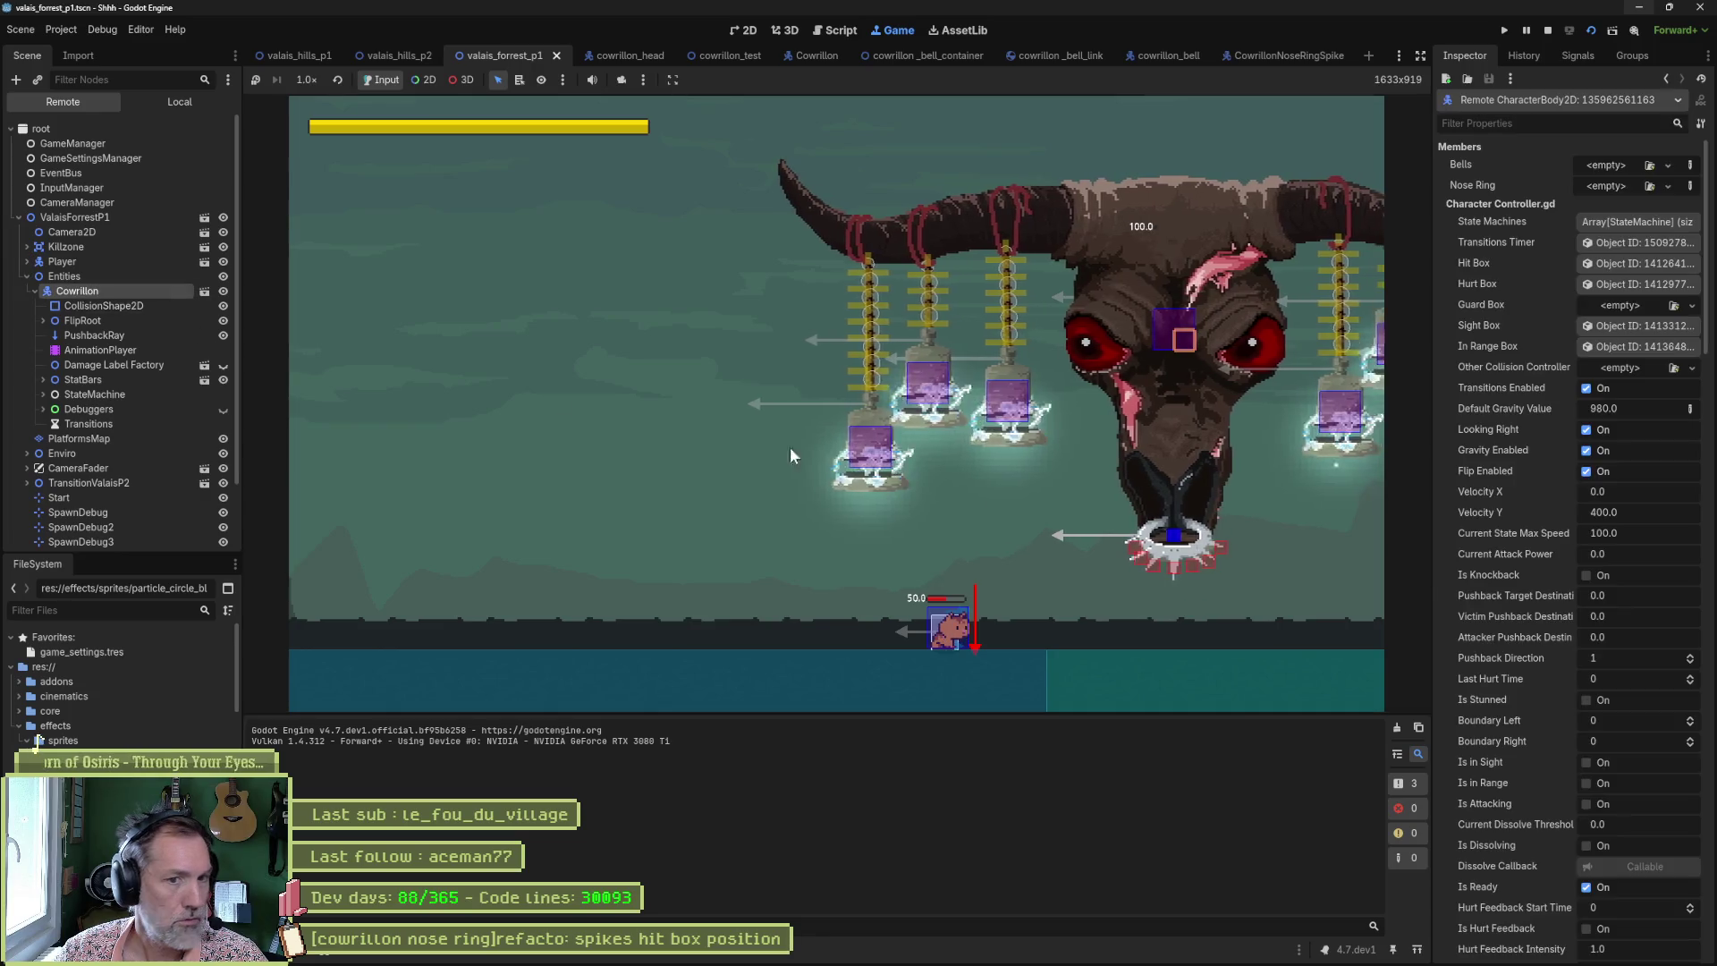
scroll(1559, 624, down, 10)
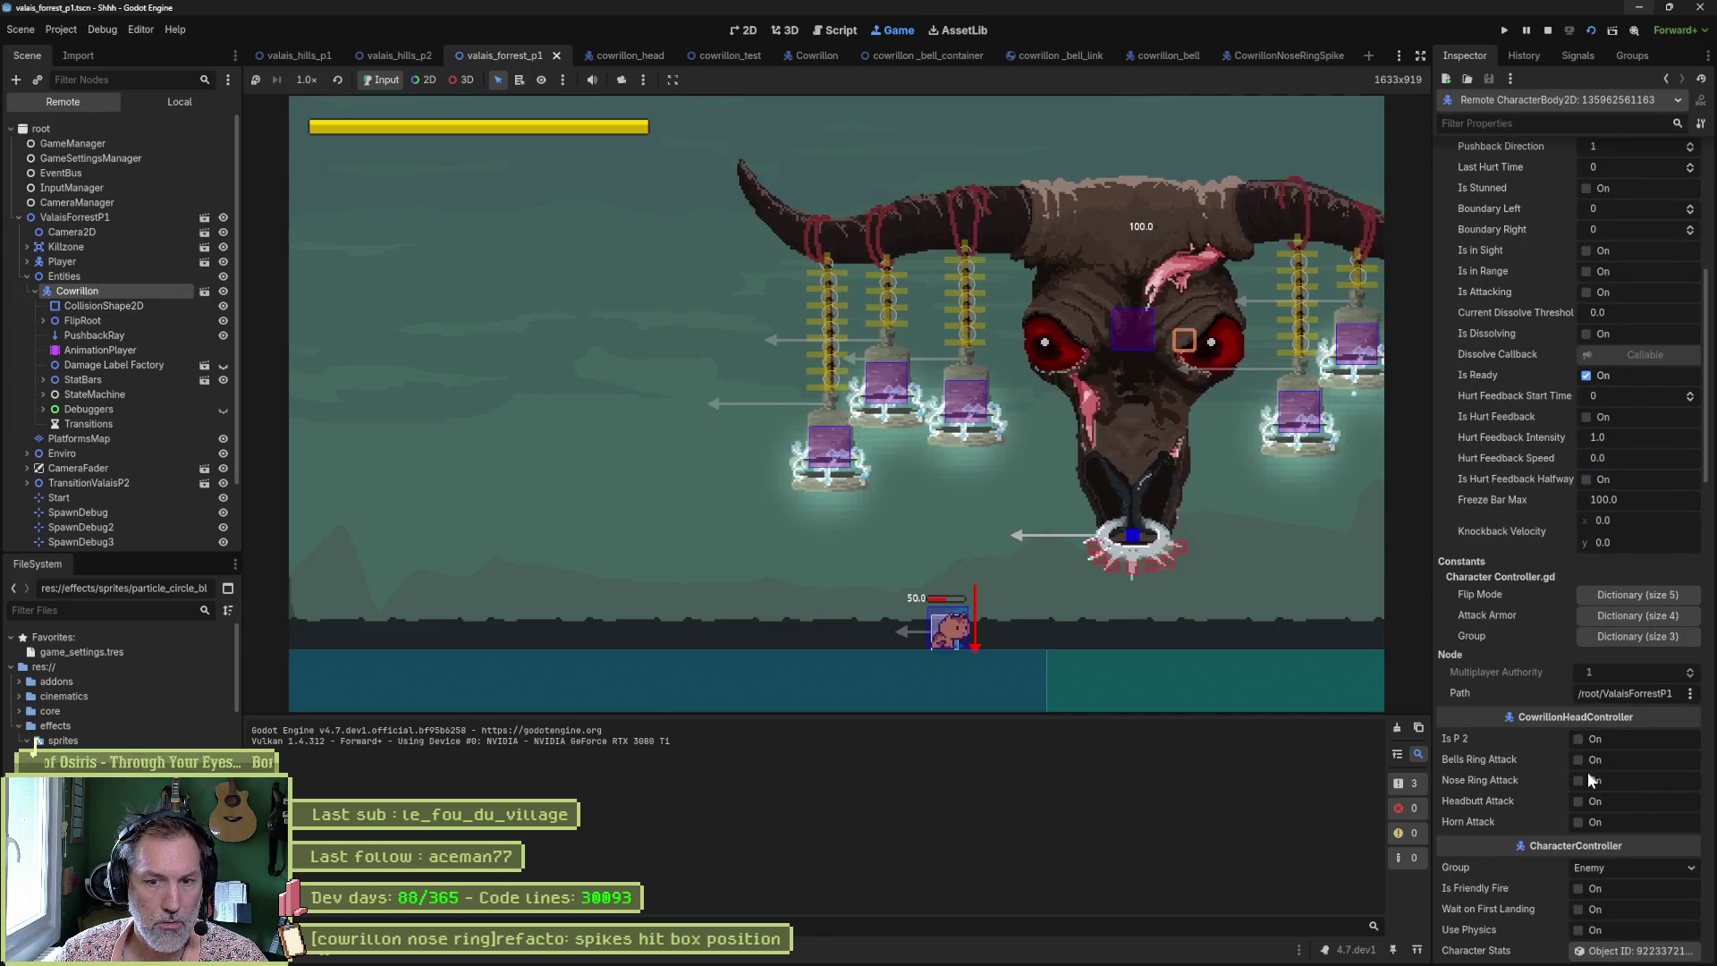
click(1578, 780)
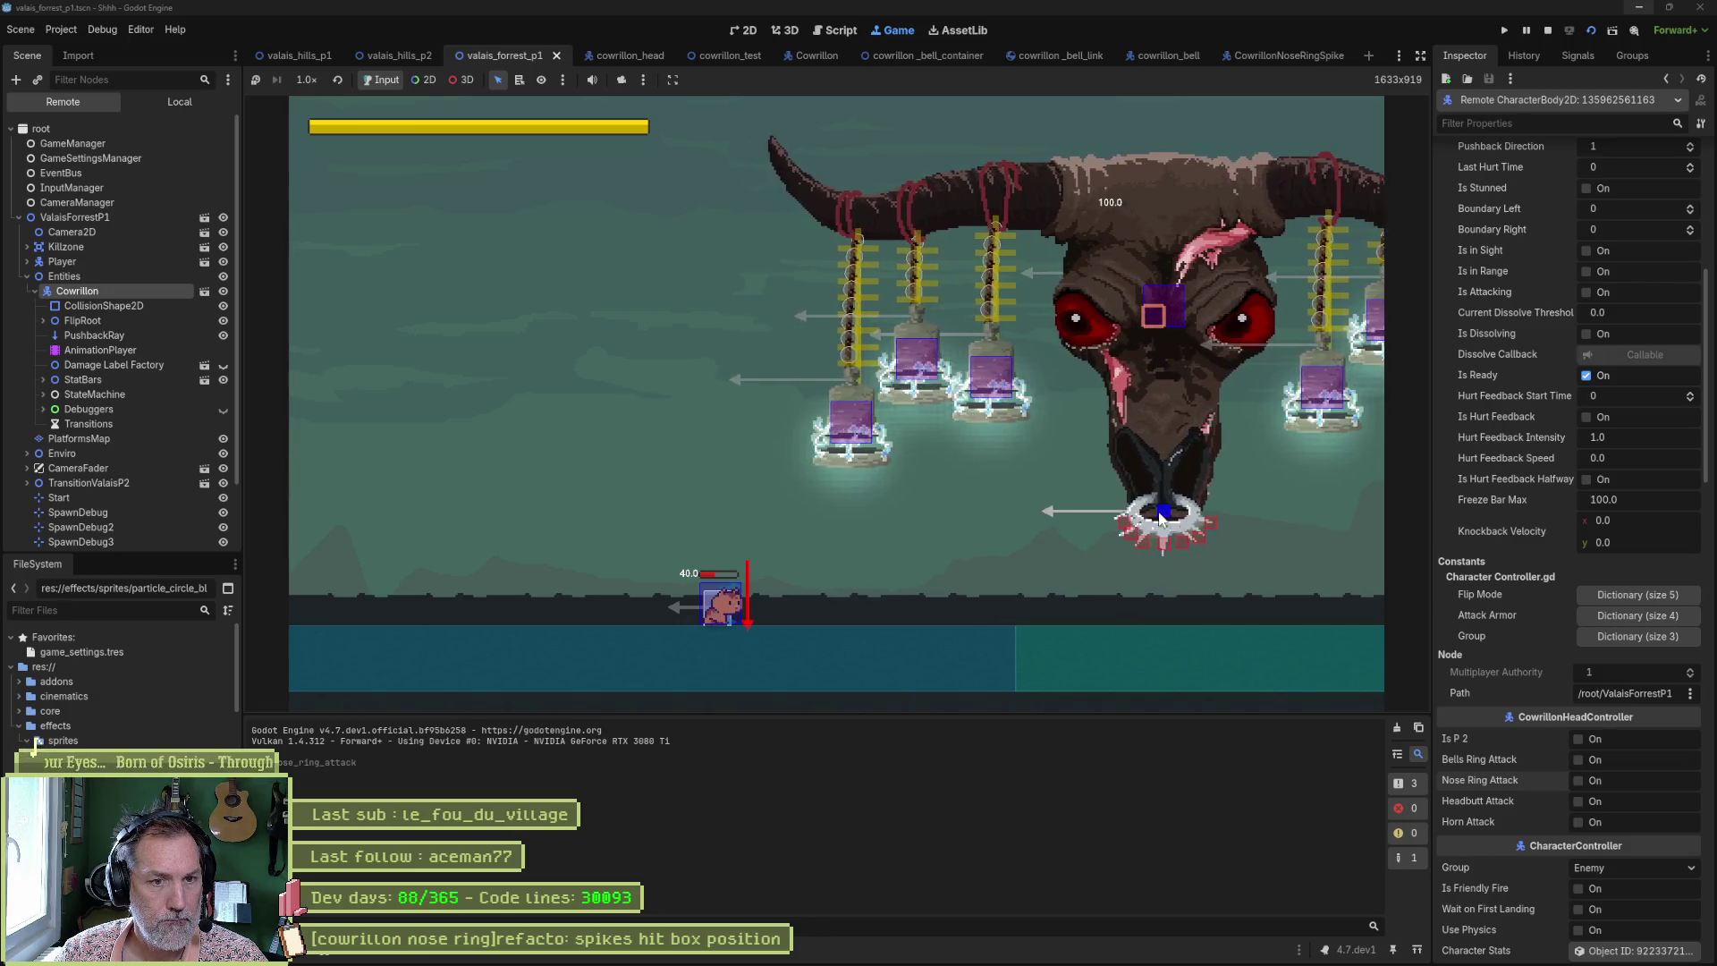
key(F8)
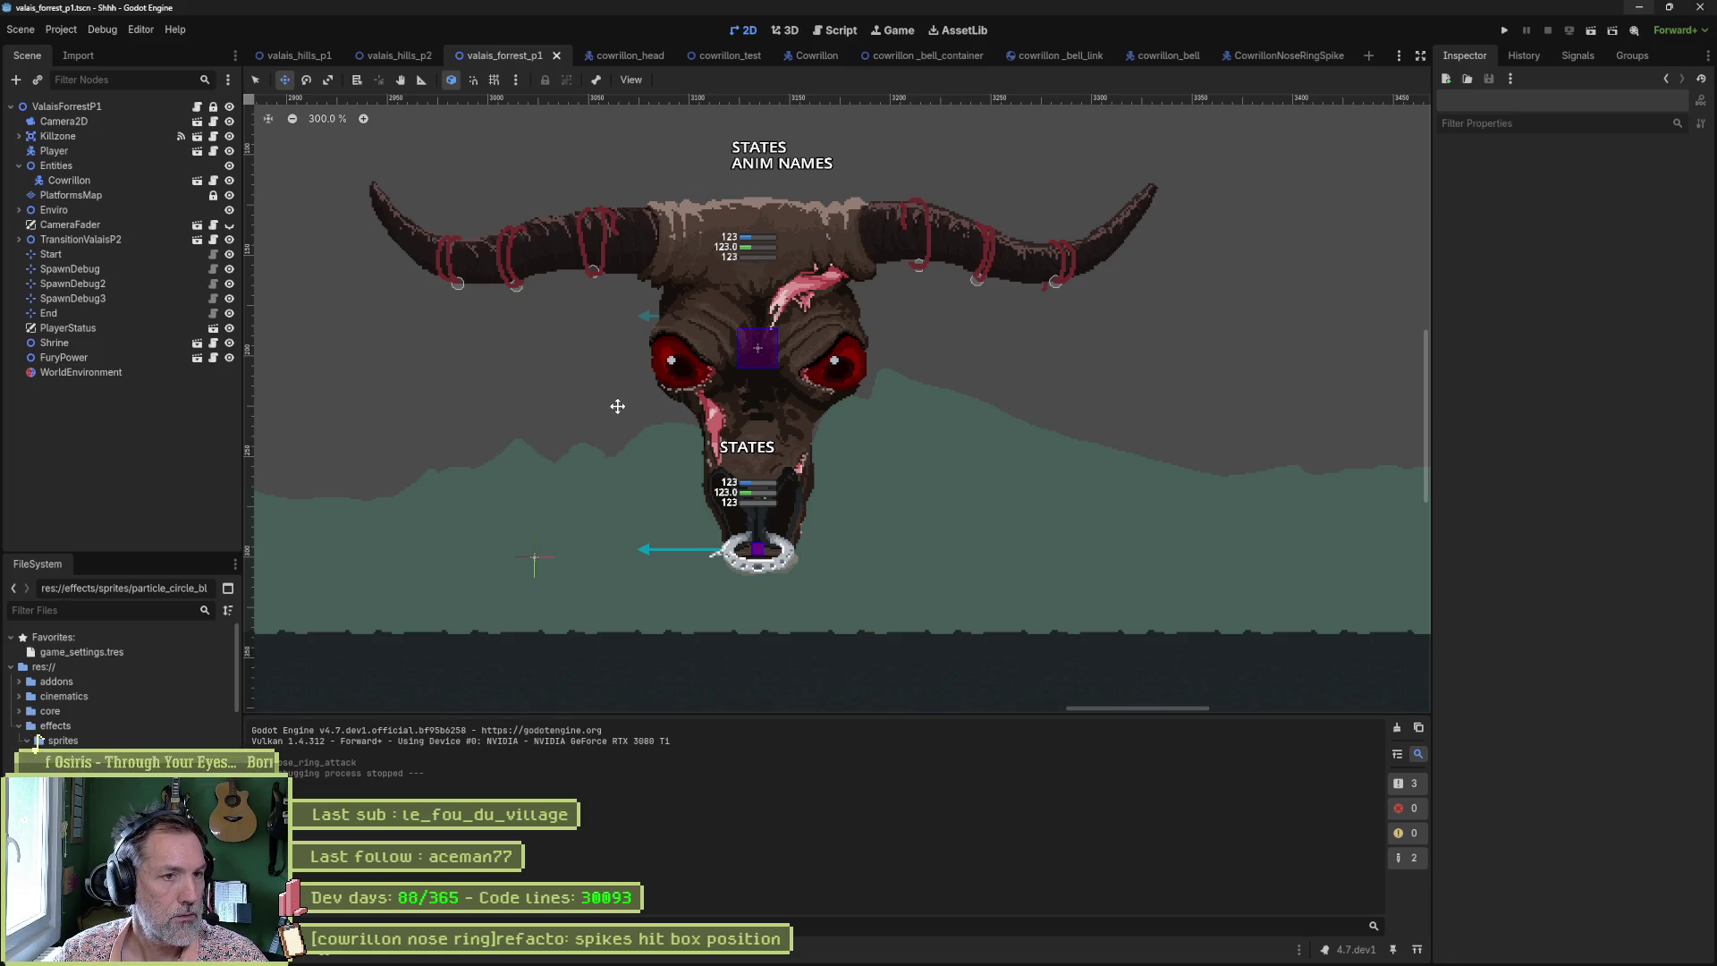
Add 'hurt_box.is_active = false' to the spike controller's _ready(), then run valais_forrest_p1
click(1275, 56)
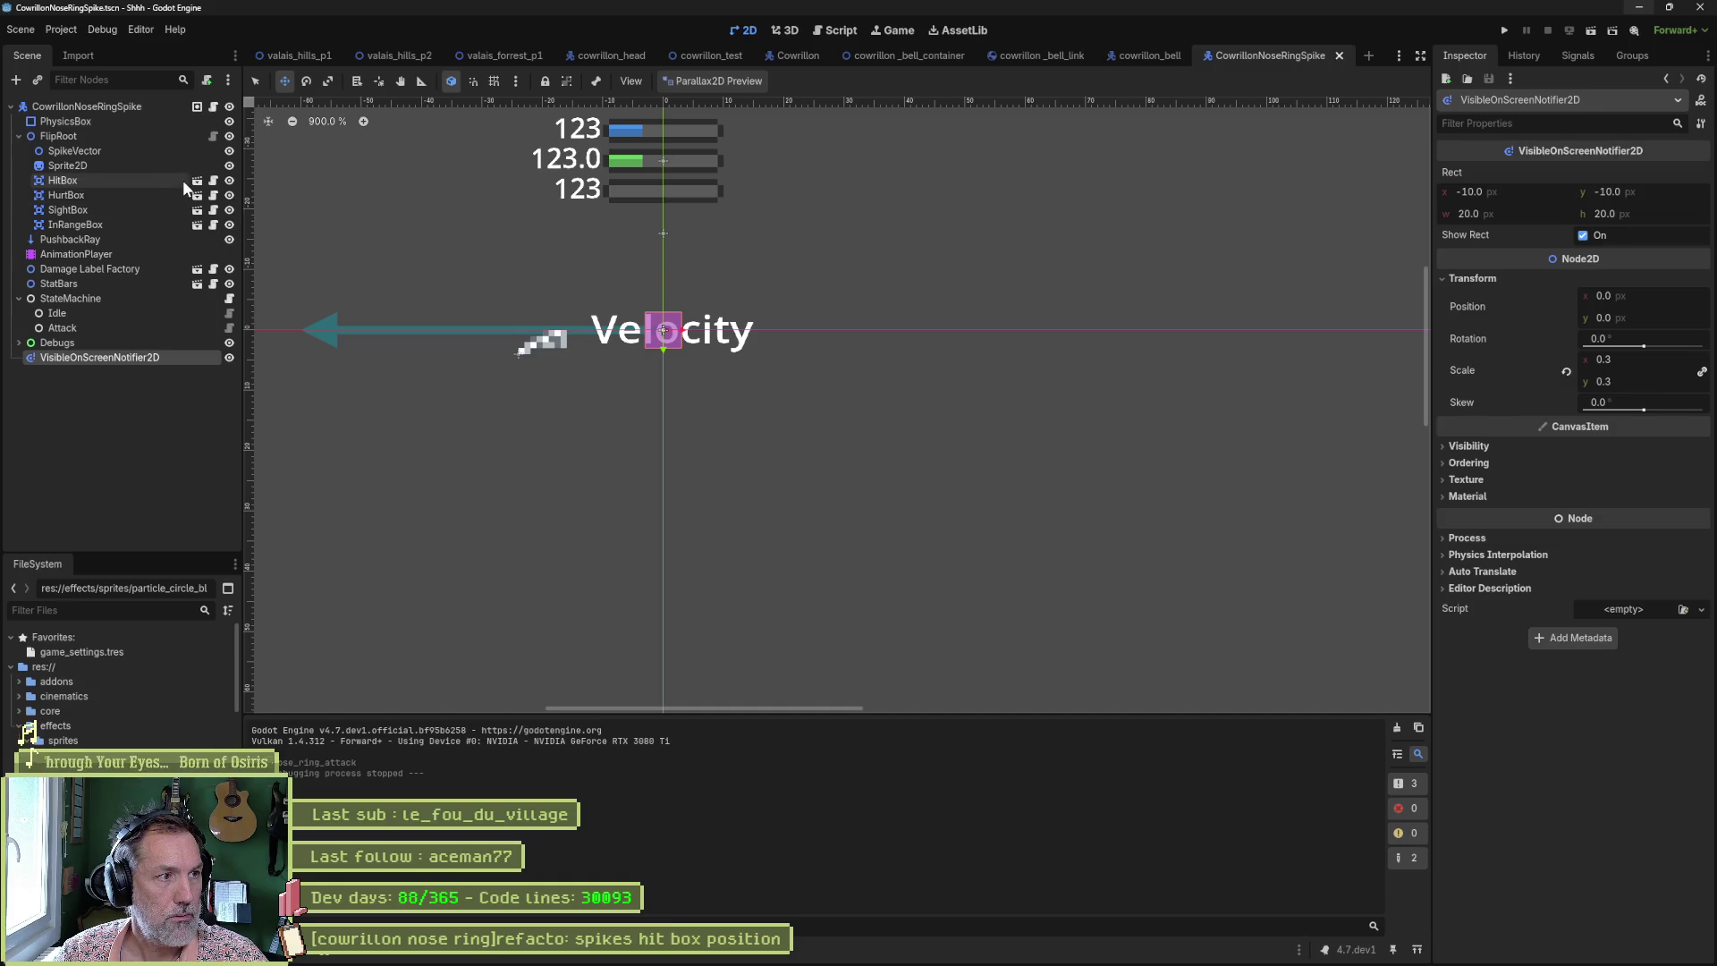
click(215, 108)
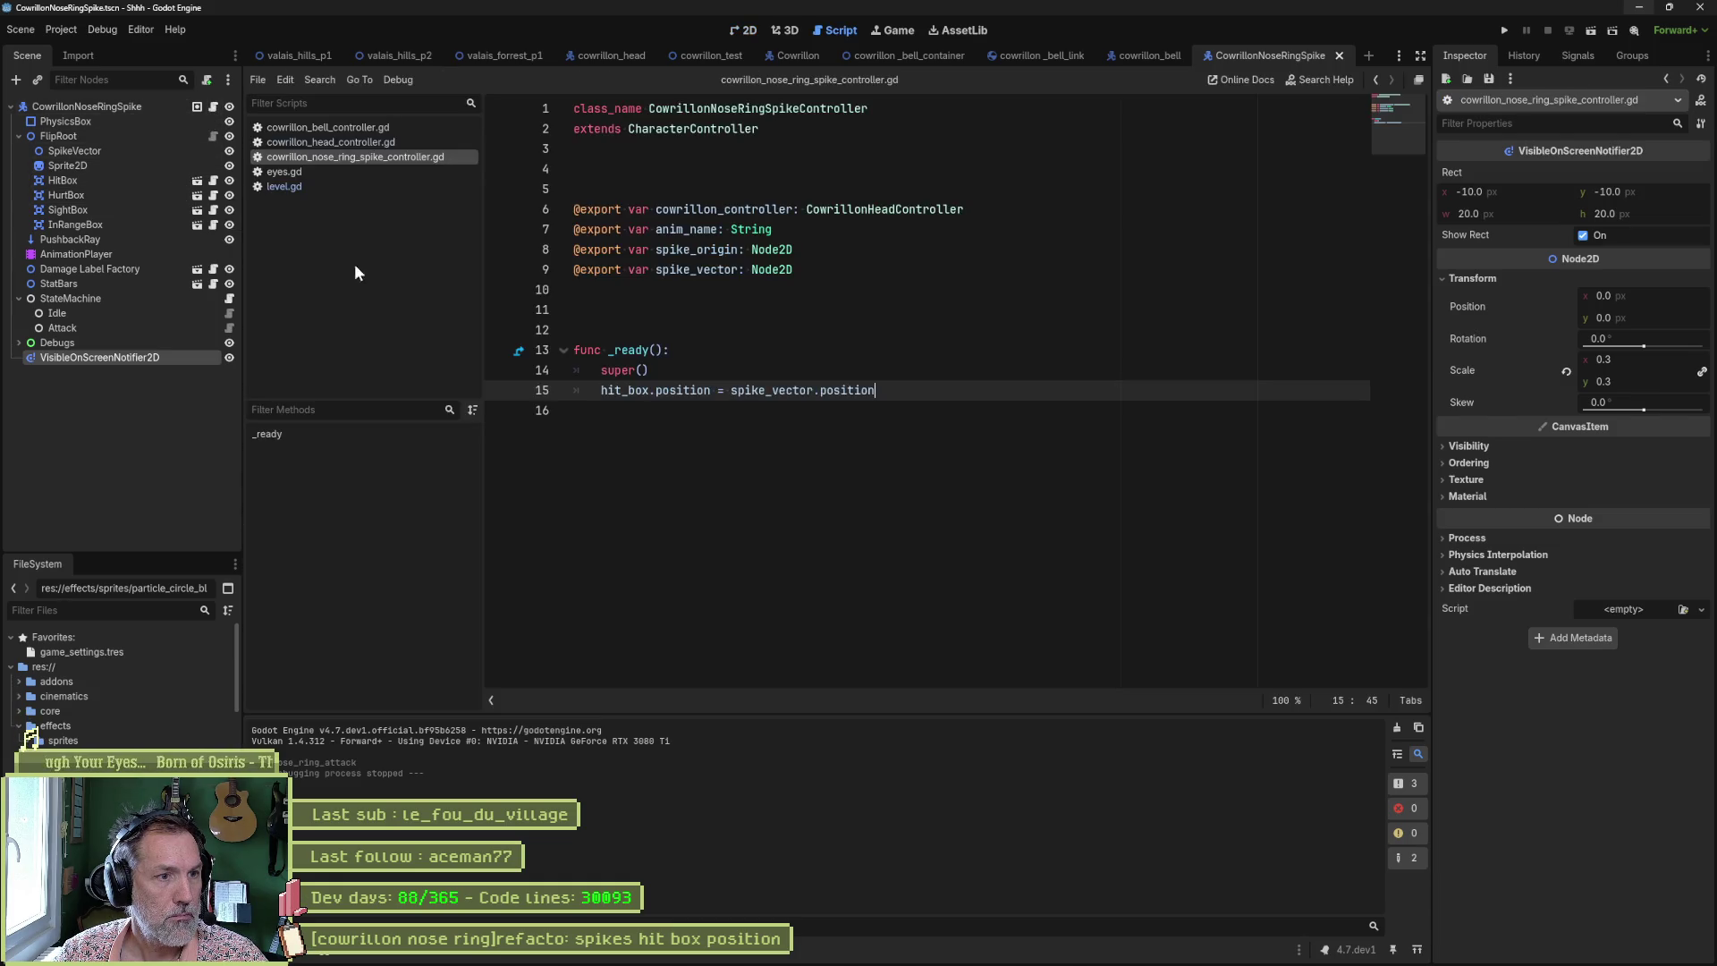
key(Return)
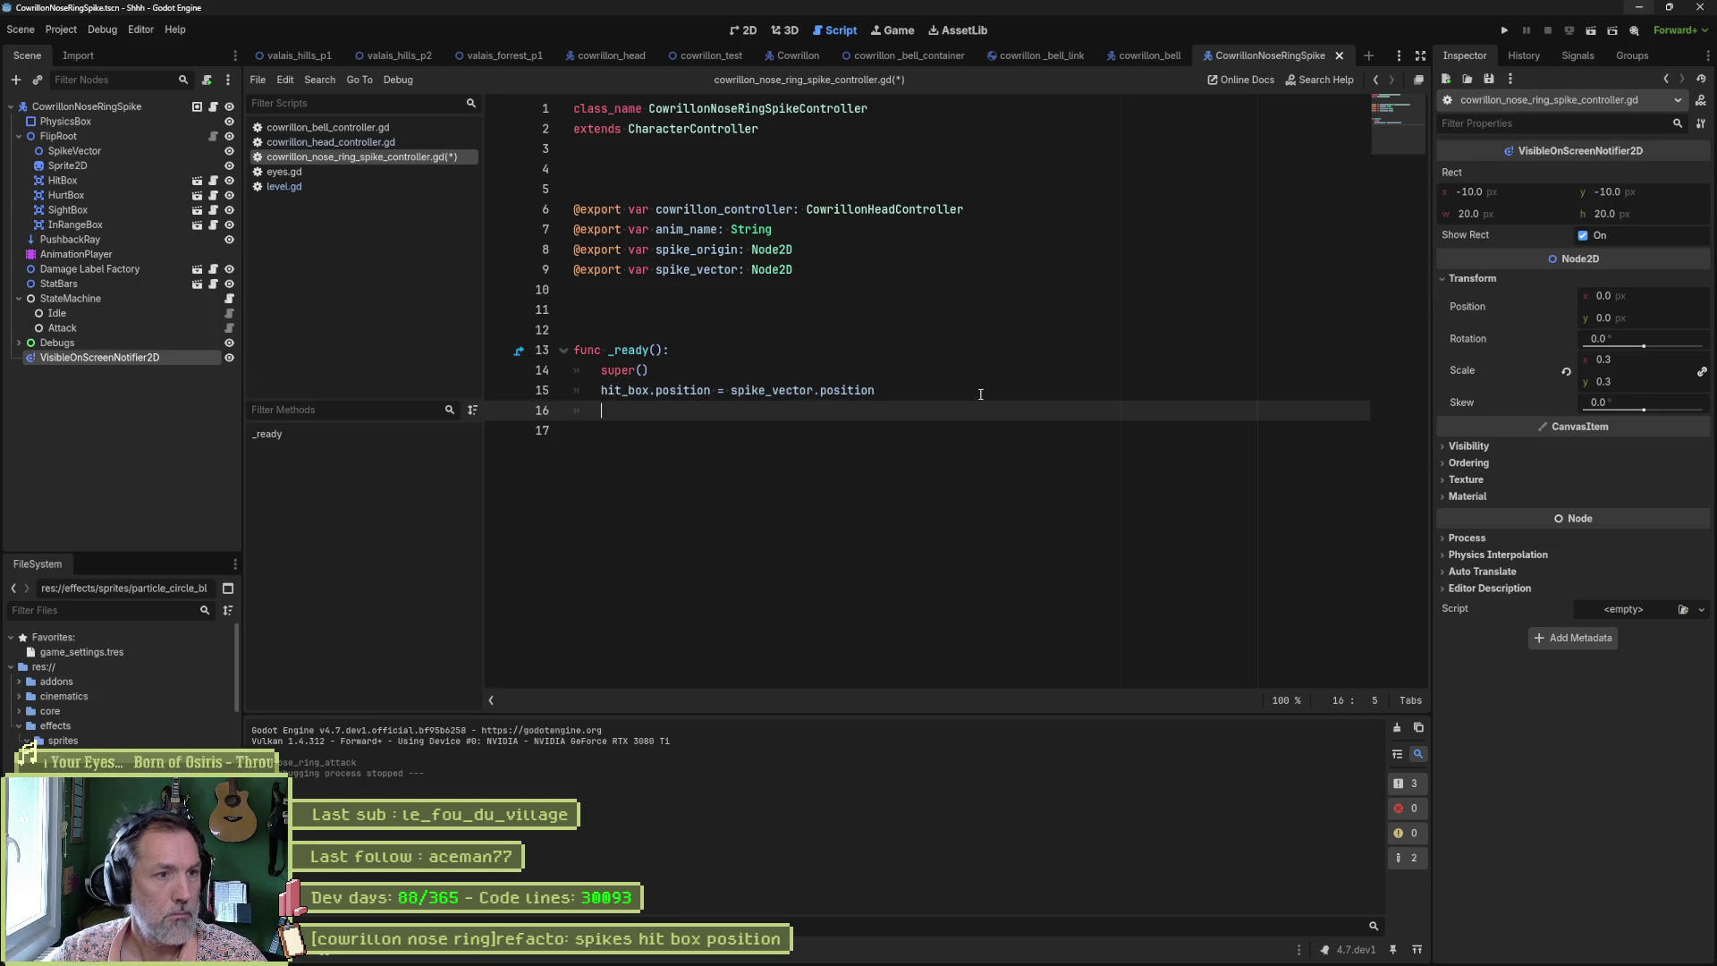
text(hur)
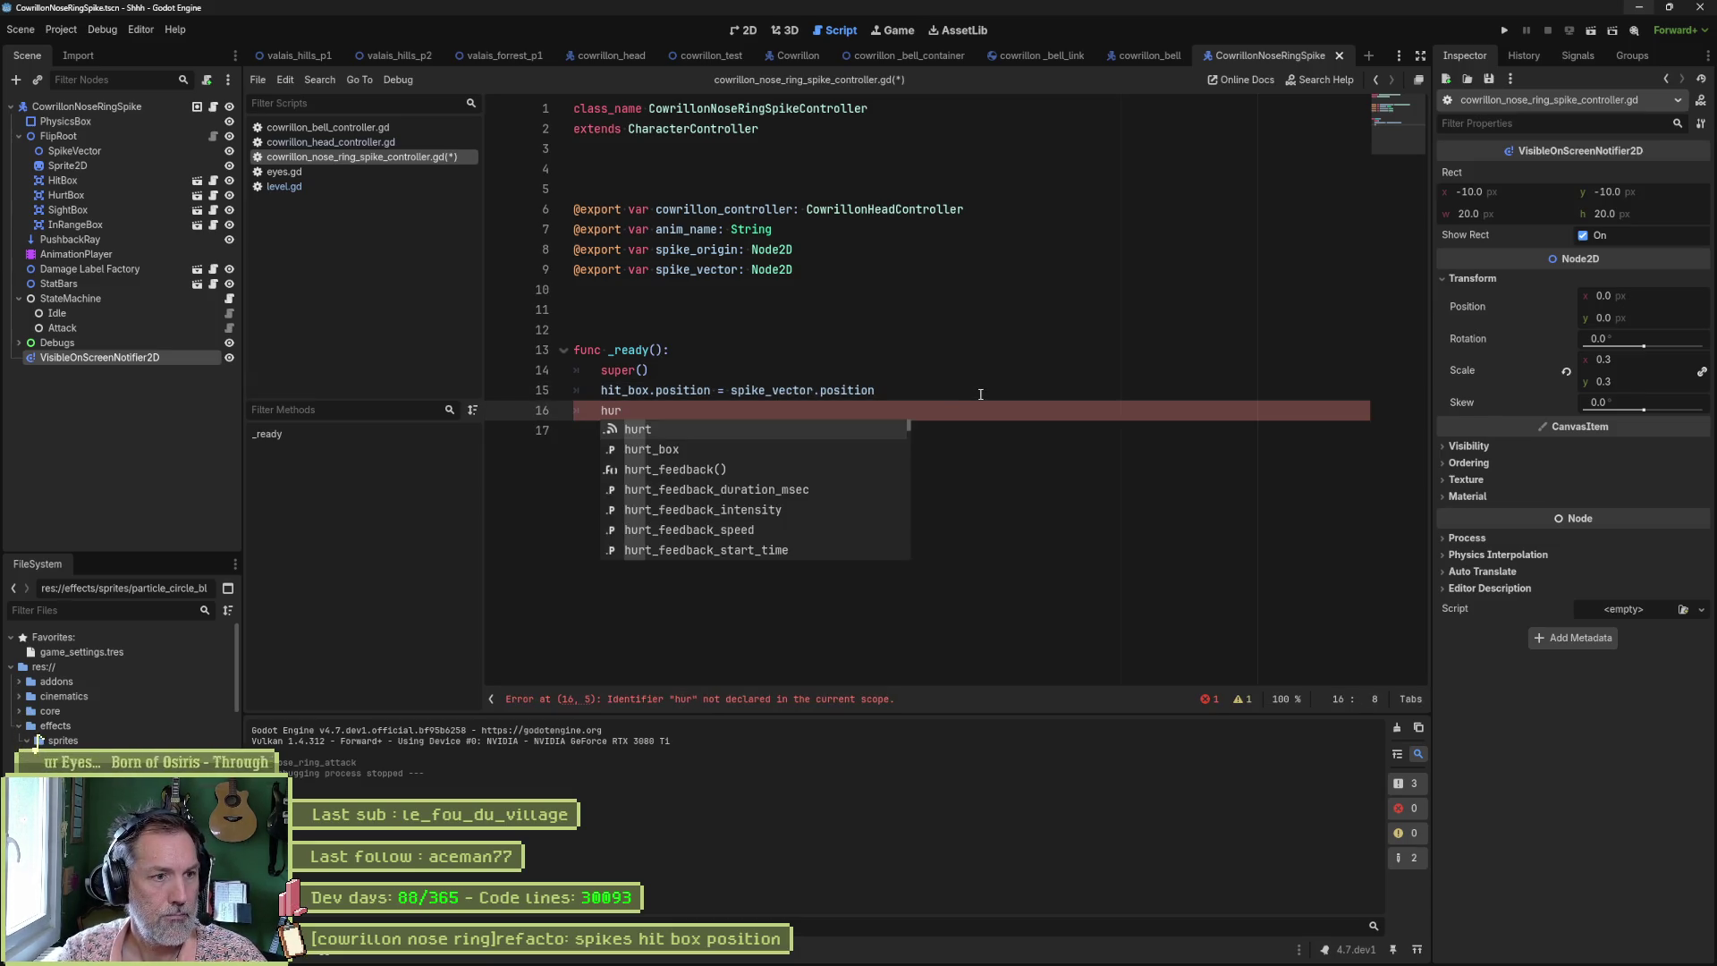
key(Down)
key(Return)
text(.)
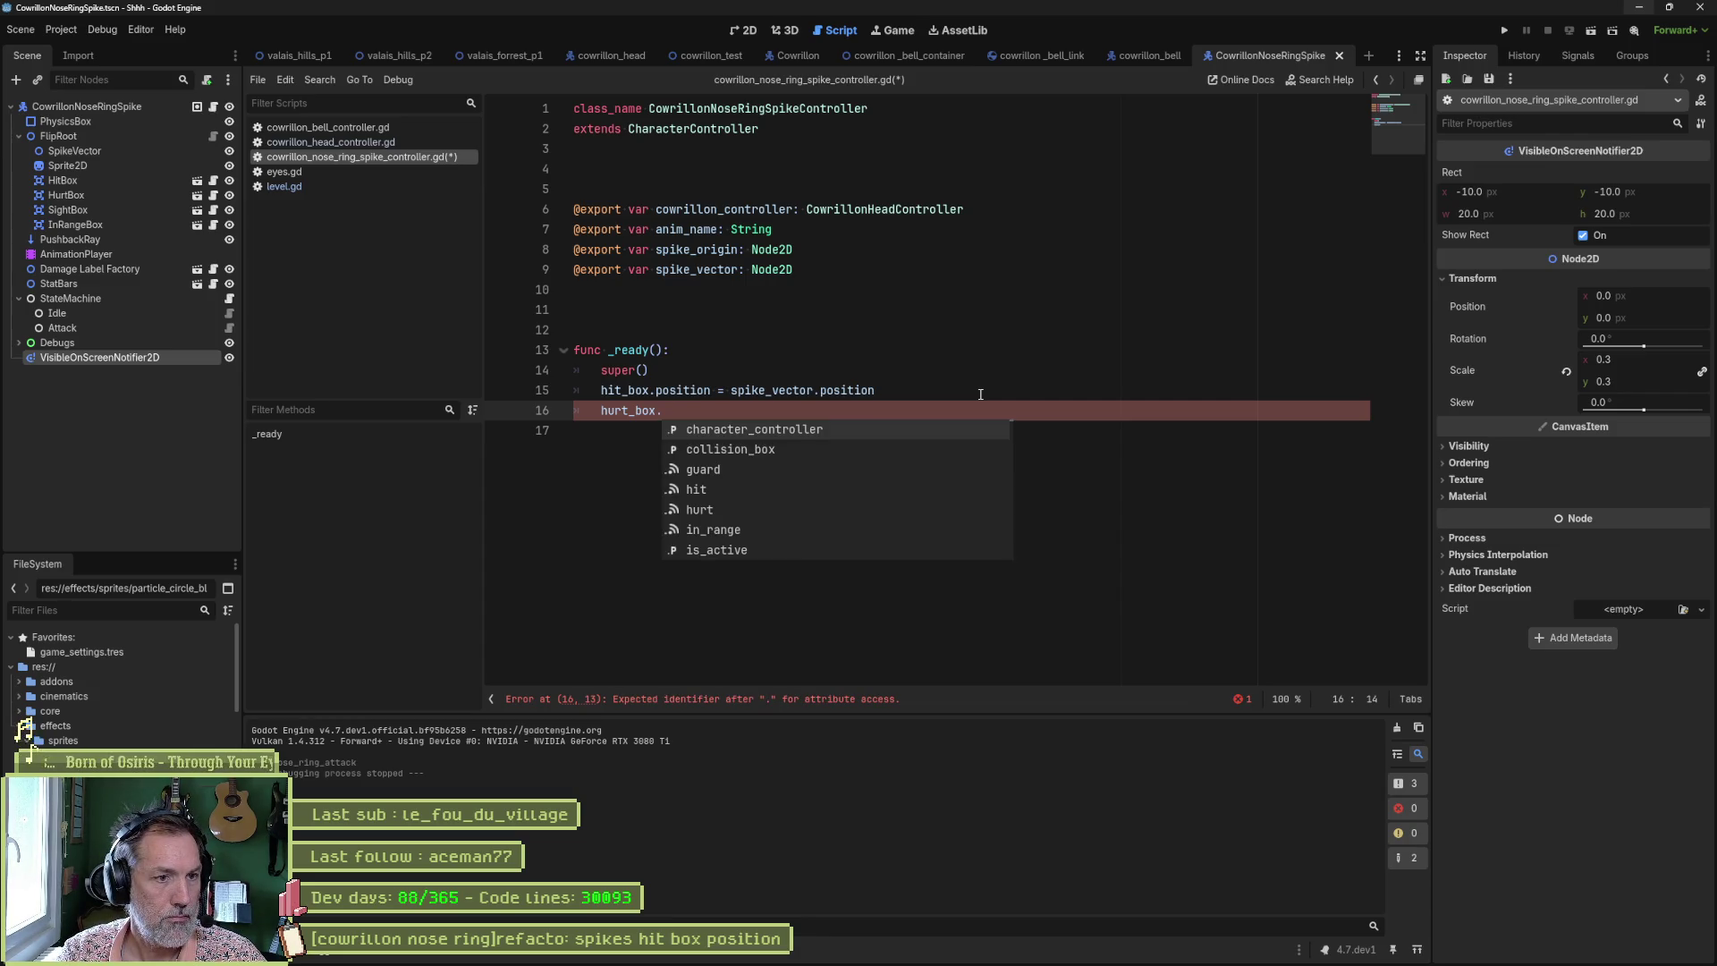
text(is_a)
key(Return)
text(= false)
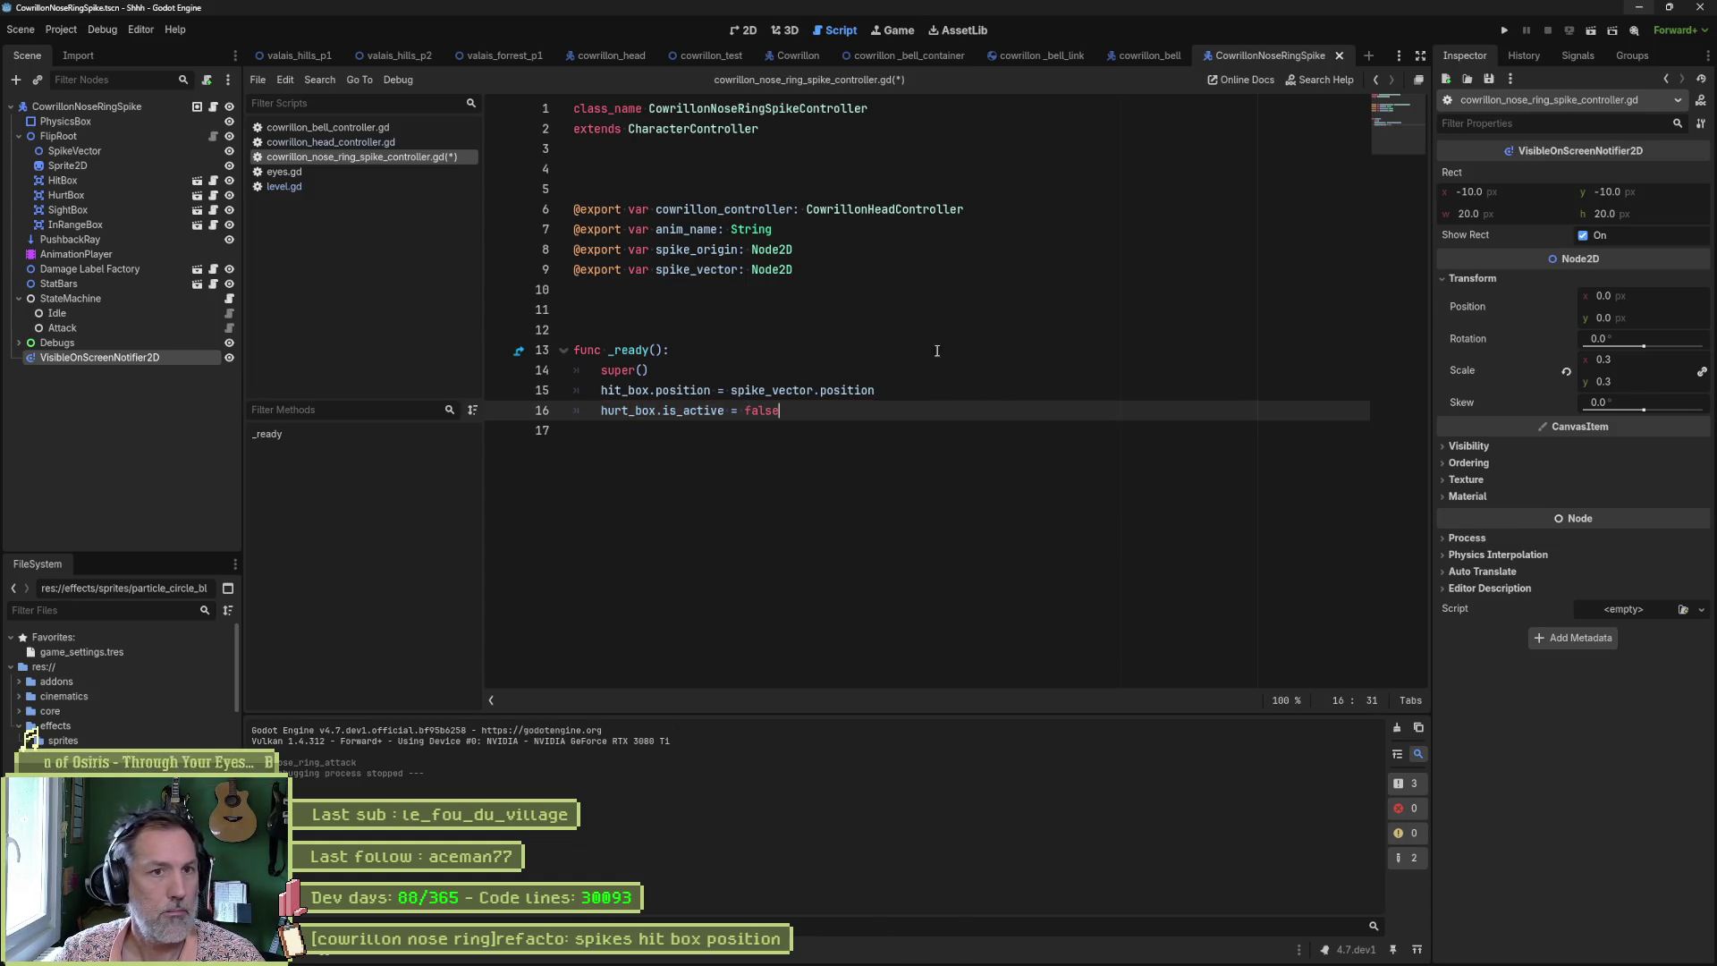
click(533, 57)
key(F6)
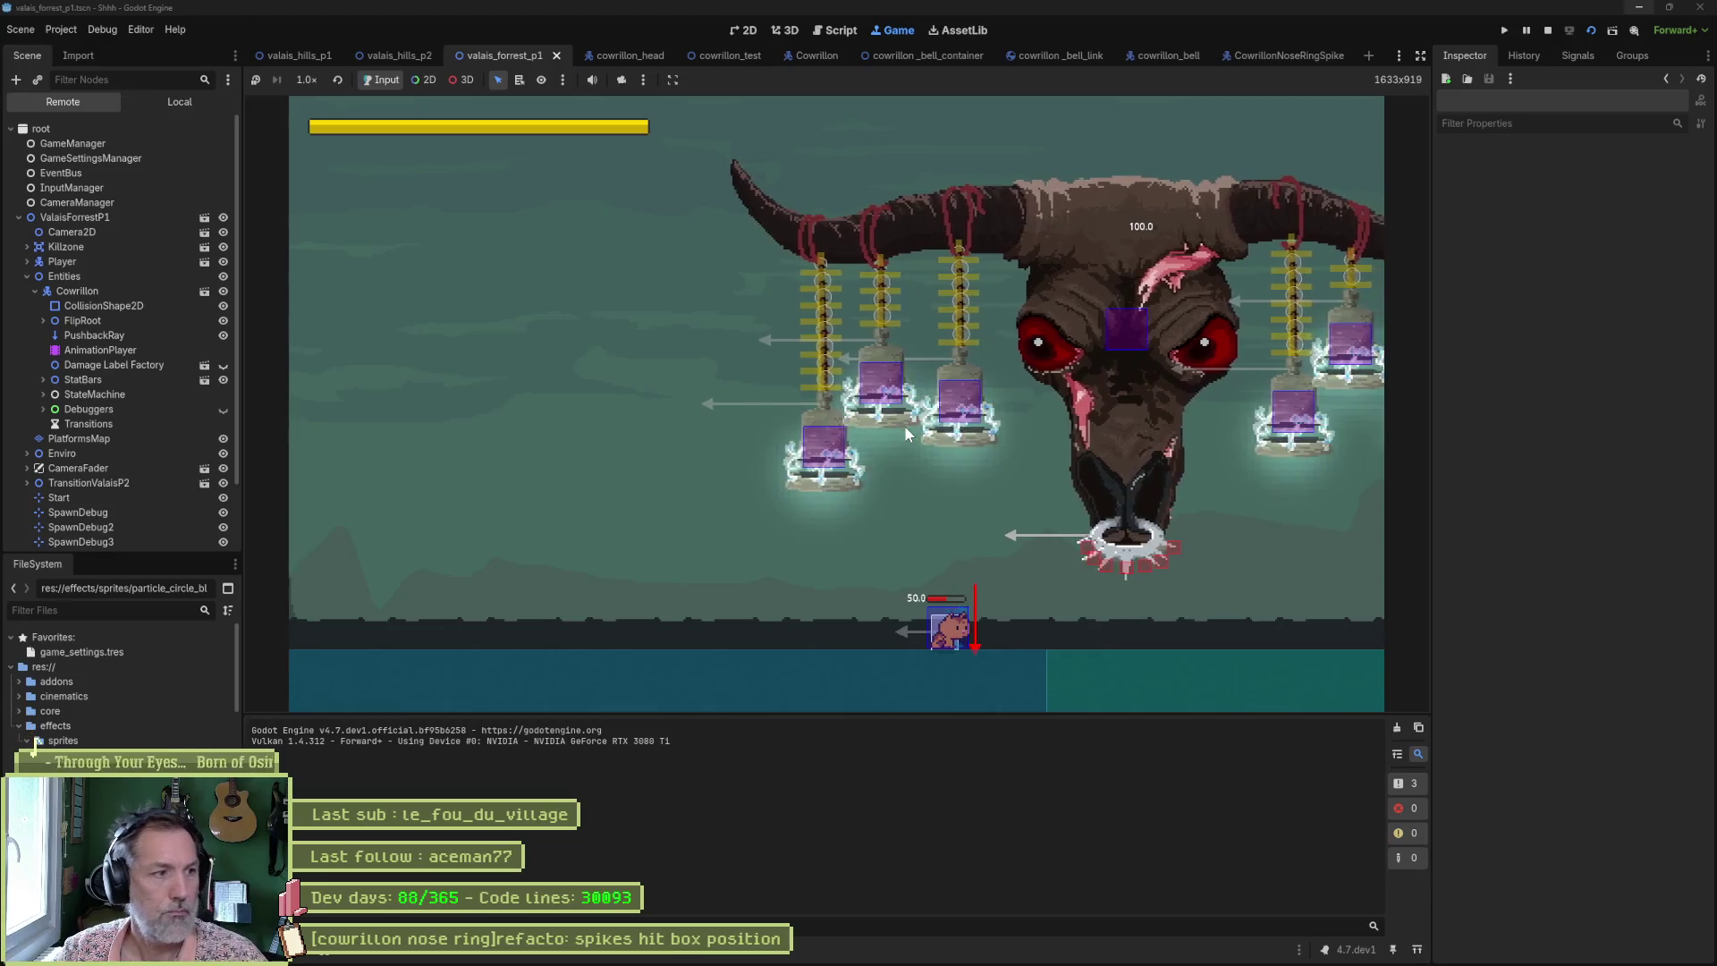
Select the live Cowrillon in the Remote tree and tick Nose Ring Attack
click(118, 276)
click(122, 294)
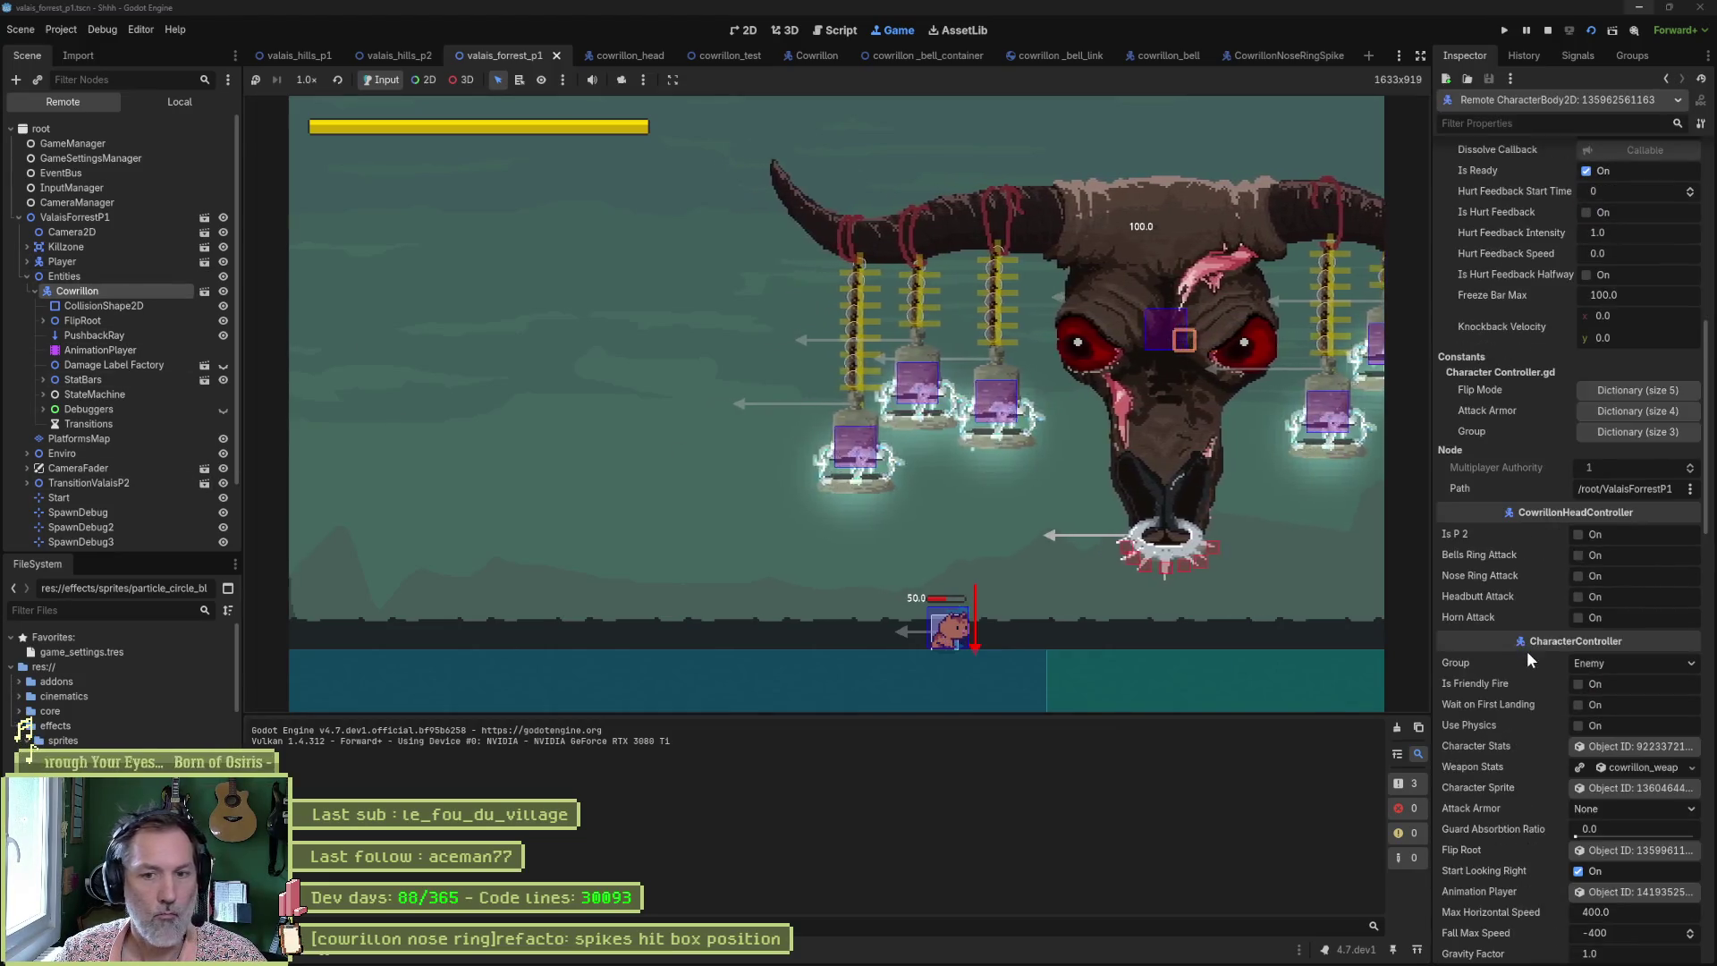
click(1579, 579)
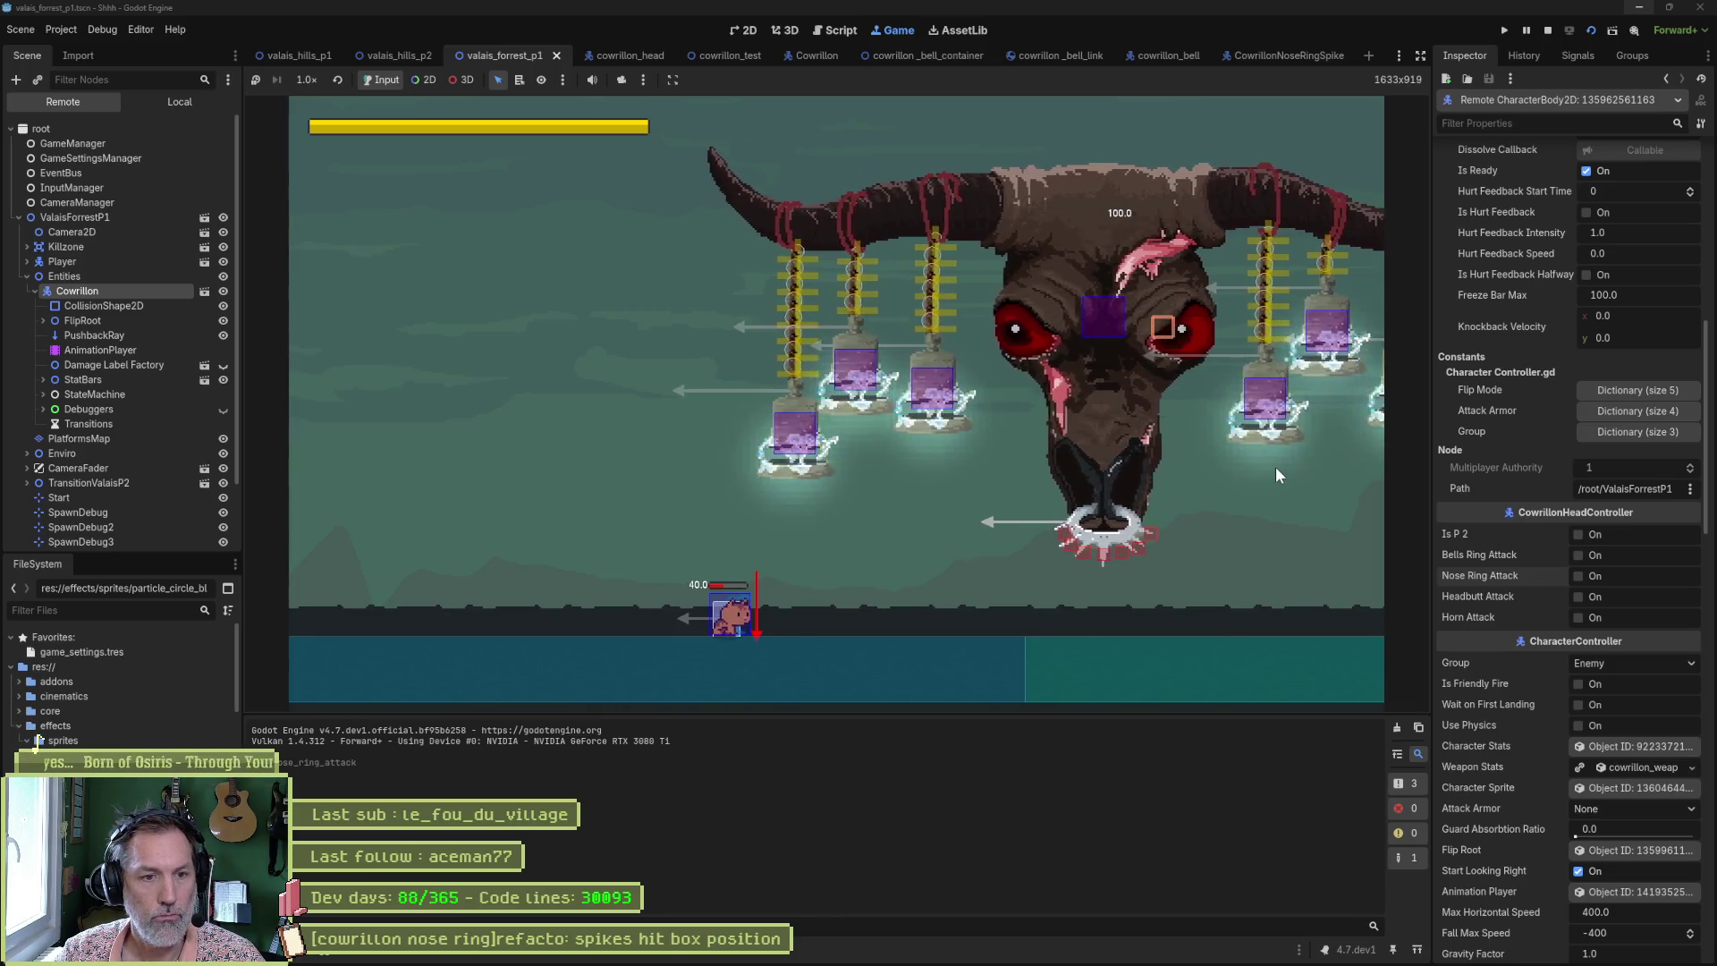
Stop the running game and toggle an option in the Debug menu
click(1543, 29)
click(102, 29)
click(161, 89)
click(900, 293)
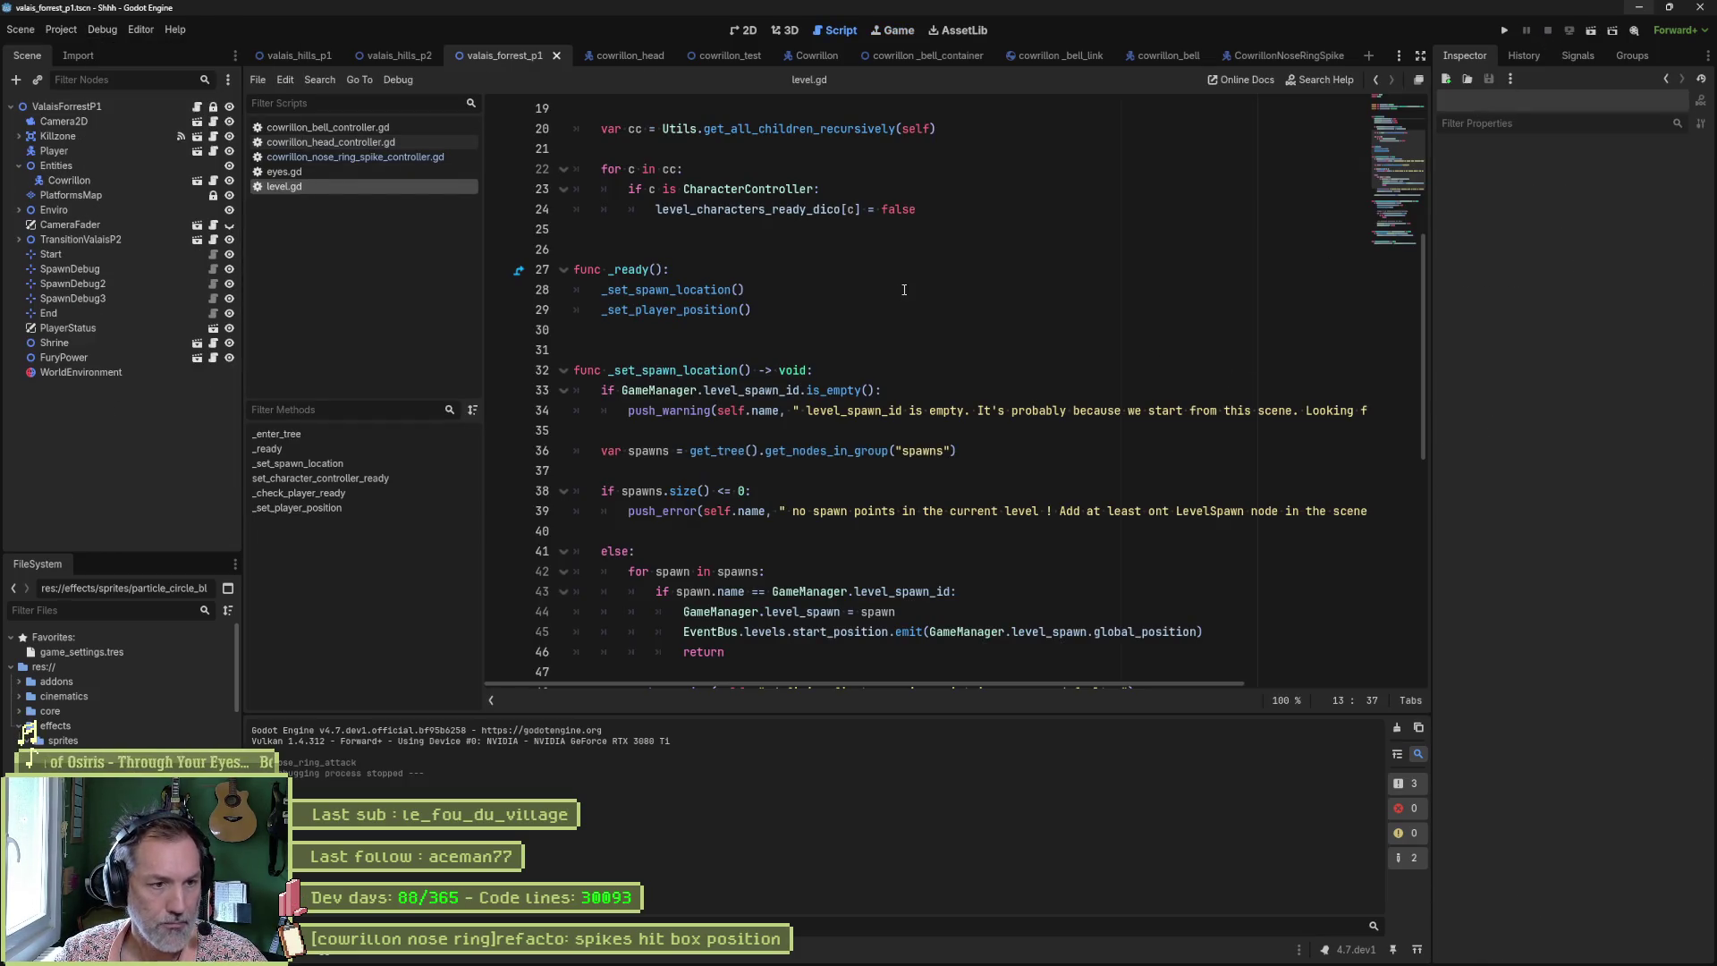
mouse_move(963, 956)
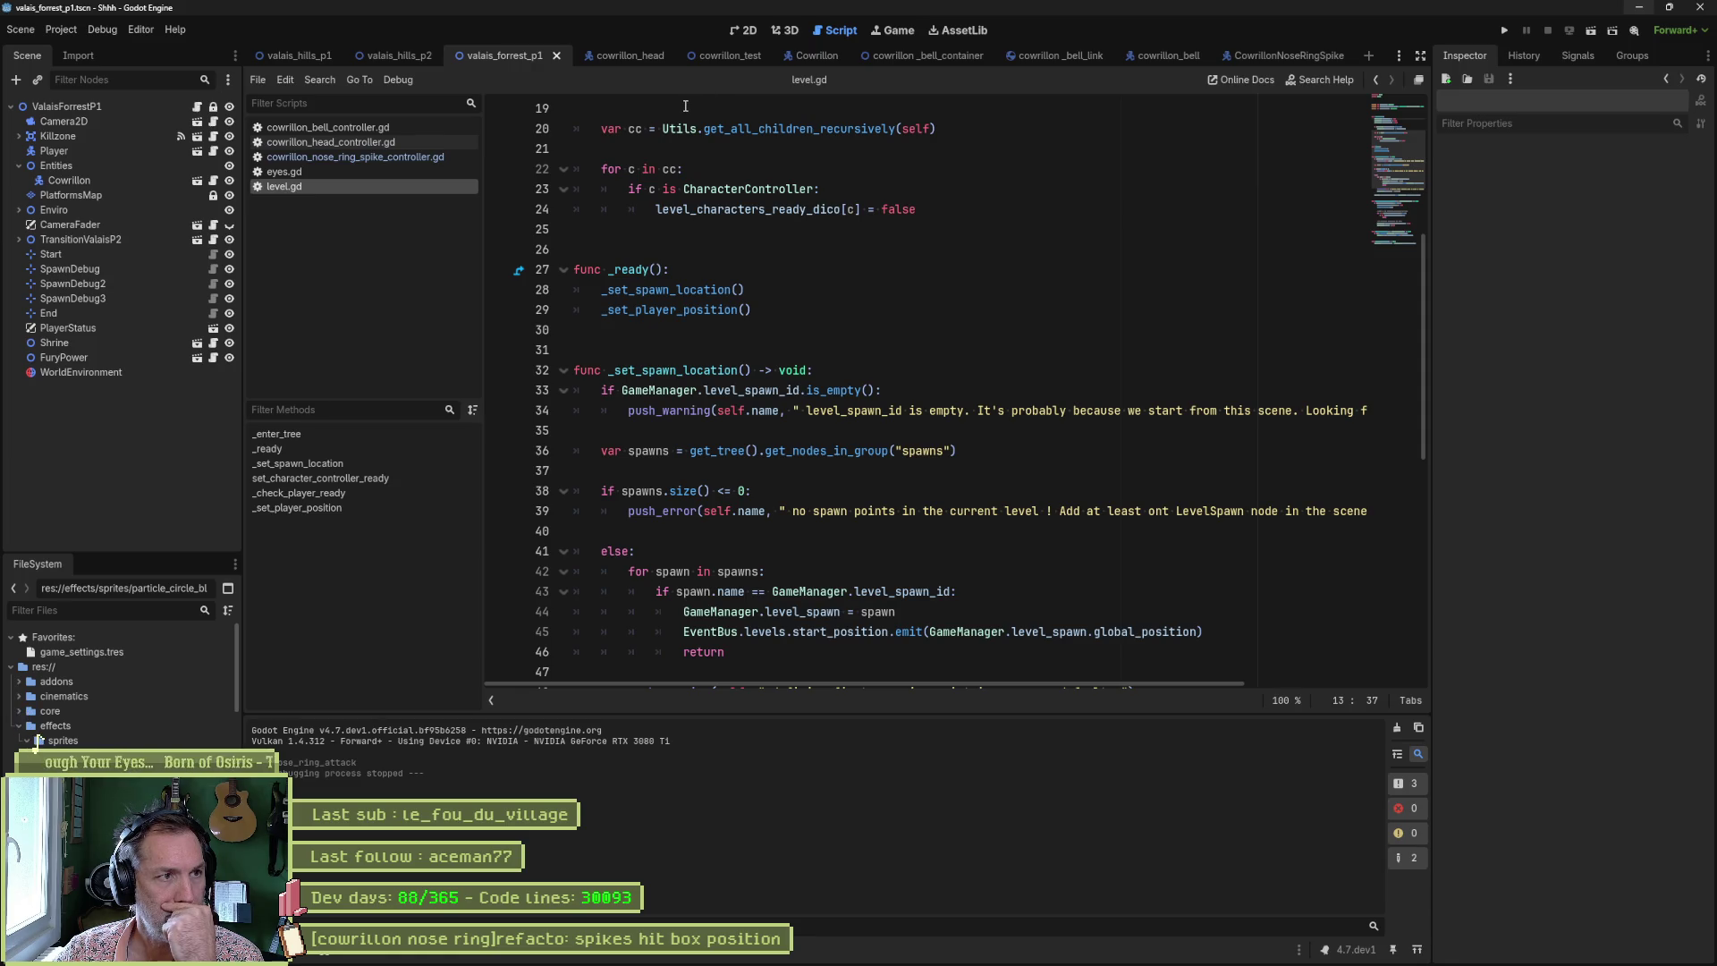
mouse_move(782, 125)
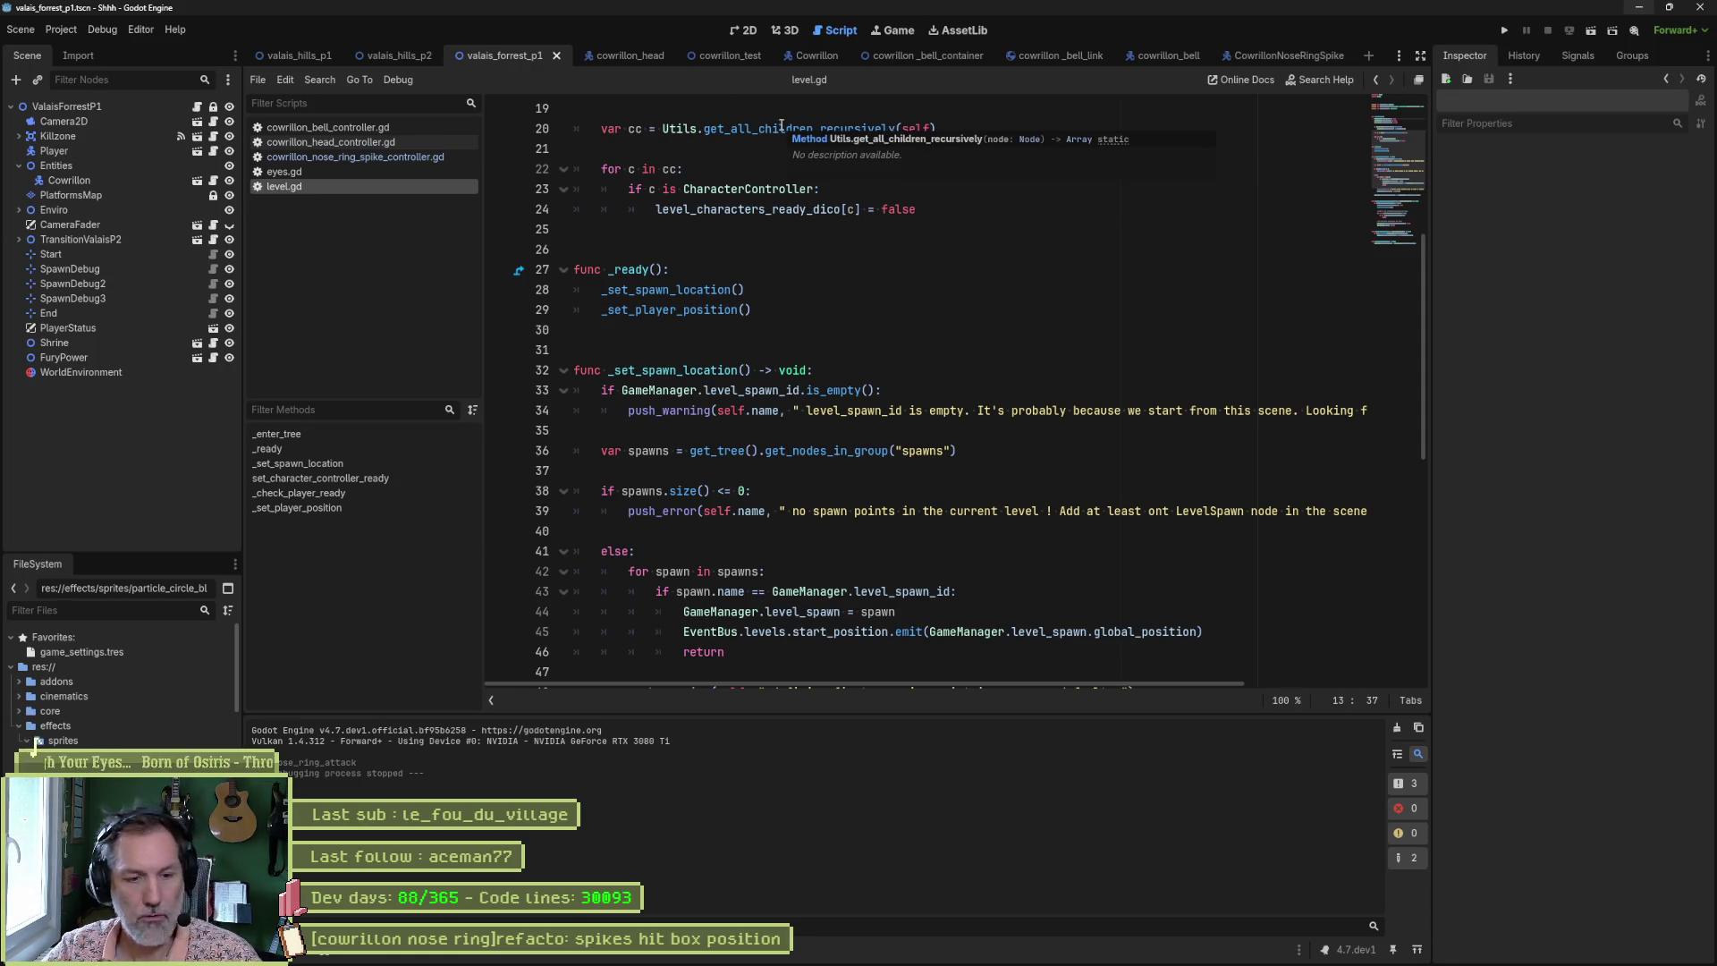
click(1021, 950)
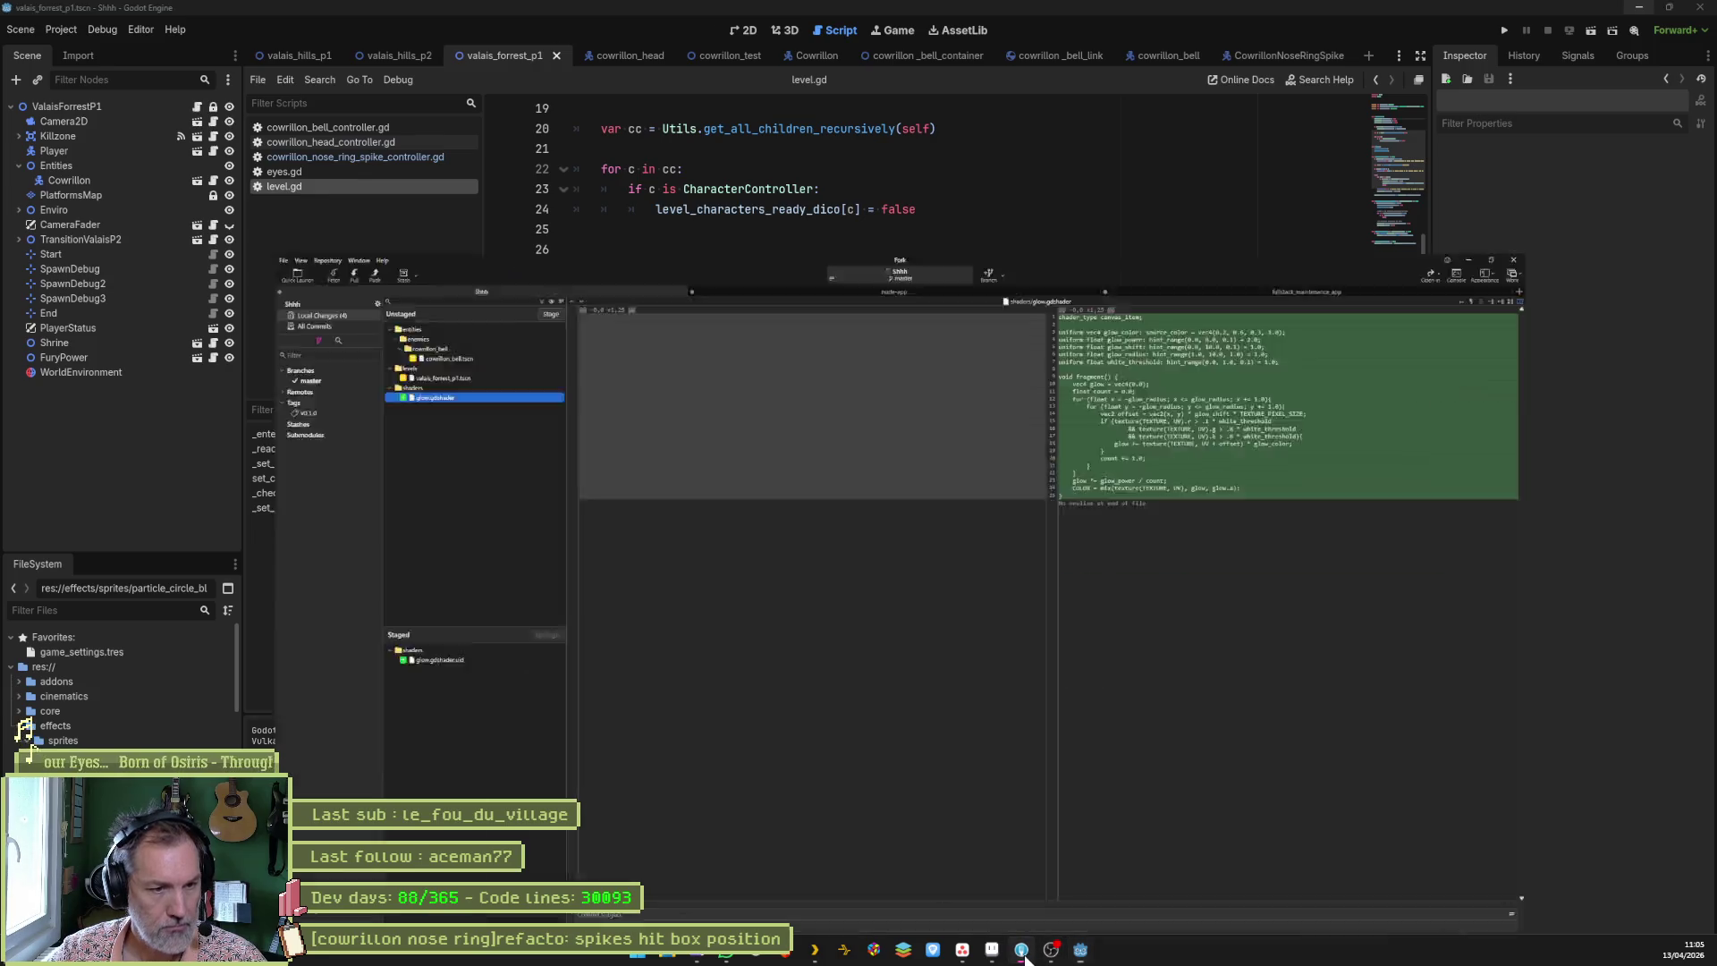
View the spikes hit box position task's details in Asana, then return to Fork
click(994, 953)
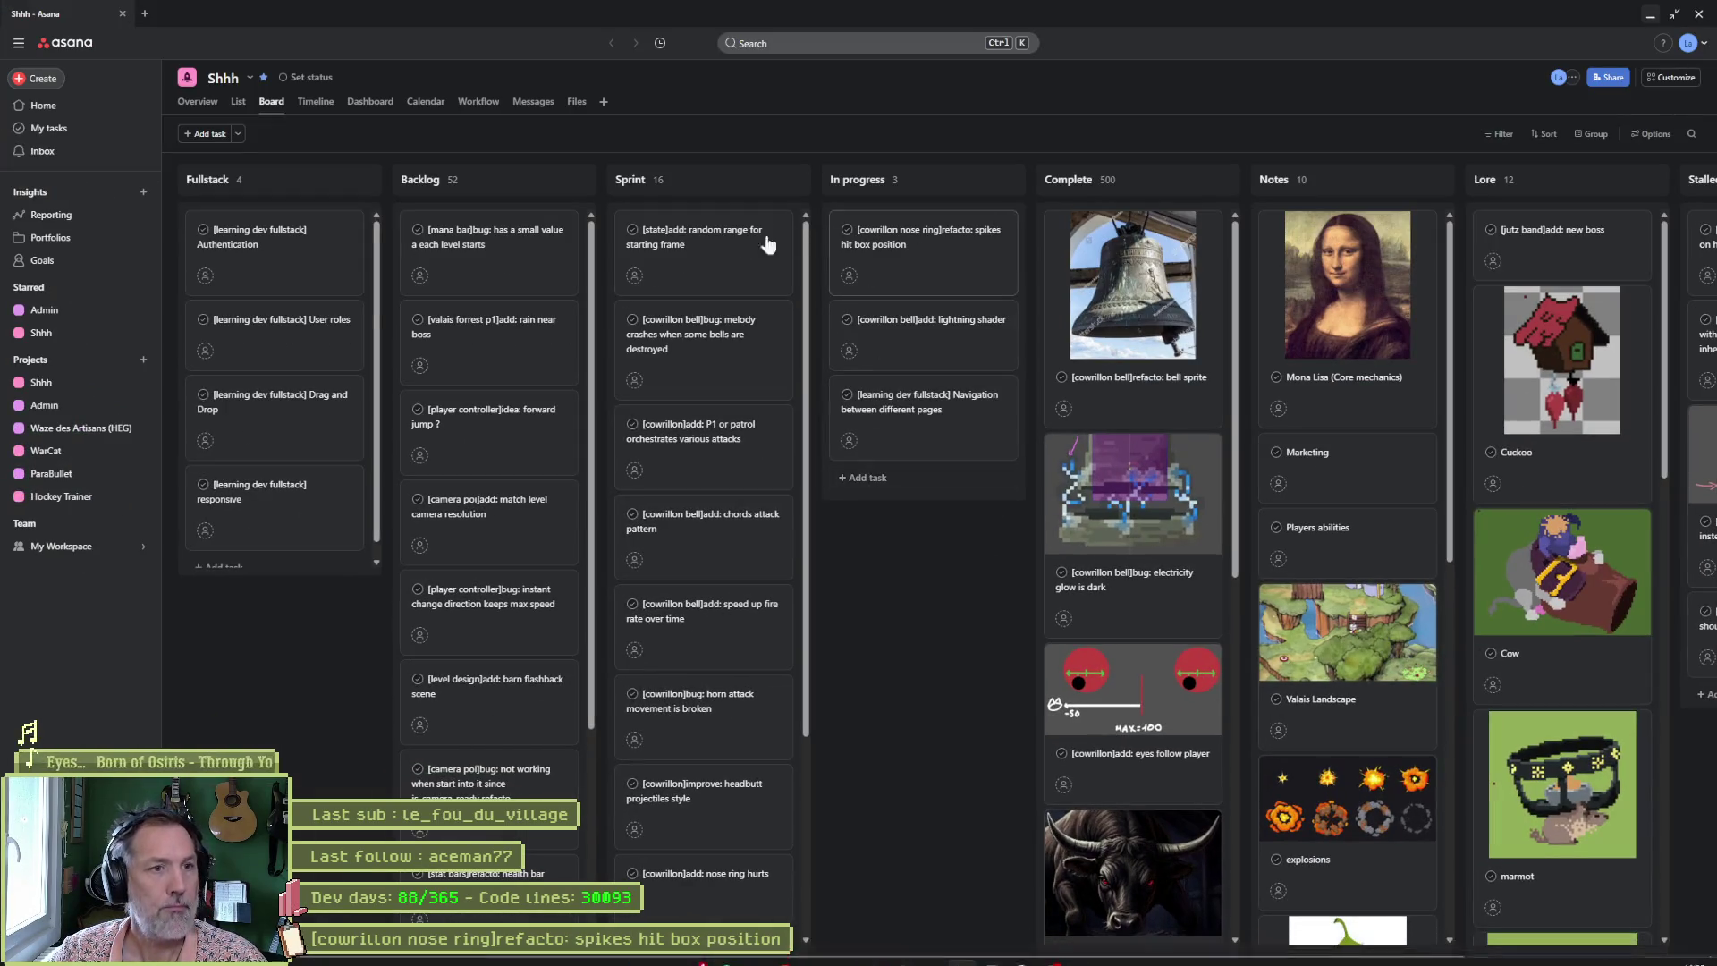
click(912, 235)
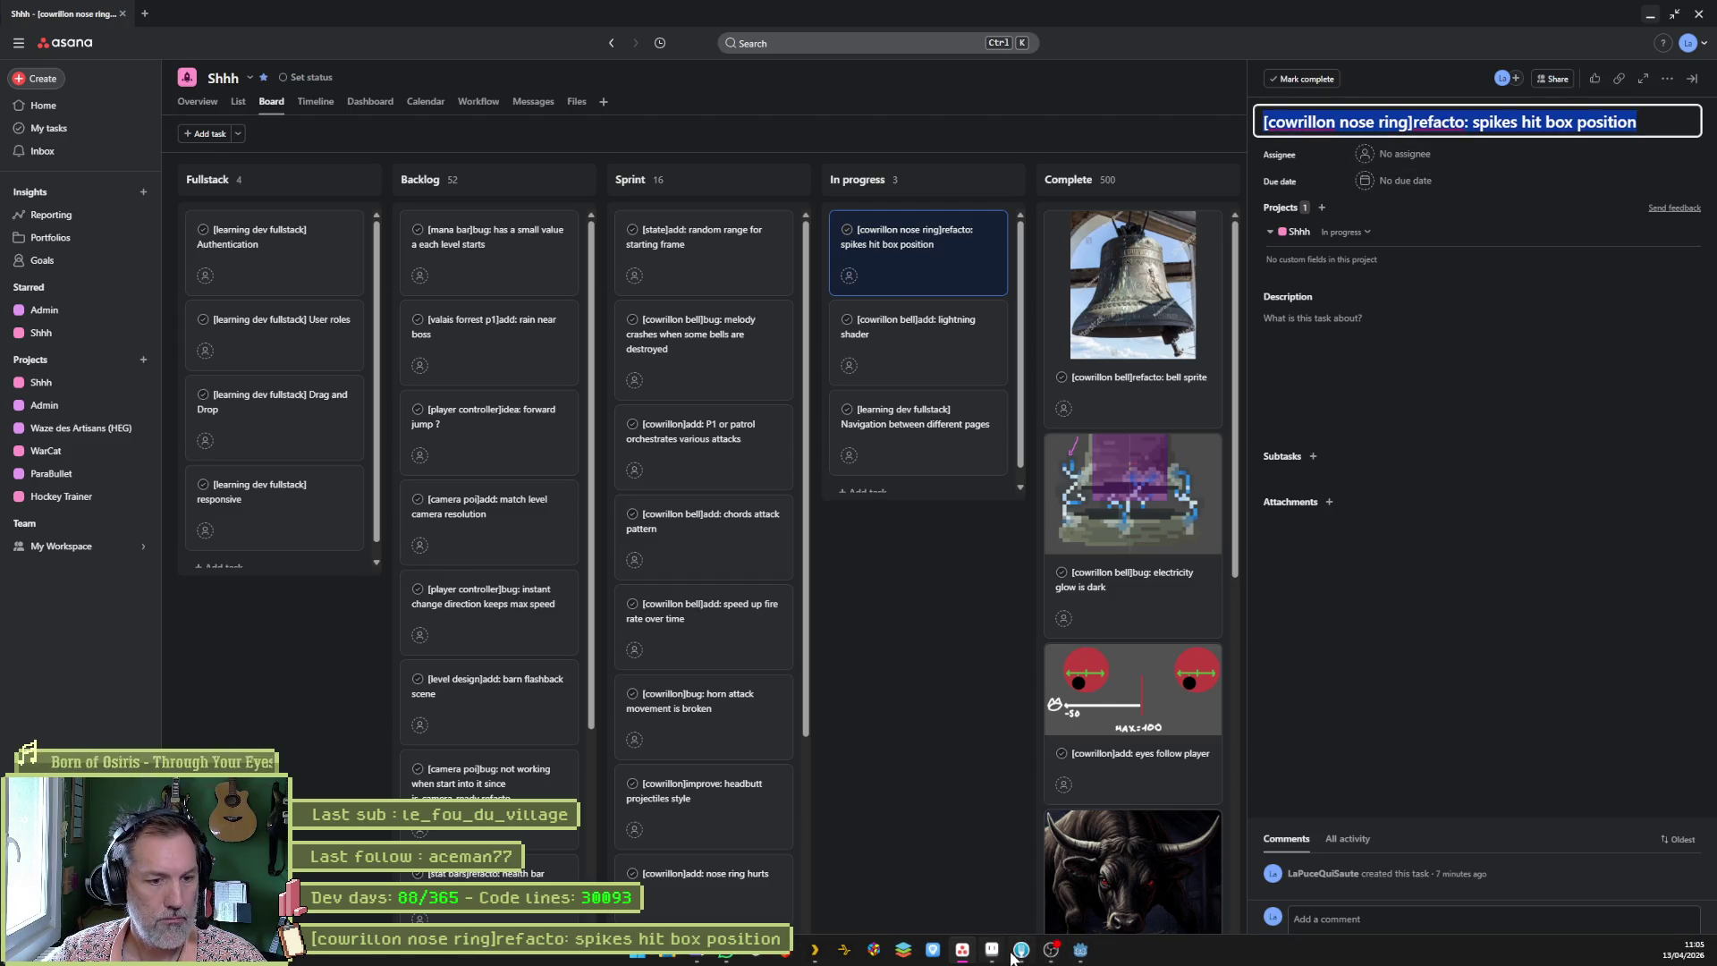
click(1018, 953)
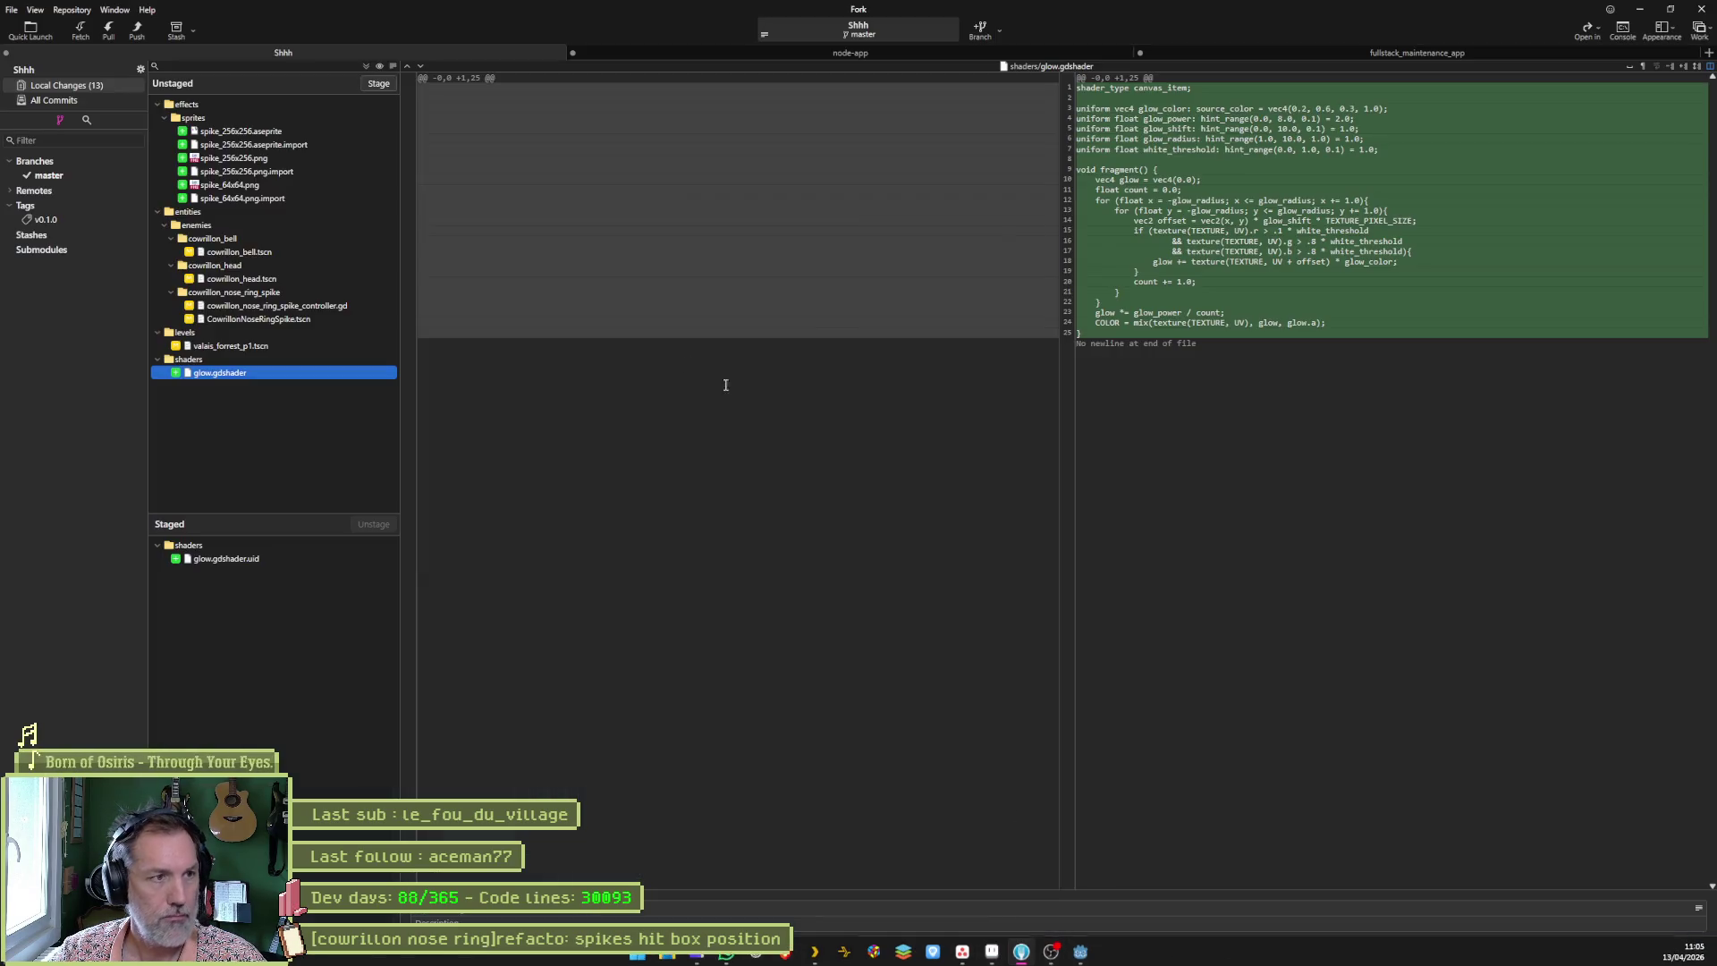
Review the spike diffs, stage everything, and commit 13 files with a hurt-box summary
click(269, 185)
click(270, 158)
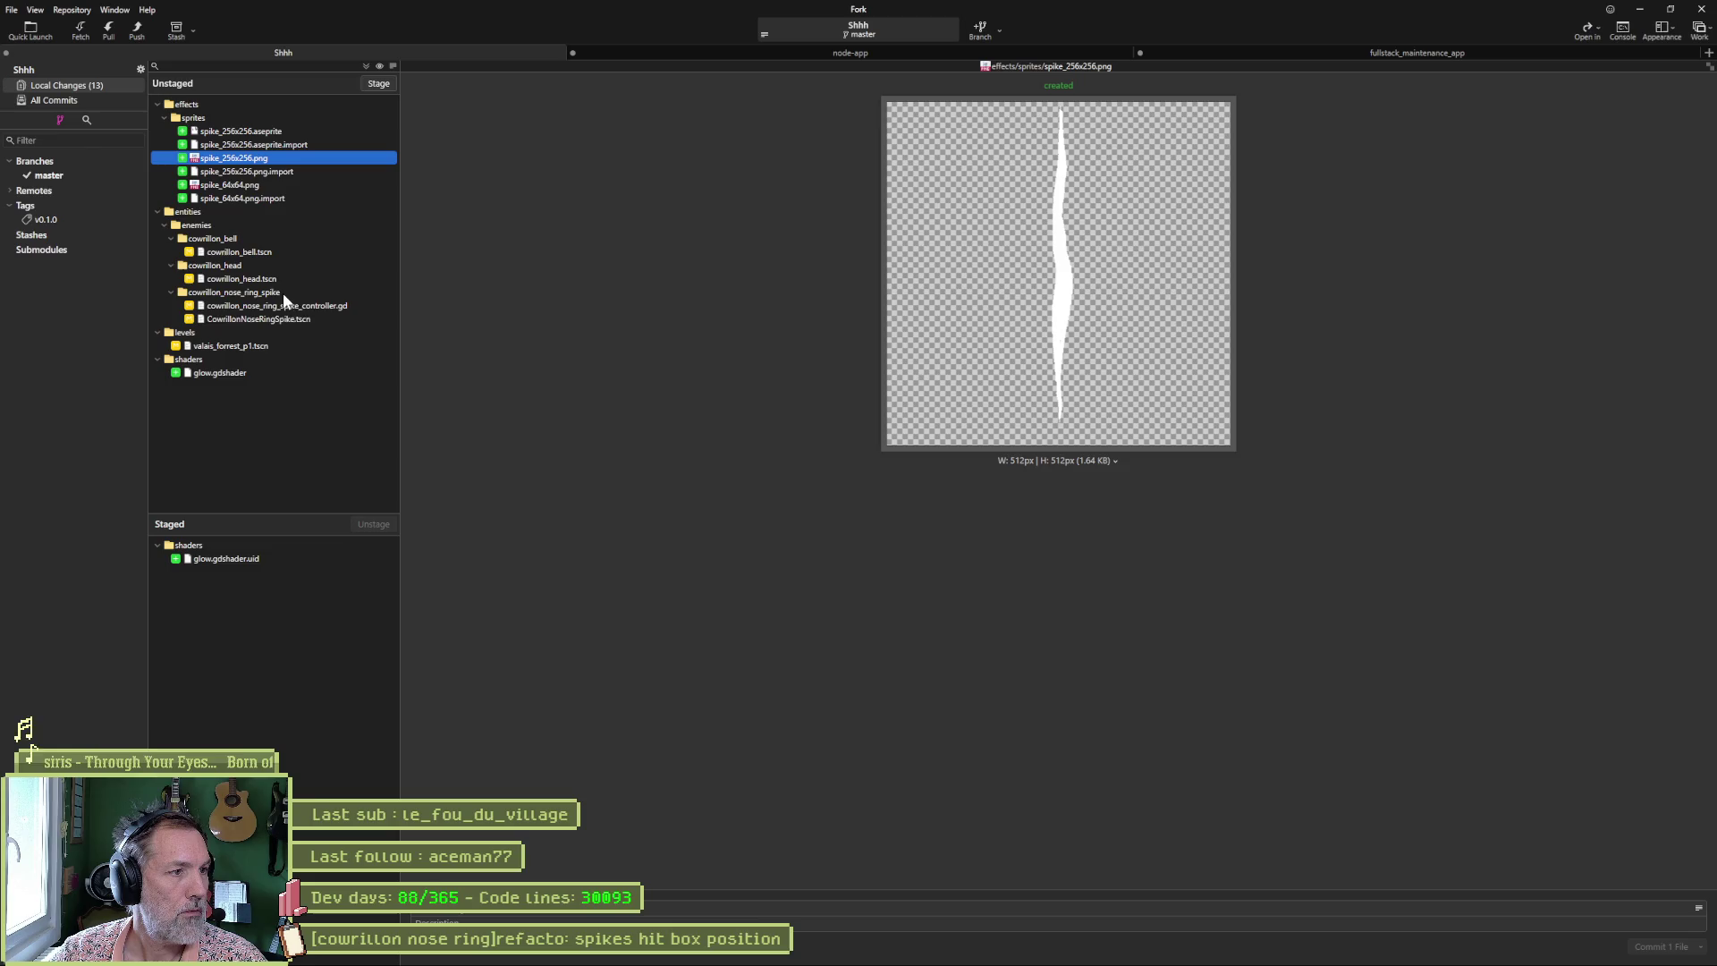
click(314, 306)
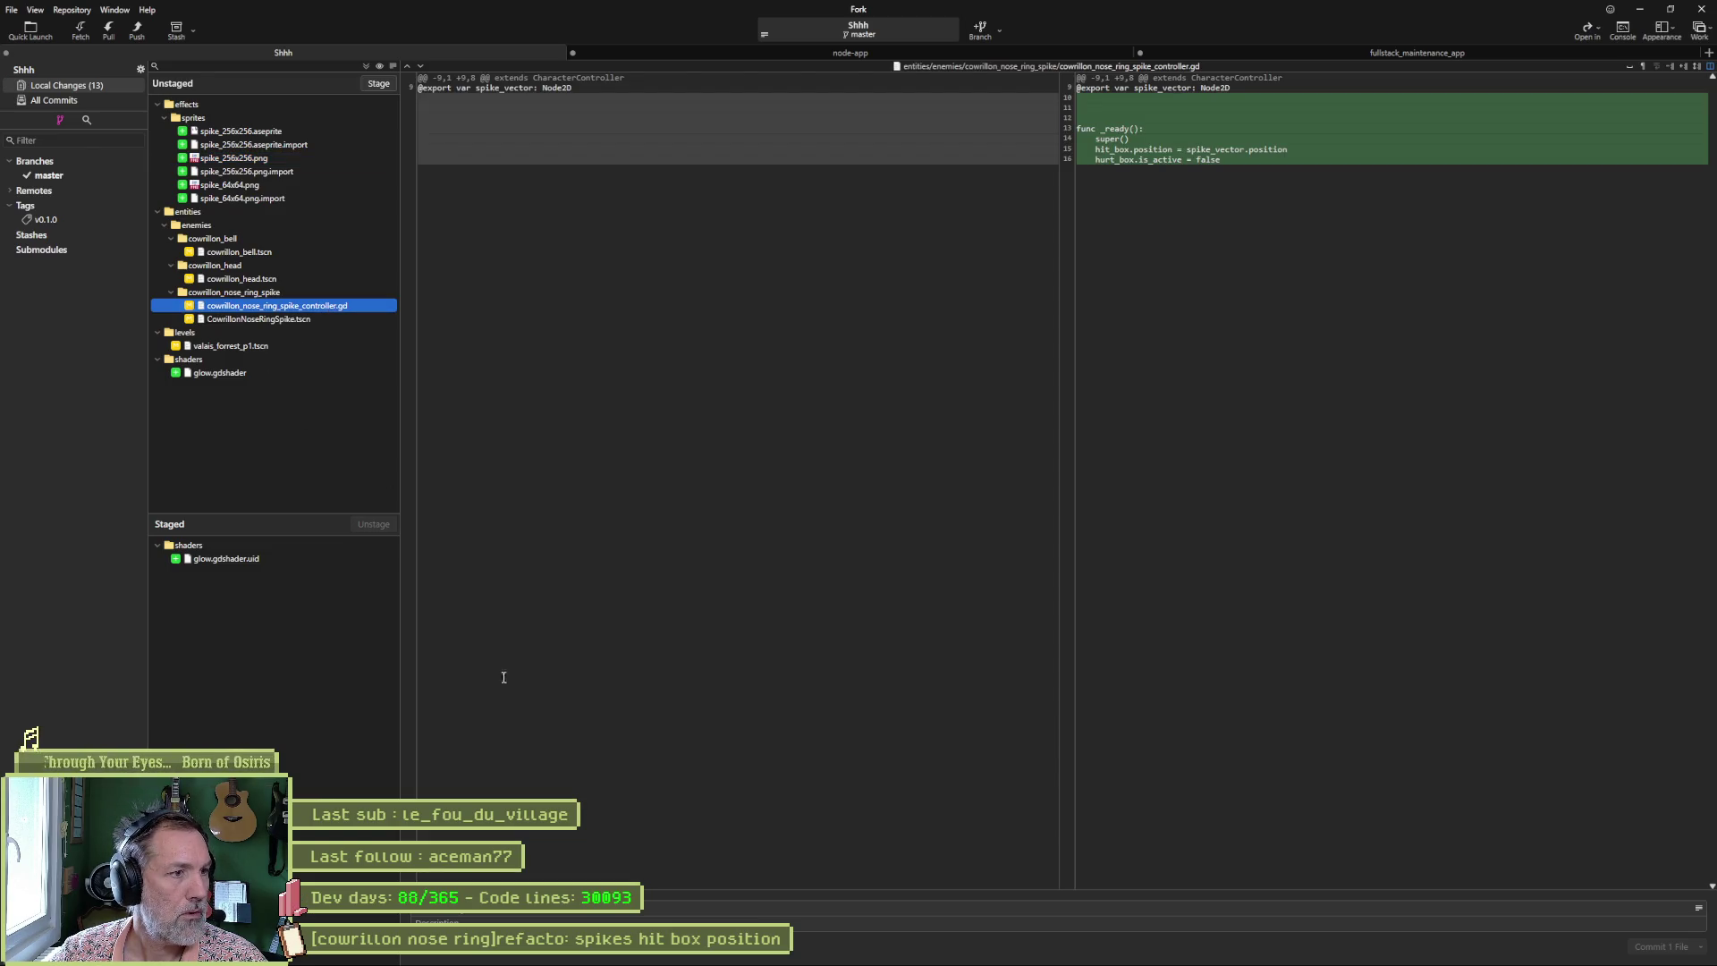
click(362, 81)
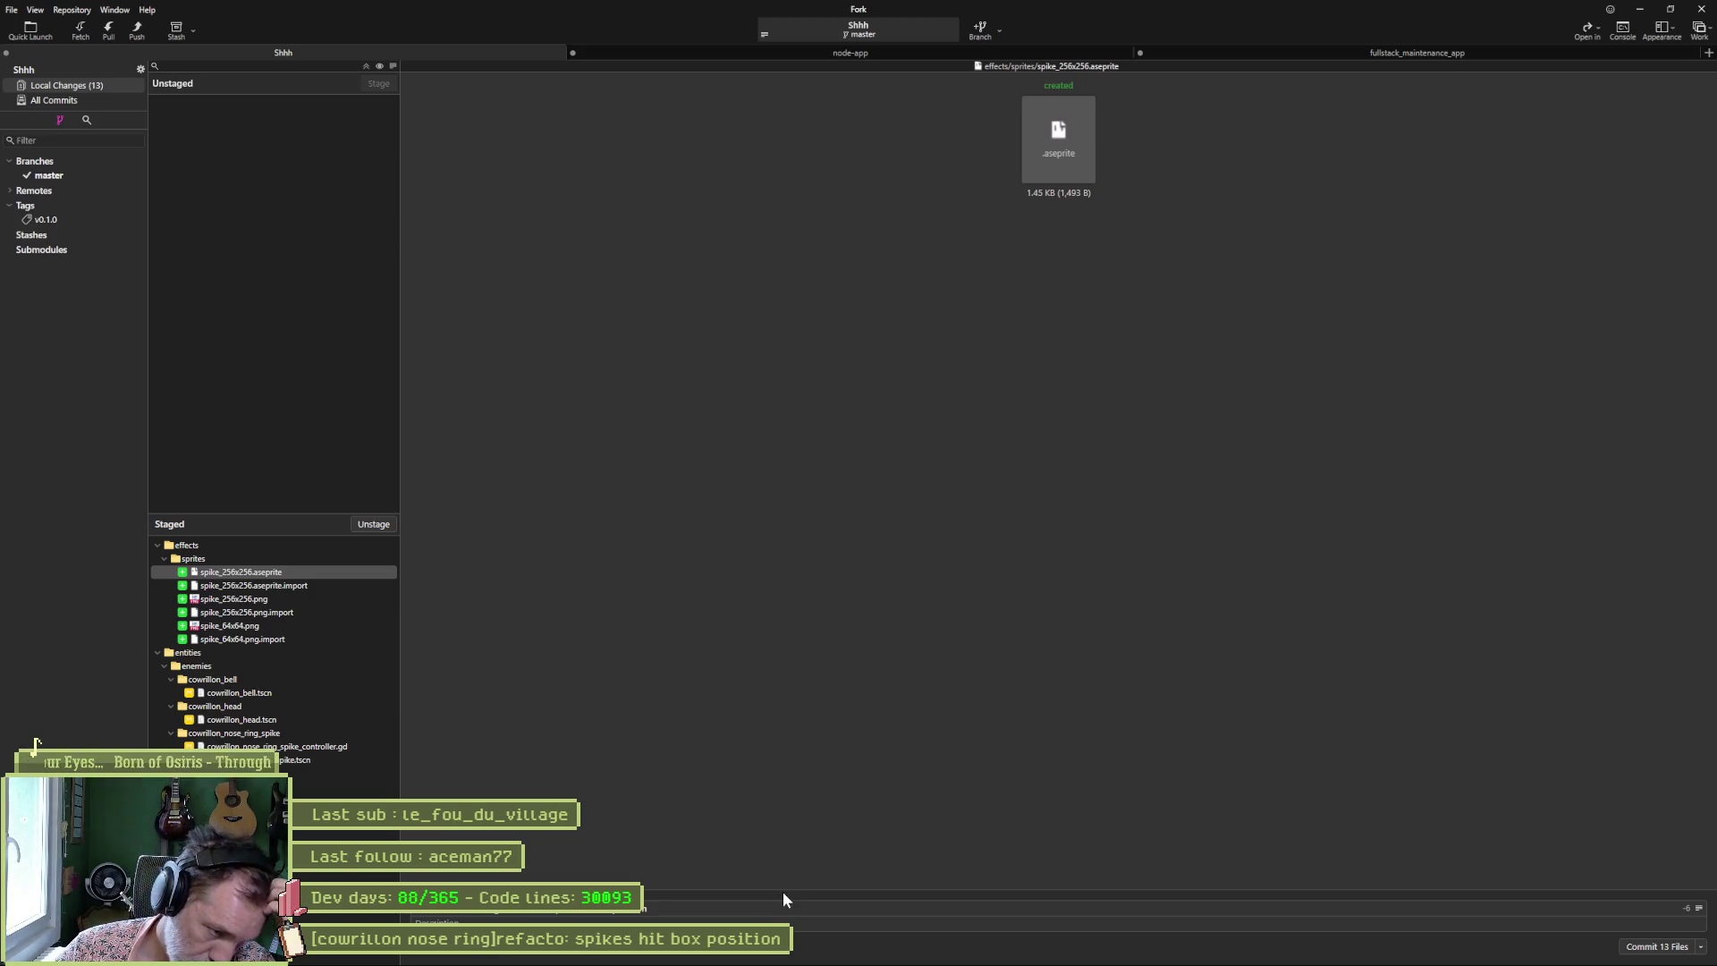
text(and disabled hu)
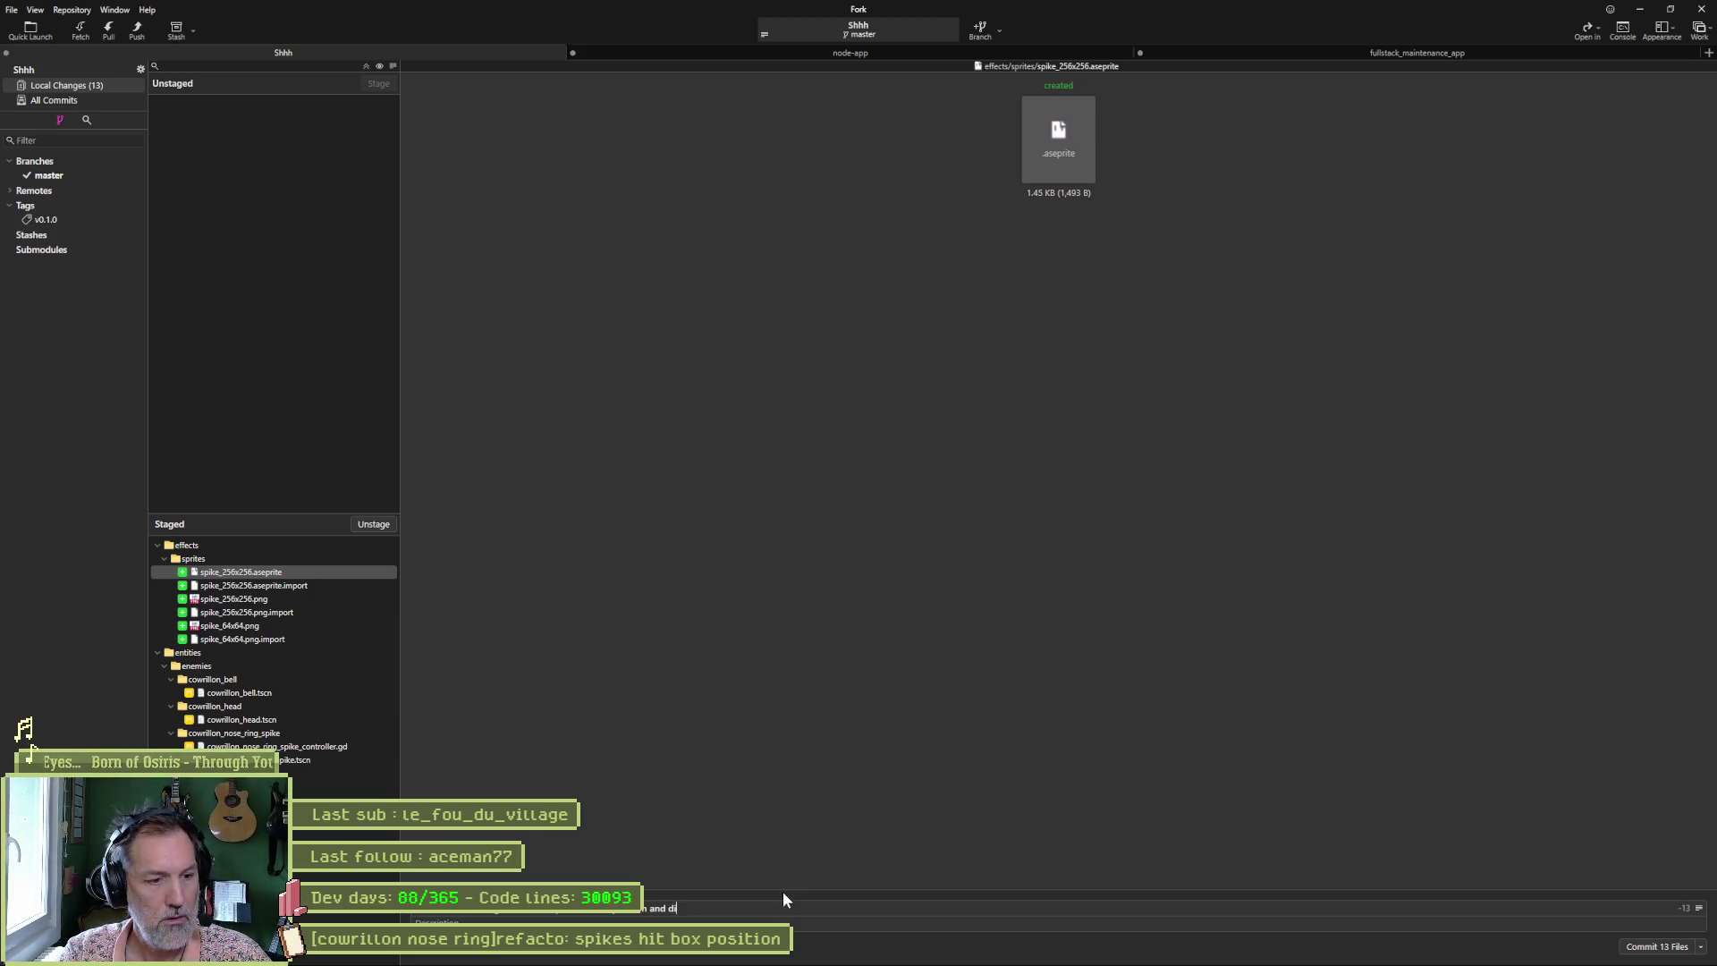
text(rt boxes)
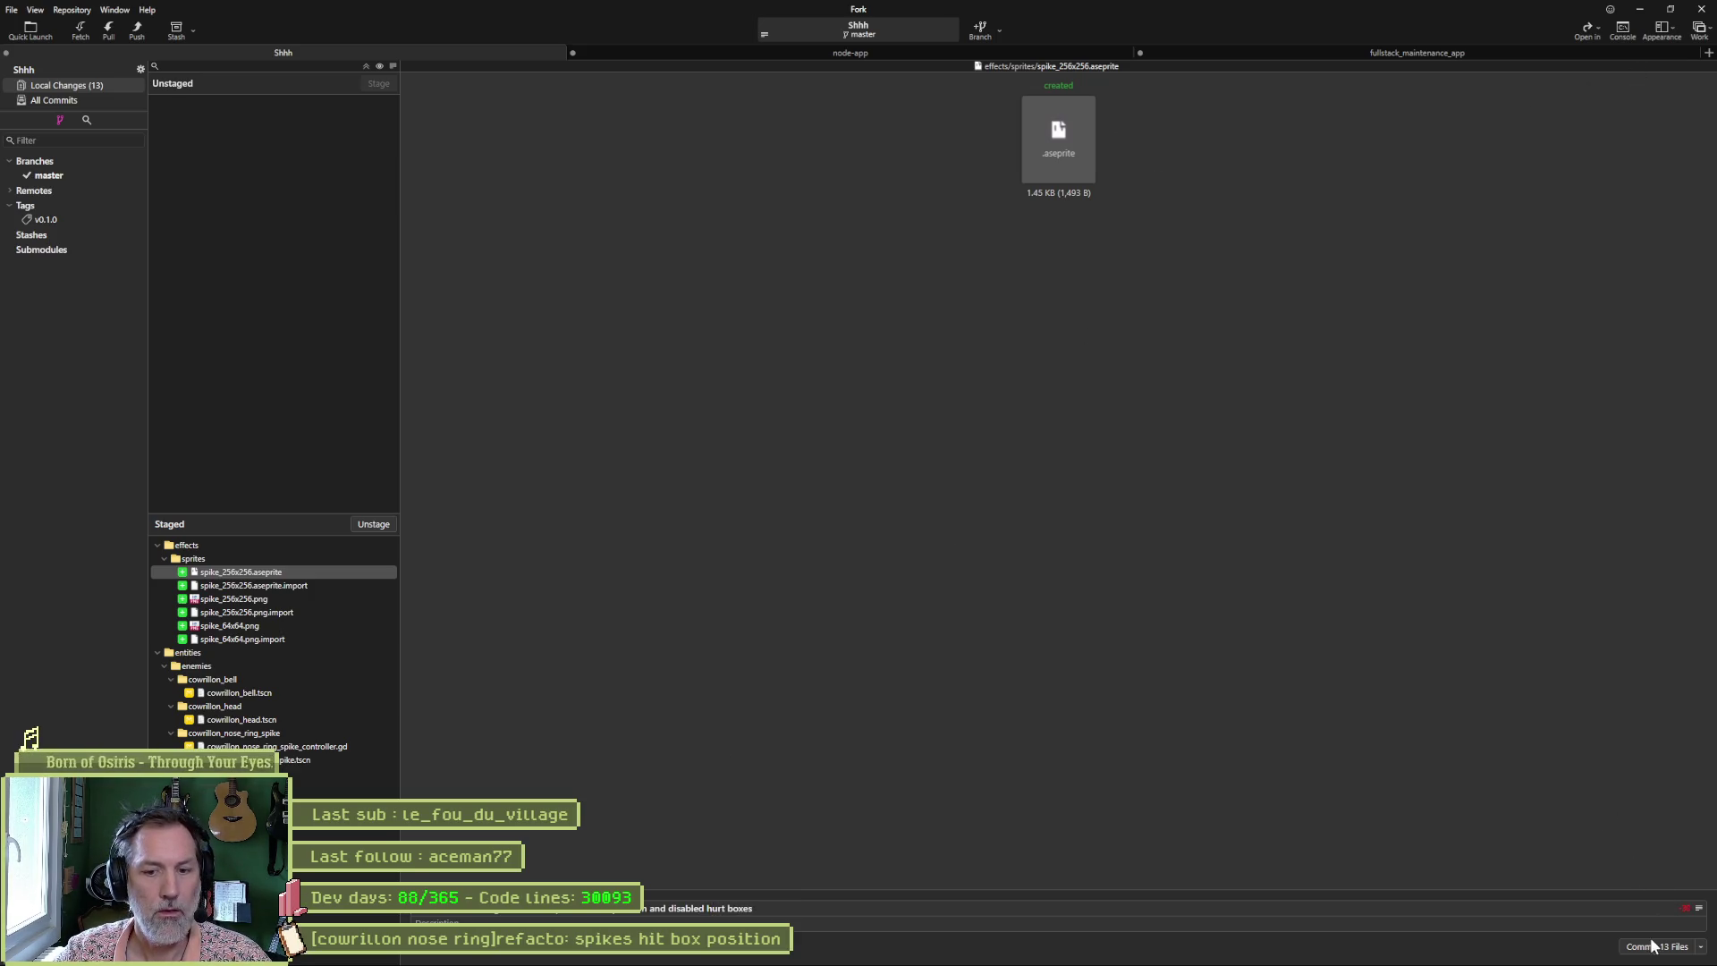
click(1651, 946)
Push master to origin, then drag the hit box task card toward Complete in Asana
key(ctrl+shift+p)
click(955, 531)
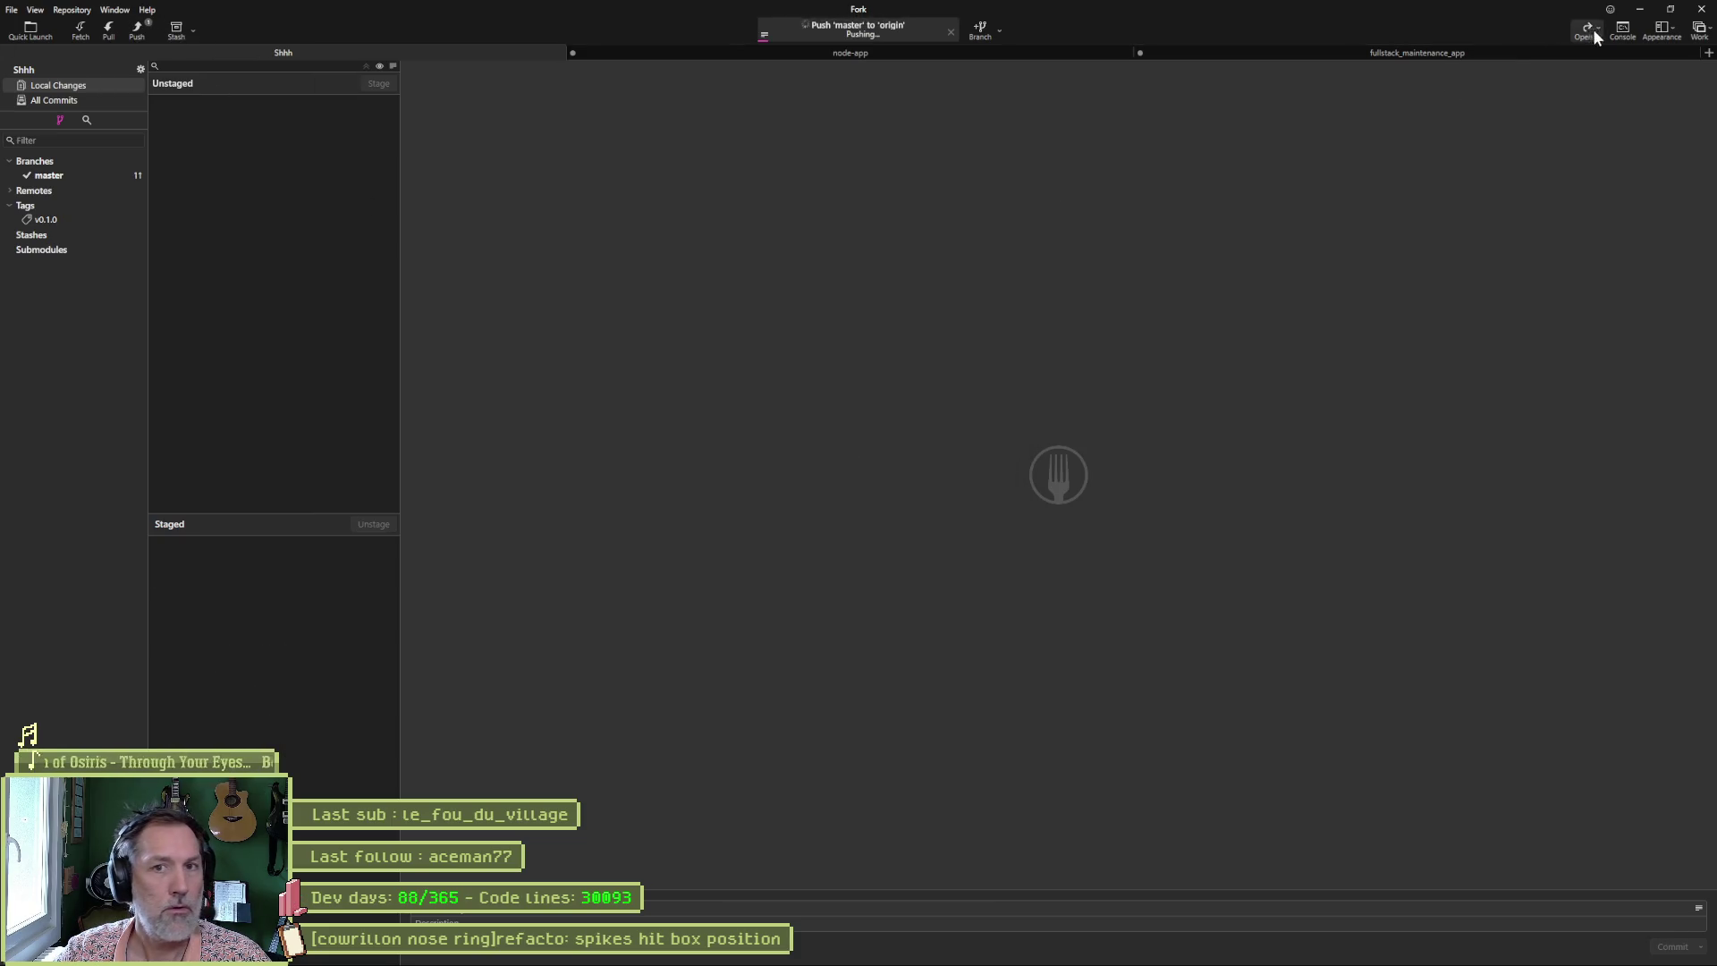
click(1638, 11)
drag(862, 265, 1128, 252)
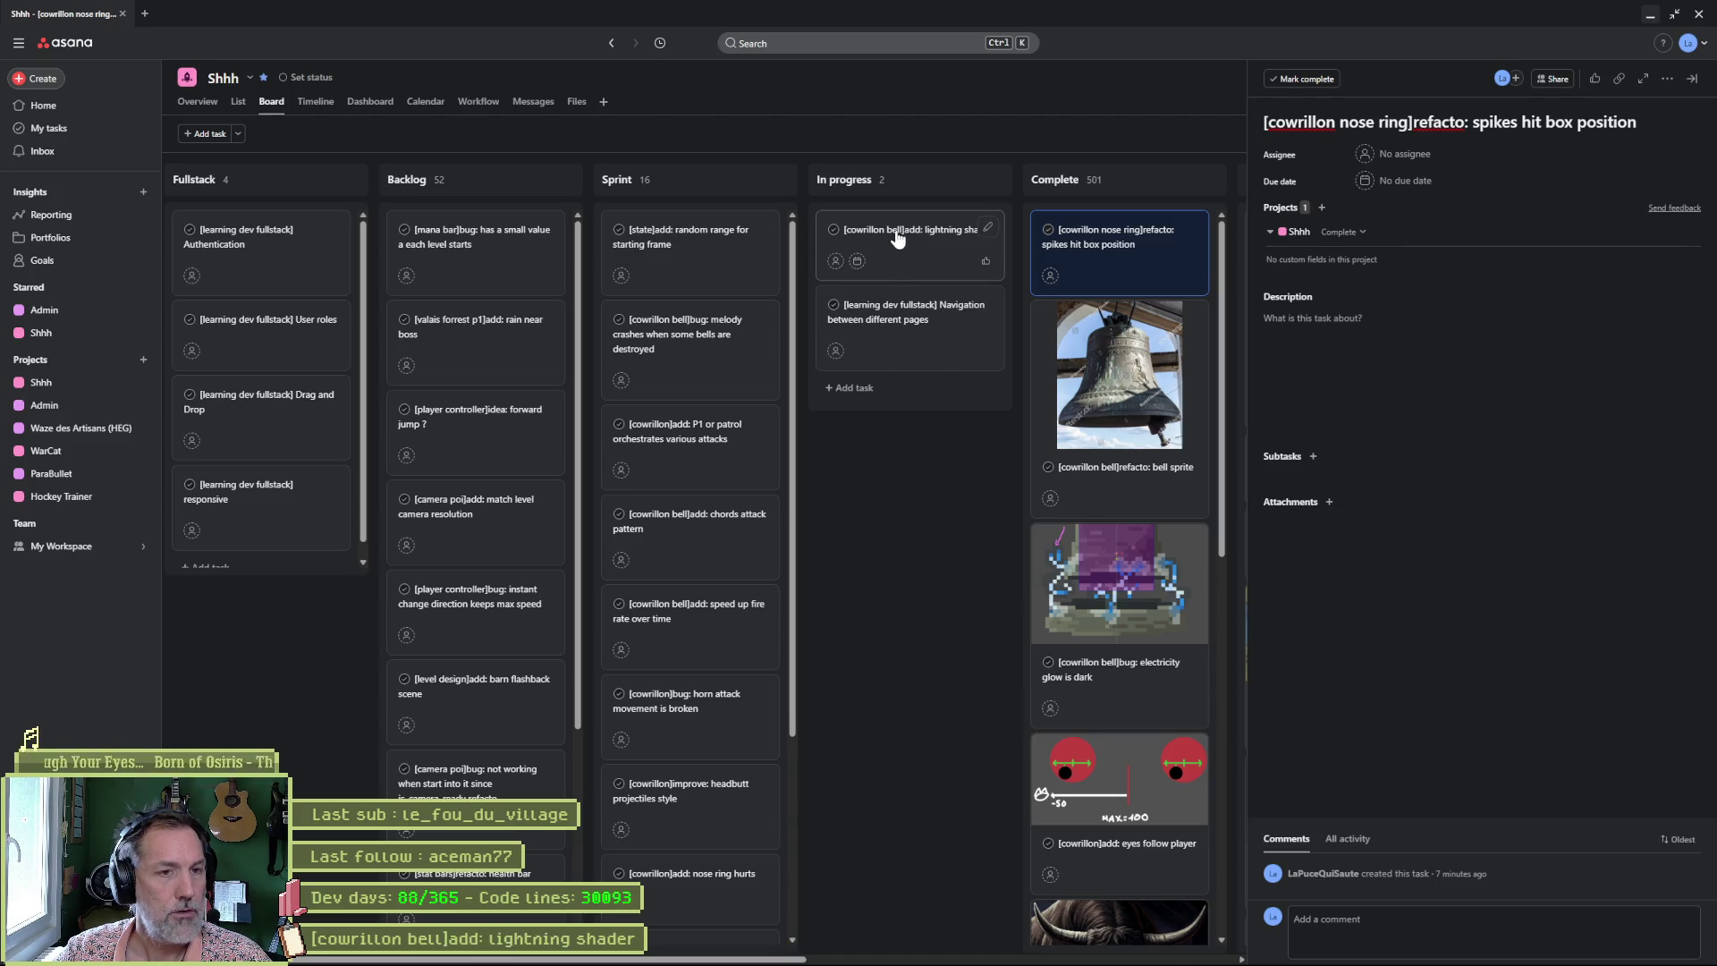
Bring Godot back to the front showing valais_forrest_p1 in the 2D workspace
mouse_move(939, 961)
mouse_move(1019, 955)
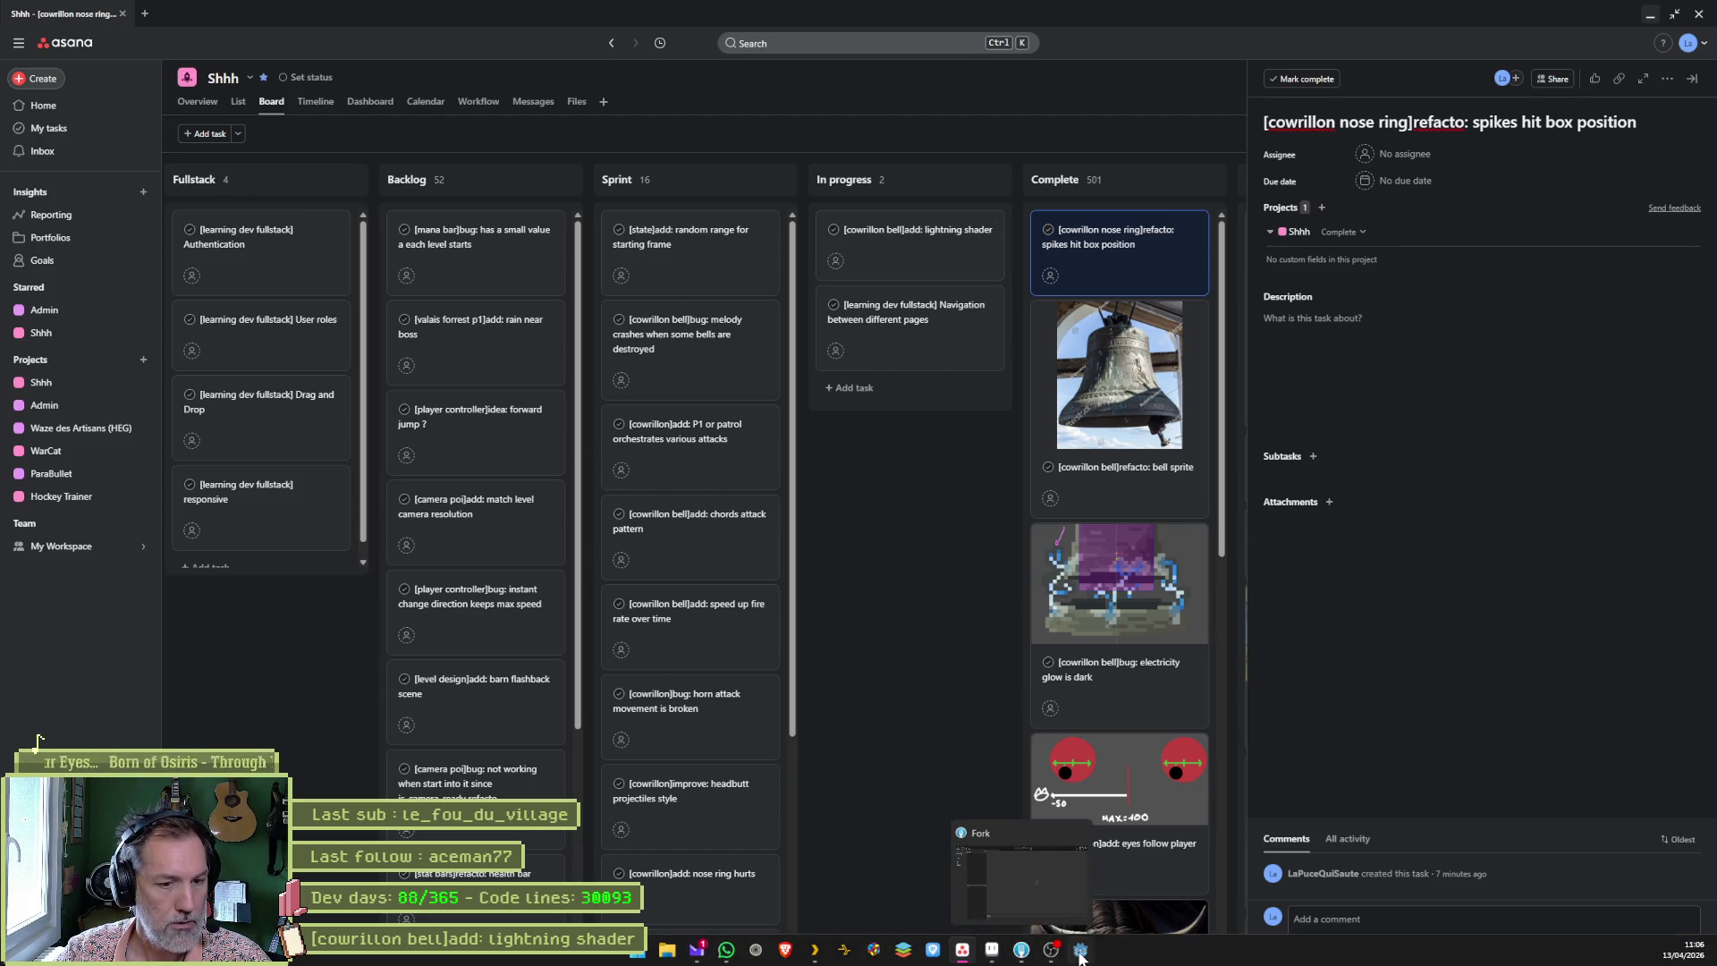
click(1061, 883)
click(746, 36)
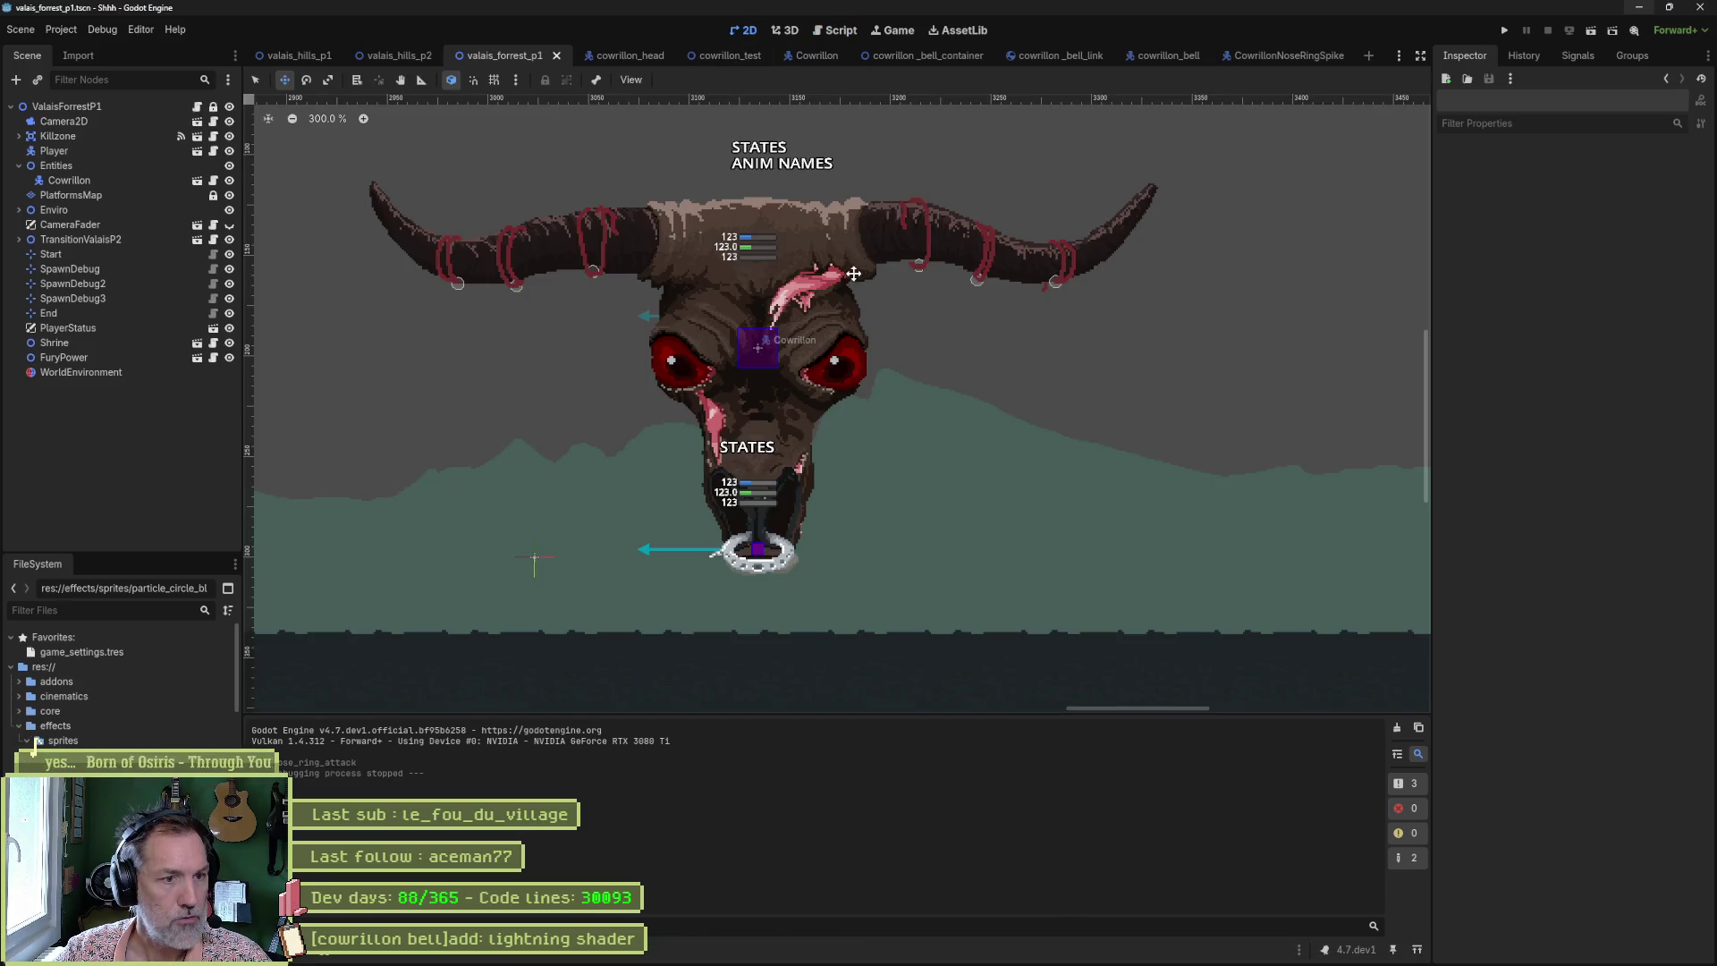
In cowrillon_bell, clear the Sparks' Process Material and assign a new ParticleProcessMaterial
click(1170, 56)
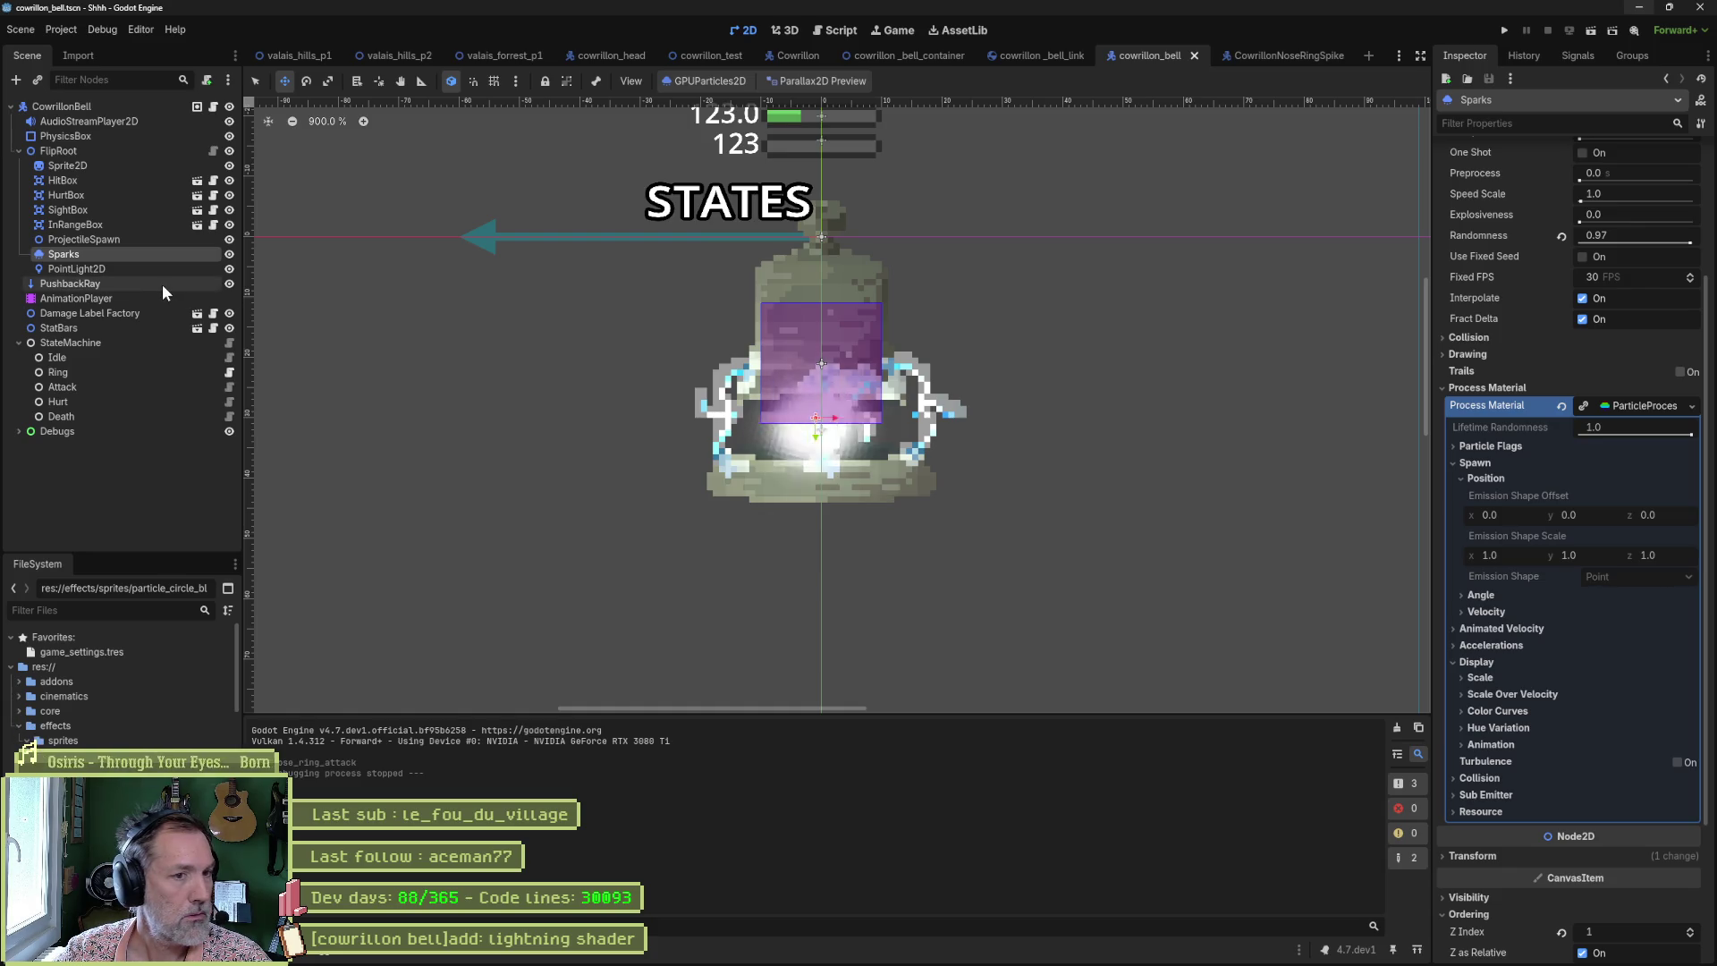
click(121, 242)
click(122, 256)
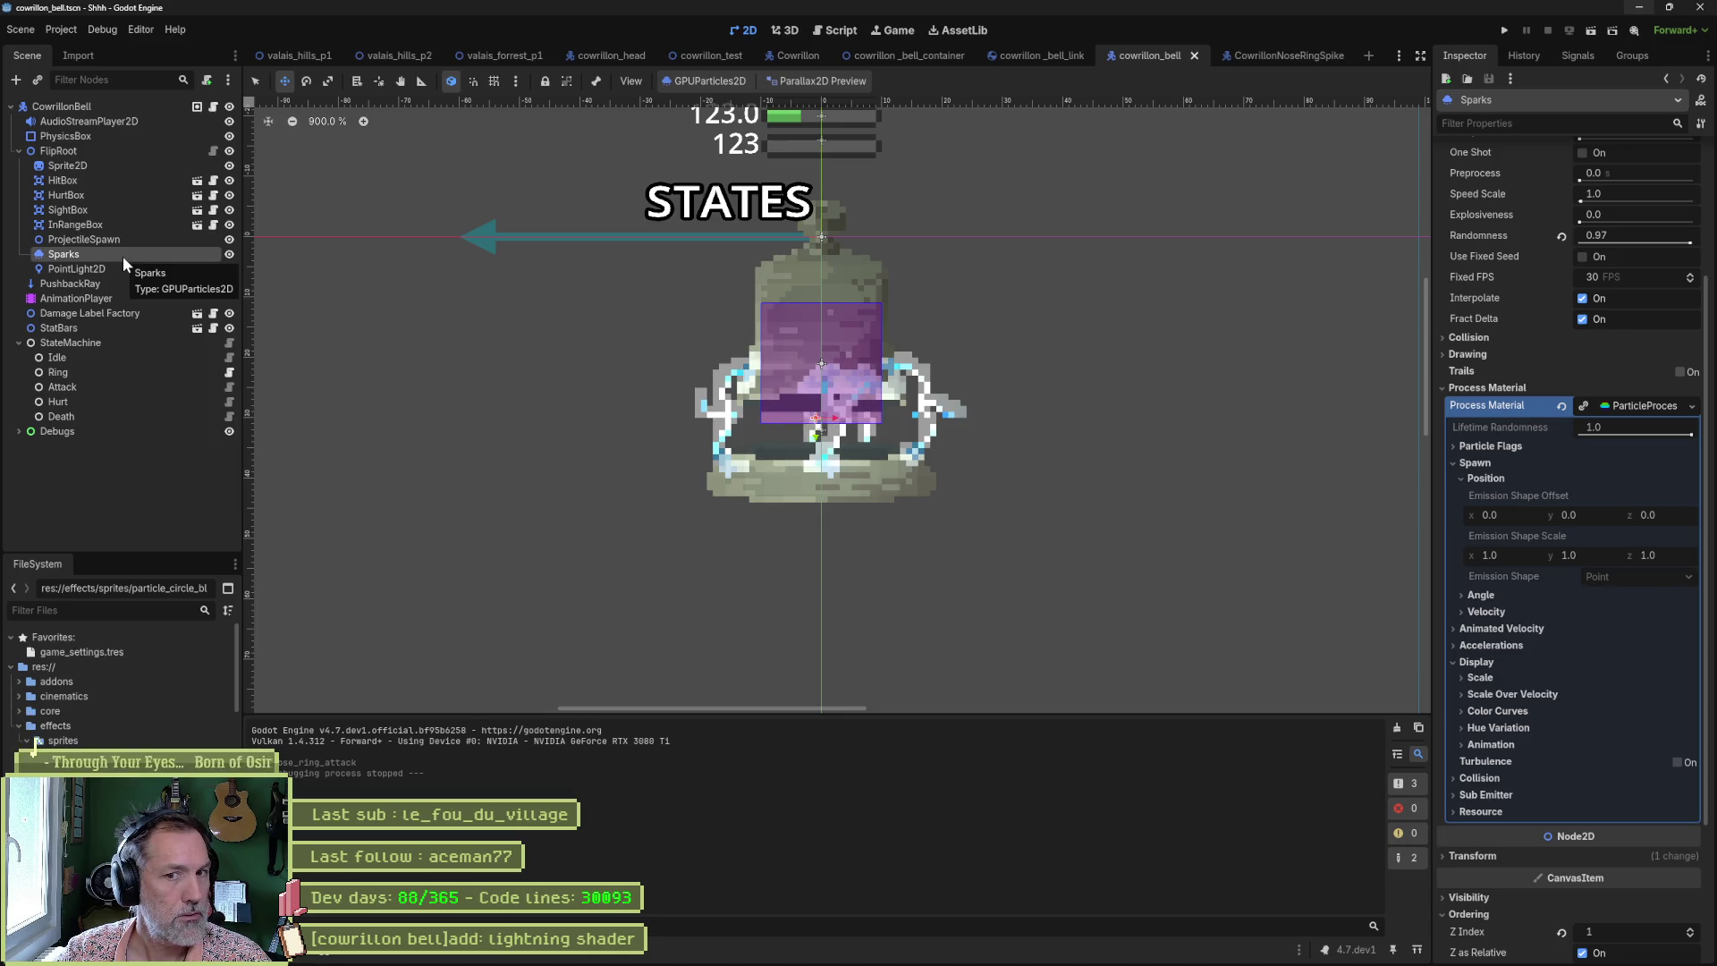
click(1651, 405)
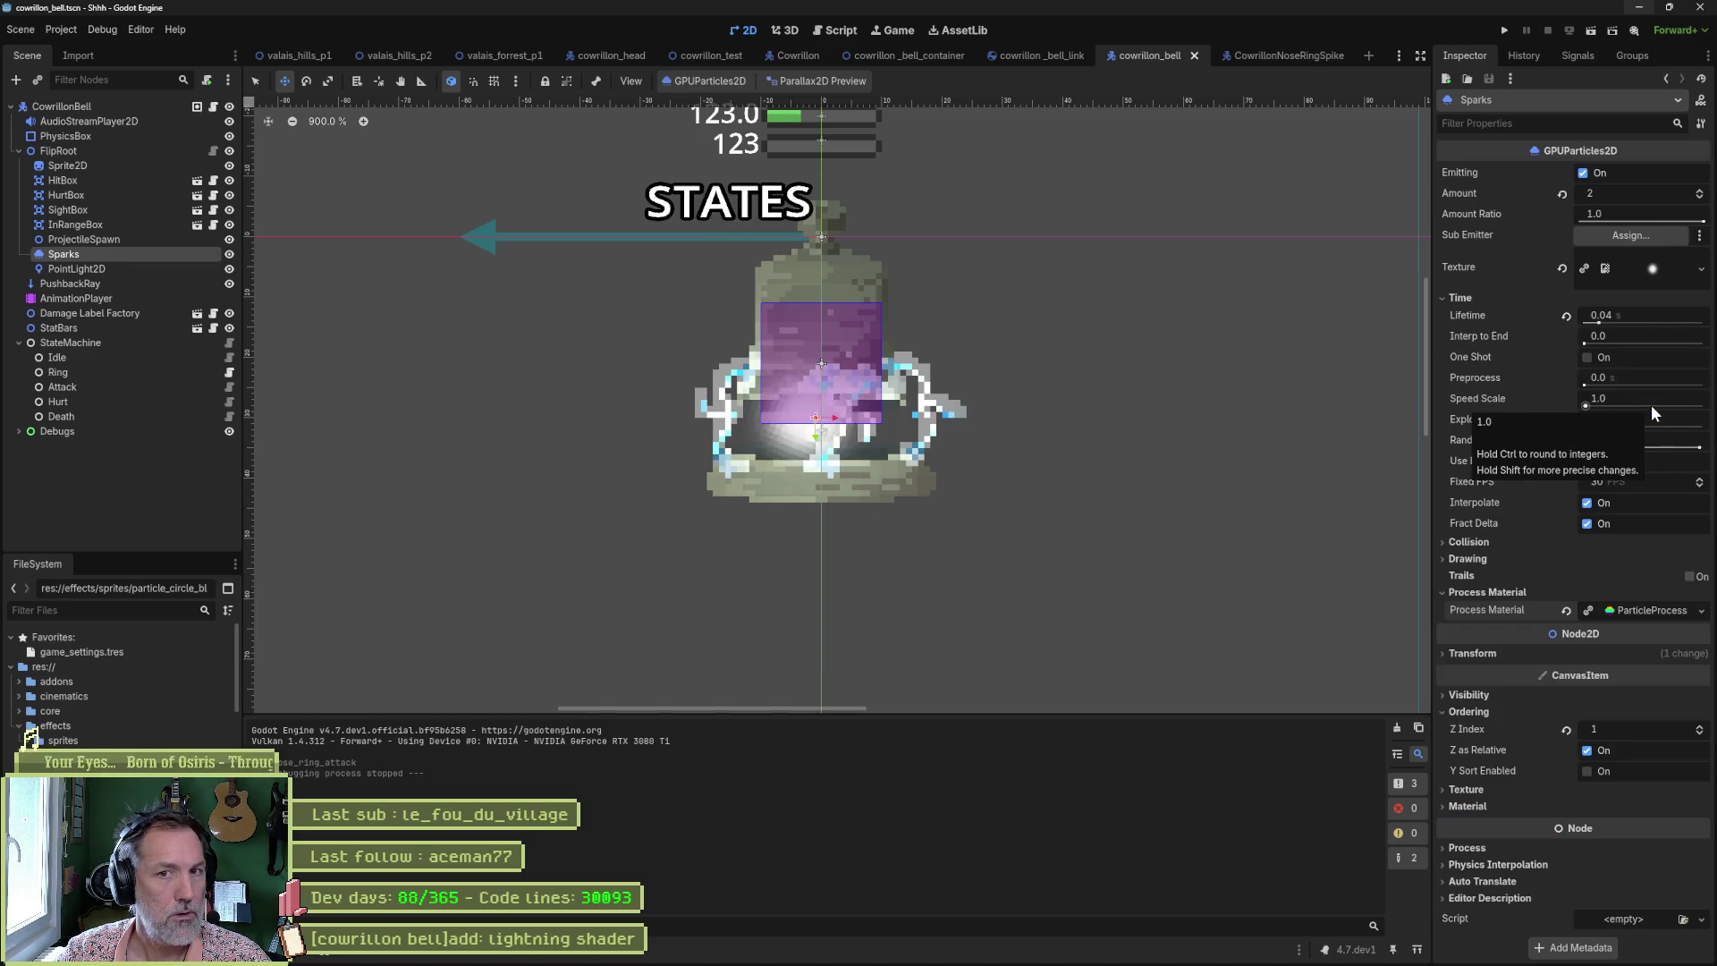
click(1564, 610)
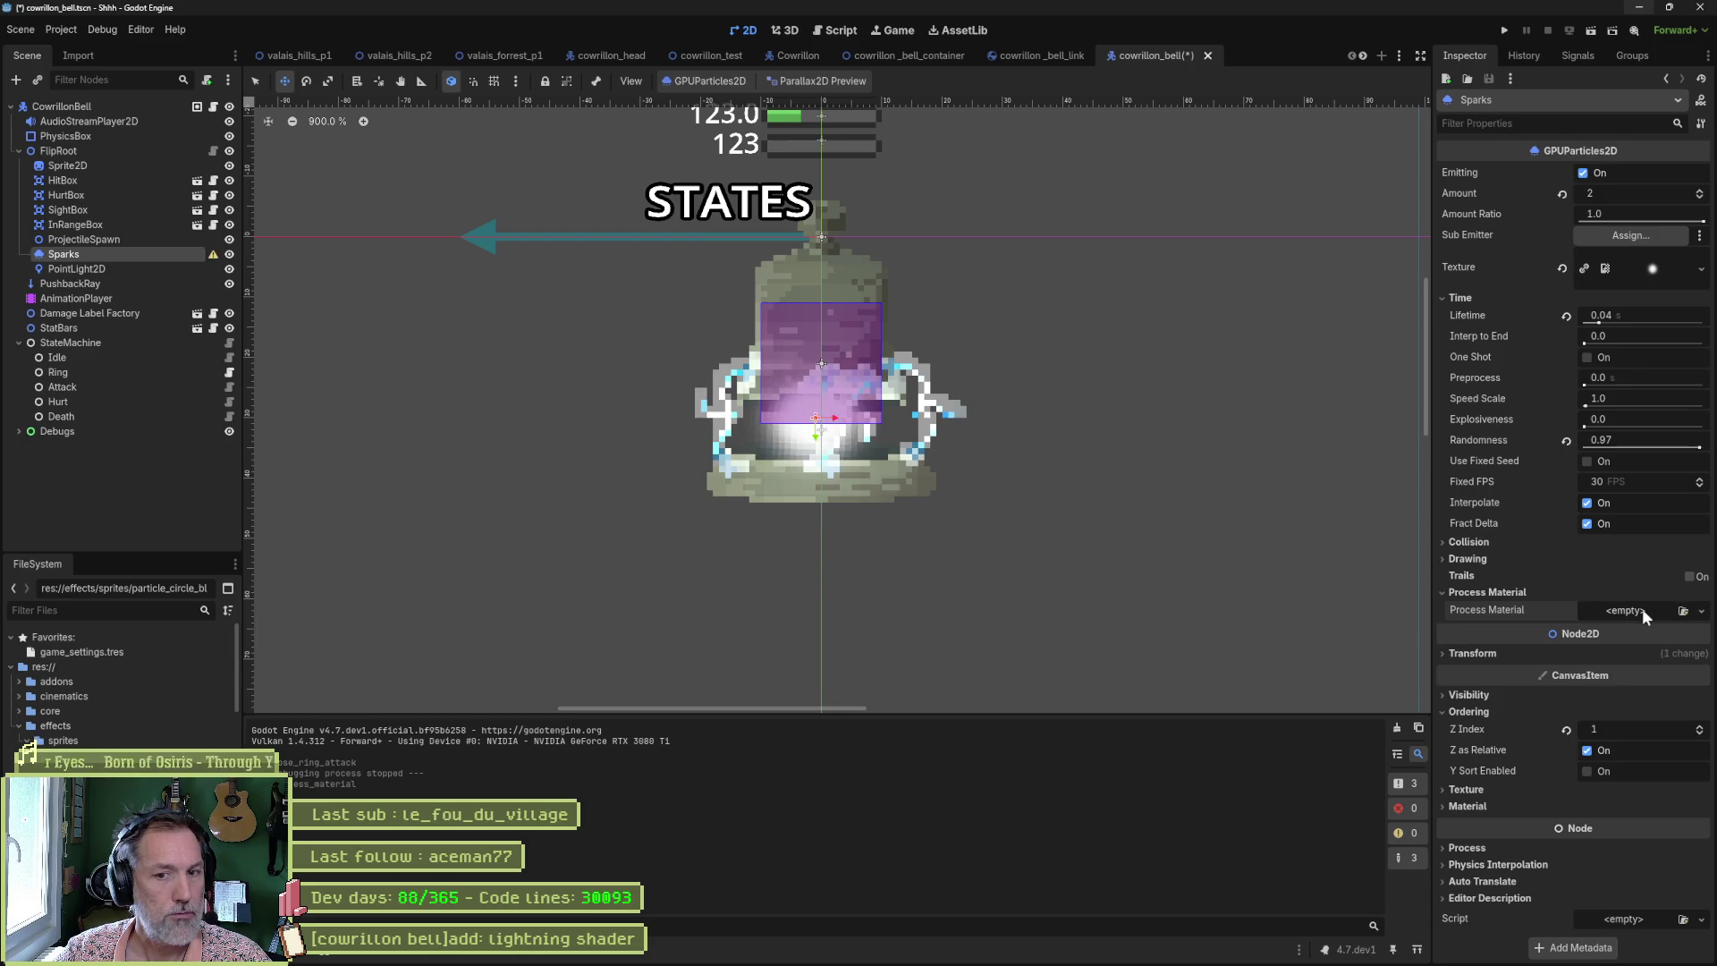
click(1667, 608)
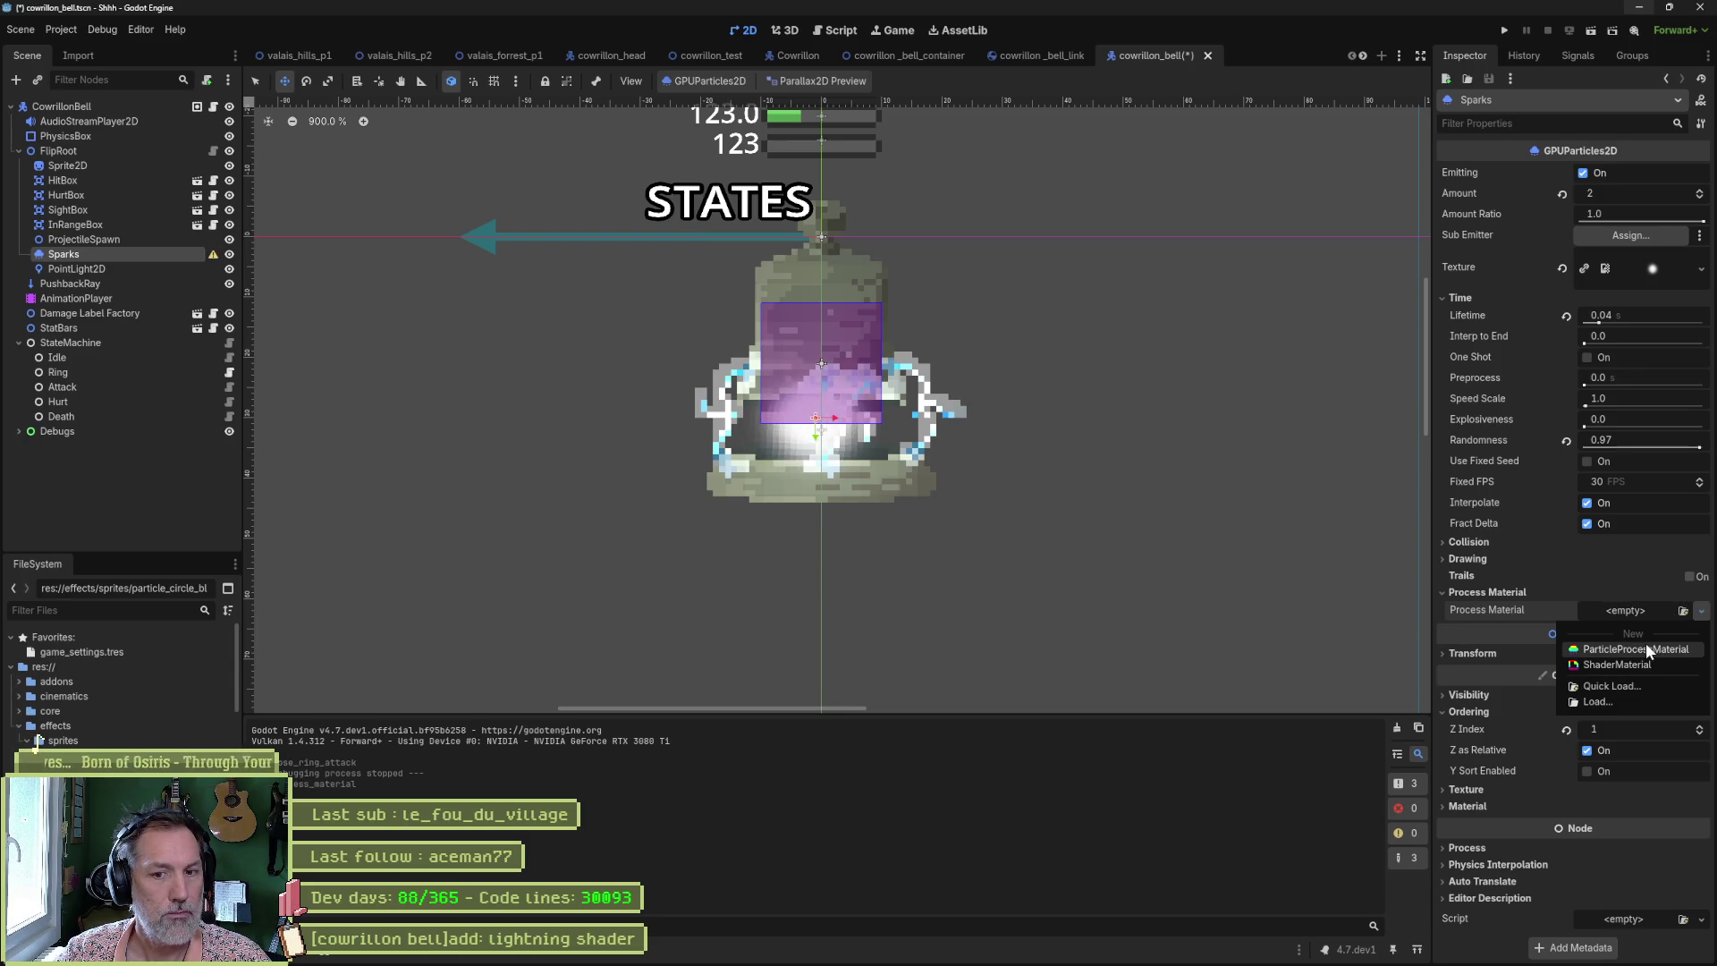
click(1645, 647)
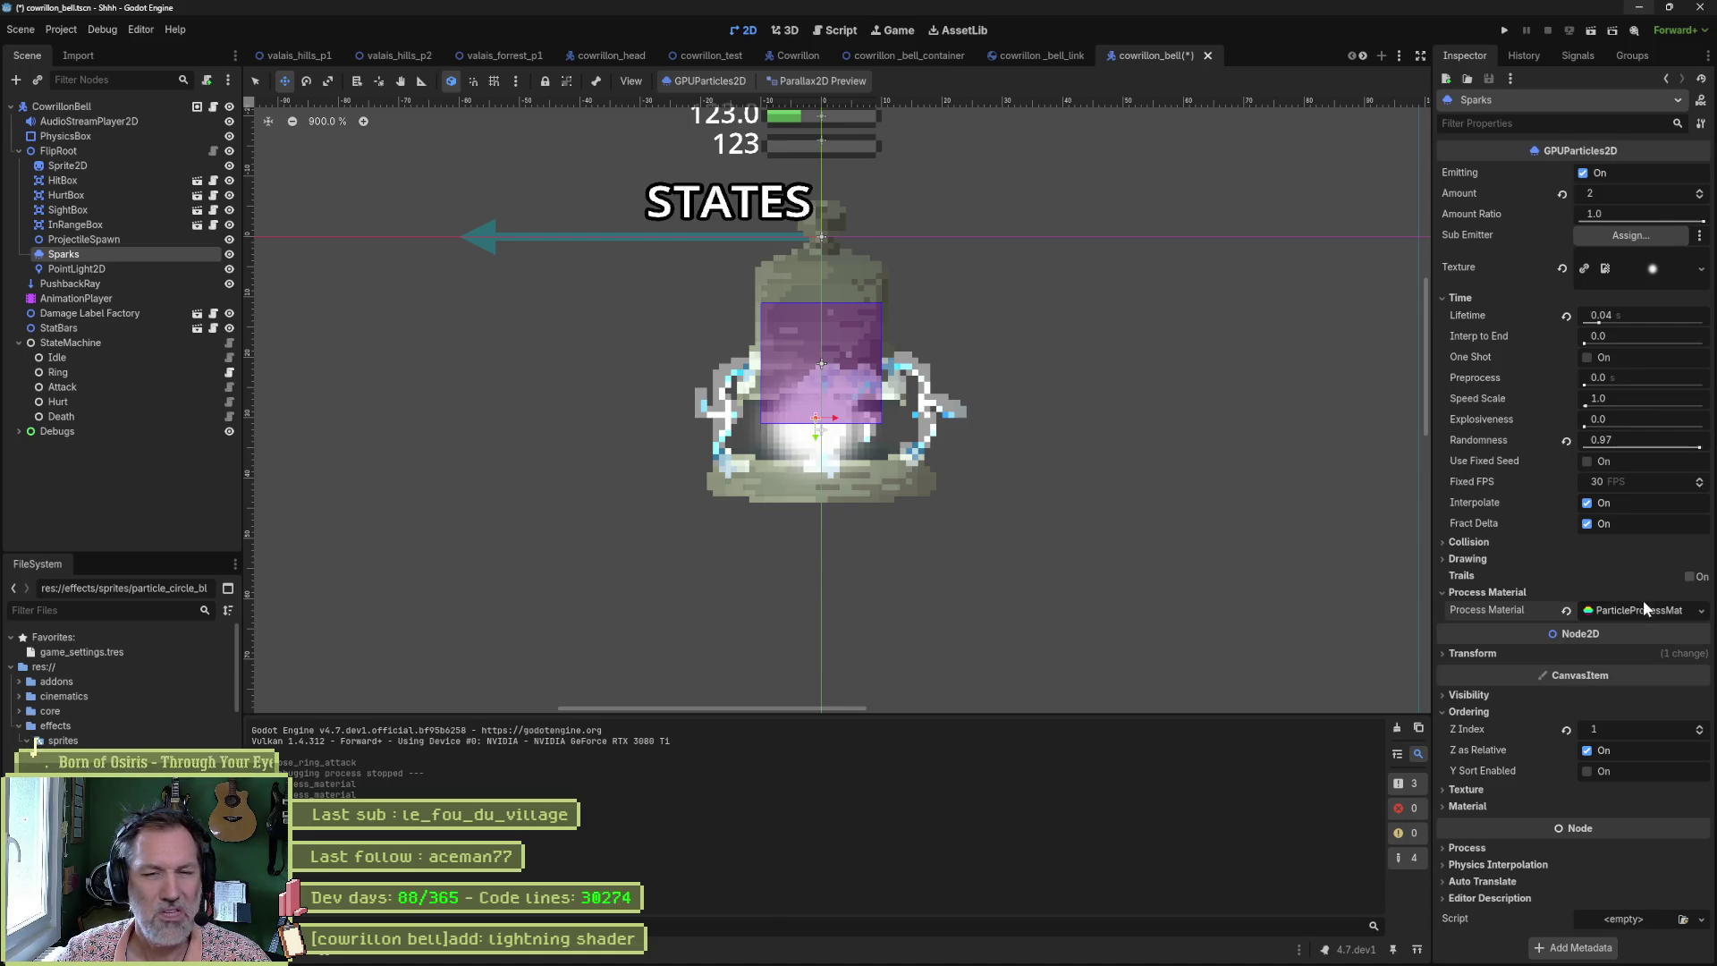
click(1643, 611)
scroll(1557, 531, down, 2)
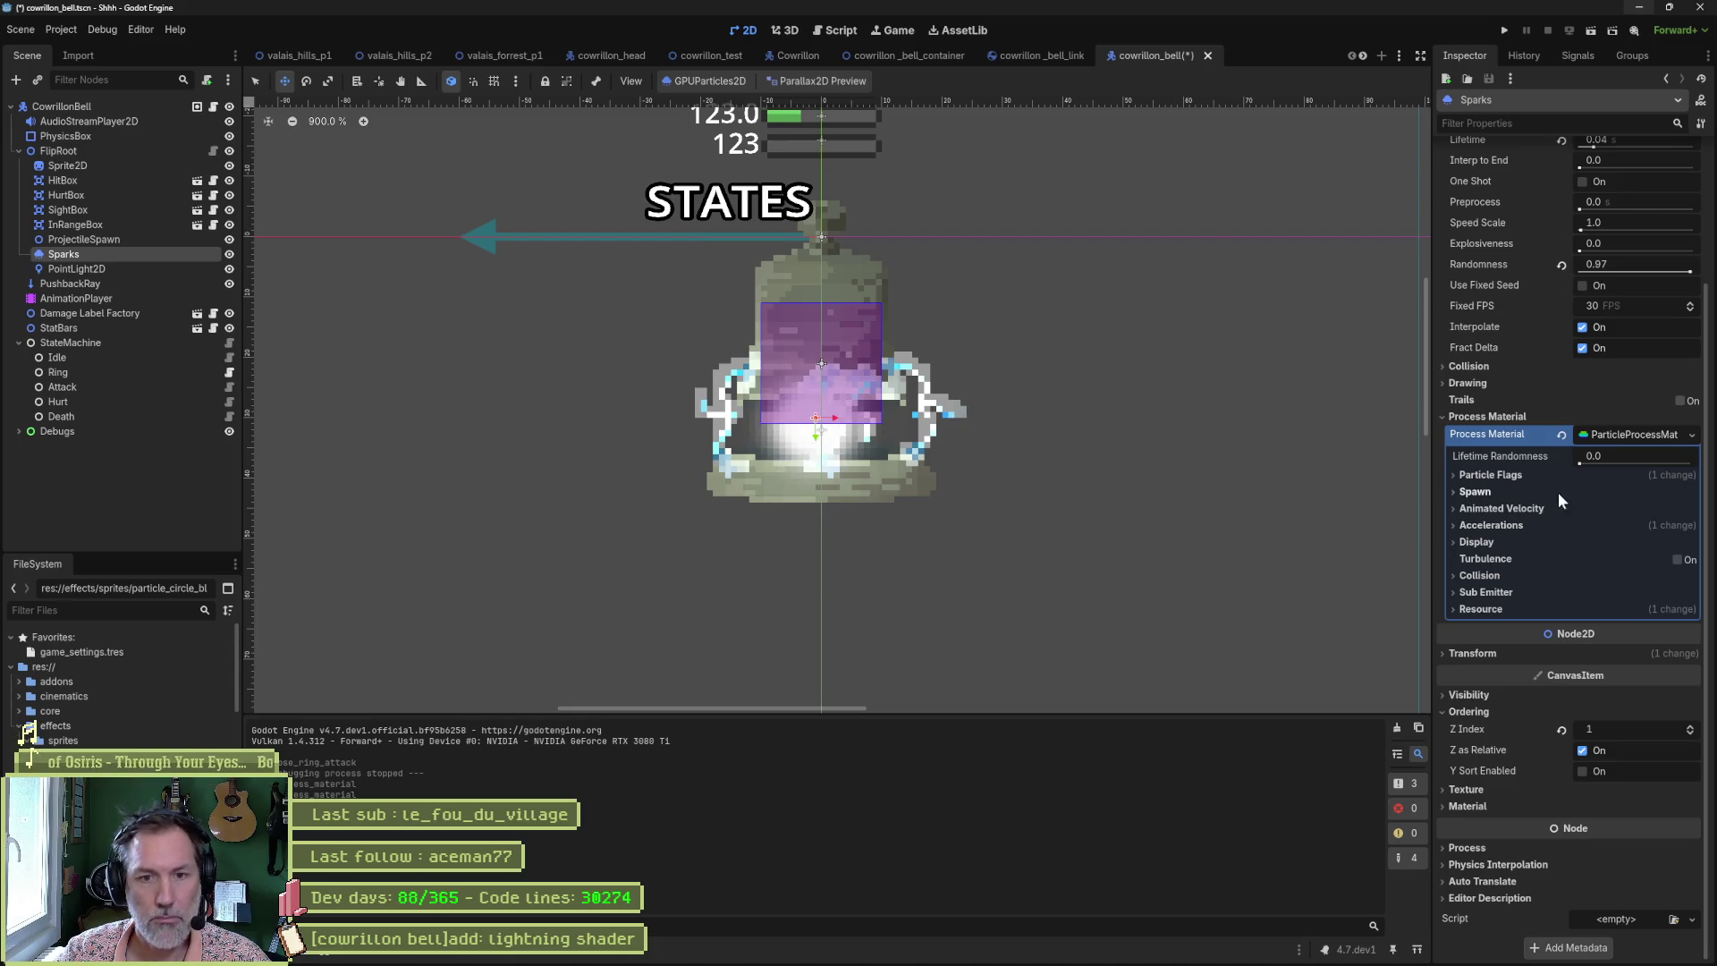
Set the Sparks' emission shape to Box with extents 19.79 × 7.81, nudging the emitter slightly
click(1495, 492)
click(1486, 507)
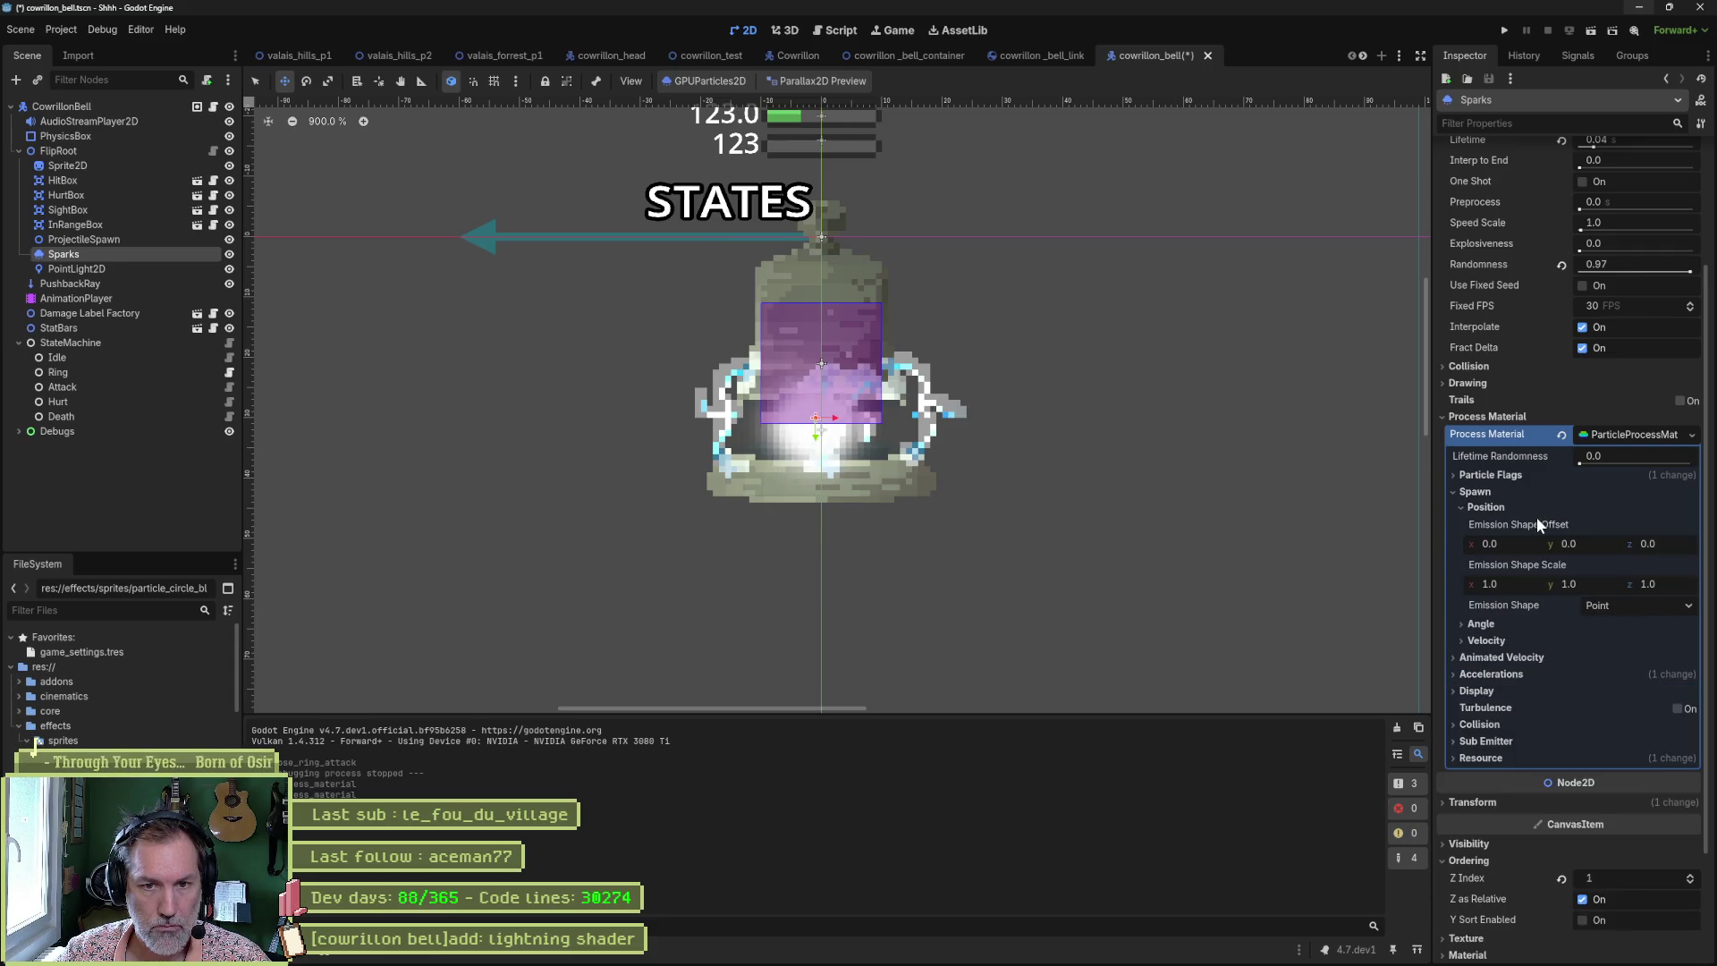
click(1618, 604)
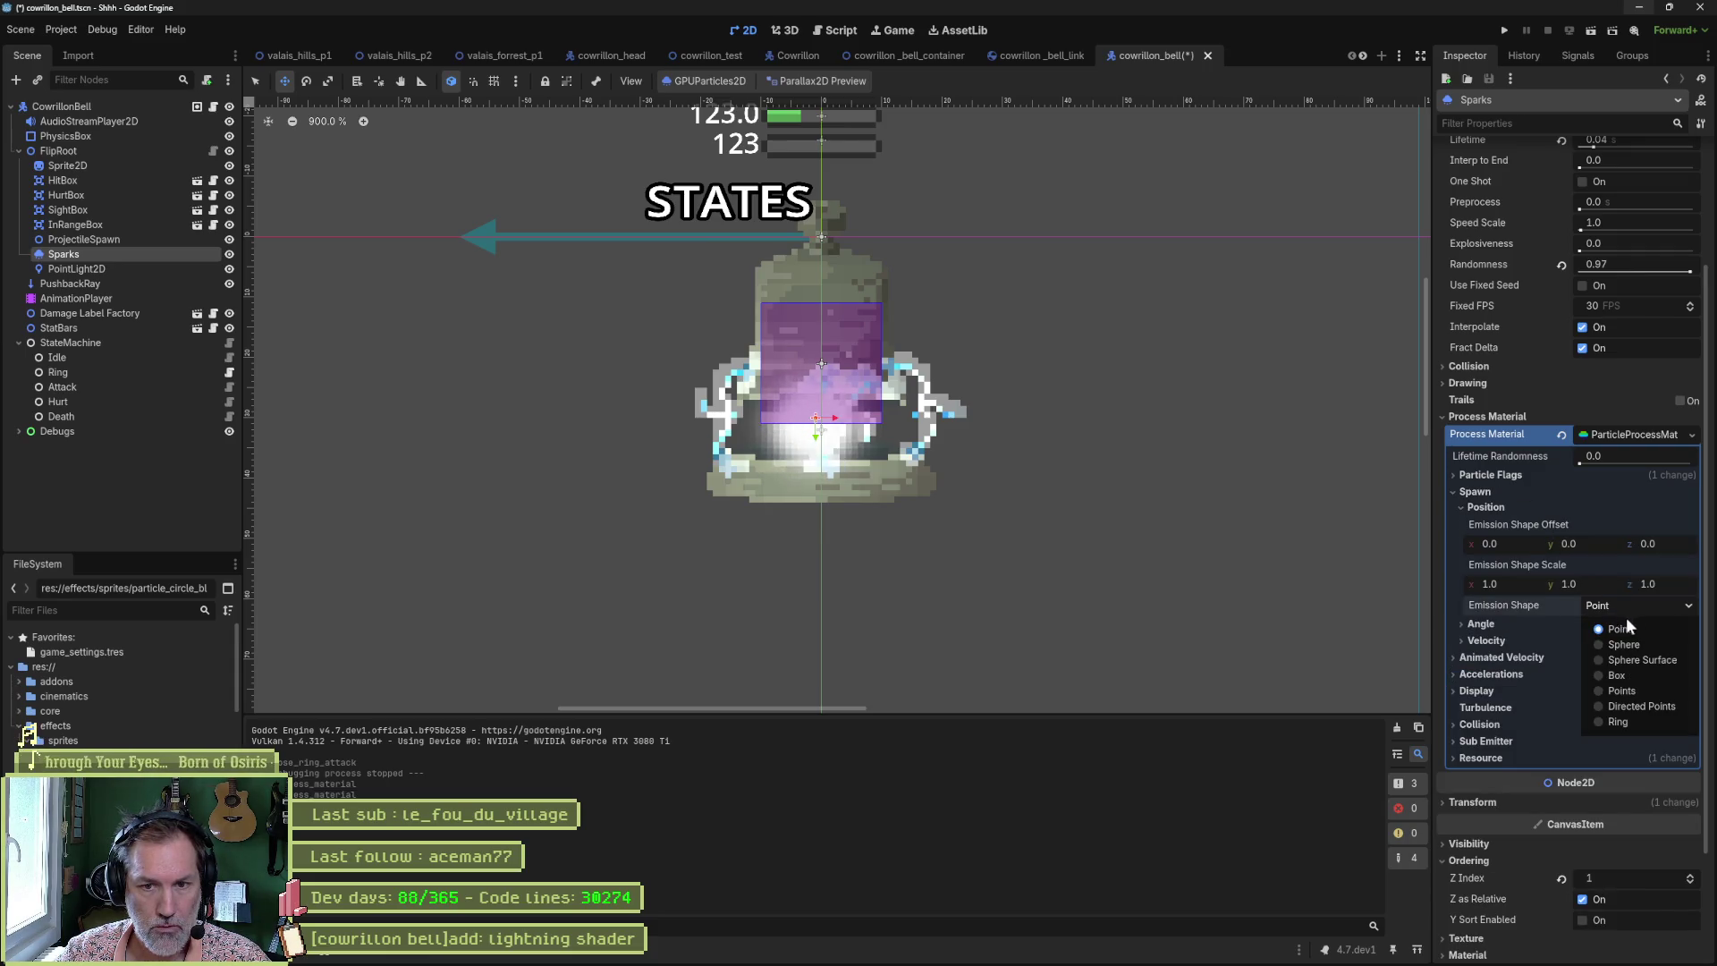
click(1638, 676)
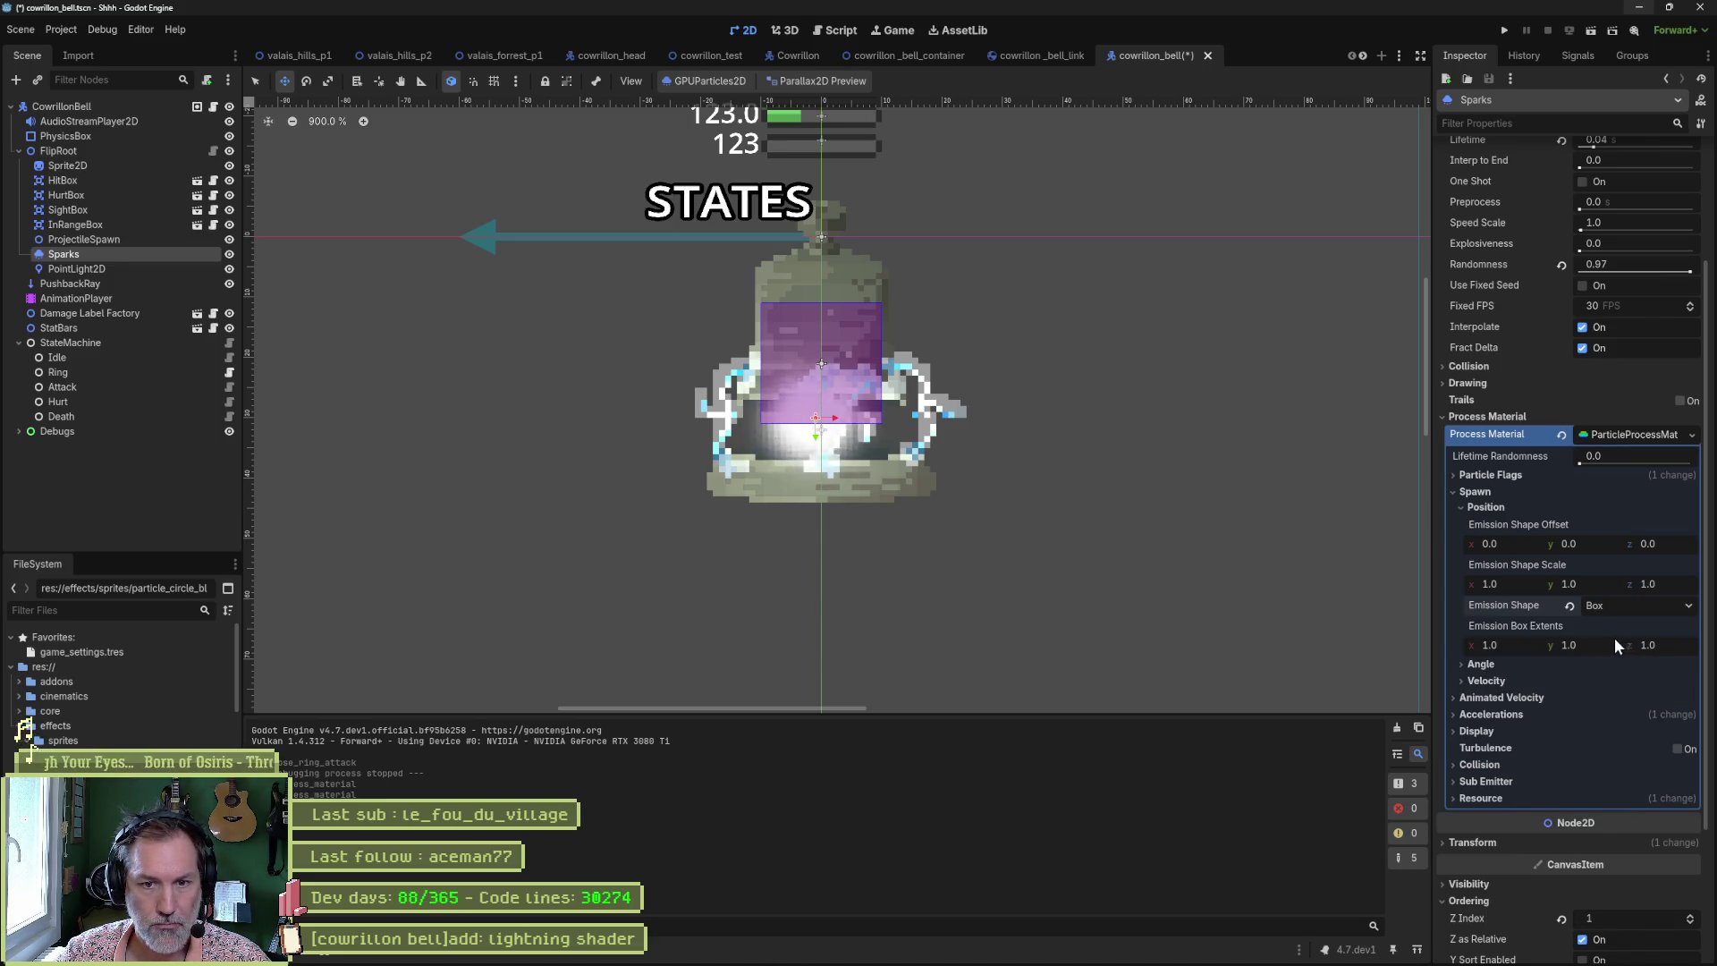
drag(1521, 645, 1600, 645)
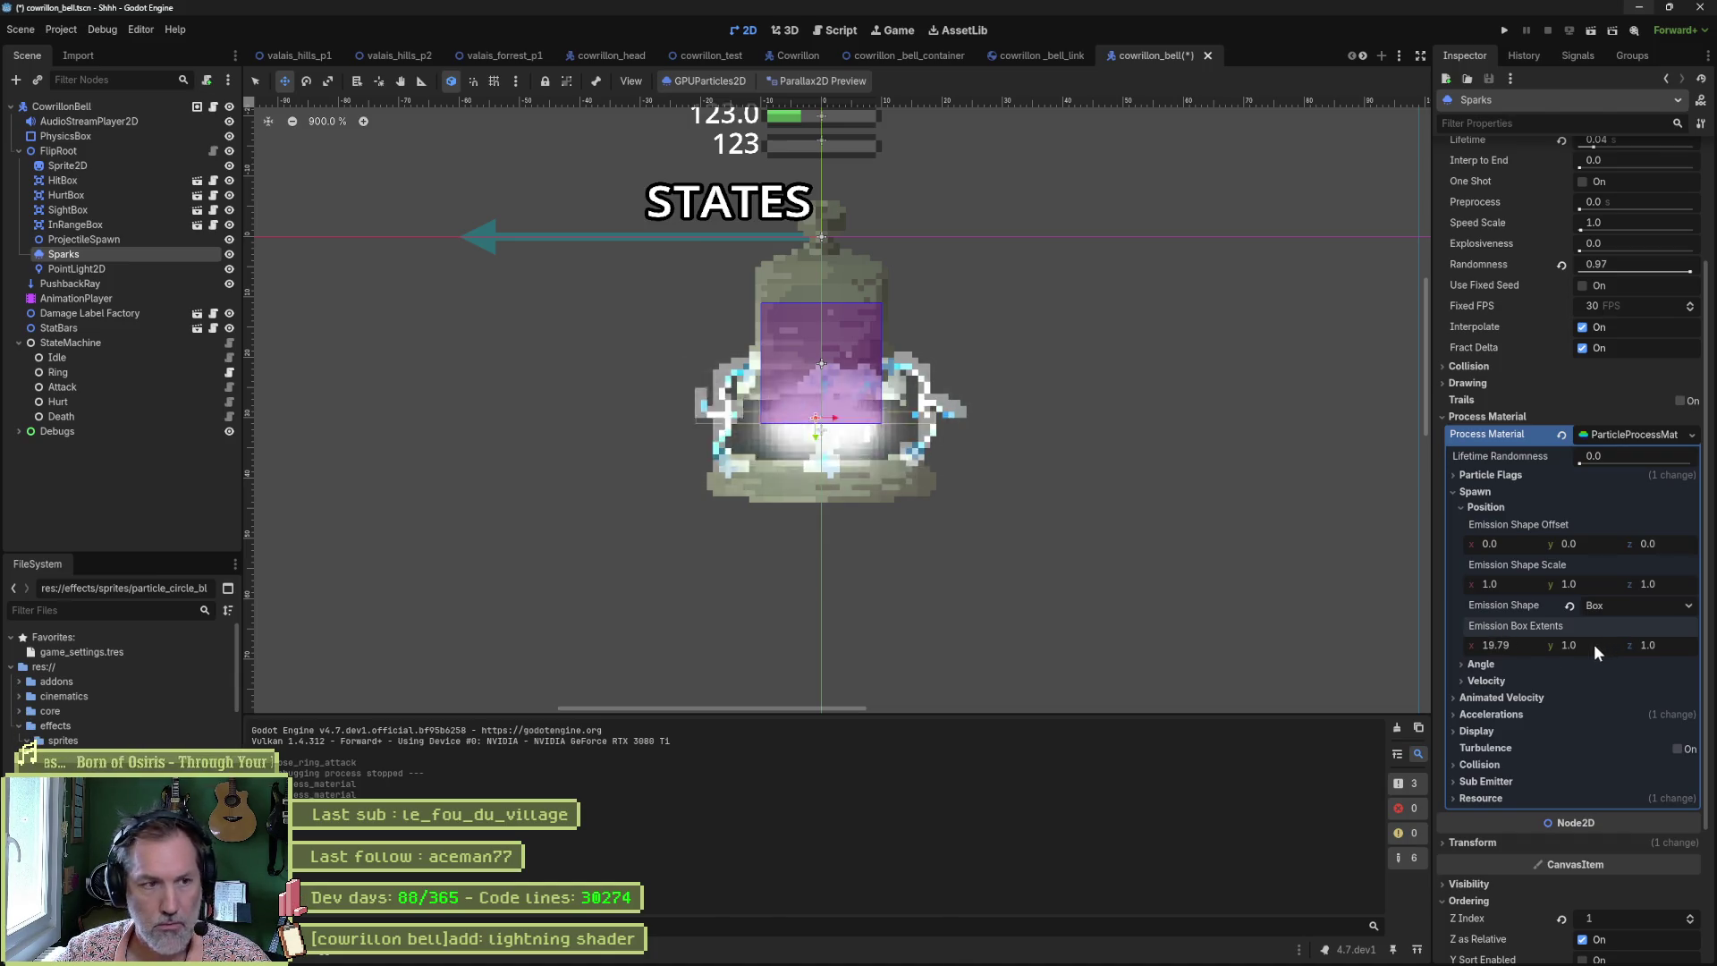
drag(1594, 645, 1605, 644)
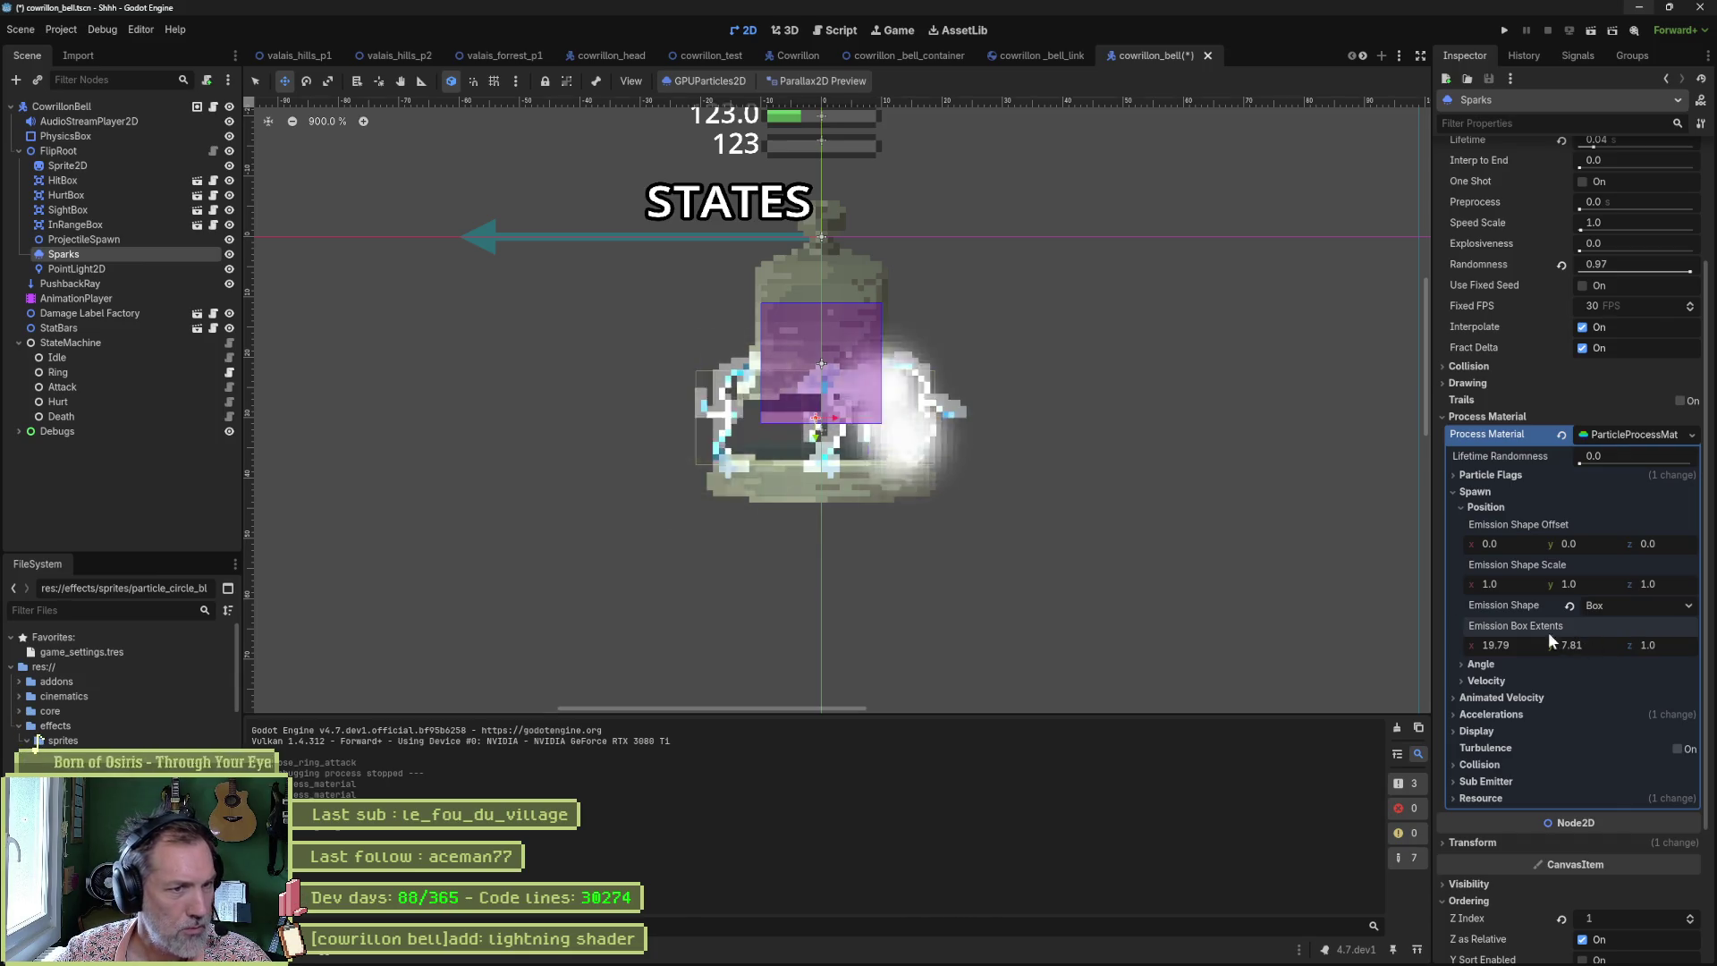
drag(832, 430, 841, 445)
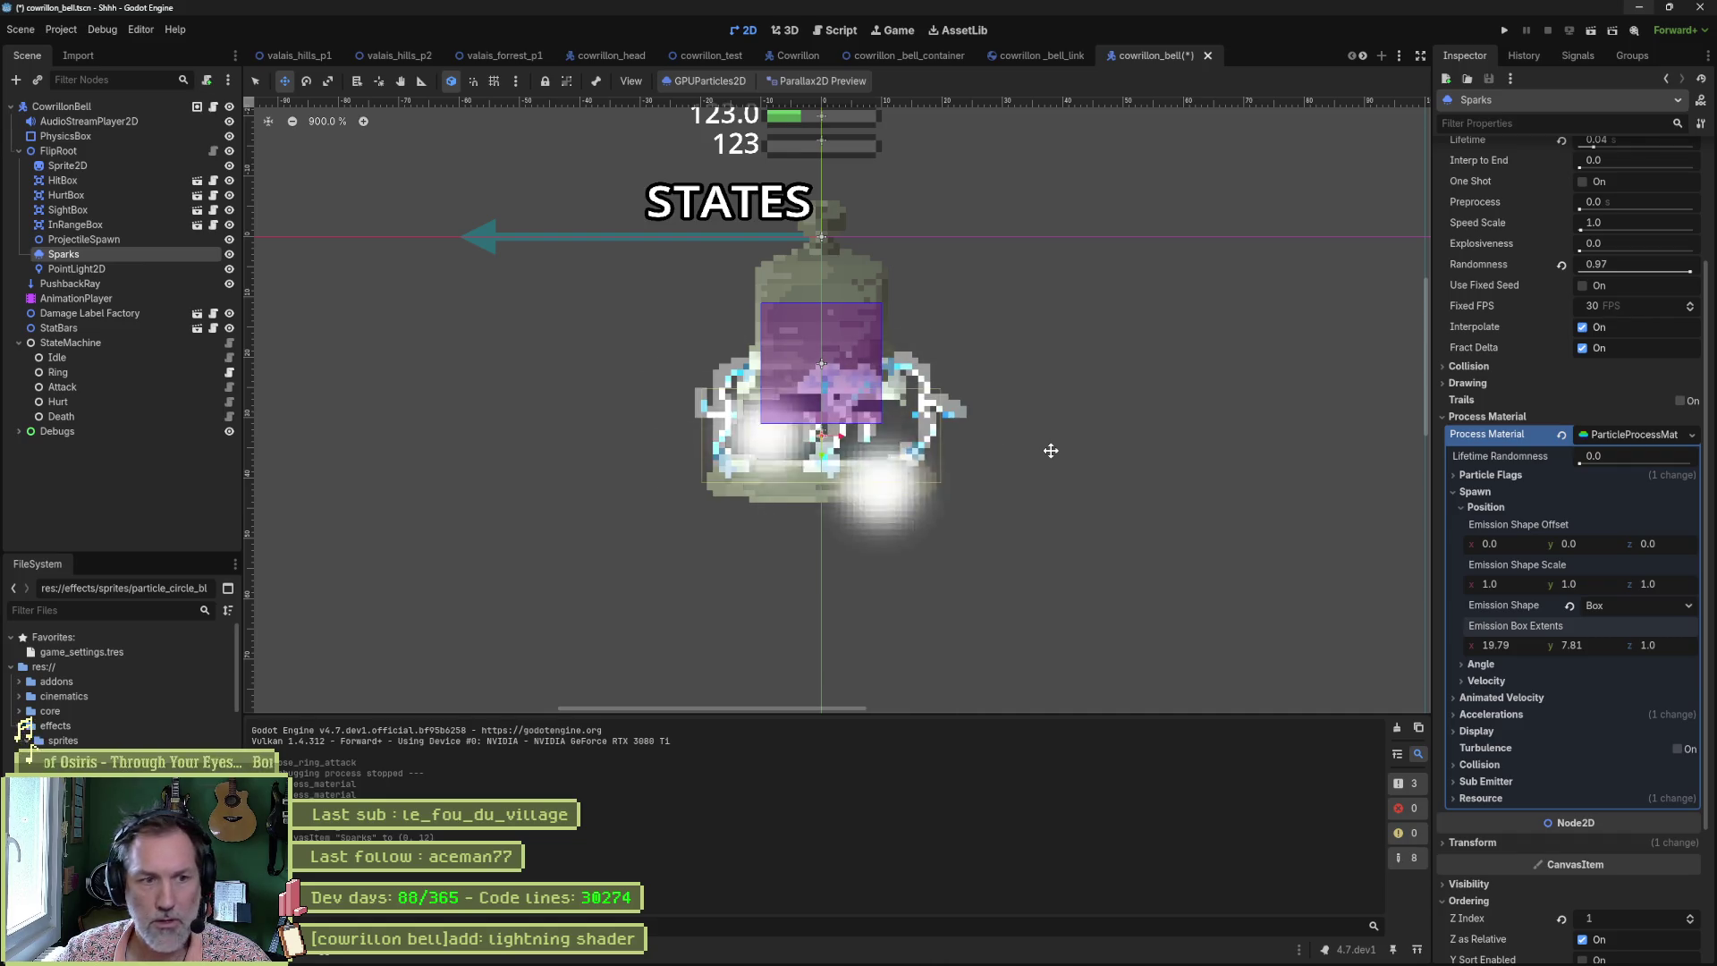
click(1485, 507)
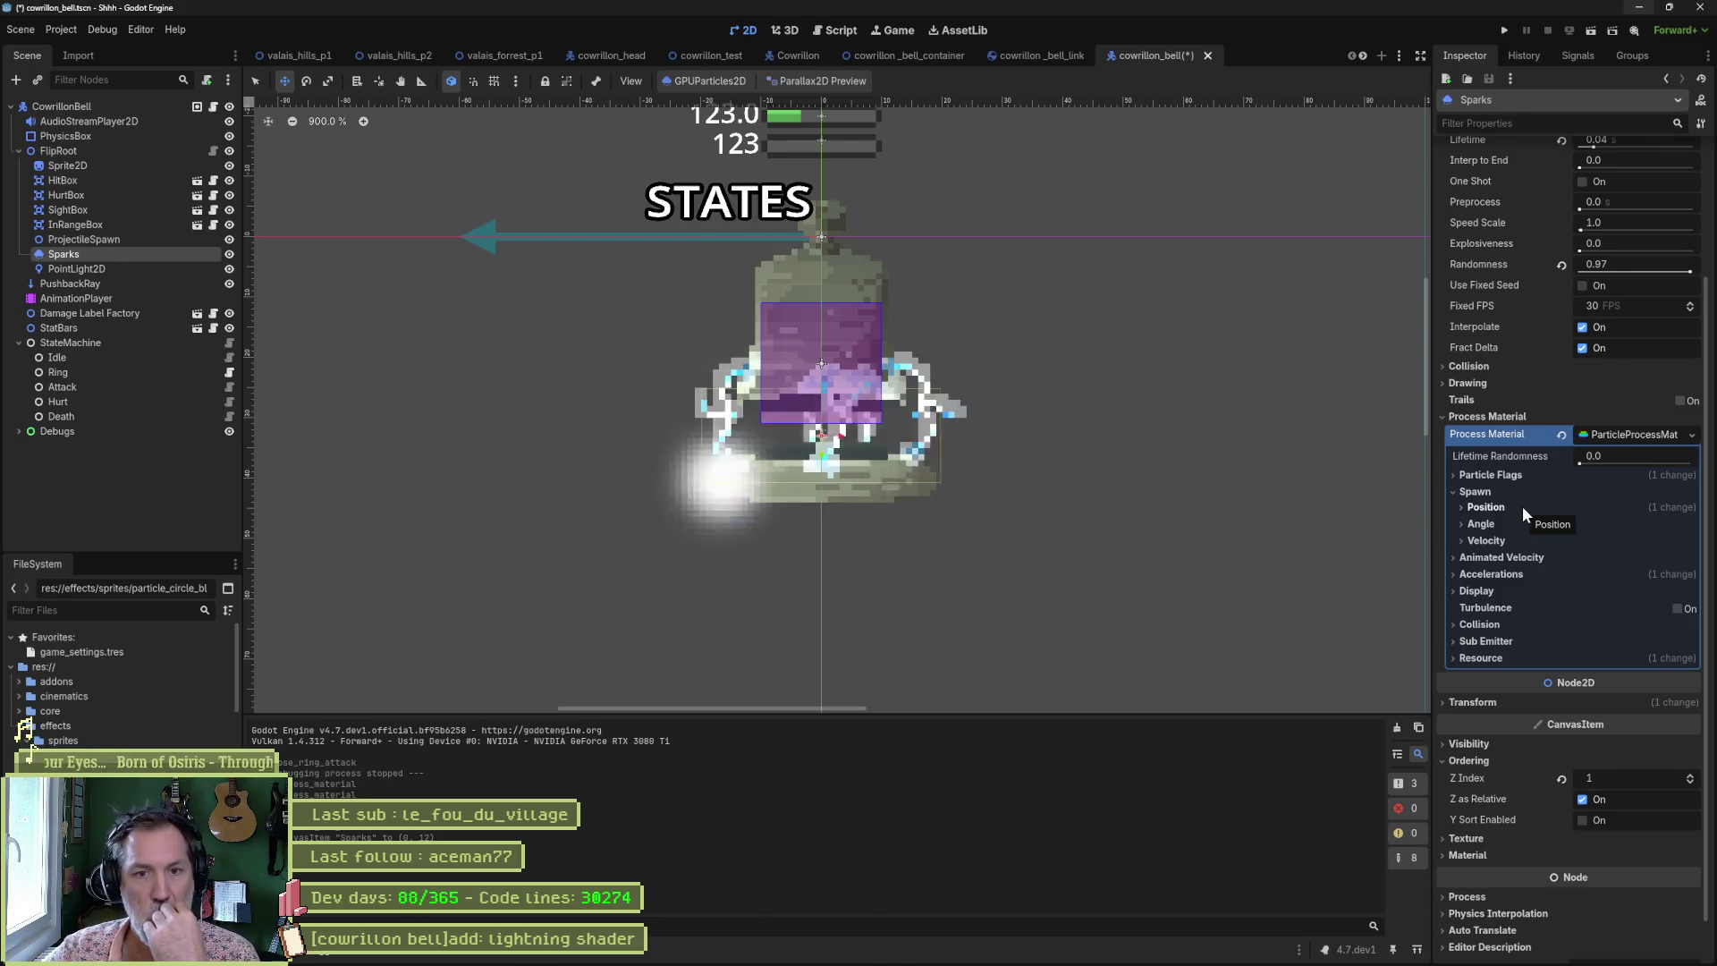
Collapse the Drawing and Spawn sections and expand Display > Scale in the process material
scroll(1532, 497, up, 3)
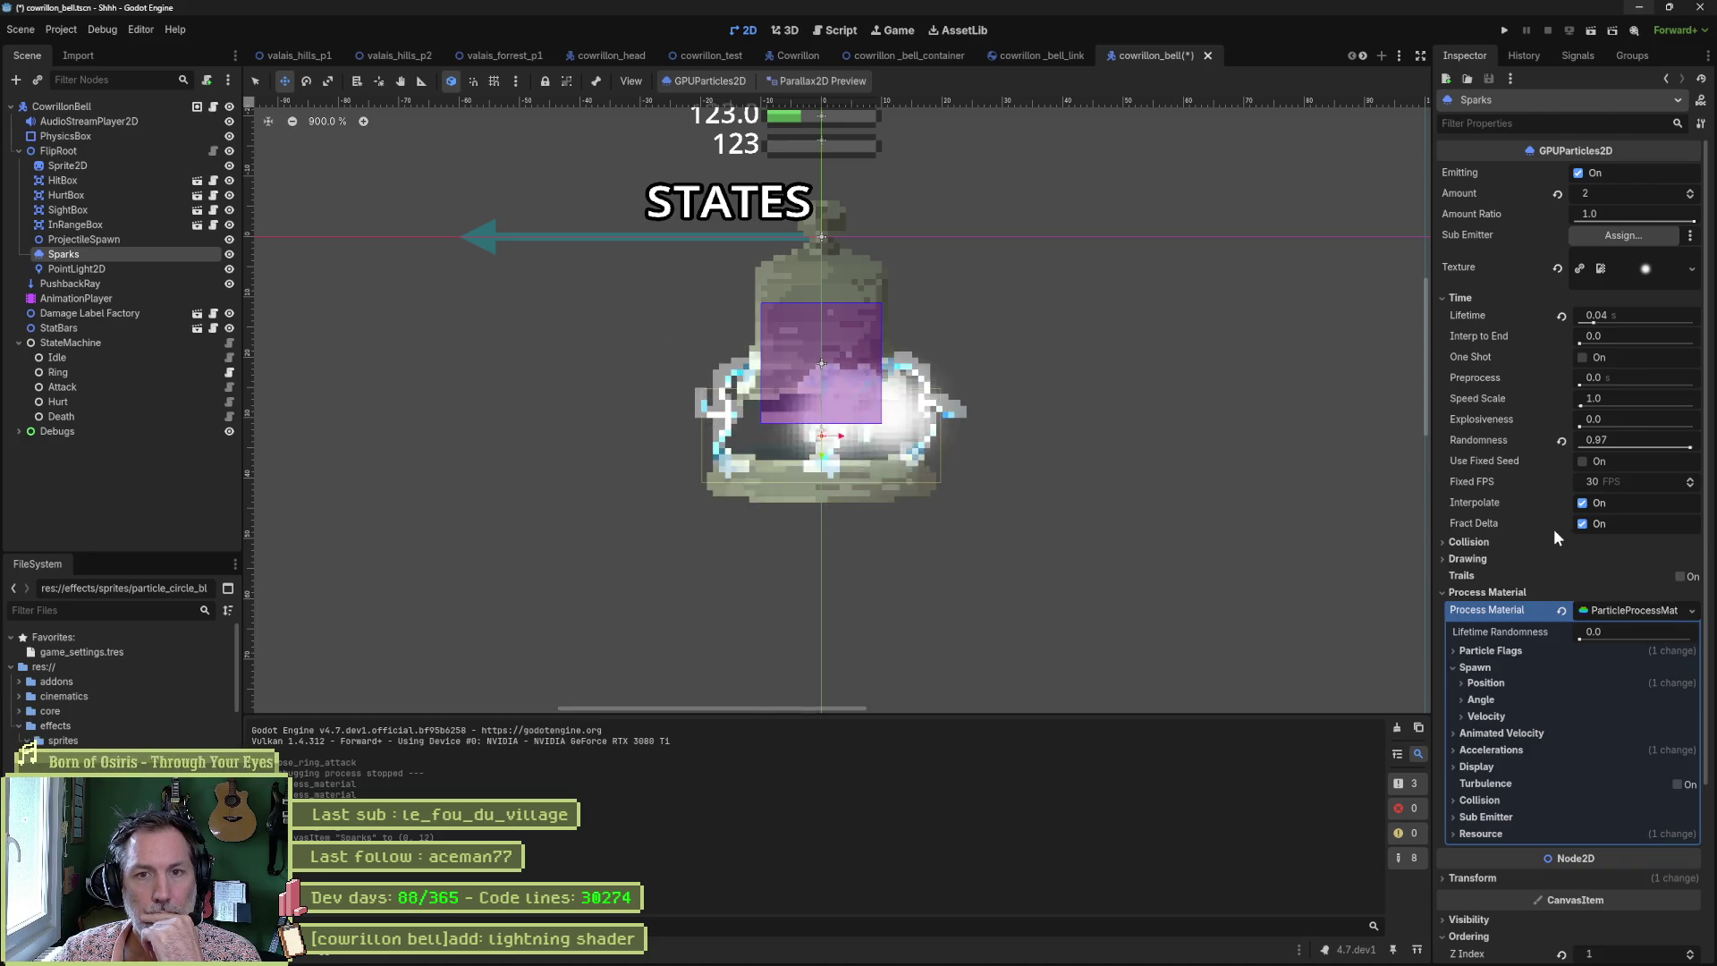
mouse_move(1554, 517)
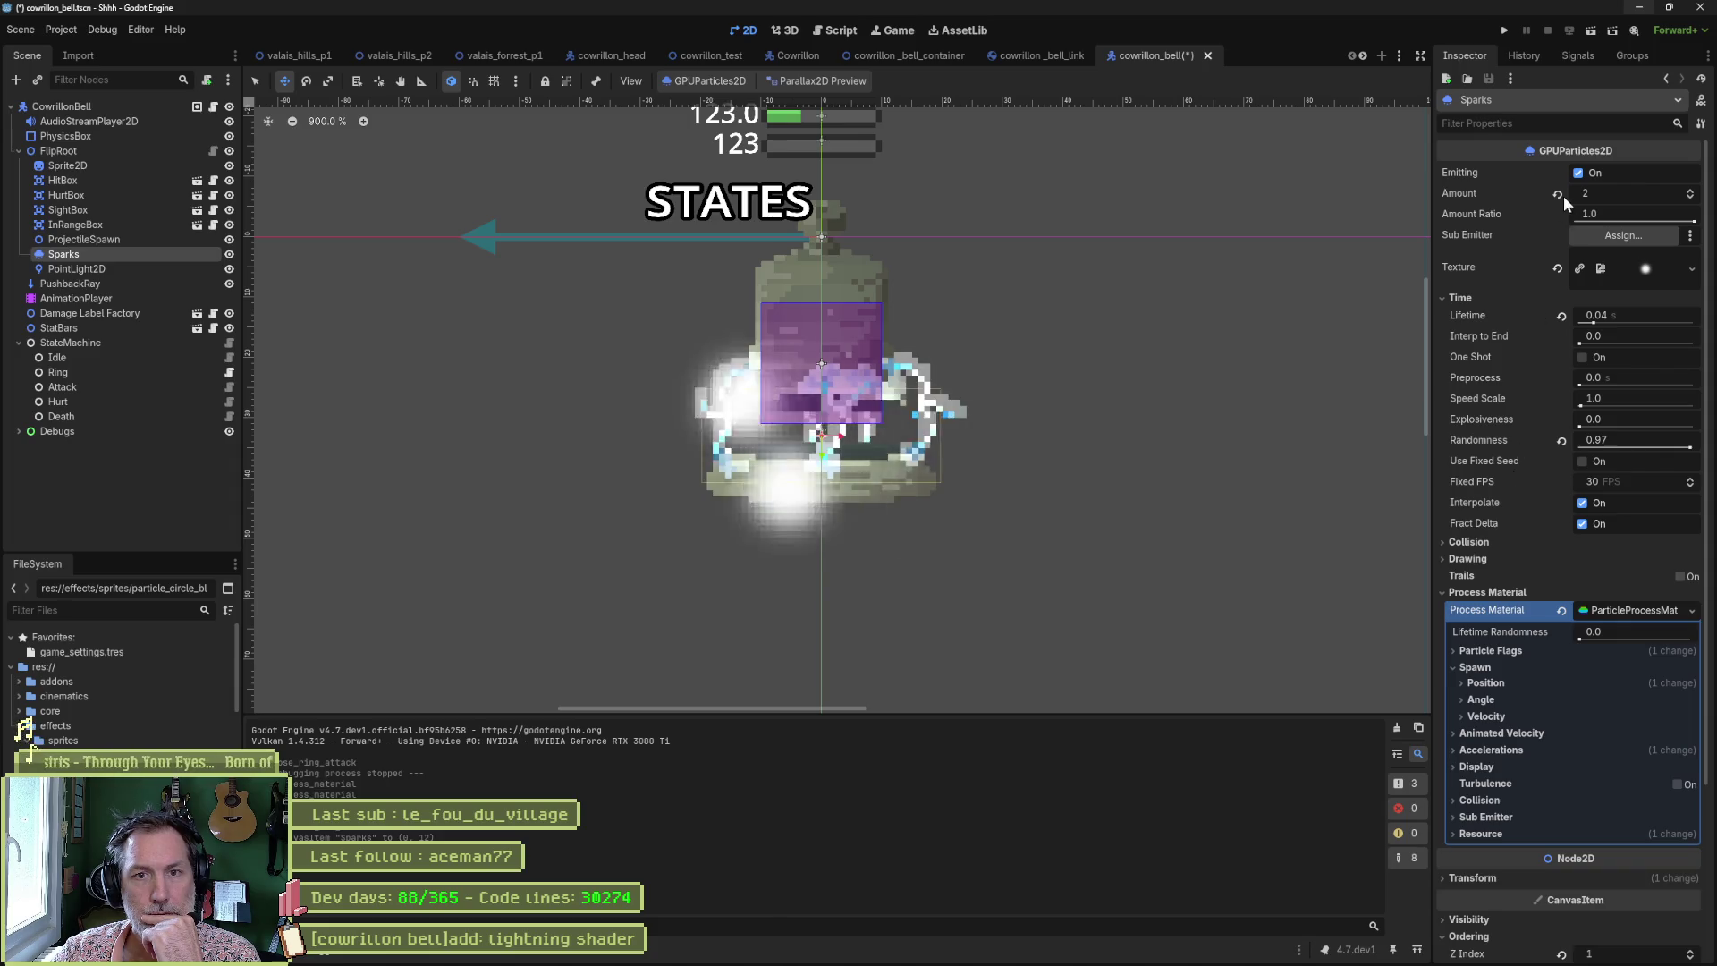
mouse_move(1513, 286)
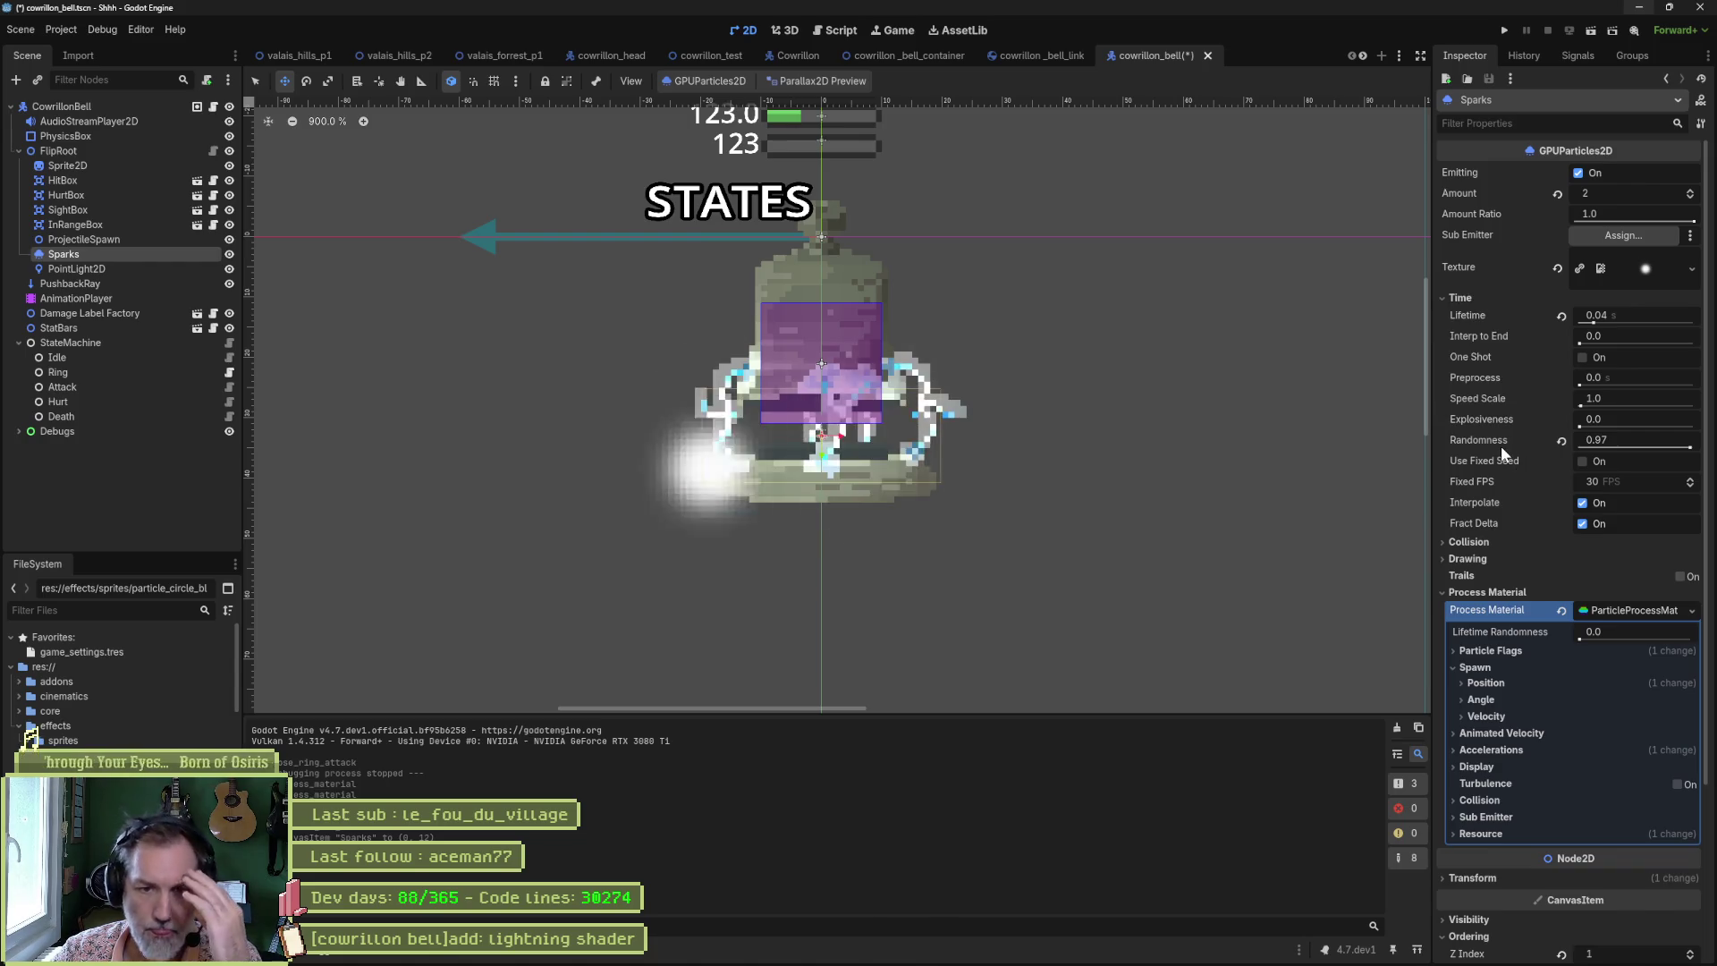
click(1483, 558)
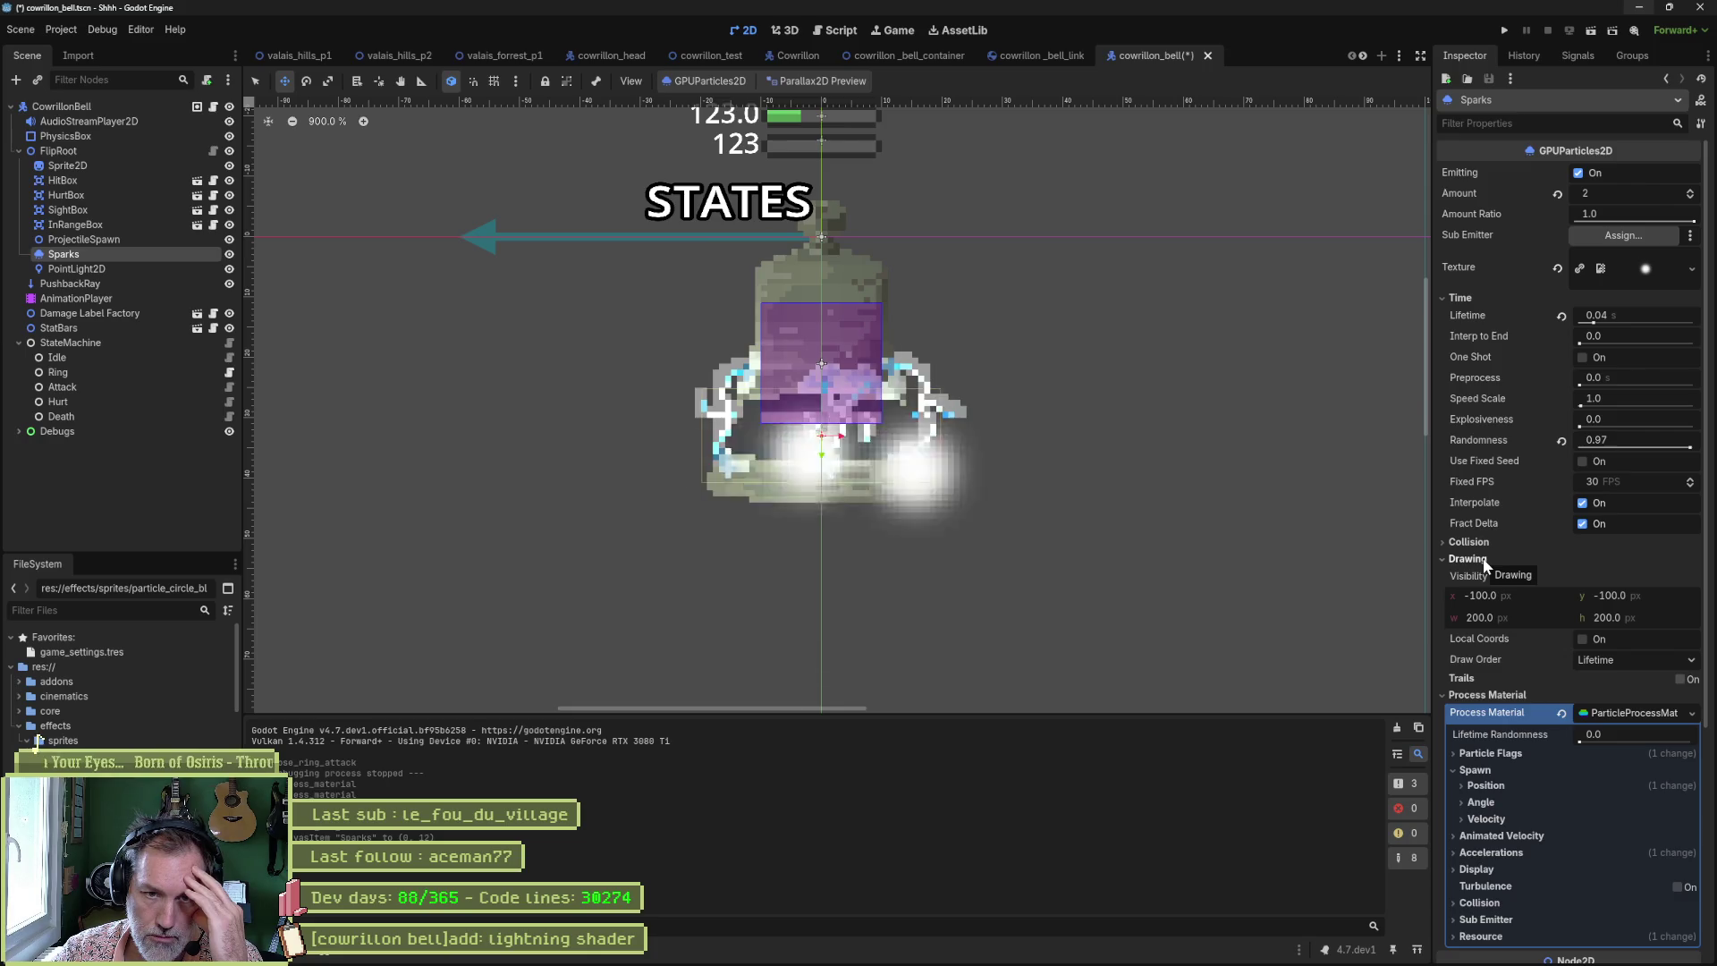
click(1483, 560)
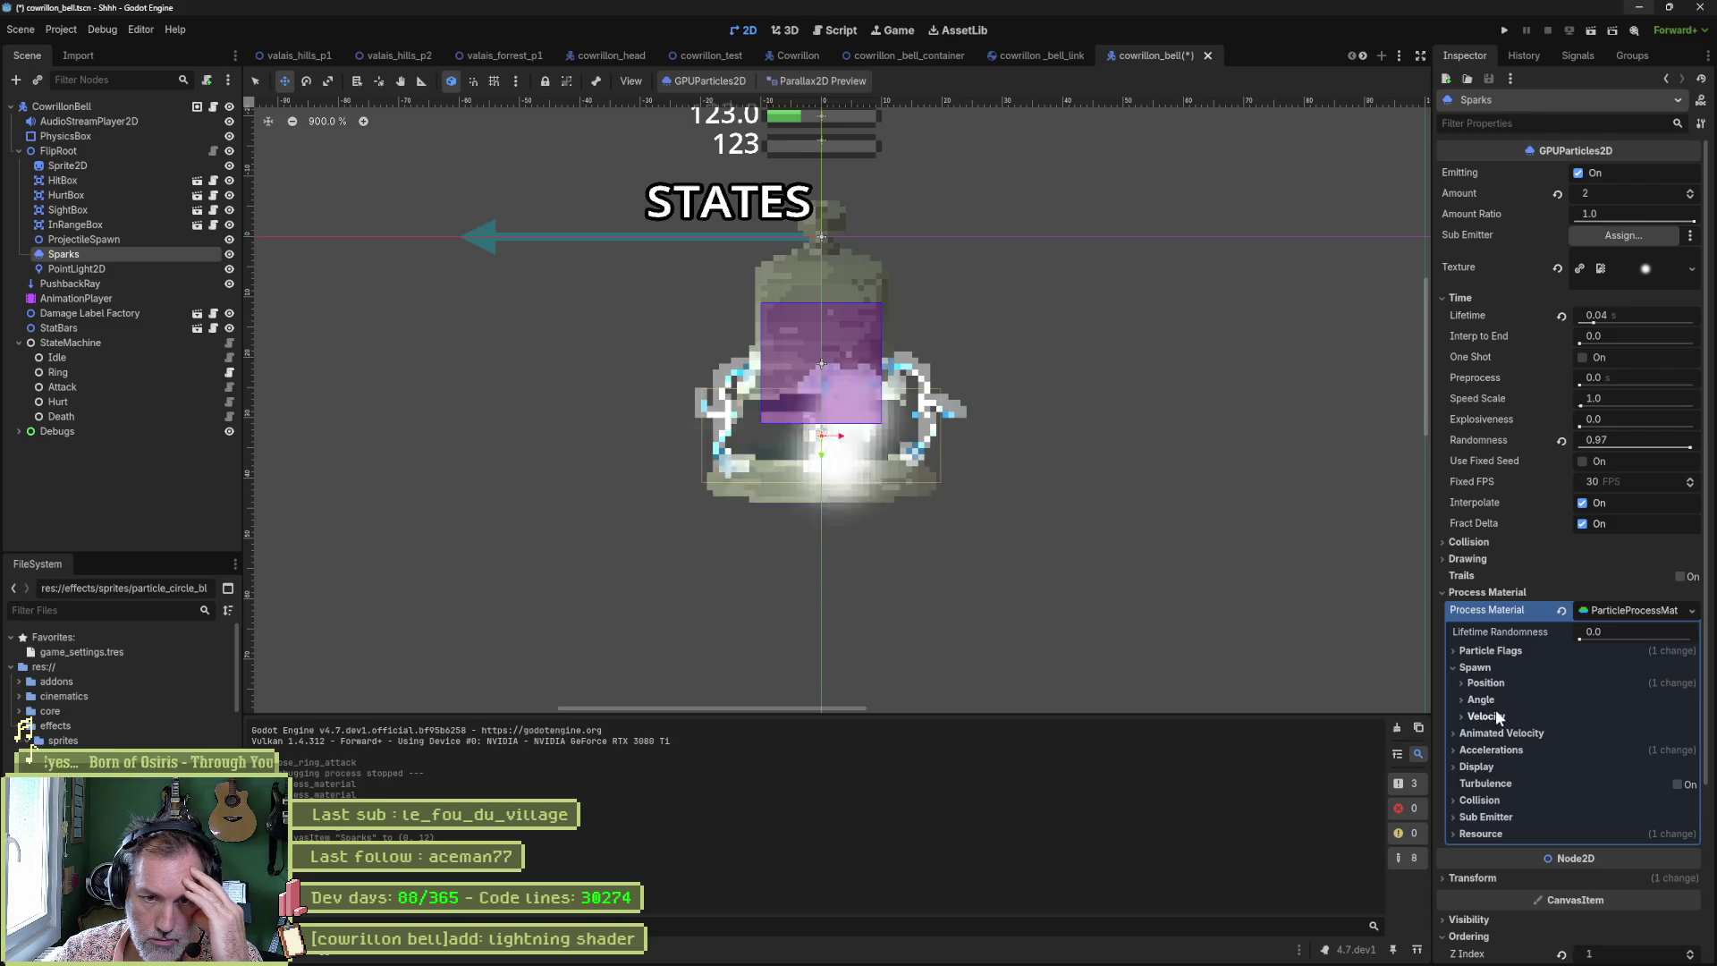
click(1475, 667)
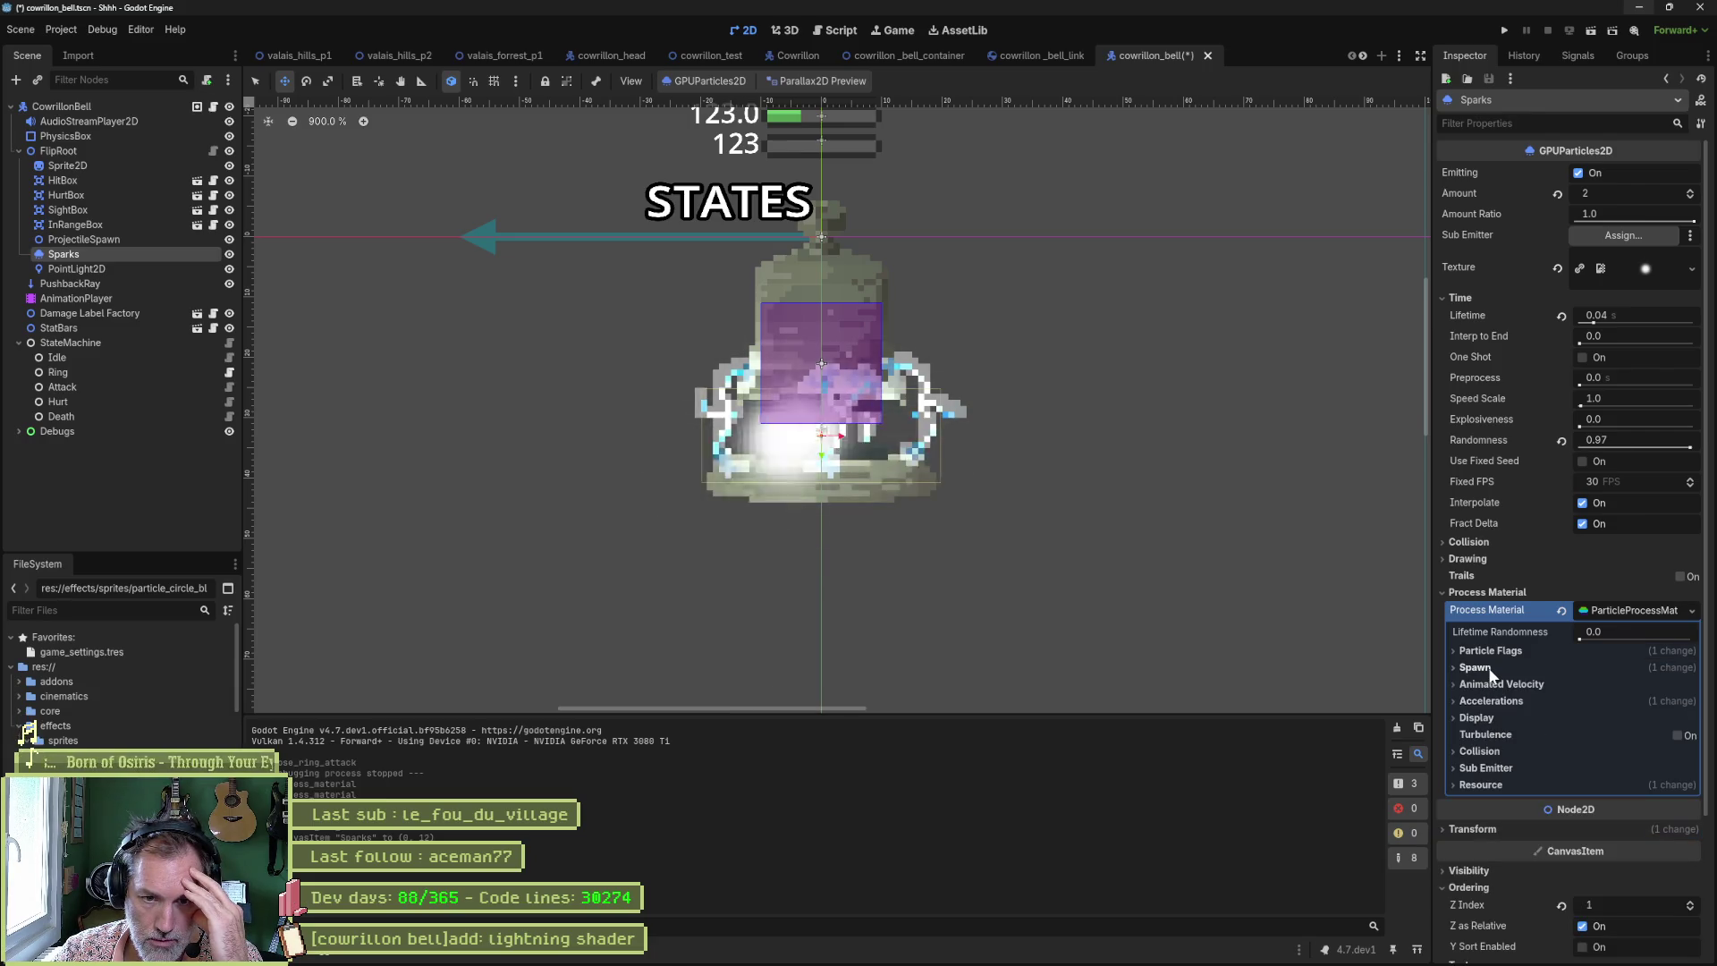
click(1493, 717)
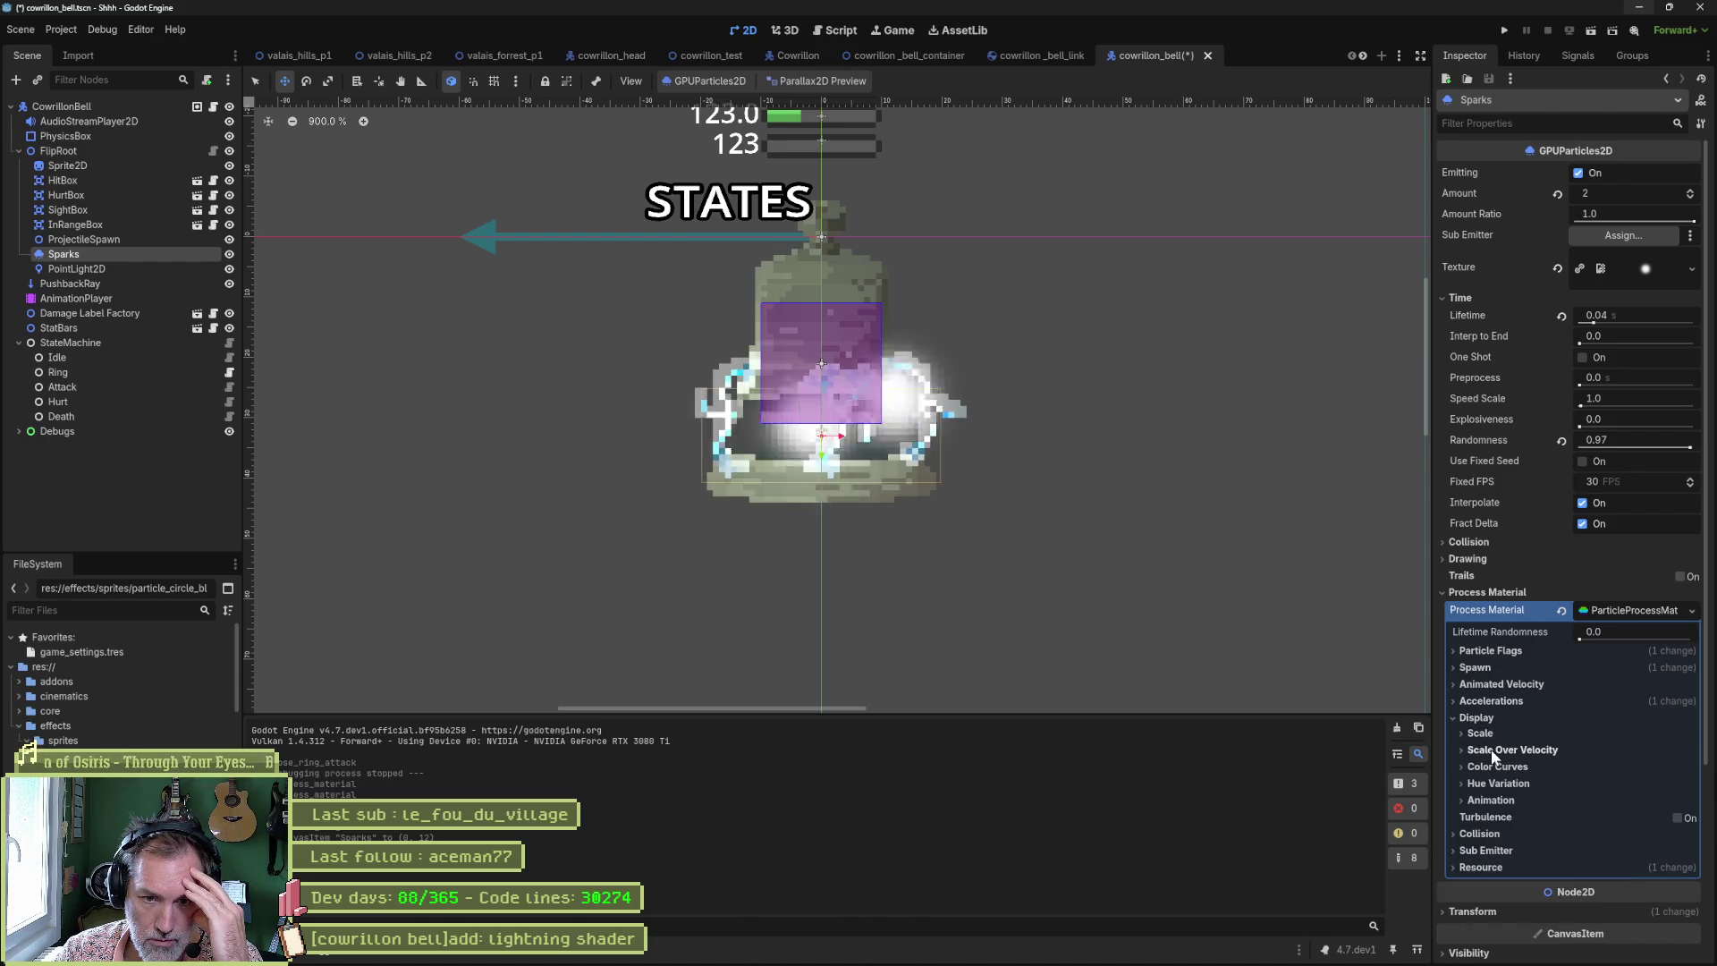
click(1479, 733)
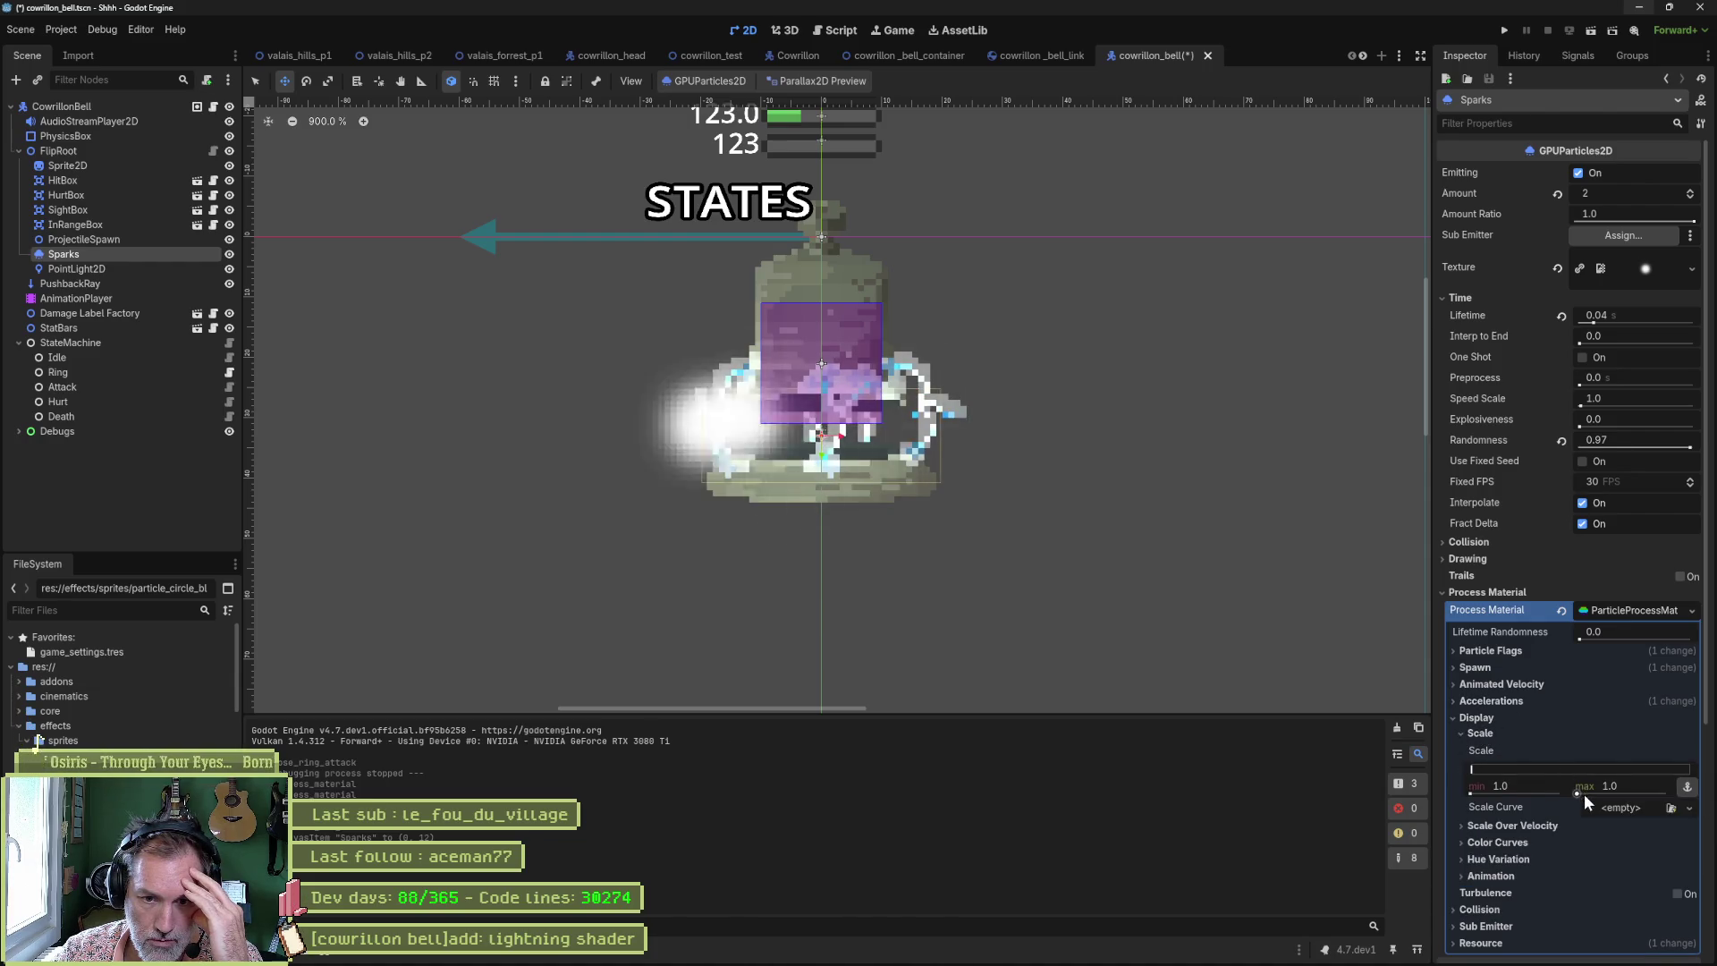
Set the particle scale range to 0.2–0.4 and lower the Sparks Amount to 1
click(1531, 781)
text(0.6)
key(Return)
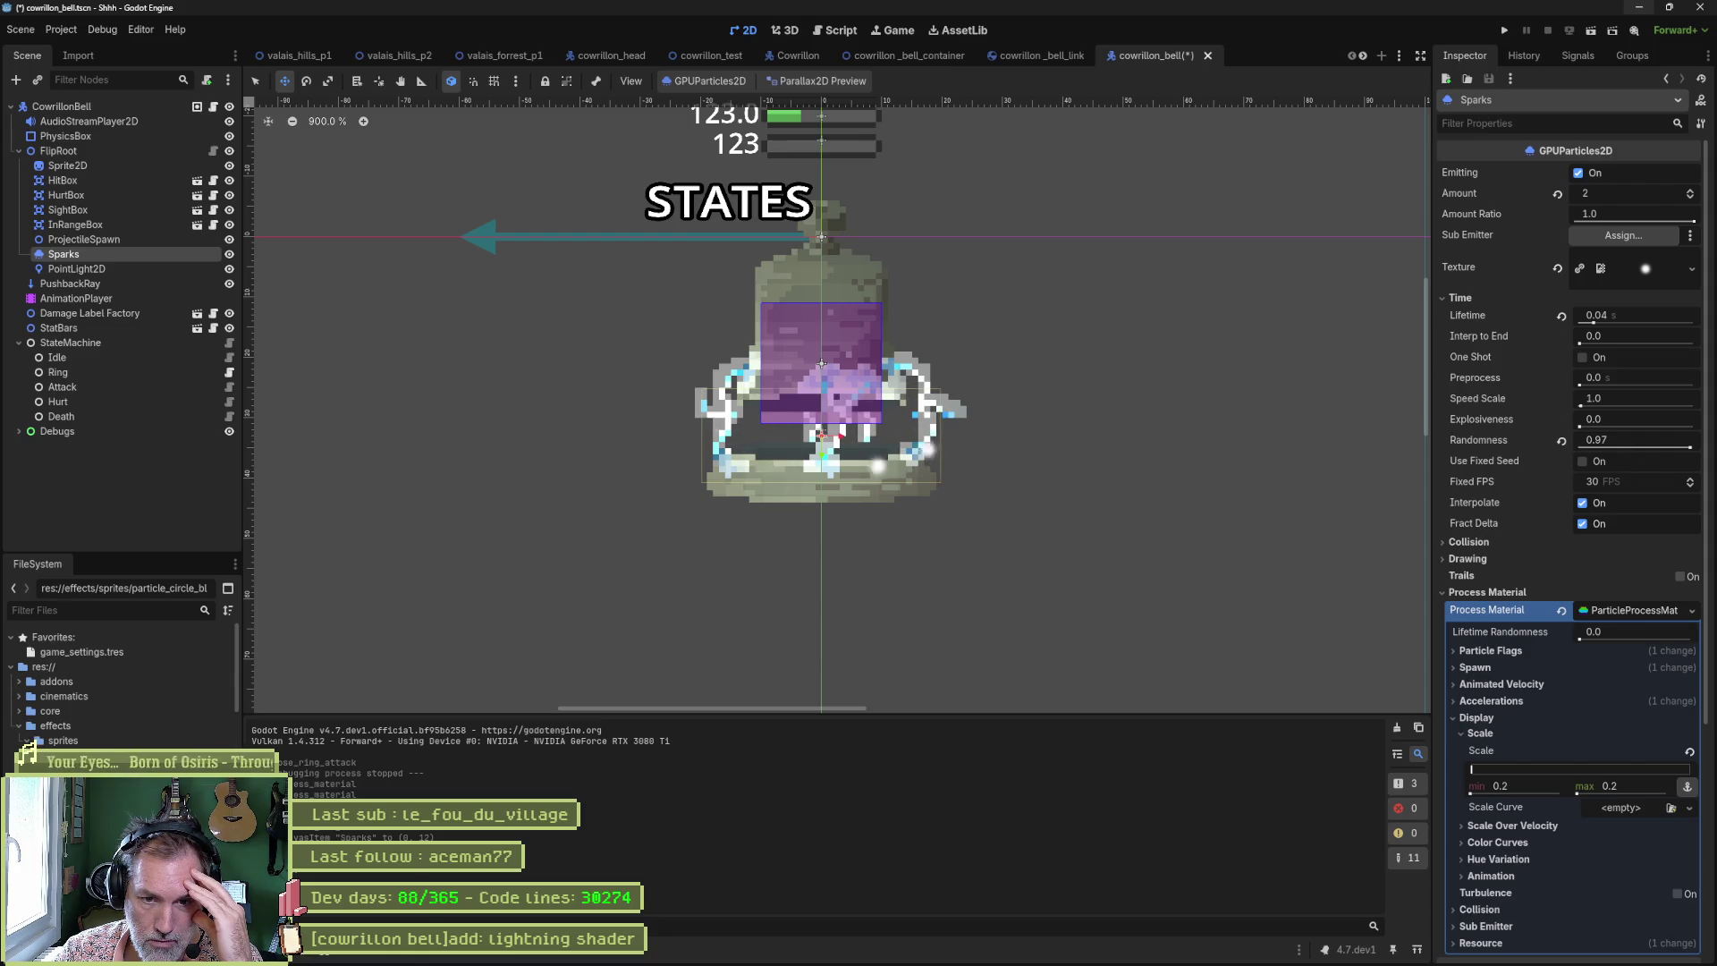
click(1610, 786)
text(.4)
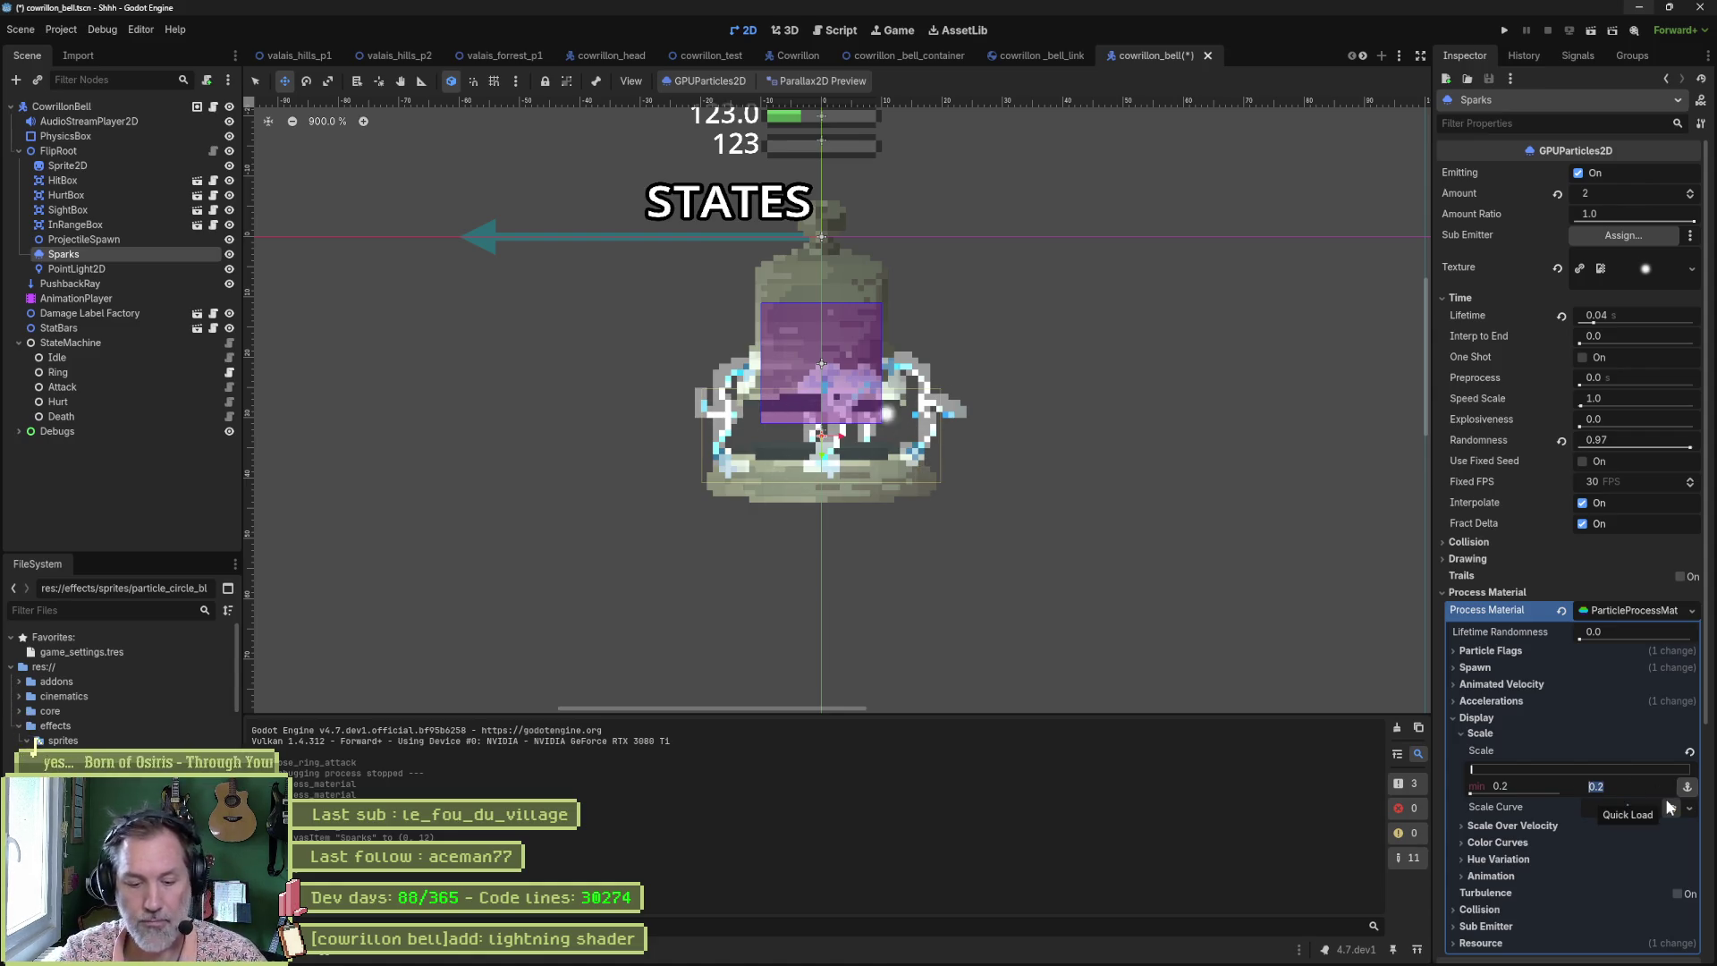
key(Return)
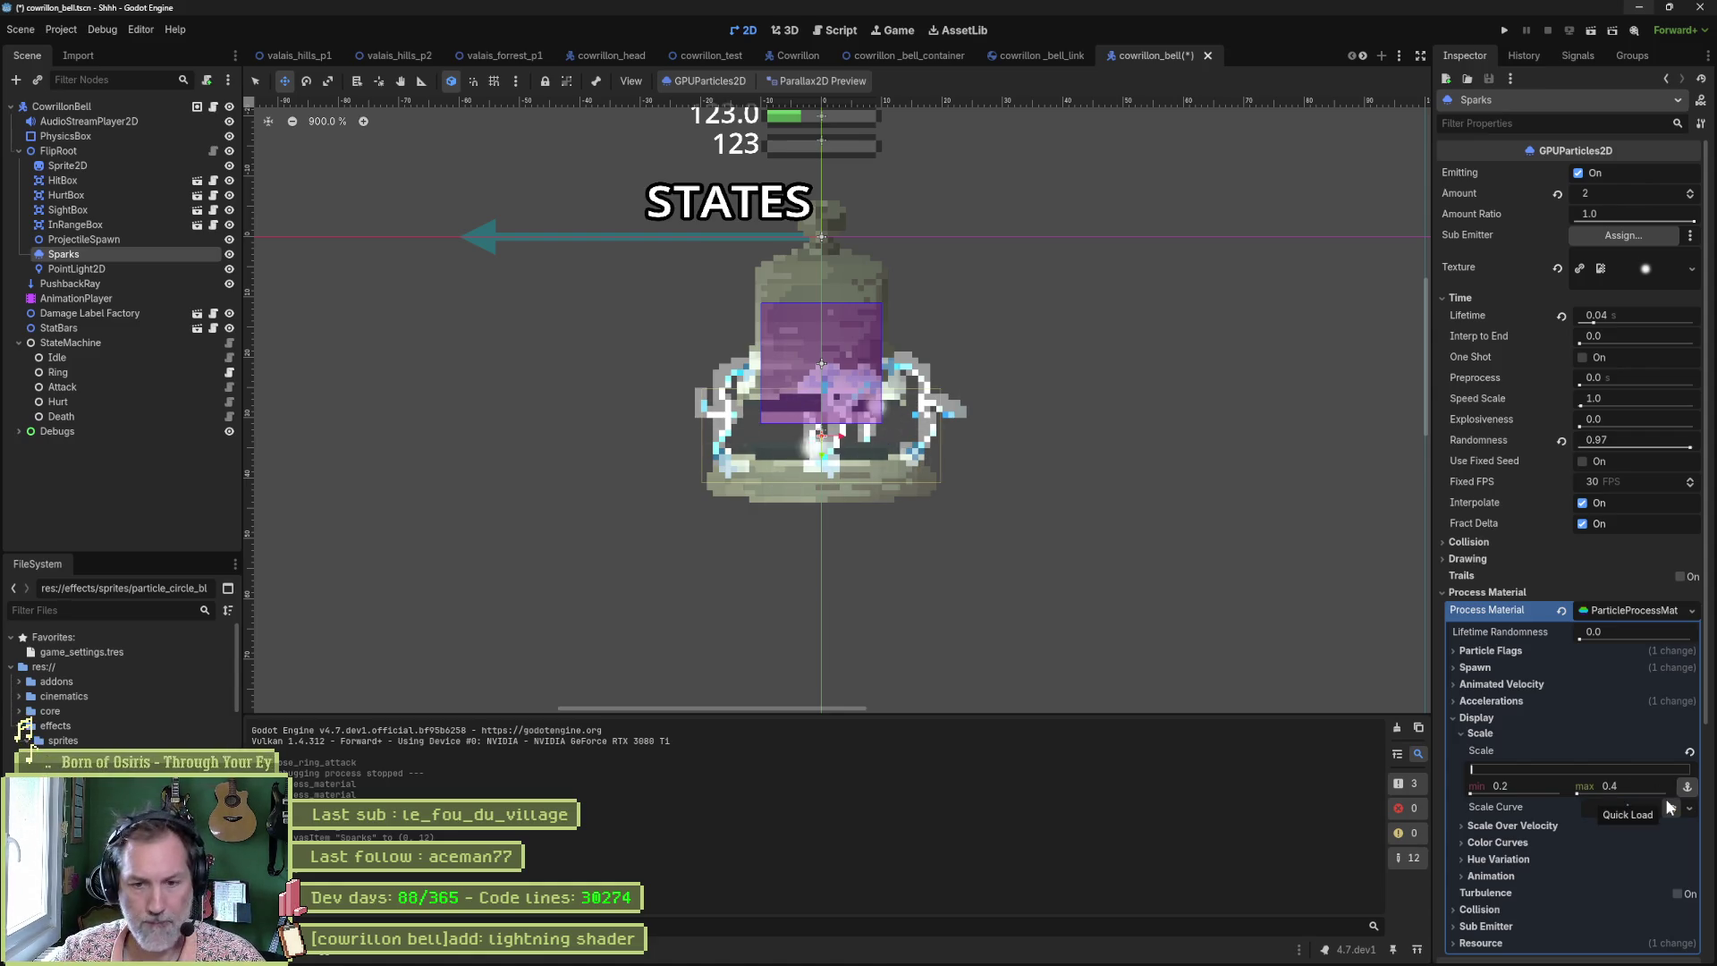
click(1690, 196)
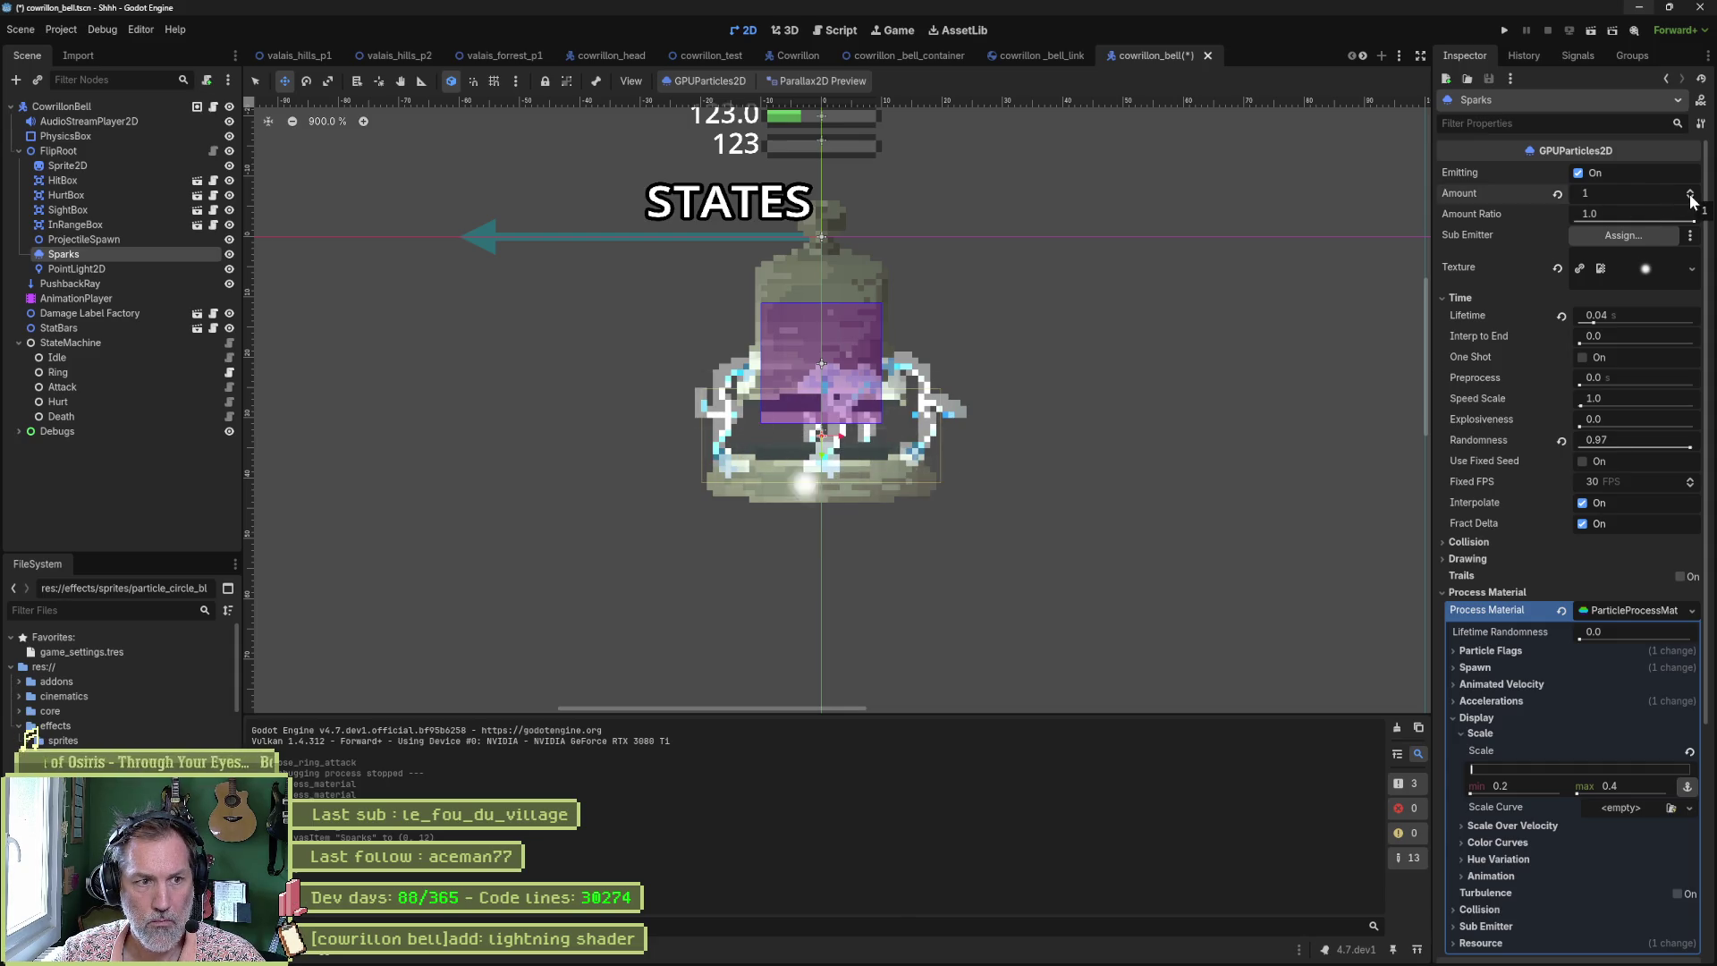
scroll(1466, 546, down, 5)
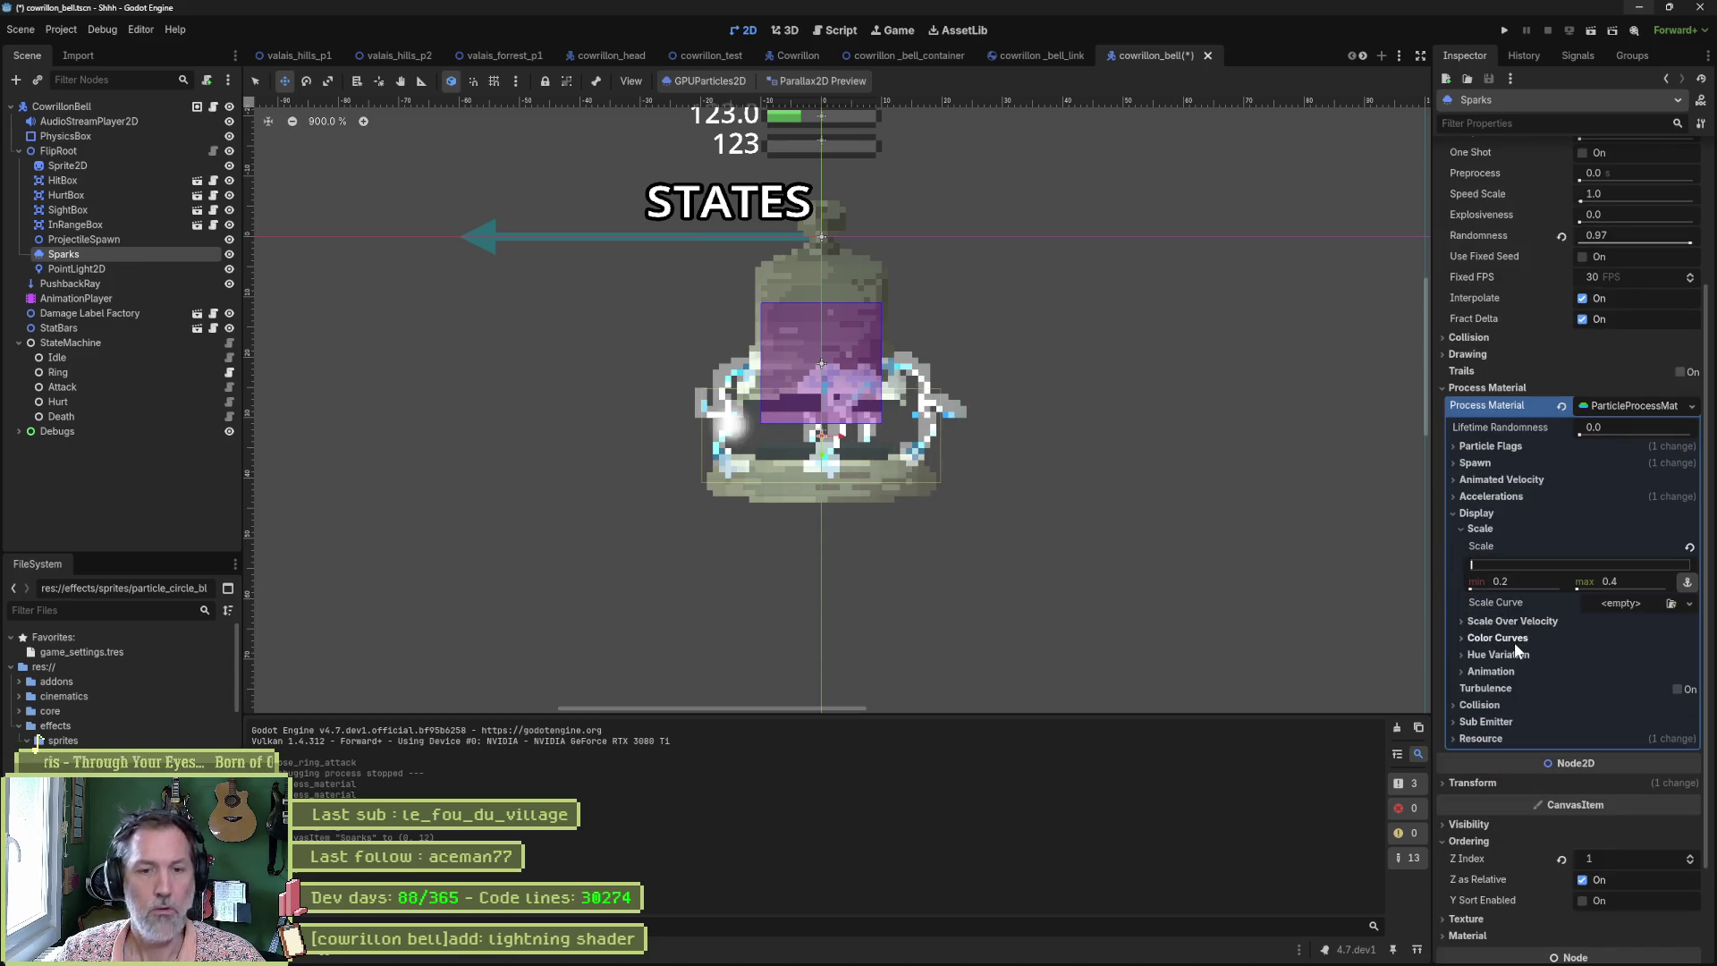
click(1480, 529)
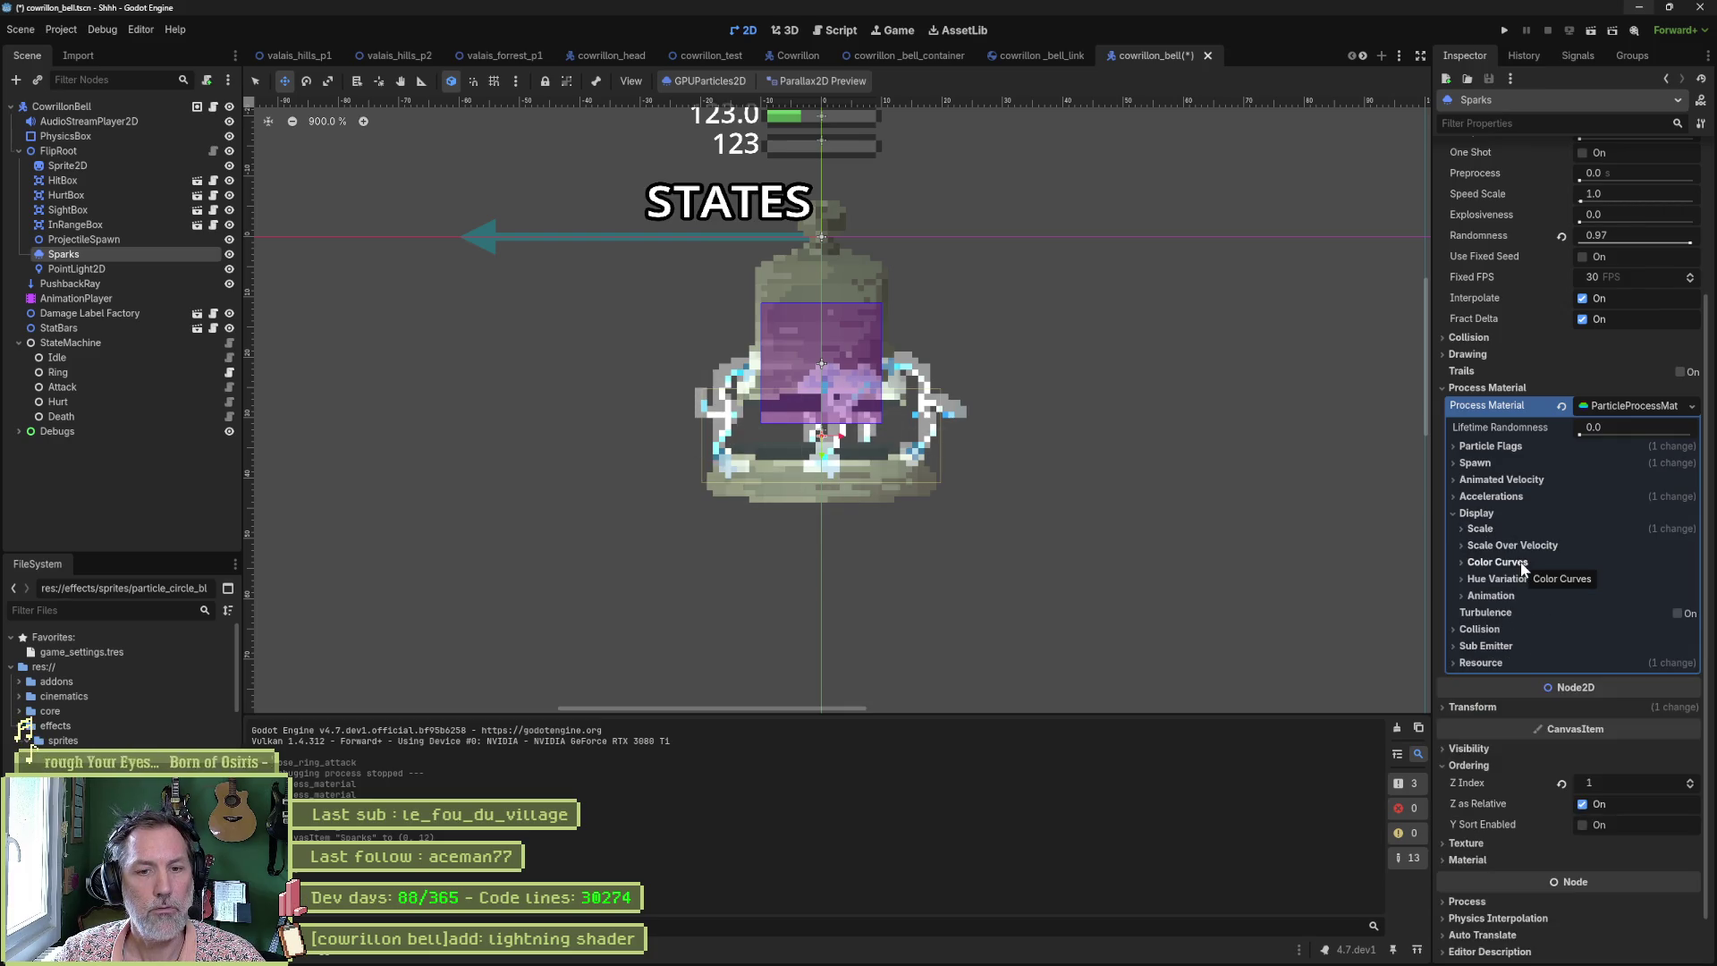
Create a new Color Ramp gradient and make its left stop purple
click(1521, 563)
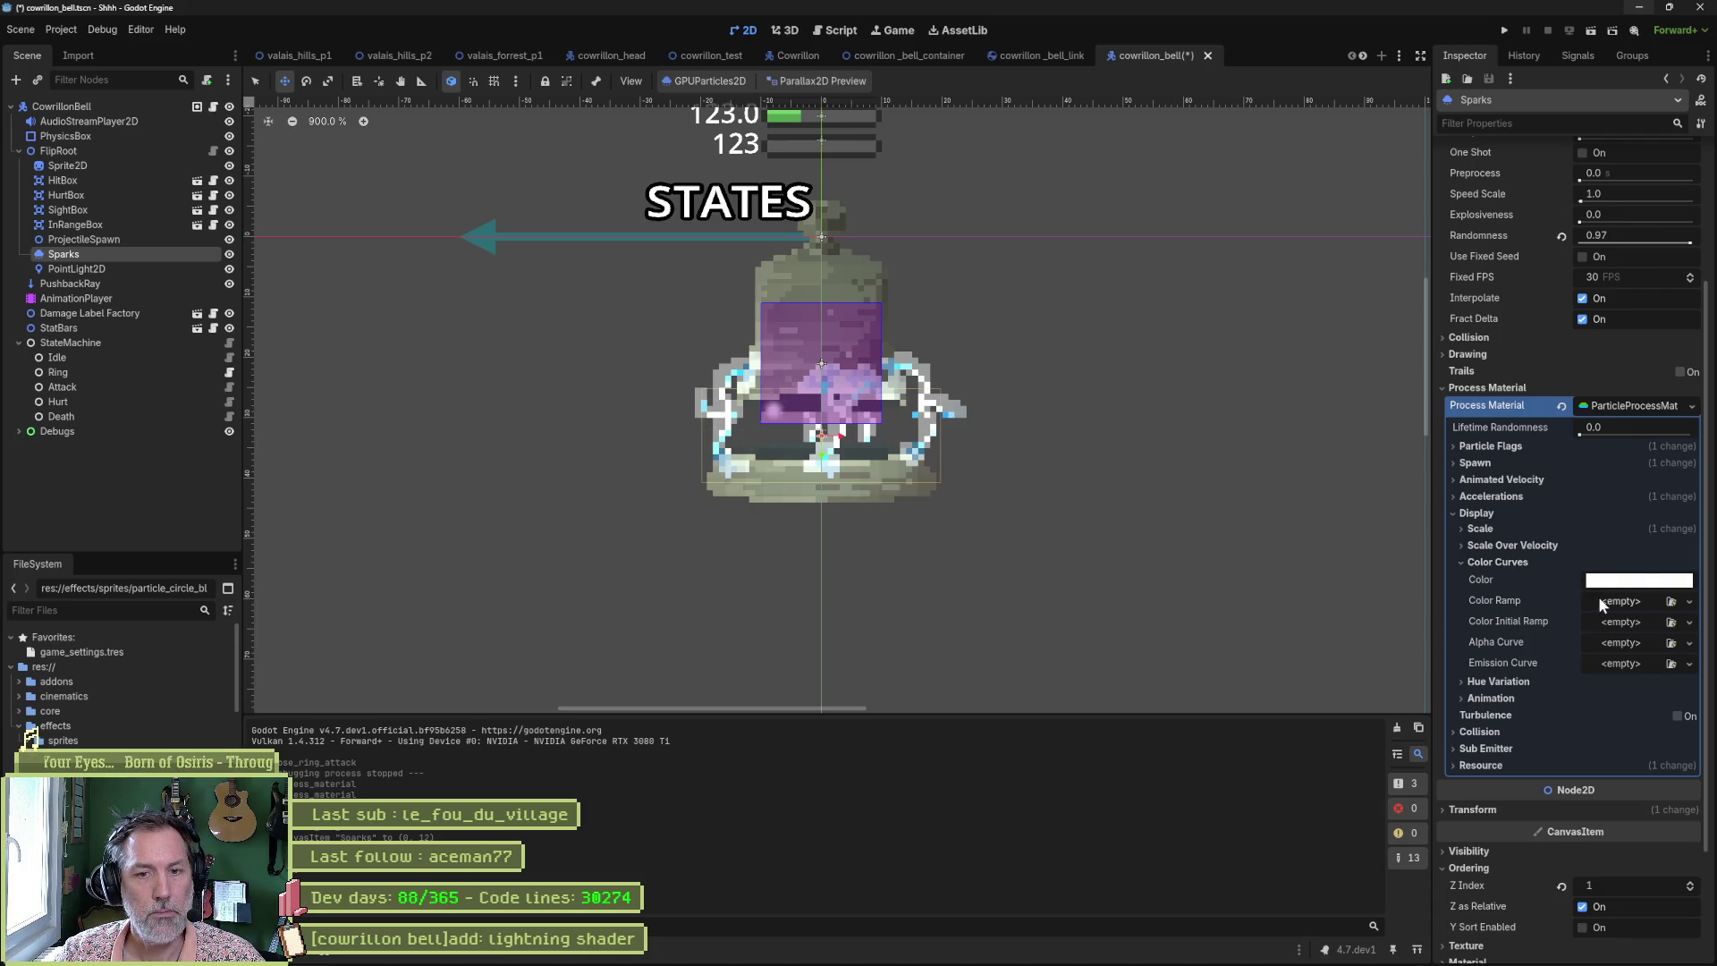
click(1624, 597)
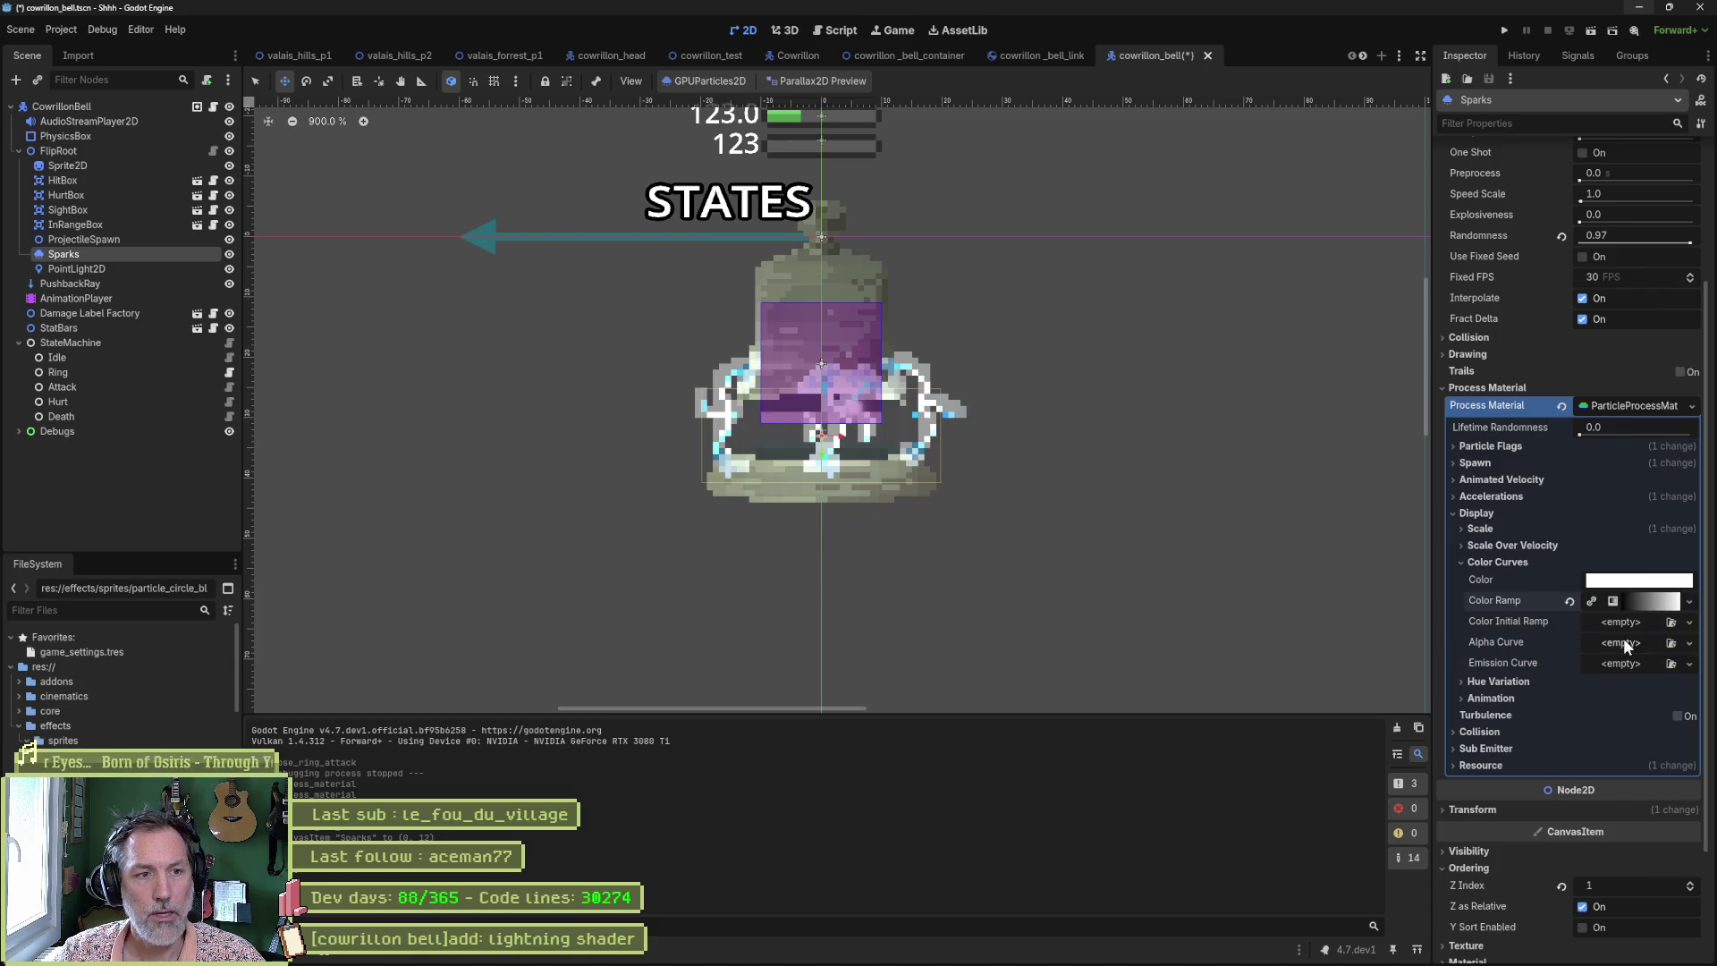
click(1625, 641)
click(1668, 626)
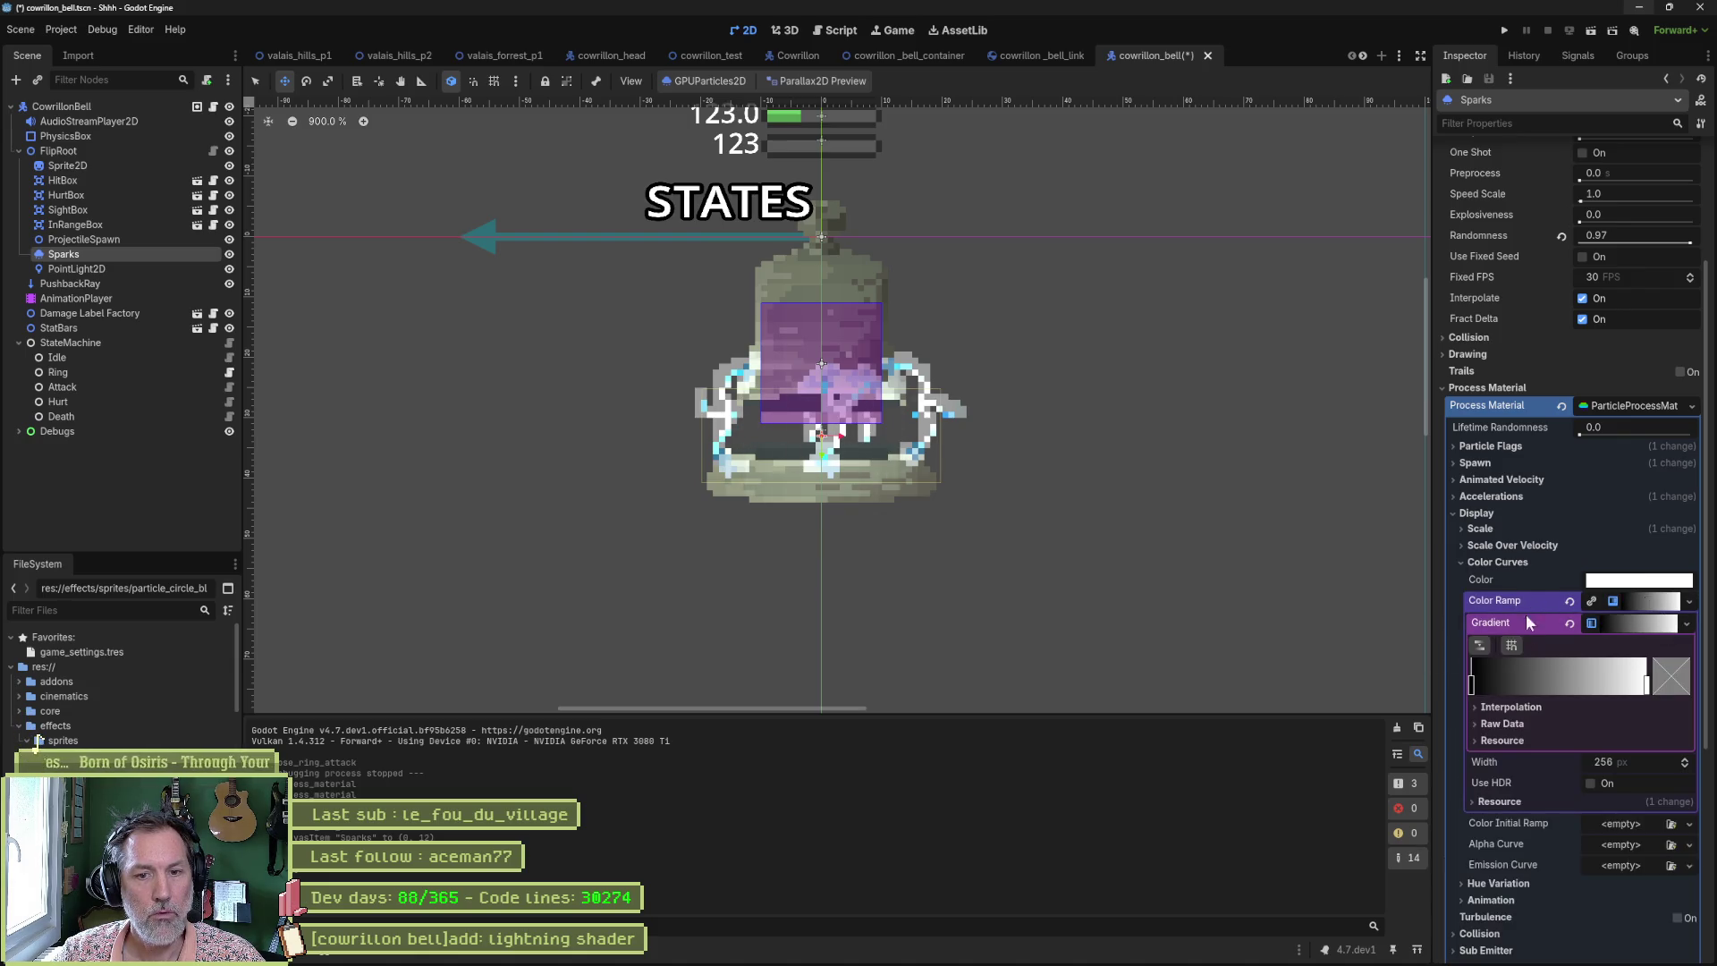
click(1468, 685)
click(1681, 677)
drag(1656, 374, 1660, 247)
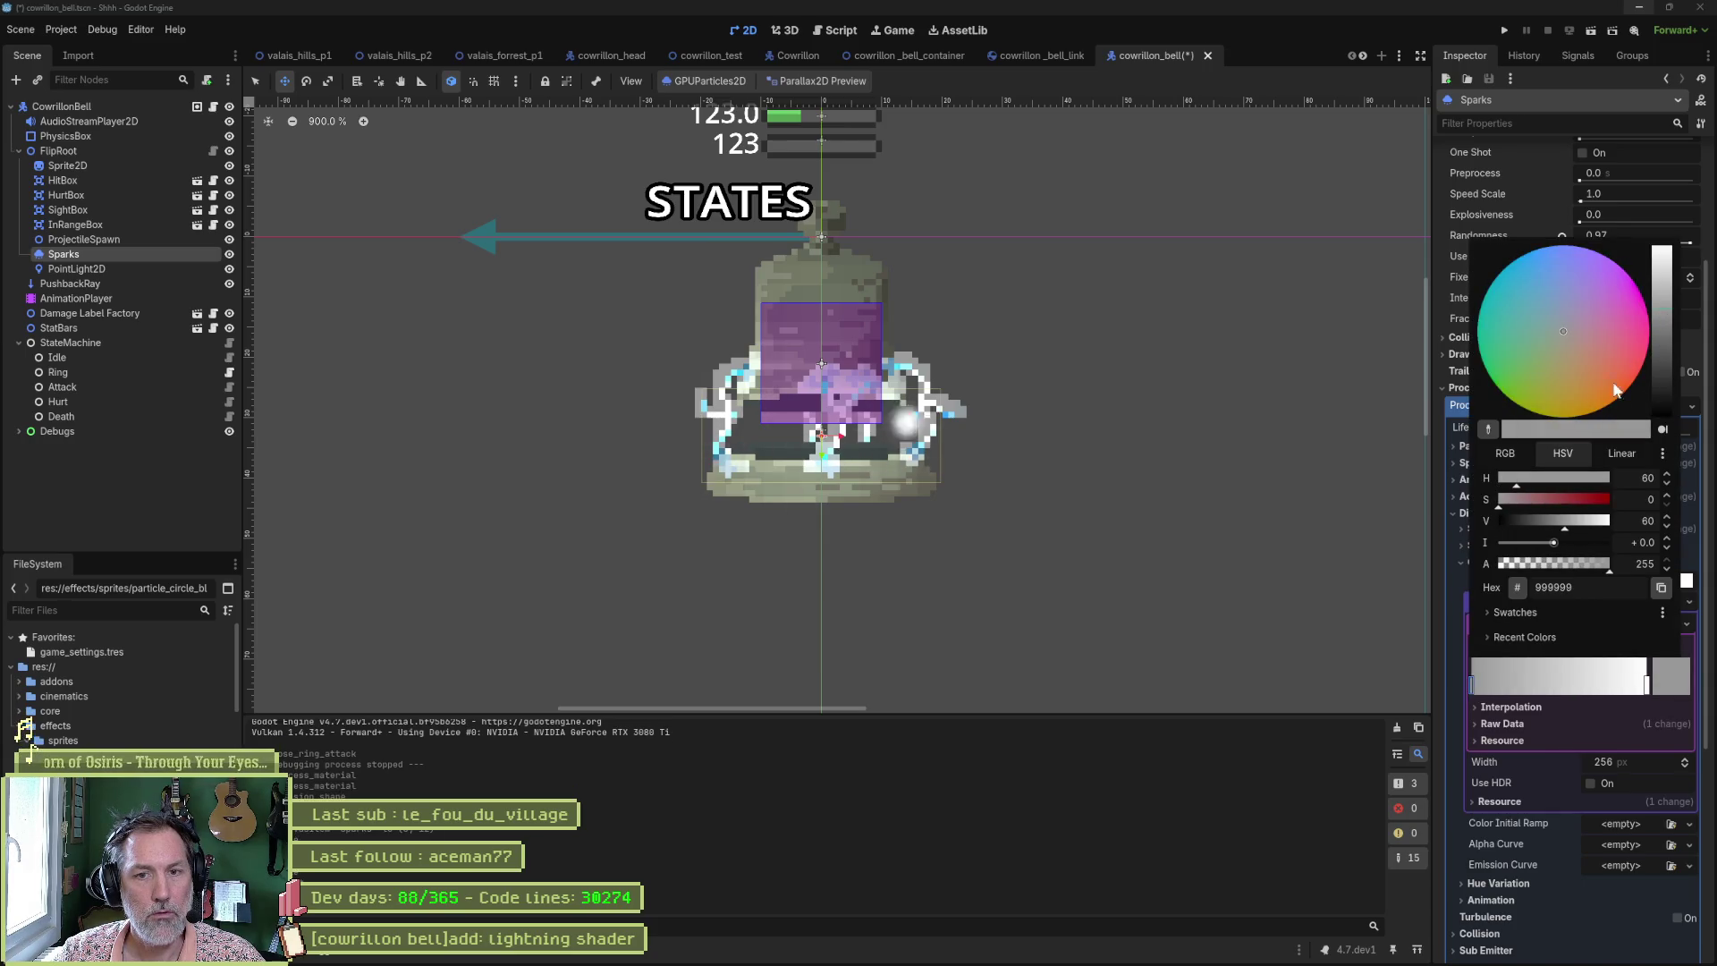
drag(1611, 392, 1606, 231)
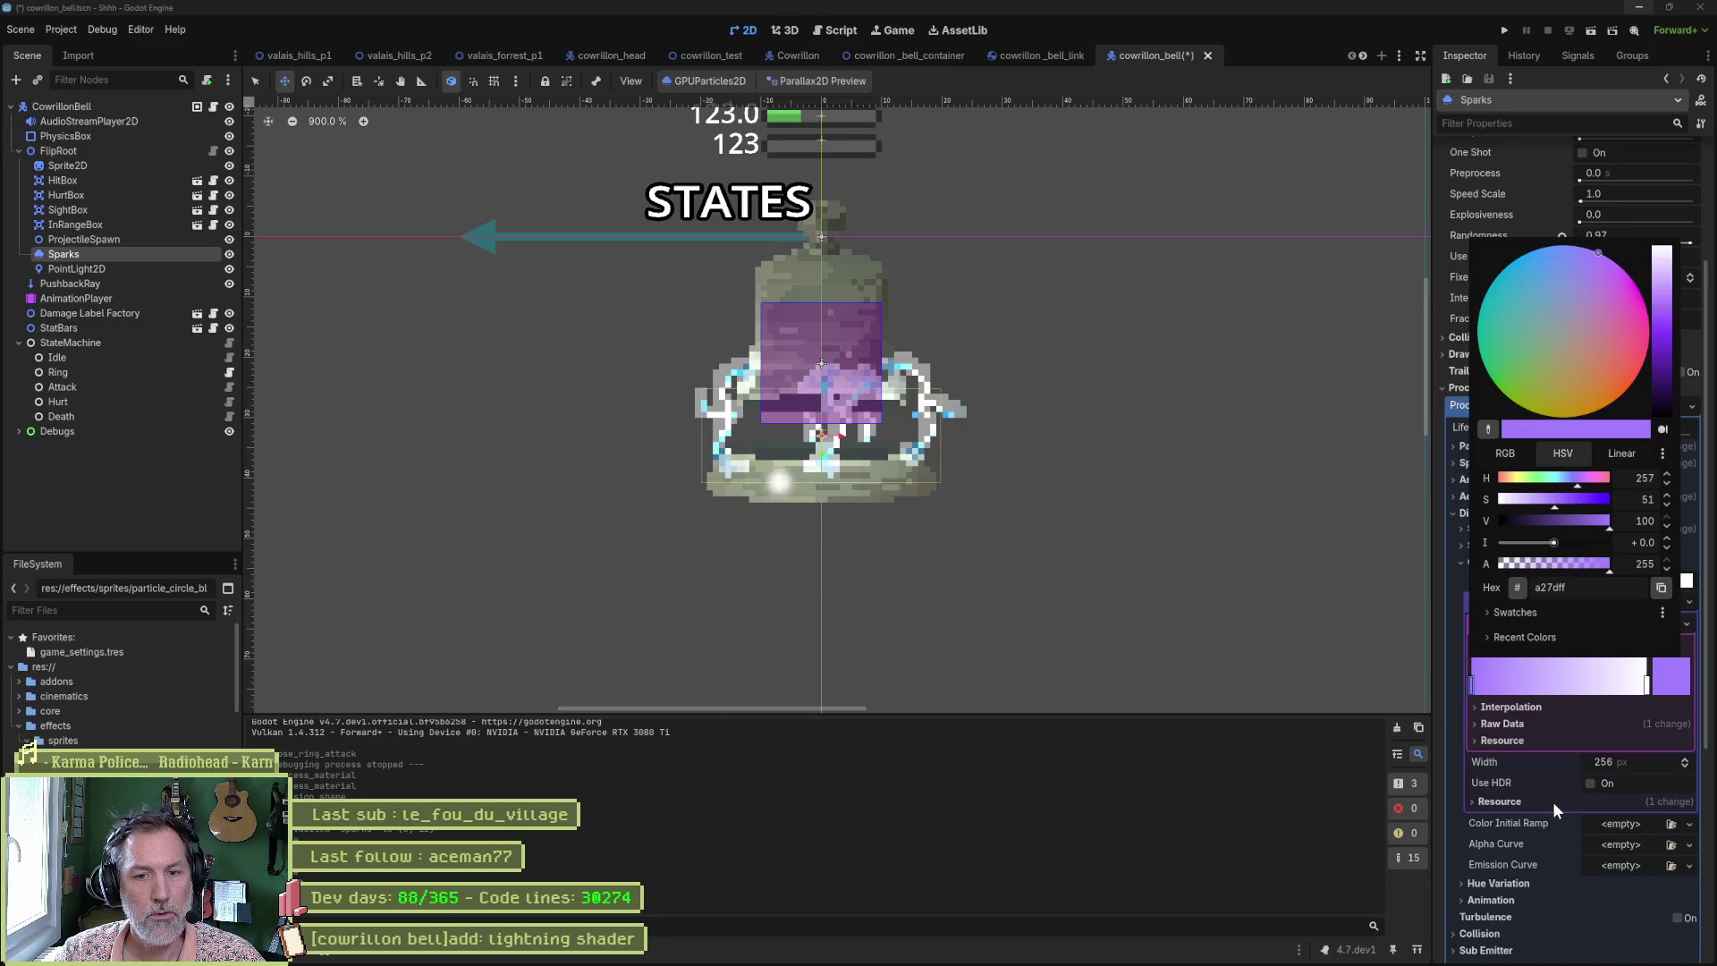
key(Escape)
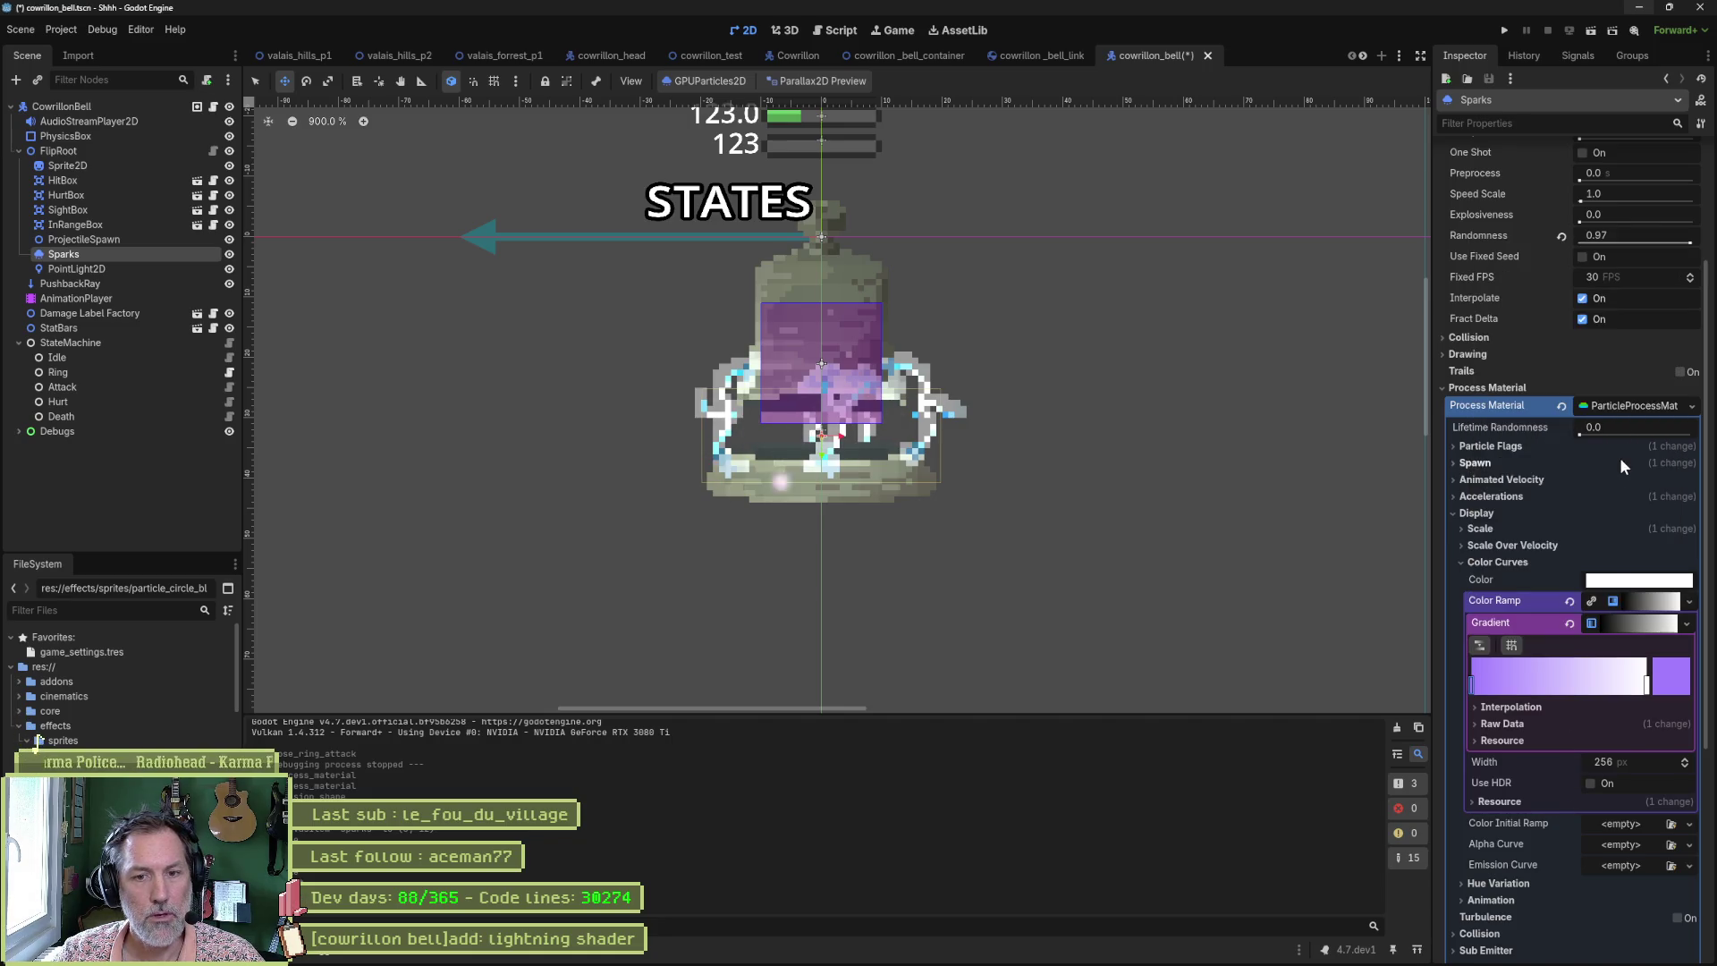
Set the gradient's right stop to pale lavender-blue c5d2ff
double_click(1645, 690)
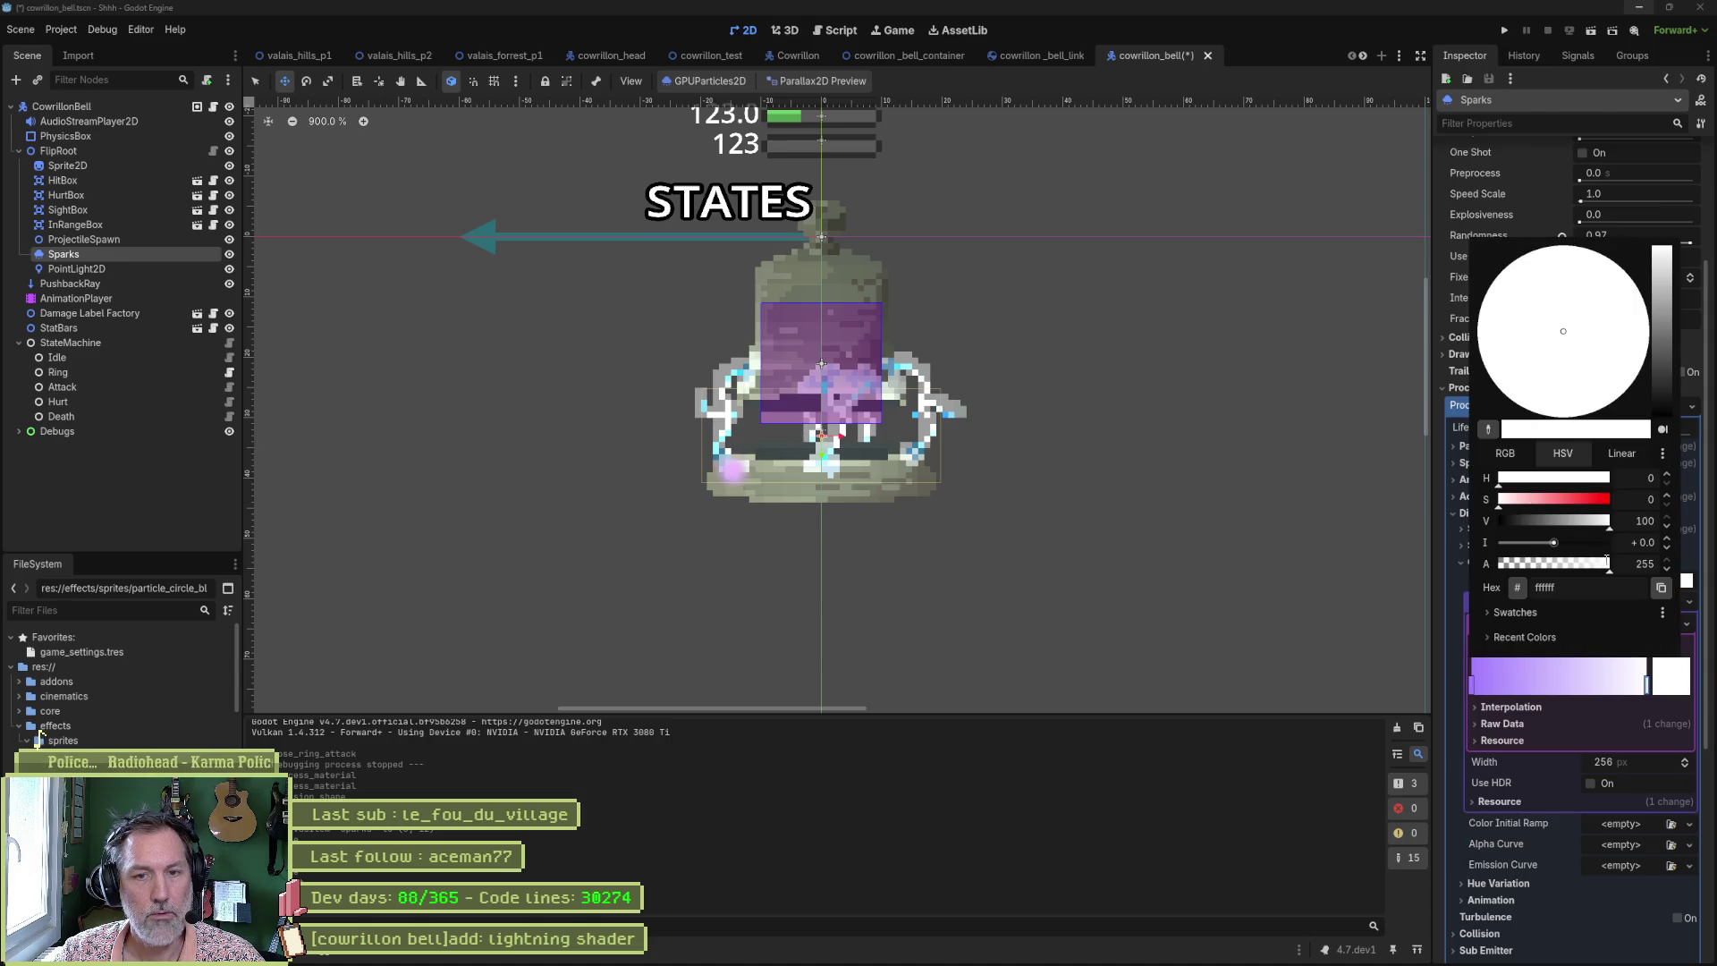
click(1656, 334)
click(1572, 251)
click(1669, 270)
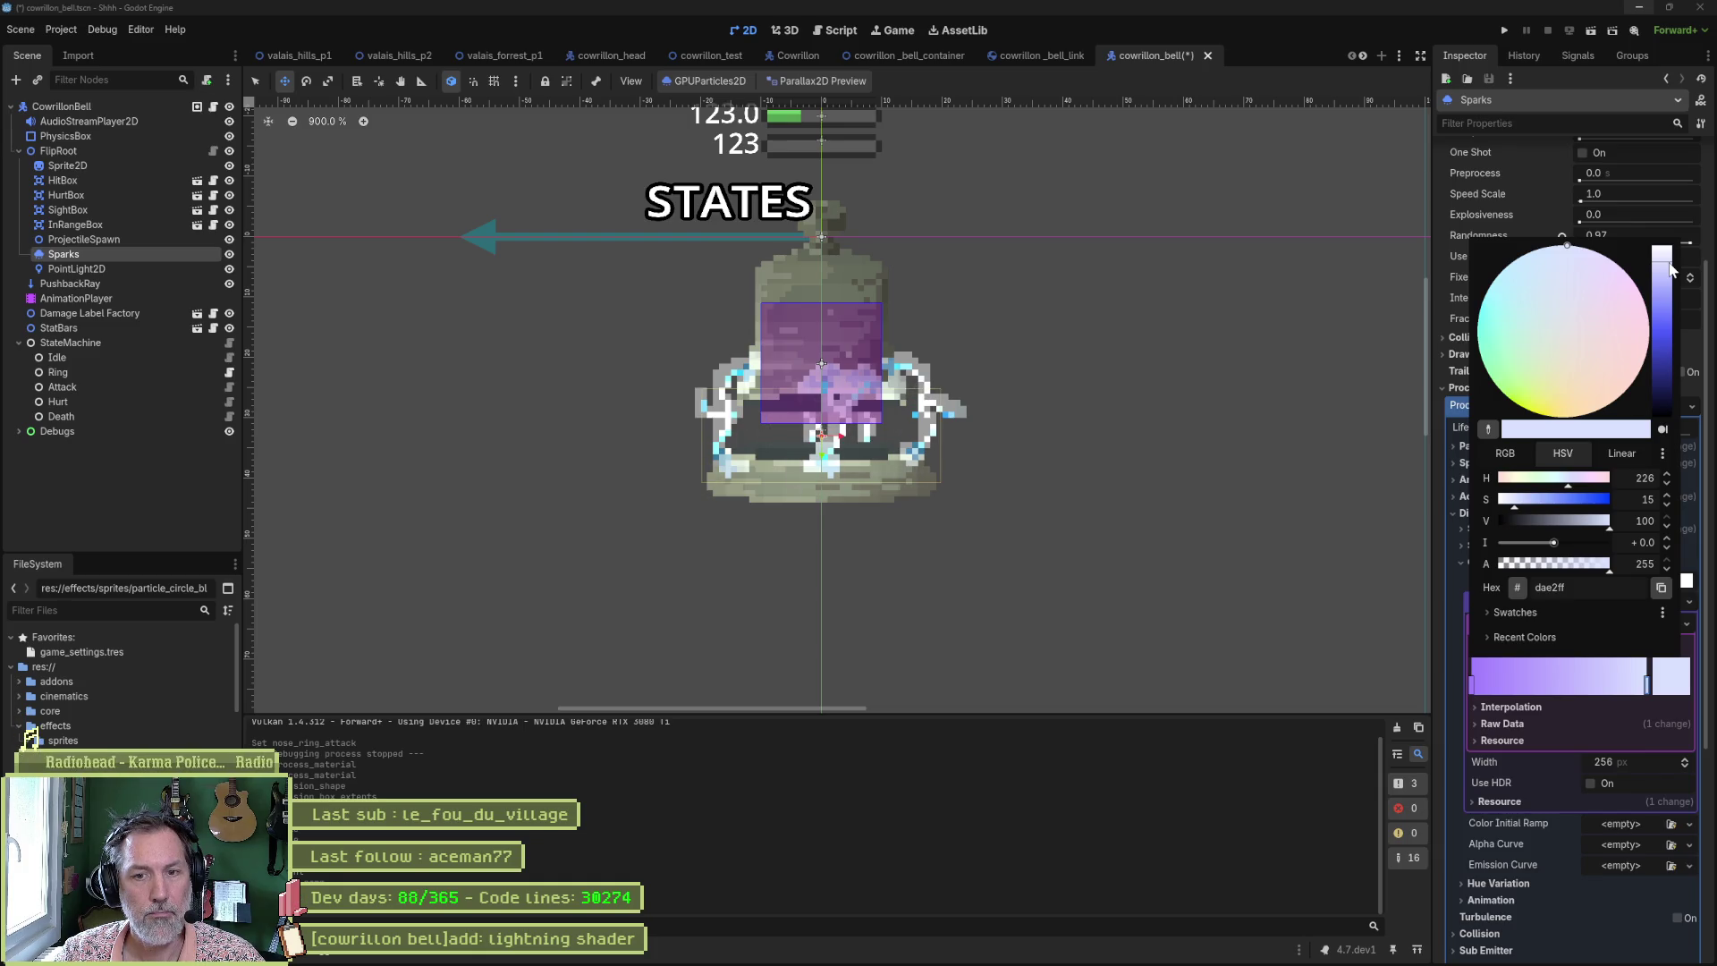
mouse_move(1625, 318)
mouse_down()
mouse_move(1636, 295)
mouse_move(1554, 444)
mouse_up()
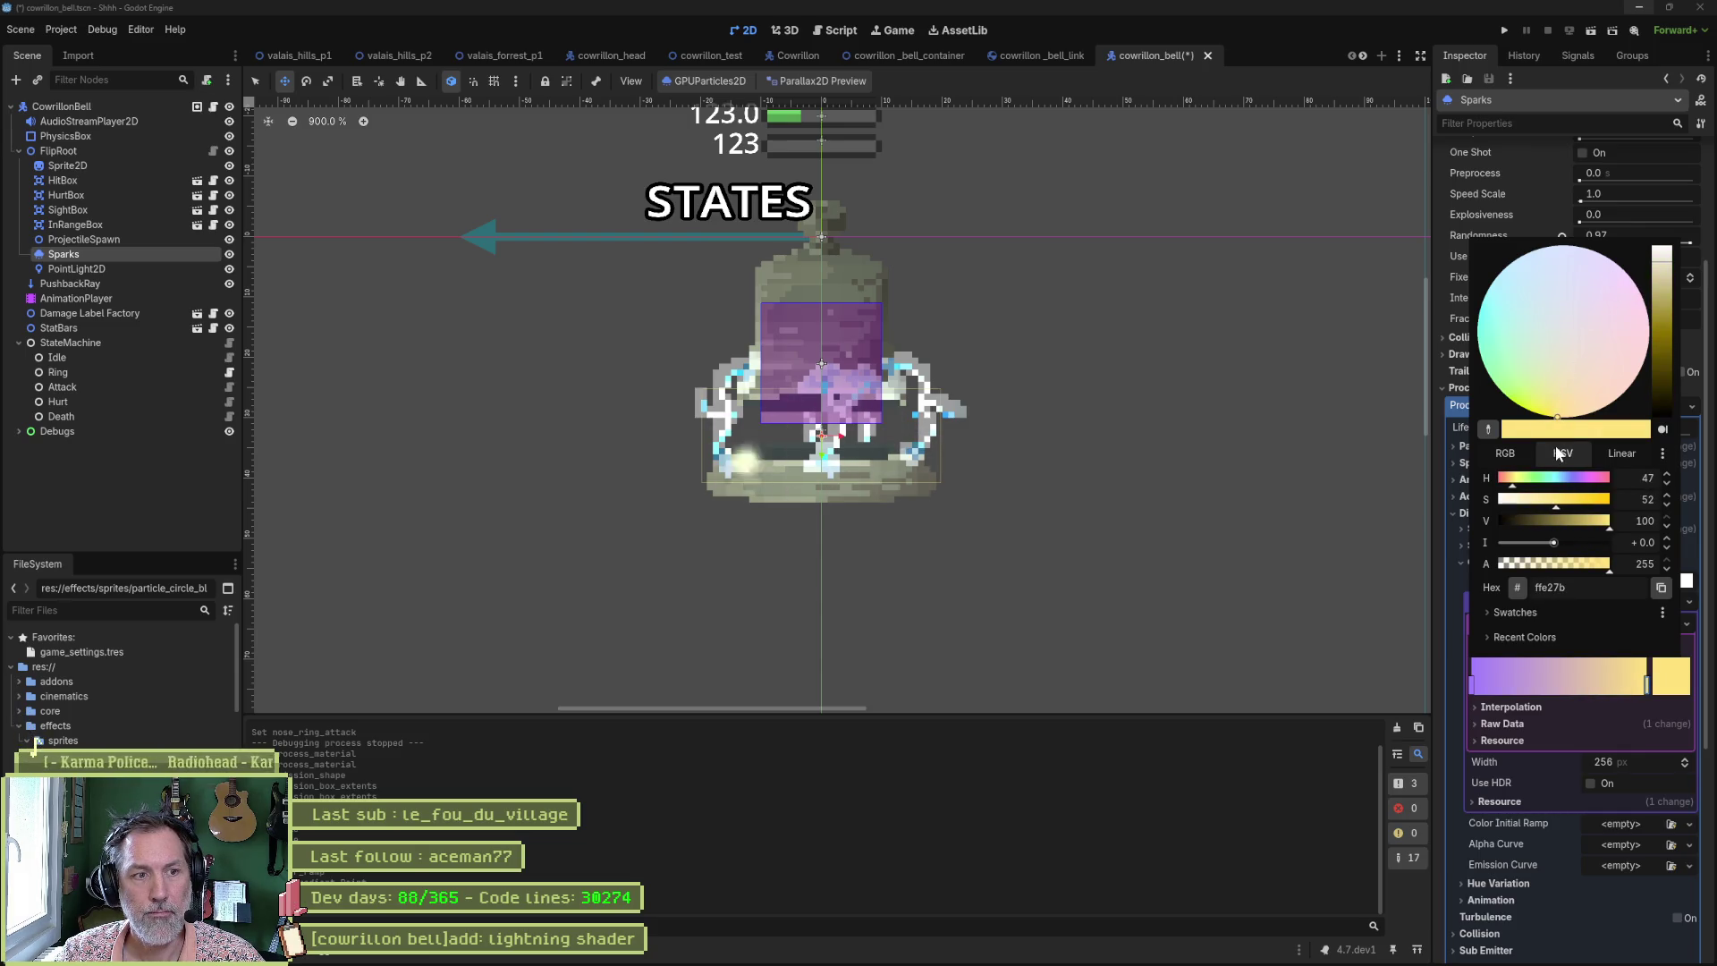
mouse_move(1614, 273)
mouse_down()
mouse_move(1631, 255)
mouse_move(1617, 235)
mouse_up()
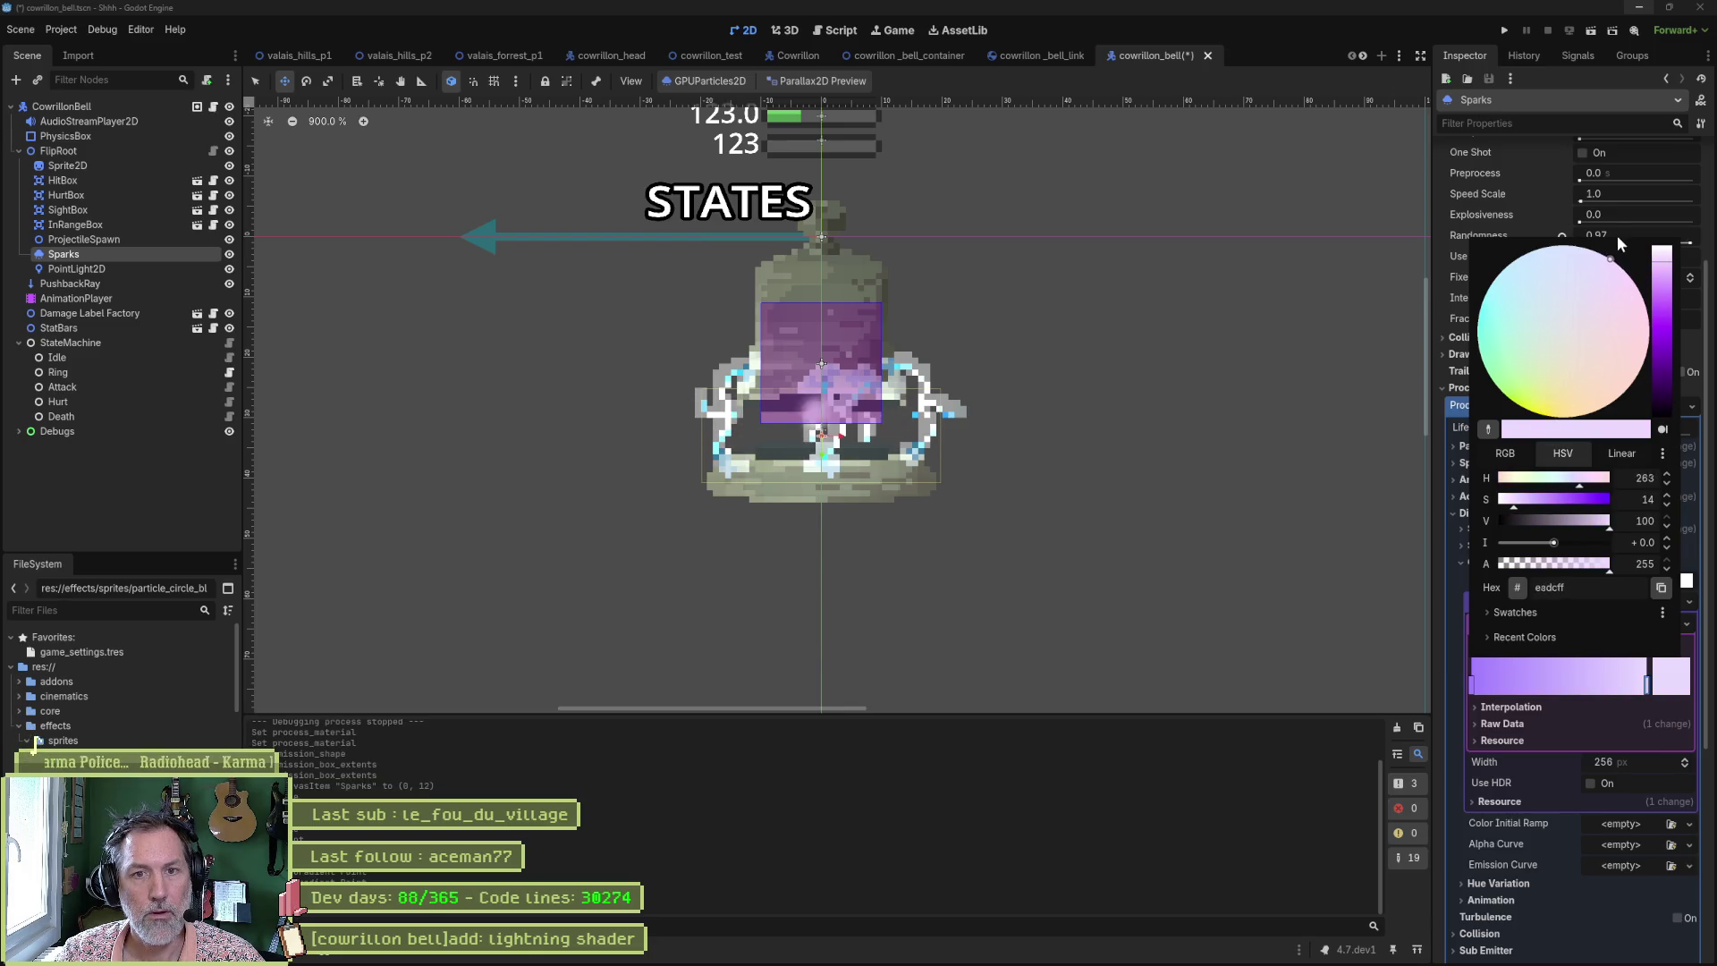
click(1594, 499)
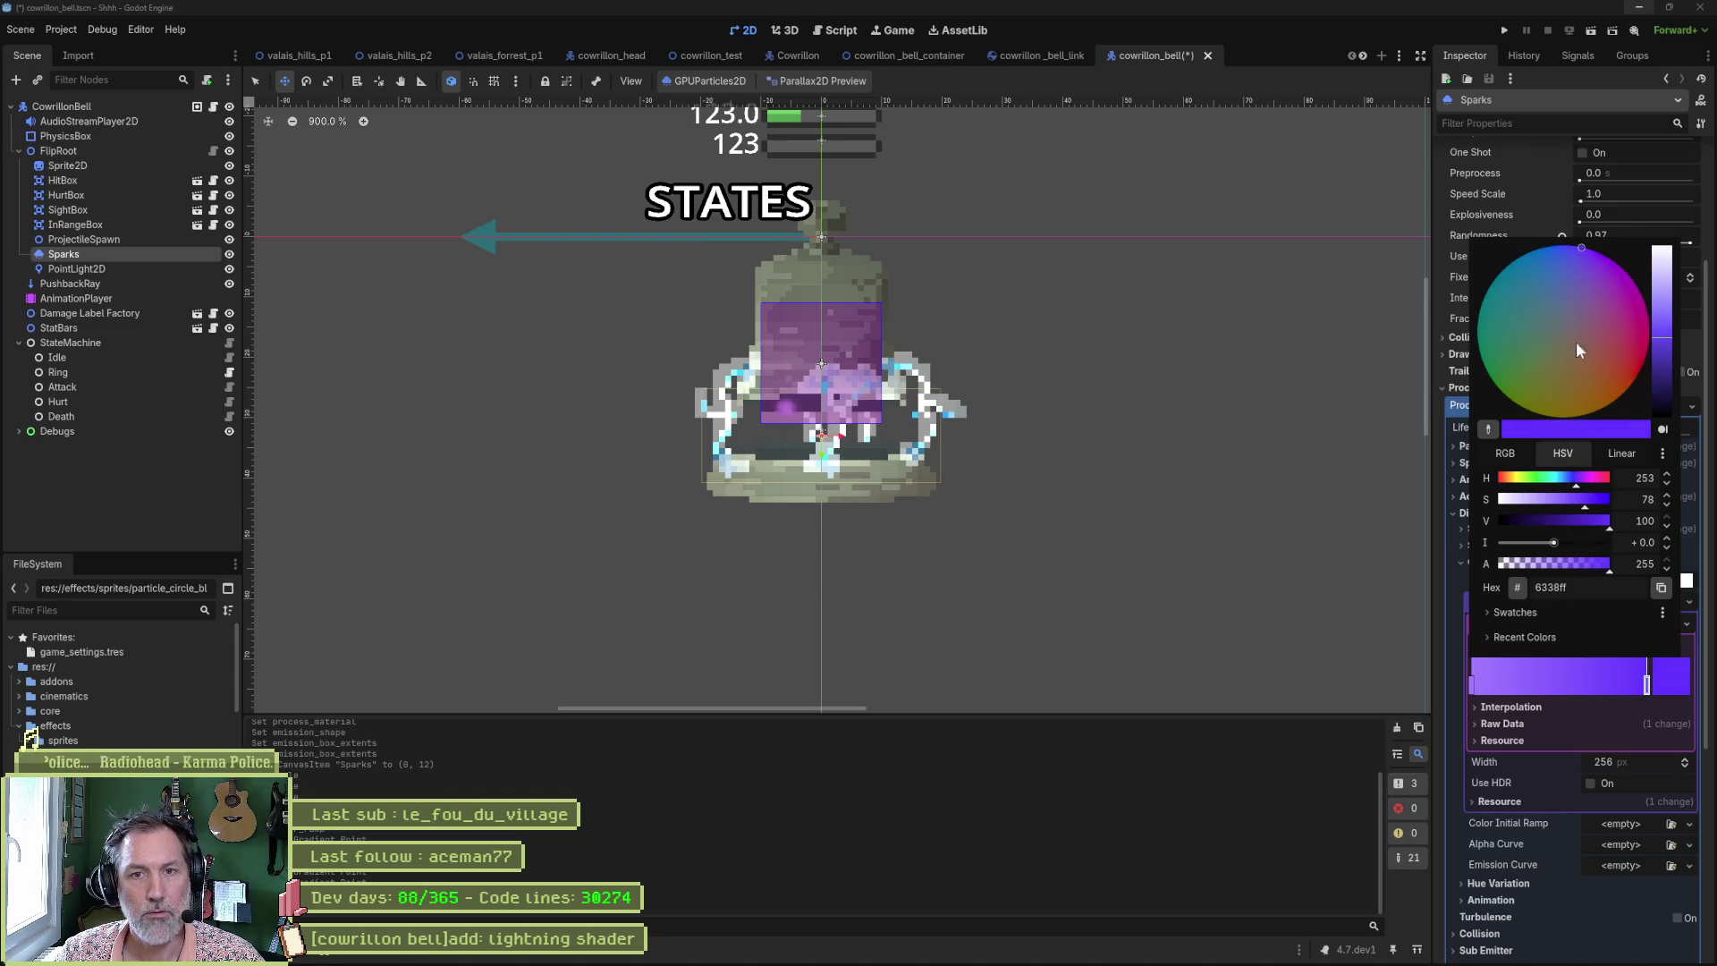
click(1567, 240)
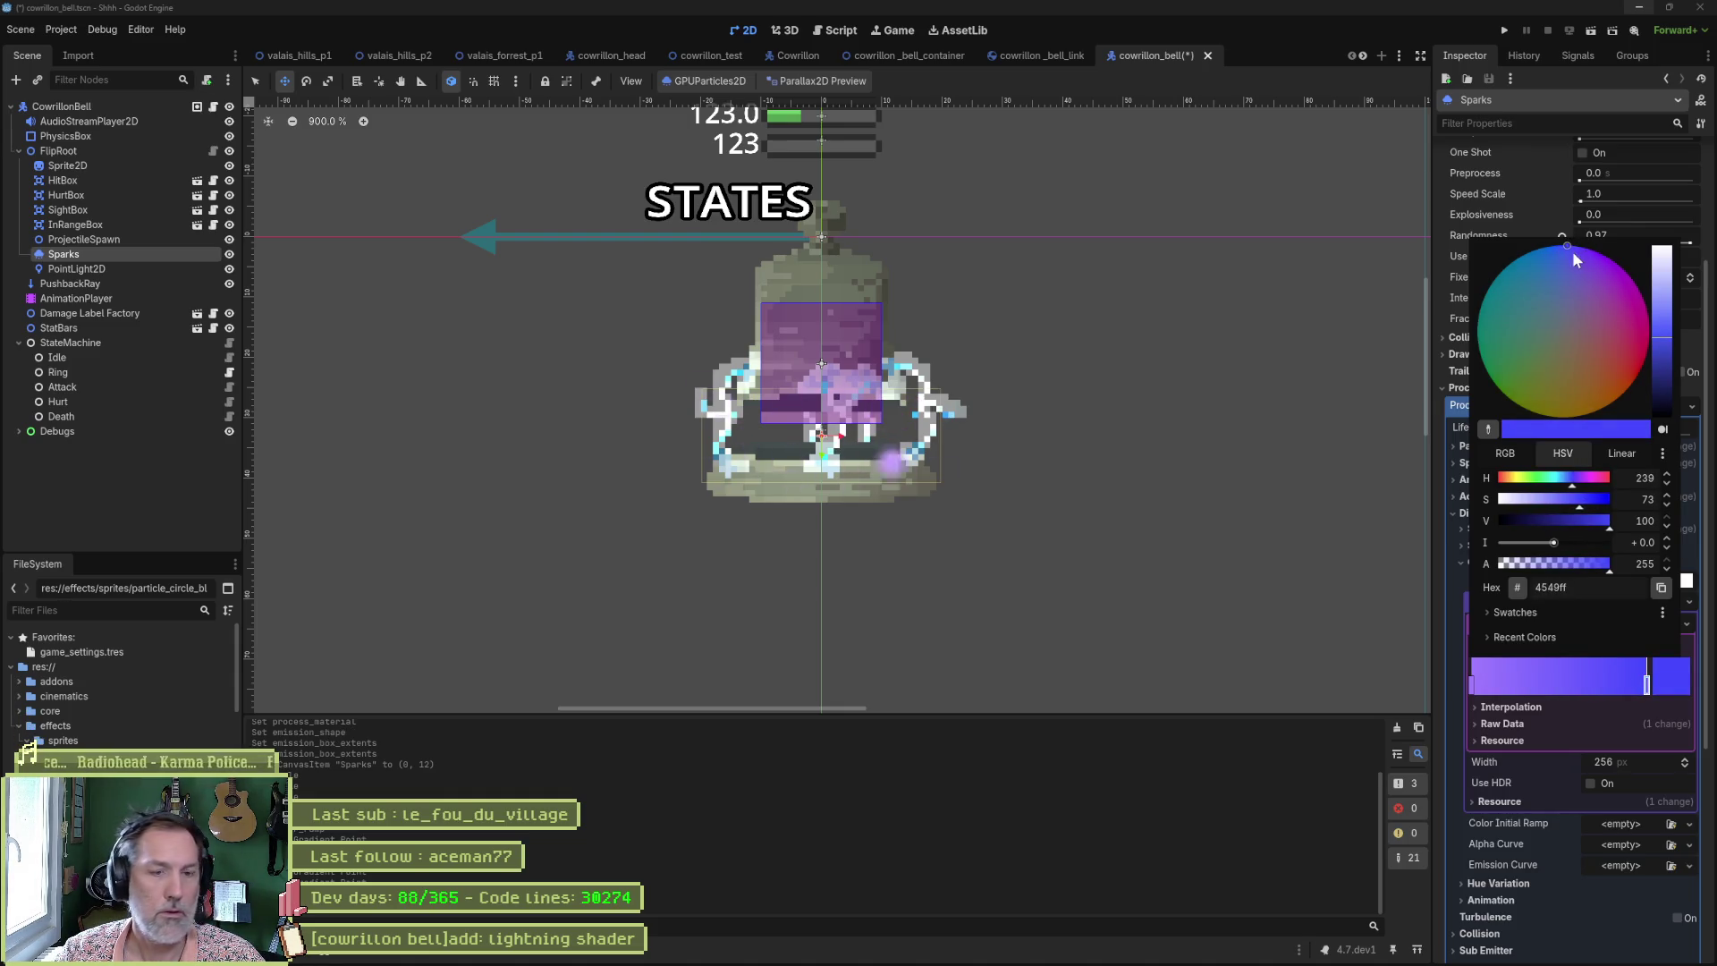
drag(1660, 338, 1666, 276)
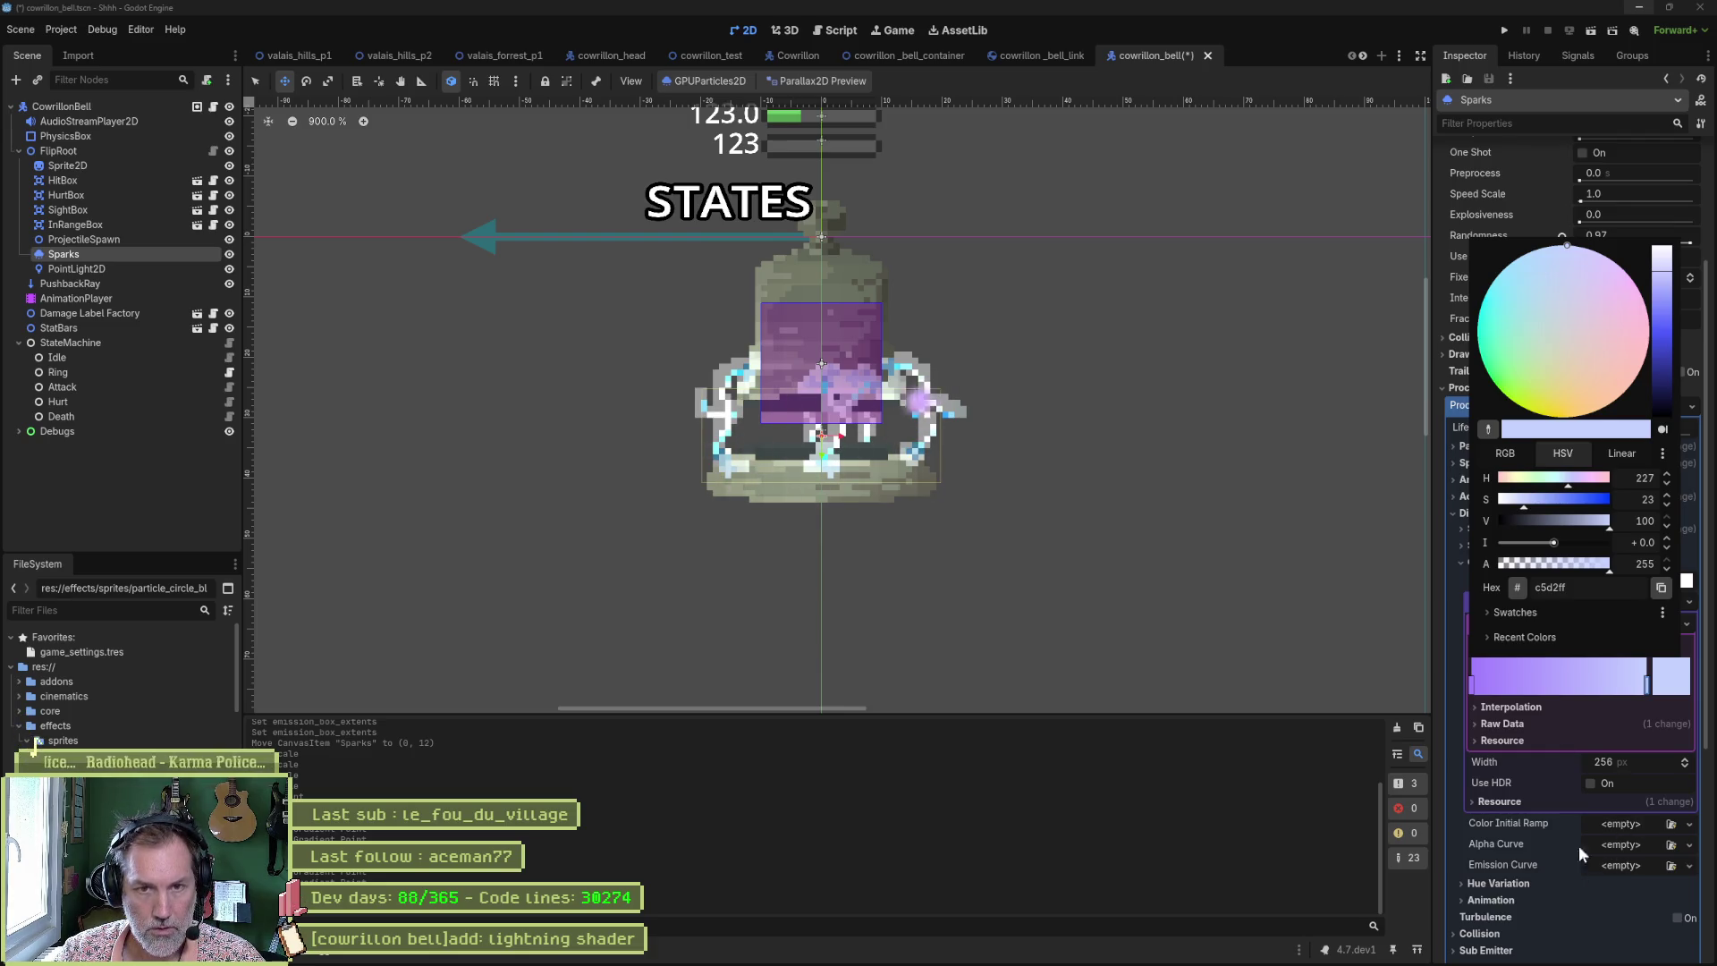
click(1462, 201)
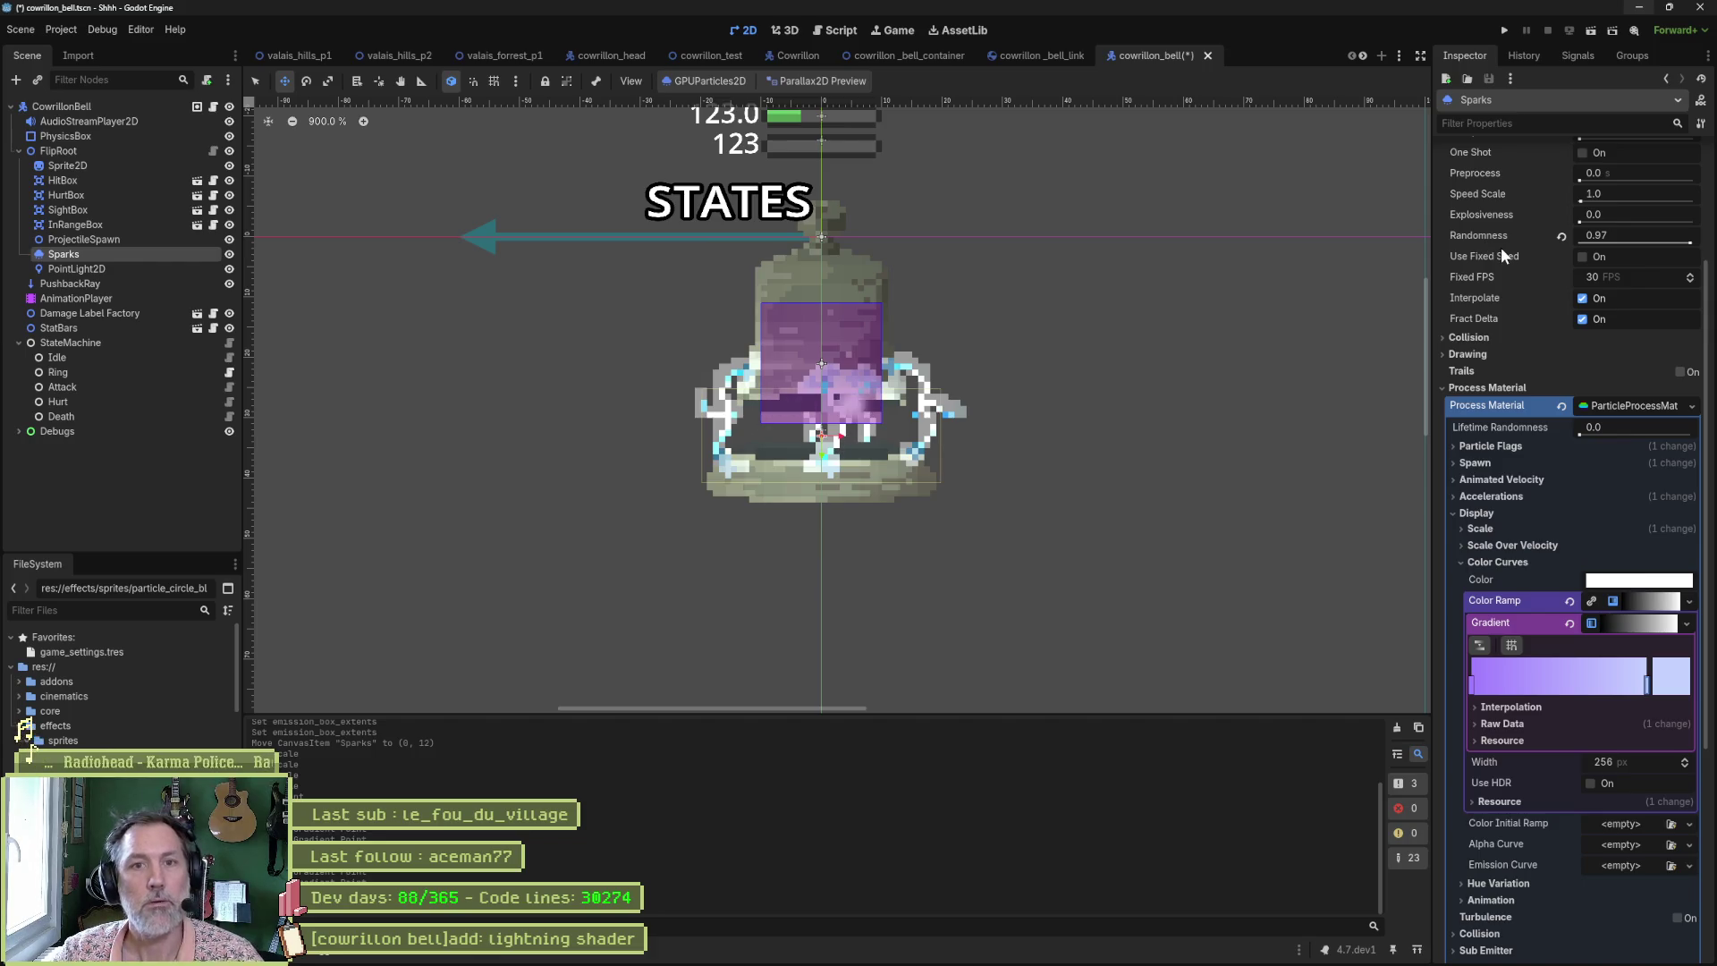
Test the Sparks Speed Scale at 0 and in slow motion, then reset it to 1.0
click(1624, 195)
text(0)
key(Return)
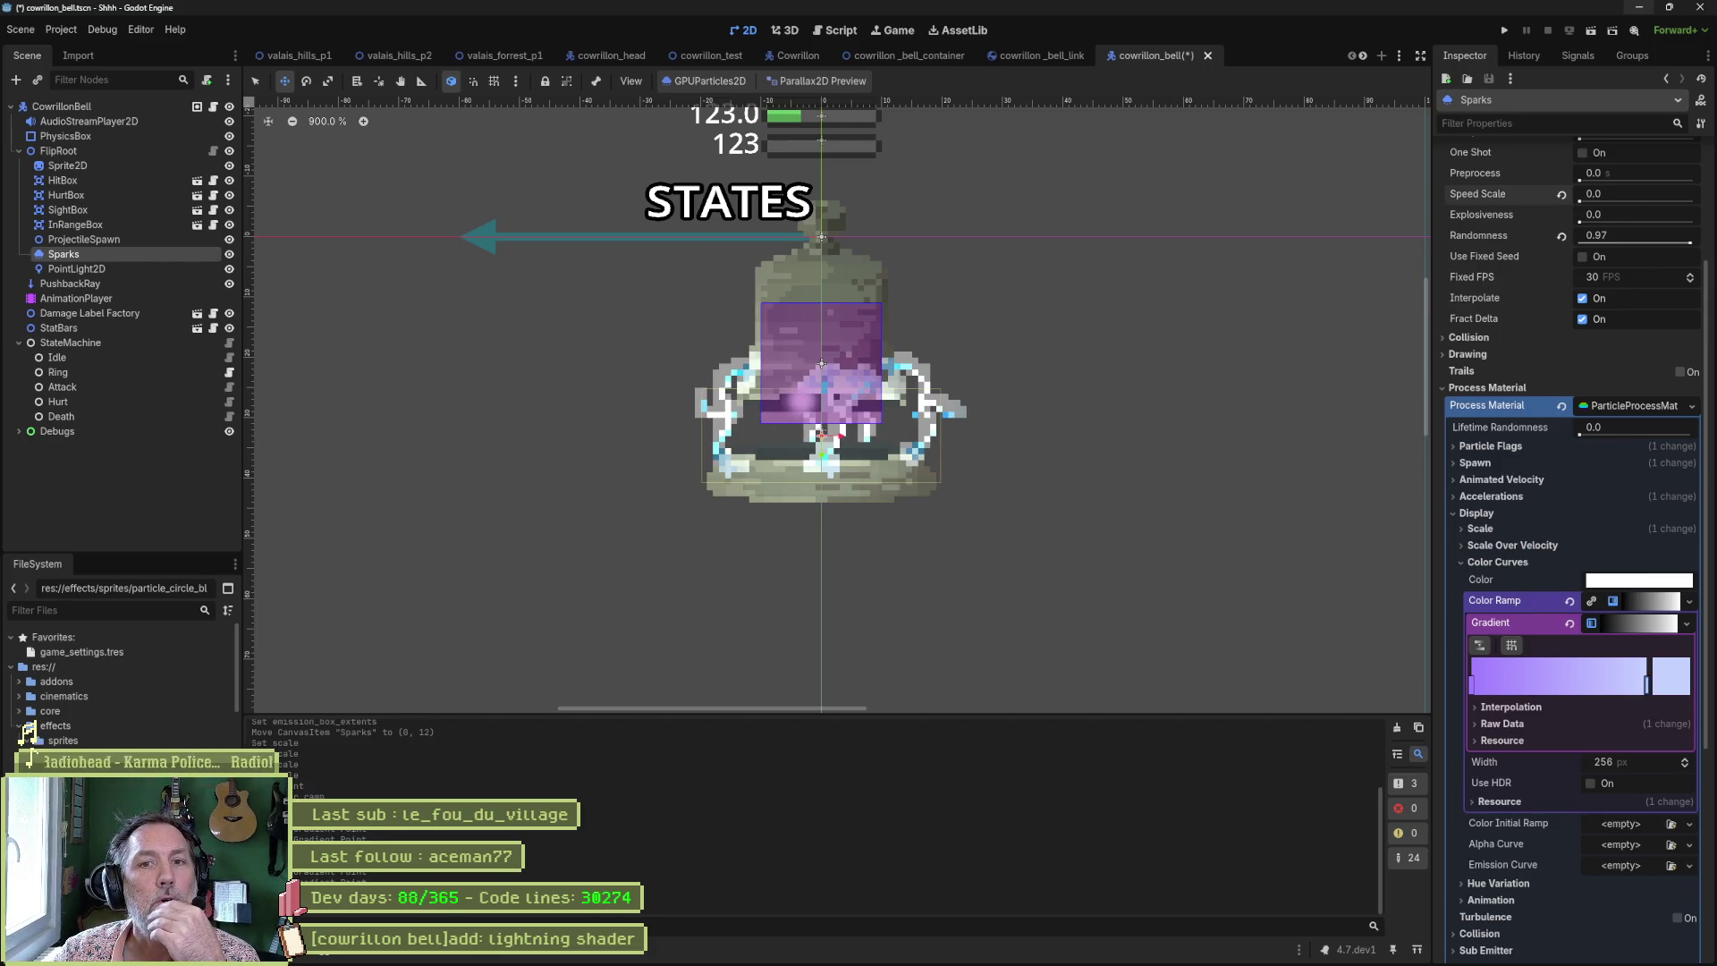
drag(1579, 203, 1581, 206)
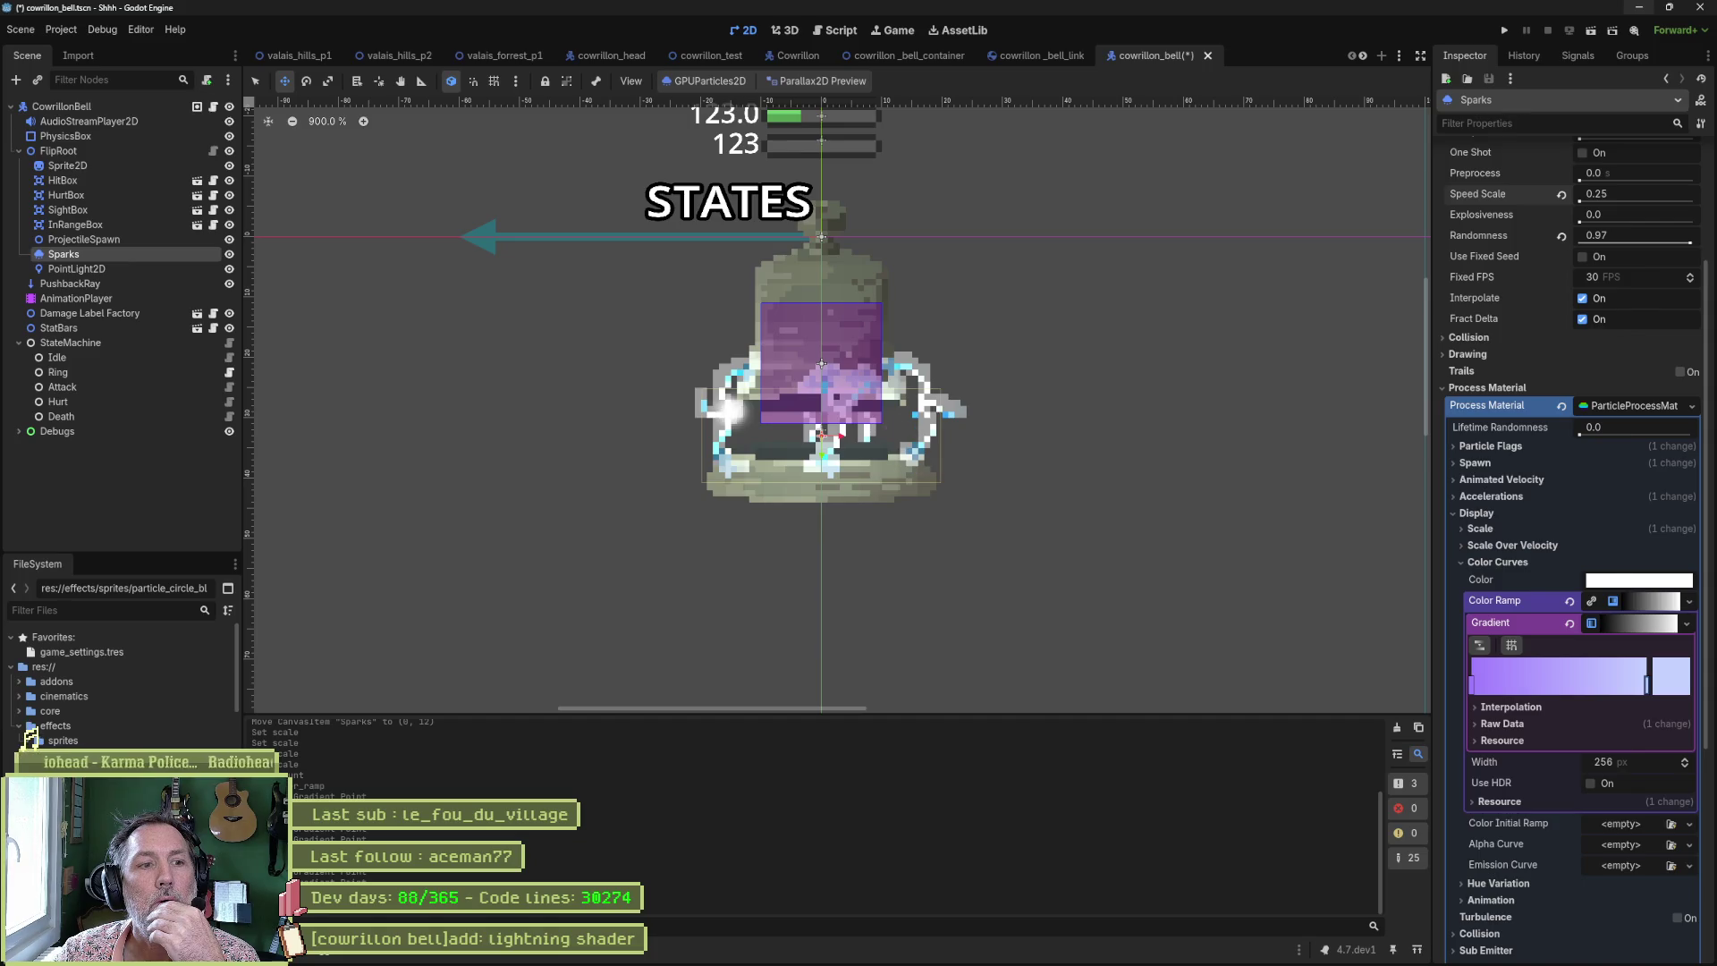
click(1562, 194)
Drag the Sparks Amount Ratio down to about 0.3, select PointLight2D and save the scene
scroll(1531, 238, up, 3)
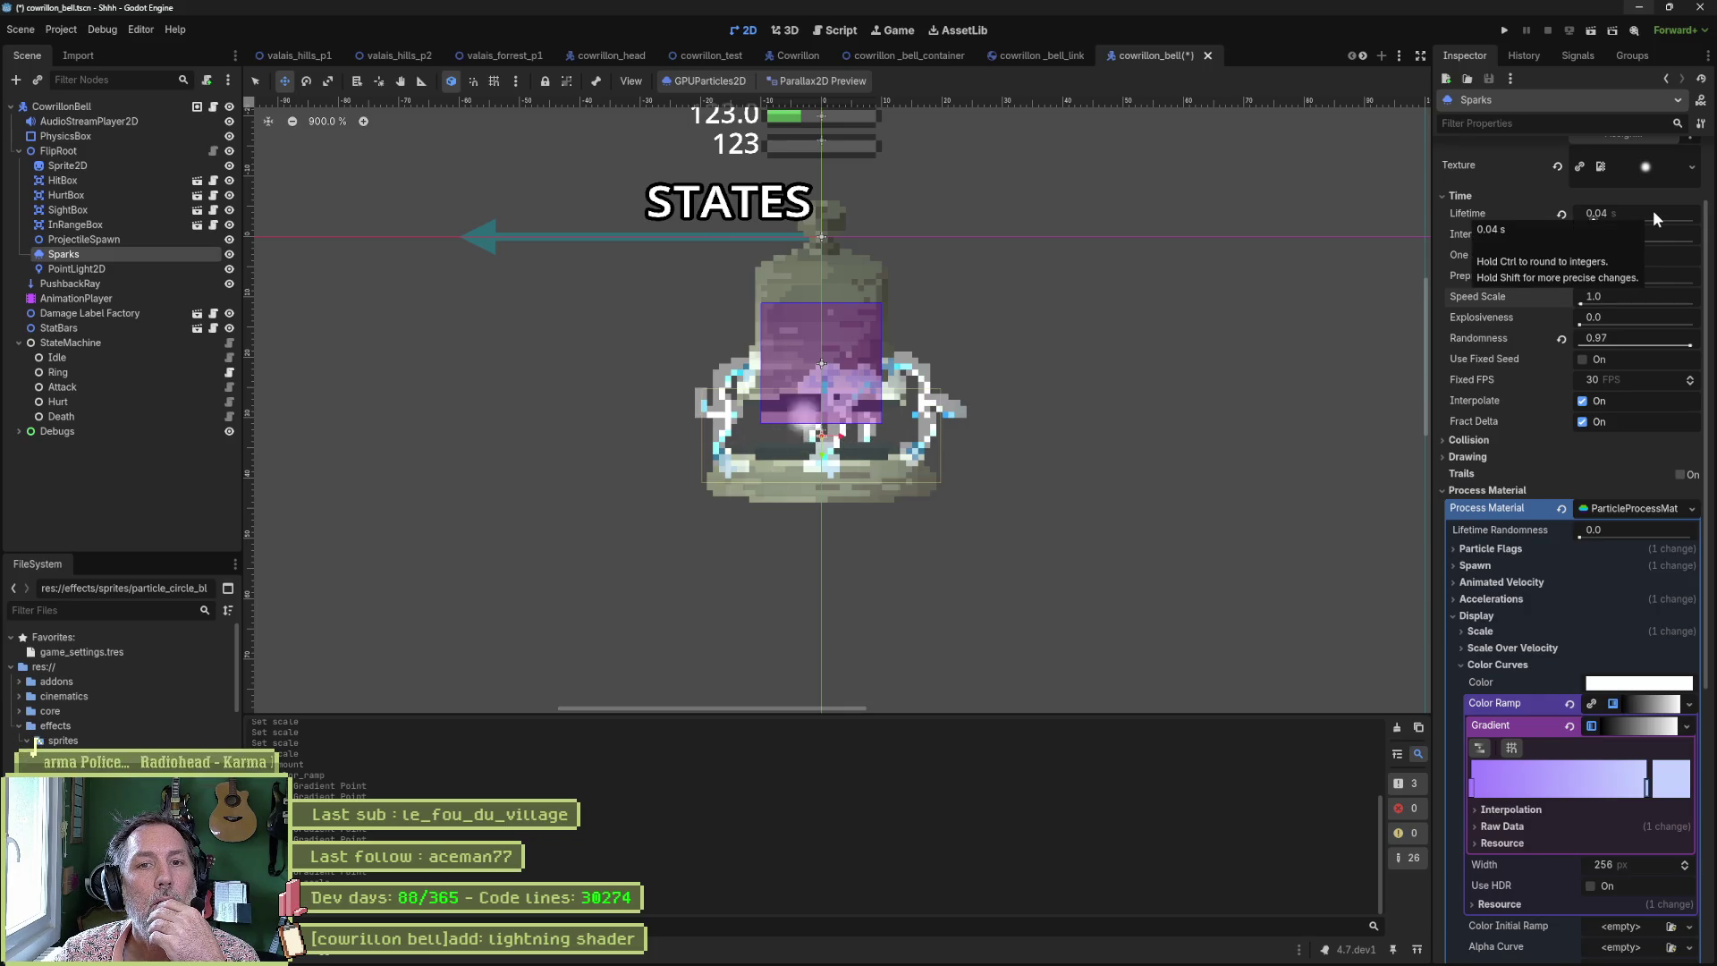
scroll(1515, 296, up, 3)
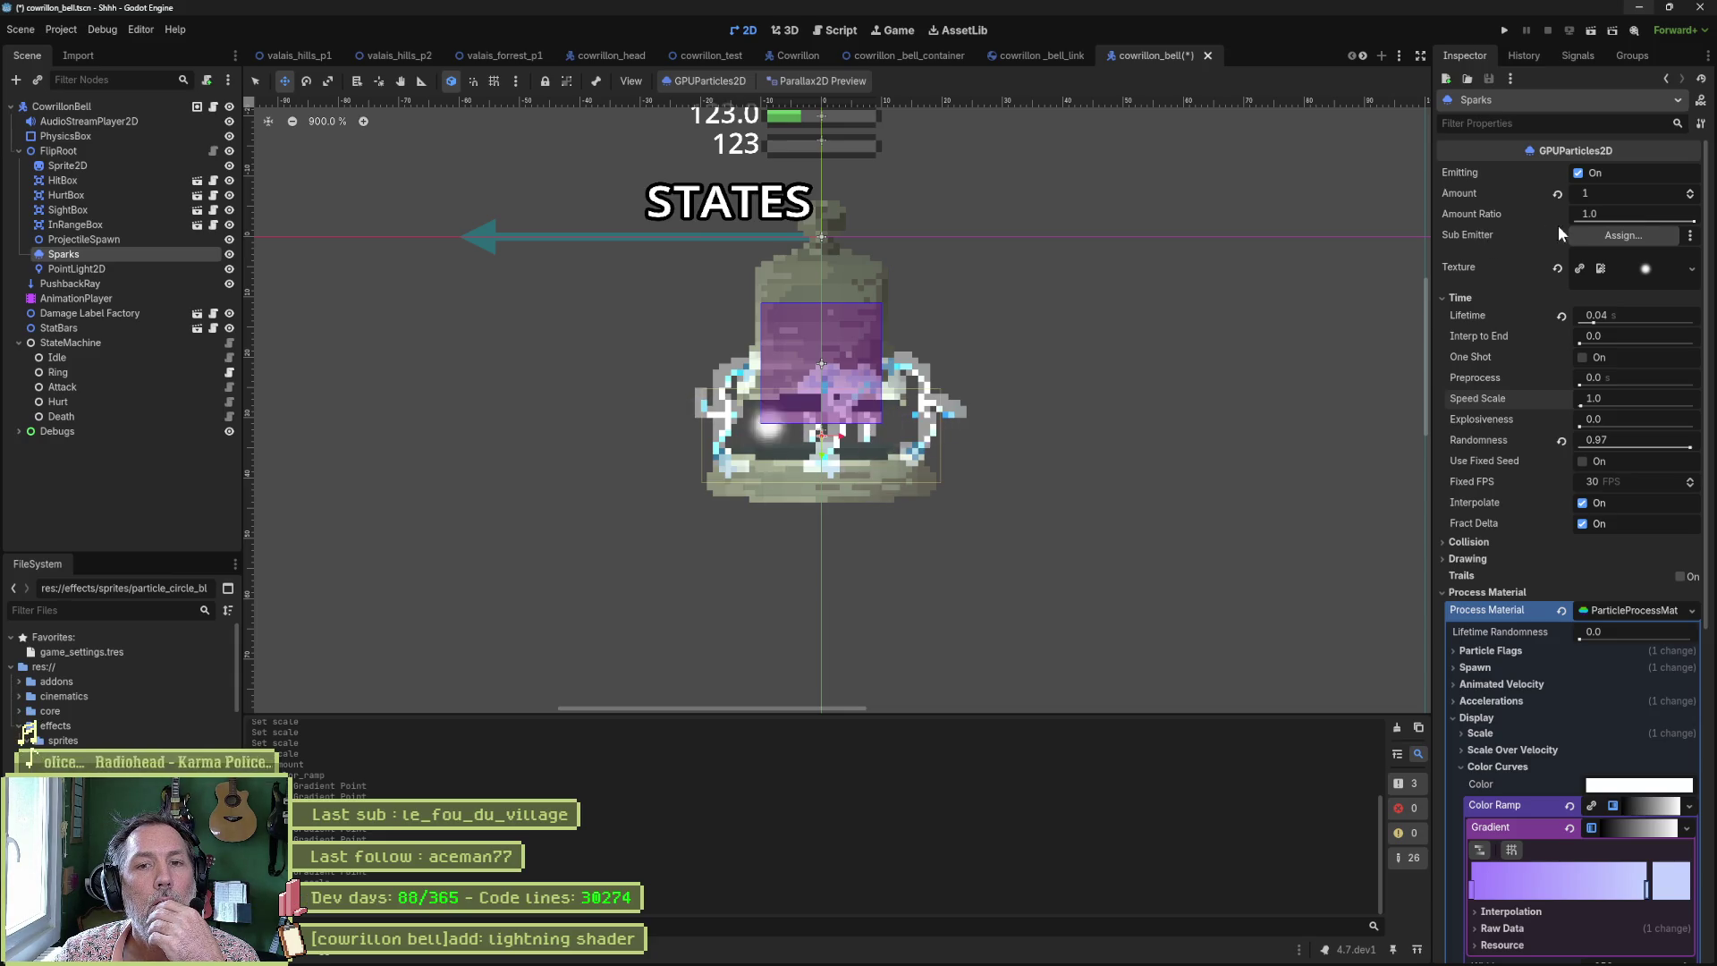
drag(1637, 217, 1612, 217)
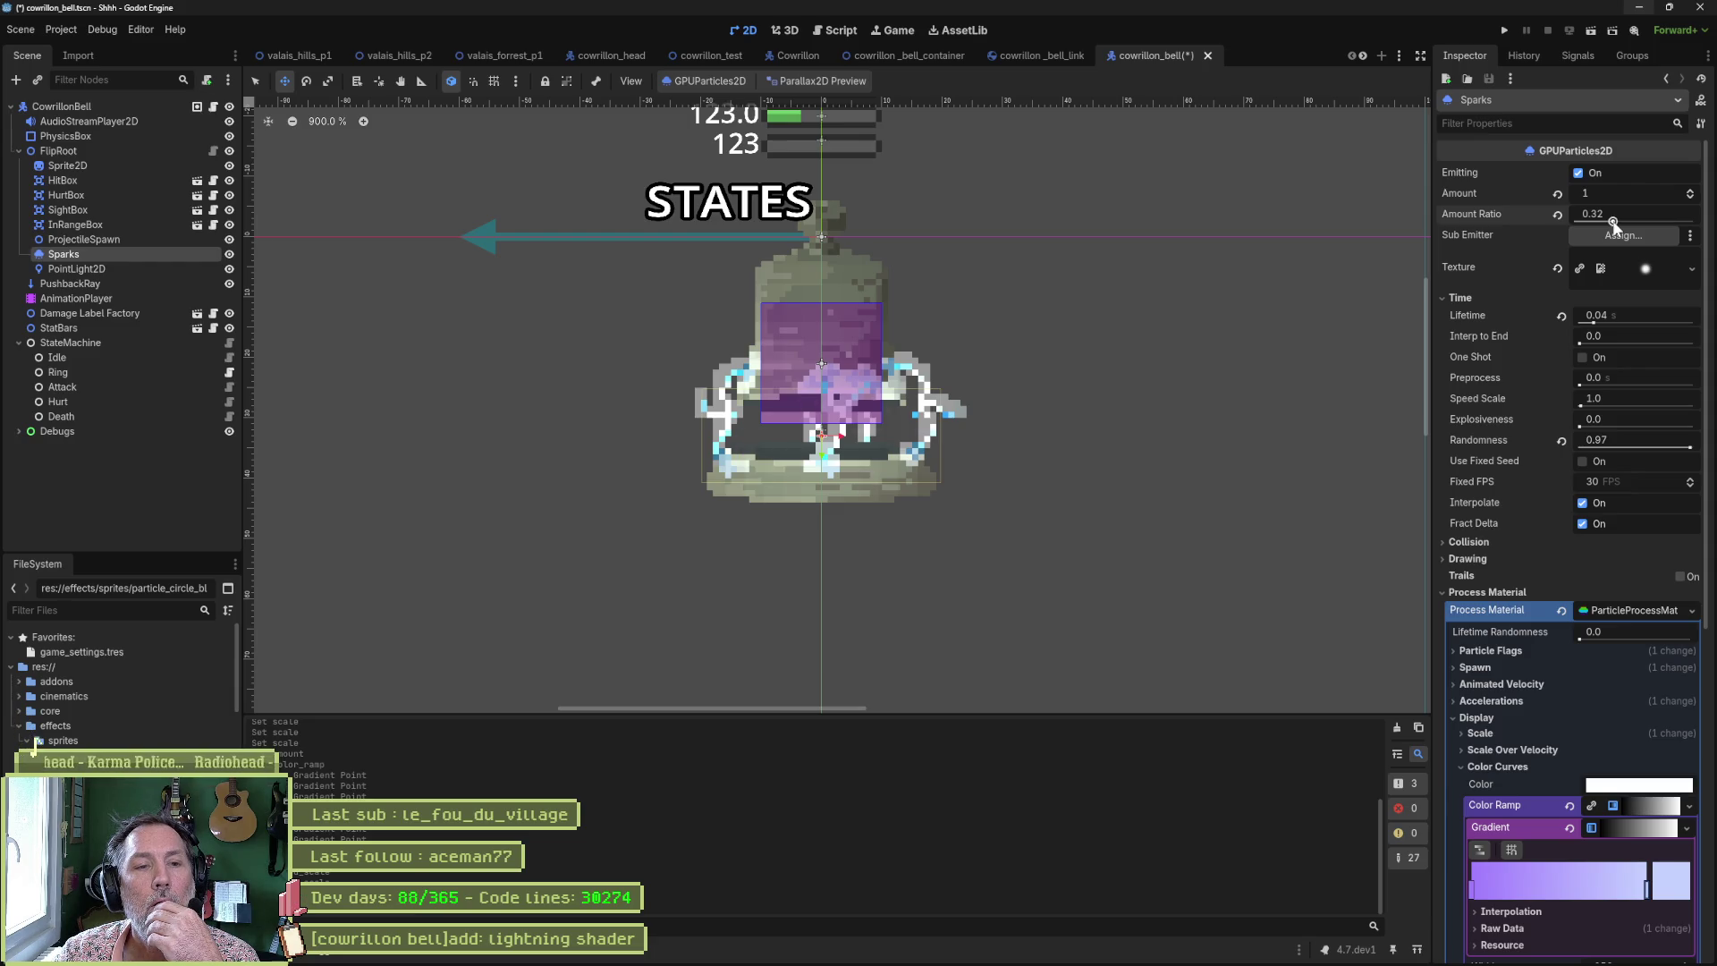
click(120, 268)
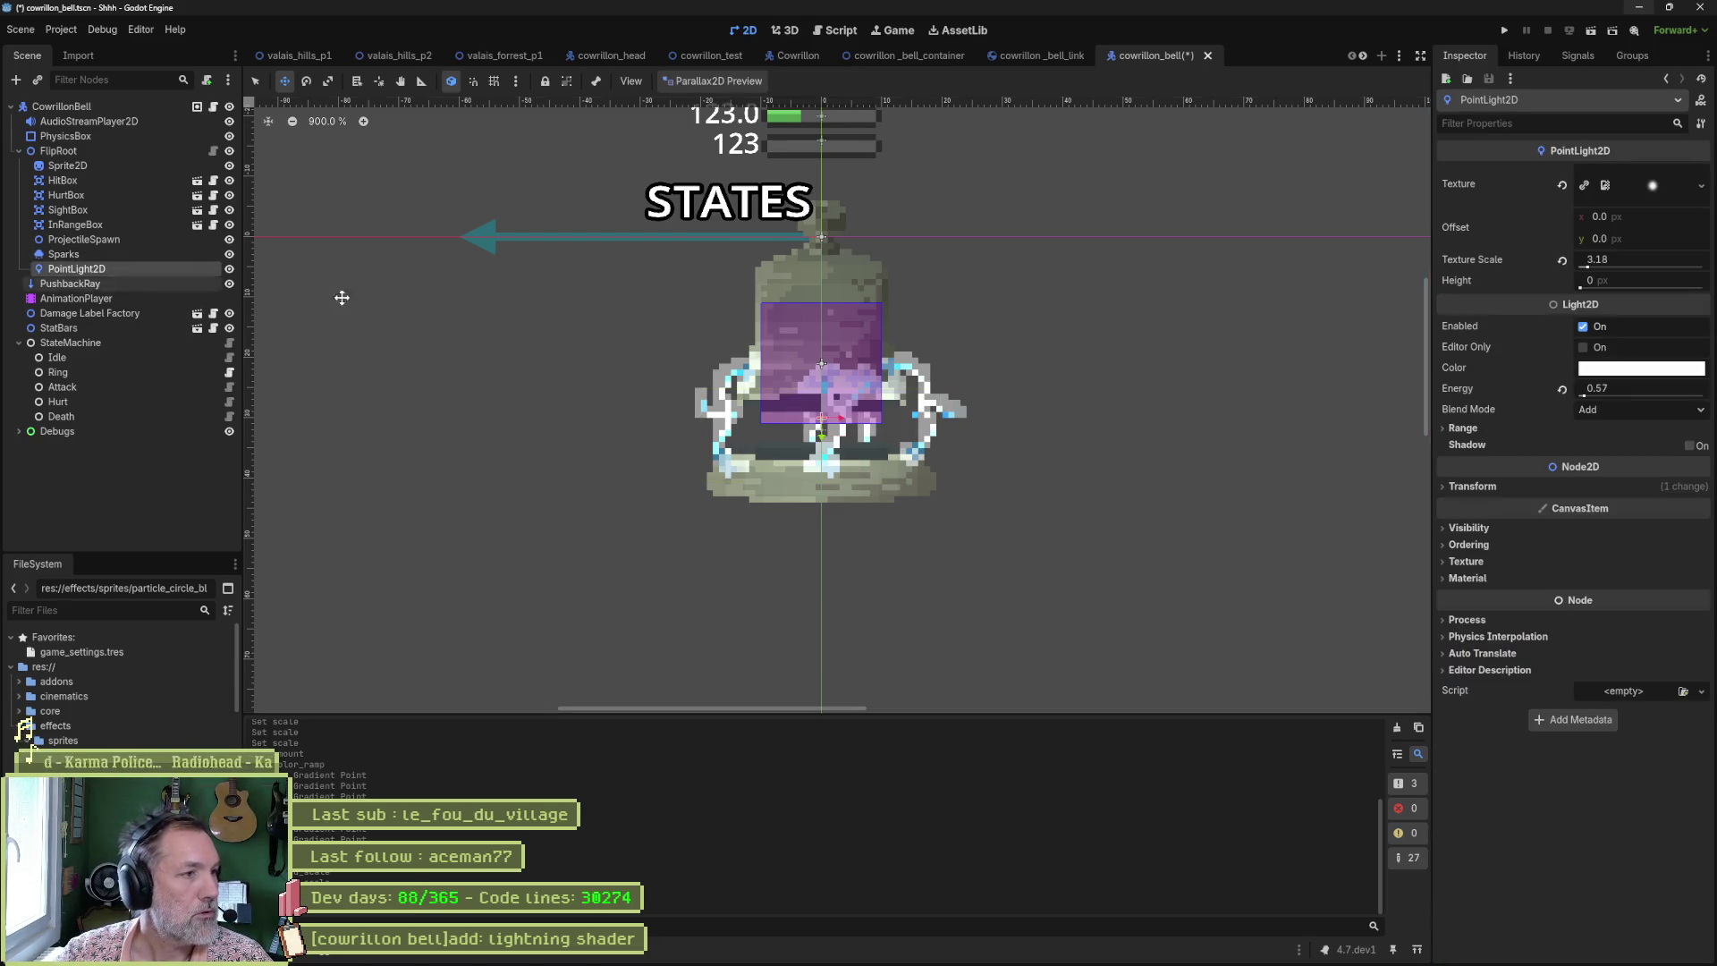
key(ctrl+s)
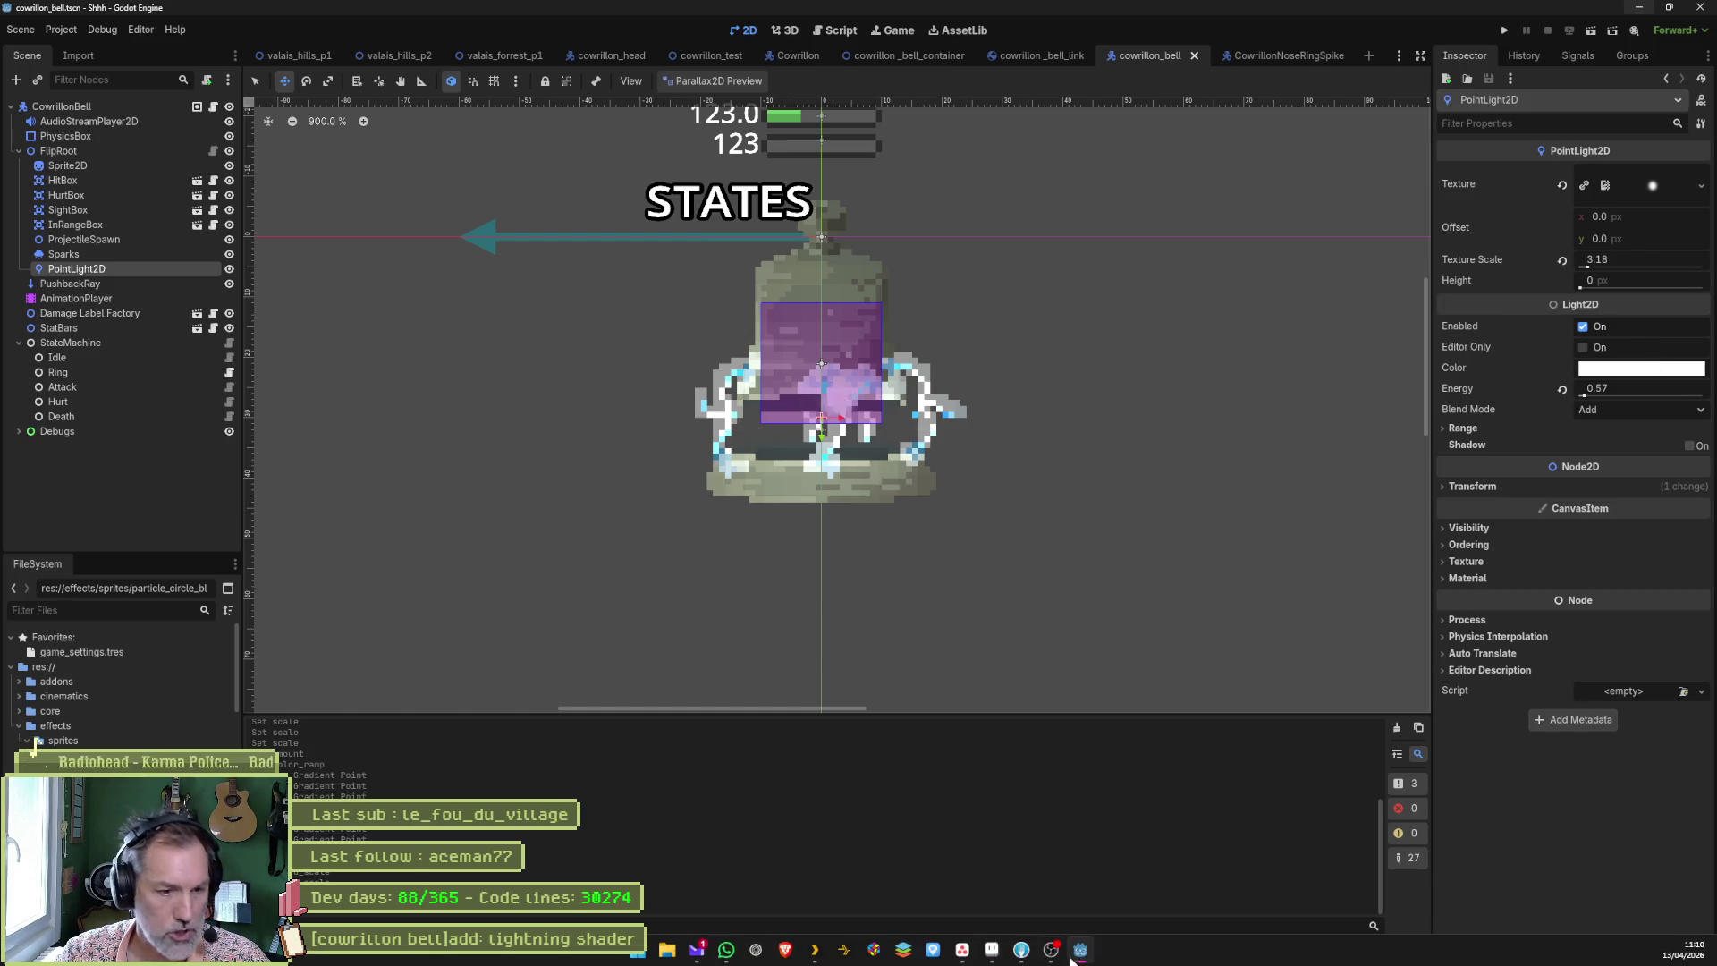
click(962, 951)
Change the 'add: lightning shader' task title to 'add: light to bolts' and close its pane
click(912, 246)
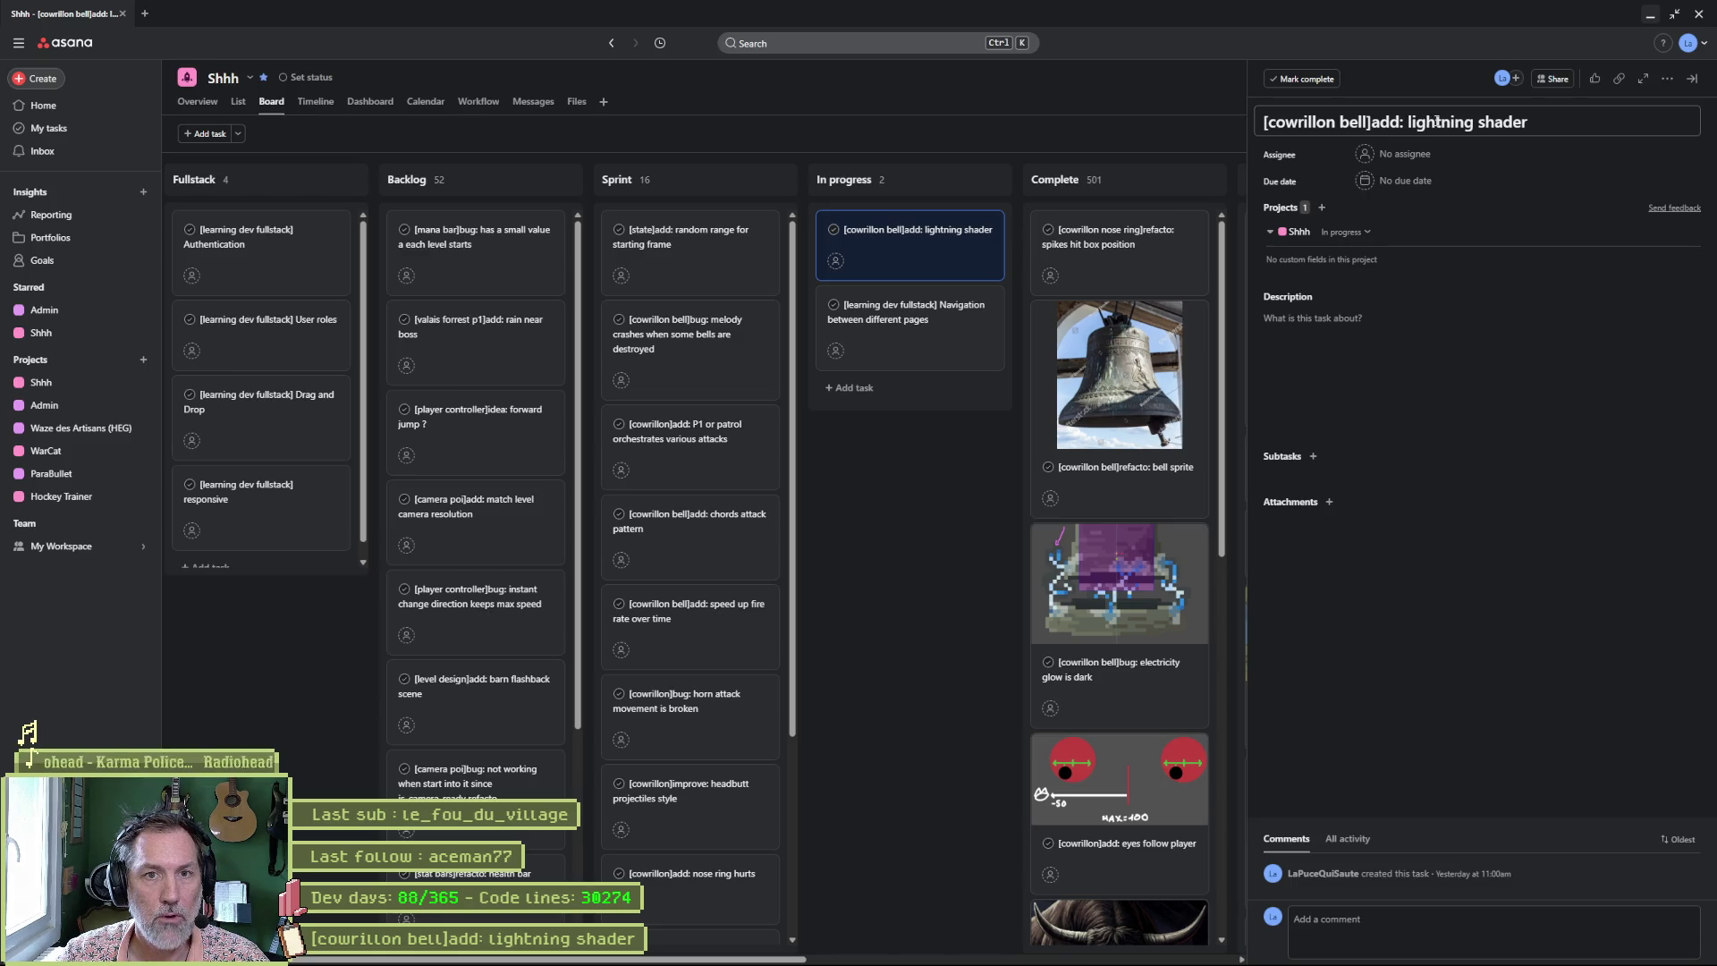
drag(1442, 122, 1611, 100)
key(BackSpace)
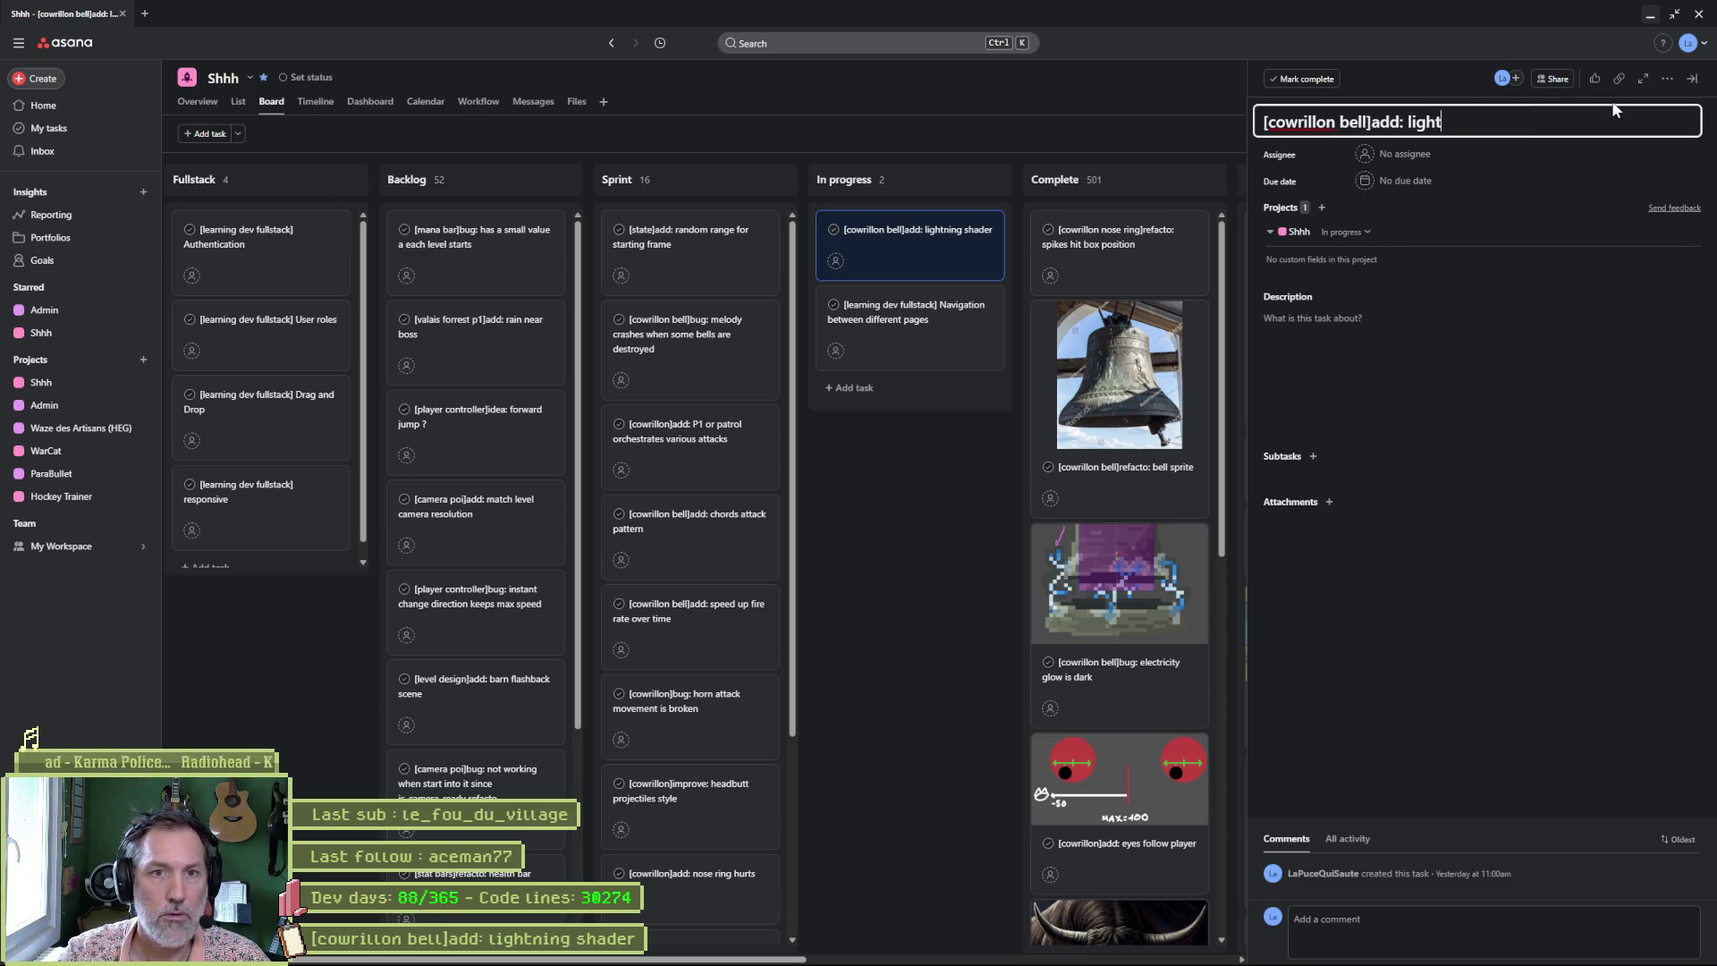
text(to bolts)
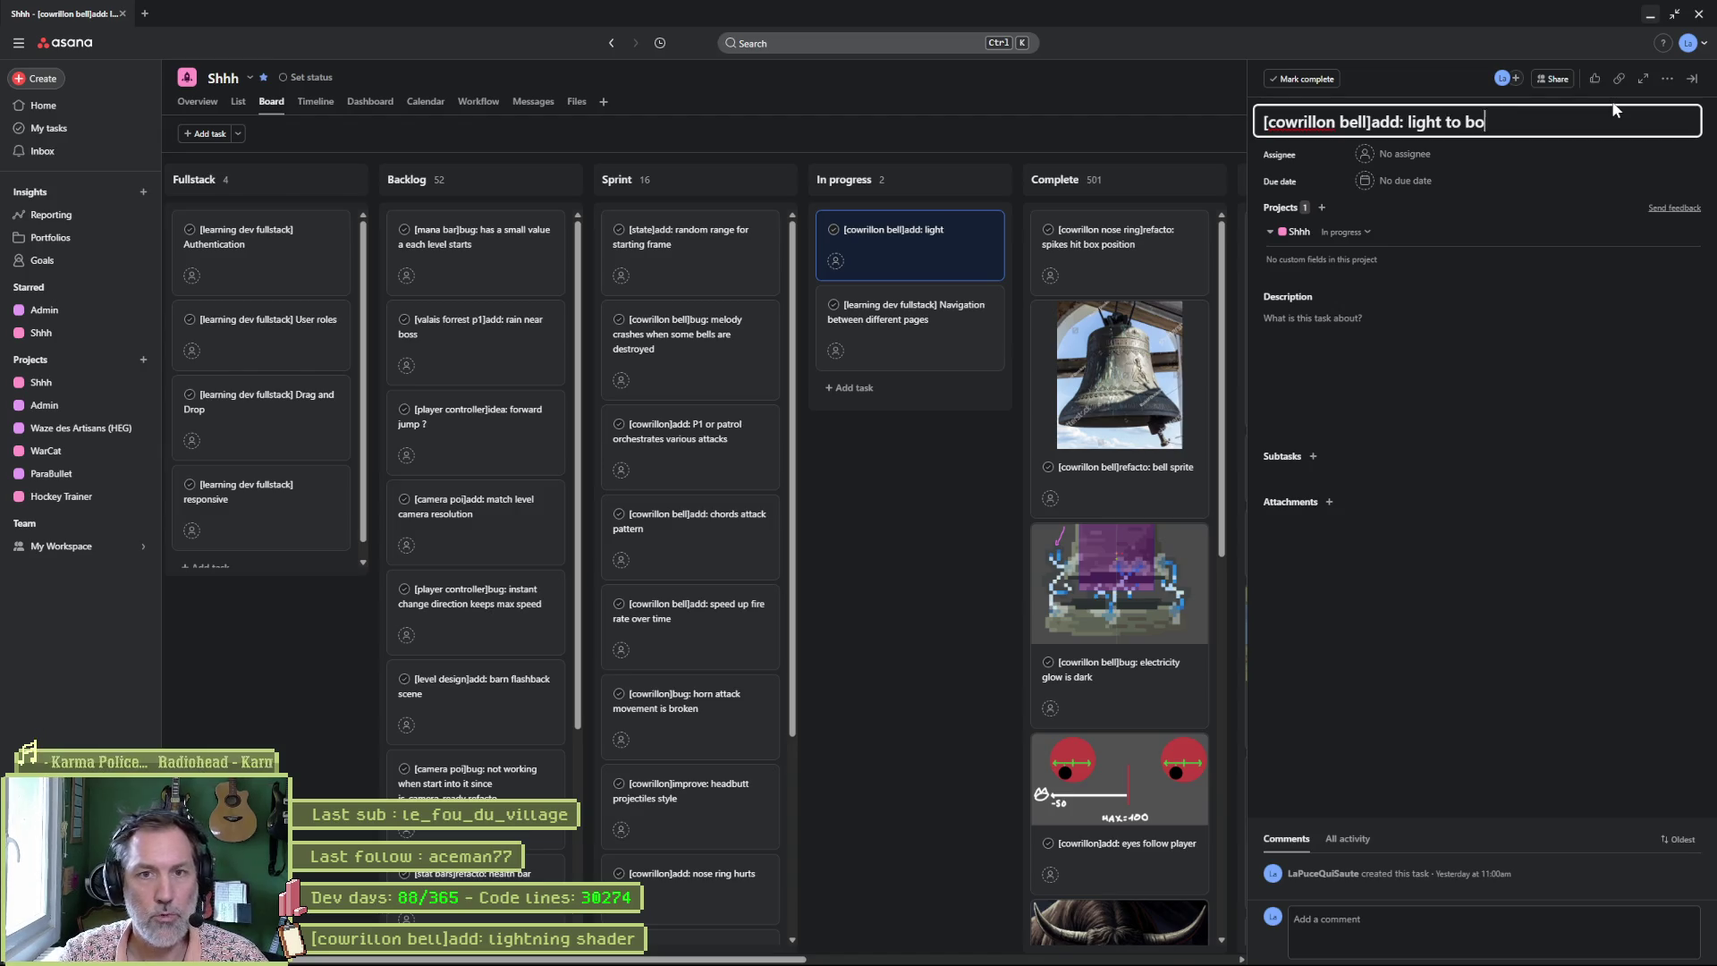
click(913, 465)
click(1650, 14)
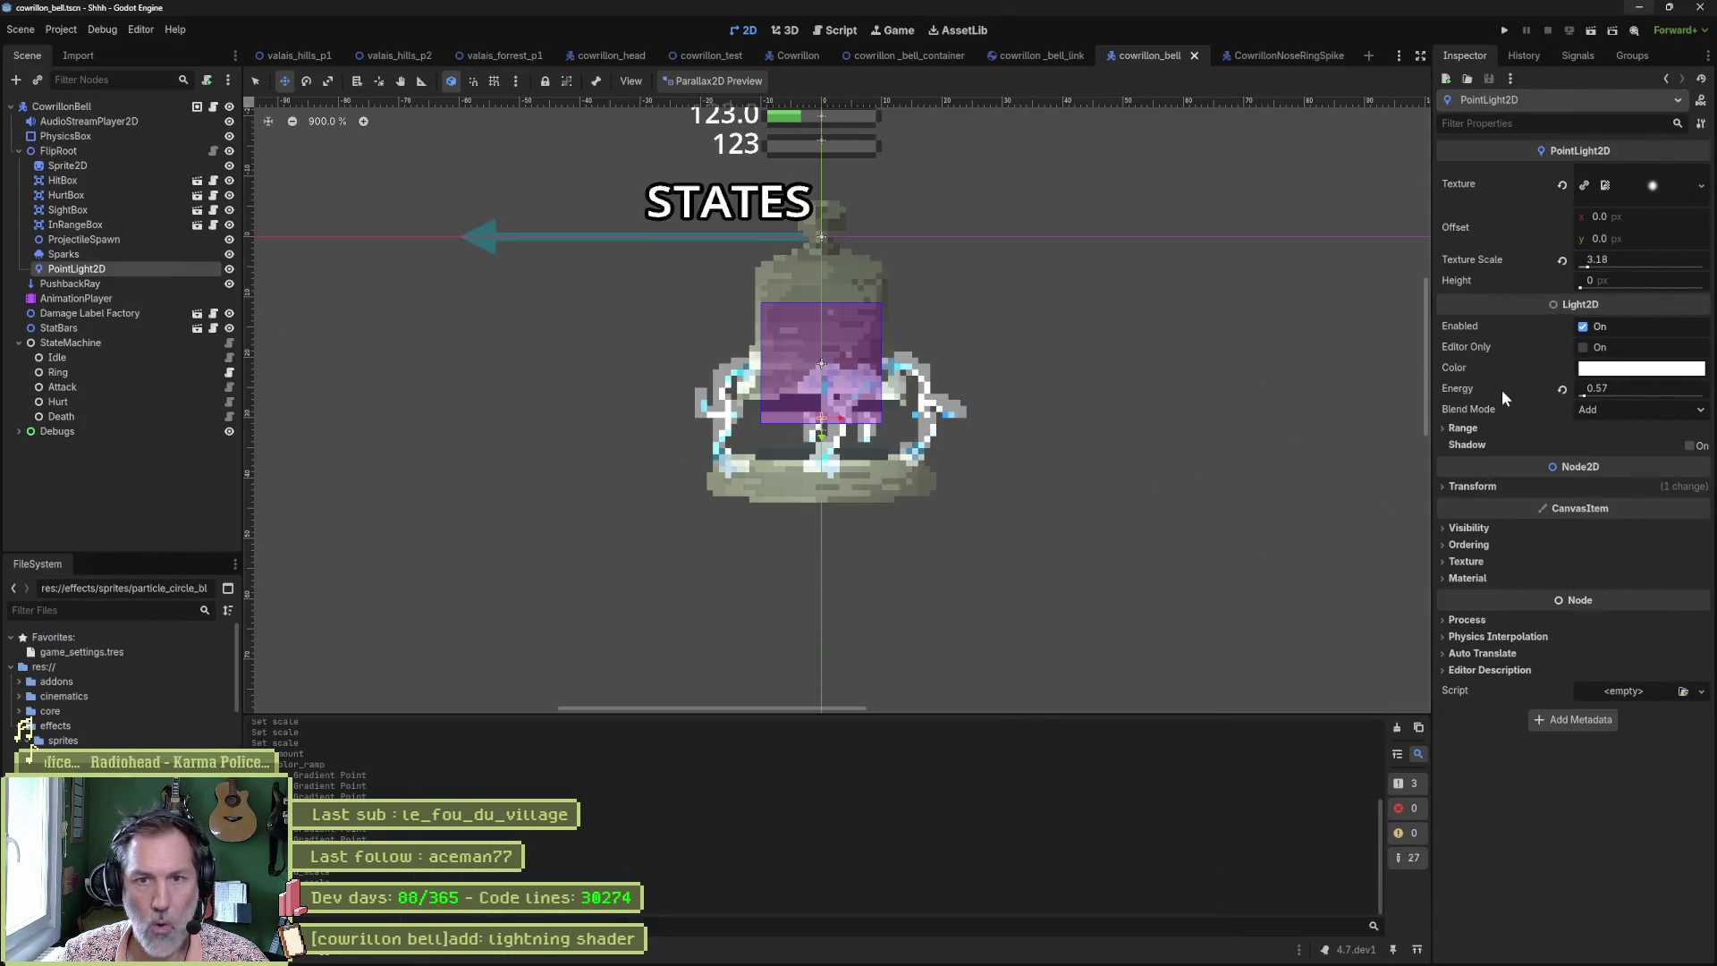
Raise the PointLight2D Energy from 0.57 to 1.18 and save the bell scene
click(125, 255)
click(123, 271)
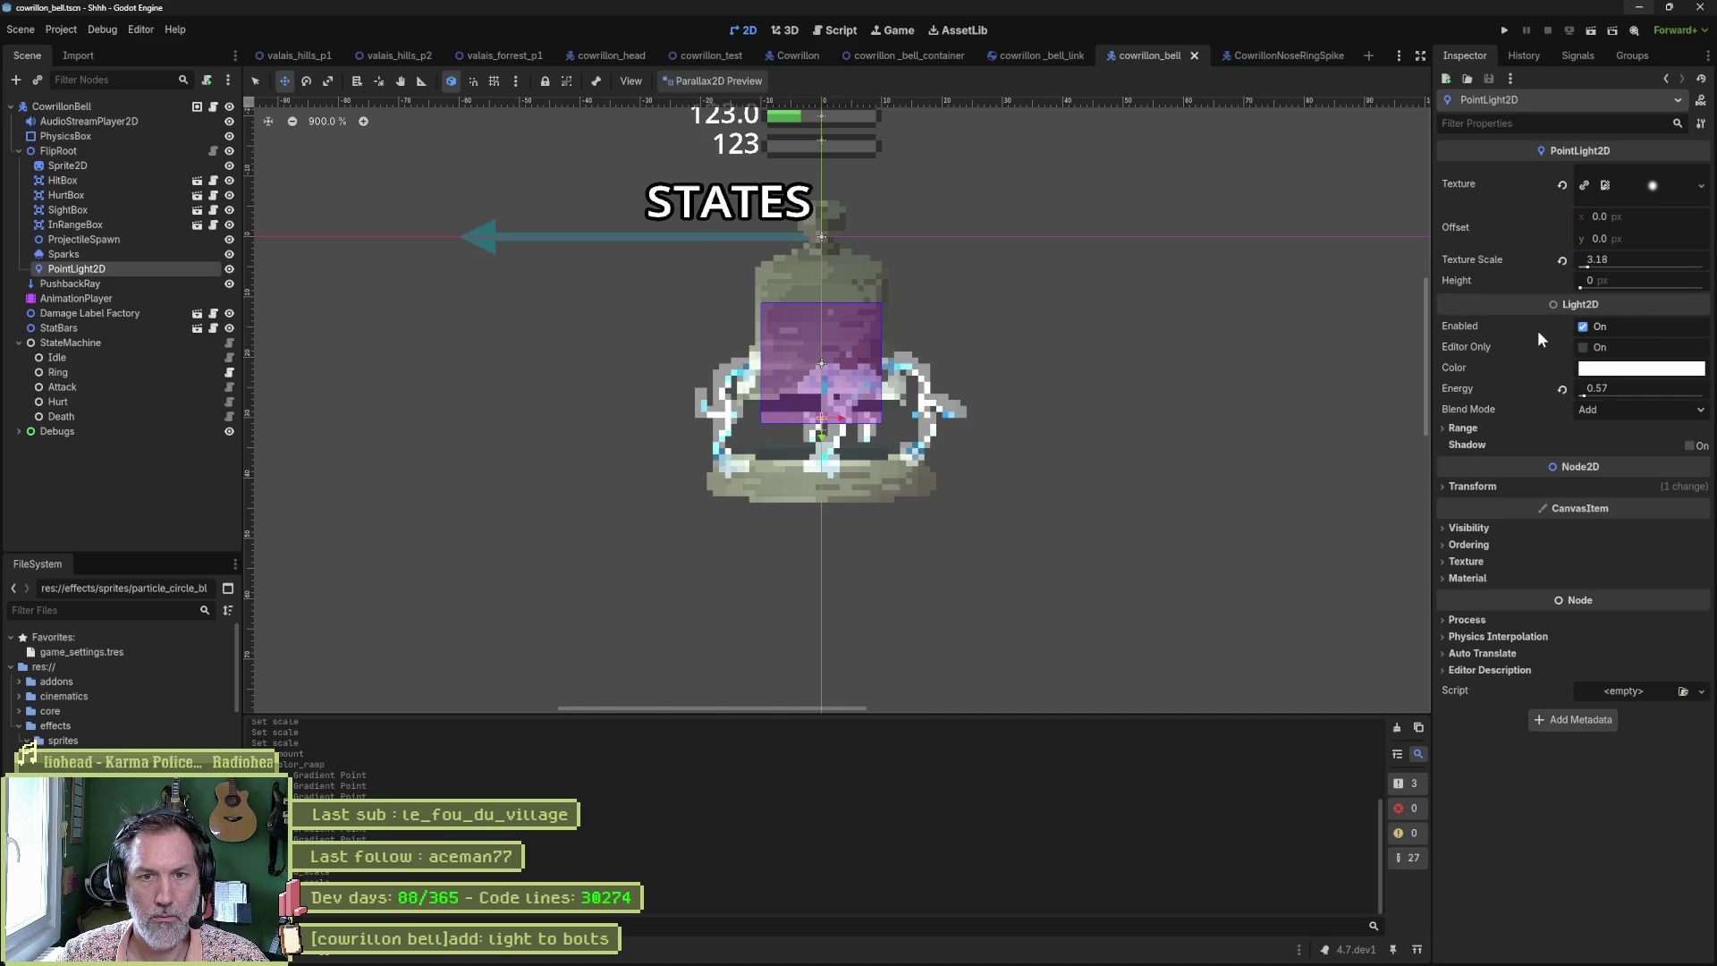
drag(1585, 396, 1591, 394)
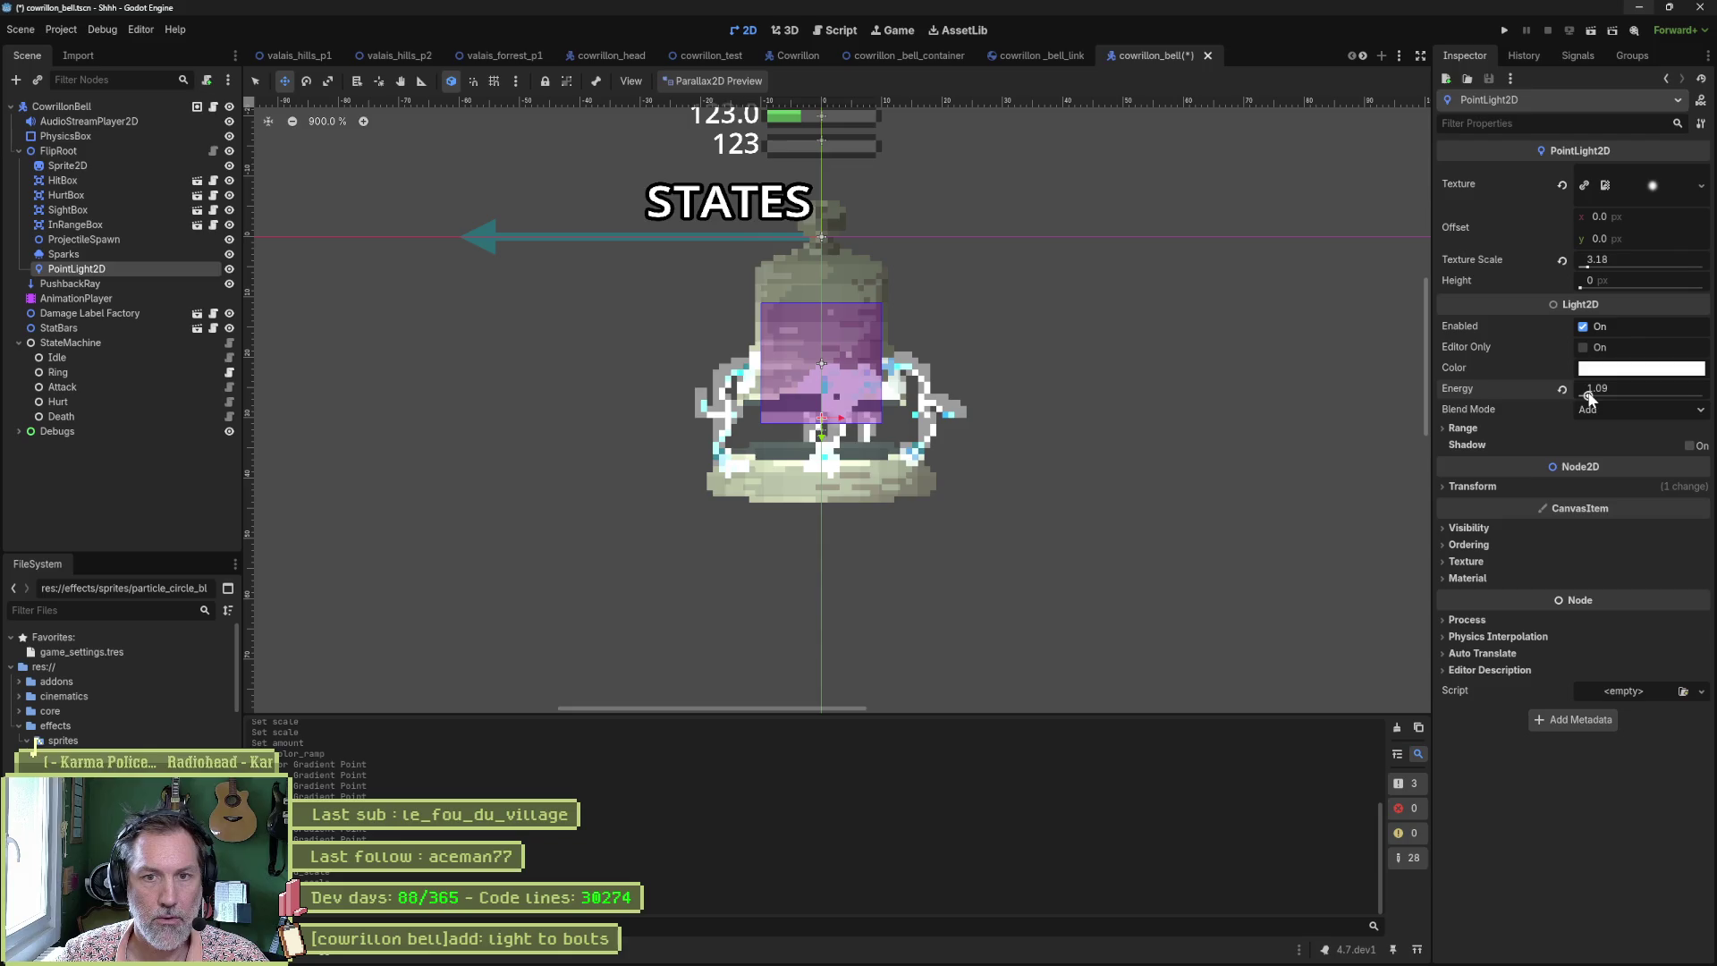
drag(1589, 398, 1592, 396)
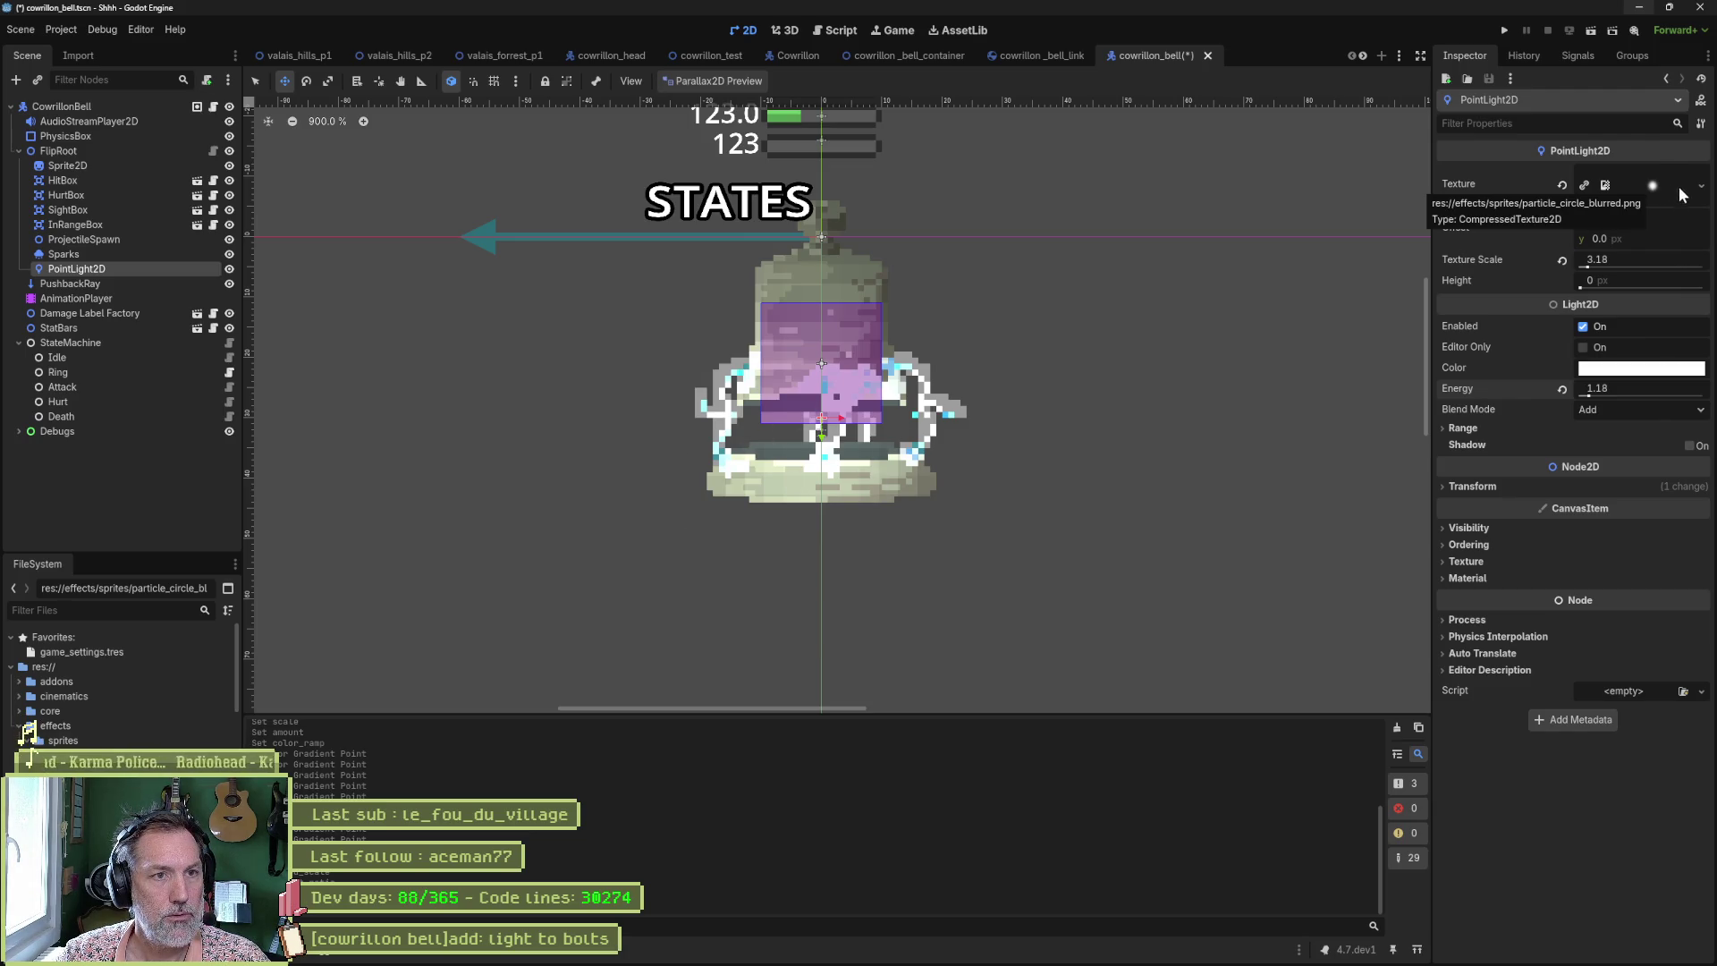
key(ctrl+s)
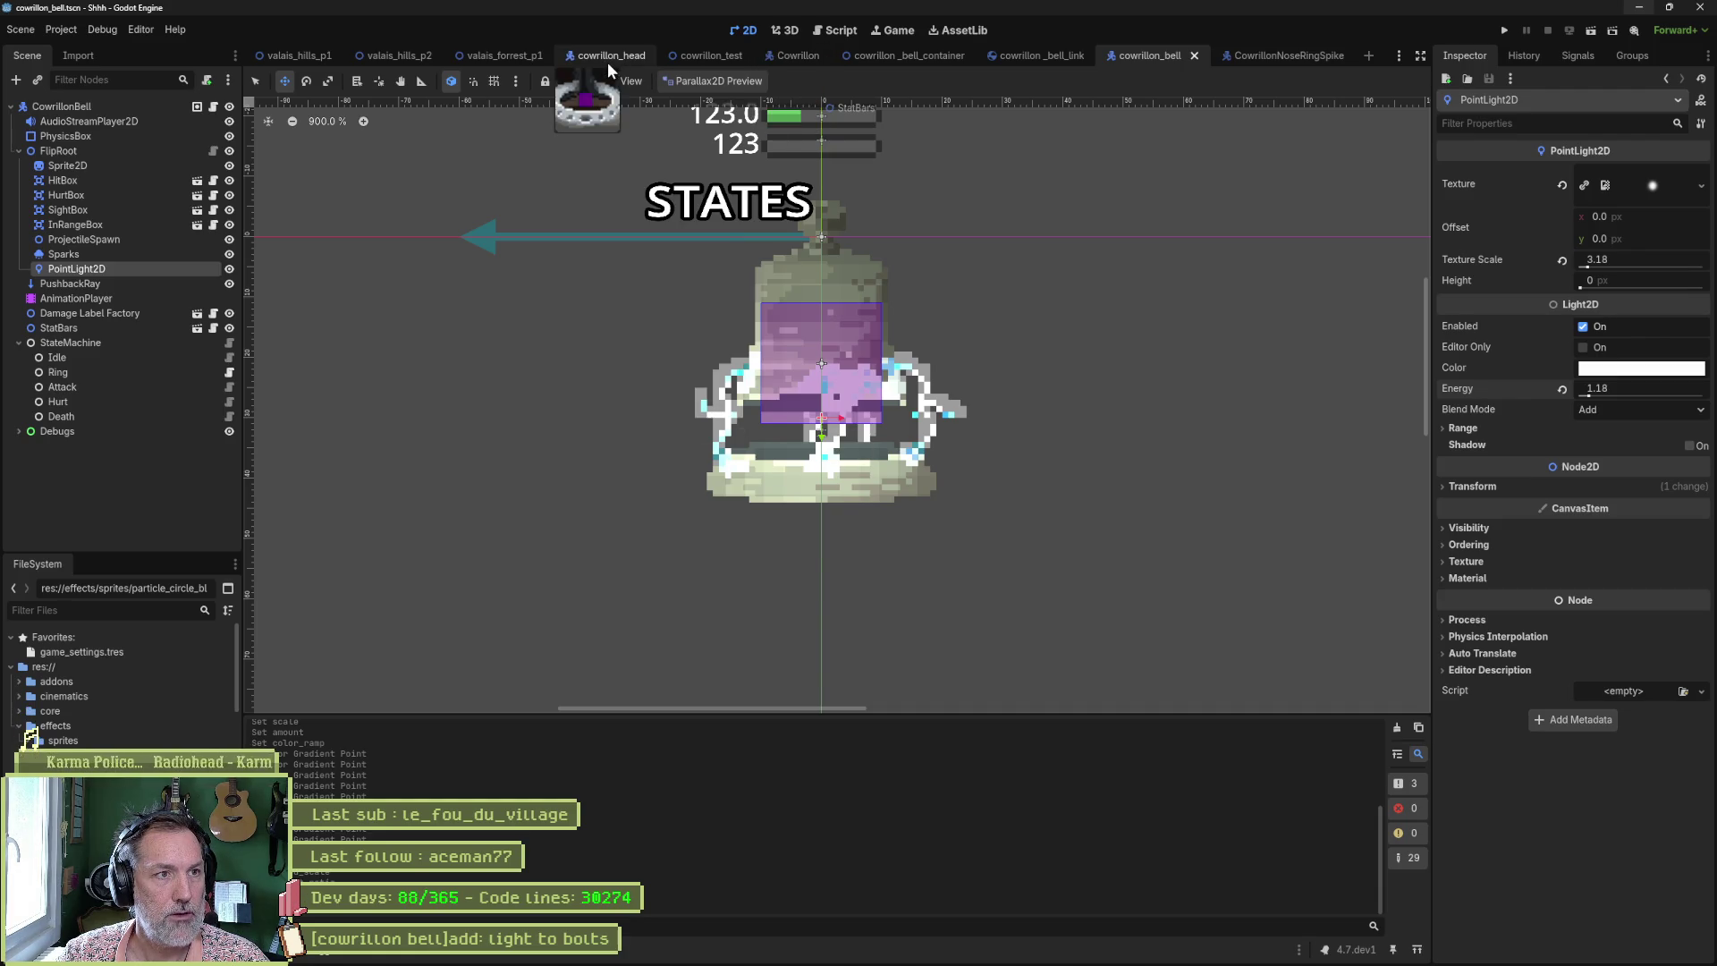
Find the bell in valais_forrest_p1, then expand the CowrillonBell root's Ordering to set Z Index 5
click(496, 55)
drag(496, 55, 591, 258)
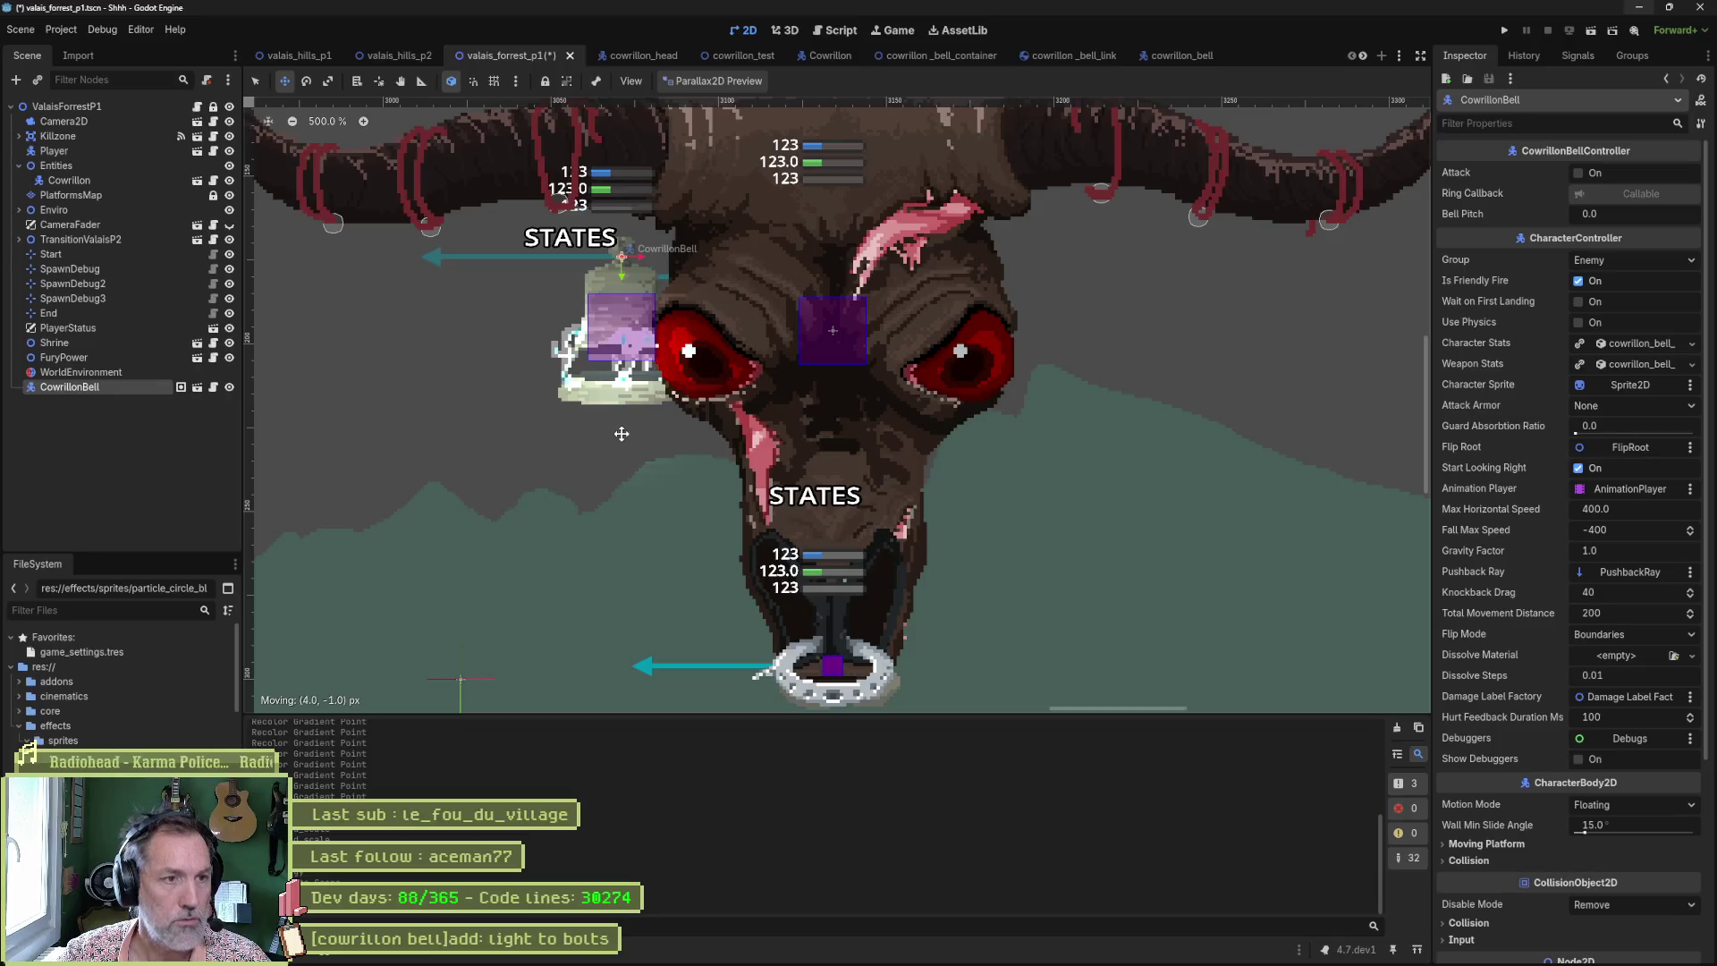
click(1177, 57)
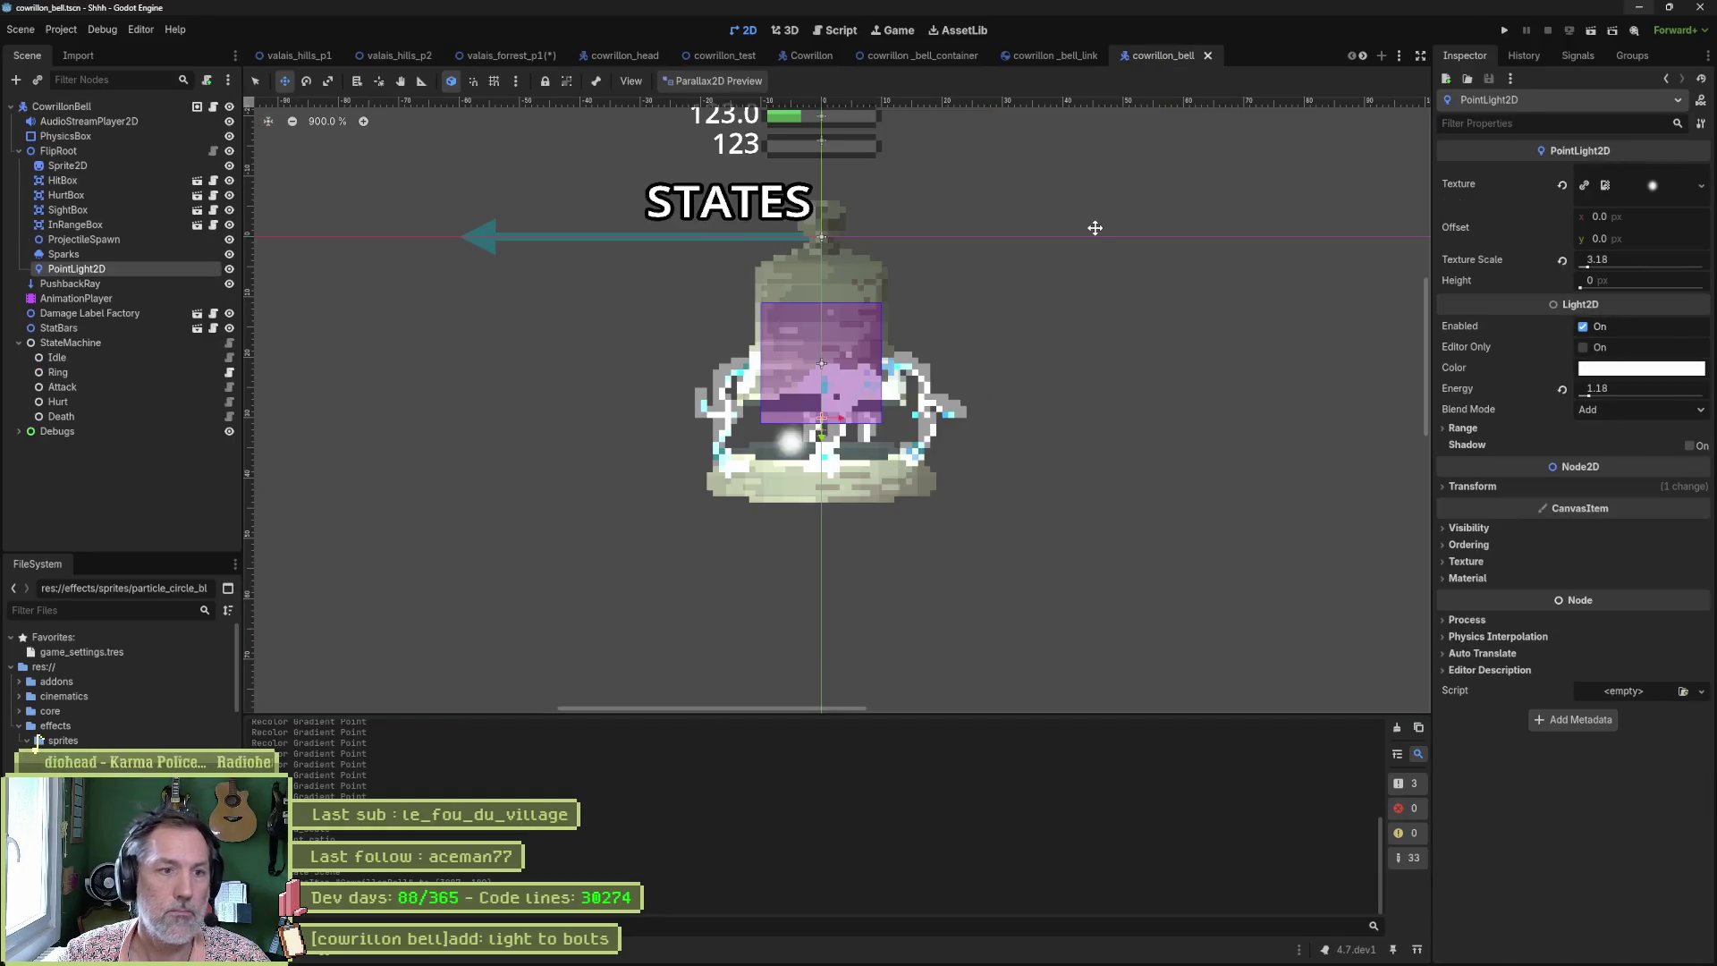
click(96, 109)
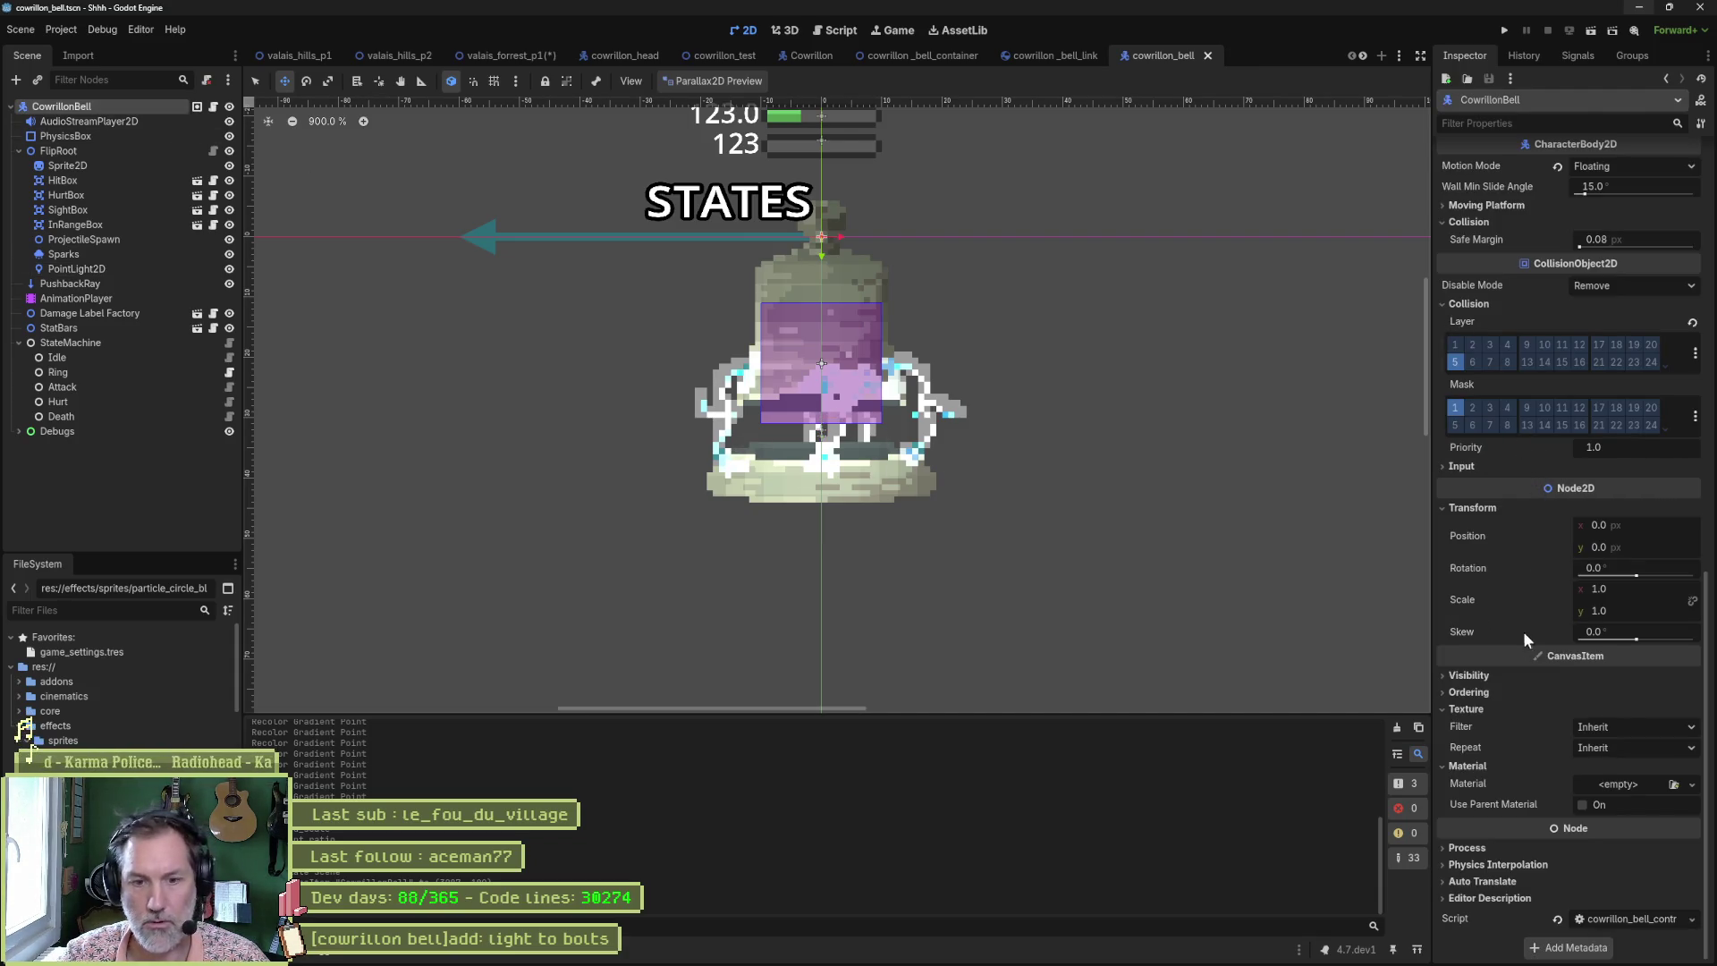
click(1490, 694)
scroll(1693, 711, up, 5)
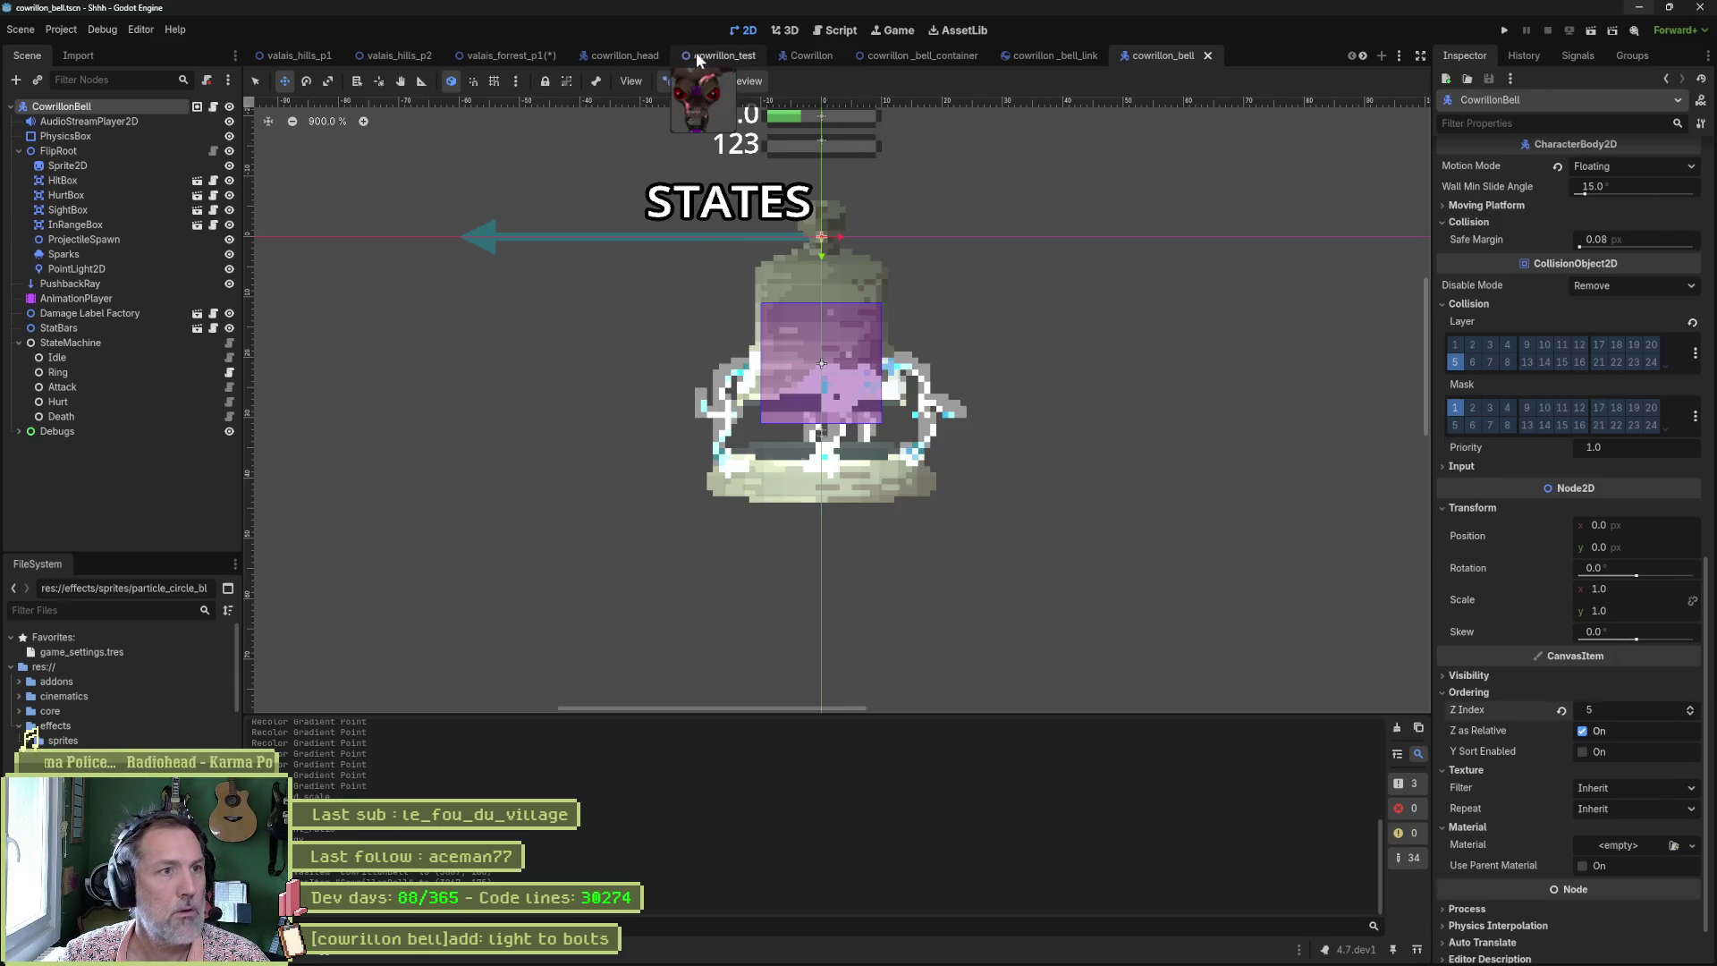
Nudge the bell slightly down-right in valais_forrest_p1, then reselect PointLight2D in the bell scene
click(508, 56)
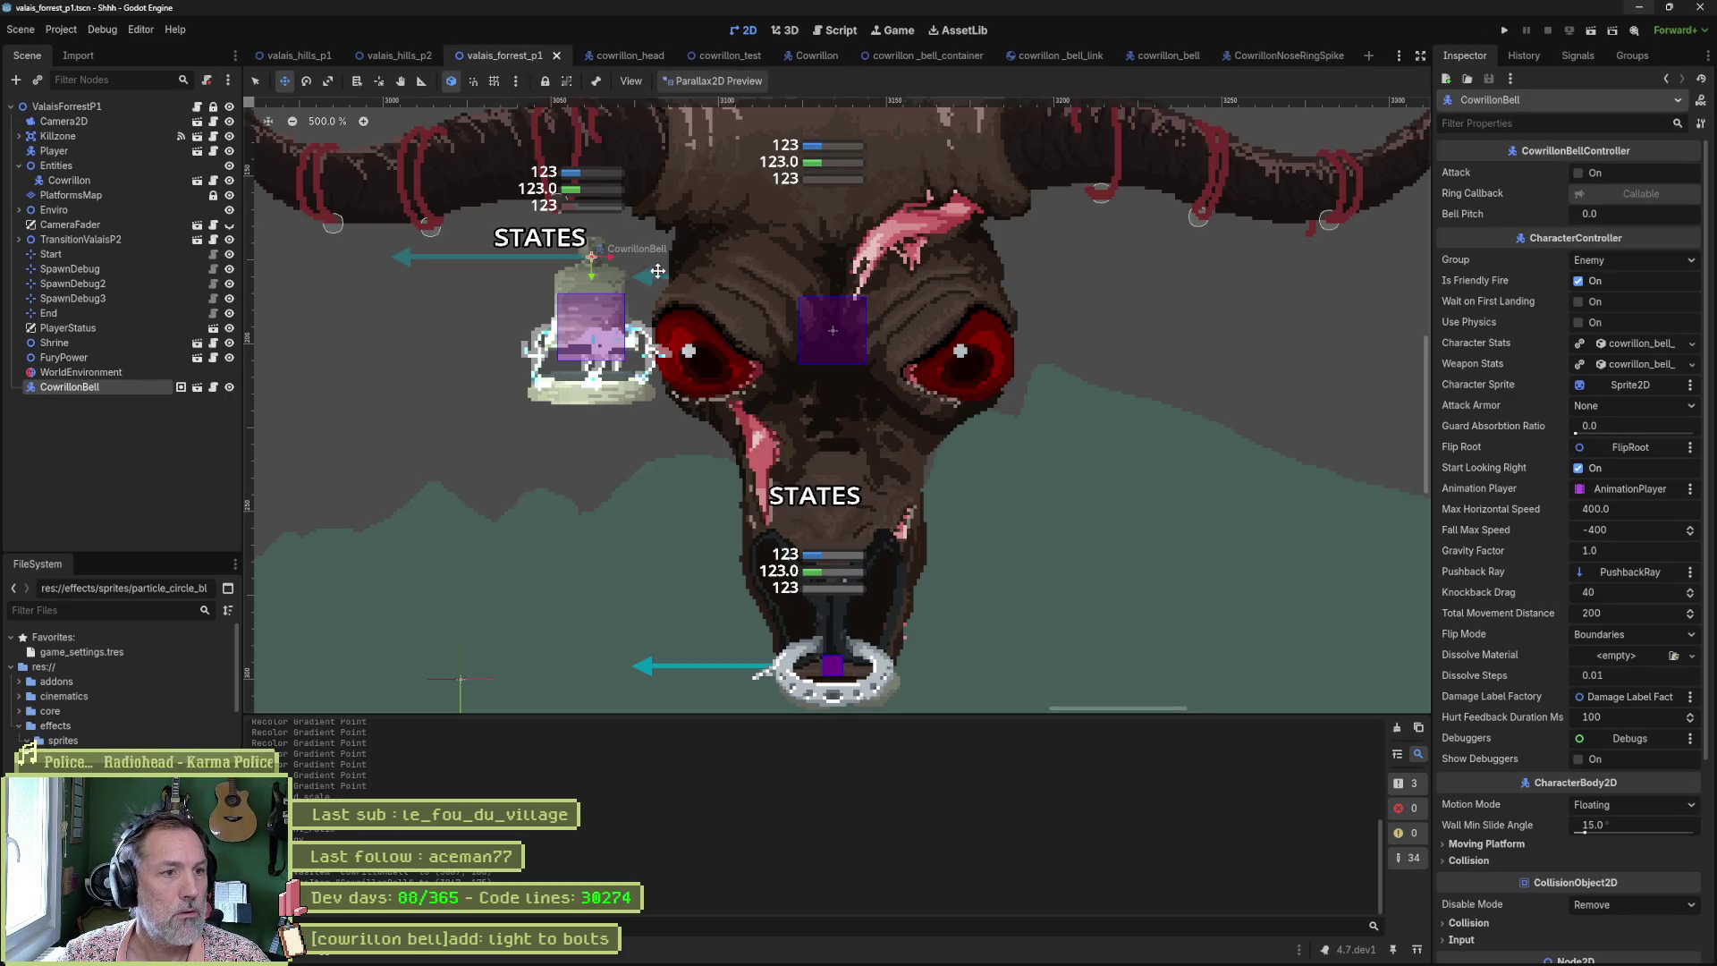
mouse_move(688, 380)
mouse_down()
mouse_move(707, 408)
mouse_move(698, 382)
mouse_move(885, 365)
mouse_move(726, 365)
mouse_up()
click(1189, 56)
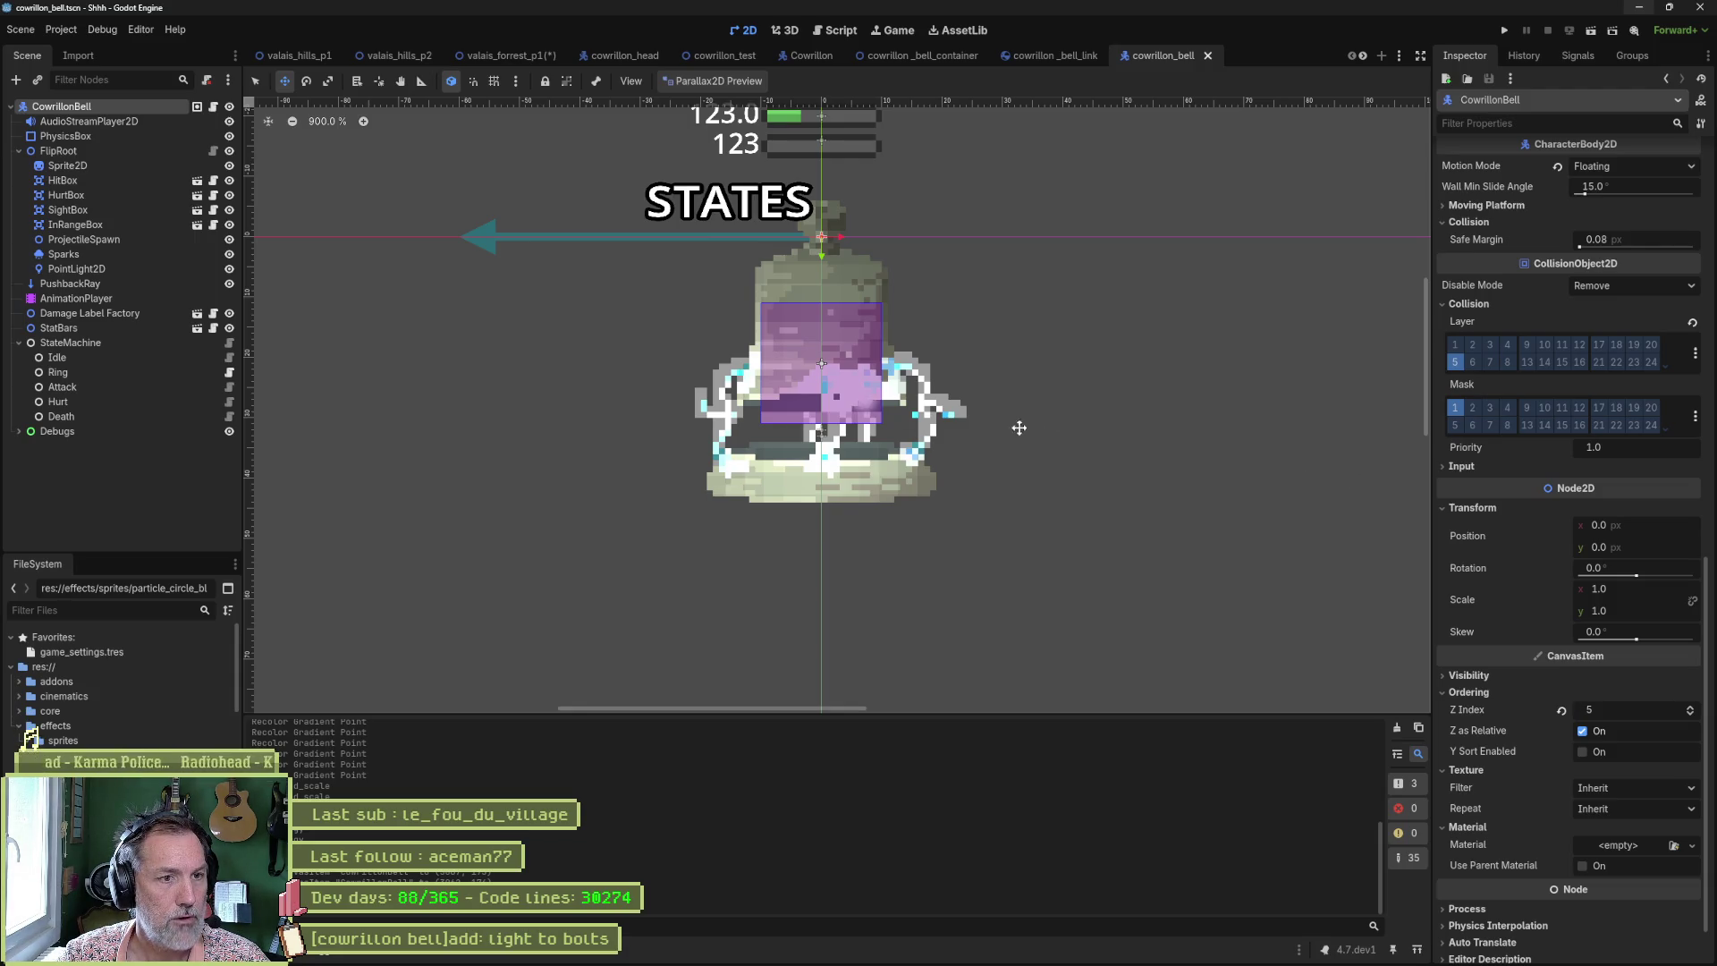
click(71, 268)
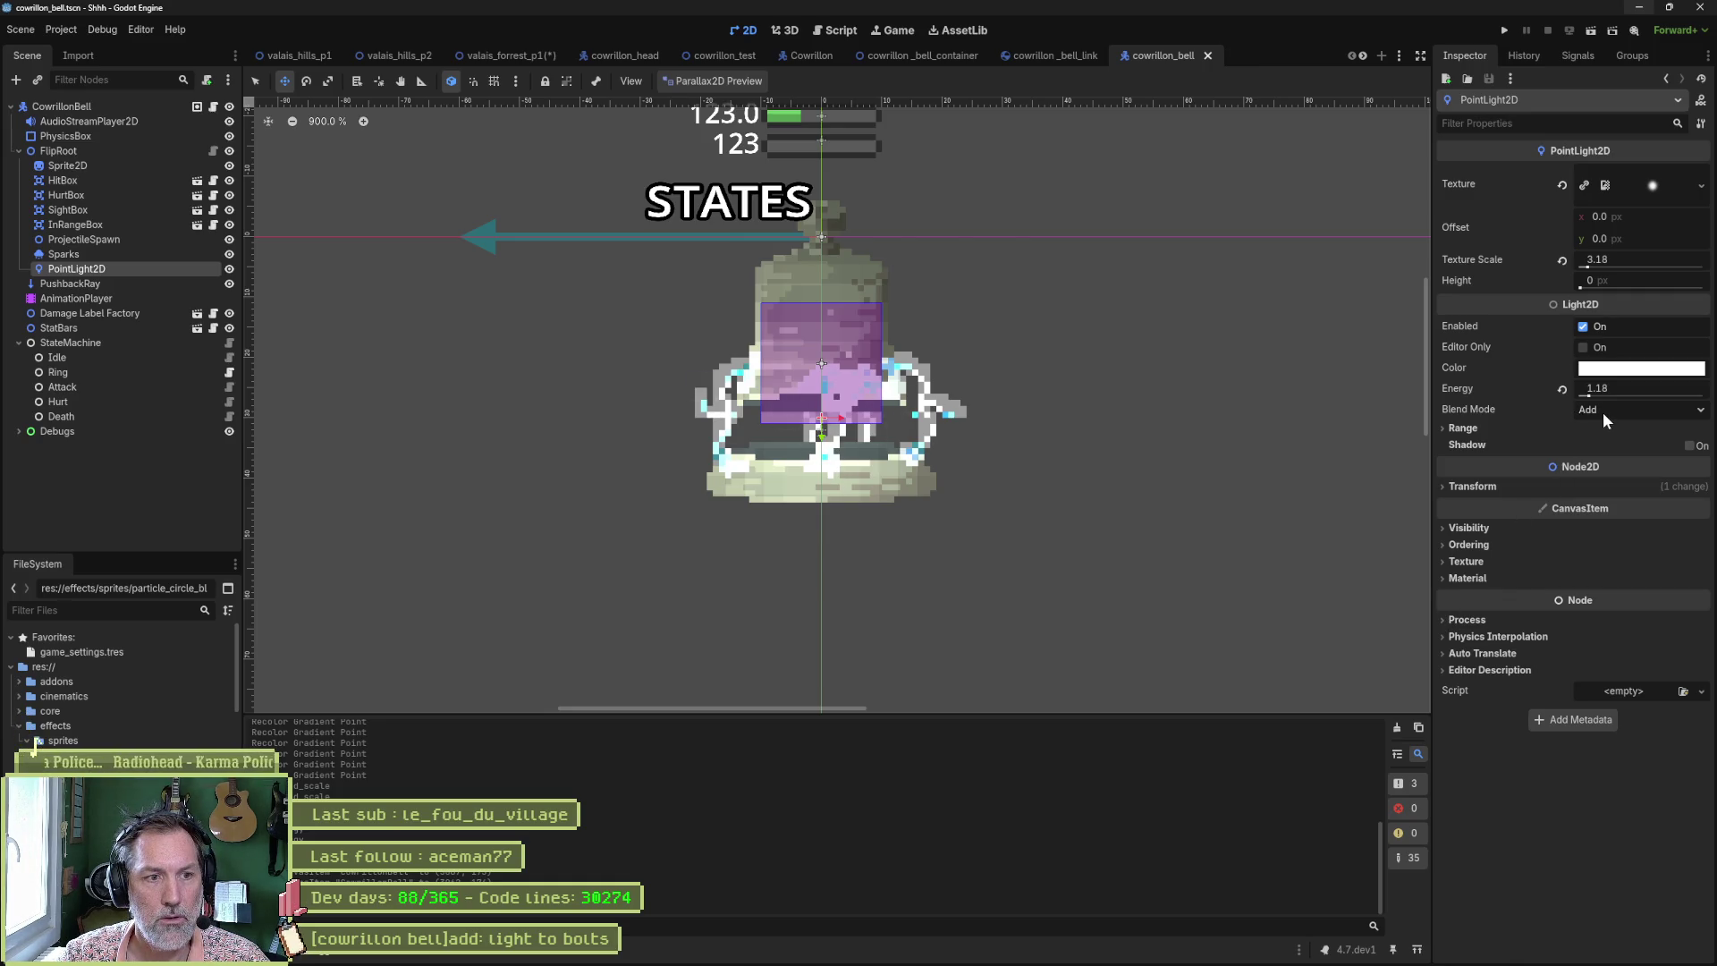
Try Mix blending, raise the light Energy to 3.35, and switch Blend Mode back to Add
click(1602, 411)
click(1613, 459)
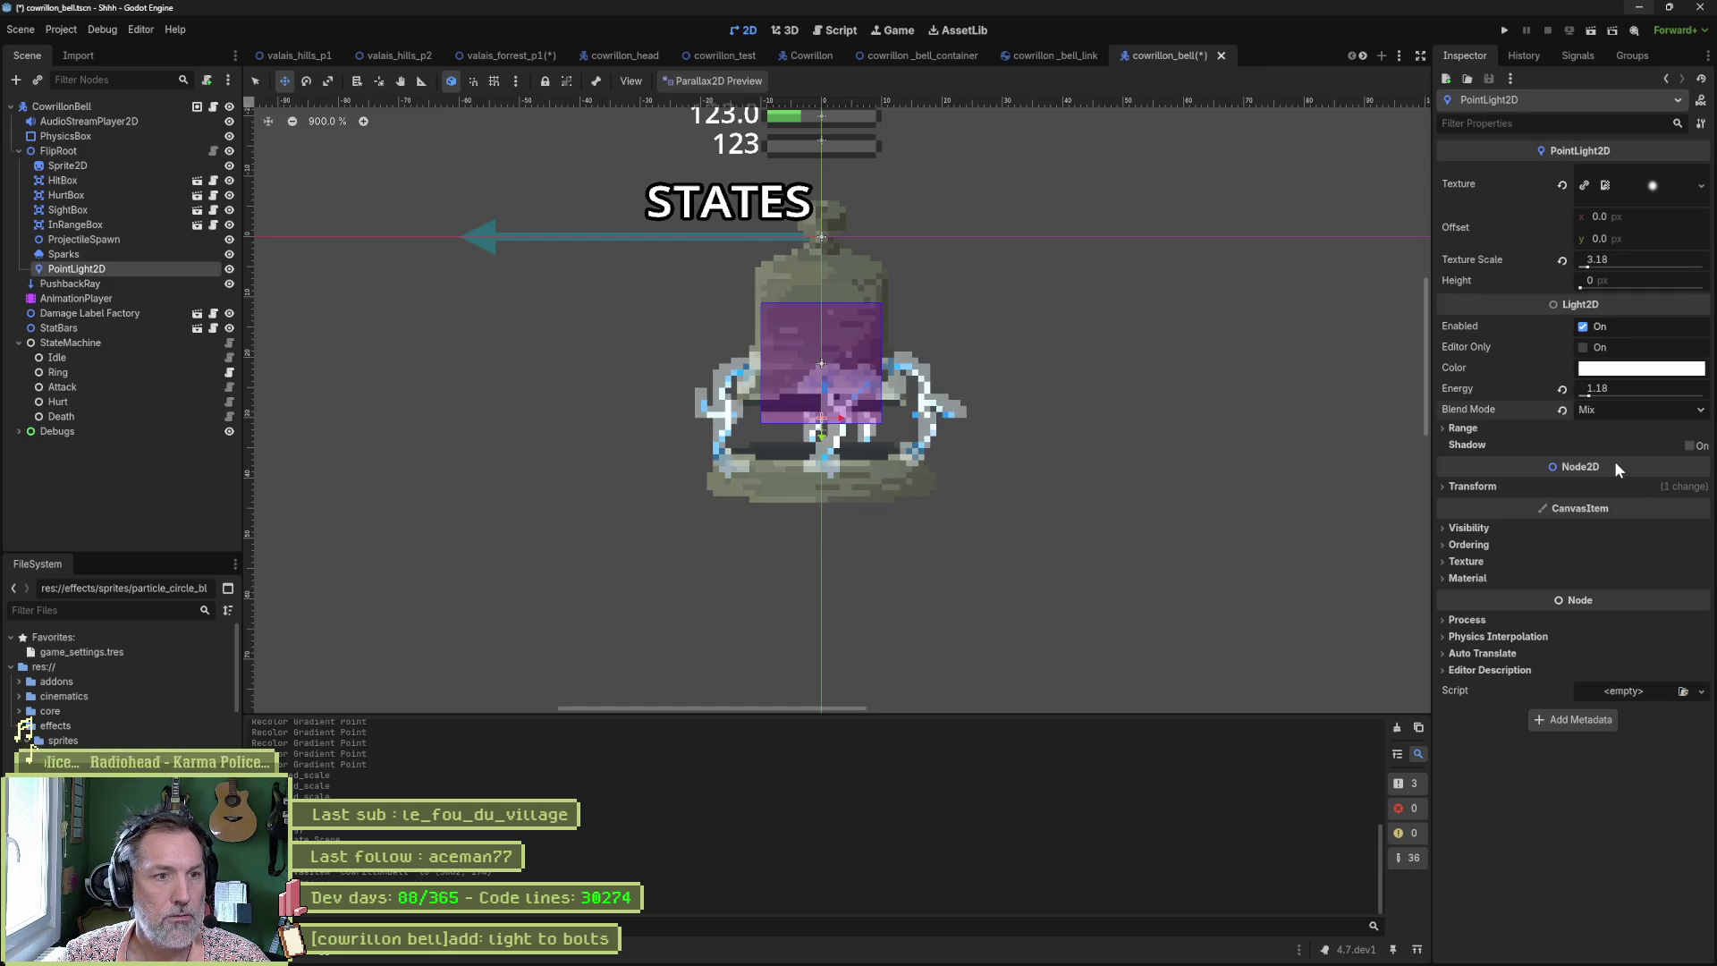
drag(1592, 390, 1606, 393)
click(1604, 409)
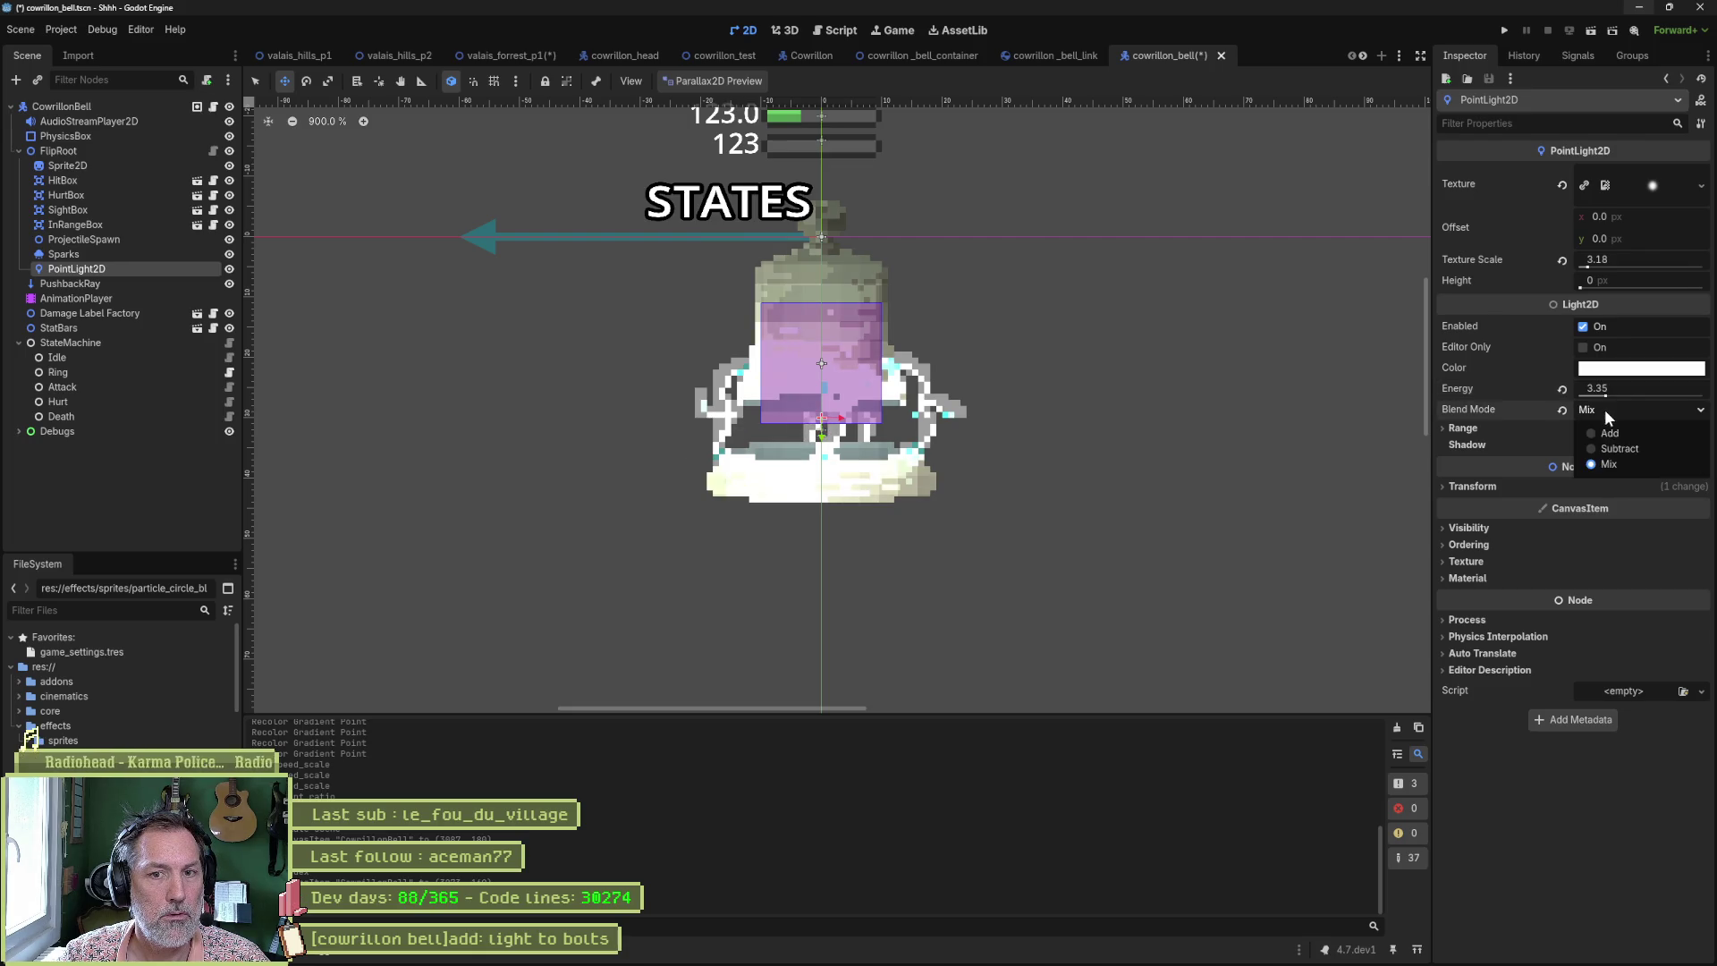
click(1607, 433)
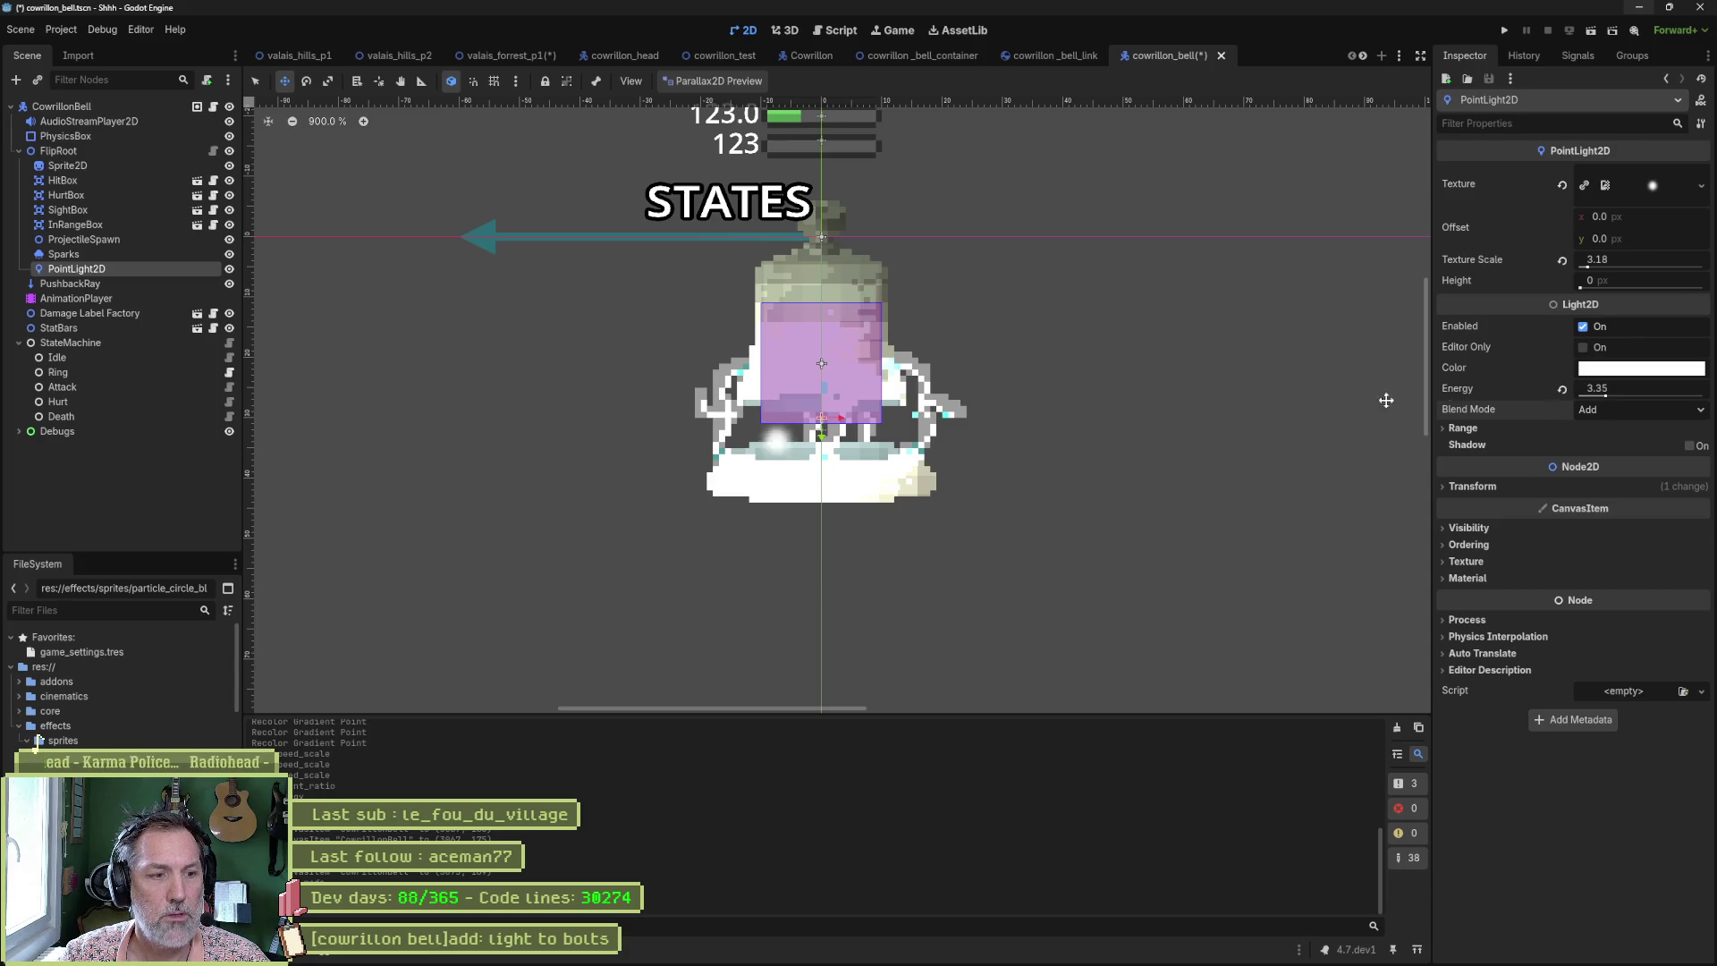
click(759, 958)
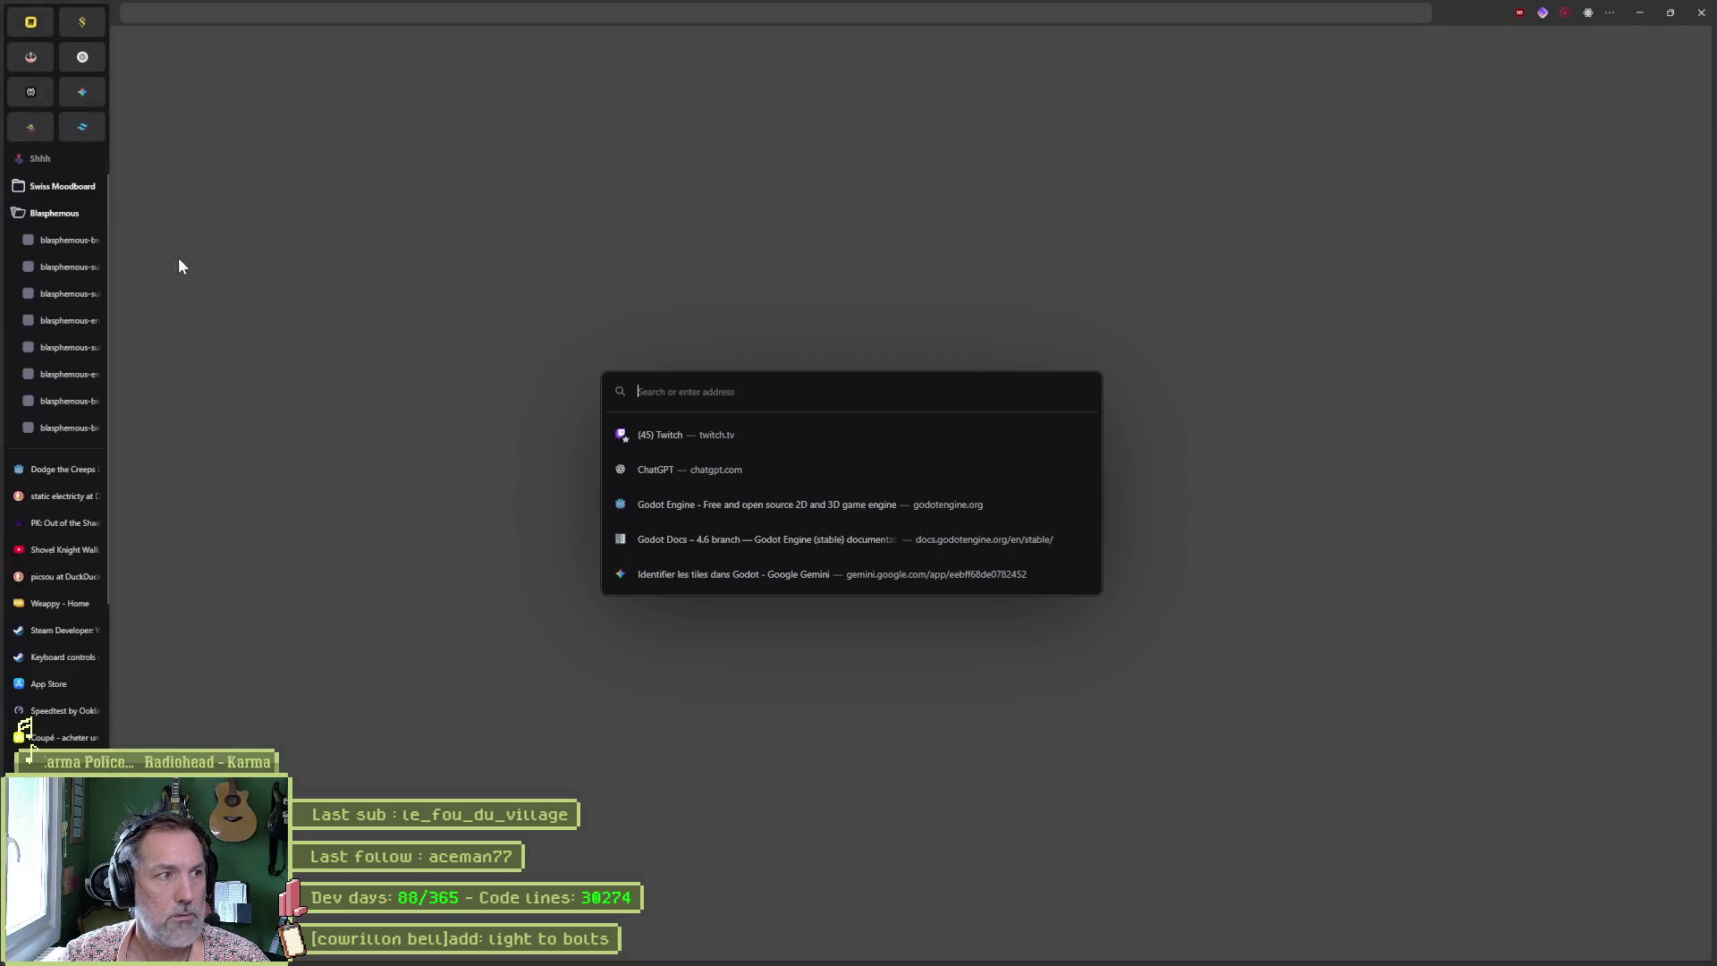
Ask ChatGPT 'godot 2d light blend mode add or mix difference' and read through its answer
click(83, 57)
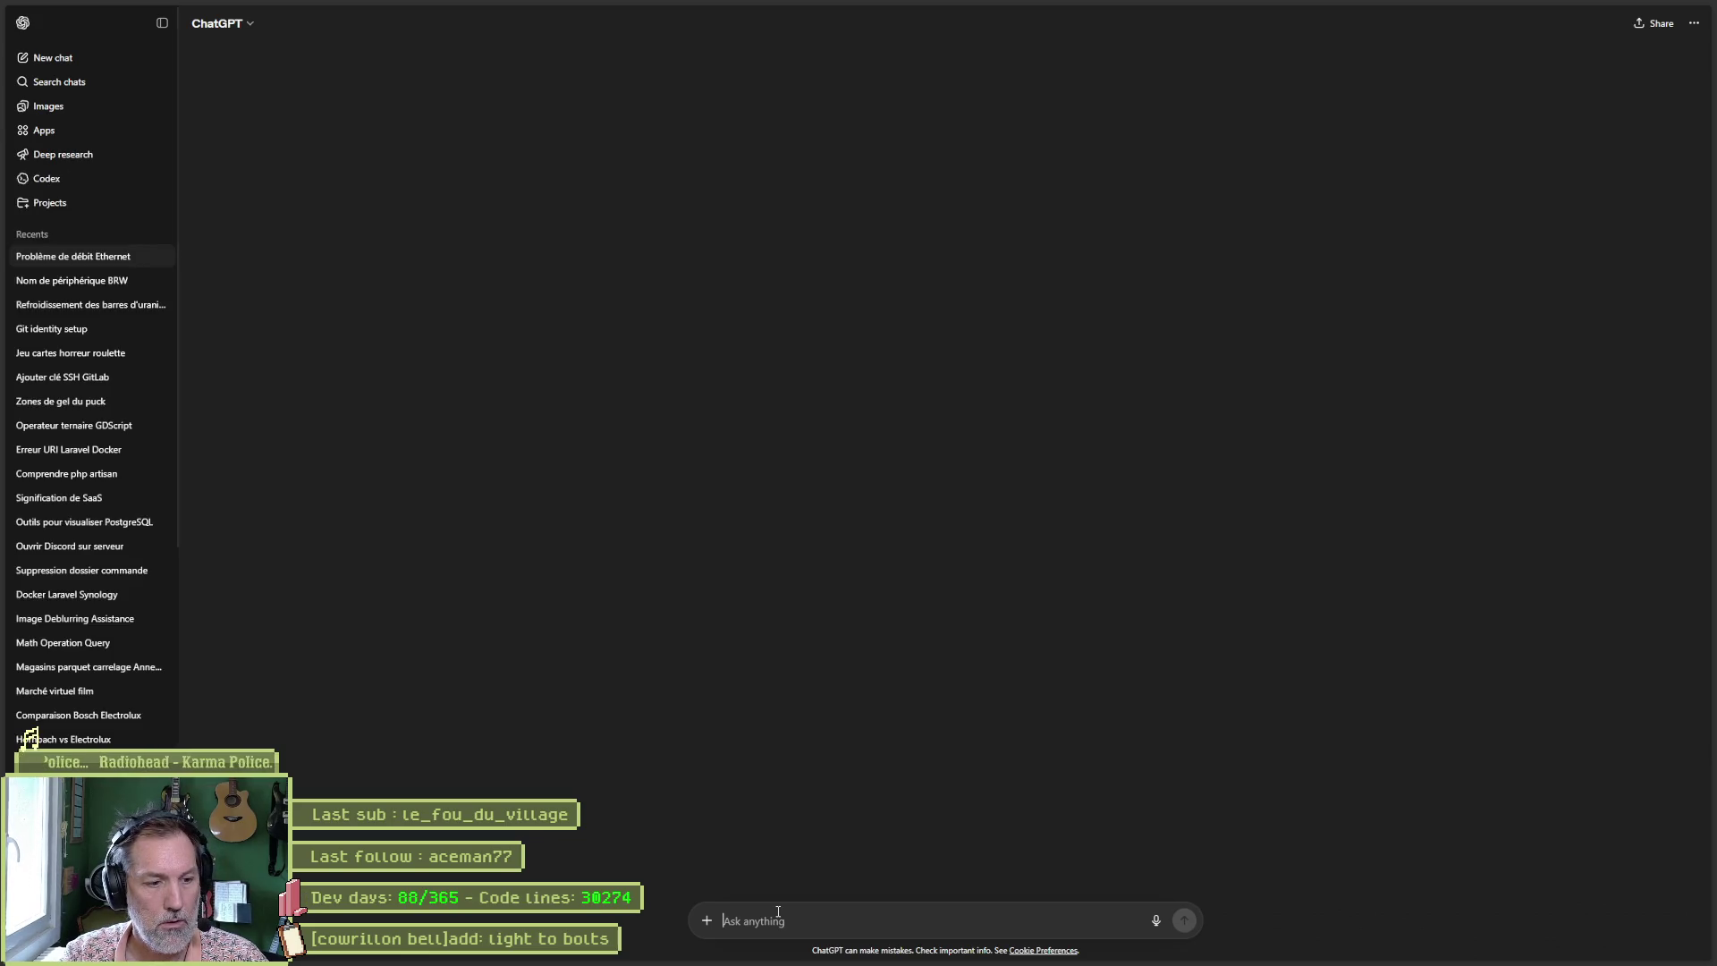
text(gotod 2d ligh)
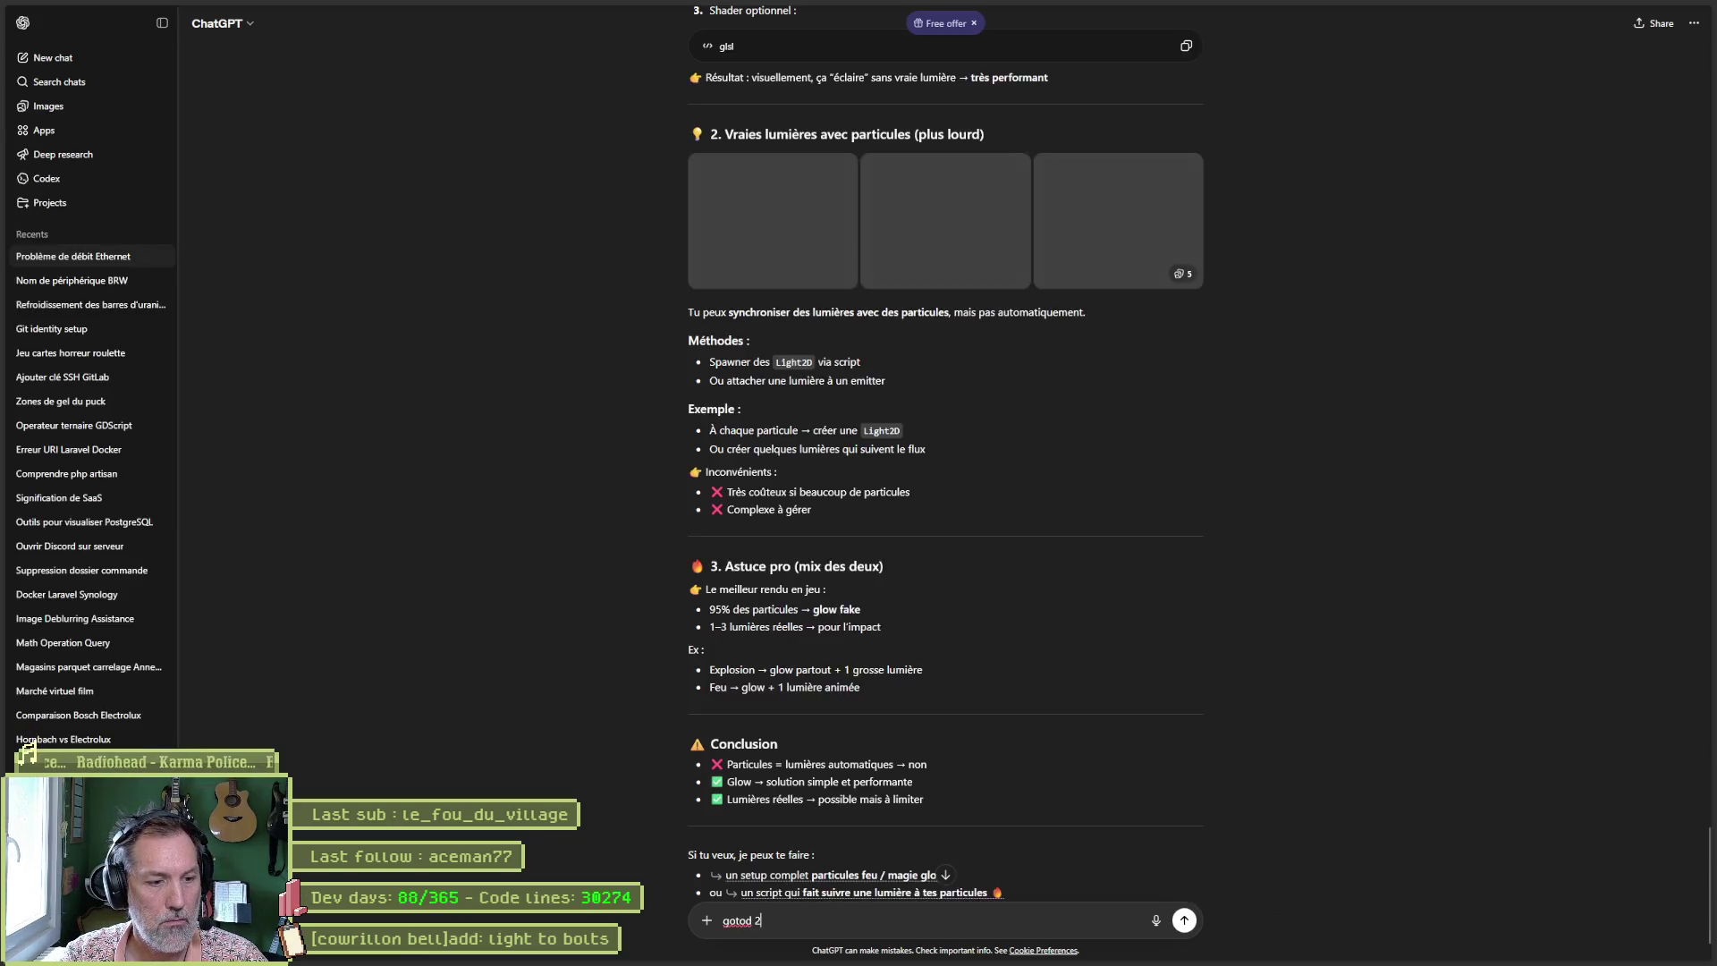
text(t blen)
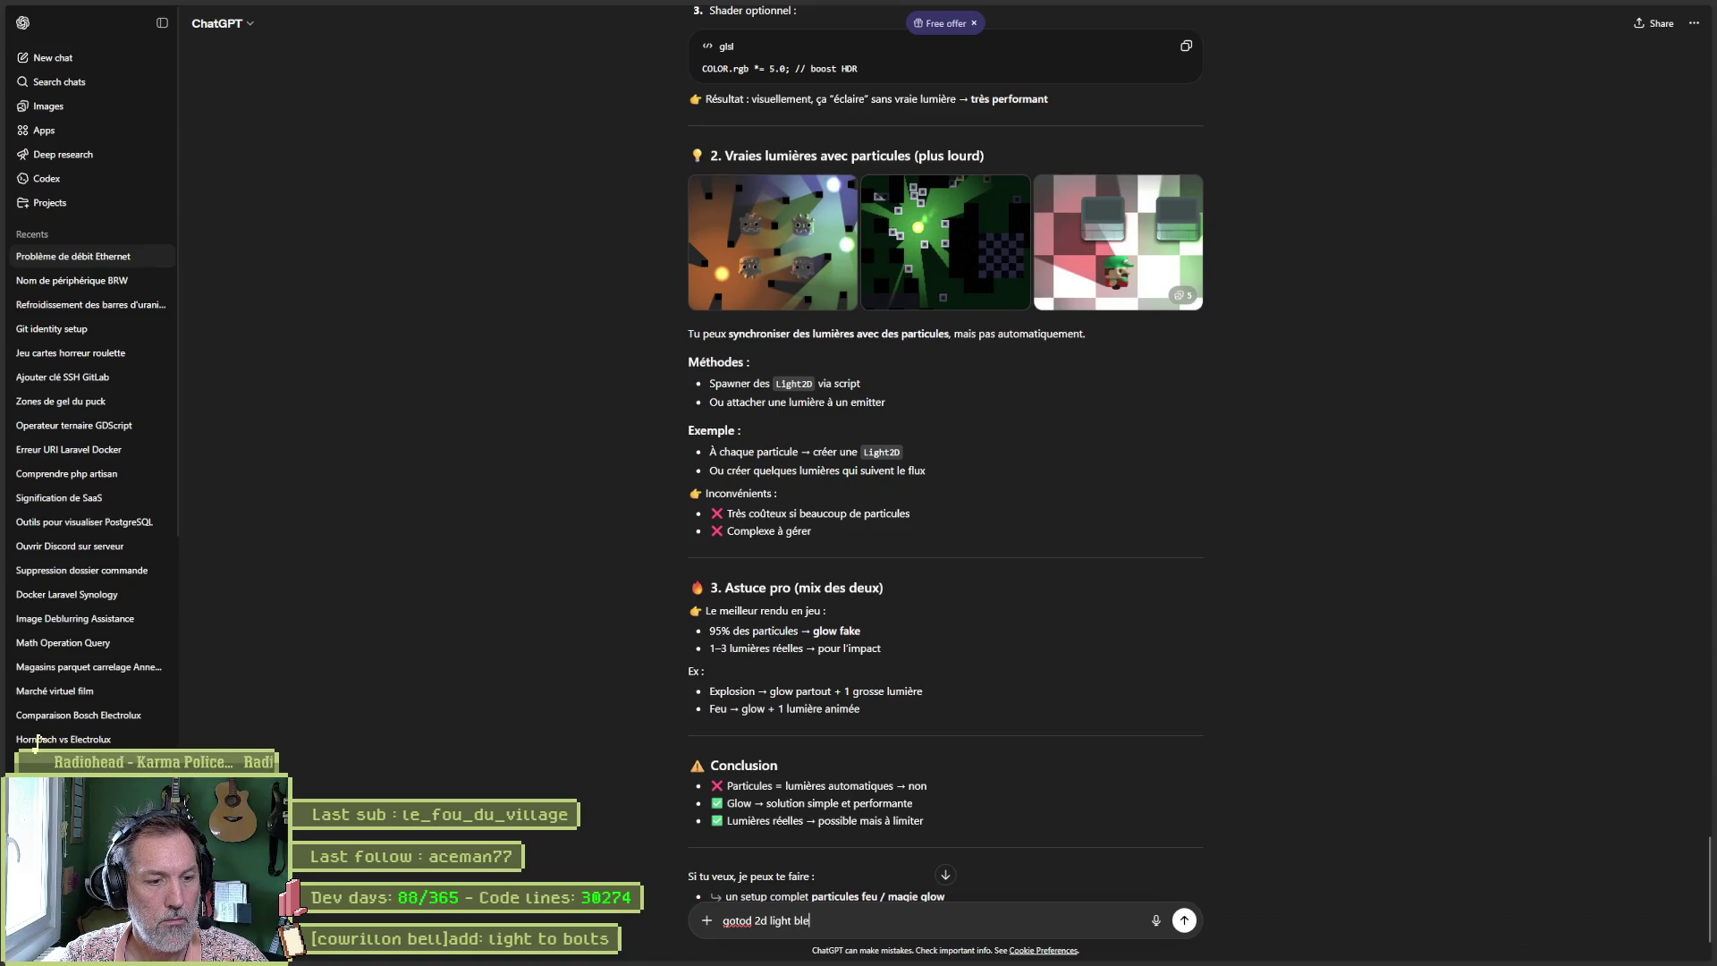
text(d mode add or mix difference)
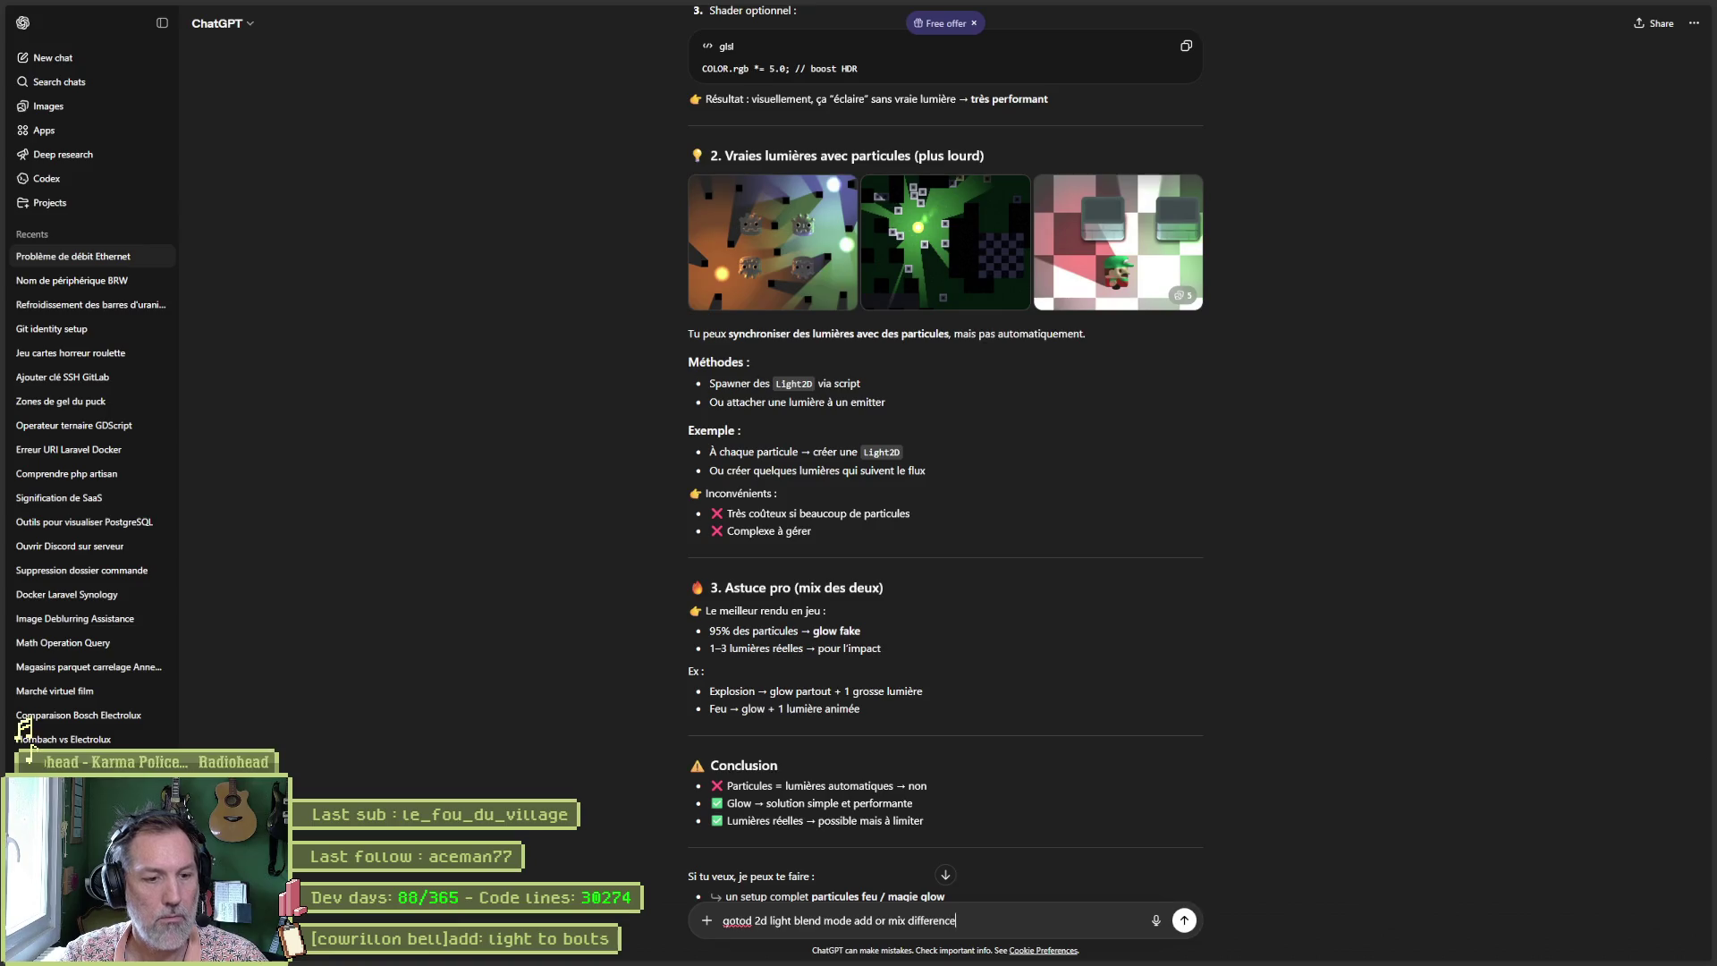
key(Return)
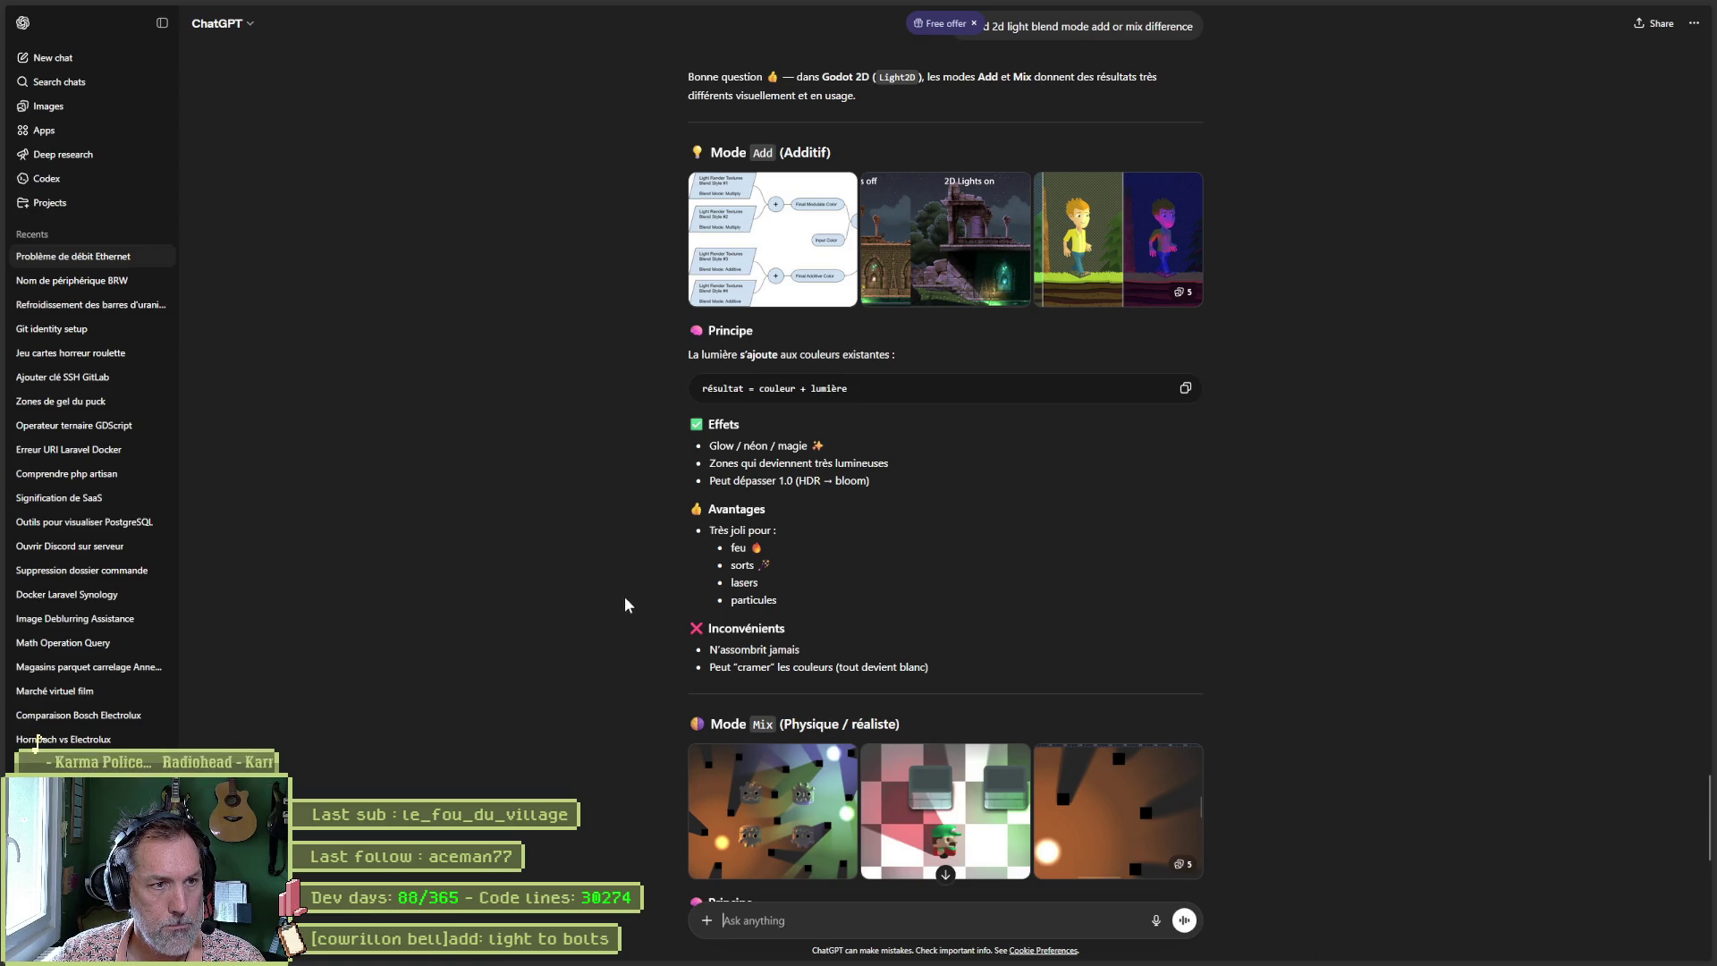
scroll(608, 606, down, 3)
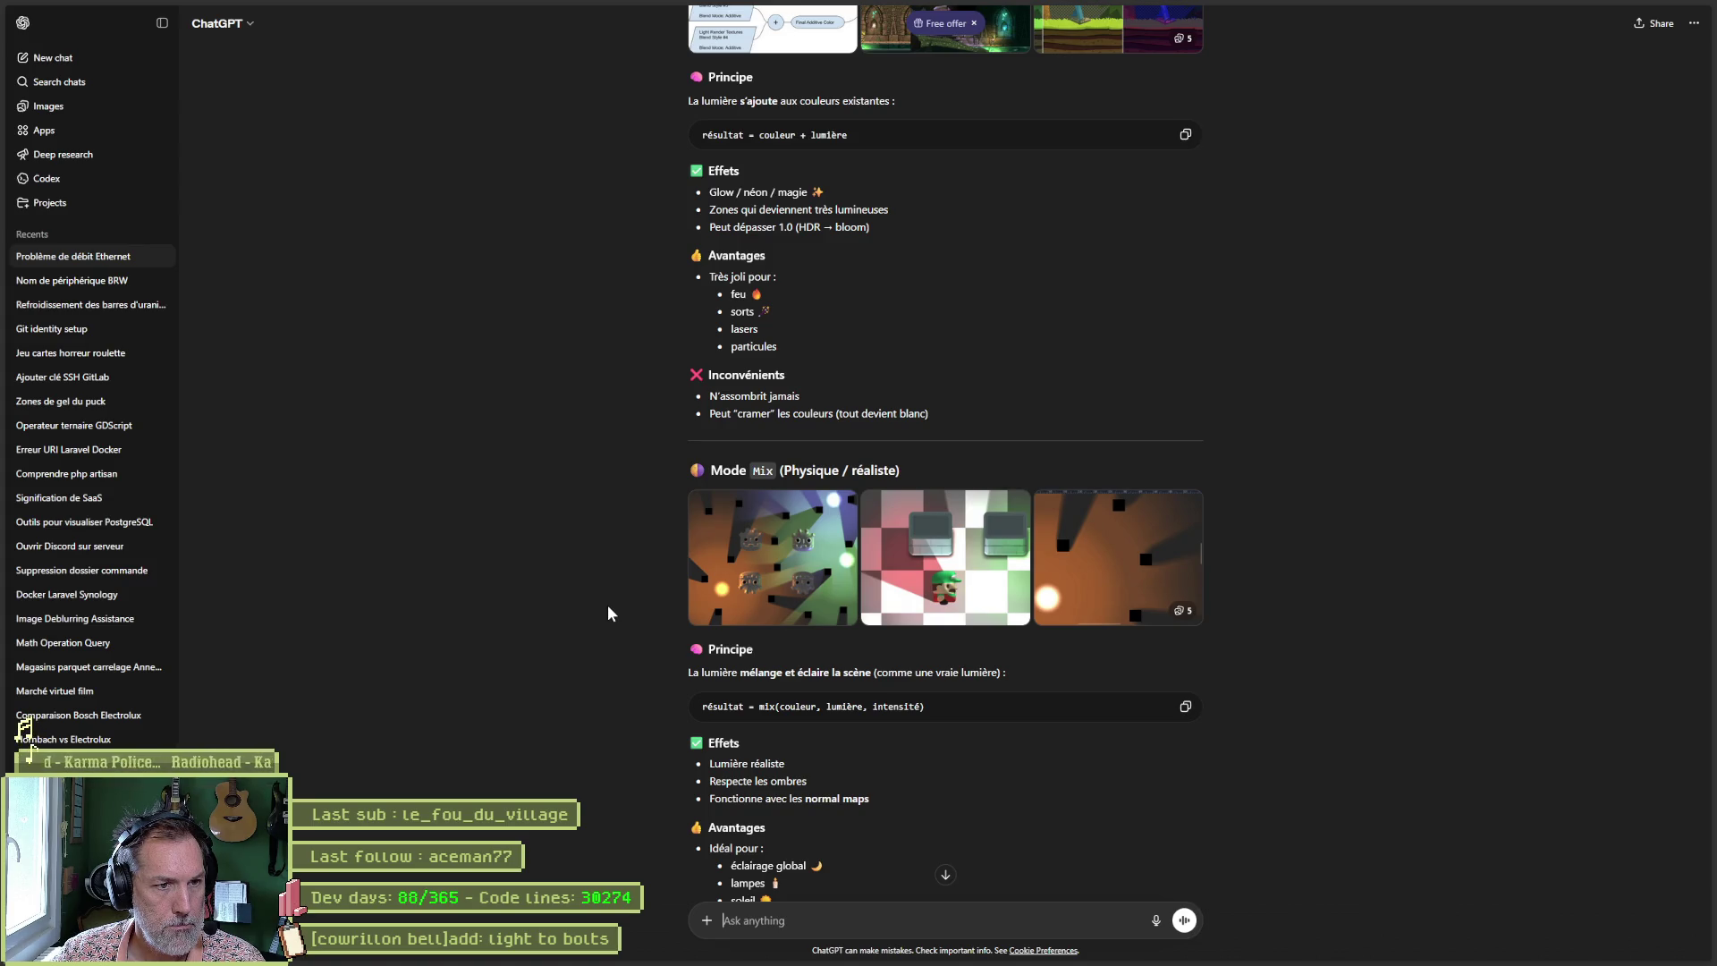
scroll(608, 606, down, 1)
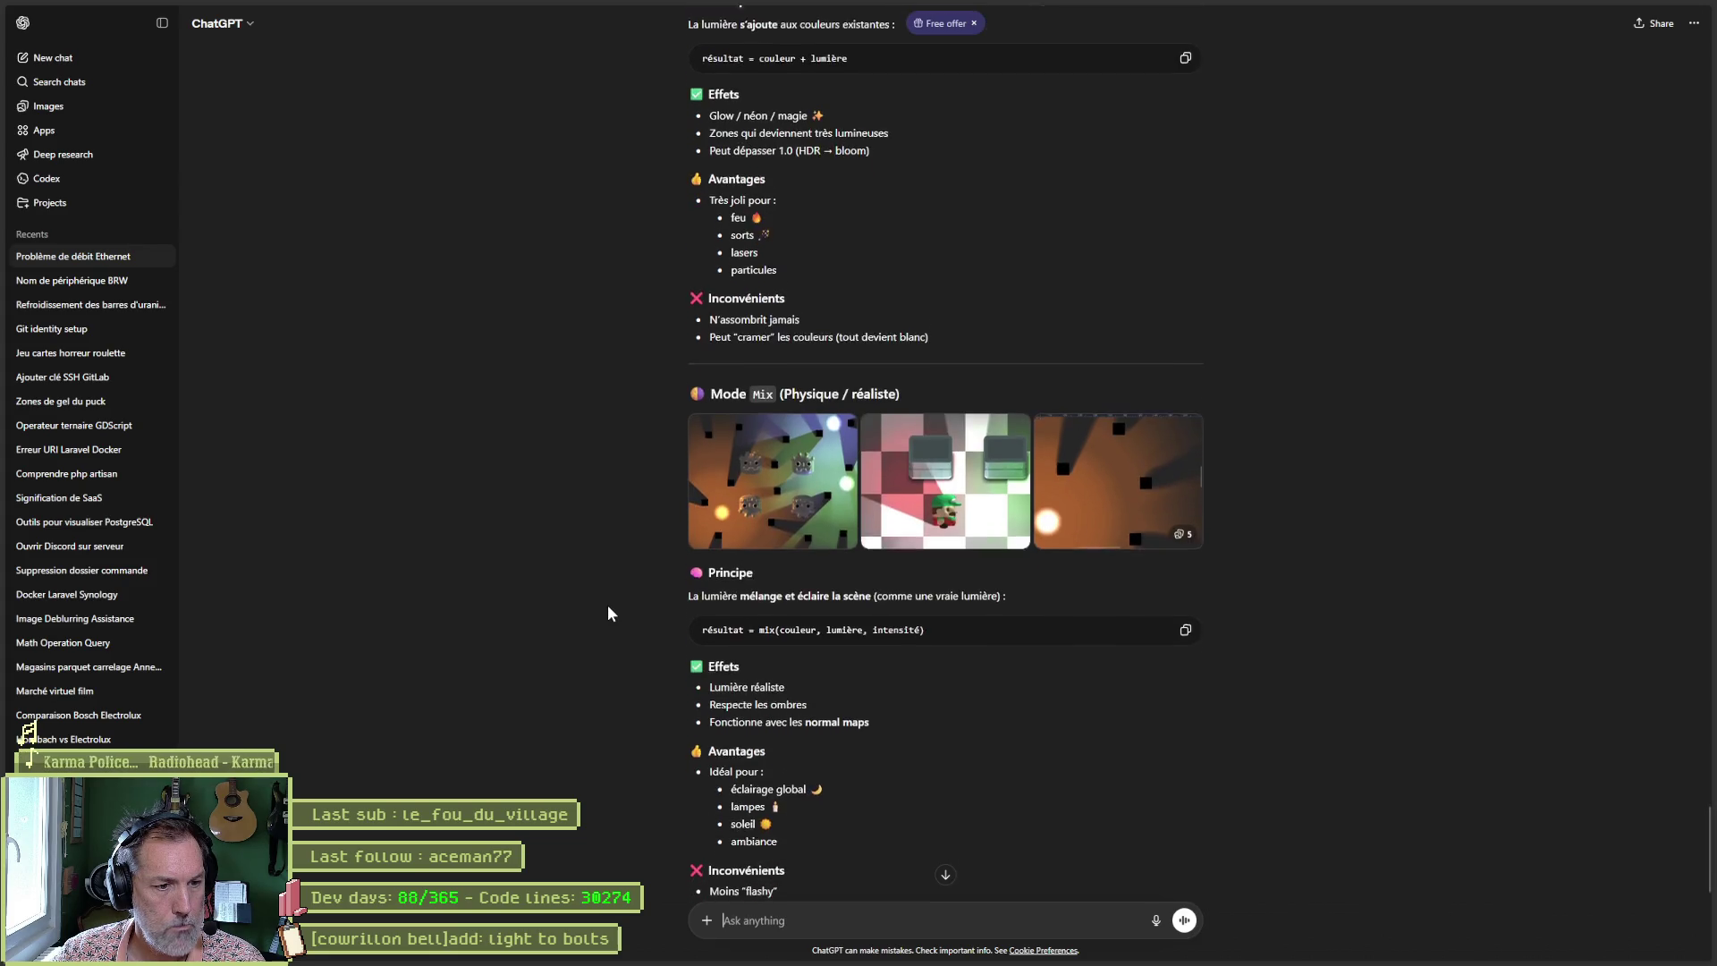
scroll(608, 614, down, 1)
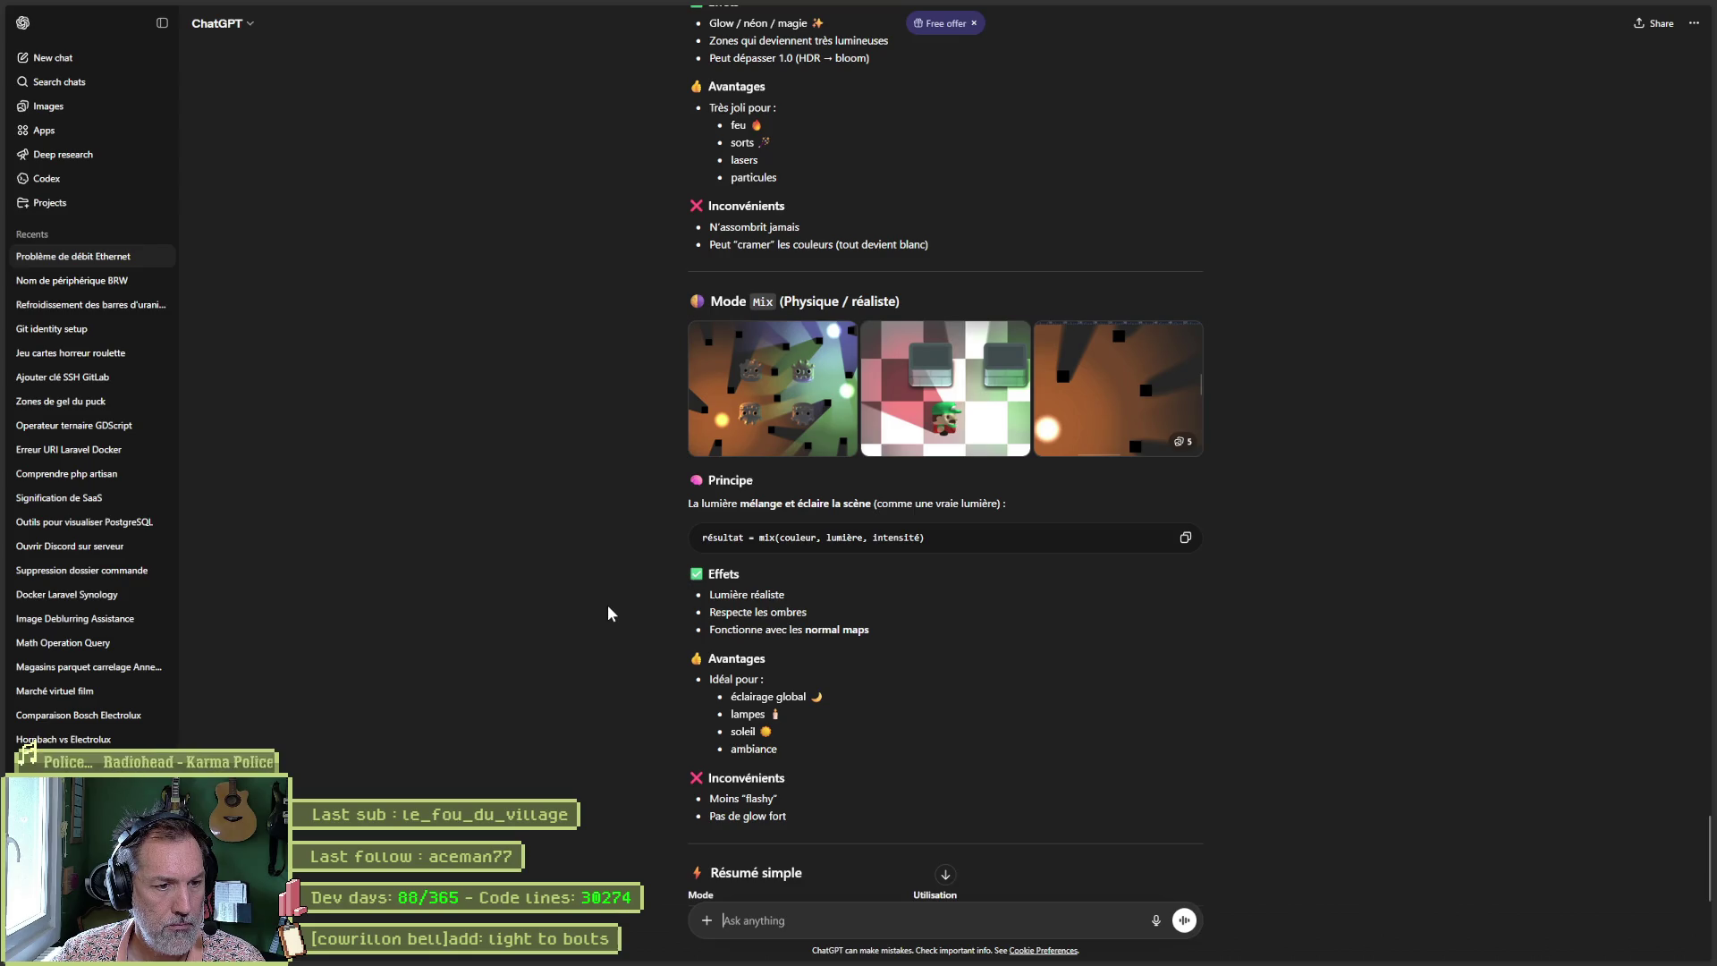
scroll(608, 613, down, 1)
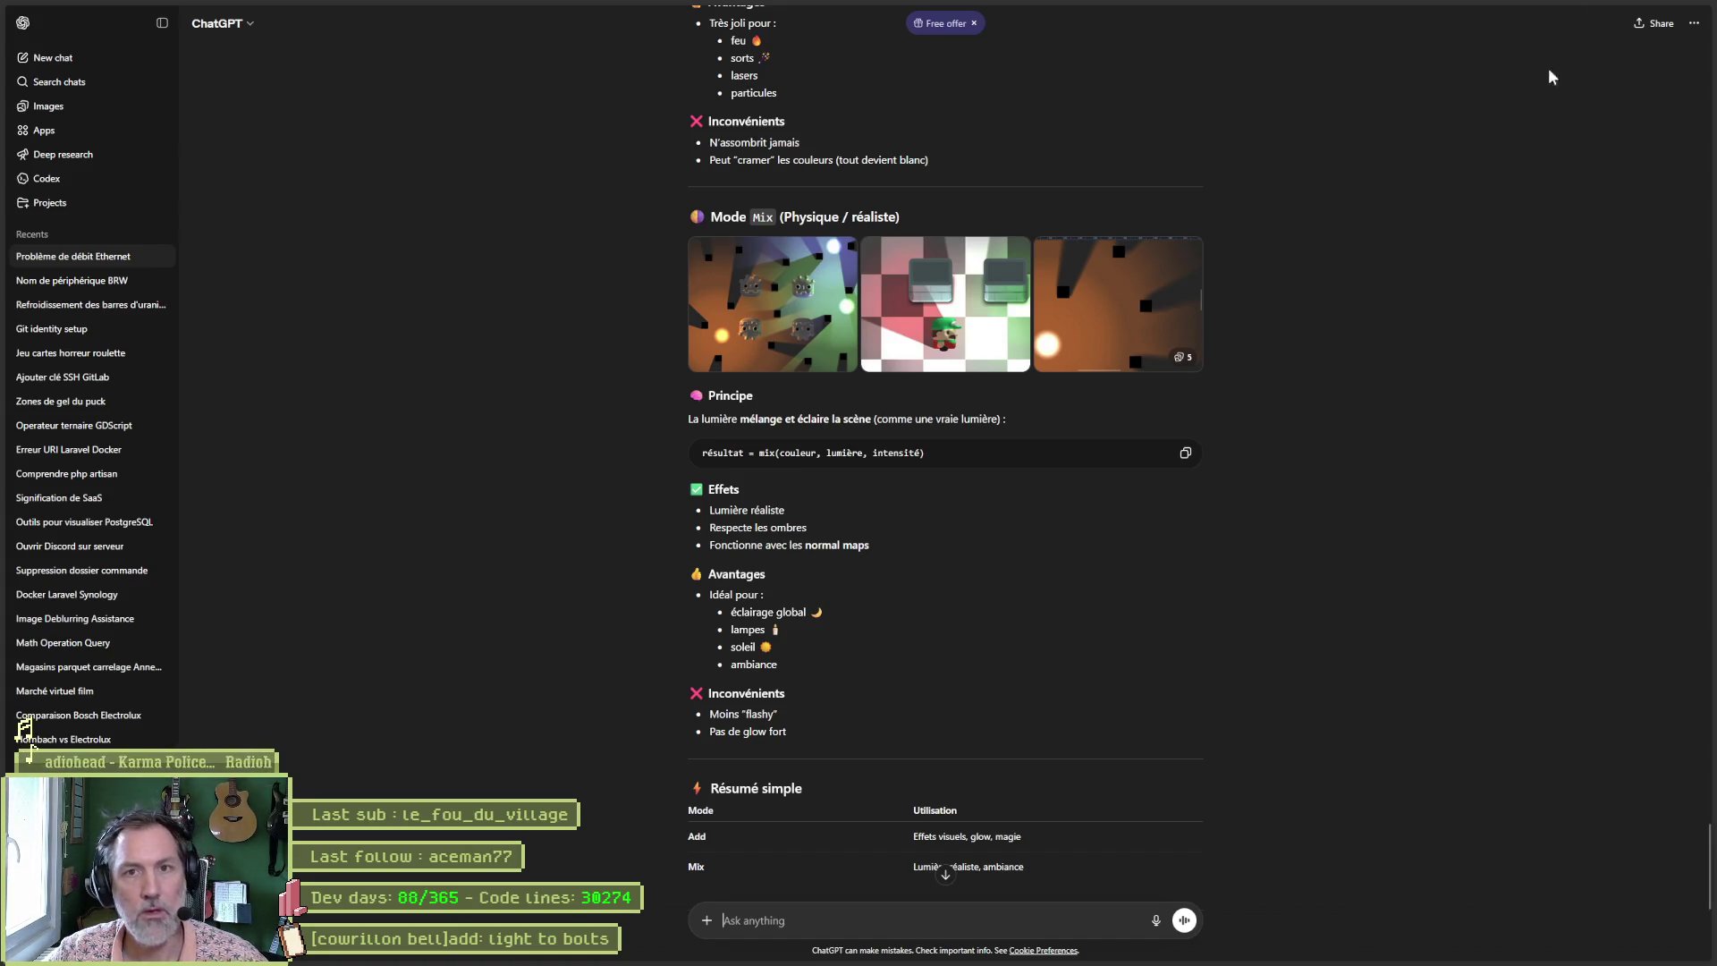
click(1610, 11)
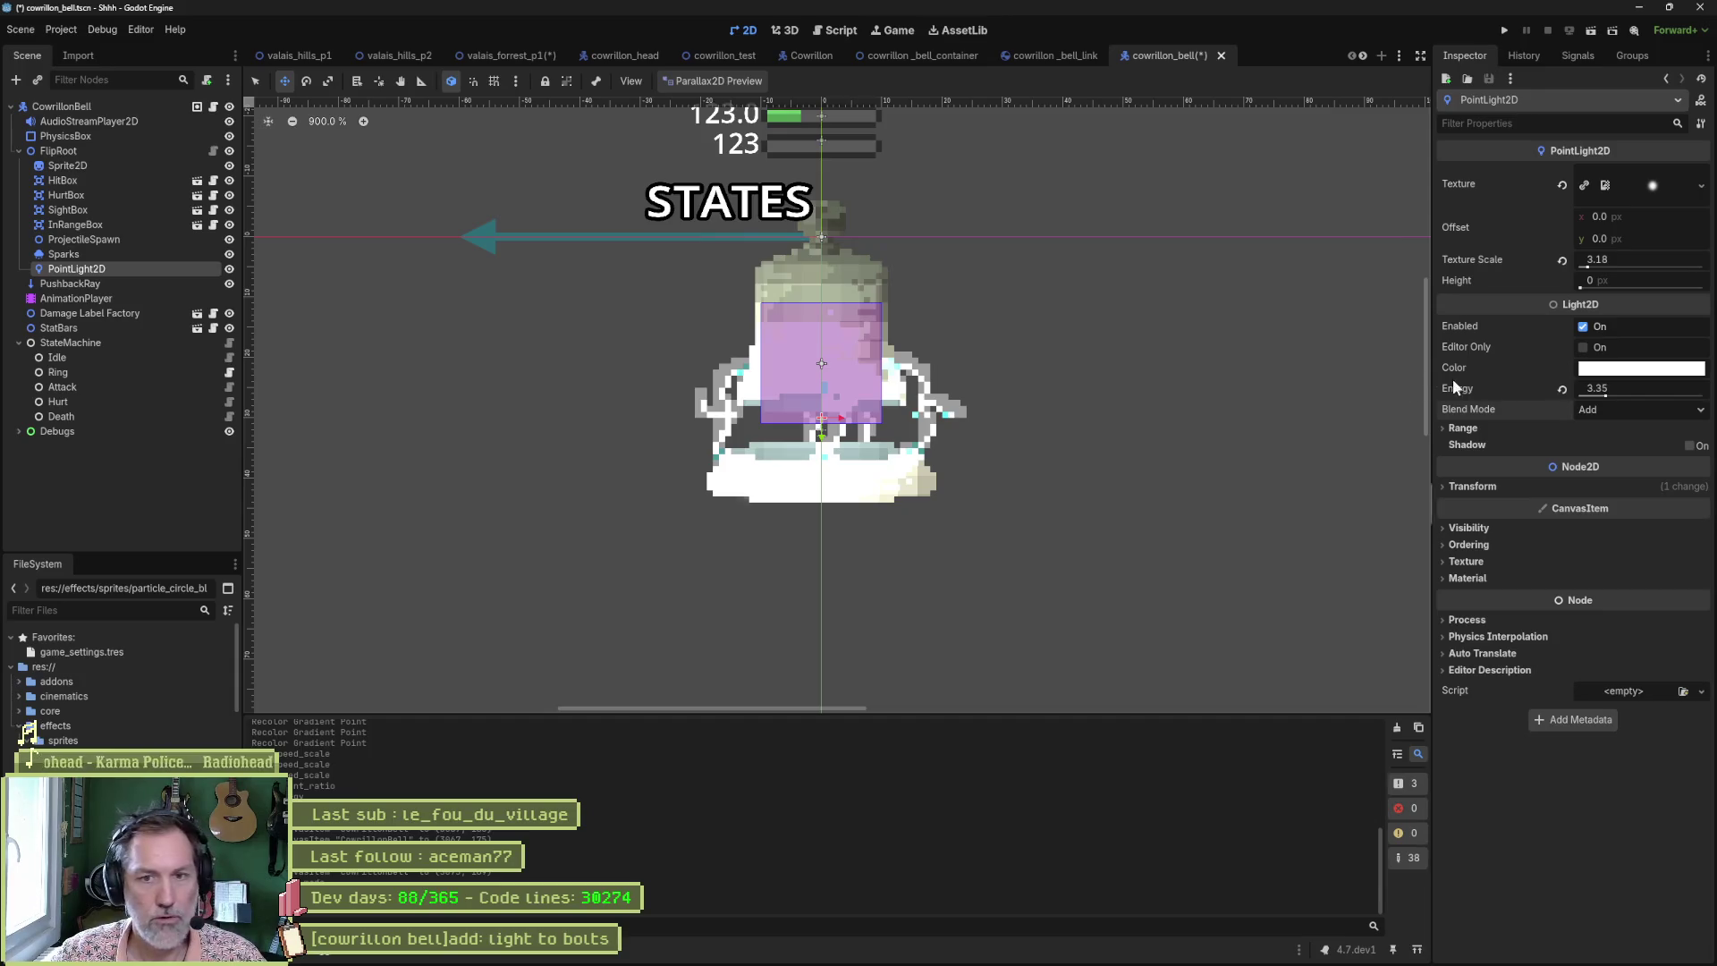
Keep the light white on Add blending, lower its Energy to 0.94, and save the scene
click(1613, 370)
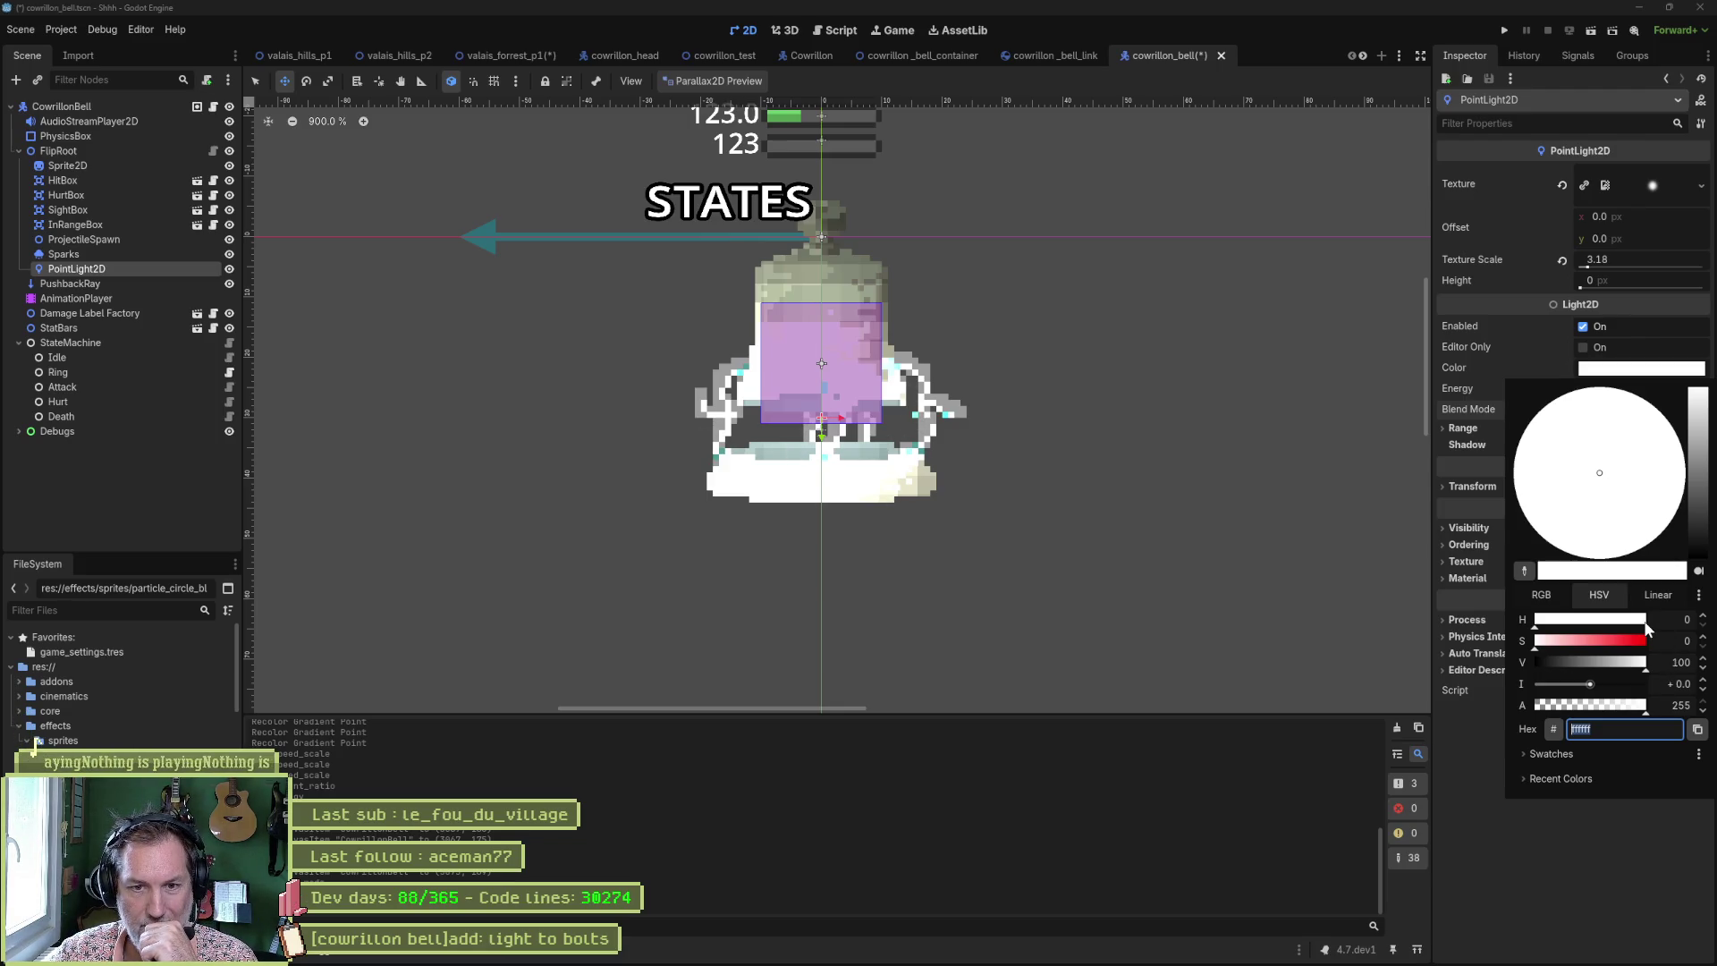
click(1591, 867)
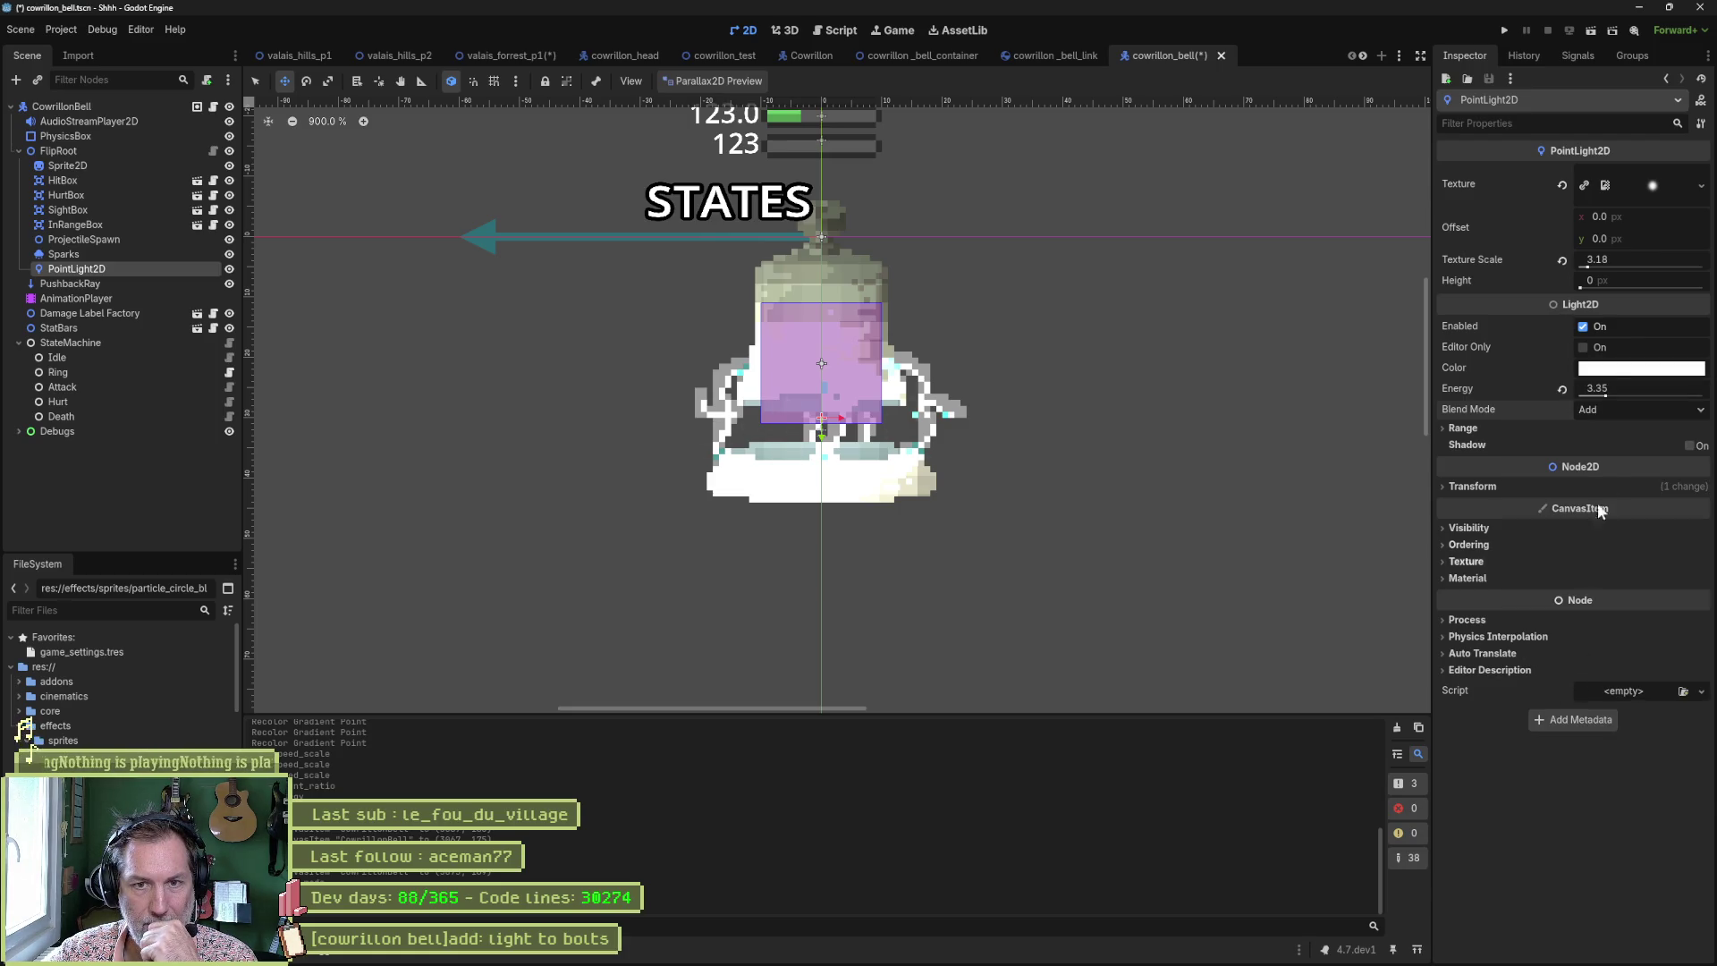
click(1621, 407)
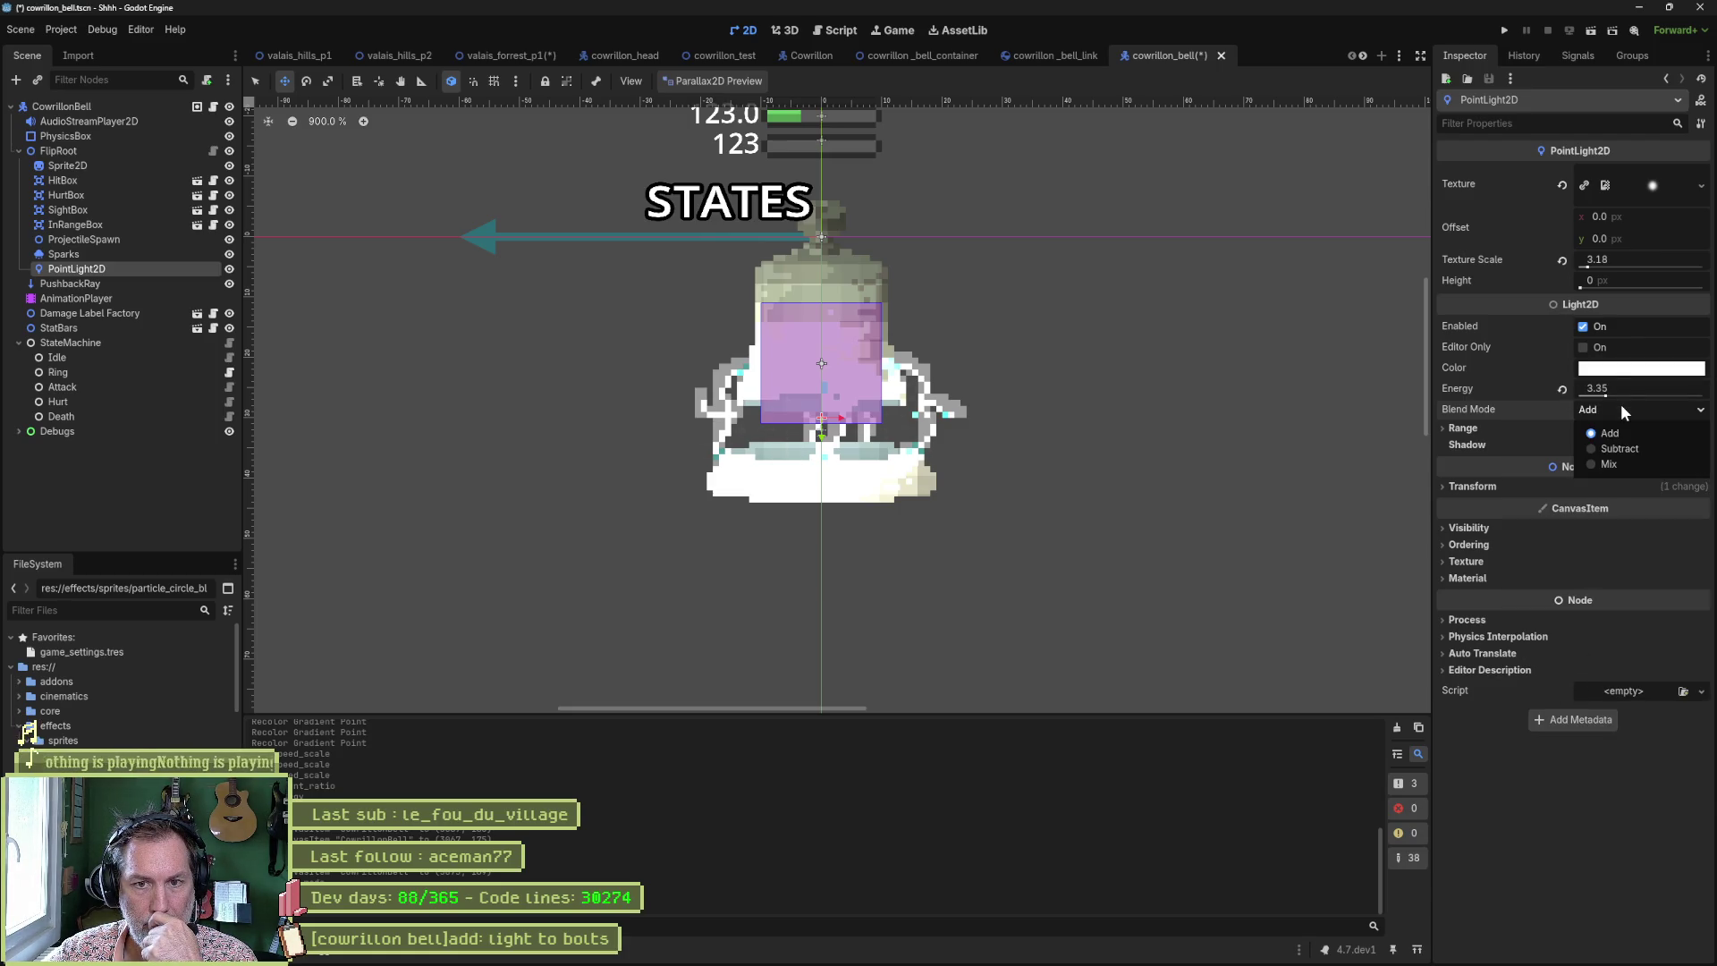
click(1620, 407)
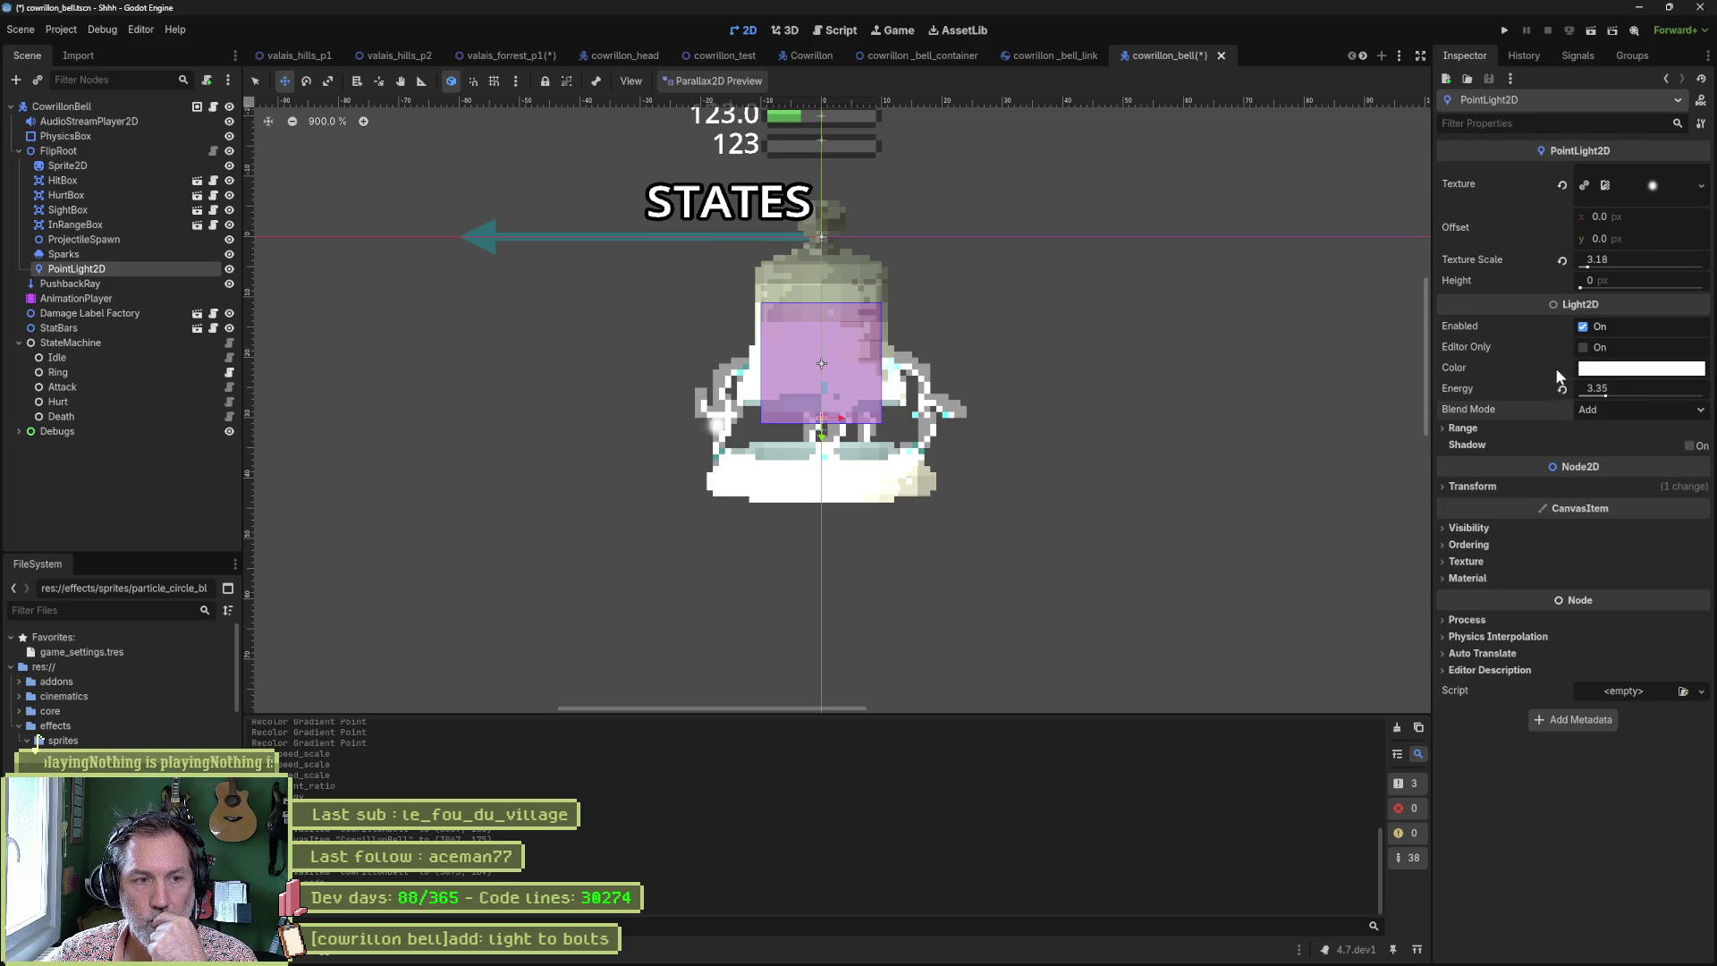
drag(1601, 393, 1586, 398)
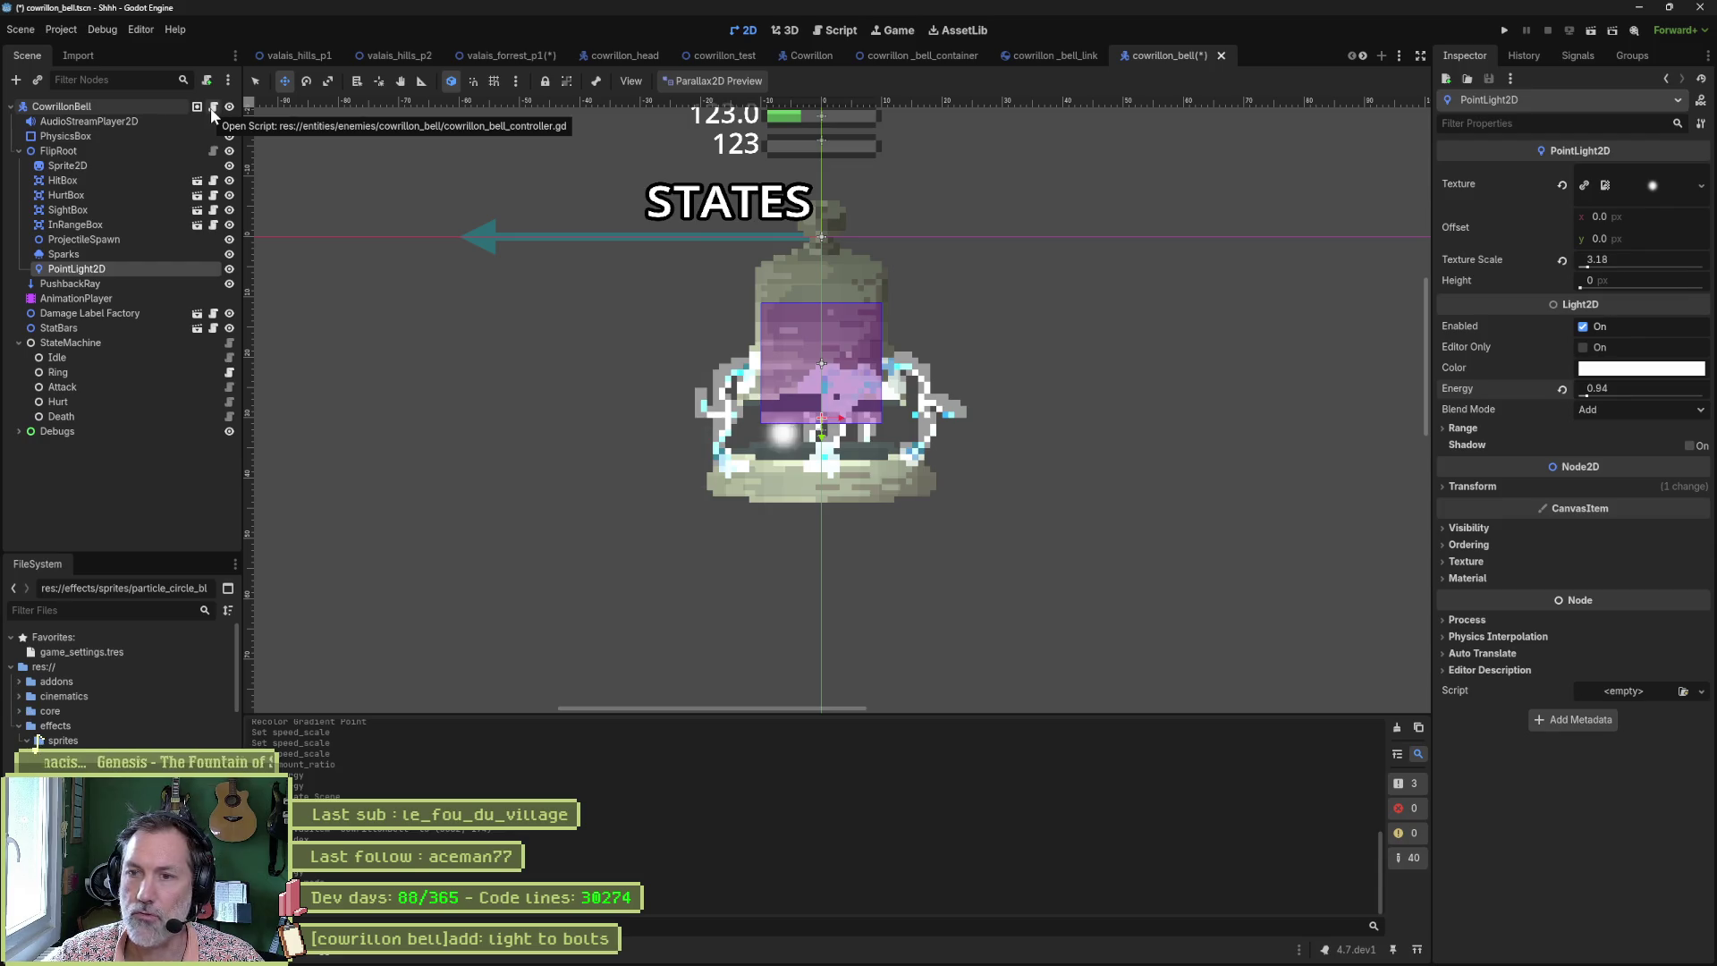
key(ctrl+s)
Load the 'attack' animation in the bell's AnimationPlayer and replay it several times to preview the glow
click(190, 298)
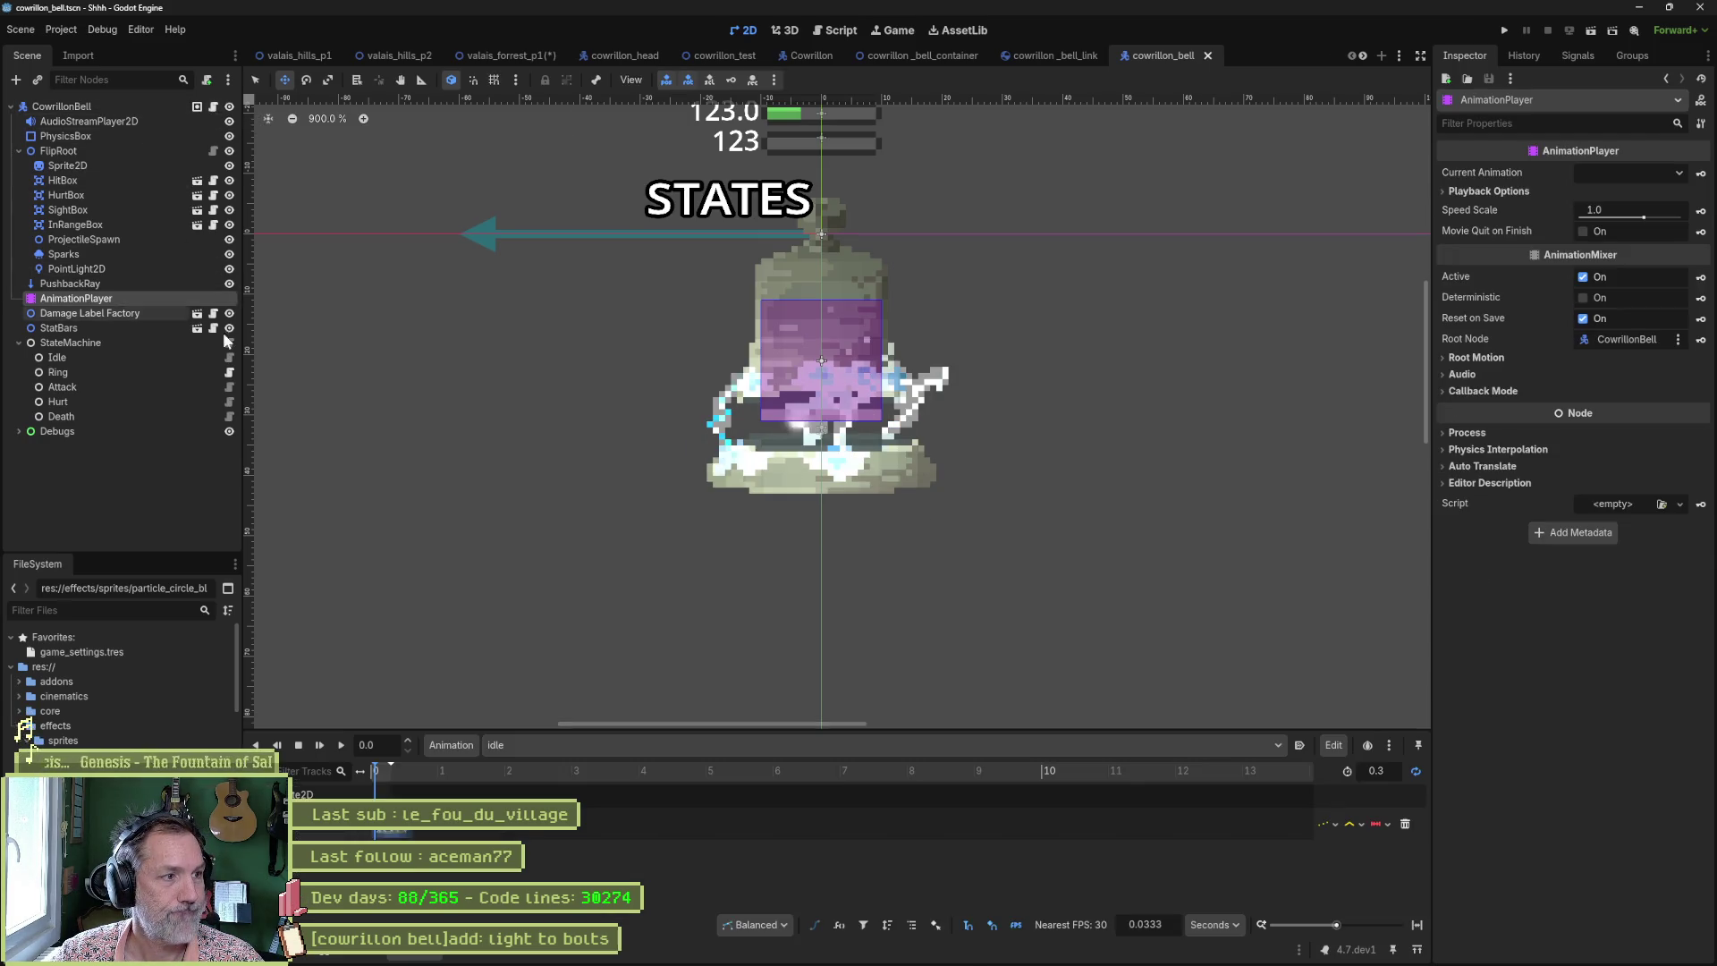
click(620, 742)
click(593, 771)
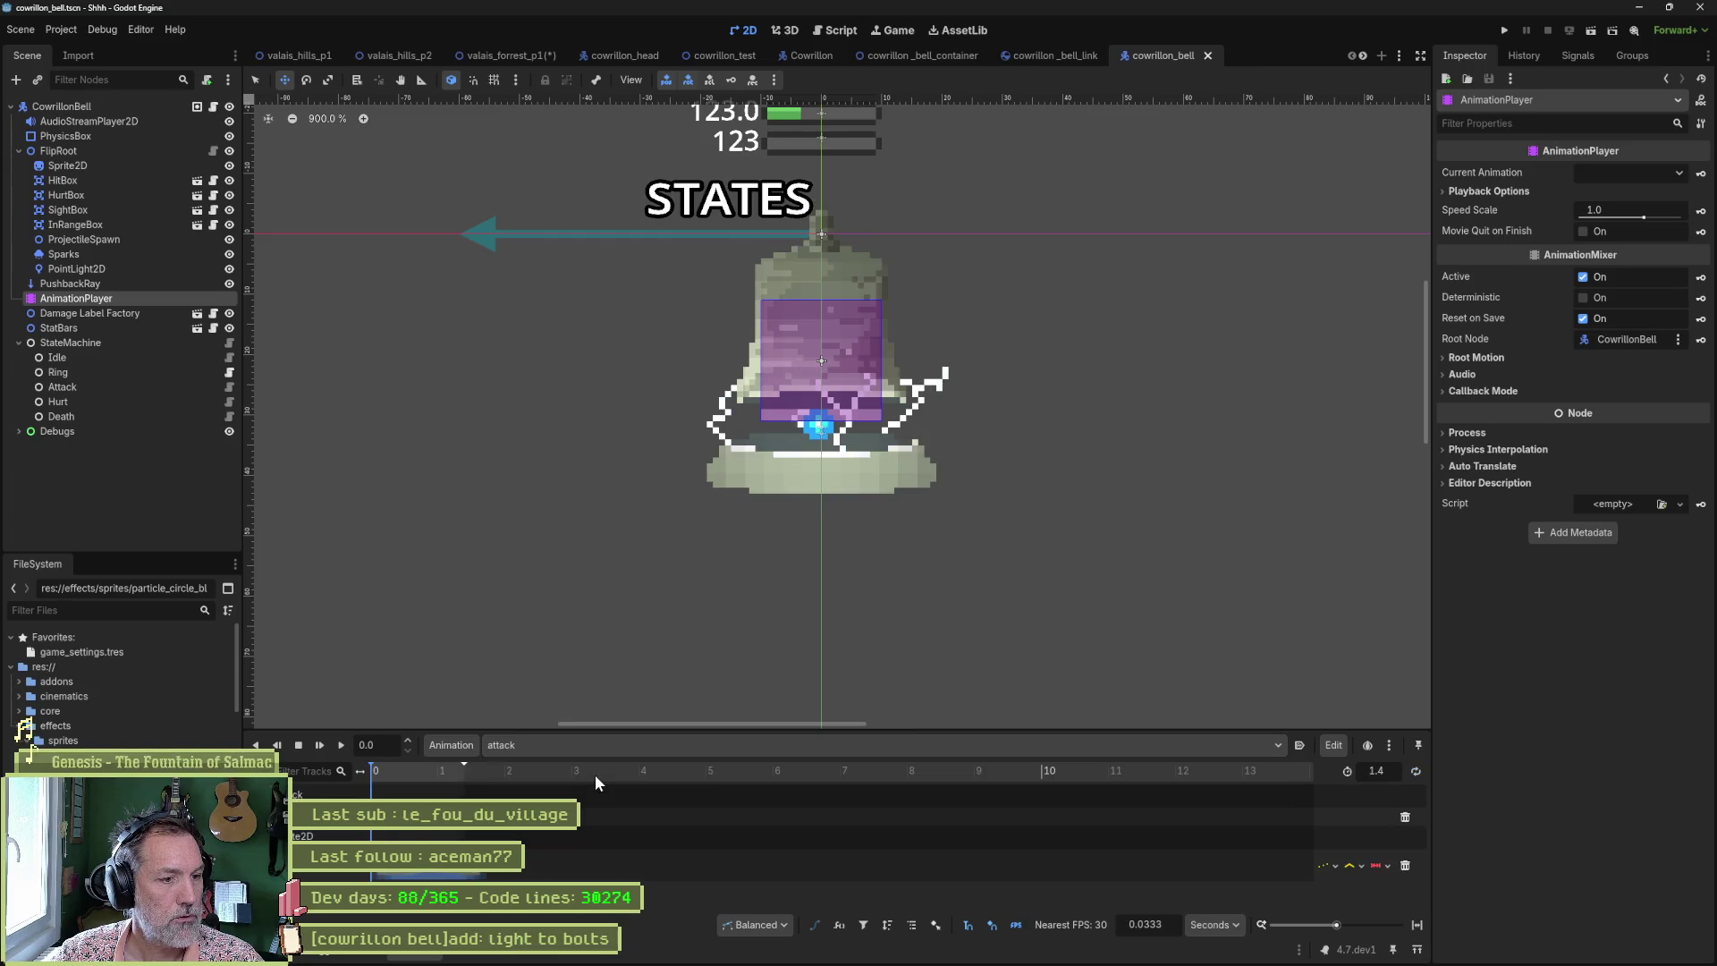
click(341, 747)
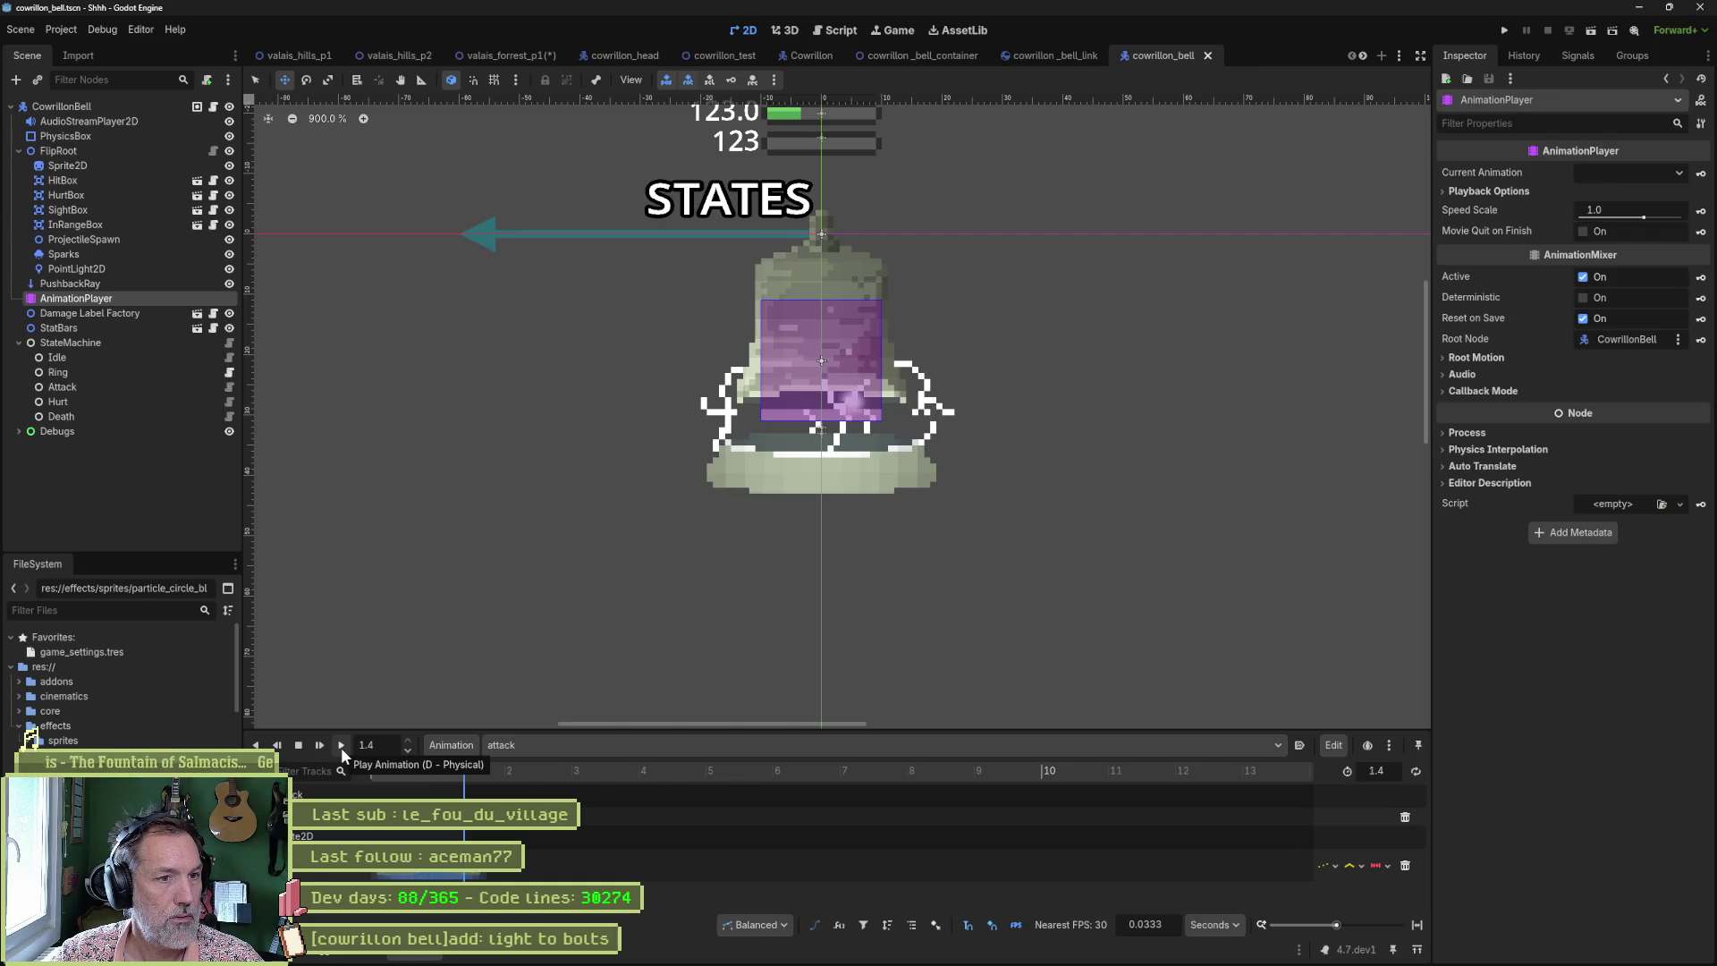
click(341, 747)
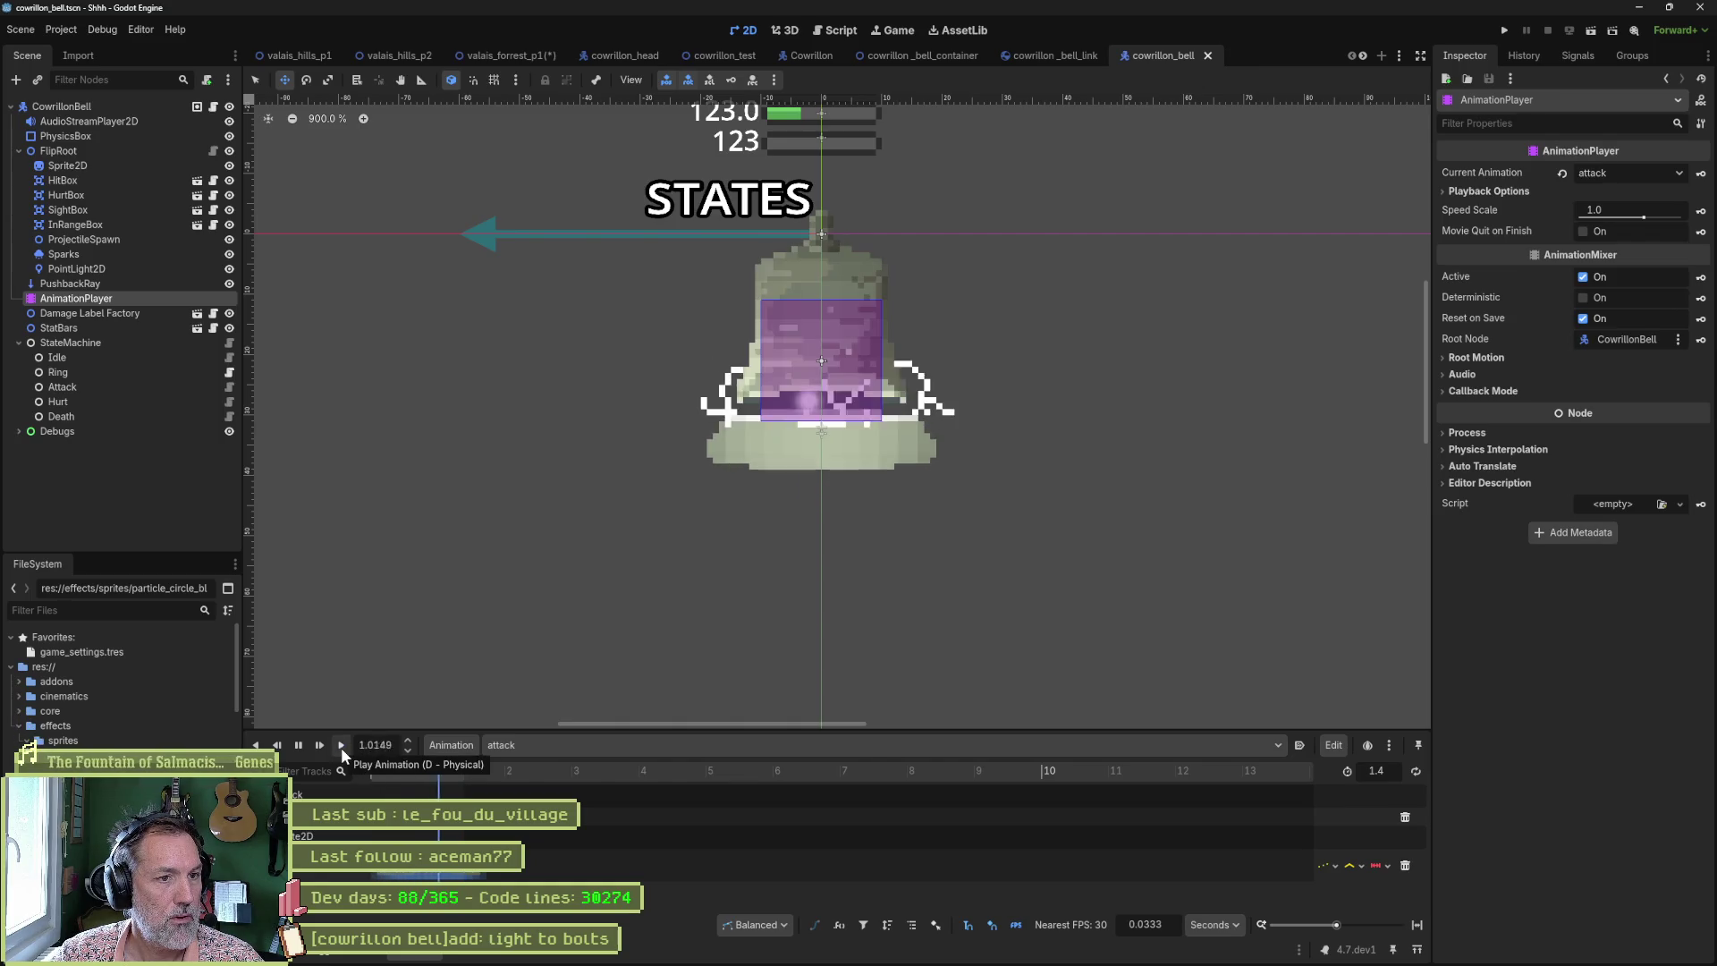
click(340, 747)
click(341, 747)
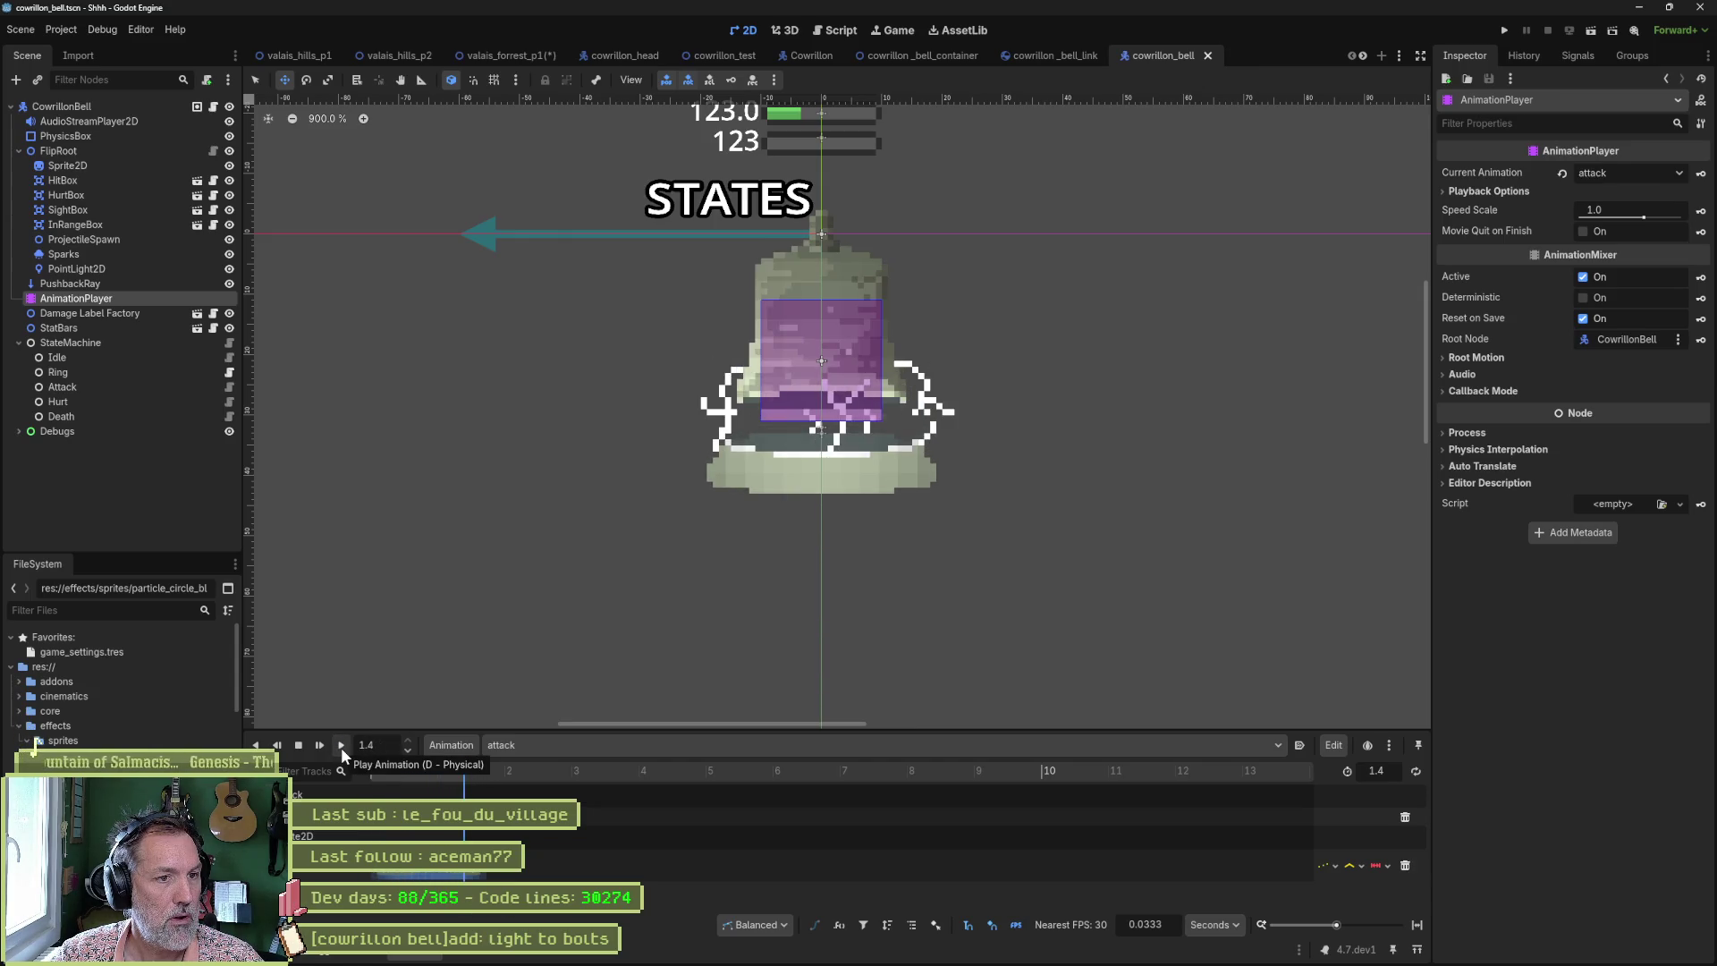
click(341, 747)
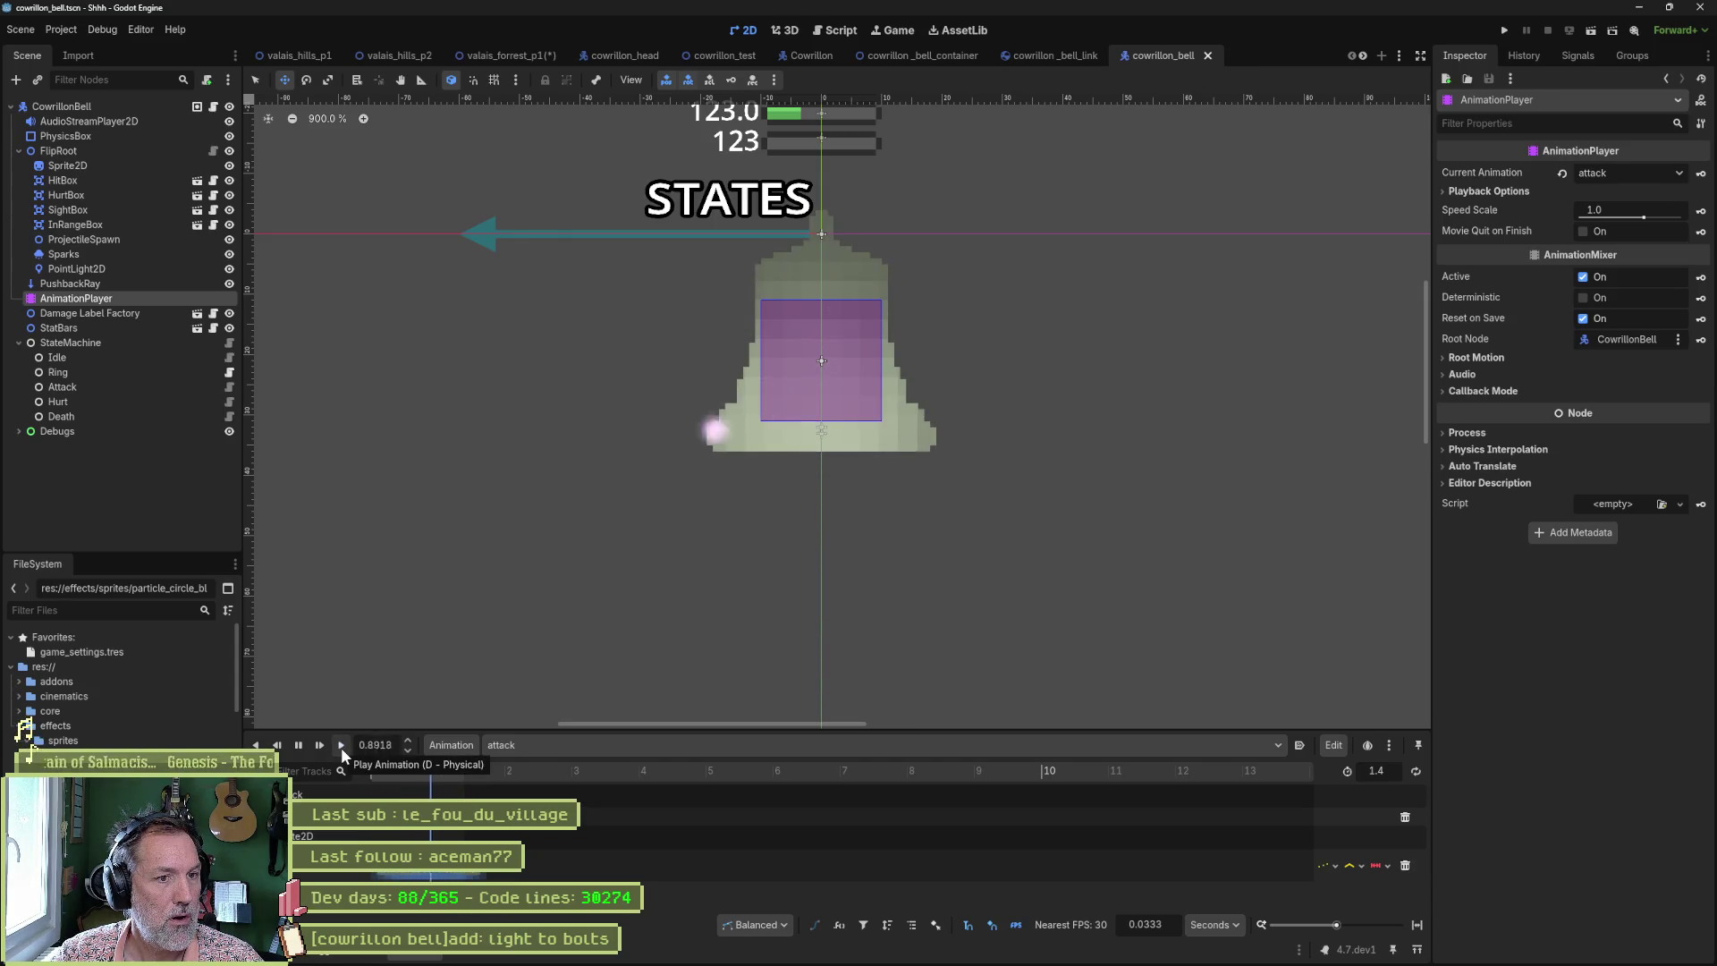
click(340, 748)
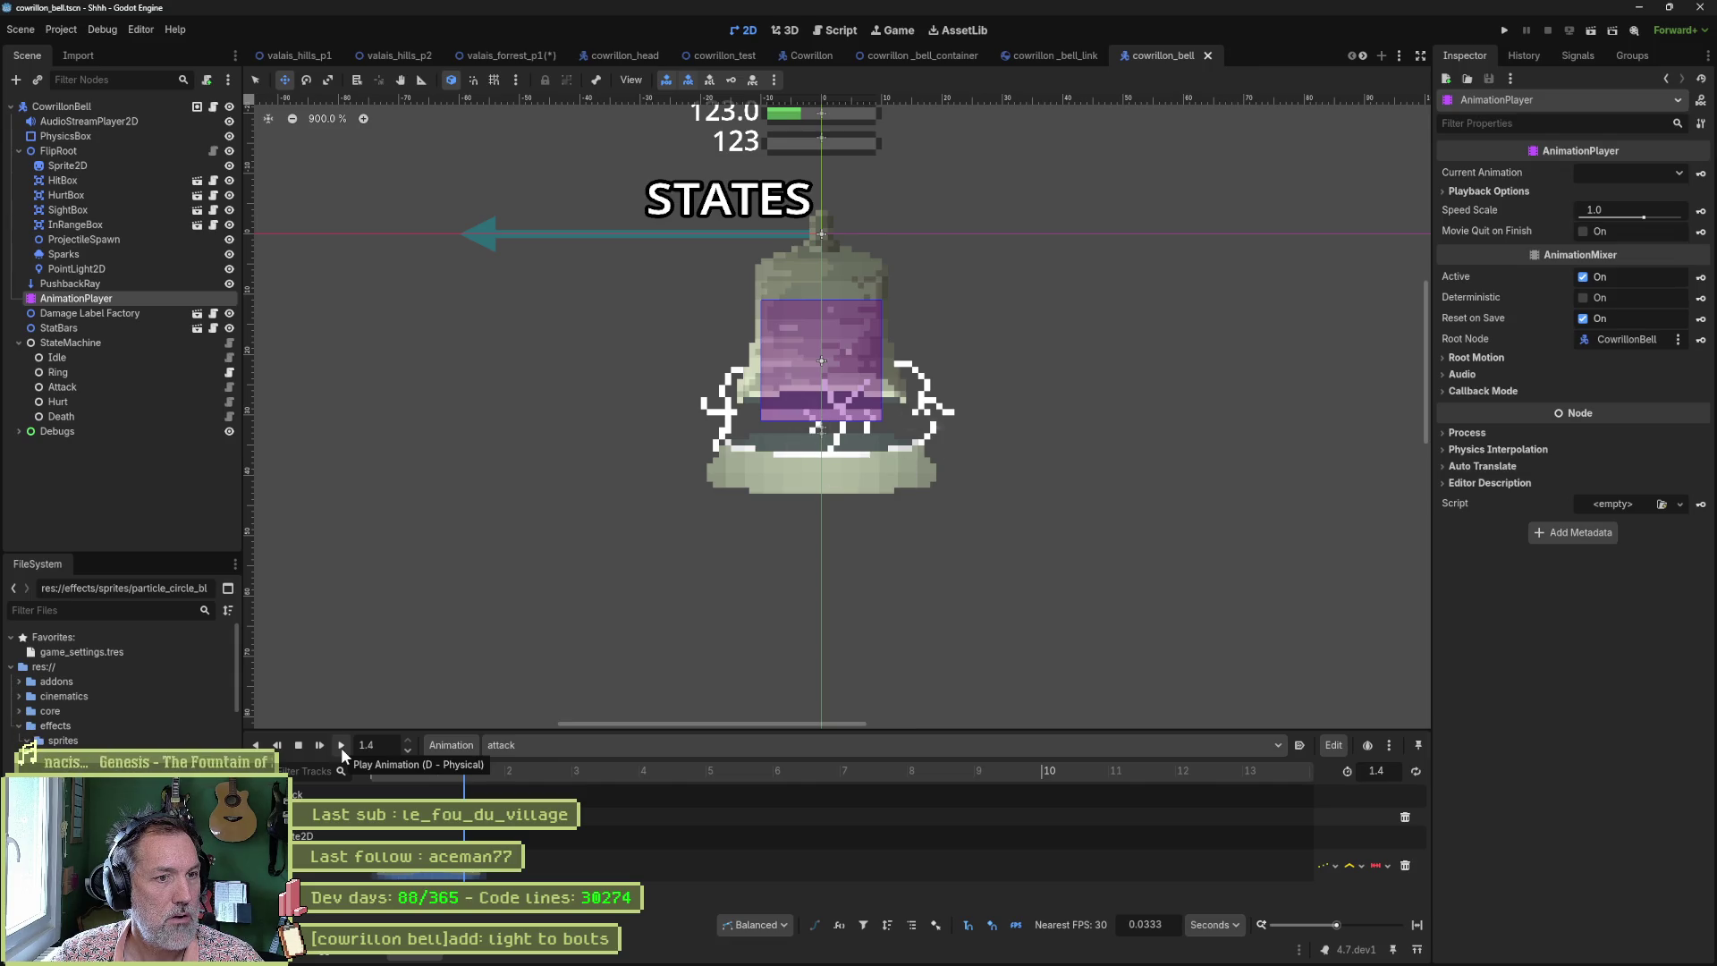
click(340, 748)
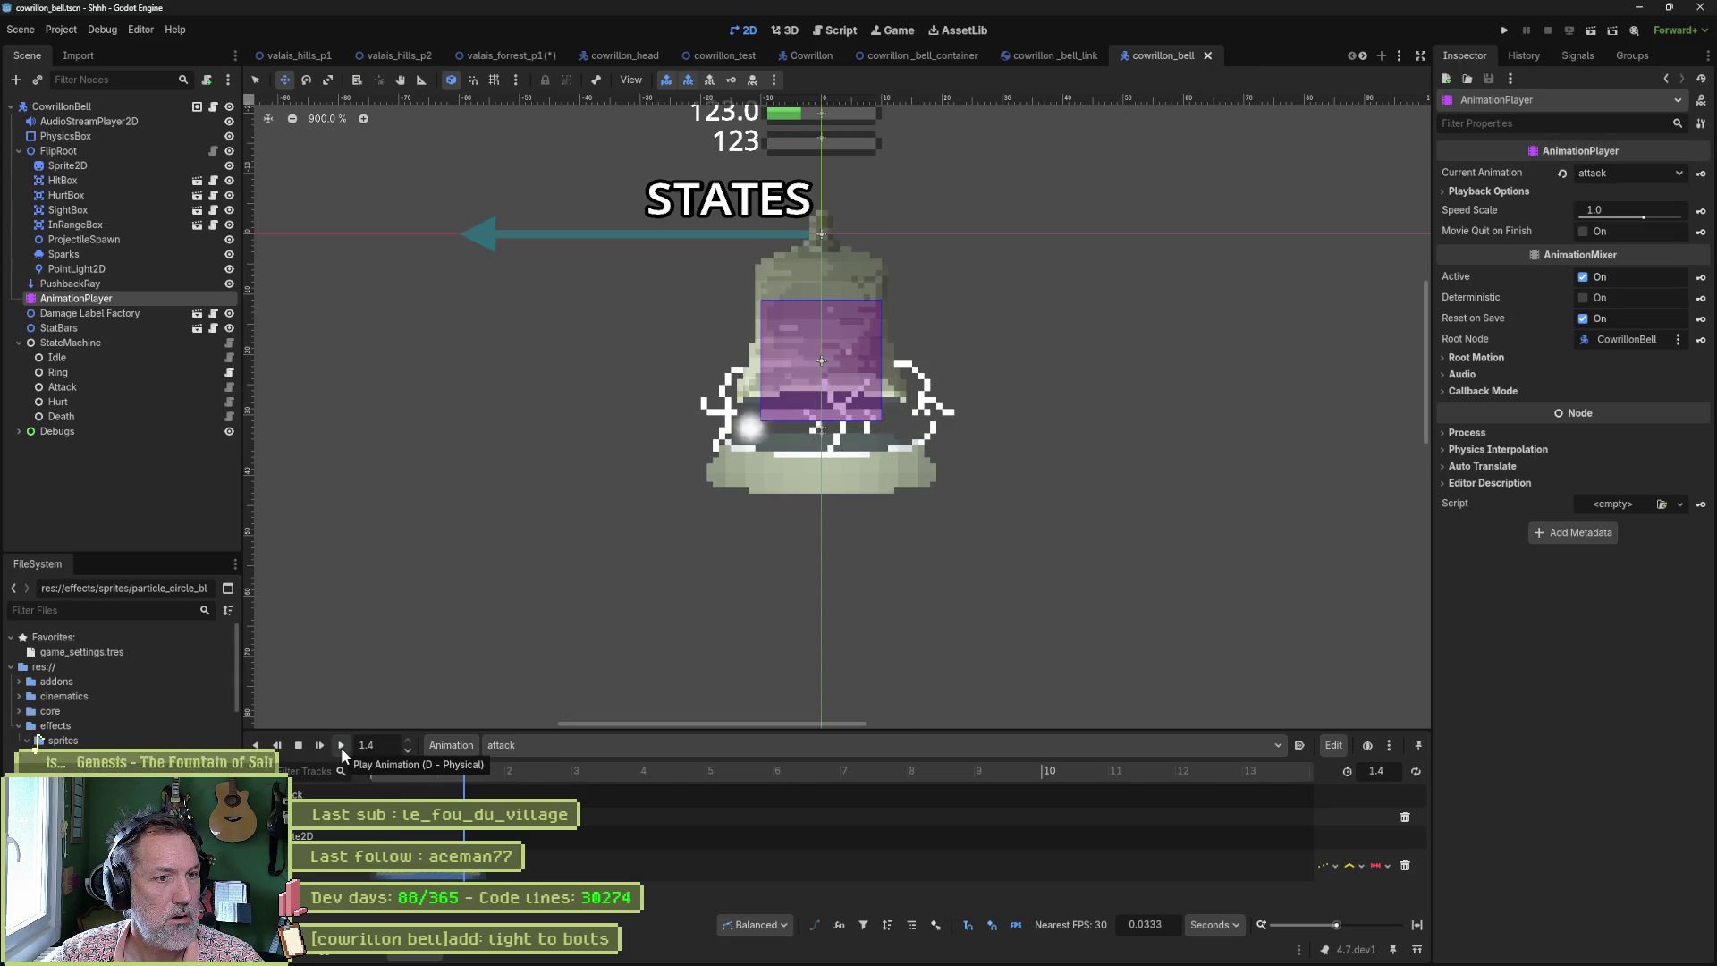
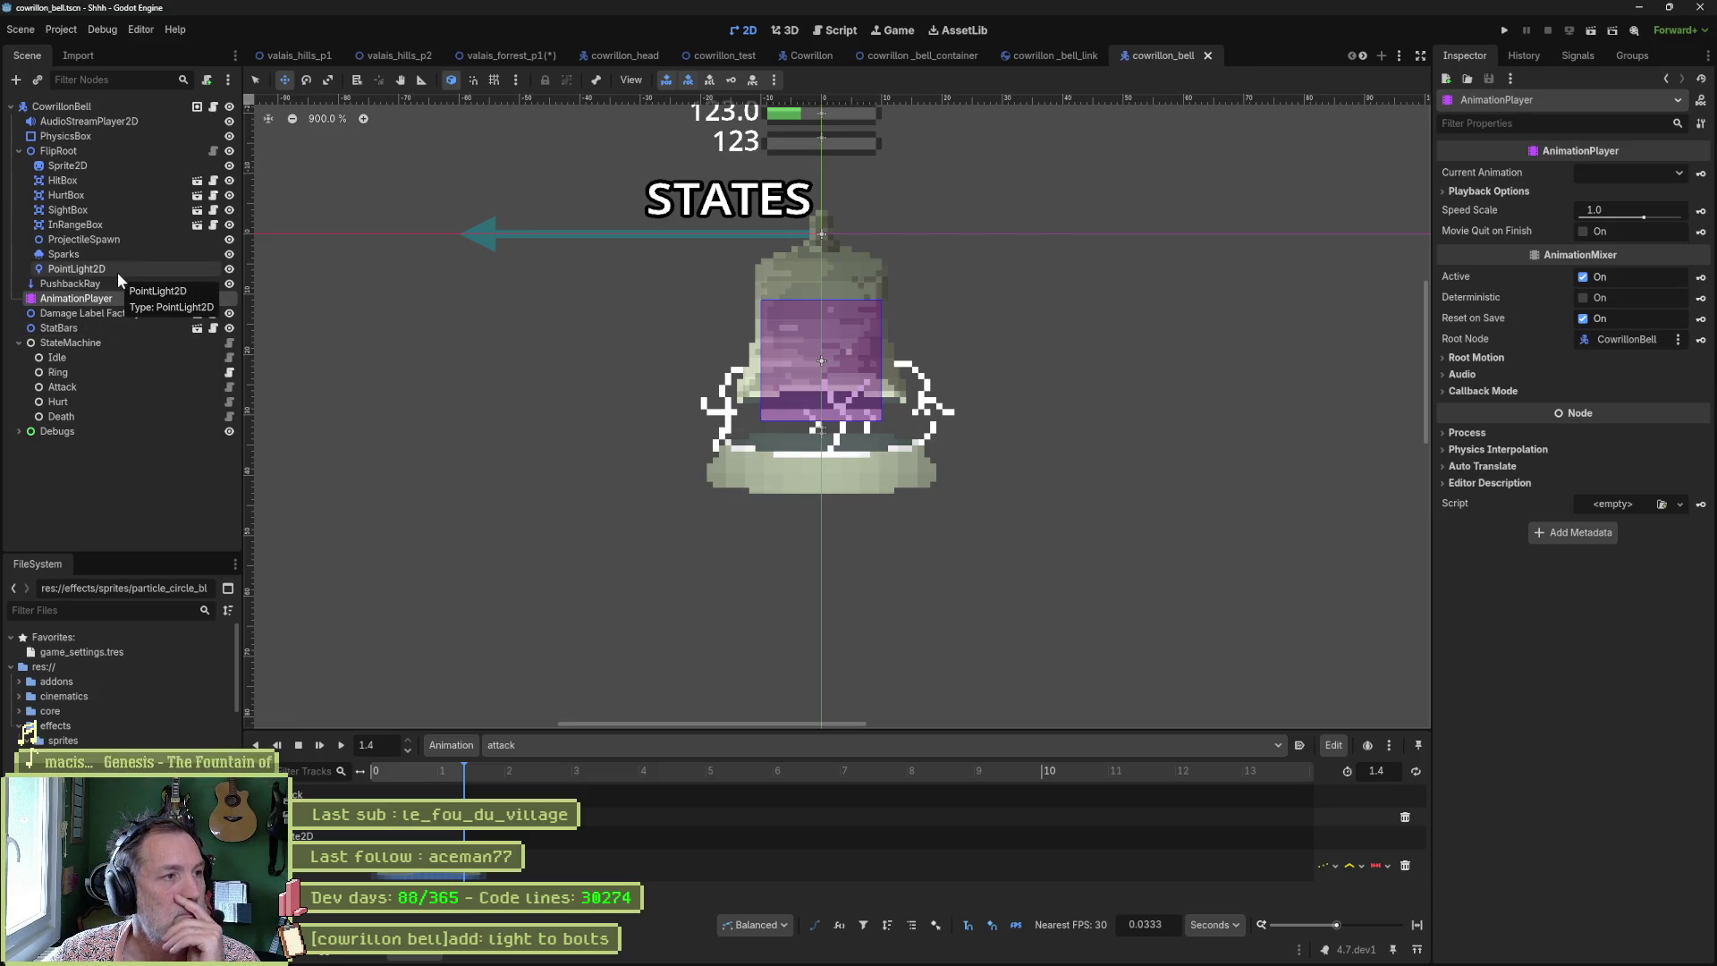
Add a _process(_delta) function with a pass body at the end of the bell controller script
click(213, 107)
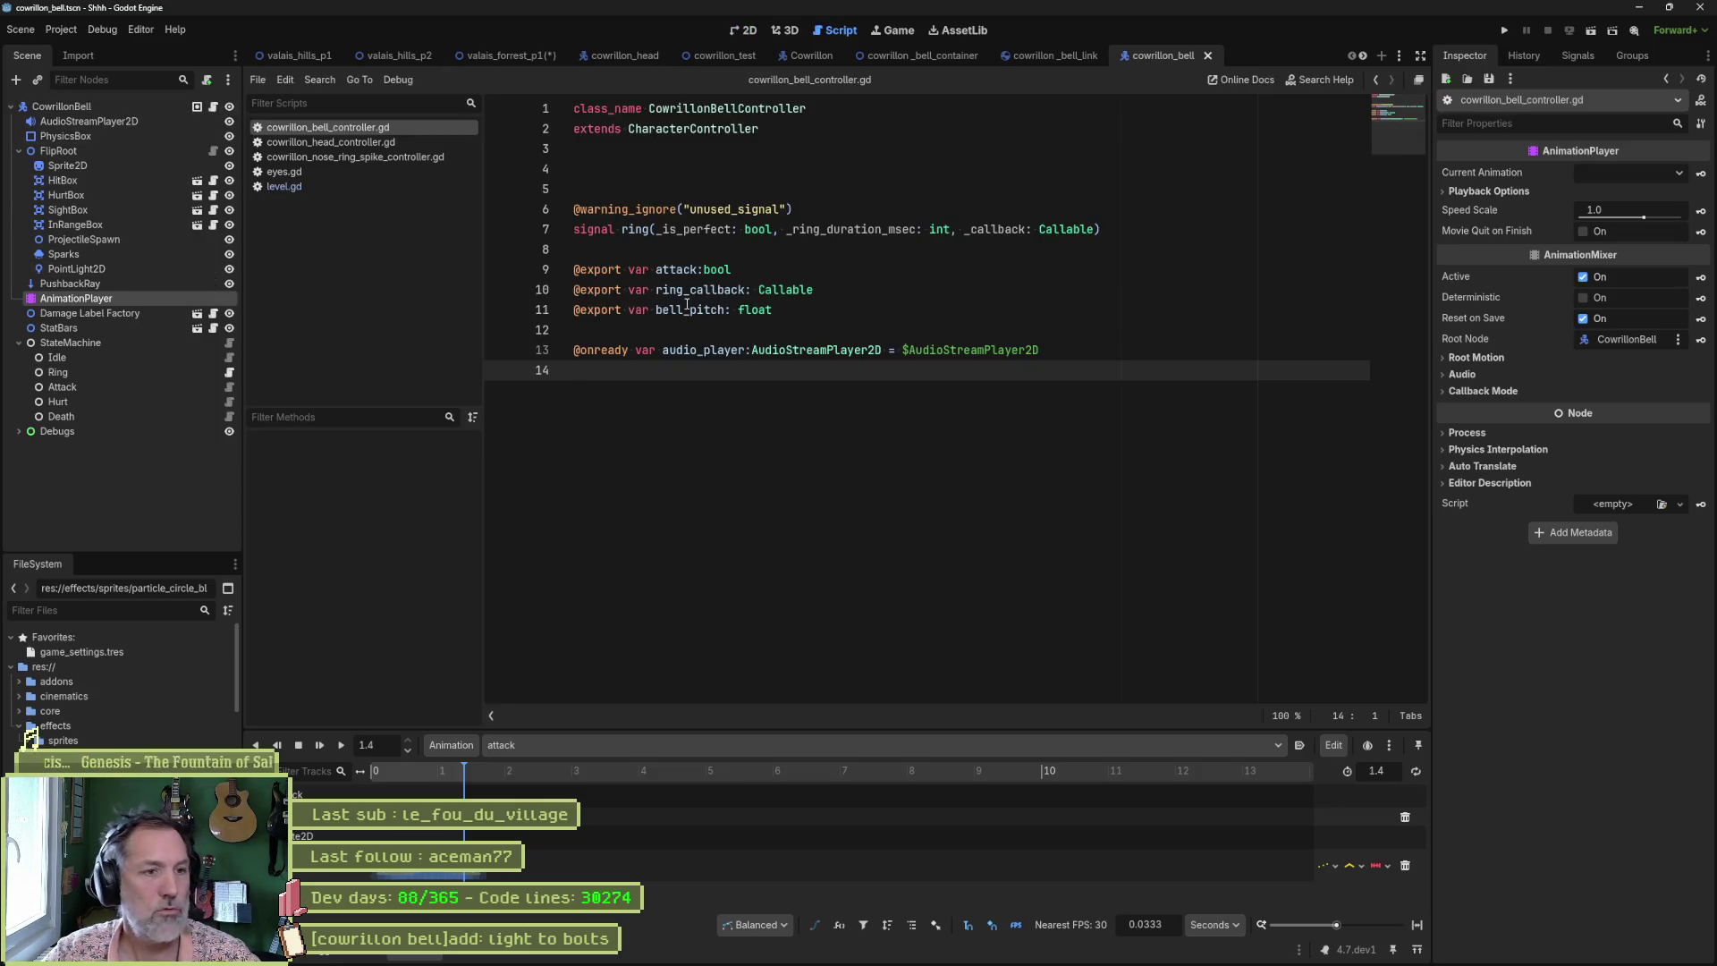
key(Return)
key(Return)
key(Return)
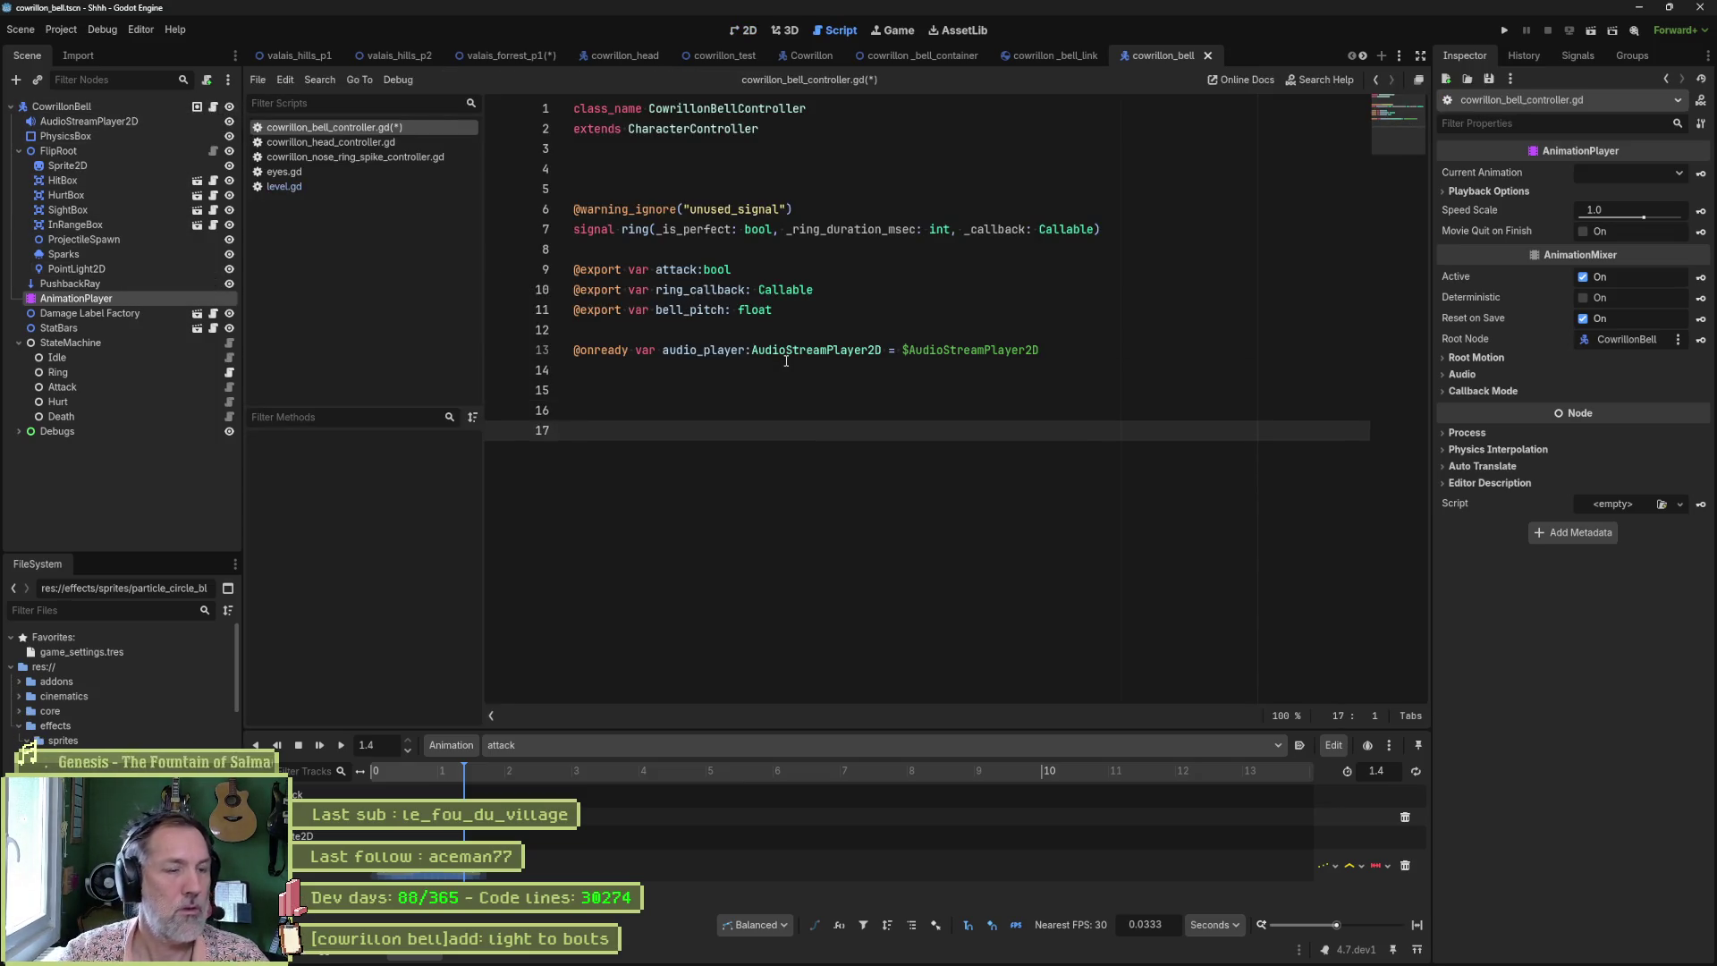
text(func _pro)
key(Return)
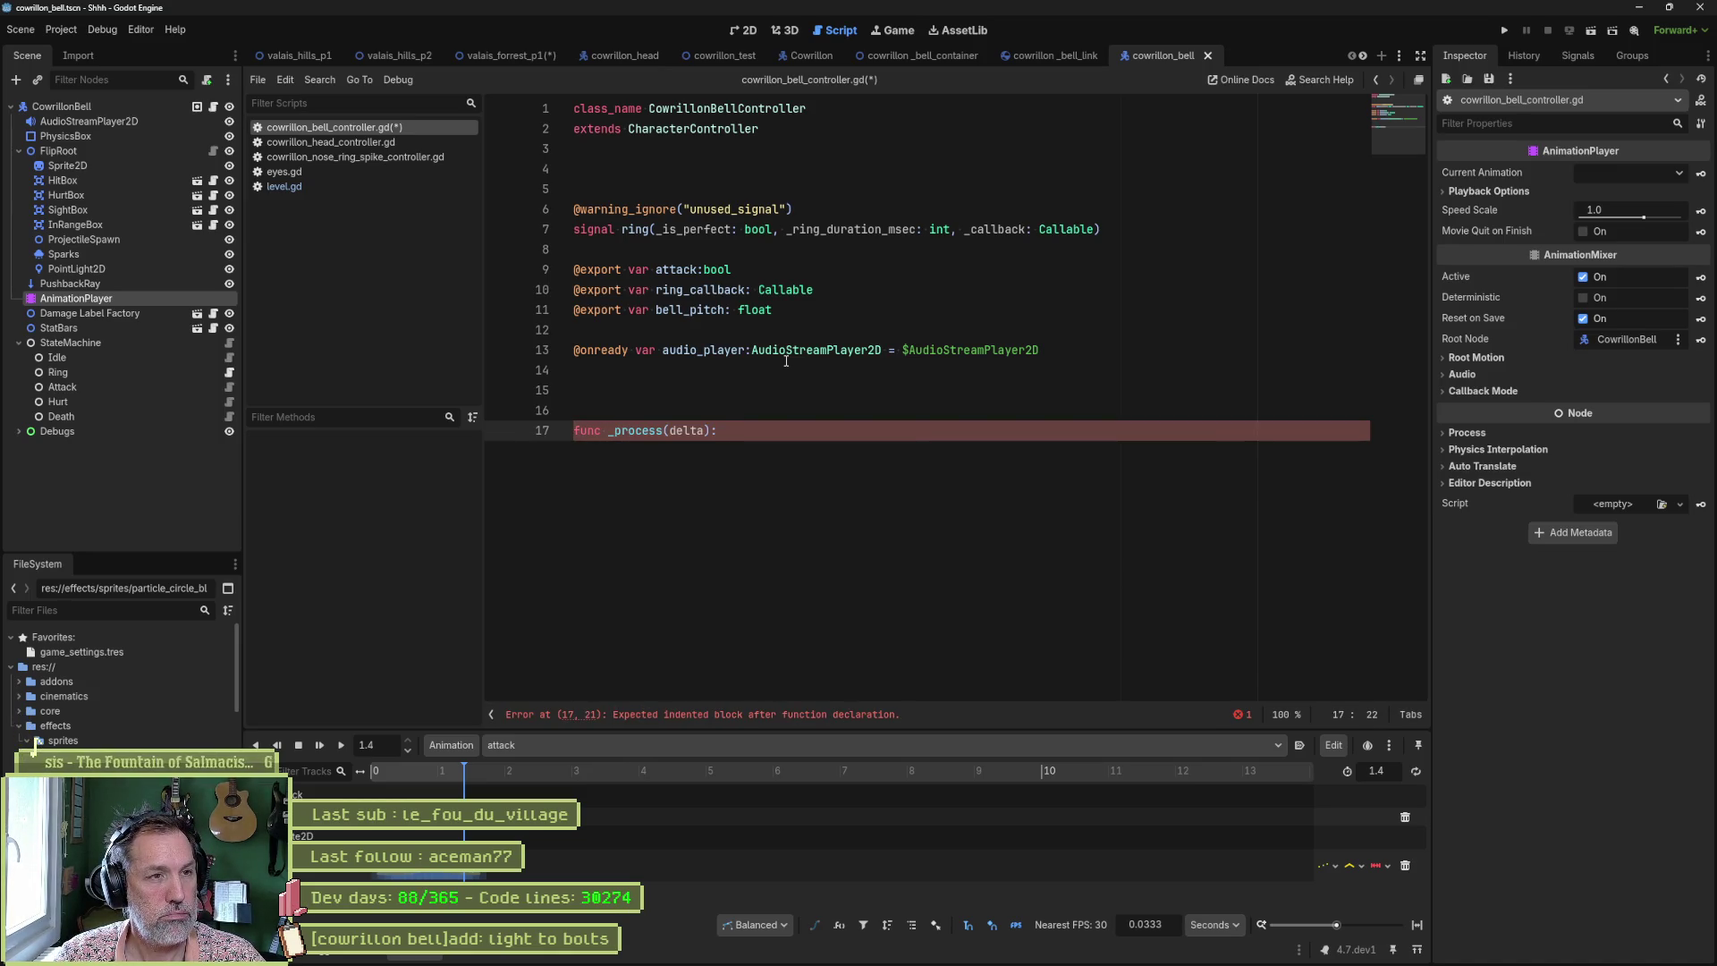
key(Return)
text(pass)
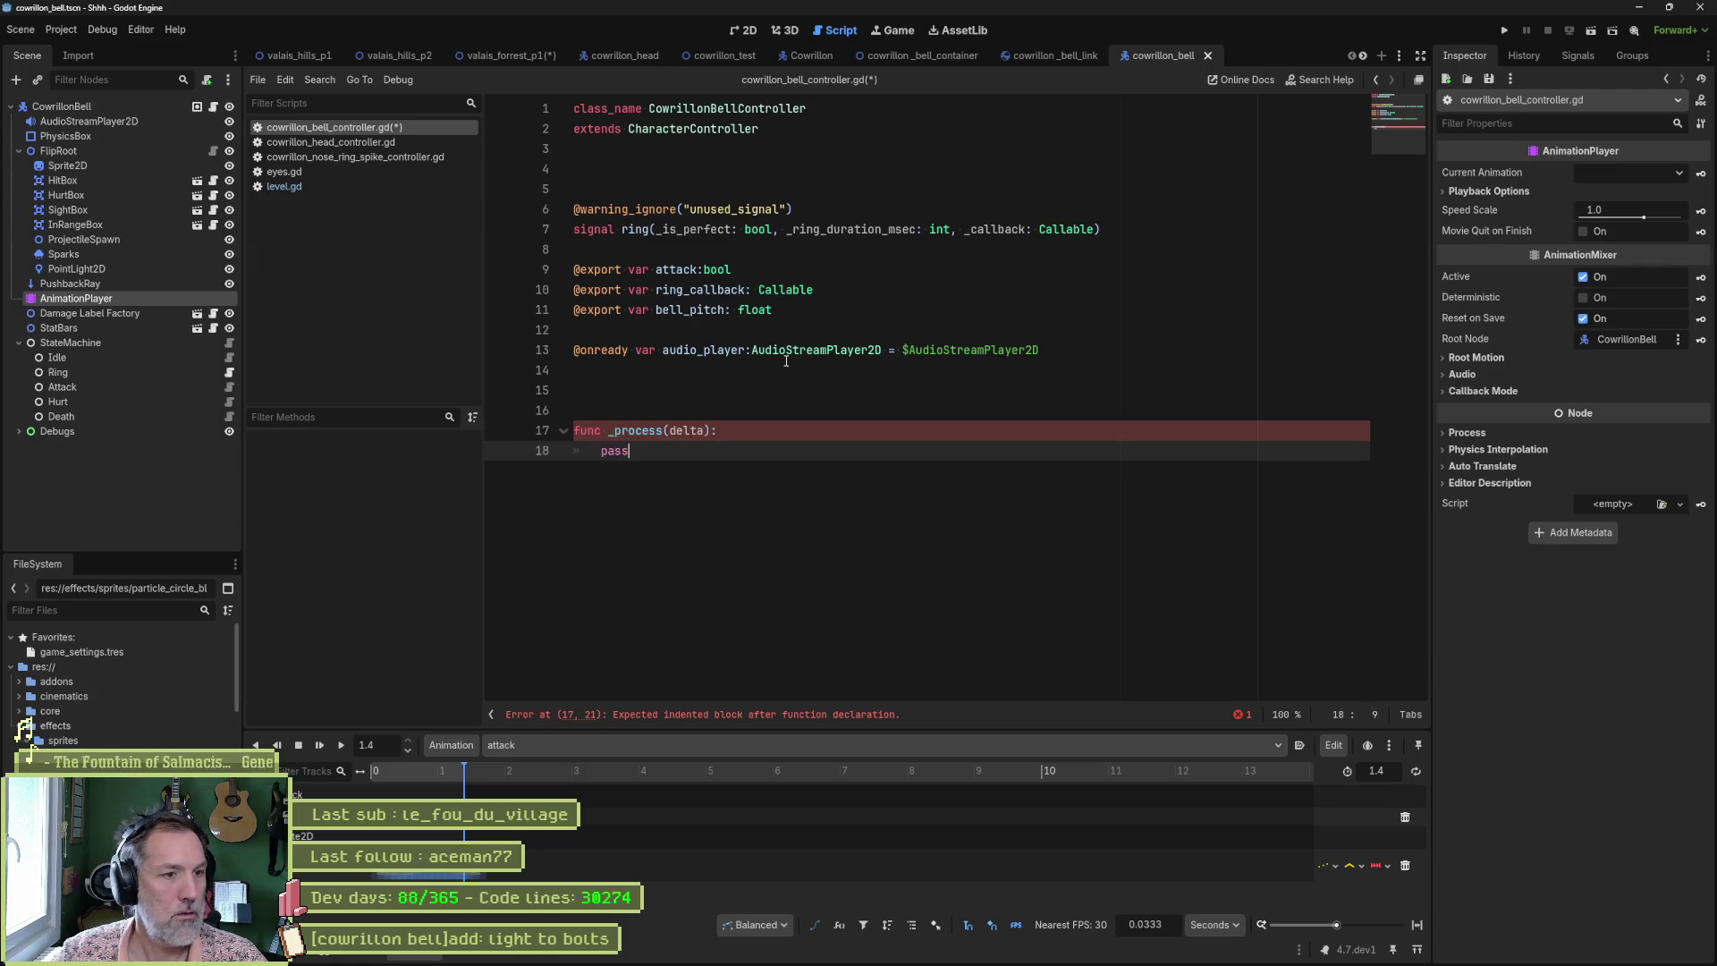
key(Up)
key(ctrl+Right)
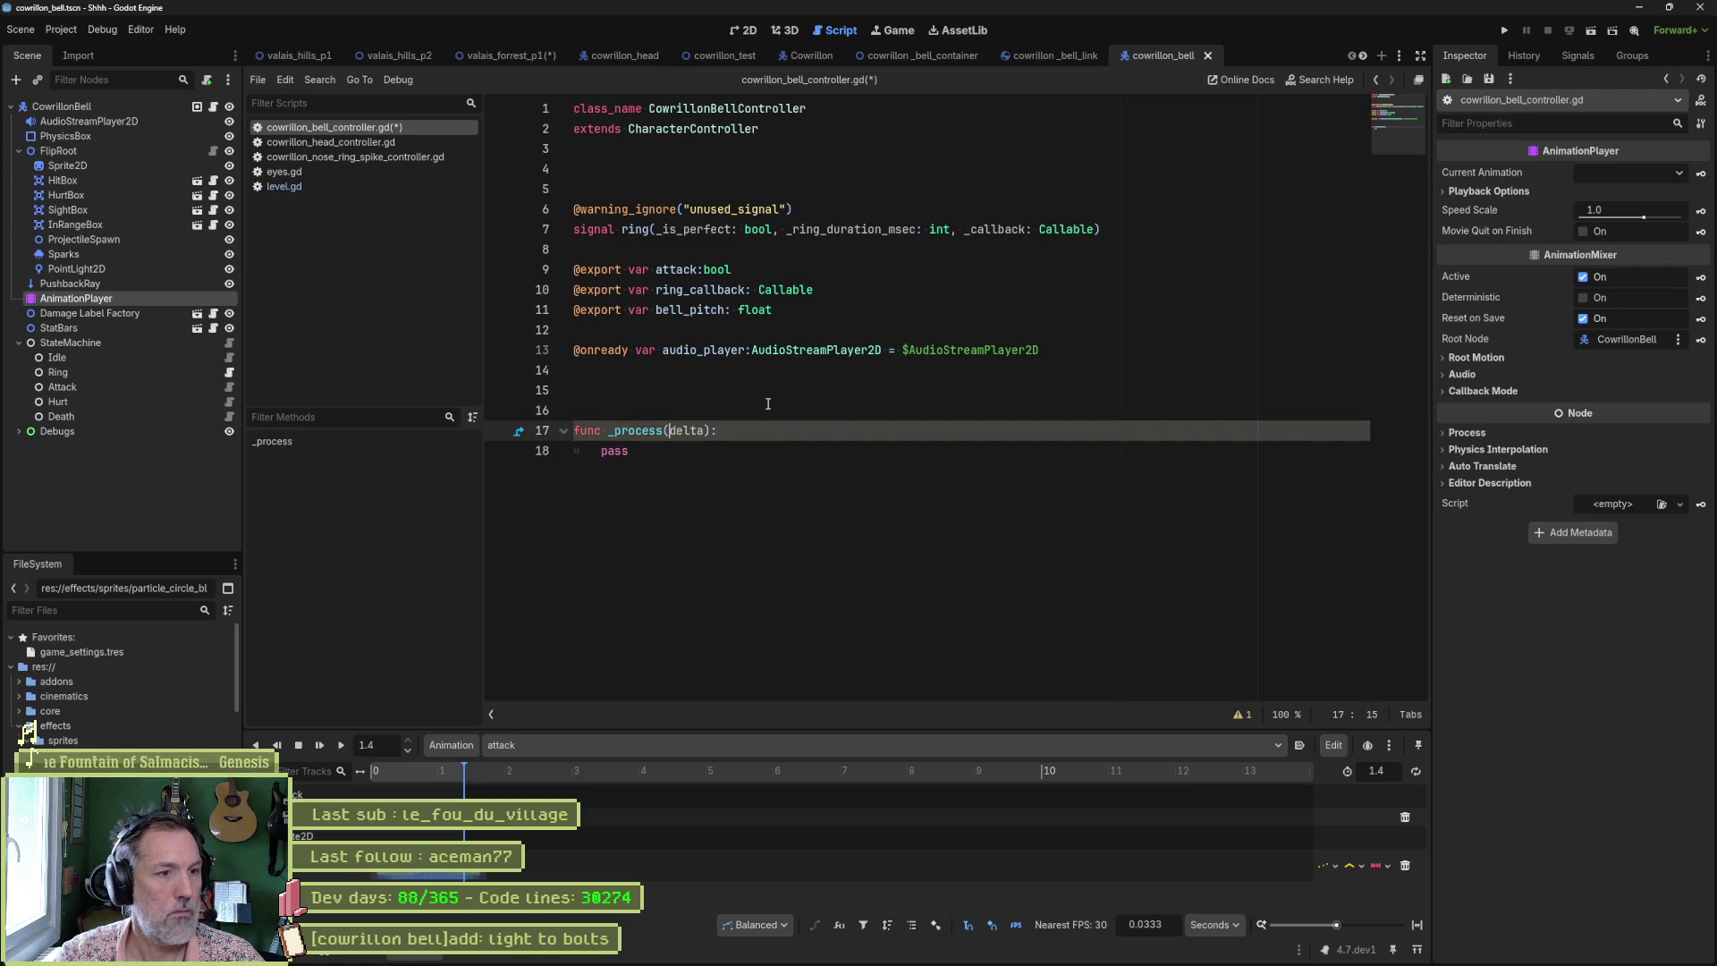
text(_)
click(518, 430)
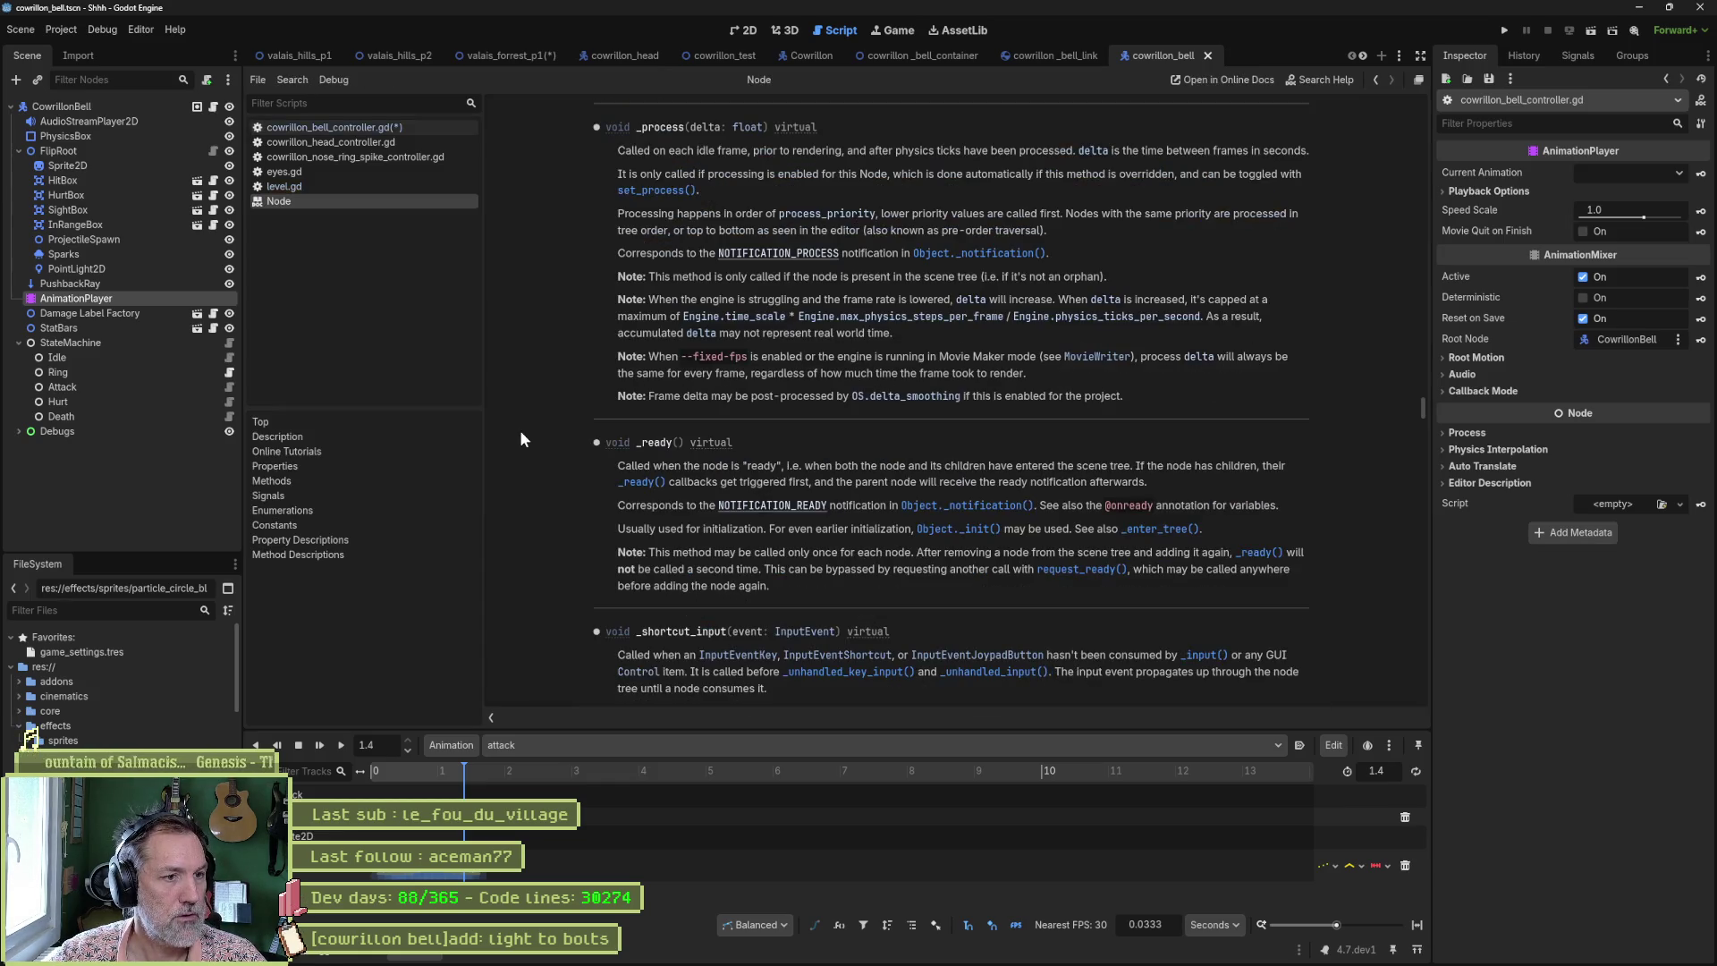
key(ctrl+w)
double_click(626, 451)
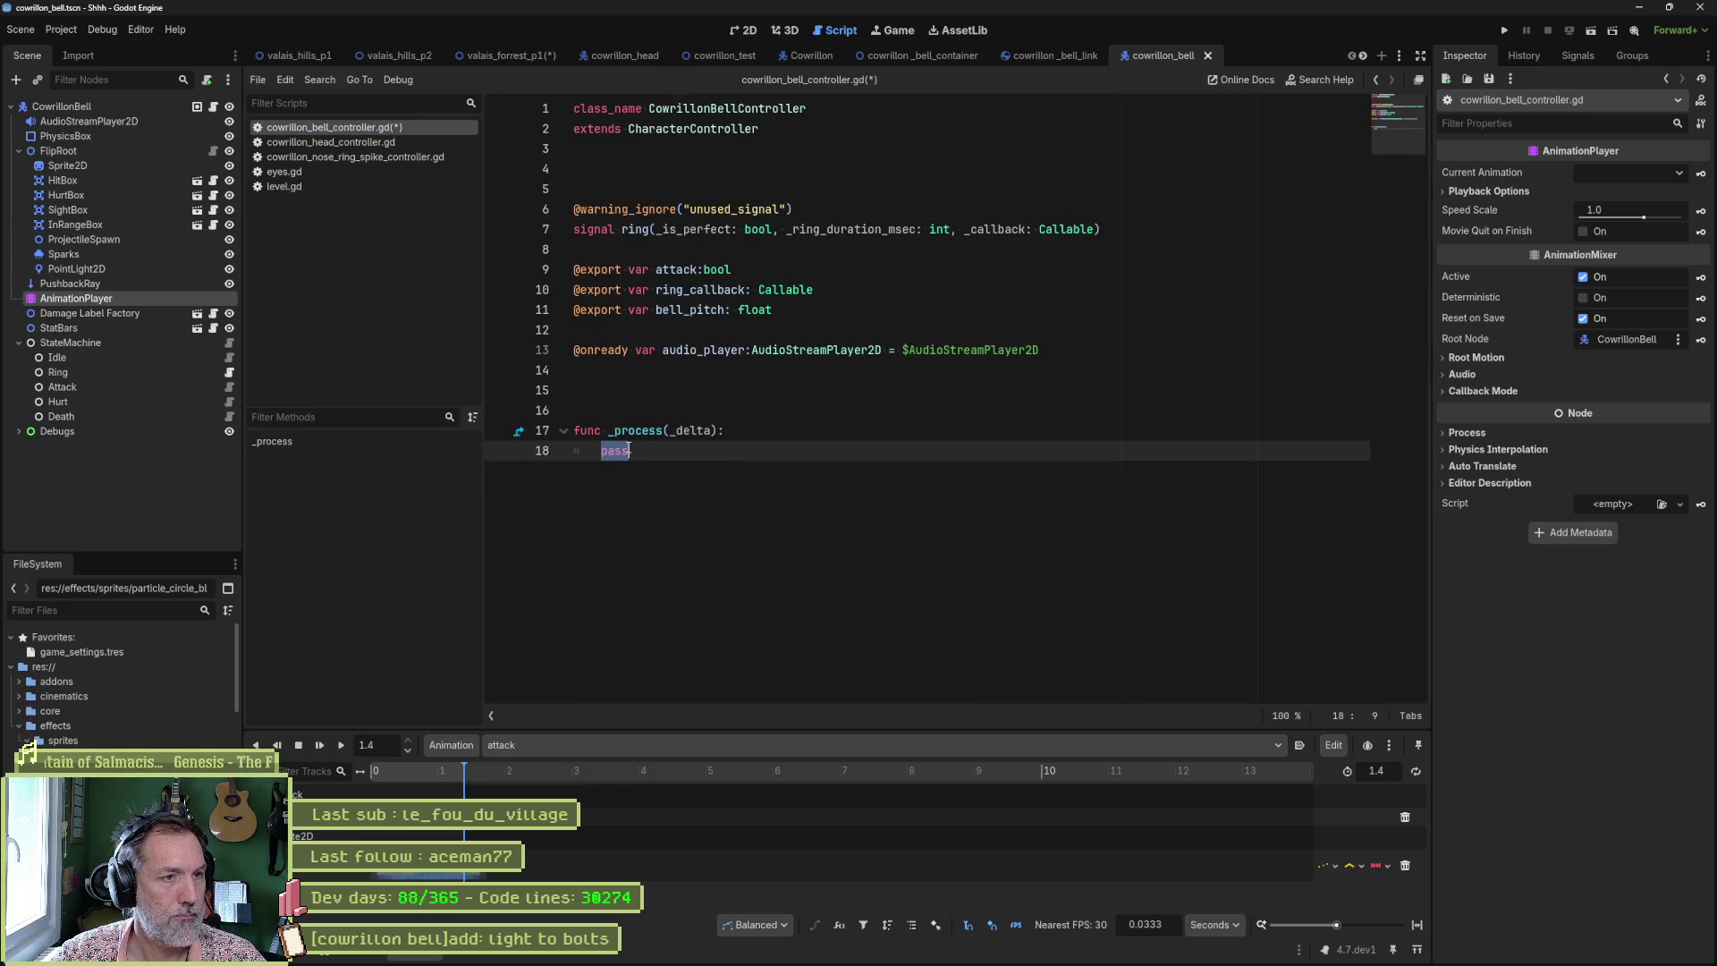
ctrl+click(725, 134)
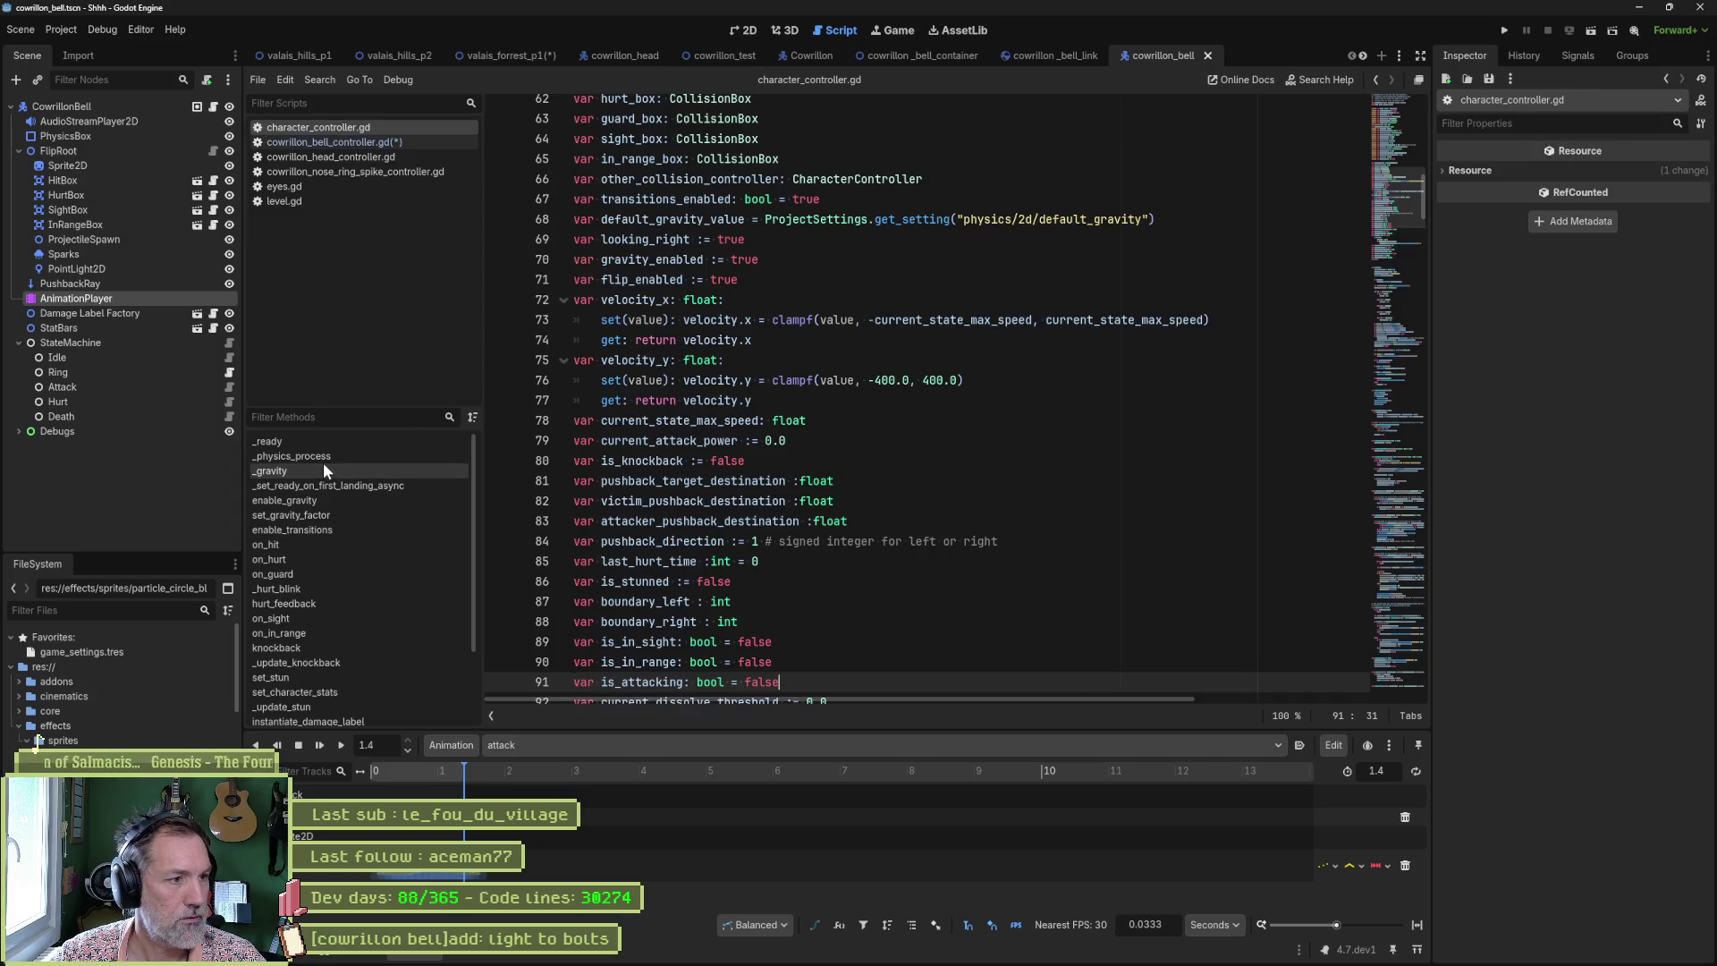
key(ctrl+w)
click(847, 432)
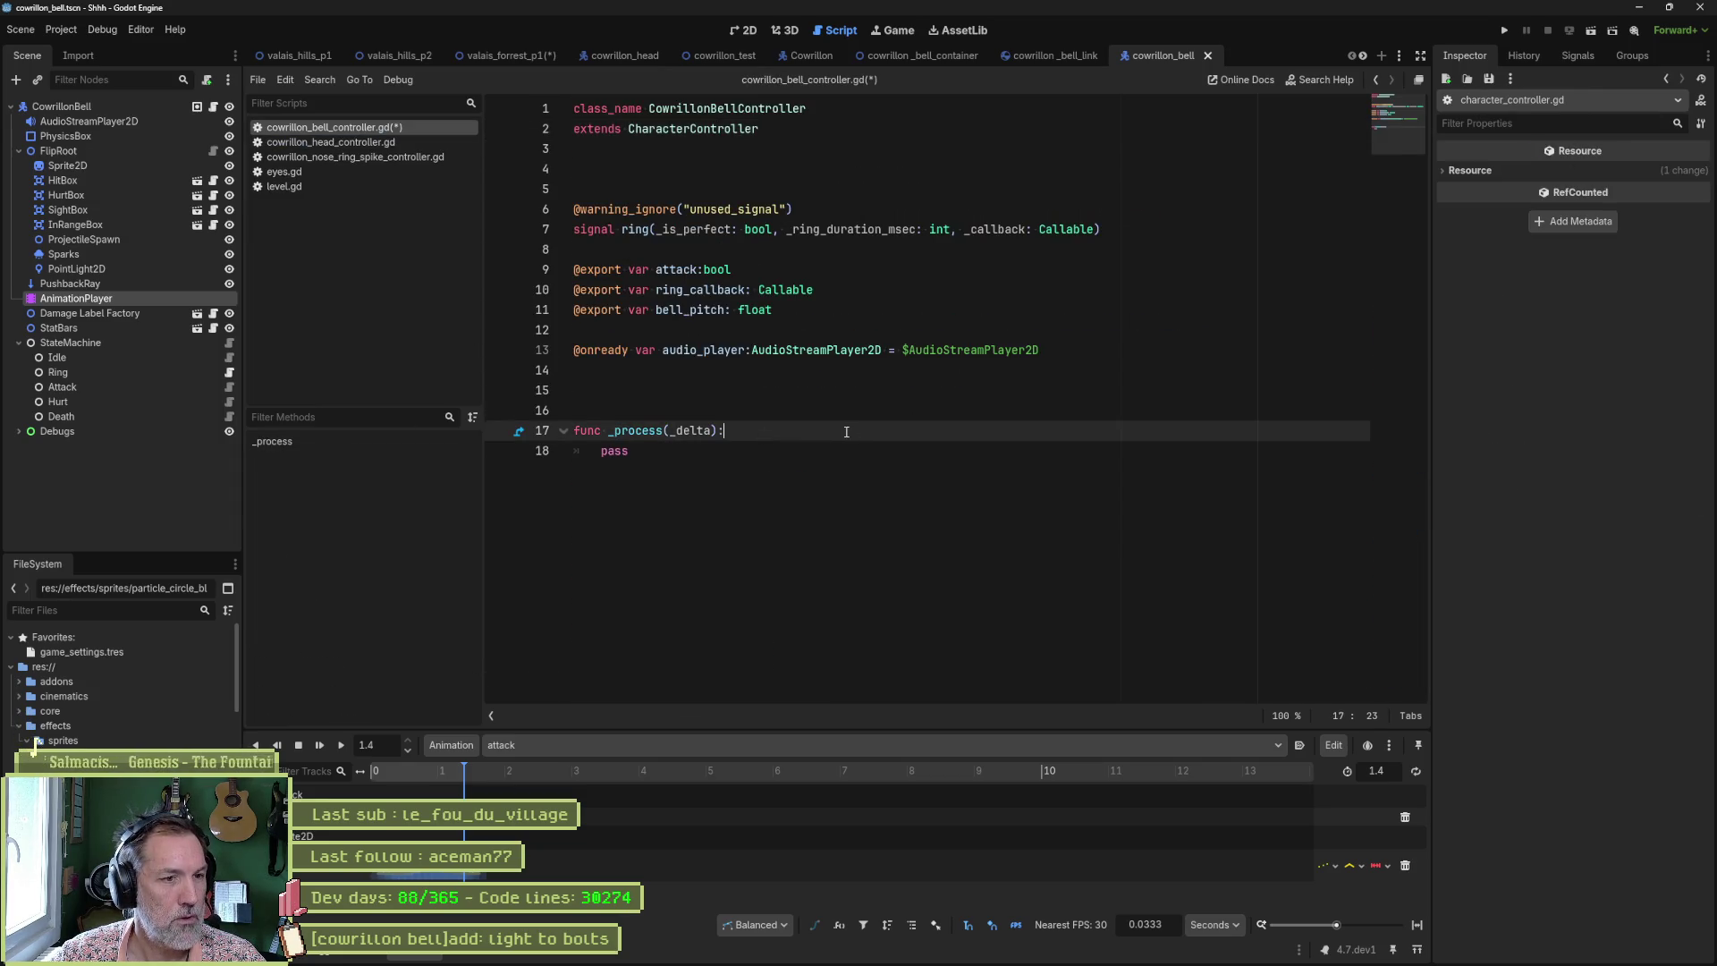
key(Return)
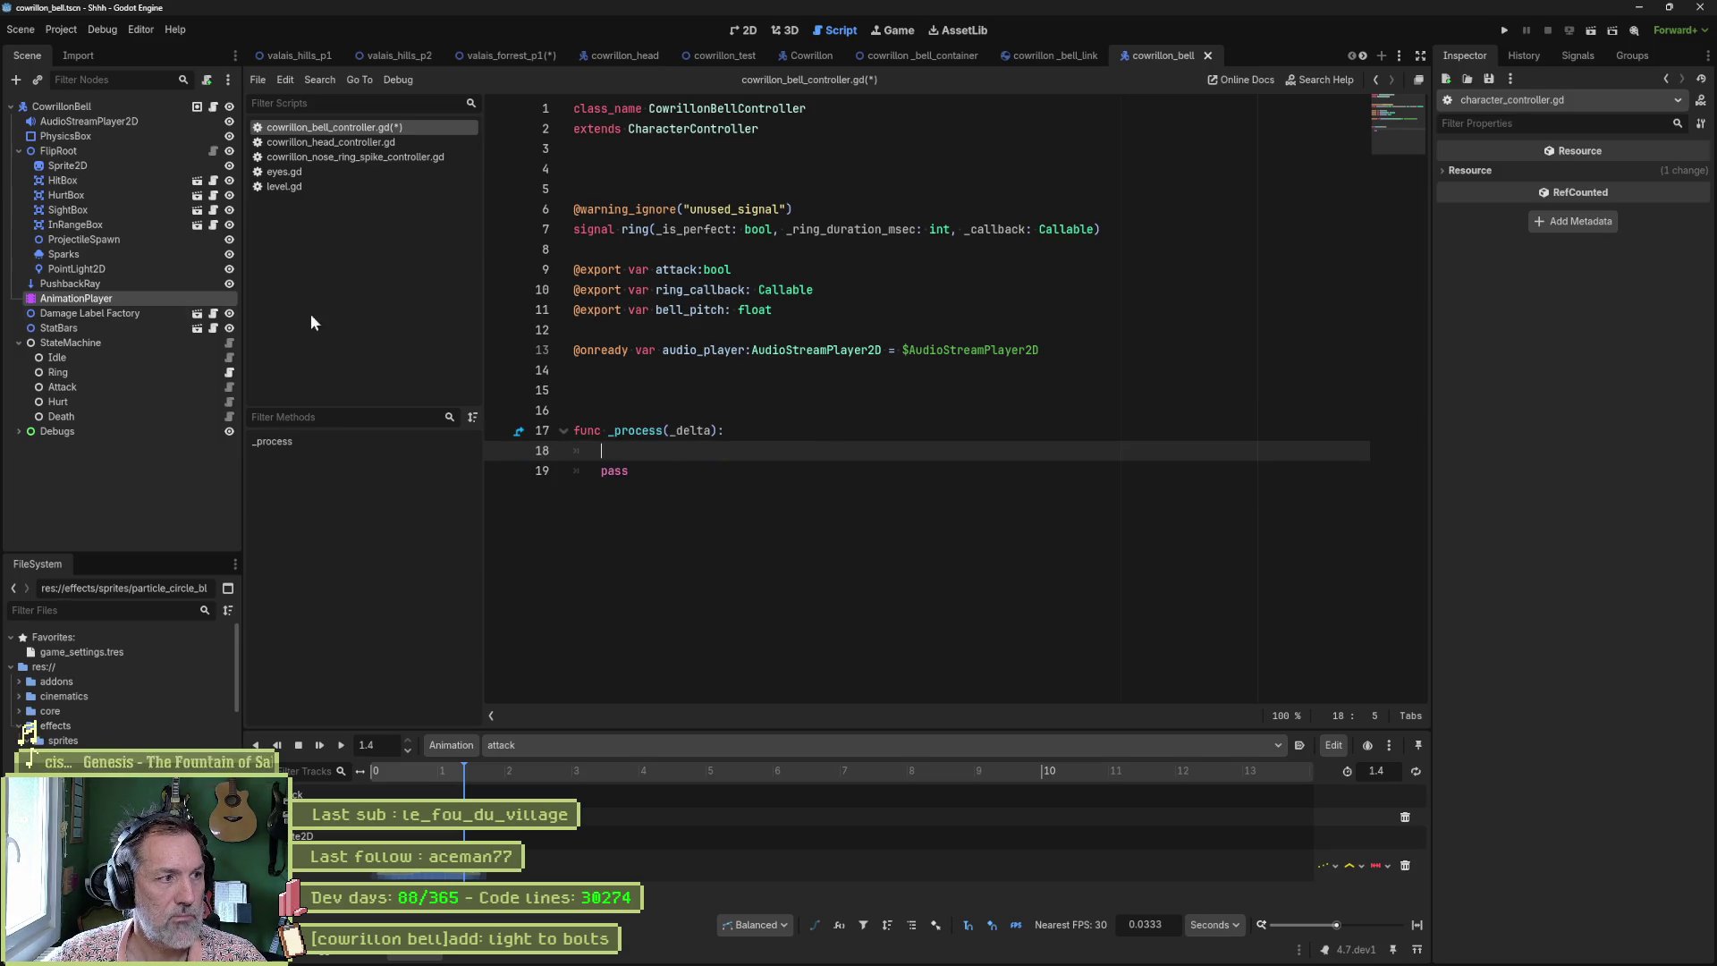
drag(69, 268, 663, 371)
Start a line in _process that sets point_light_2d.energy
double_click(752, 371)
key(ctrl+c)
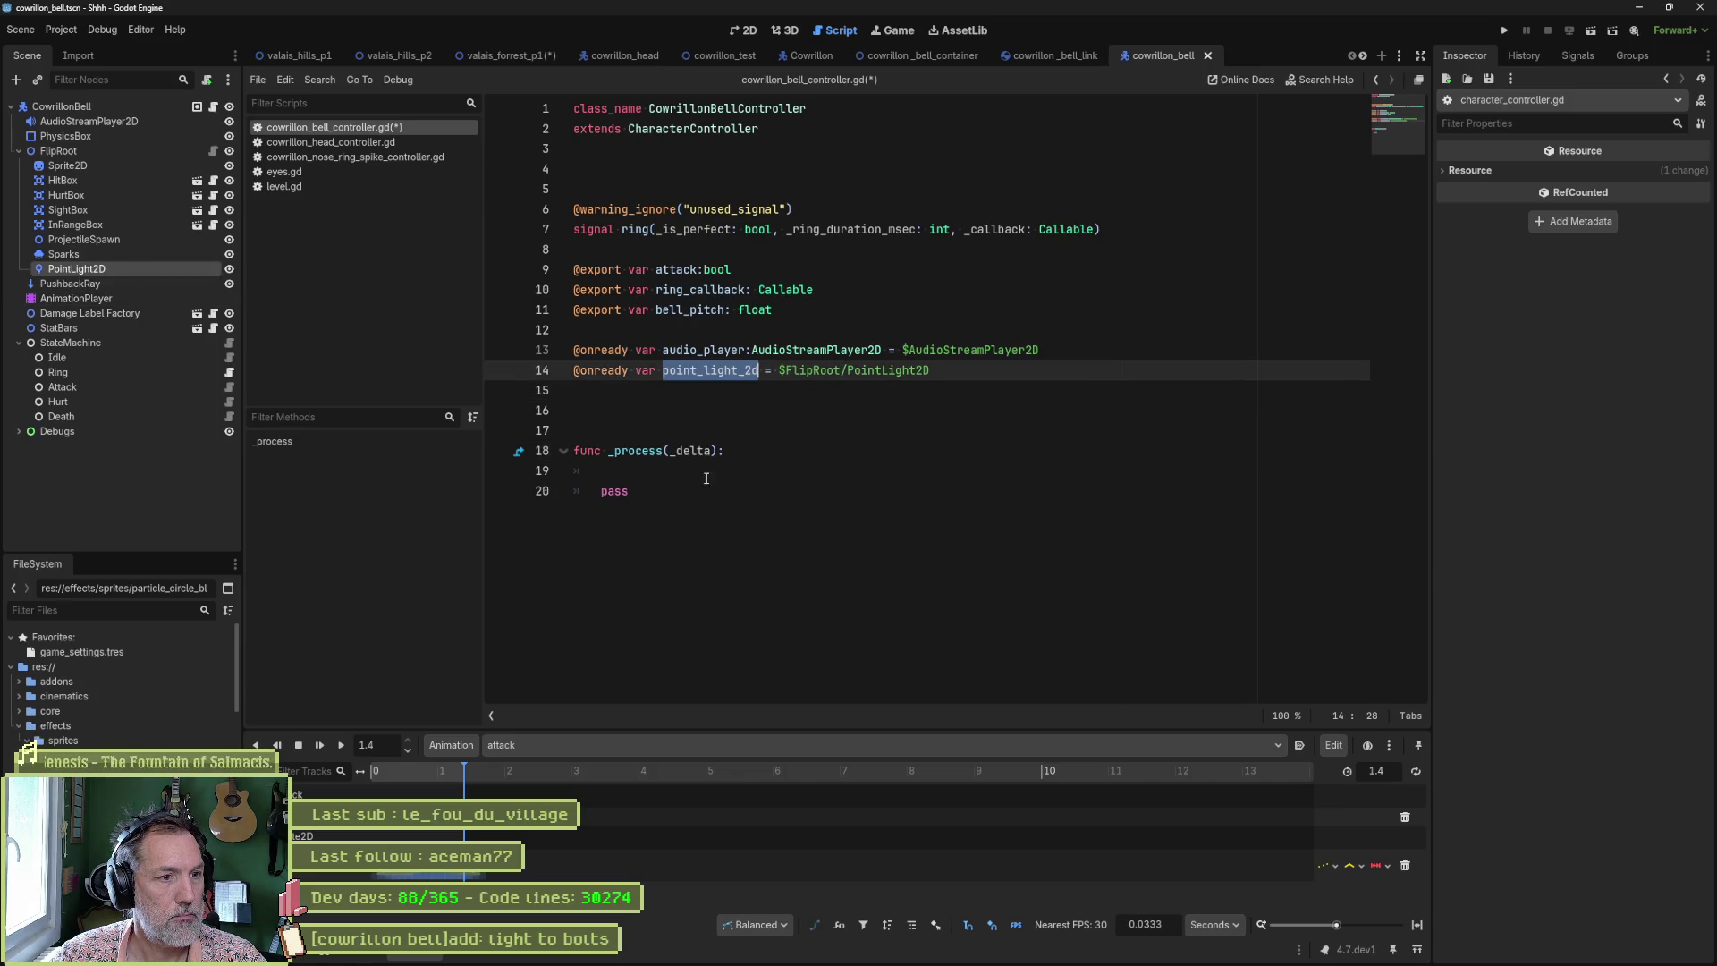
click(708, 476)
key(ctrl+v)
text(.in)
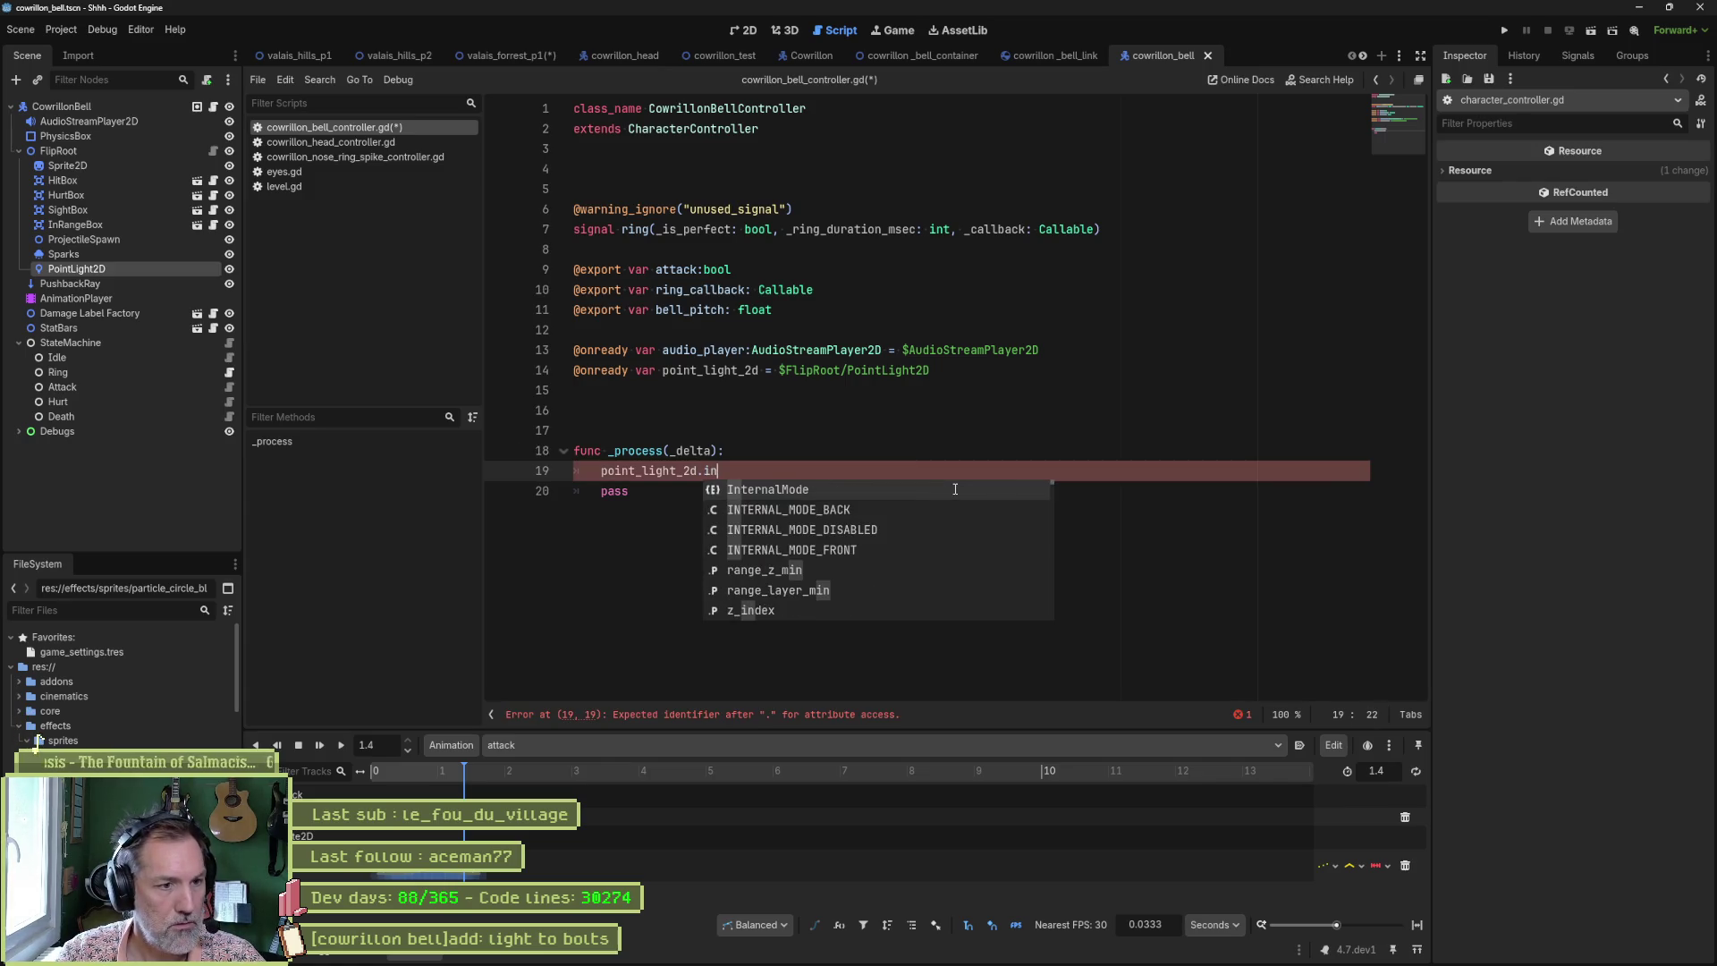
text(te)
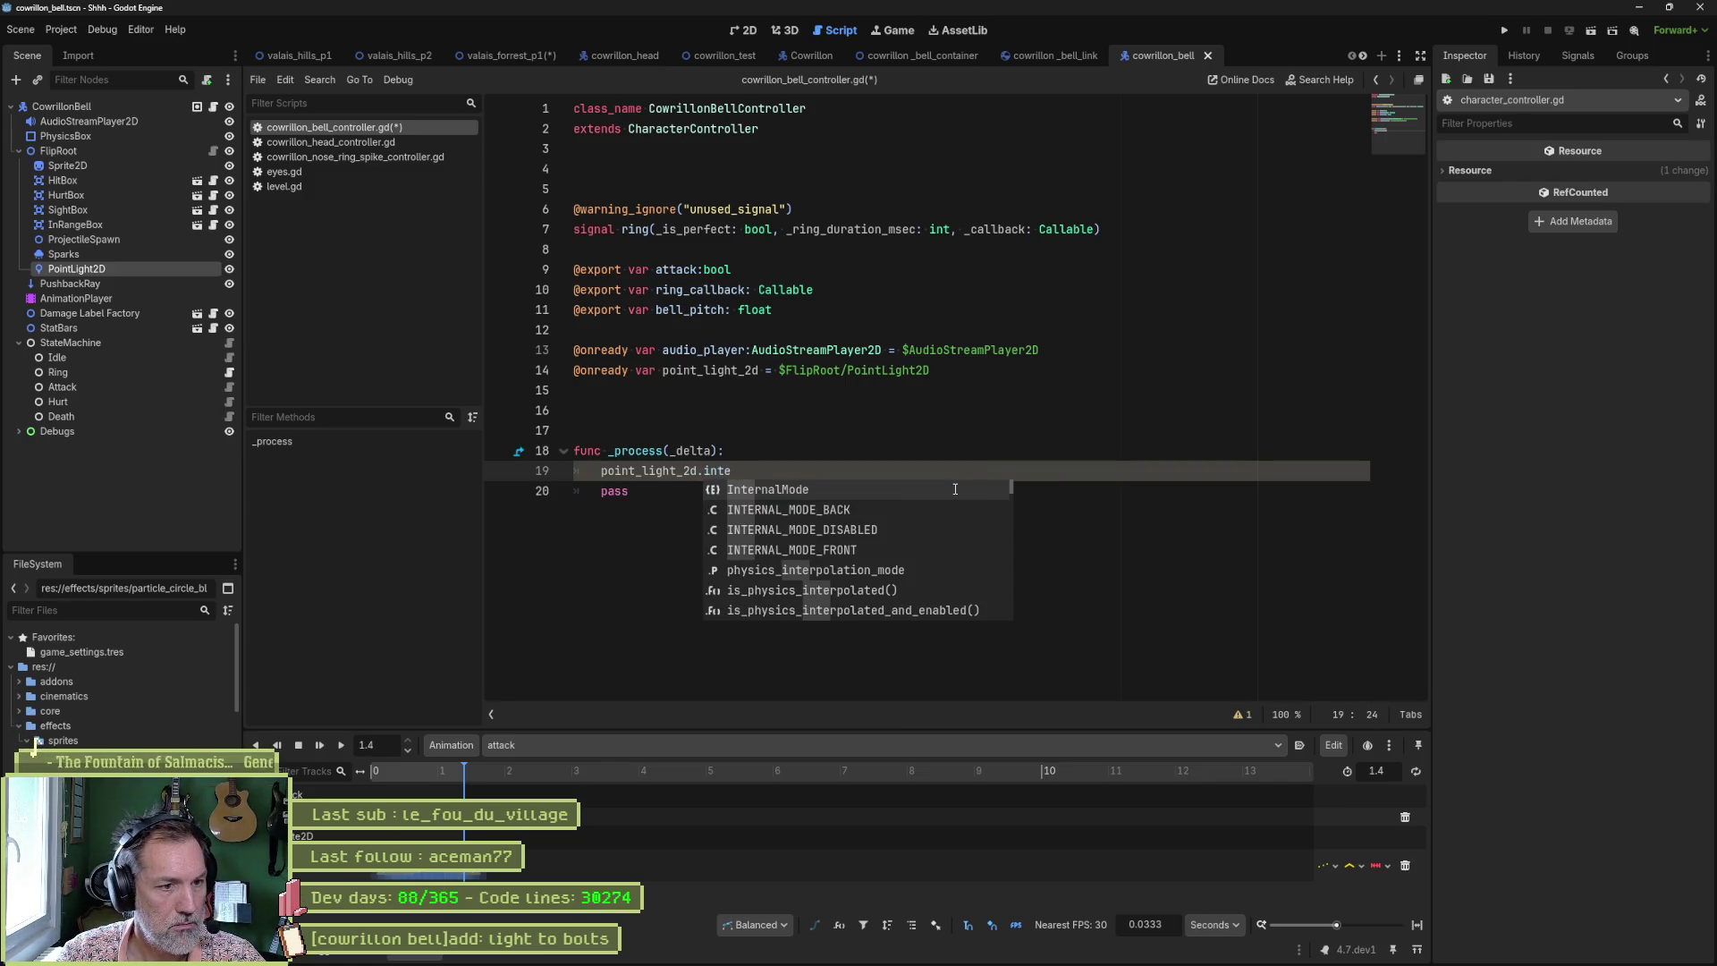
key(BackSpace)
key(BackSpace)
key(BackSpace)
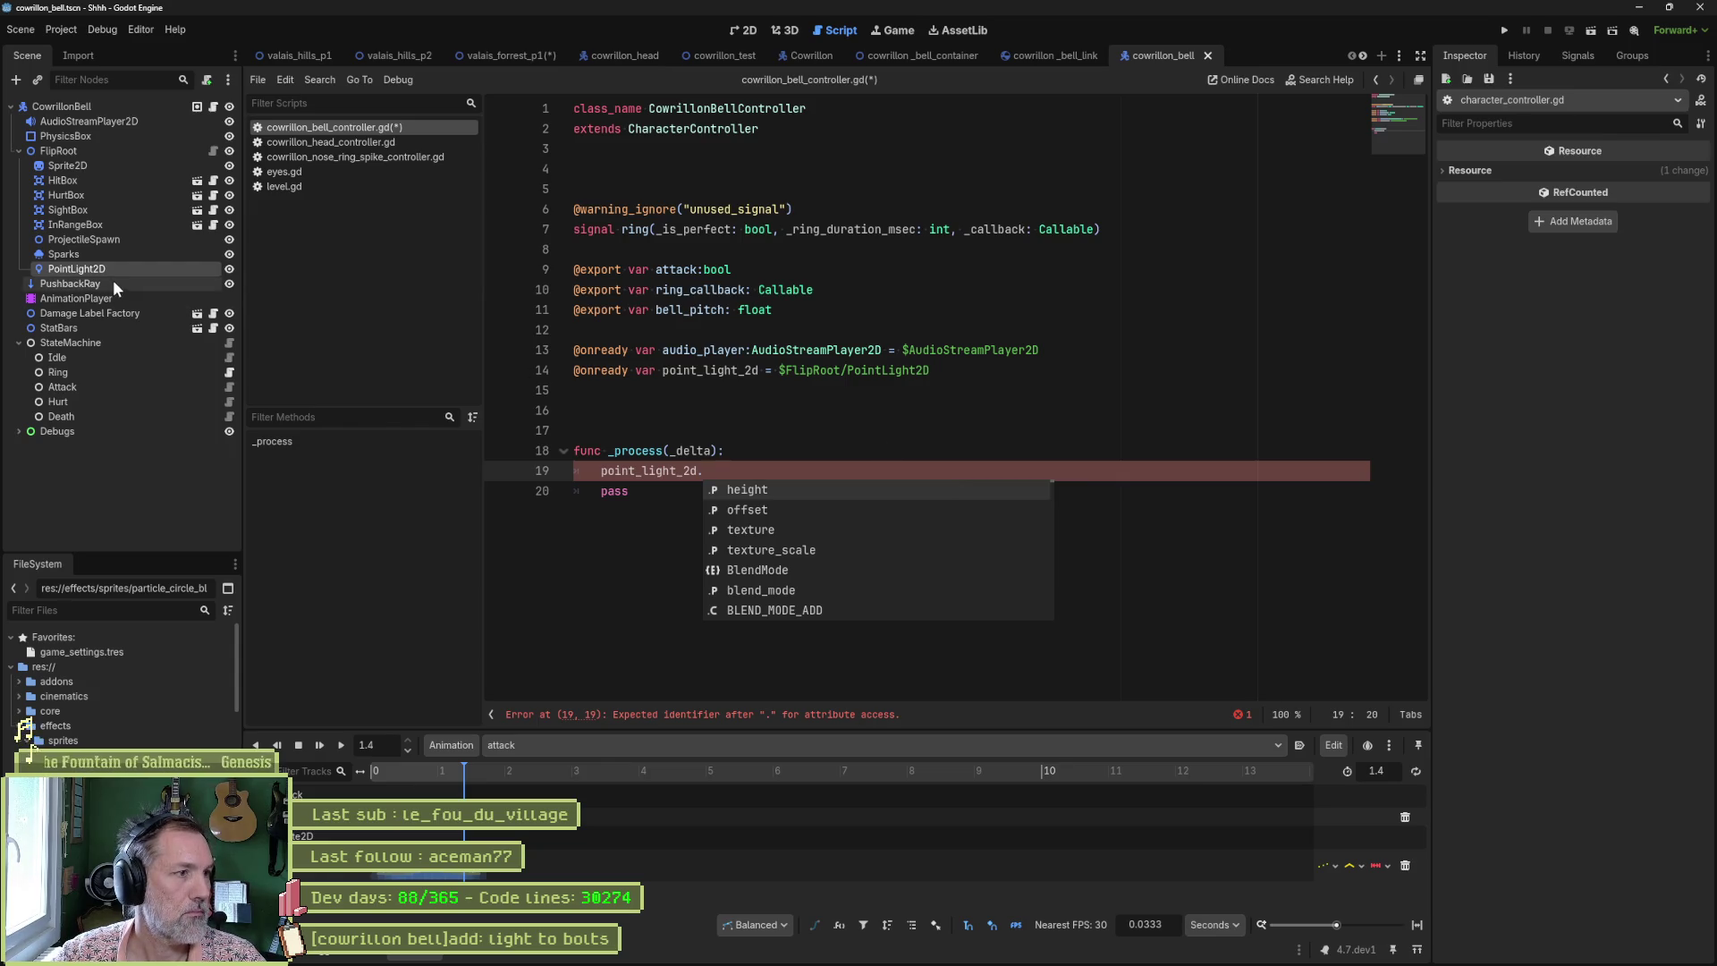
click(125, 266)
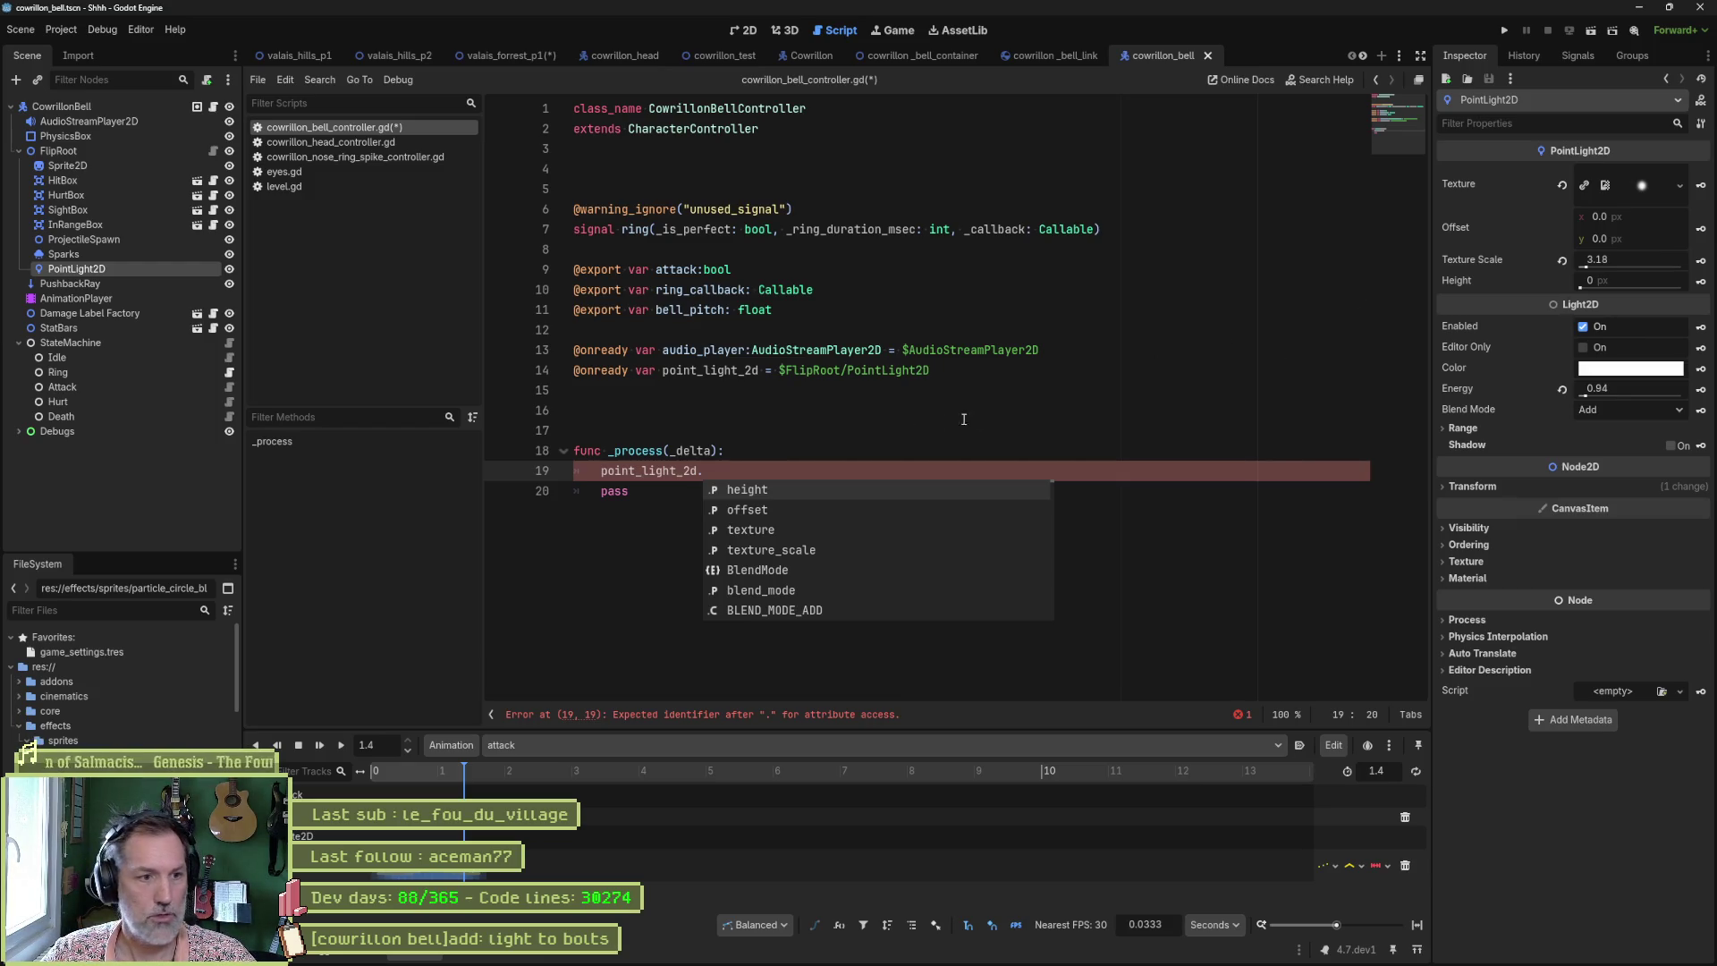
text(en)
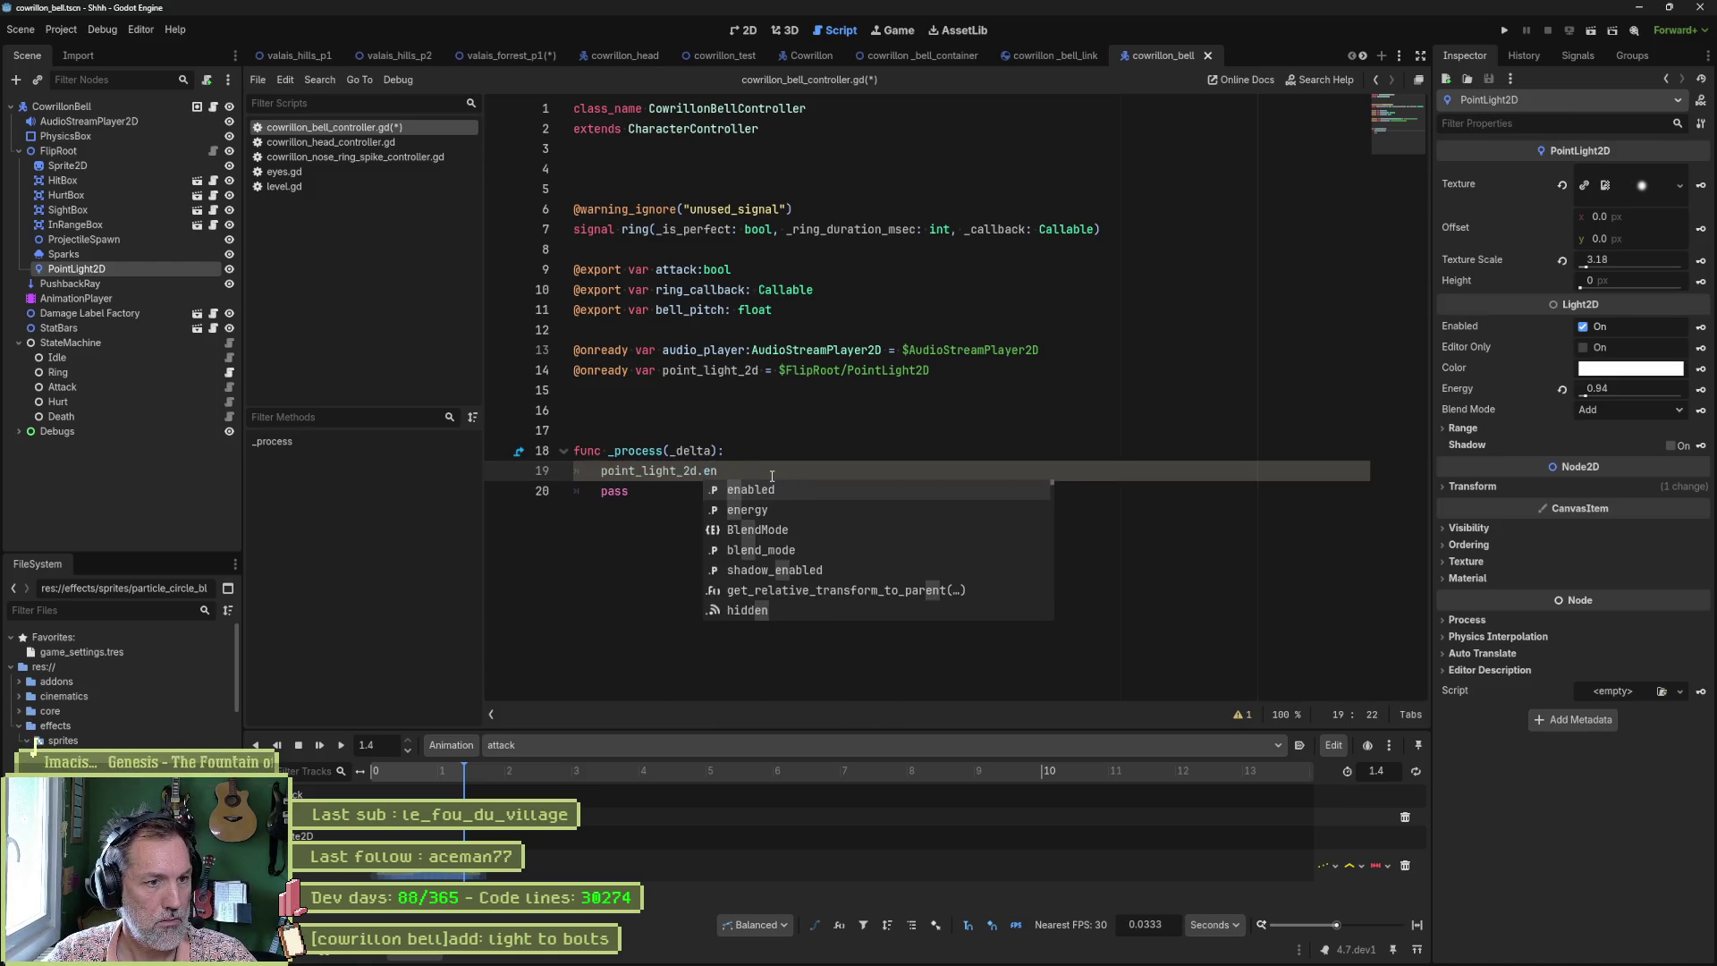
key(Down)
key(Return)
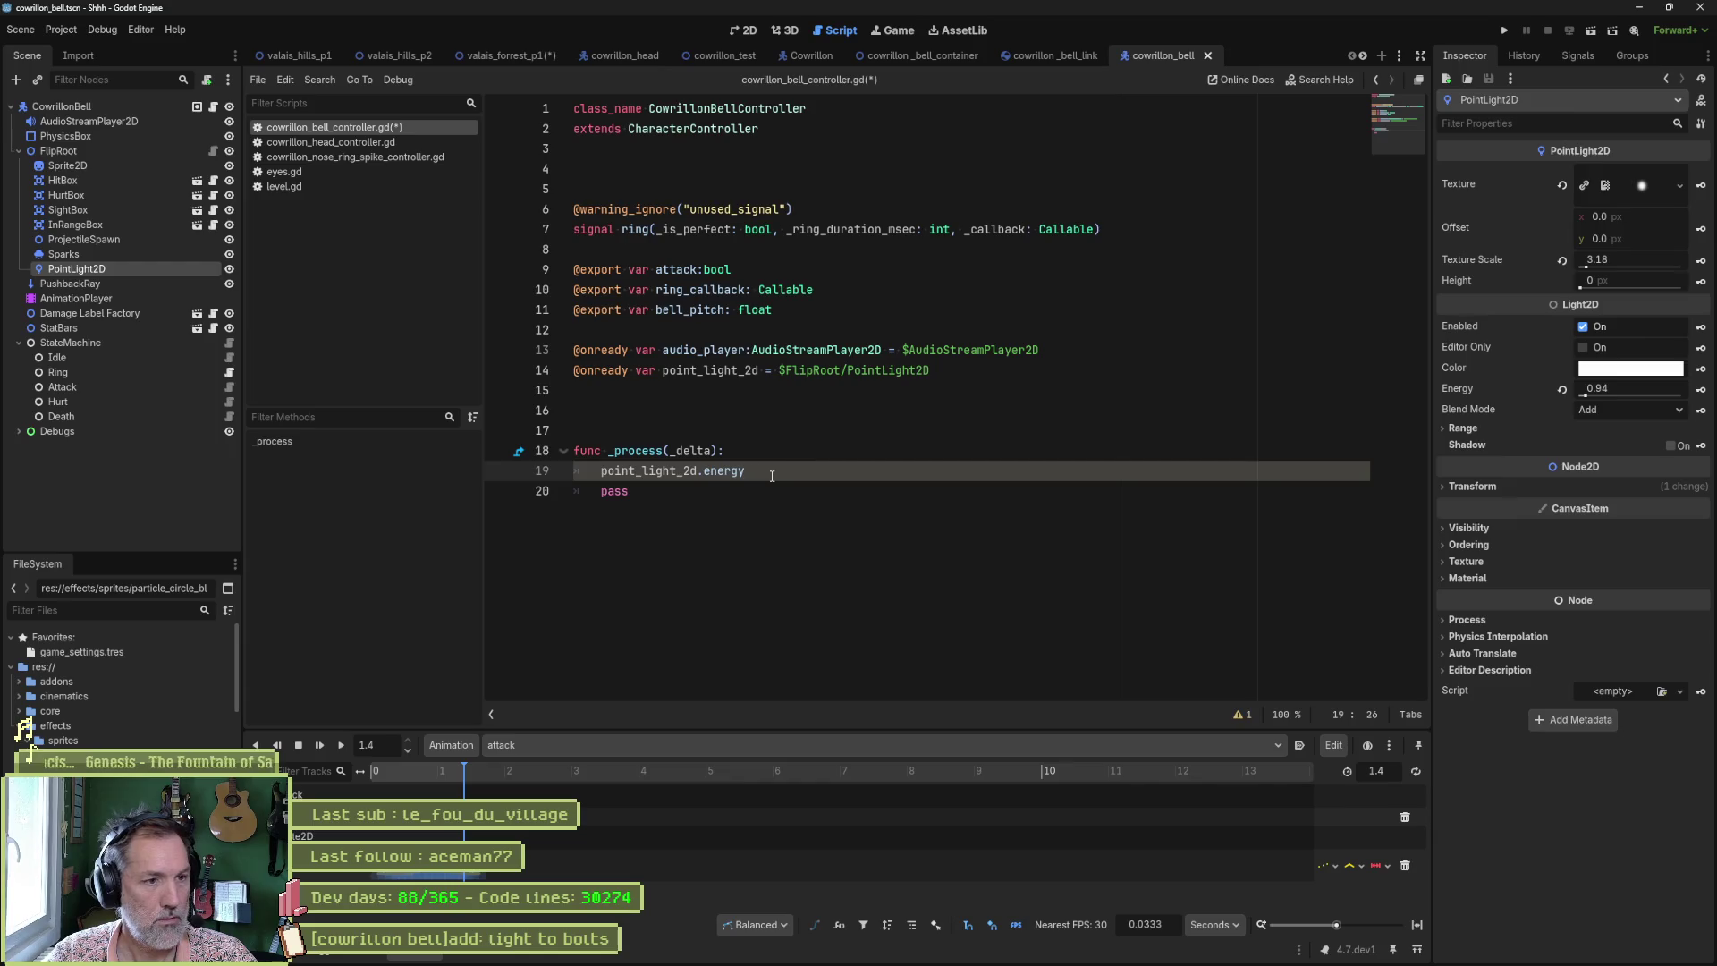
Assign randf_range(0.0, 3.0) to the light energy, save the script, and run the scene
text(+)
text(Rand)
key(Down)
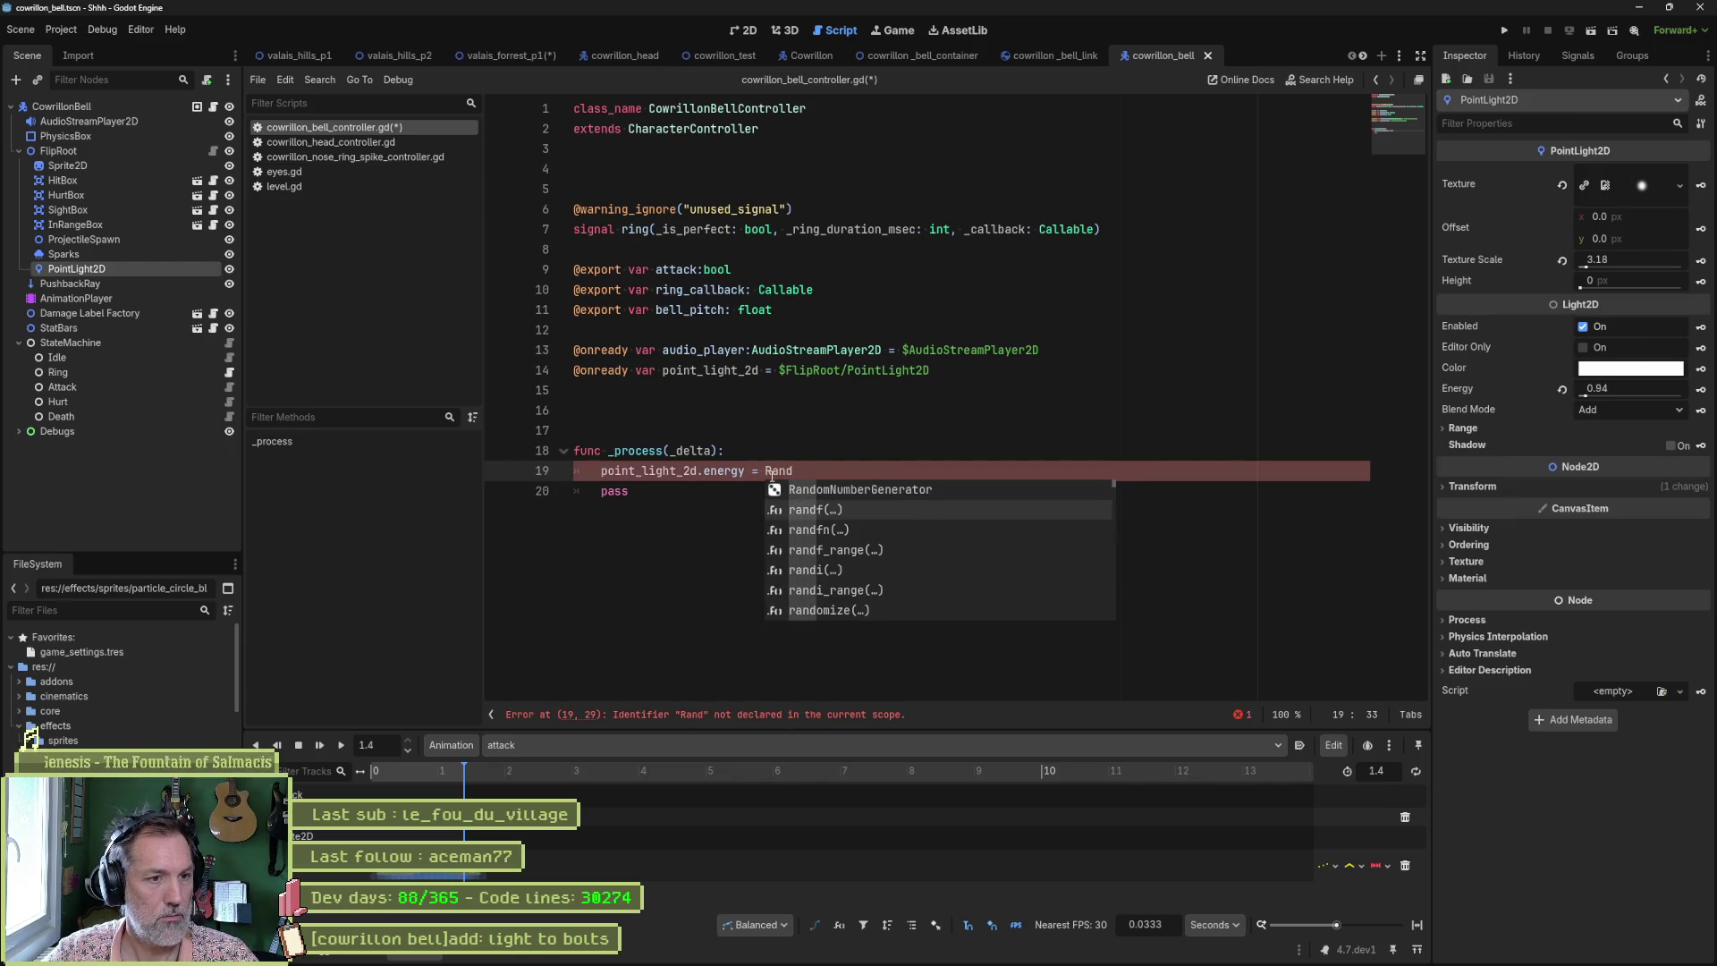
key(Down)
key(Down)
key(Return)
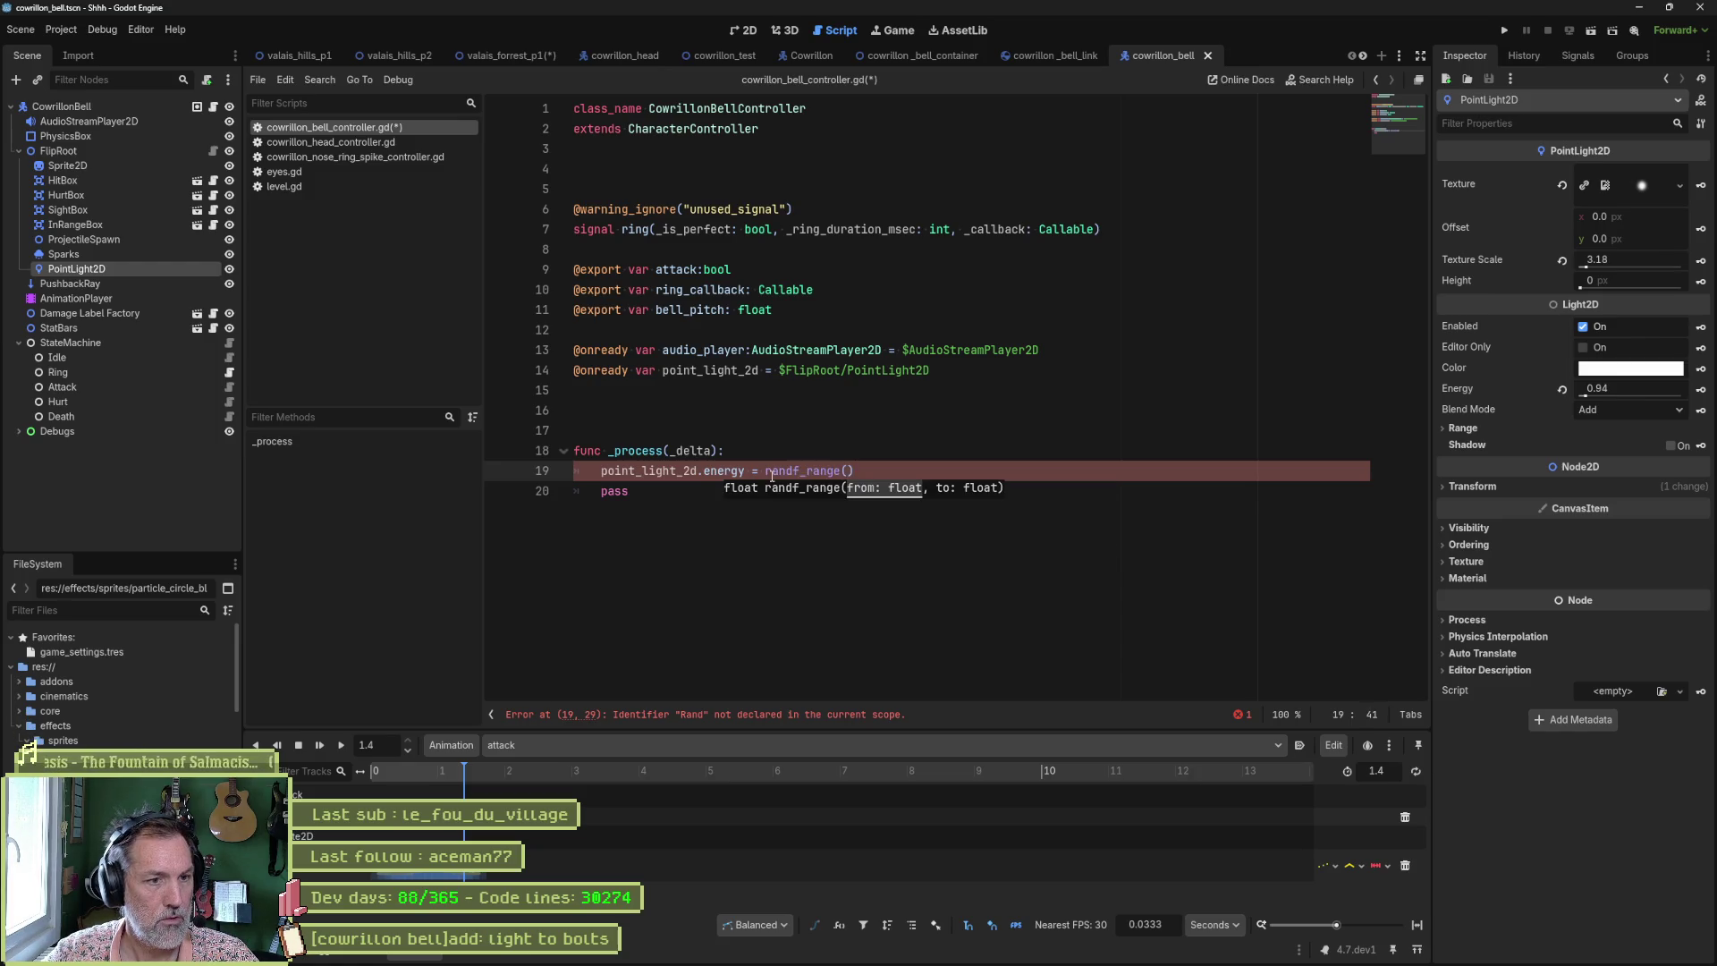
key(BackSpace)
key(BackSpace)
key(BackSpace)
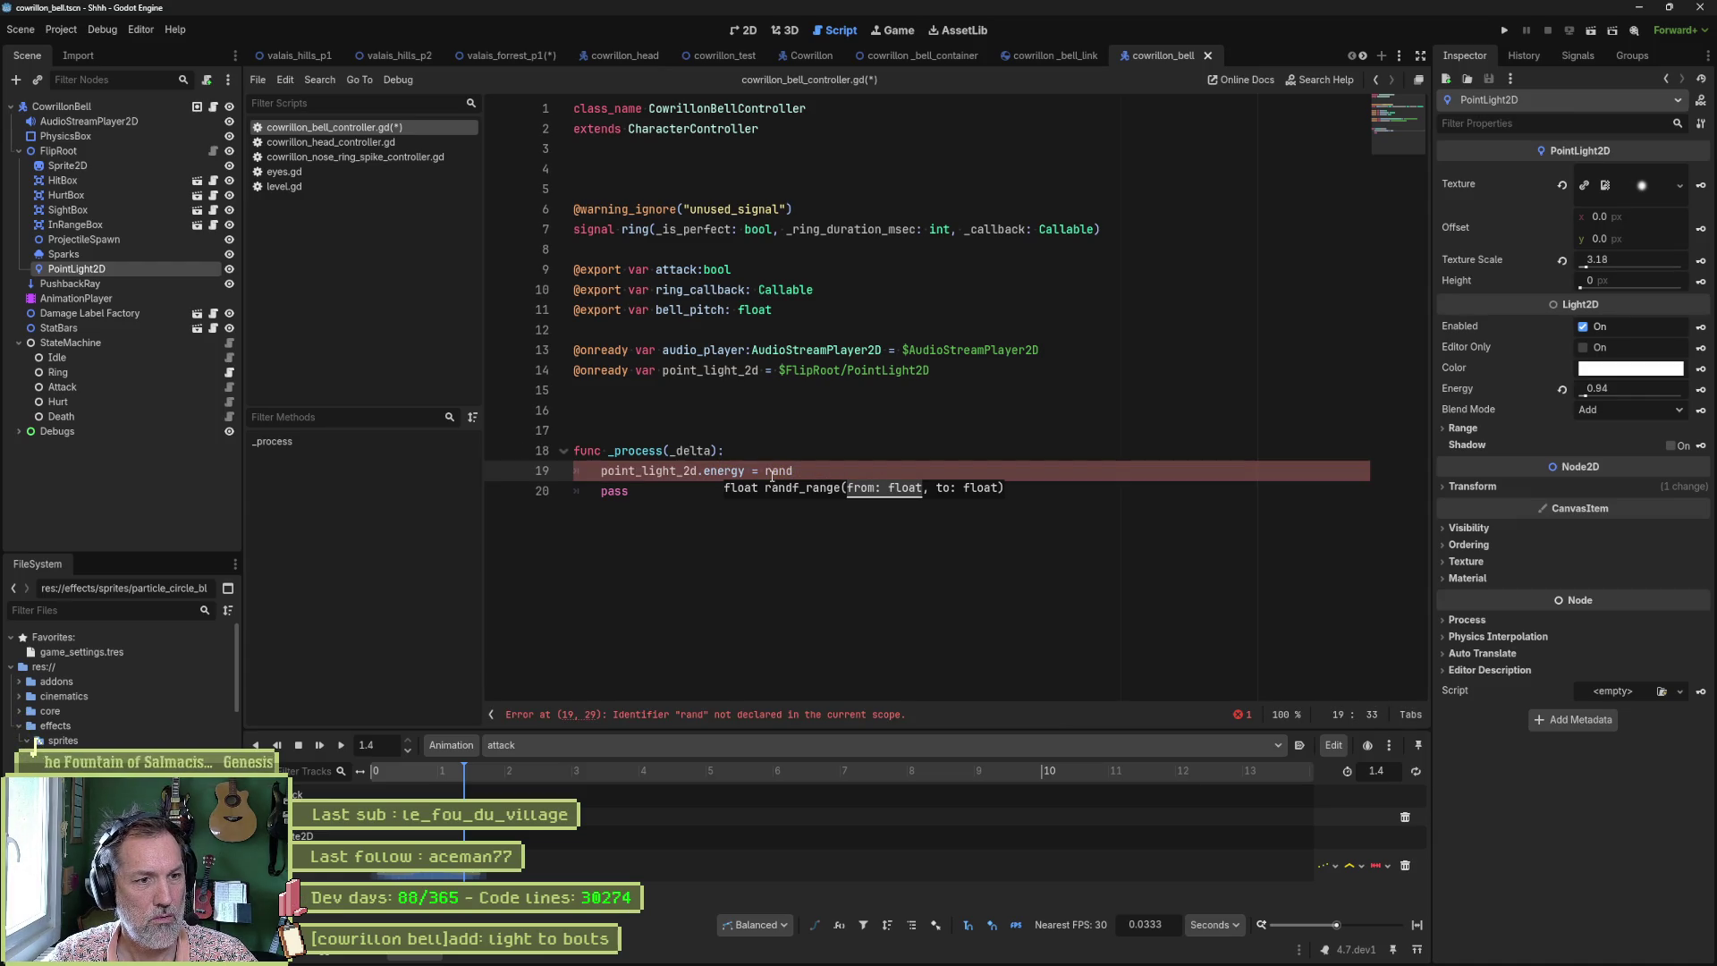
text(()
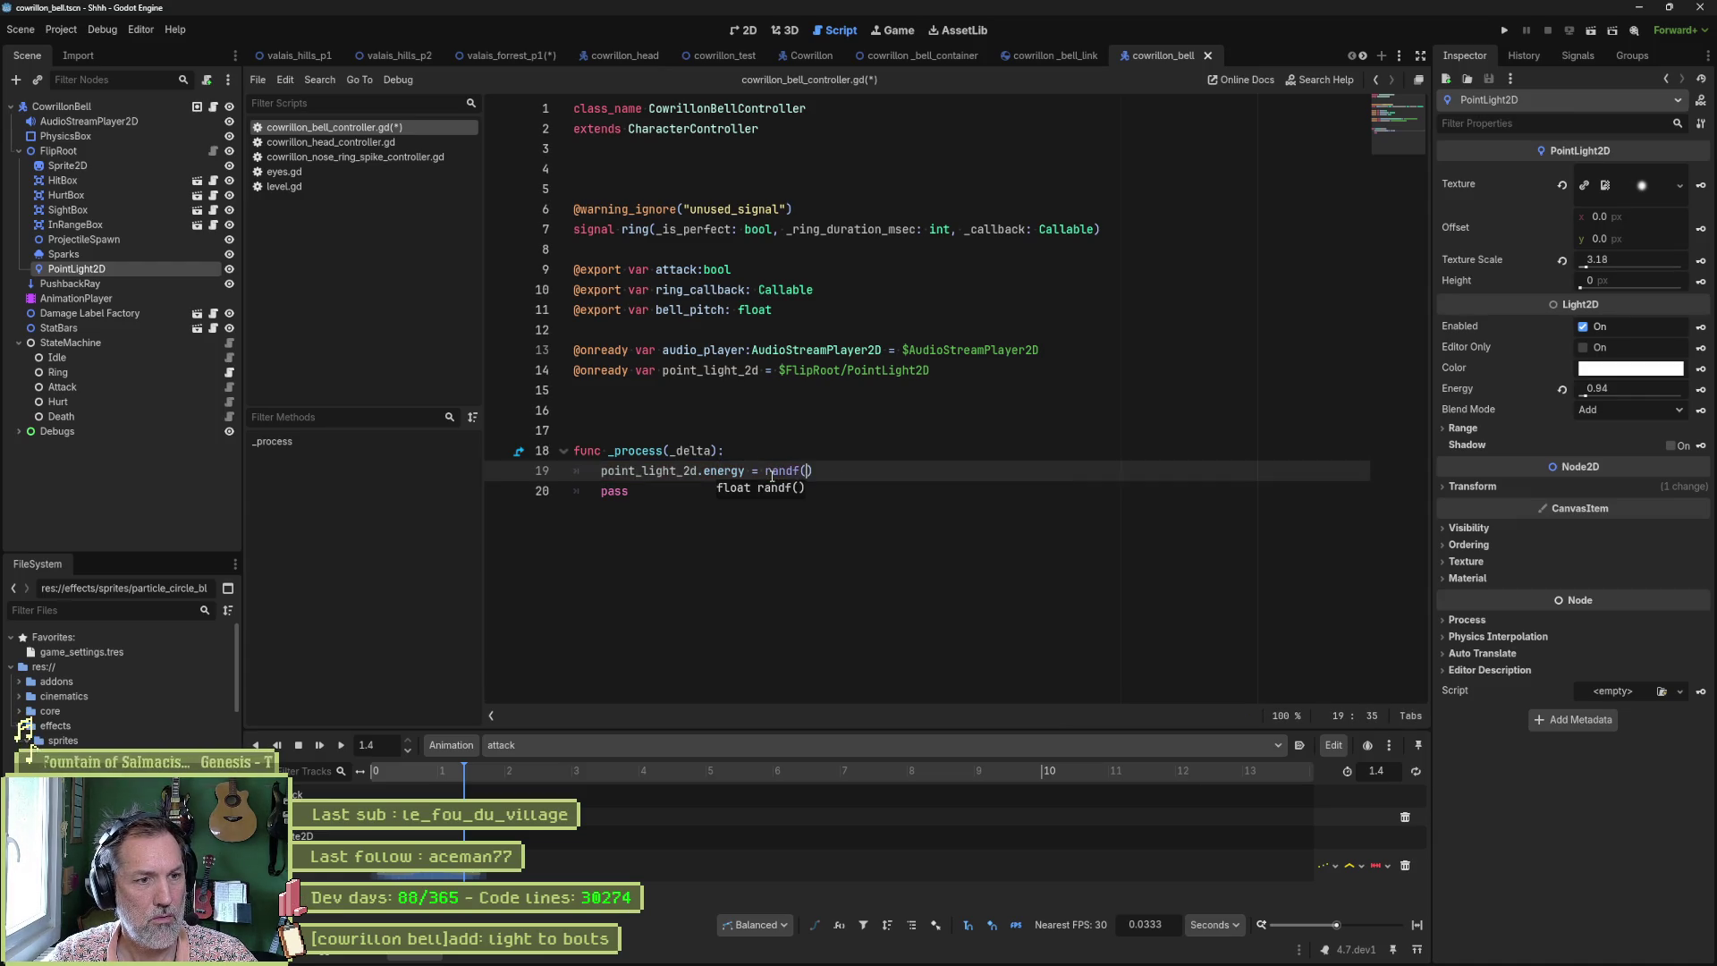
text(0.)
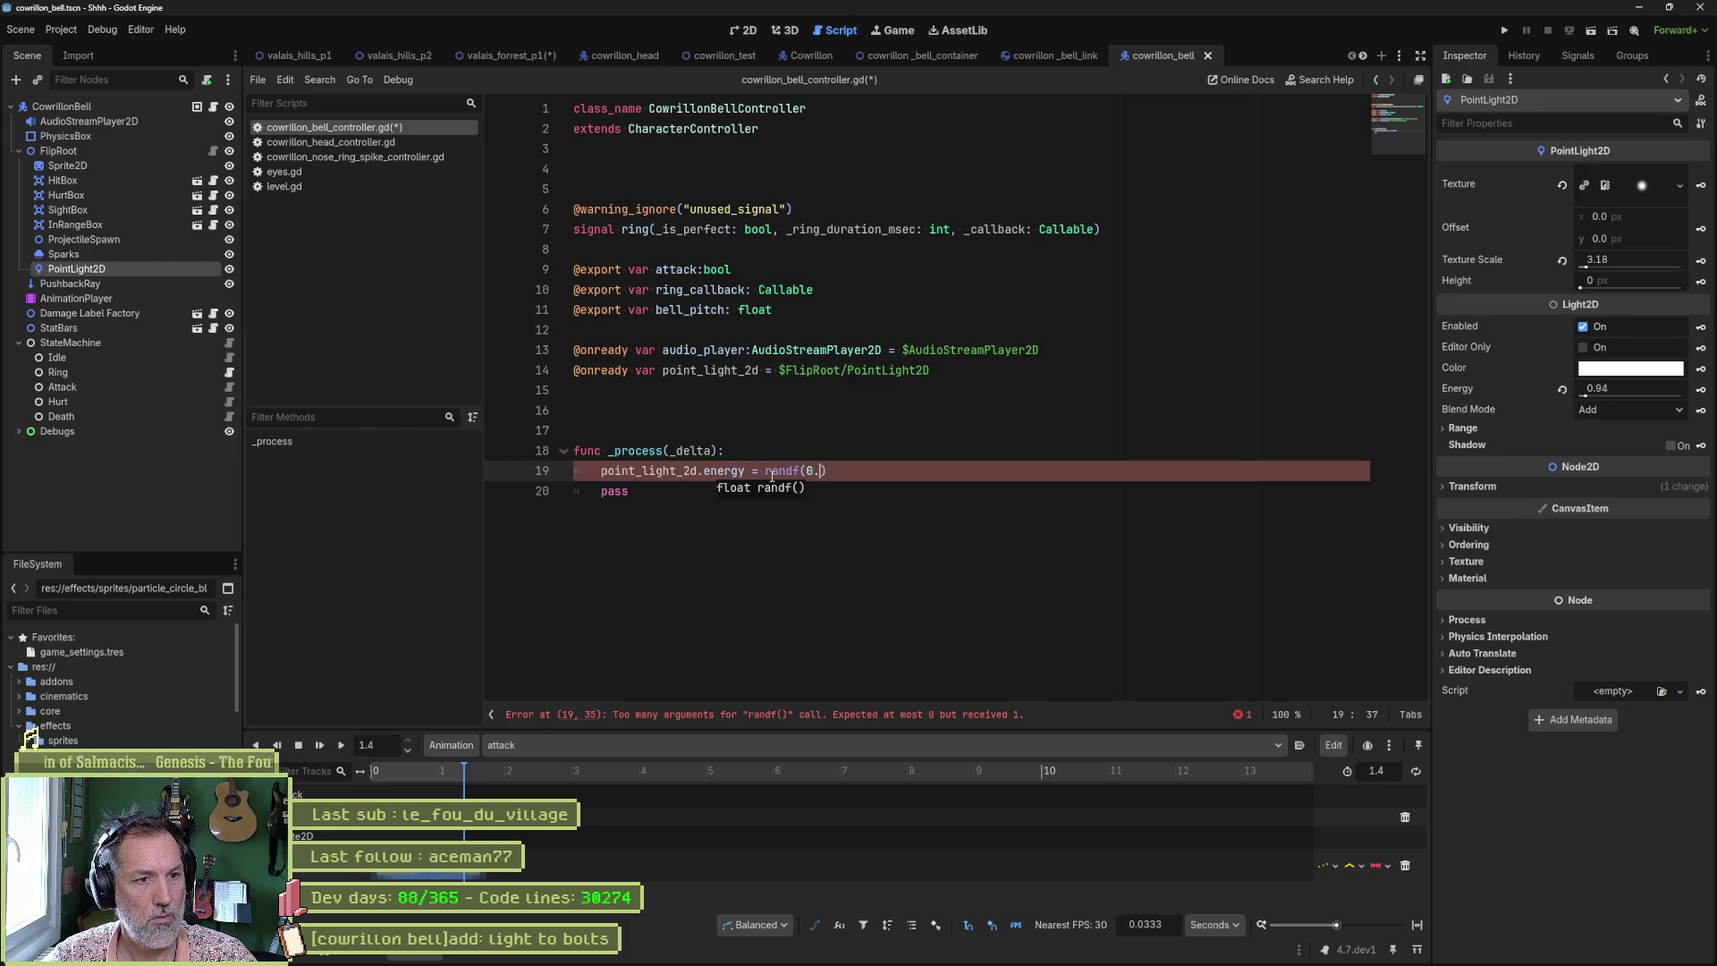
key(BackSpace)
key(BackSpace)
key(BackSpace)
key(Down)
key(Down)
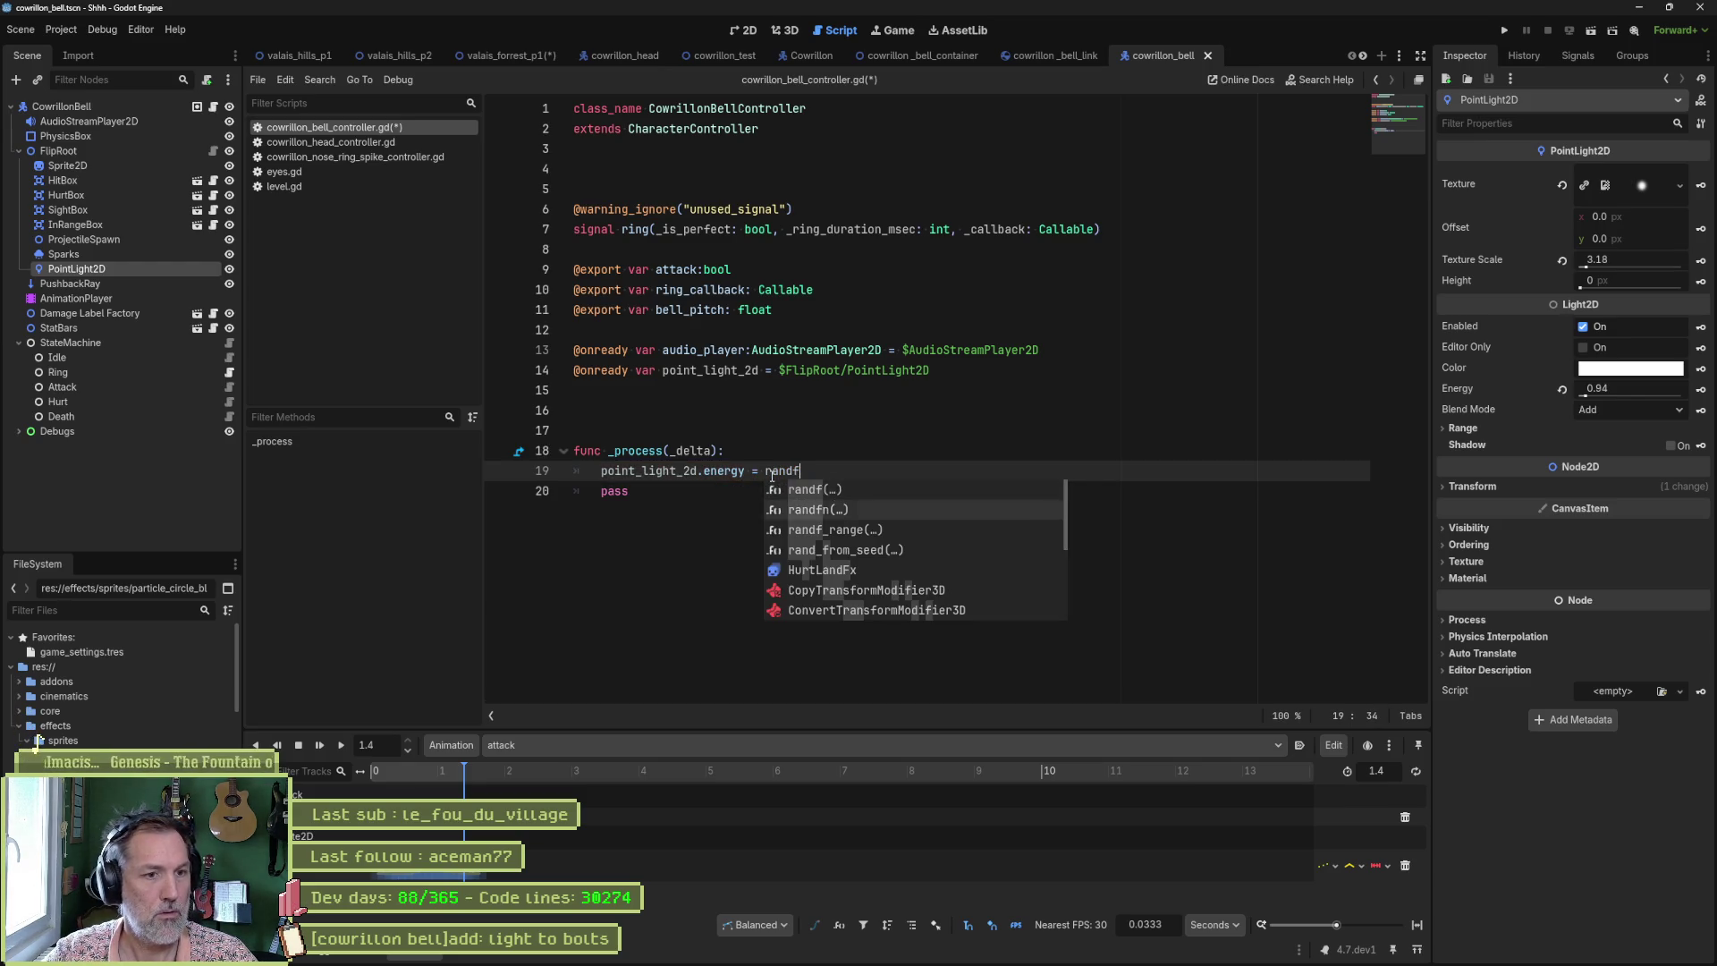
key(Return)
text(0, )
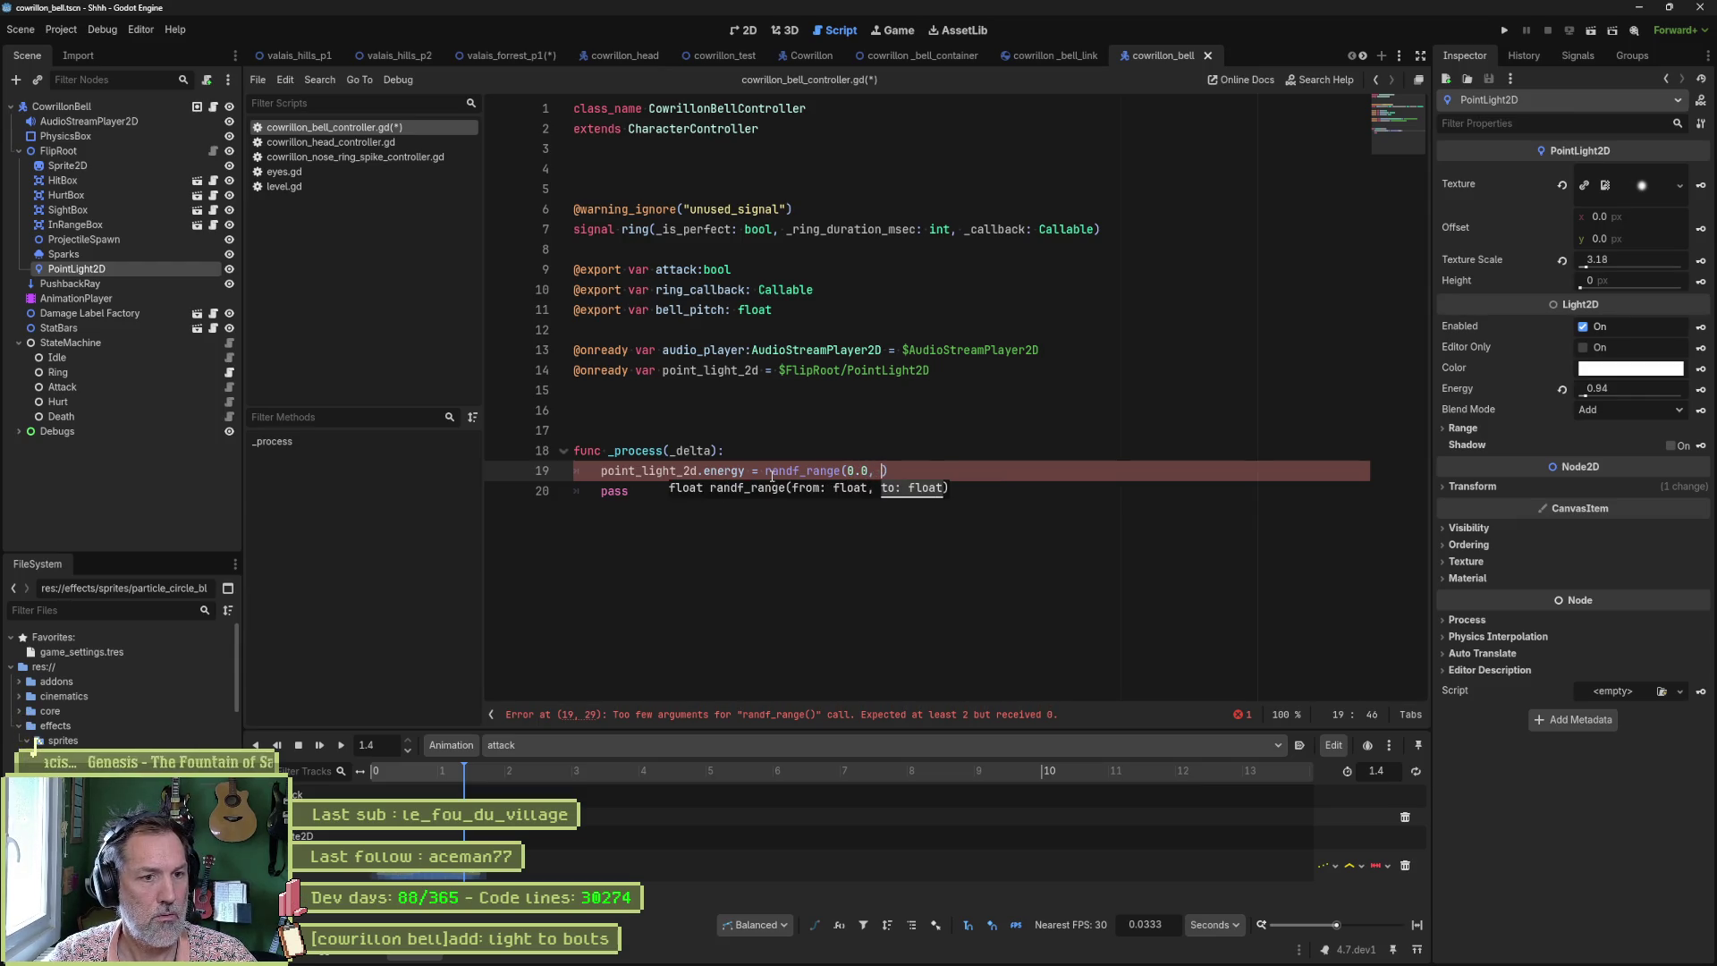
text(3.0)
key(ctrl+s)
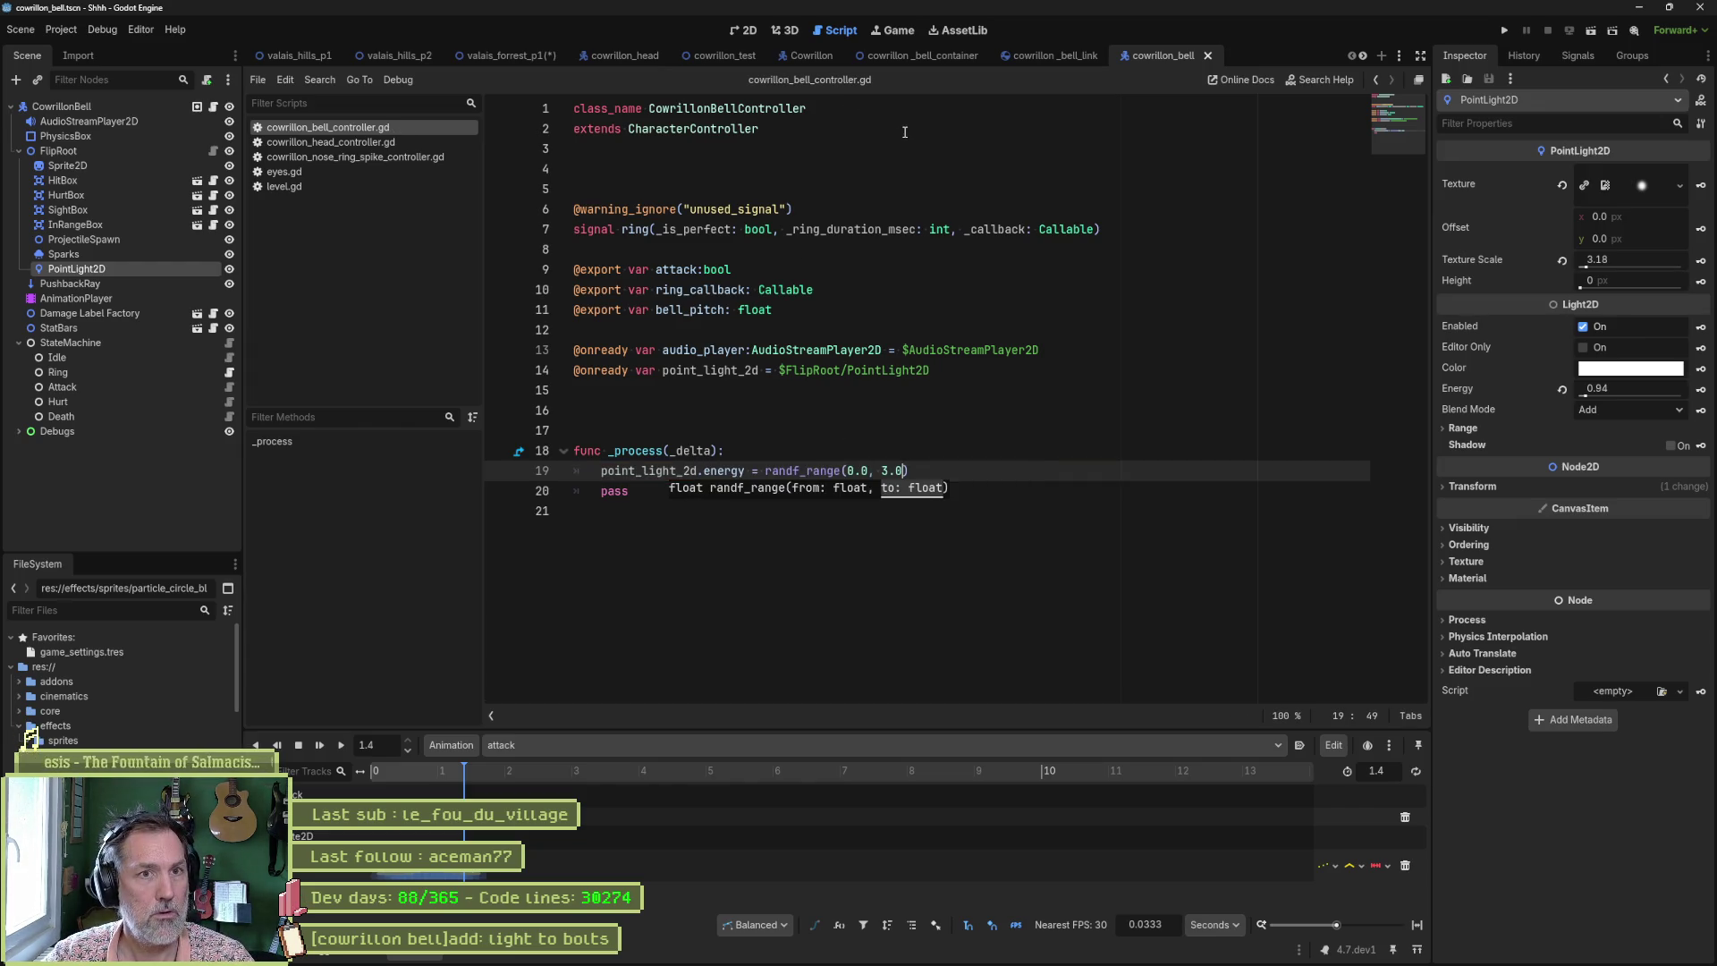
key(F6)
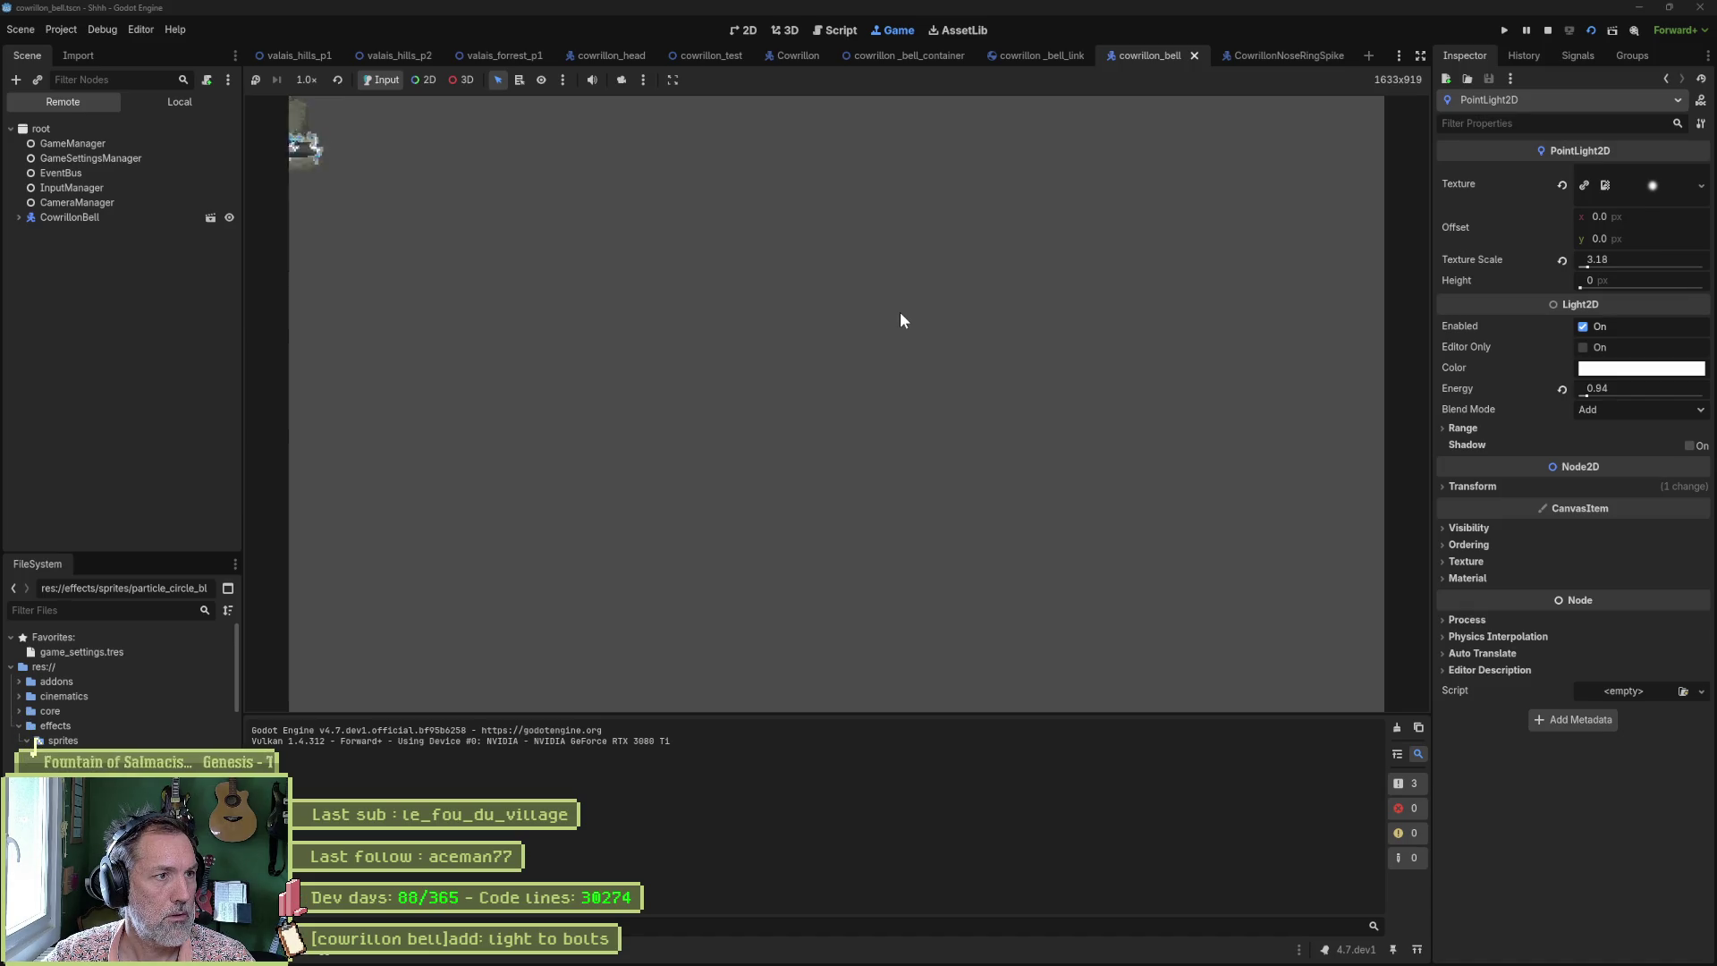
Restart the test run, switch to the valais_forrest_p1 level, and stop the game
key(F8)
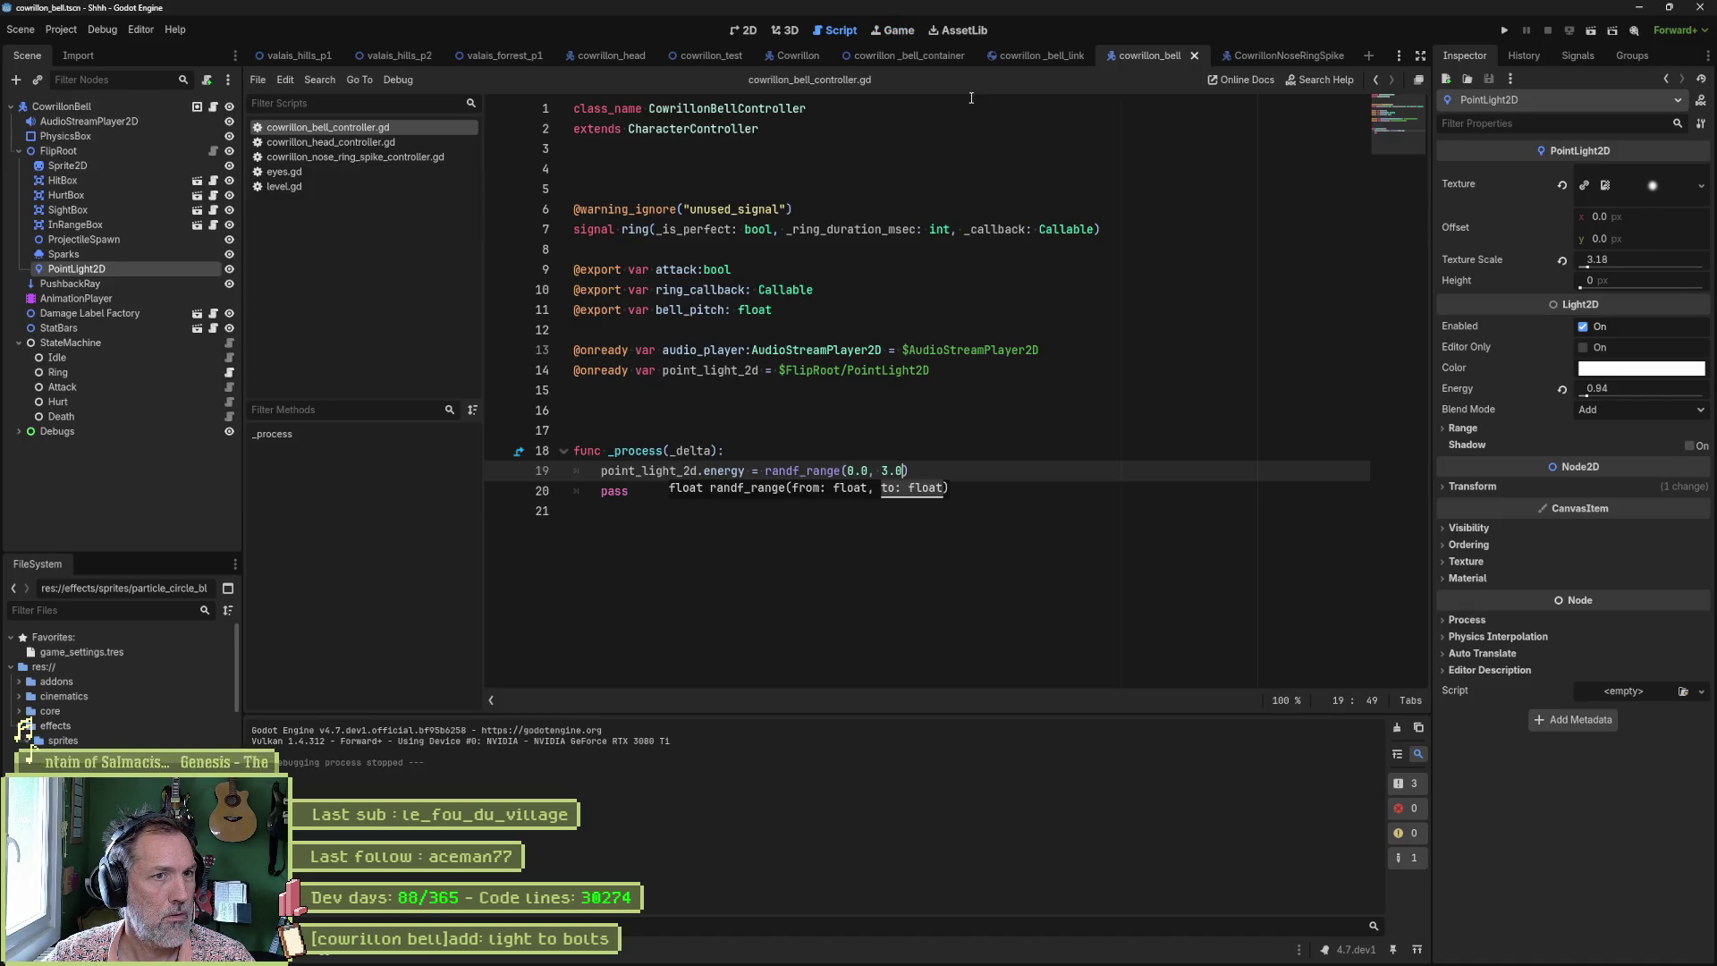
key(F6)
click(496, 57)
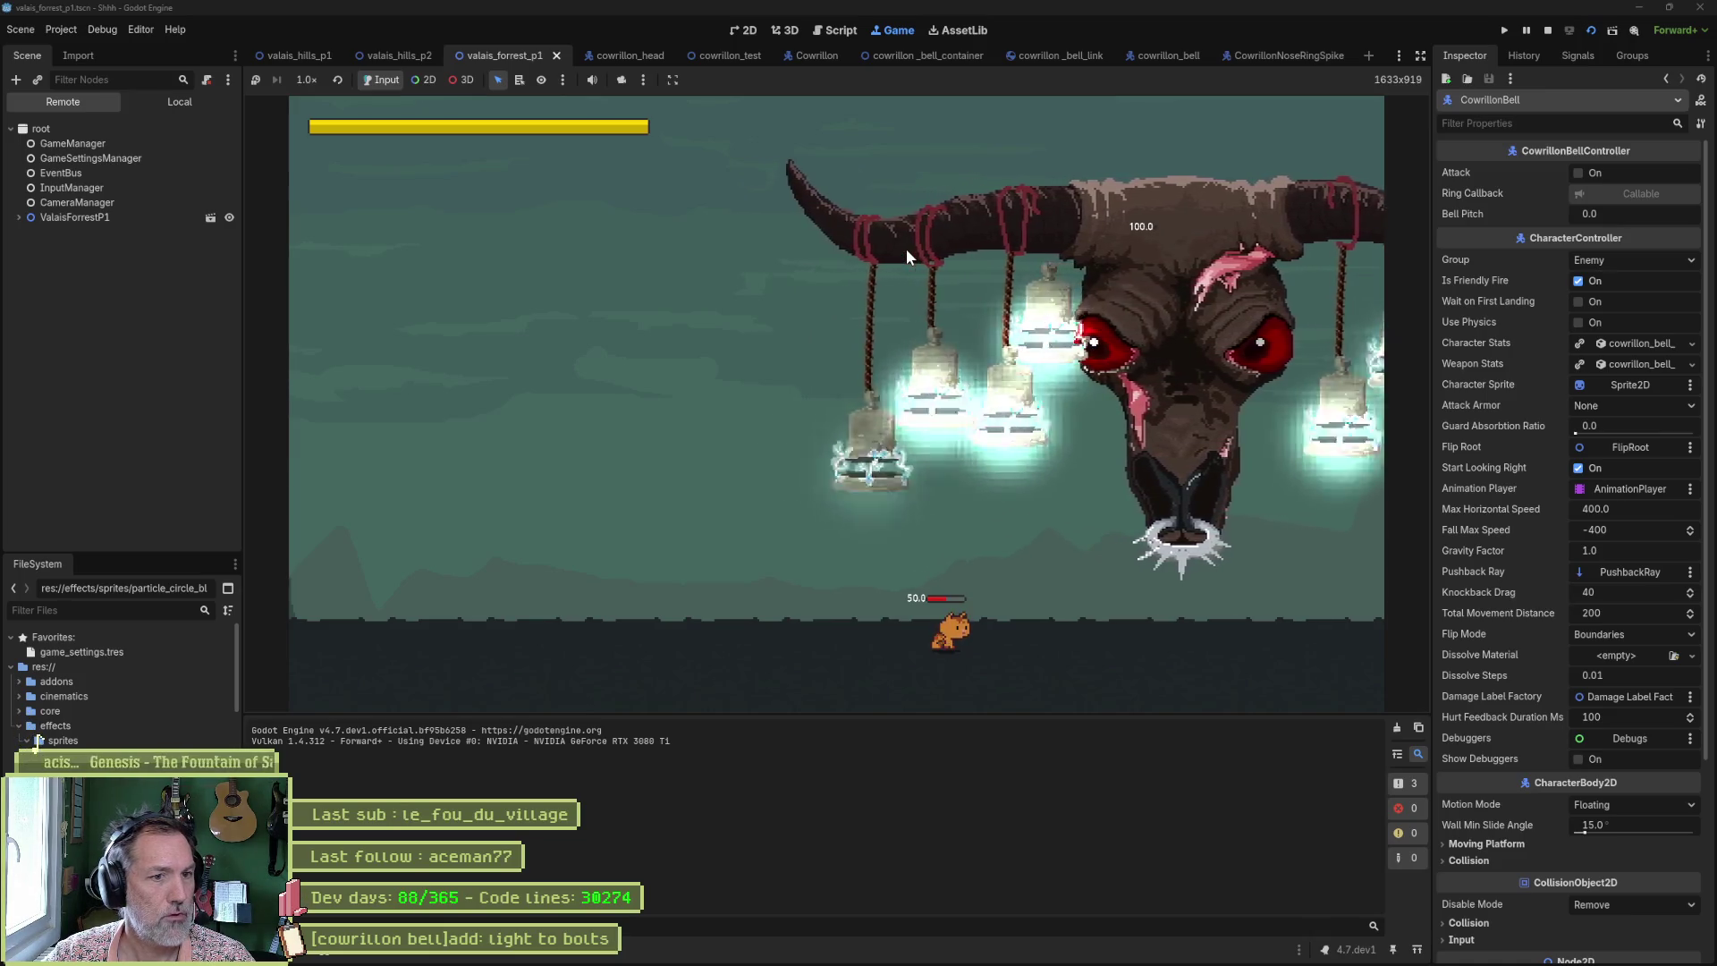
key(F8)
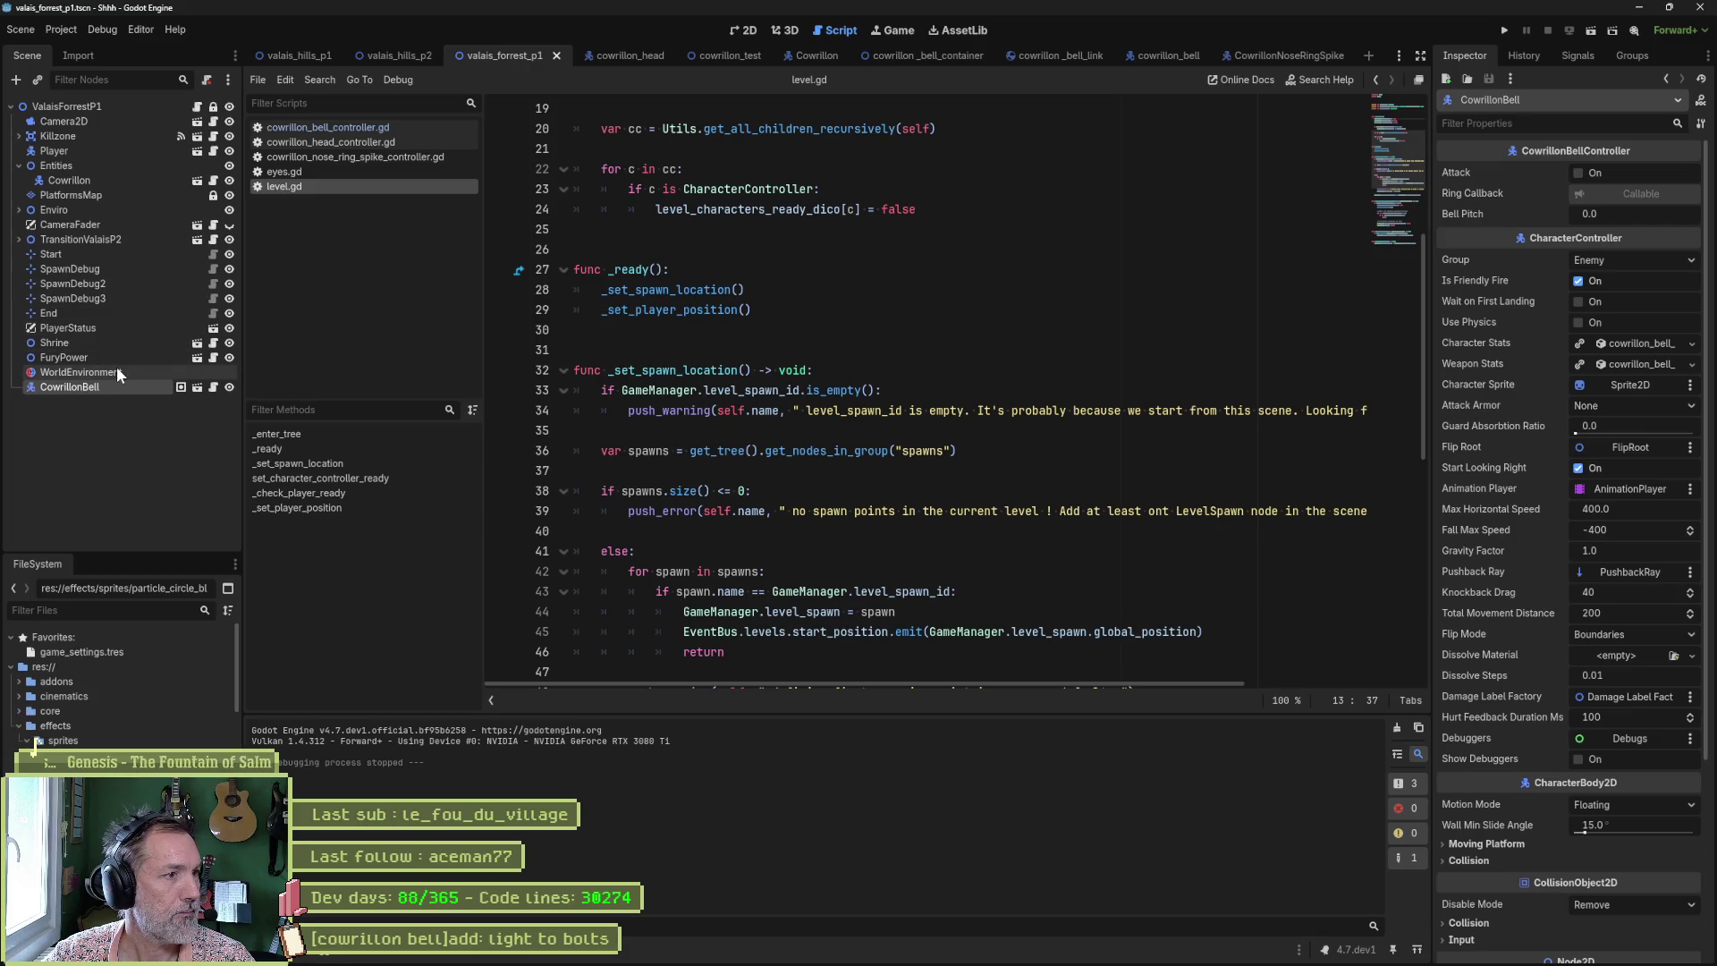
Delete the CowrillonBell node from the forest level and reopen the CowrillonBell scene
click(119, 387)
key(Delete)
key(Return)
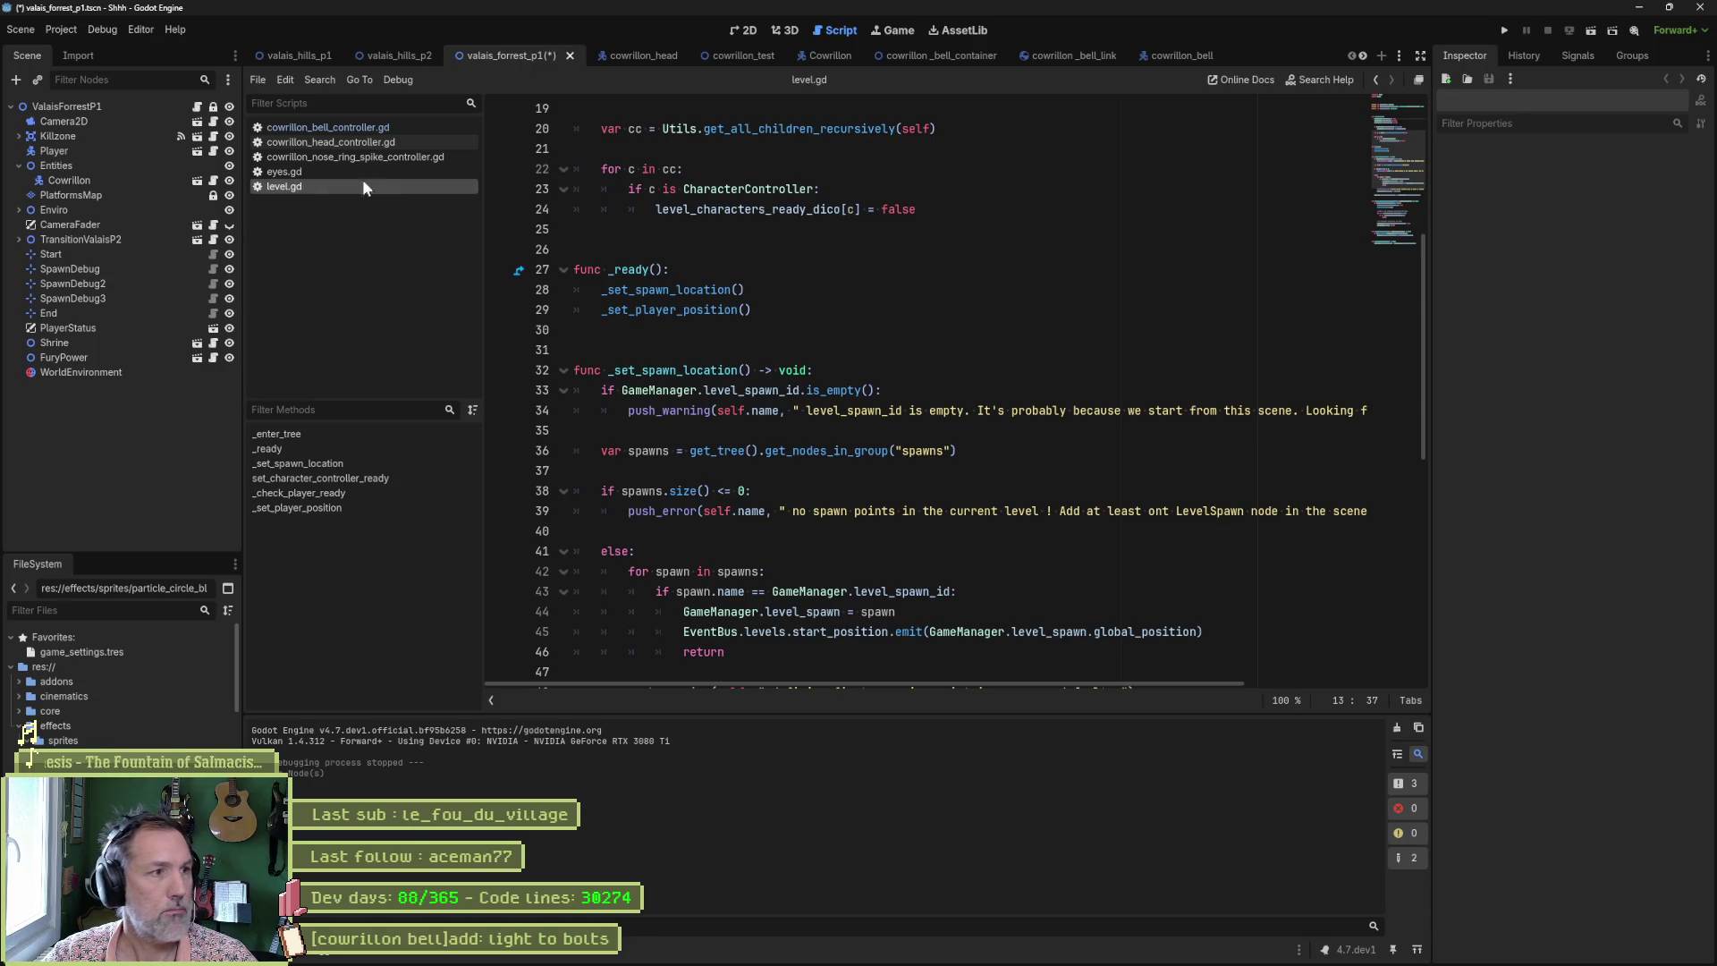
click(1178, 55)
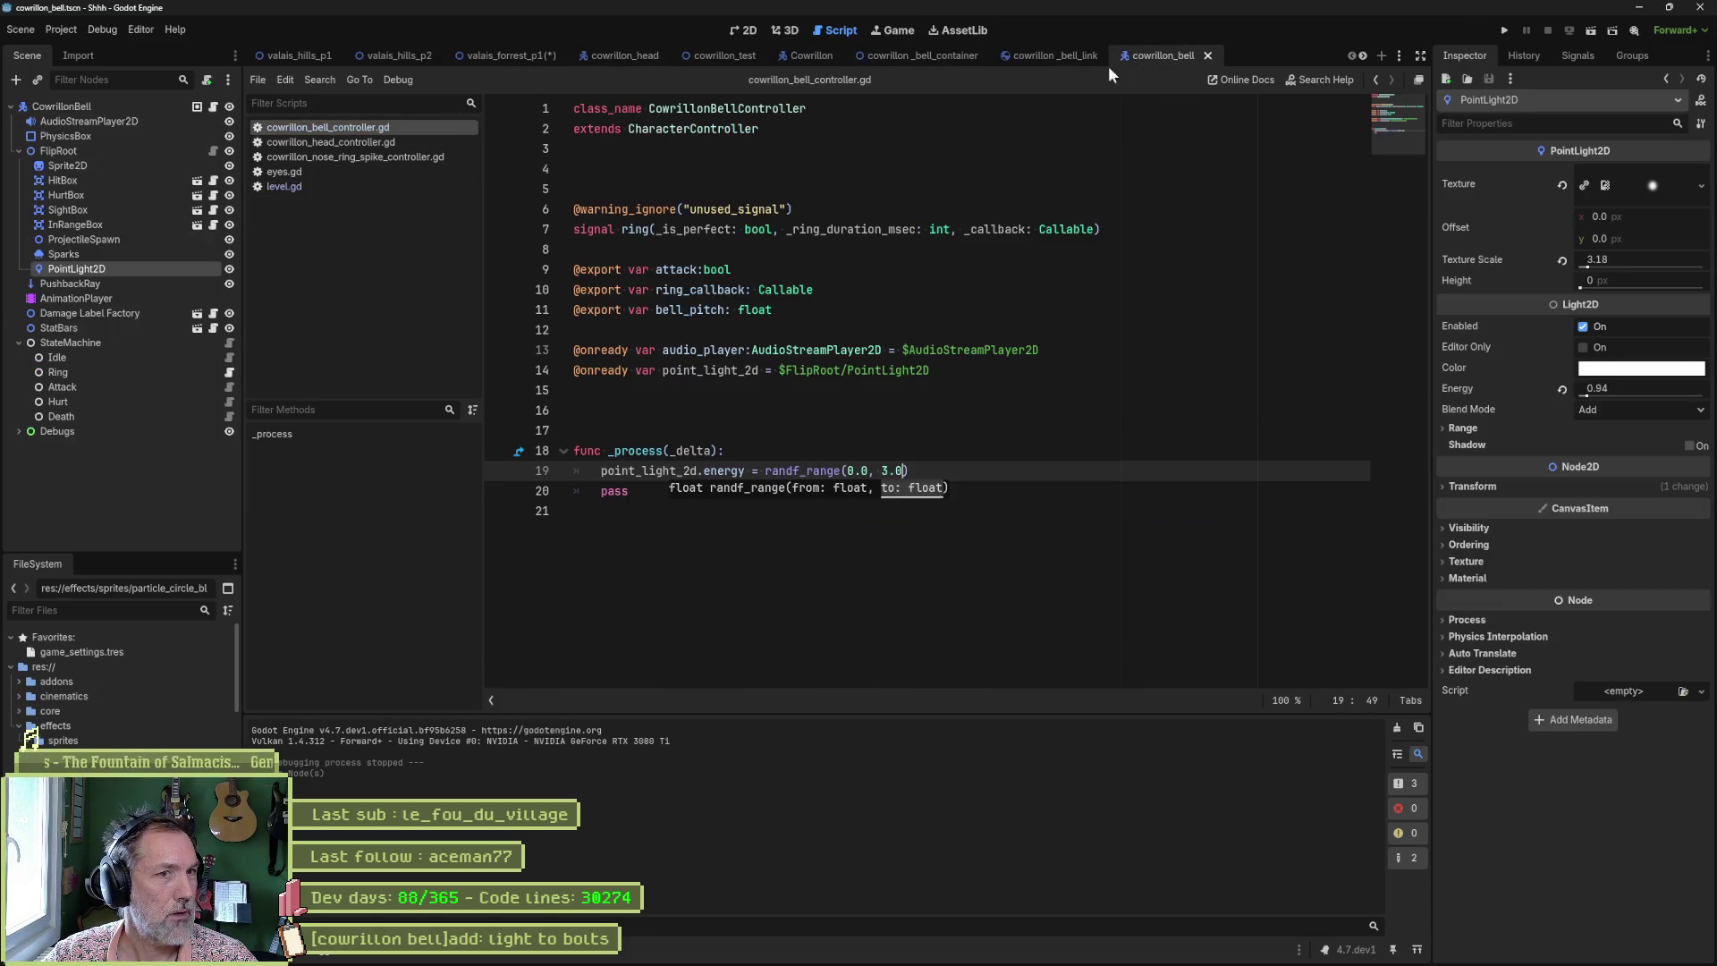
Add an exported bell_light_max_energy of 2.0, use it as randf_range's upper bound, and remove pass
click(863, 305)
key(Return)
text(@e)
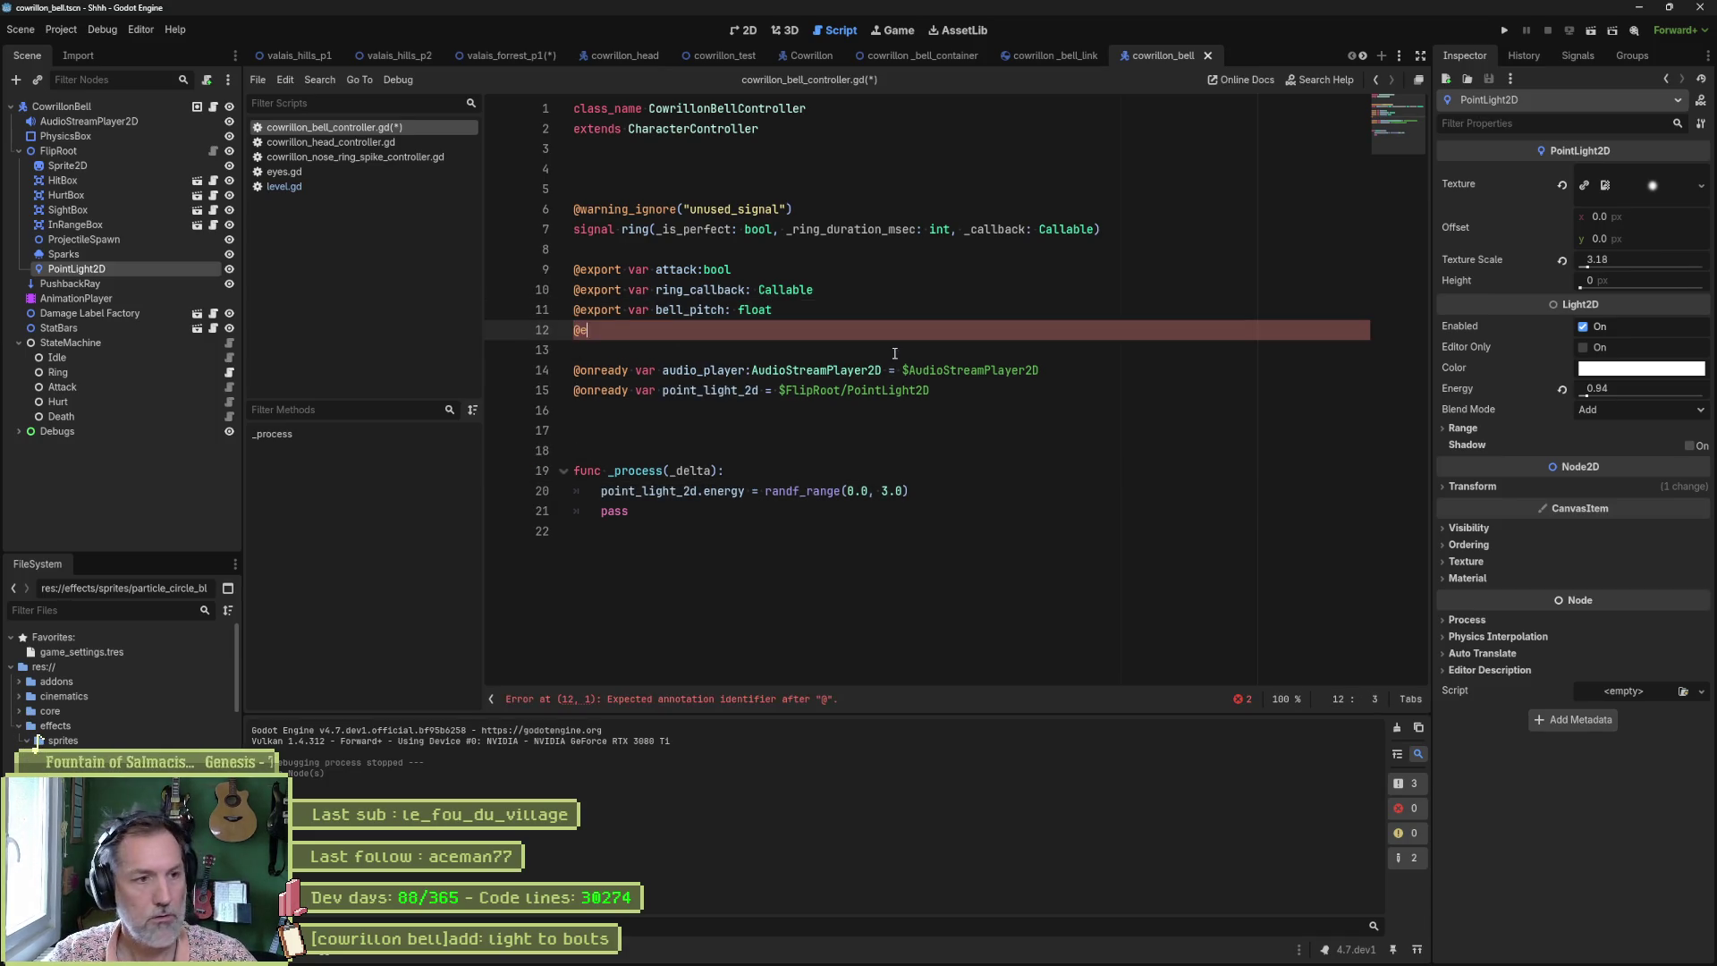
text(var bell_ligh)
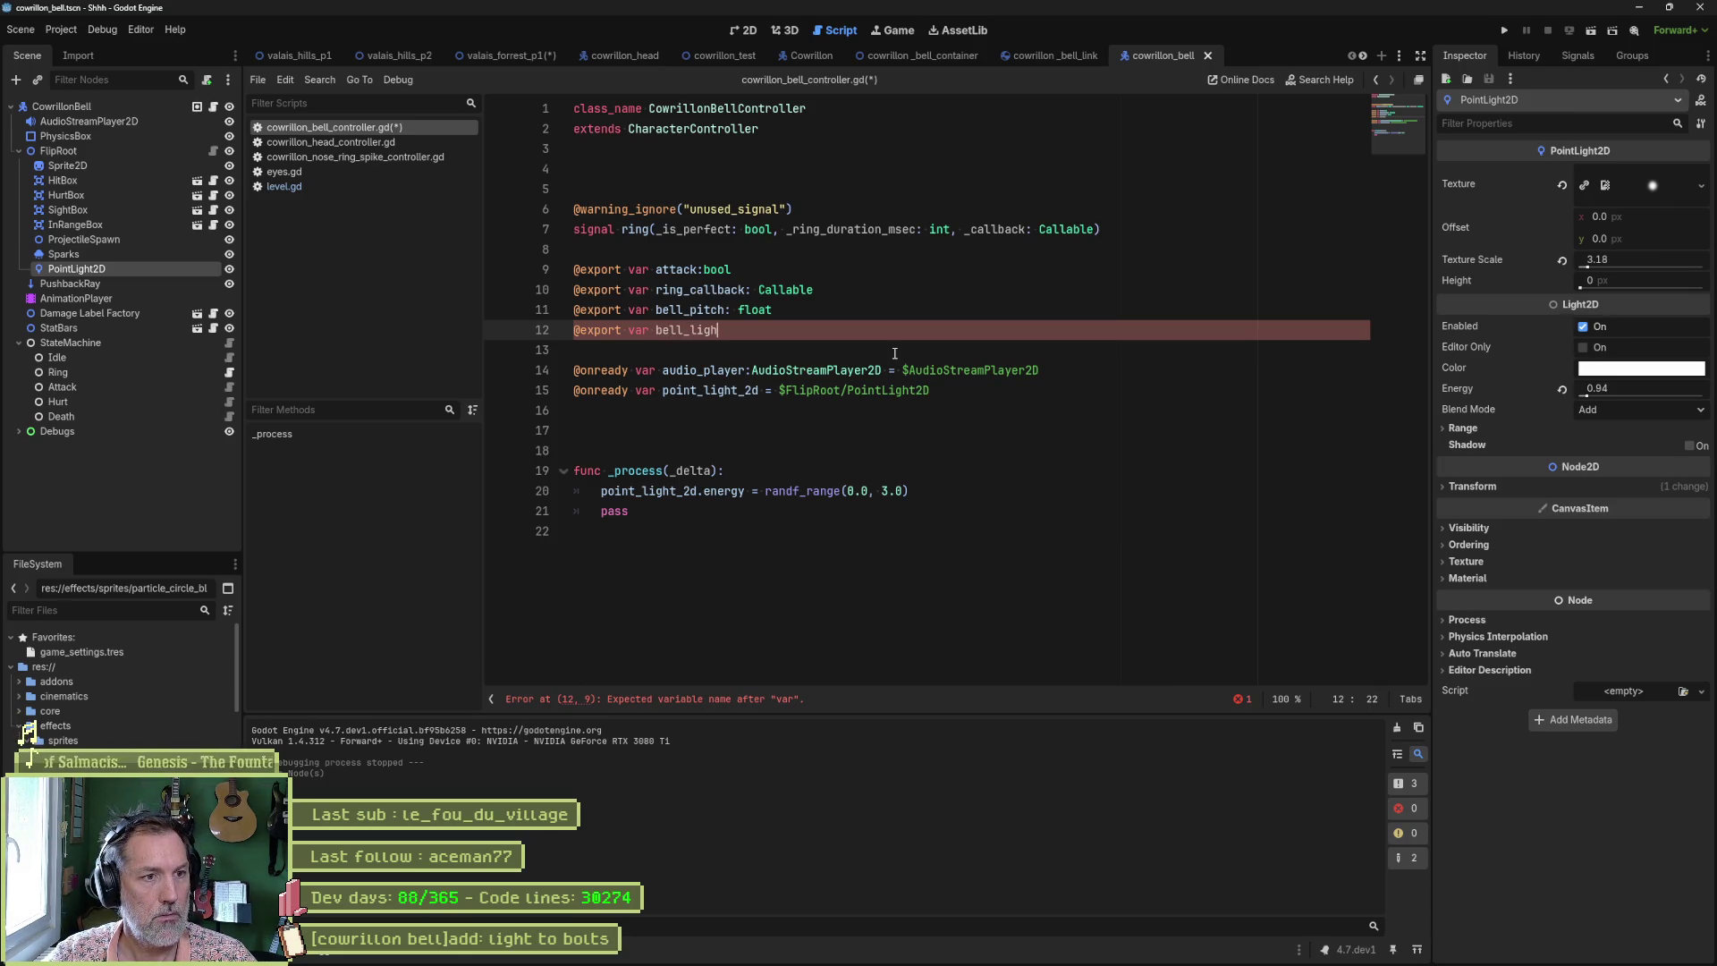
text(_max_energy:)
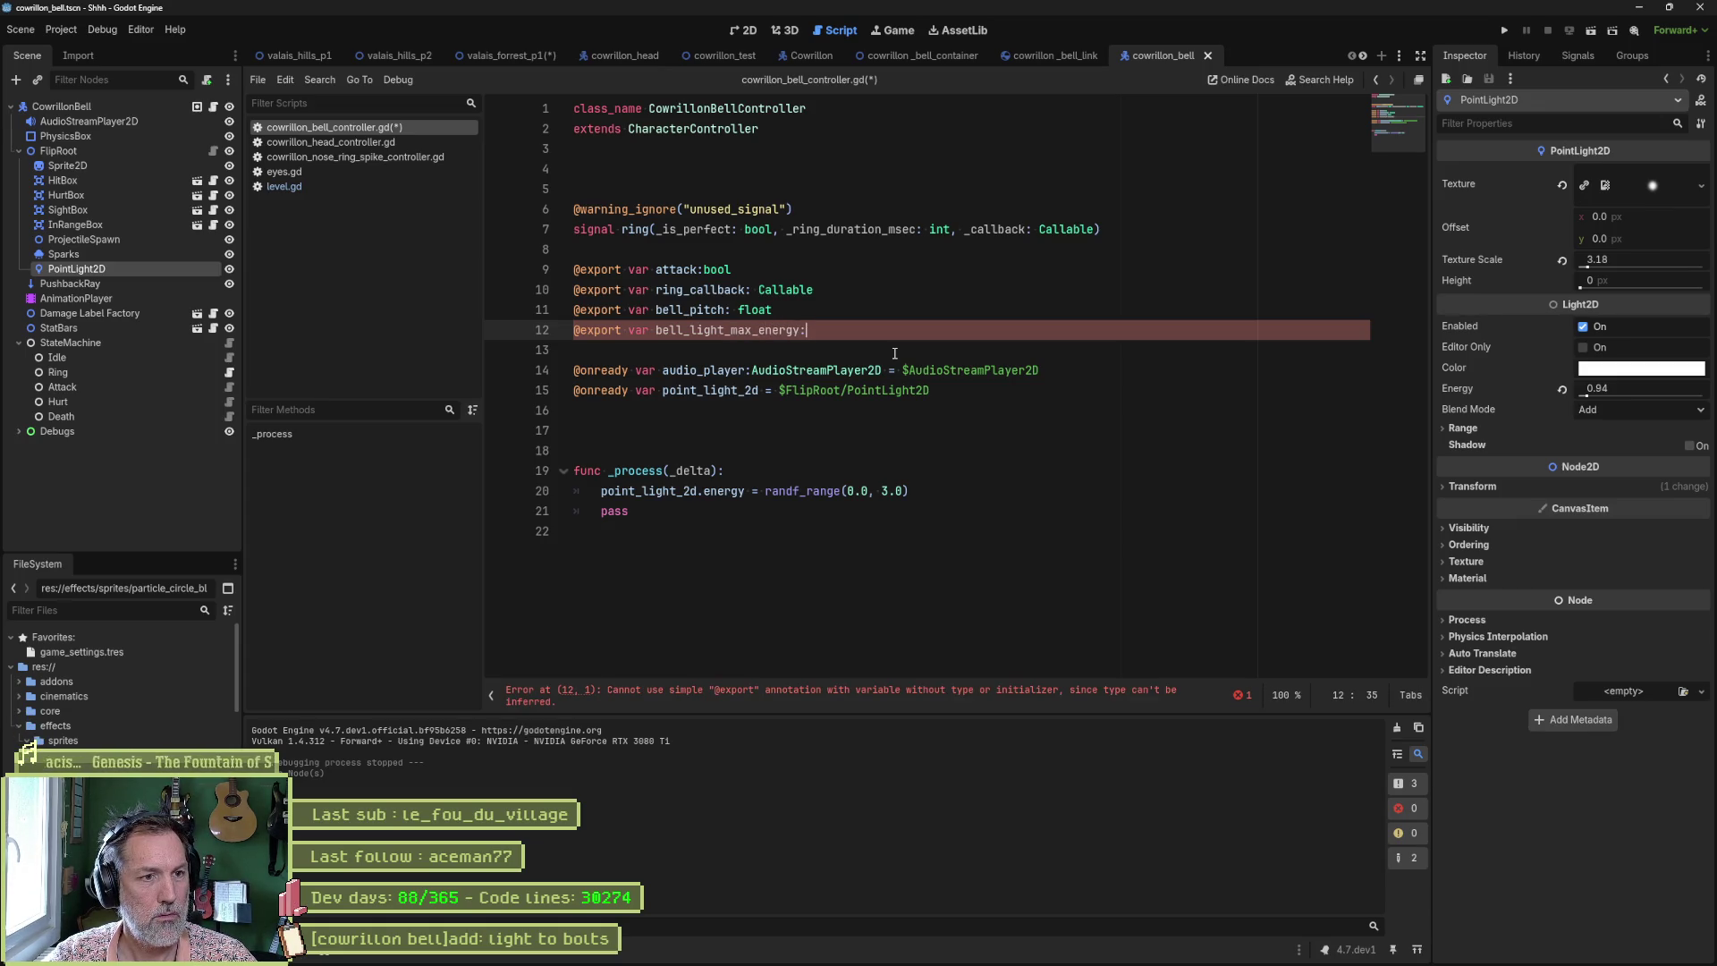
text(2.0)
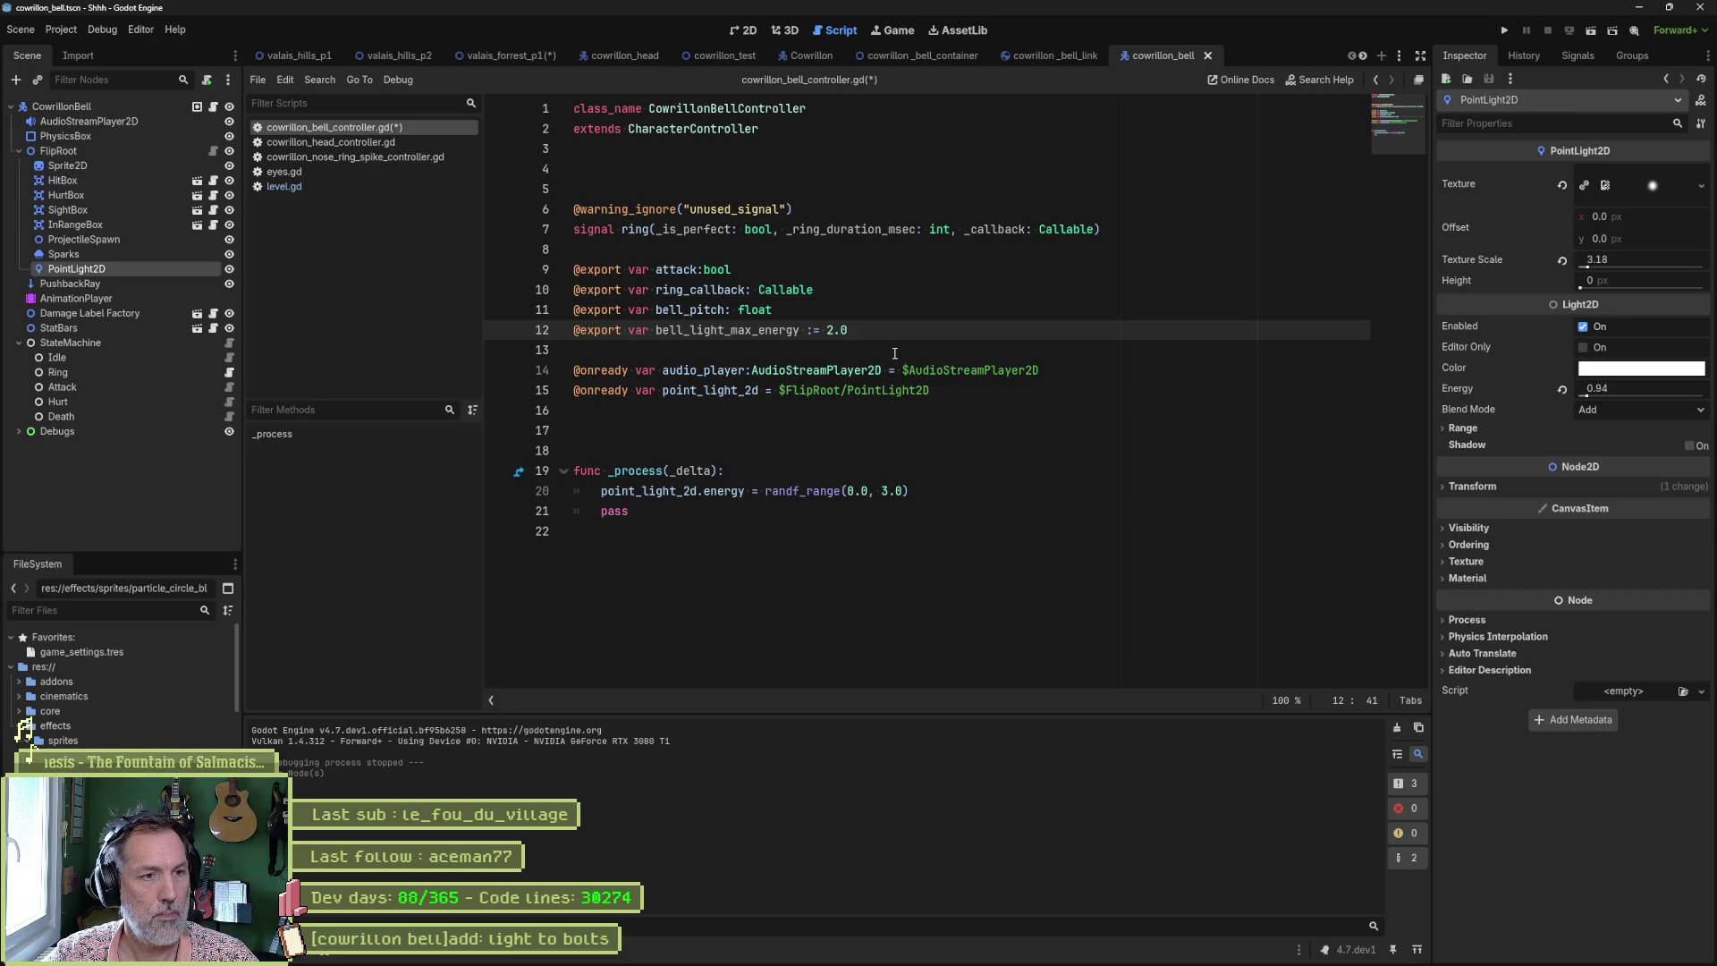
double_click(777, 332)
key(ctrl+c)
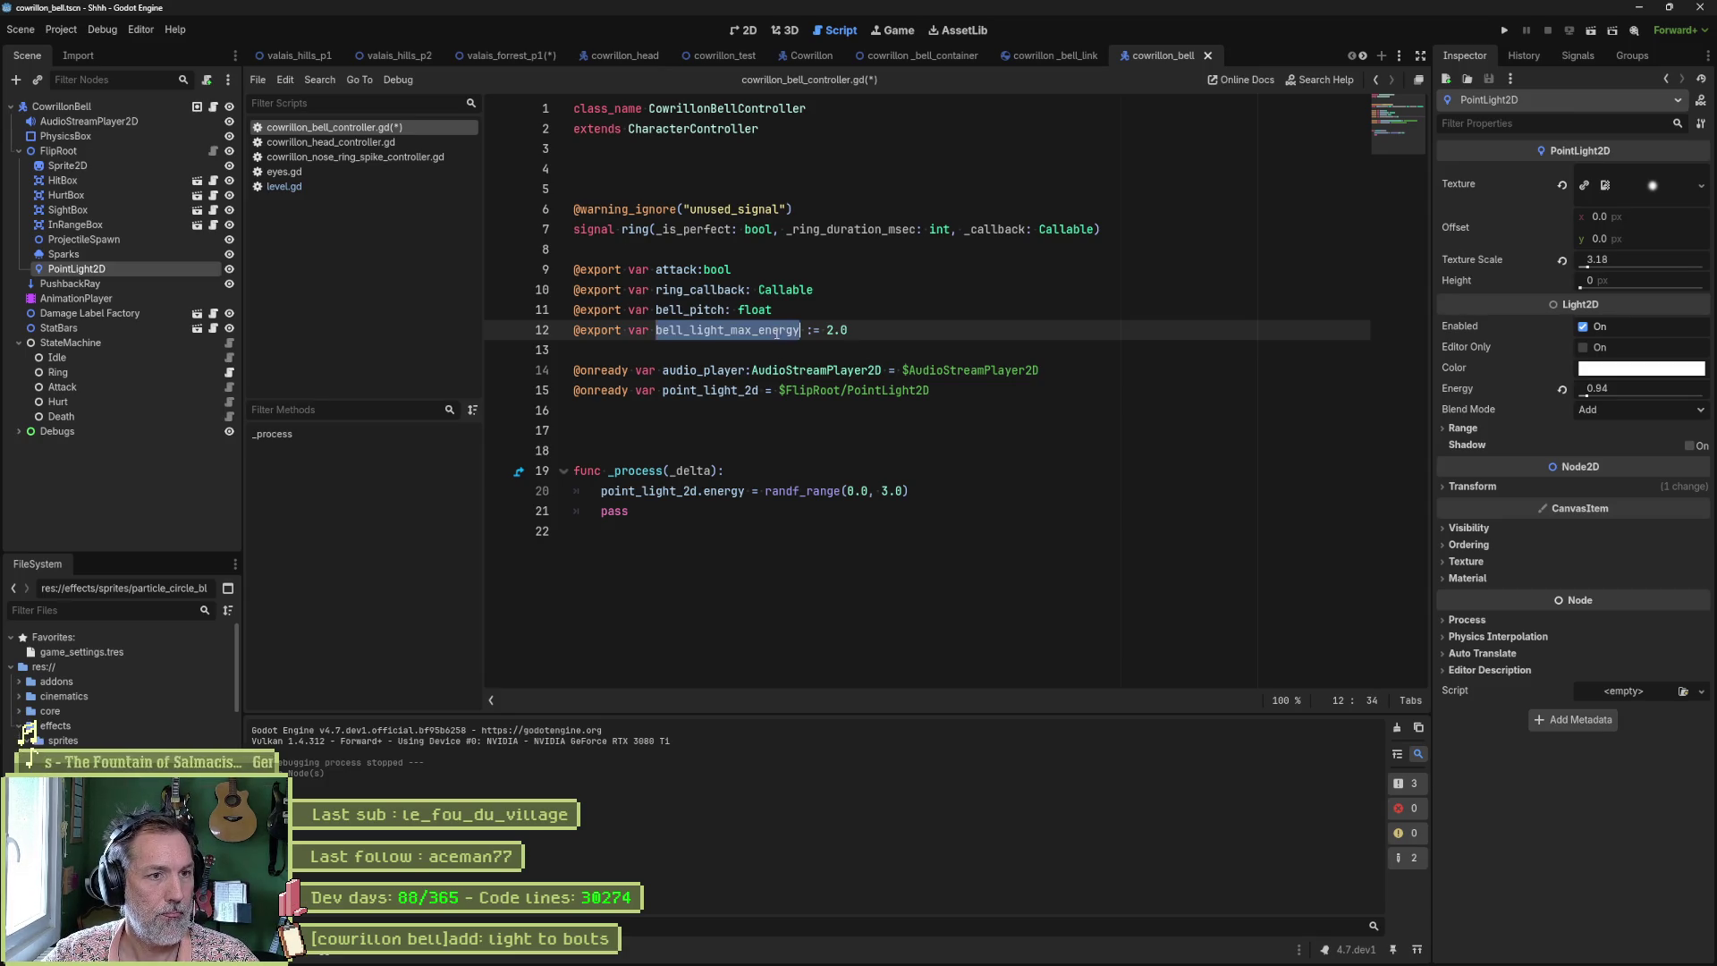
drag(884, 491, 899, 494)
key(ctrl+v)
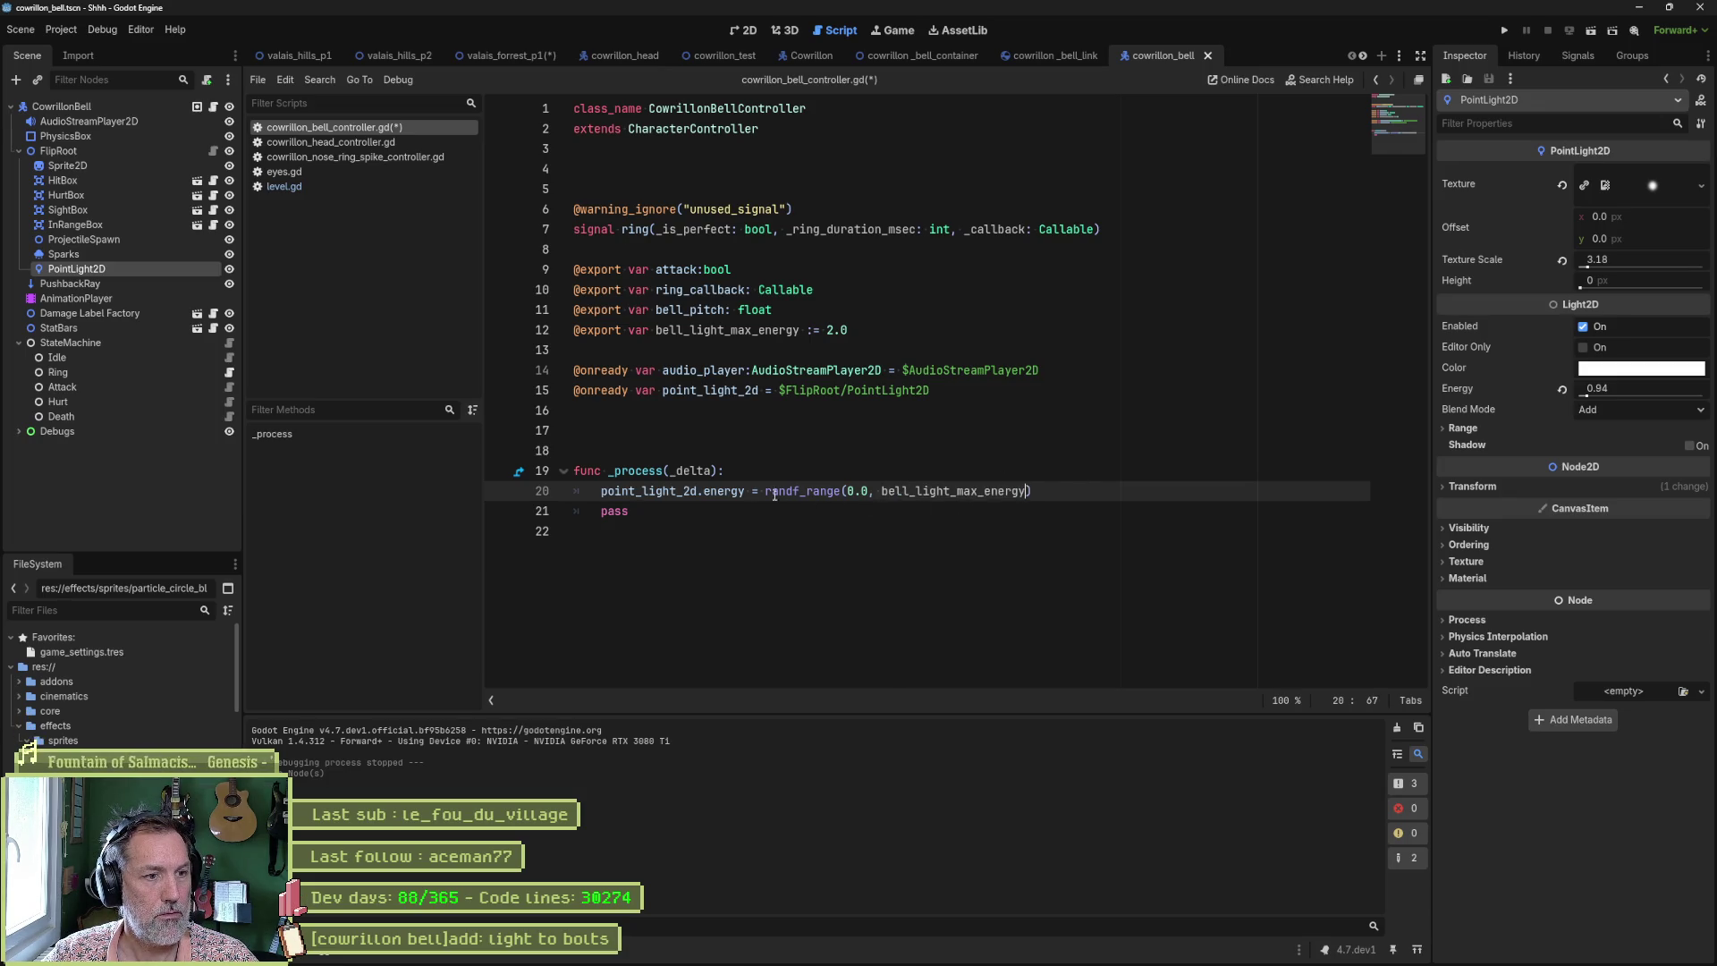
click(707, 509)
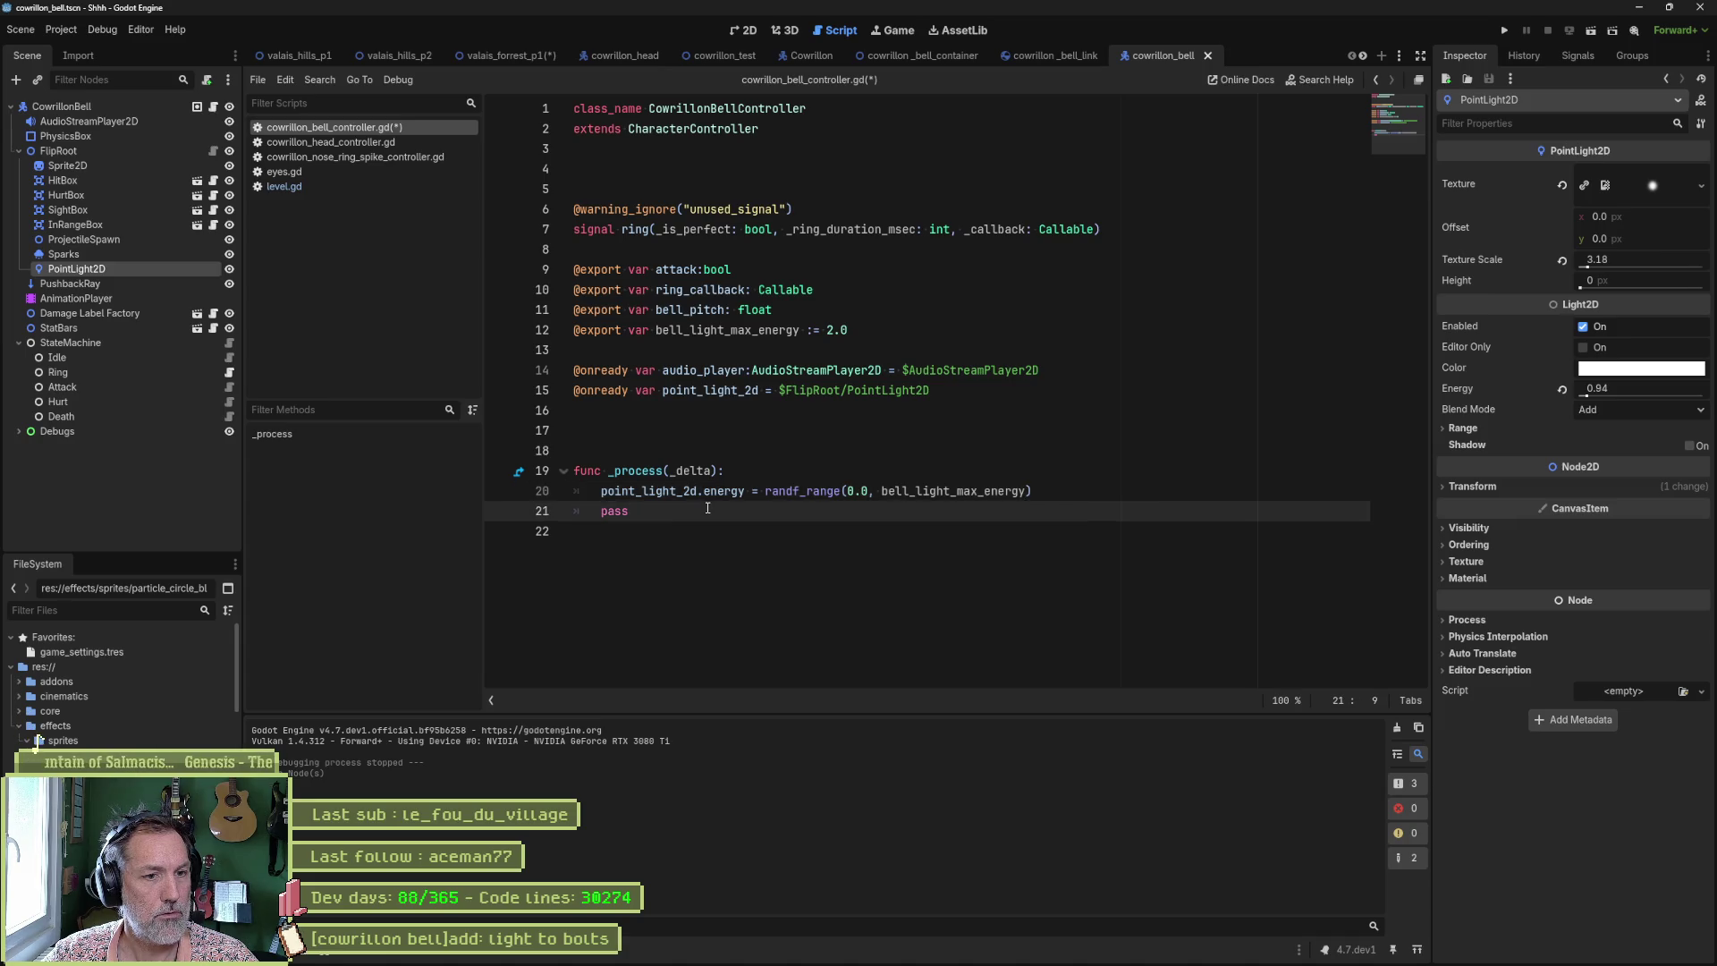
key(ctrl+BackSpace)
key(ctrl+s)
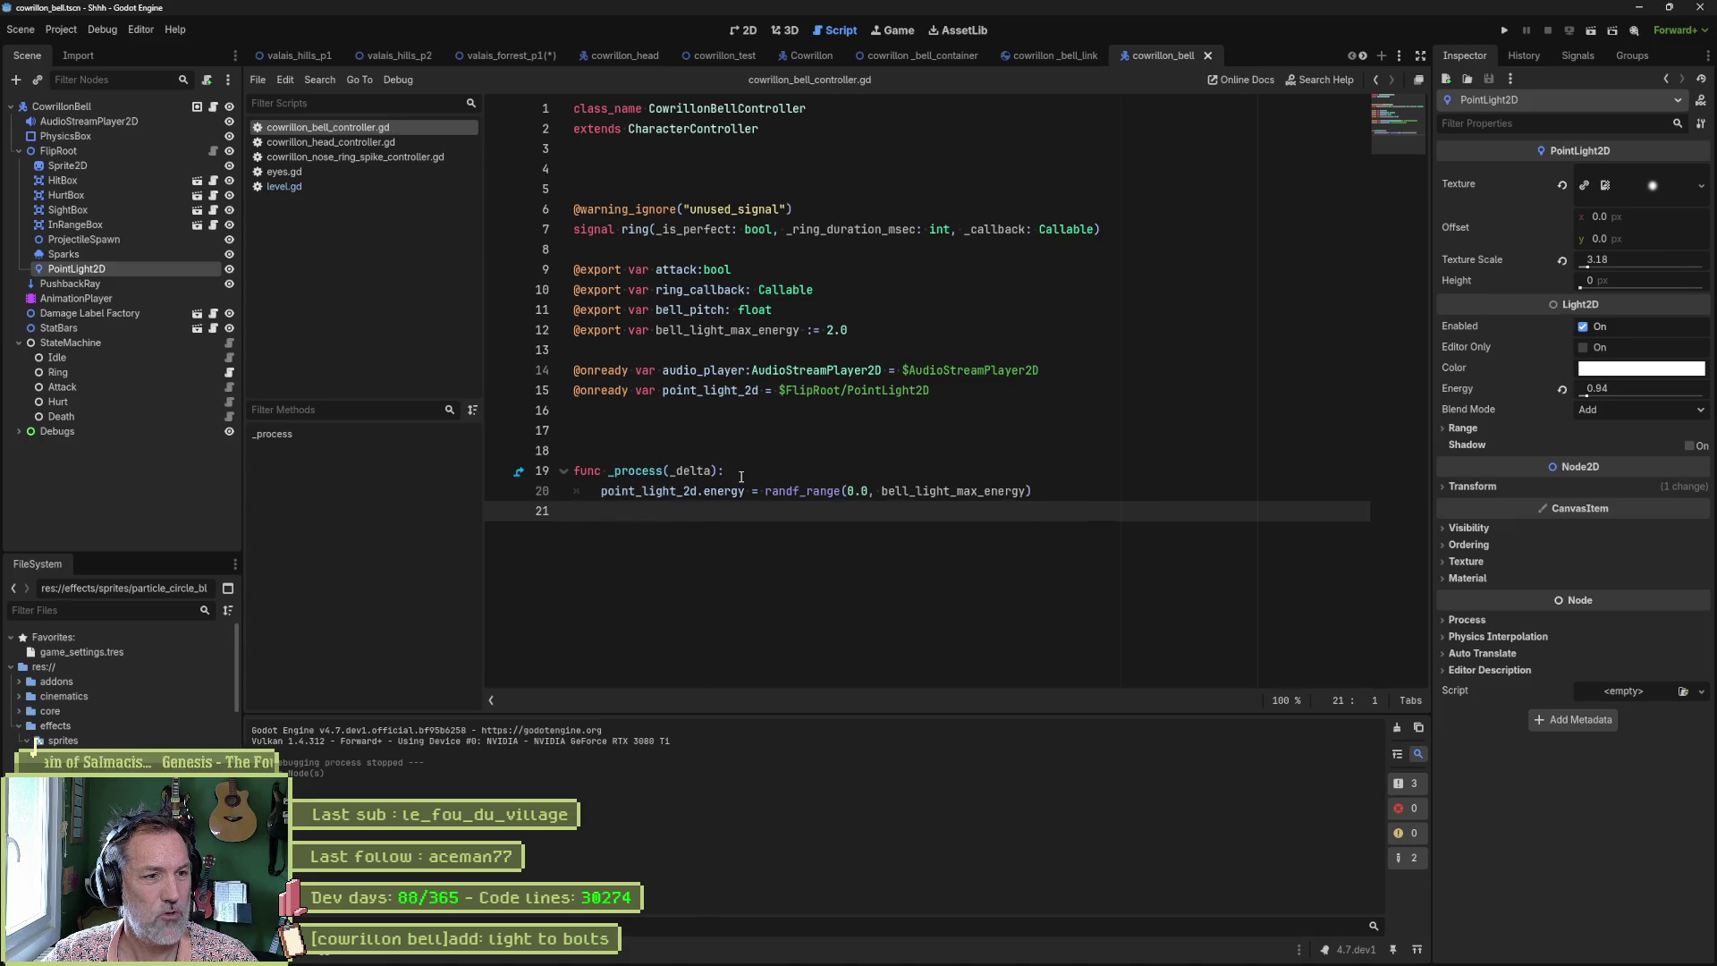
Begin an if condition at the top of _process using randi, checking its documentation
click(741, 474)
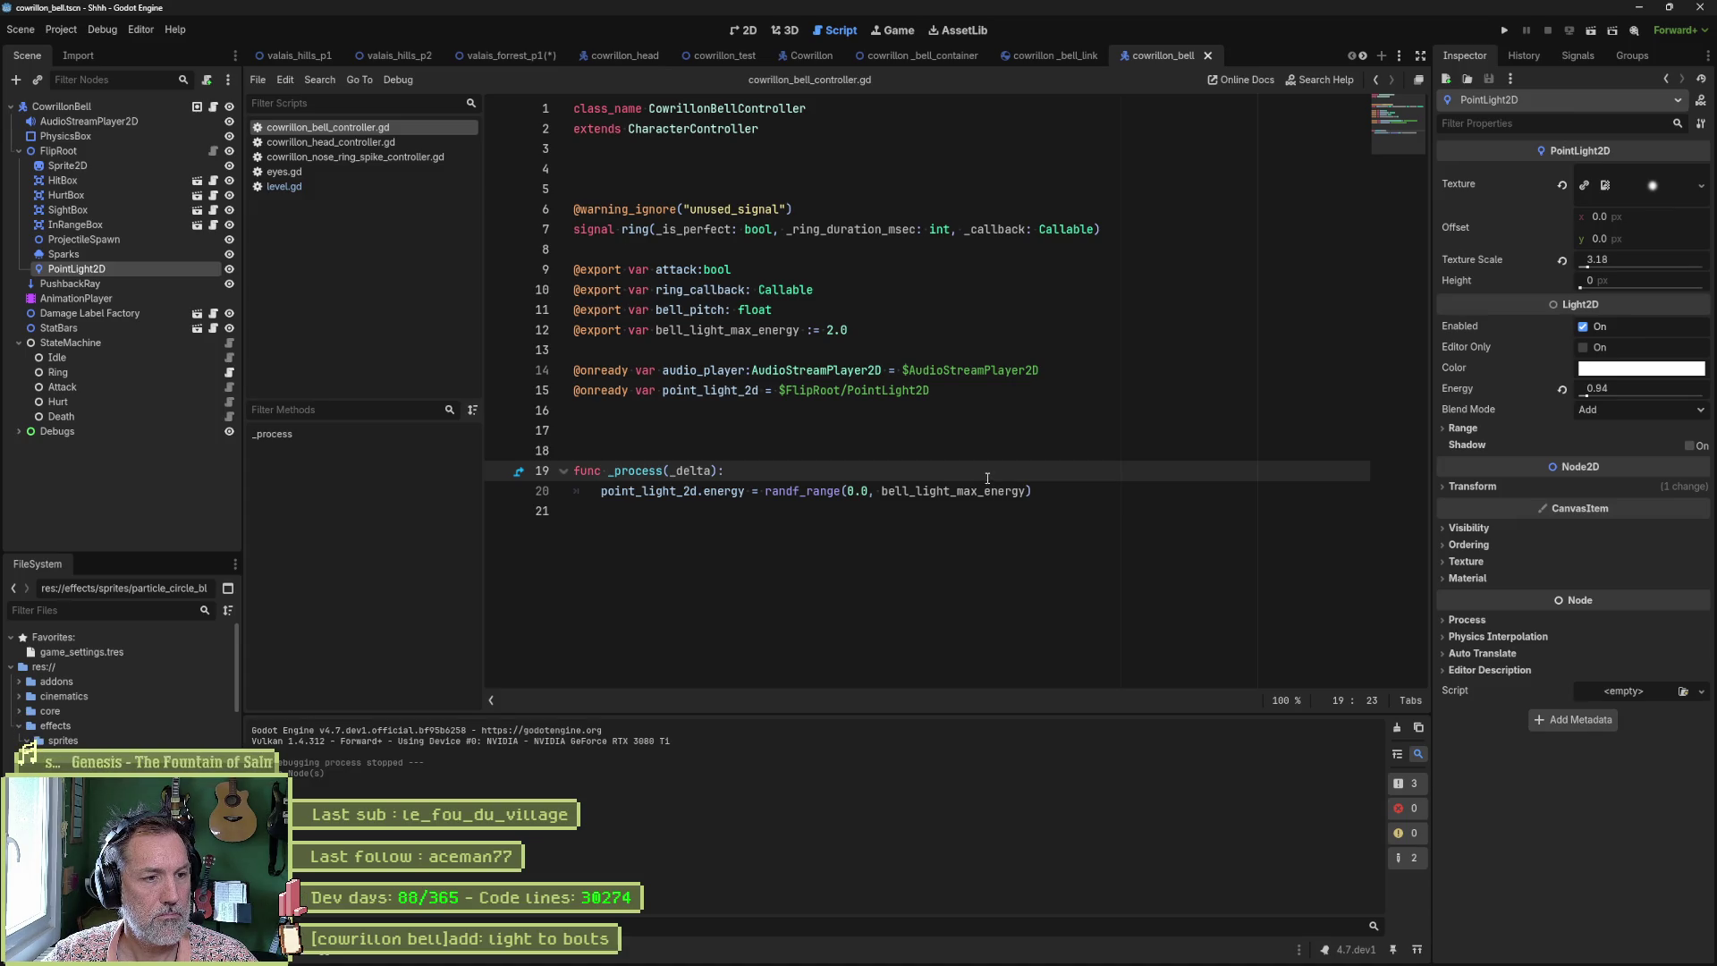
mouse_move(985, 482)
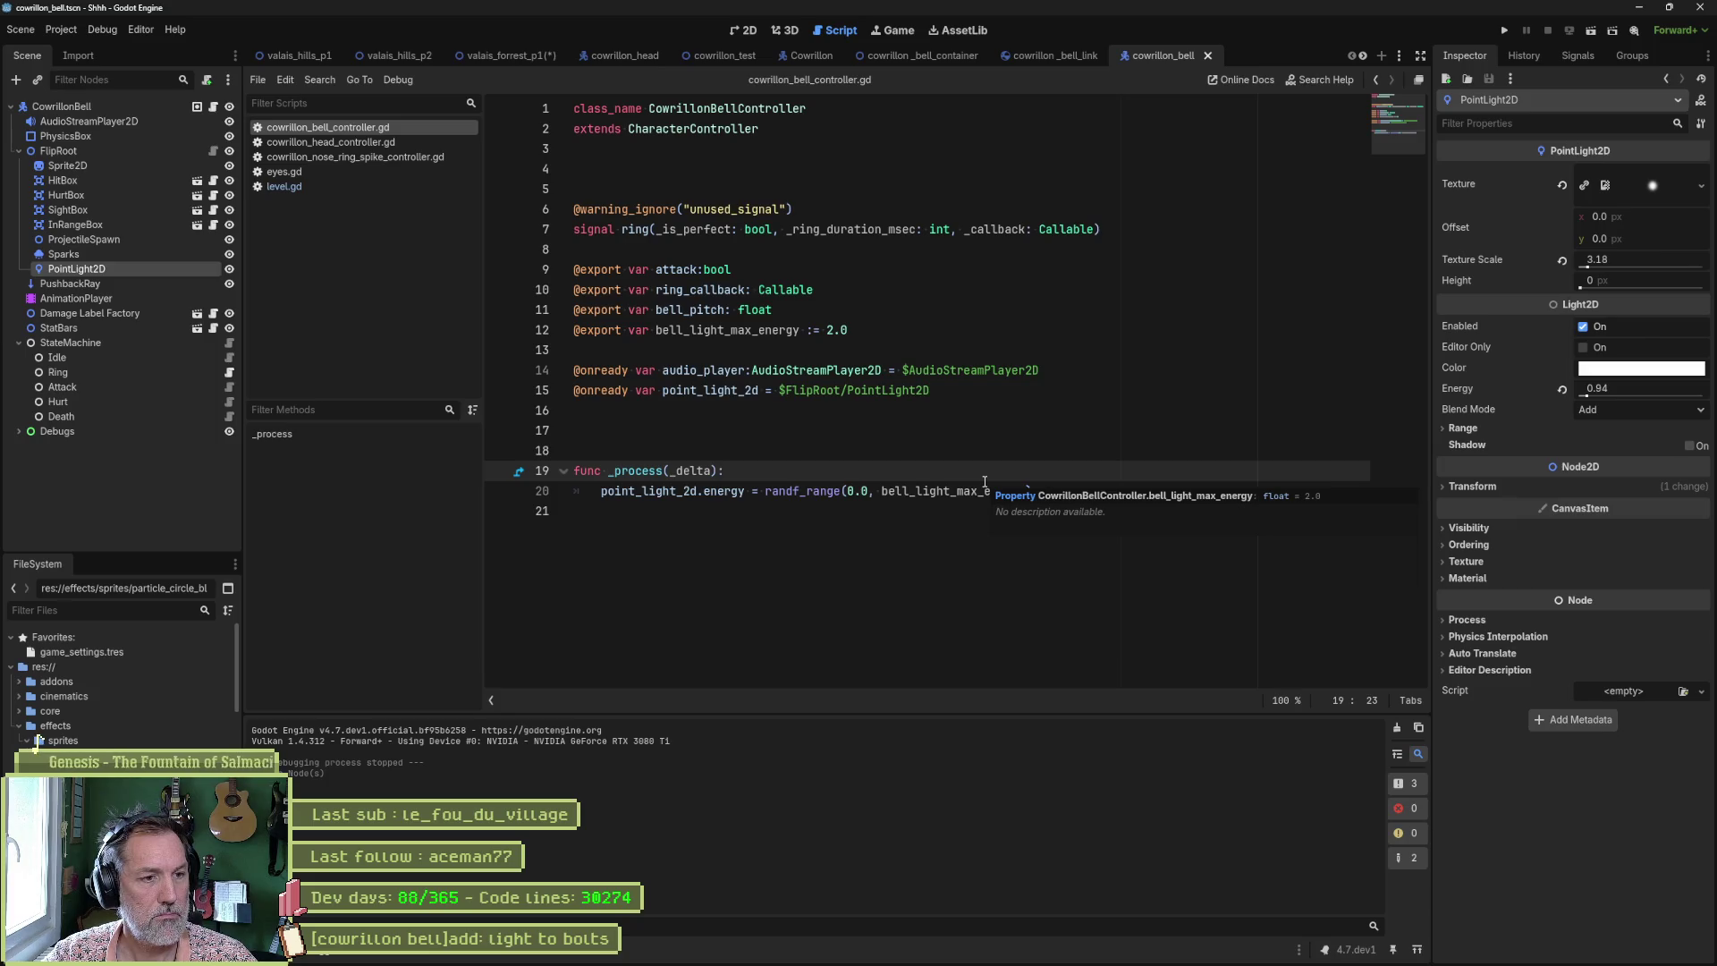
key(Return)
text(if)
key(BackSpace)
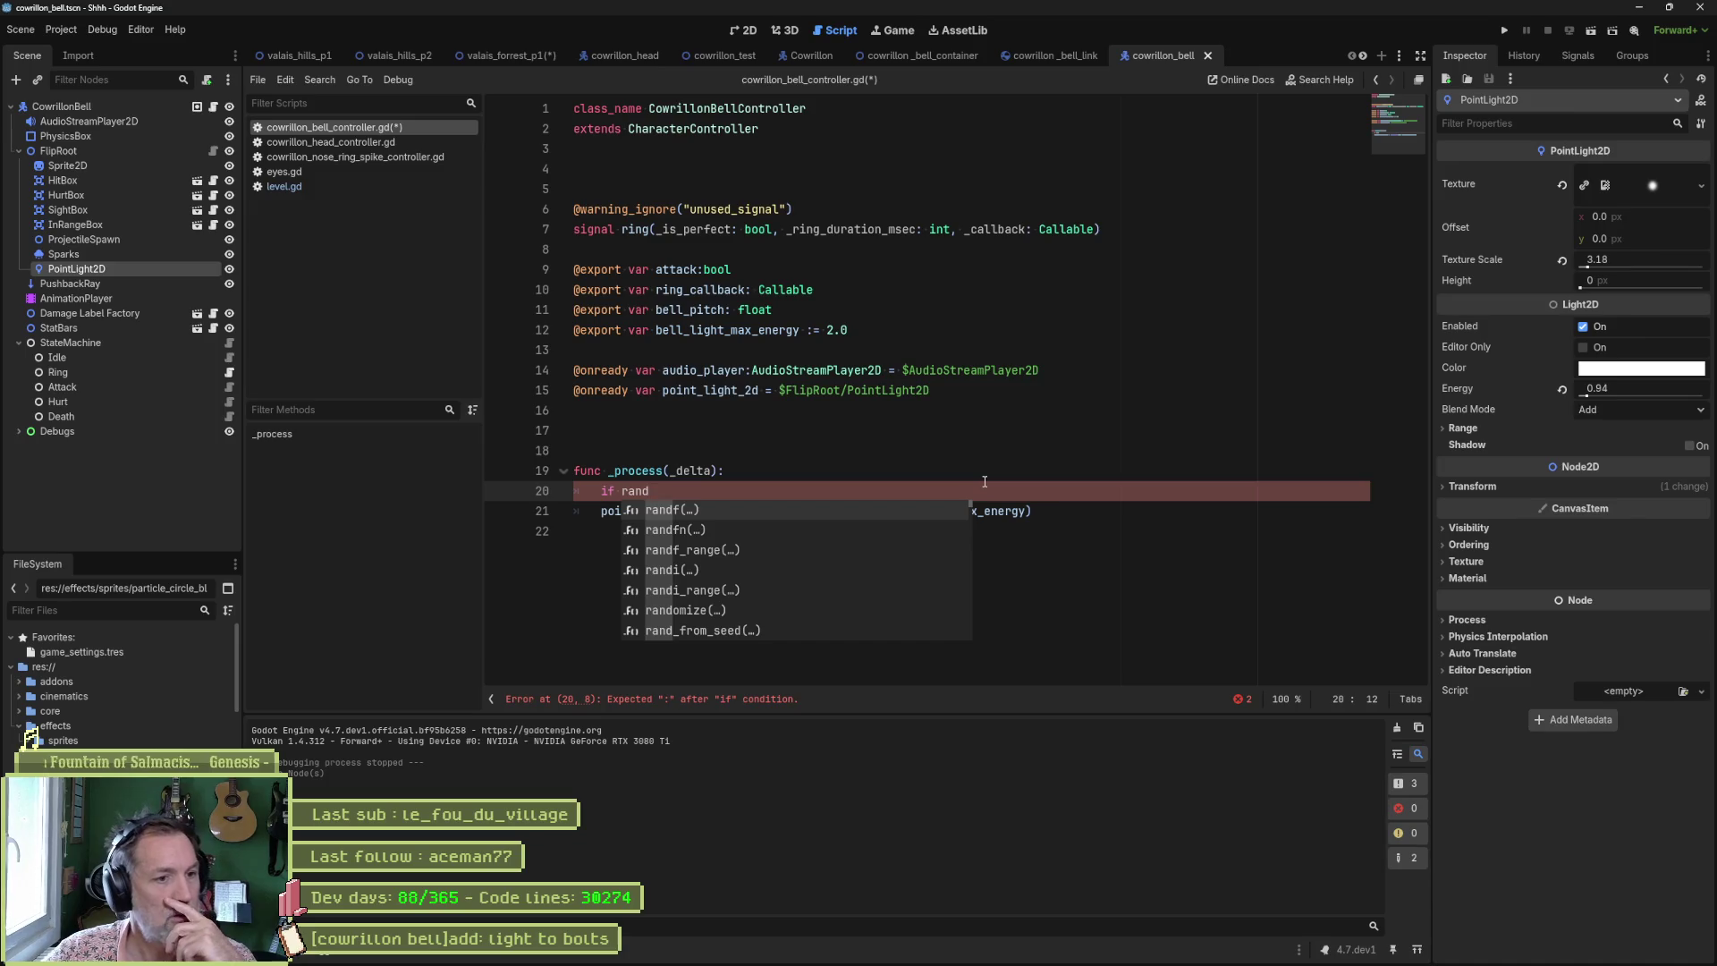
key(Down)
key(Down)
key(Down)
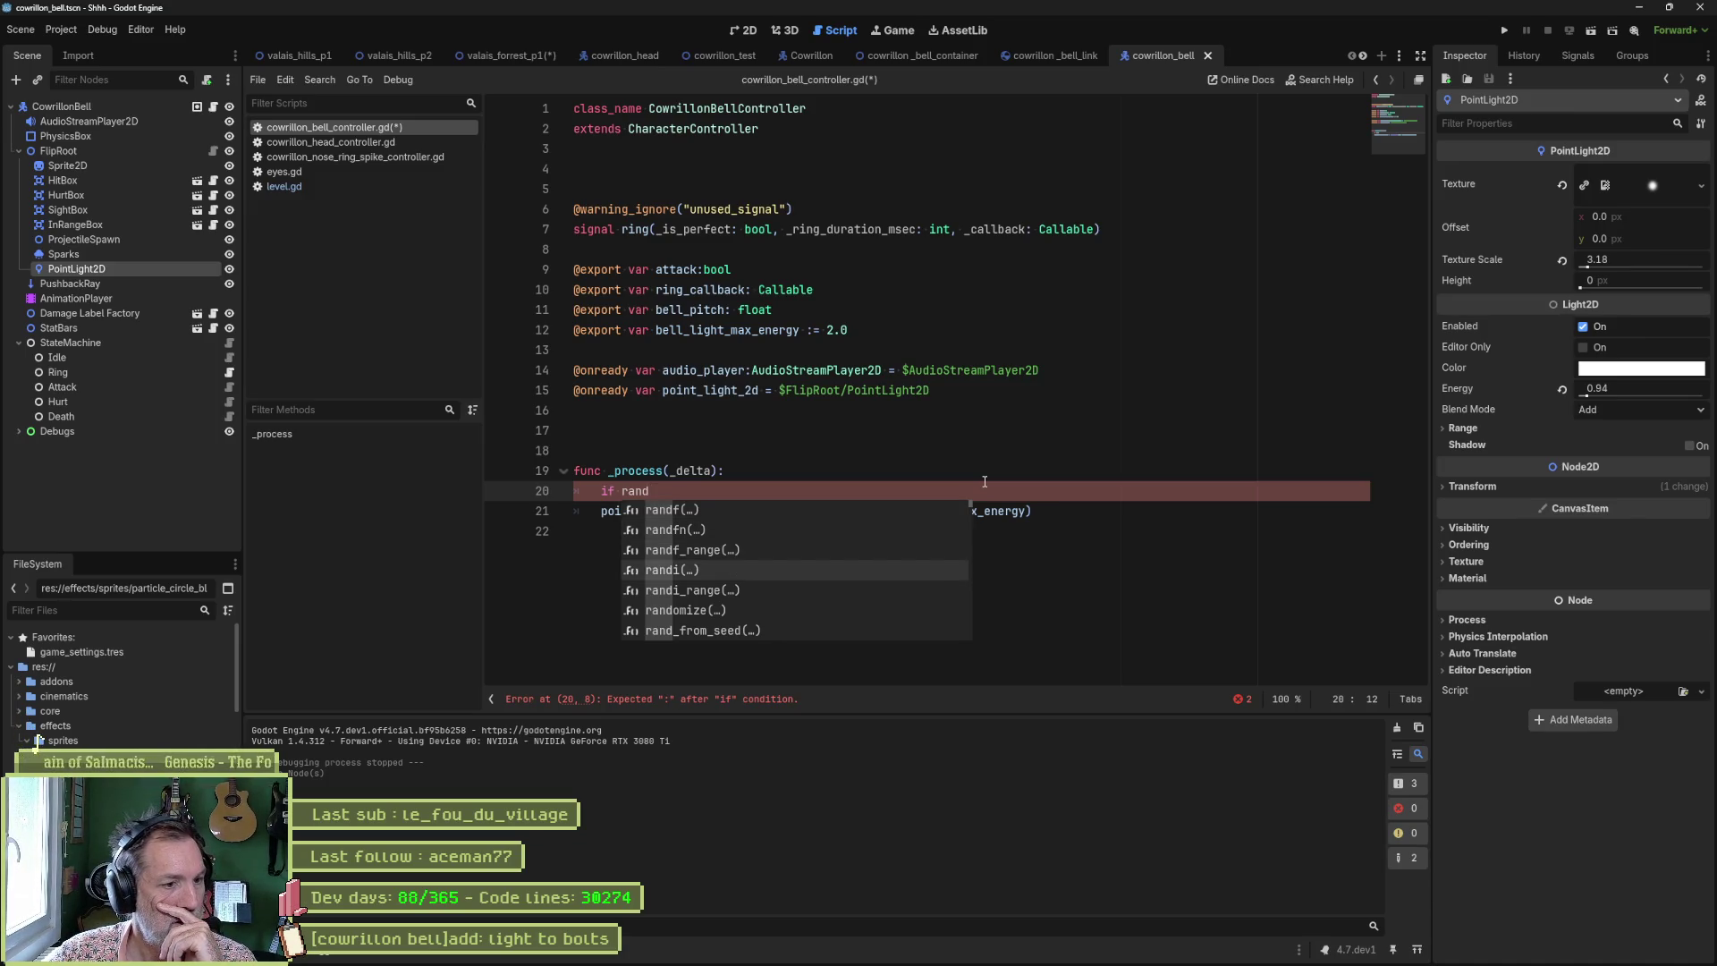
key(Return)
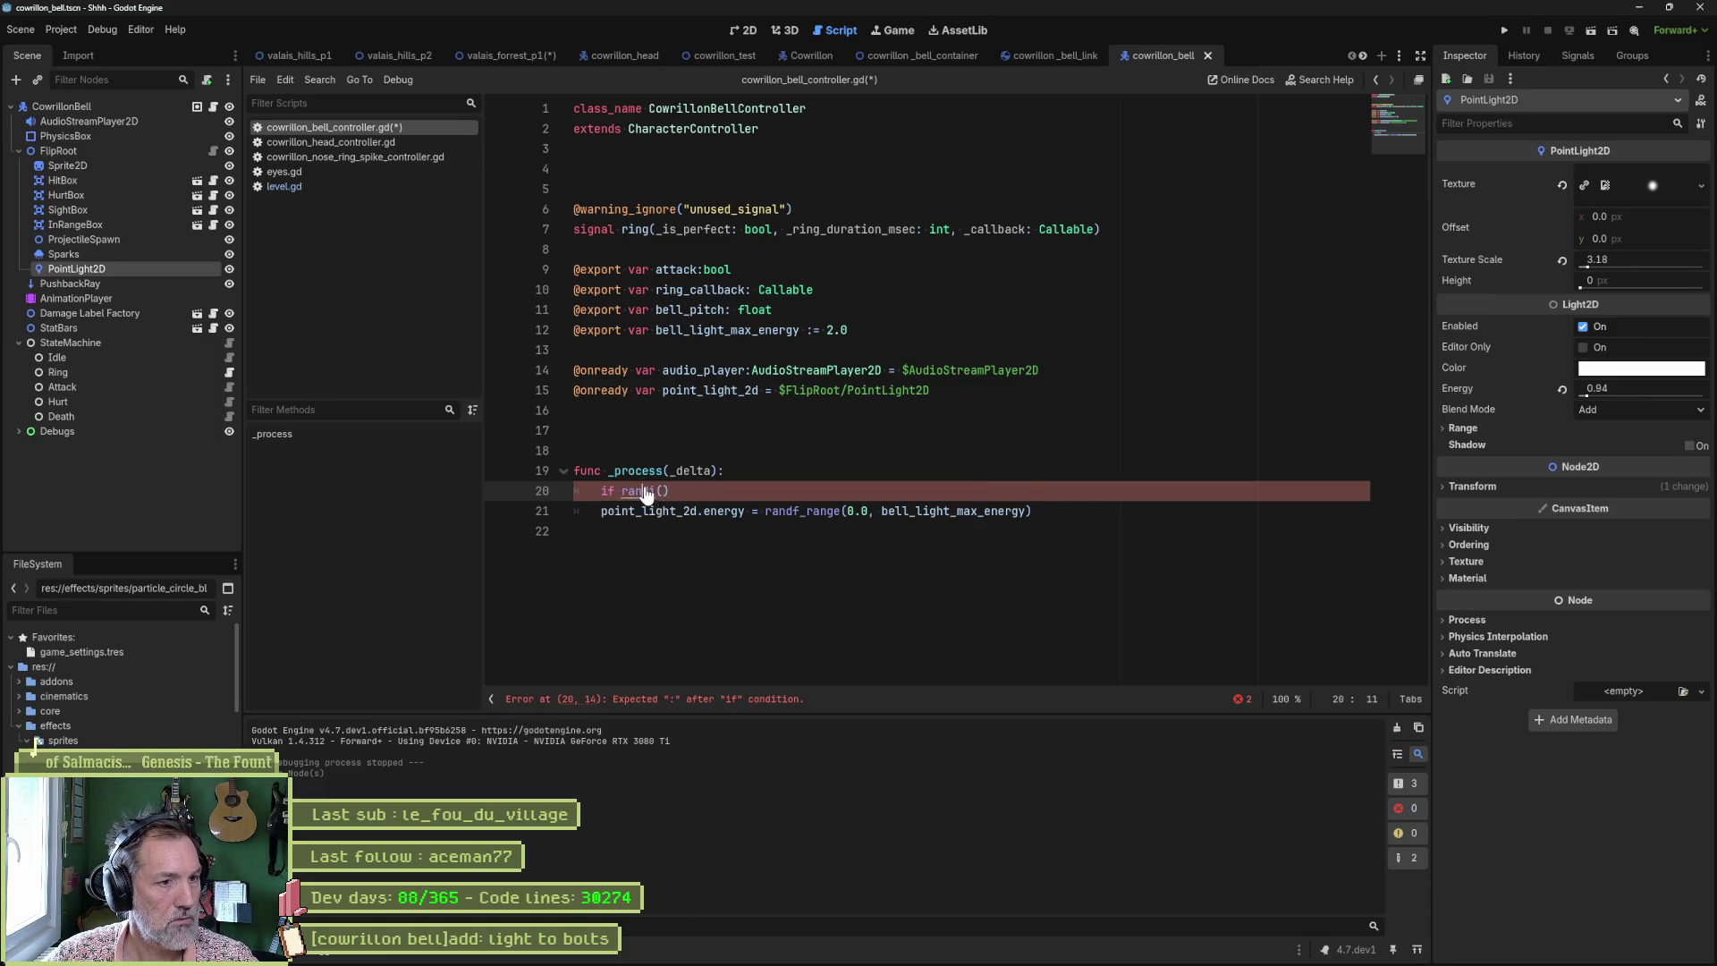
ctrl+click(644, 491)
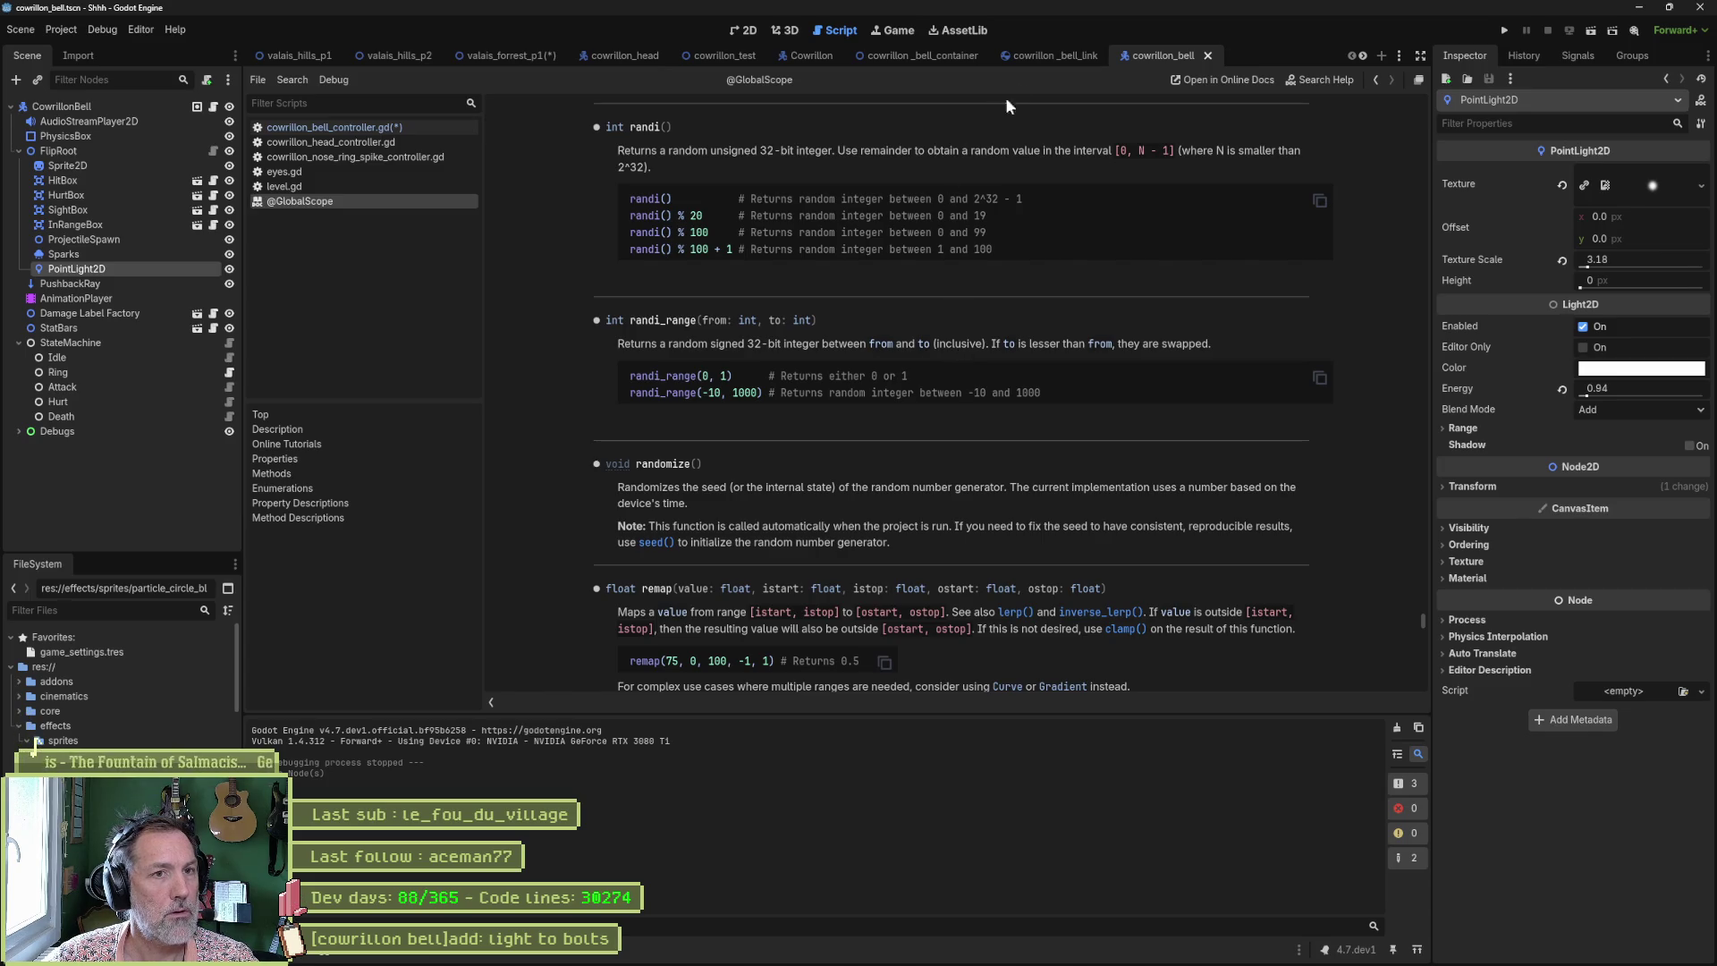
key(ctrl+w)
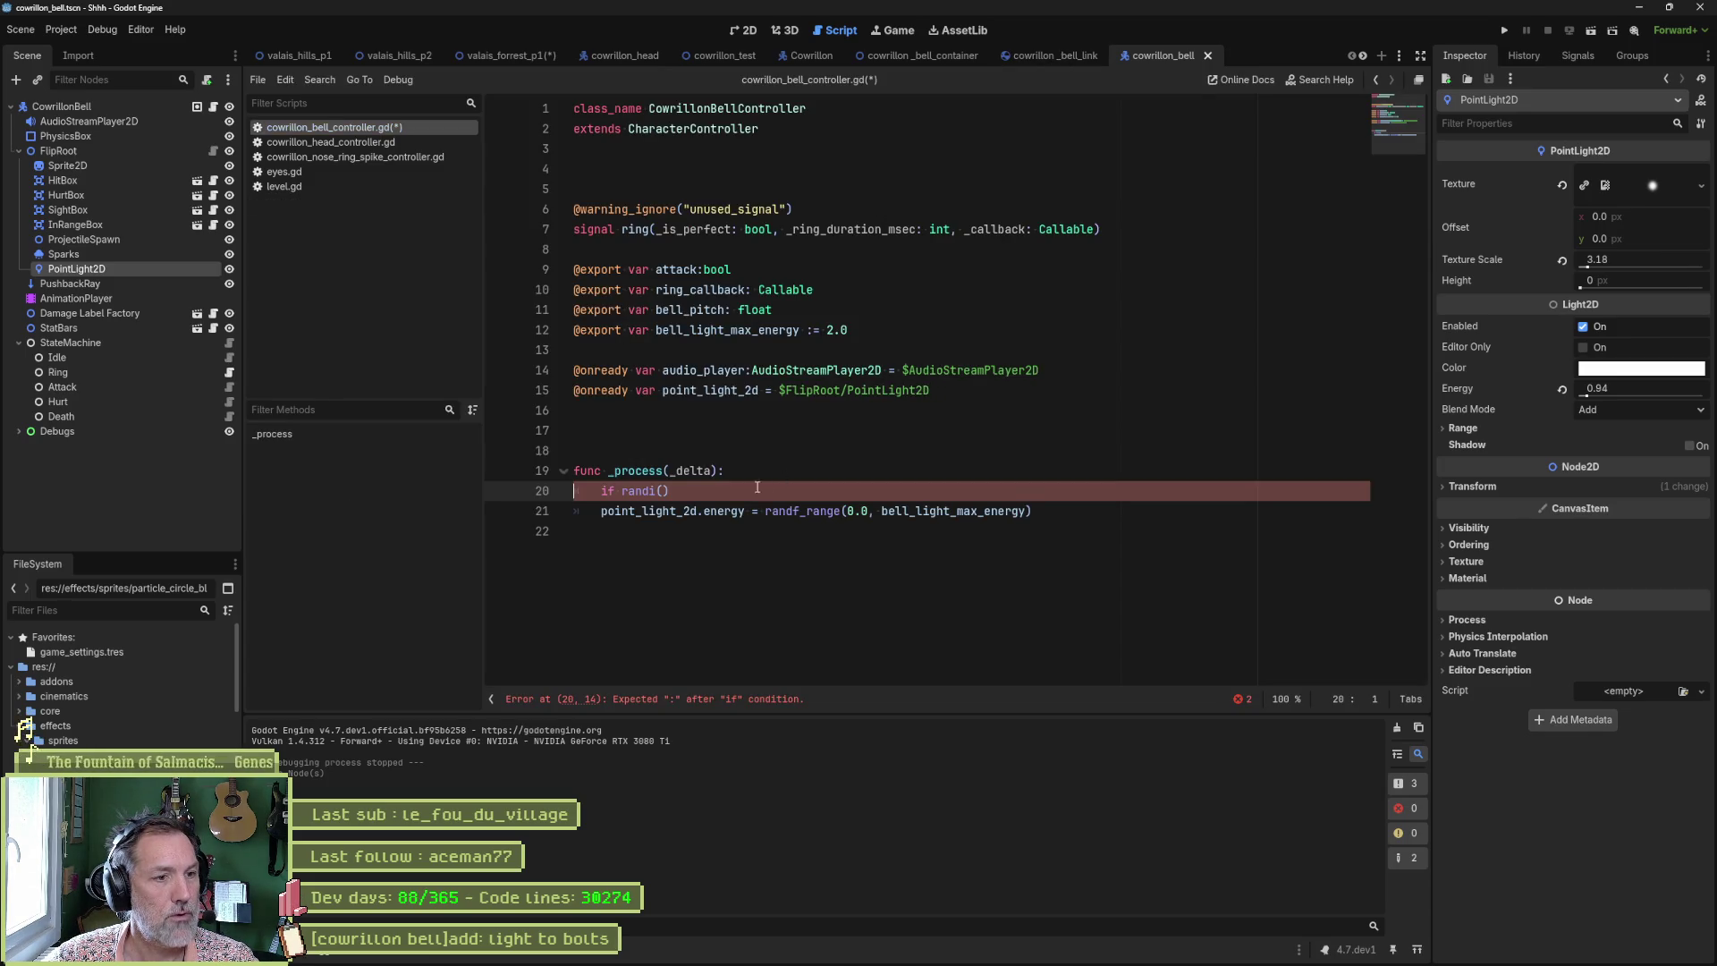
Make the condition randi_range(0, 1) > 0.5, indent the energy update under it, and save
key(ctrl+space)
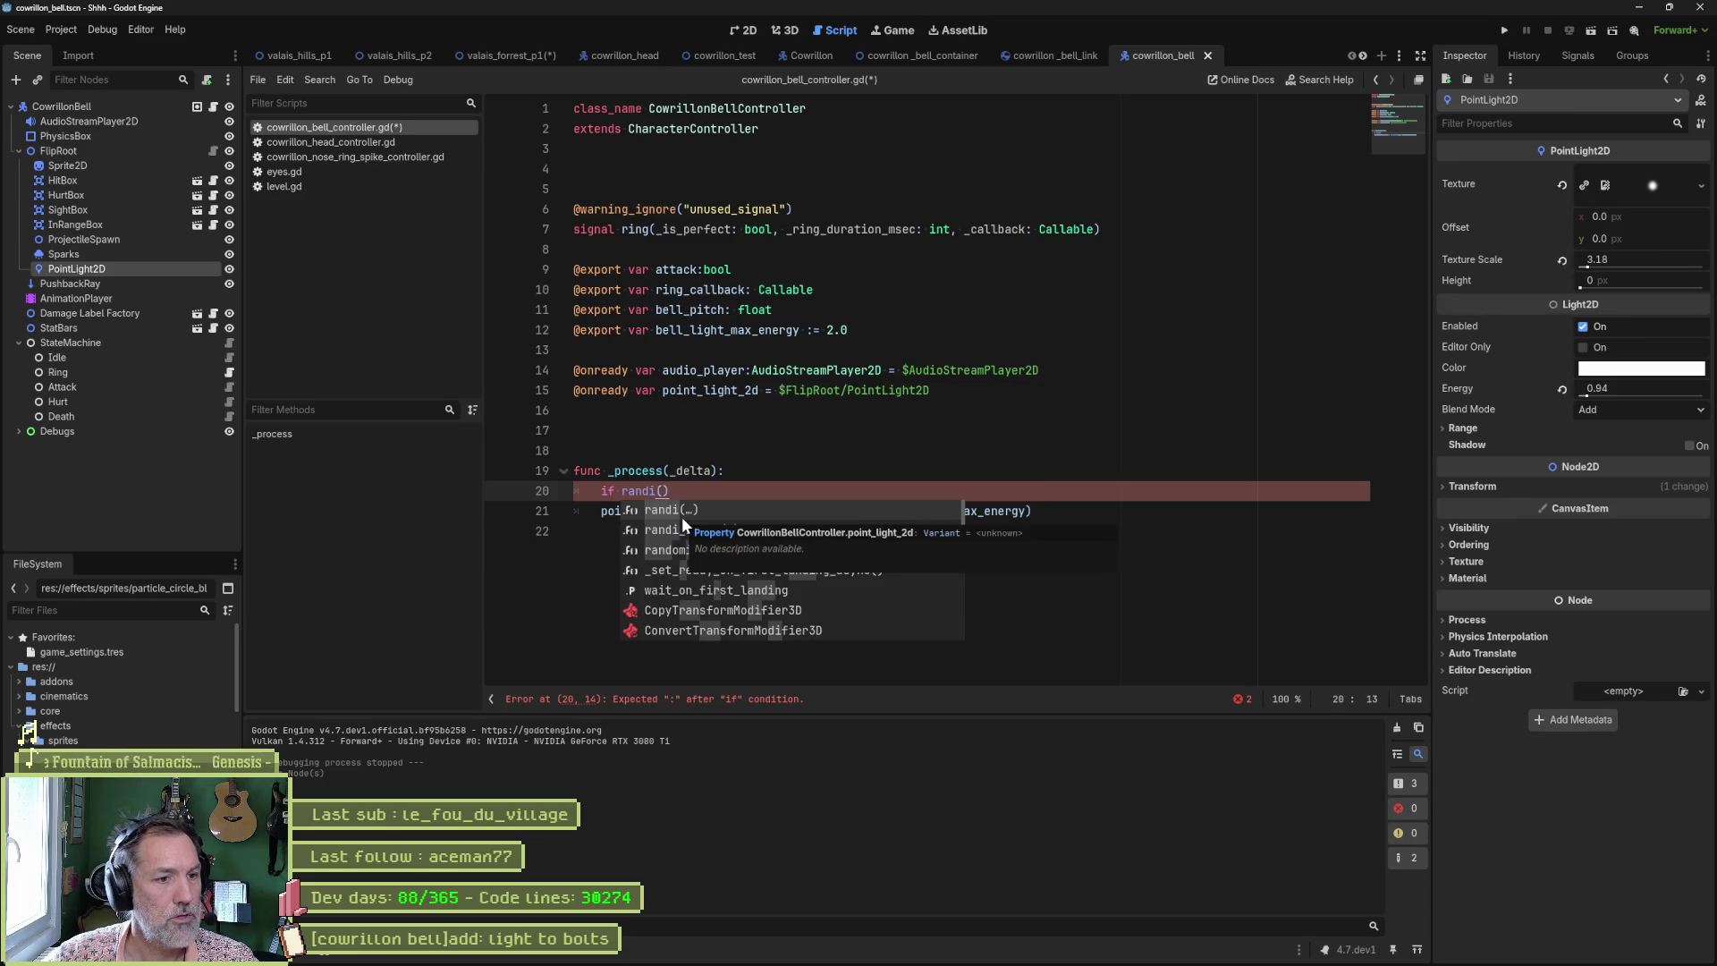
click(681, 529)
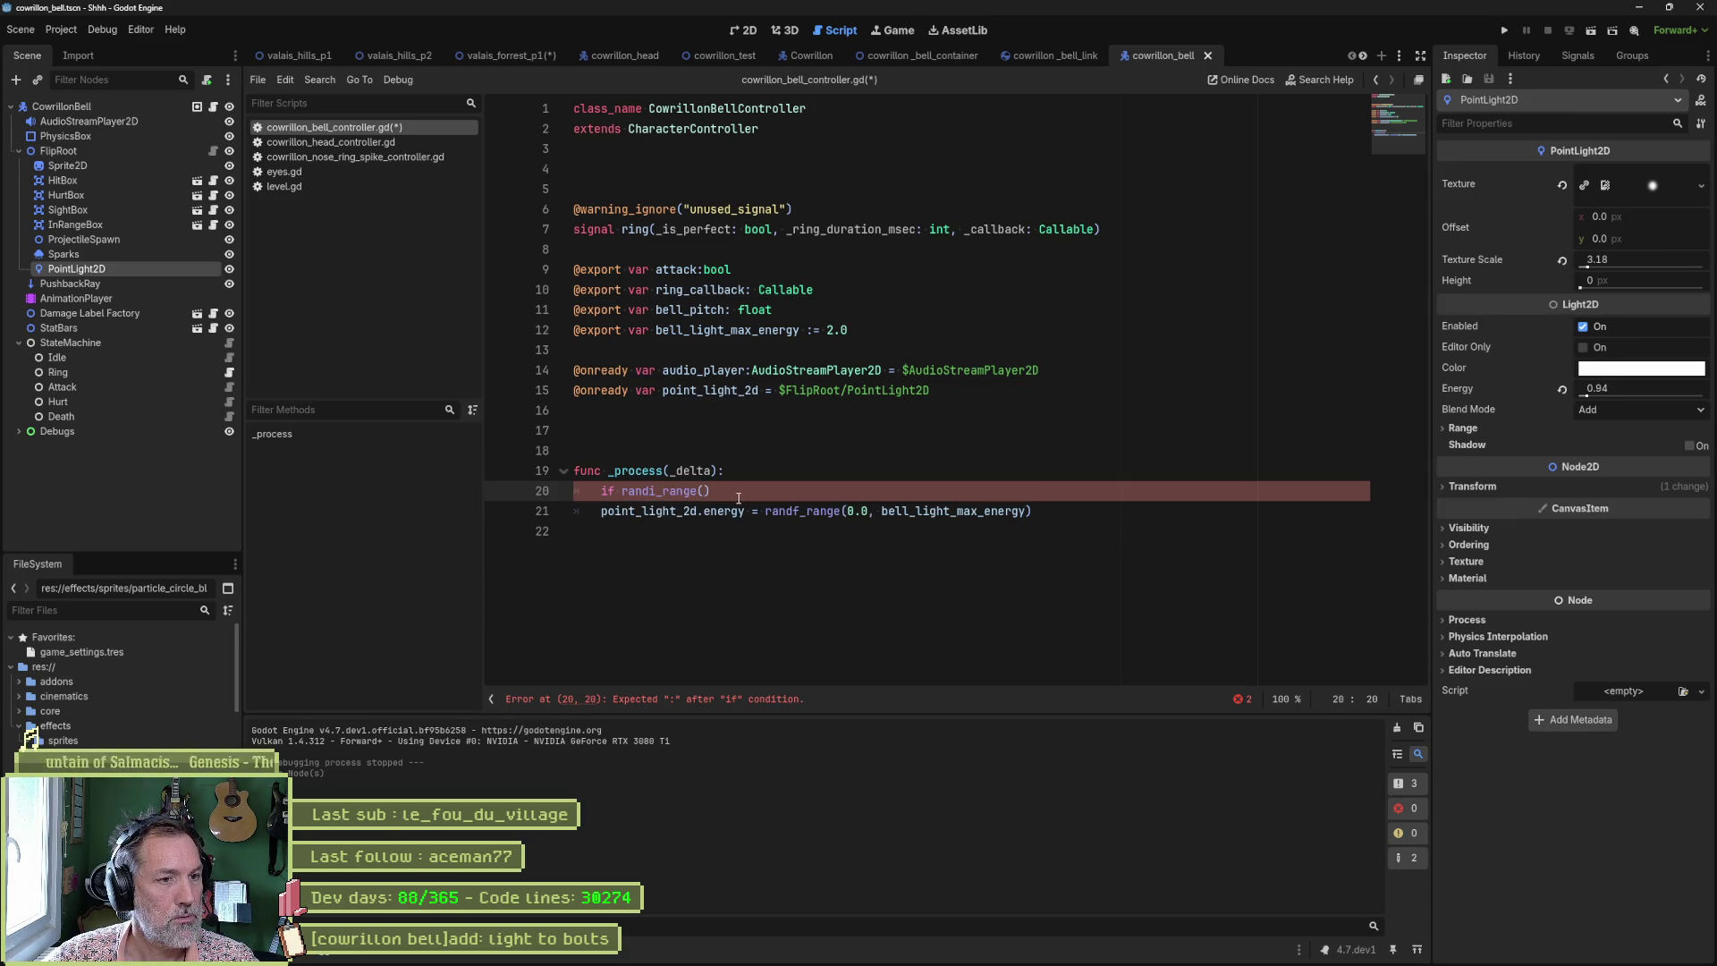
text(1)
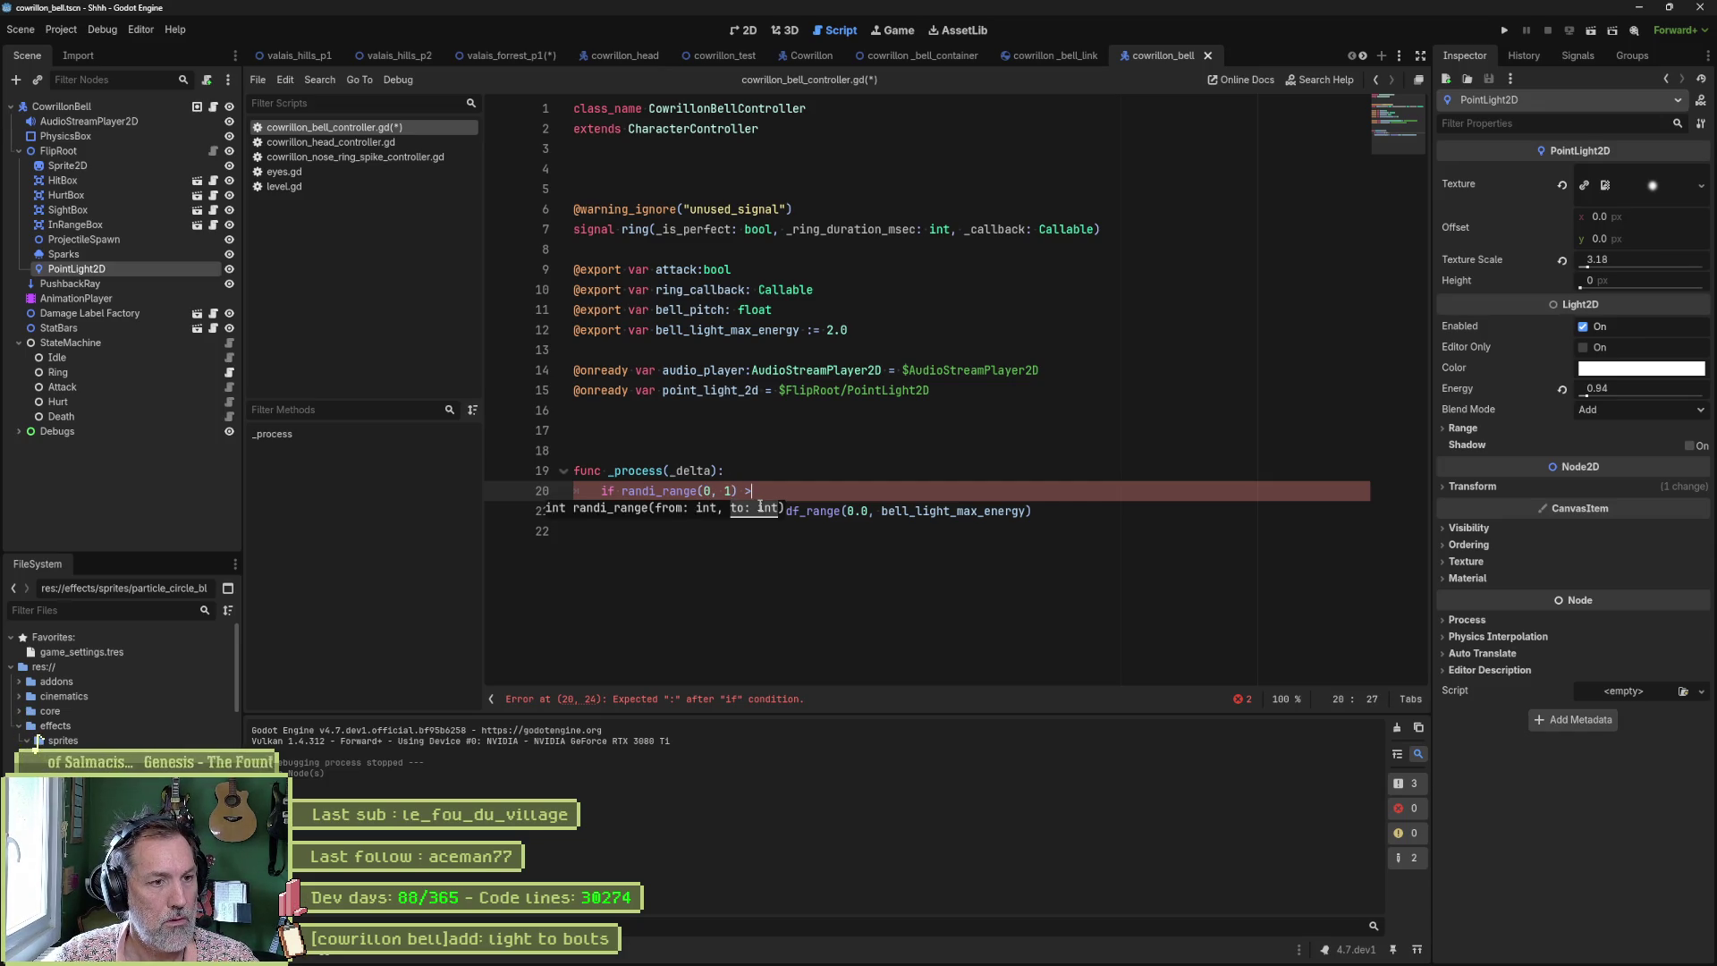
text(:)
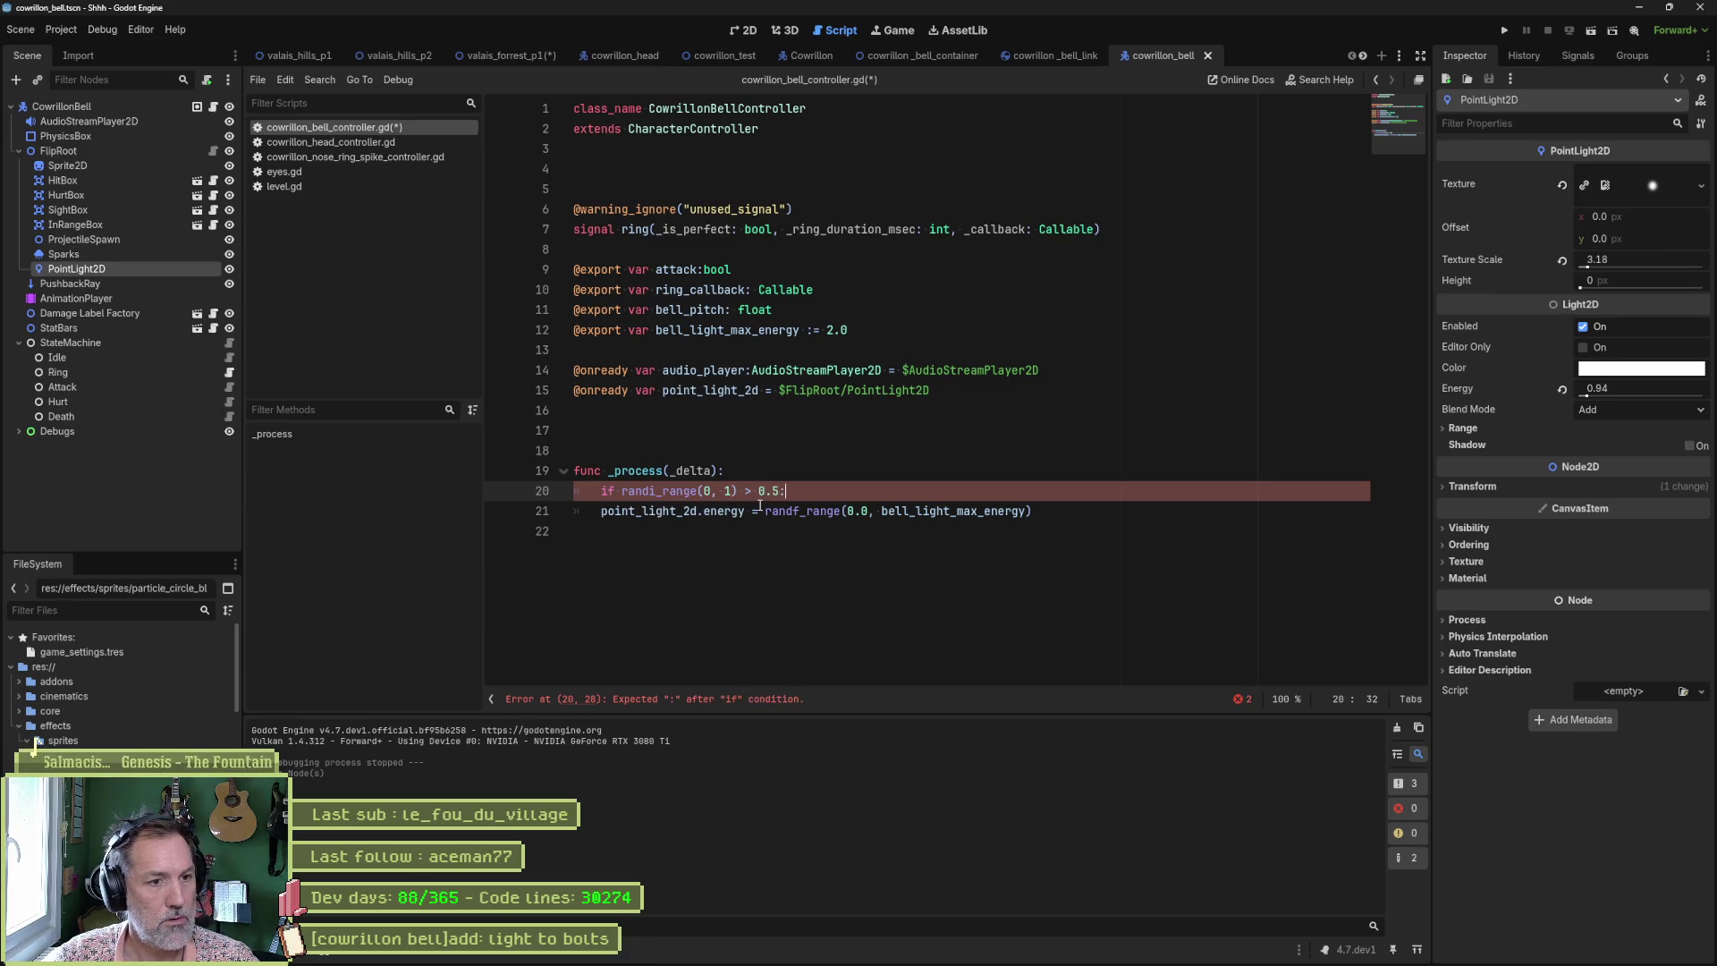
key(Down)
key(Home)
key(Tab)
key(ctrl+s)
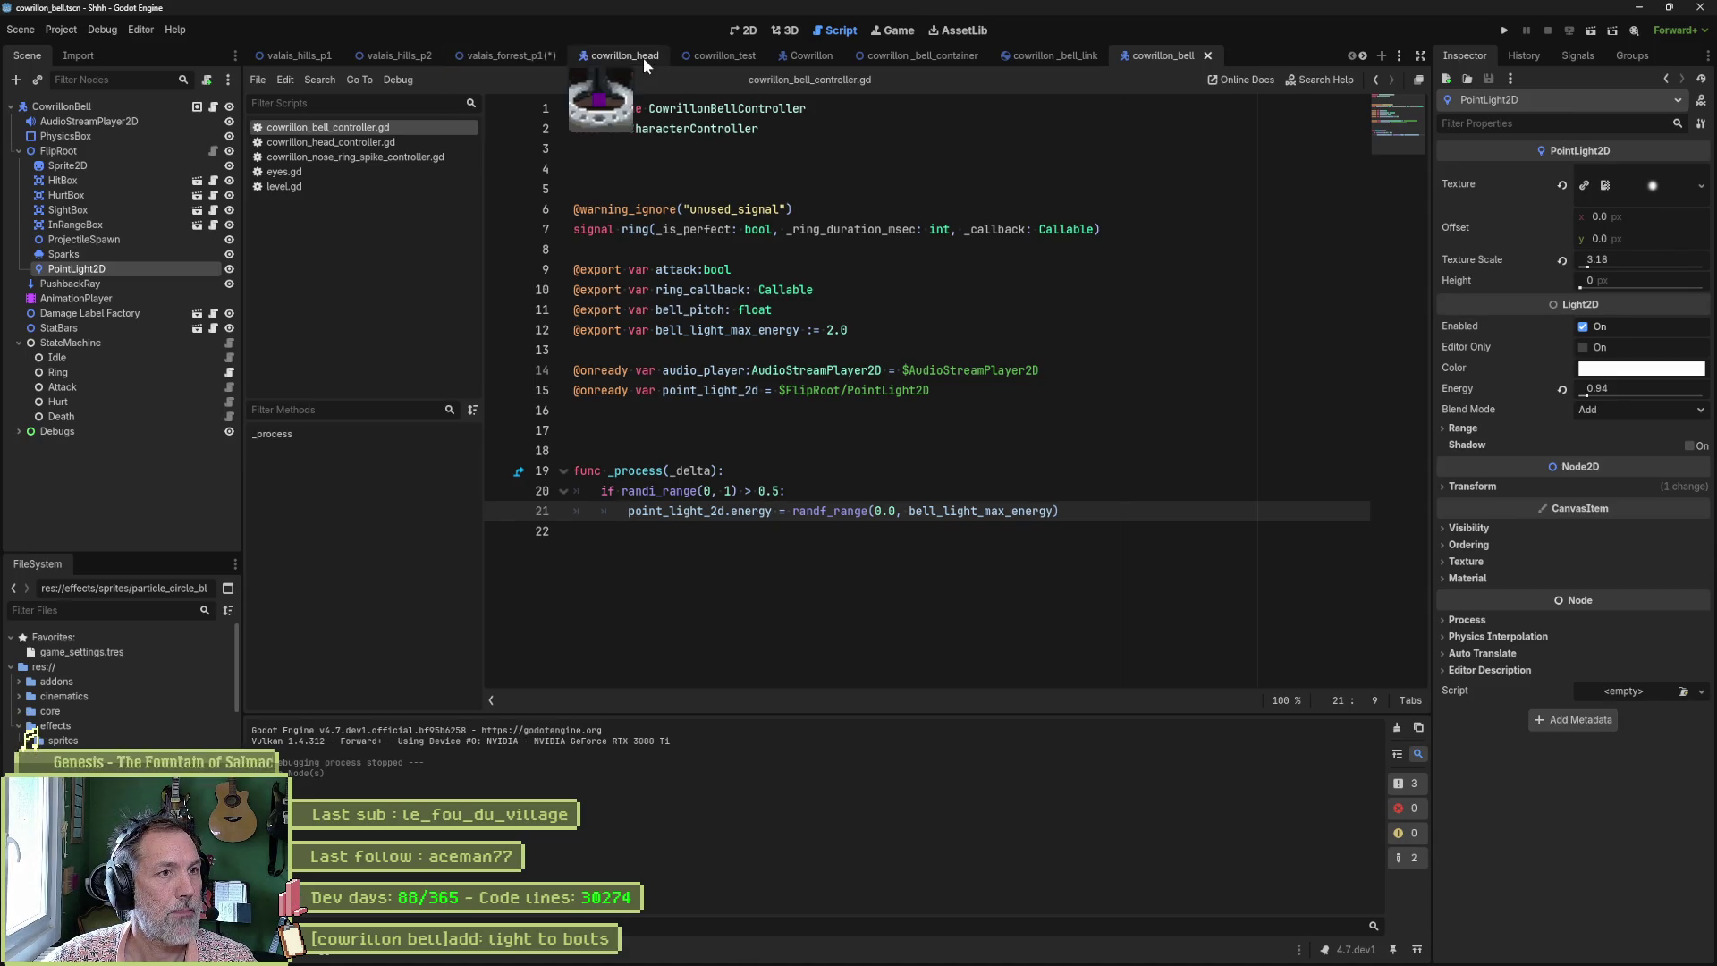
click(517, 55)
Playtest the forest level, moving the player right to see the glowing bells
key(ctrl+s)
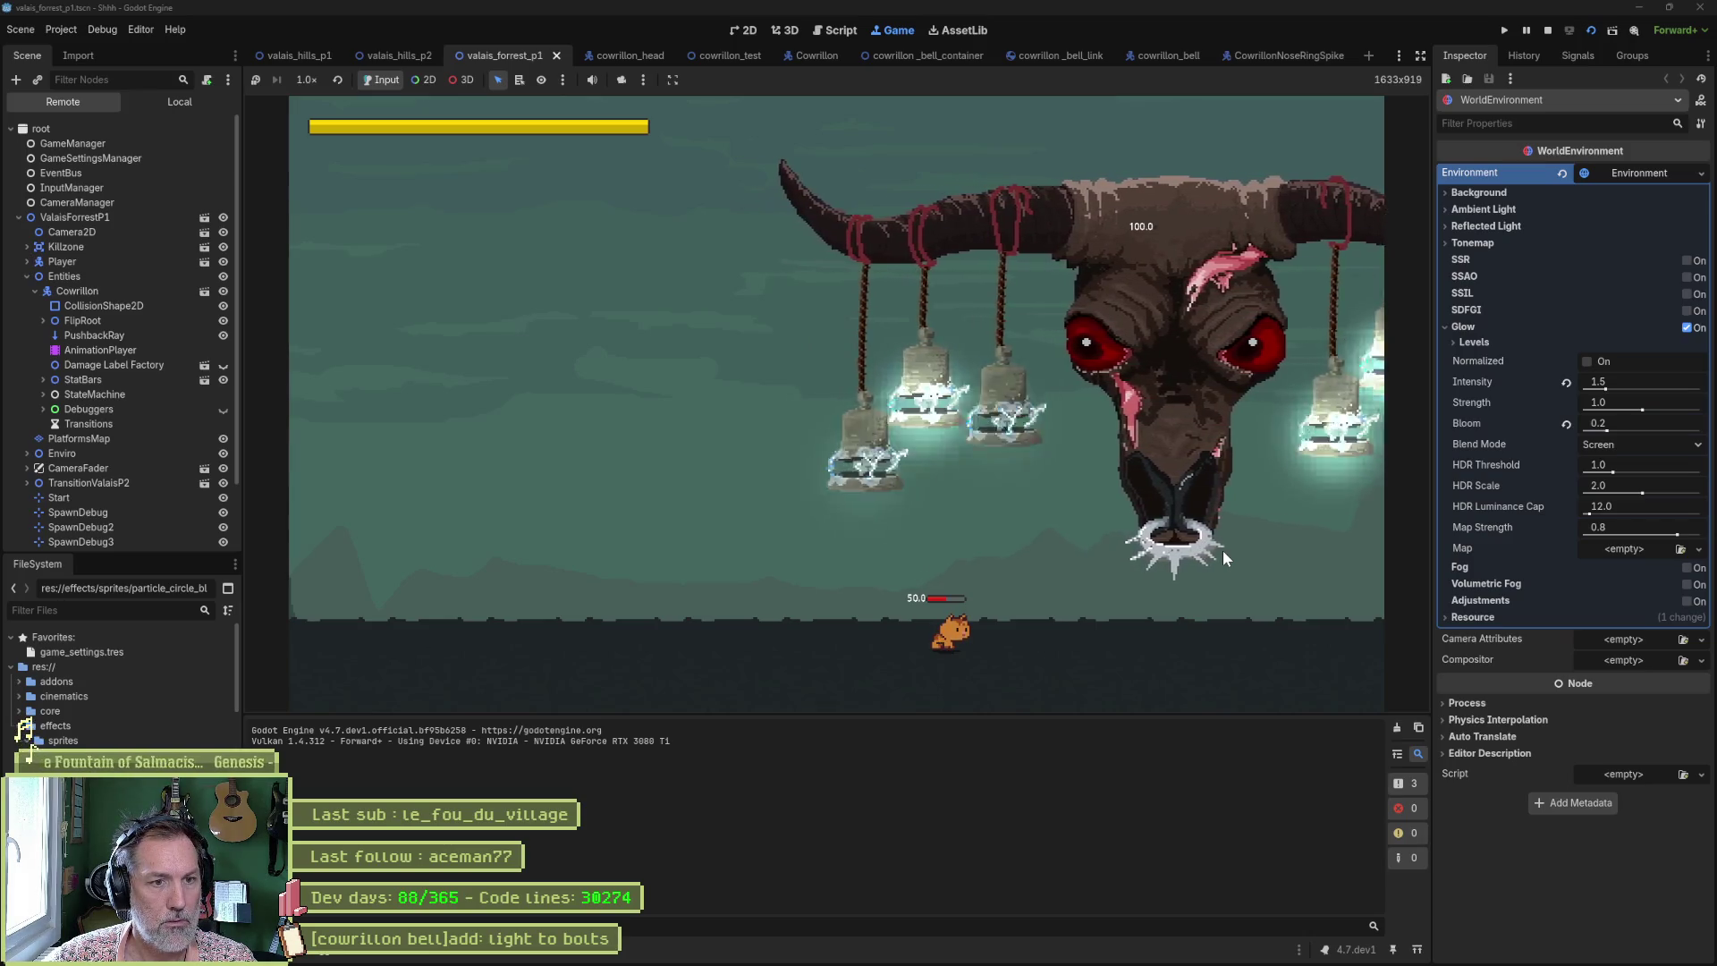
key(Right)
key(F8)
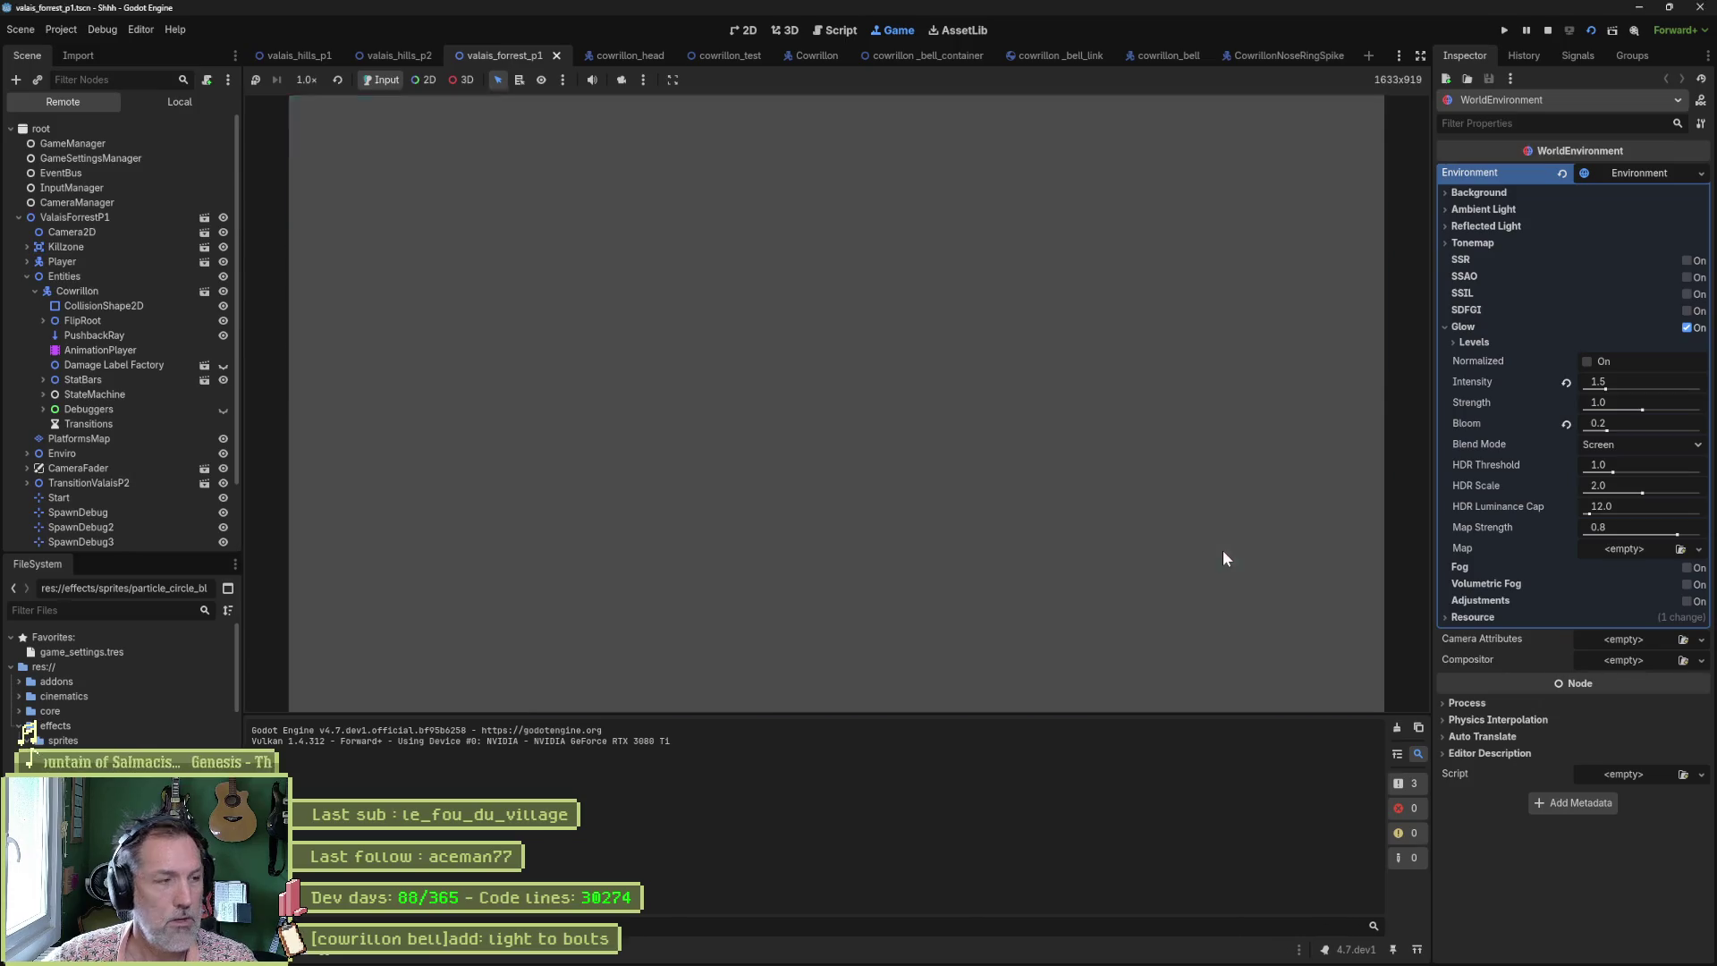
Set the CowrillonBell's Bell Light Max Energy to 1.0 and rerun the forest level
click(1153, 55)
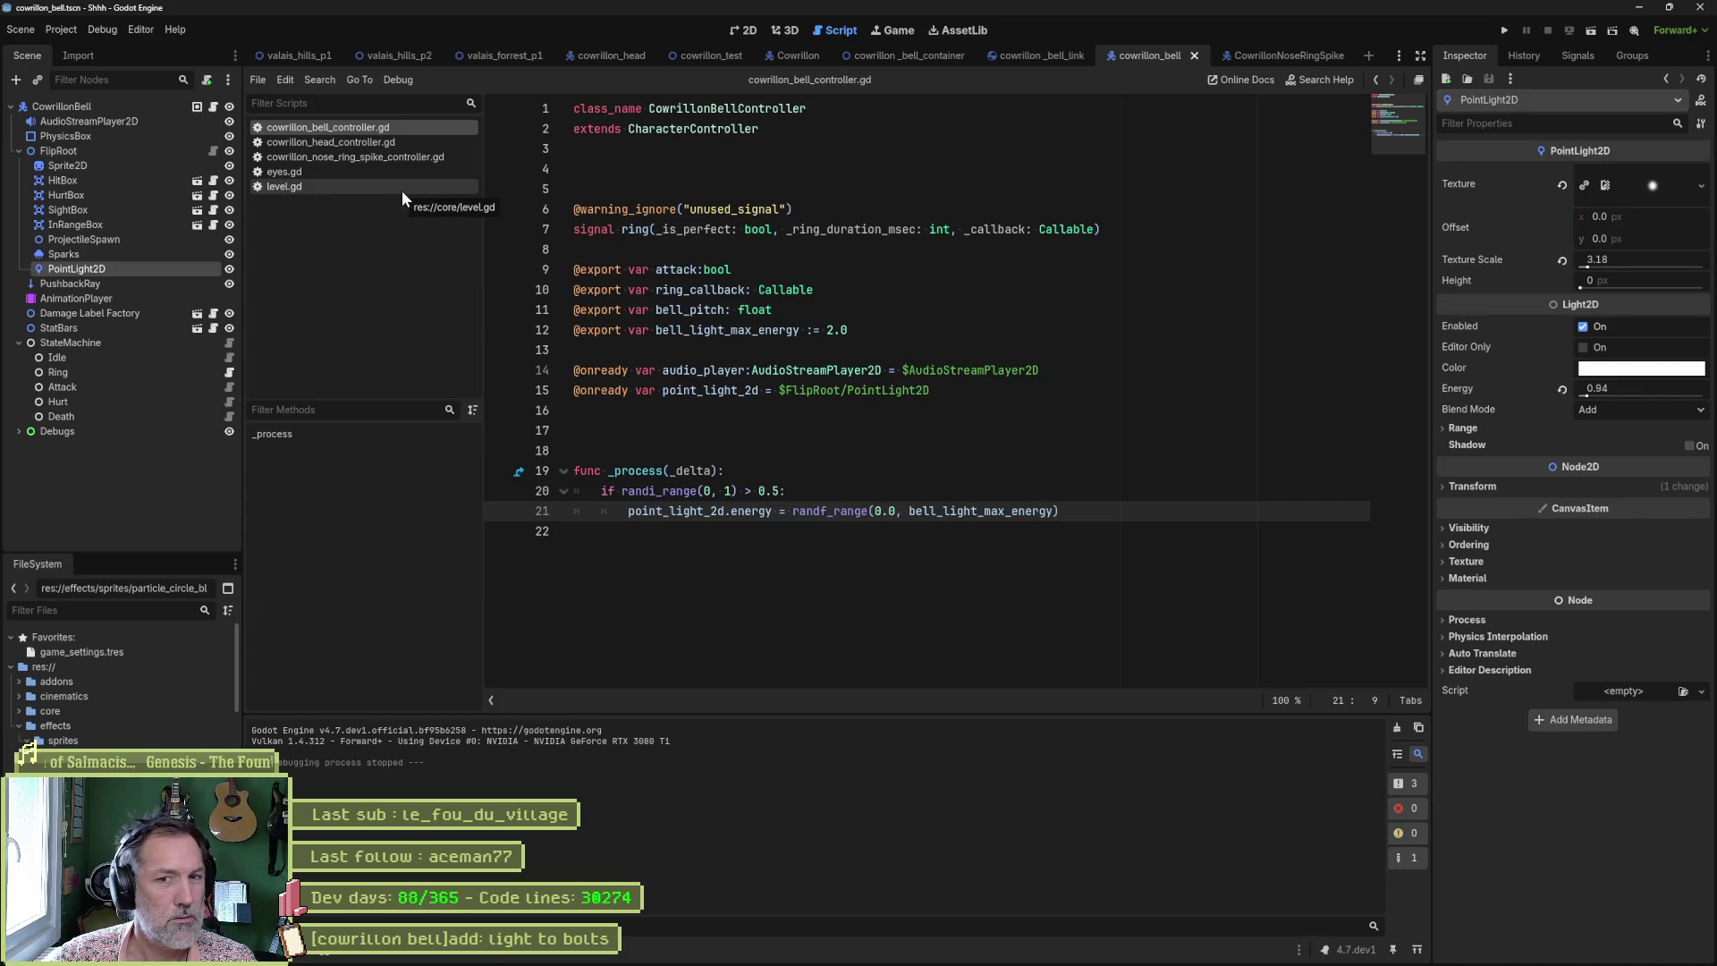
click(63, 106)
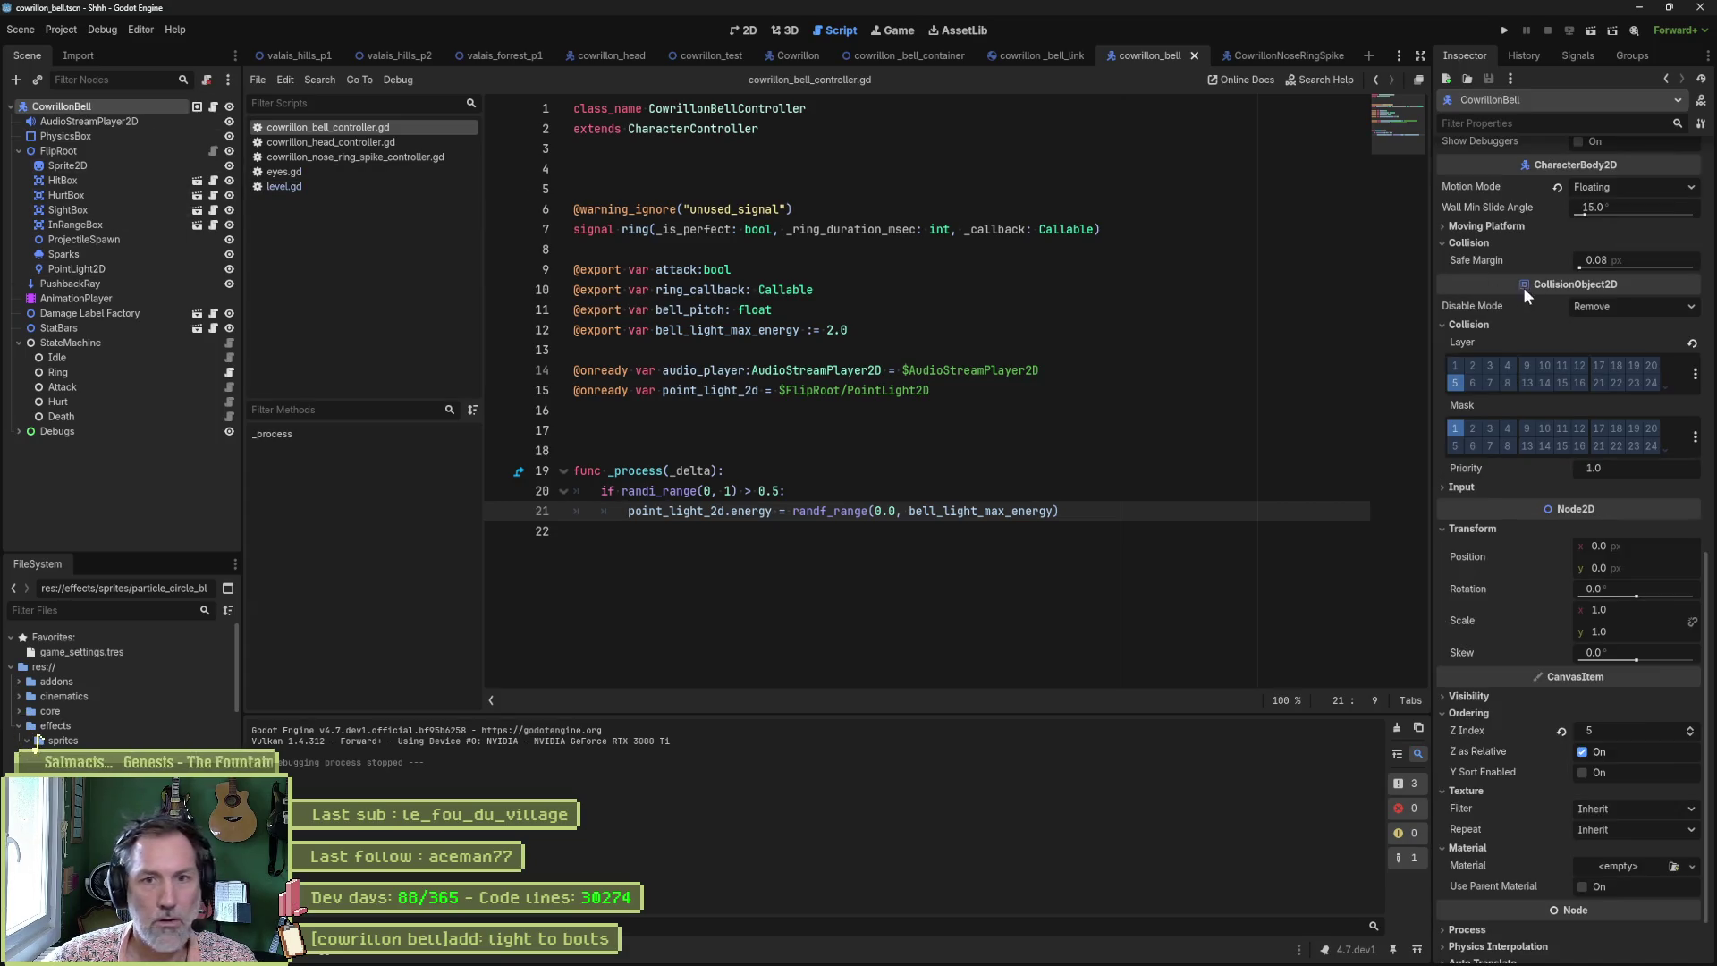
scroll(1511, 309, up, 10)
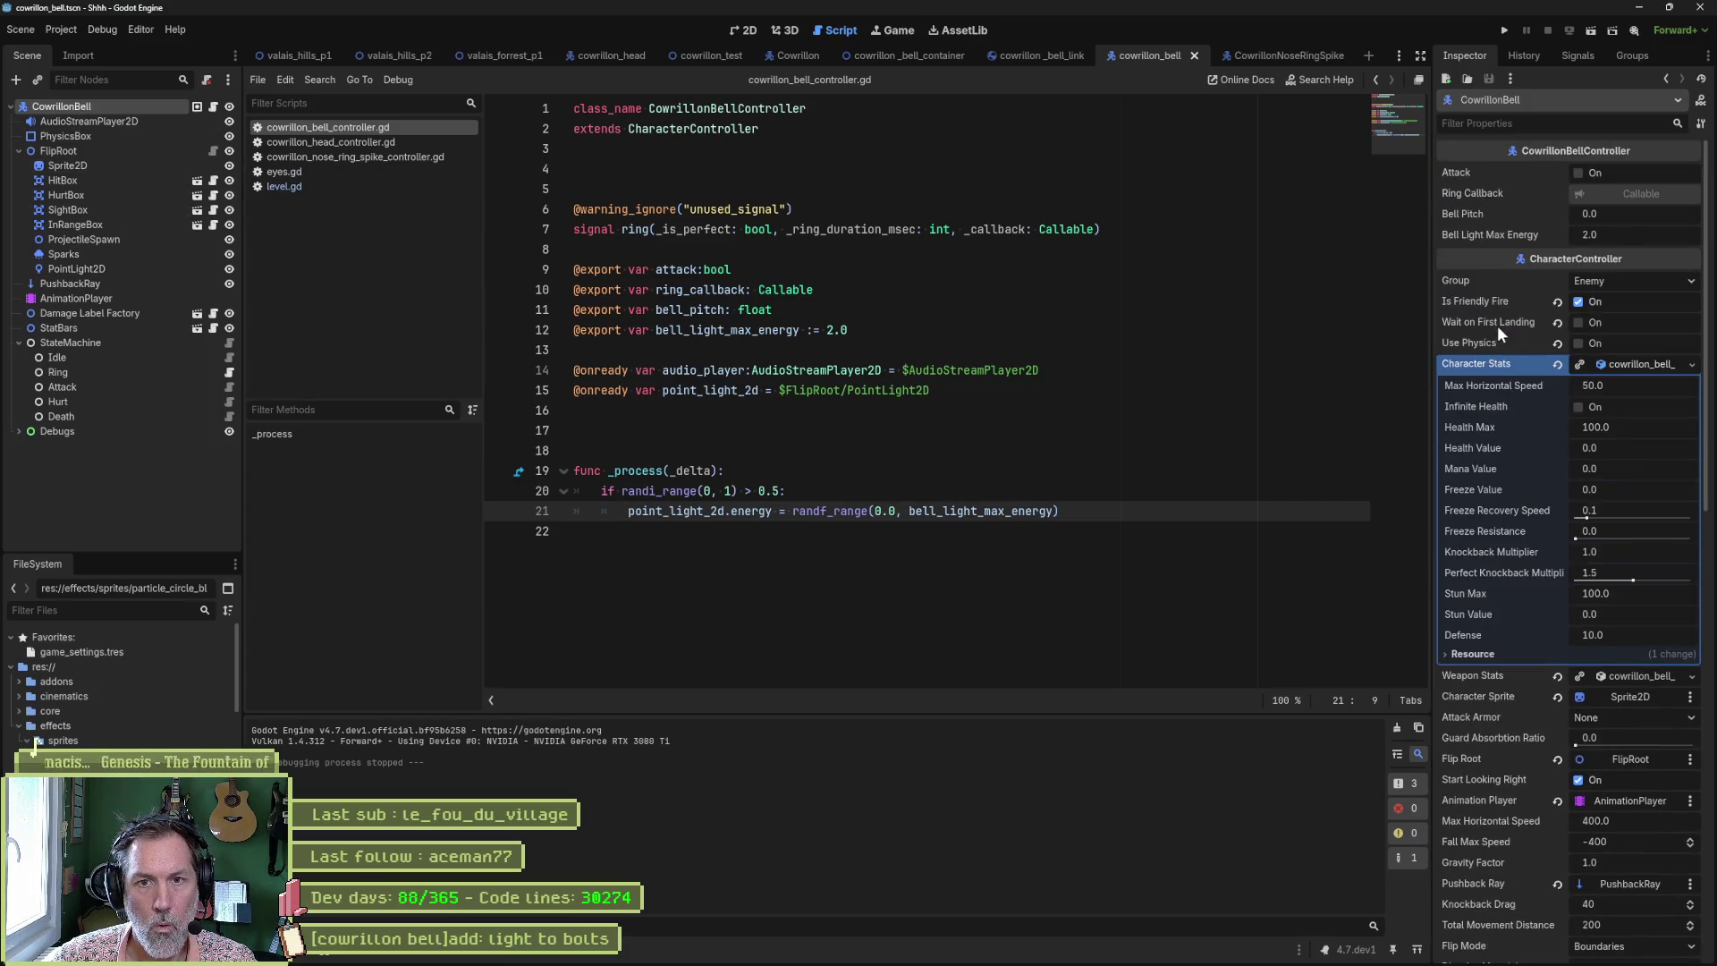
click(1624, 238)
text(1)
key(Return)
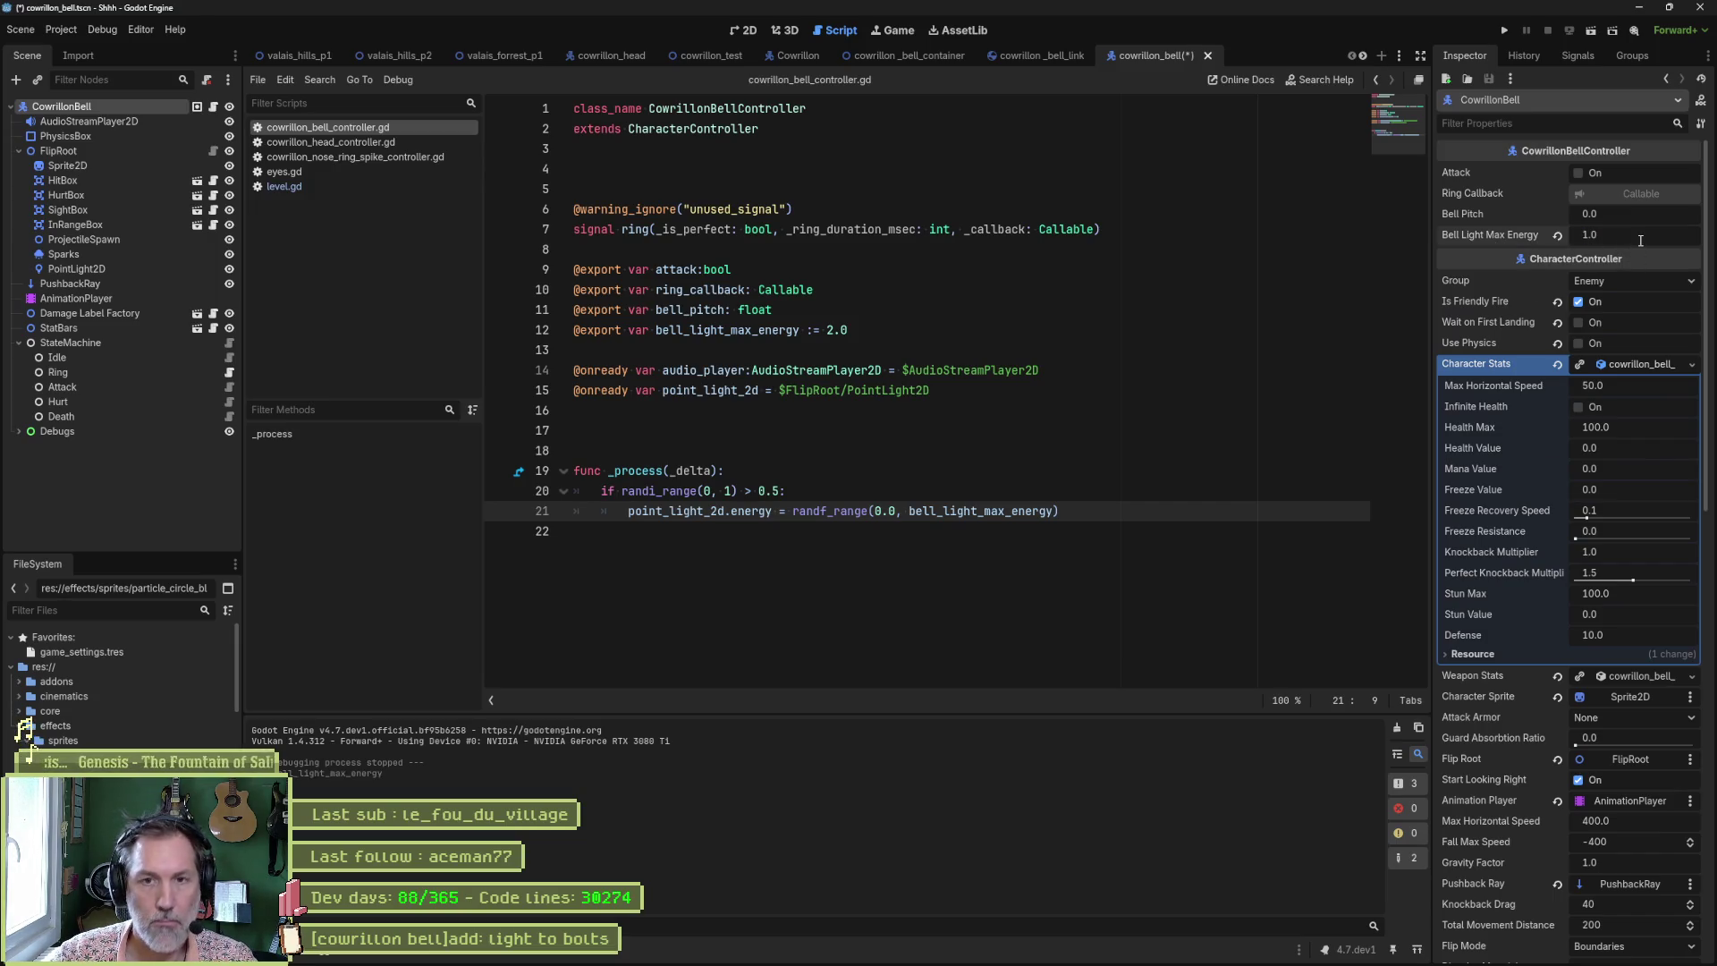
click(510, 57)
key(F6)
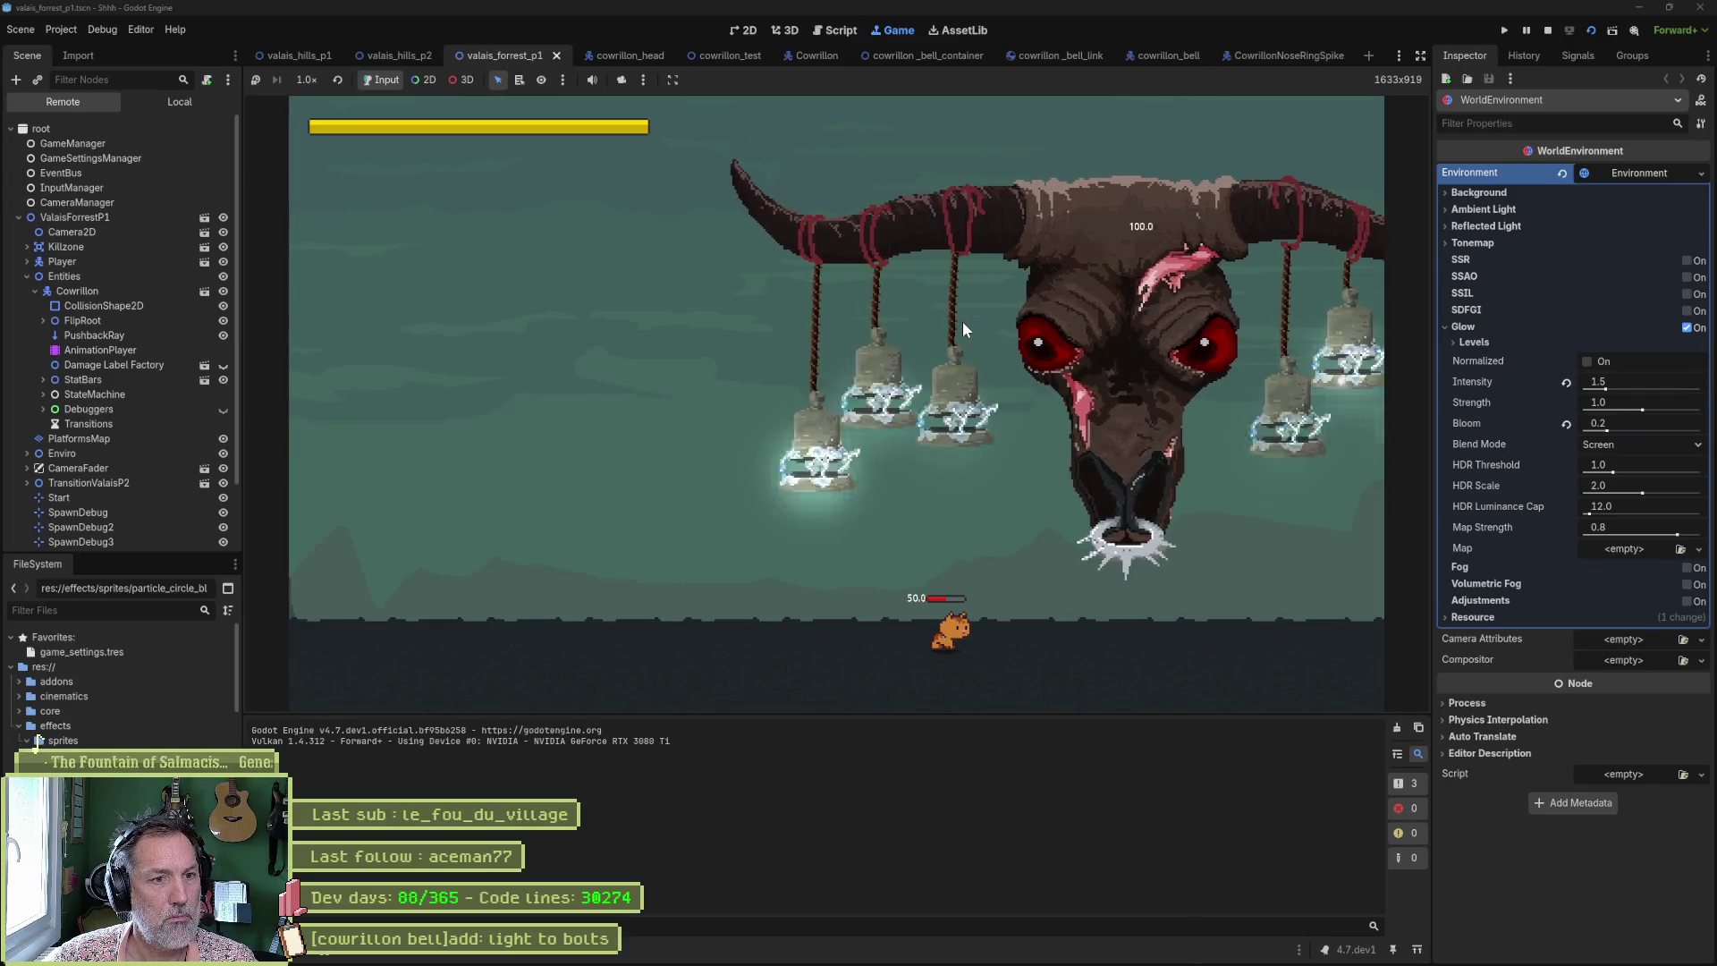
key(F8)
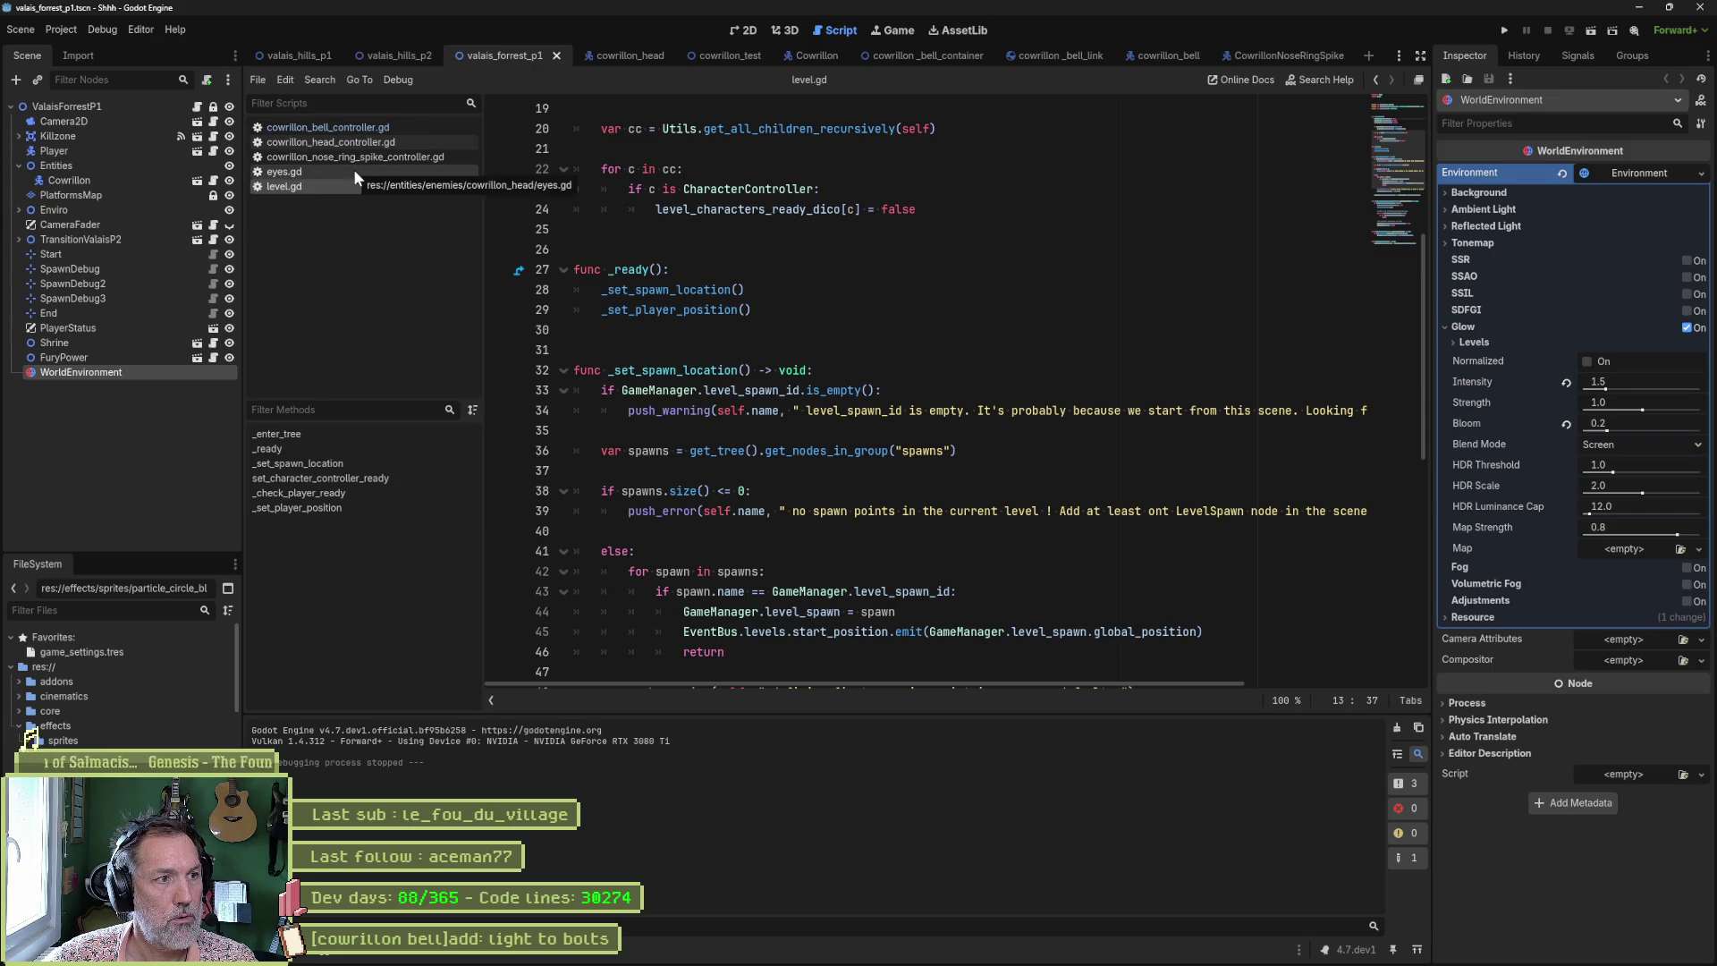
Raise the flicker threshold from 0.5 to 0.8 and playtest the forest level
click(350, 131)
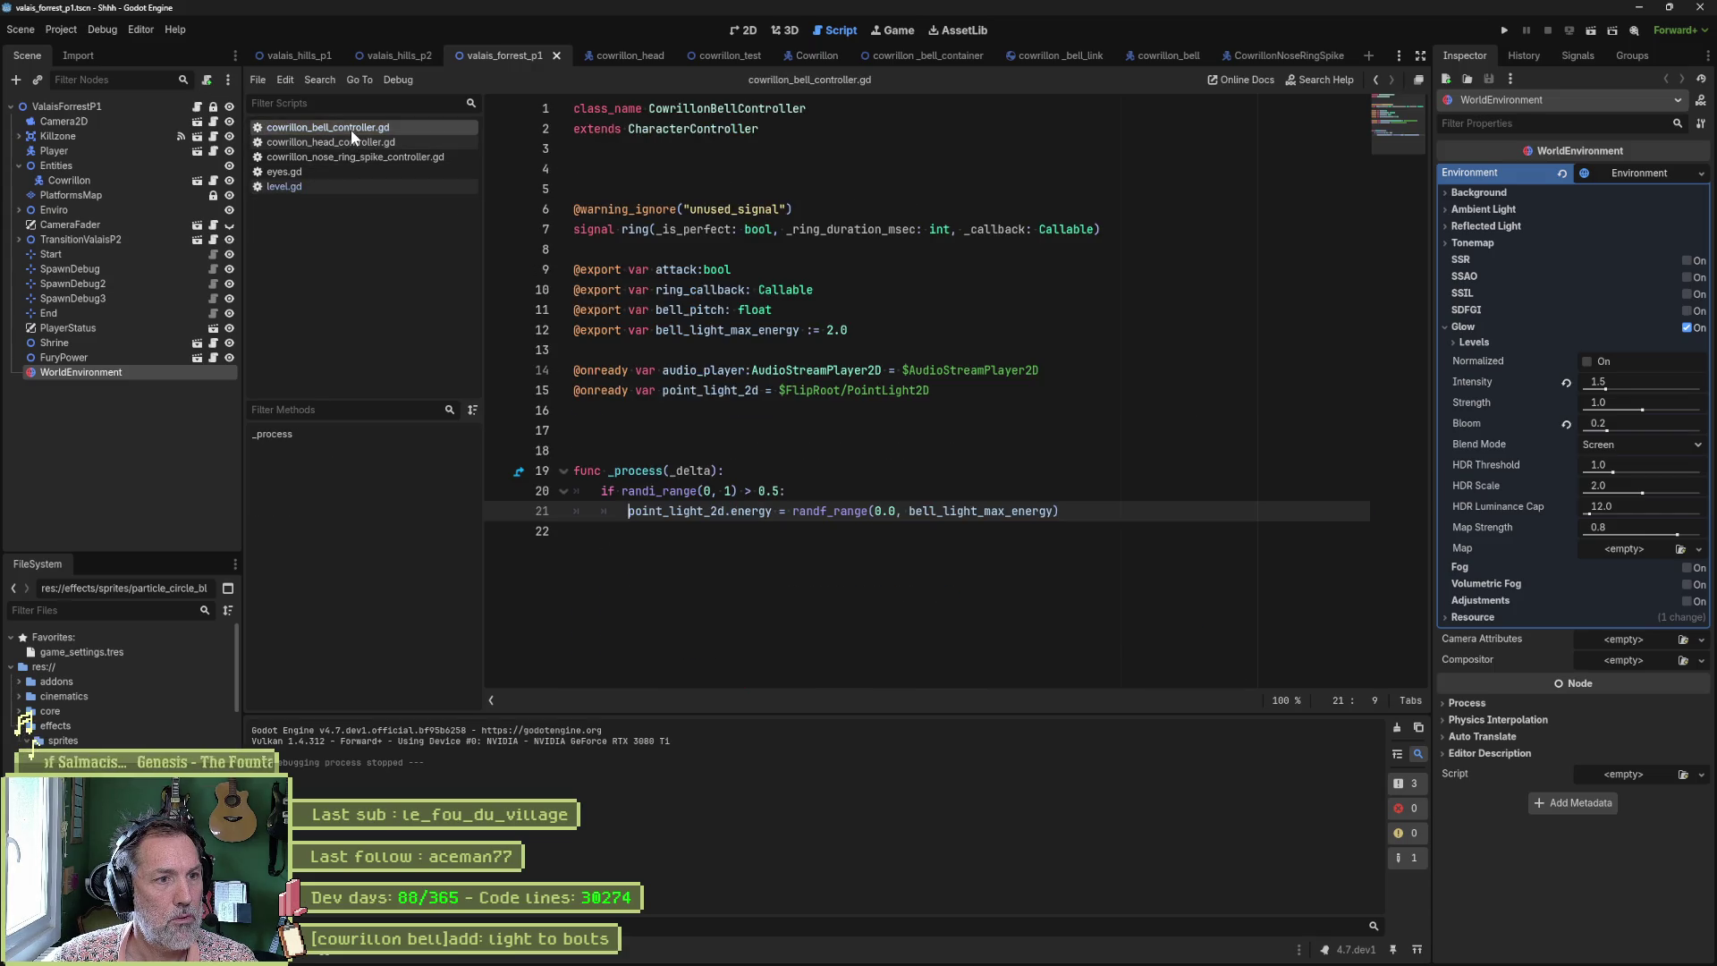
click(778, 494)
key(BackSpace)
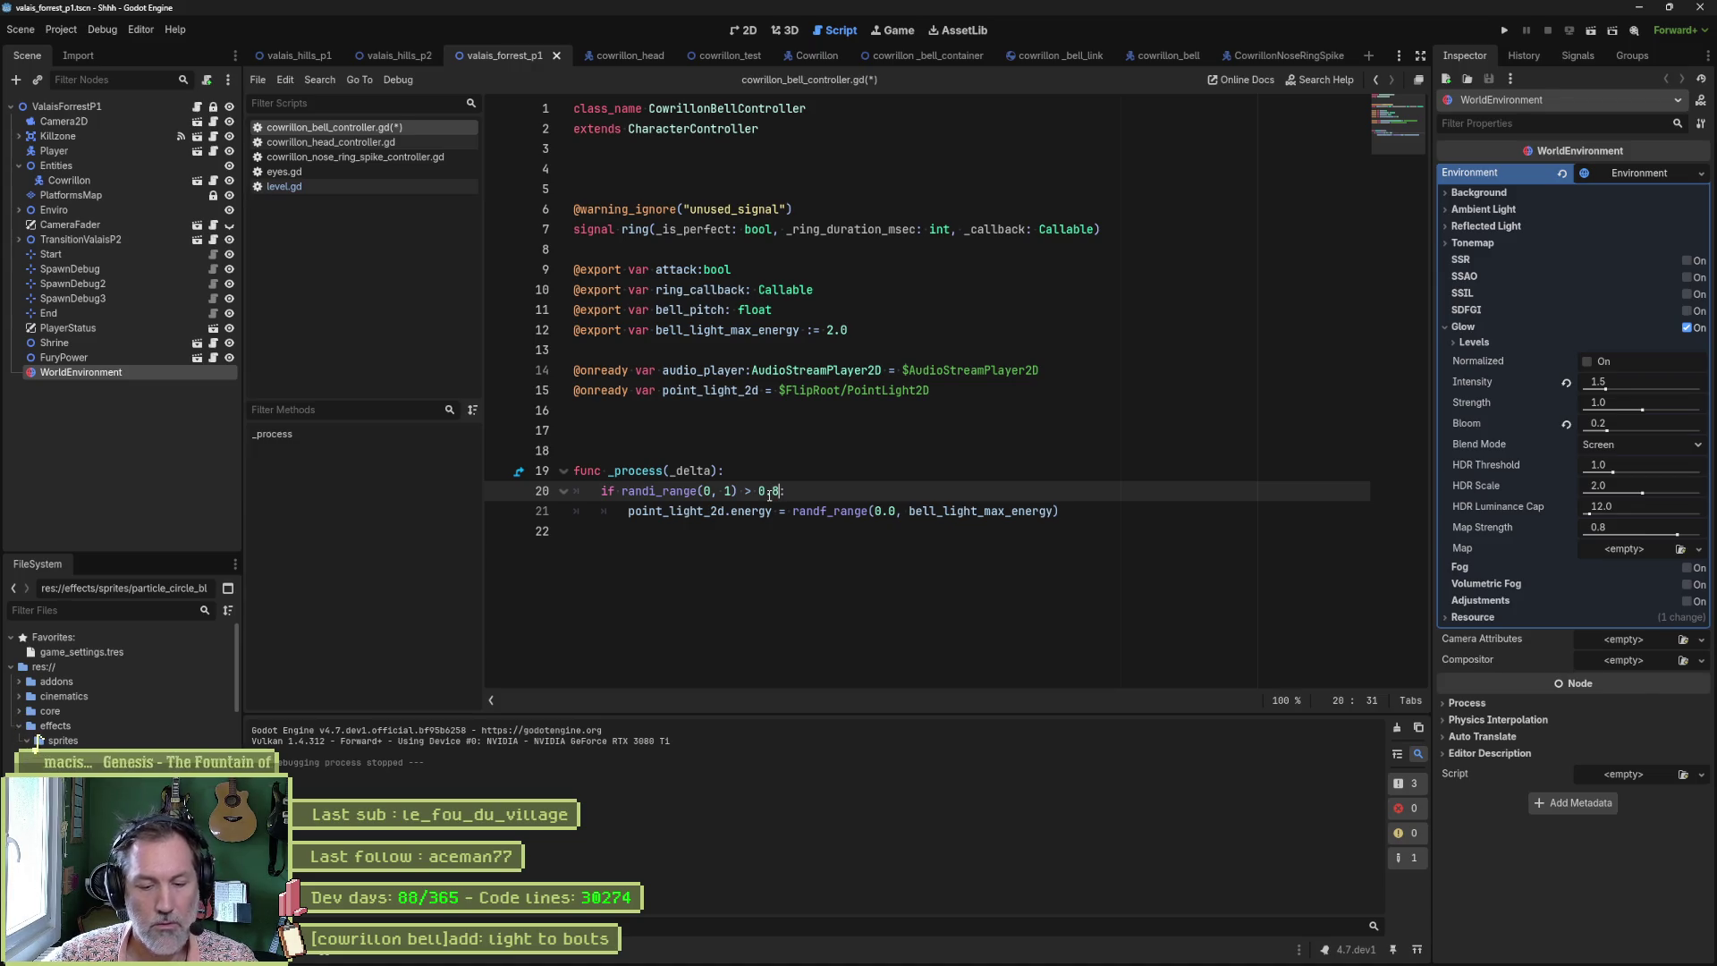
click(940, 571)
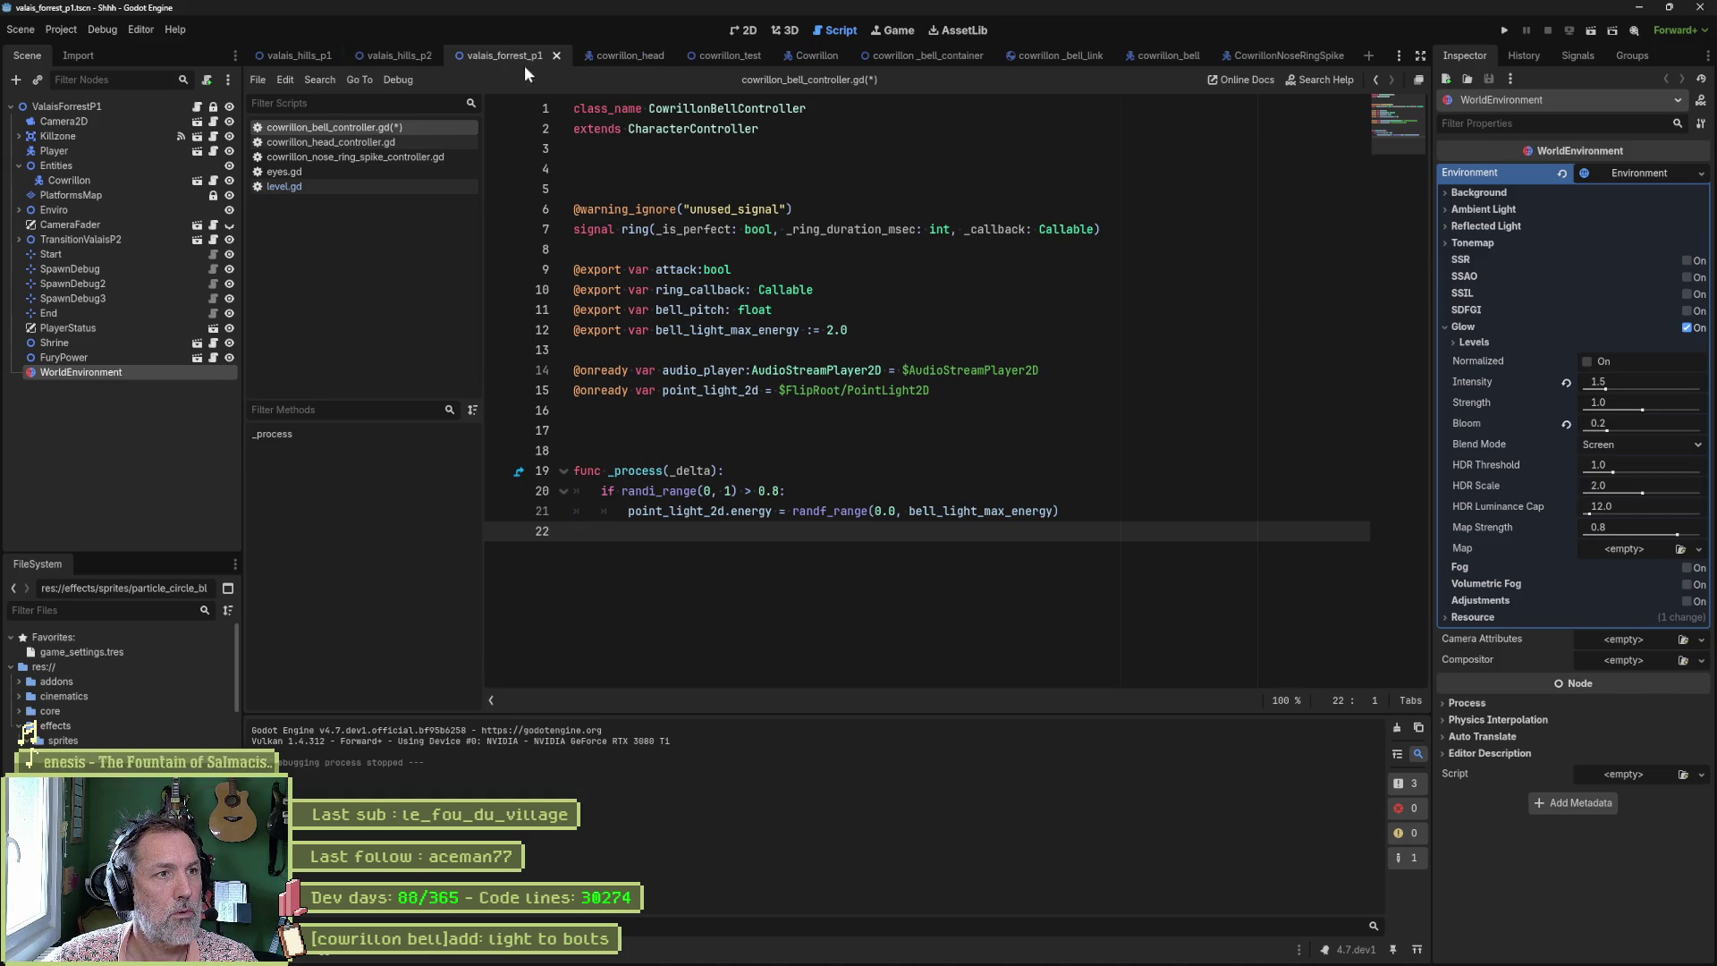
key(F6)
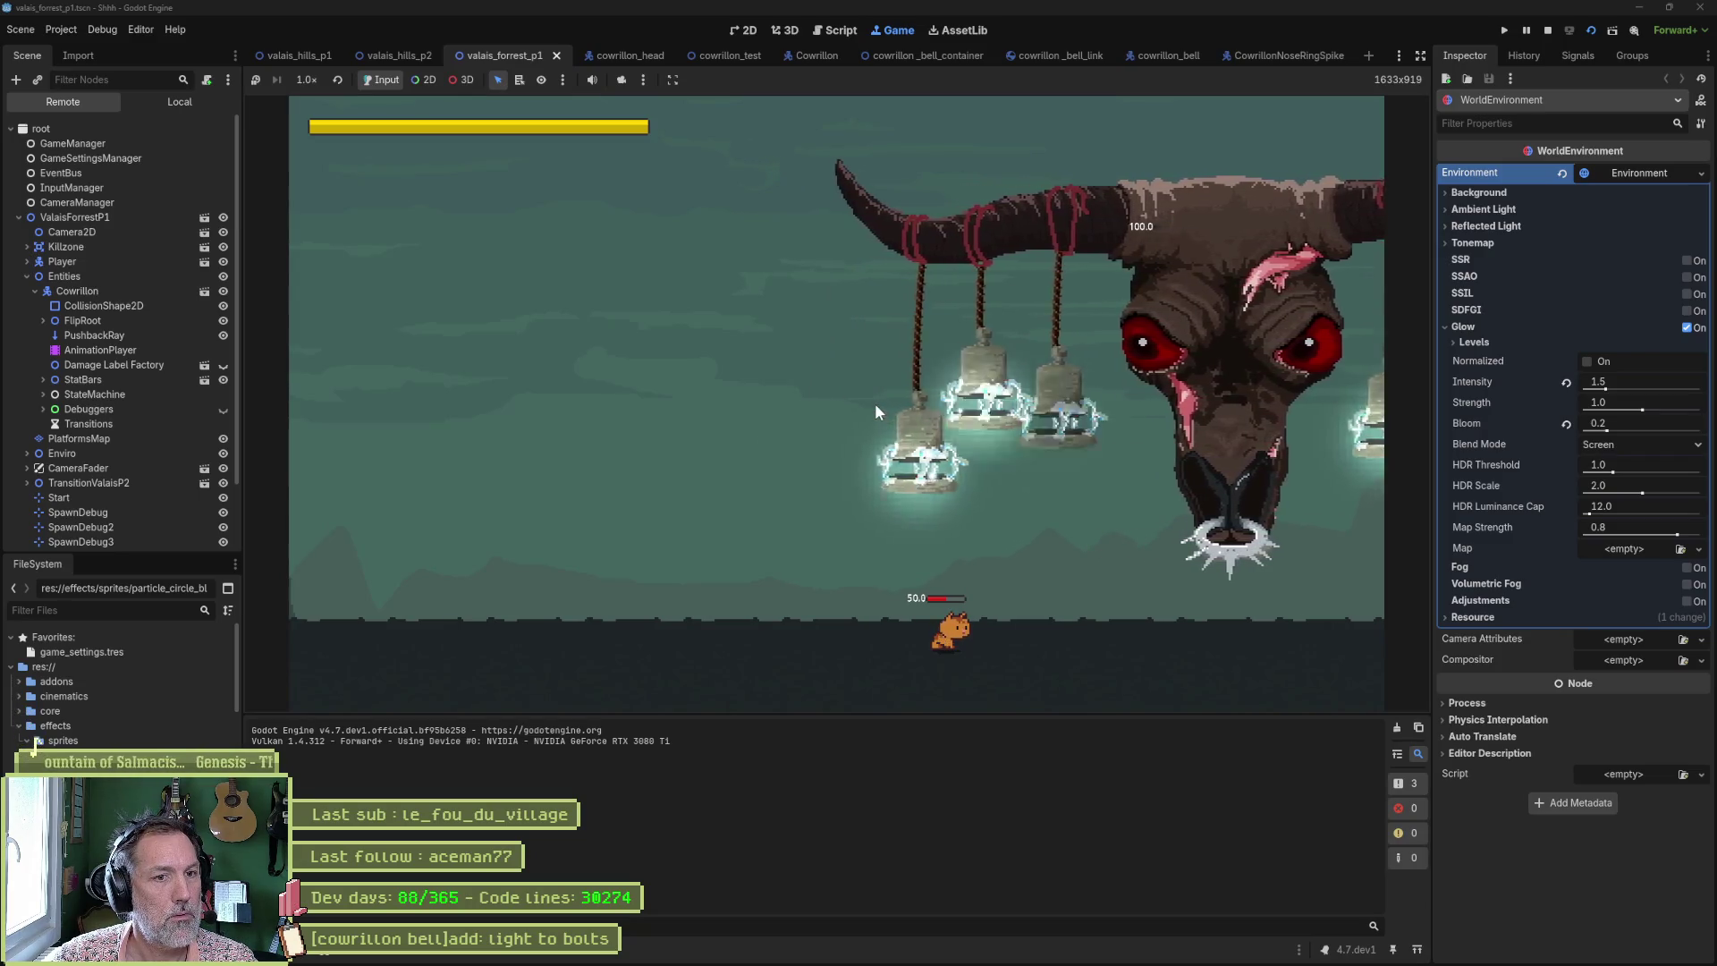
key(F8)
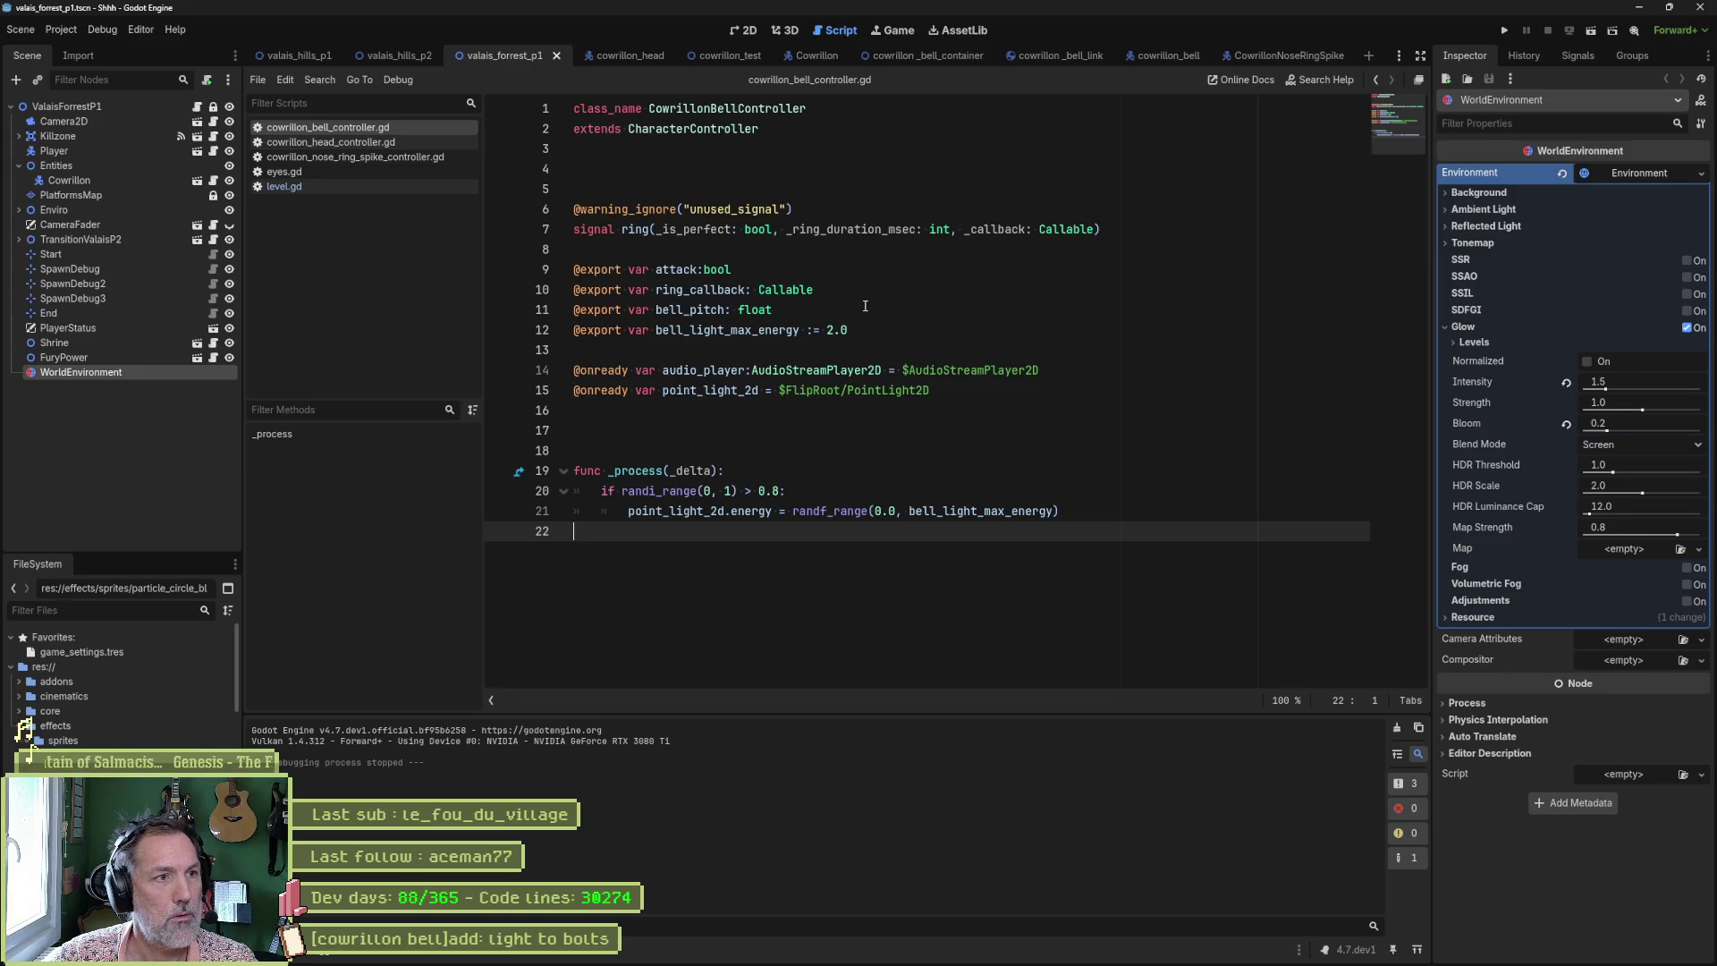
Reduce the bell PointLight2D's Texture Scale to 2.08 and playtest the forest level
click(1168, 57)
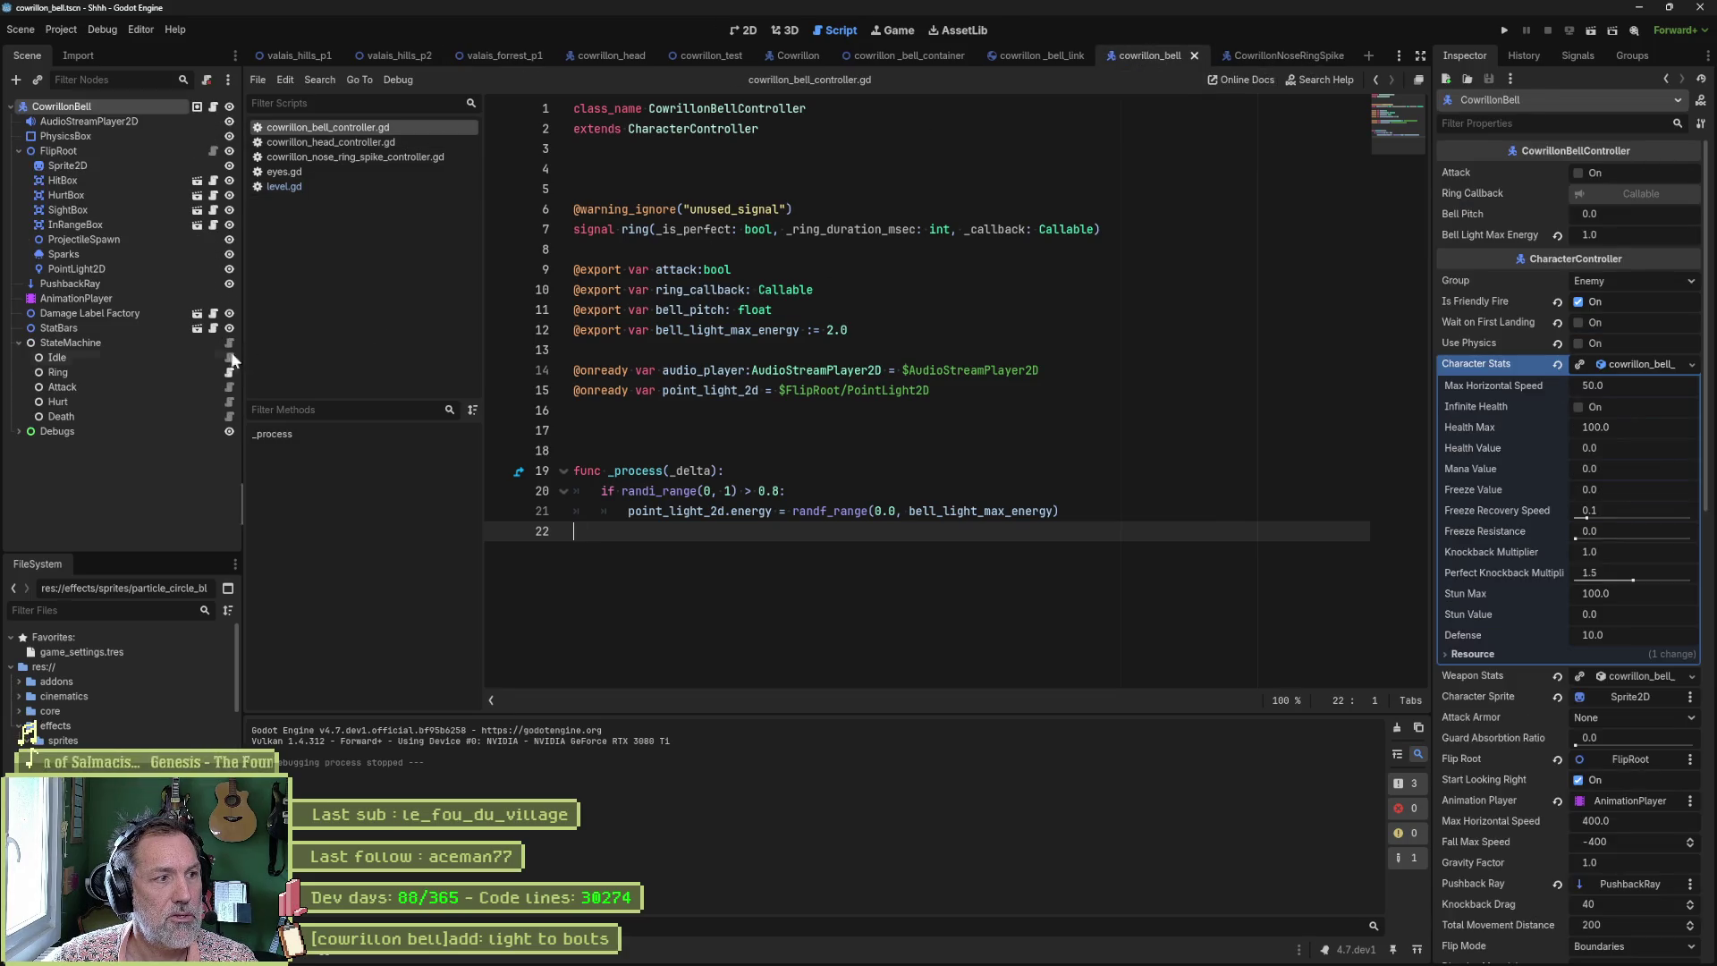
click(743, 30)
click(151, 268)
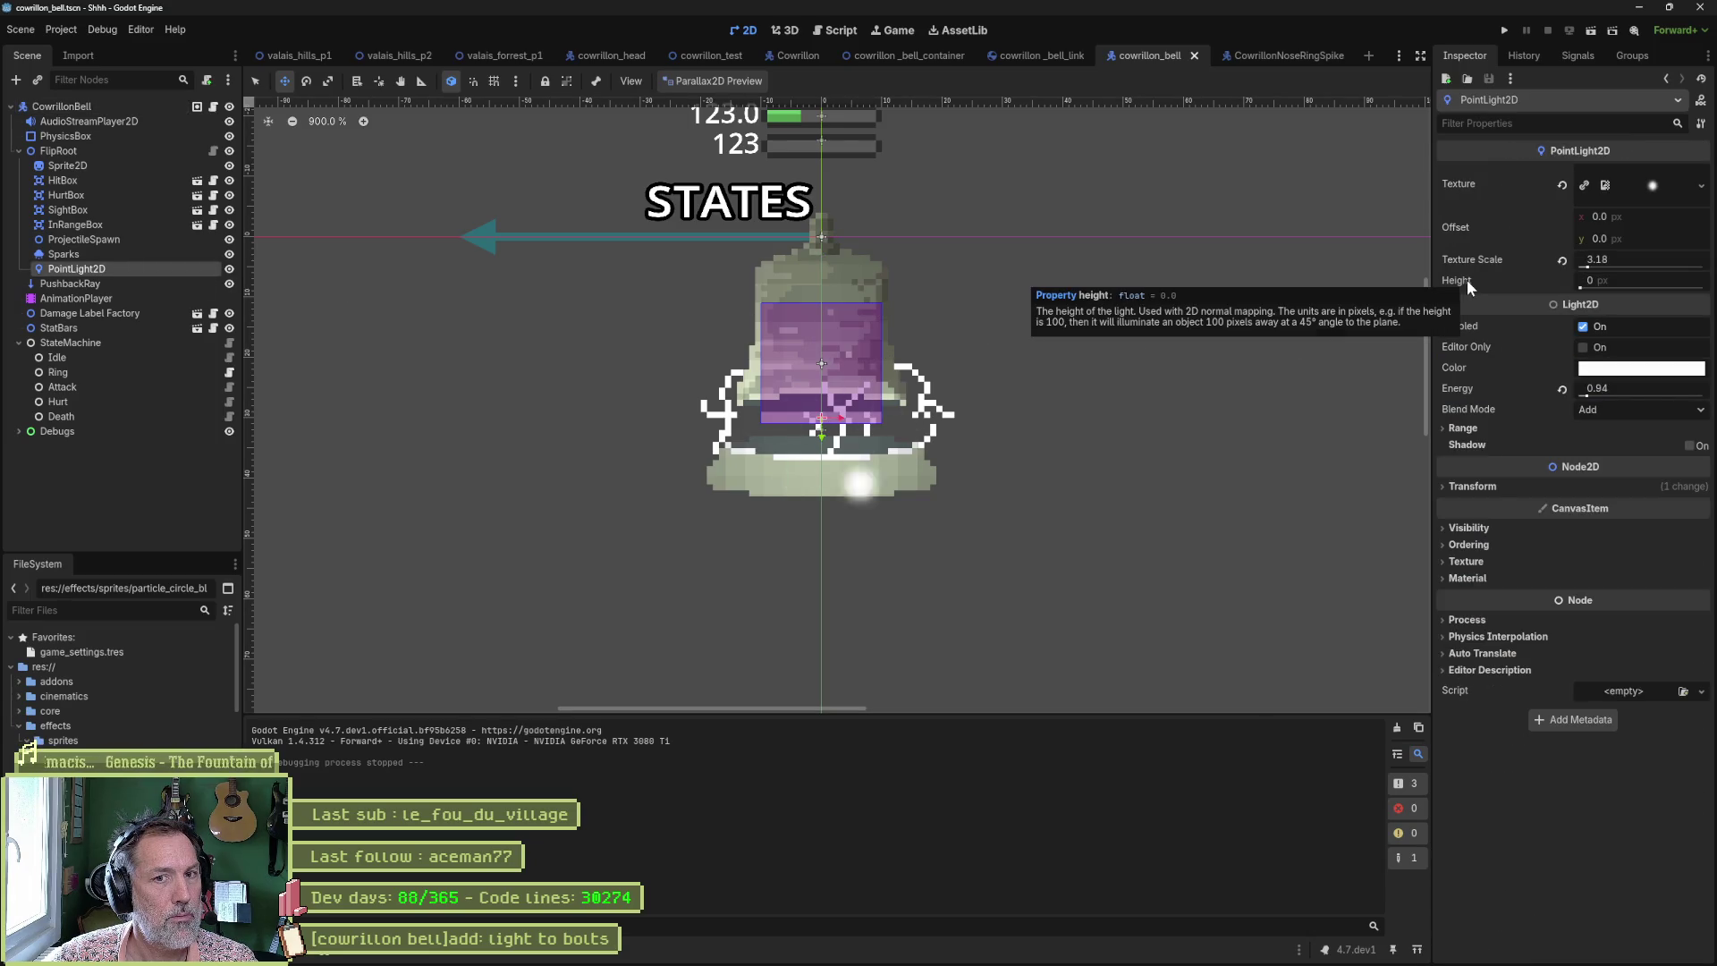
drag(1617, 258, 1557, 257)
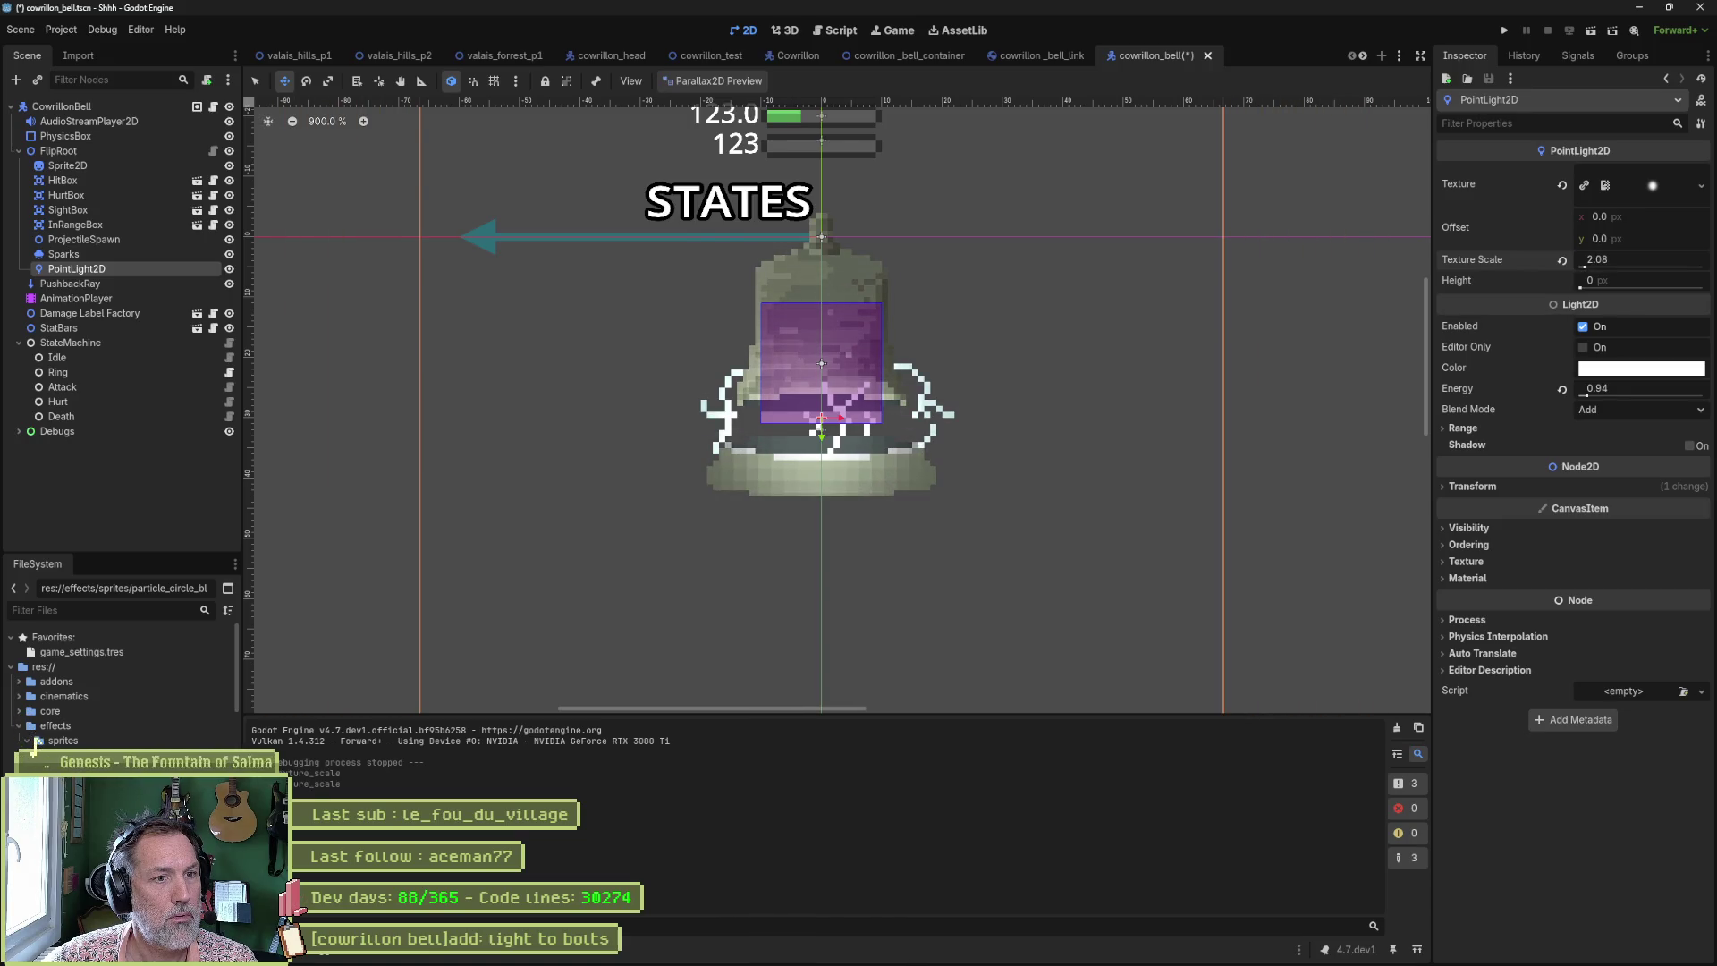
click(517, 55)
key(F6)
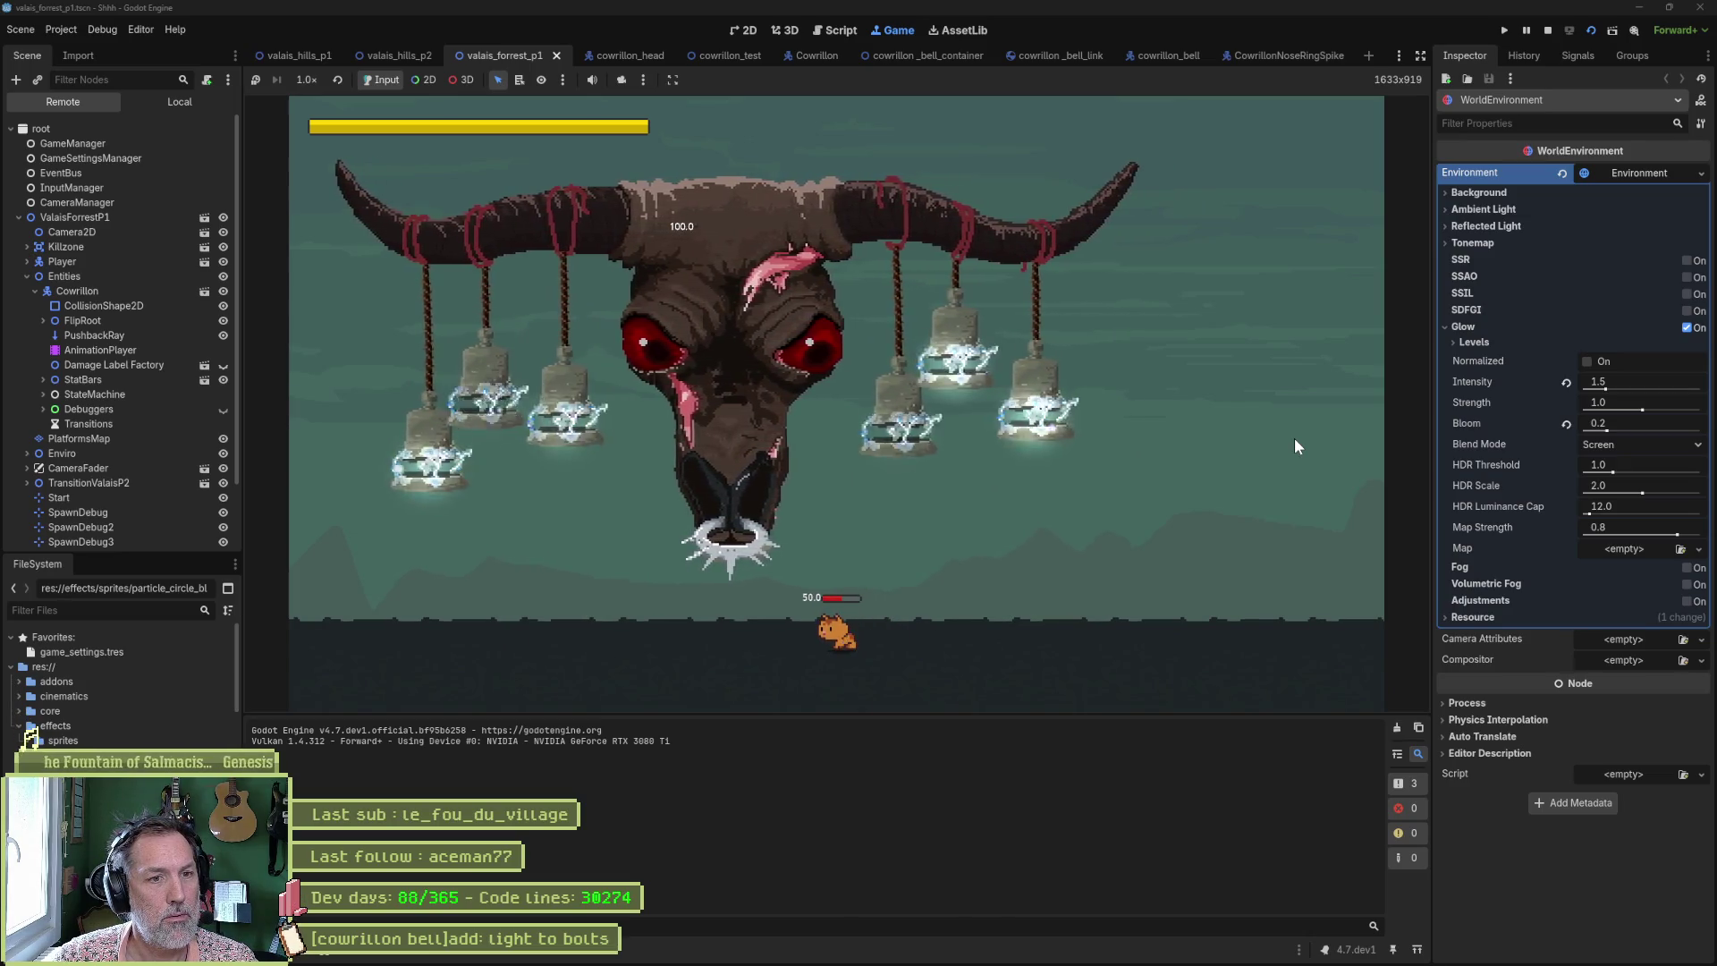
key(F8)
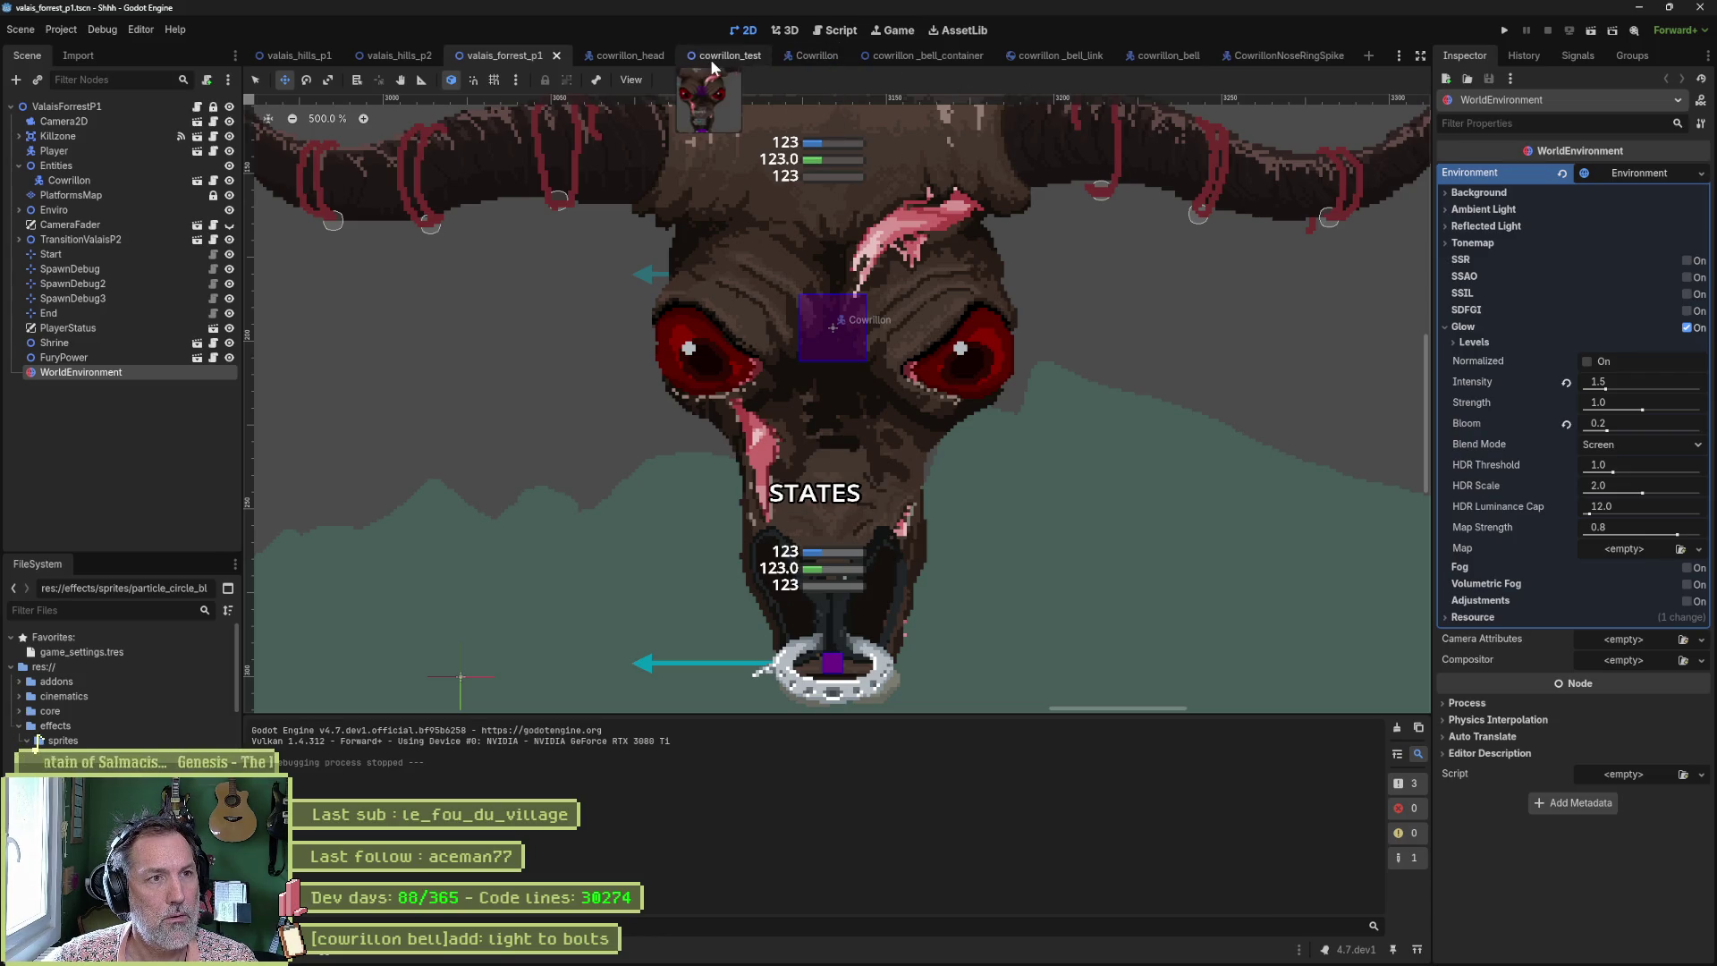
Scale the bell's PointLight2D to 1.84 by 0.72 and save the scene
click(1164, 55)
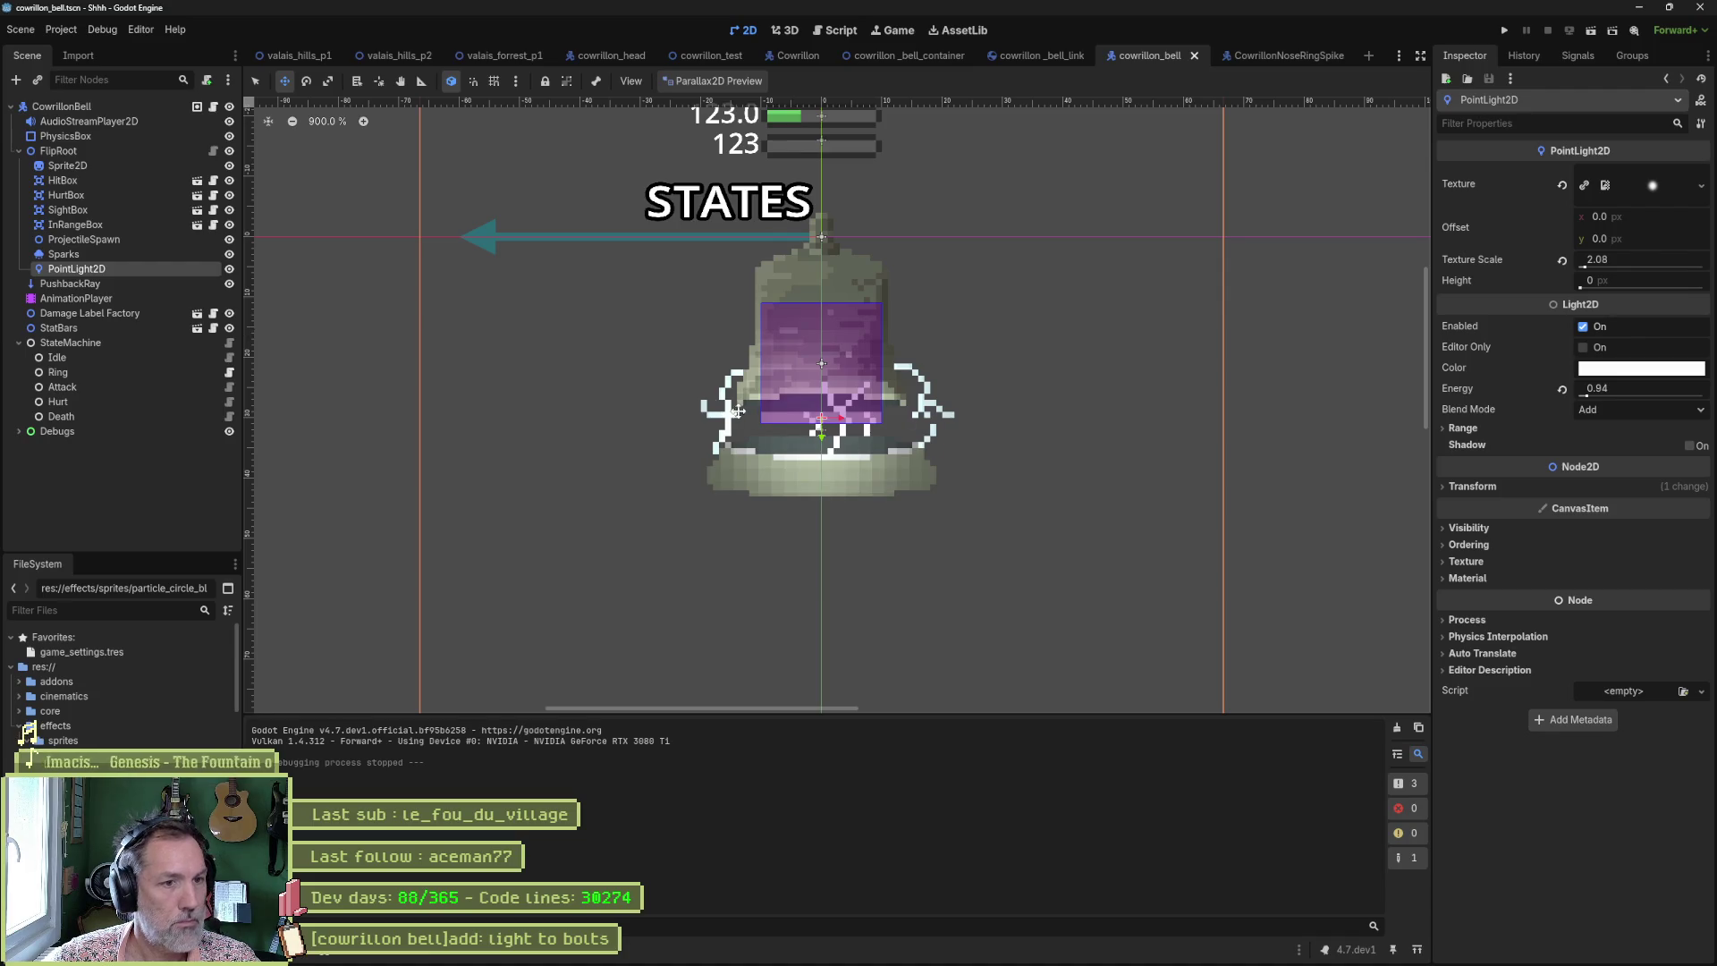
key(s)
drag(823, 443, 856, 424)
key(ctrl+s)
Playtest the forest level with the flattened light, then return to the script editor
click(495, 56)
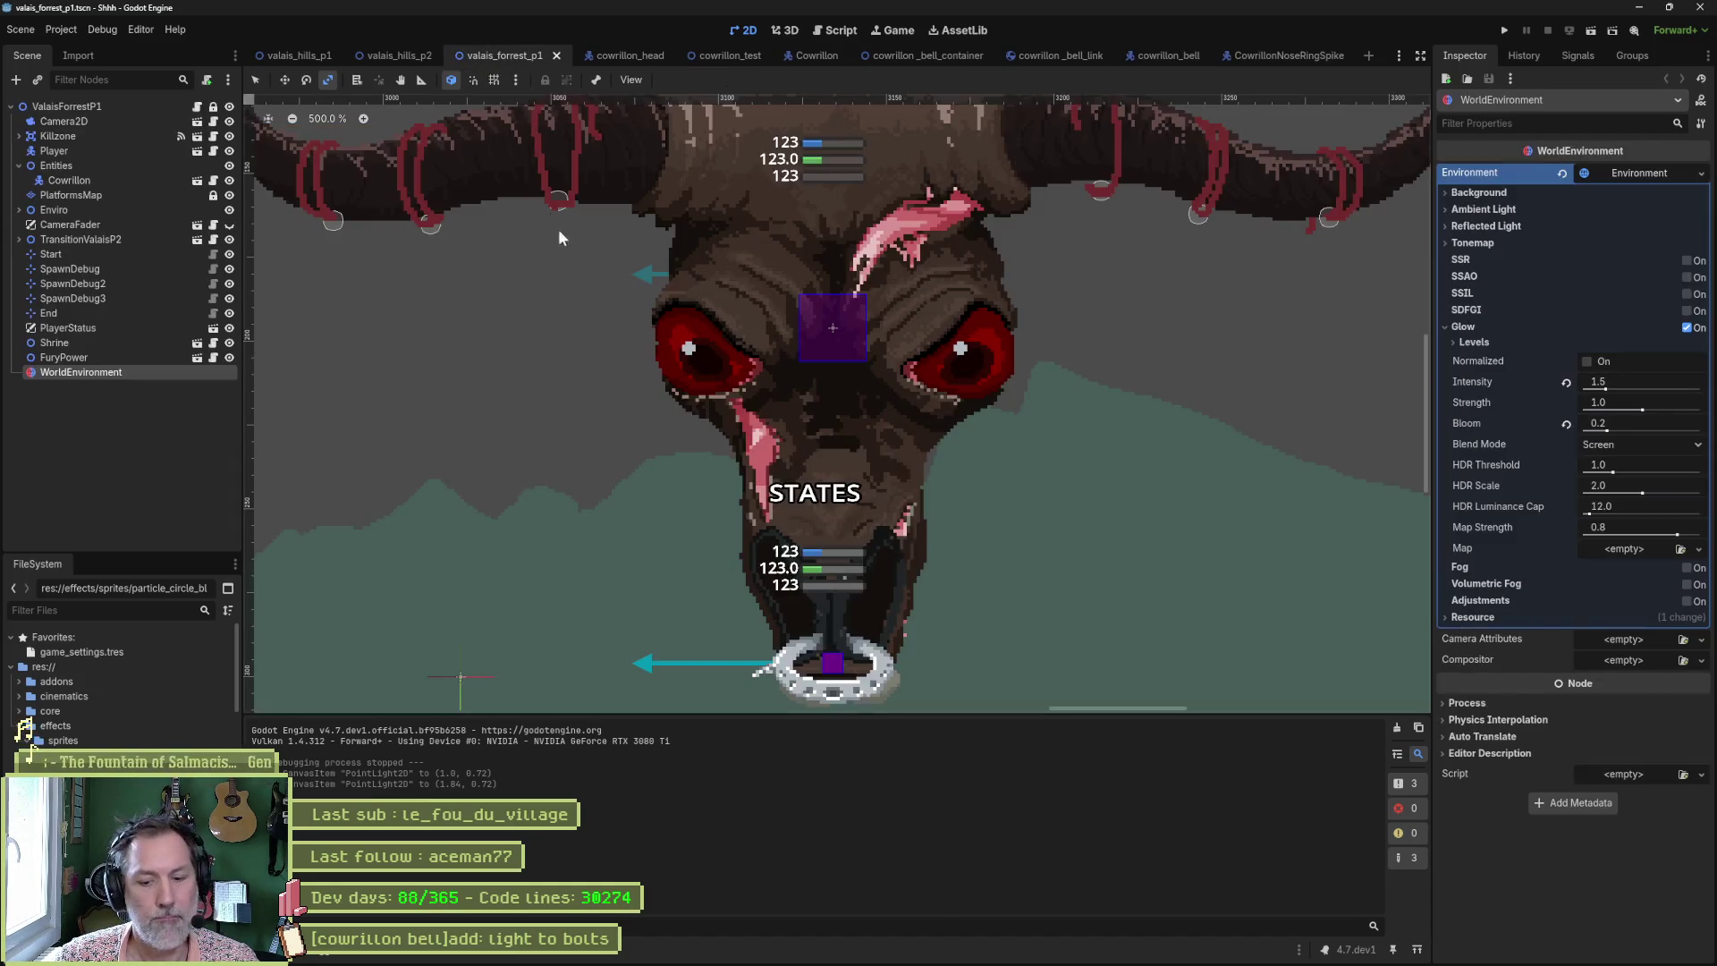
key(F6)
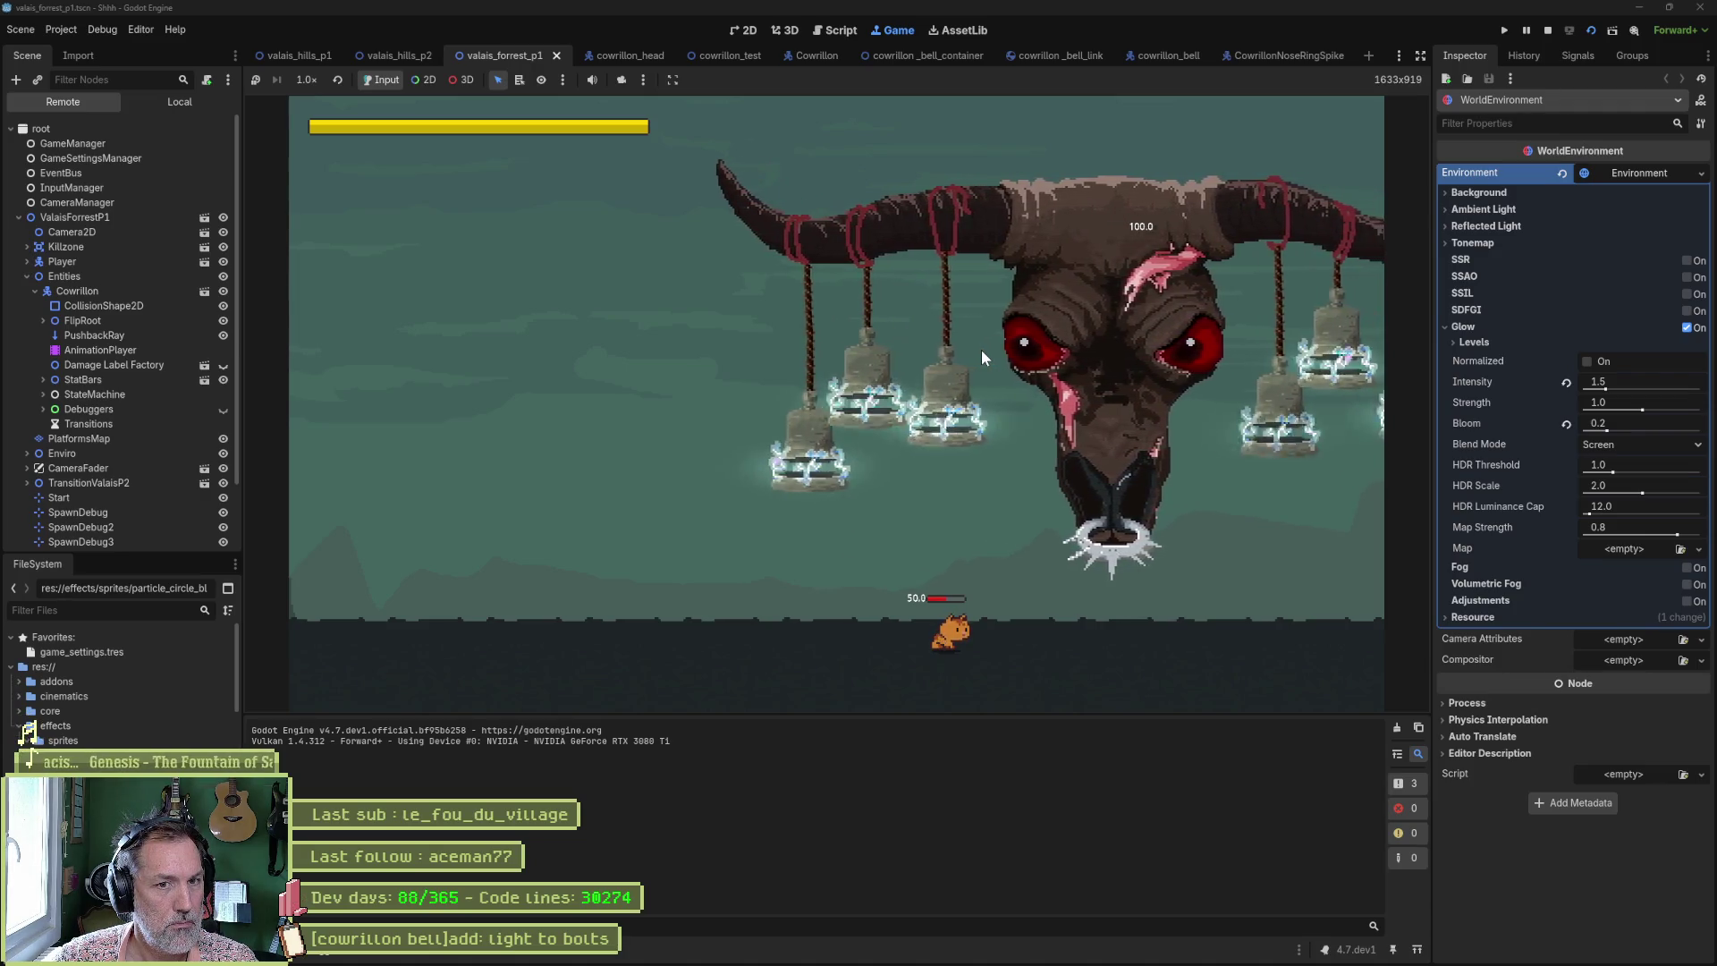
key(F8)
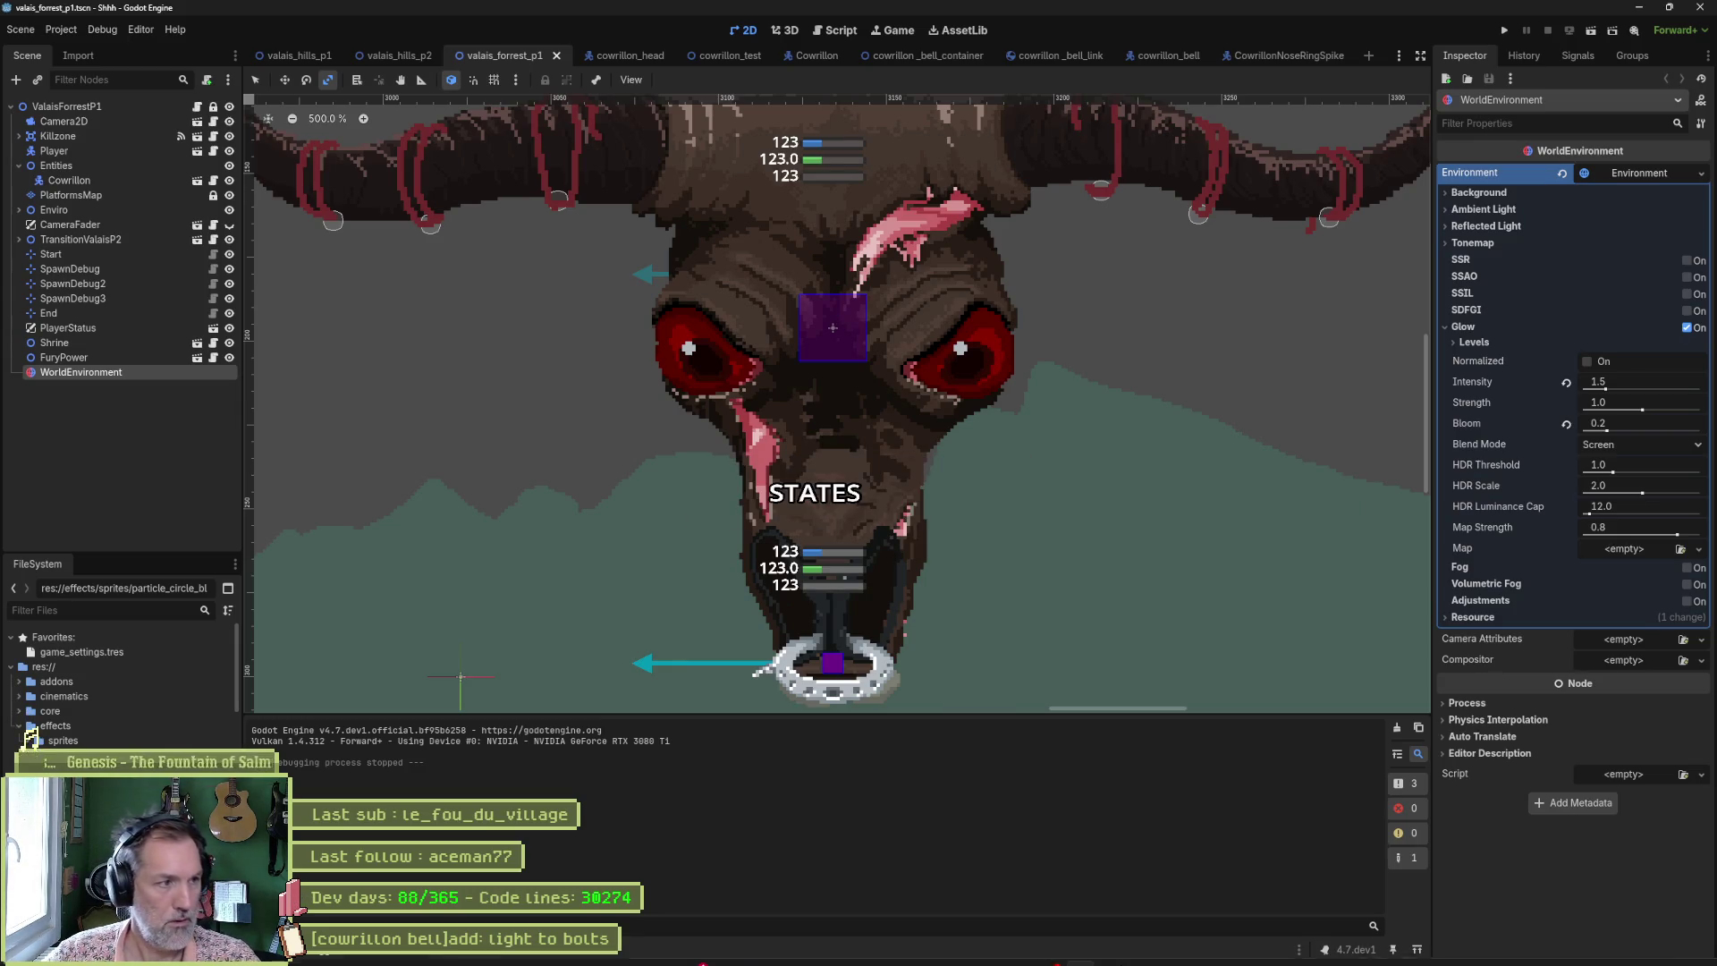
mouse_move(1102, 963)
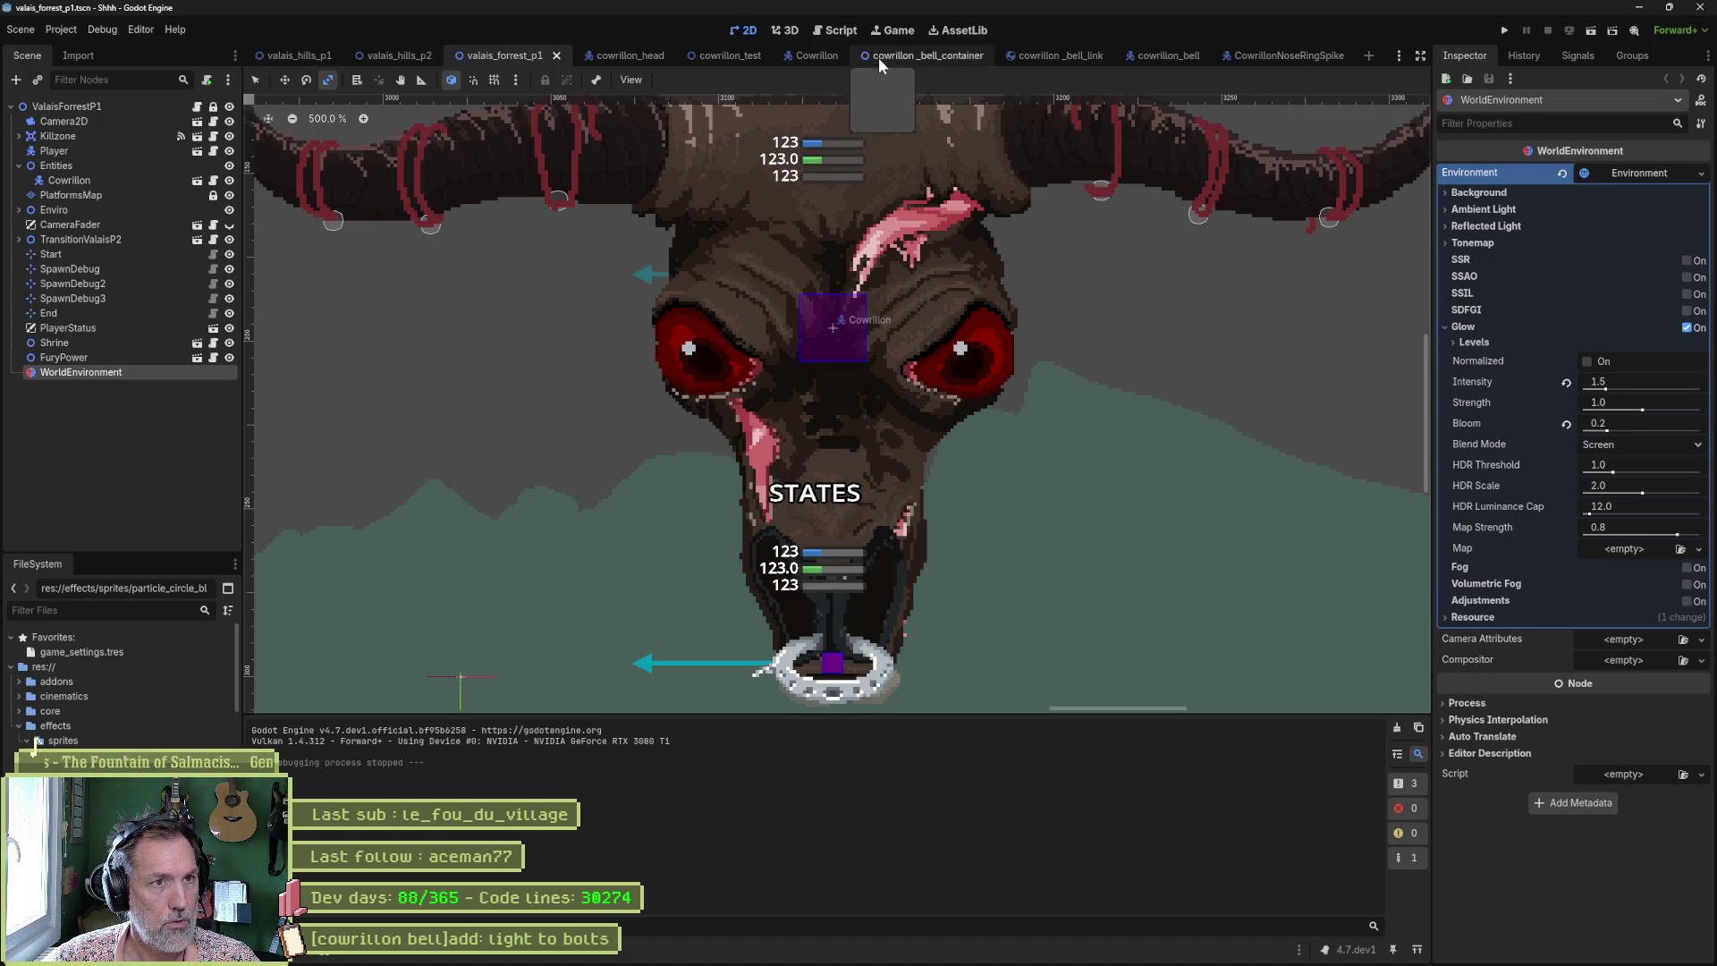
click(842, 30)
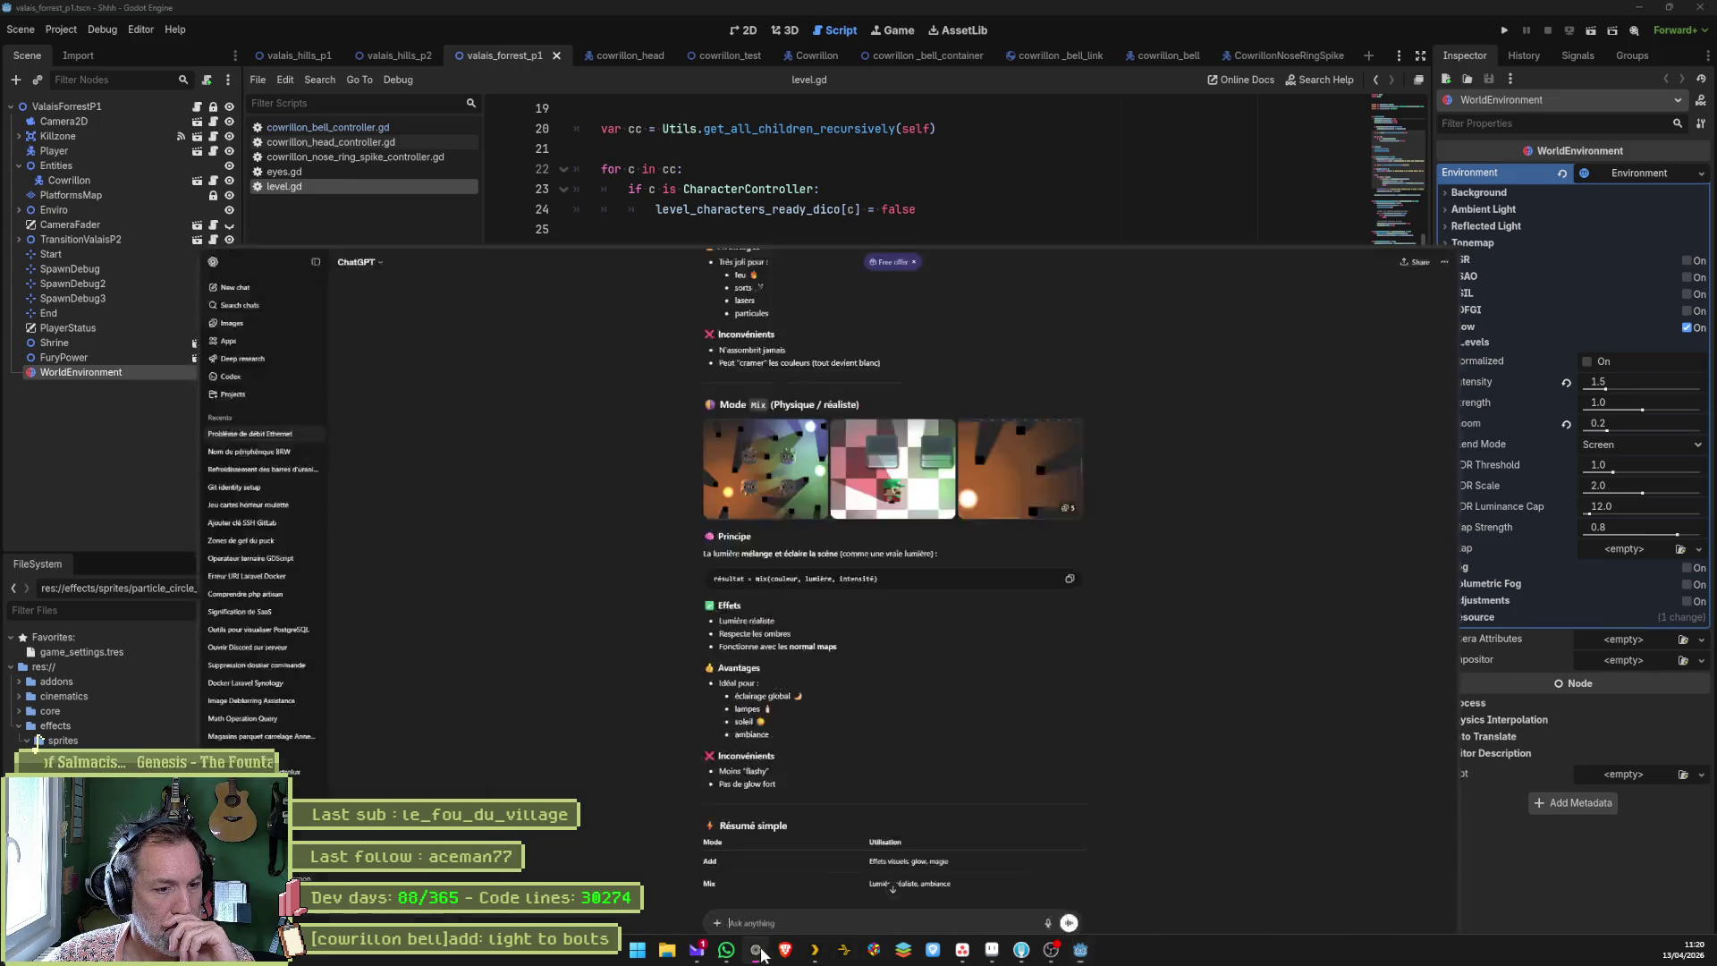
Ask ChatGPT 'glow avec light2d', read the glow advice, and return to Godot
click(756, 949)
text(s)
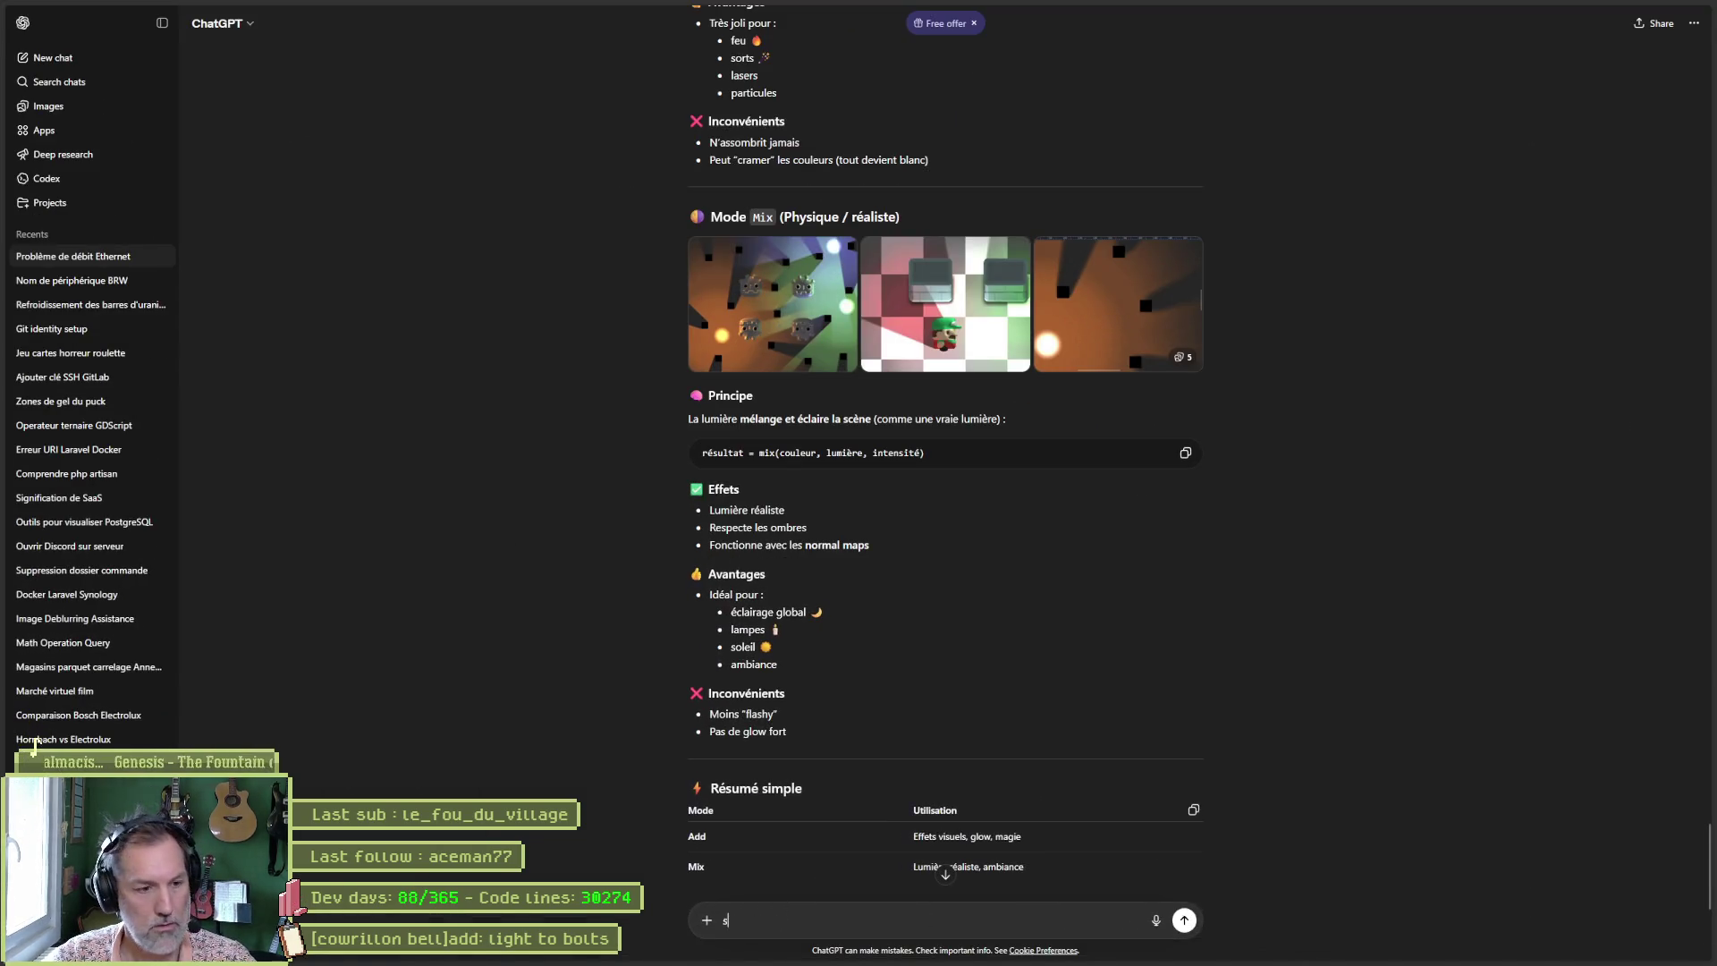
key(BackSpace)
key(BackSpace)
key(BackSpace)
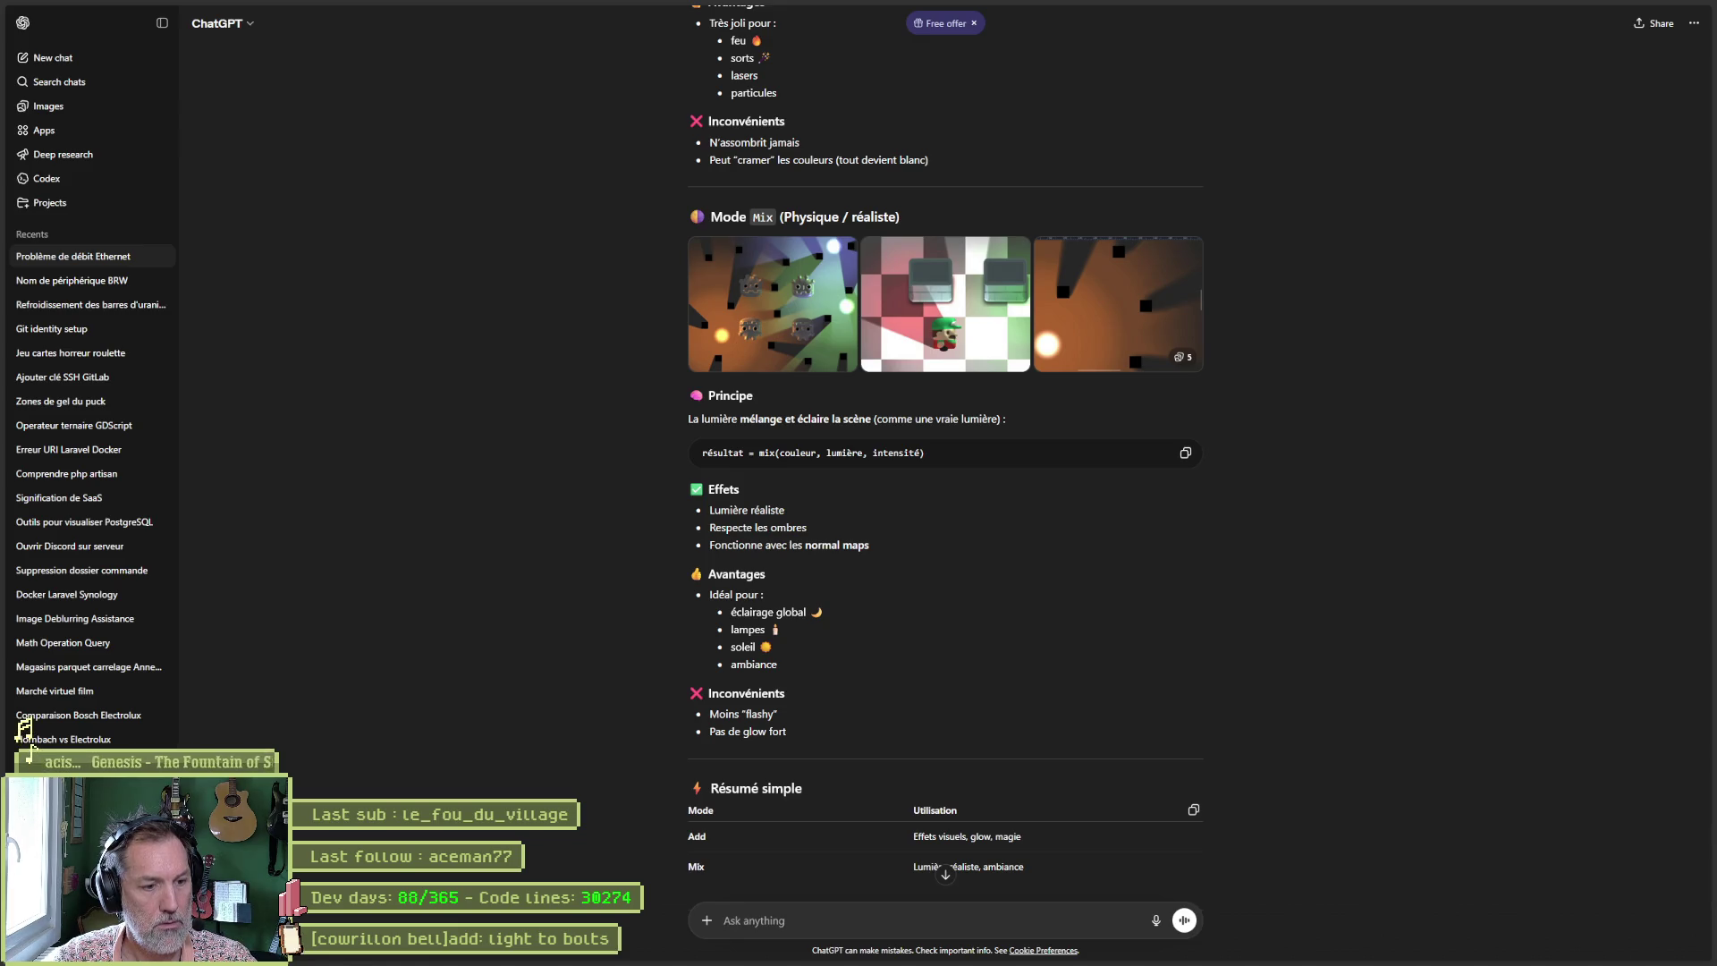
text(glow avec lig)
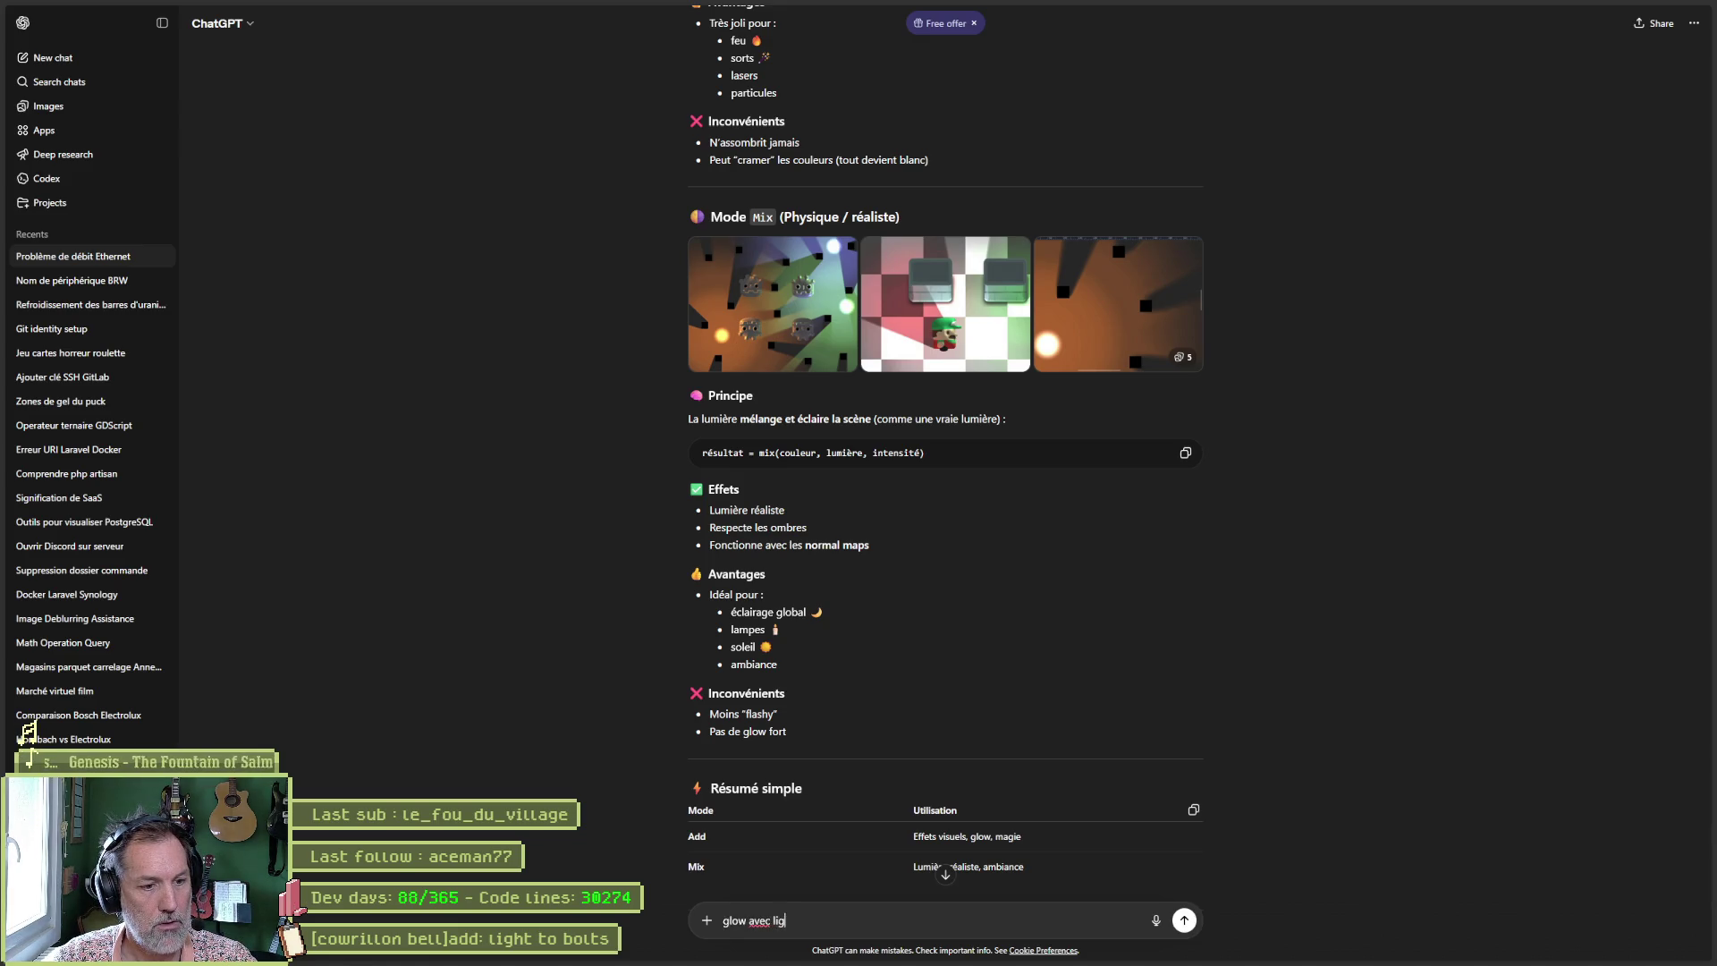
text(d)
key(Return)
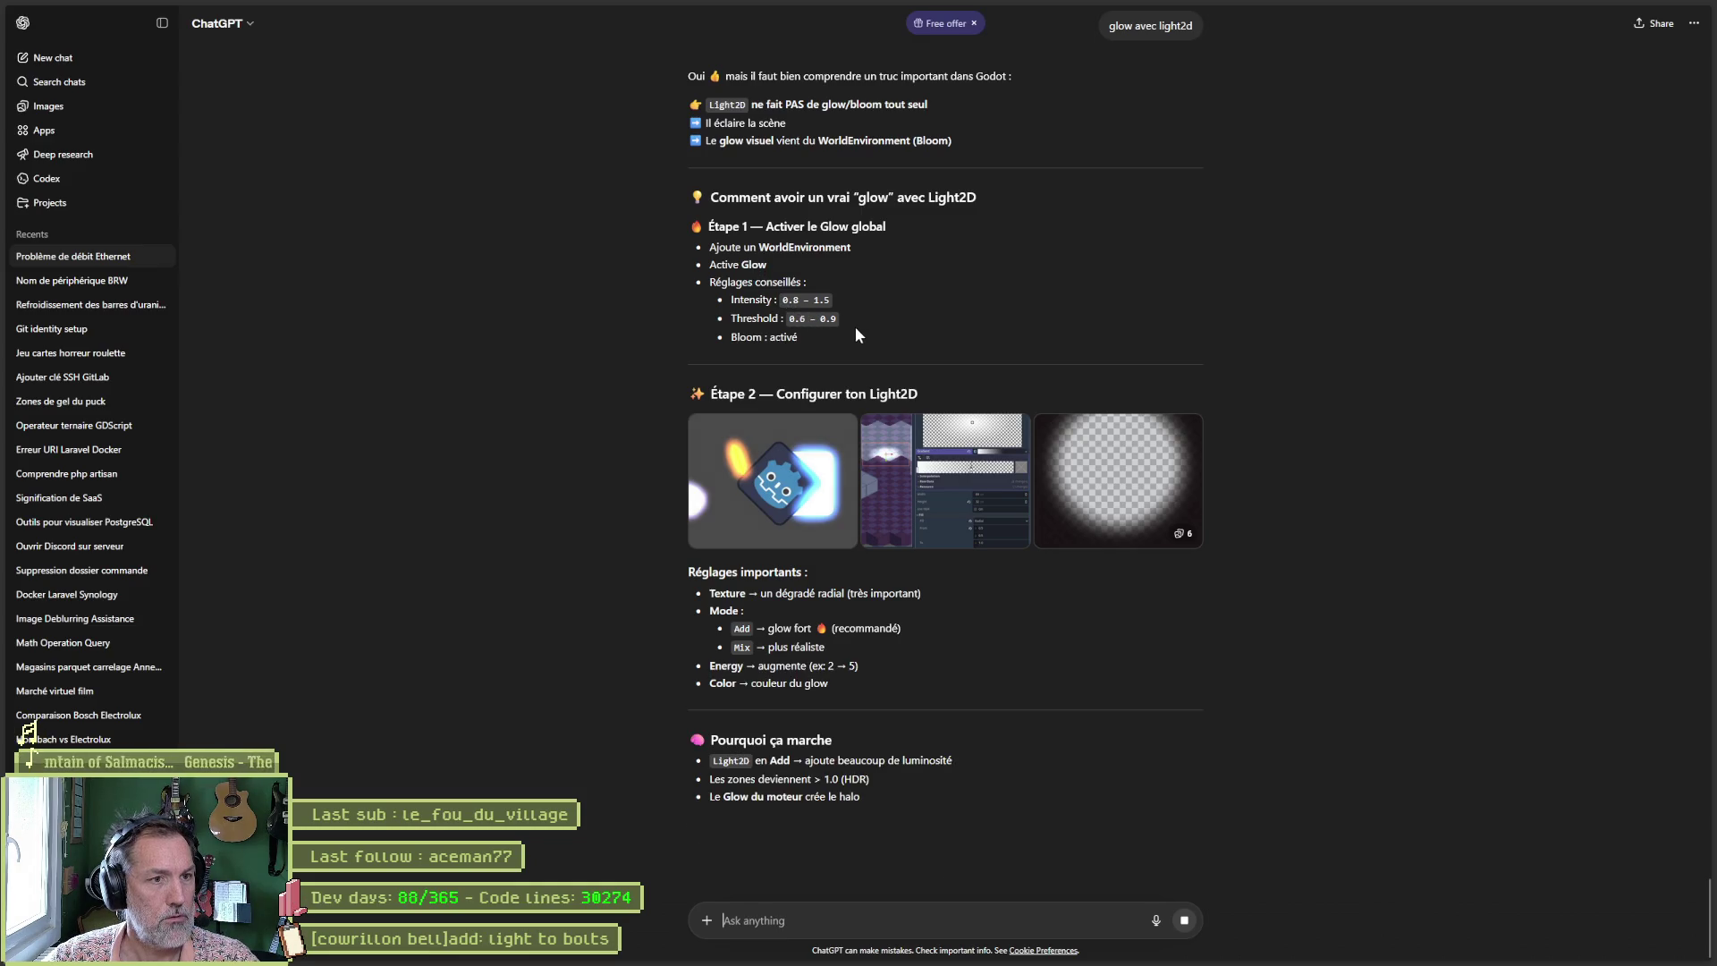
key(alt+Tab)
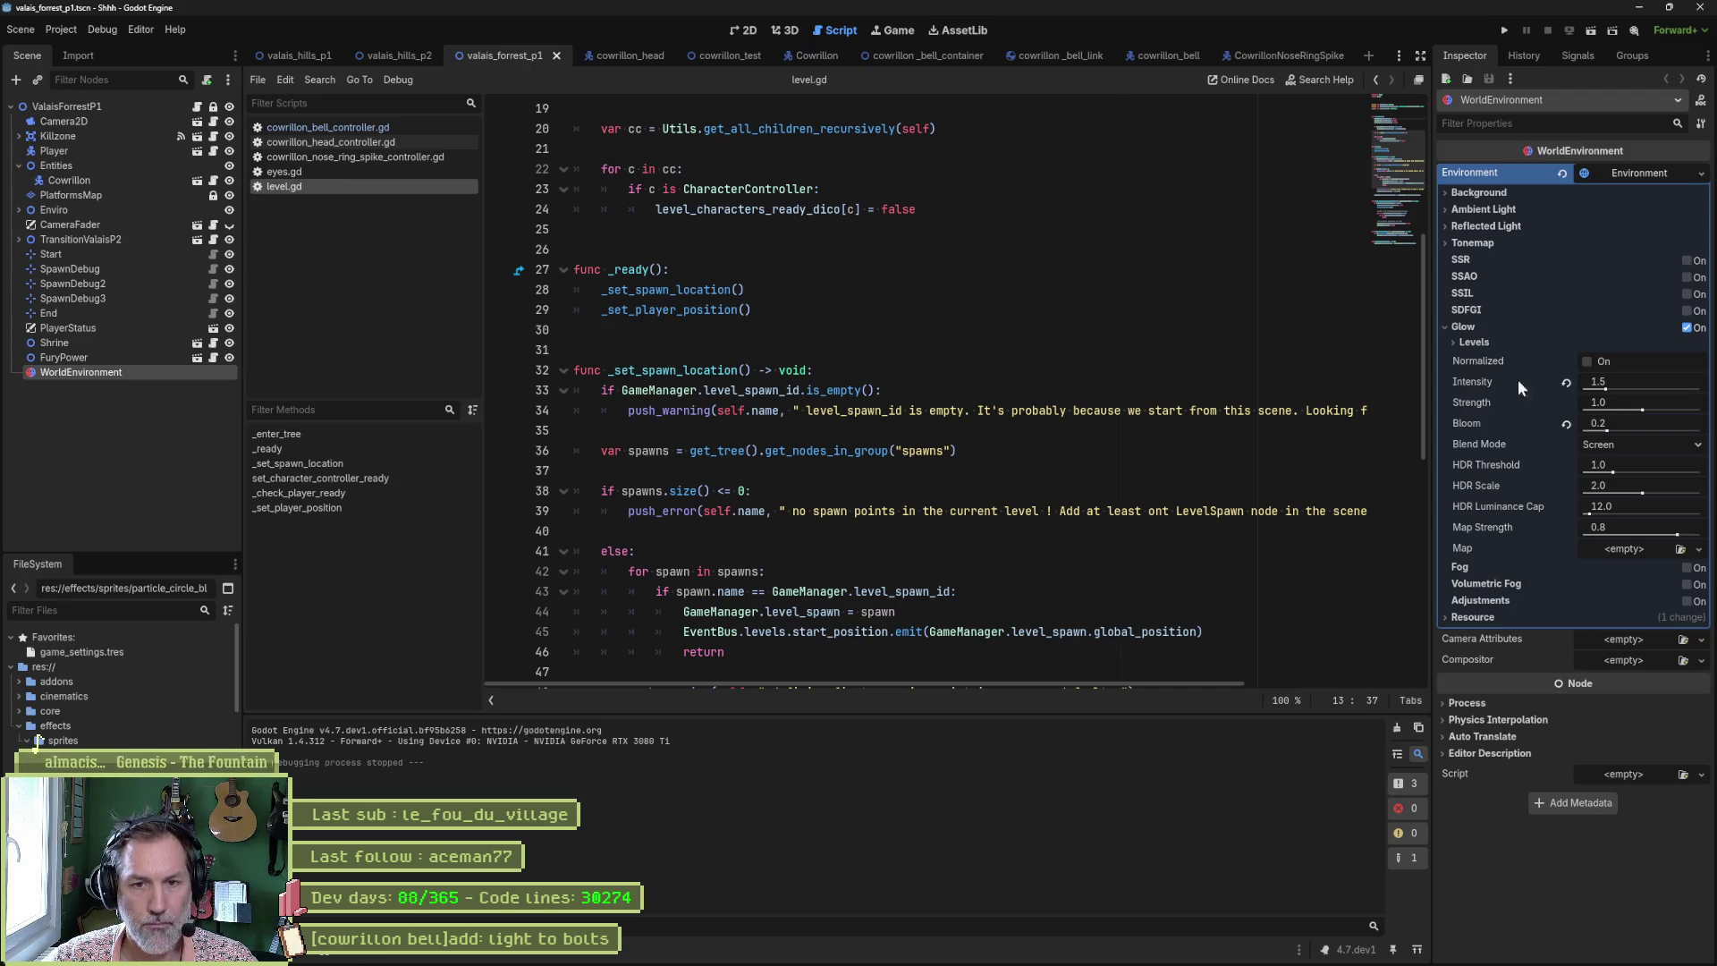
Set the WorldEnvironment glow Intensity to 0.8 and HDR Threshold to 0.8 following ChatGPT's advice
click(1642, 383)
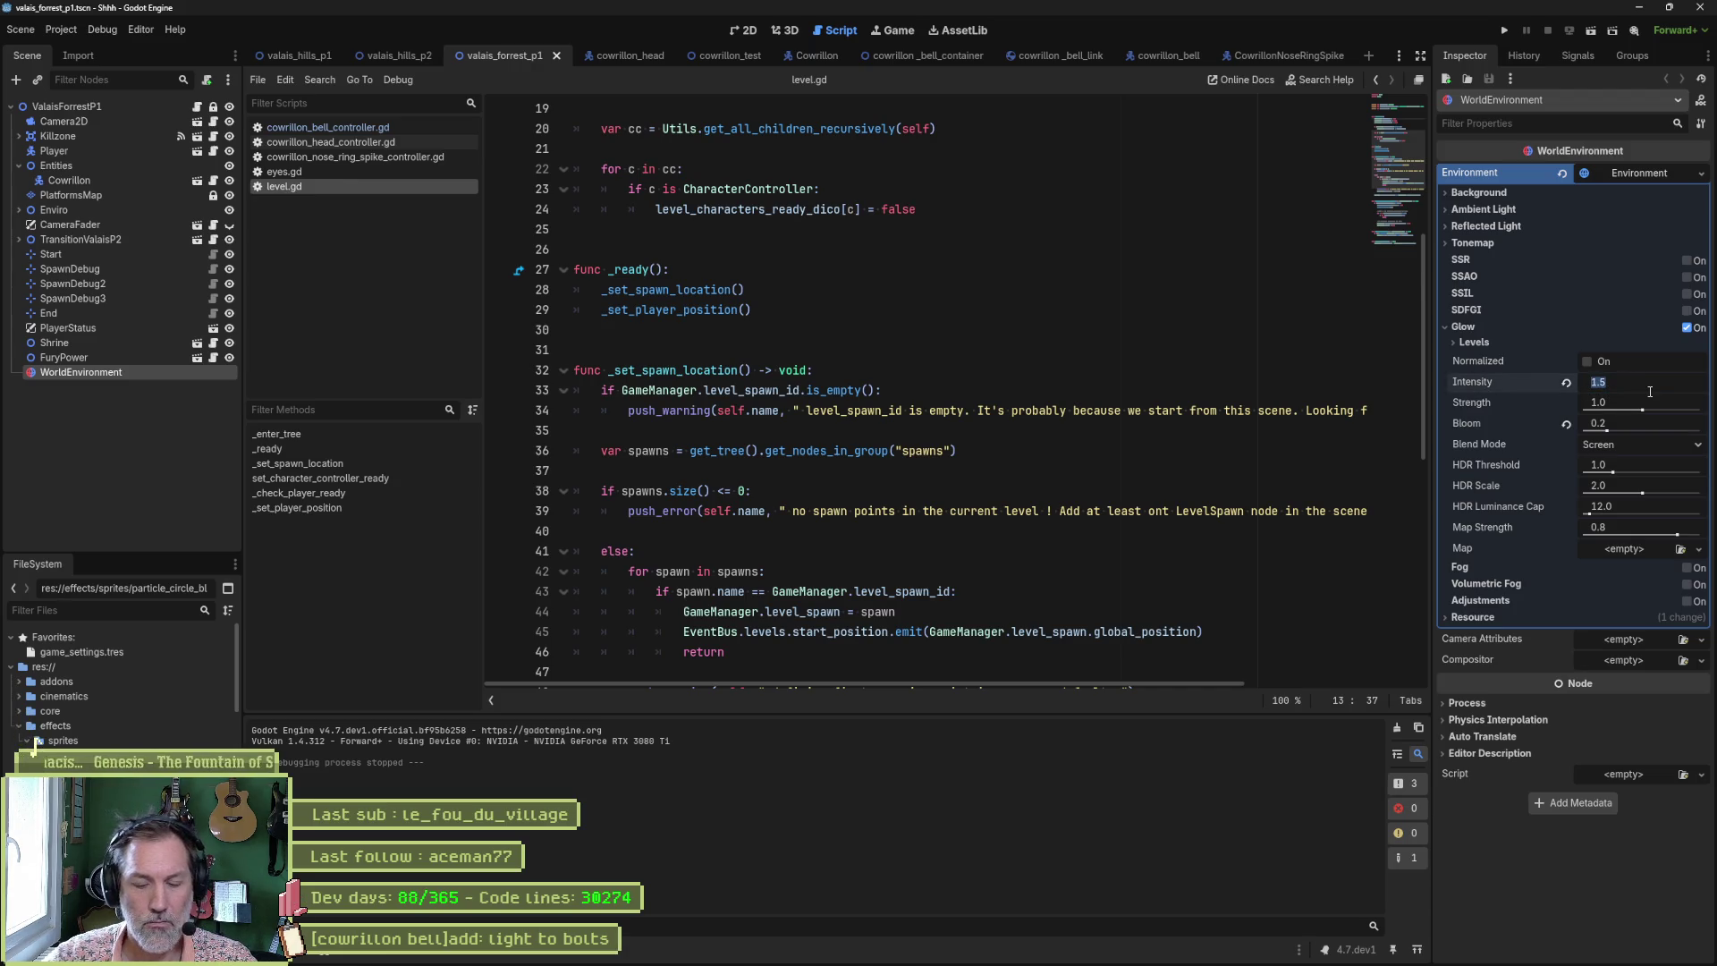
text(0.8)
key(Return)
key(alt+Tab)
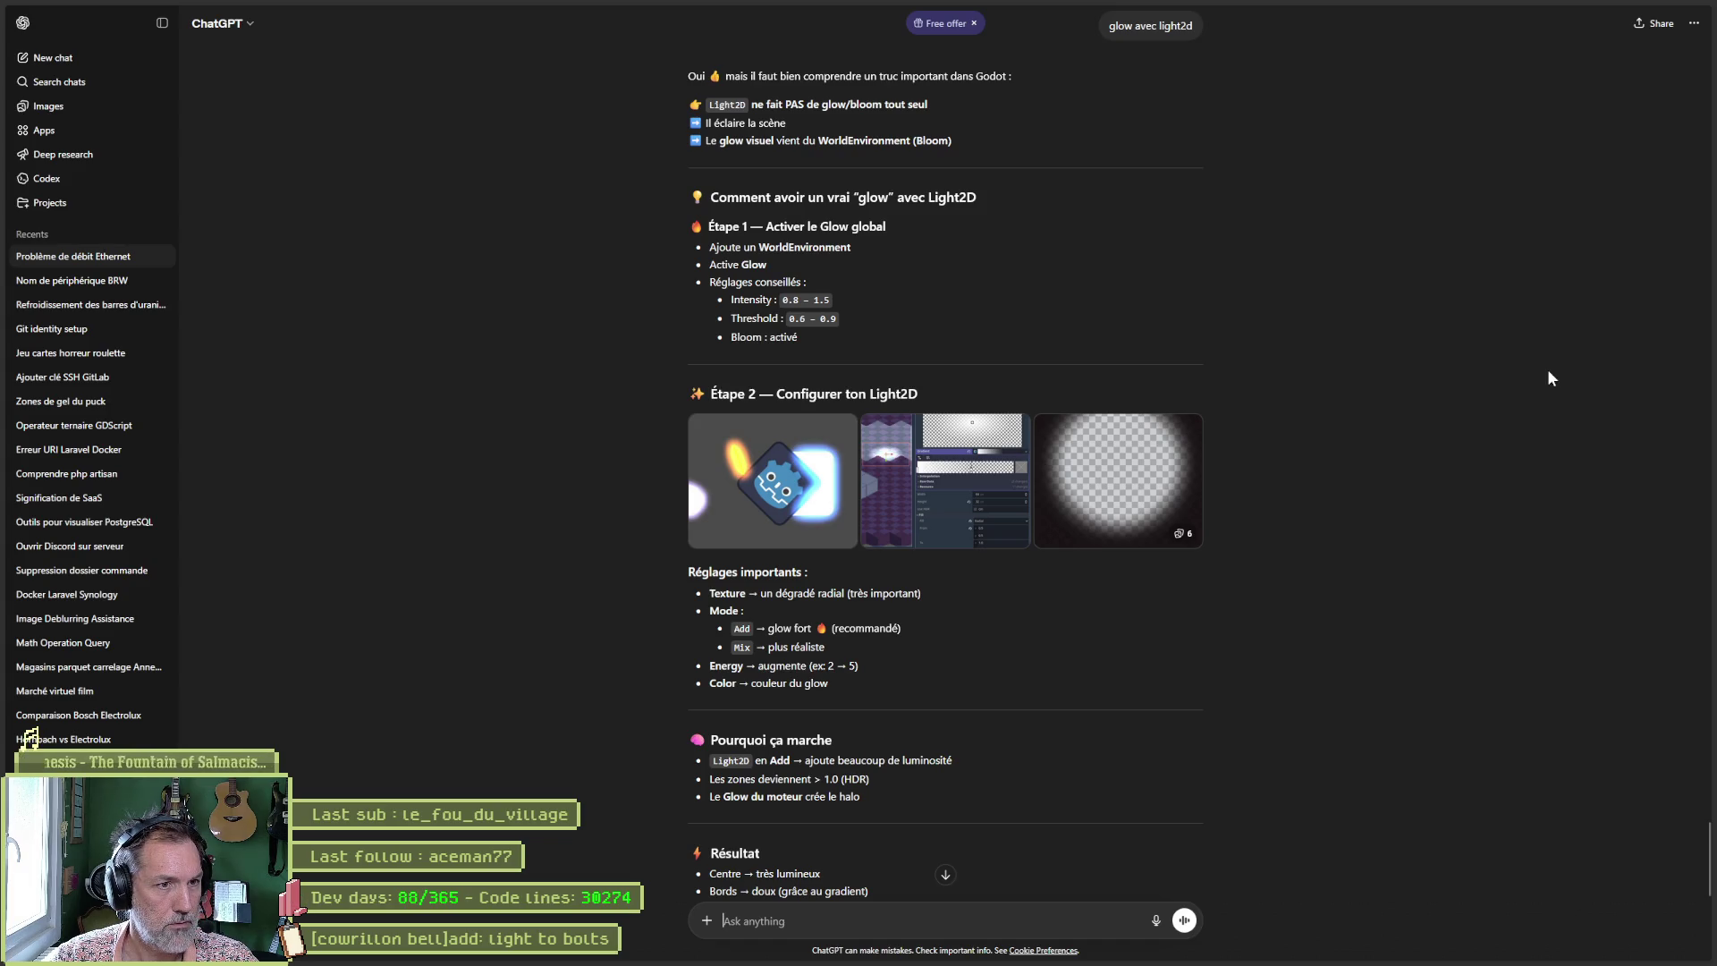
key(alt+Tab)
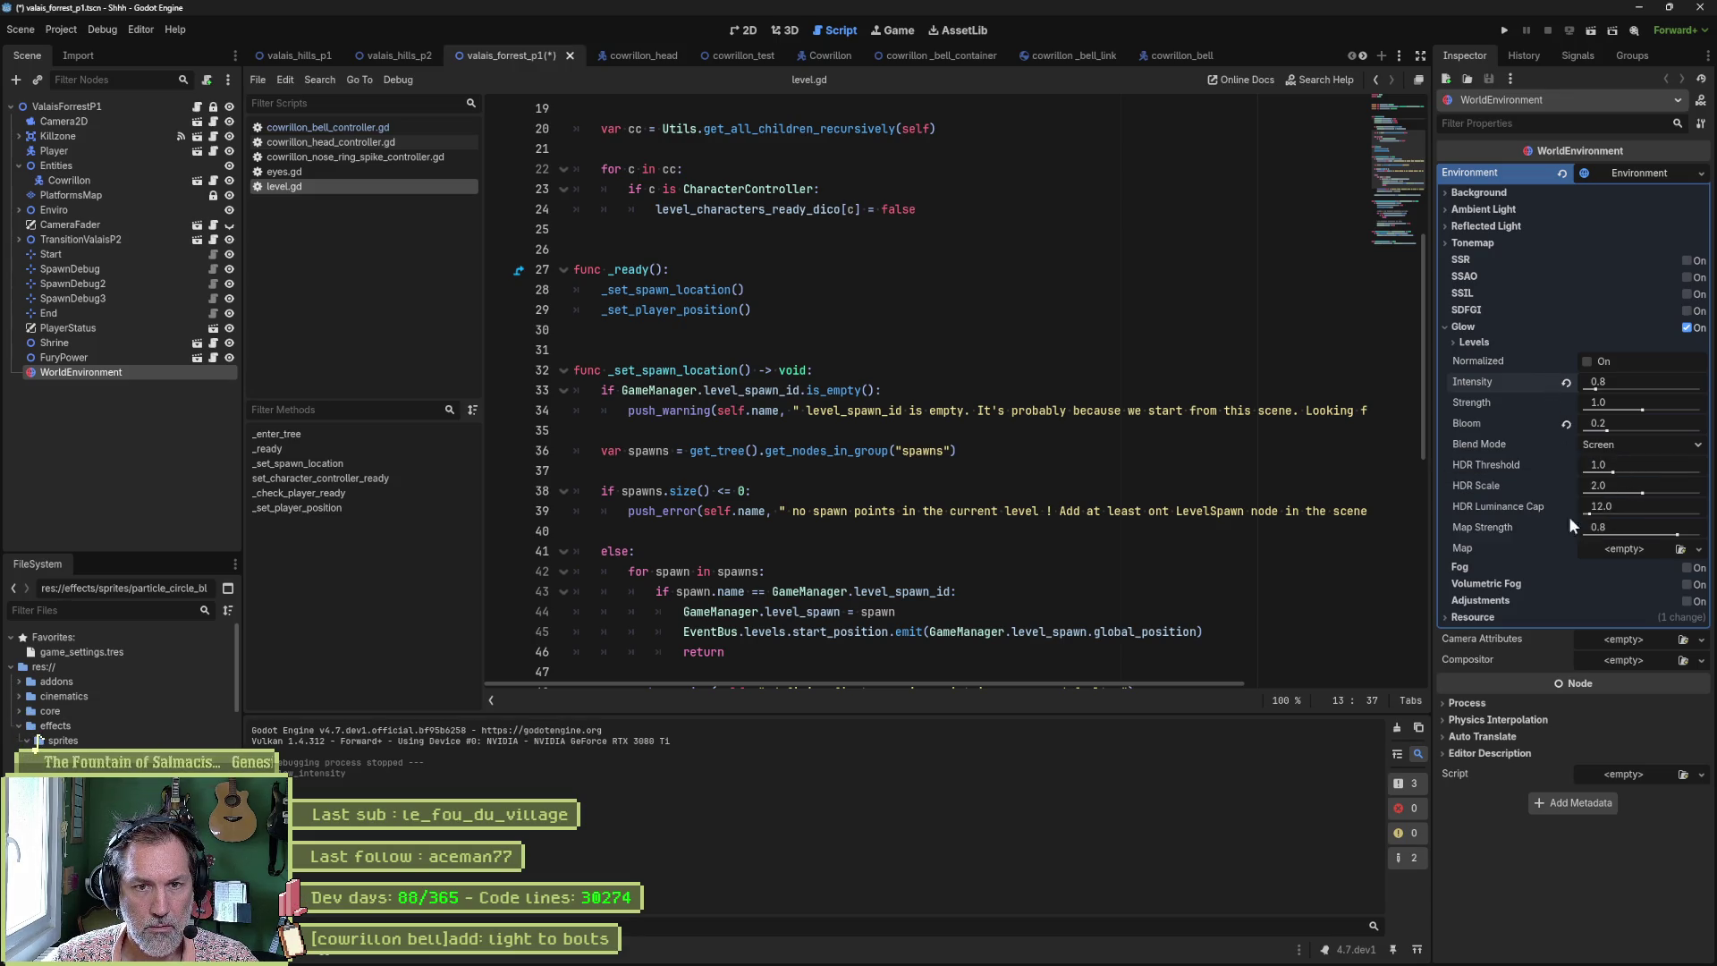
click(1642, 463)
text(0.8)
key(Return)
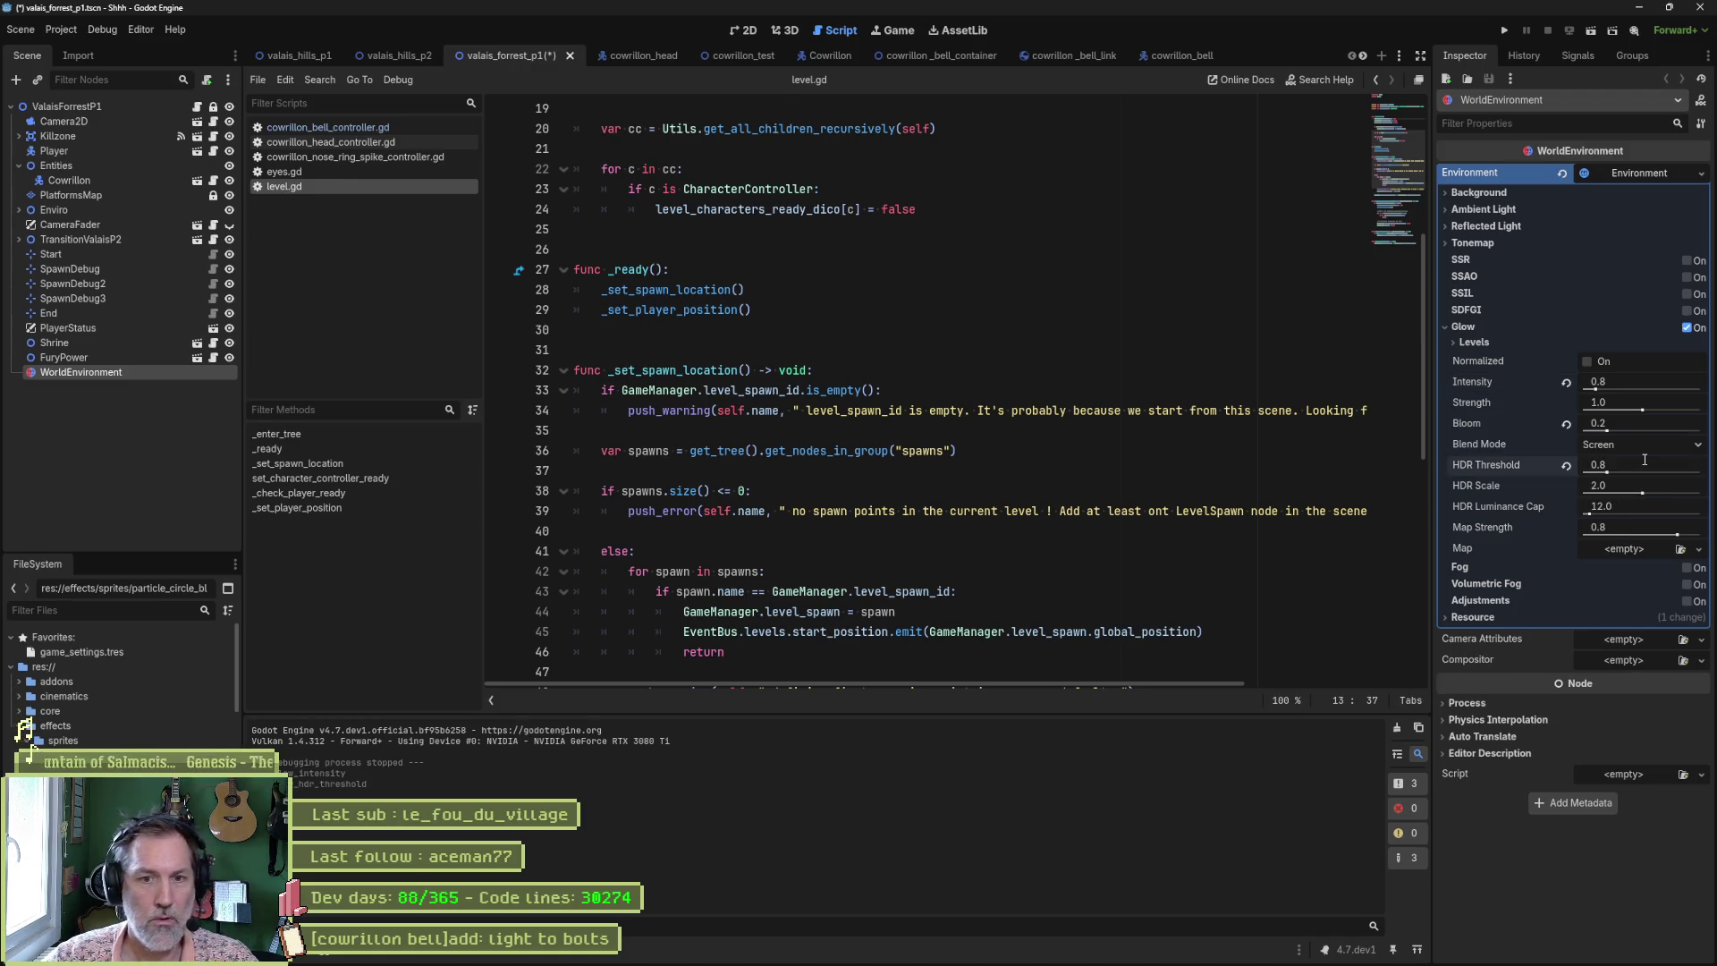
Set glow Bloom to 1.0 per ChatGPT's answer, then bring up the 2D view's scene picker
key(alt+Tab)
key(alt+Tab)
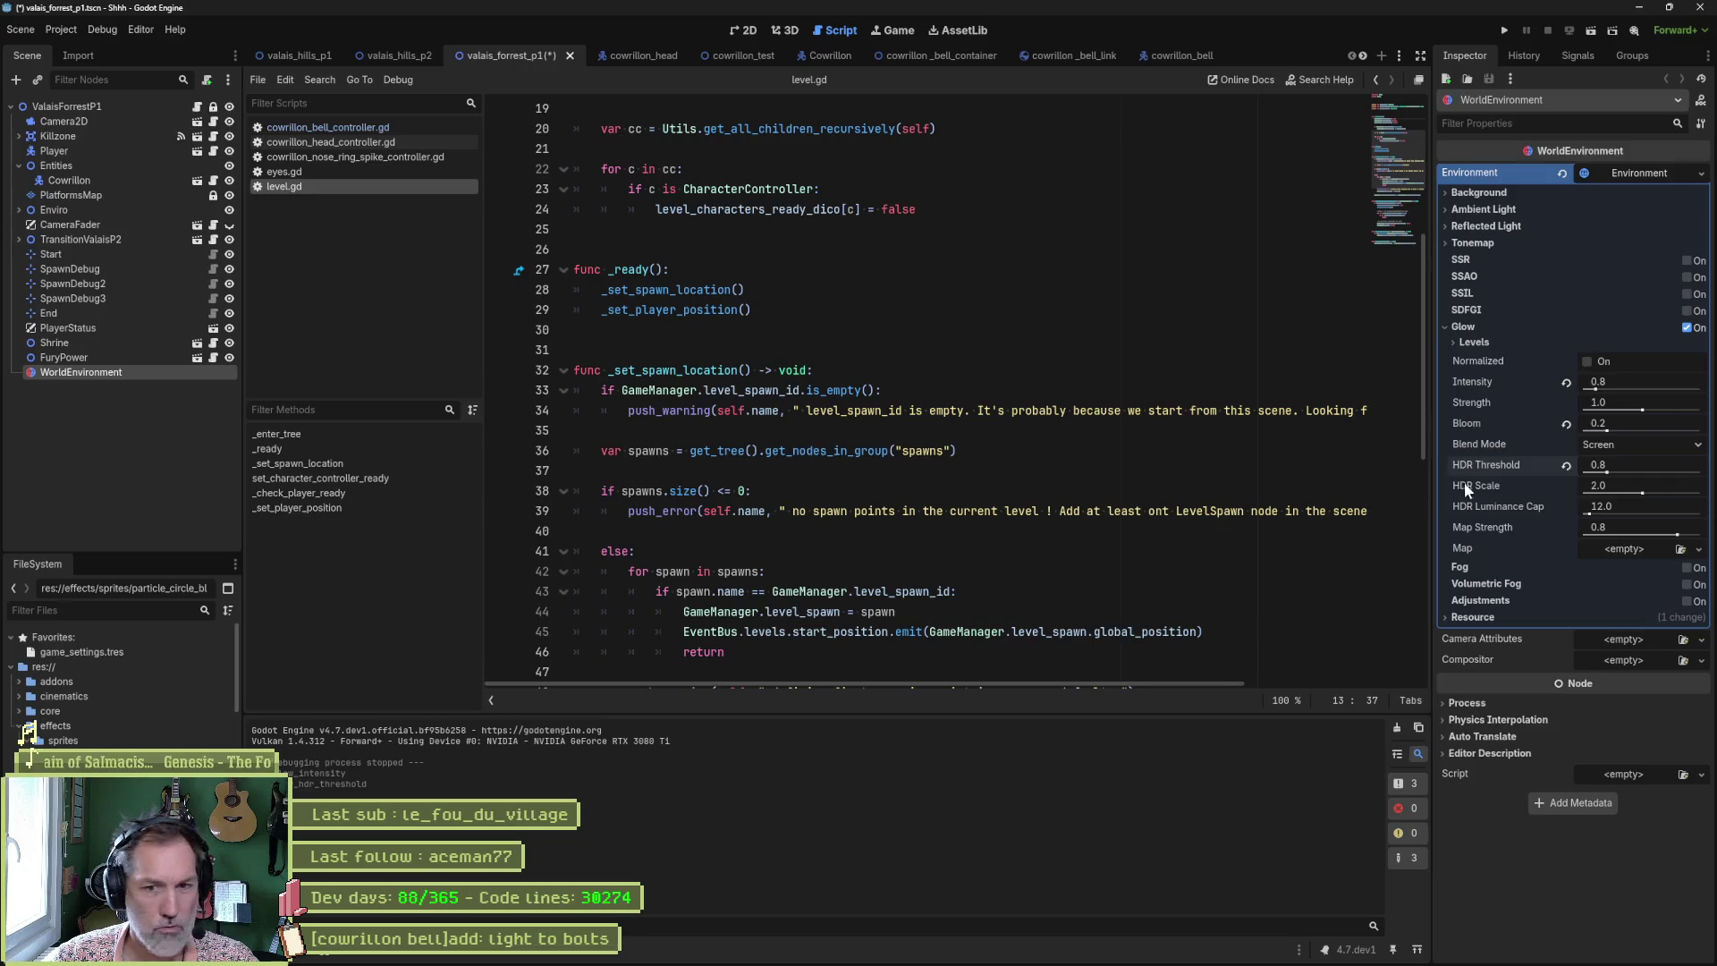
click(1566, 424)
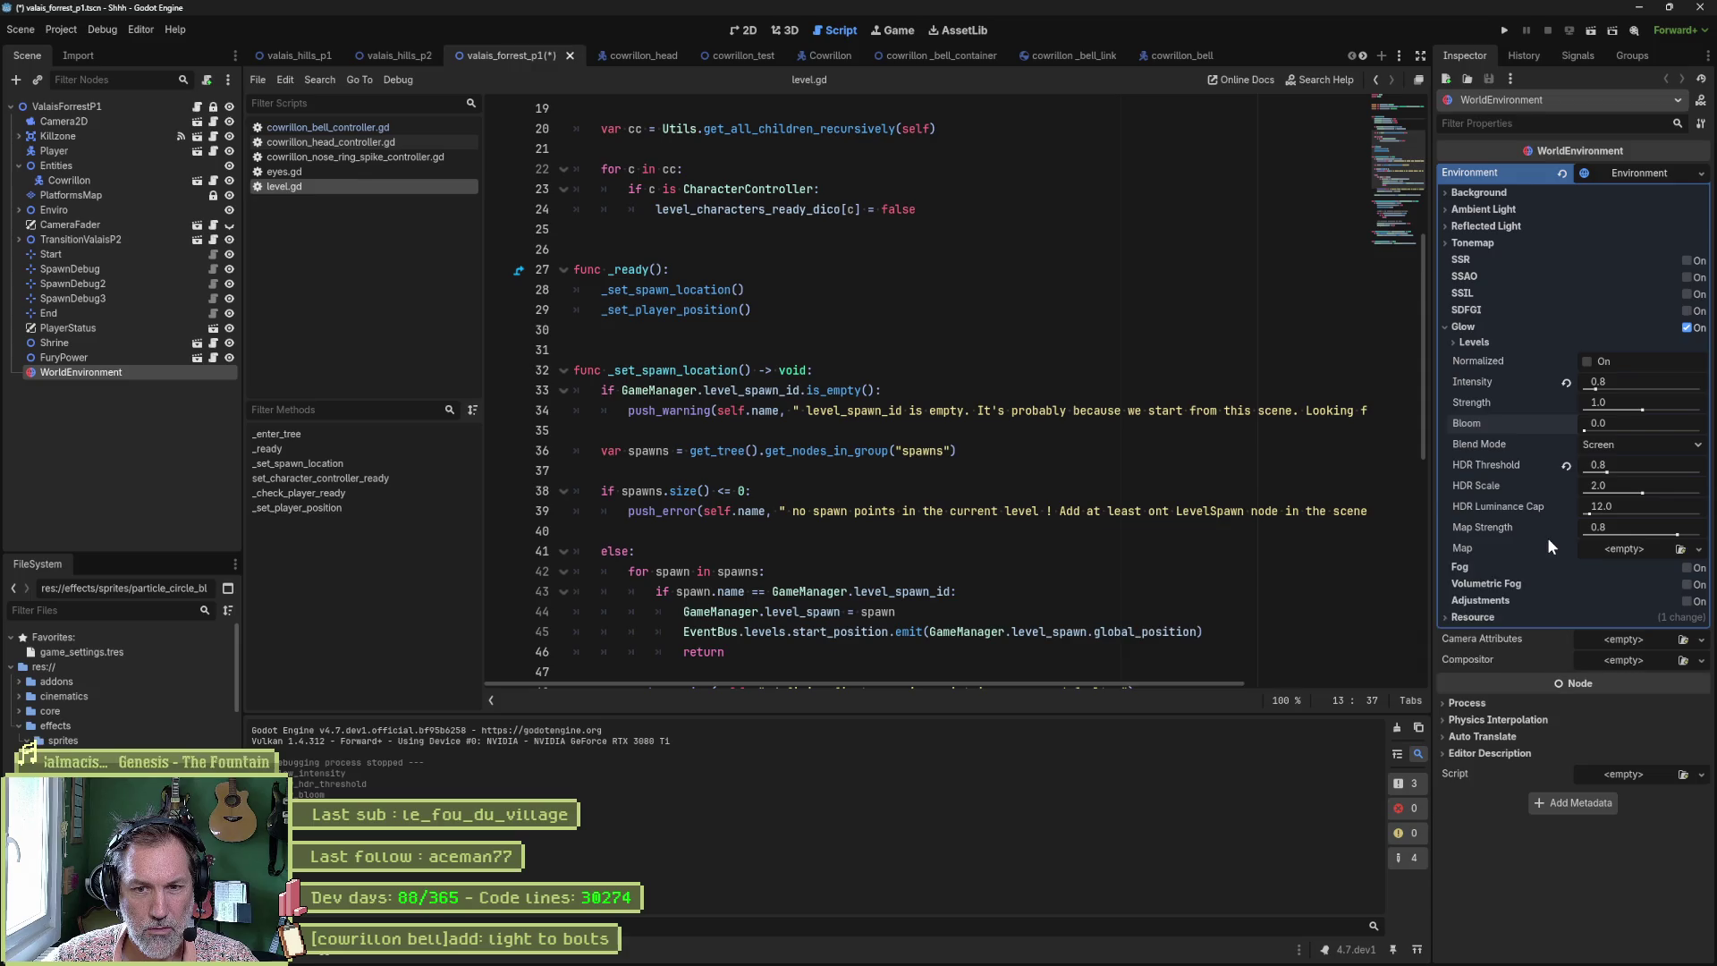
key(alt+Tab)
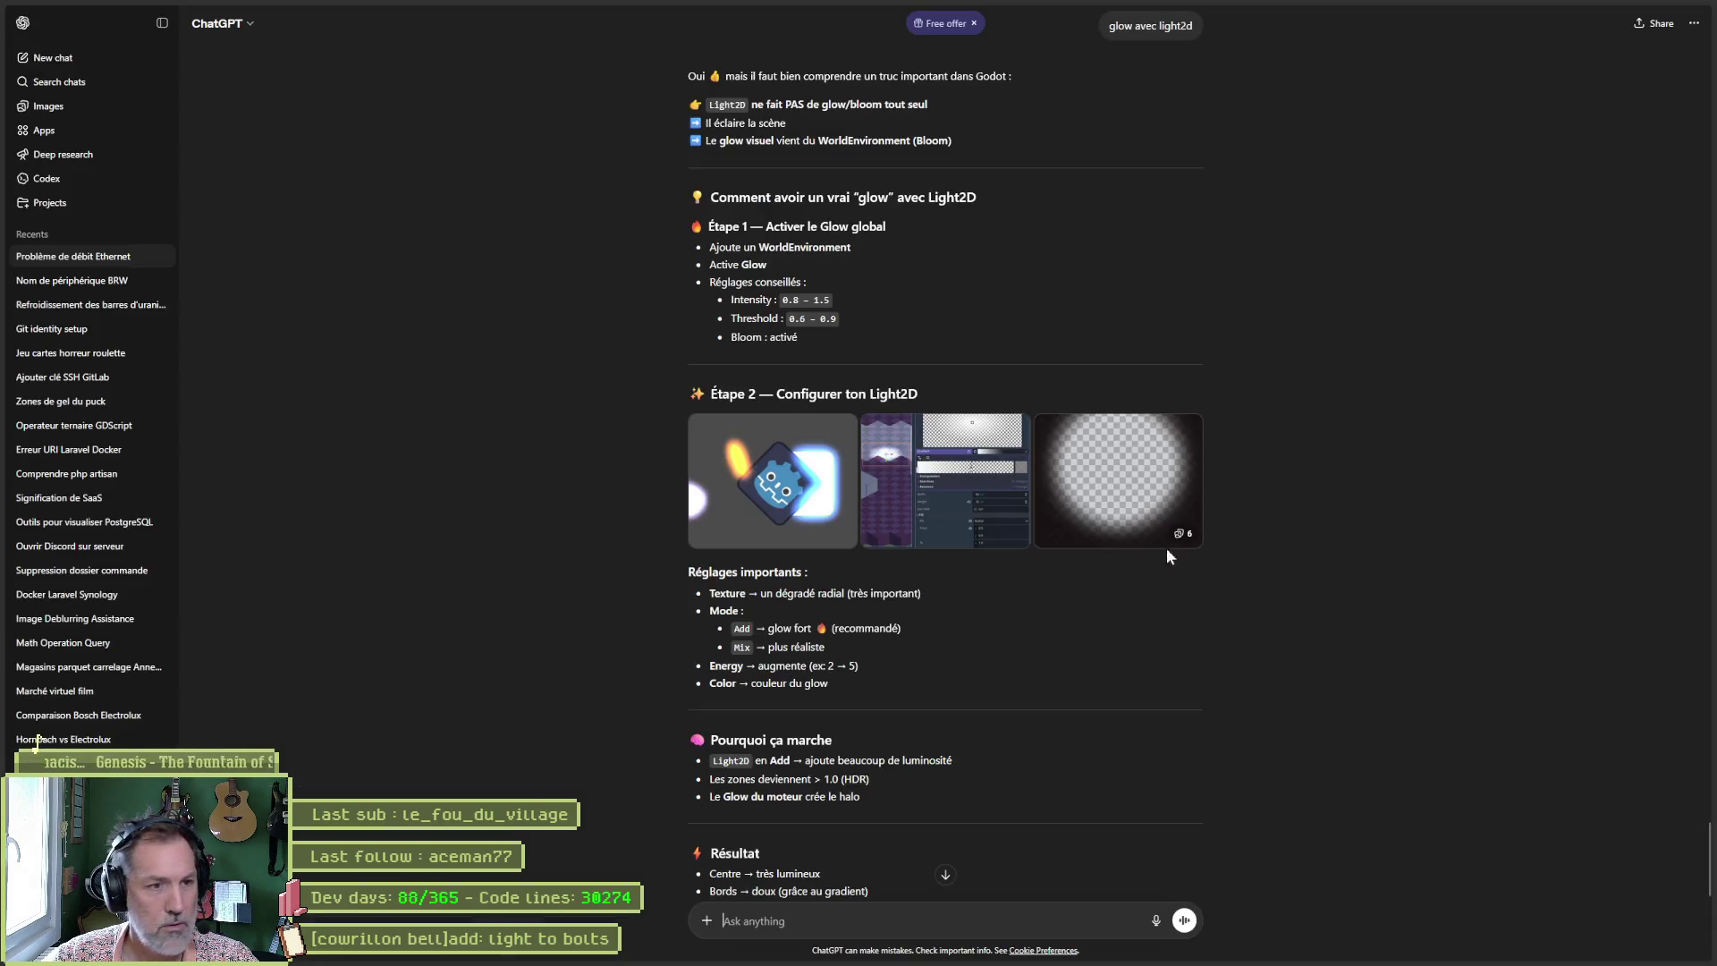
key(alt+Tab)
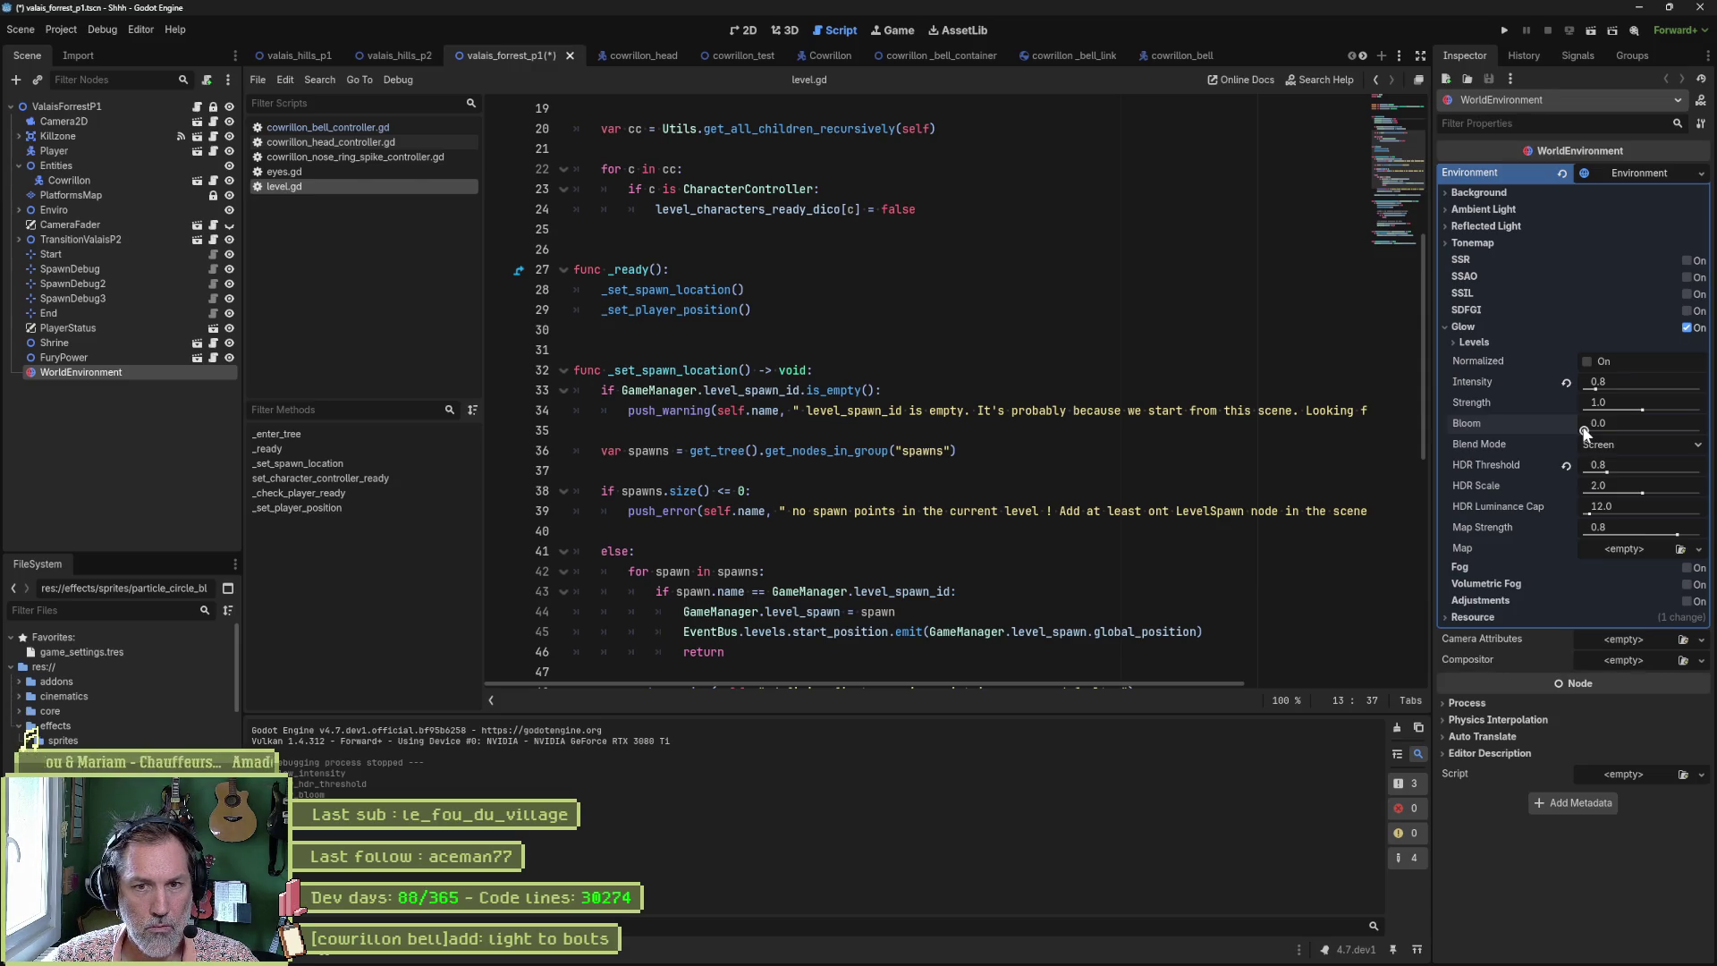
click(1615, 424)
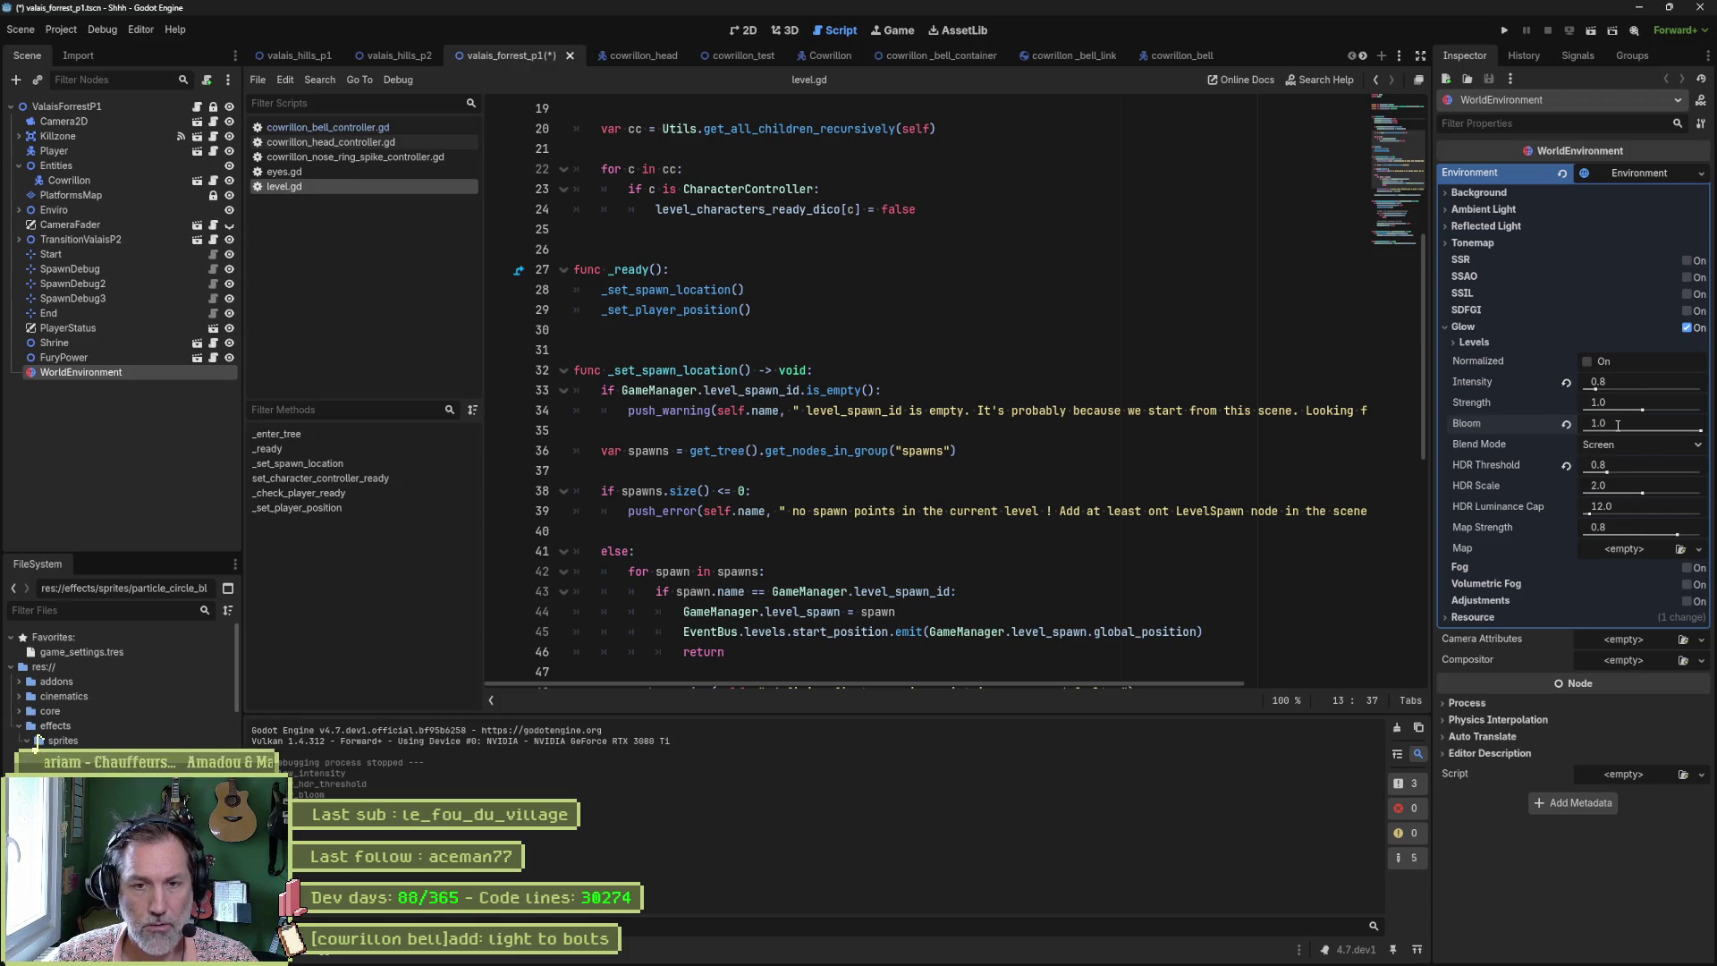
key(alt+Tab)
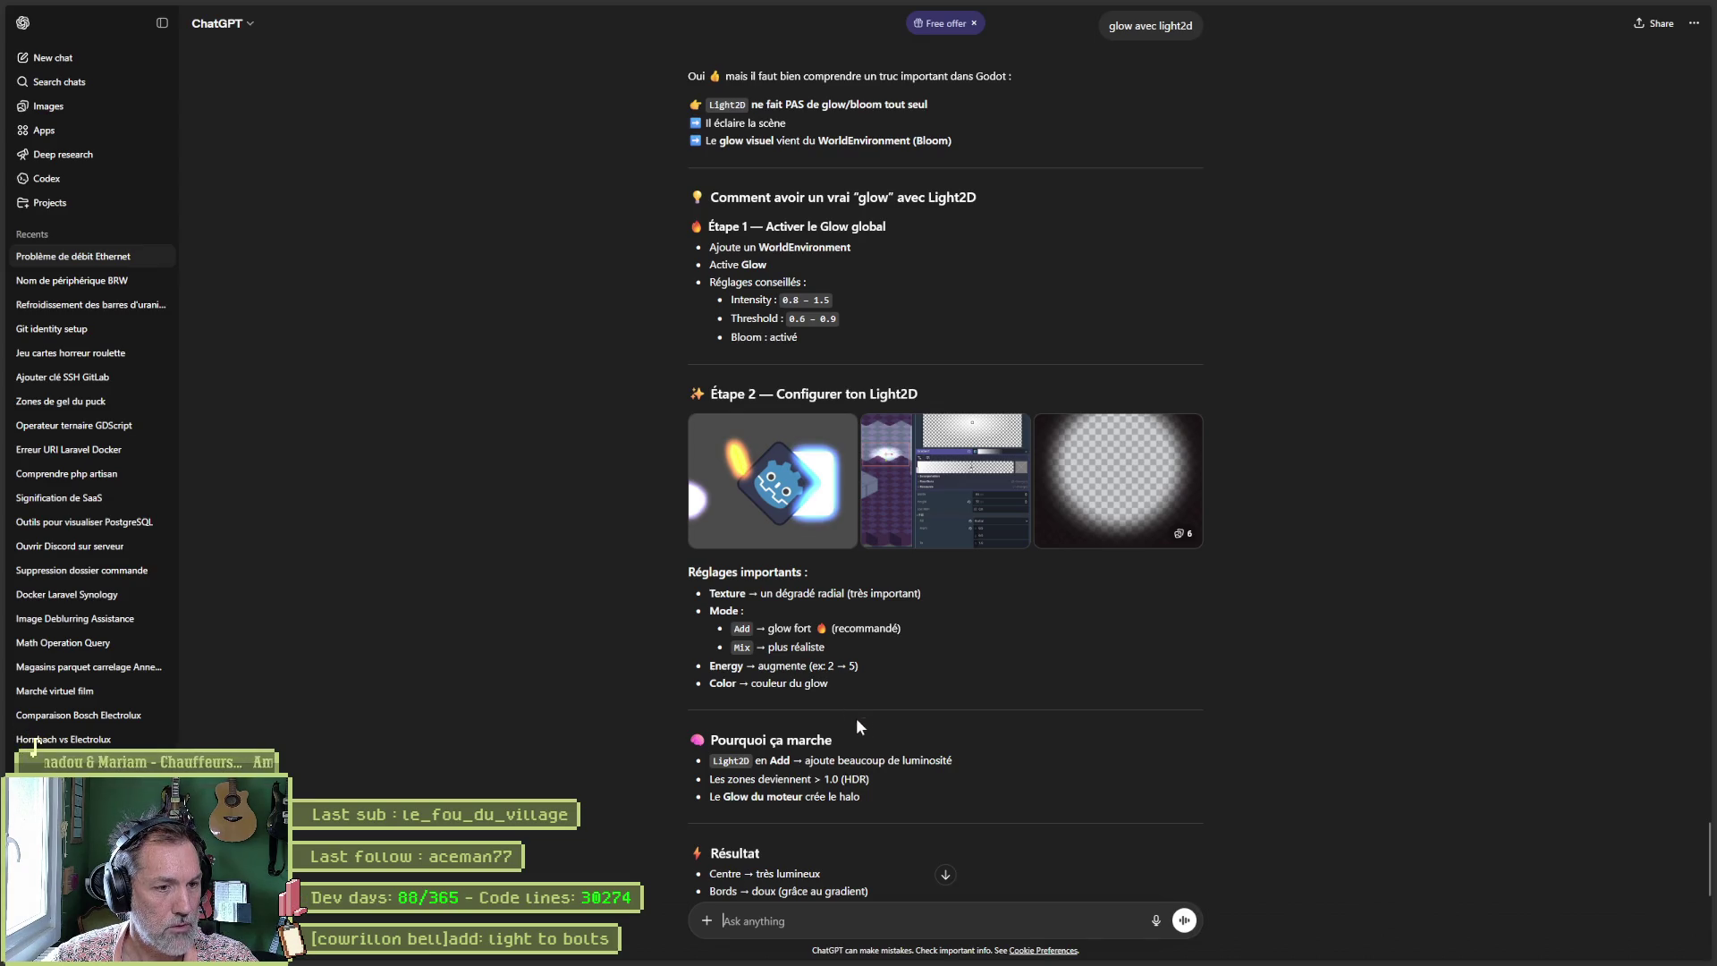
scroll(859, 714, down, 1)
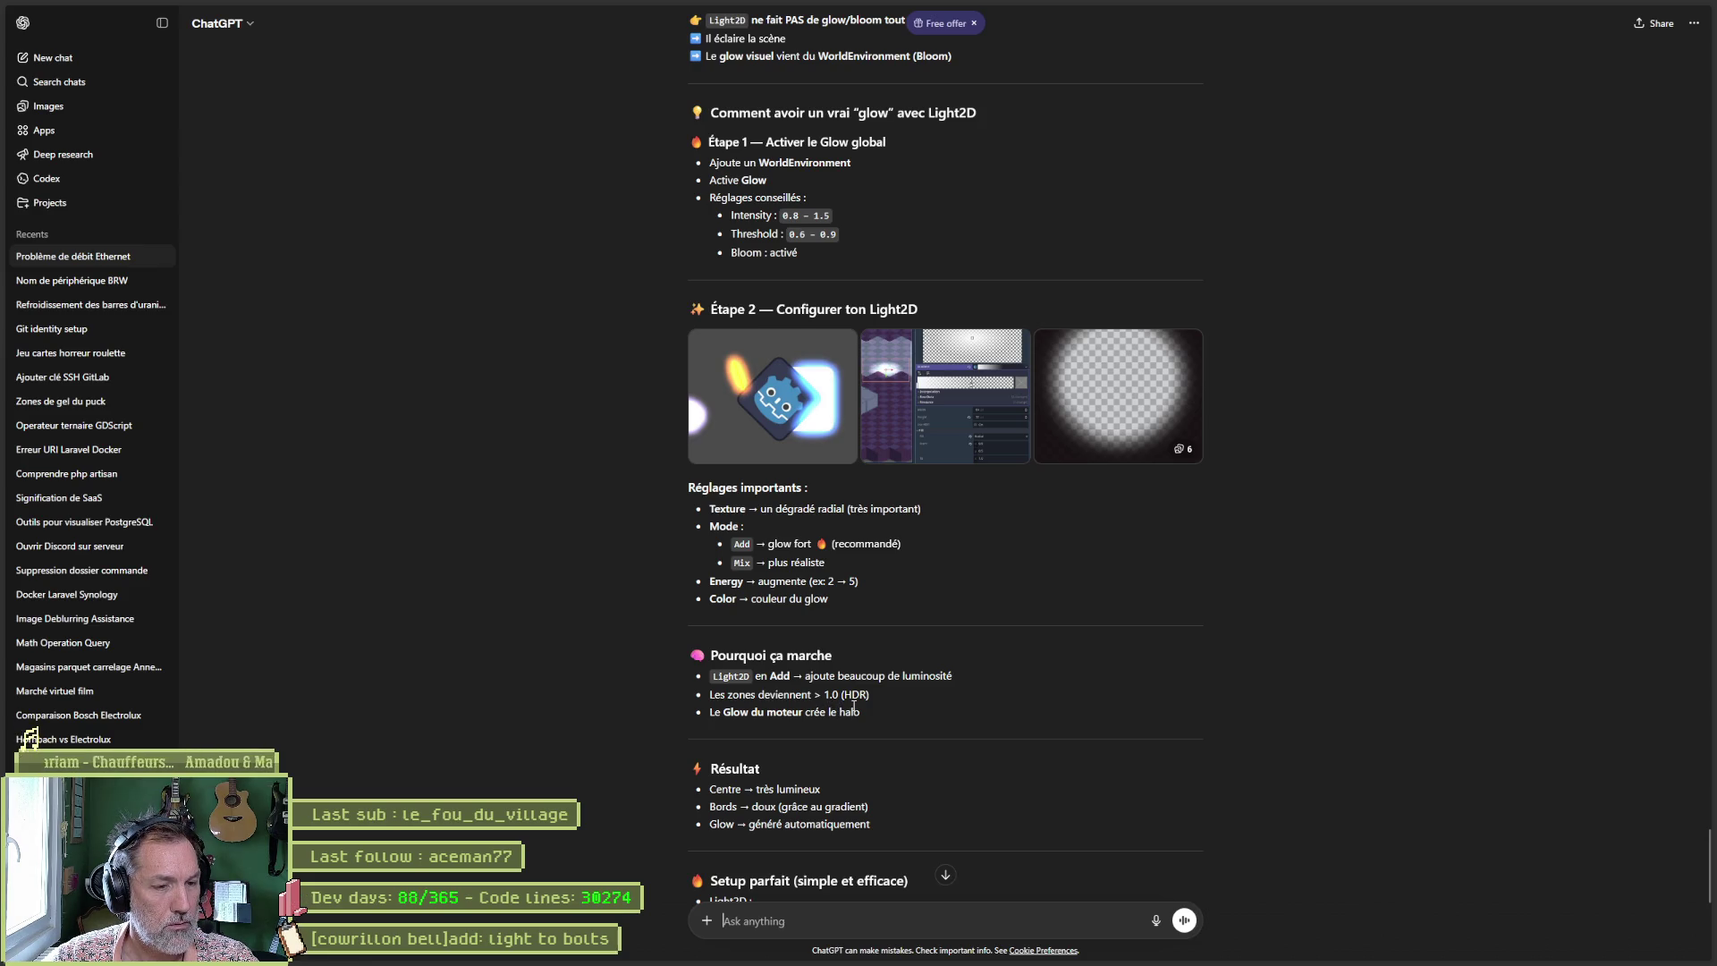
key(alt+Tab)
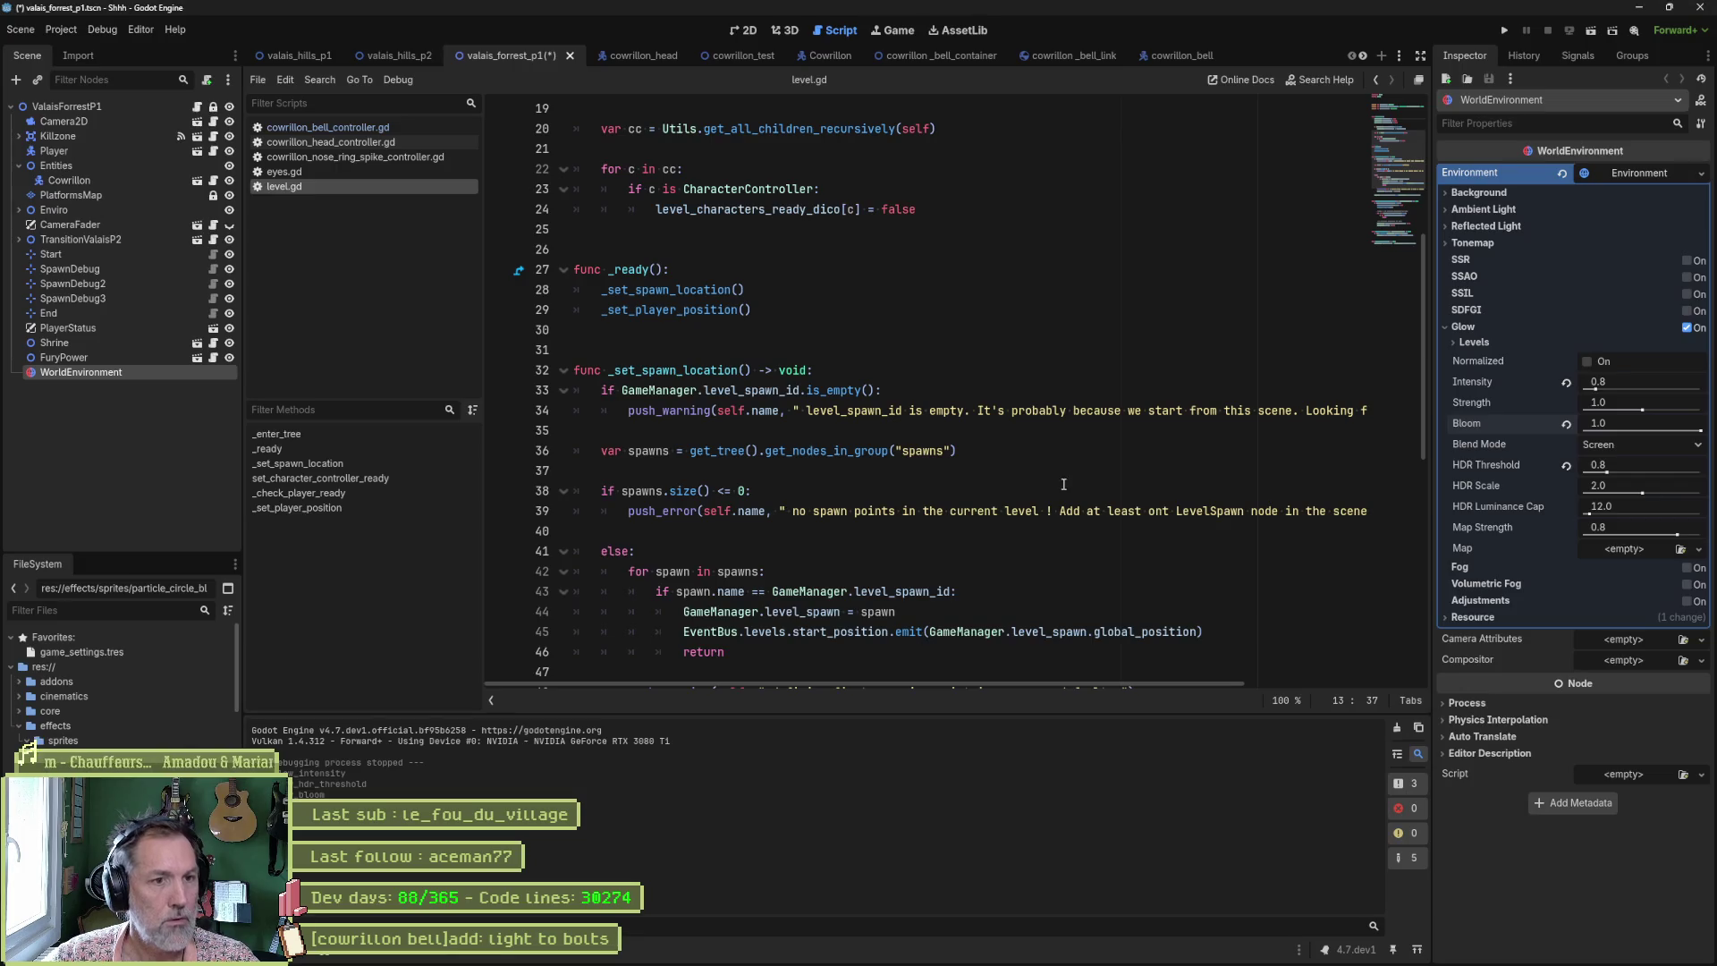
click(743, 30)
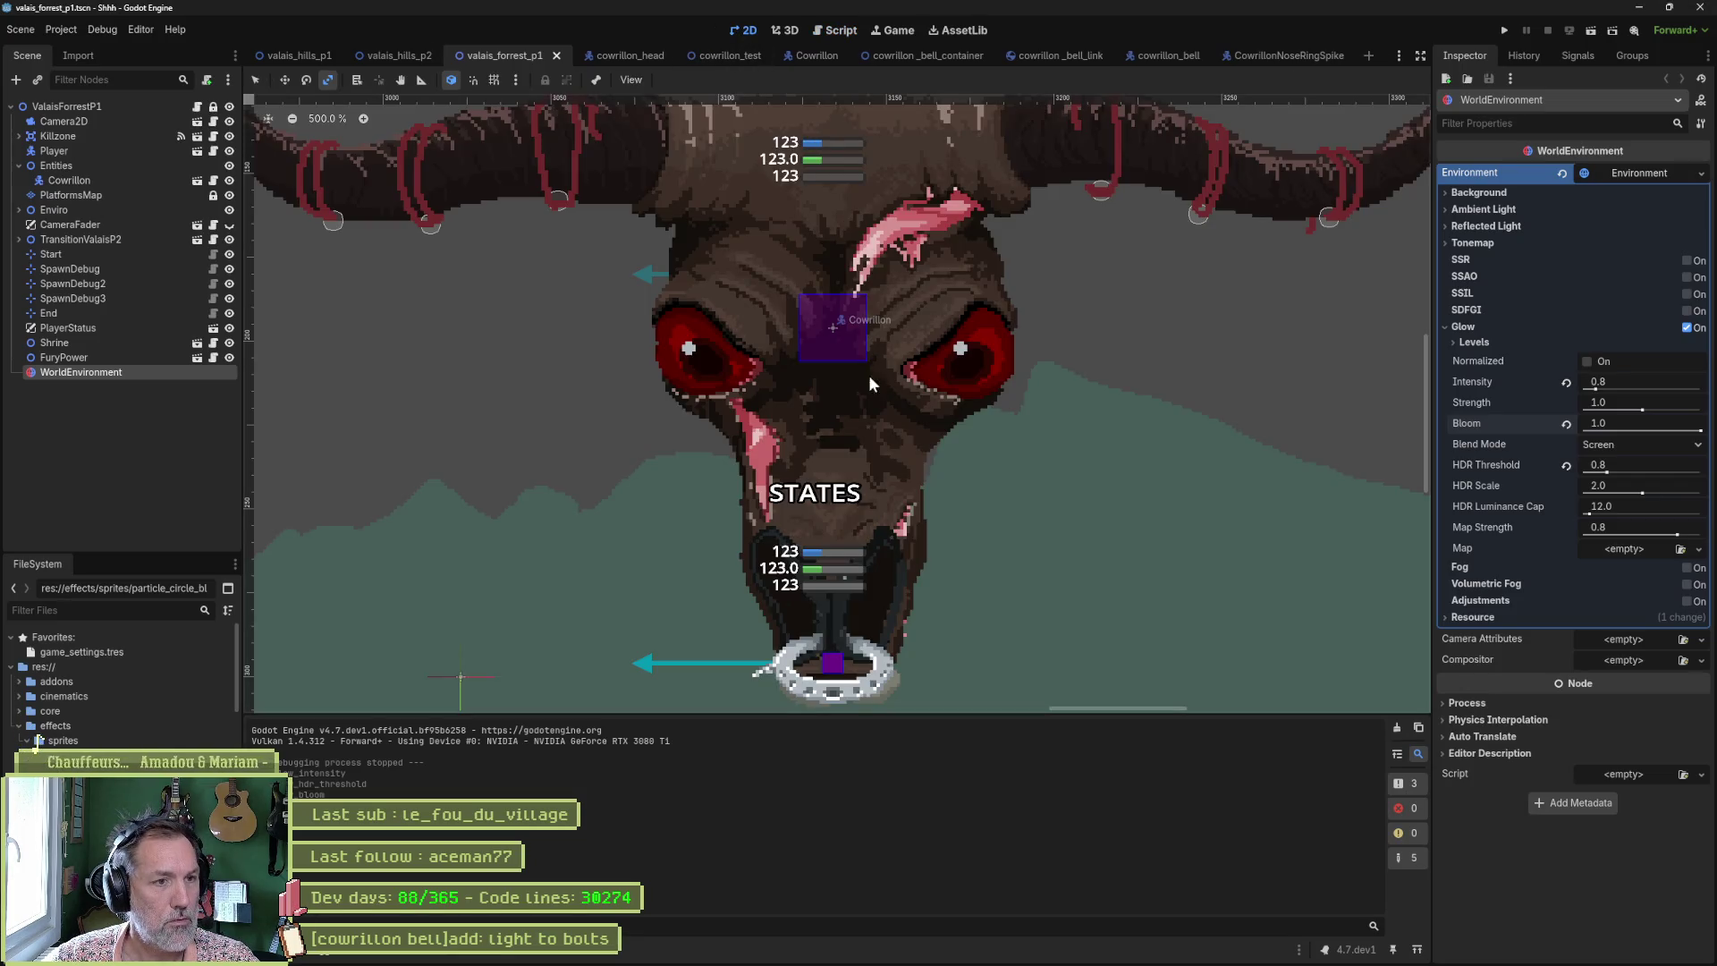
key(ctrl+shift+o)
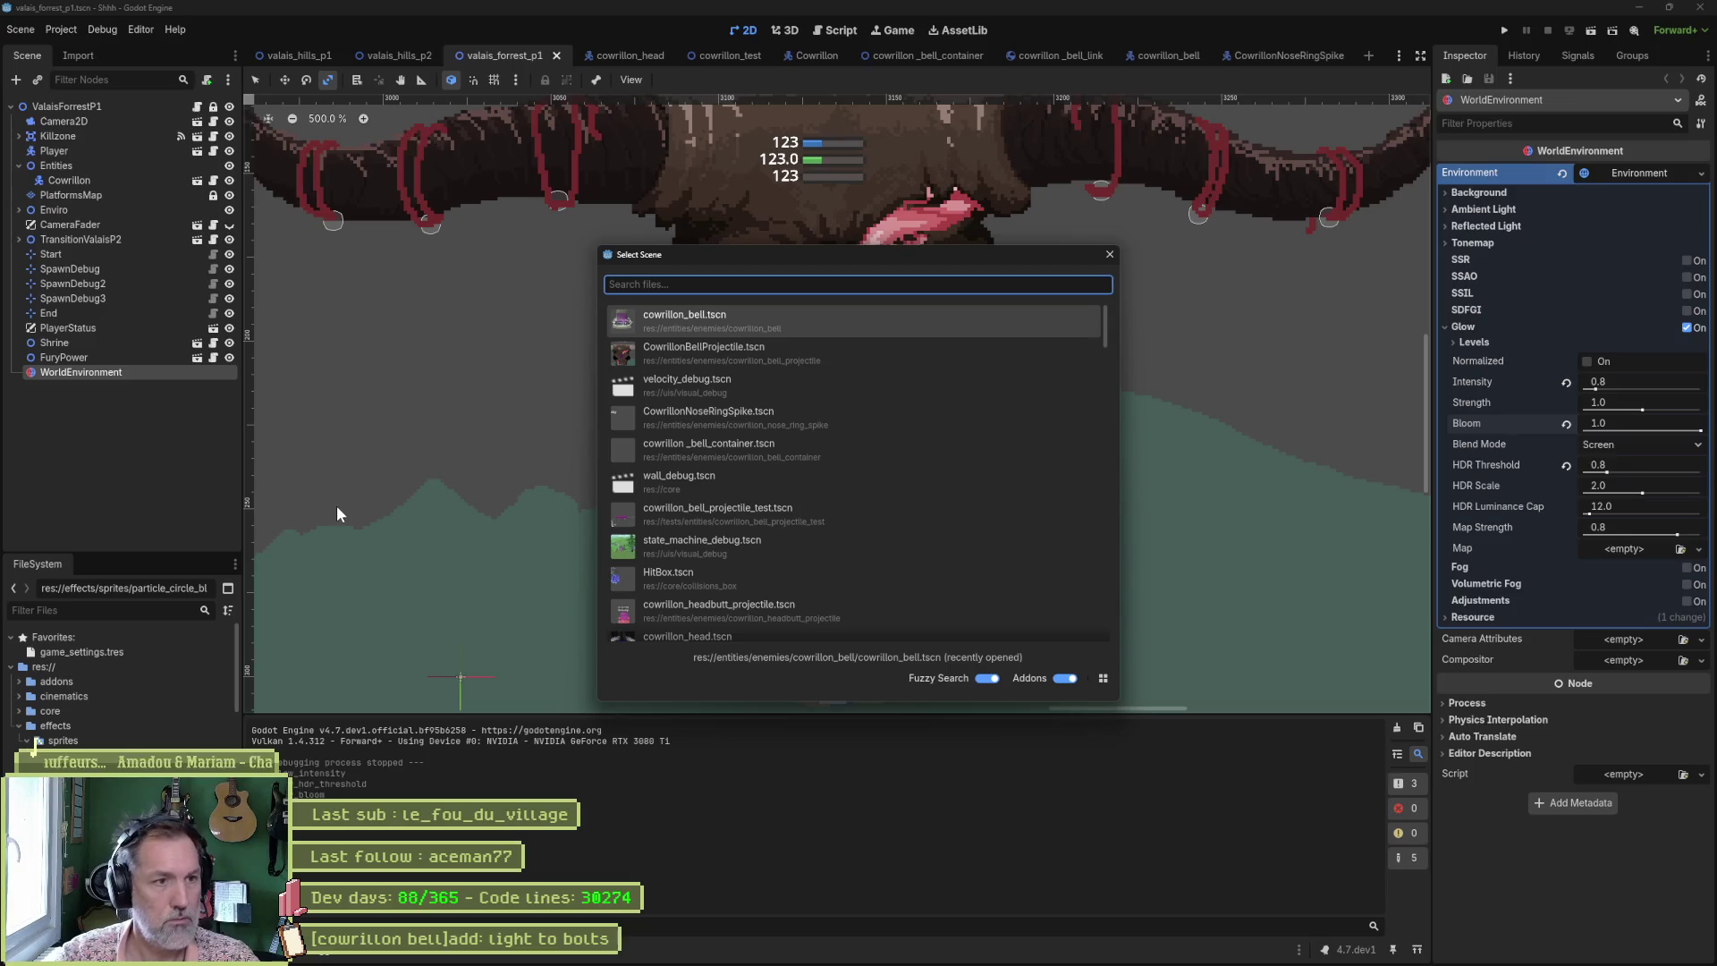
Add a cowrillon_bell.tscn instance to the forest level and move it beside the boss
key(Return)
scroll(667, 471, down, 10)
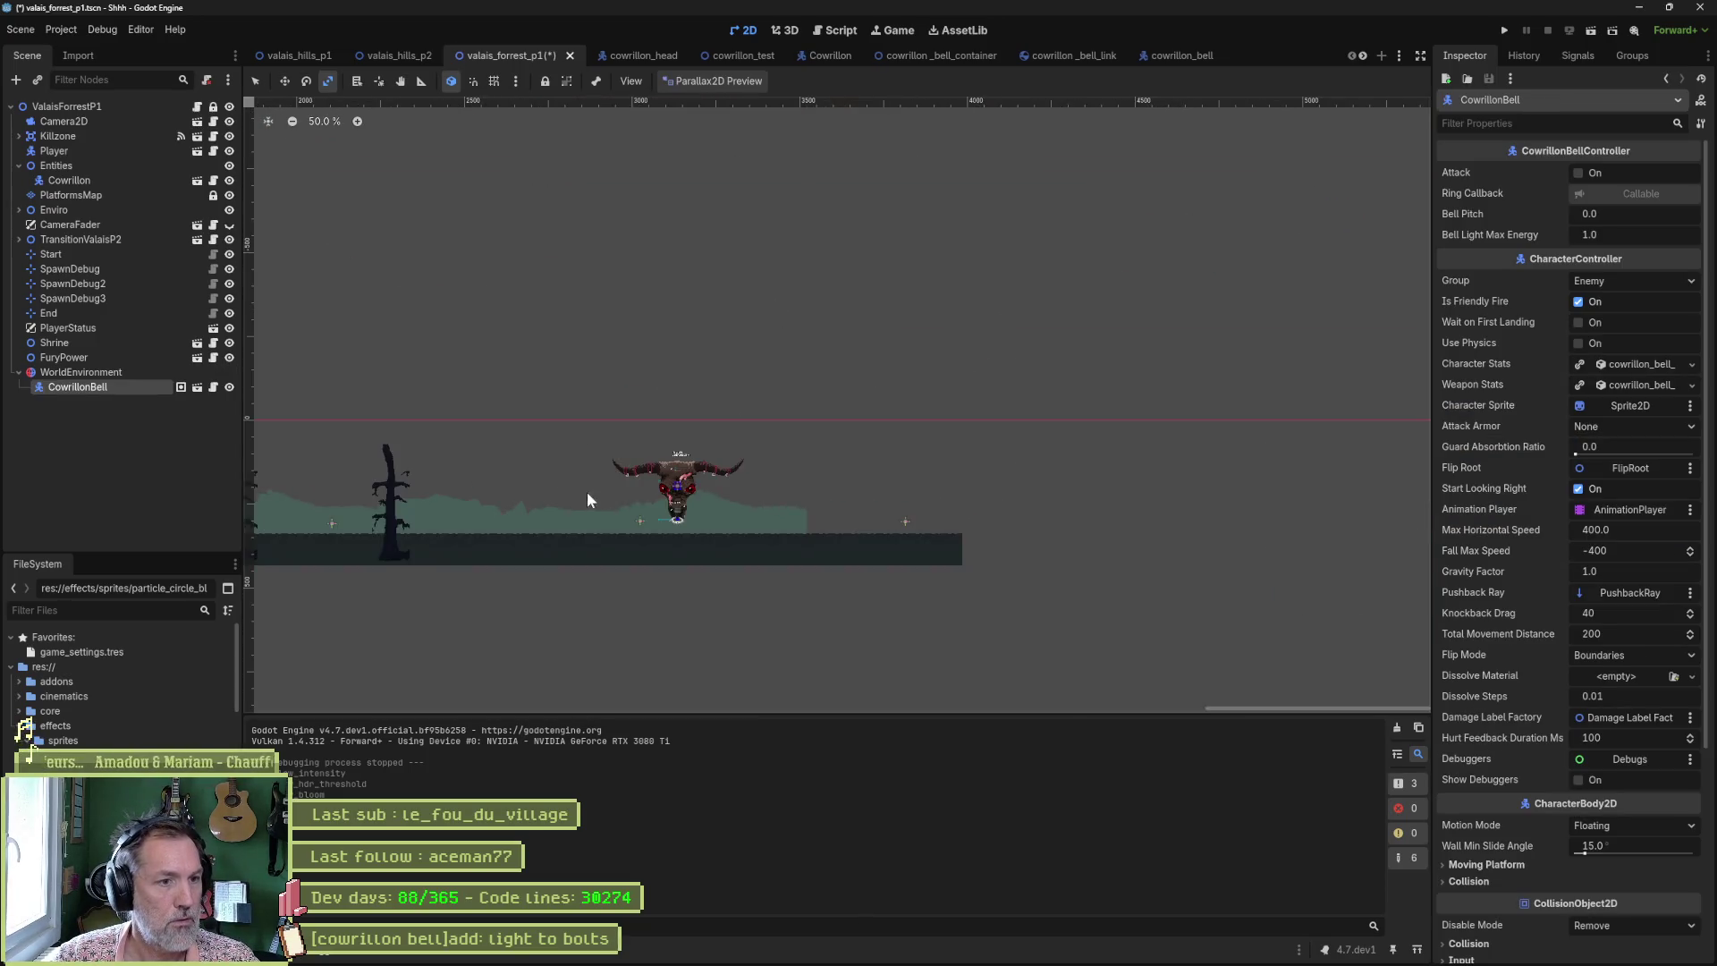
scroll(939, 500, left, 5)
scroll(603, 494, up, 1)
key(w)
scroll(442, 403, up, 8)
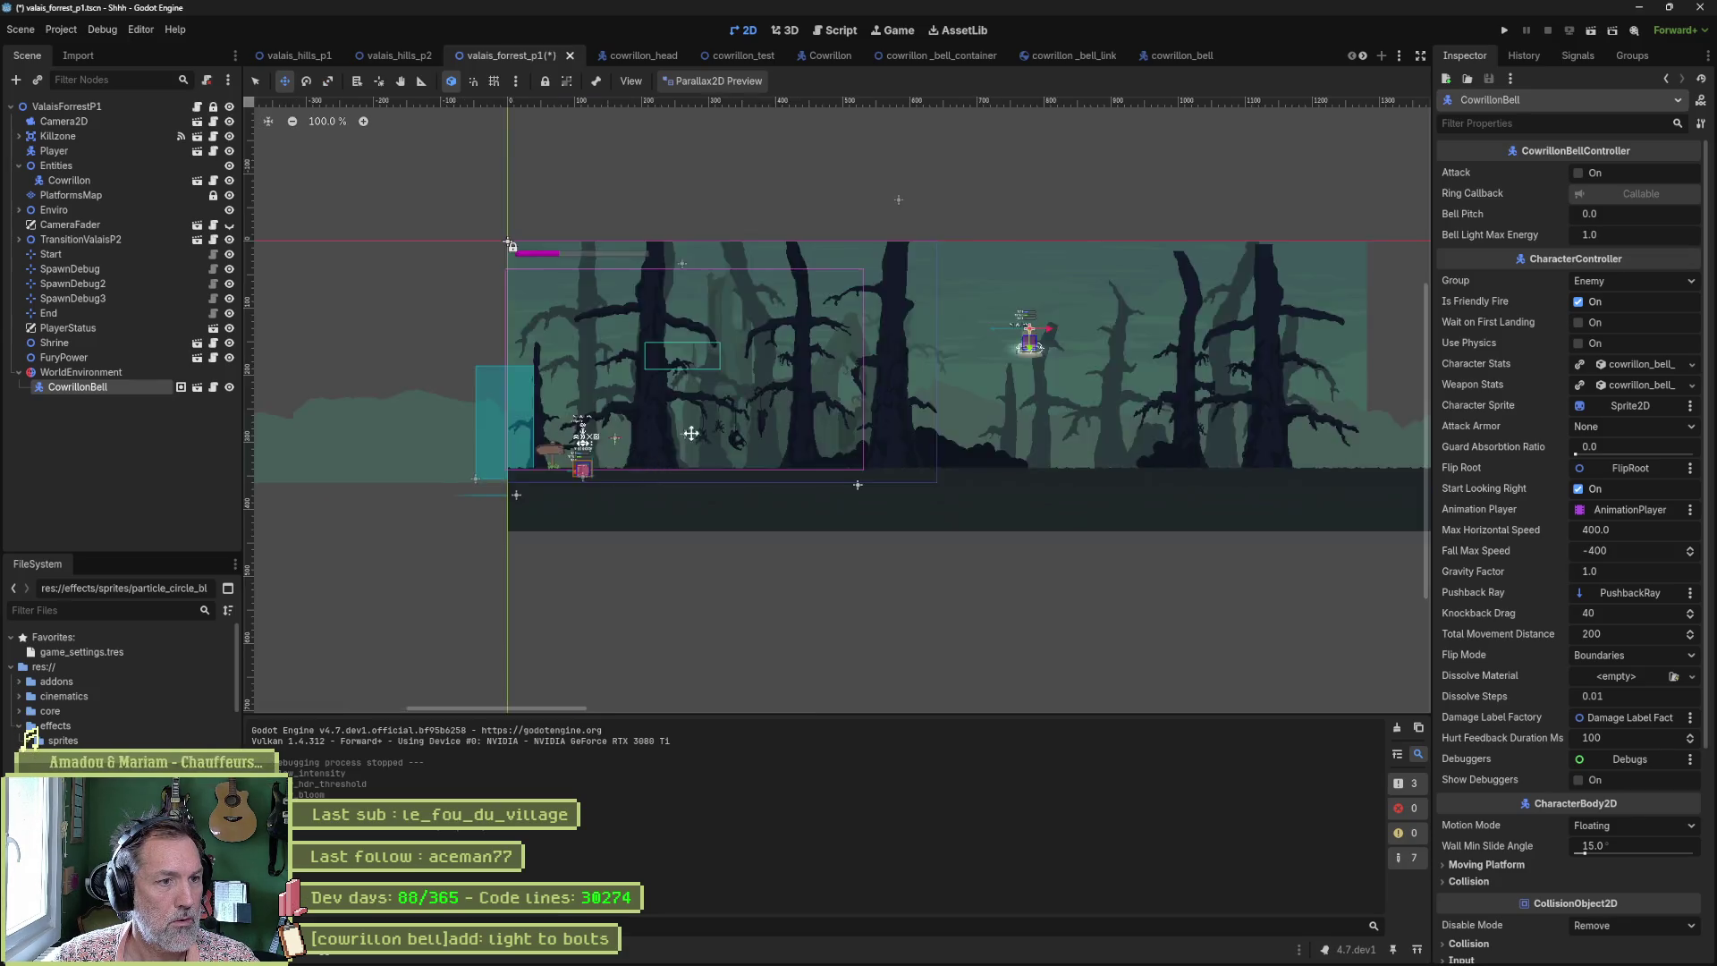
key(f)
scroll(912, 429, up, 1)
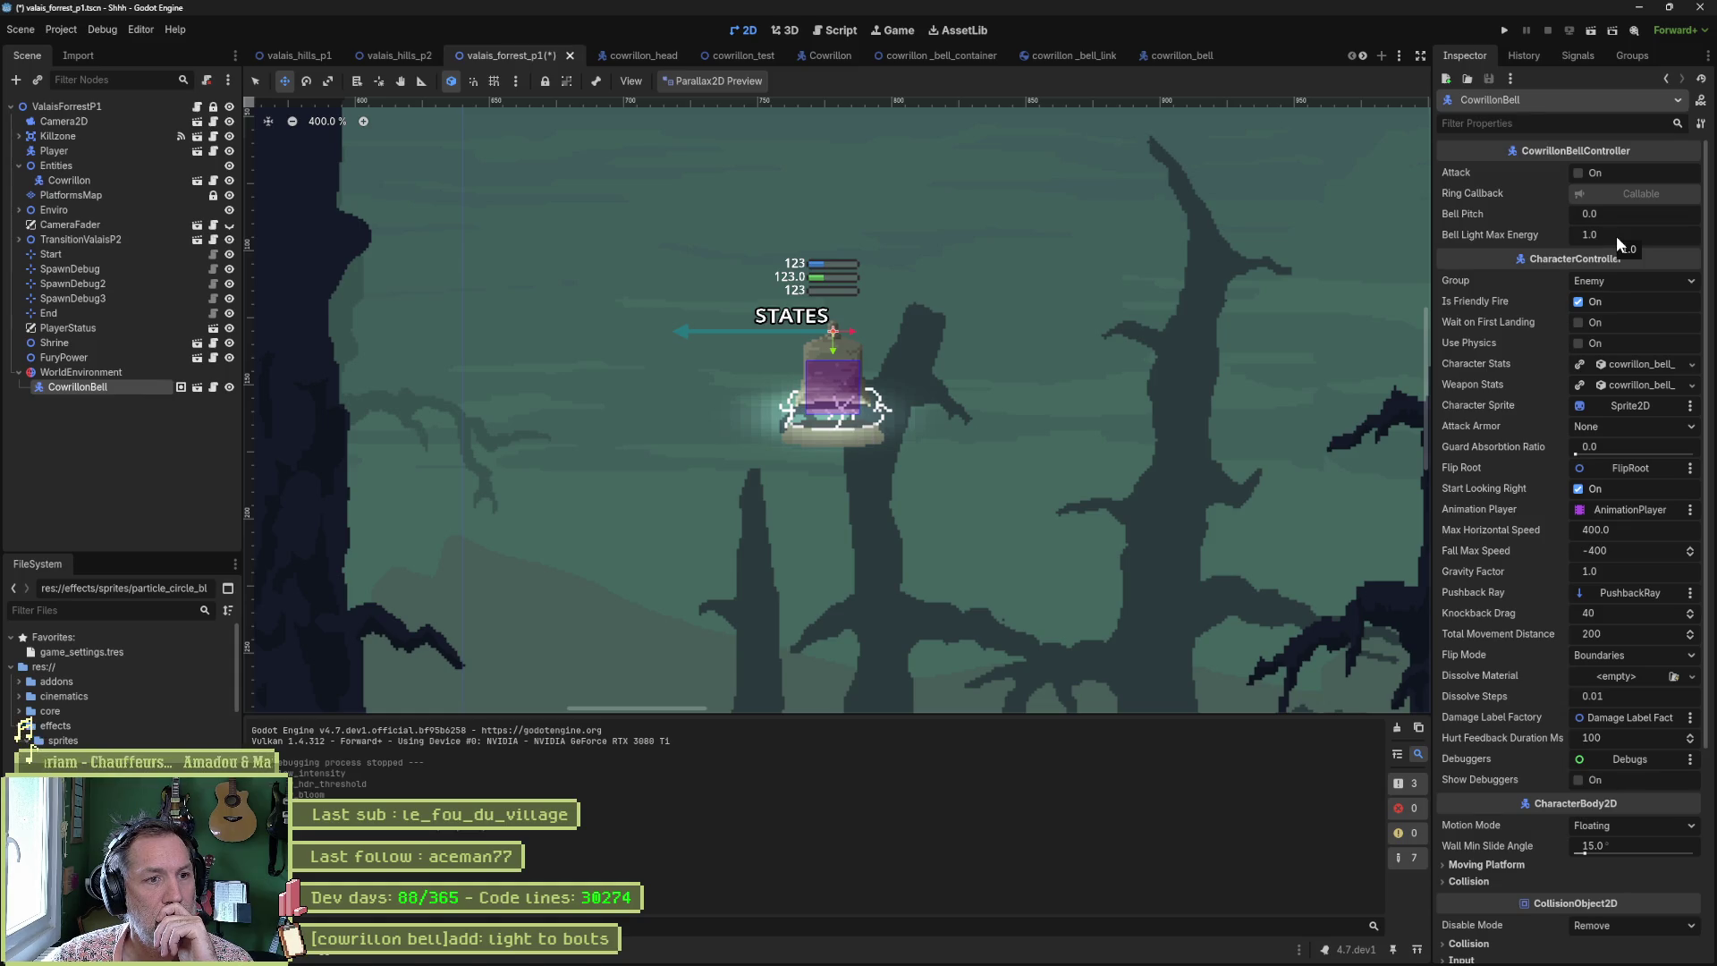
scroll(1231, 357, down, 9)
mouse_move(1150, 356)
mouse_down()
mouse_move(1231, 357)
mouse_move(1272, 407)
mouse_up()
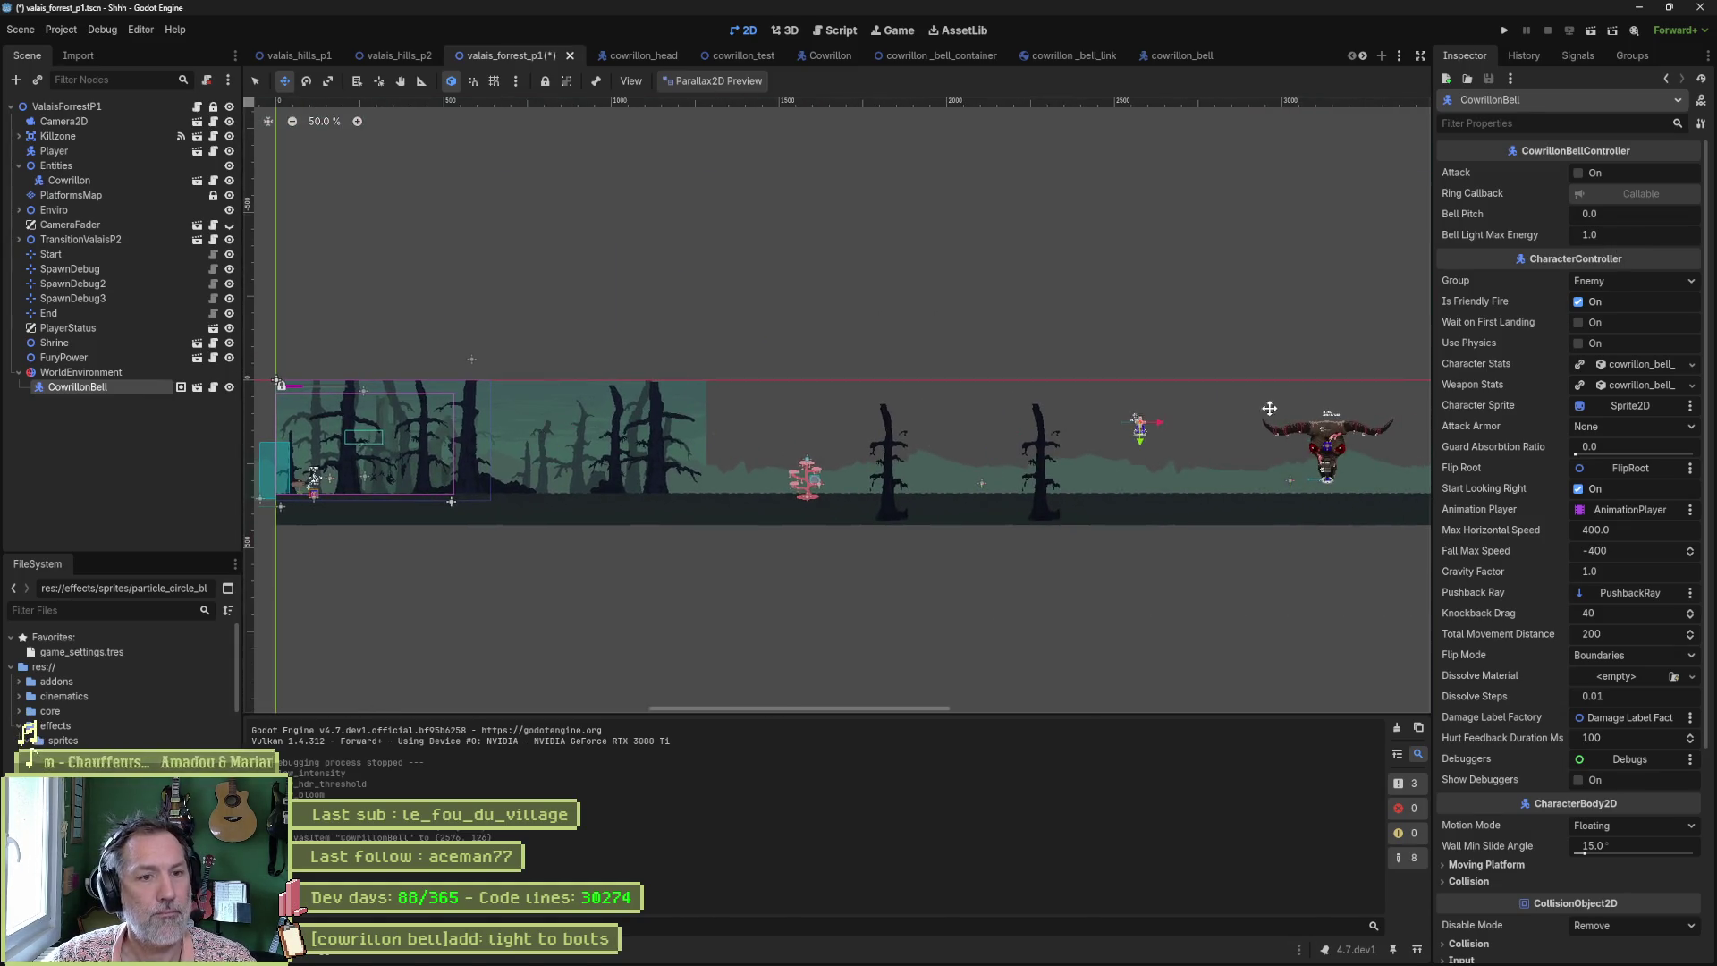
Override the bell's Bell Light Max Energy to 3.0 and save the scene
scroll(1273, 407, right, 5)
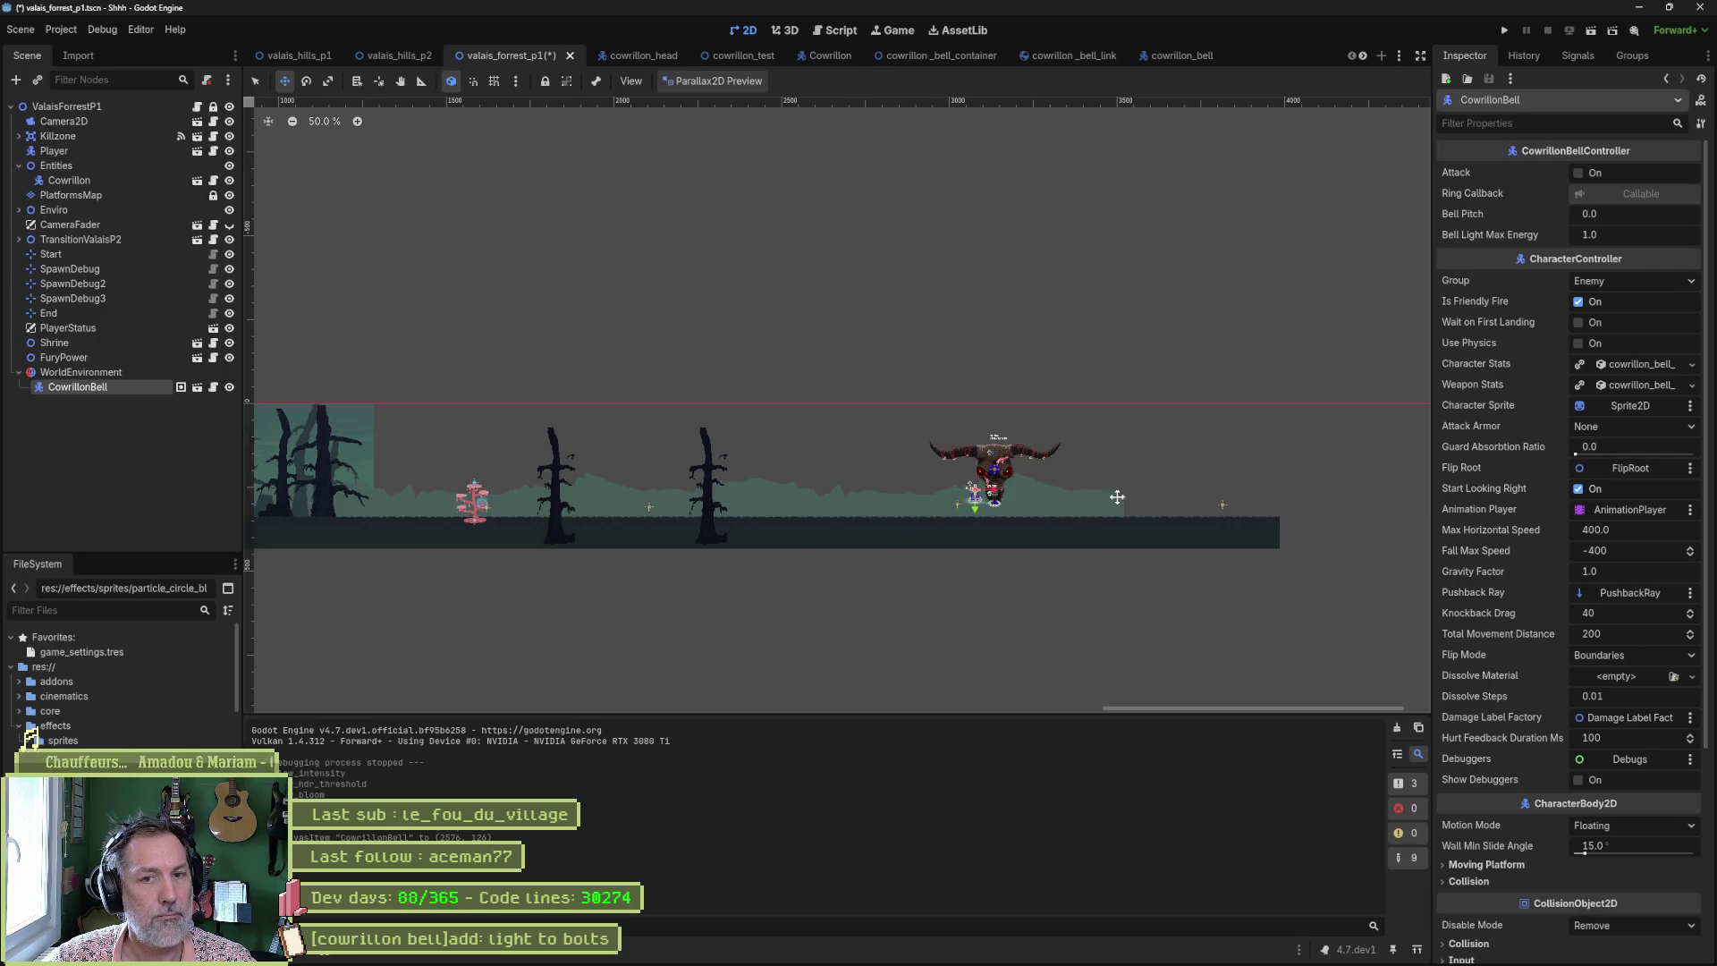
click(1667, 233)
text(3)
key(Return)
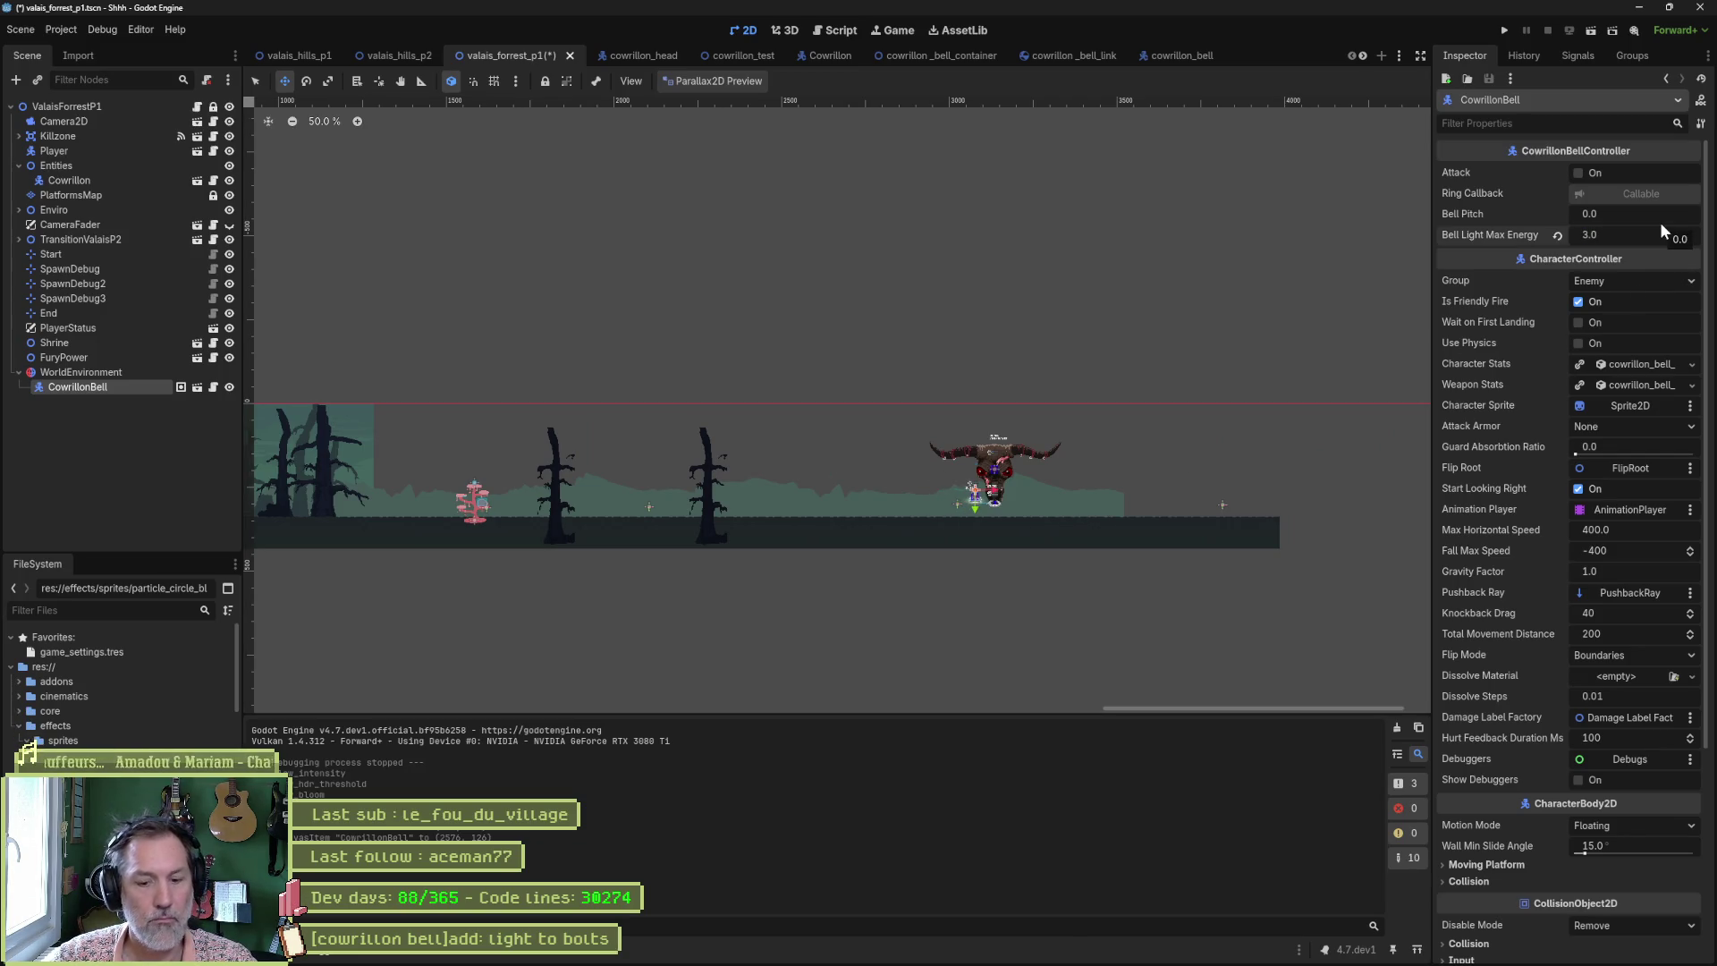
key(ctrl+s)
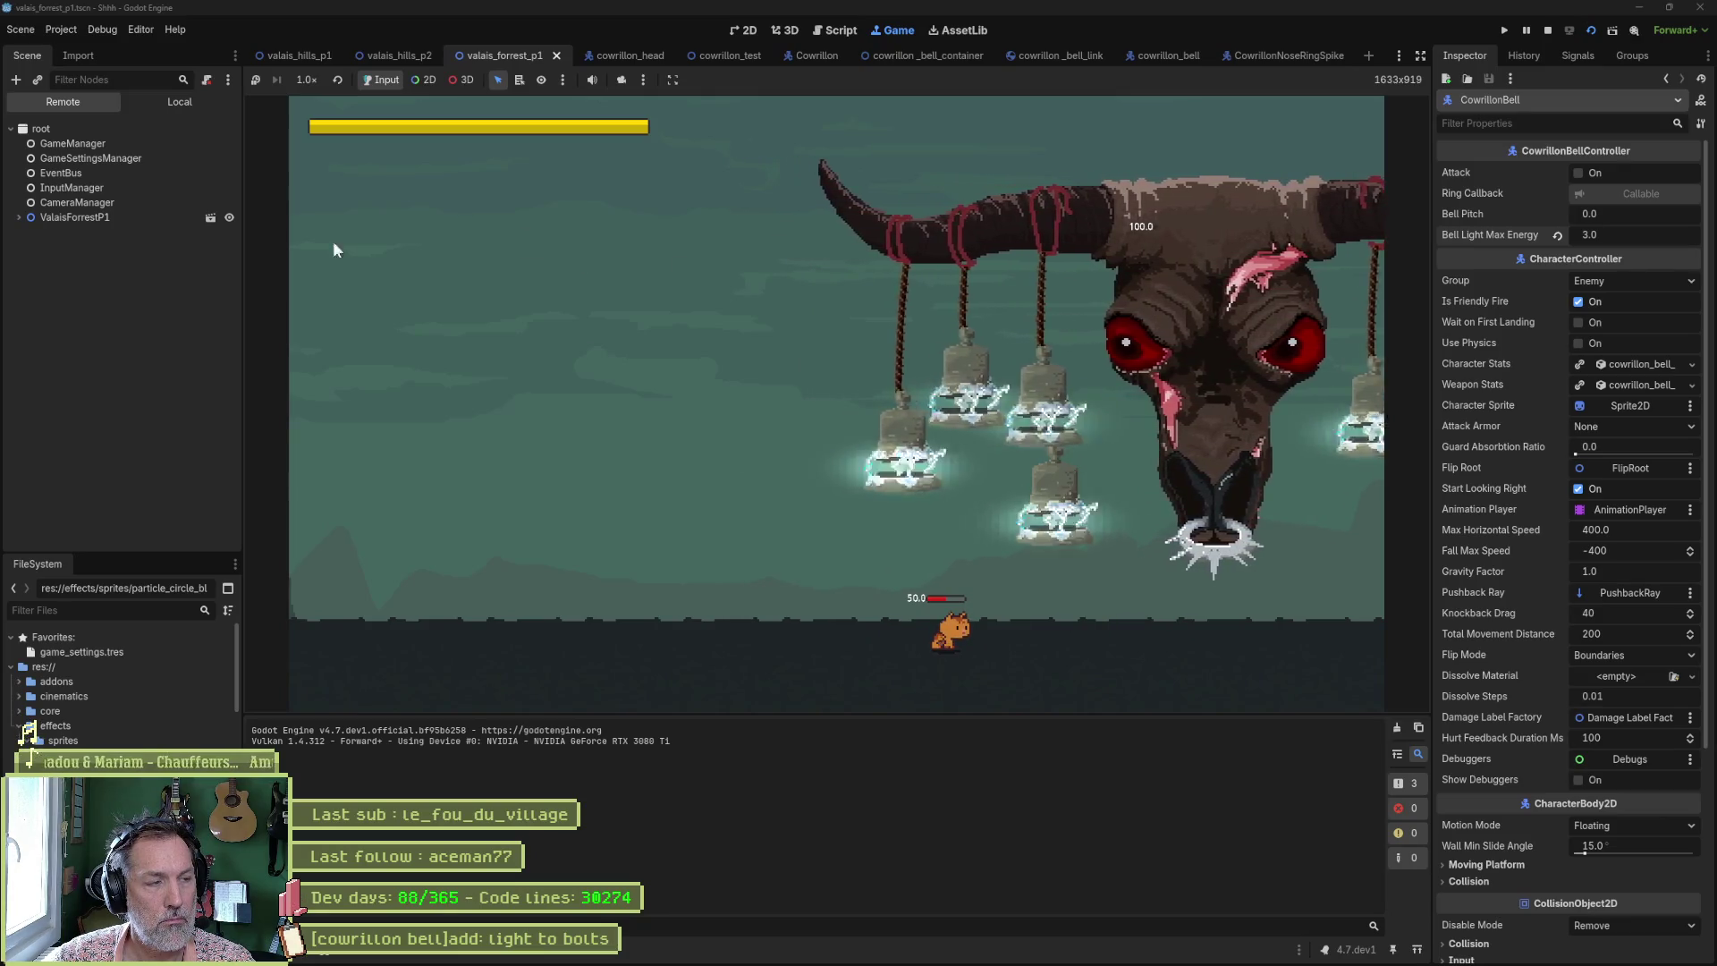
Inspect the running game's live WorldEnvironment and CowrillonBell nodes in the Remote tree
double_click(55, 218)
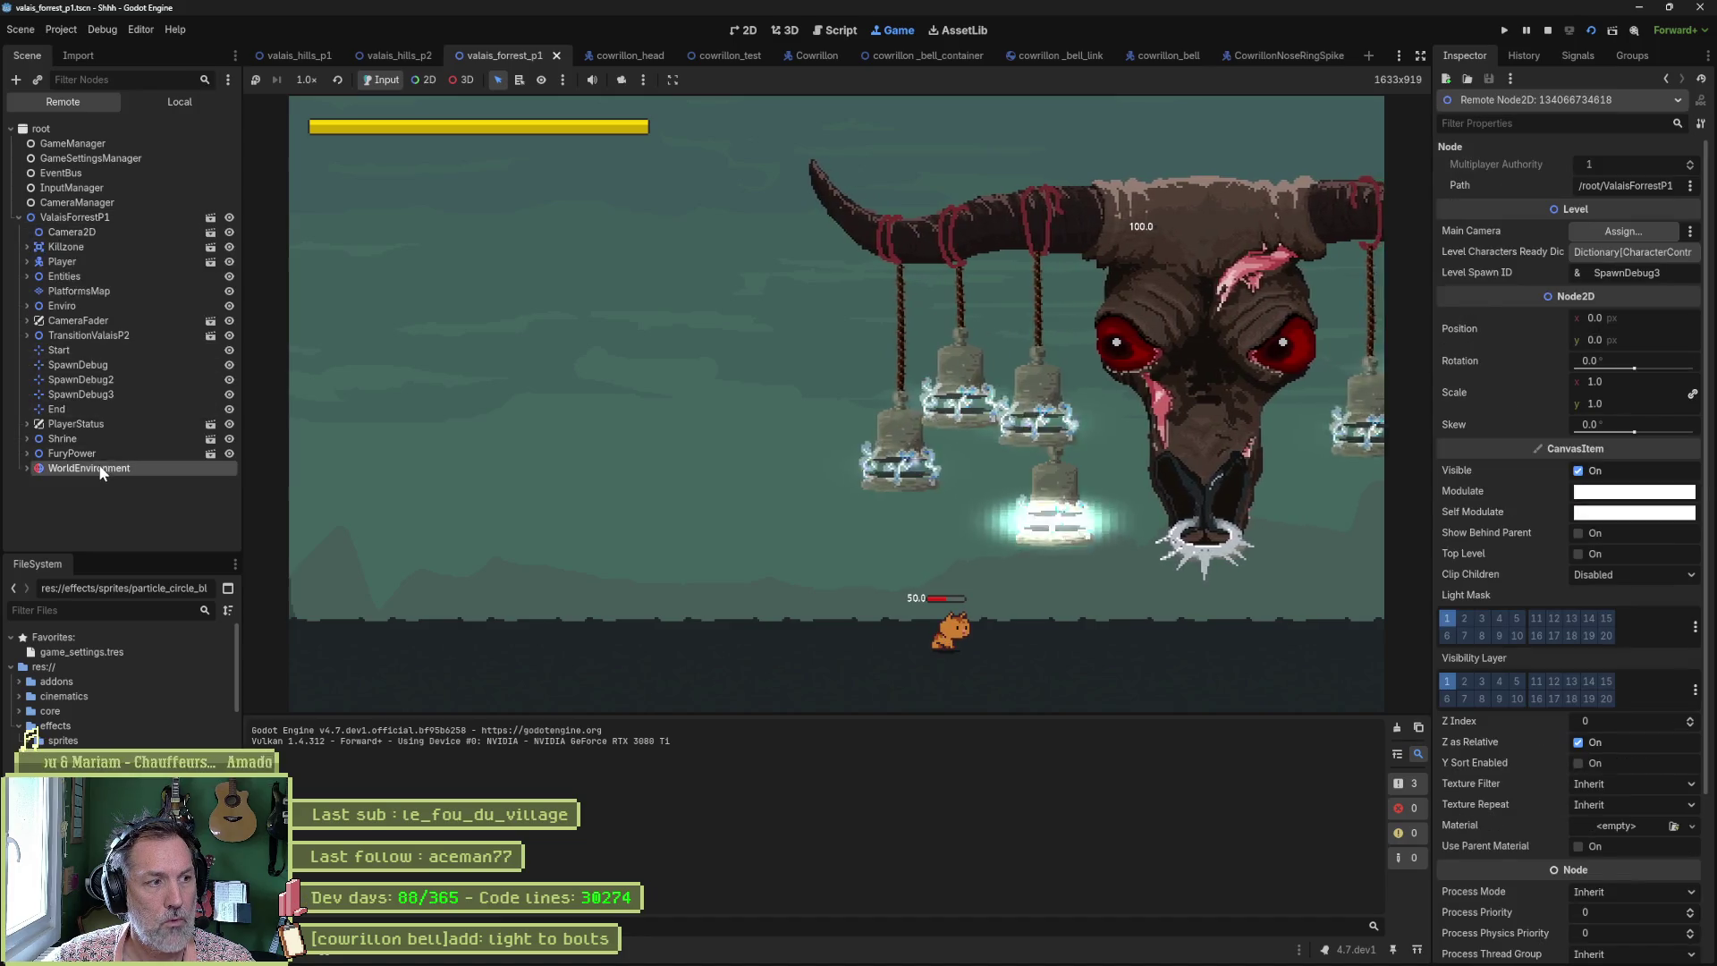
click(72, 468)
mouse_move(1498, 307)
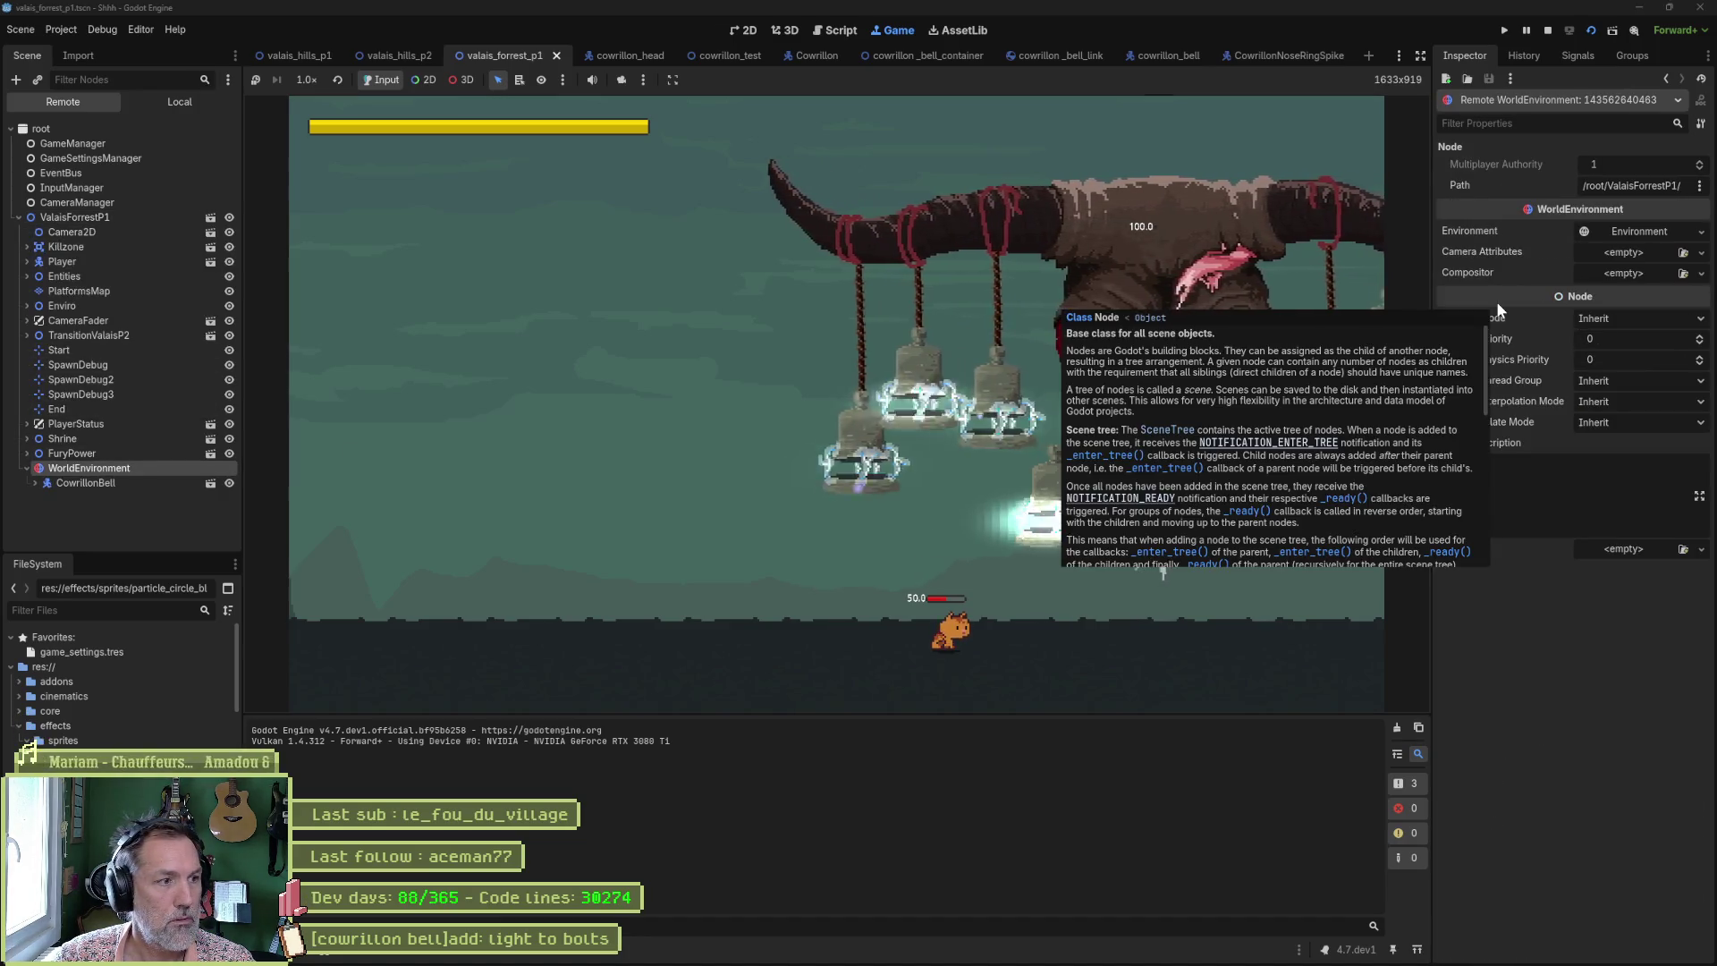
click(88, 482)
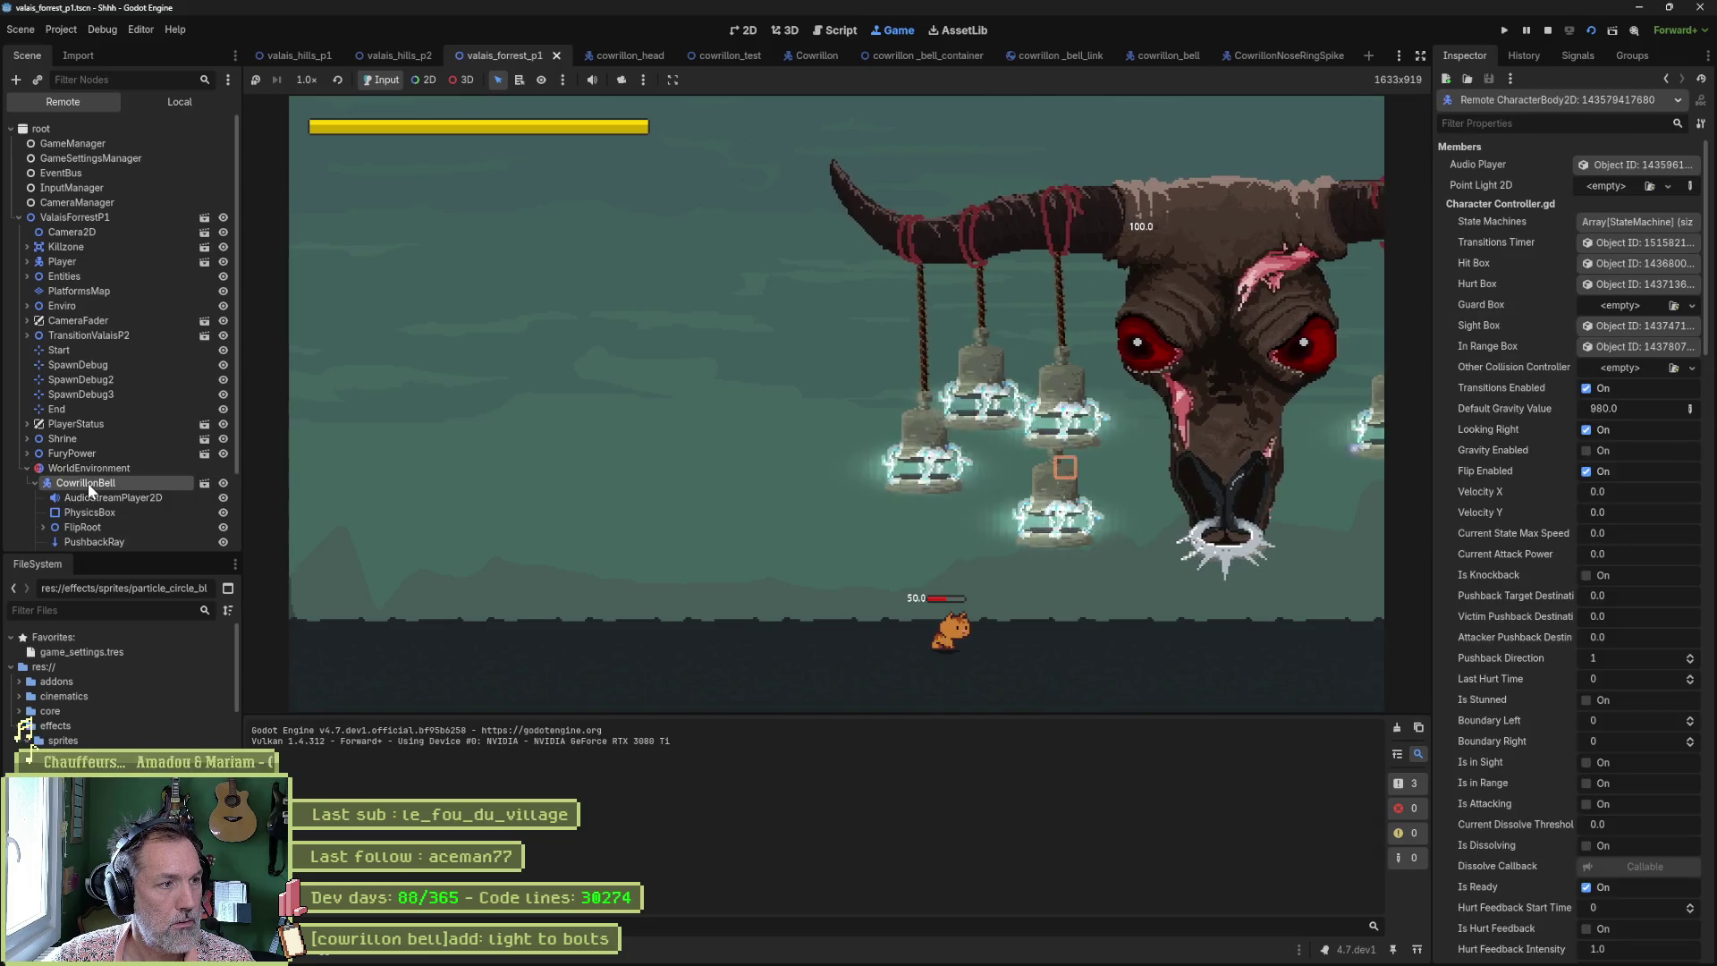
Toggle the live WorldEnvironment's glow off and on to compare the look
click(87, 471)
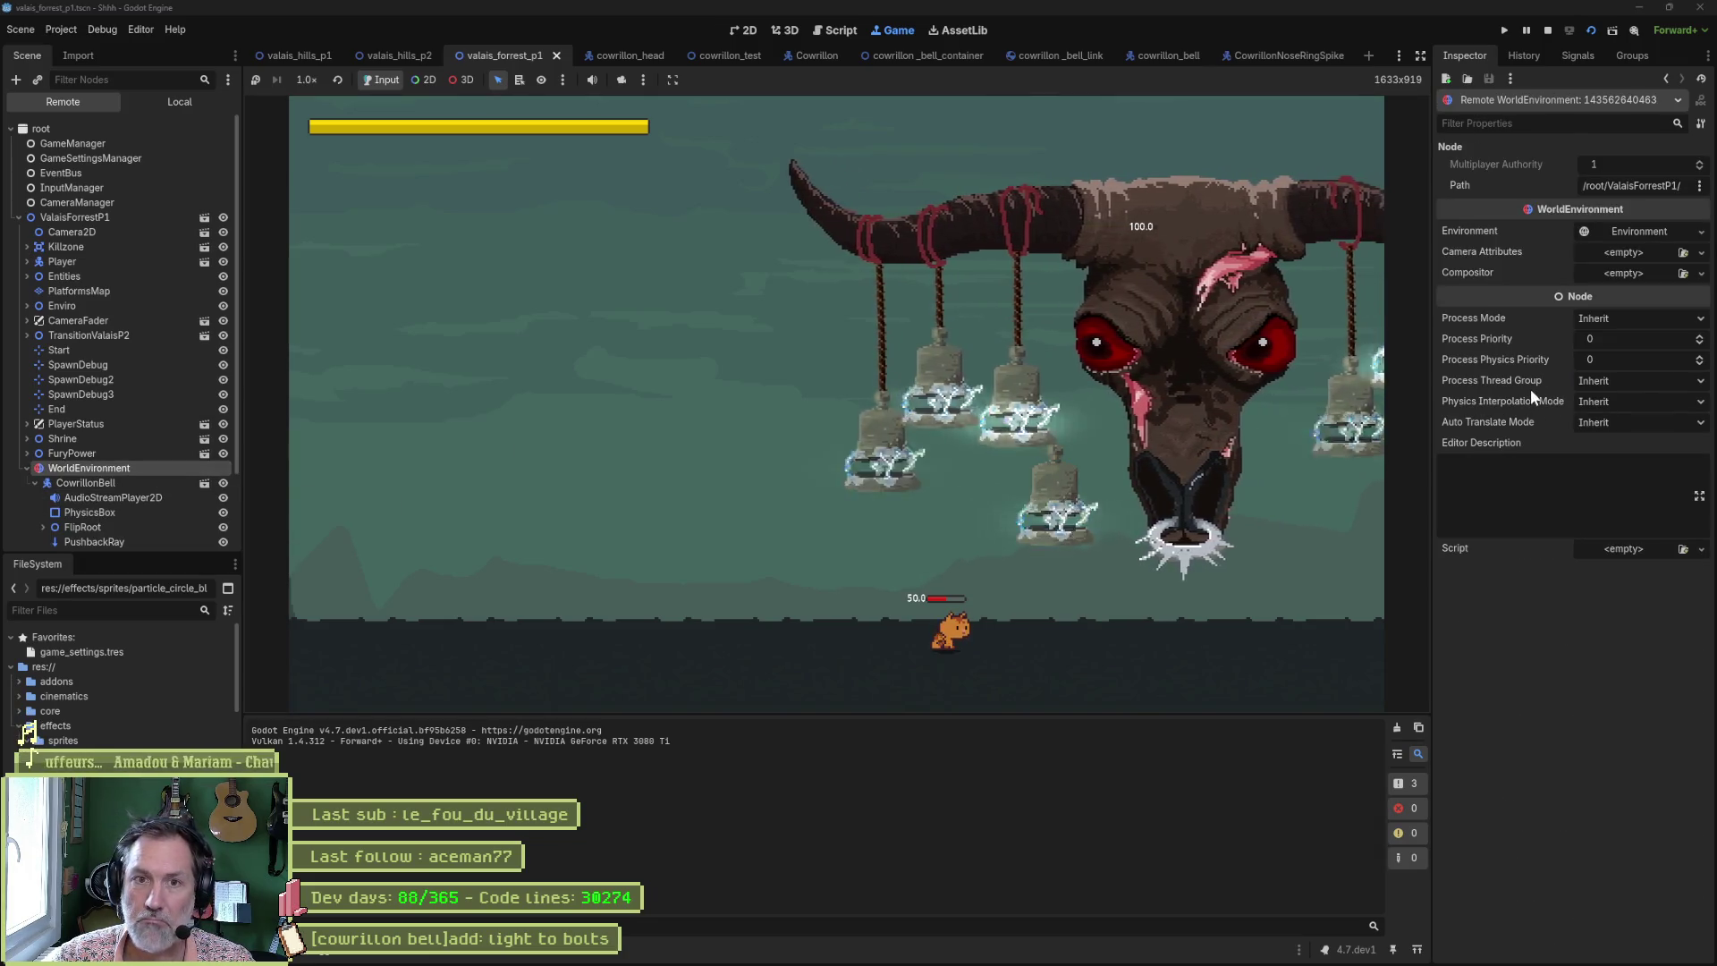
click(1652, 234)
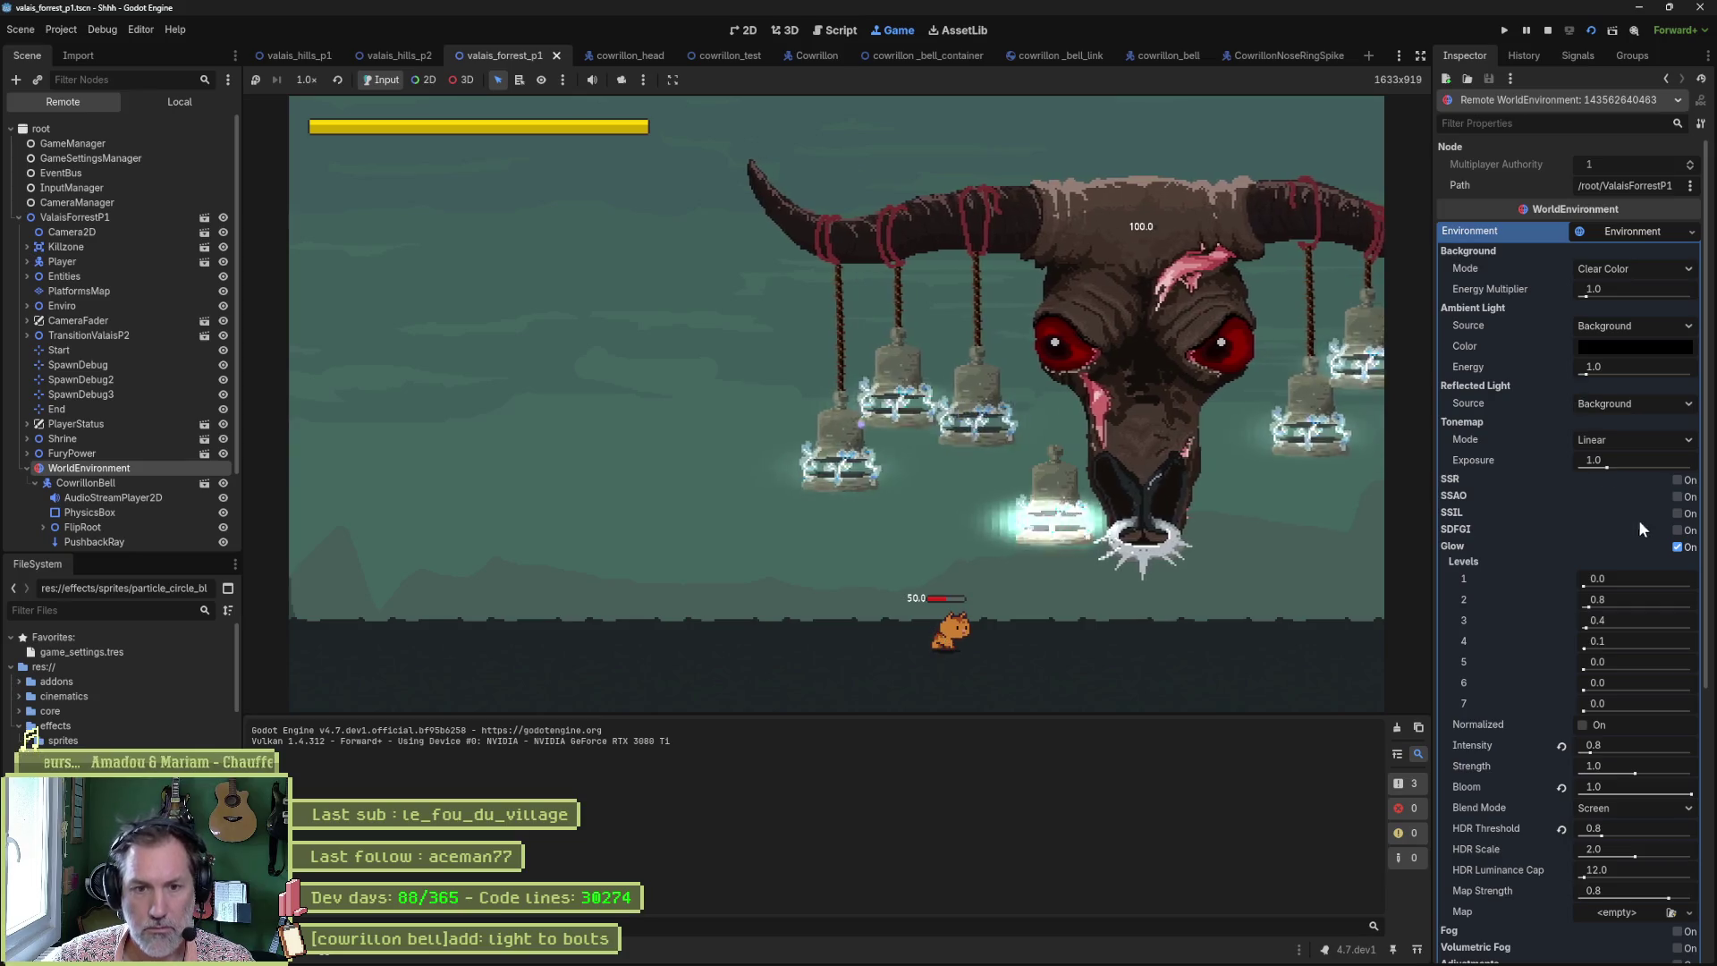
click(1680, 551)
click(1680, 551)
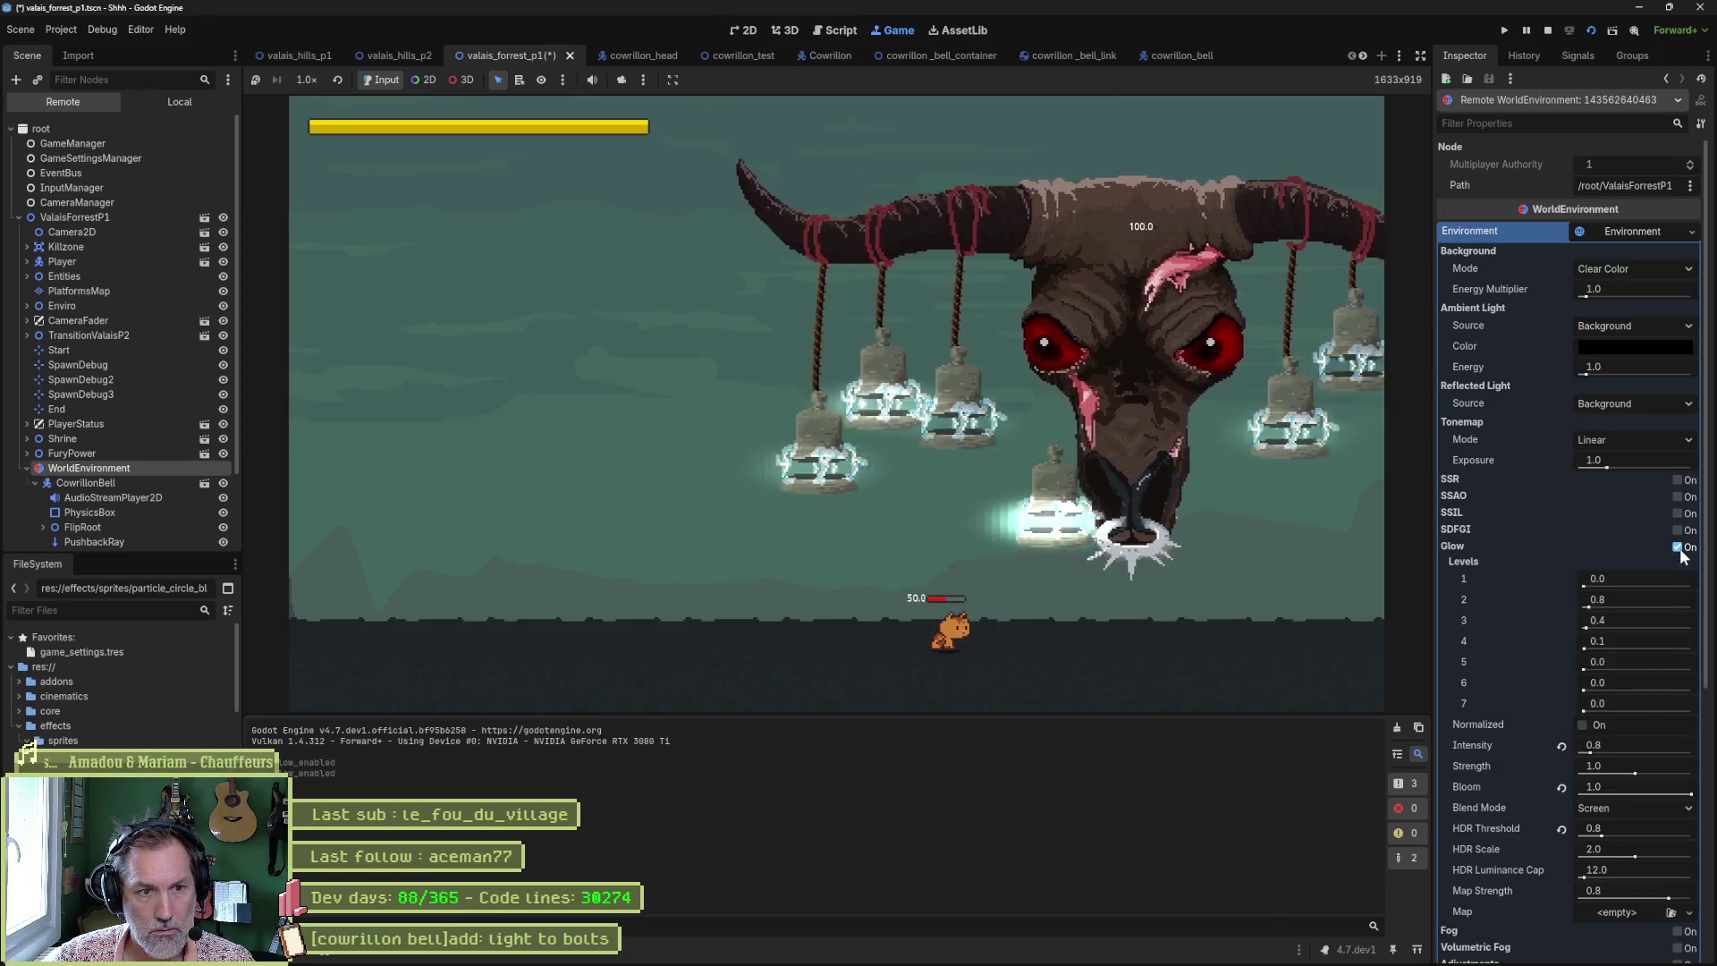
click(1679, 549)
click(1679, 549)
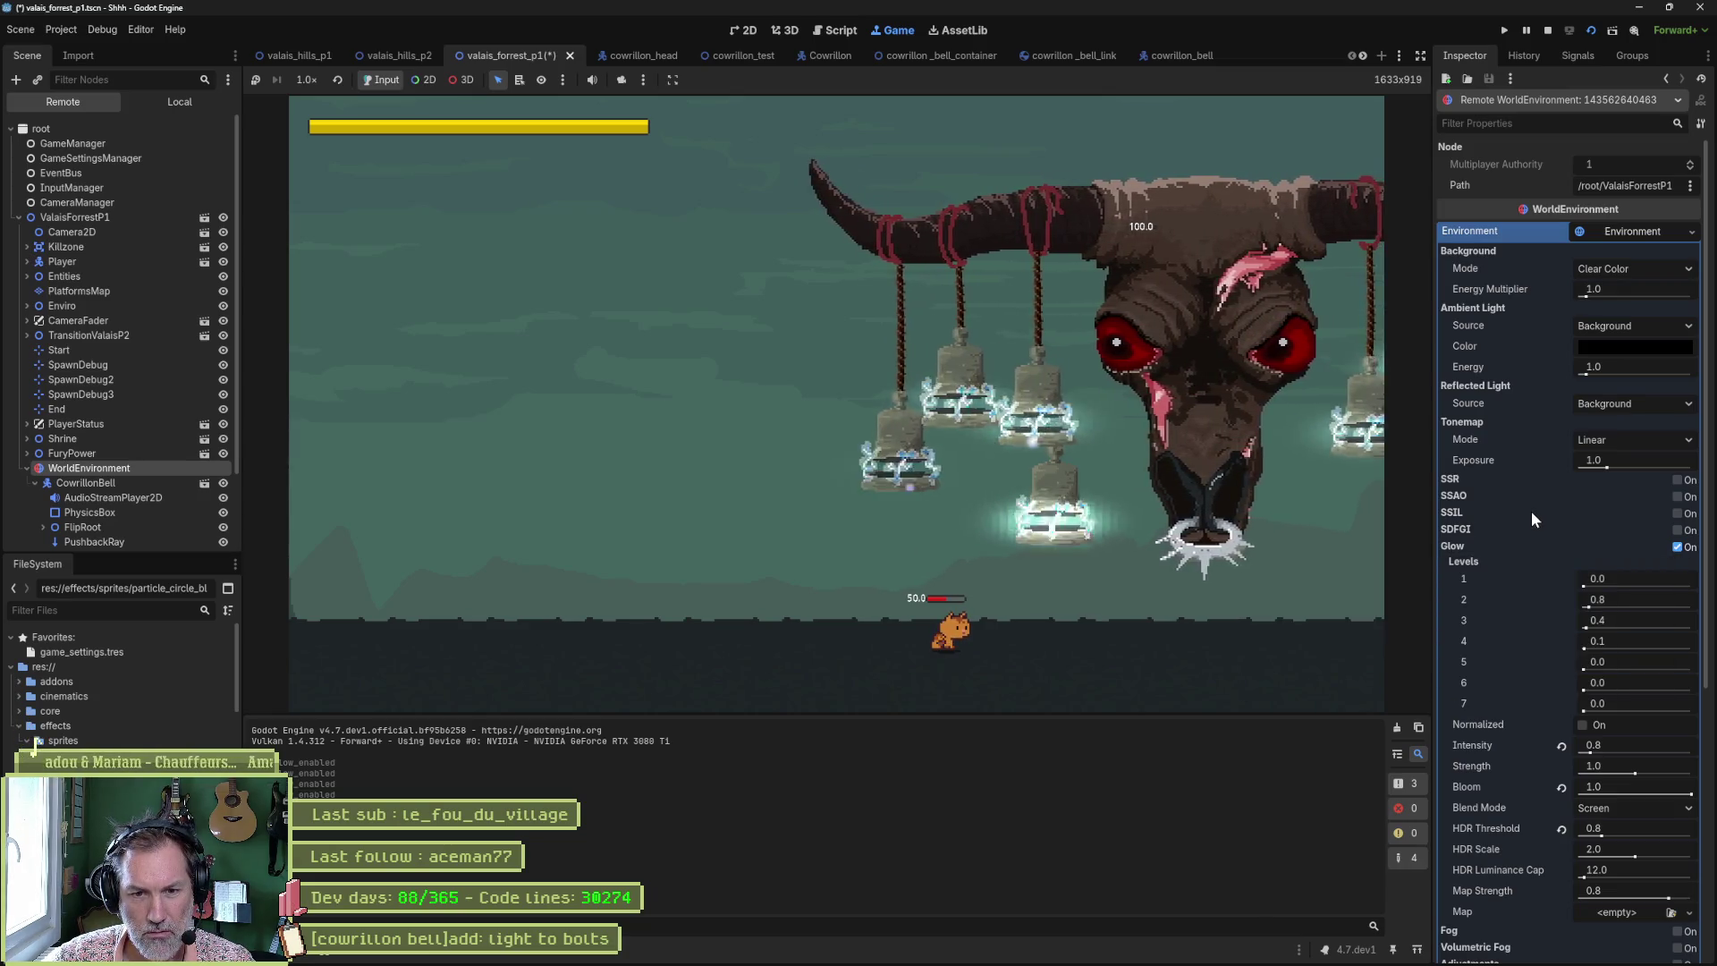
Raise glow intensity to about 3.8, adjust HDR threshold, use Additive blend and strength 1.05
scroll(1529, 518, down, 3)
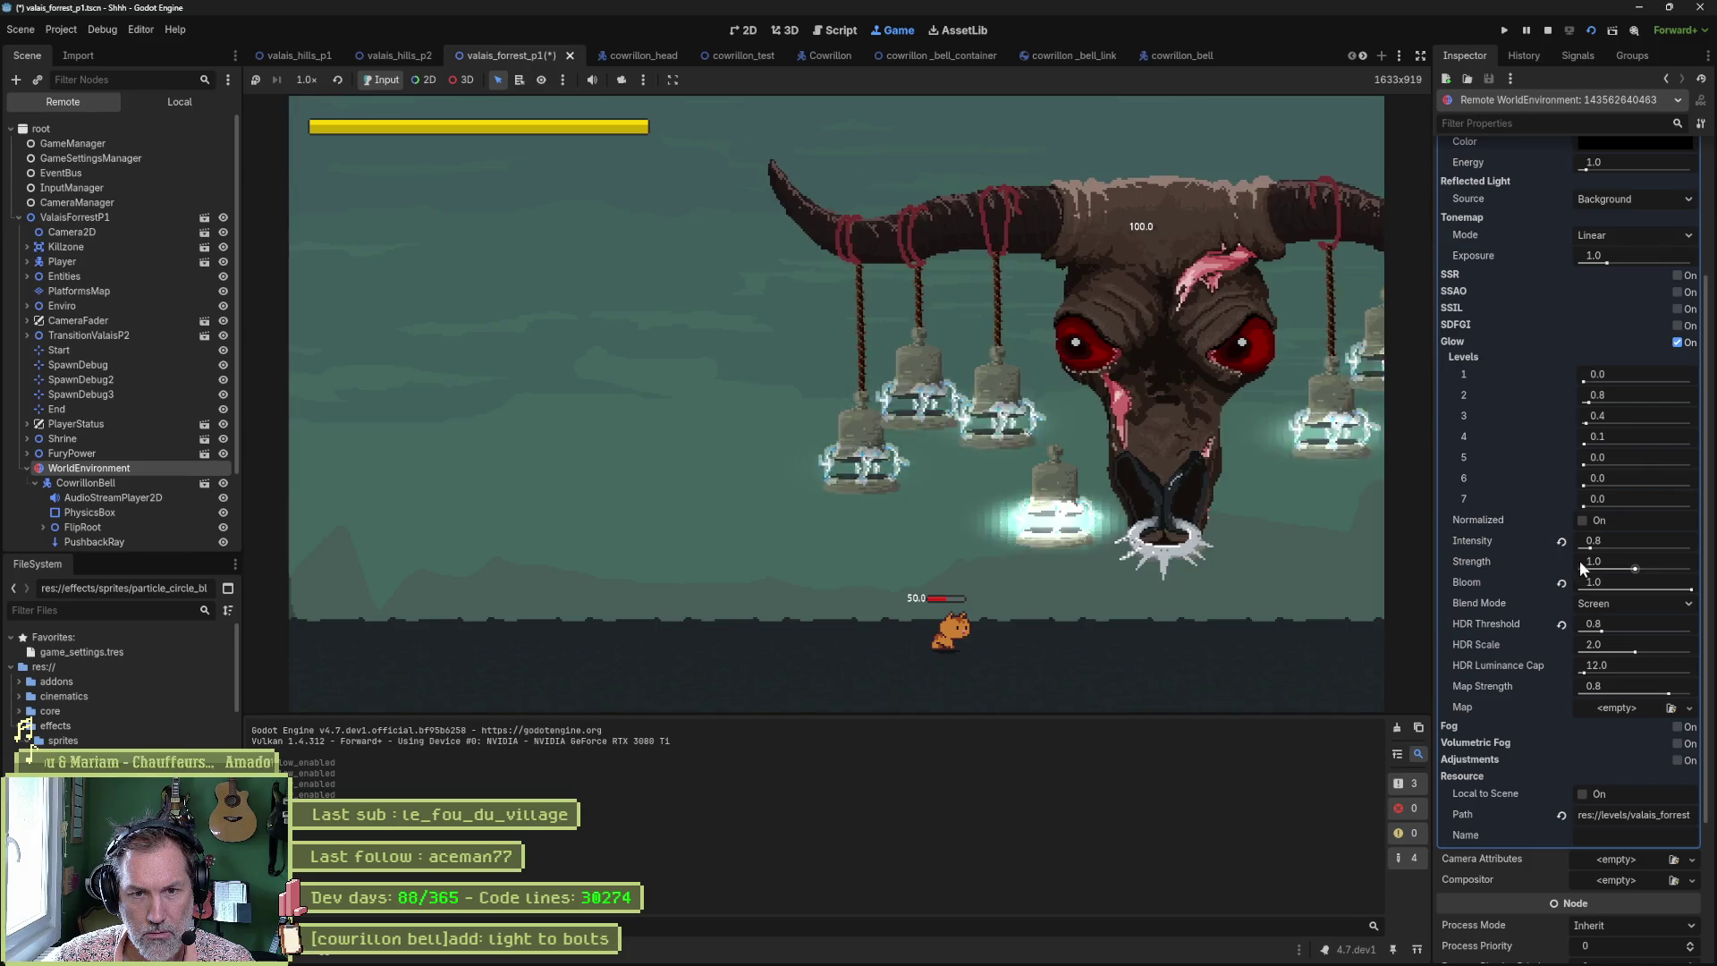
mouse_move(1592, 545)
mouse_down()
mouse_move(1704, 557)
mouse_move(1674, 556)
mouse_up()
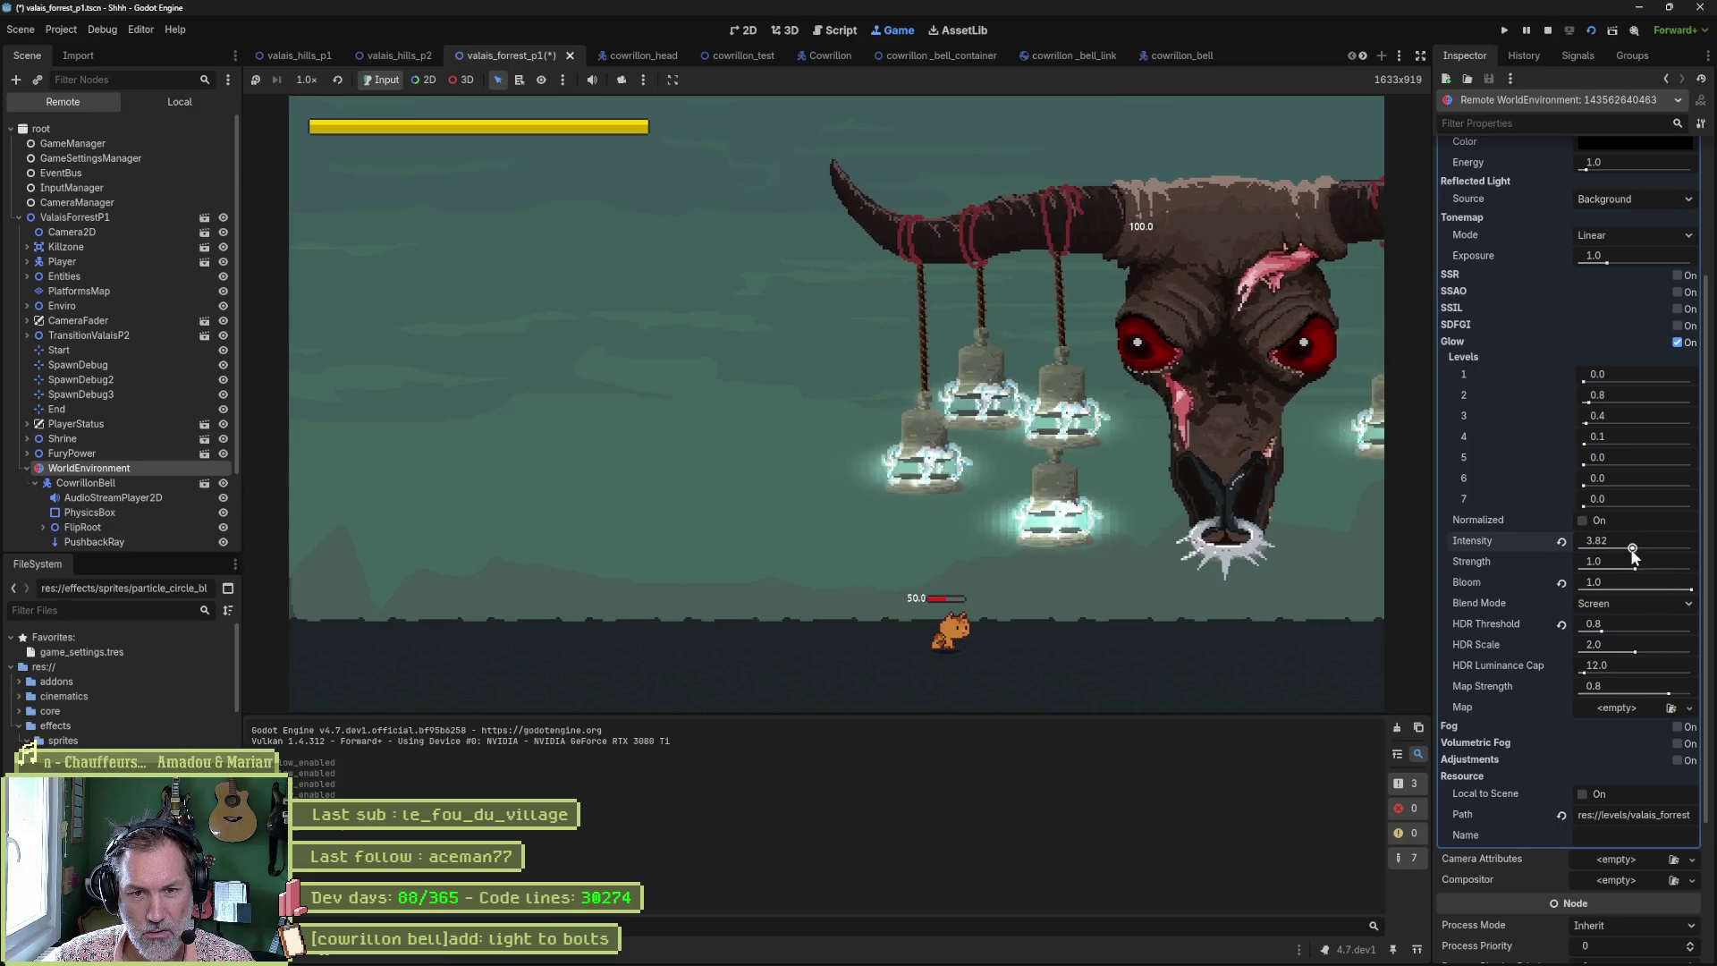
mouse_move(1601, 632)
mouse_down()
mouse_move(1693, 630)
mouse_move(1602, 632)
mouse_up()
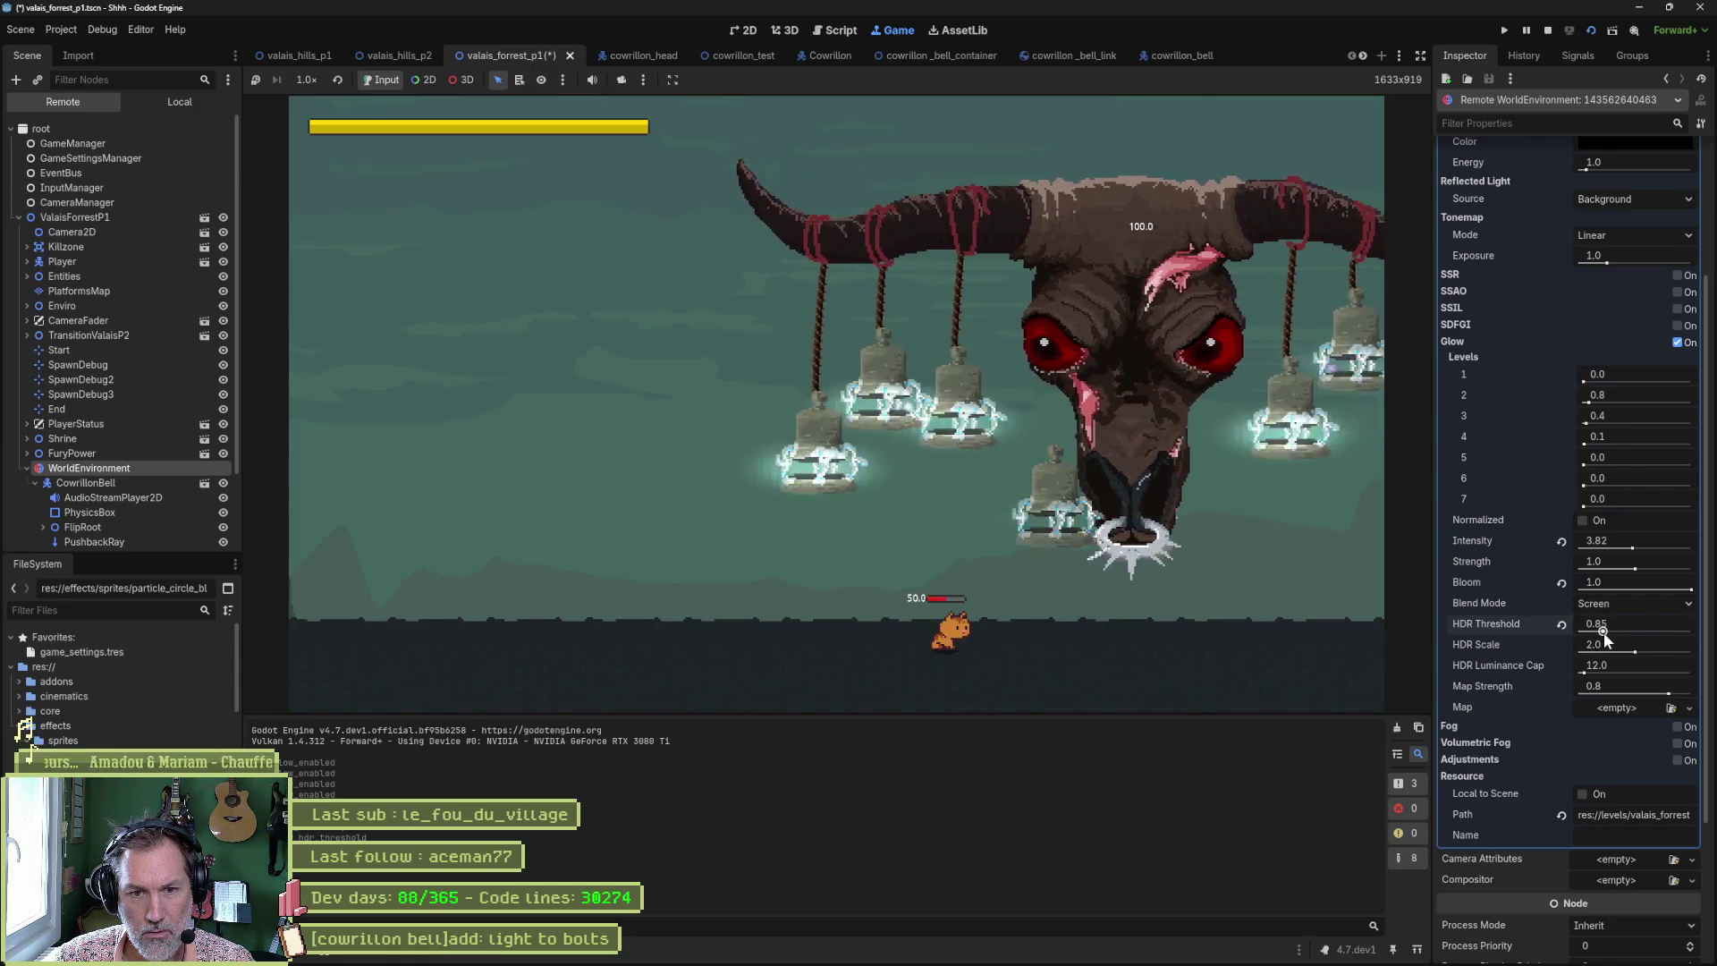
click(1606, 600)
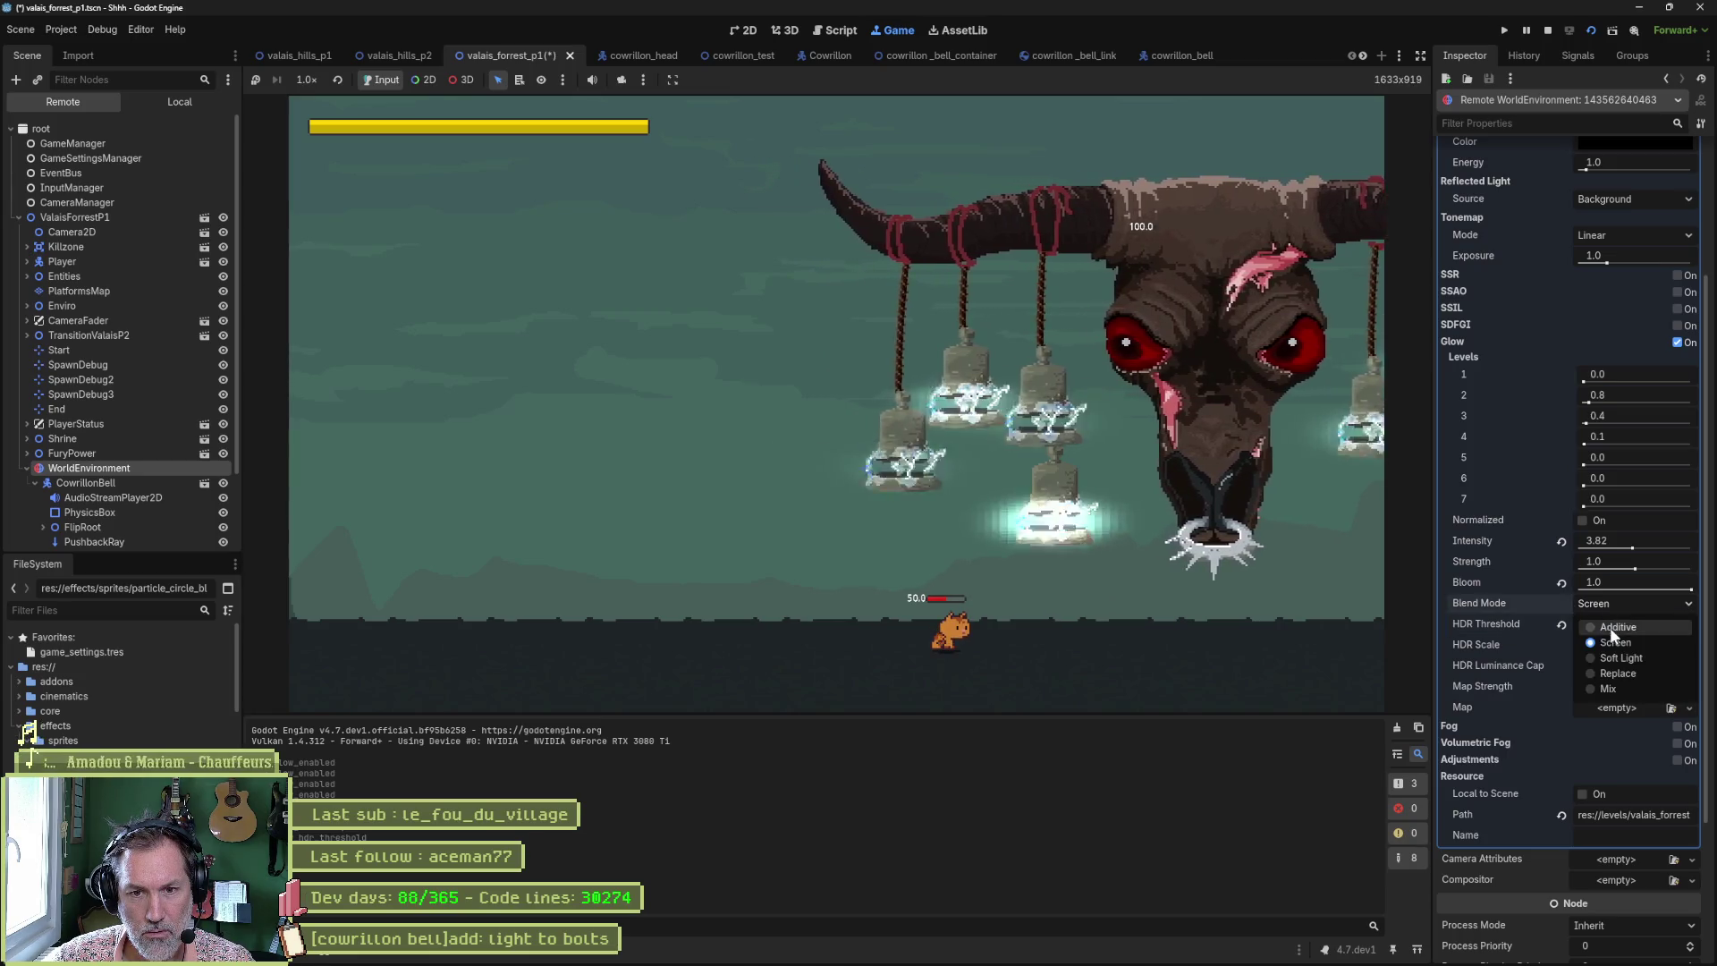
click(1618, 628)
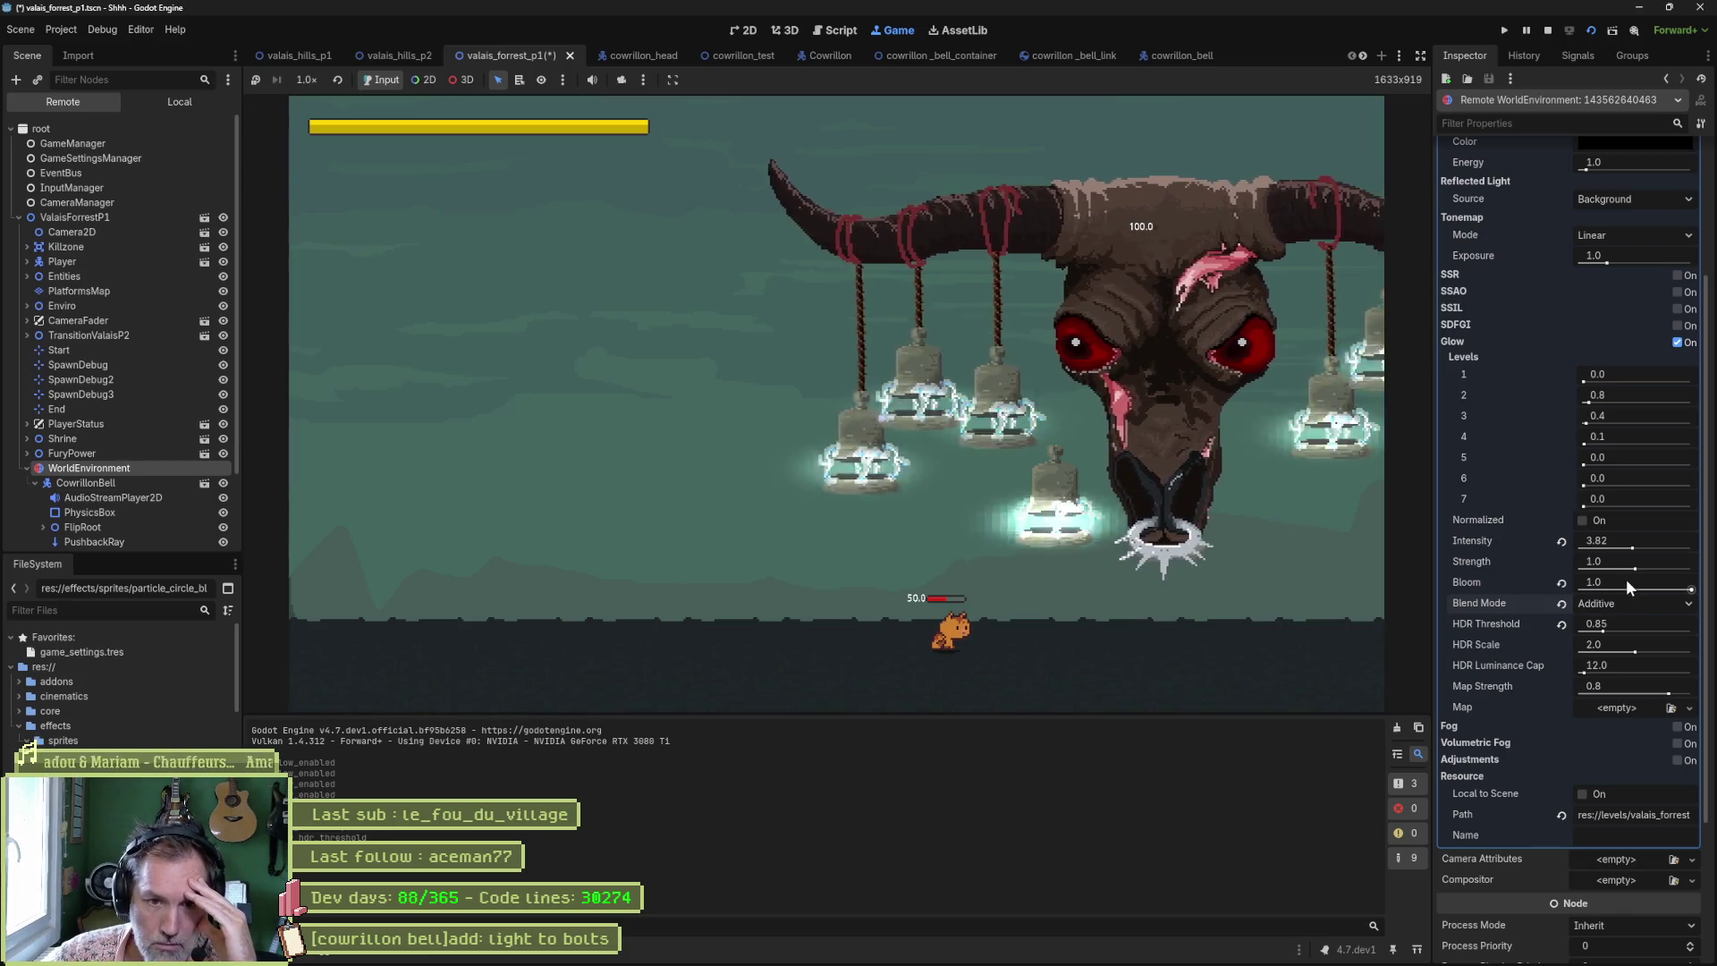
mouse_move(1638, 565)
mouse_down()
mouse_move(1682, 556)
mouse_move(1638, 568)
mouse_up()
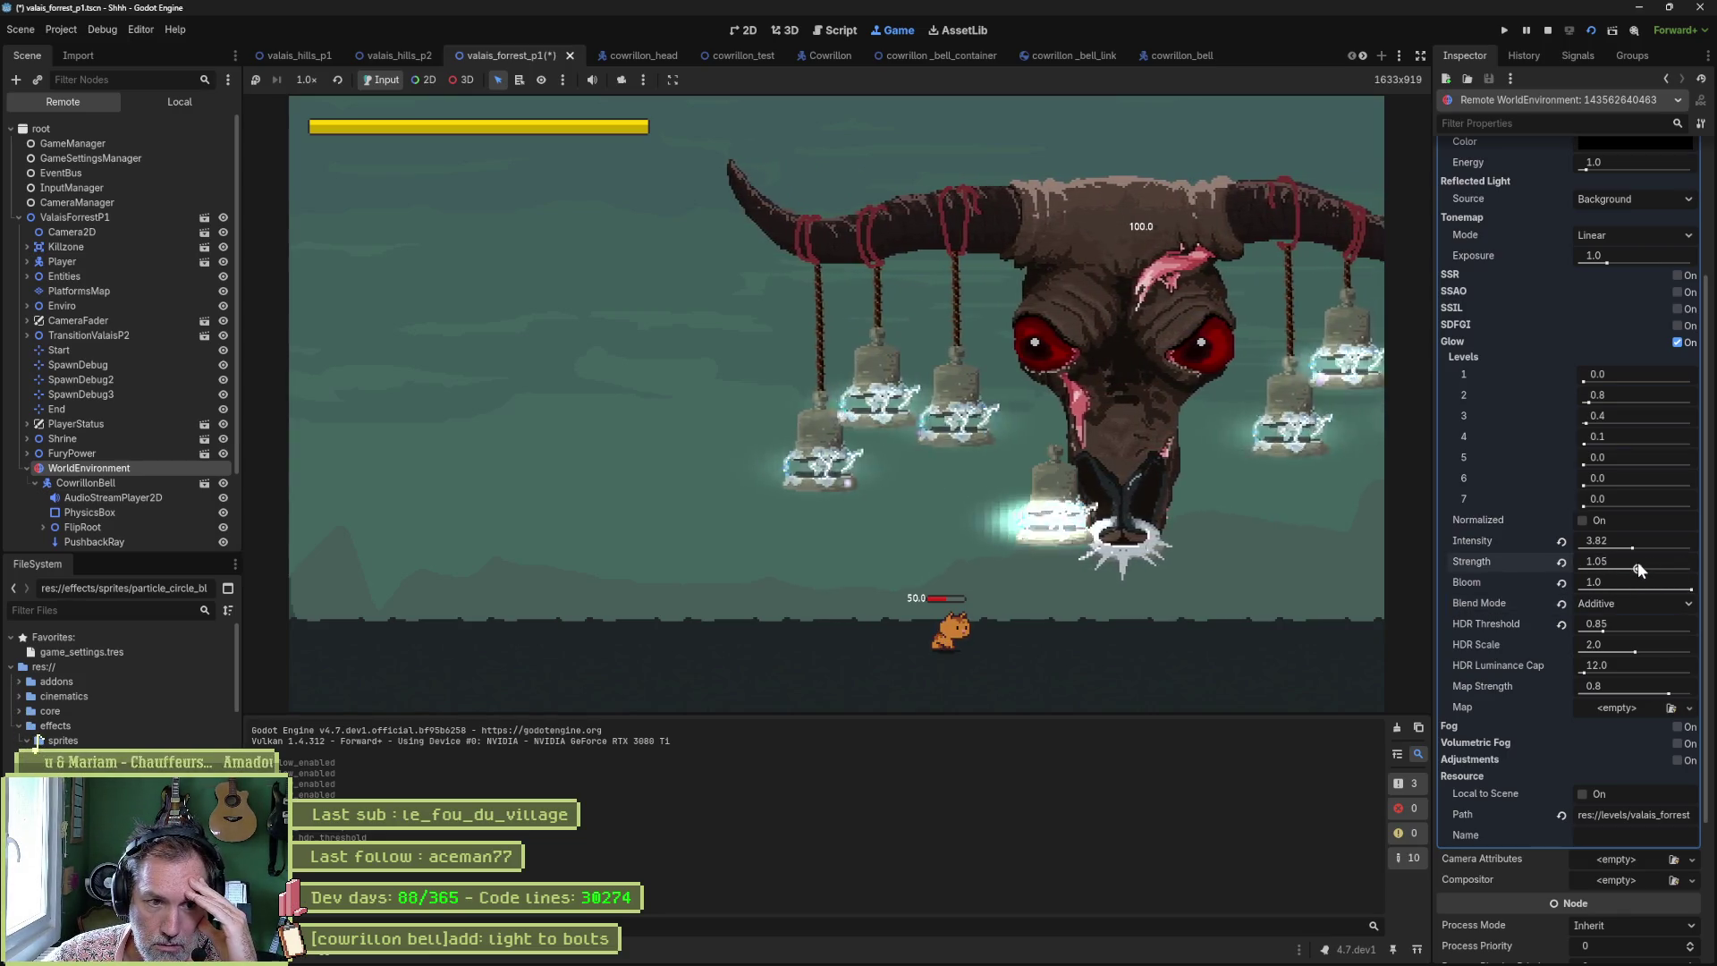
Toggle glow and screen-space indirect lighting on and off to compare their effect
click(1677, 341)
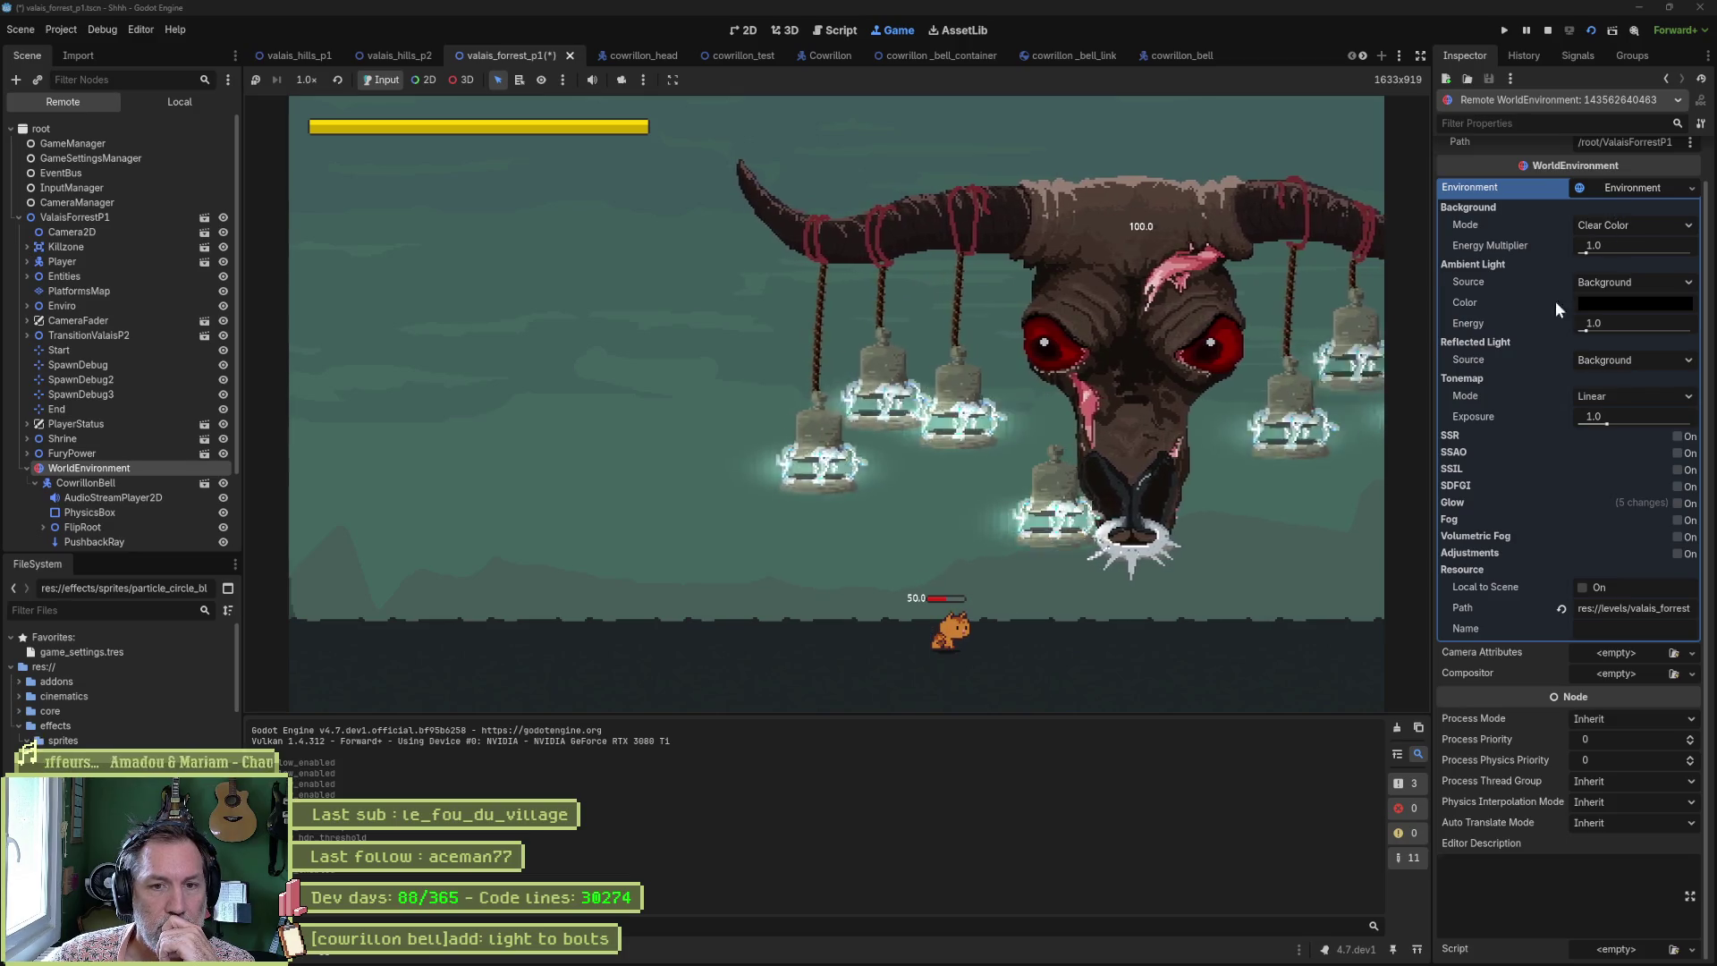
click(1677, 503)
click(1677, 502)
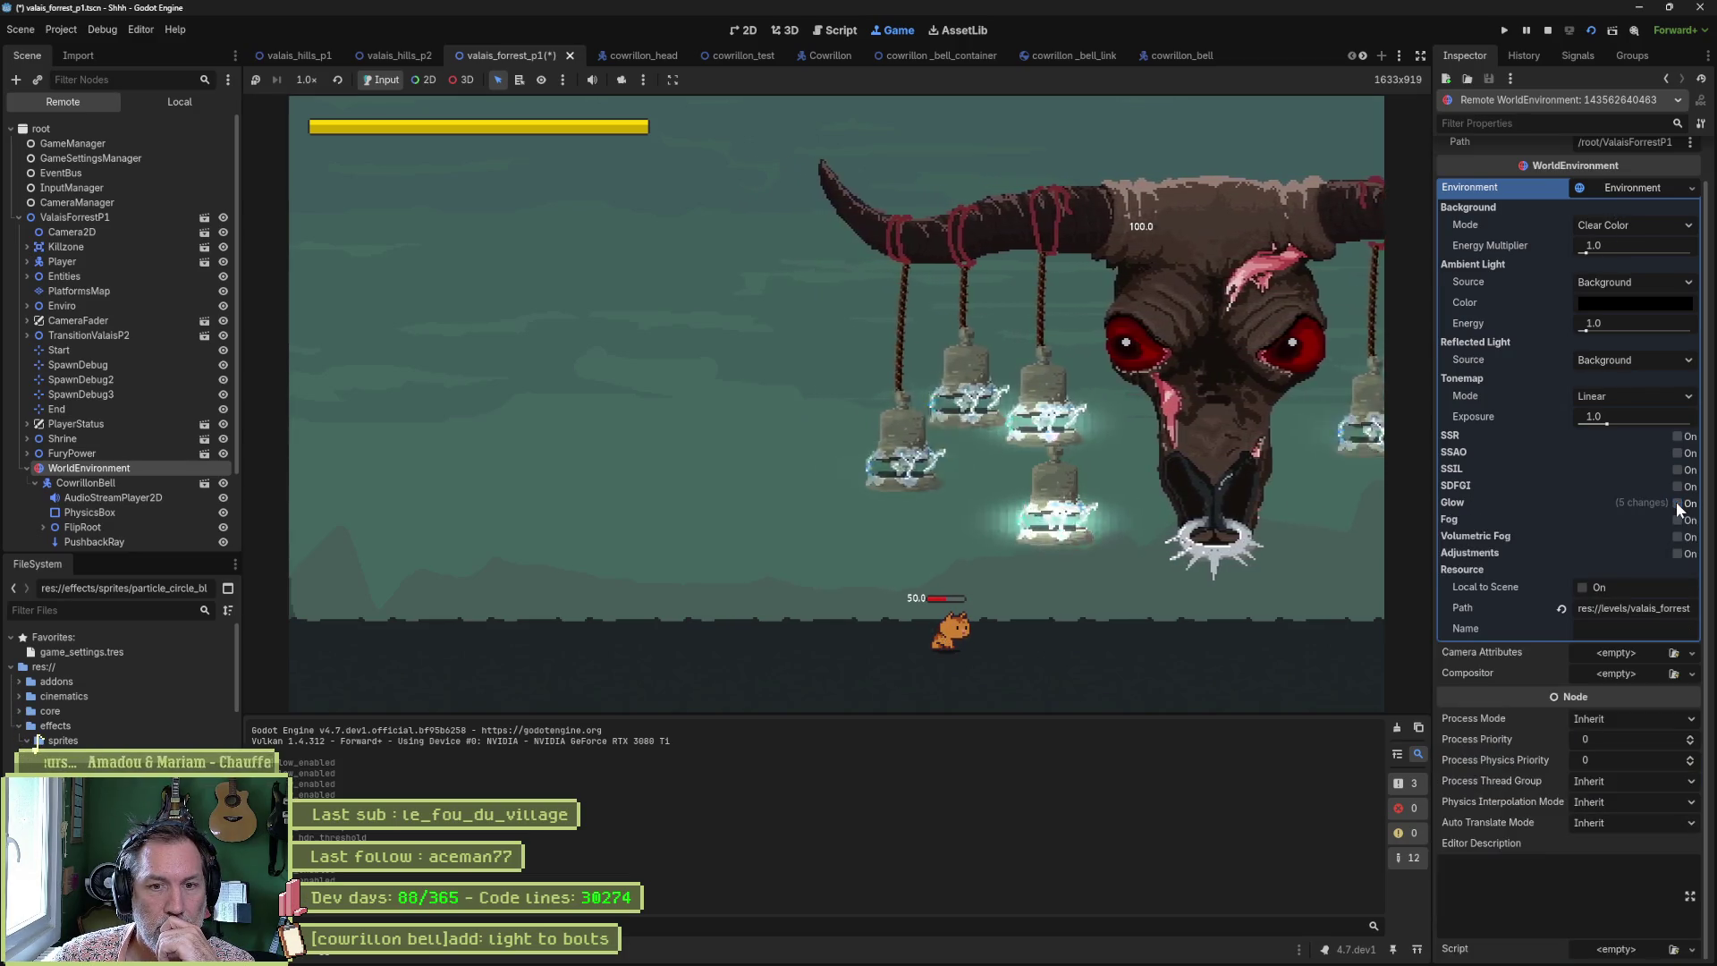
click(1677, 502)
click(1678, 503)
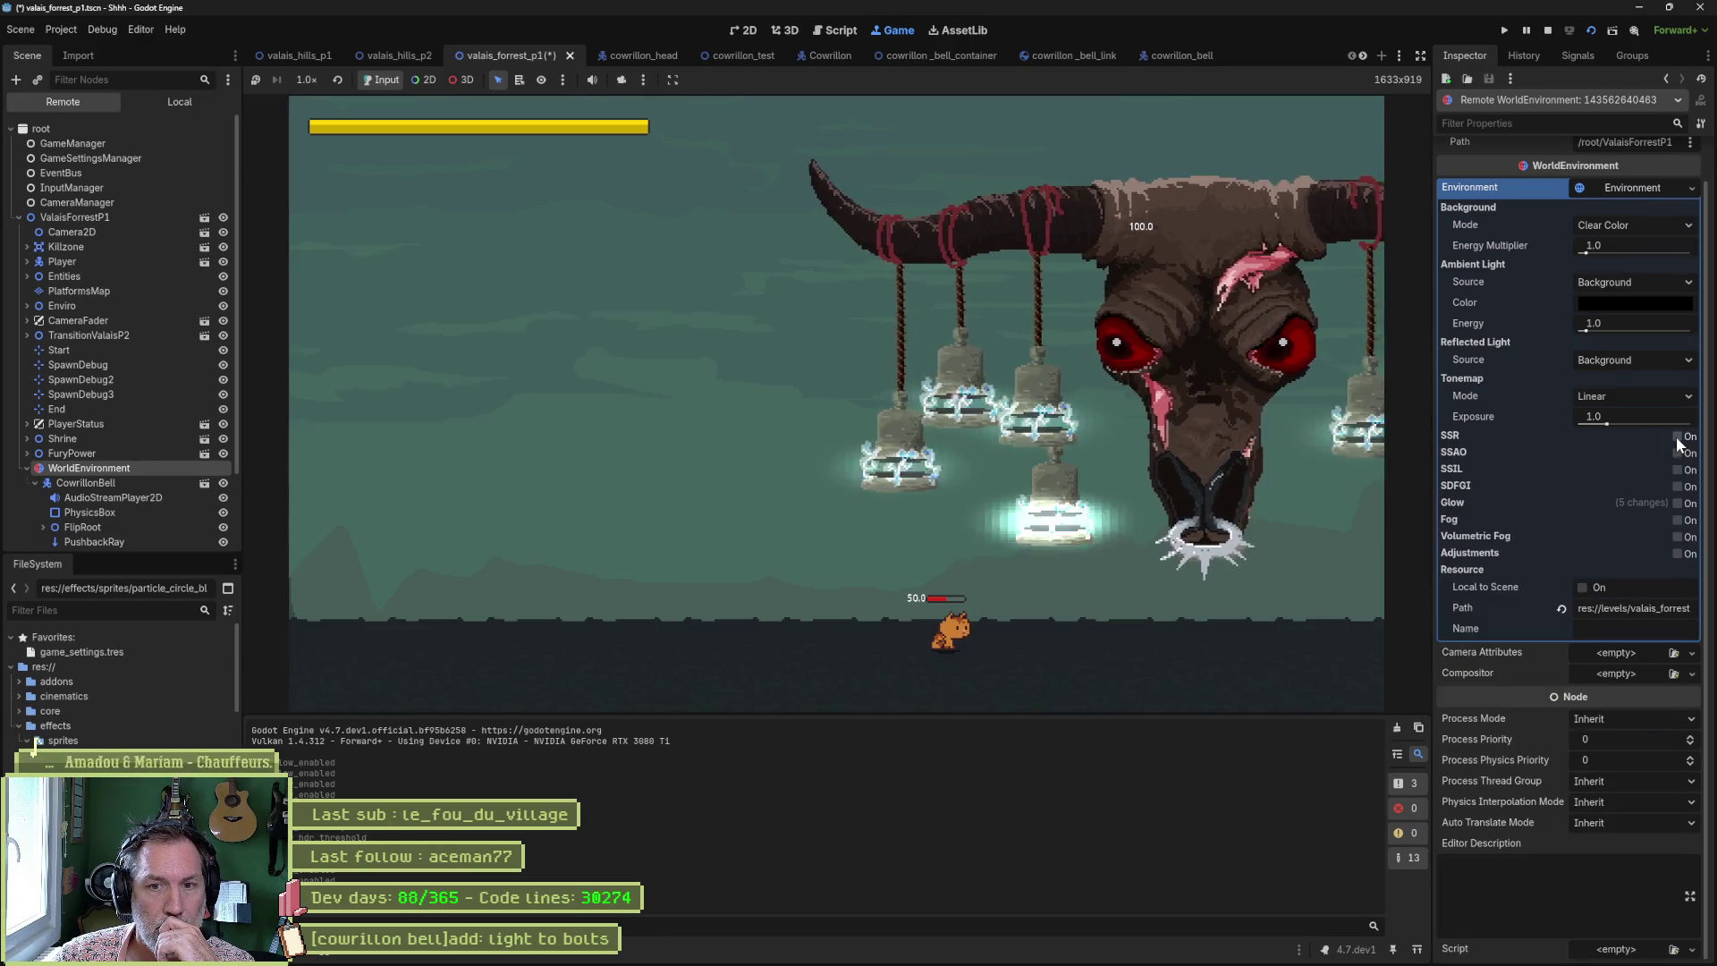
click(1677, 437)
click(1677, 438)
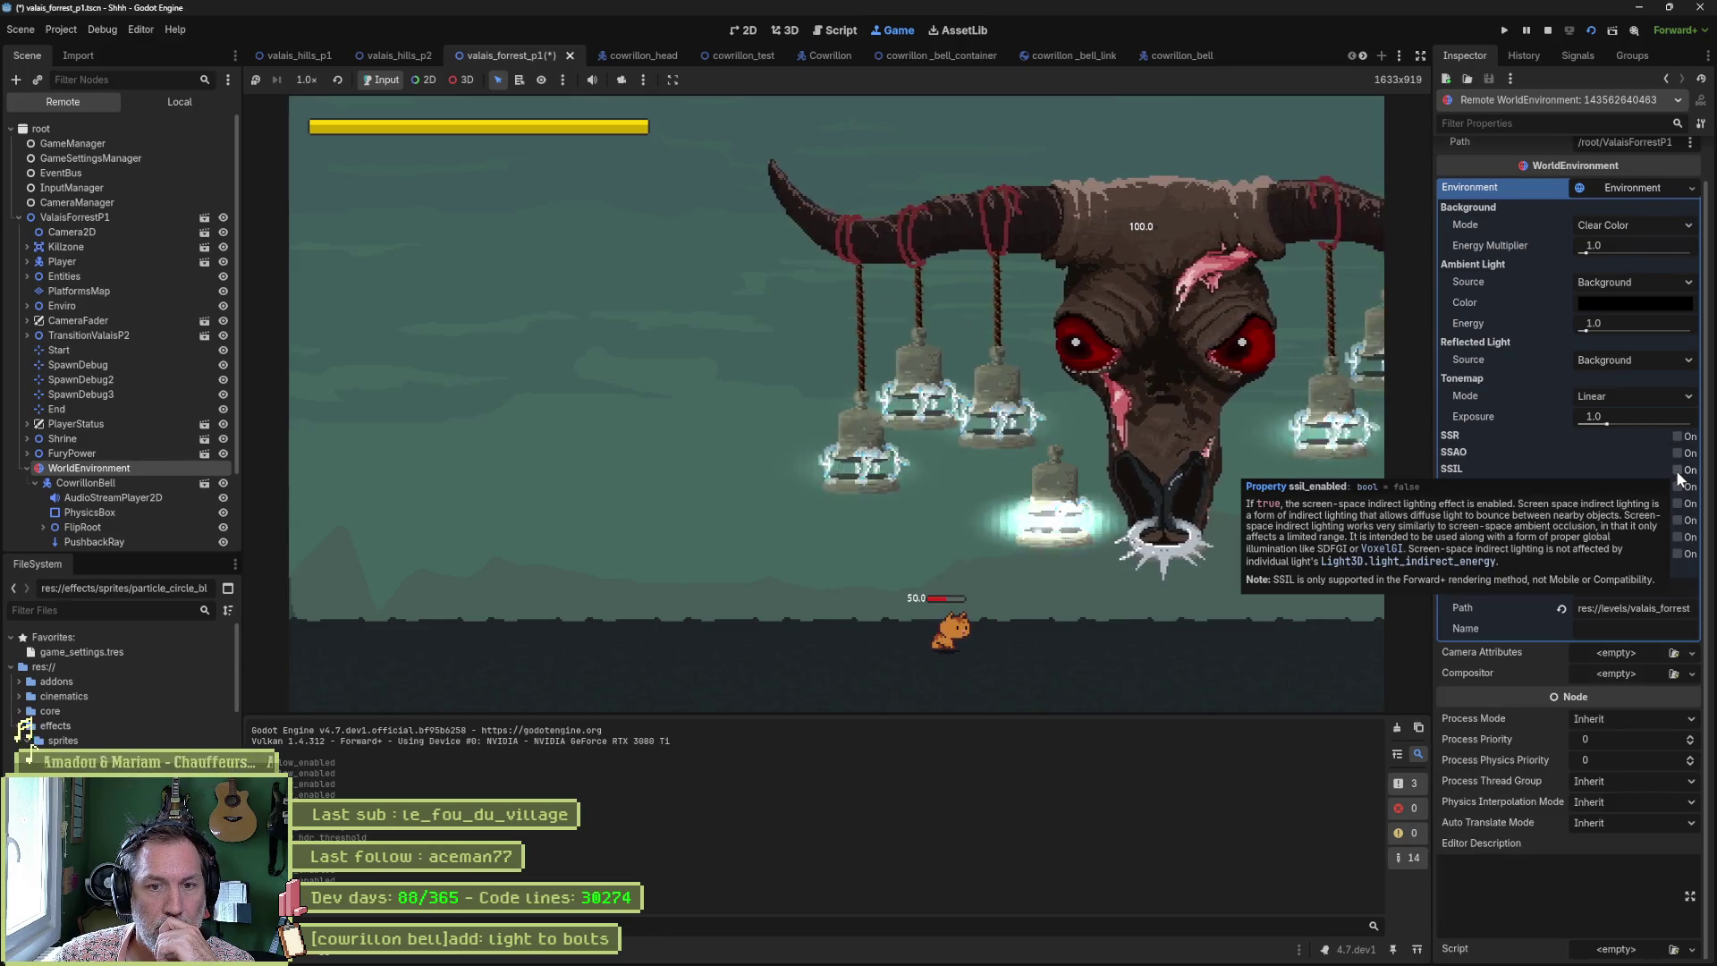
Enable Adjustments, lower Brightness to about 0.13, and stop the game
click(1677, 554)
drag(1635, 577, 1583, 577)
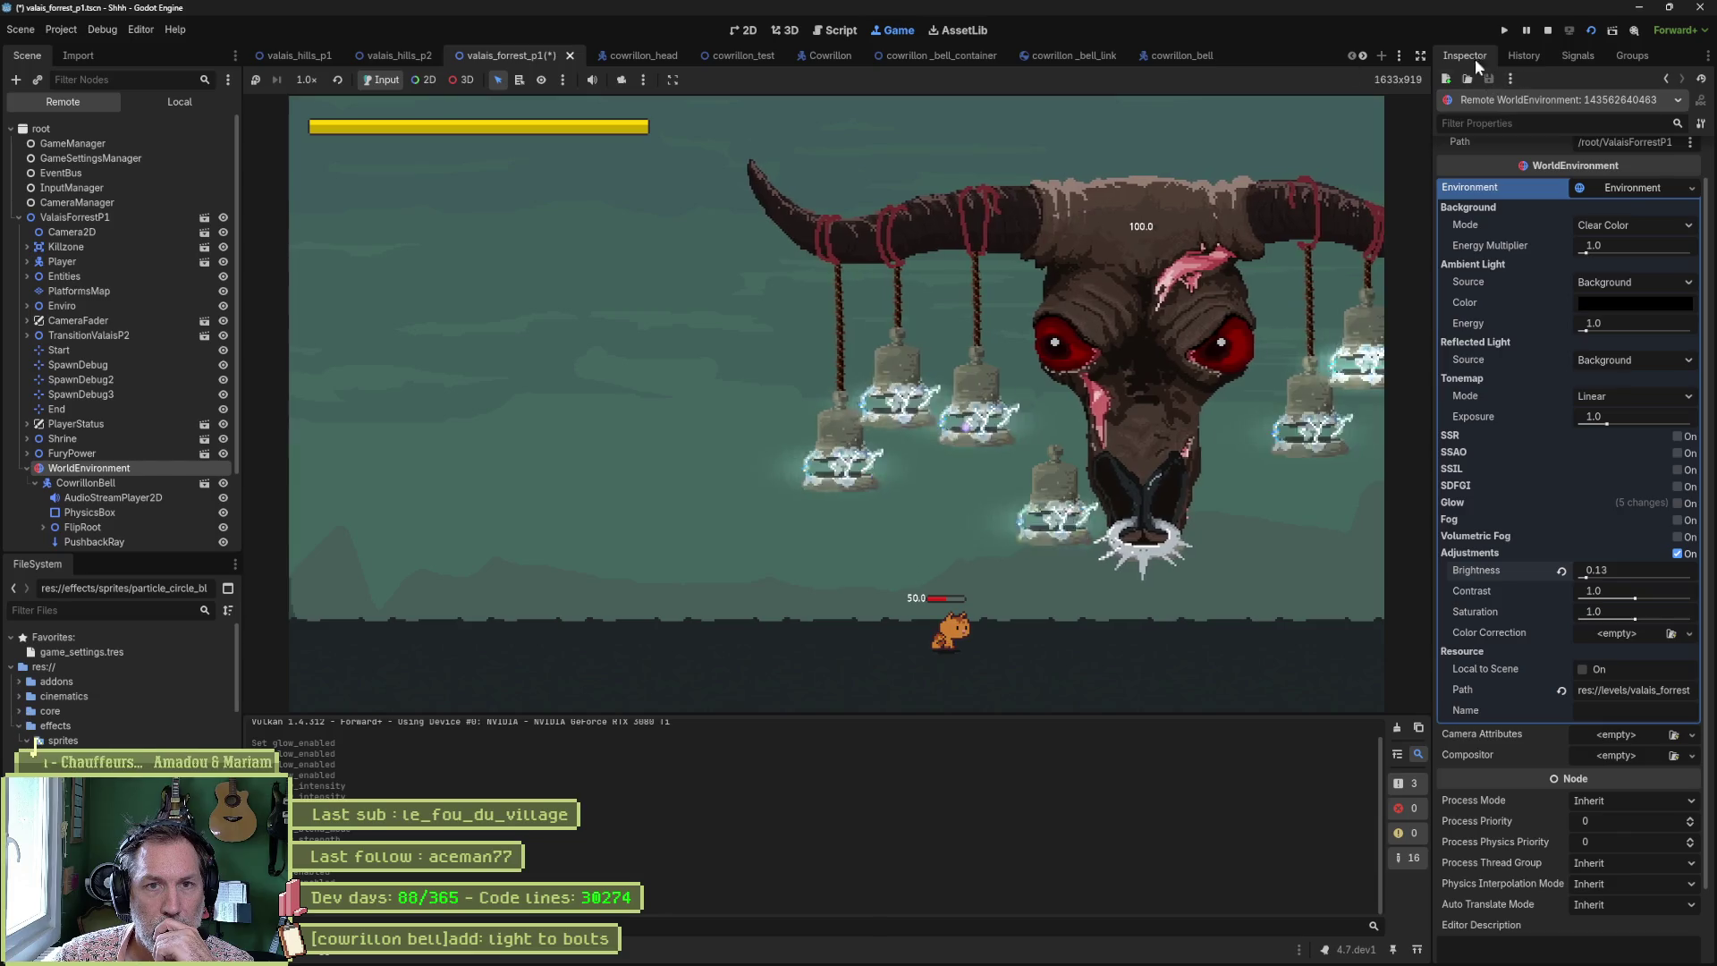
click(1546, 30)
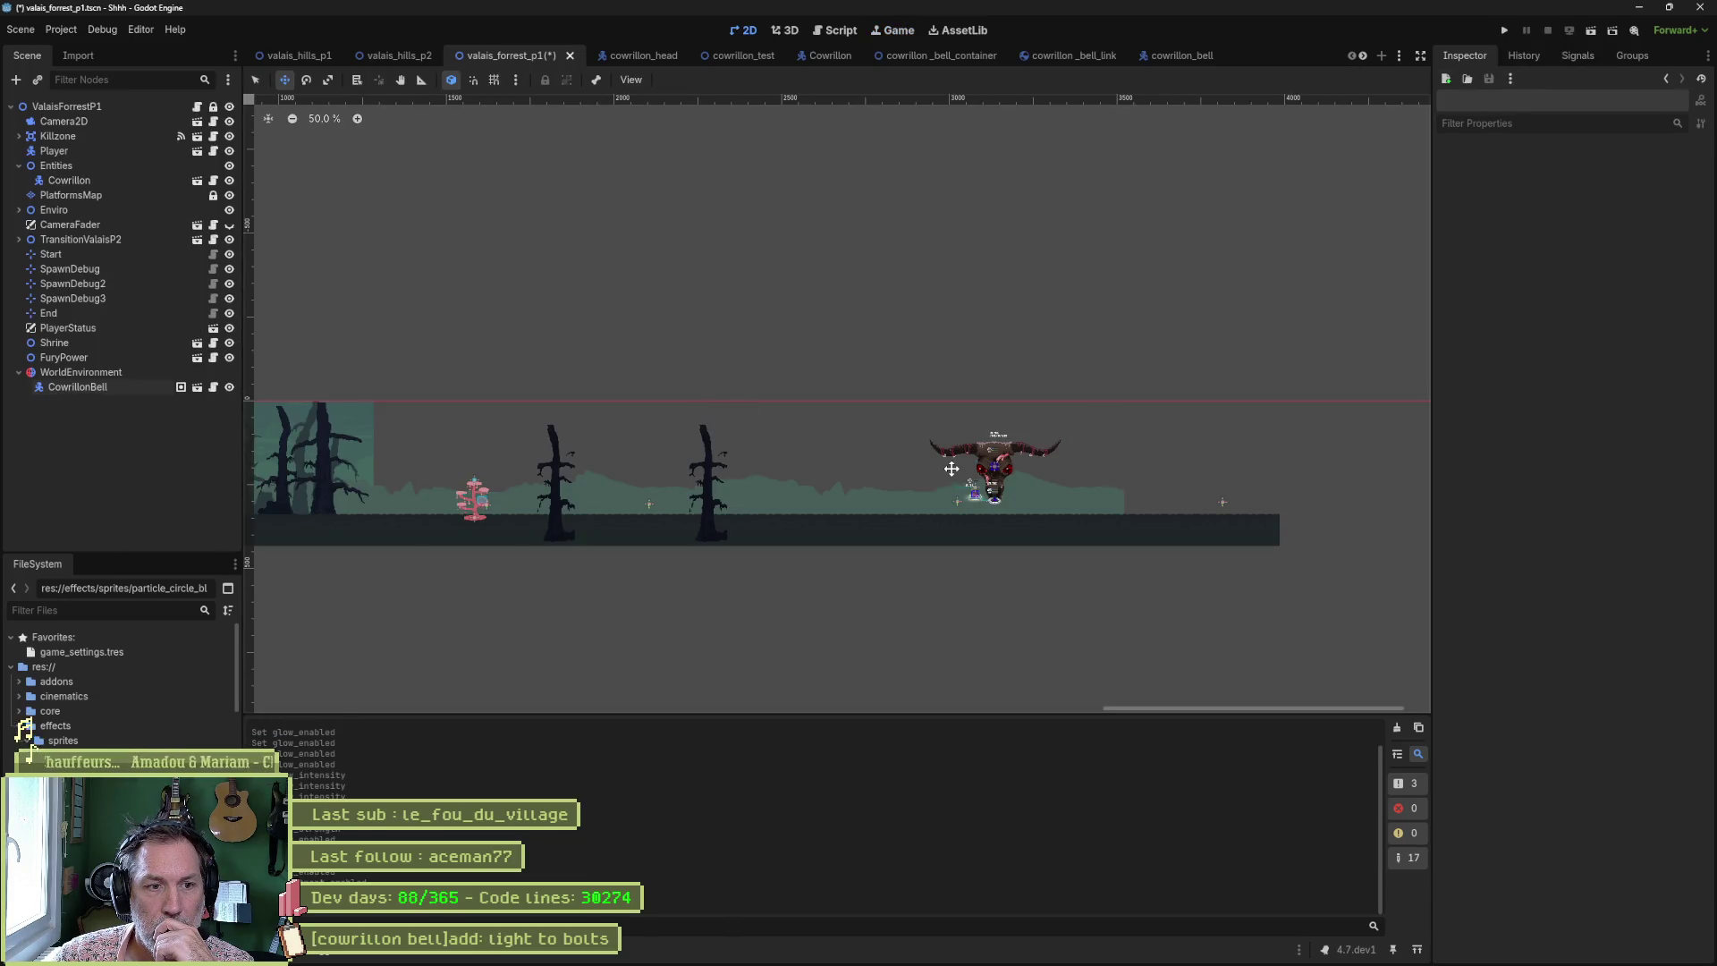
Move the CowrillonBell node out from under WorldEnvironment in the scene tree
scroll(951, 469, up, 8)
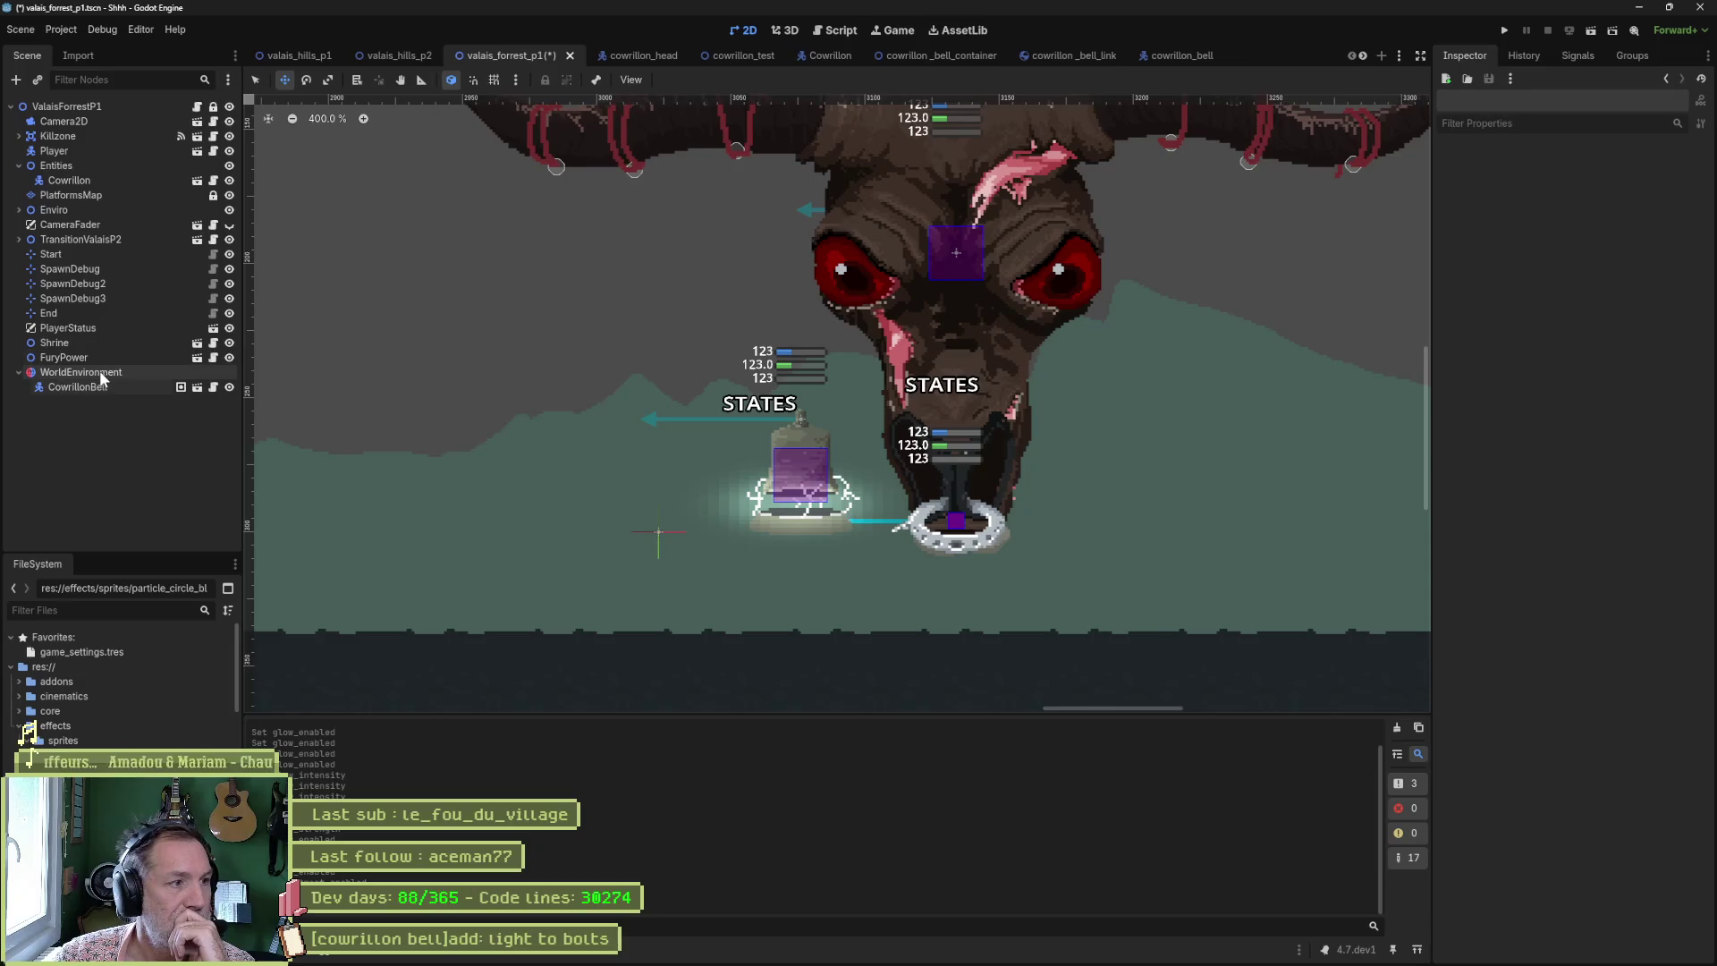
click(99, 372)
mouse_move(101, 392)
mouse_down()
mouse_move(67, 445)
mouse_move(66, 363)
mouse_up()
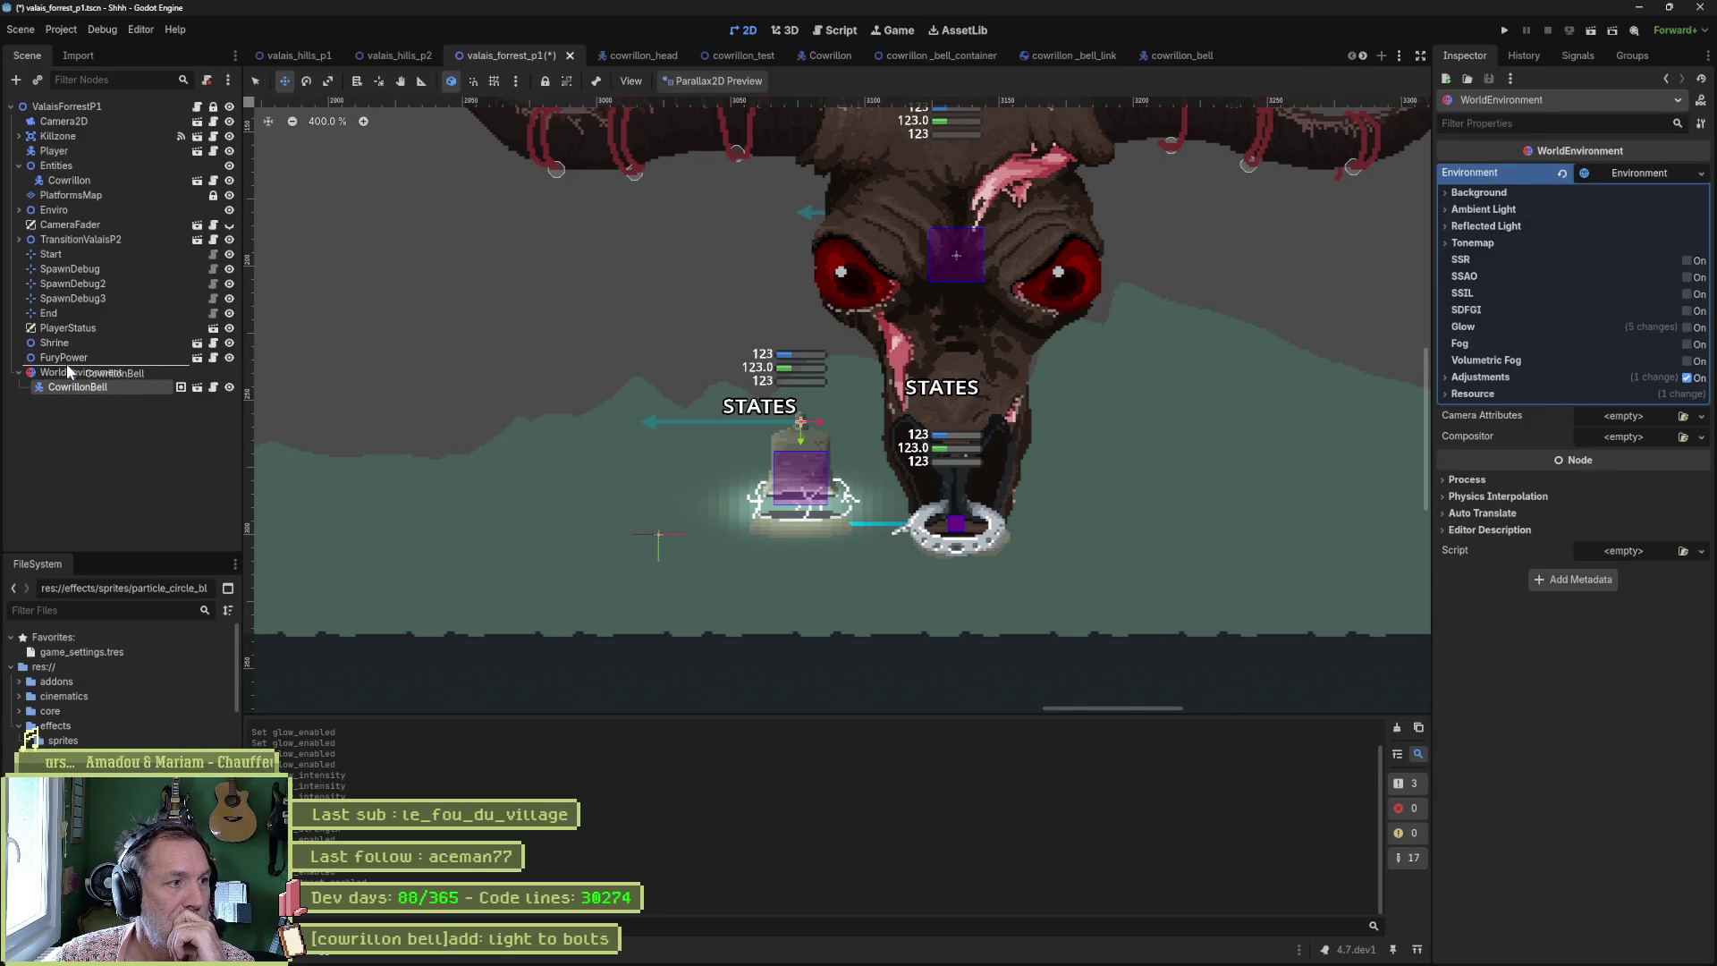
Try a WorldEnvironment contrast of 1.24, revert it to 1.0, then bring up ChatGPT
click(74, 384)
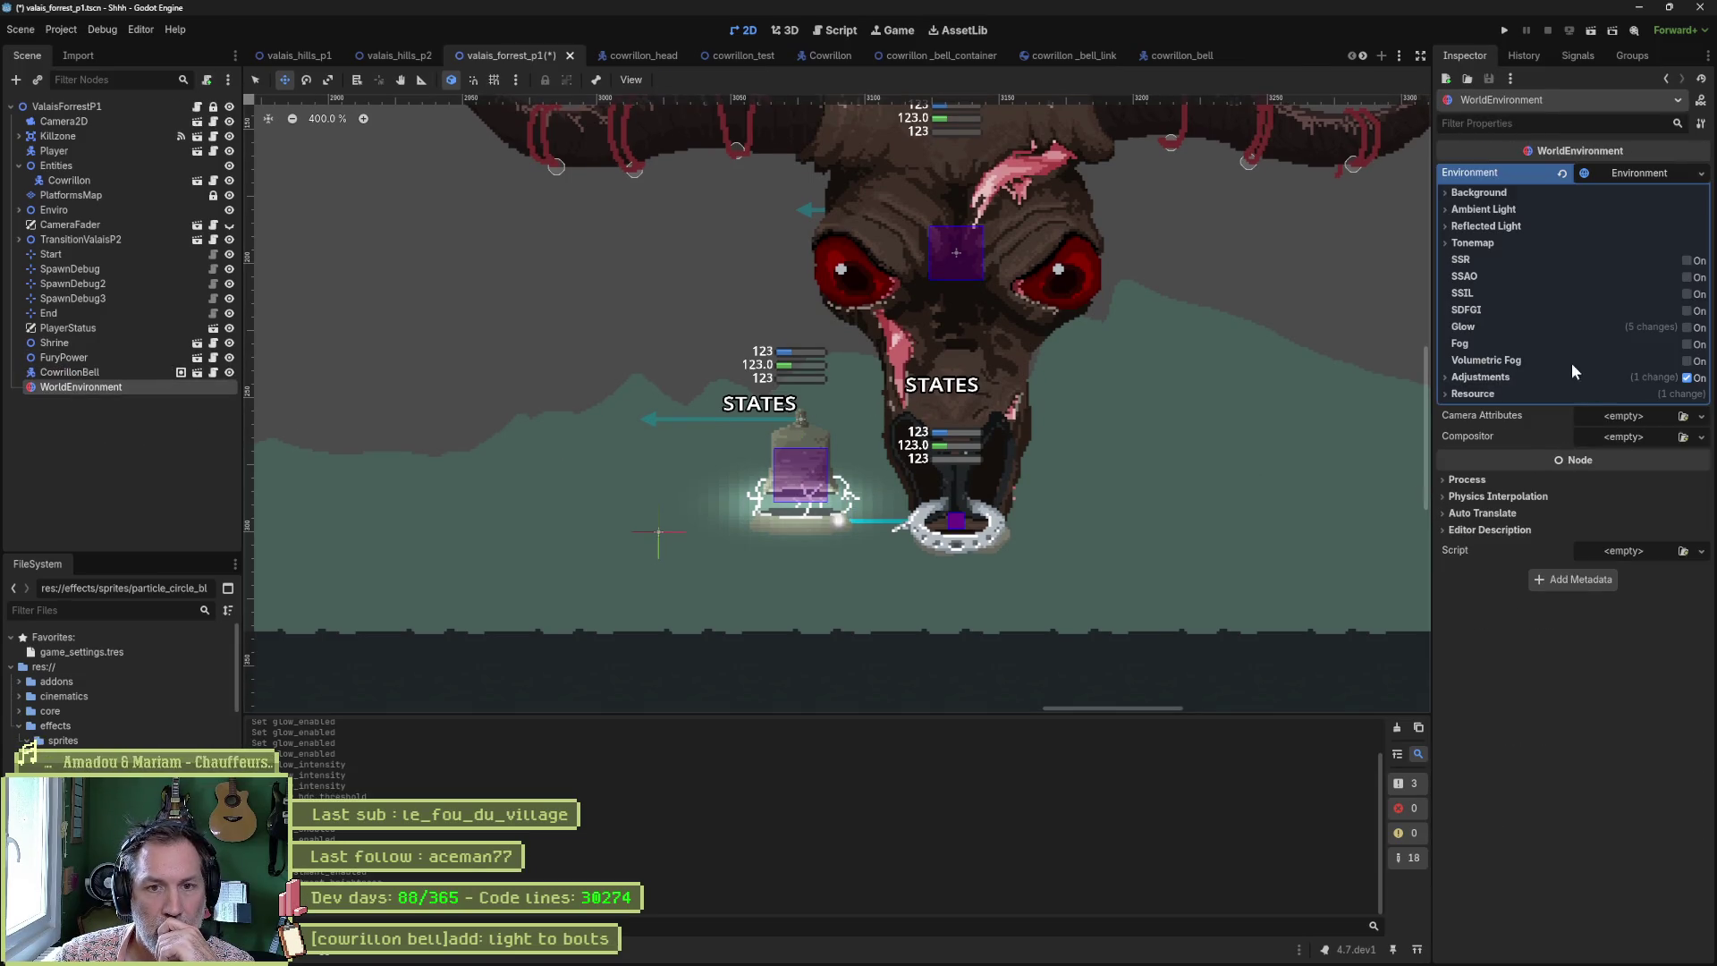
click(1509, 376)
drag(1641, 422, 1696, 423)
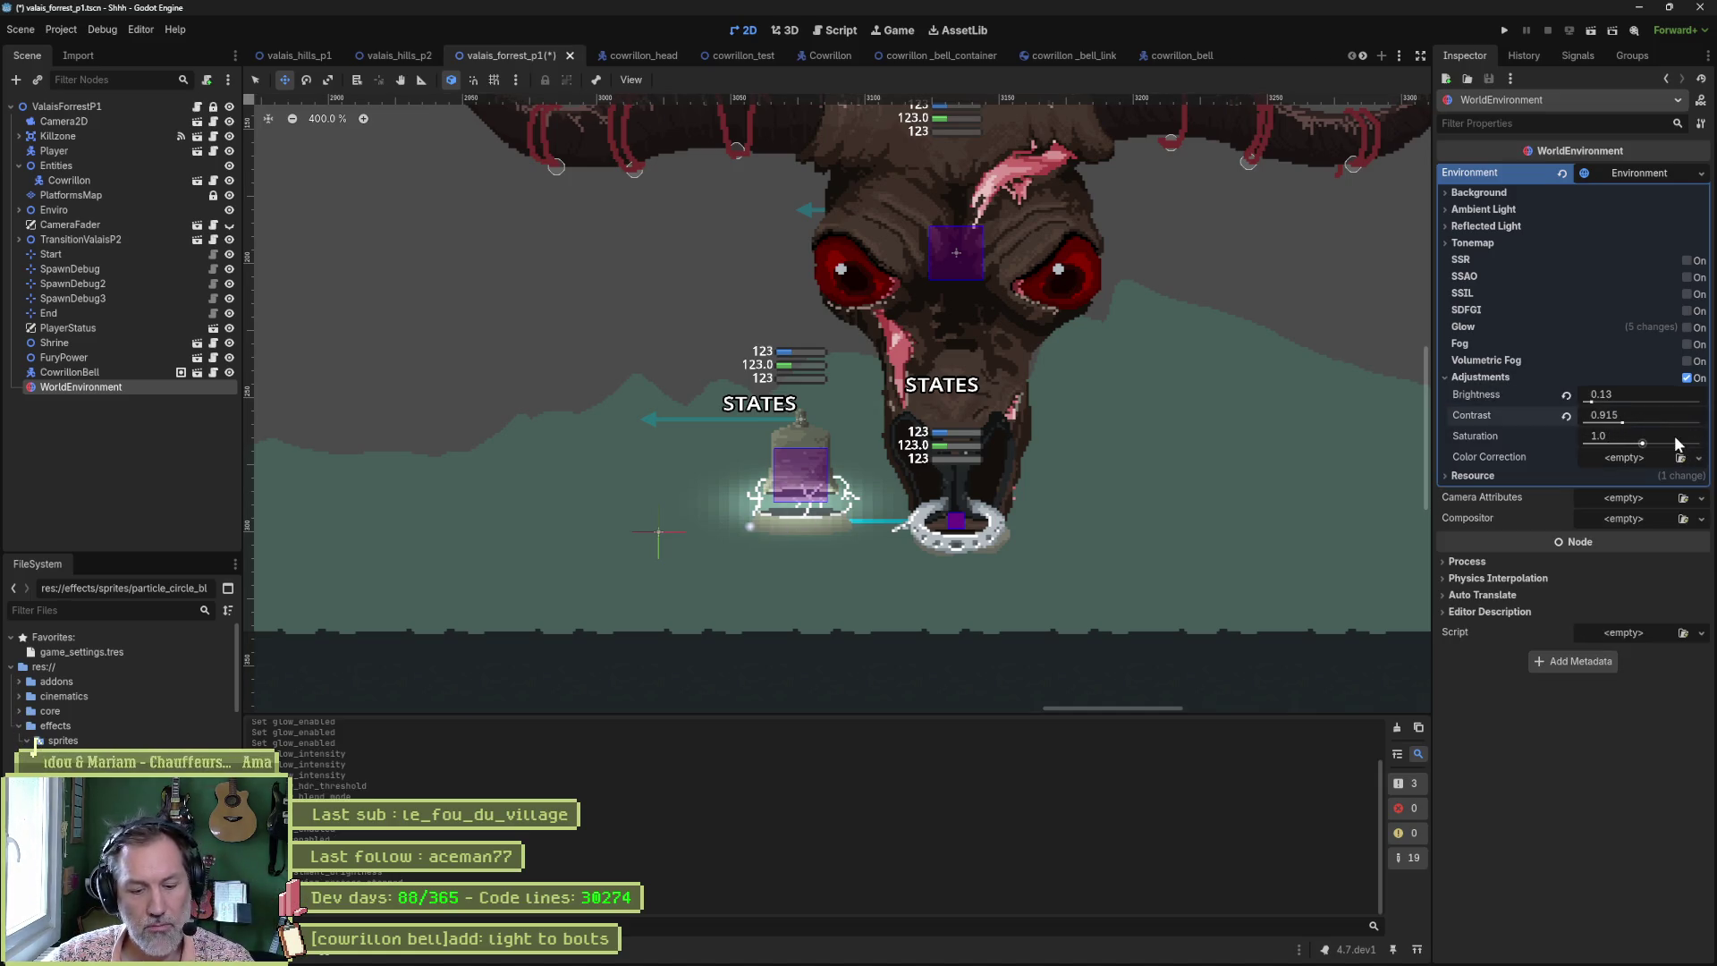
click(1566, 416)
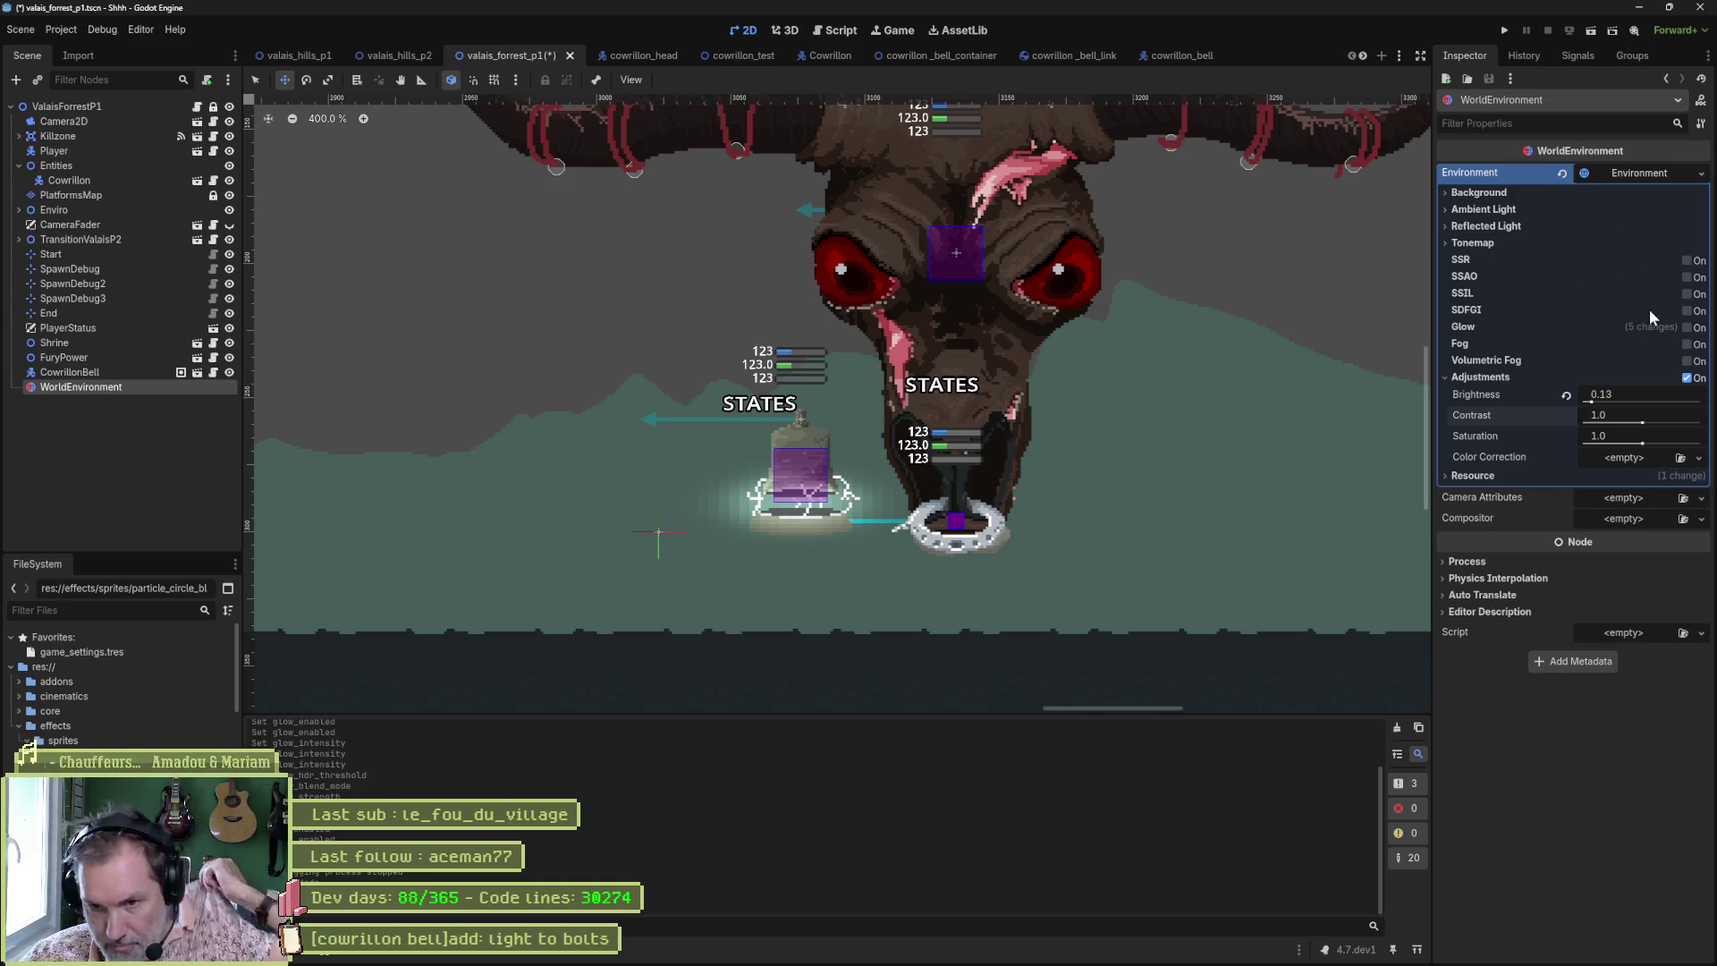
mouse_move(1649, 313)
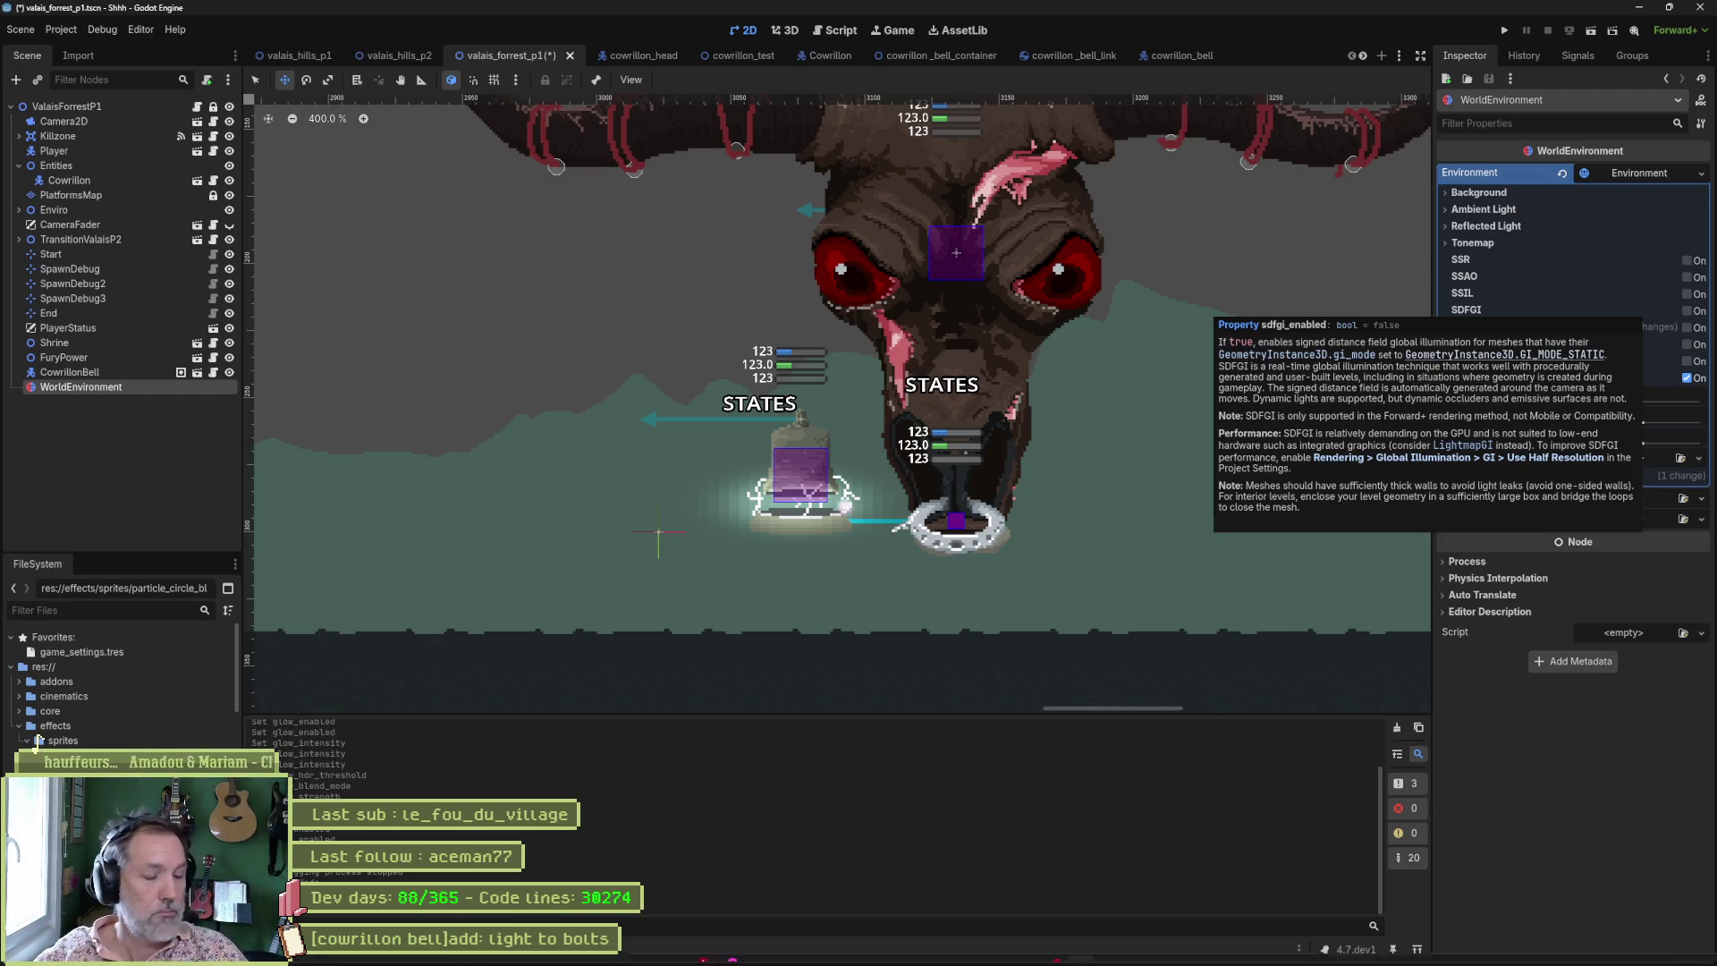
click(786, 950)
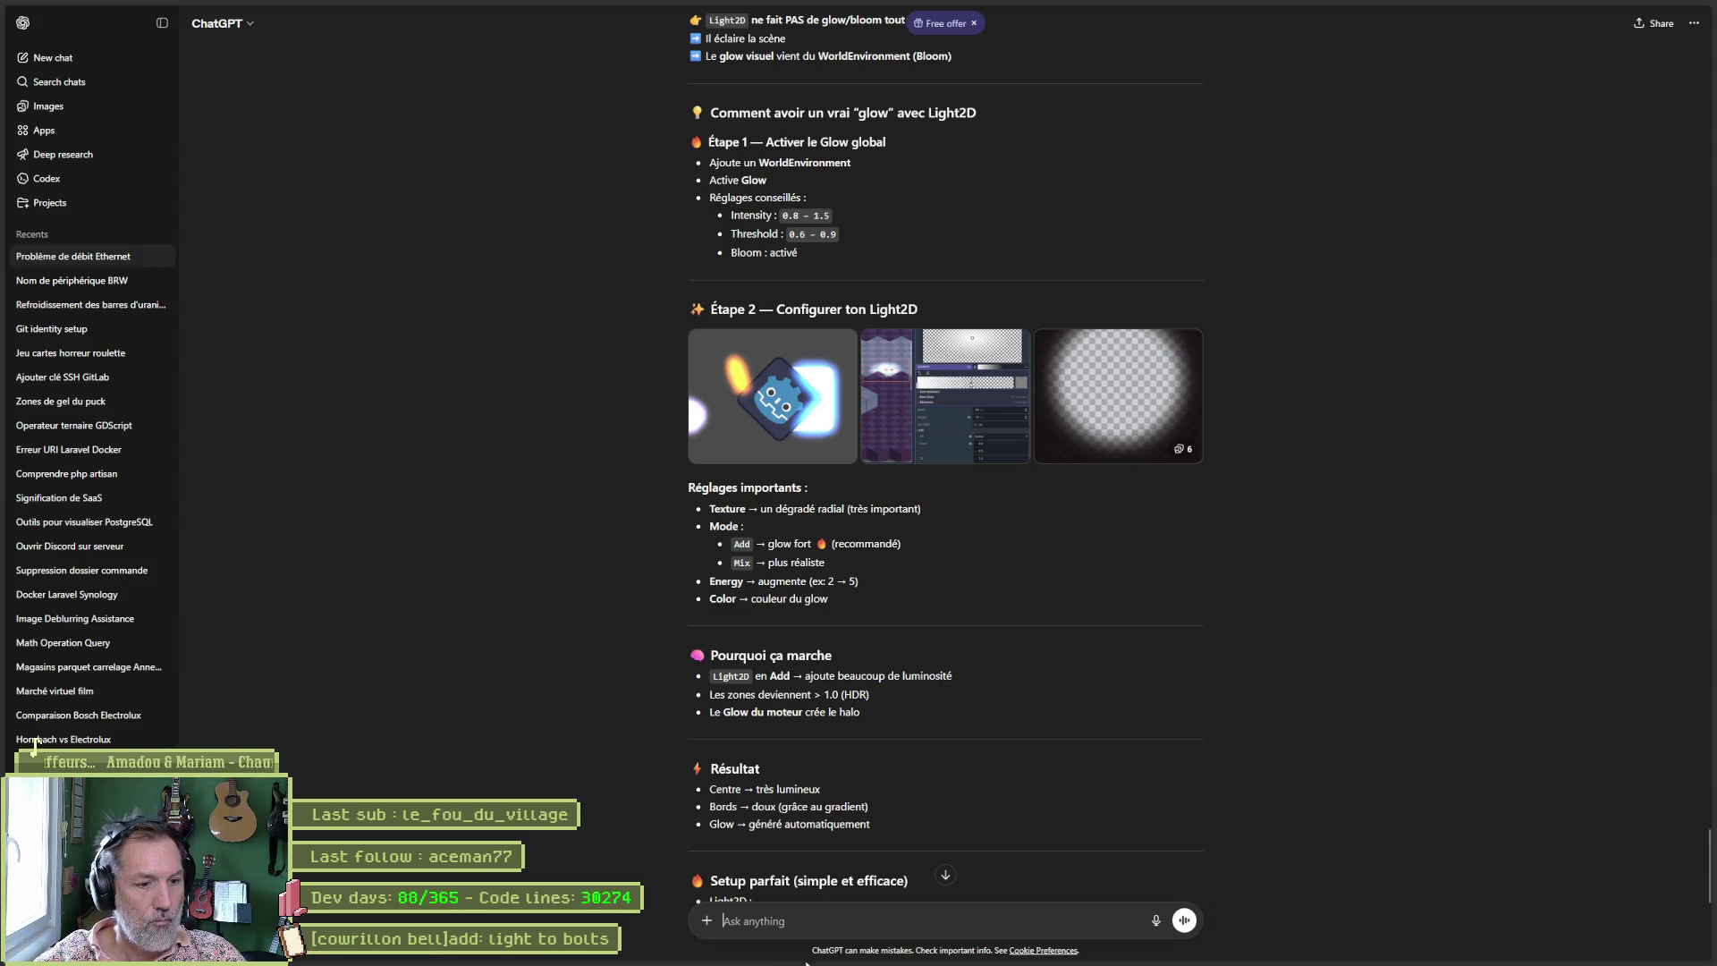
Ask ChatGPT in French how to tune and test the WorldEnvironment node without pressing Play
text(comment re)
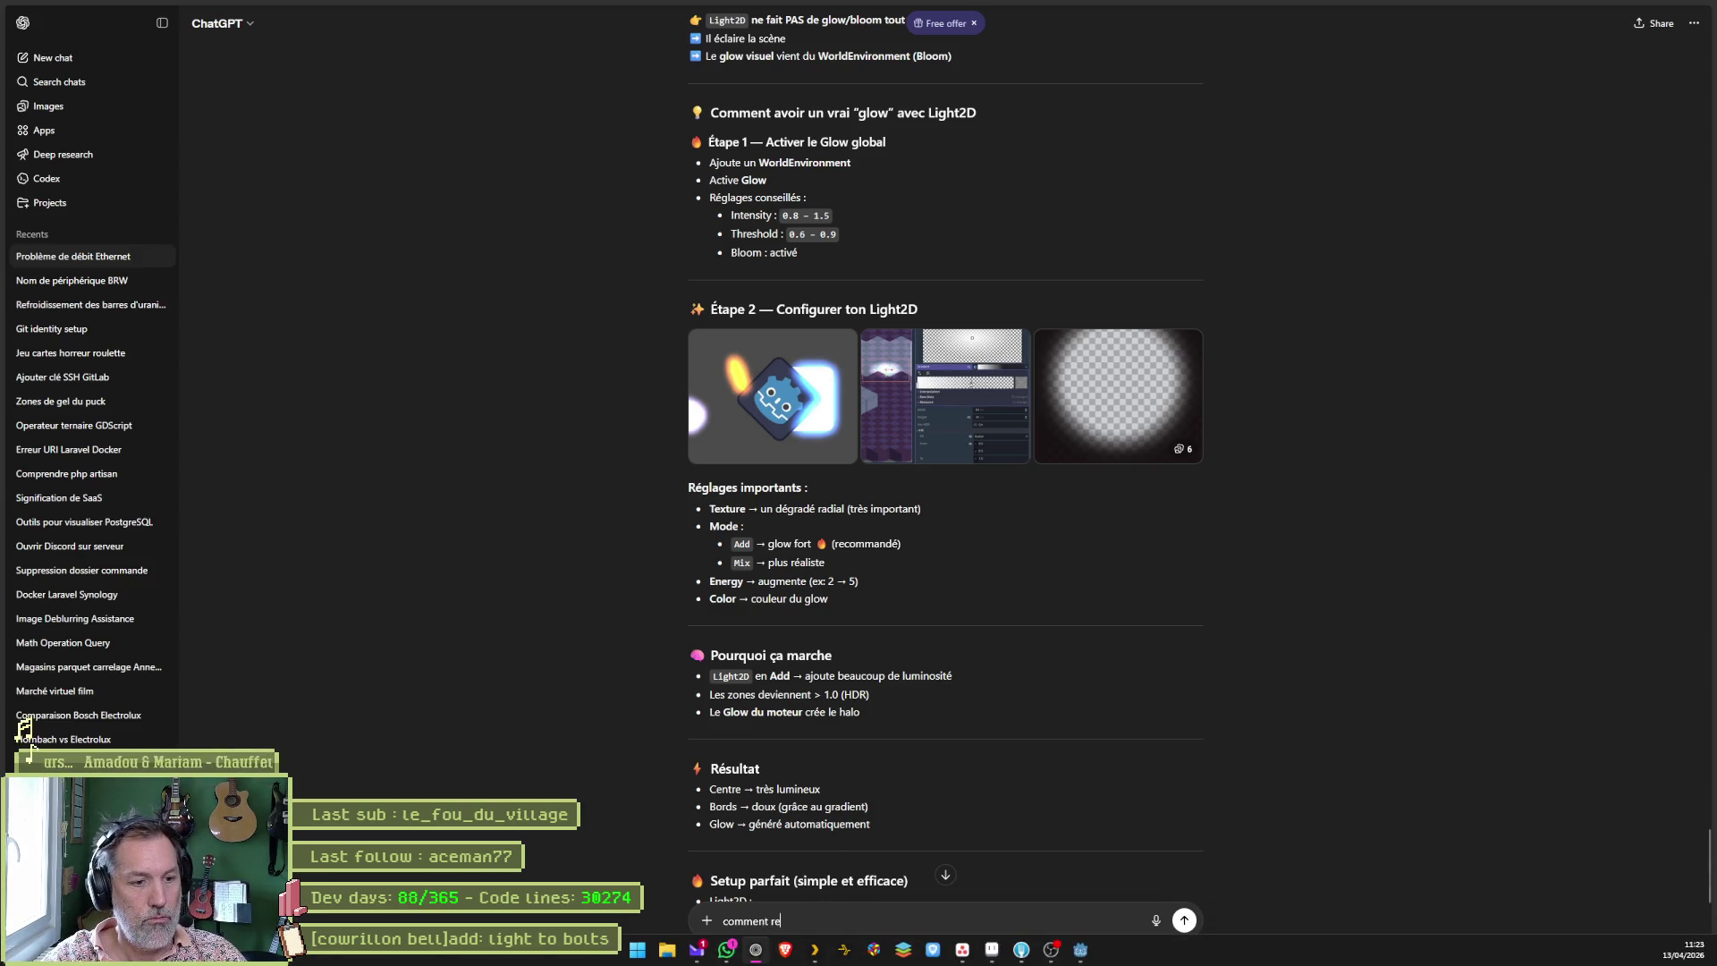
text(gler et etster)
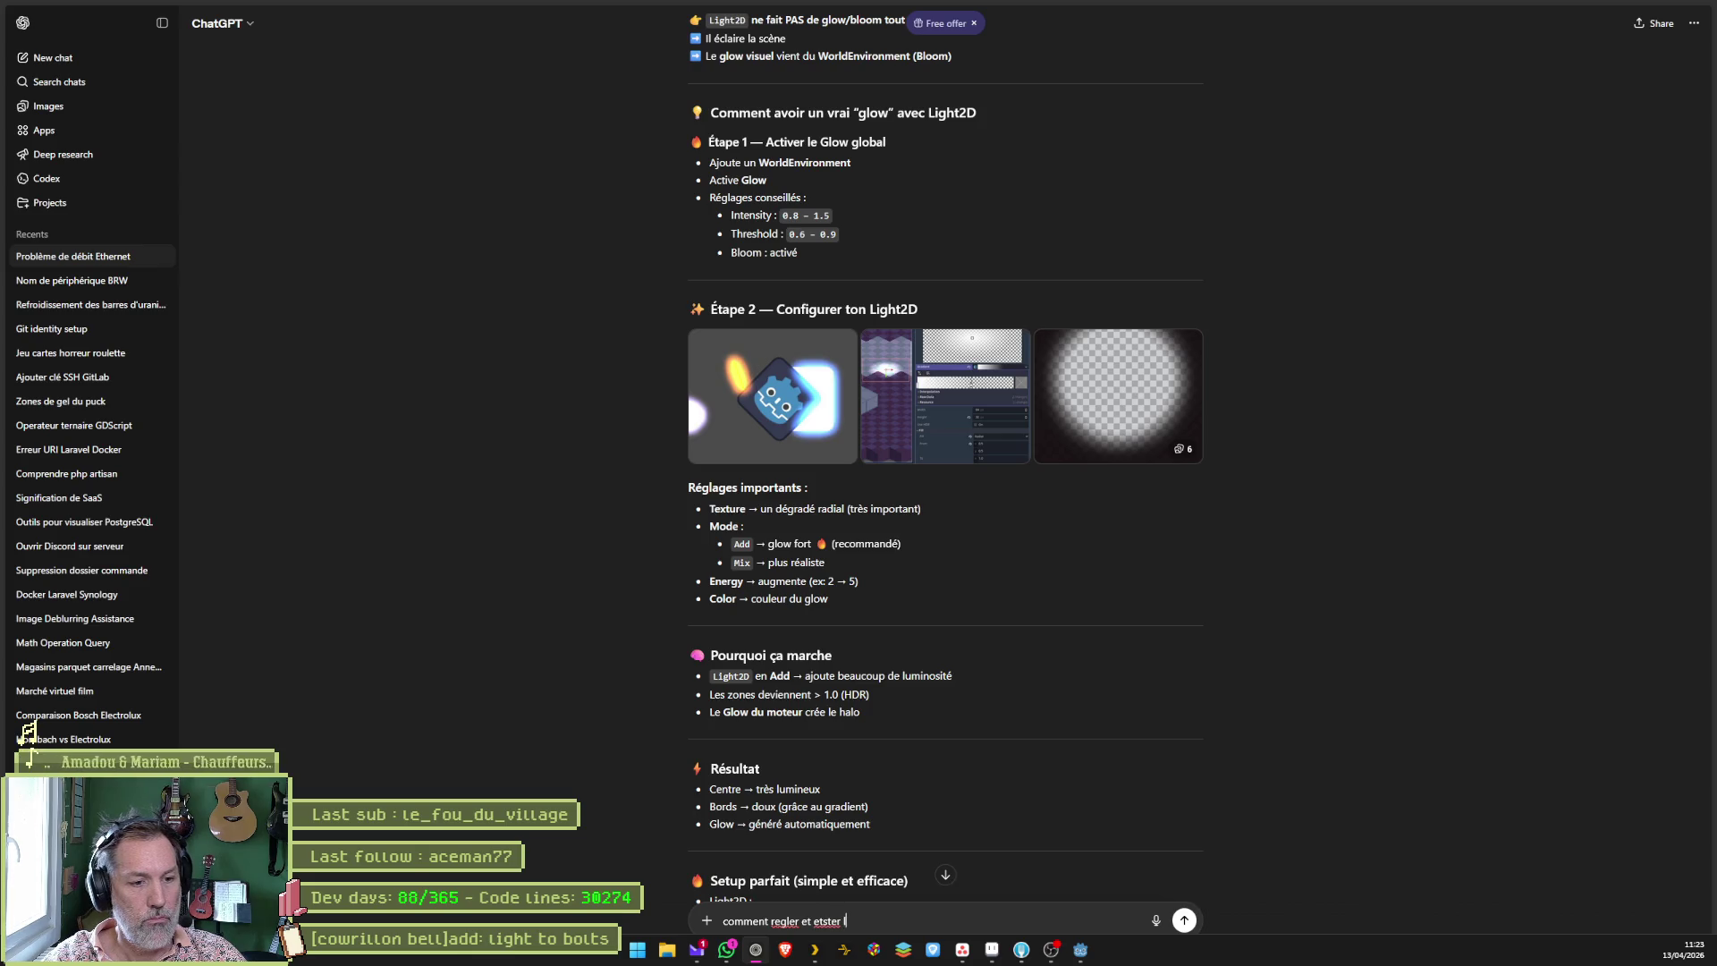
key(ctrl+BackSpace)
text(t r world envi)
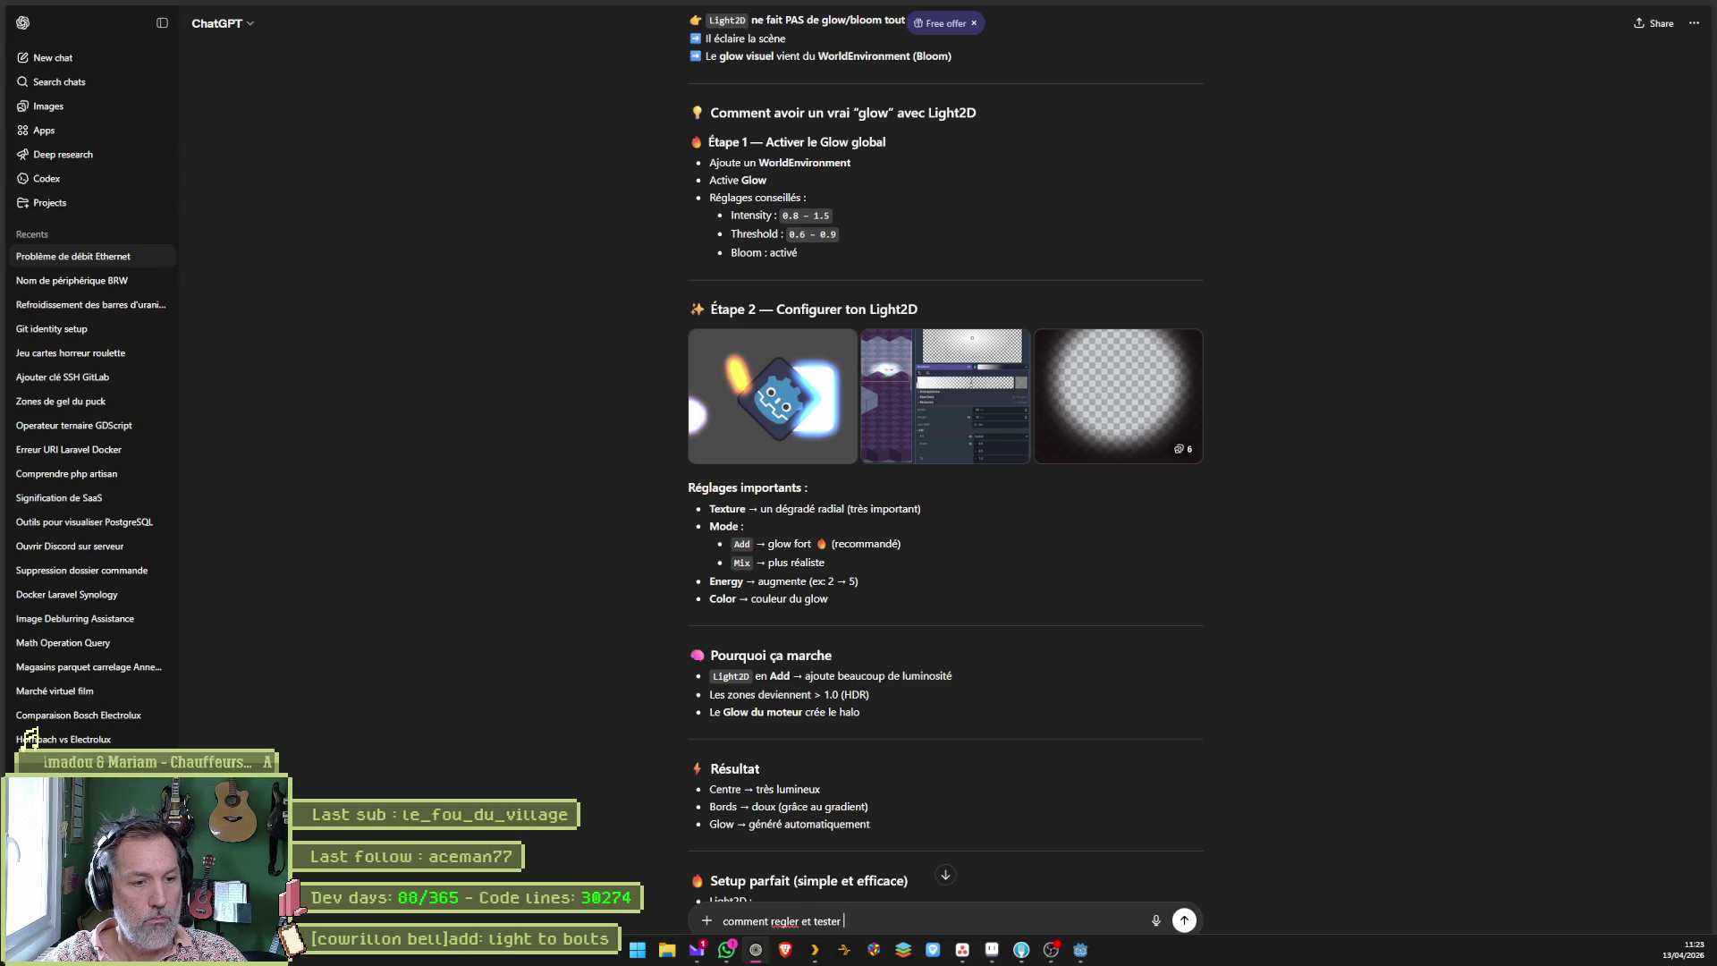
text(ronment node dans godot sa)
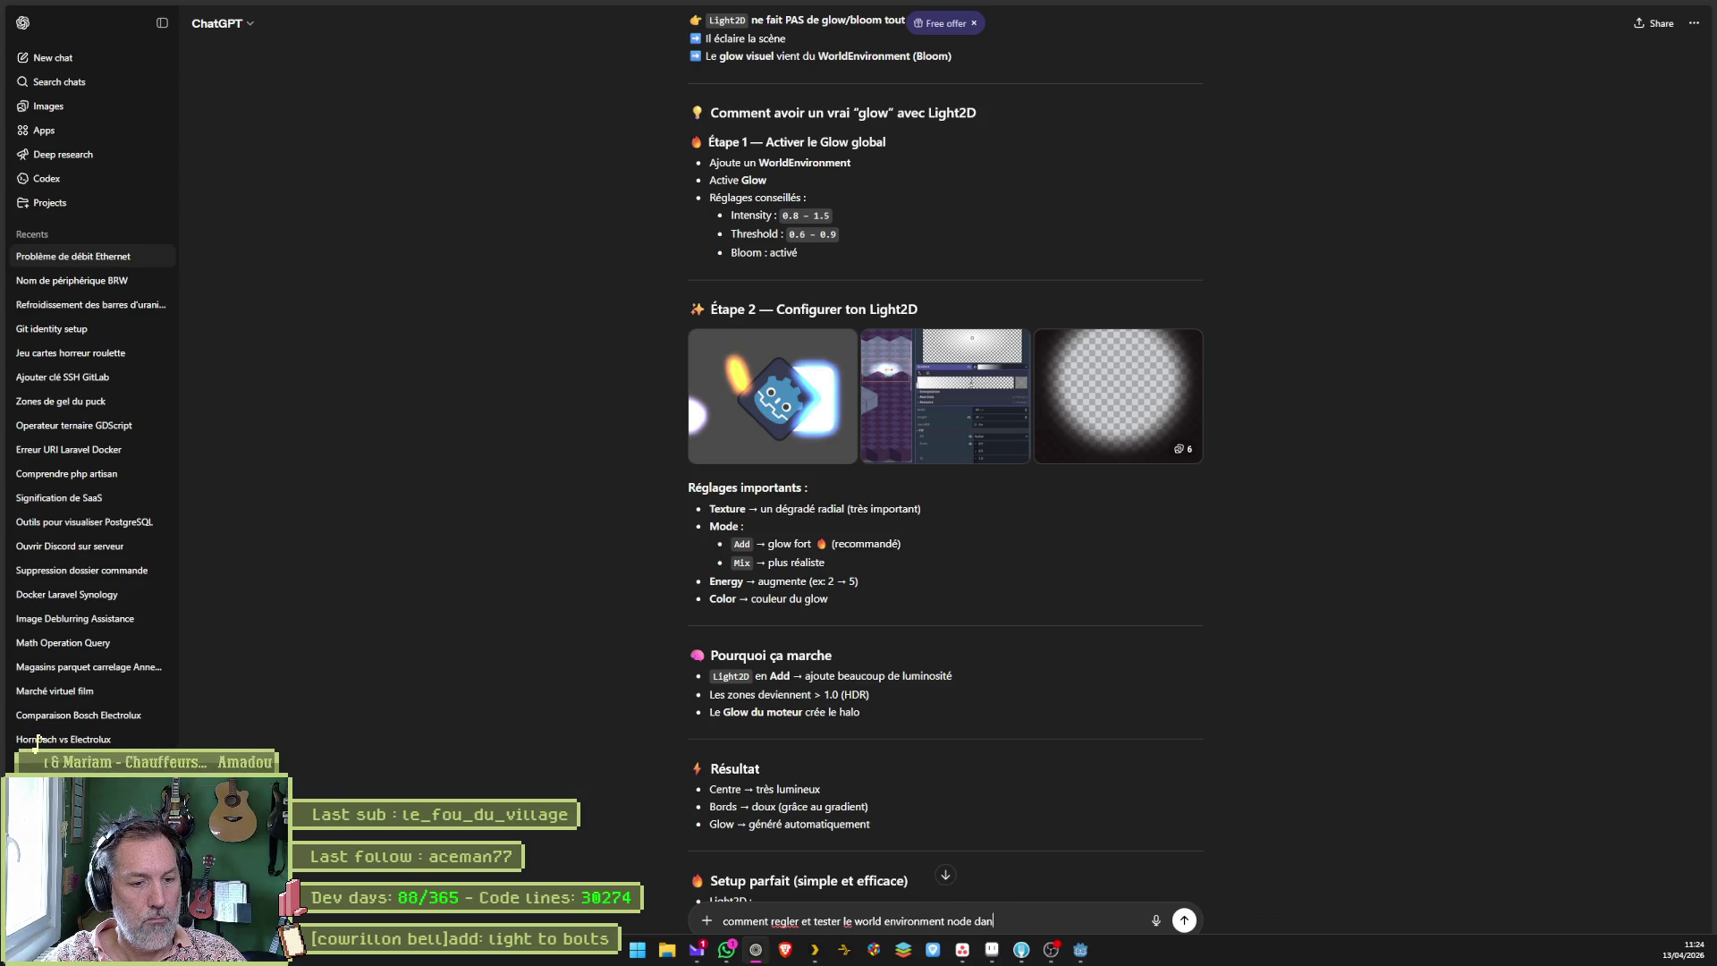
text(ns faire play, parce q)
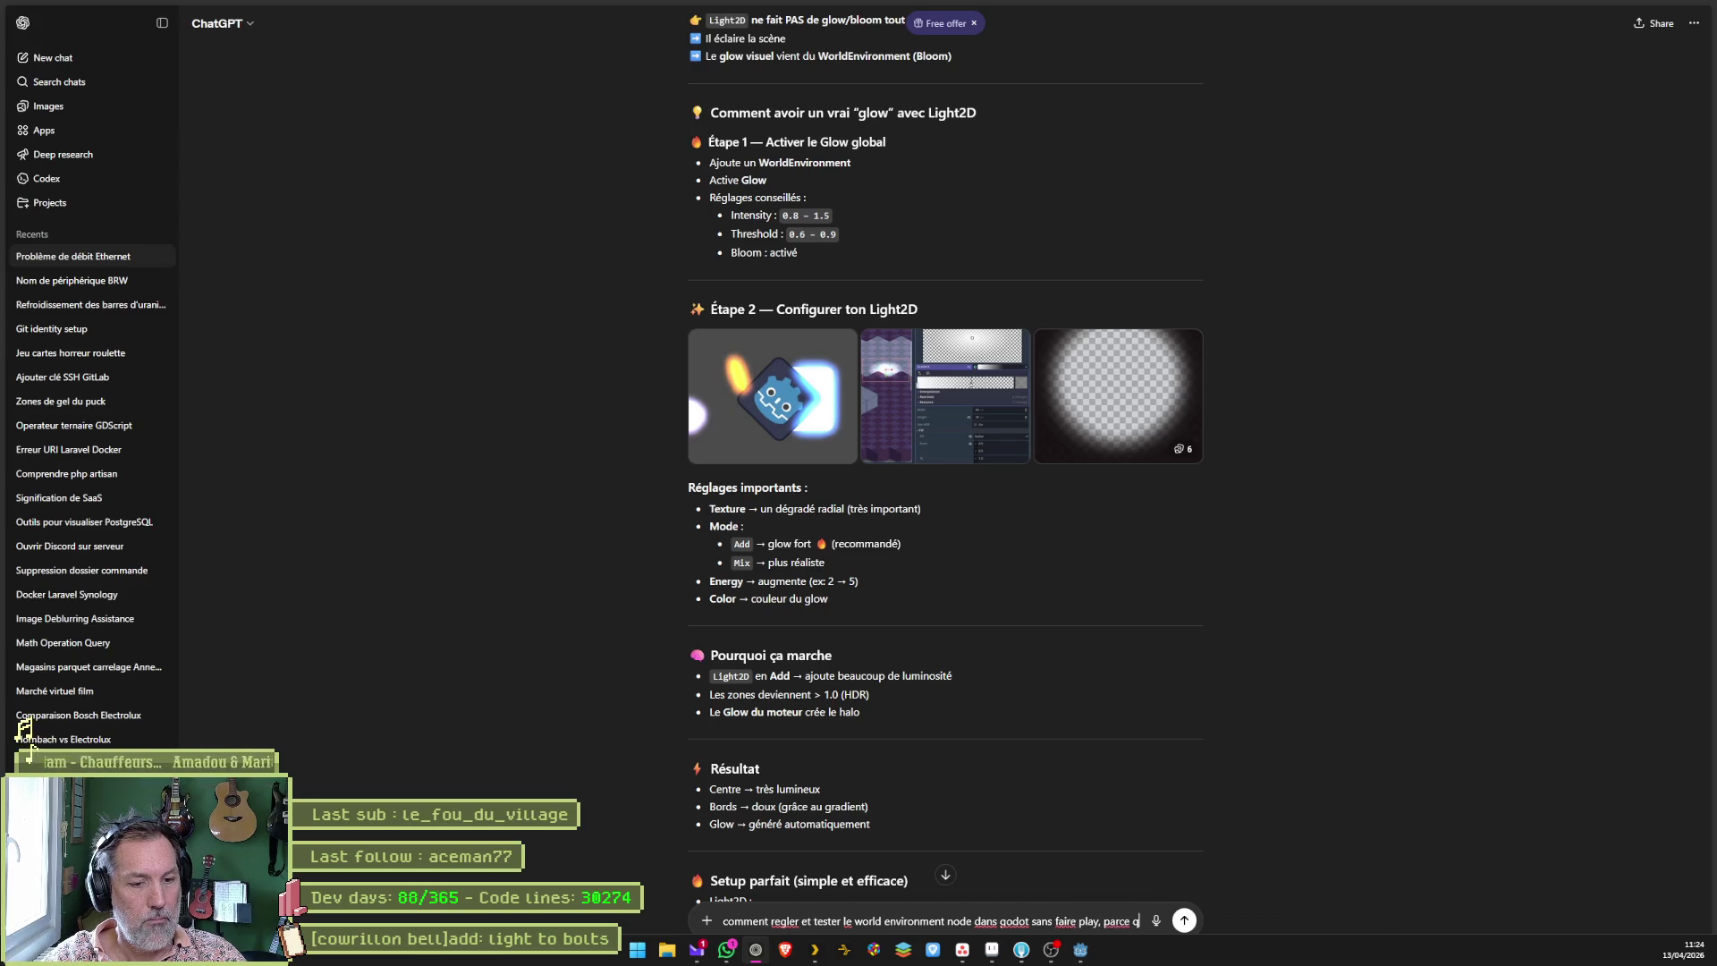
text(u'on dirait)
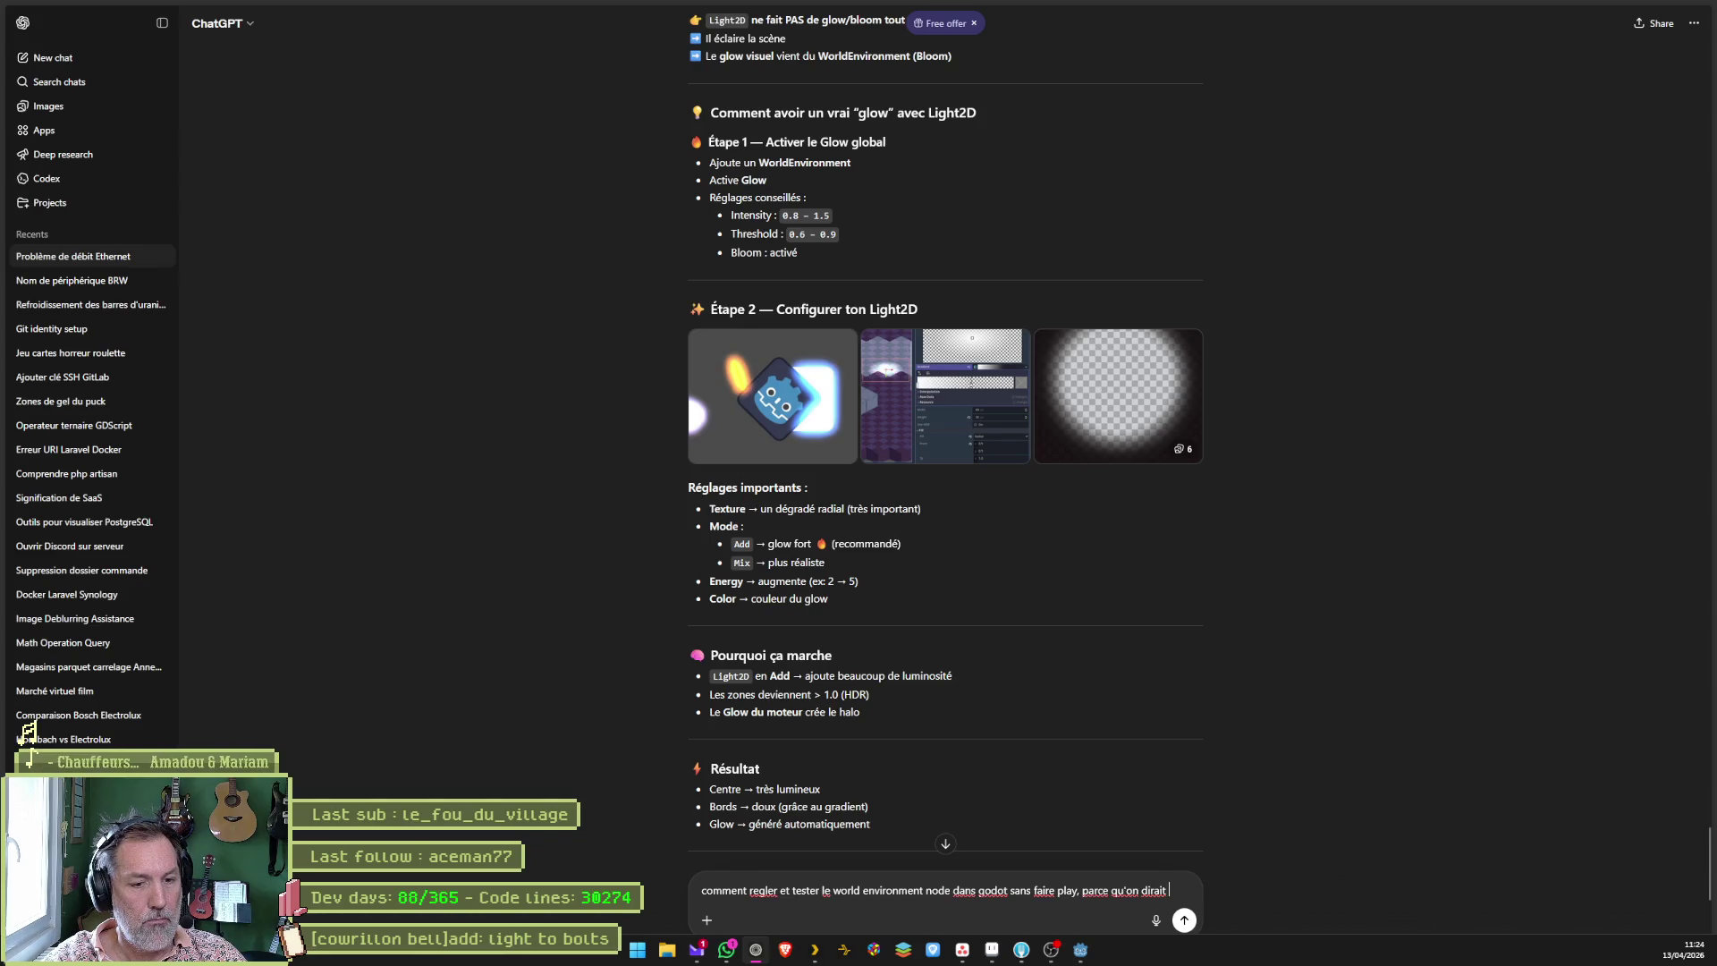
text( que les cha)
text(ngements en son)
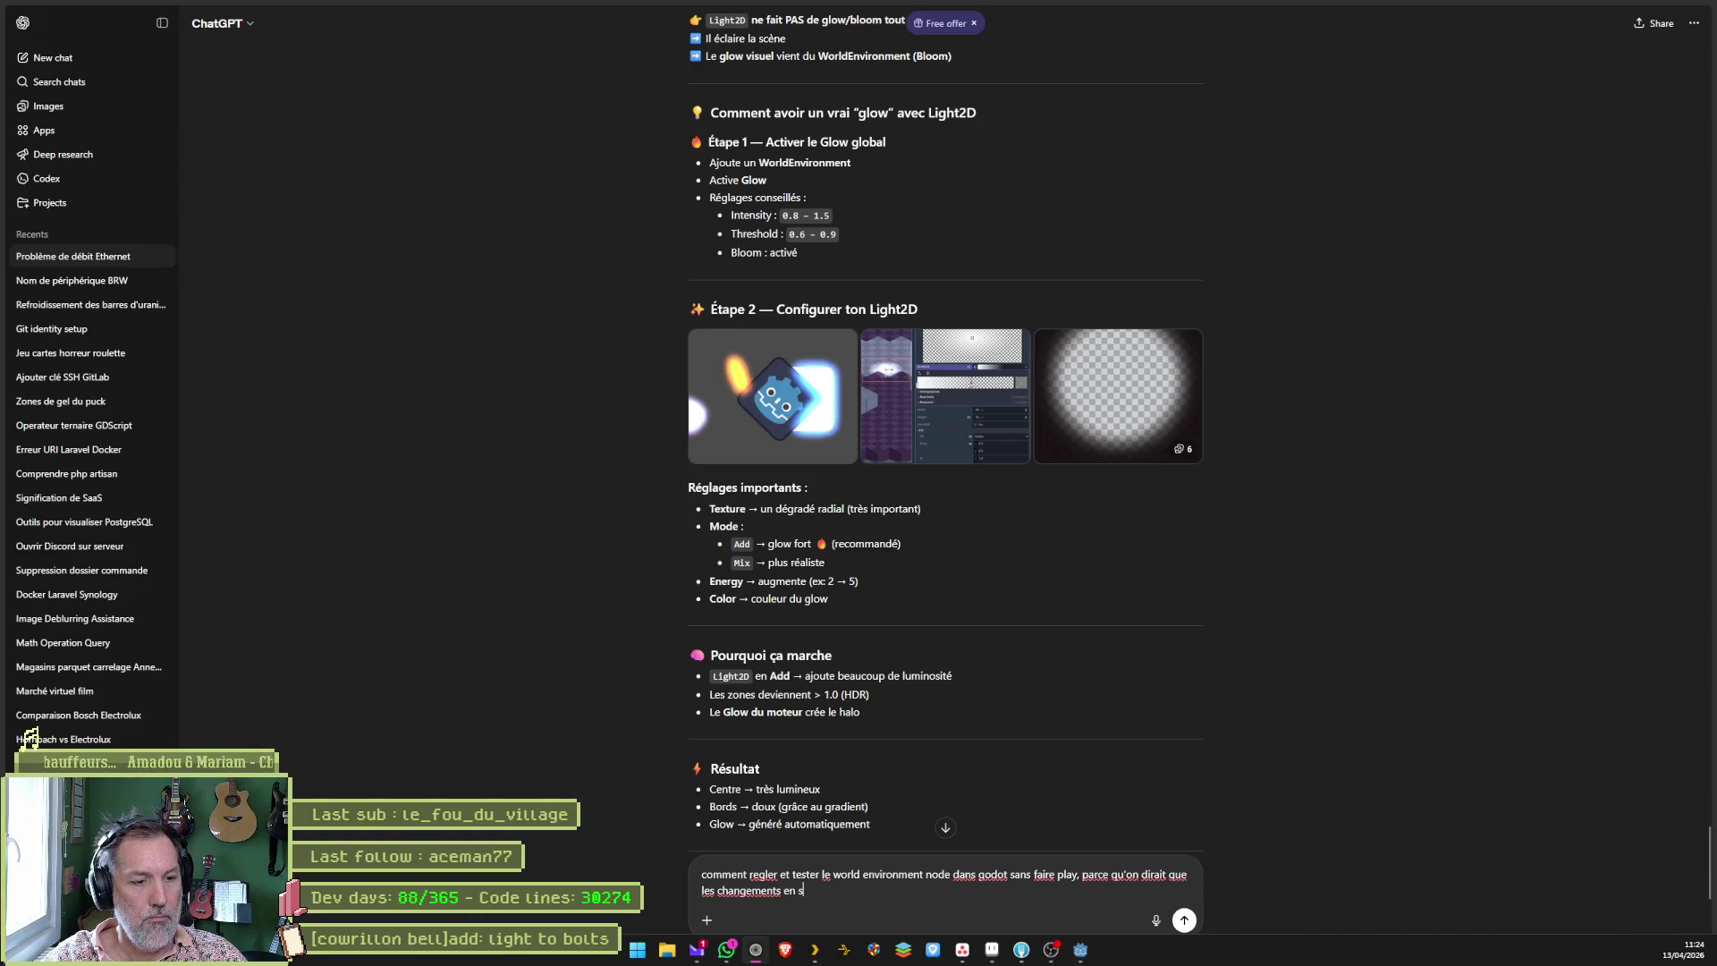
text(t pas pris en )
text(compte au runti)
text(me)
key(Return)
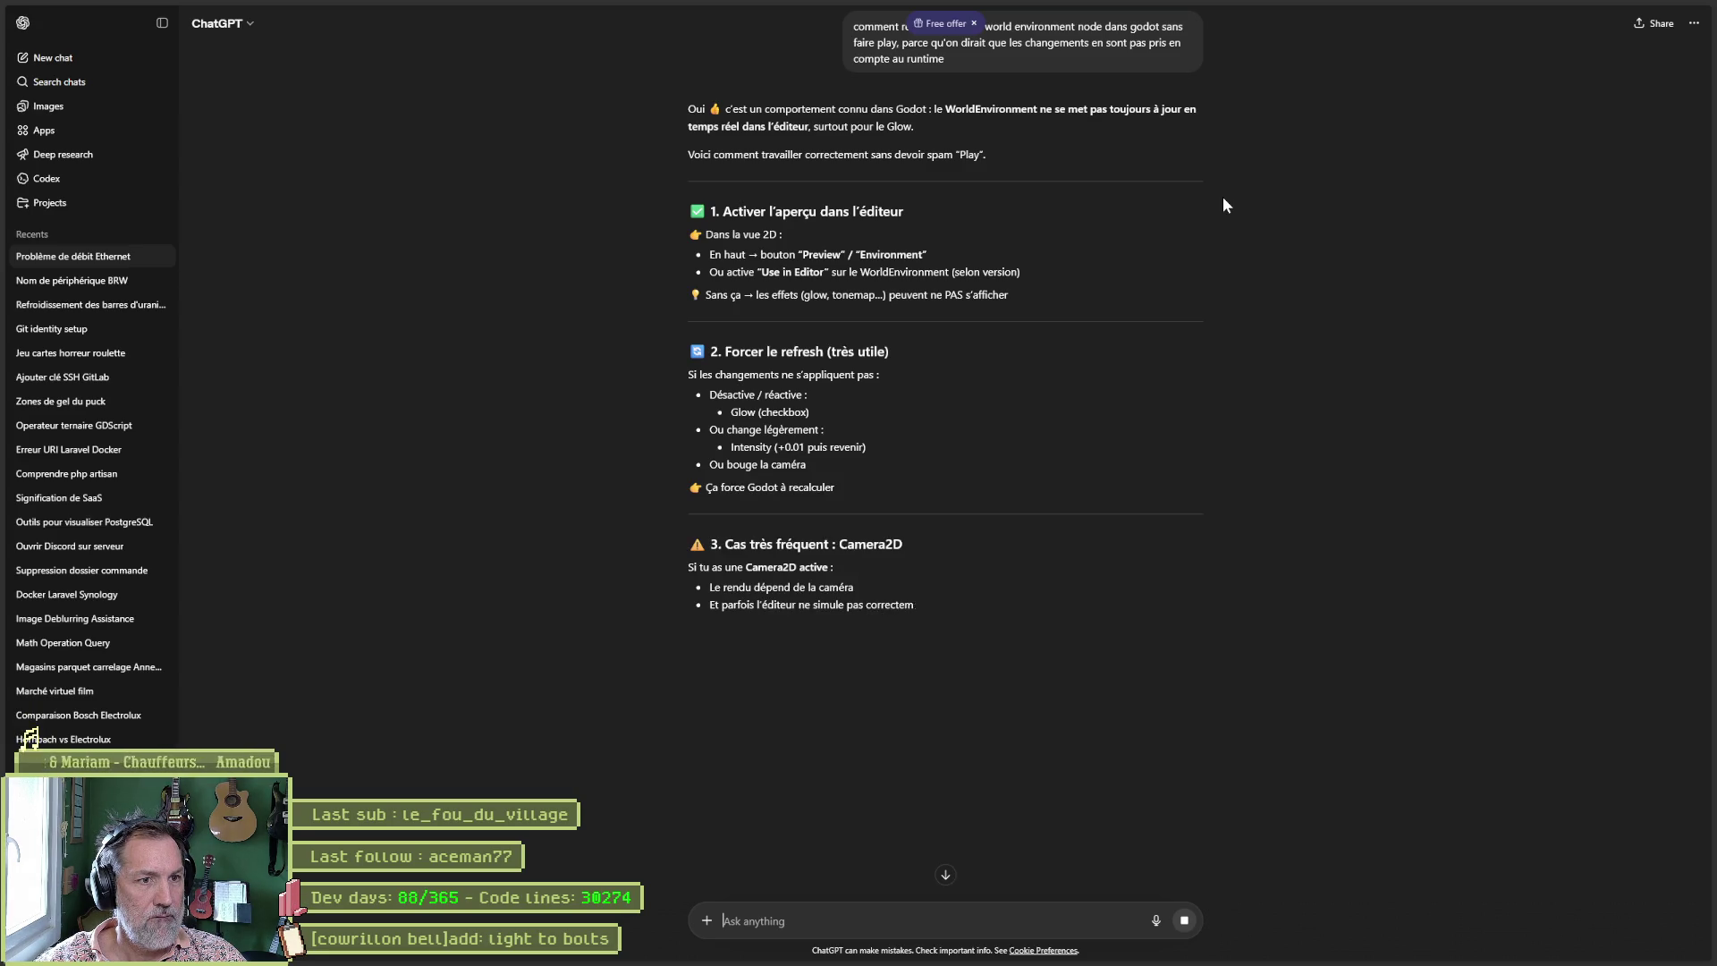
click(1613, 13)
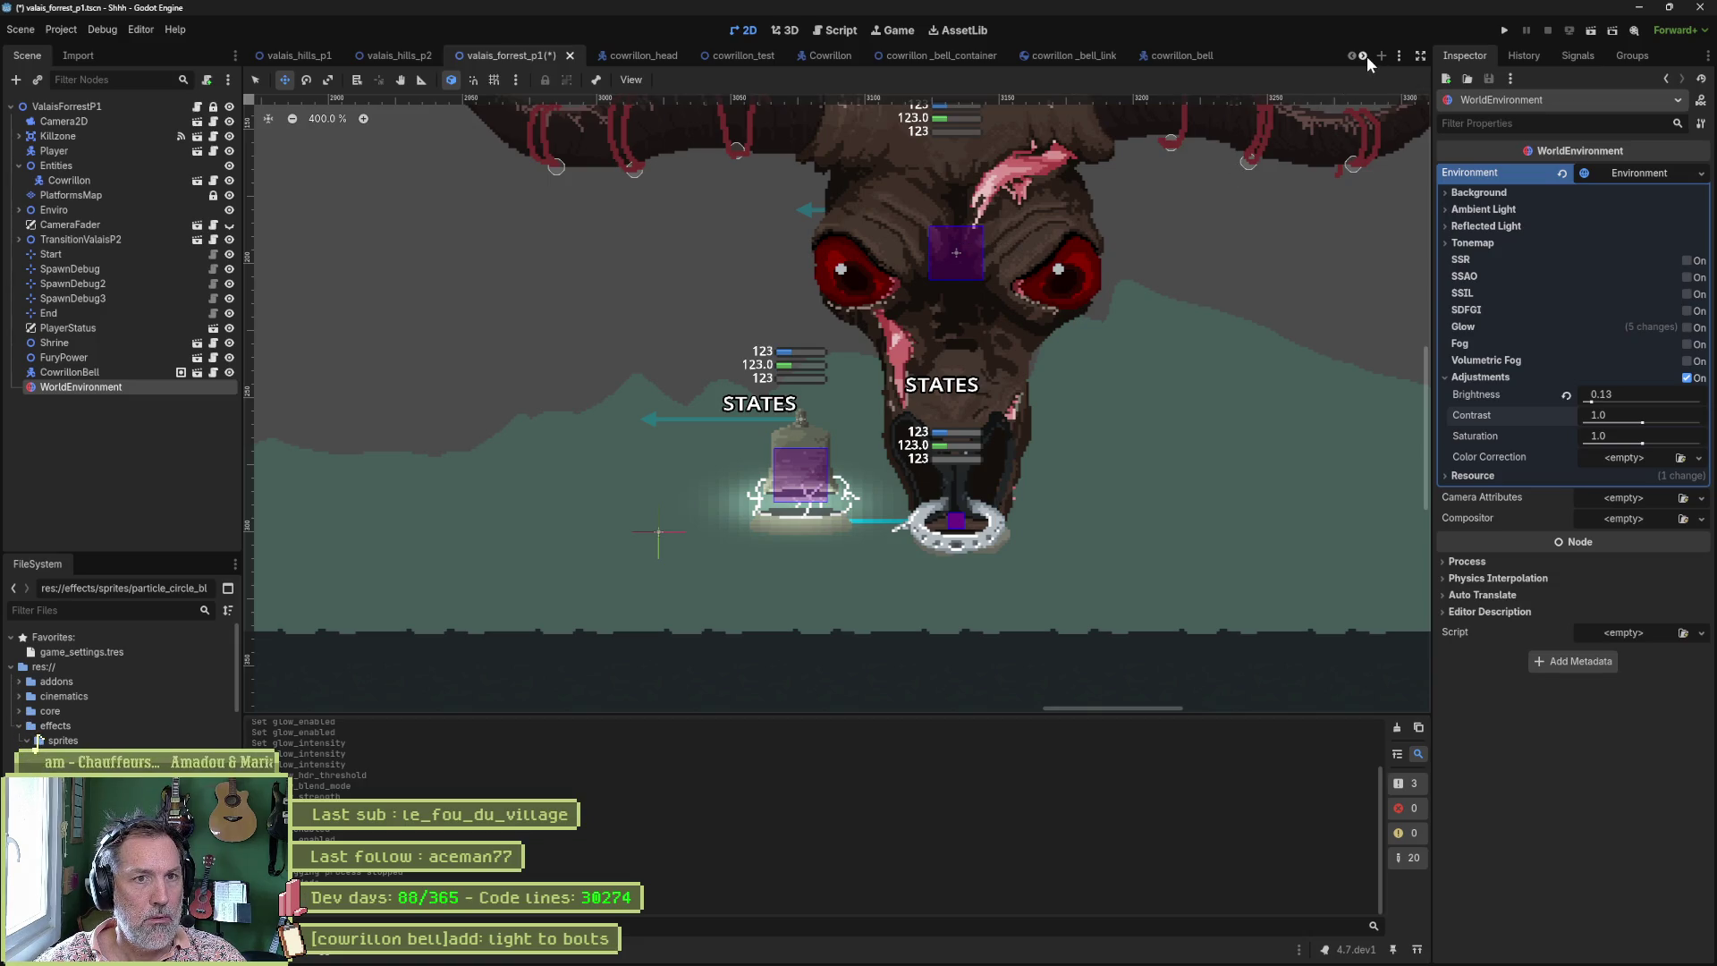
click(641, 83)
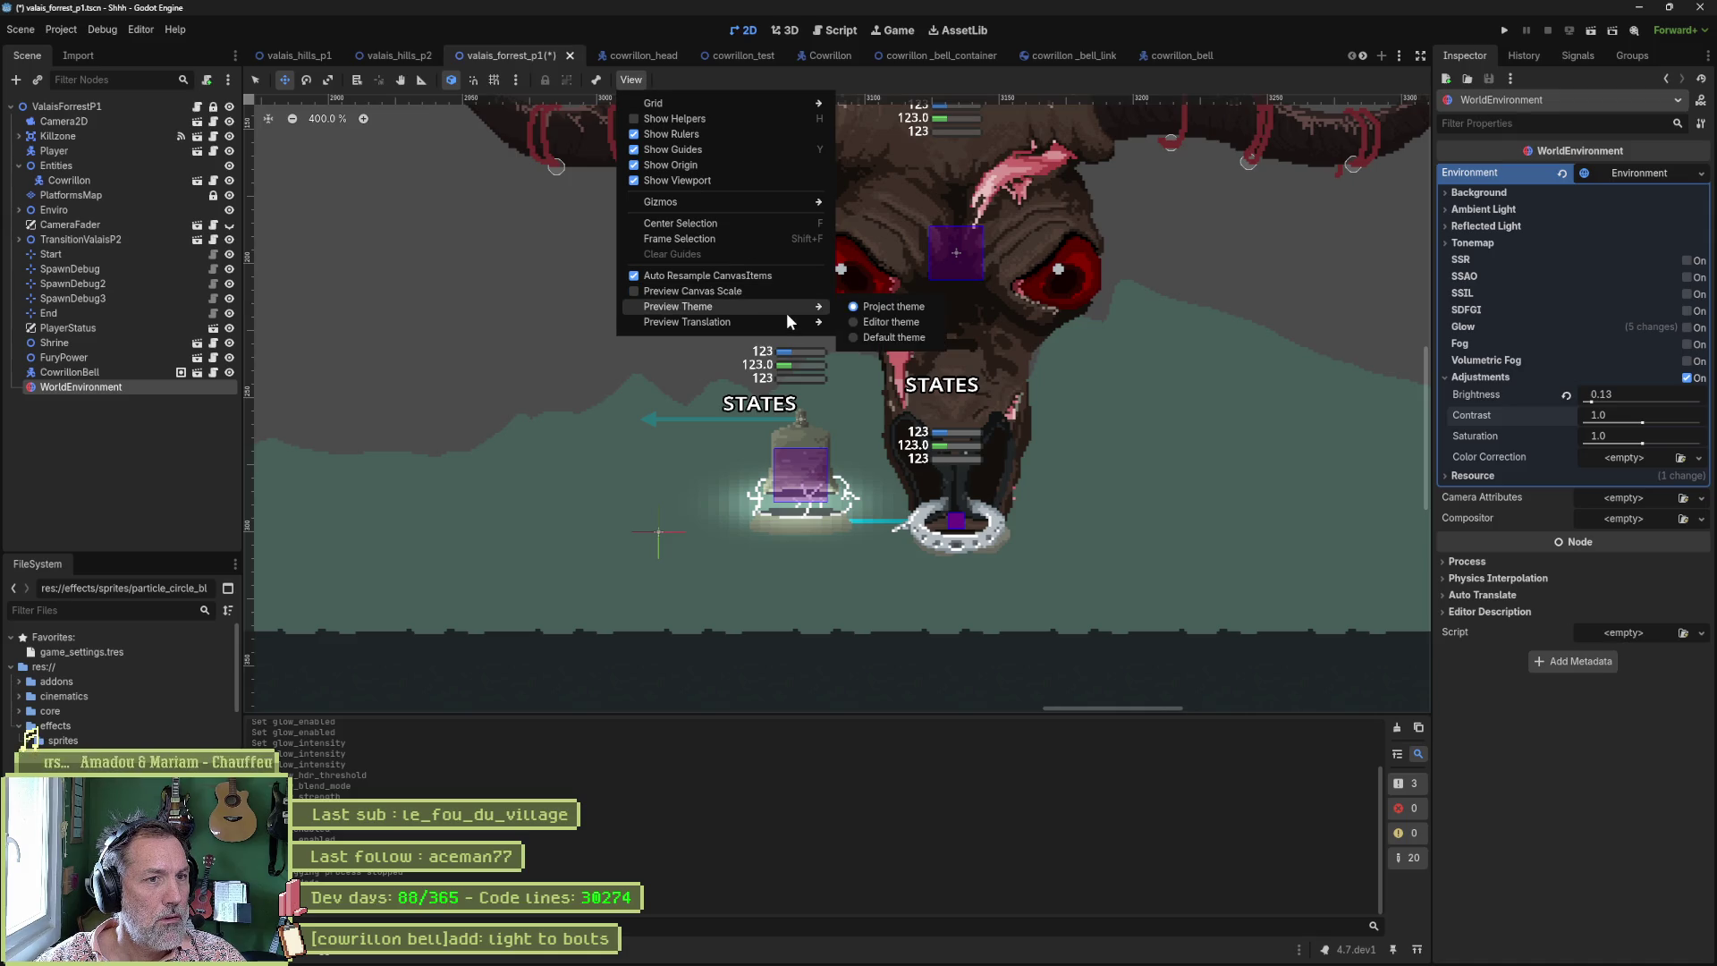
mouse_move(787, 324)
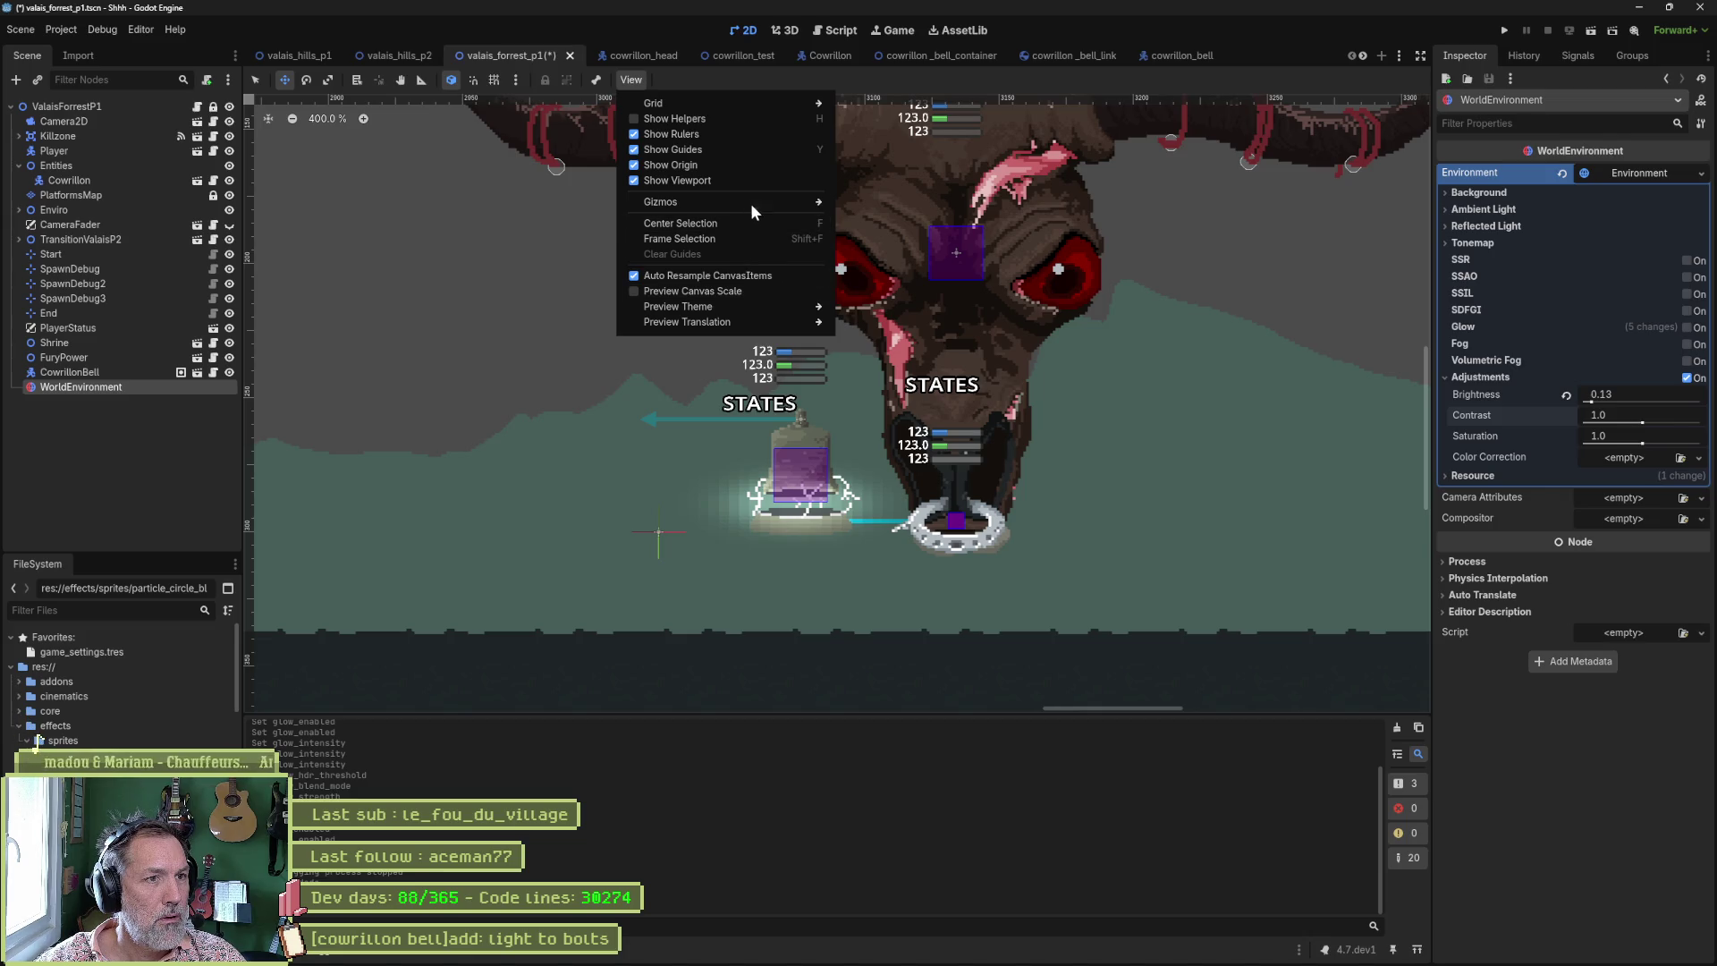
mouse_move(751, 200)
mouse_move(781, 109)
click(733, 77)
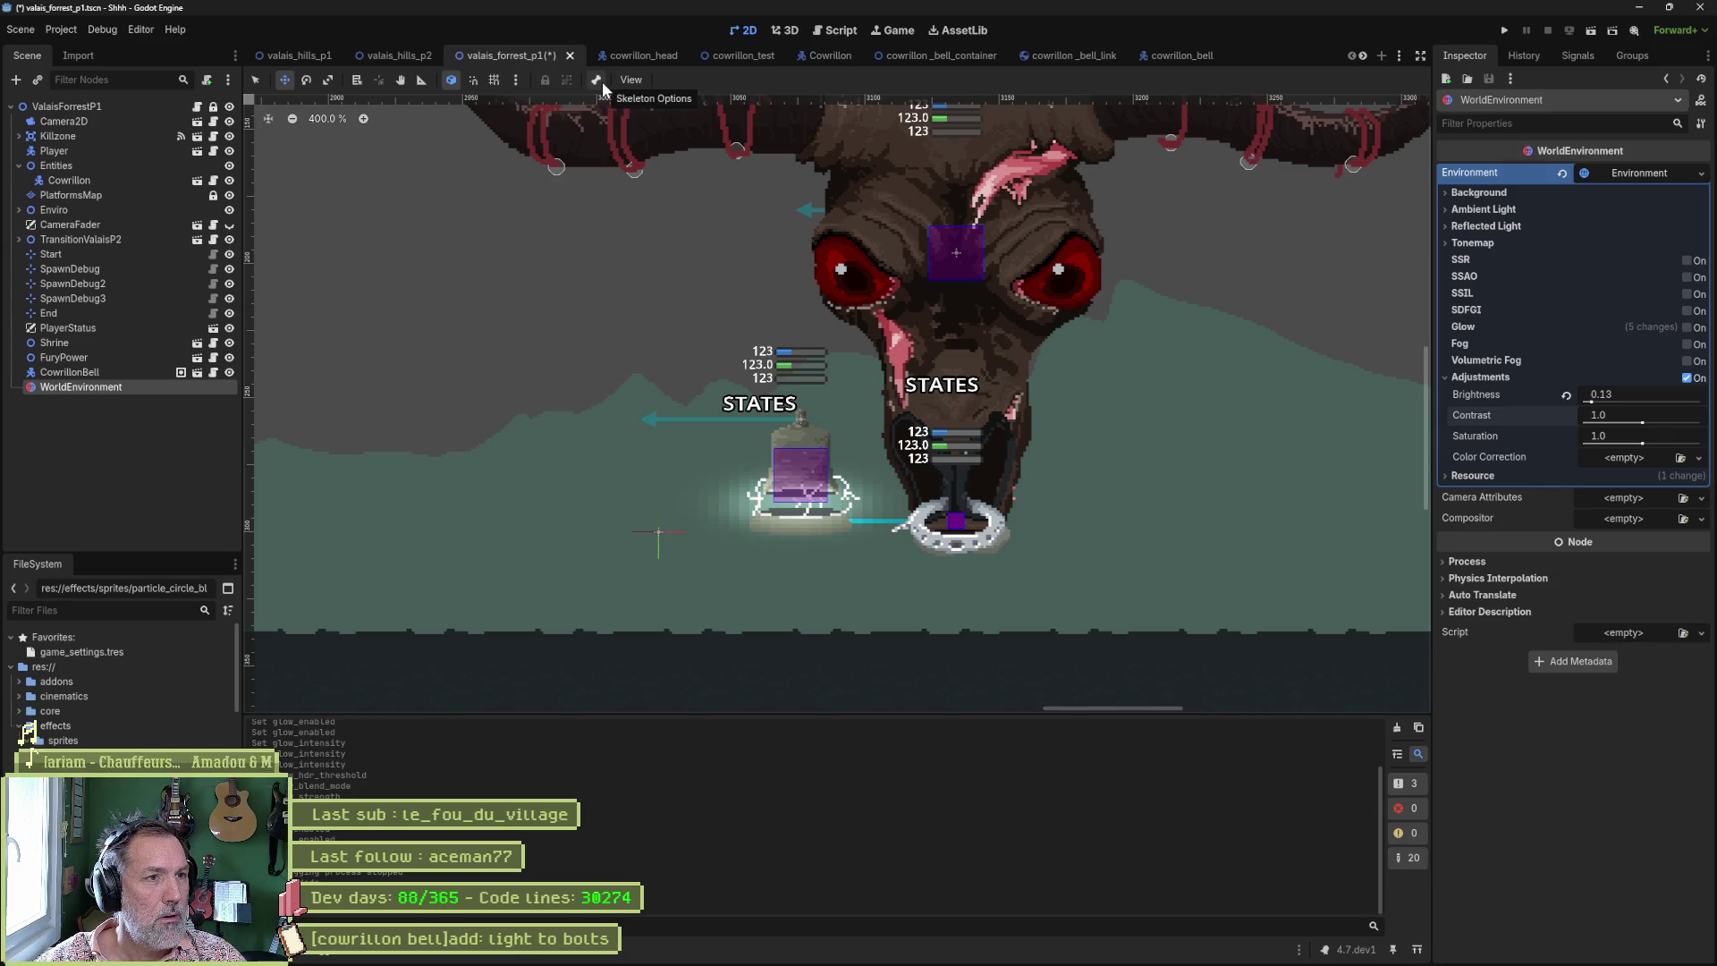
click(511, 79)
click(512, 79)
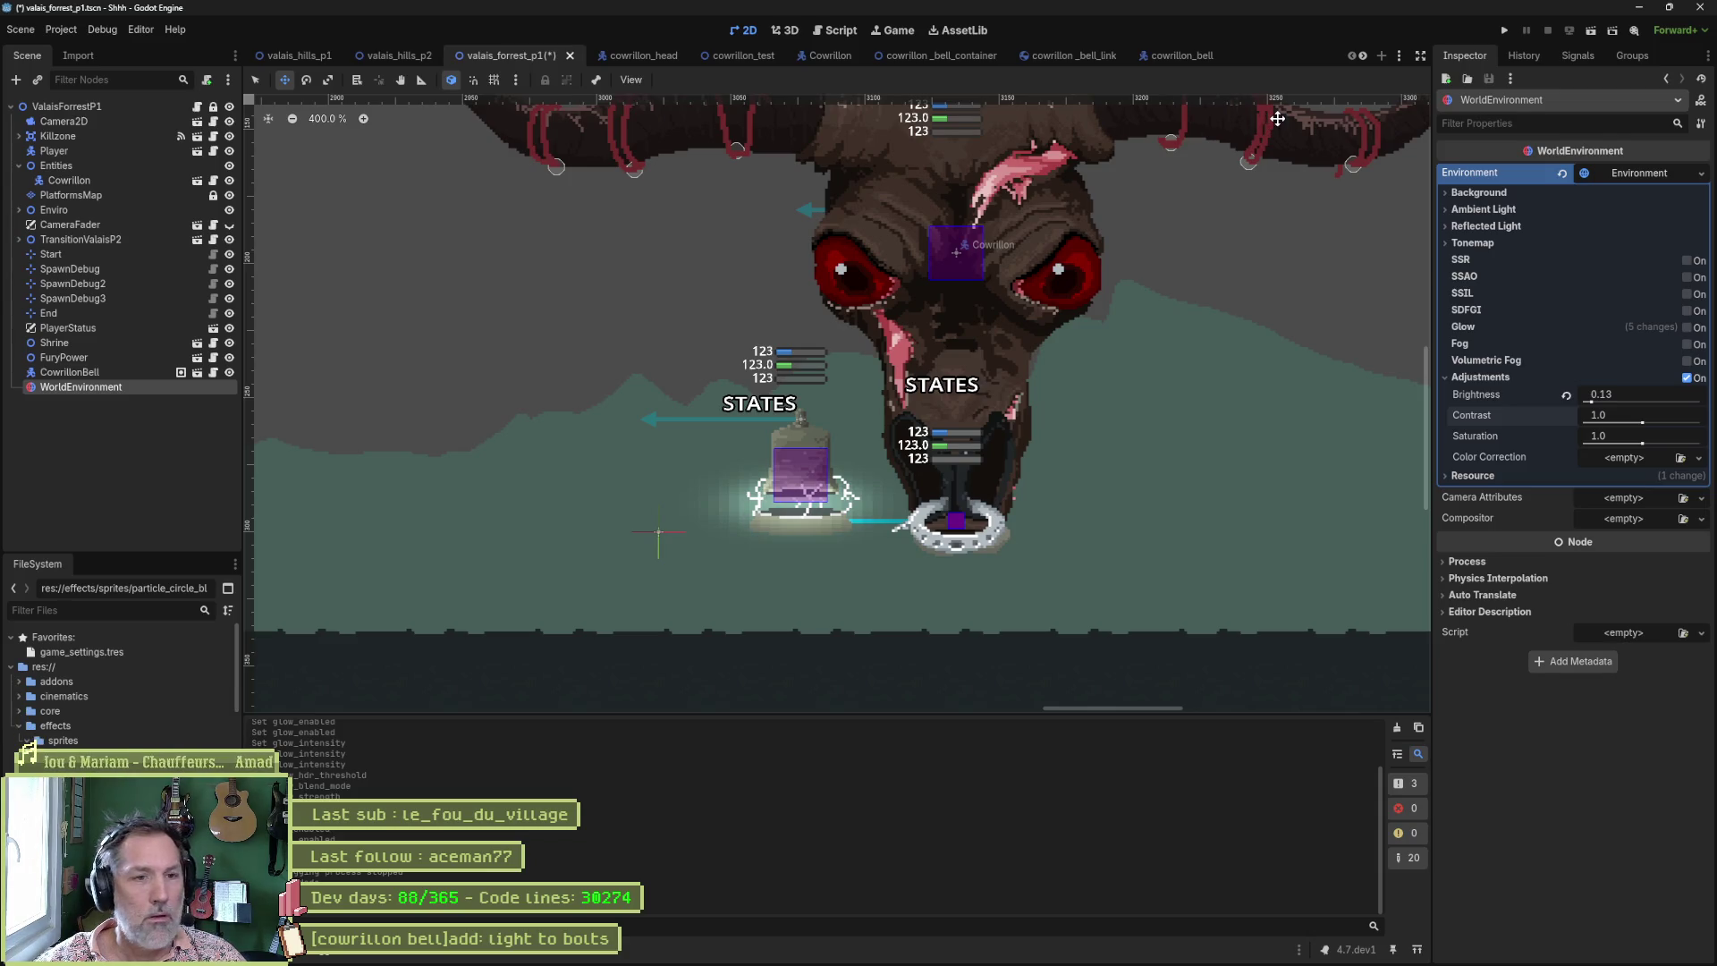
click(1700, 125)
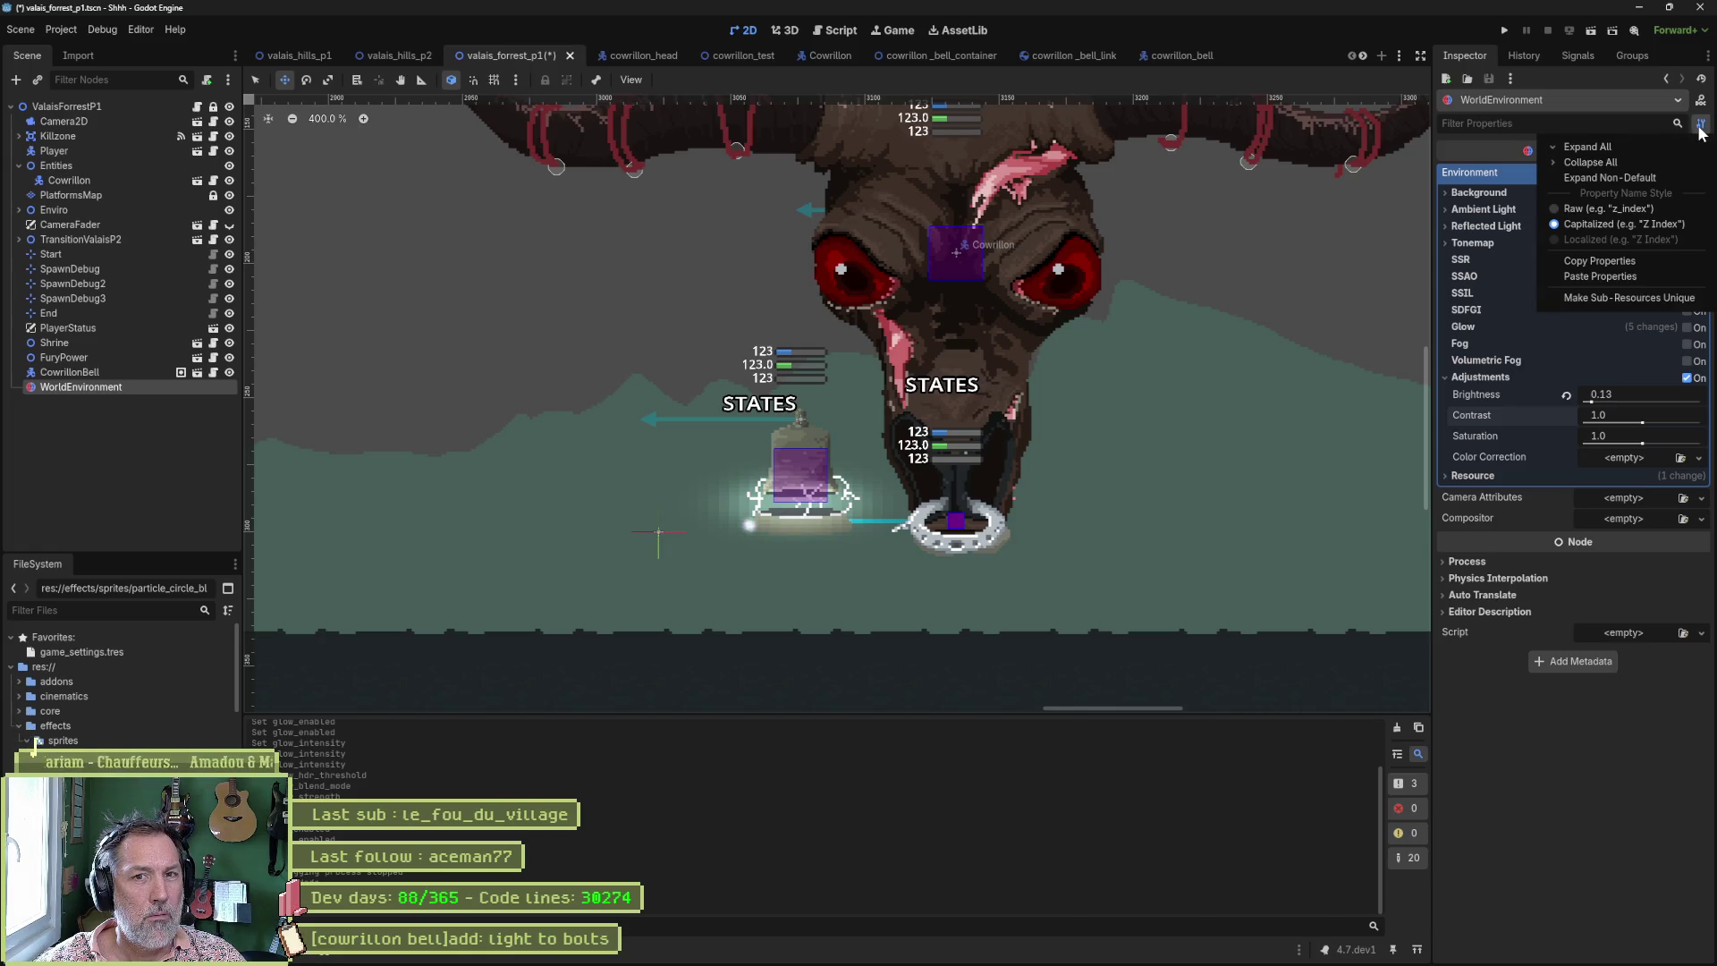
click(1701, 128)
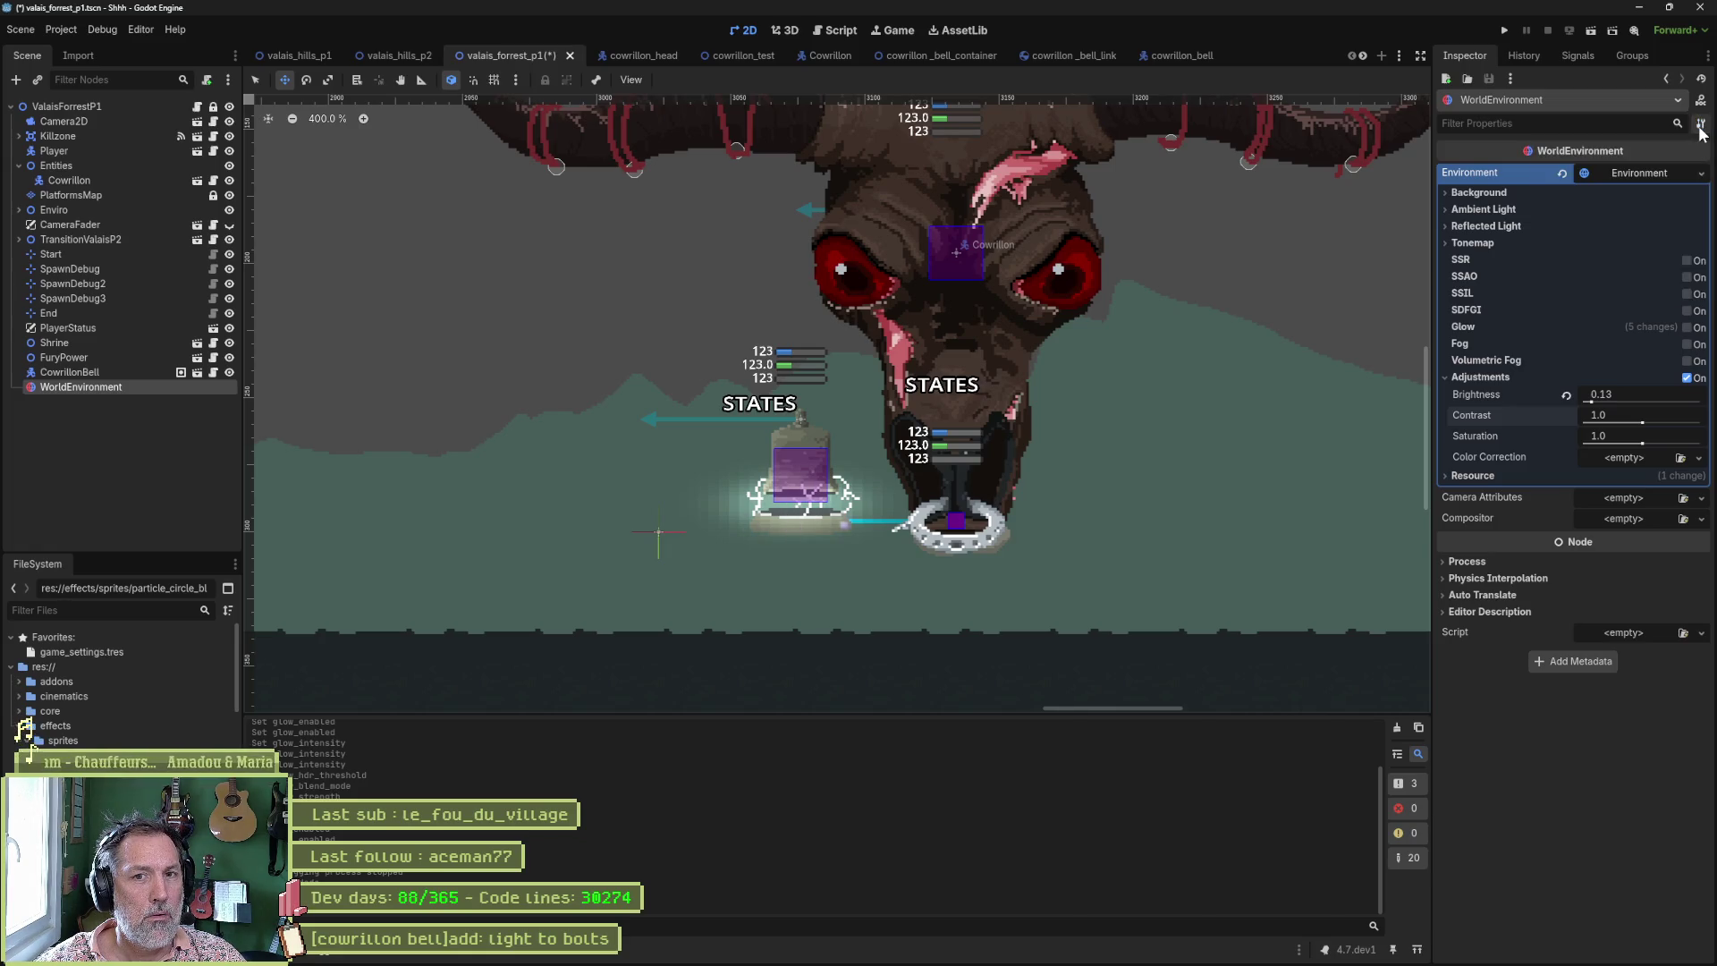
key(alt+Tab)
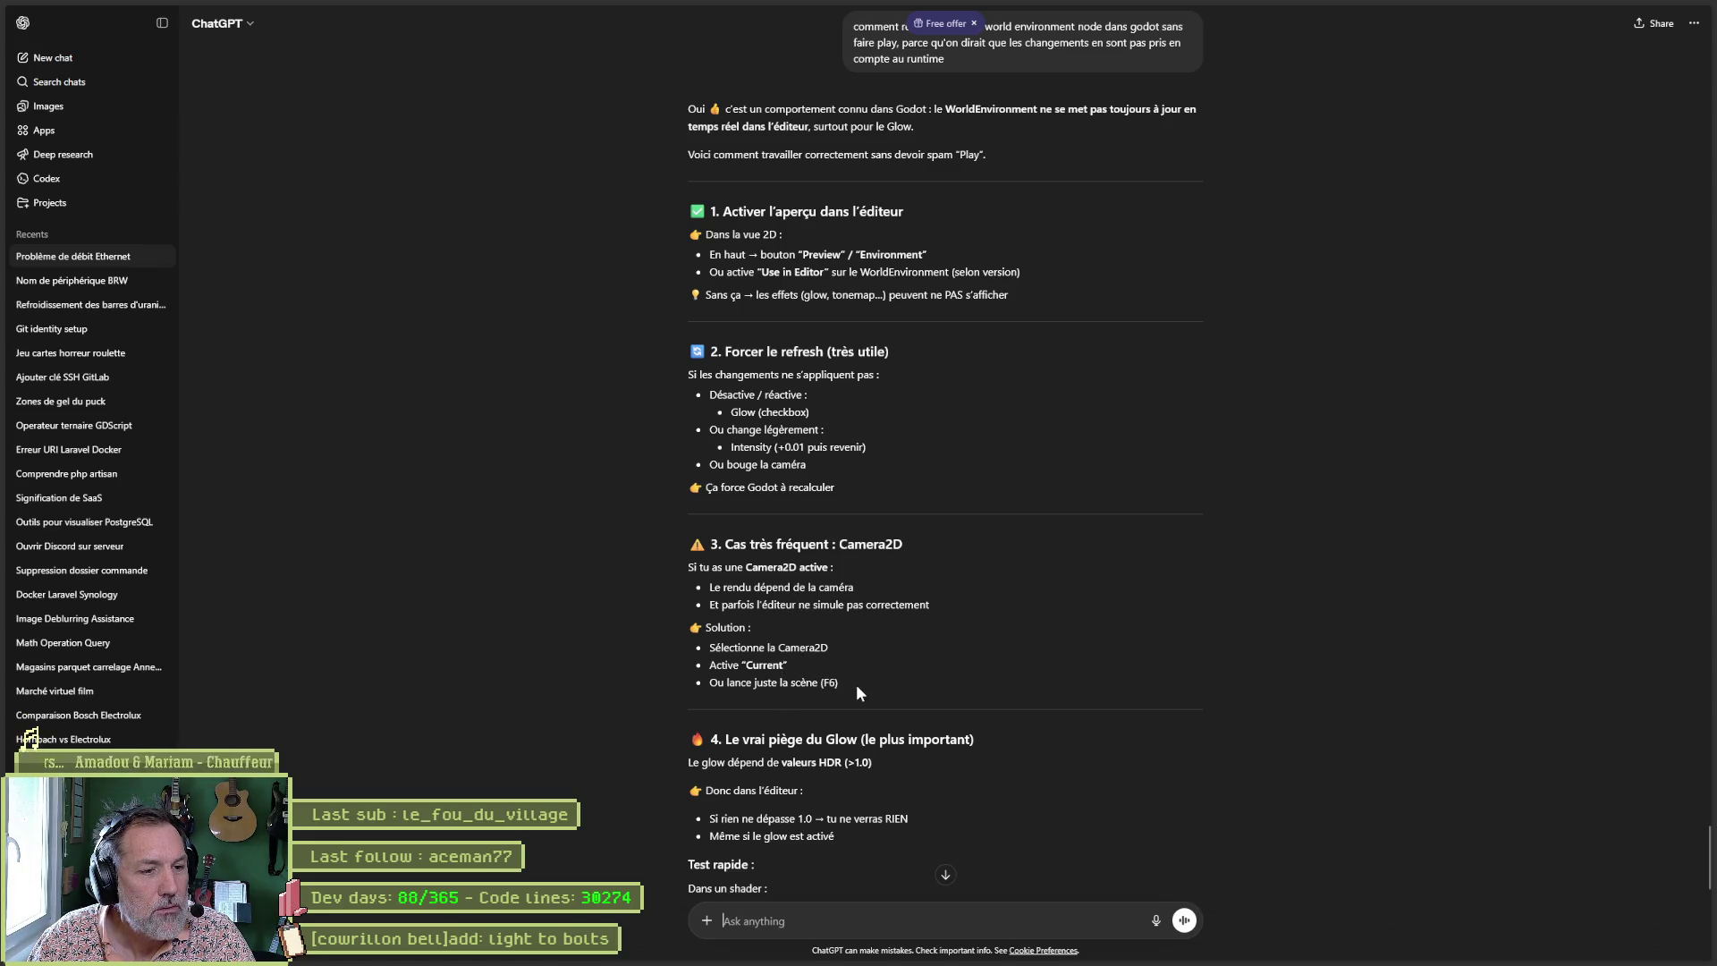
Scroll ChatGPT's answer down to the COLOR.rgb *= 5.0 glow test, then return to Godot
scroll(1108, 700, down, 1)
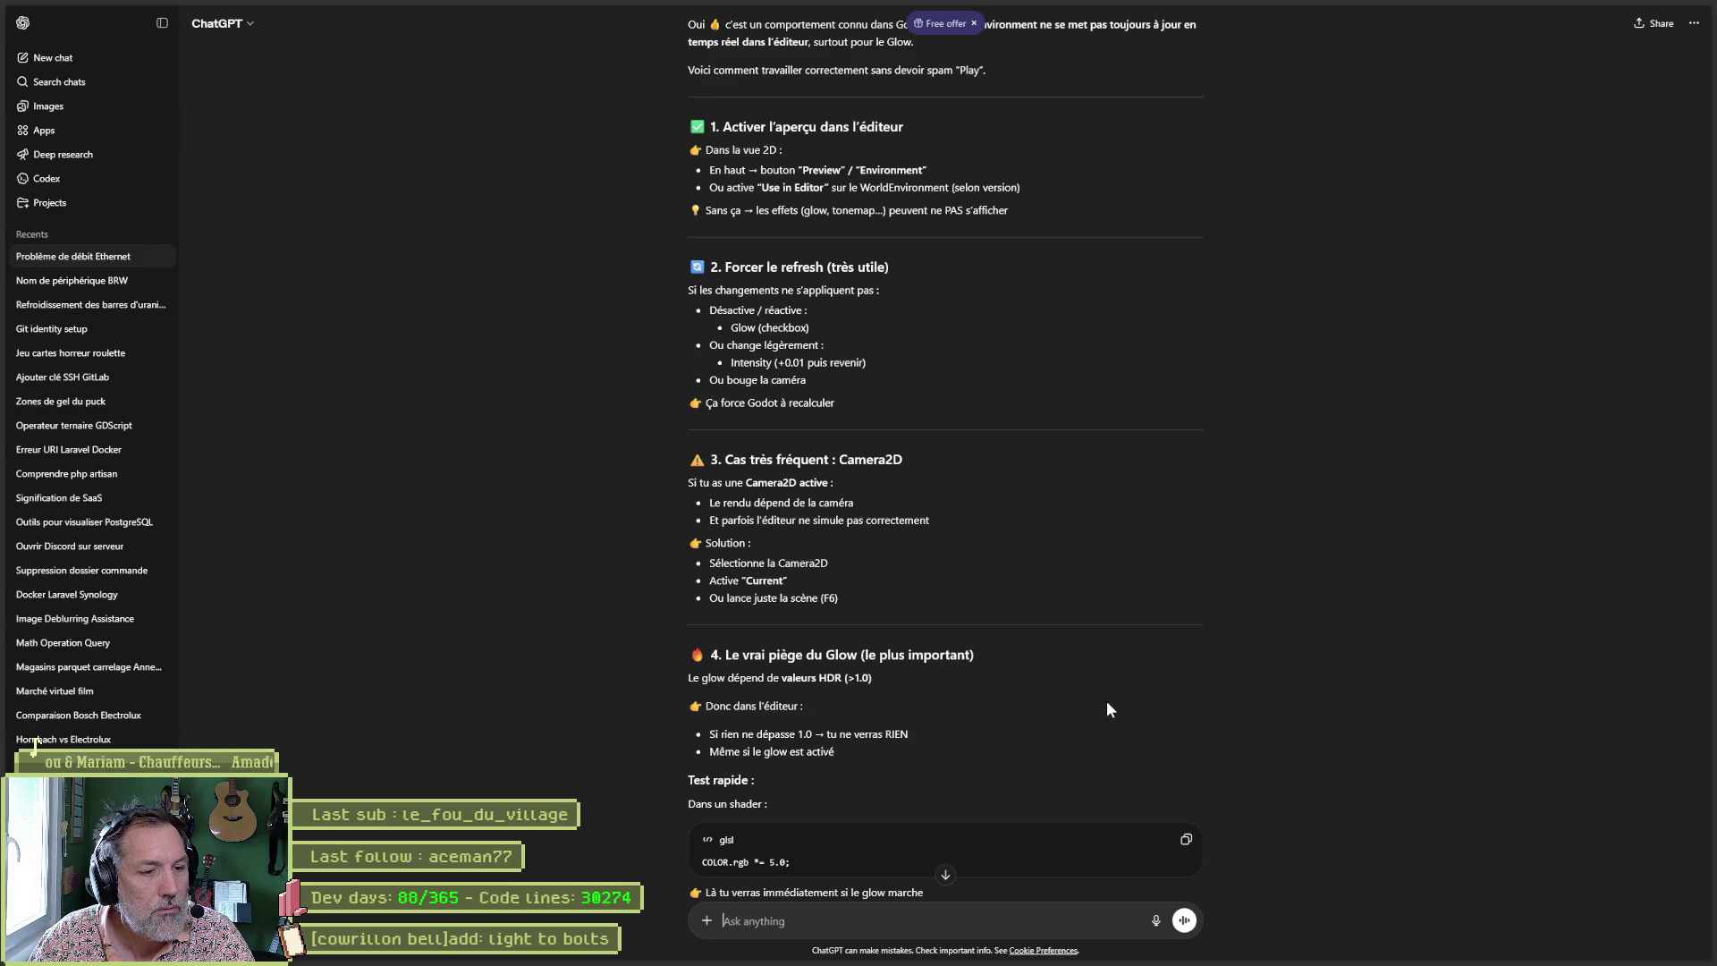
key(alt+Tab)
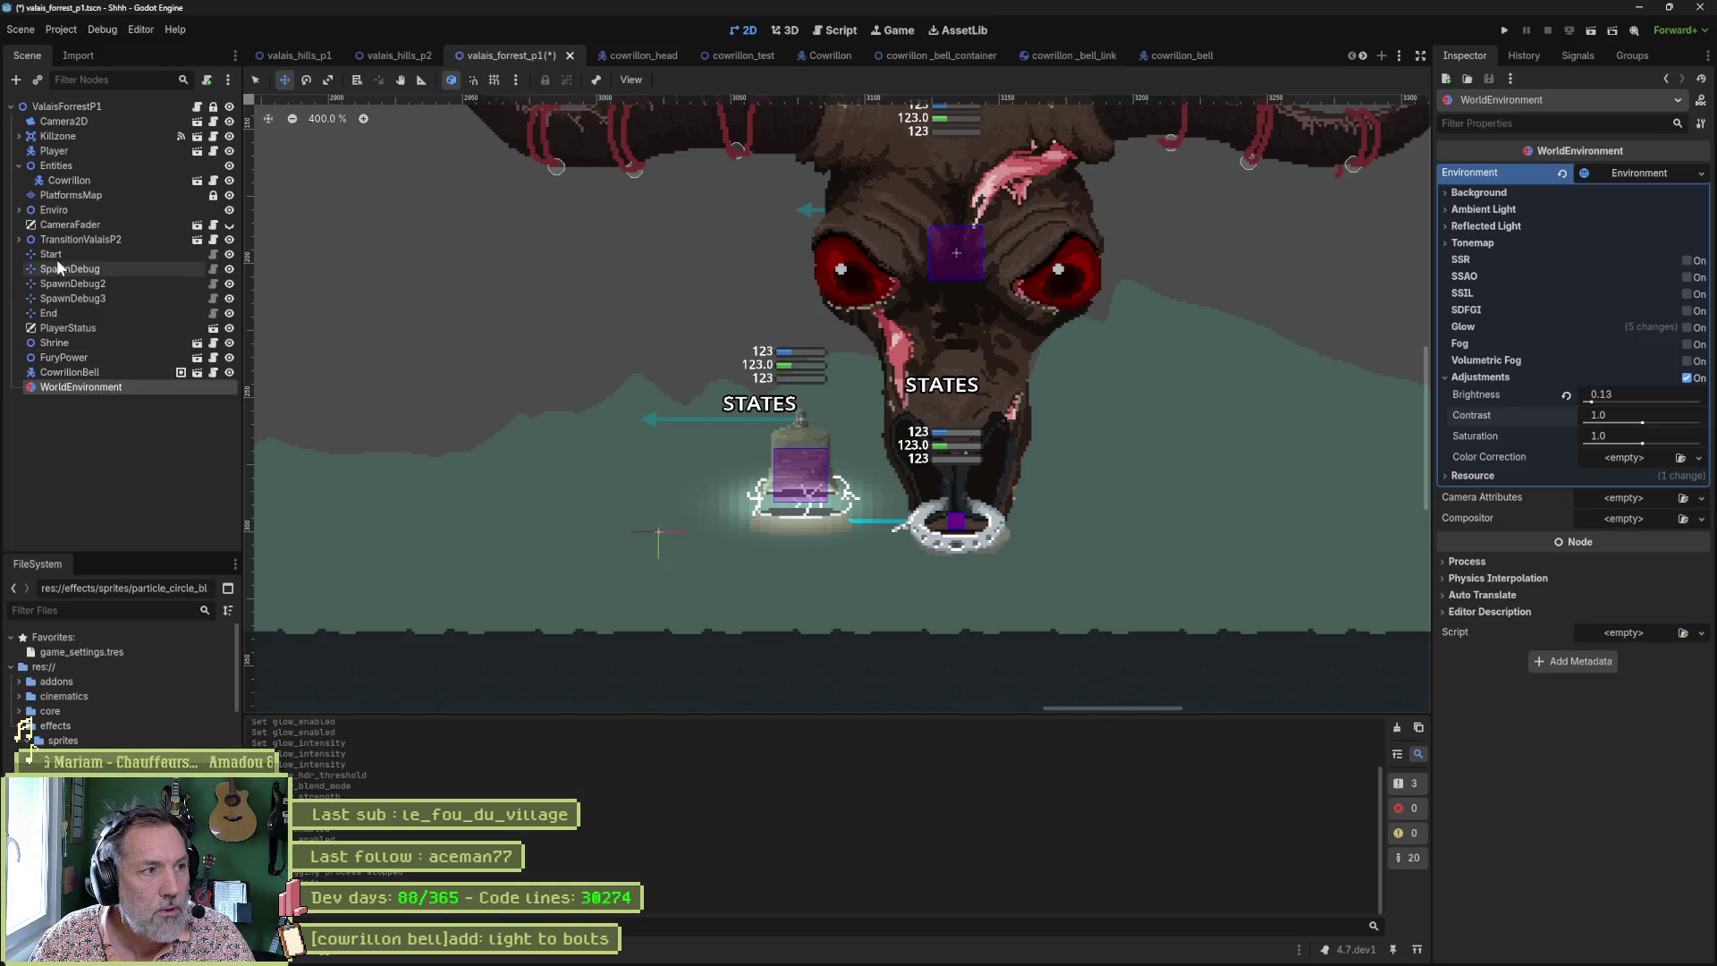
click(90, 122)
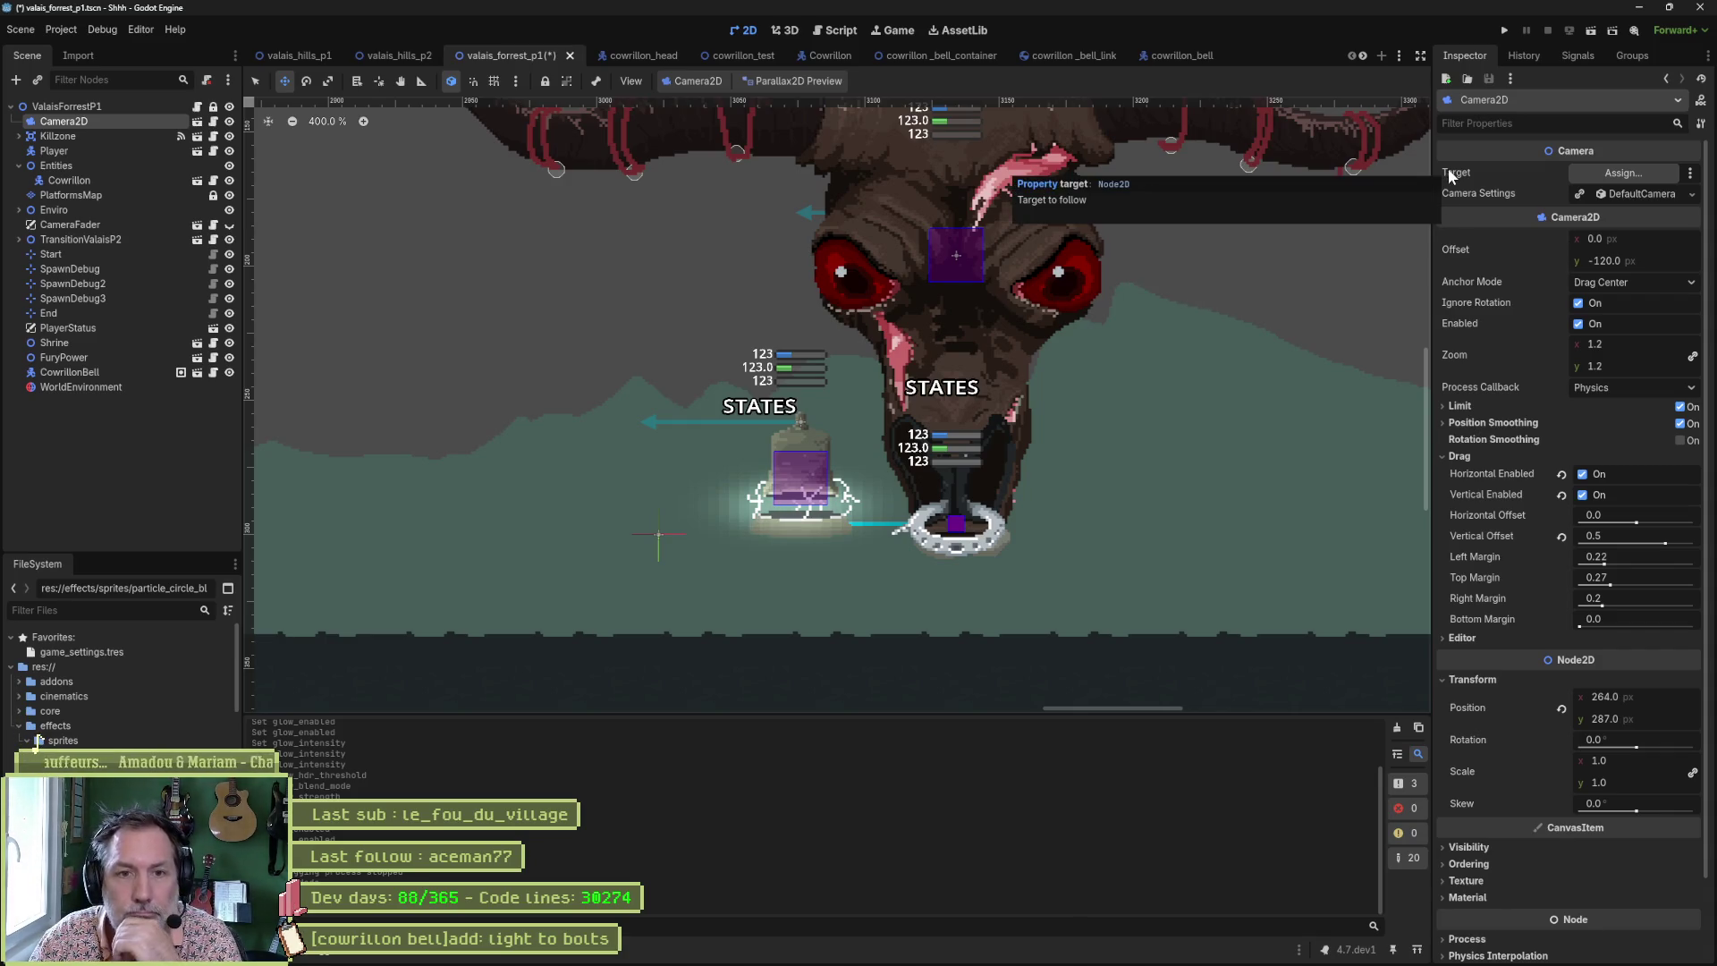
click(1640, 195)
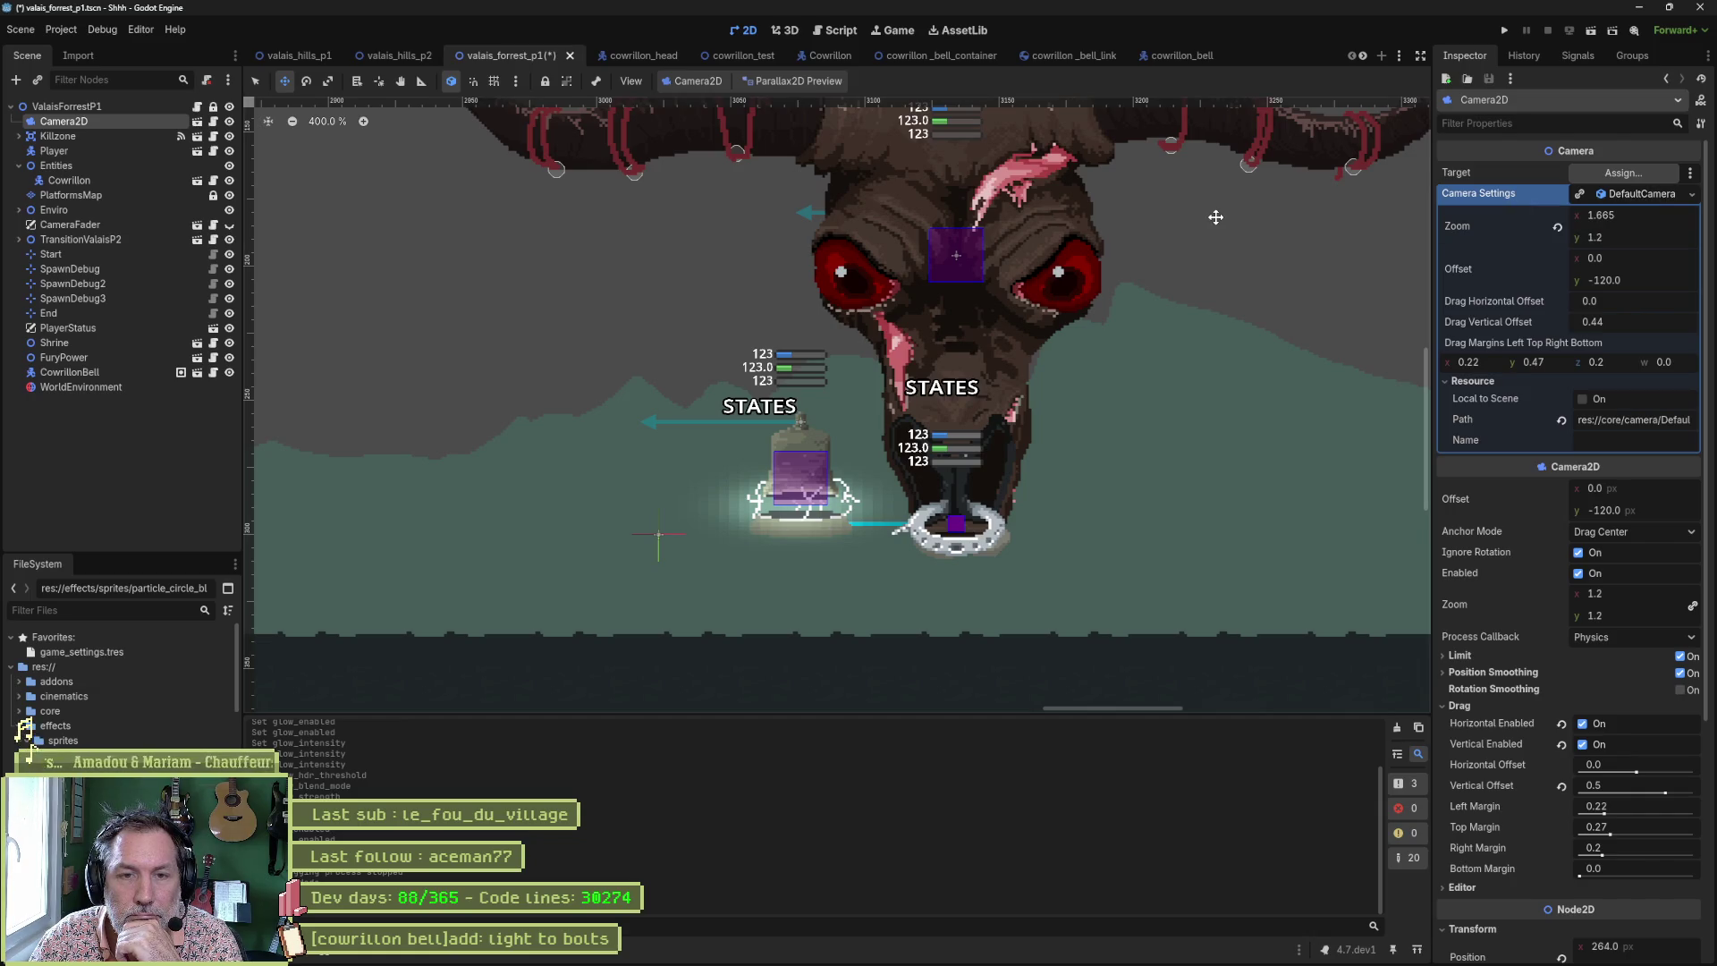
click(1635, 193)
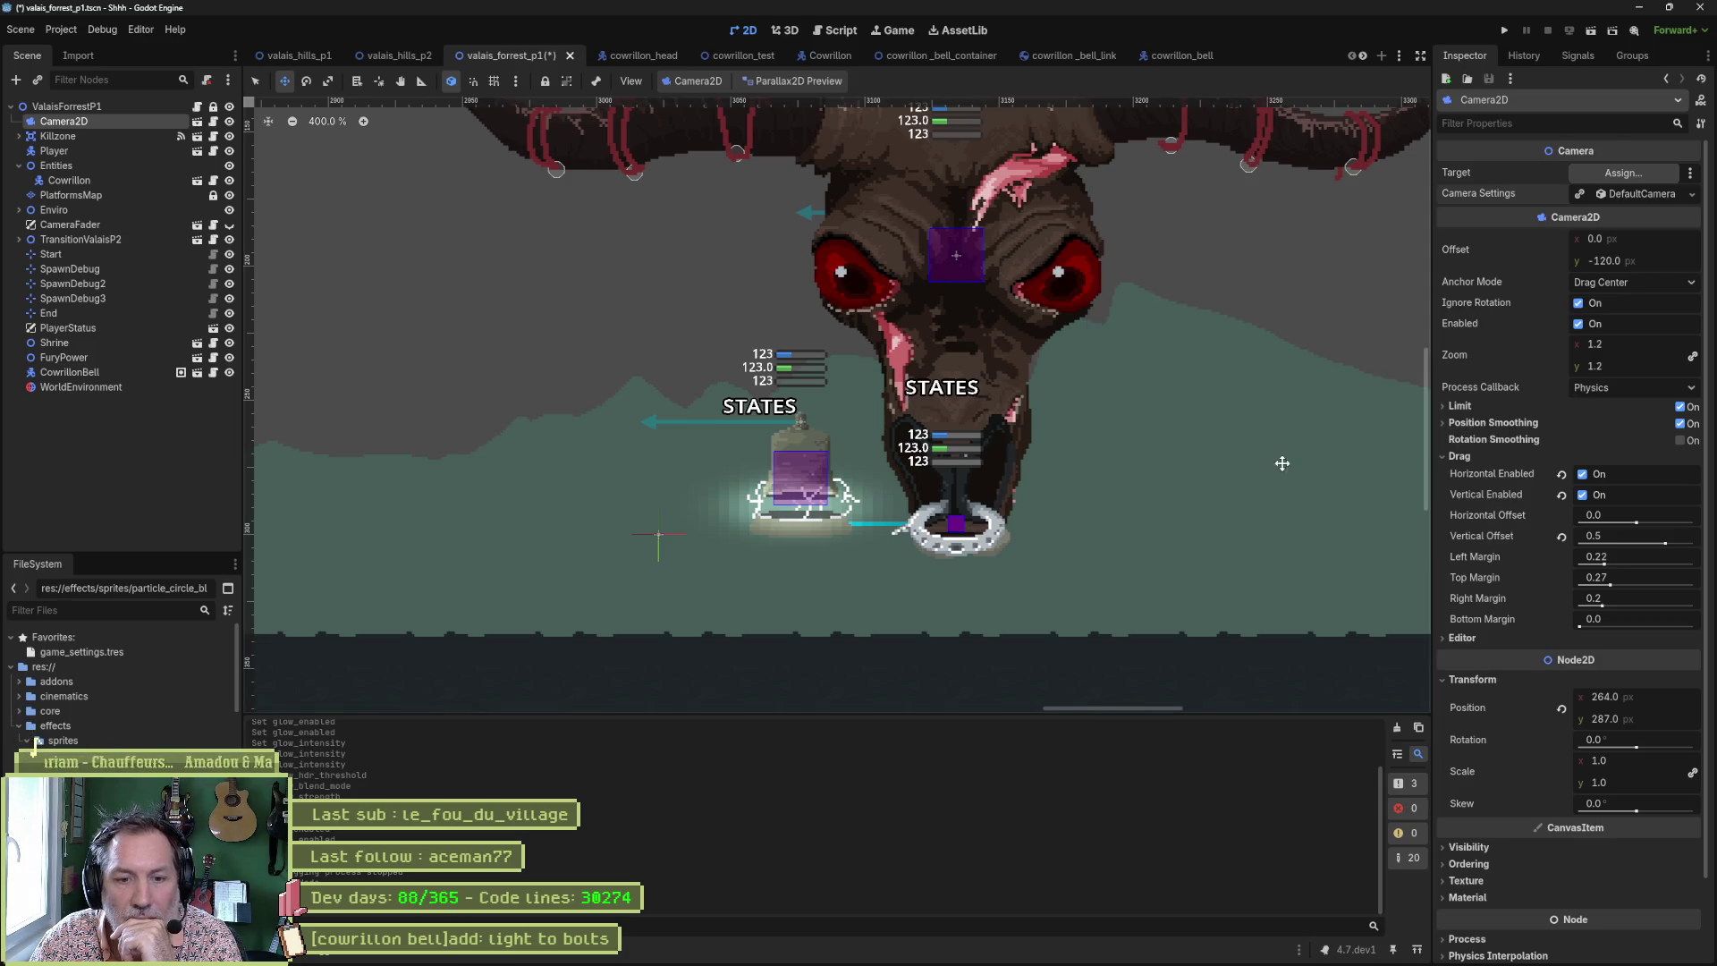
scroll(1553, 423, down, 2)
click(1460, 546)
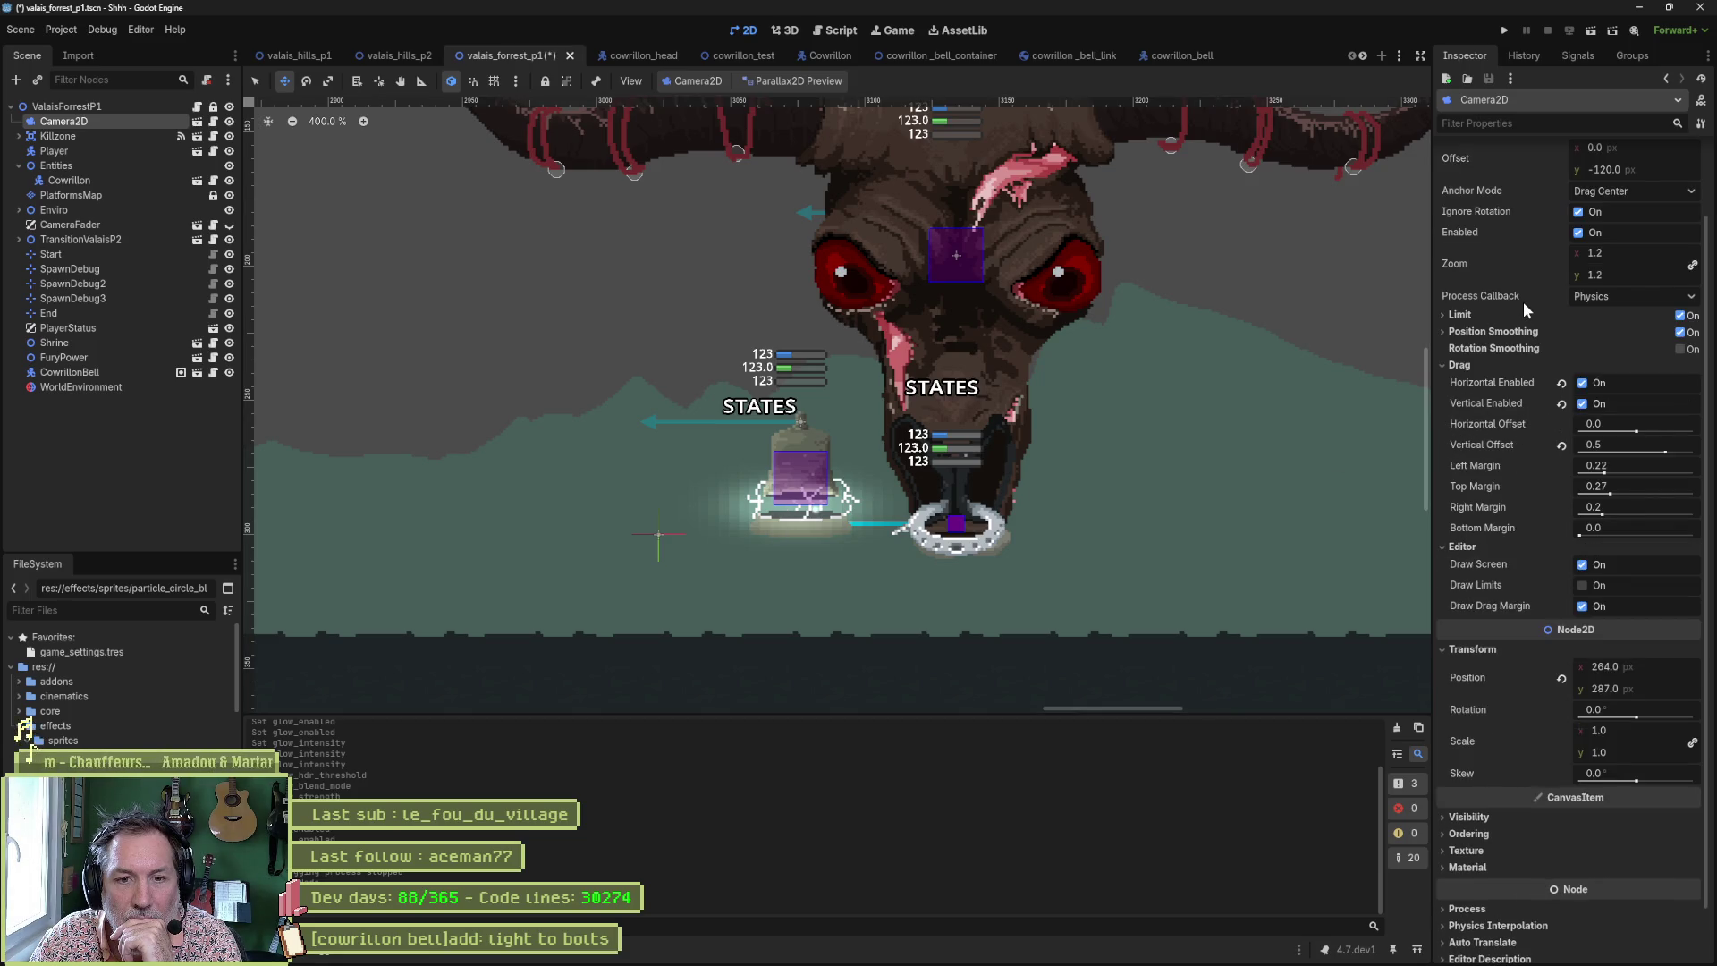
click(1489, 542)
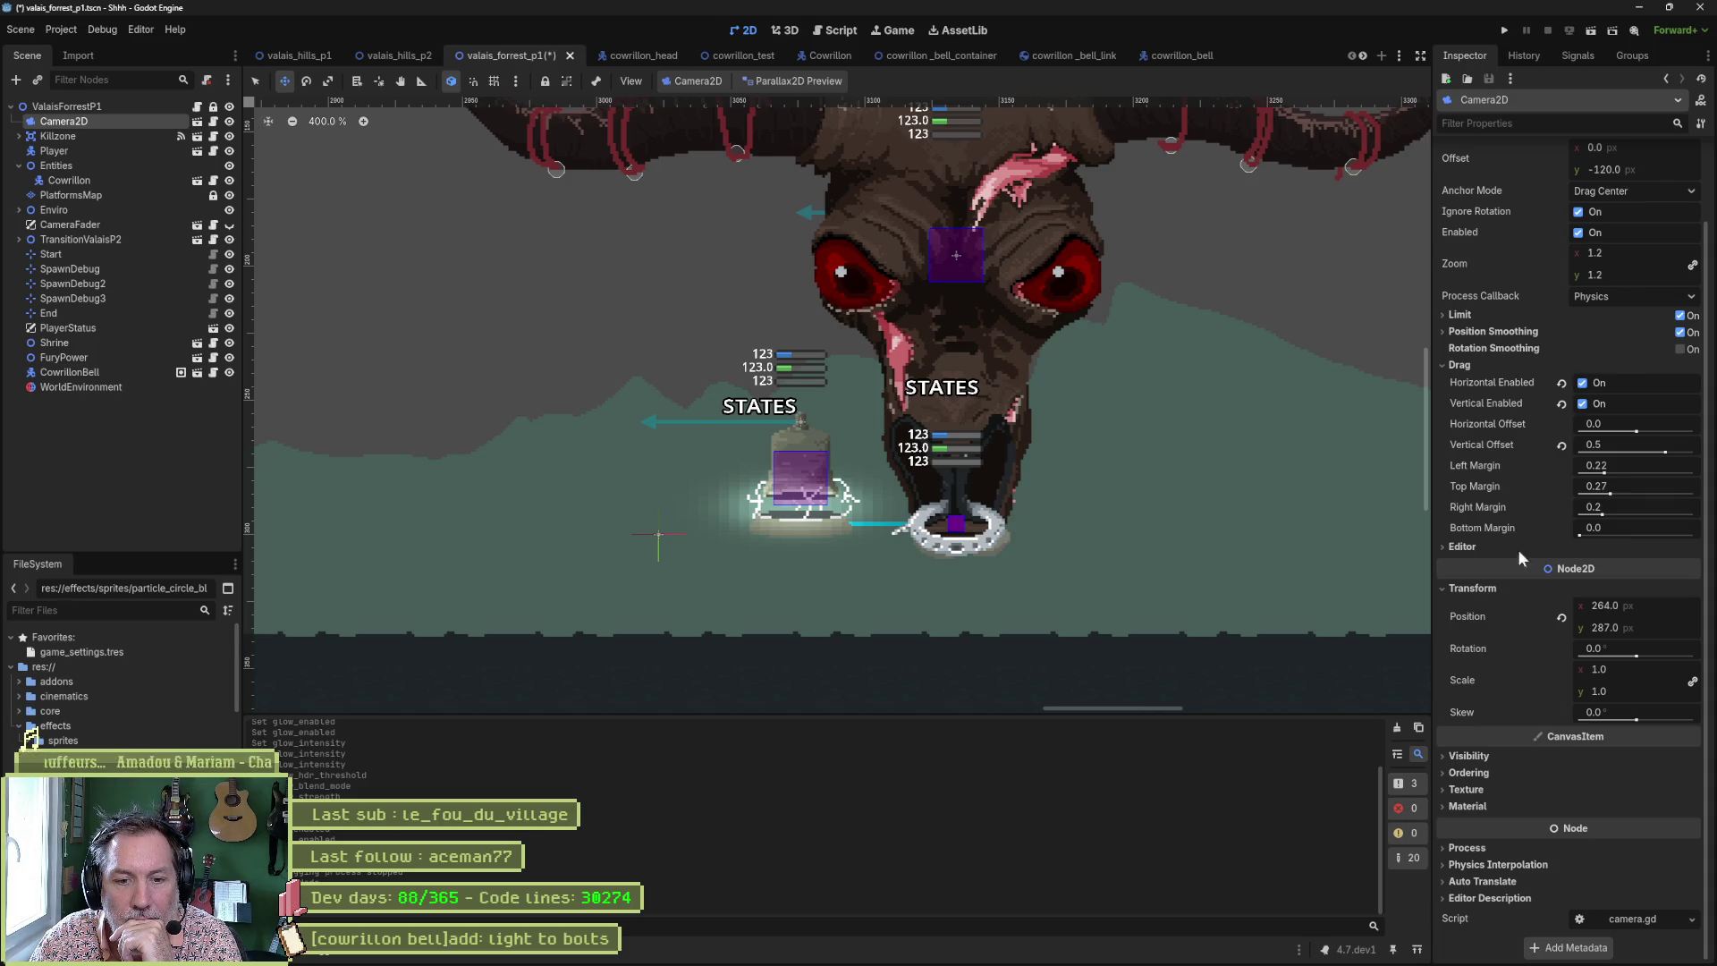
click(1482, 851)
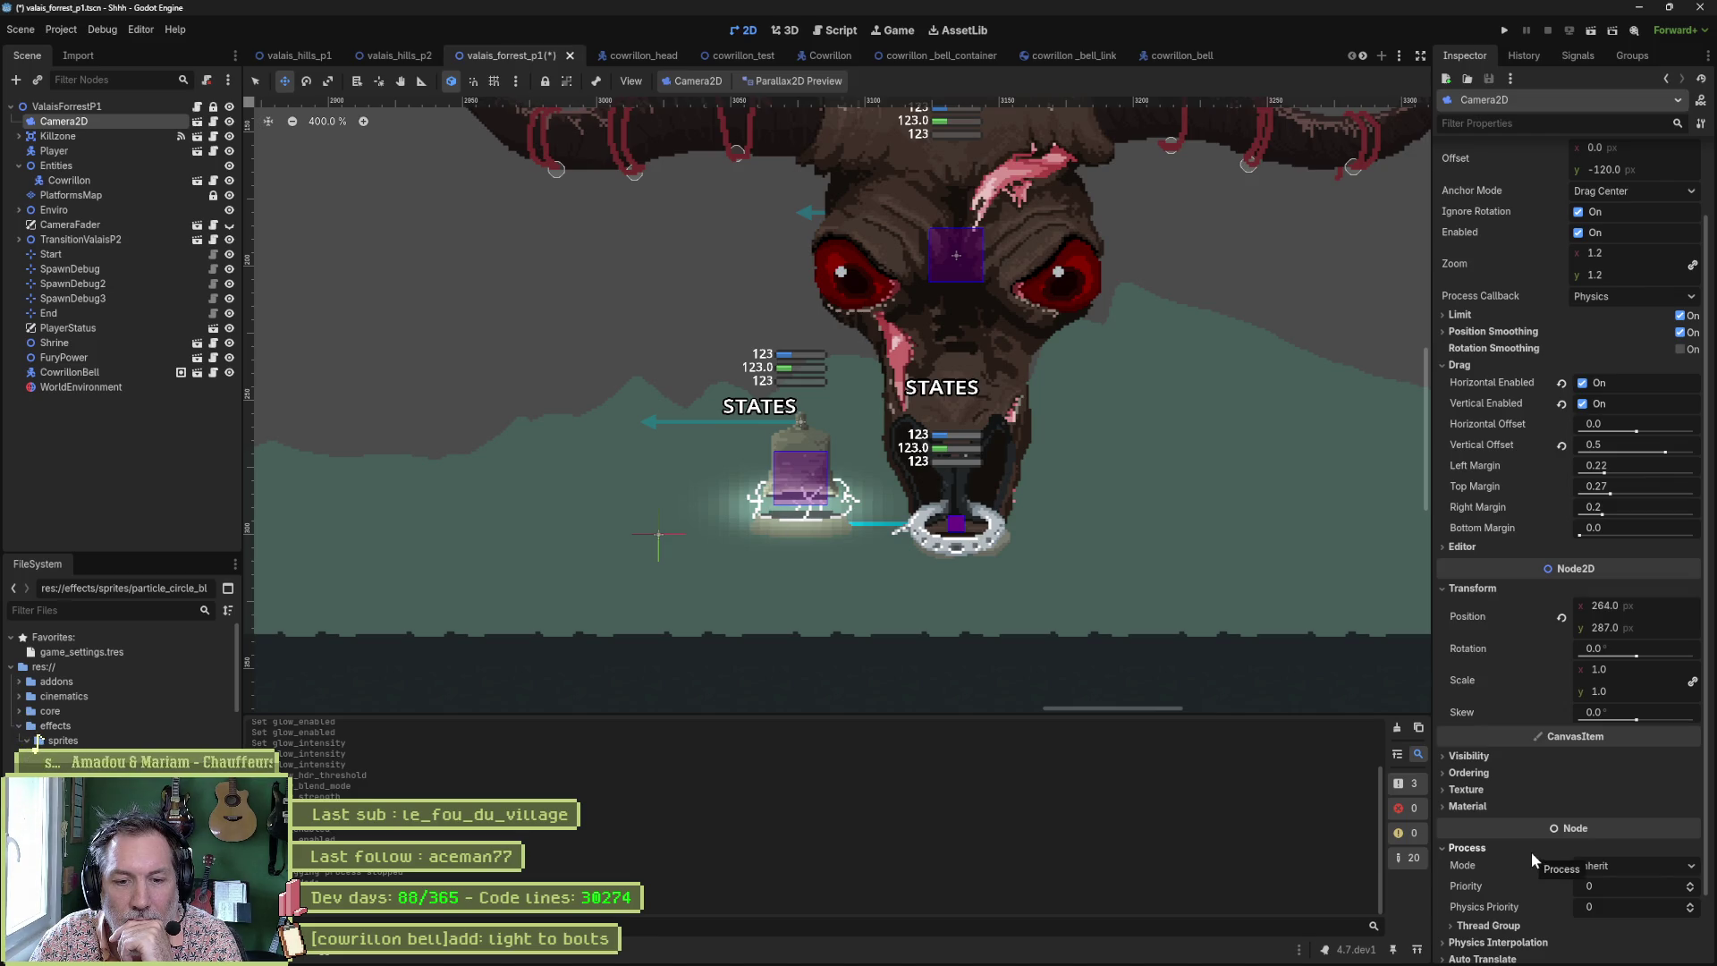
click(1479, 848)
click(1488, 864)
click(1486, 864)
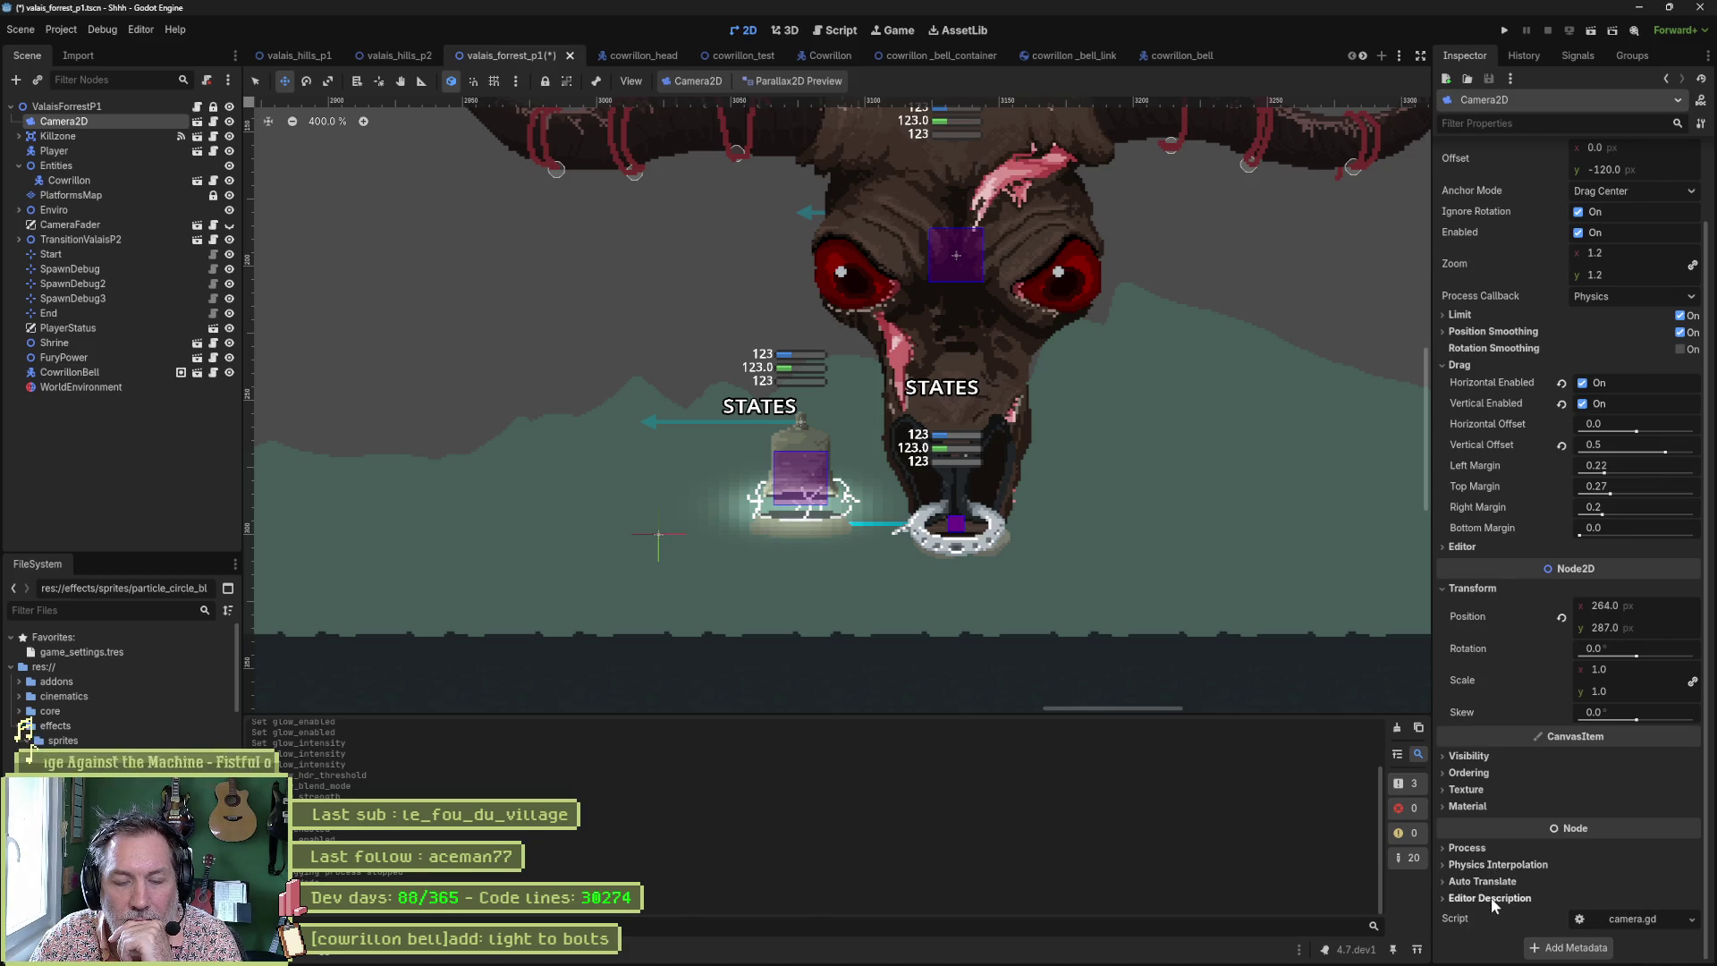
click(1478, 806)
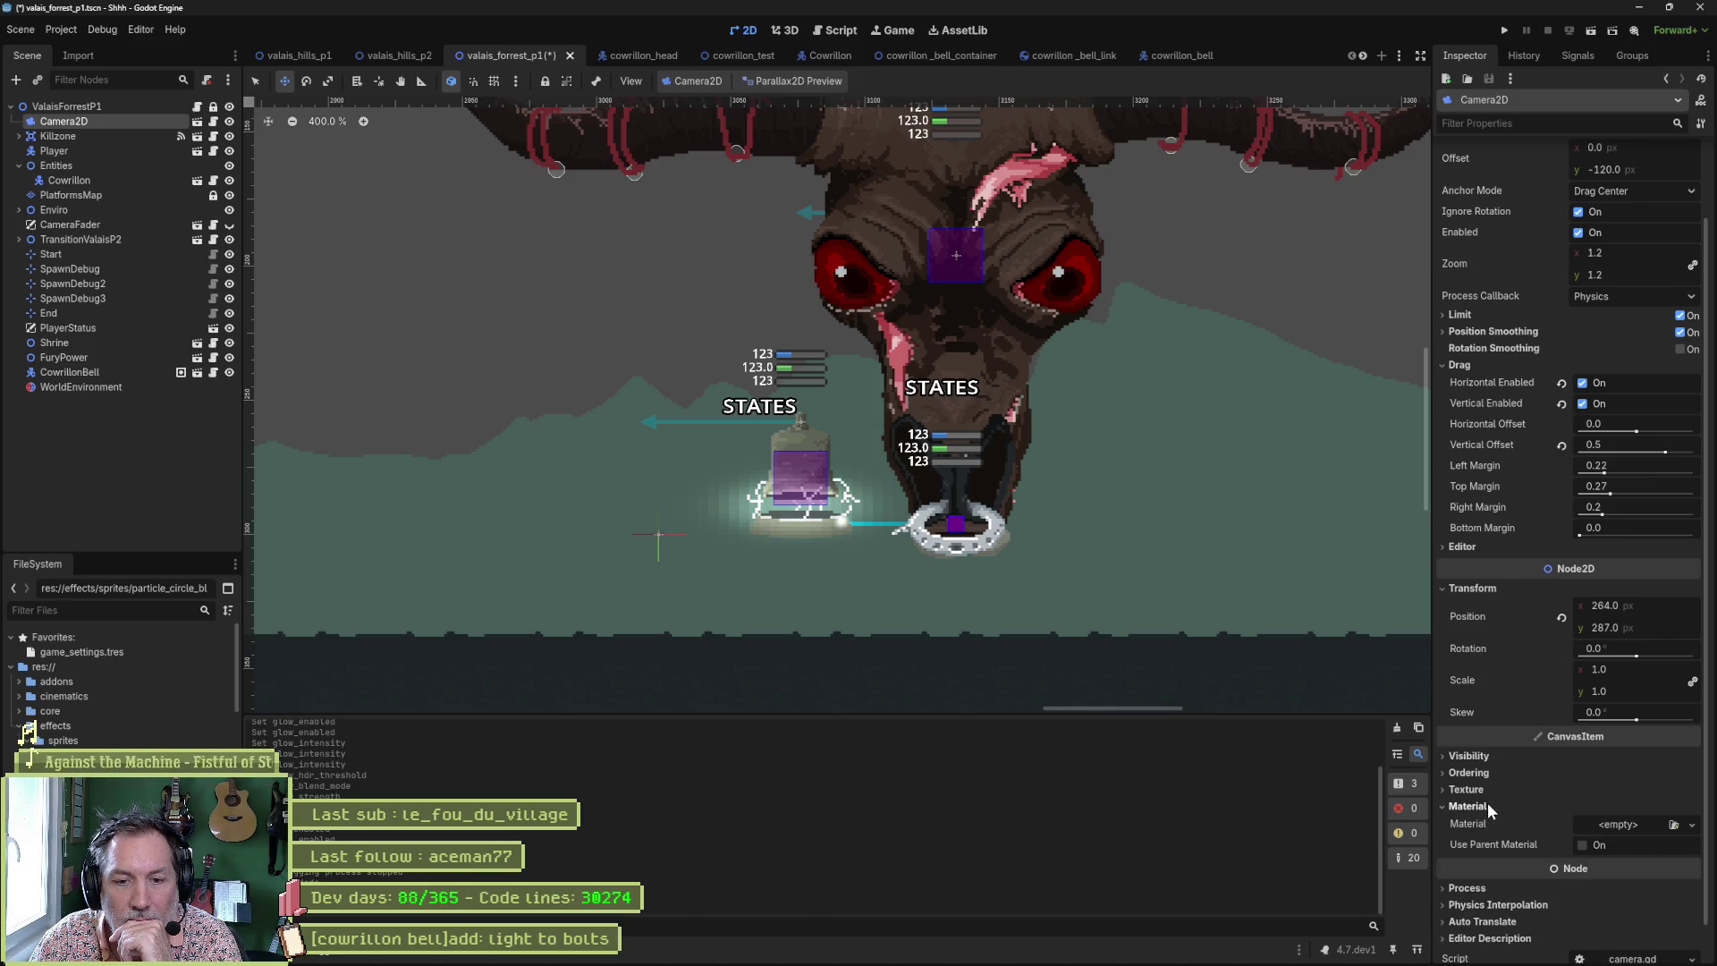
click(1480, 806)
click(1474, 791)
click(1474, 791)
click(1479, 757)
click(1479, 758)
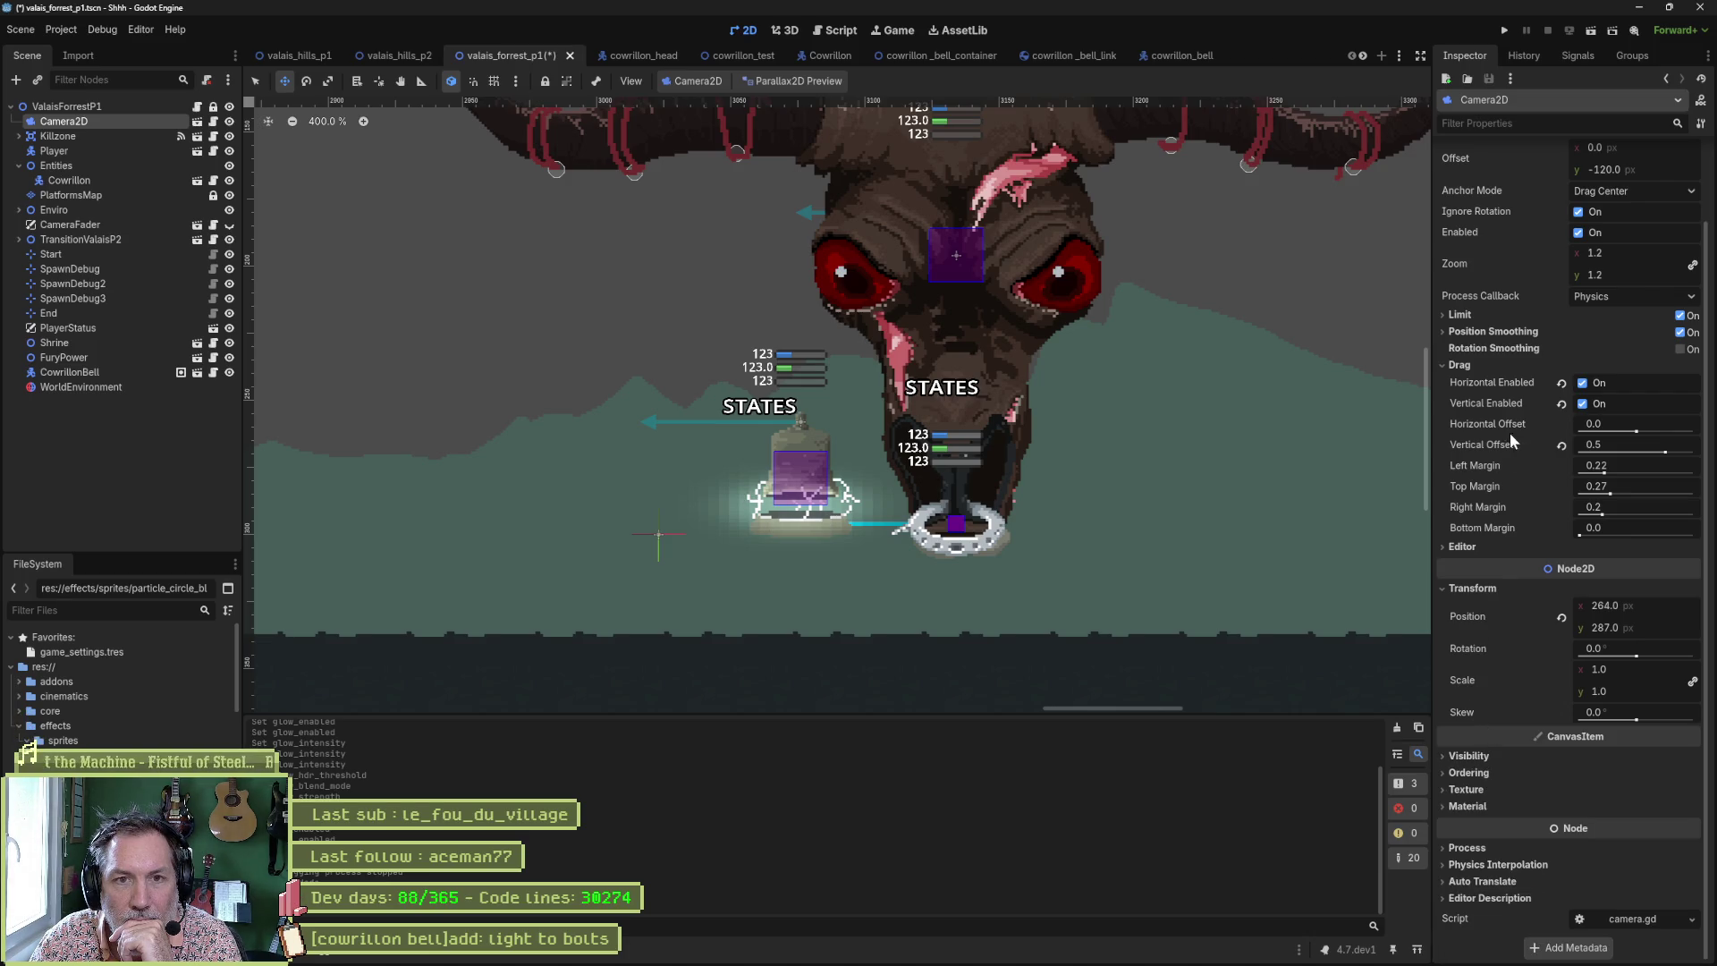
click(82, 388)
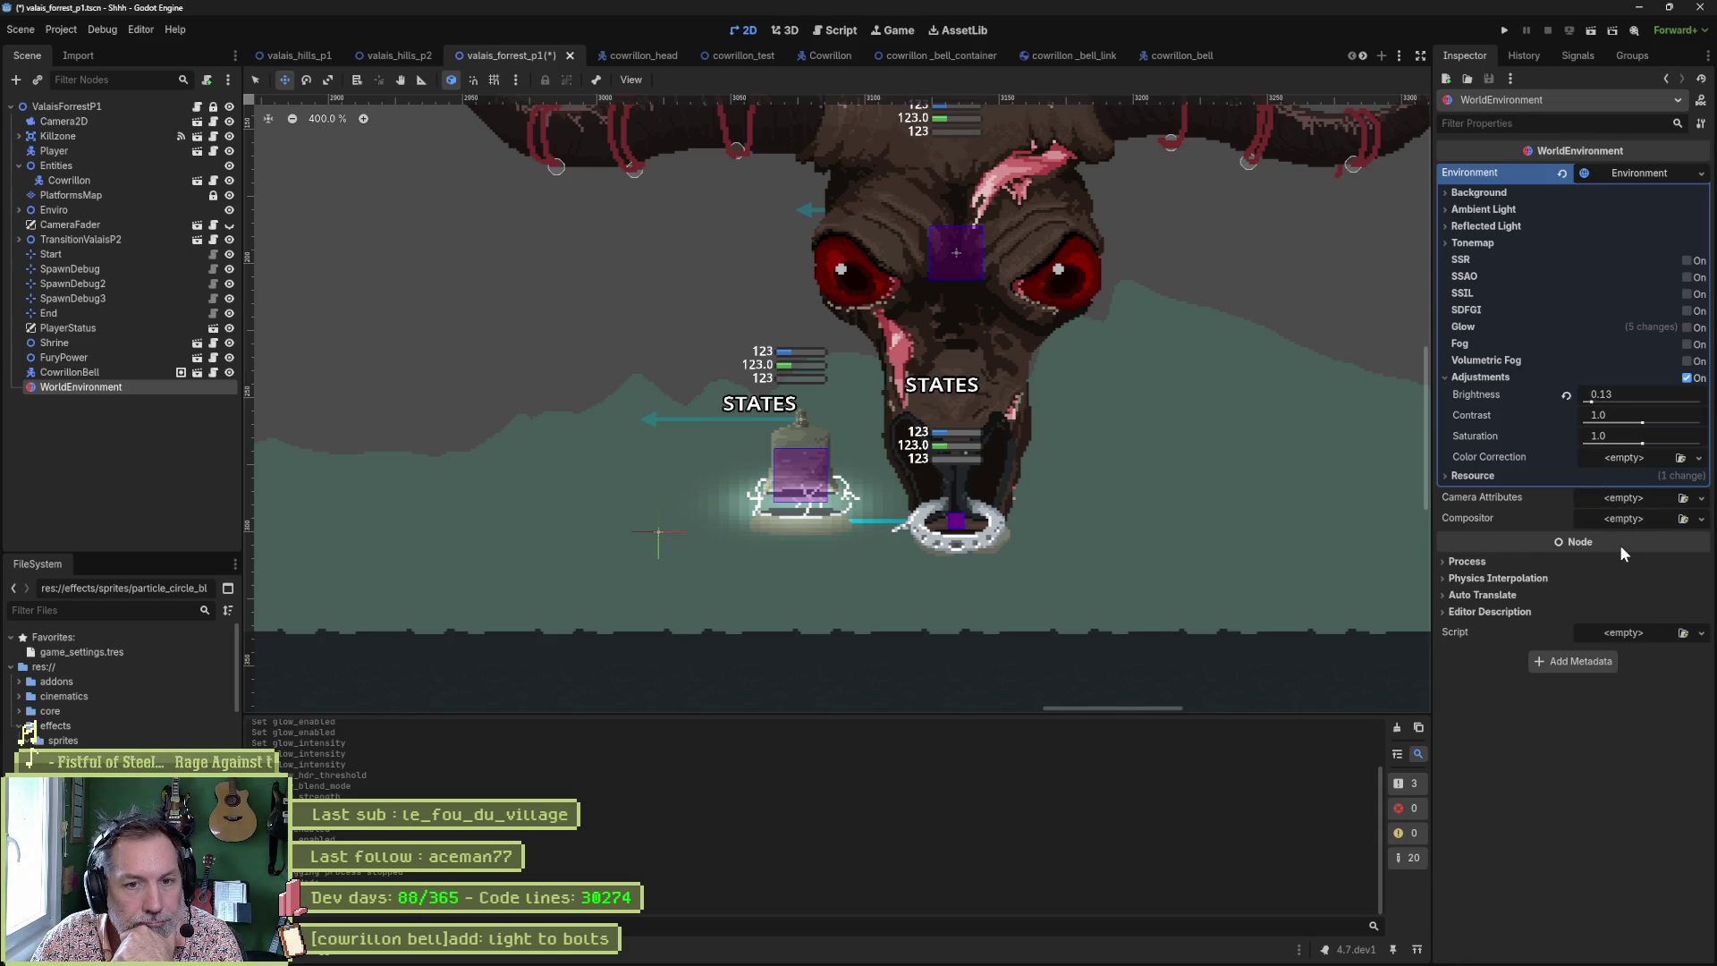
Set WorldEnvironment Brightness to 0.34, leaving Process Mode at Inherit after briefly trying Always
click(1471, 562)
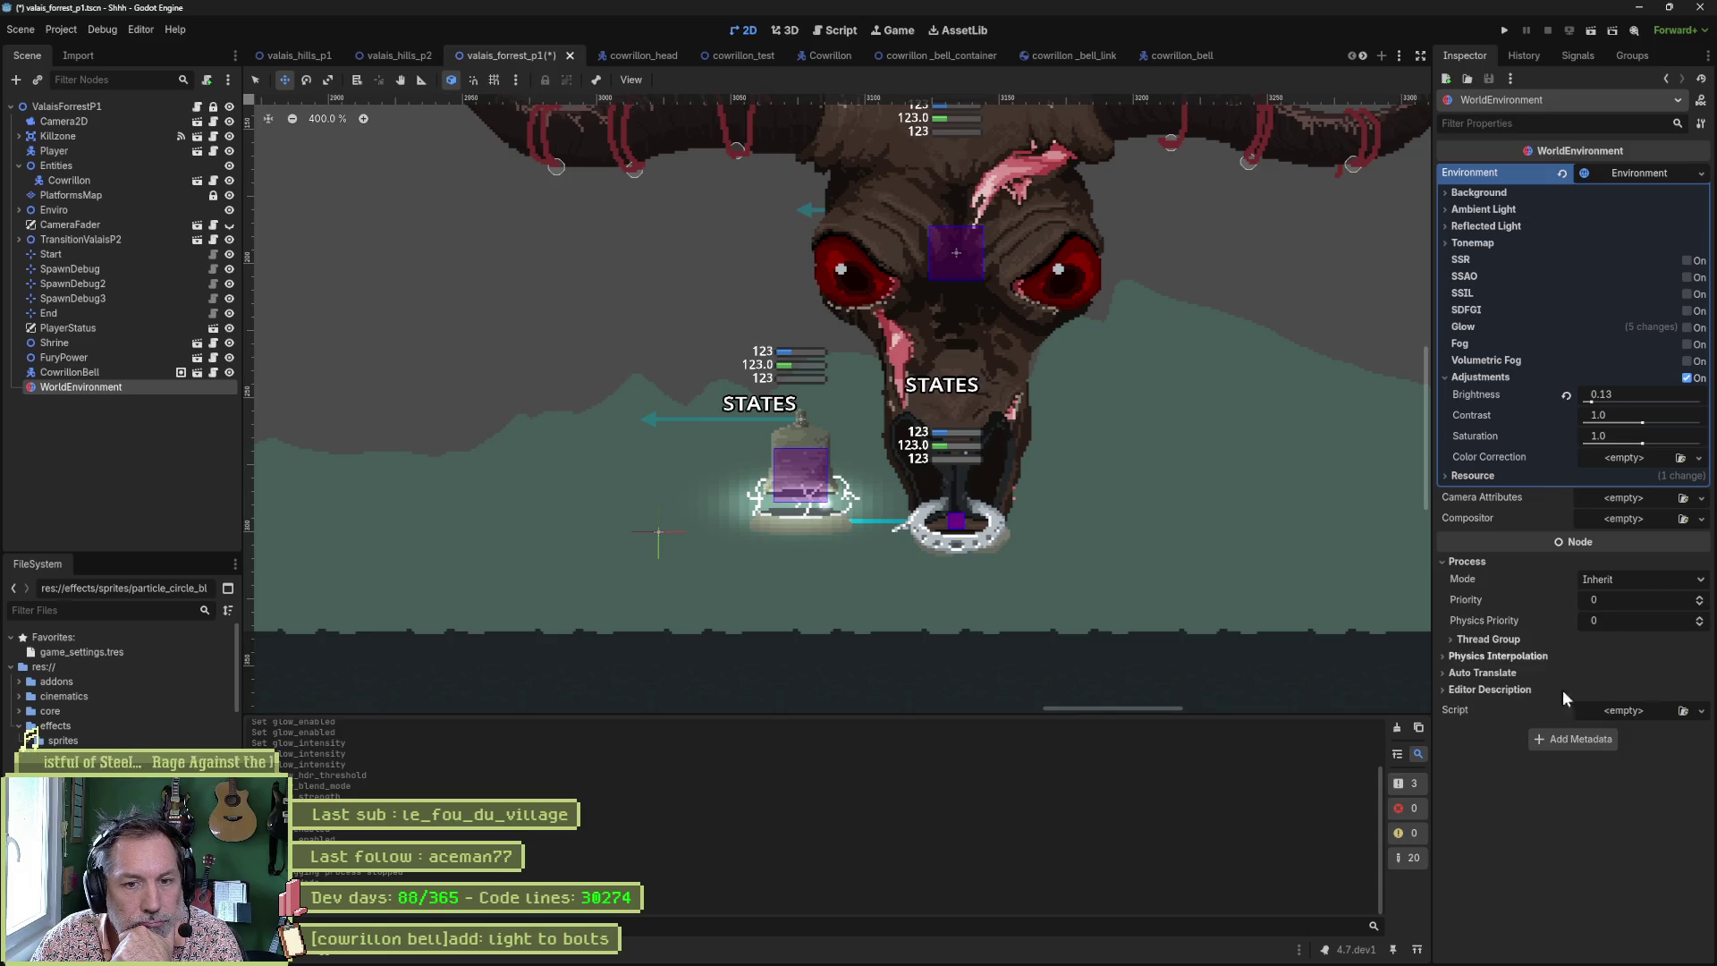
click(1654, 580)
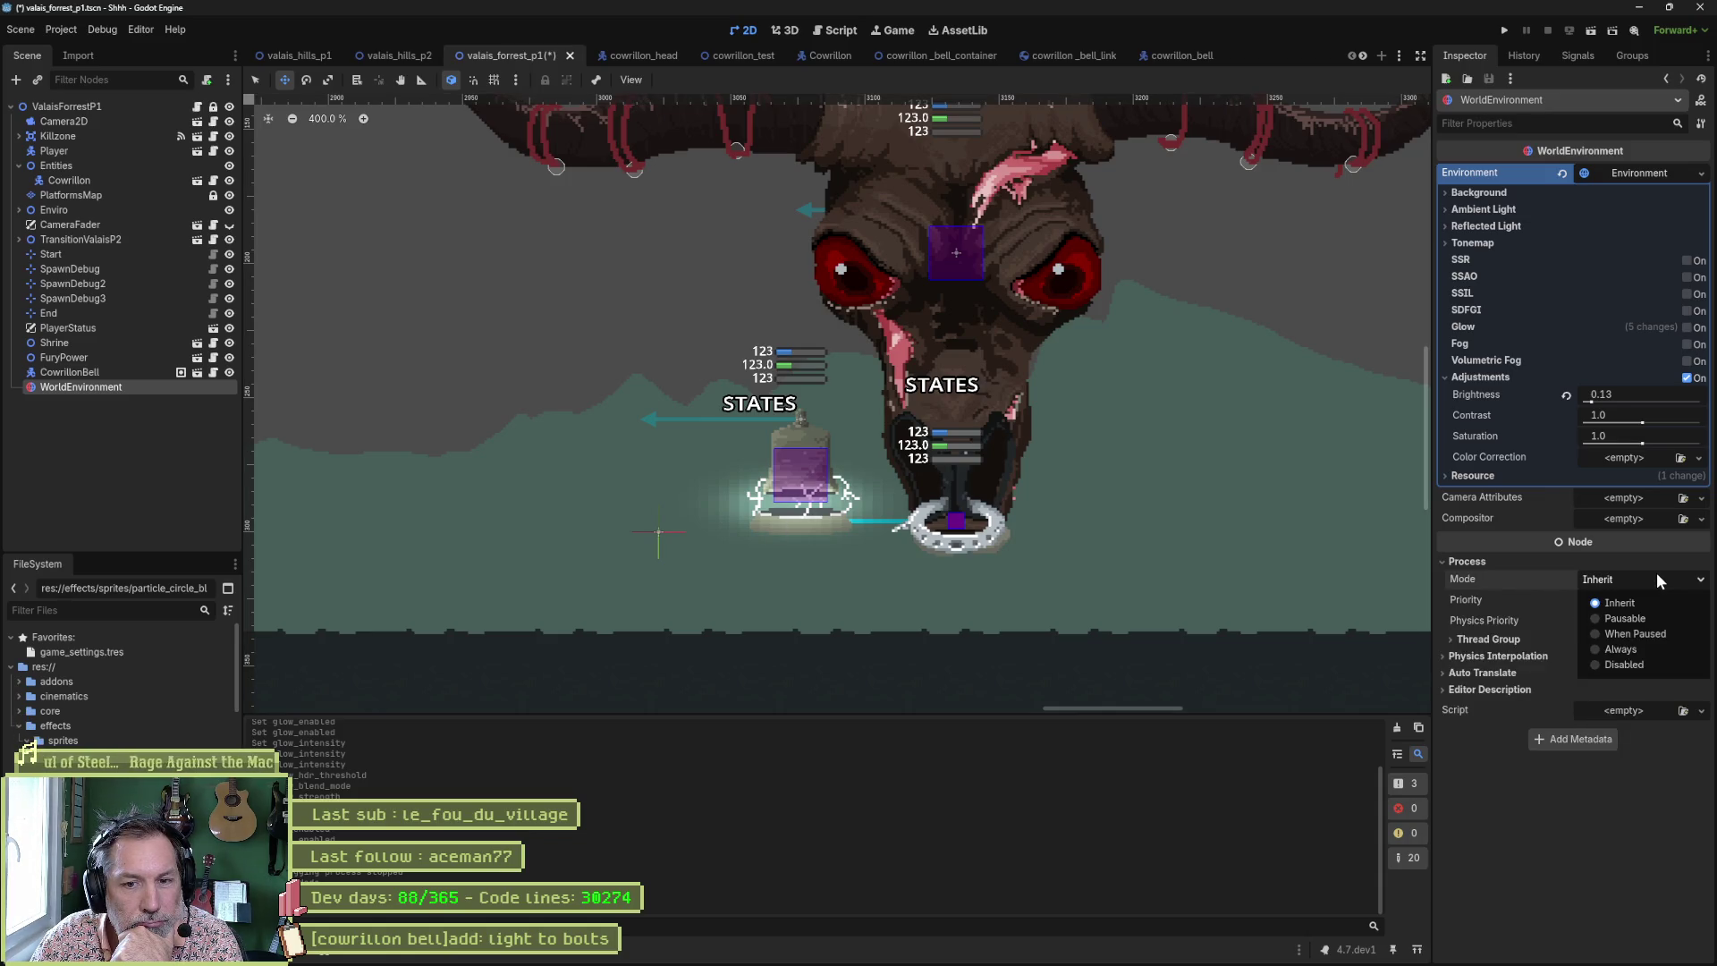
click(1639, 649)
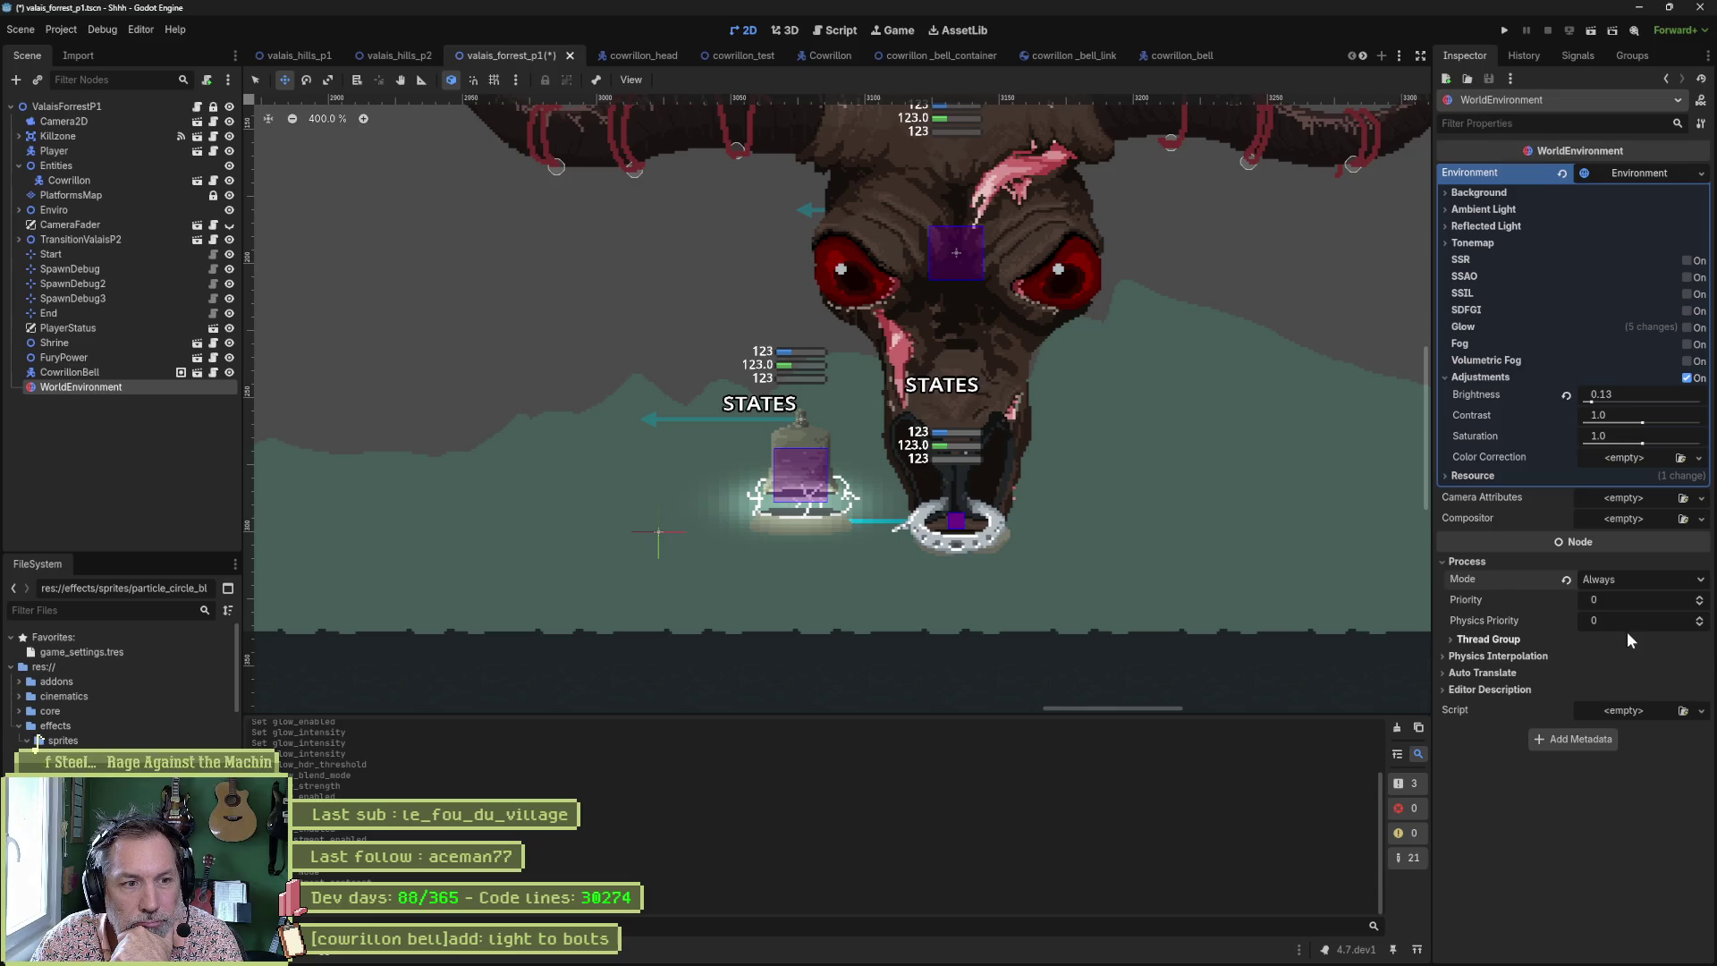
drag(1590, 401, 1568, 400)
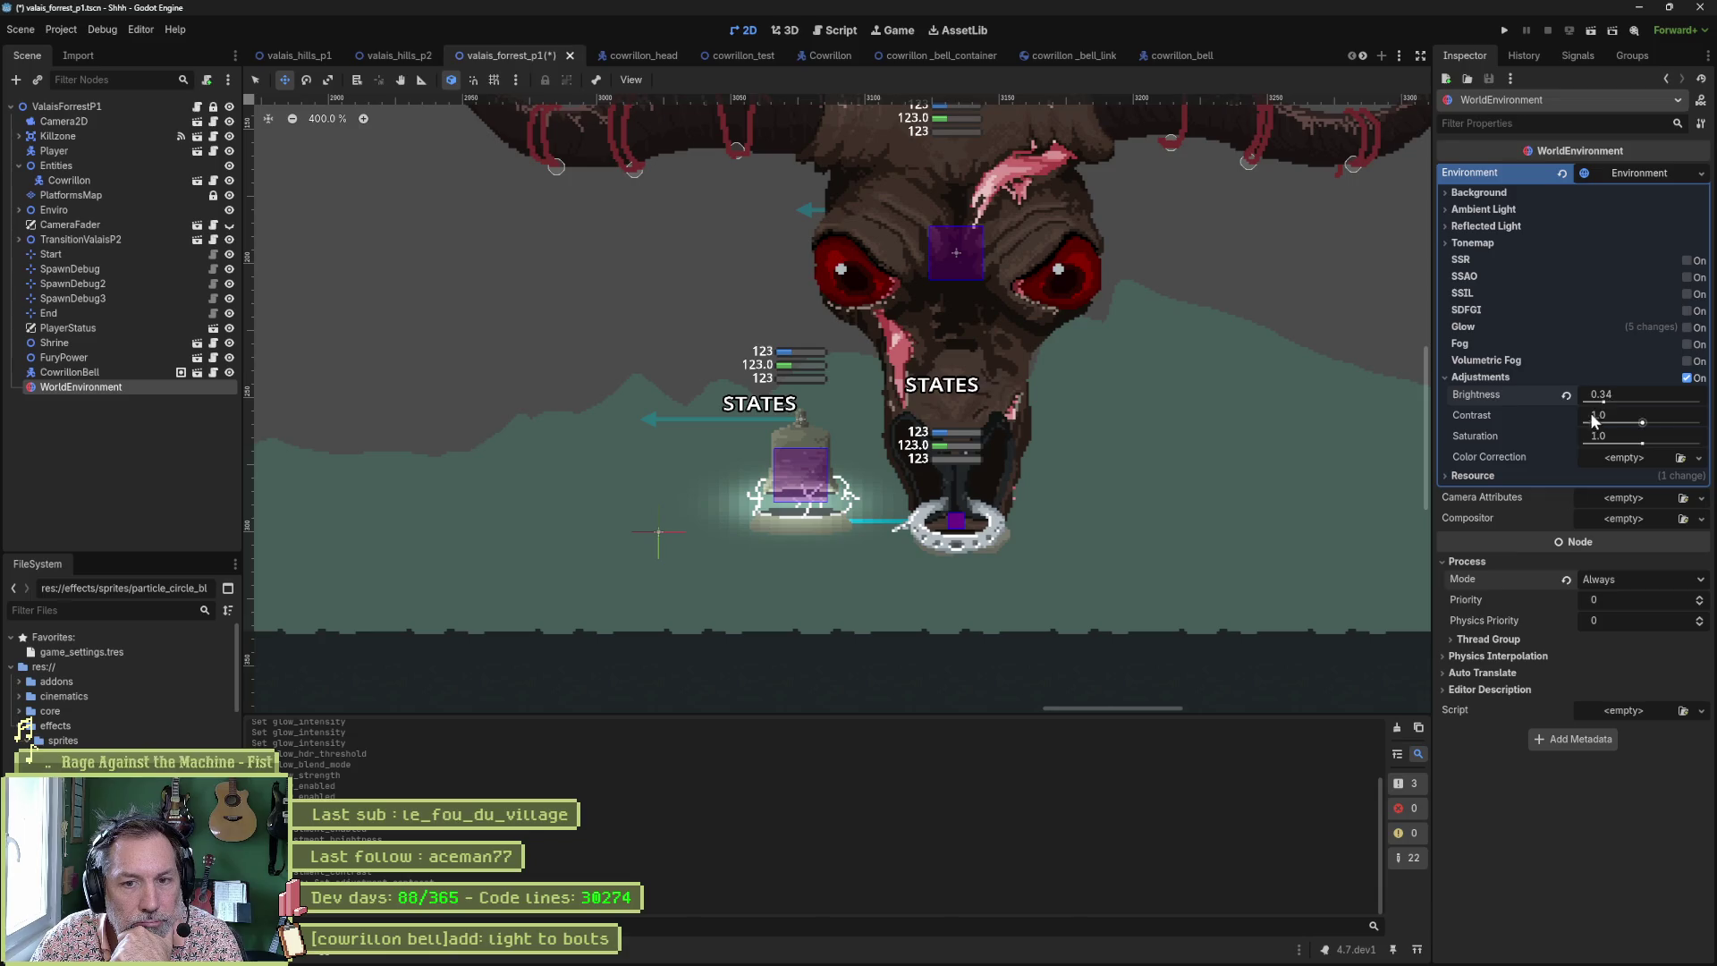
click(1565, 580)
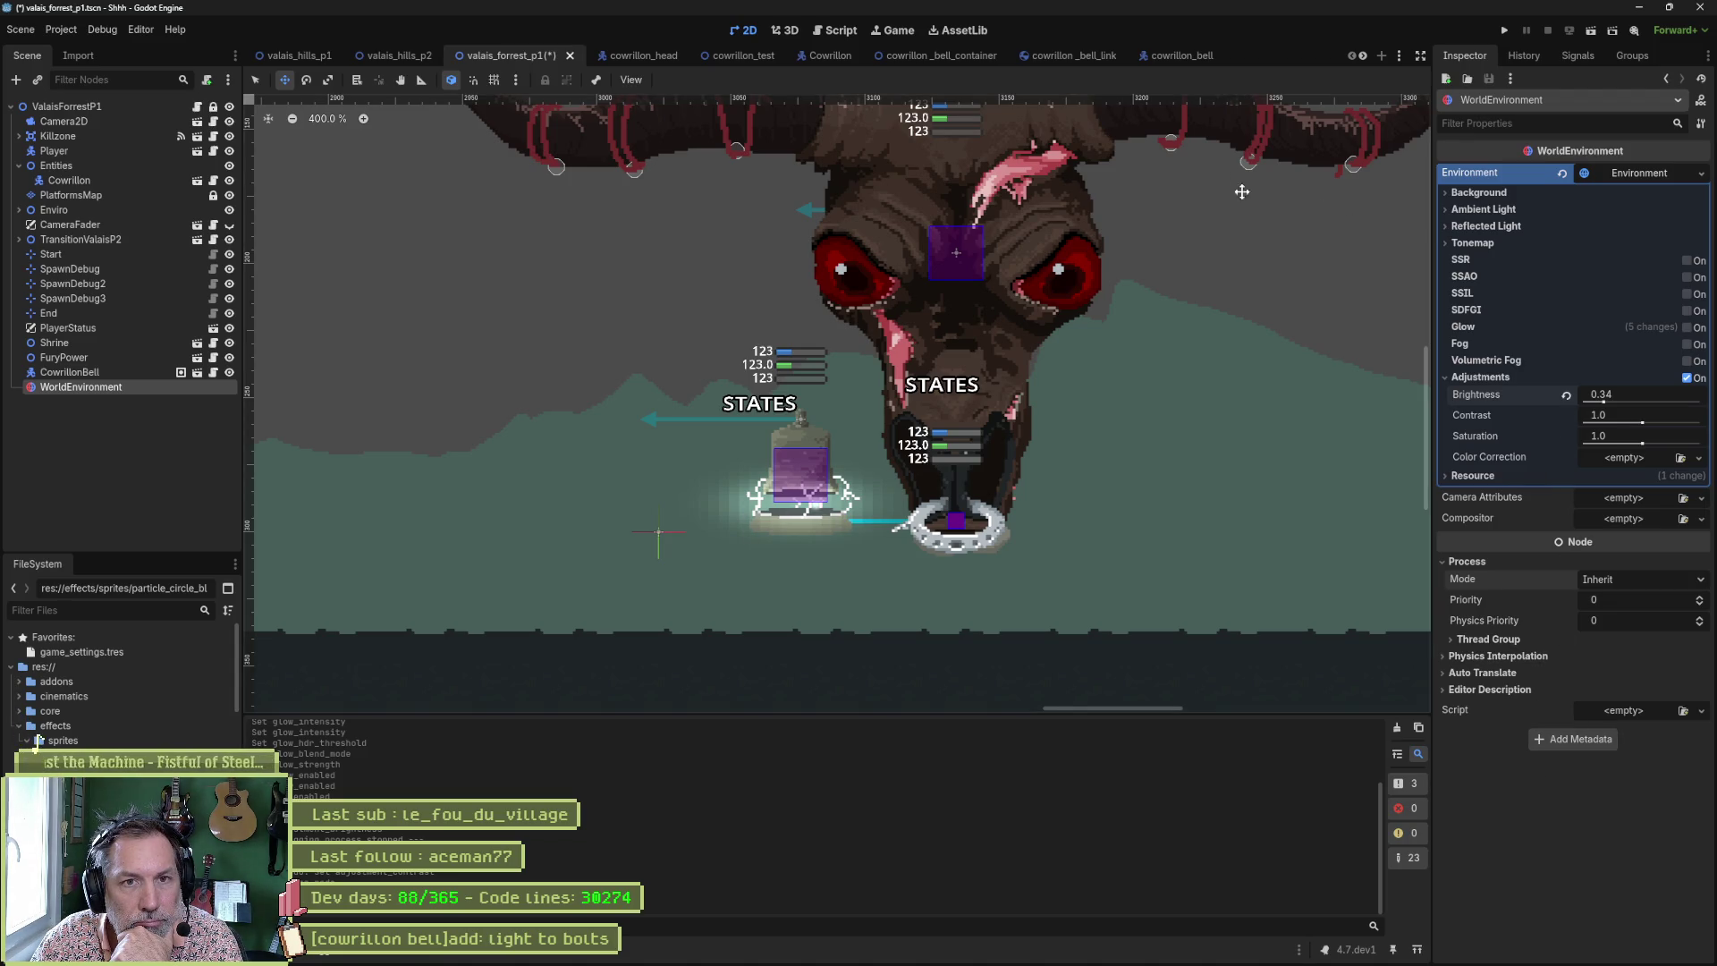
click(1394, 61)
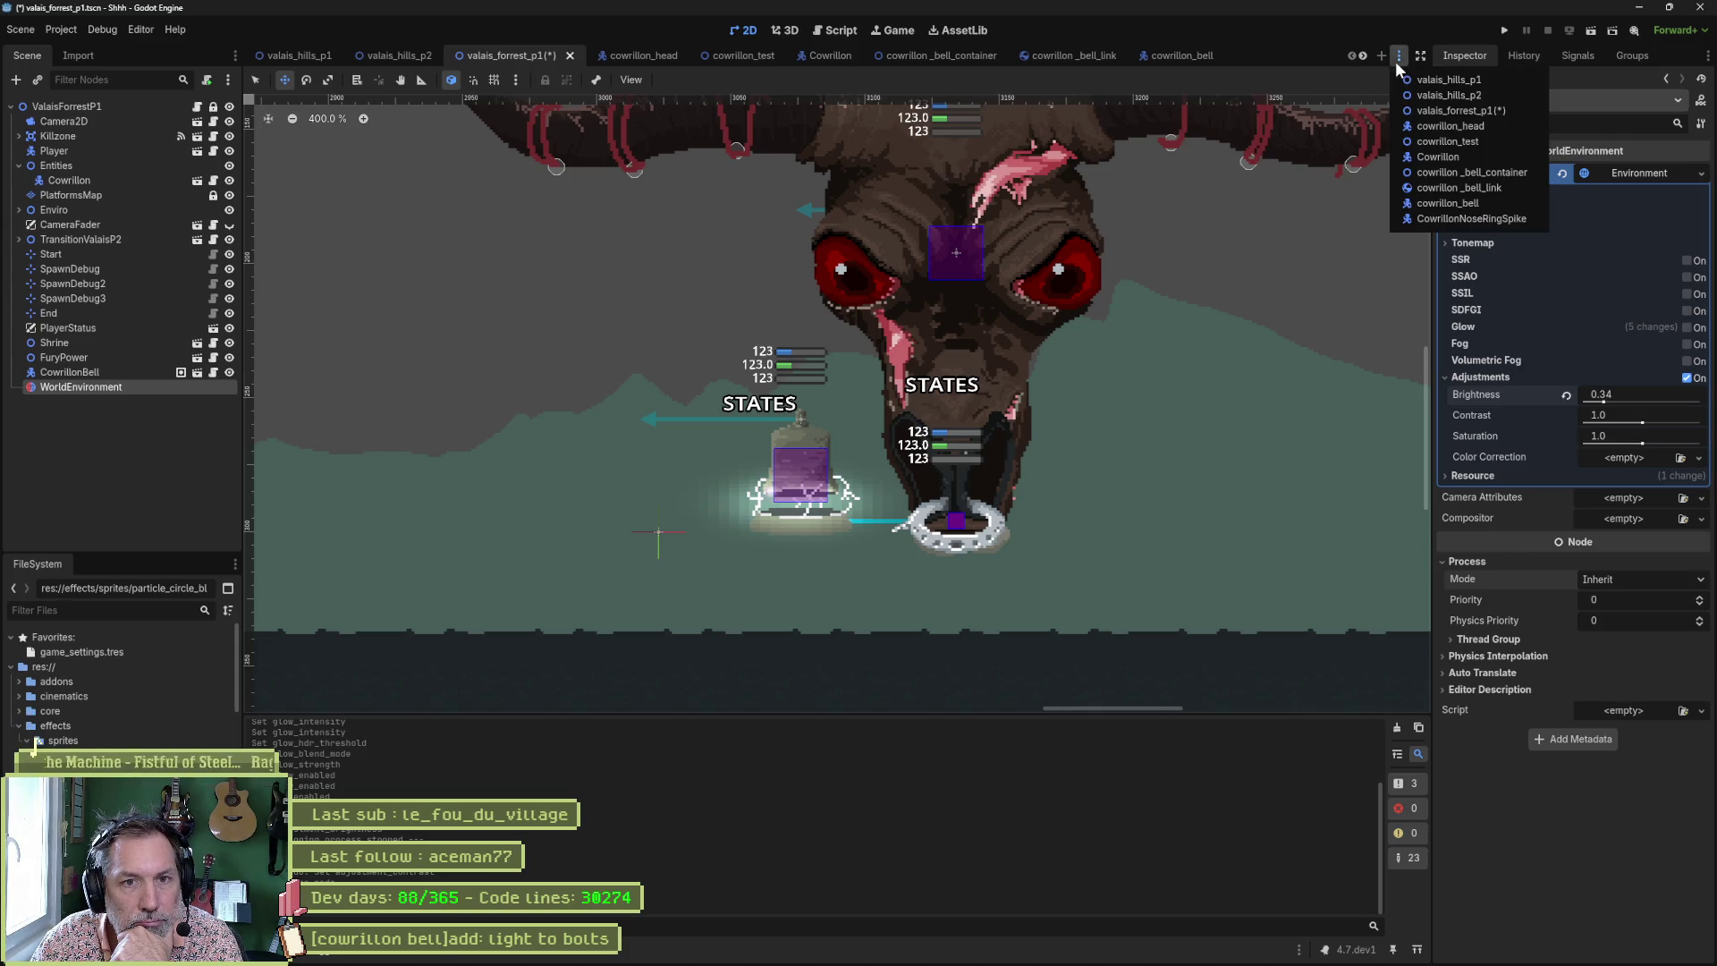
Enable Preview Canvas Scale in the 2D viewport's View menu
click(1395, 61)
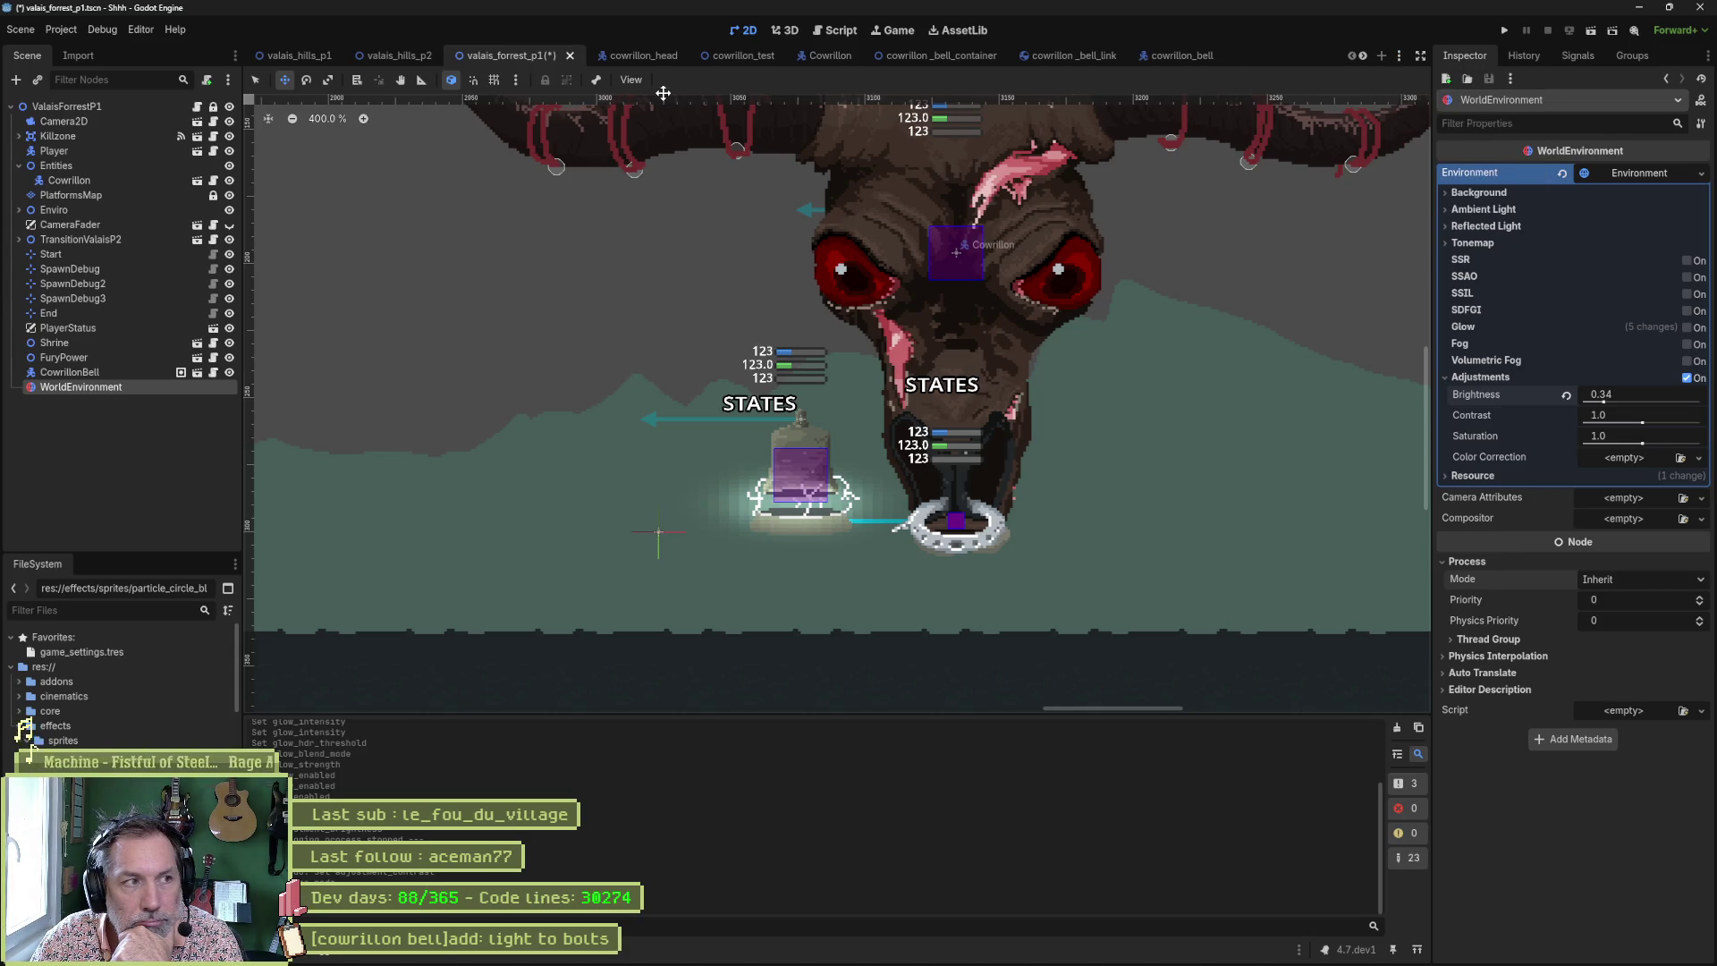
click(630, 79)
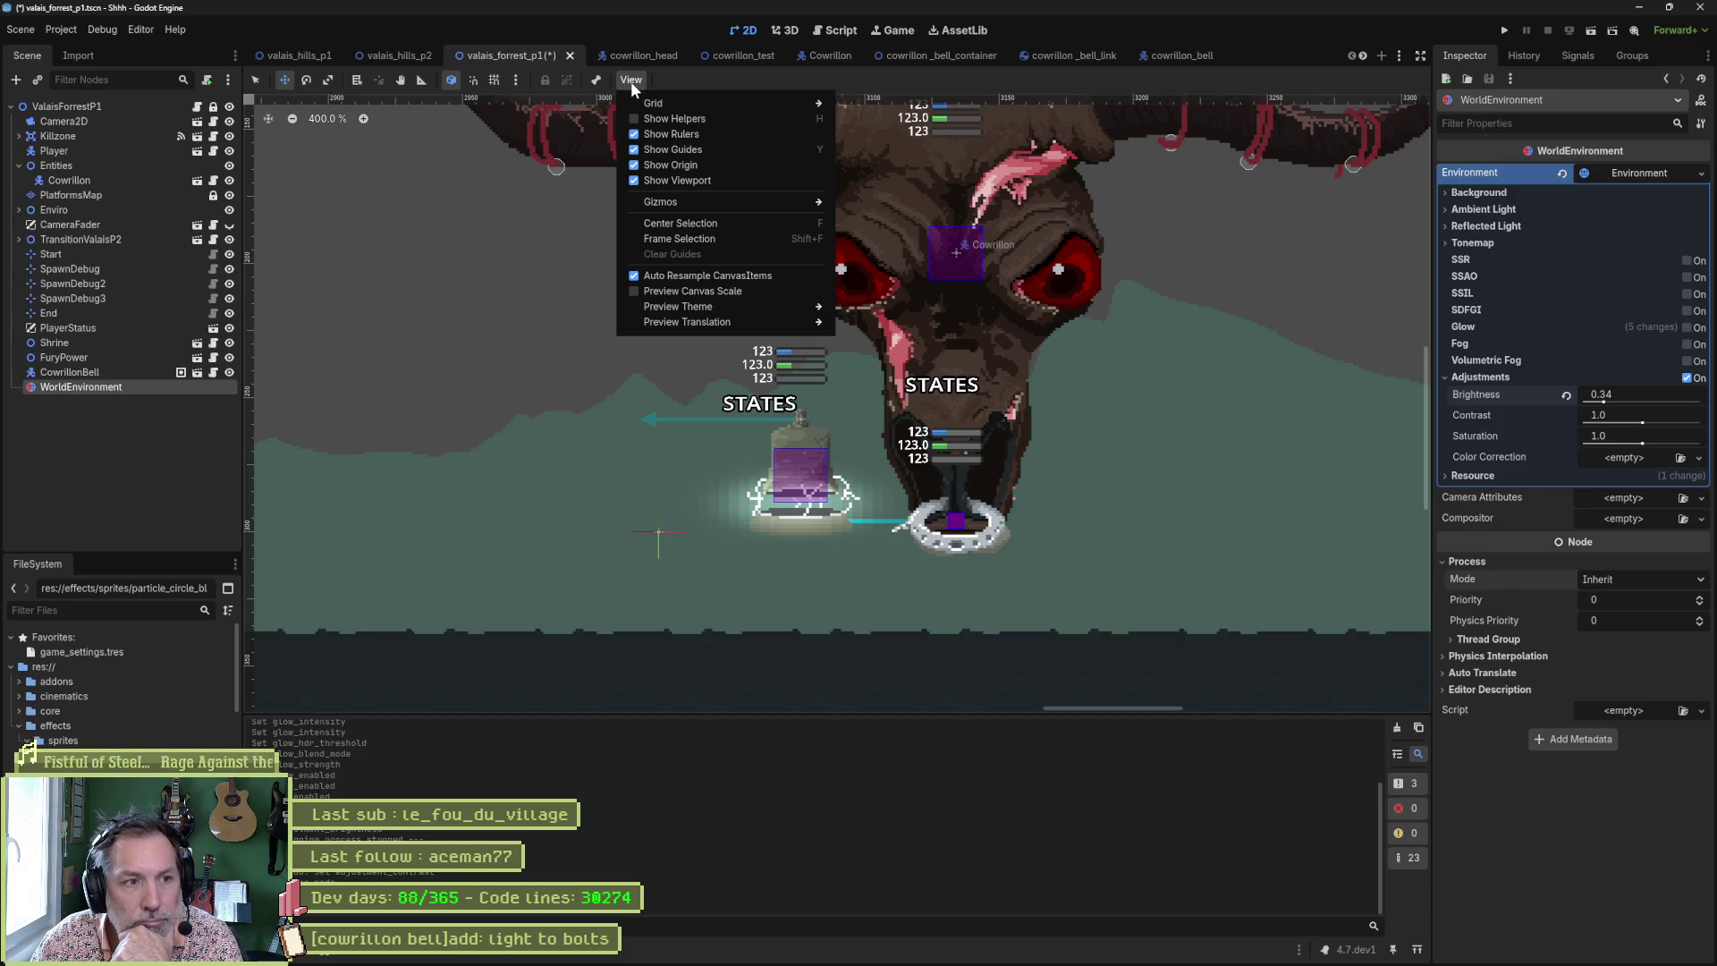
click(681, 294)
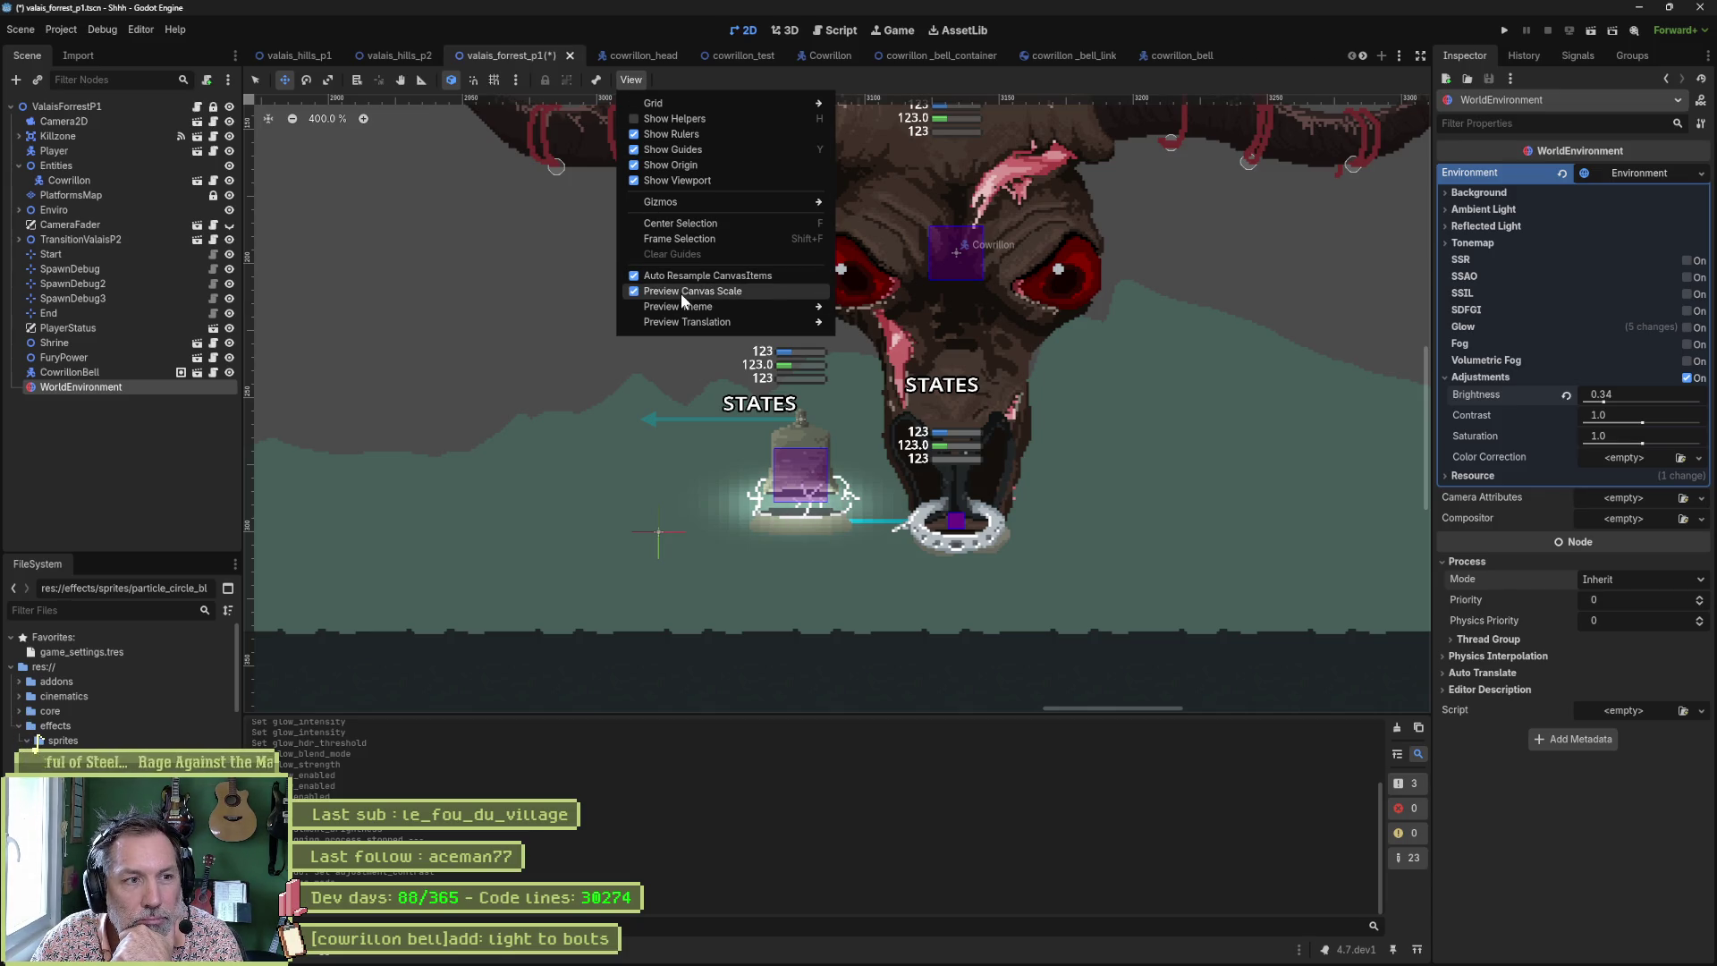
click(748, 78)
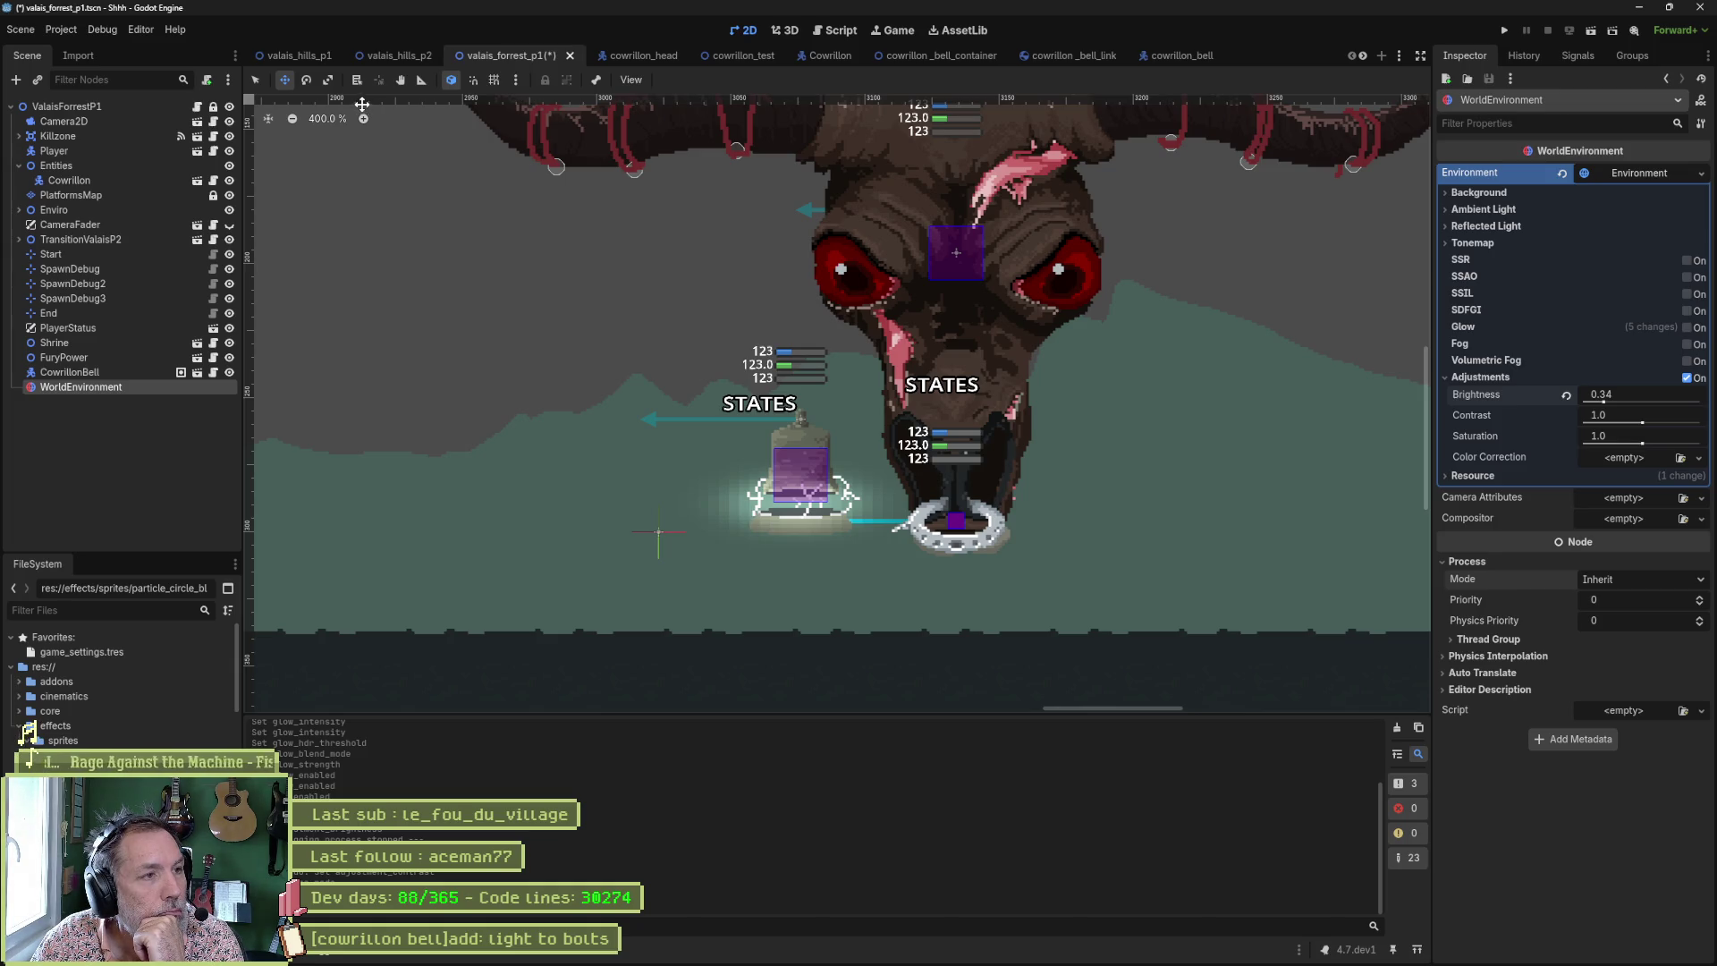
click(141, 30)
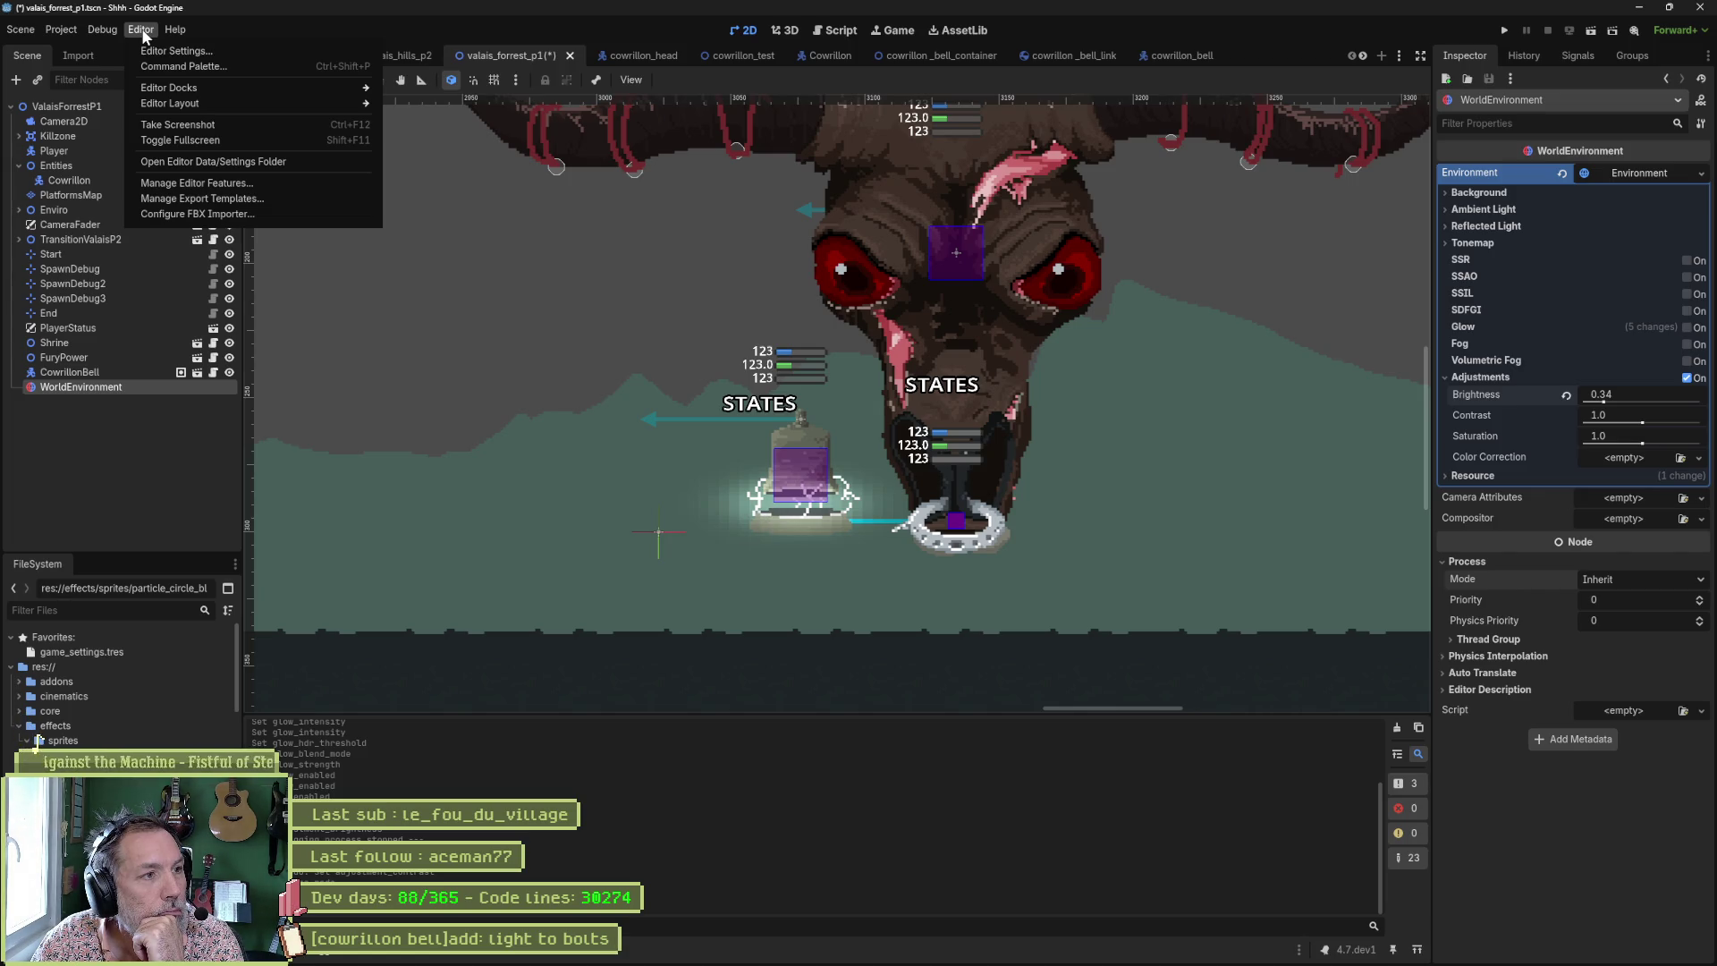
click(143, 34)
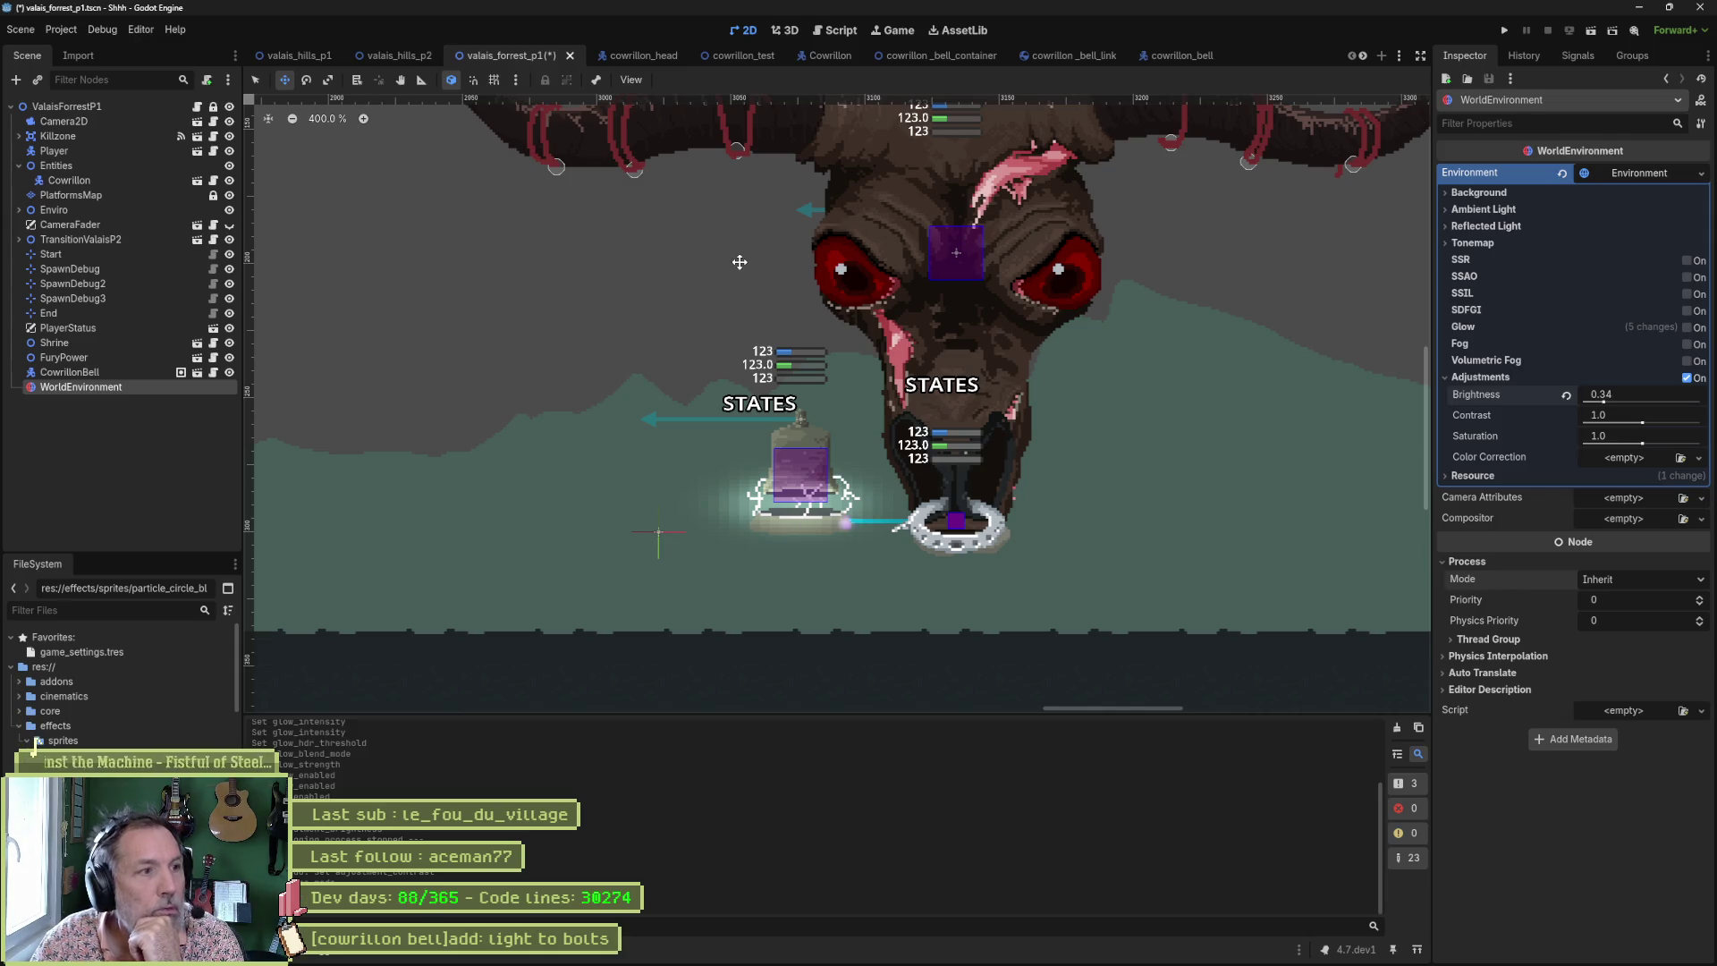
Search the web for 'godoto' and open the Godot Engine site's documentation search
mouse_move(1058, 950)
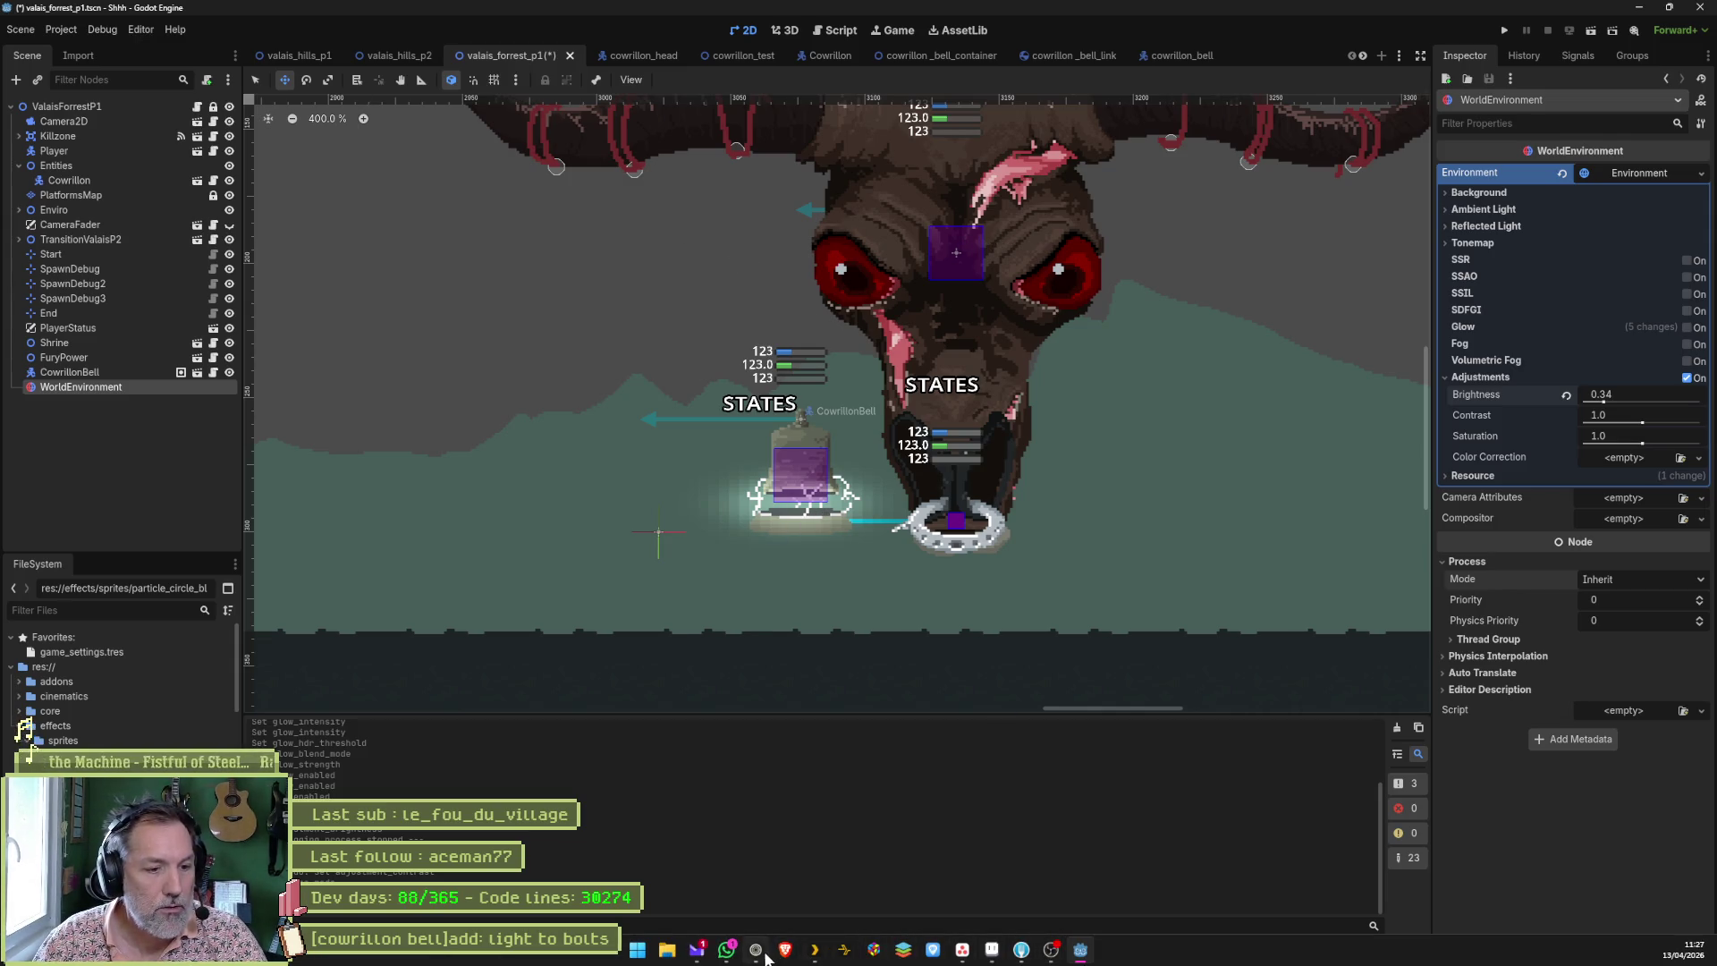
click(755, 950)
key(ctrl+t)
text(godoto)
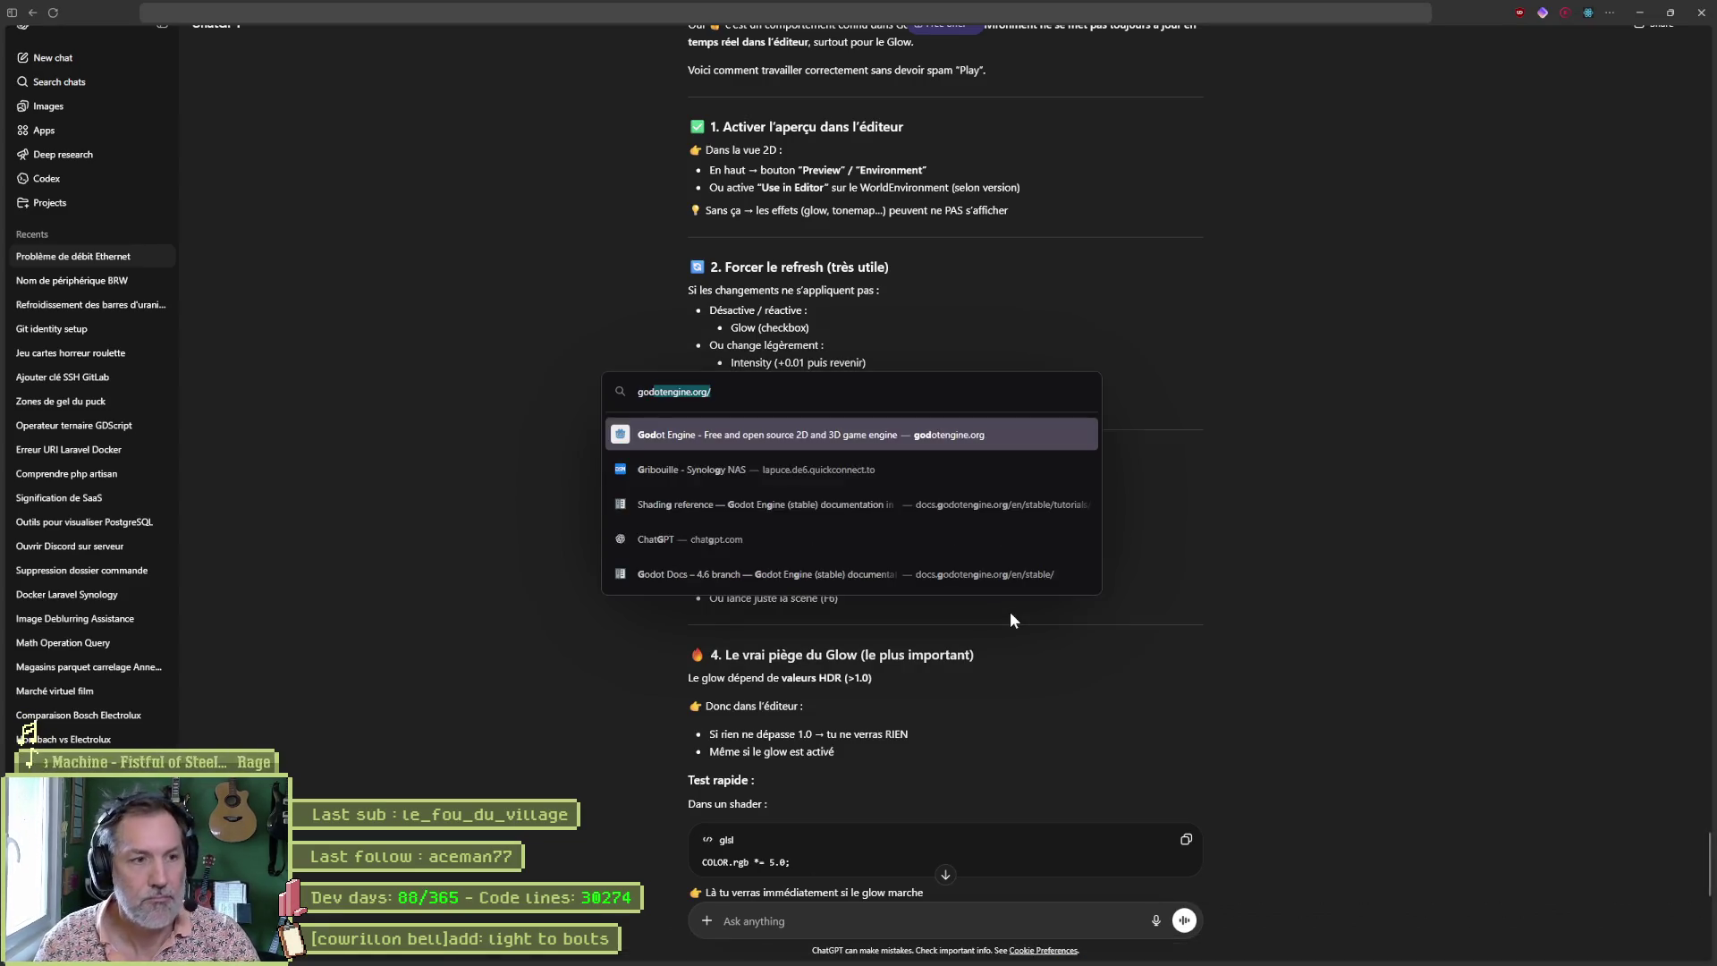
key(Return)
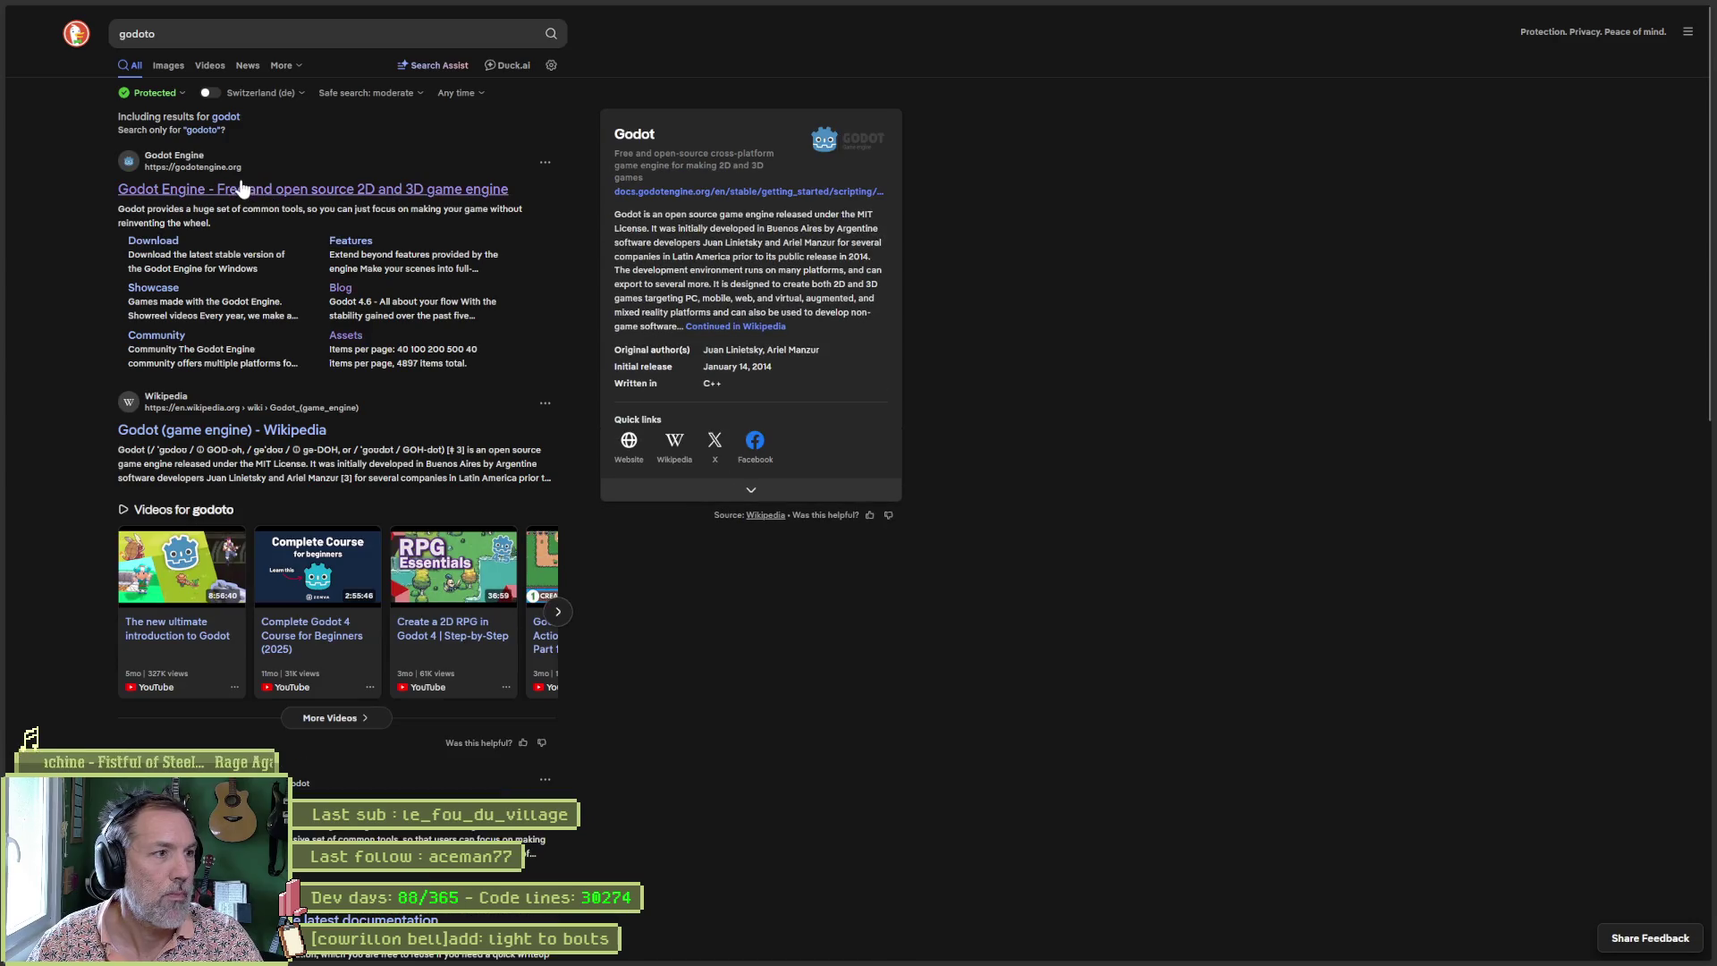
click(230, 188)
click(1058, 36)
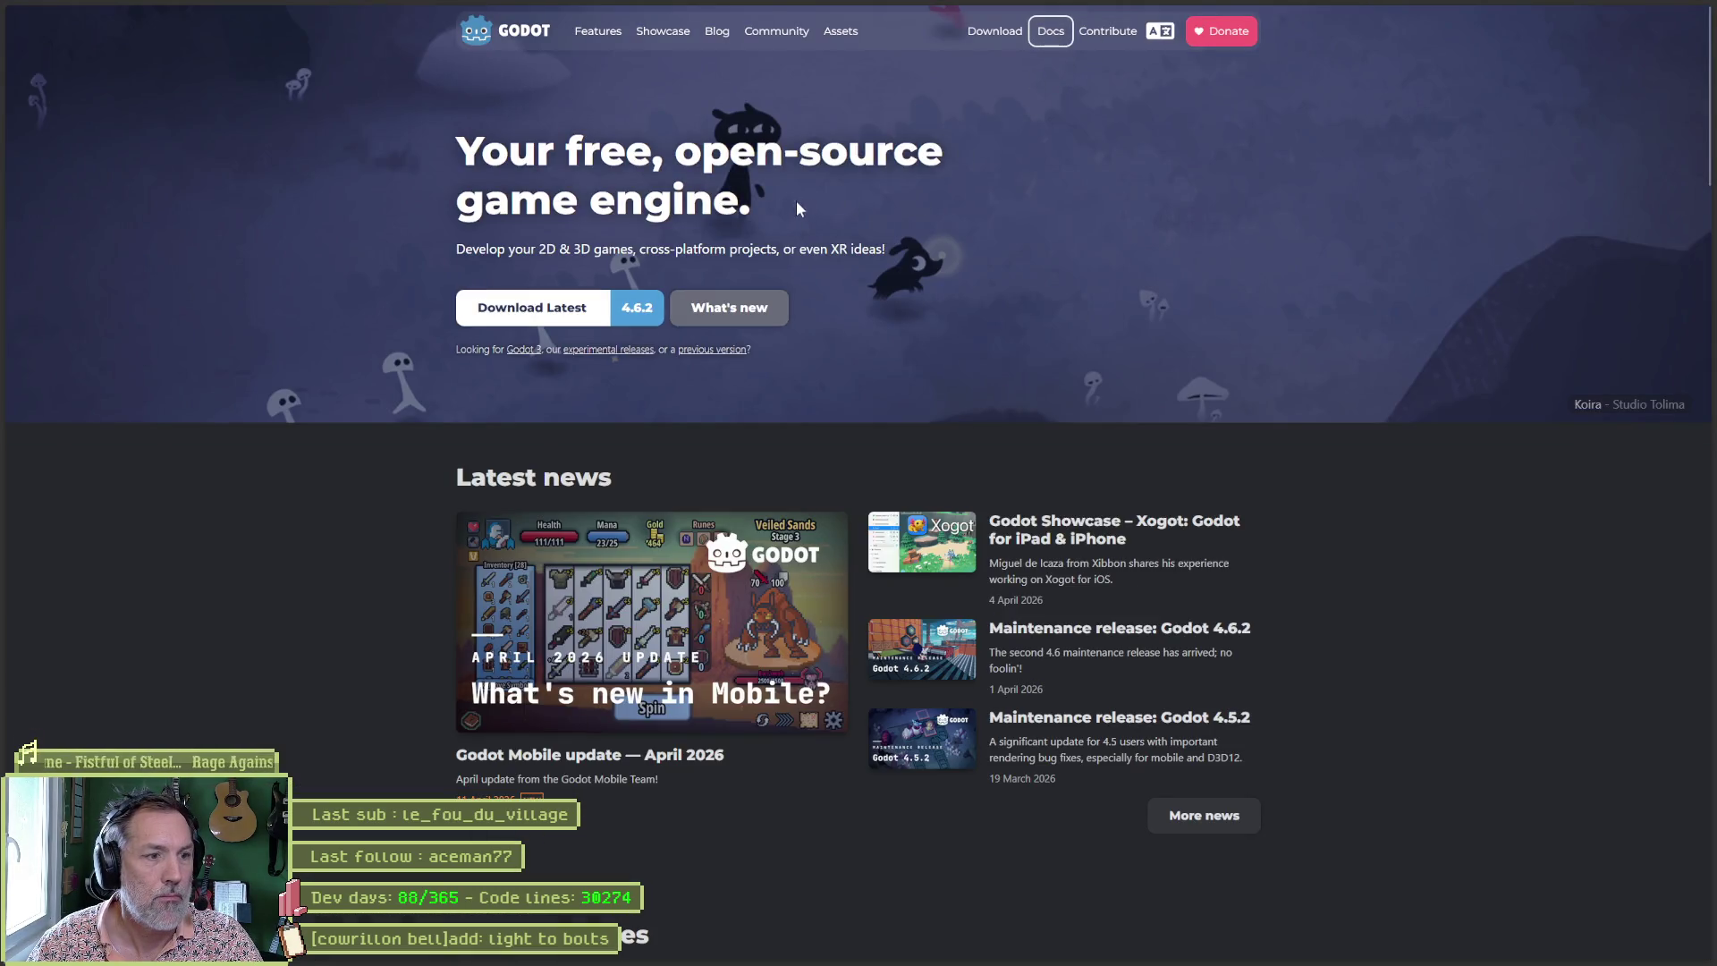
click(552, 81)
Search the docs for 'worldenvironment' and open the WorldEnvironment class reference
text(world environment)
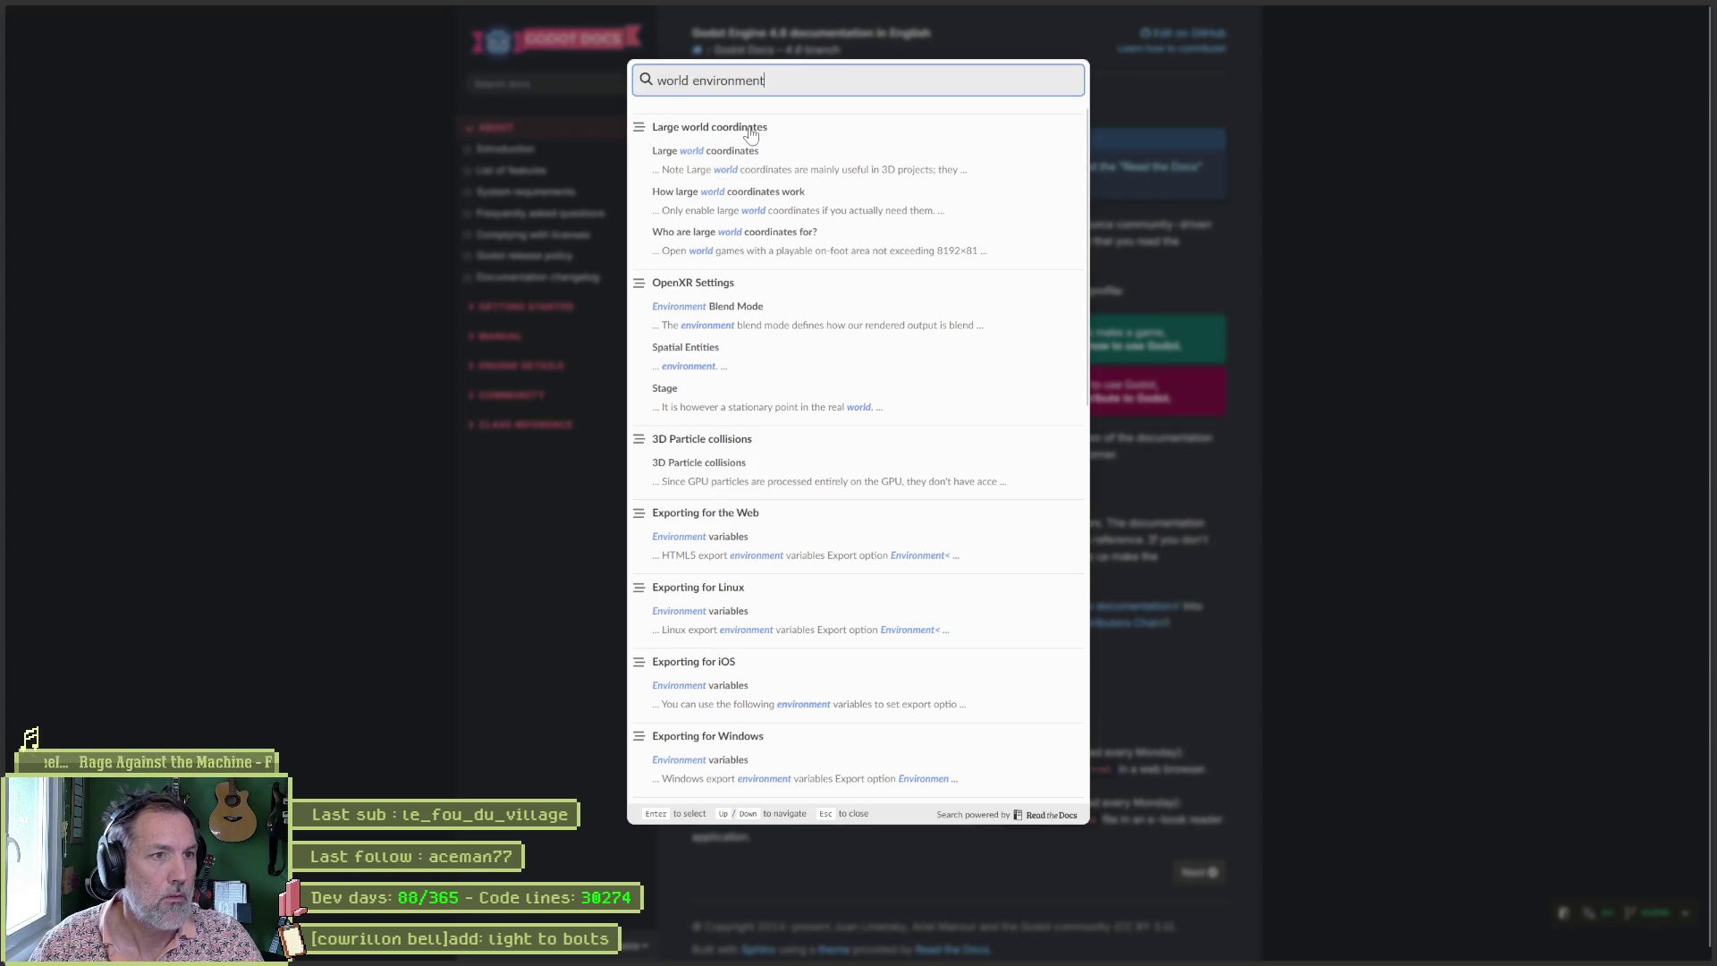
key(BackSpace)
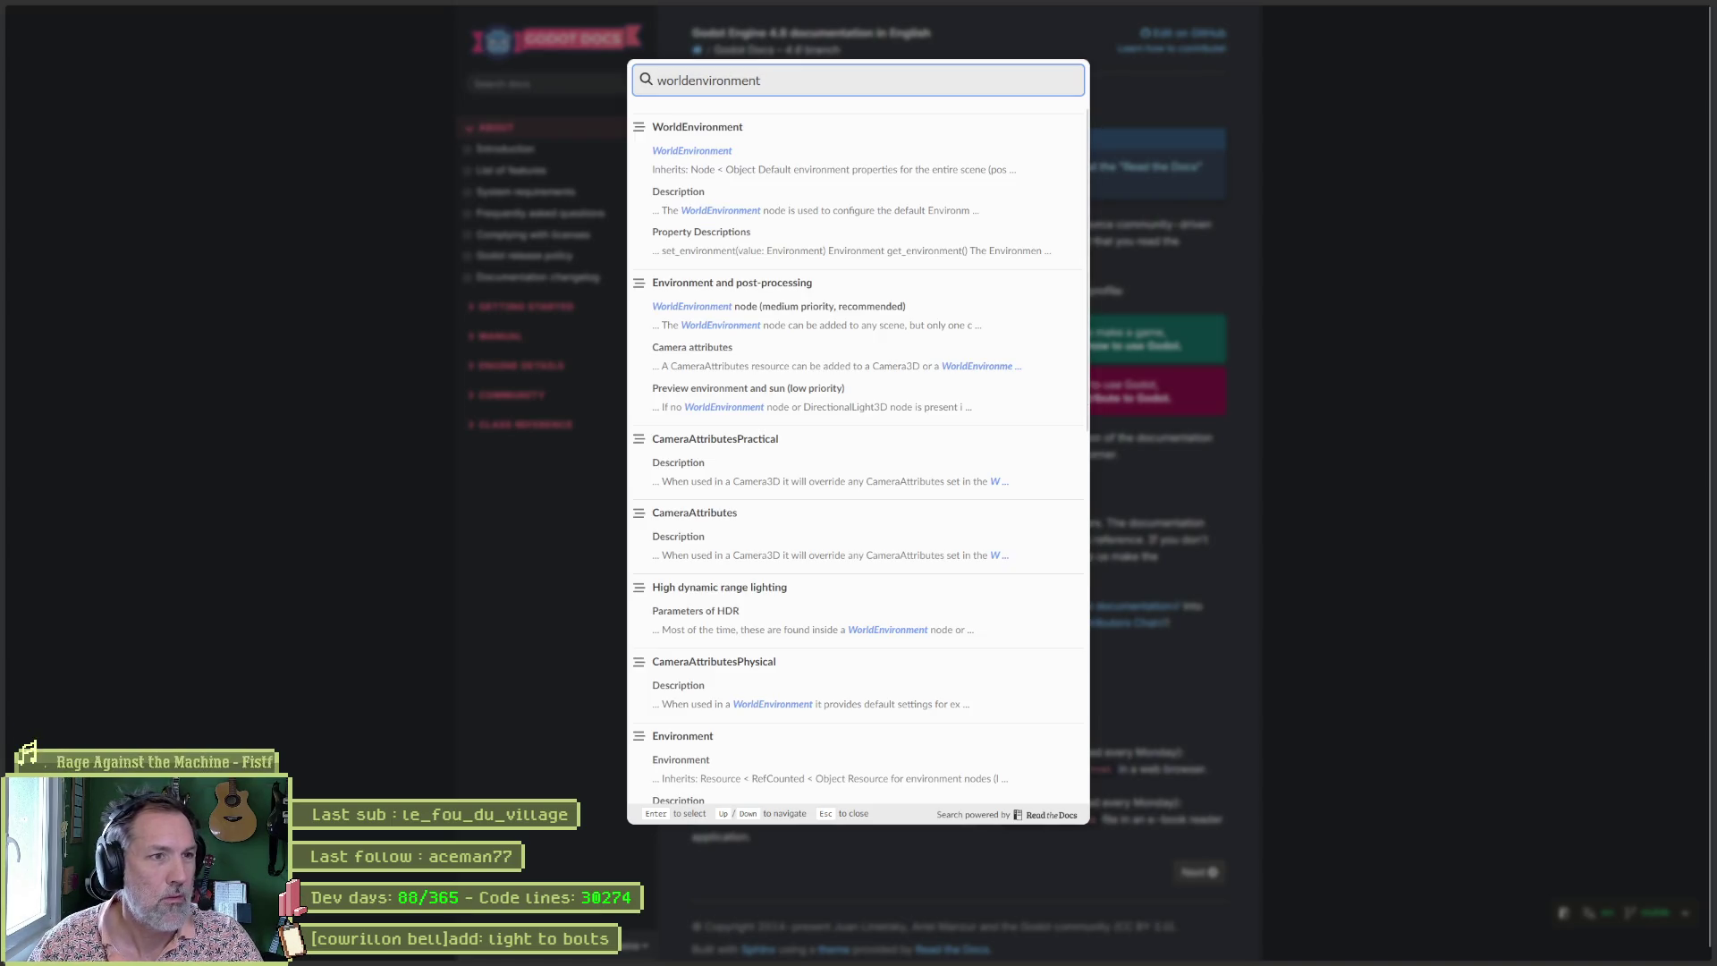
click(713, 154)
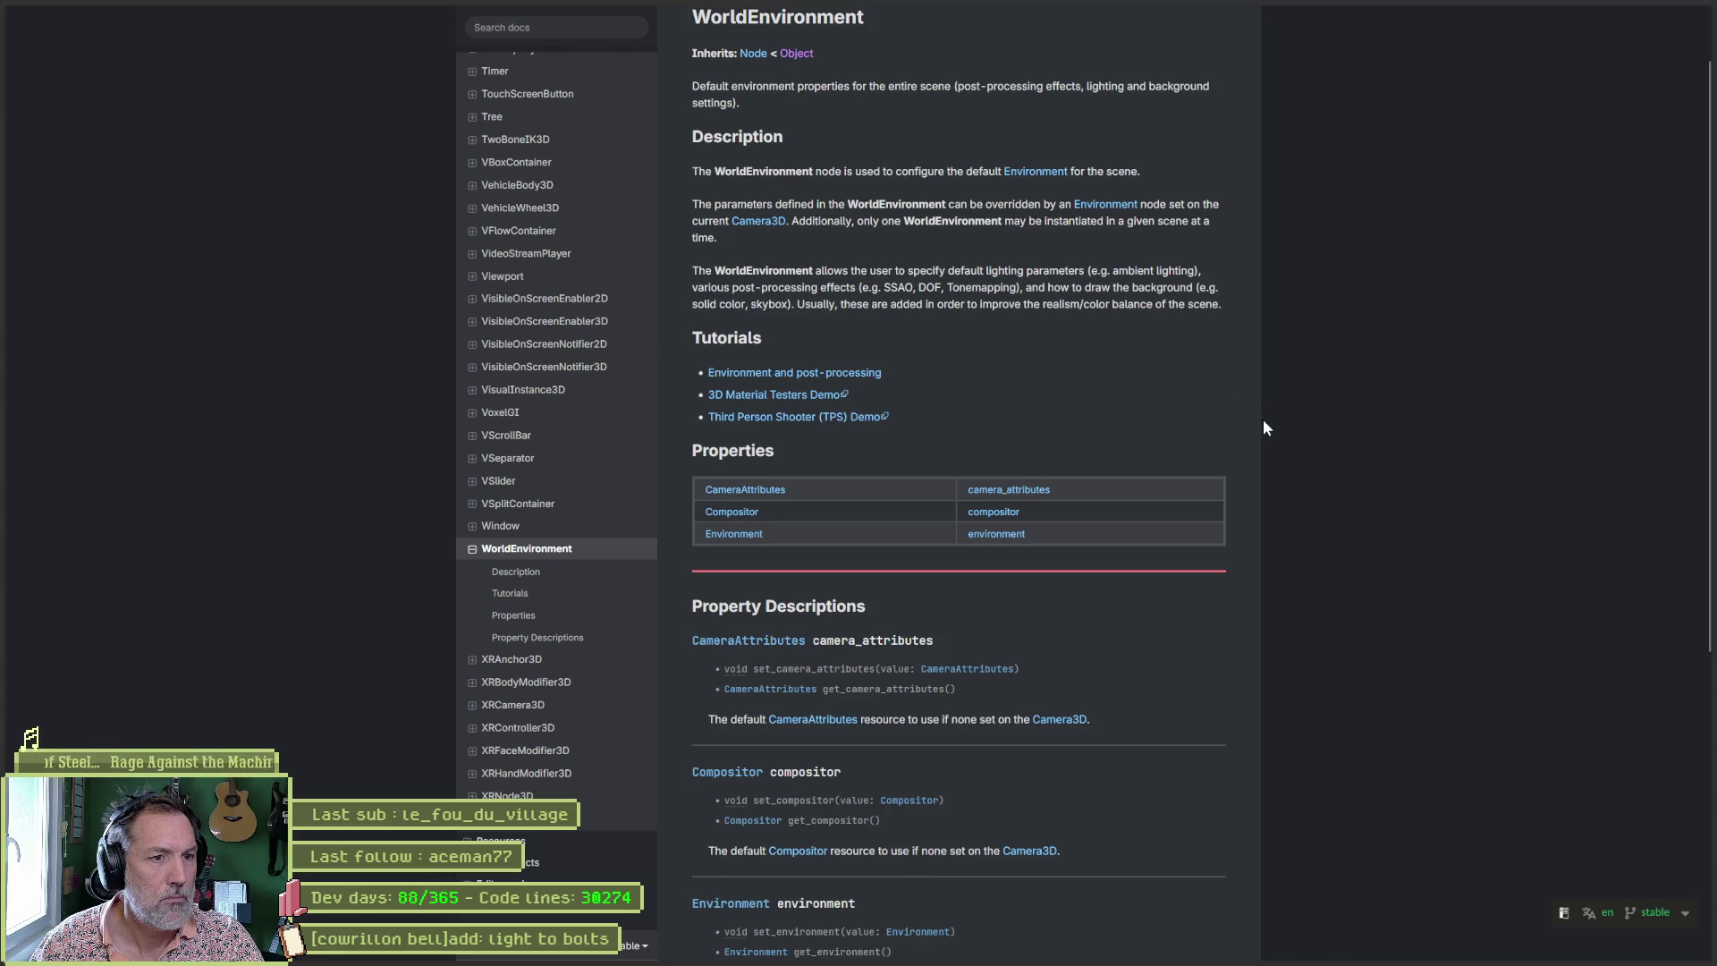
scroll(1265, 428, down, 5)
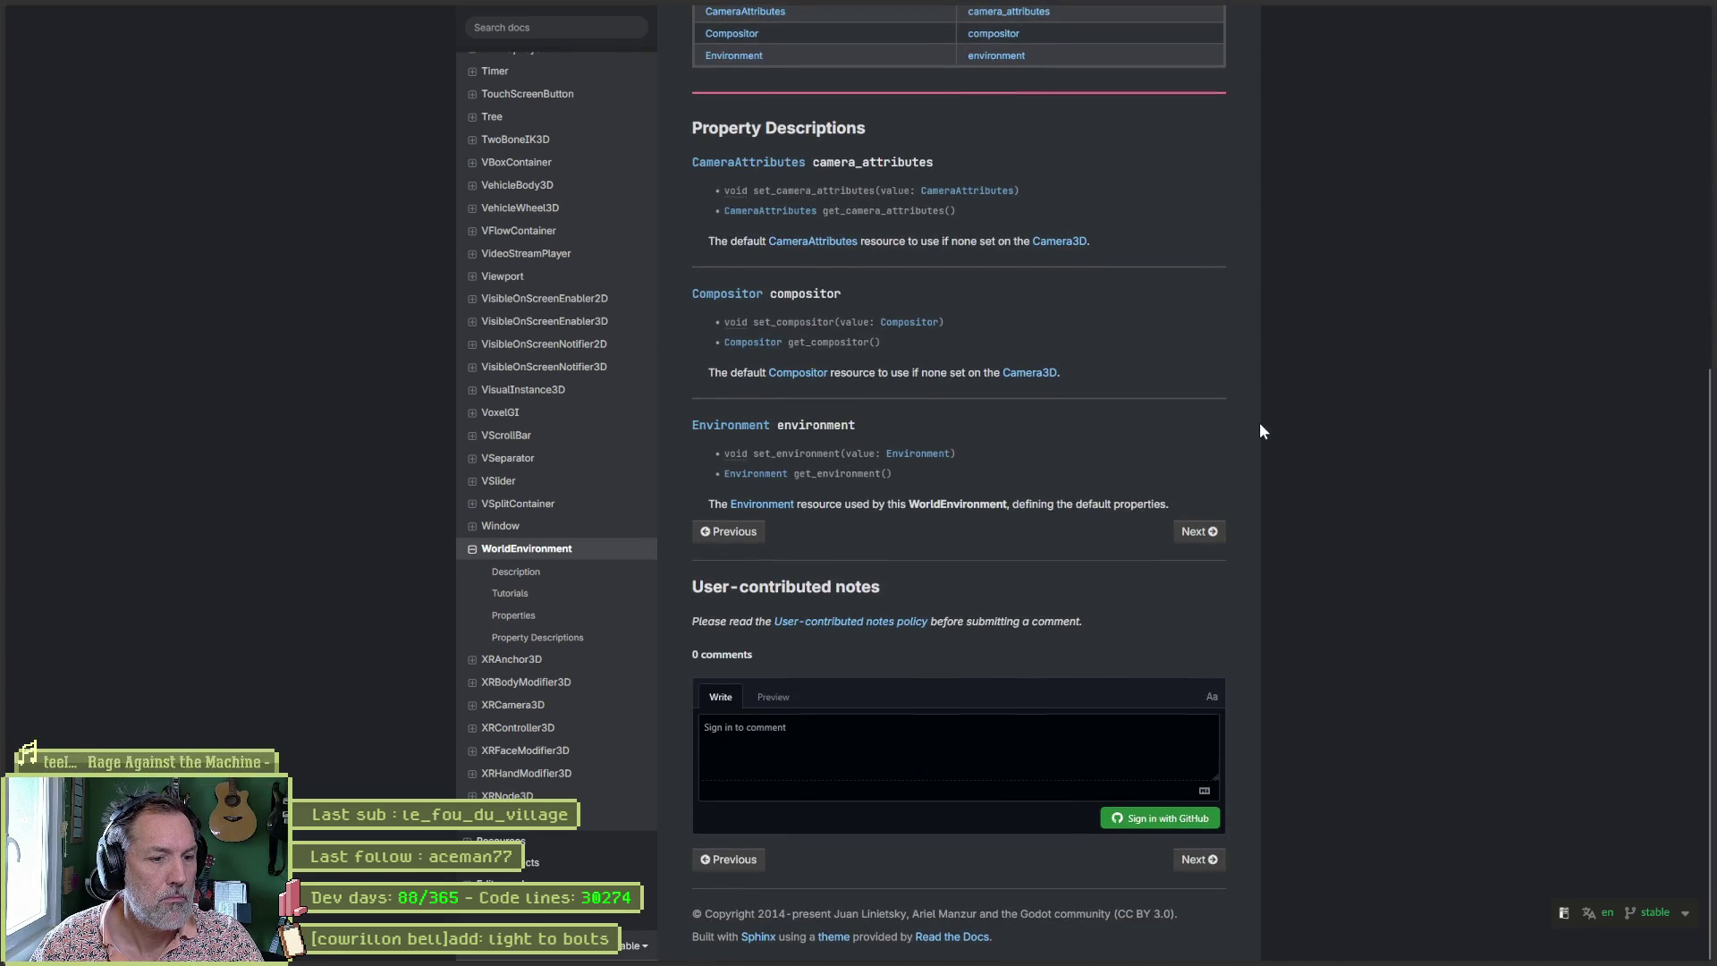
scroll(1258, 422, up, 6)
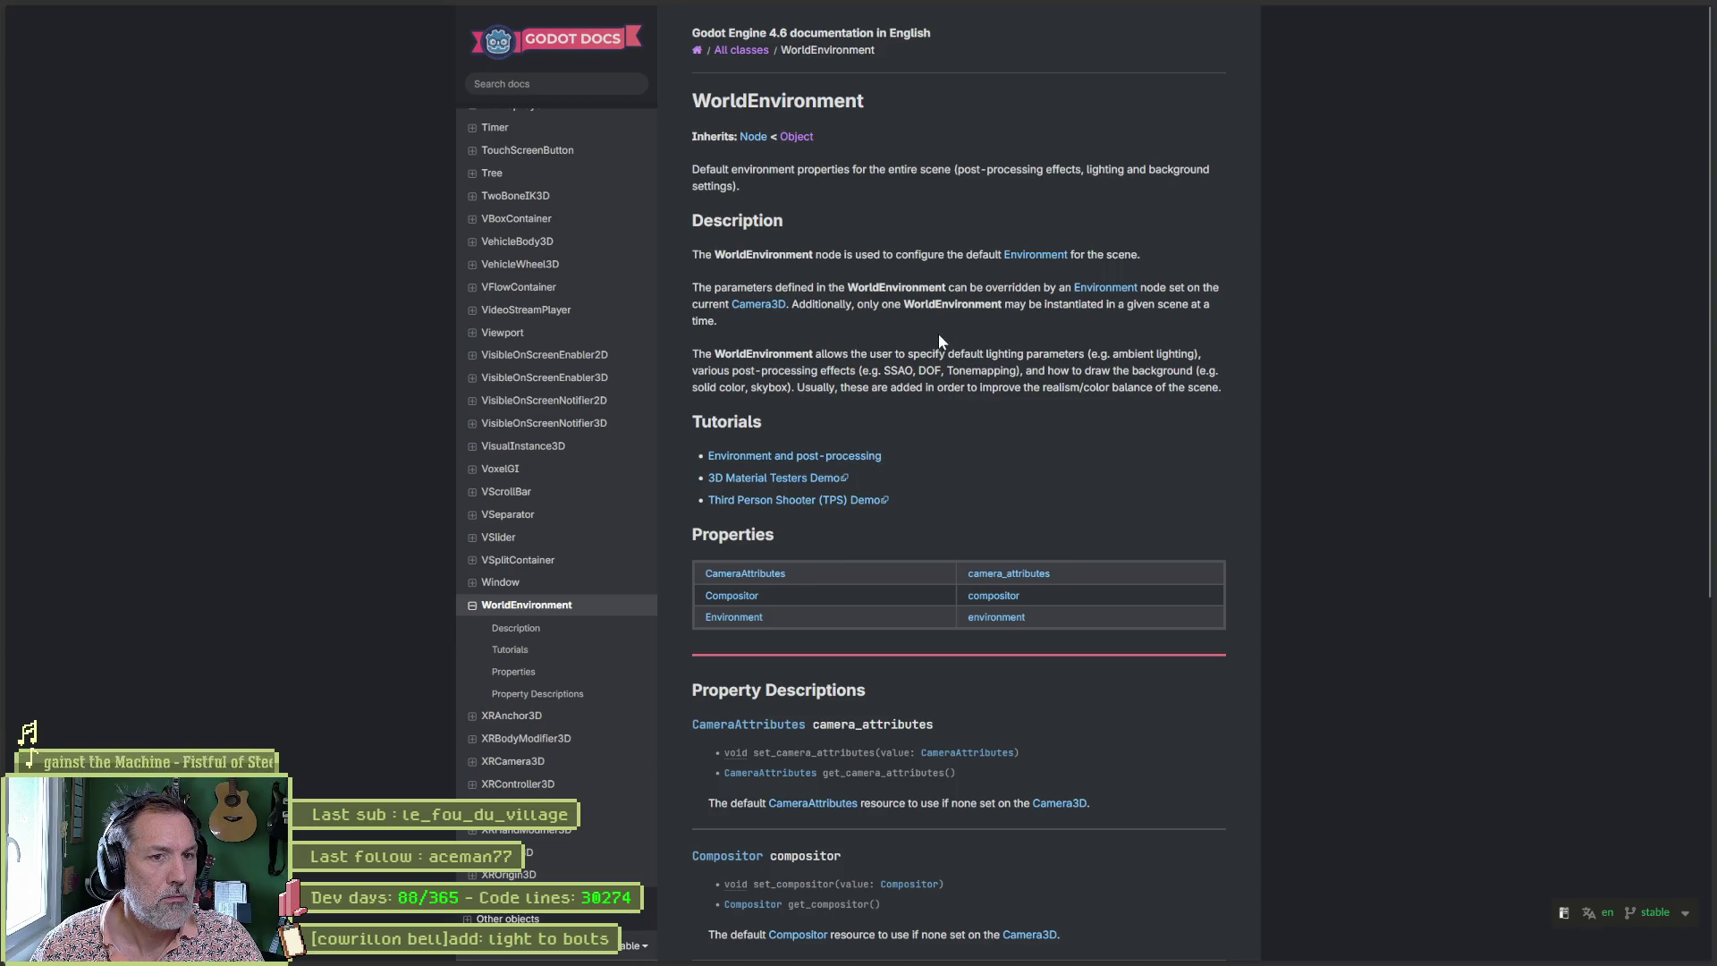
Search the docs for the copied 'WorldEnvironment' title and open 'WorldEnvironment node (medium priority, recommended)'
double_click(778, 101)
key(ctrl+c)
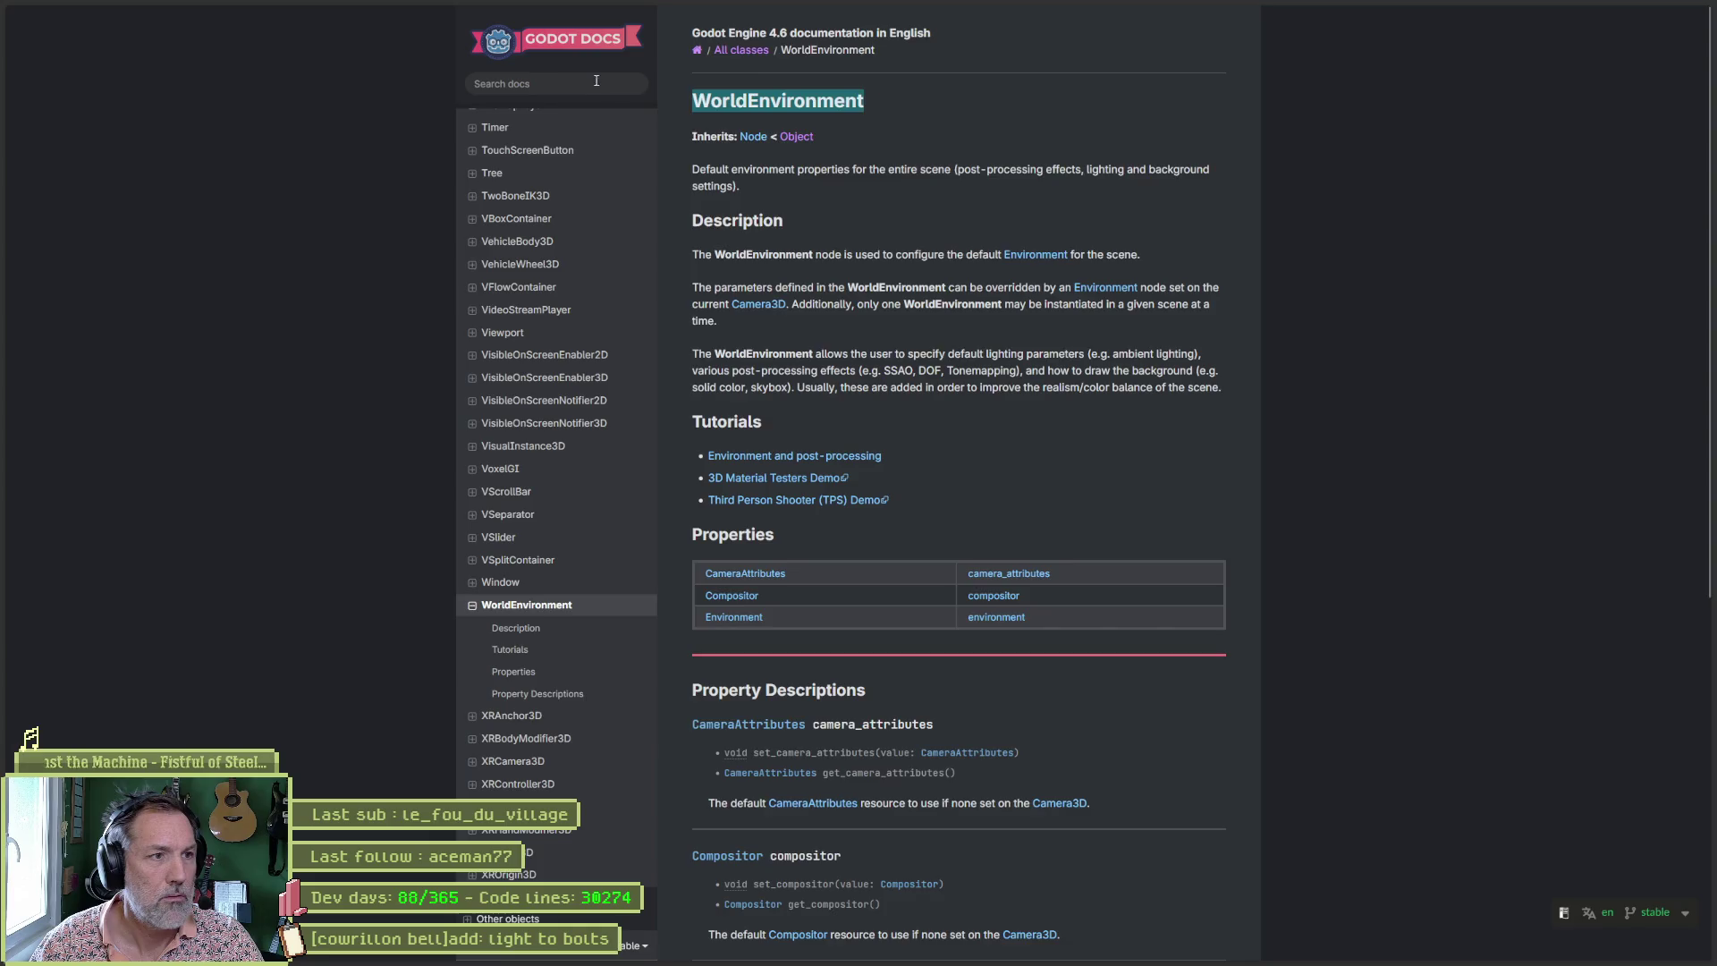
click(592, 85)
key(ctrl+v)
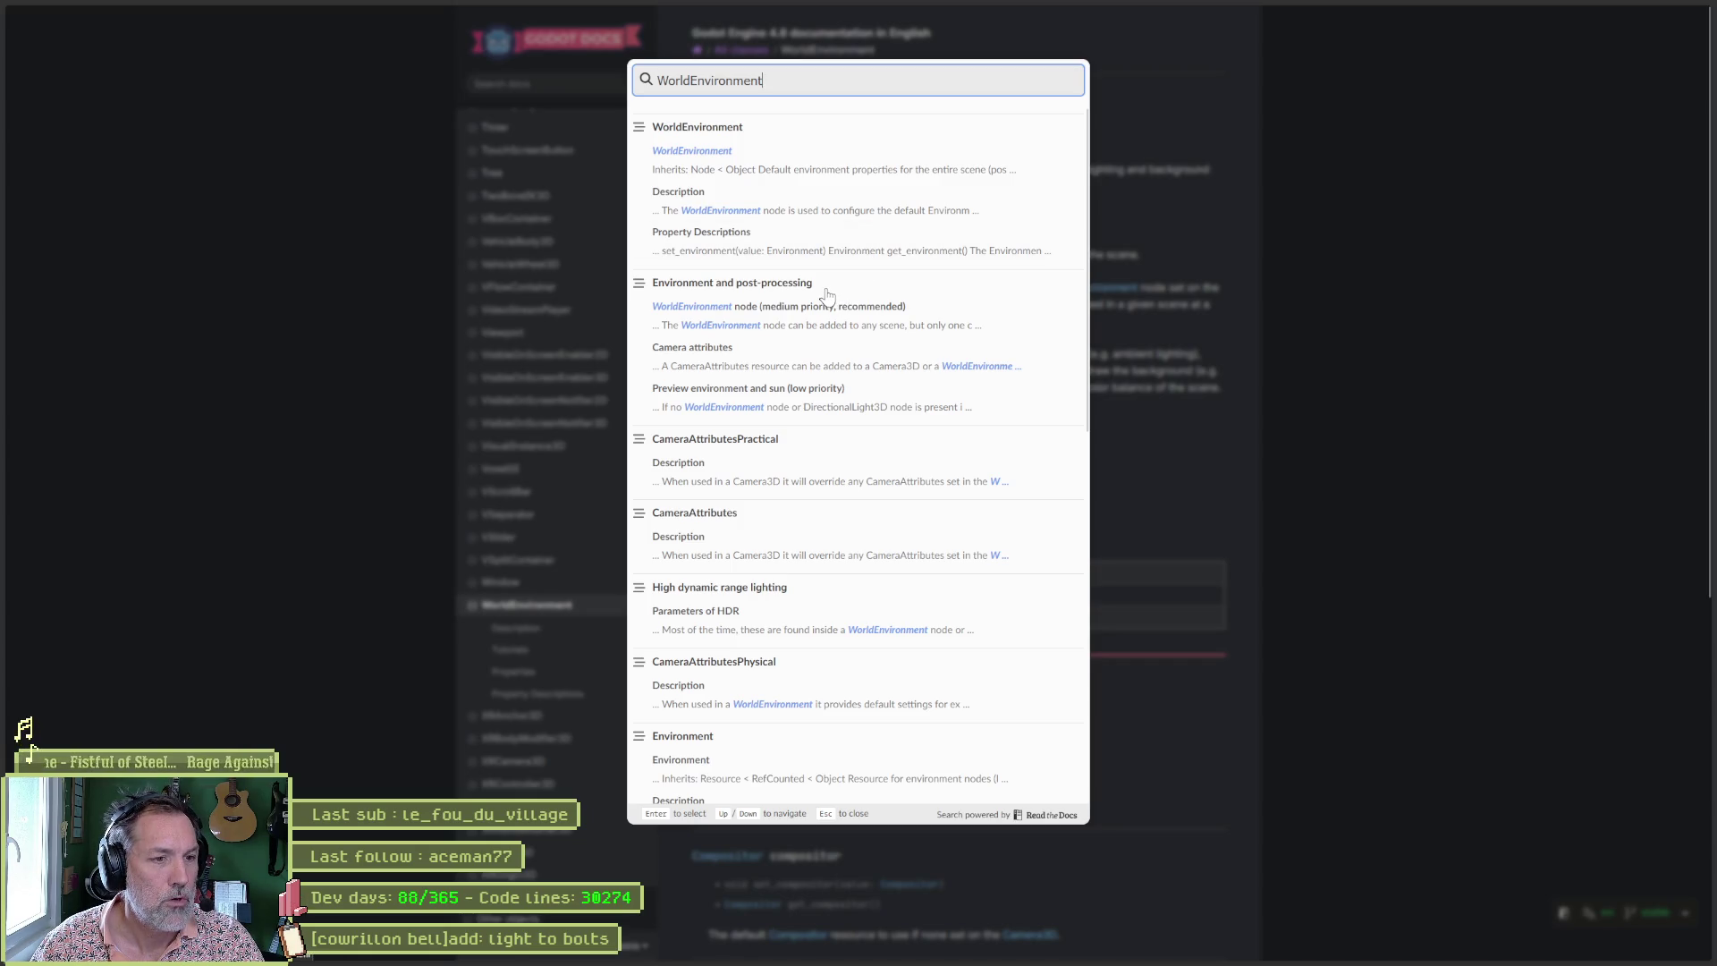
scroll(827, 465, down, 2)
scroll(830, 465, down, 4)
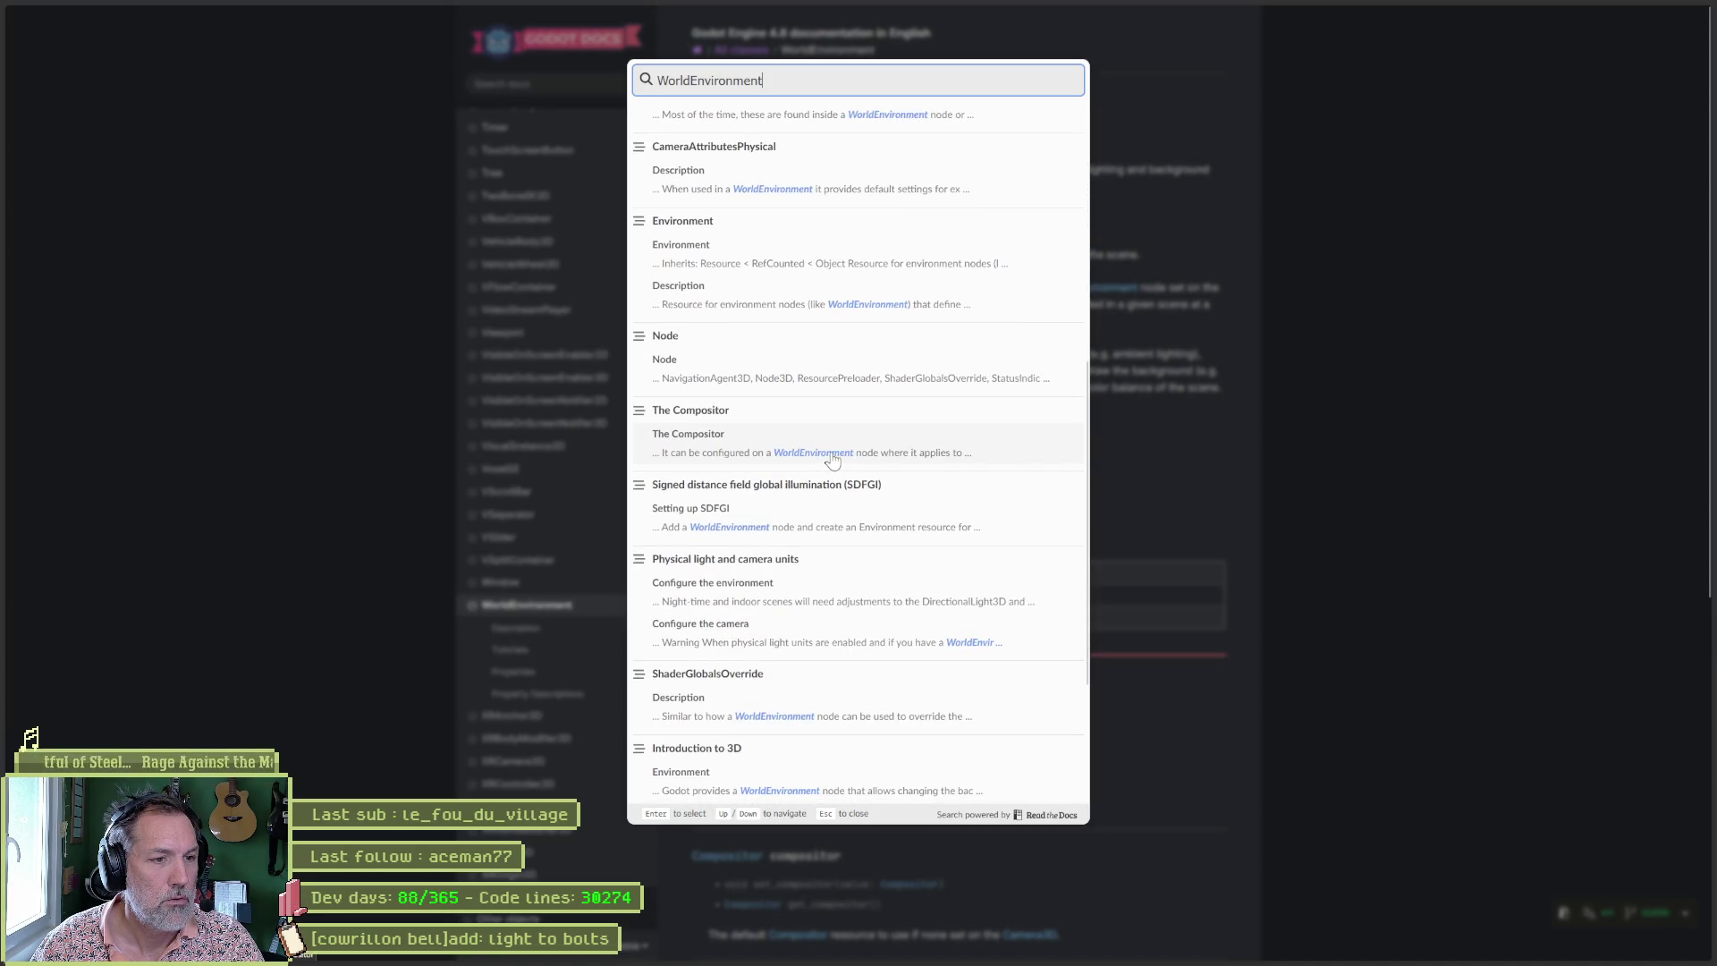
scroll(832, 458, down, 3)
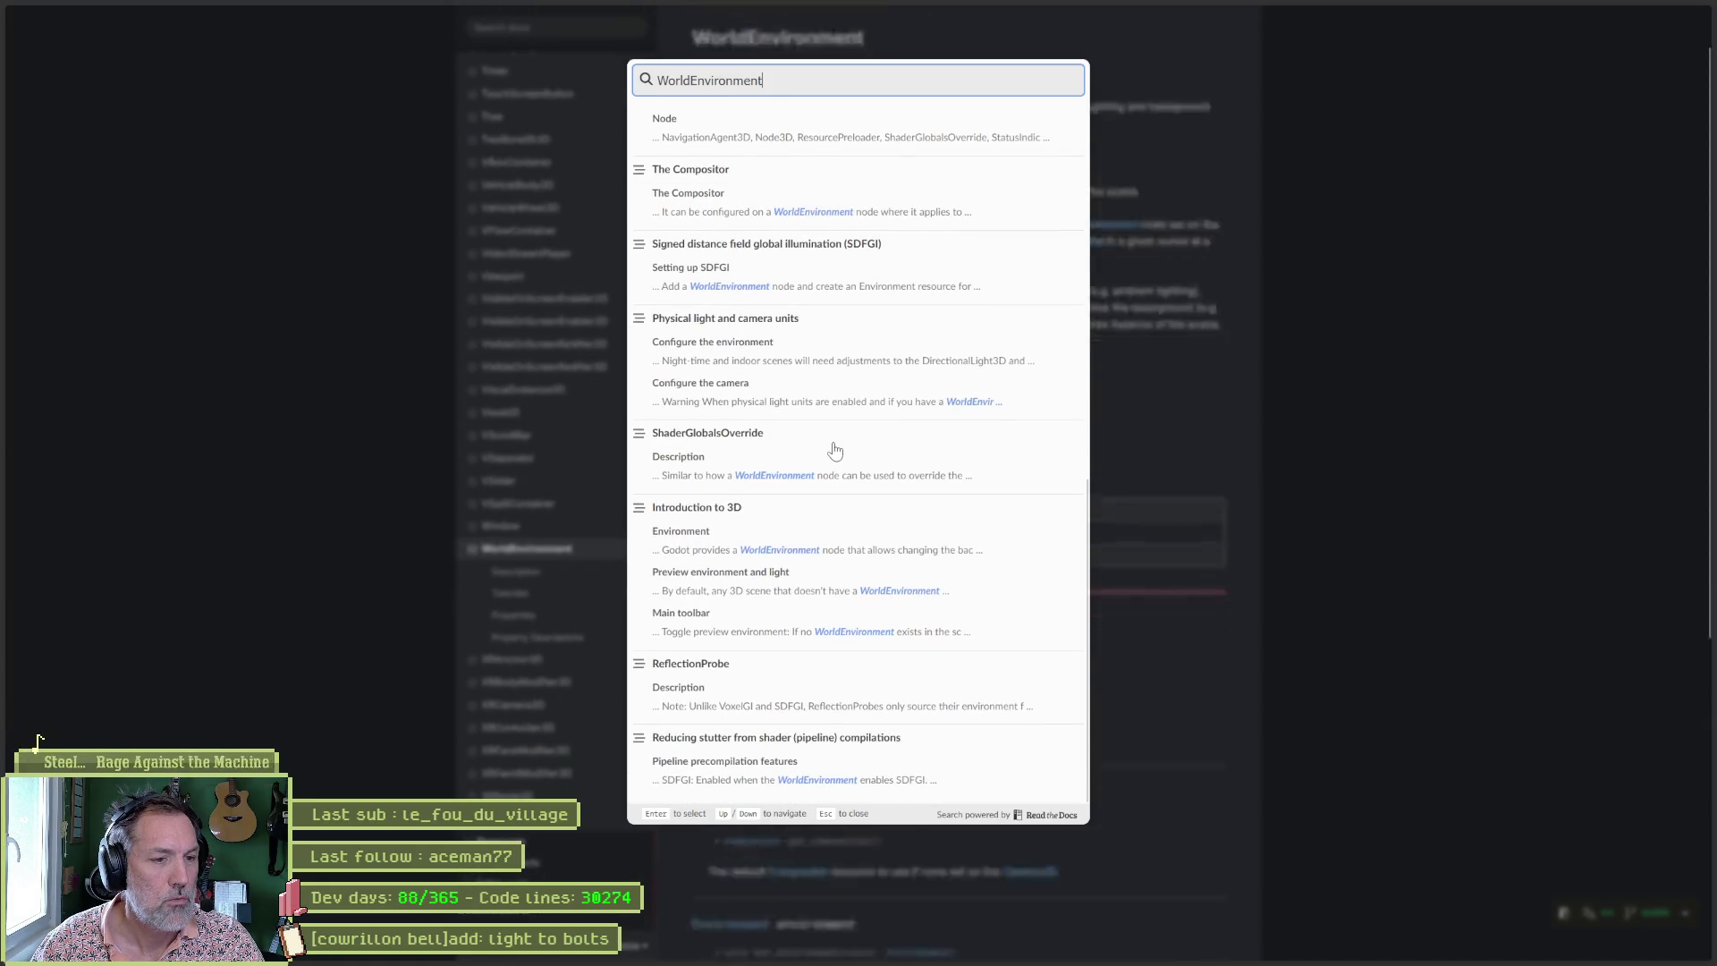
scroll(833, 452, up, 3)
scroll(830, 449, up, 6)
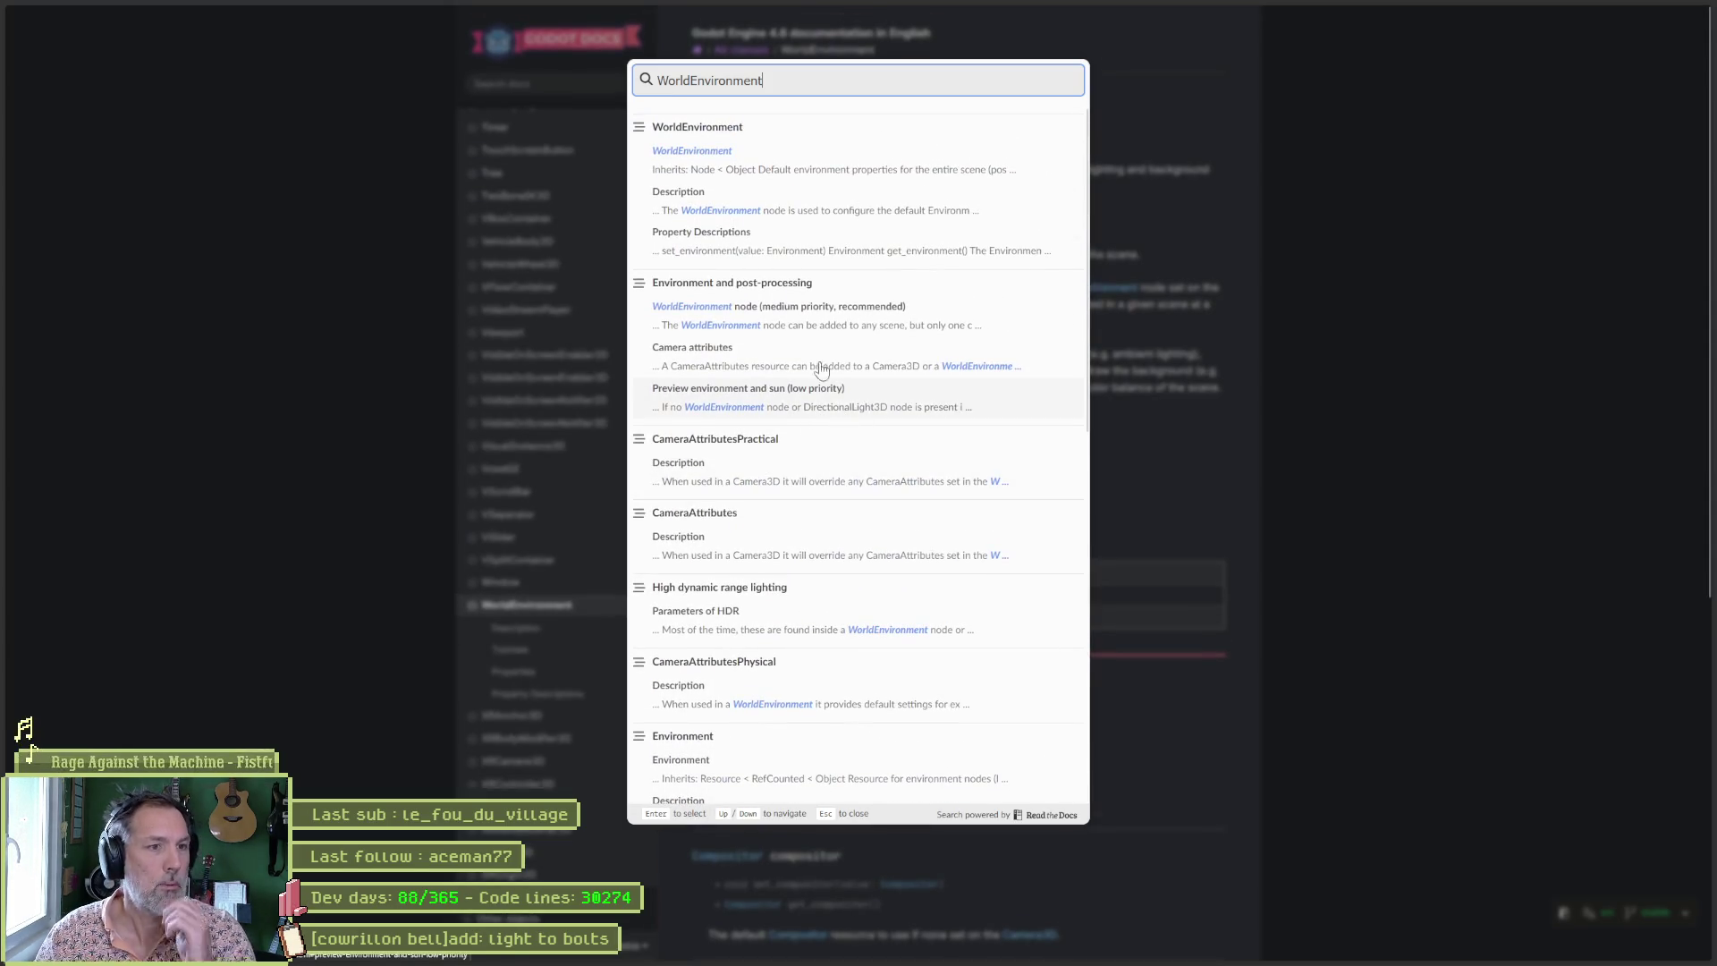
click(730, 315)
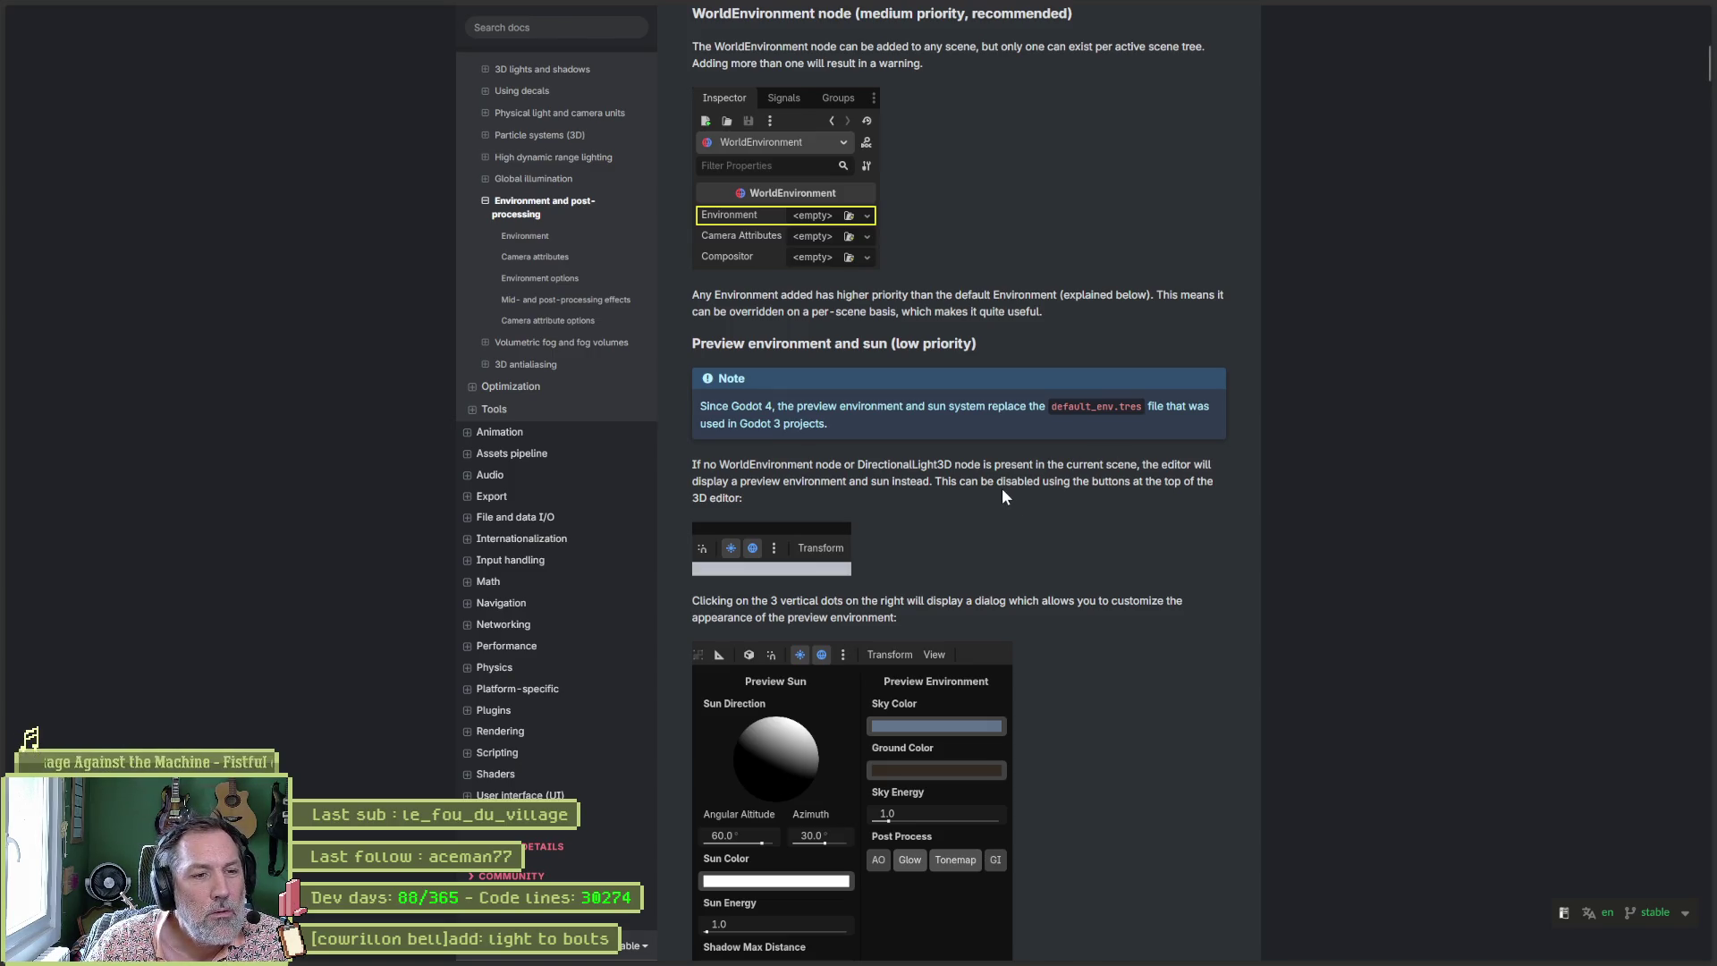
Scroll the Environment and post-processing docs down to the Background section, then bring up Gemini
scroll(1162, 528, down, 5)
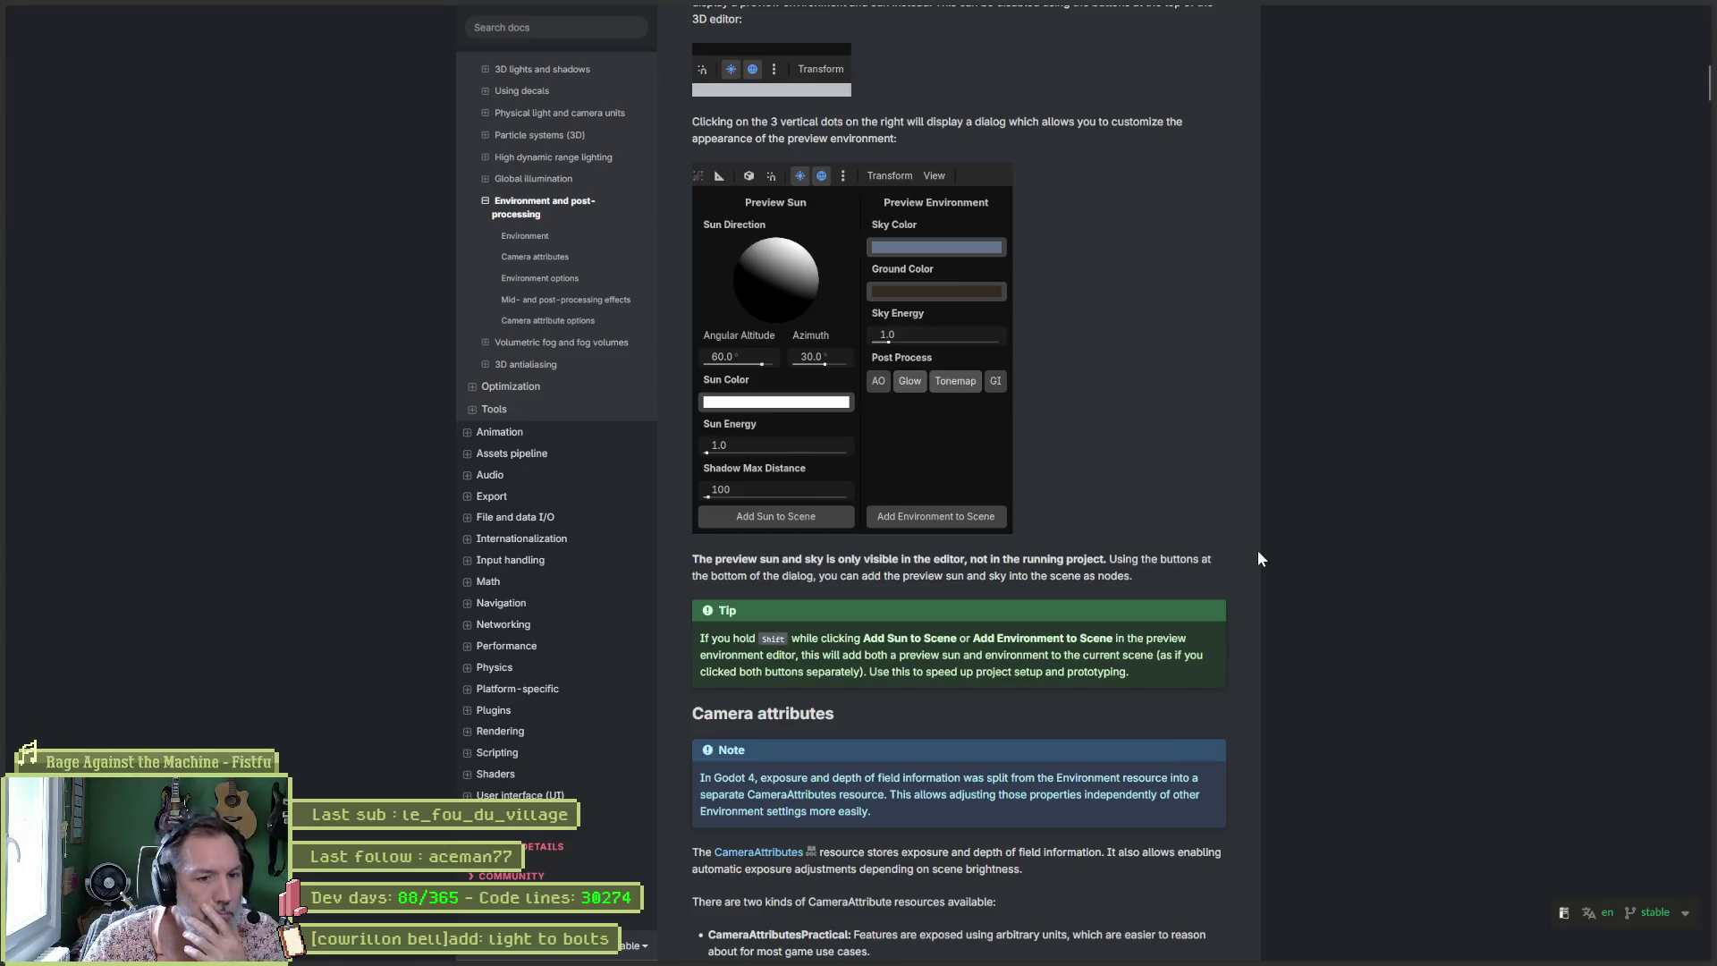
scroll(1324, 605, down, 2)
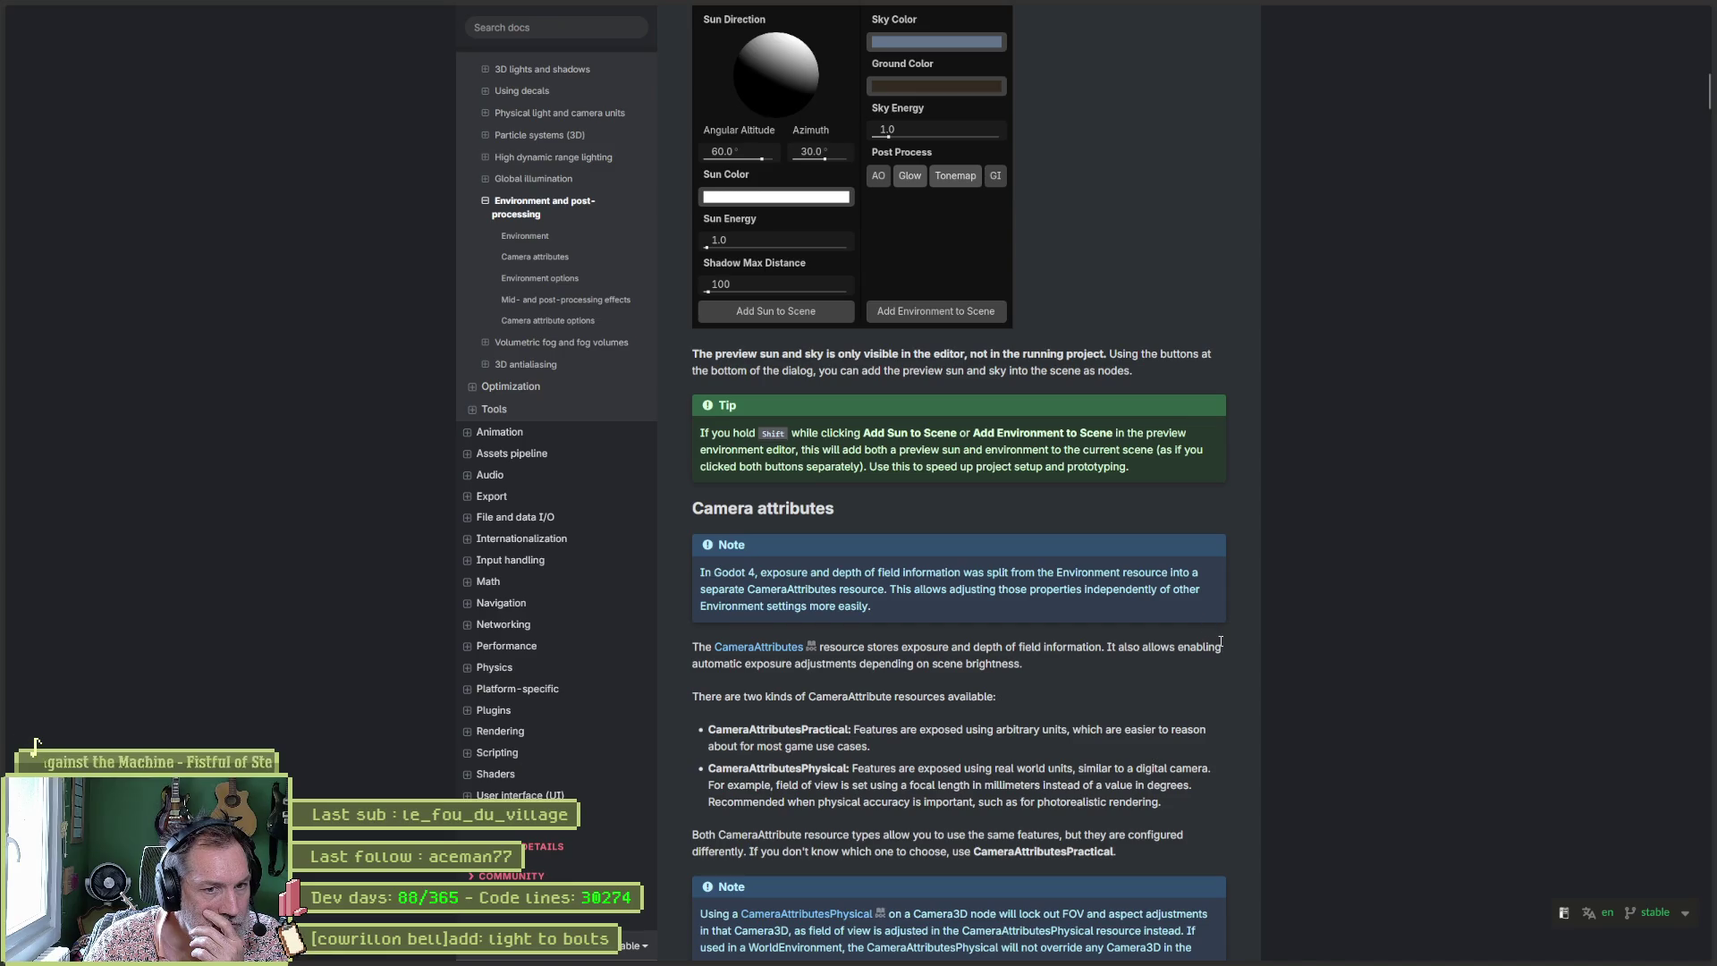
scroll(1250, 664, down, 2)
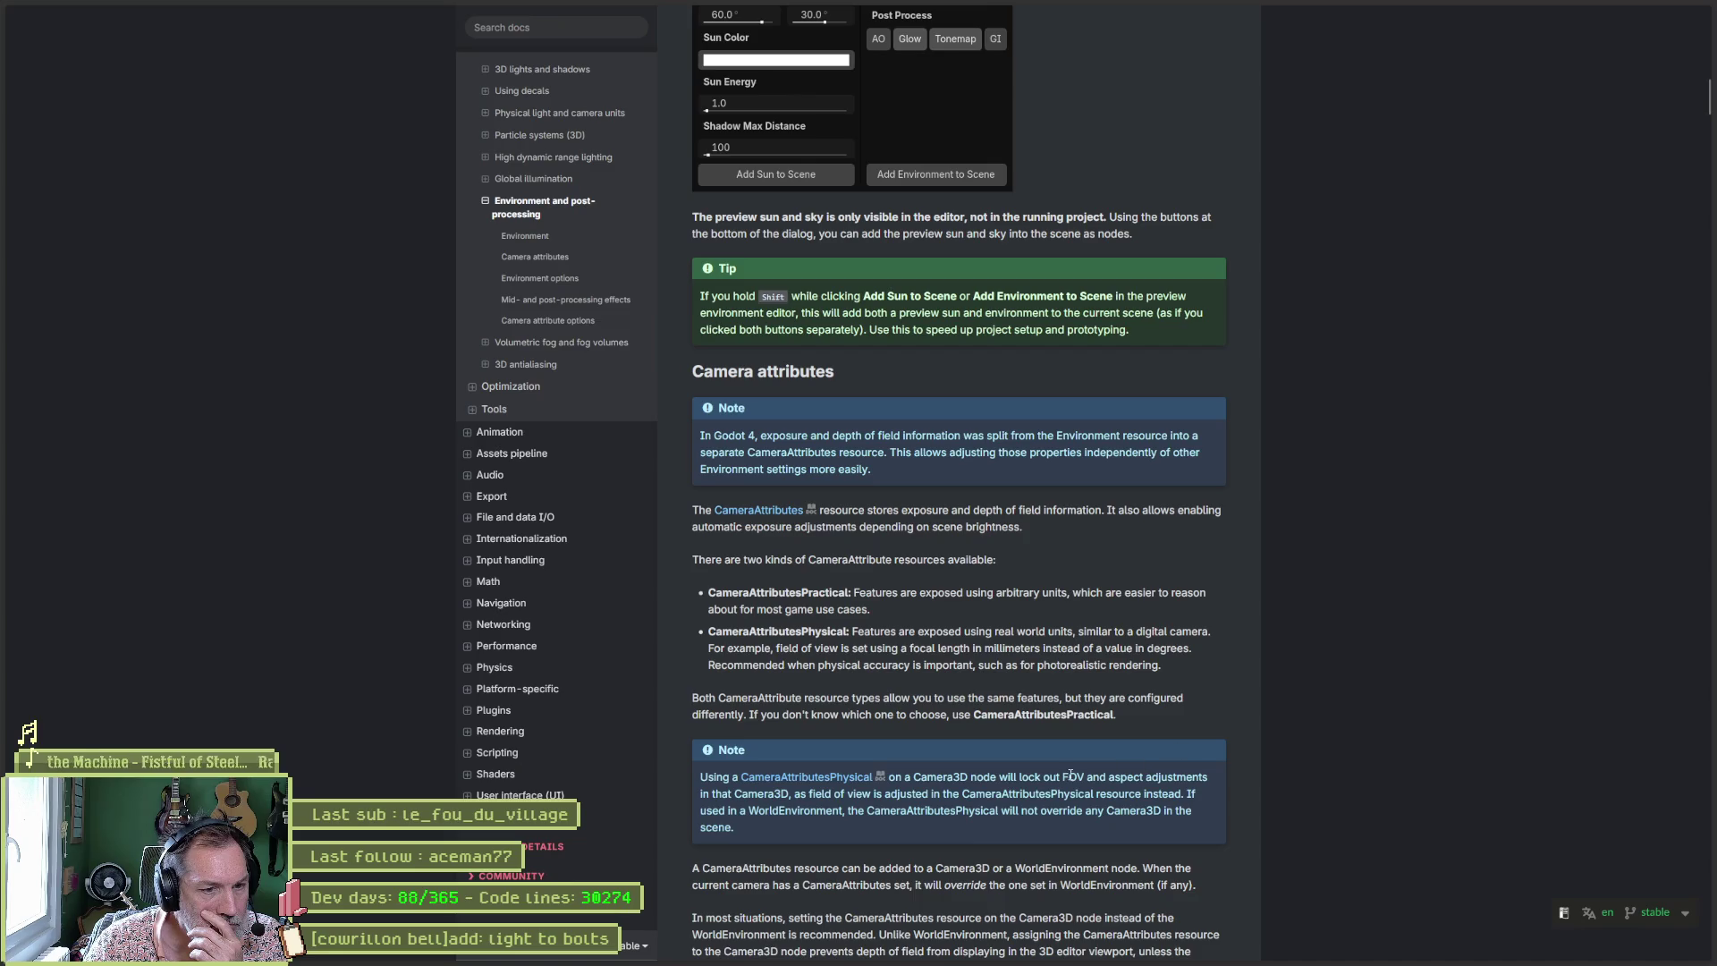
scroll(971, 814, down, 3)
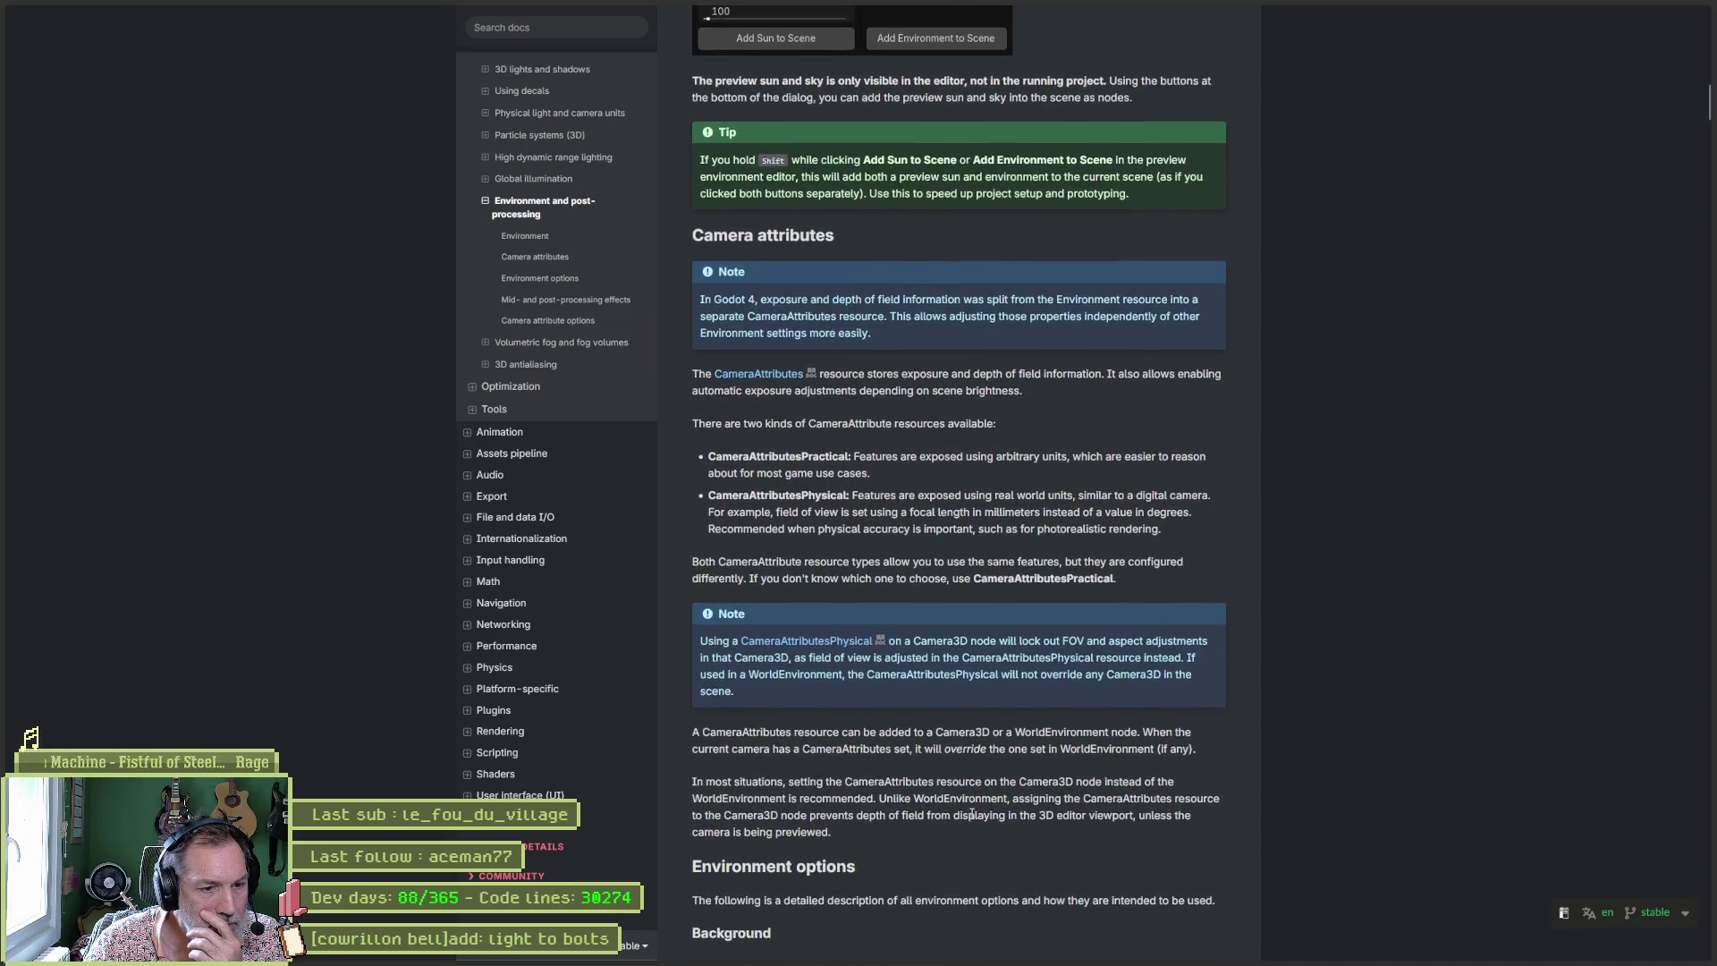
scroll(973, 808, down, 6)
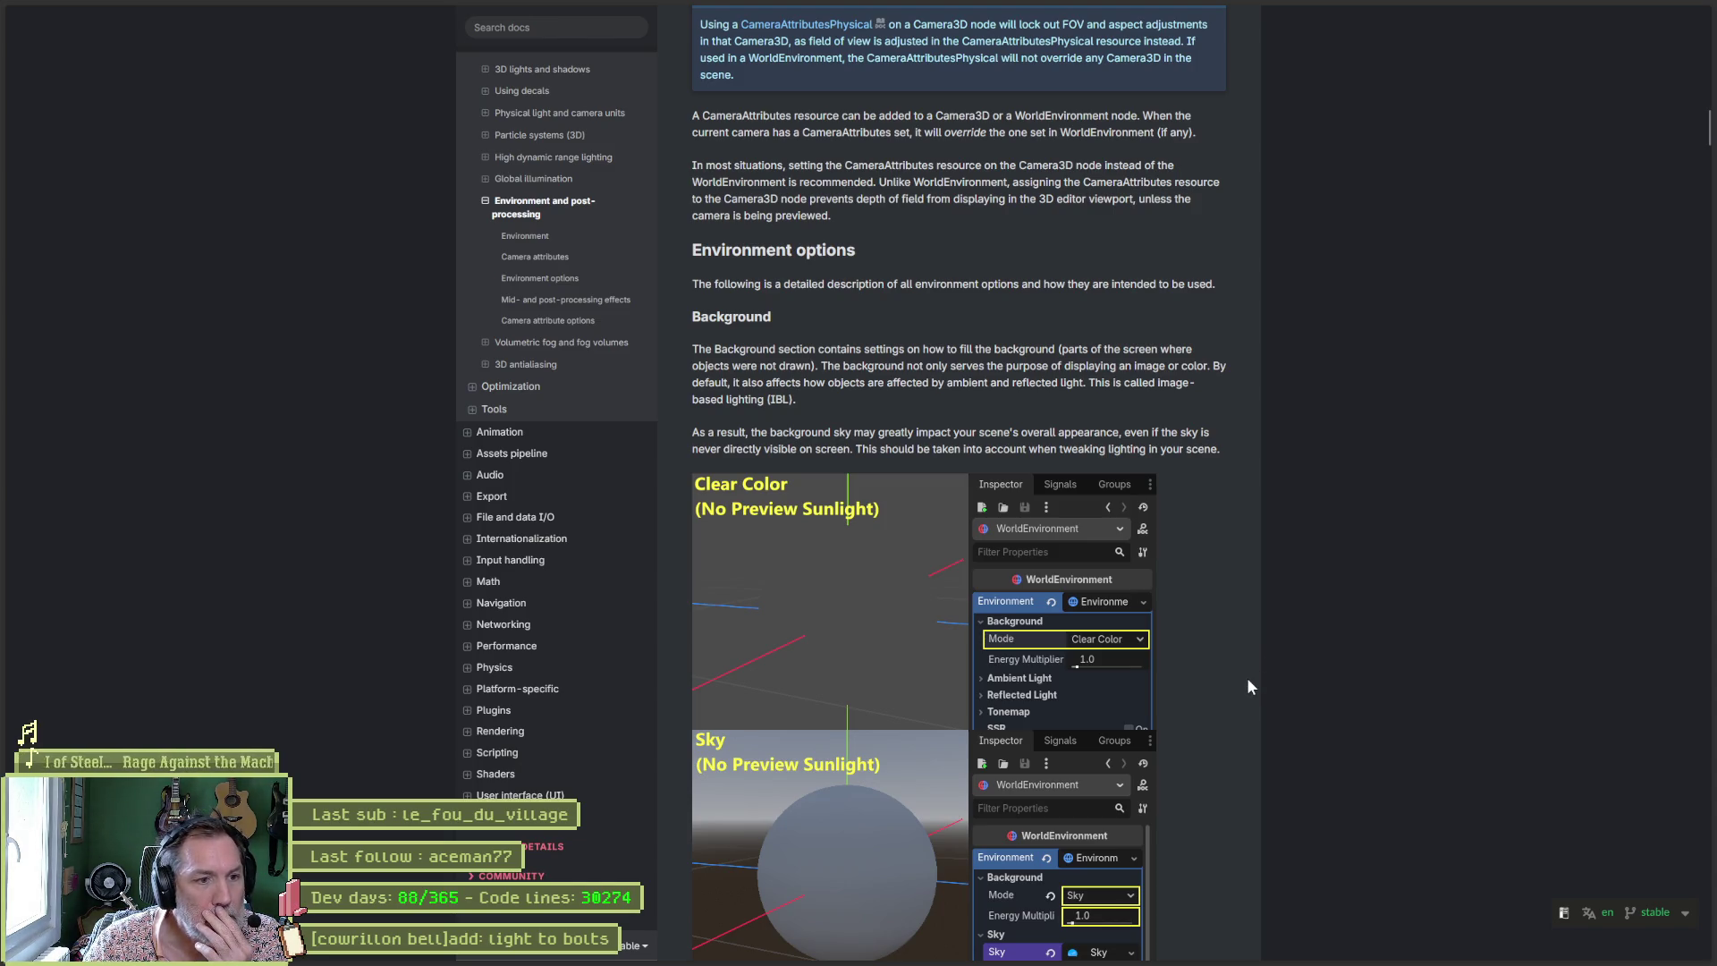
mouse_move(9, 269)
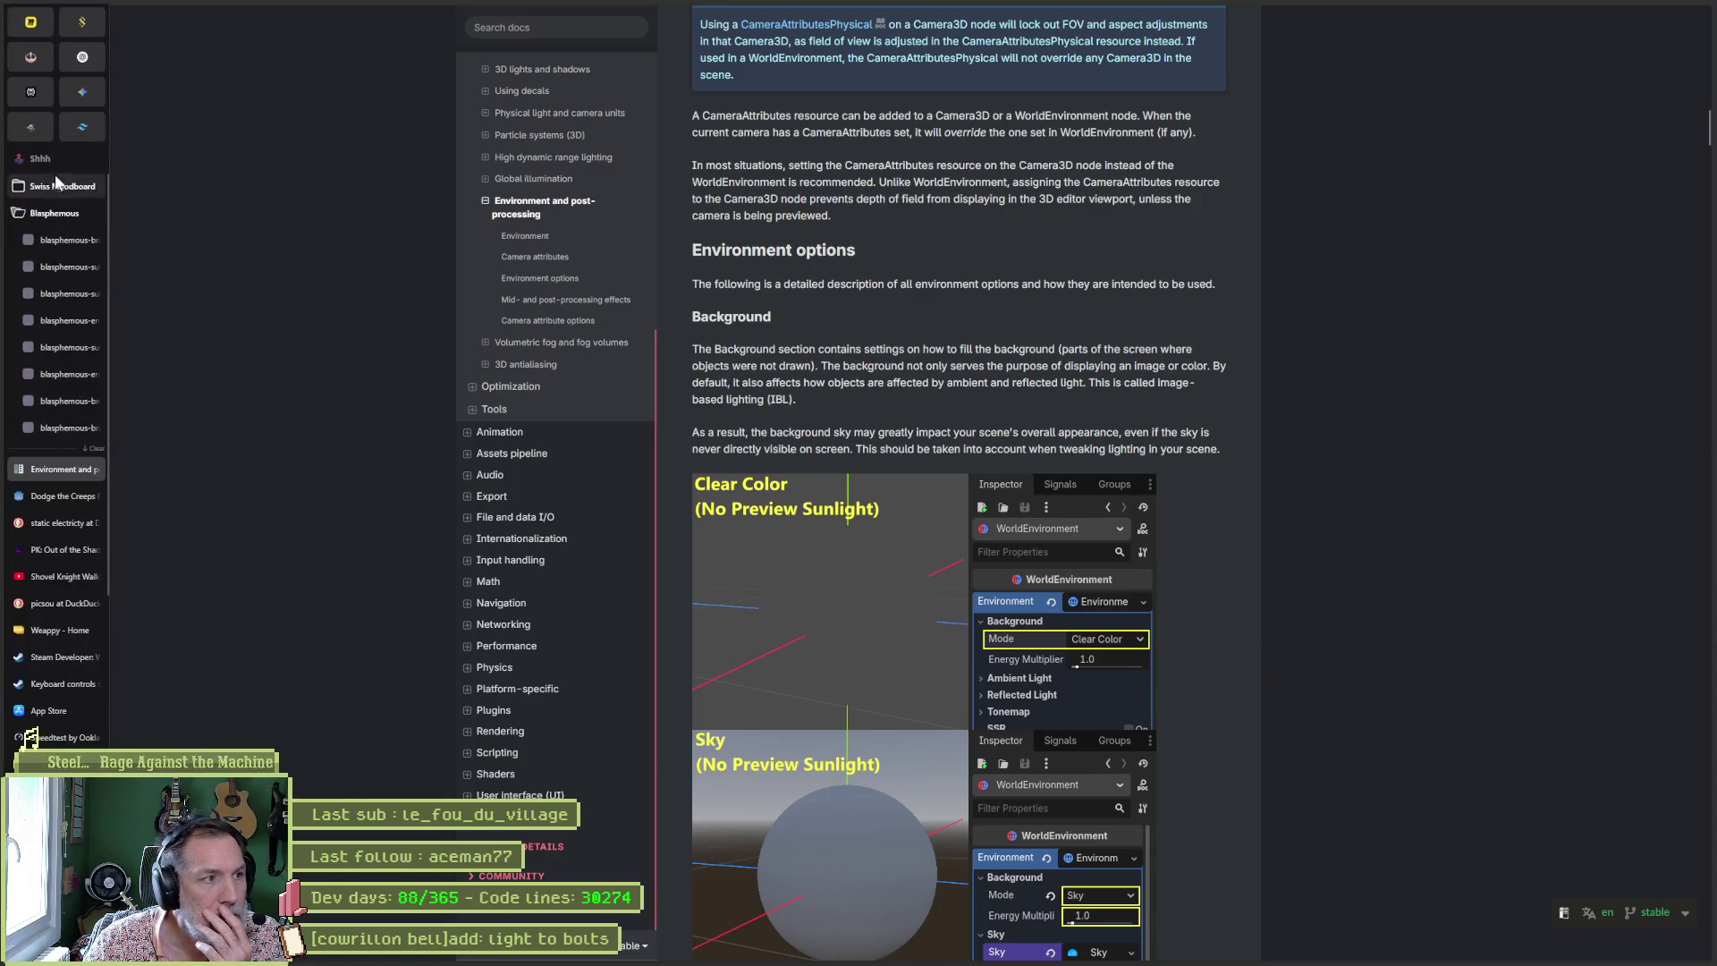
click(82, 92)
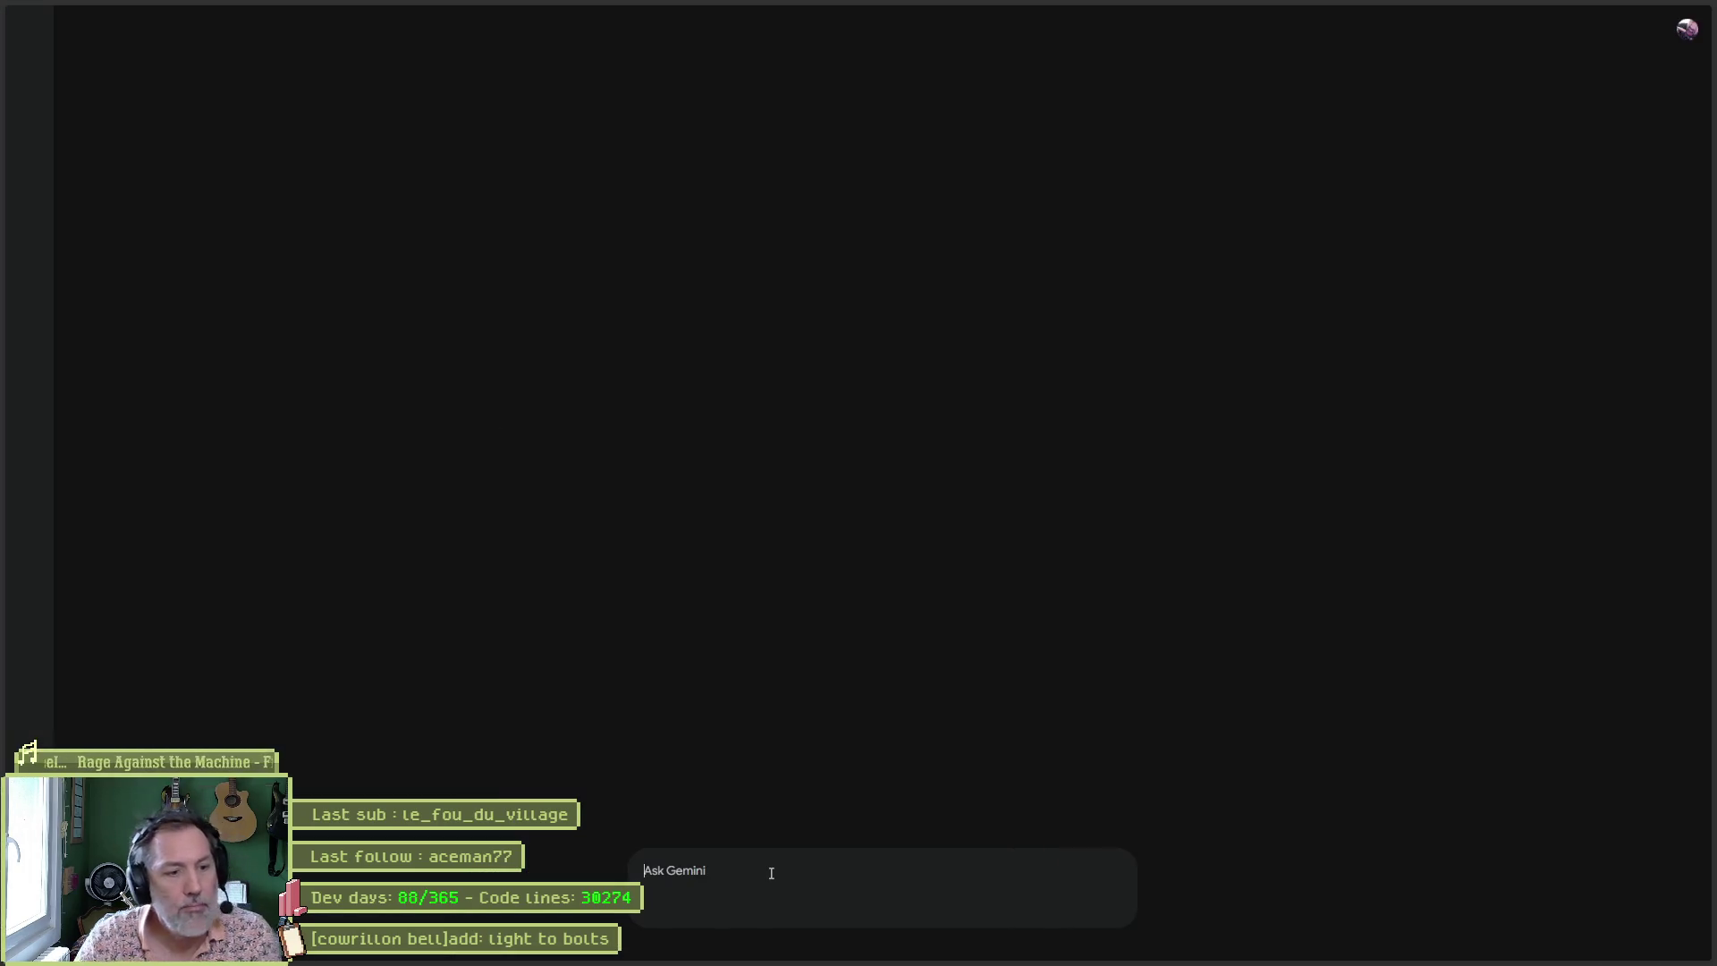
Ask Gemini in French whether WorldEnvironment works in a 2D Godot project, then return to Godot
text(dans godot, on peut ut)
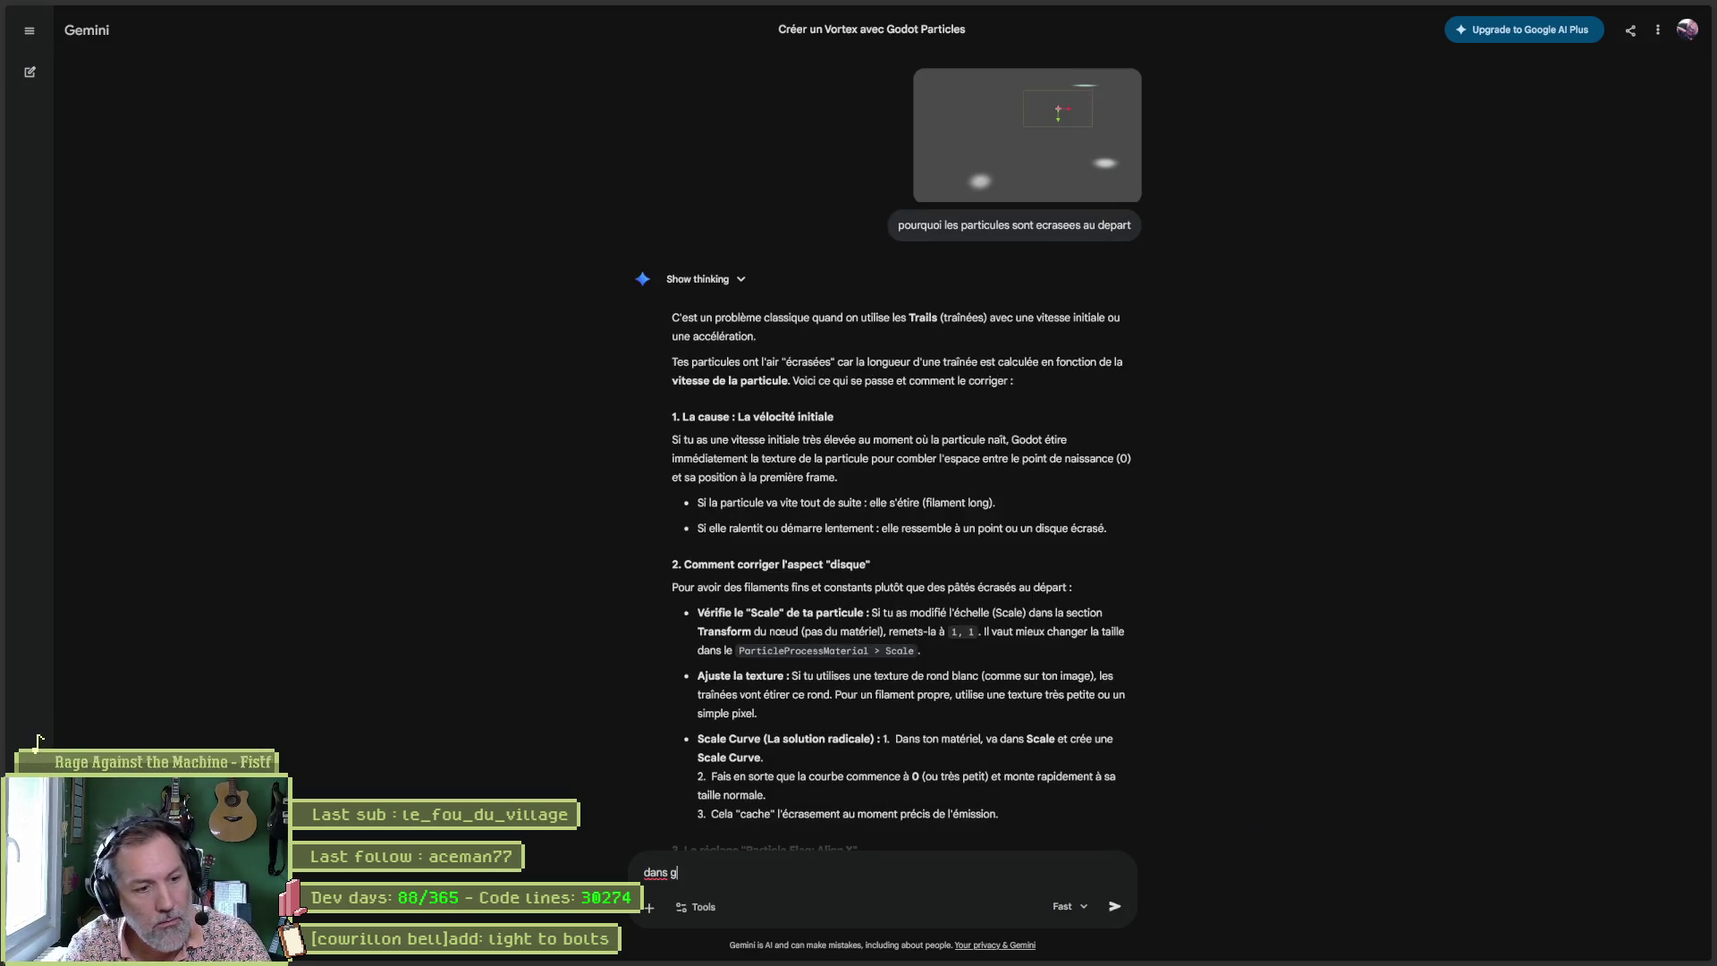
text(iliser lew)
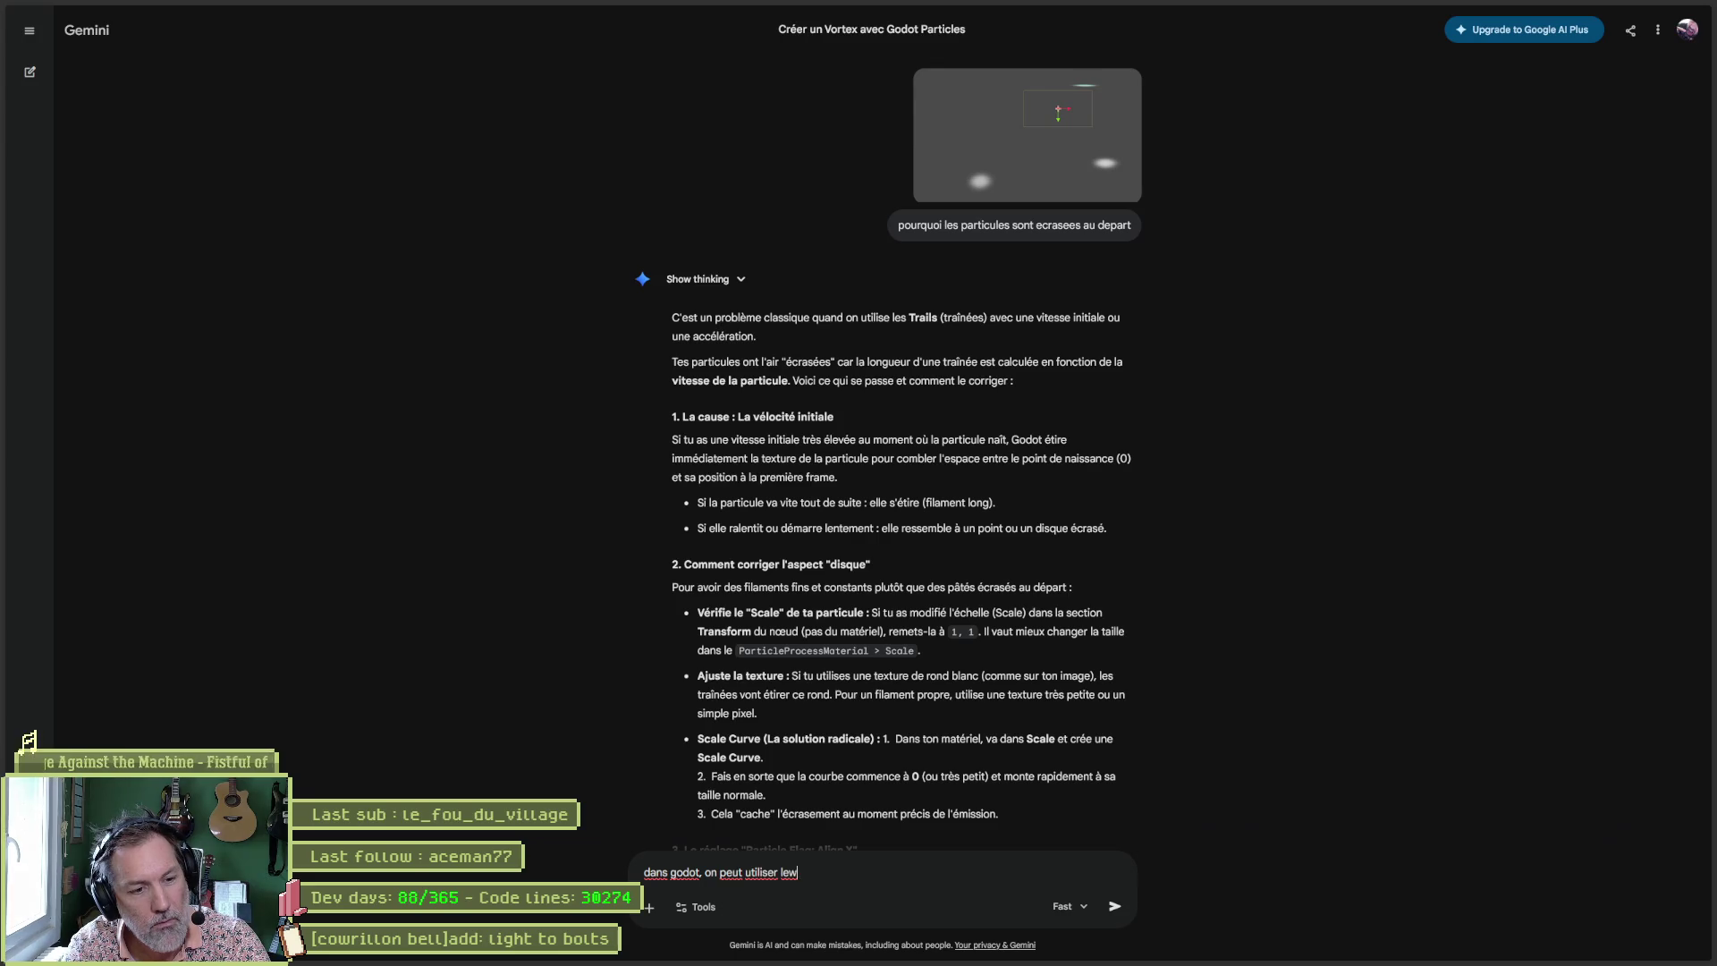
key(BackSpace)
text(s WorldEnvironment )
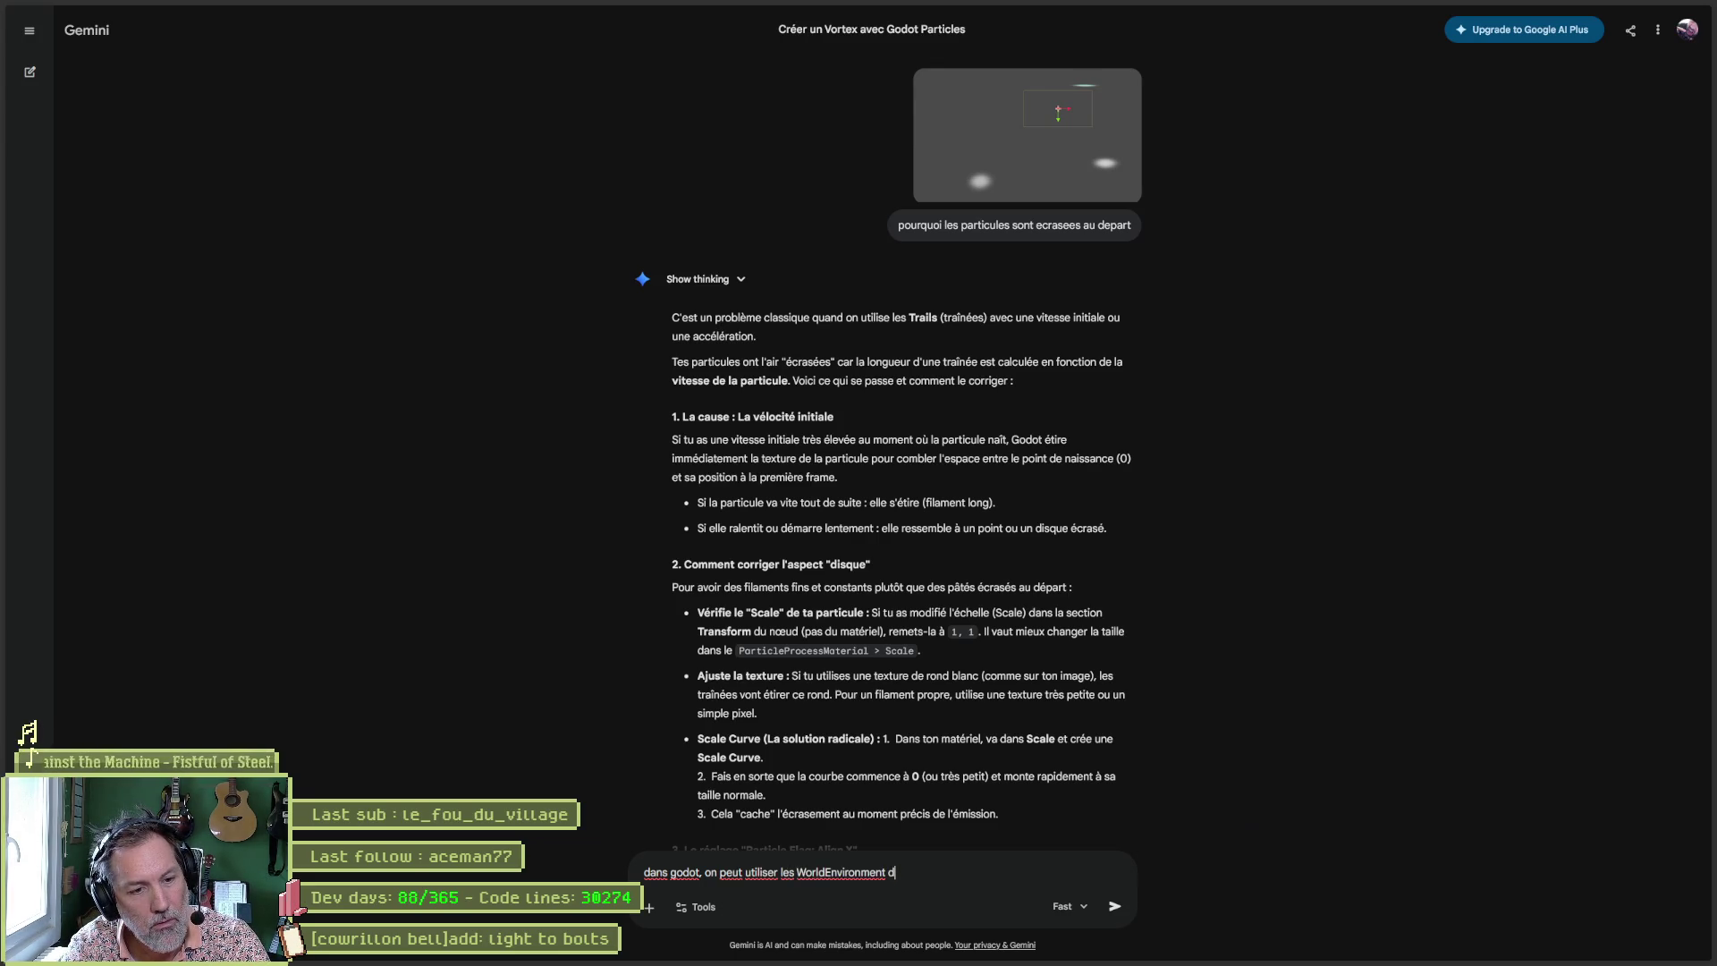
text(dans un projet 2d )
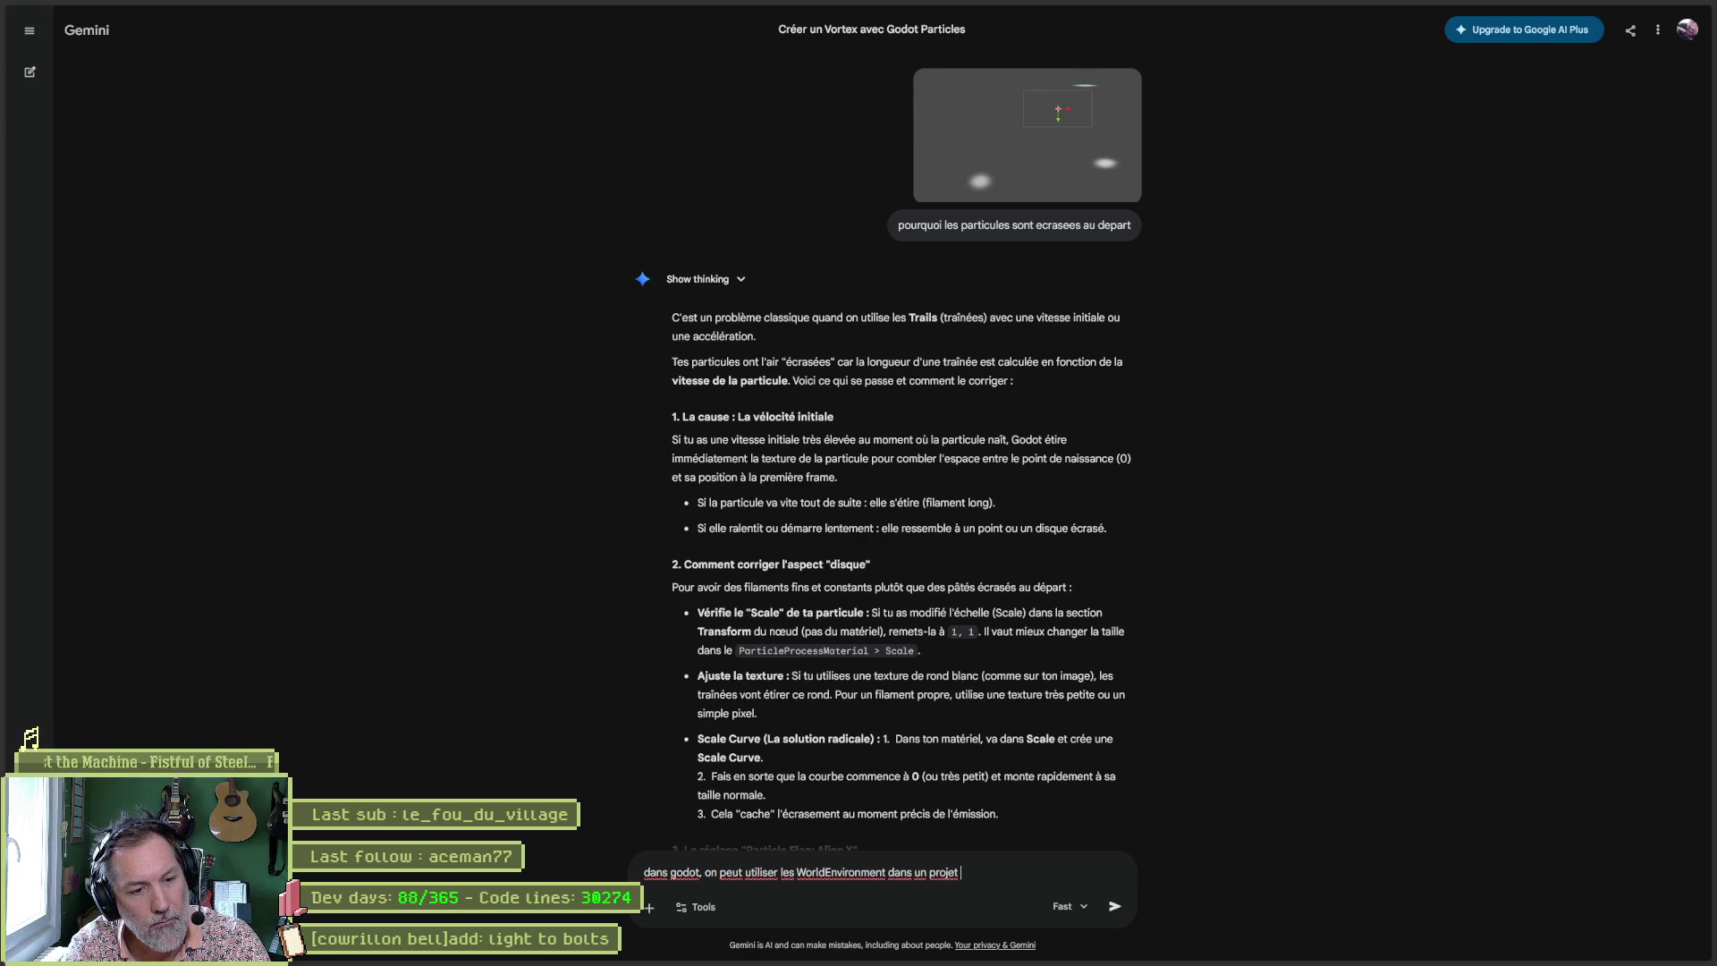
text(?)
key(Return)
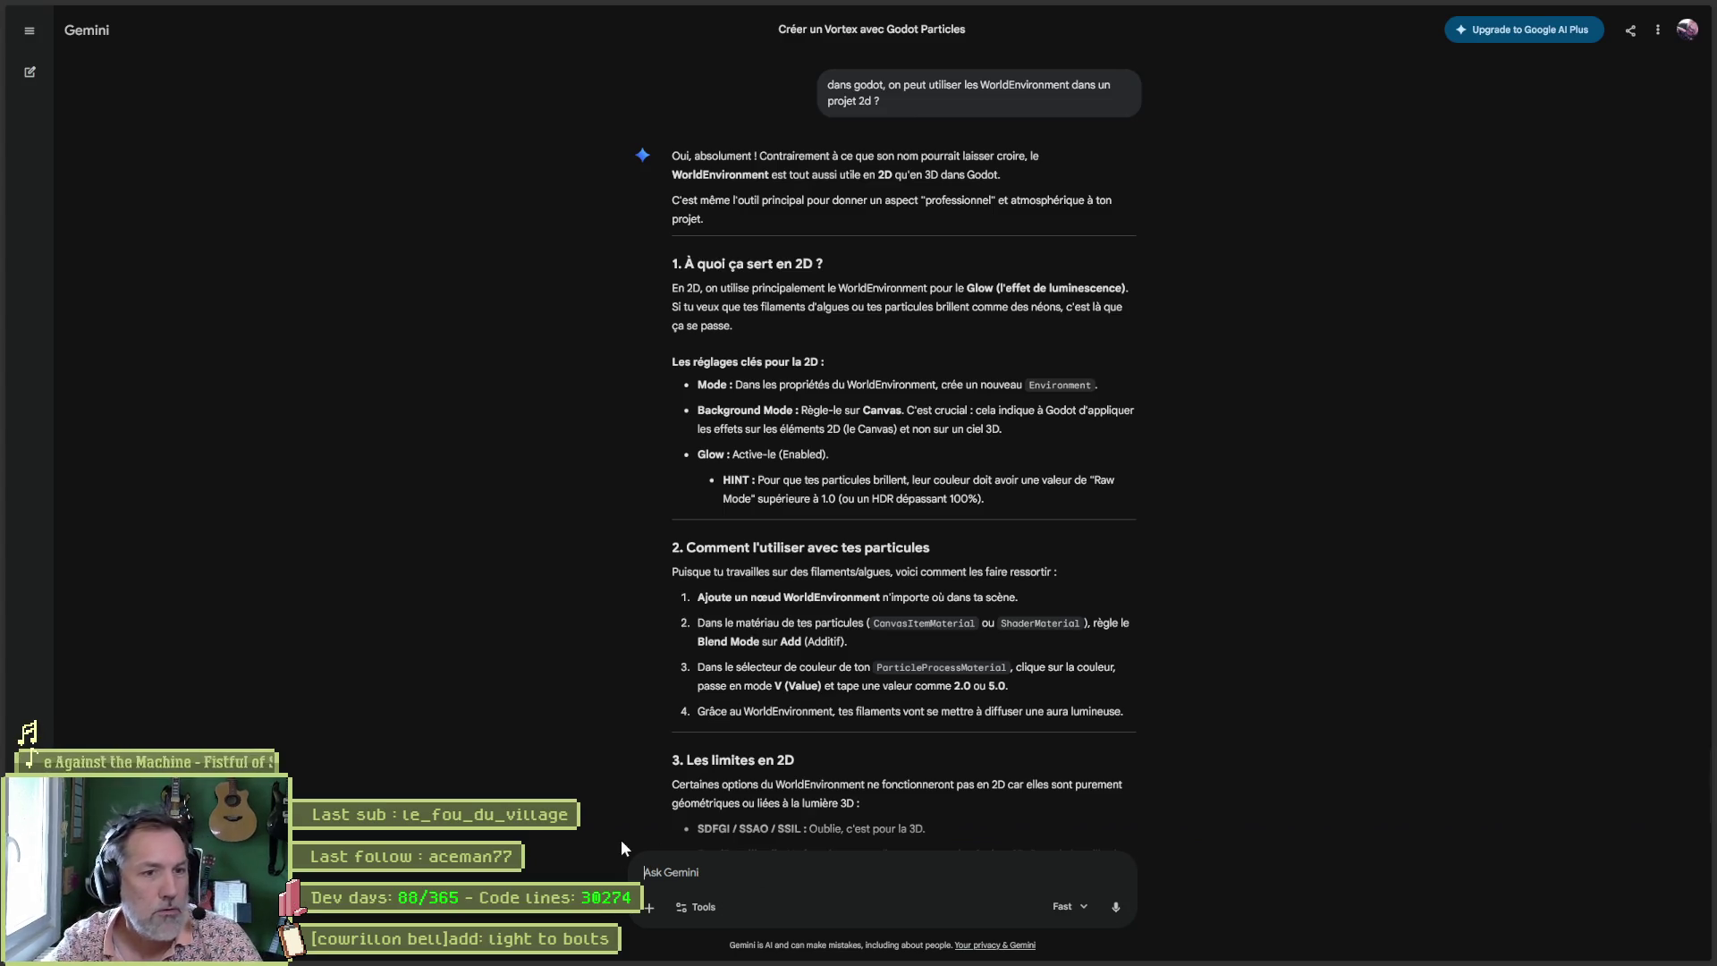
key(alt+Tab)
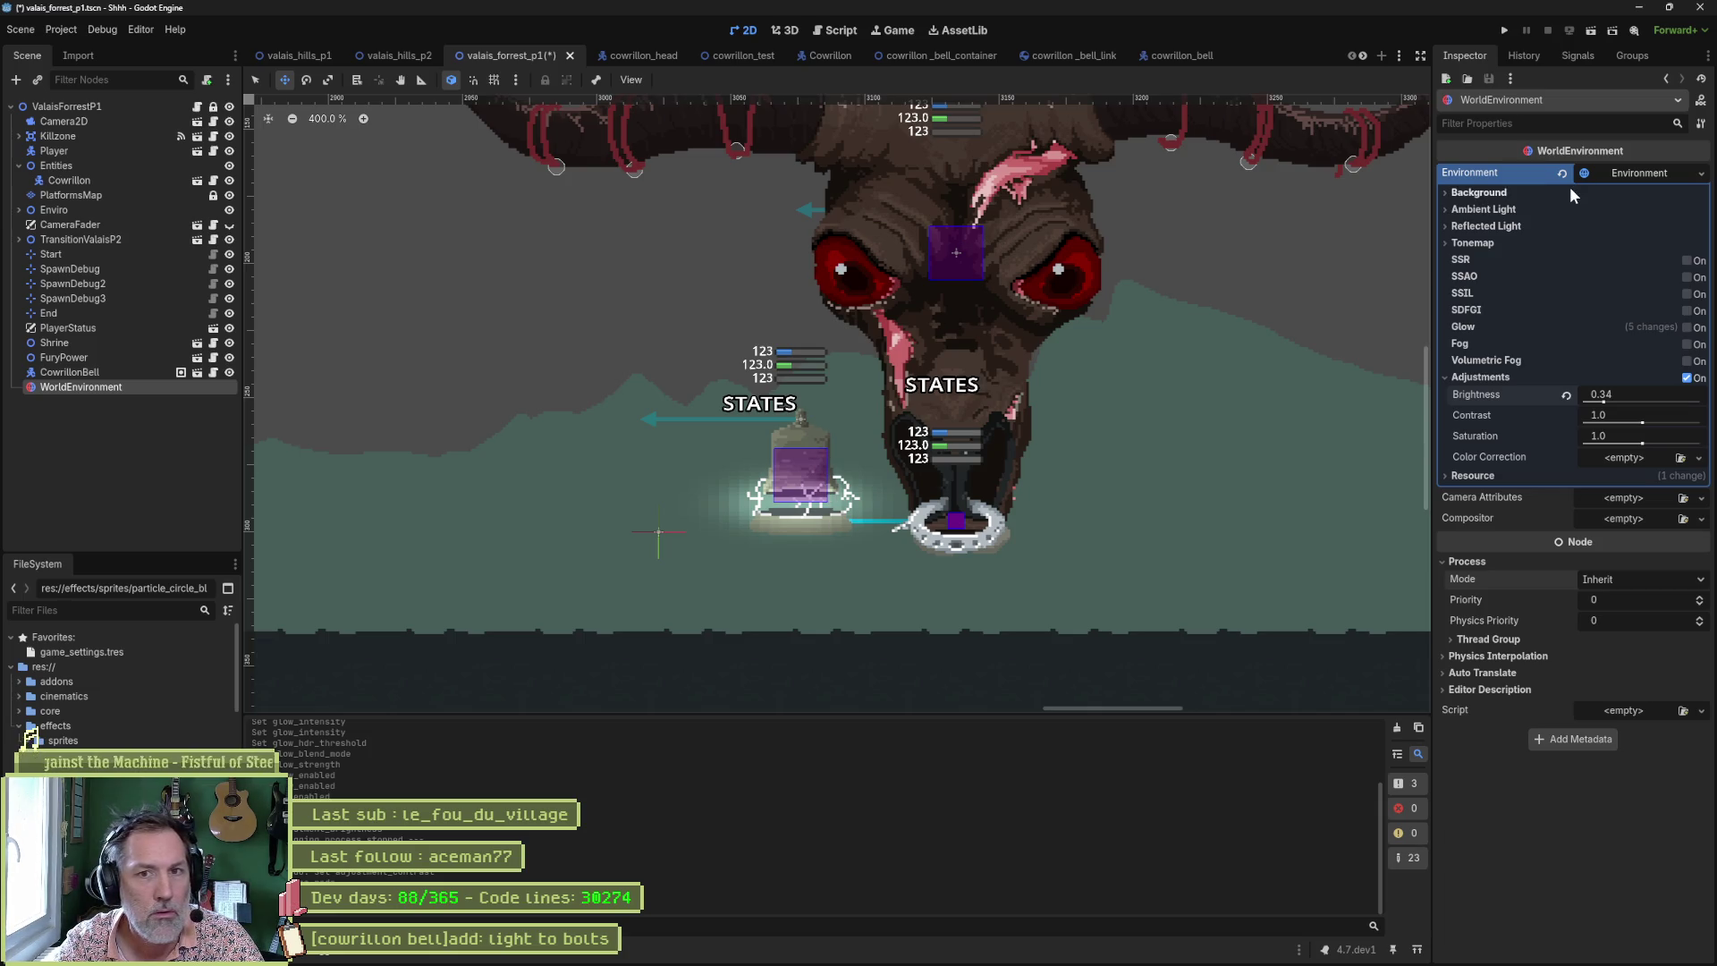
Set the forest WorldEnvironment's background mode to Canvas and reset Brightness to 1.0
click(1513, 189)
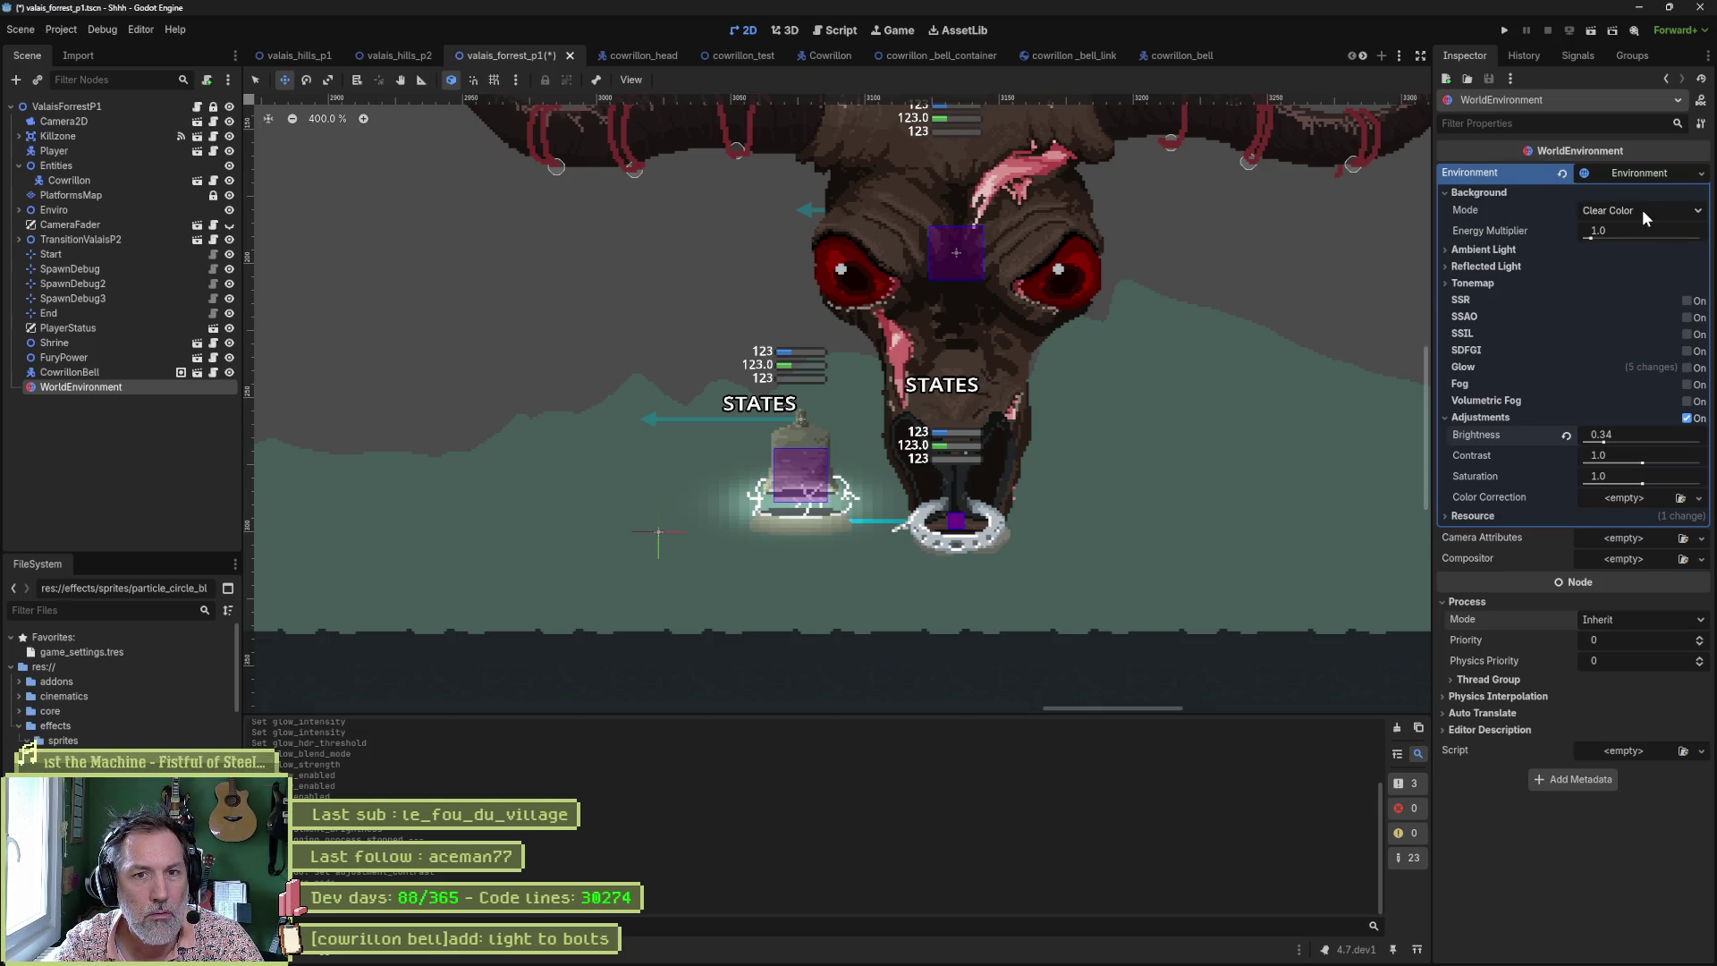
click(1641, 209)
click(1654, 278)
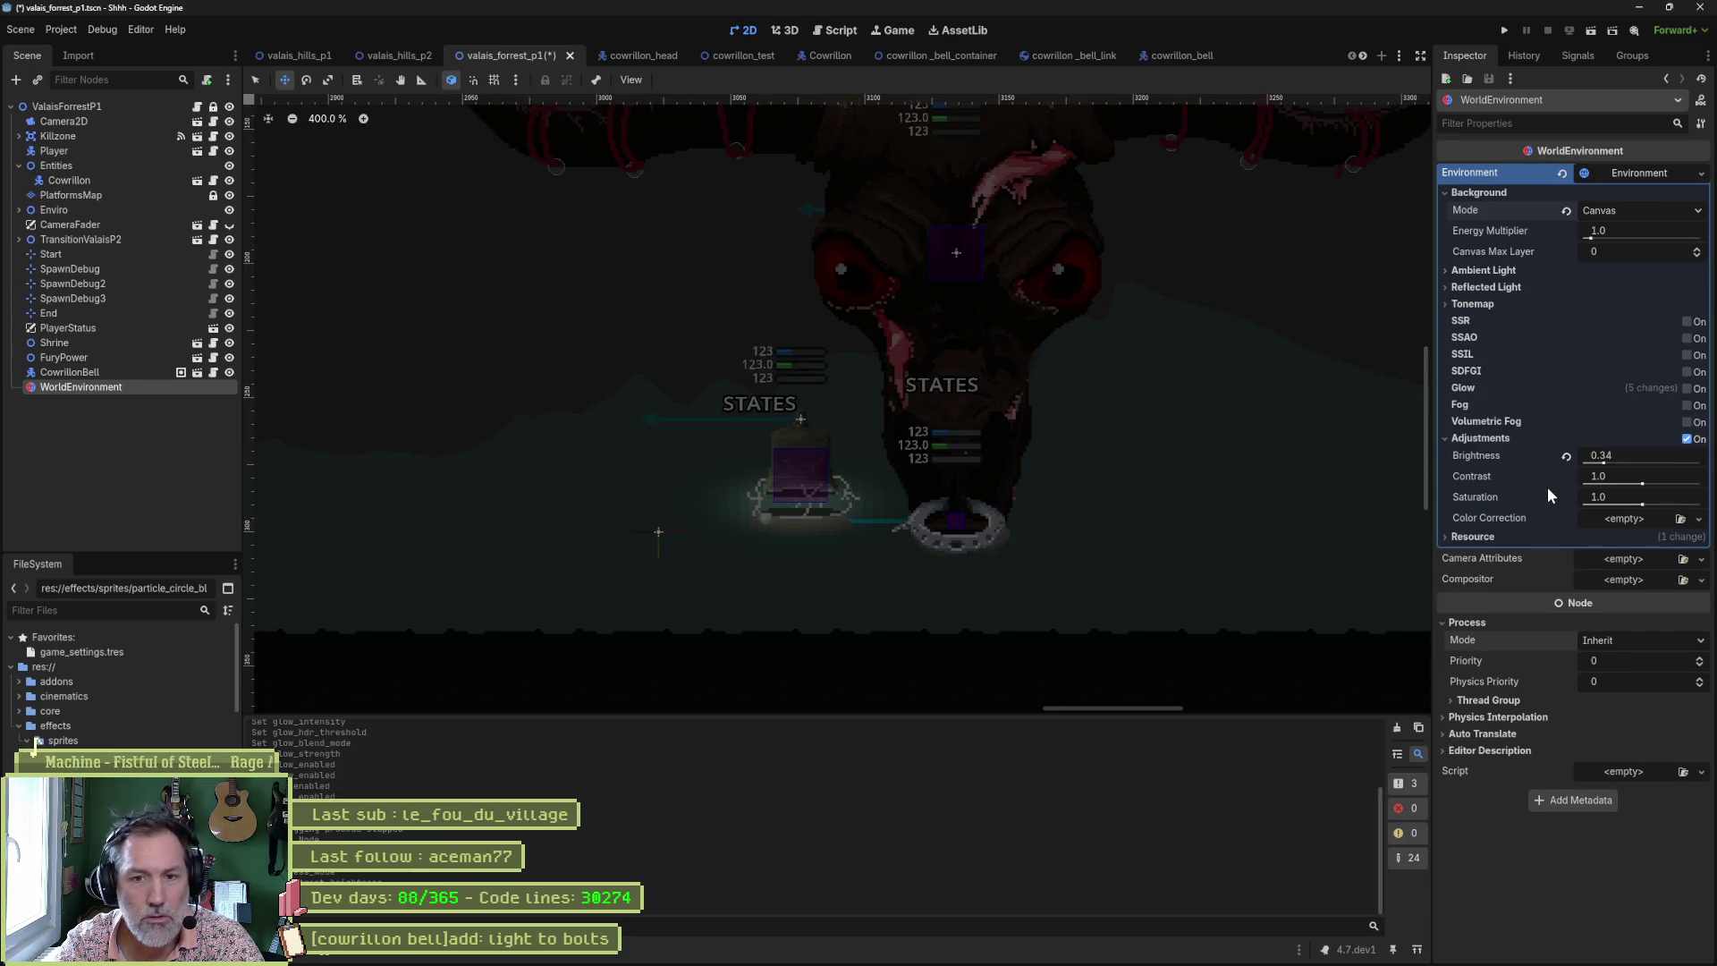
click(1567, 457)
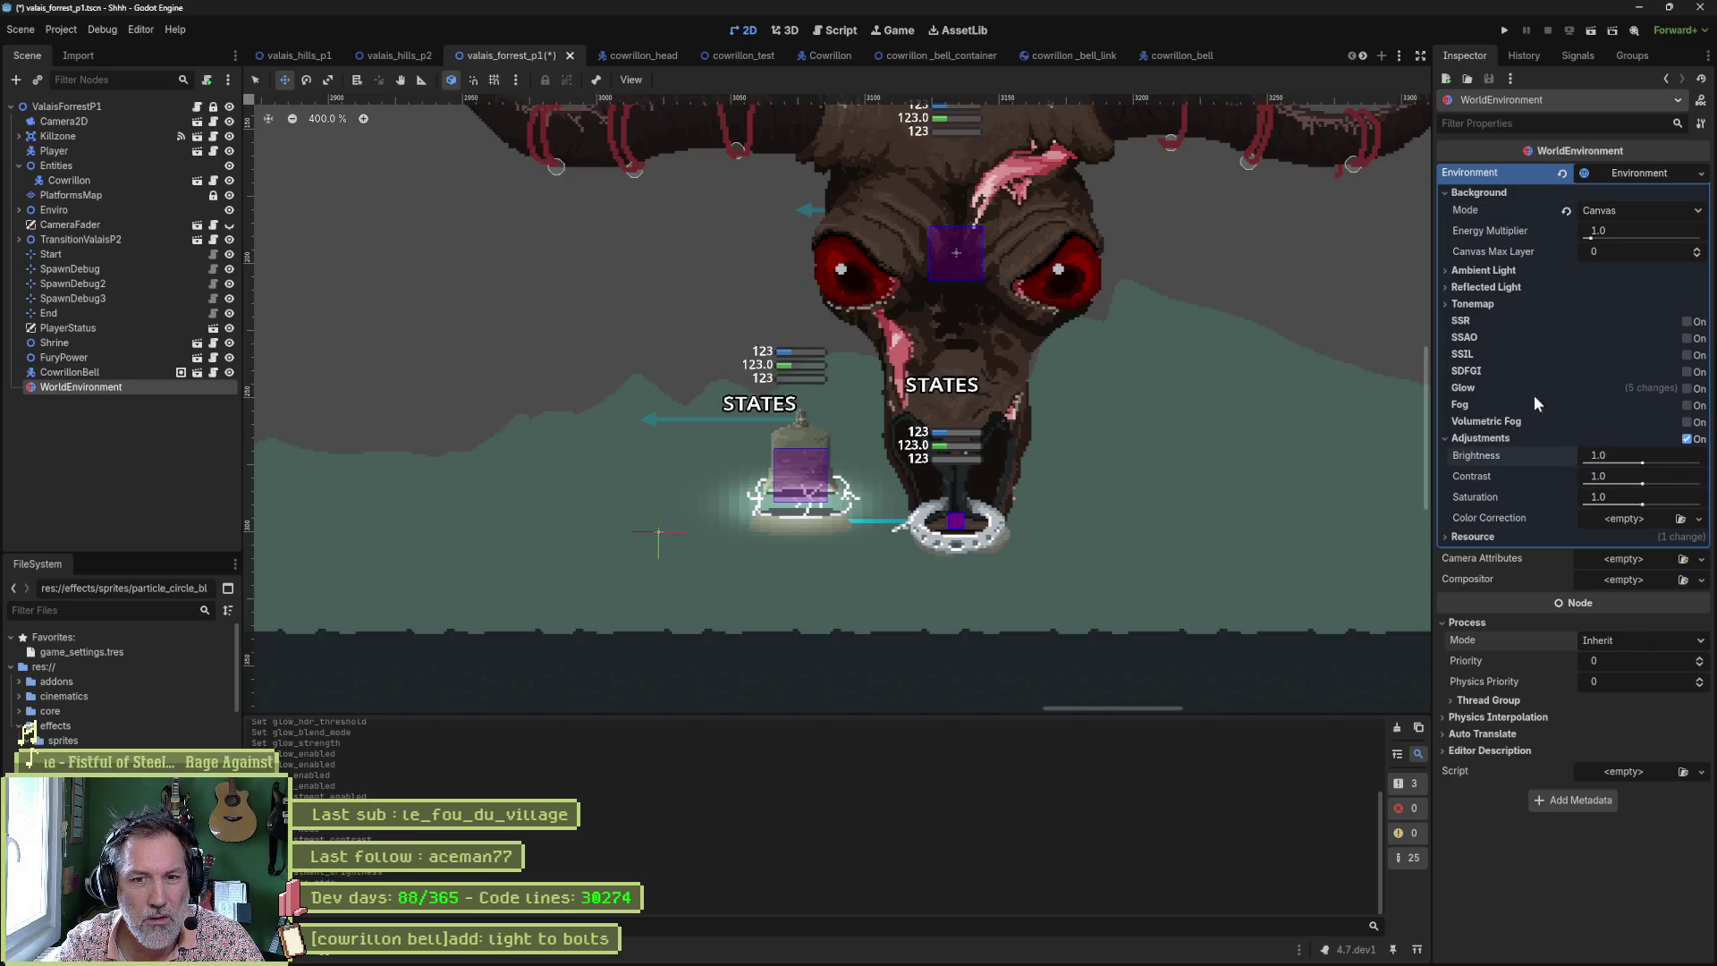
Enable Glow, reset its defaults, set Bloom 0.06 and Intensity 1.21, then save and run
click(1685, 388)
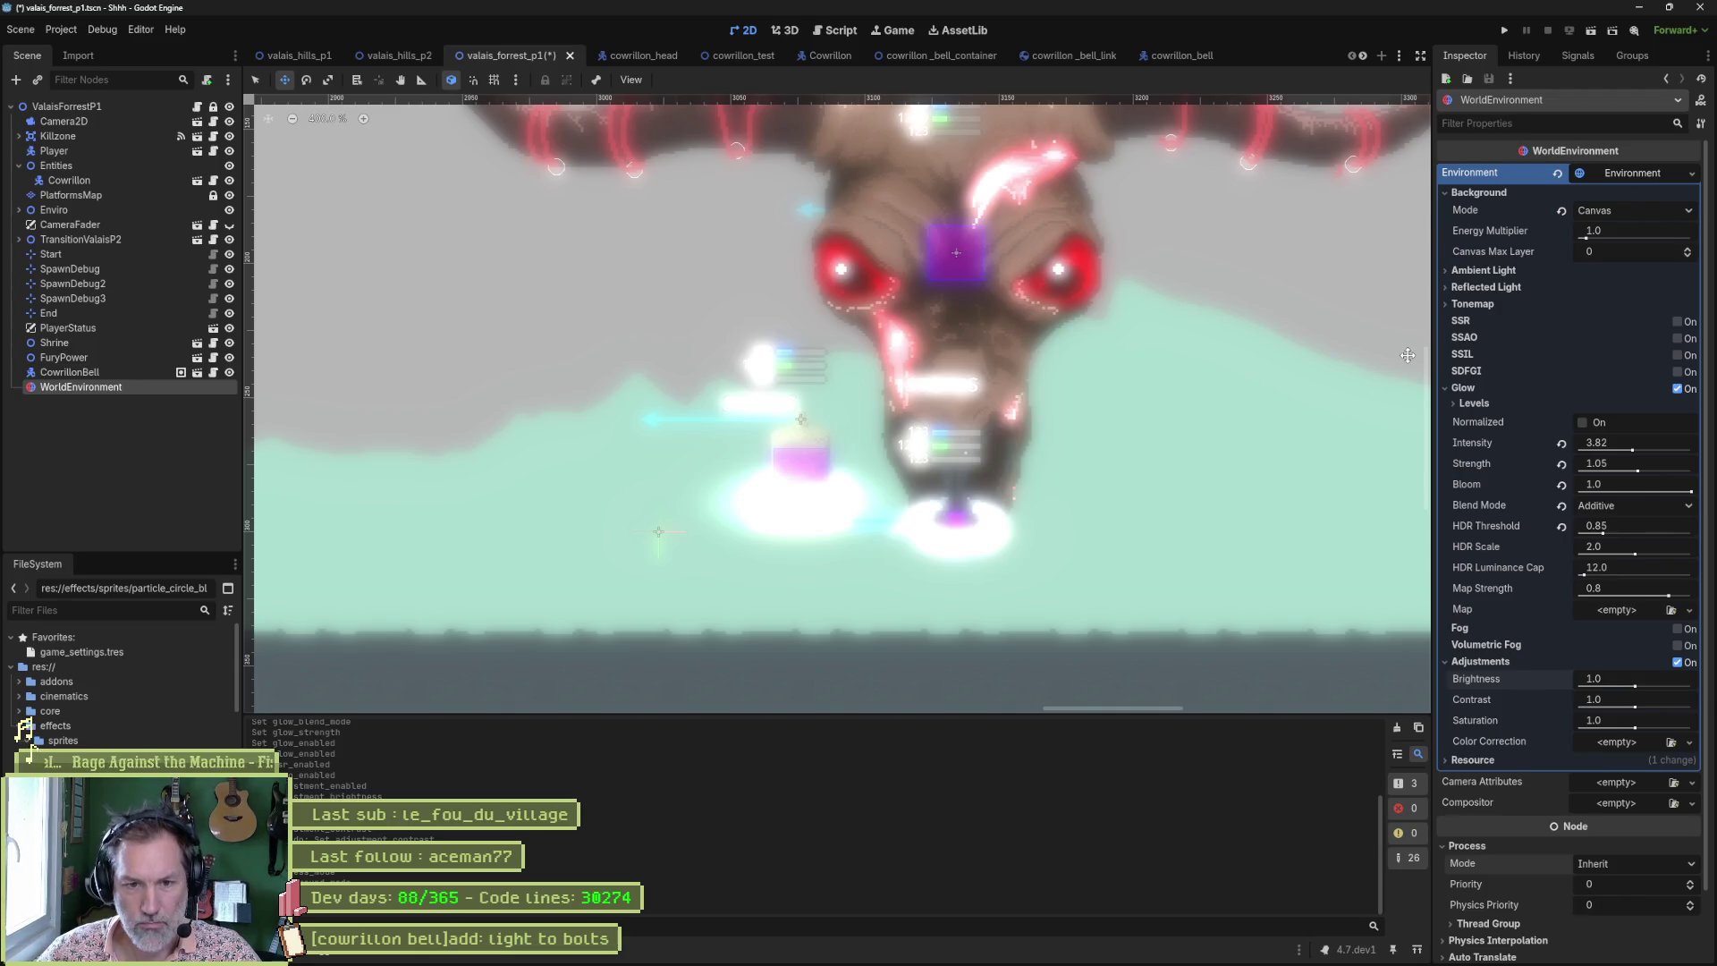
click(1560, 526)
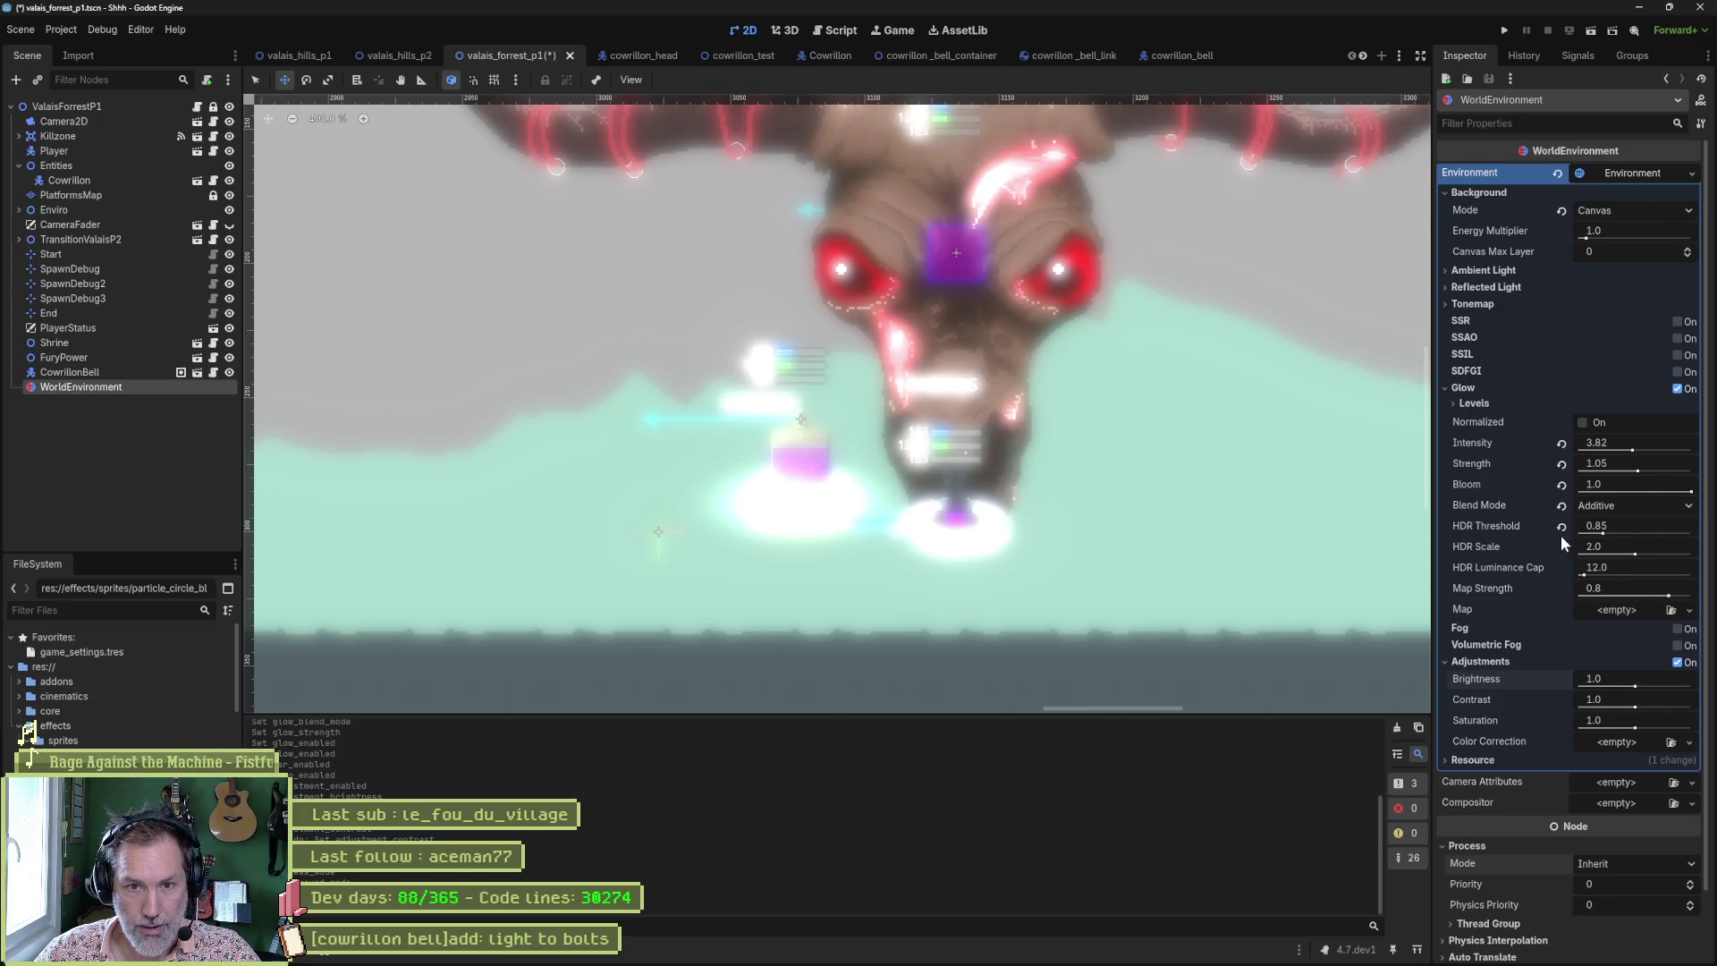
click(1560, 504)
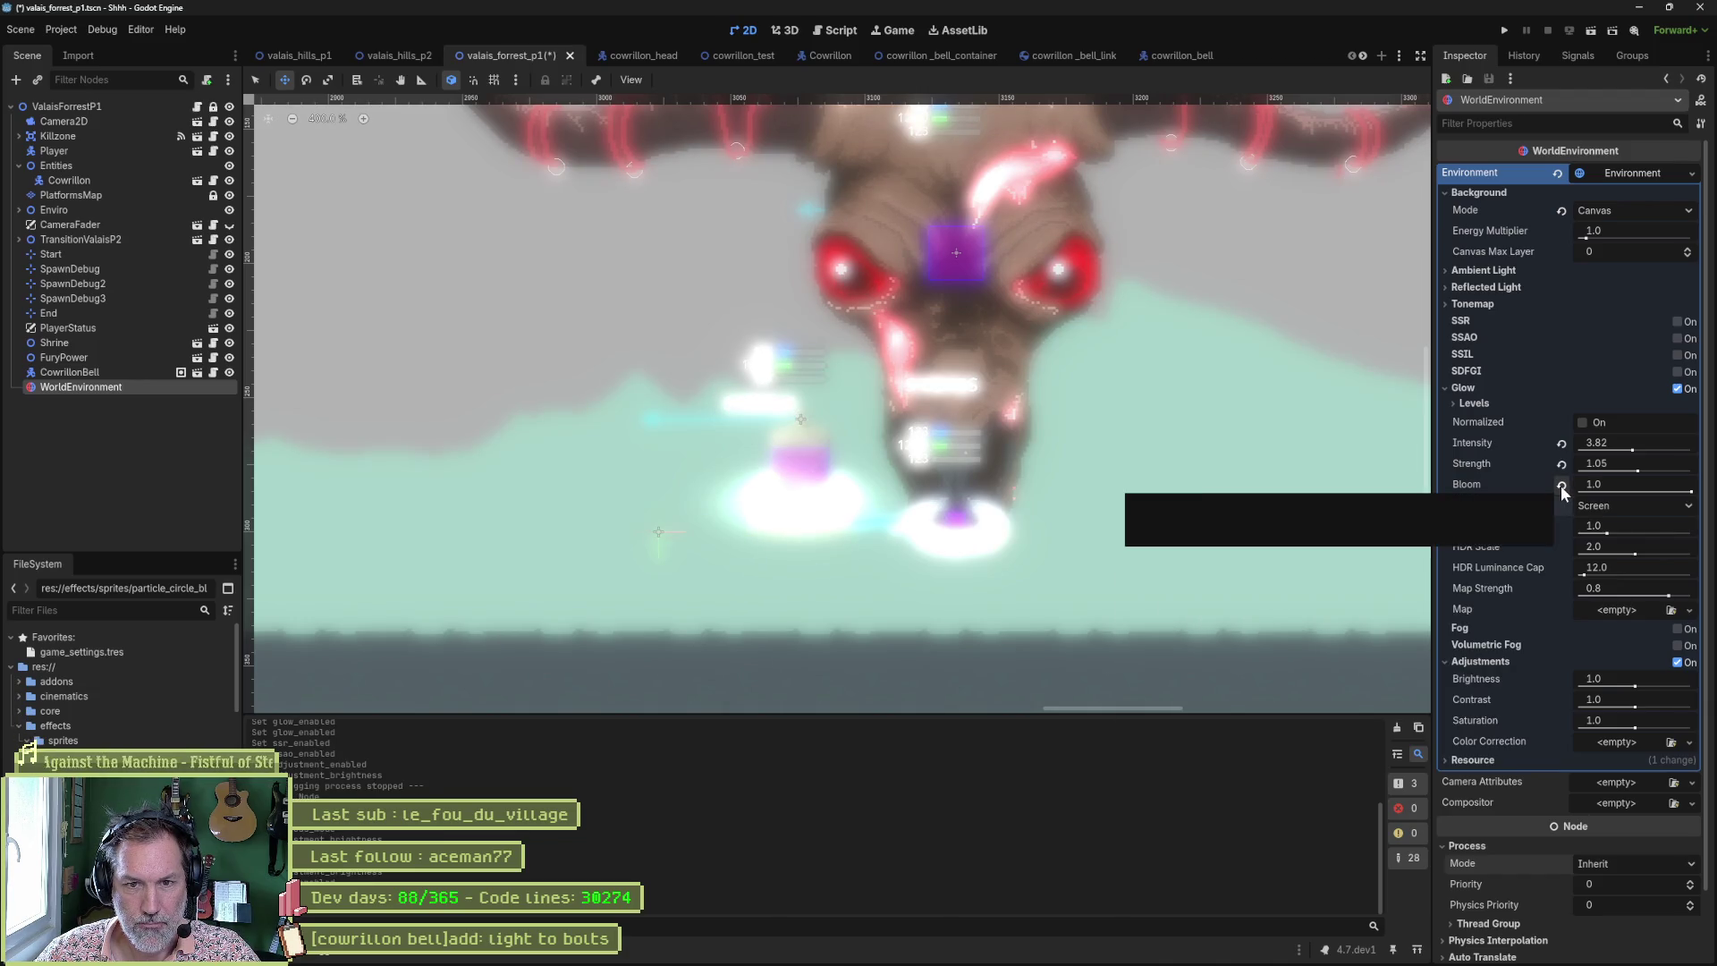
click(1560, 485)
drag(1595, 490, 1607, 490)
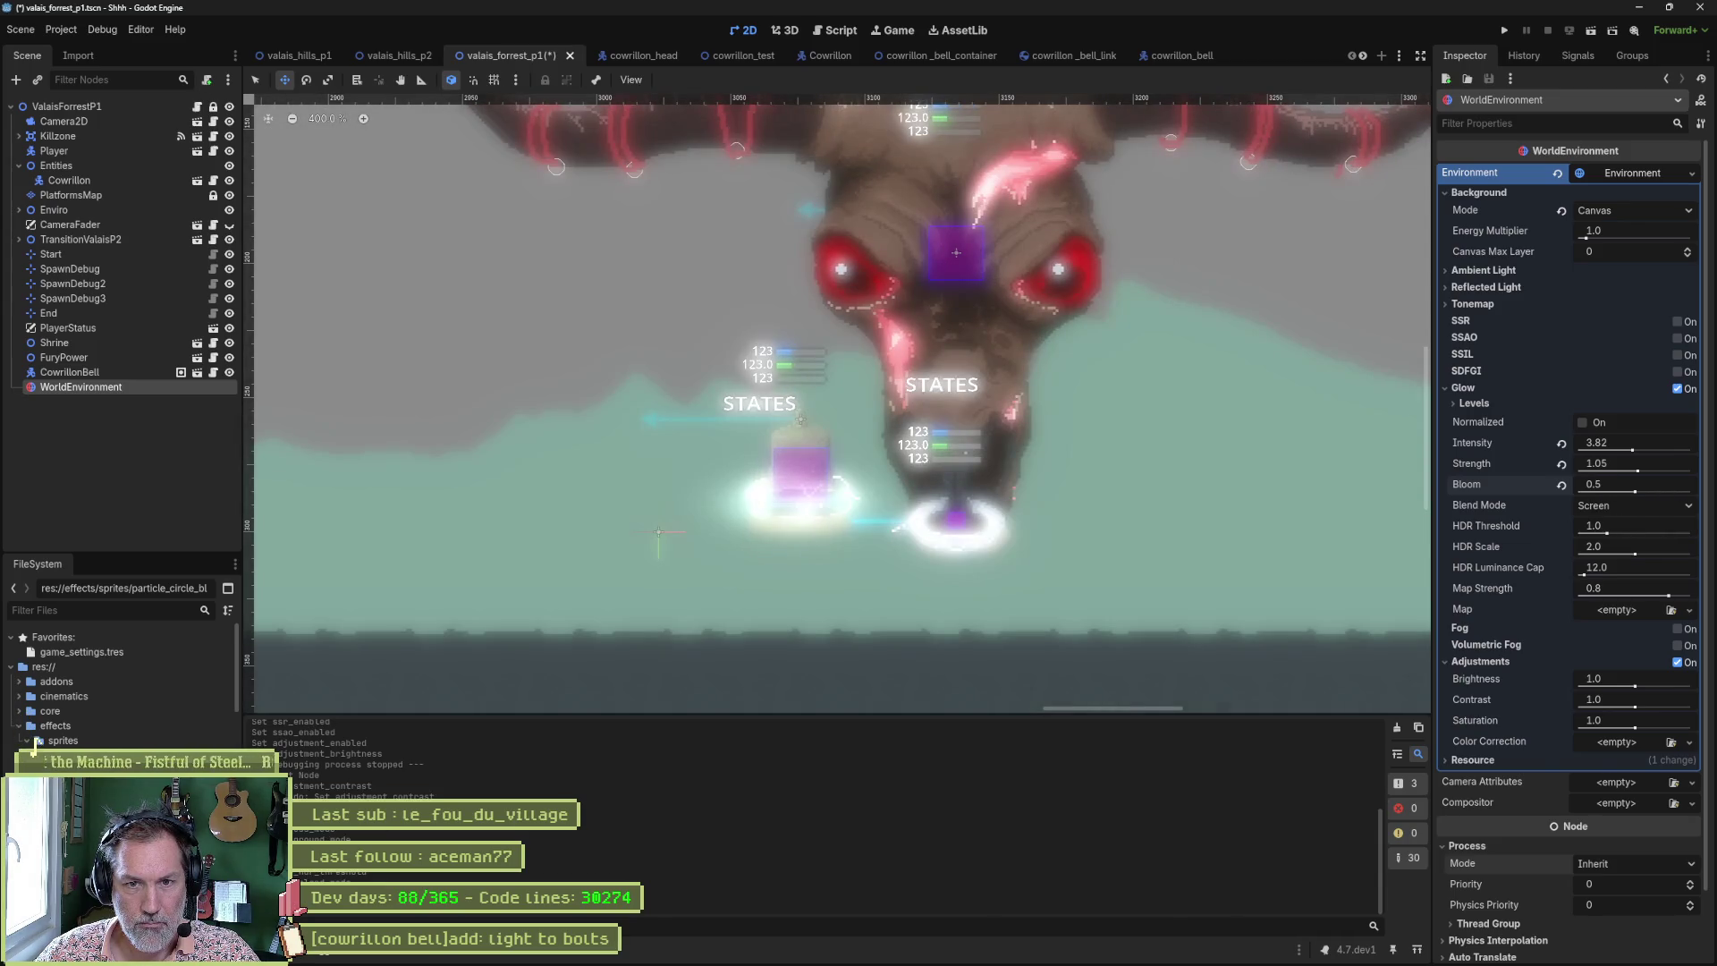
click(1564, 464)
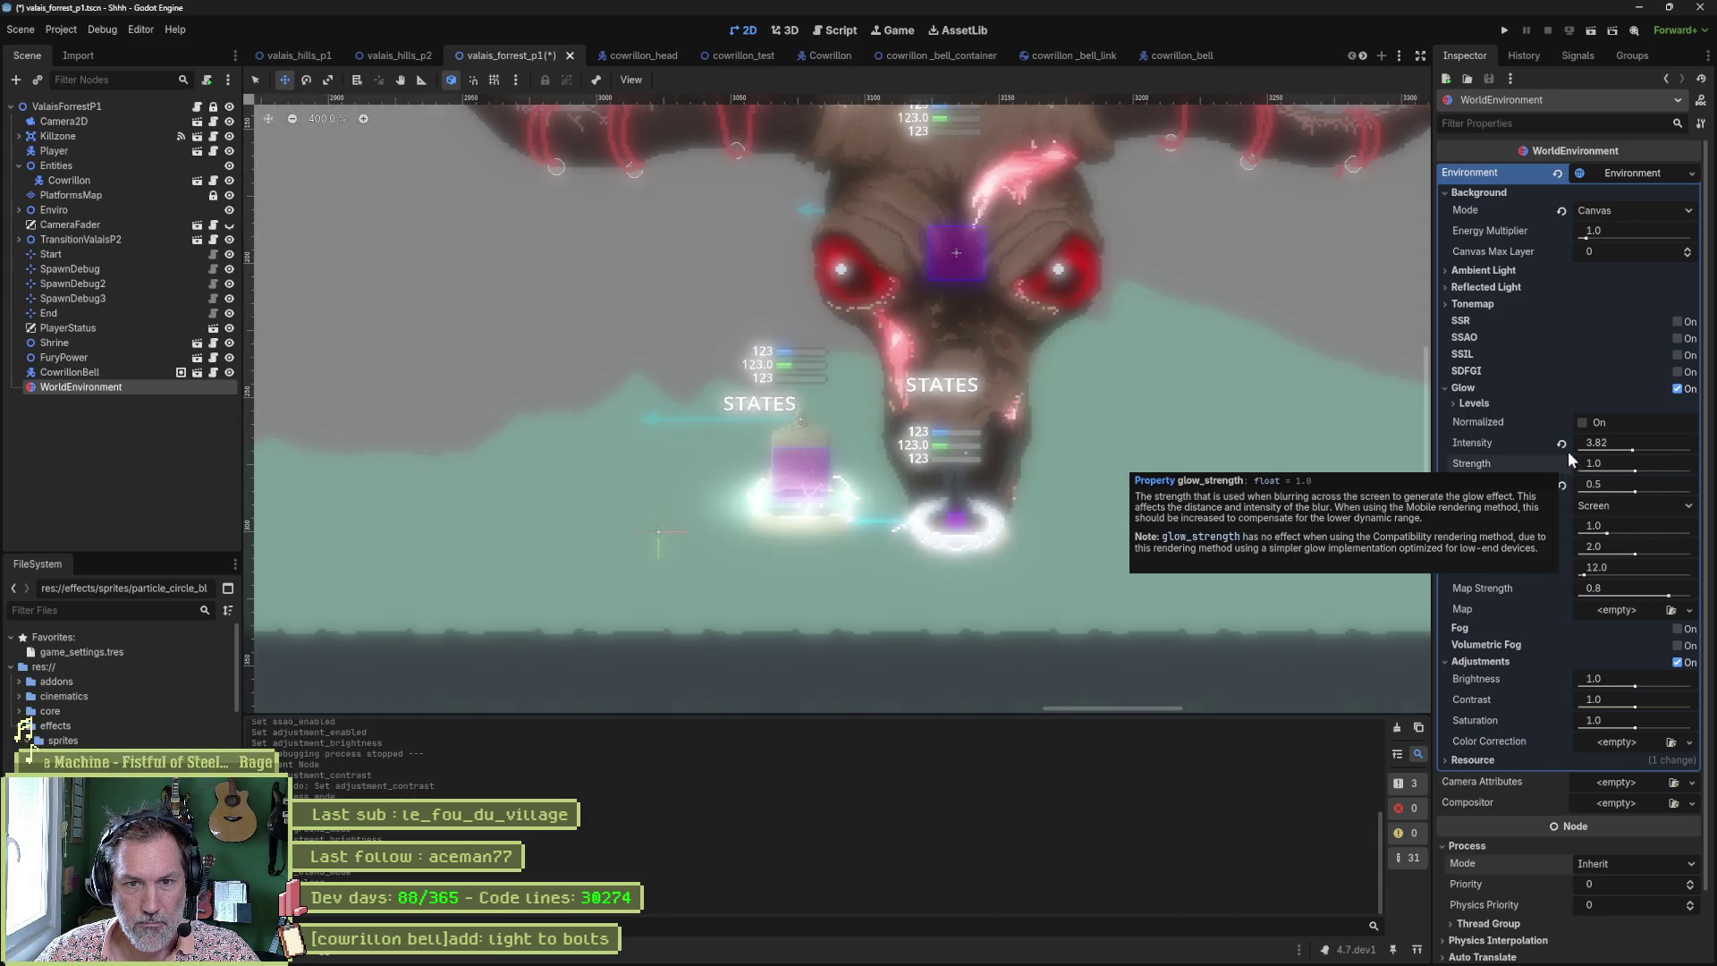
click(1559, 440)
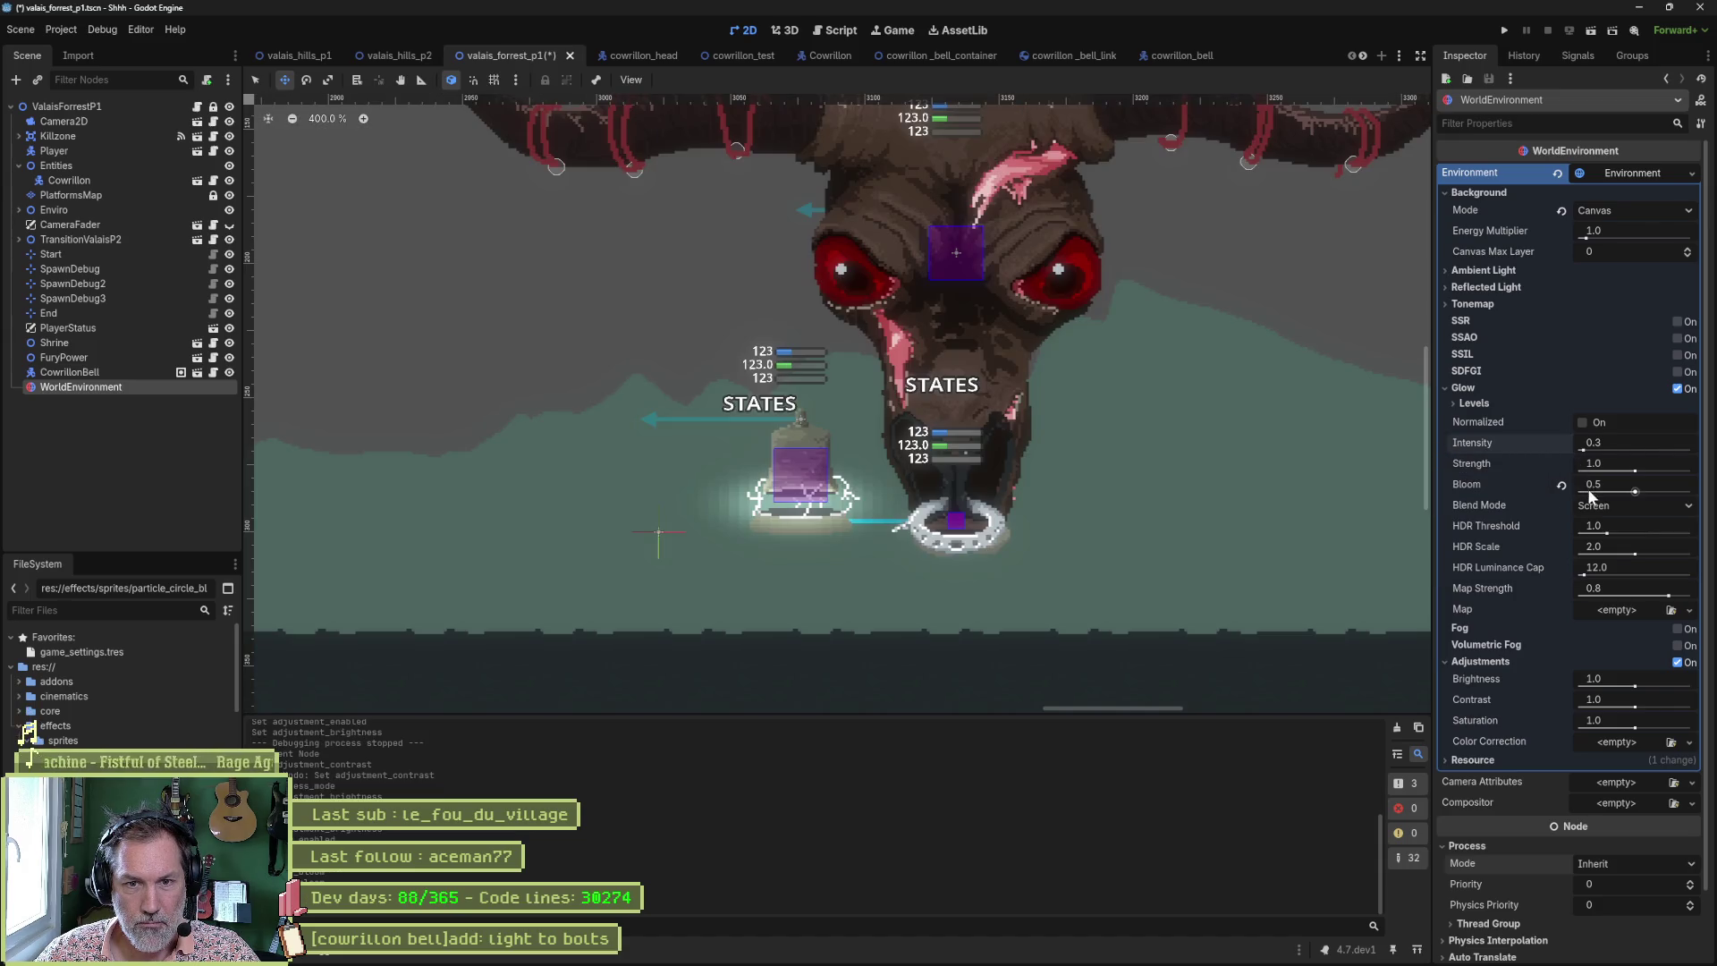
drag(1686, 490, 1570, 490)
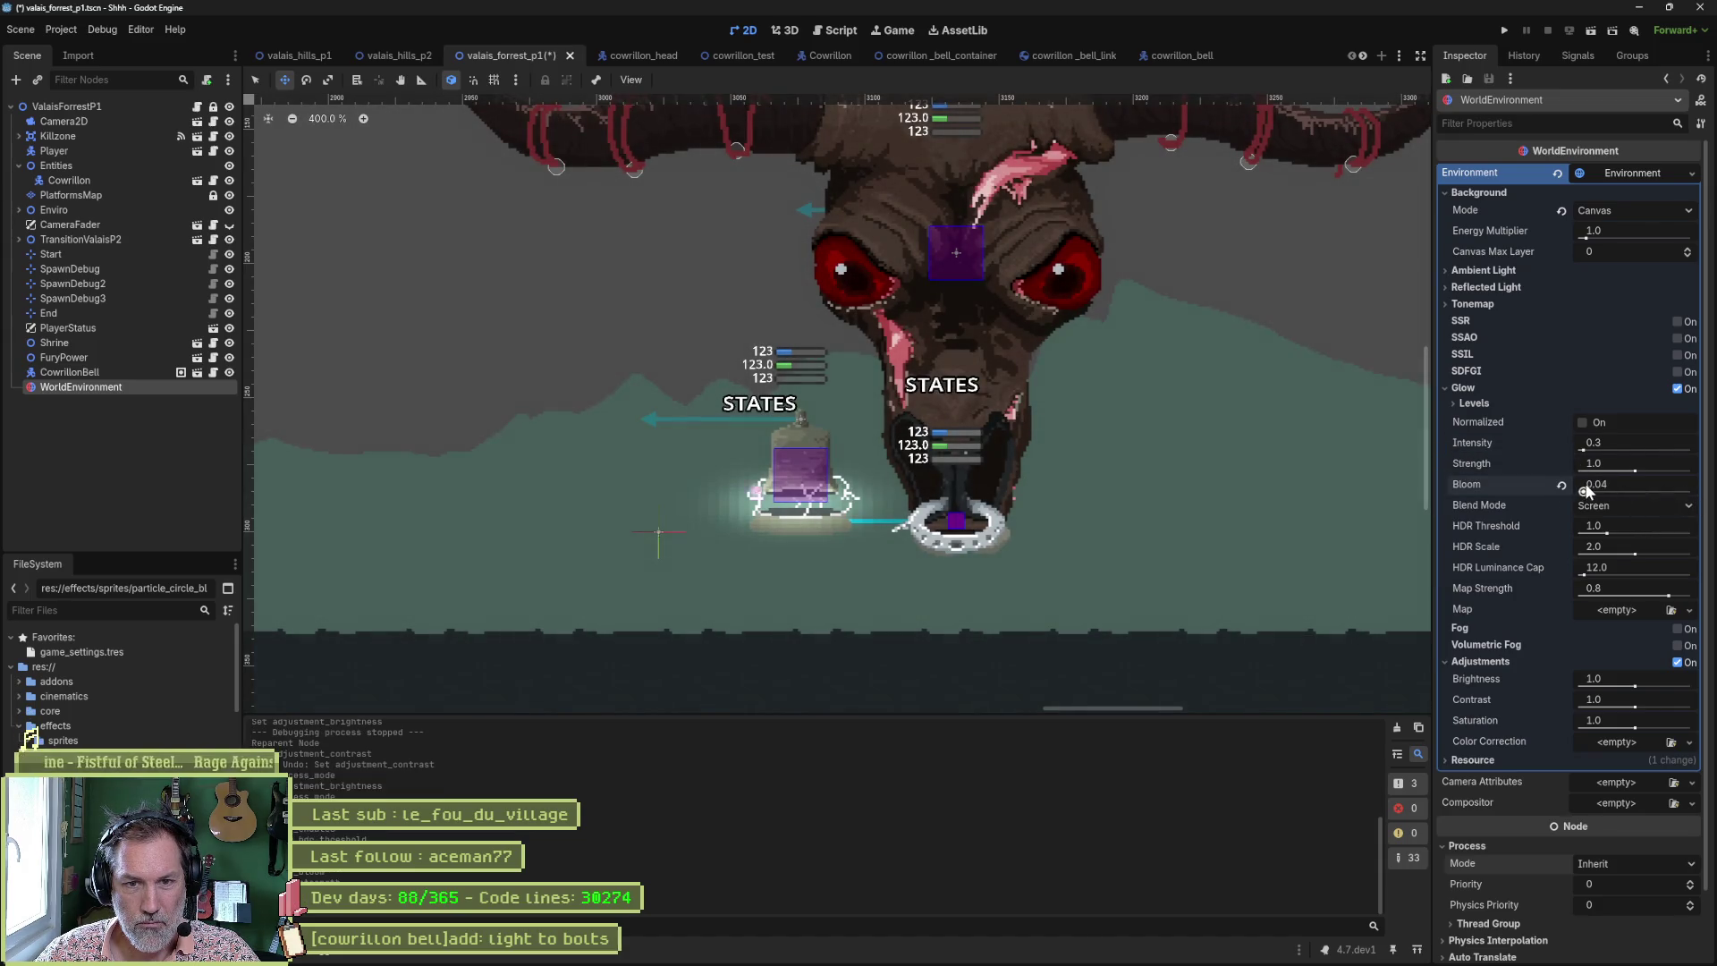
mouse_move(1583, 453)
mouse_down()
mouse_move(1663, 453)
mouse_move(1614, 456)
mouse_up()
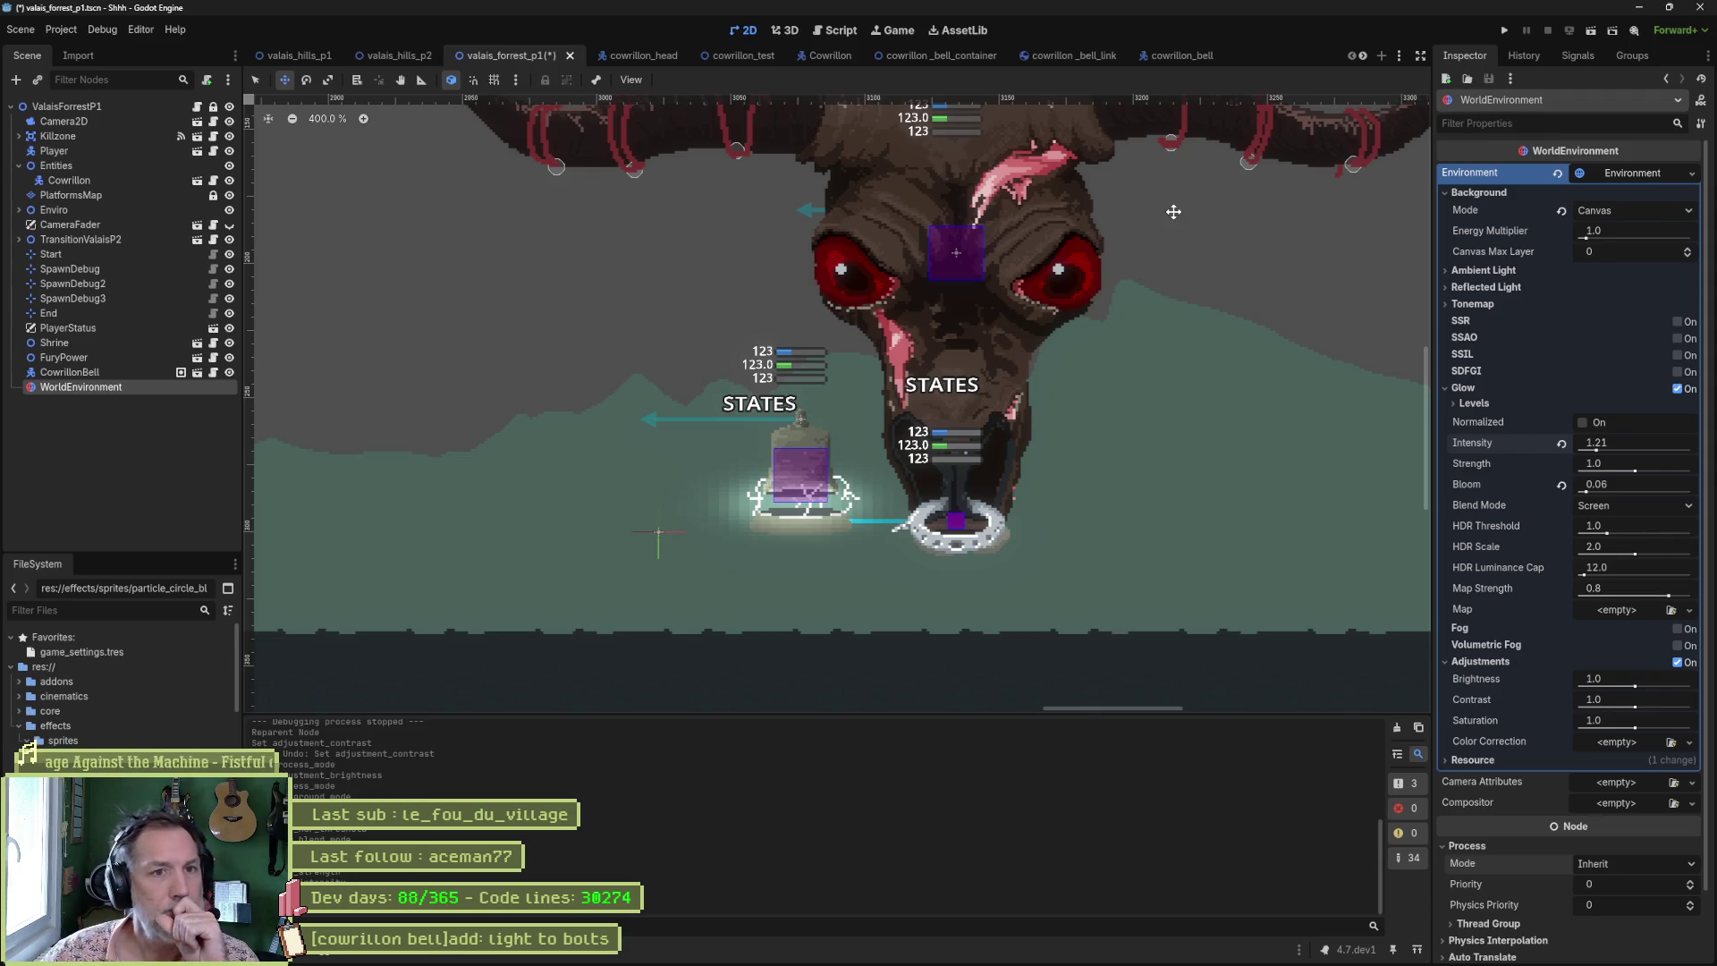
key(F6)
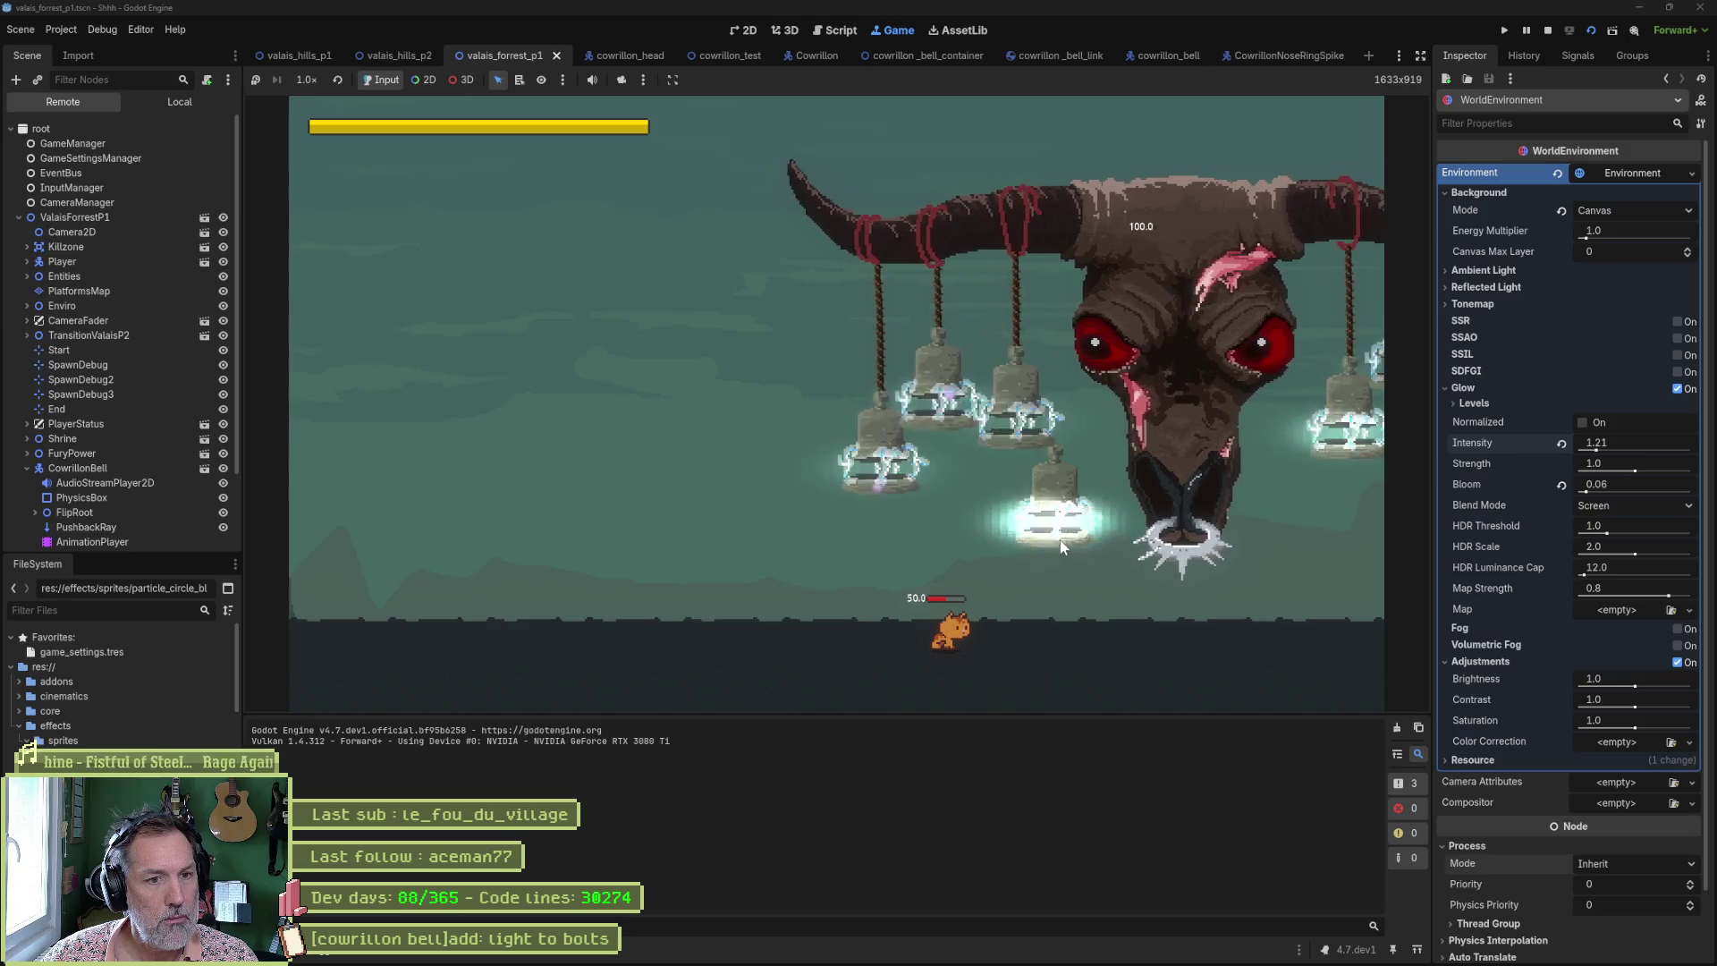
Stop the running game and switch to the cowrillon_bell scene
key(F8)
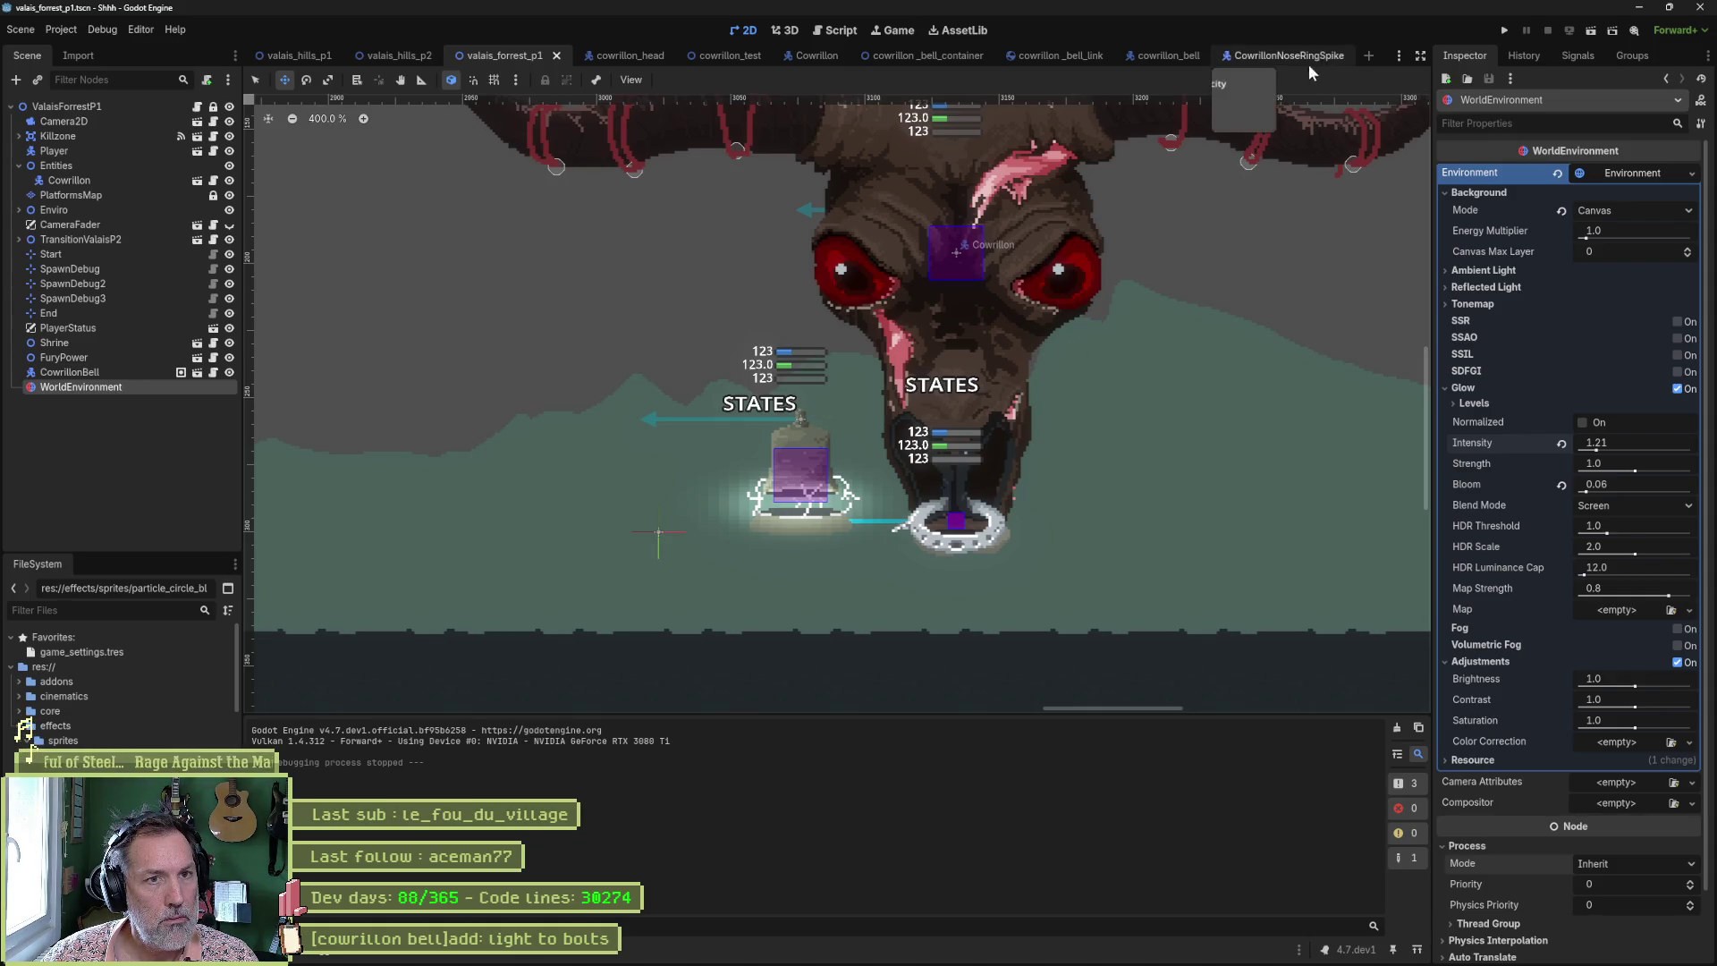
click(1162, 55)
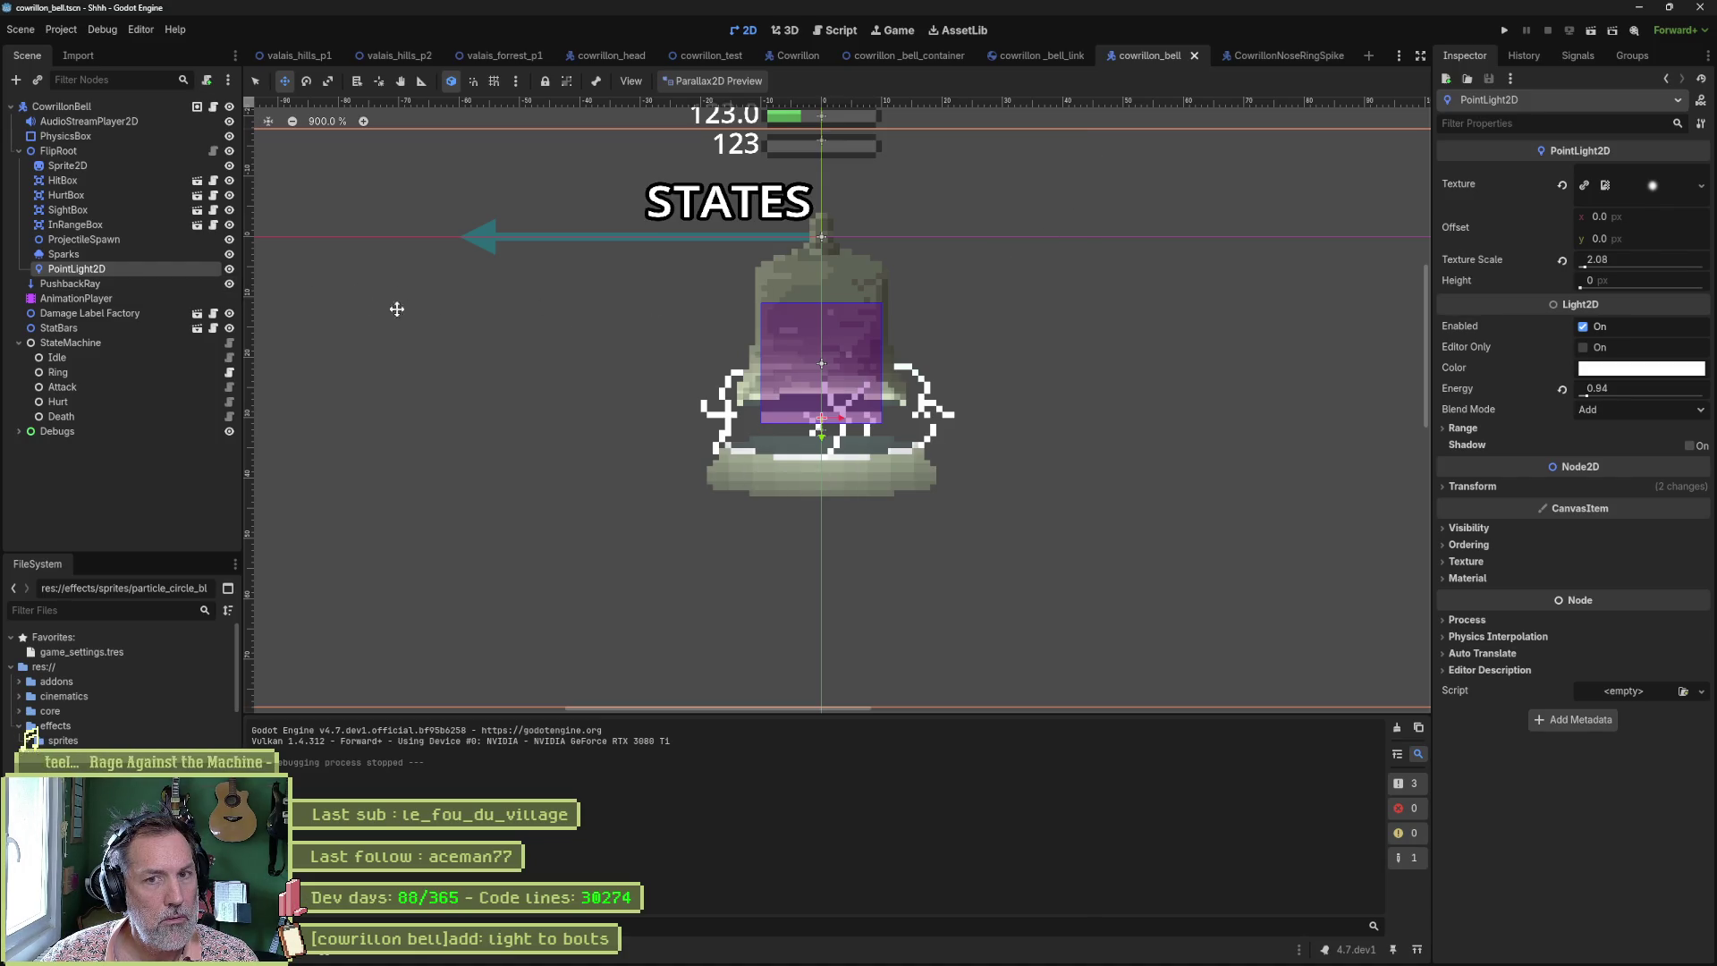
Add a WorldEnvironment node to the bell scene with a new Environment resource
click(148, 510)
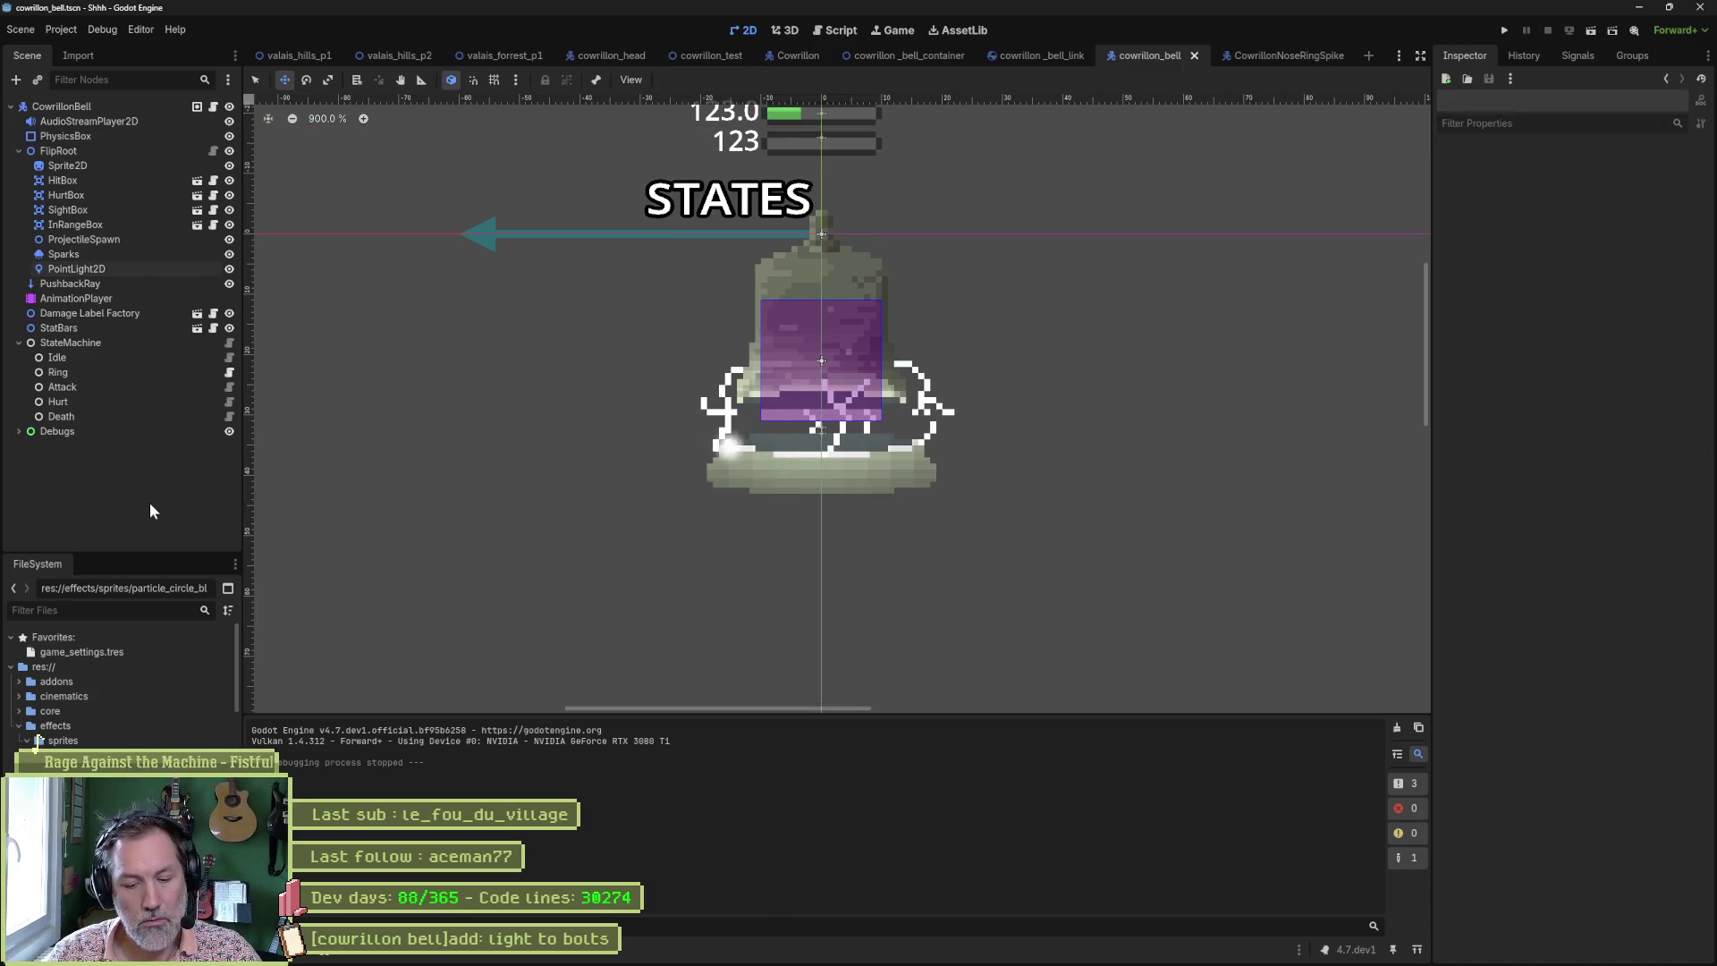
key(ctrl+a)
text(worldenv)
key(Return)
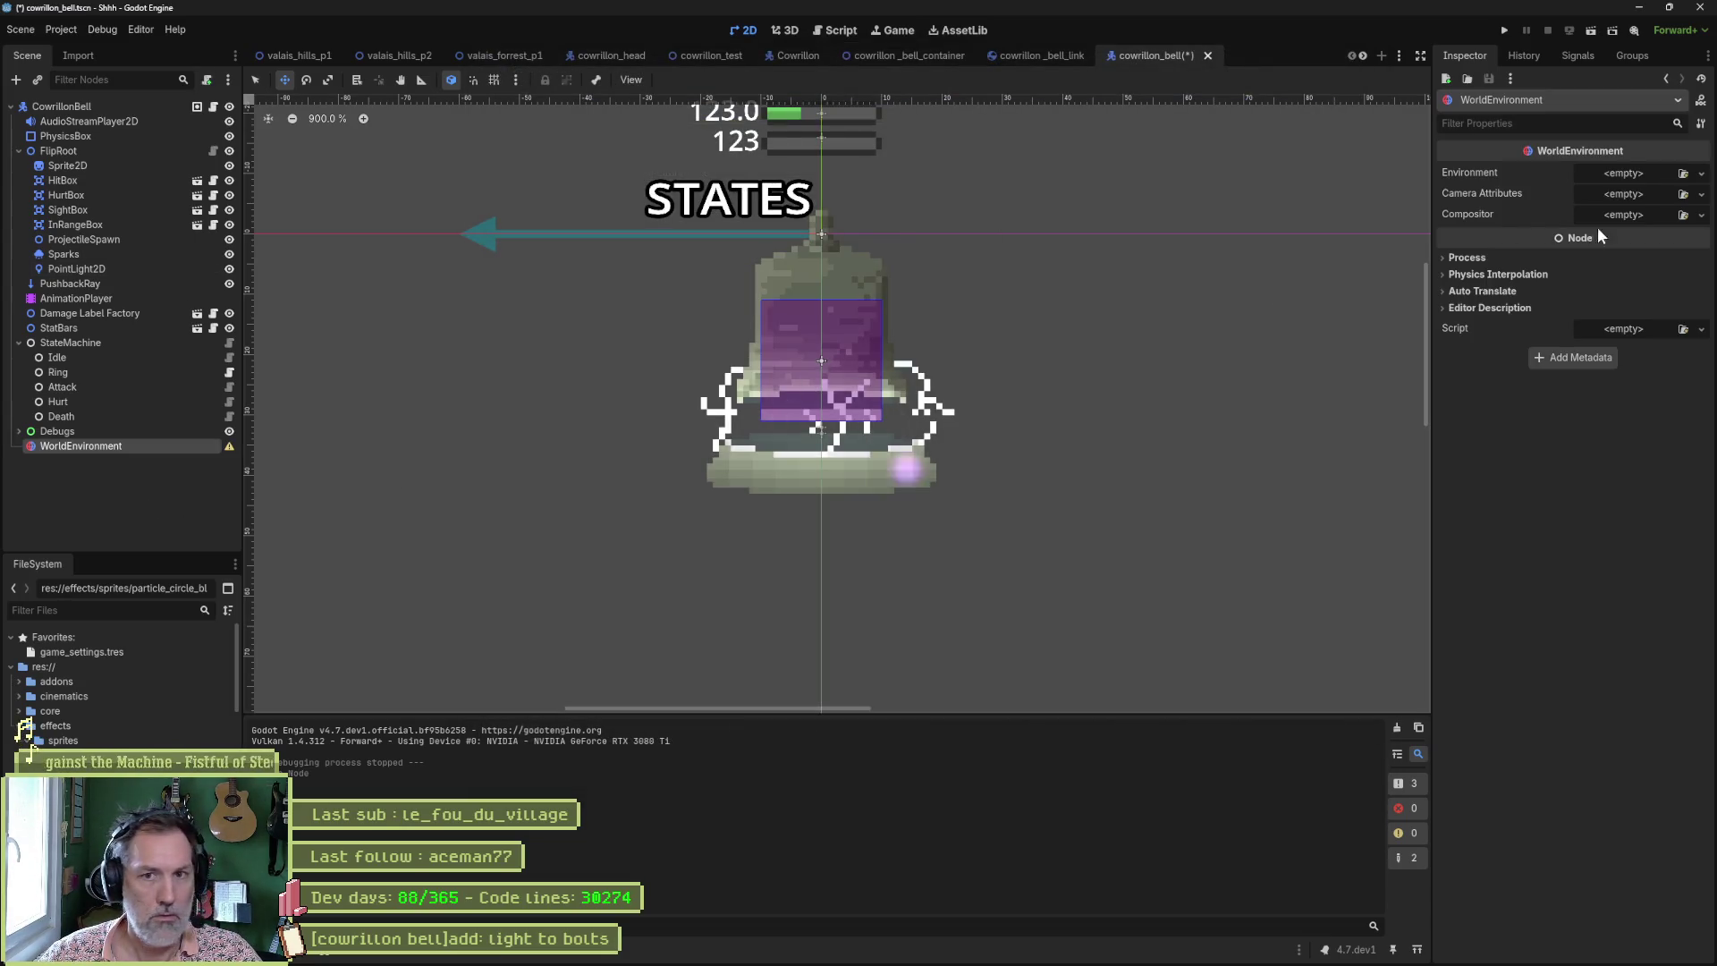
click(1654, 174)
click(1643, 204)
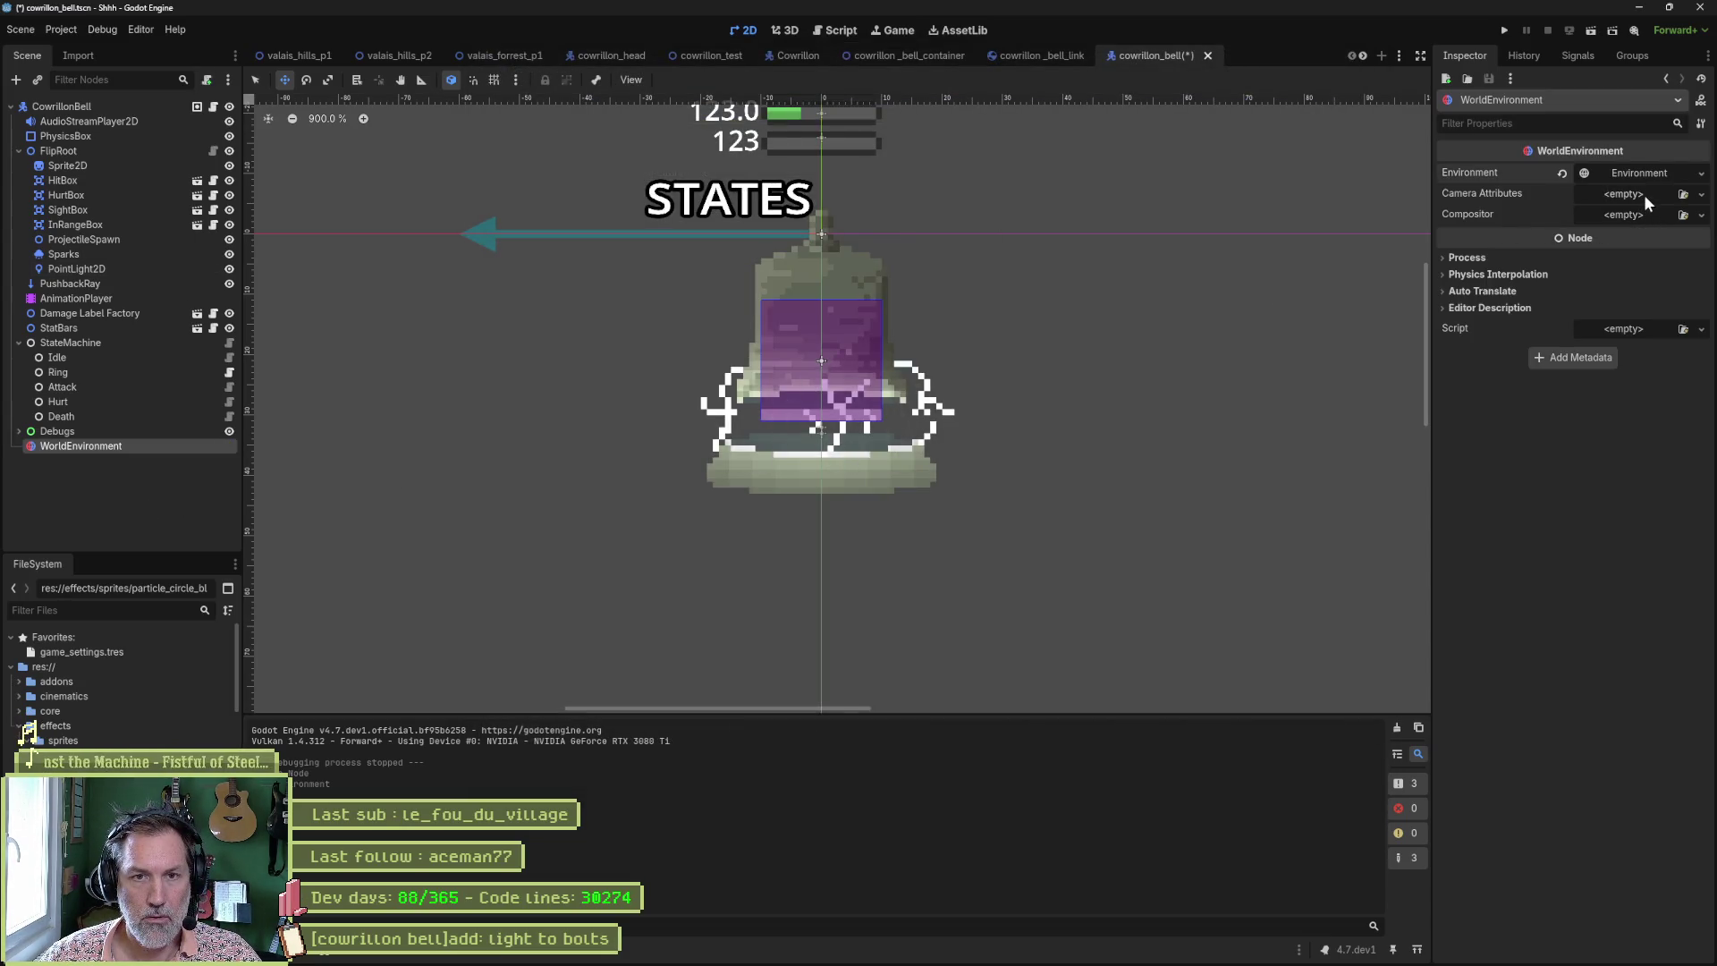
click(1655, 171)
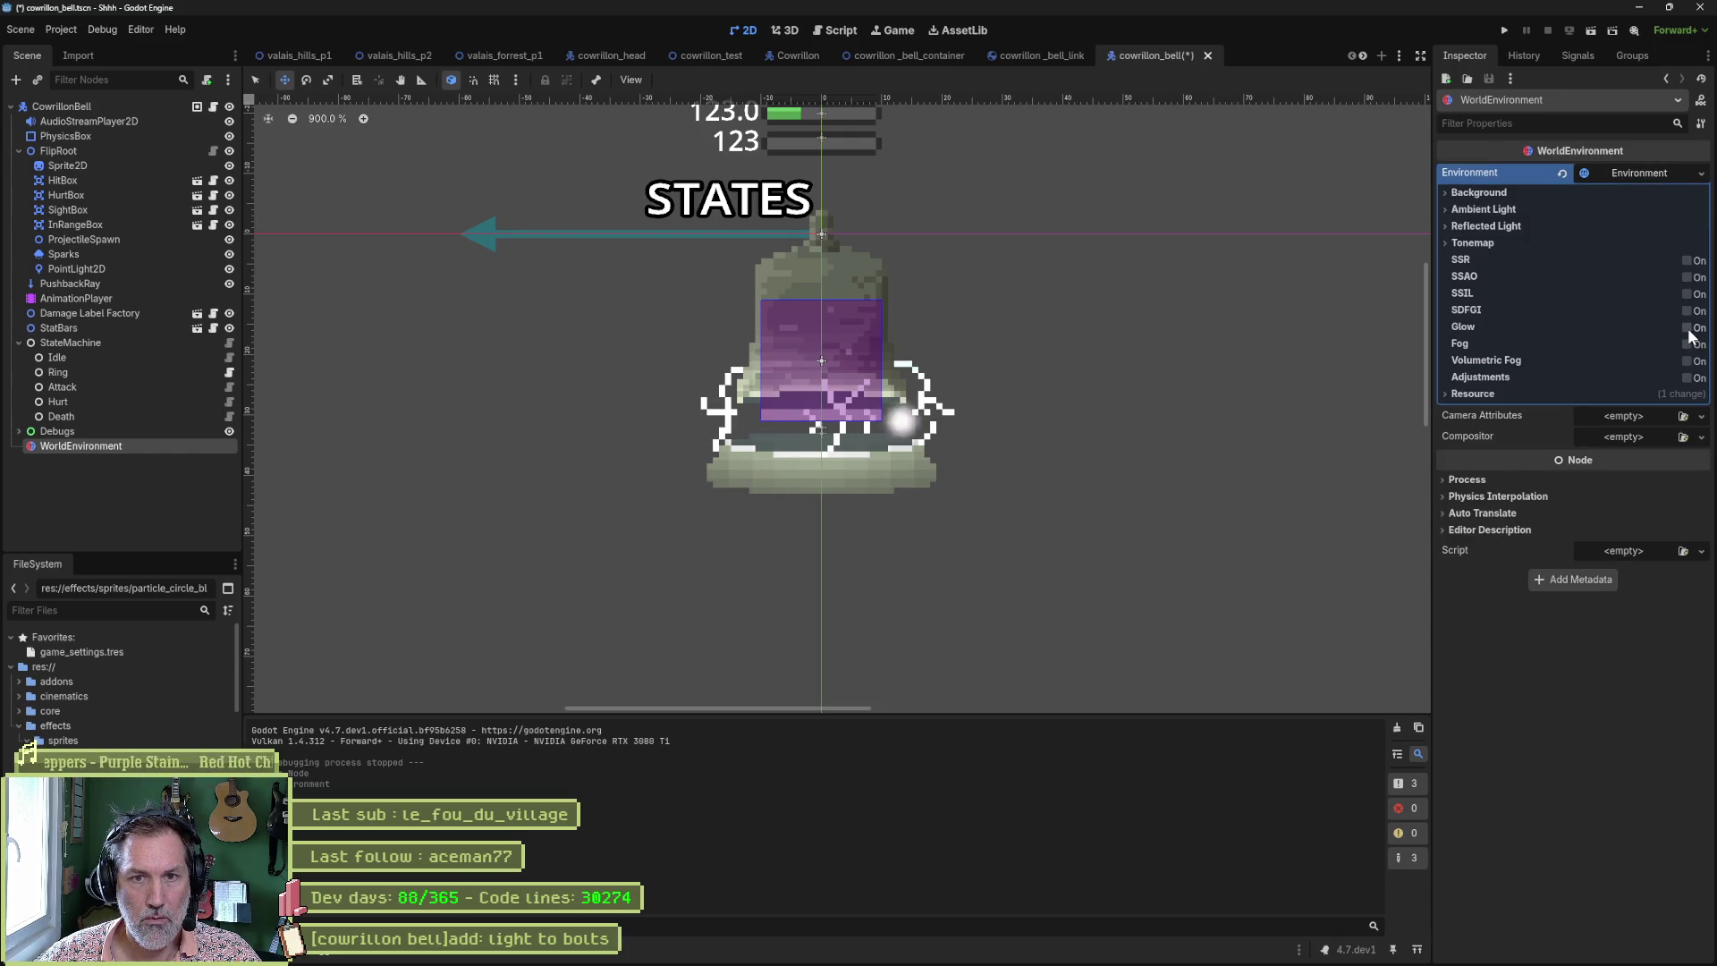
Set the environment's background to Canvas, enable Glow and raise its Bloom to about 0.14
click(1498, 192)
click(1610, 210)
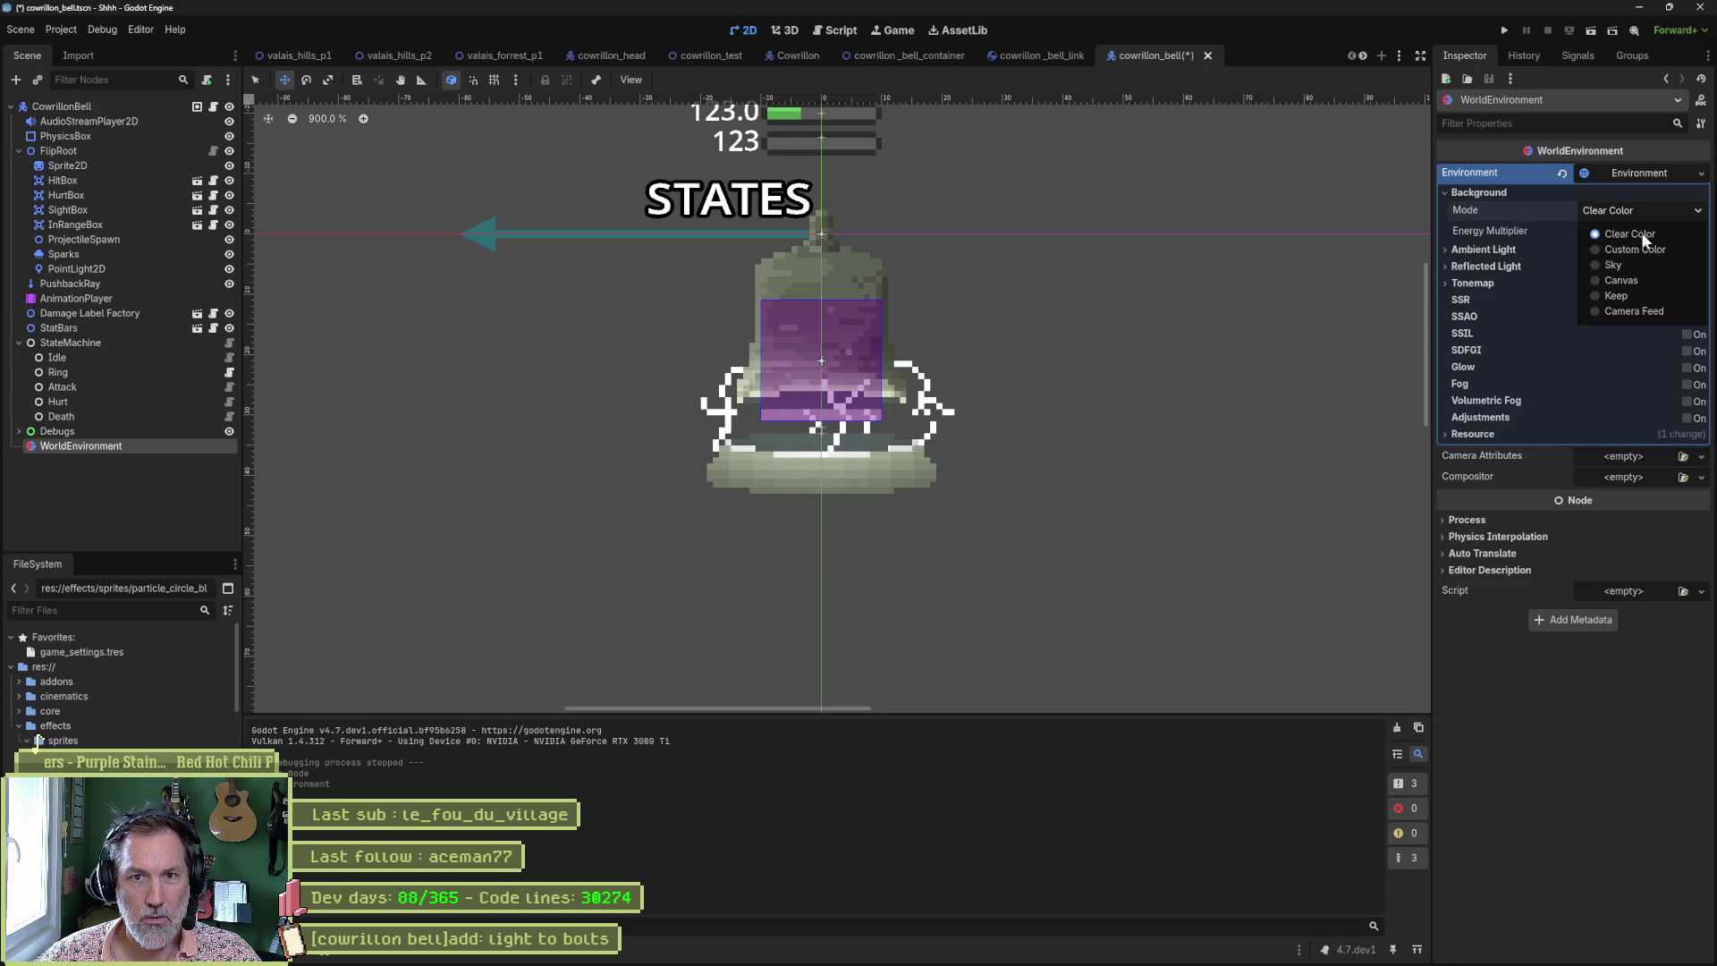
click(1623, 280)
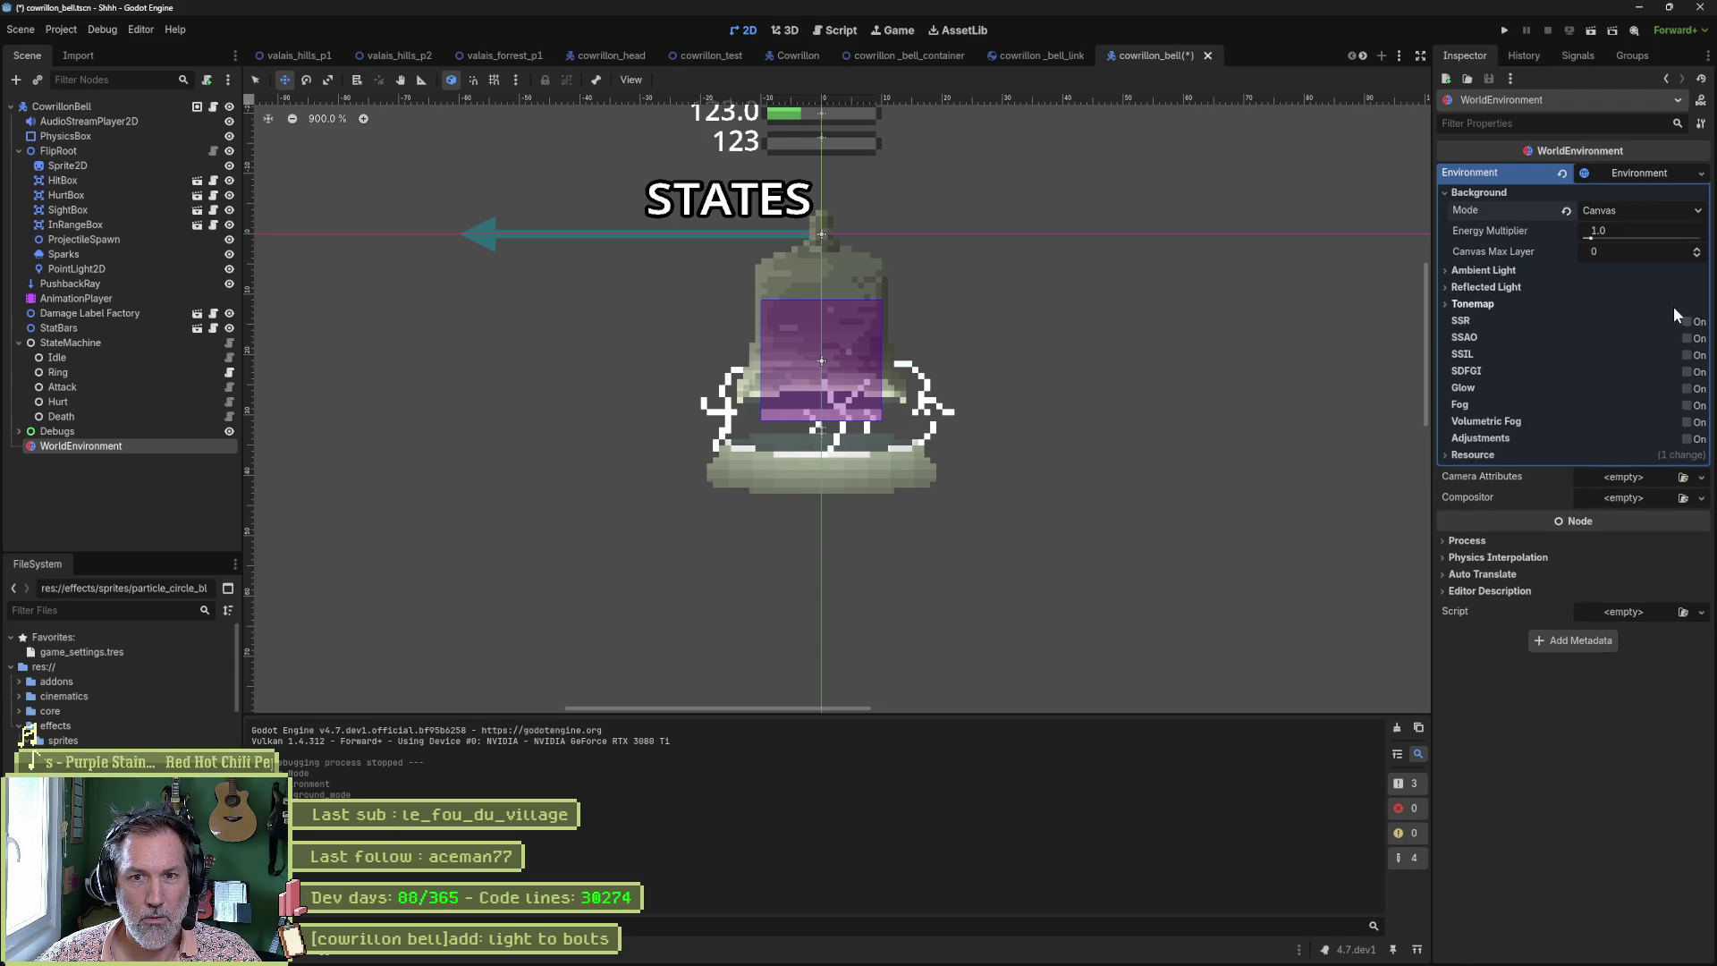
click(1687, 390)
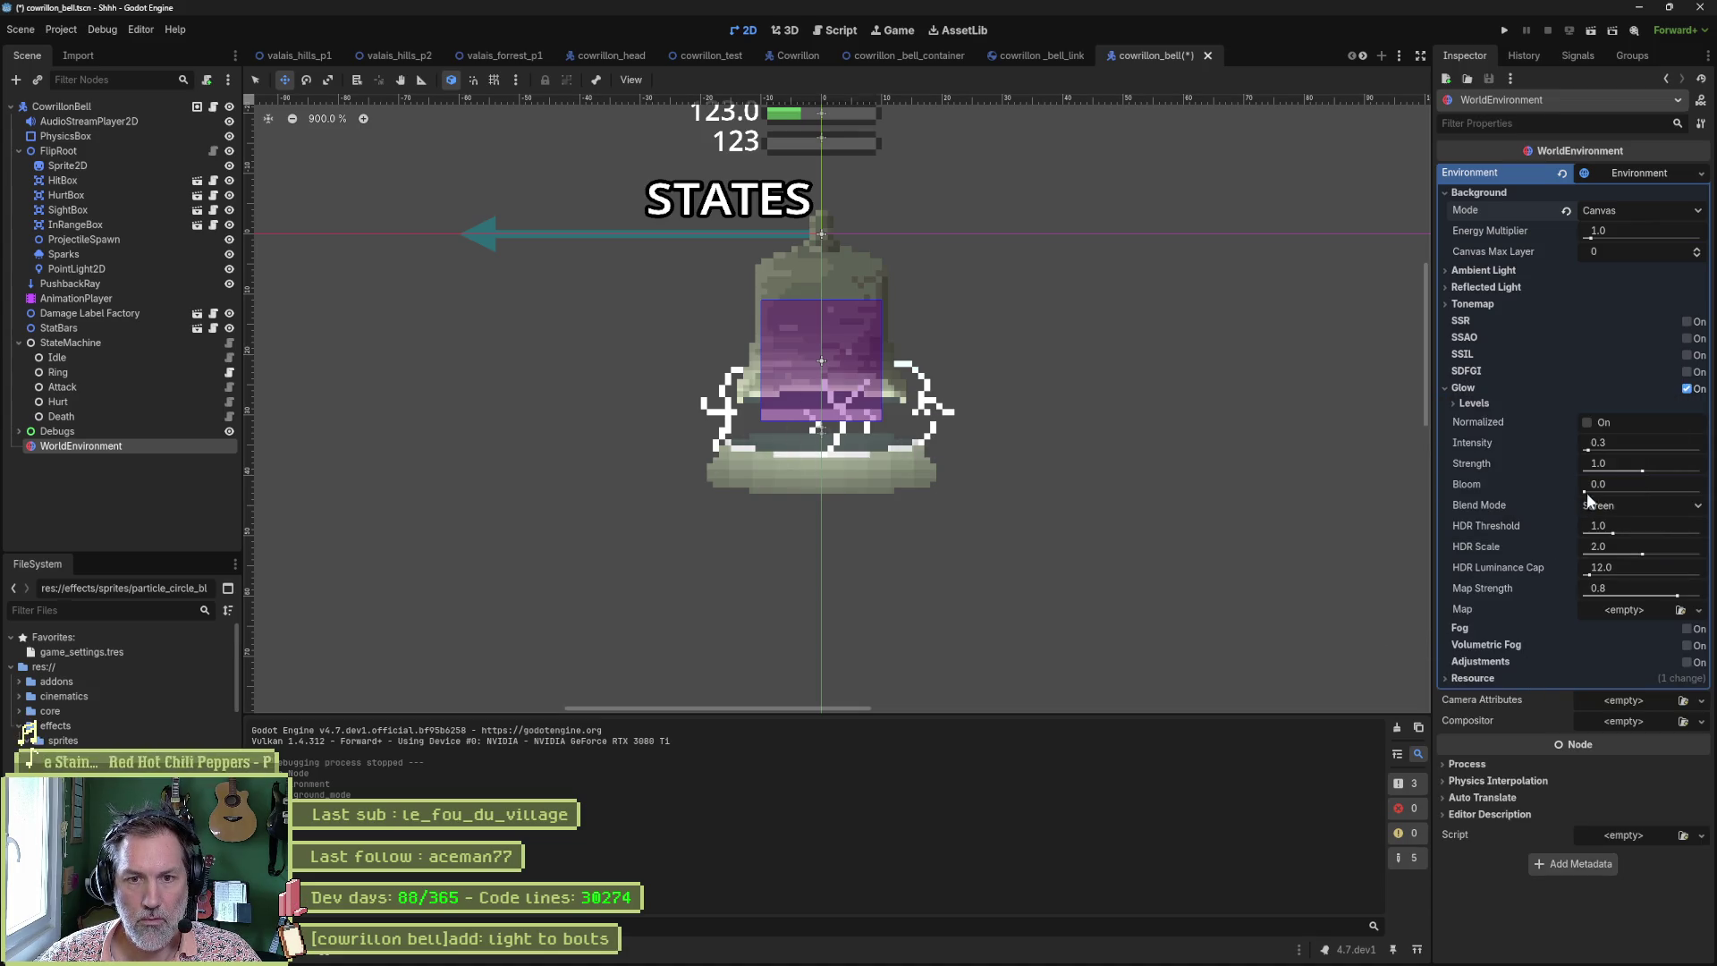
mouse_move(1582, 501)
mouse_down()
mouse_move(1627, 450)
mouse_move(1652, 454)
mouse_move(1631, 463)
mouse_up()
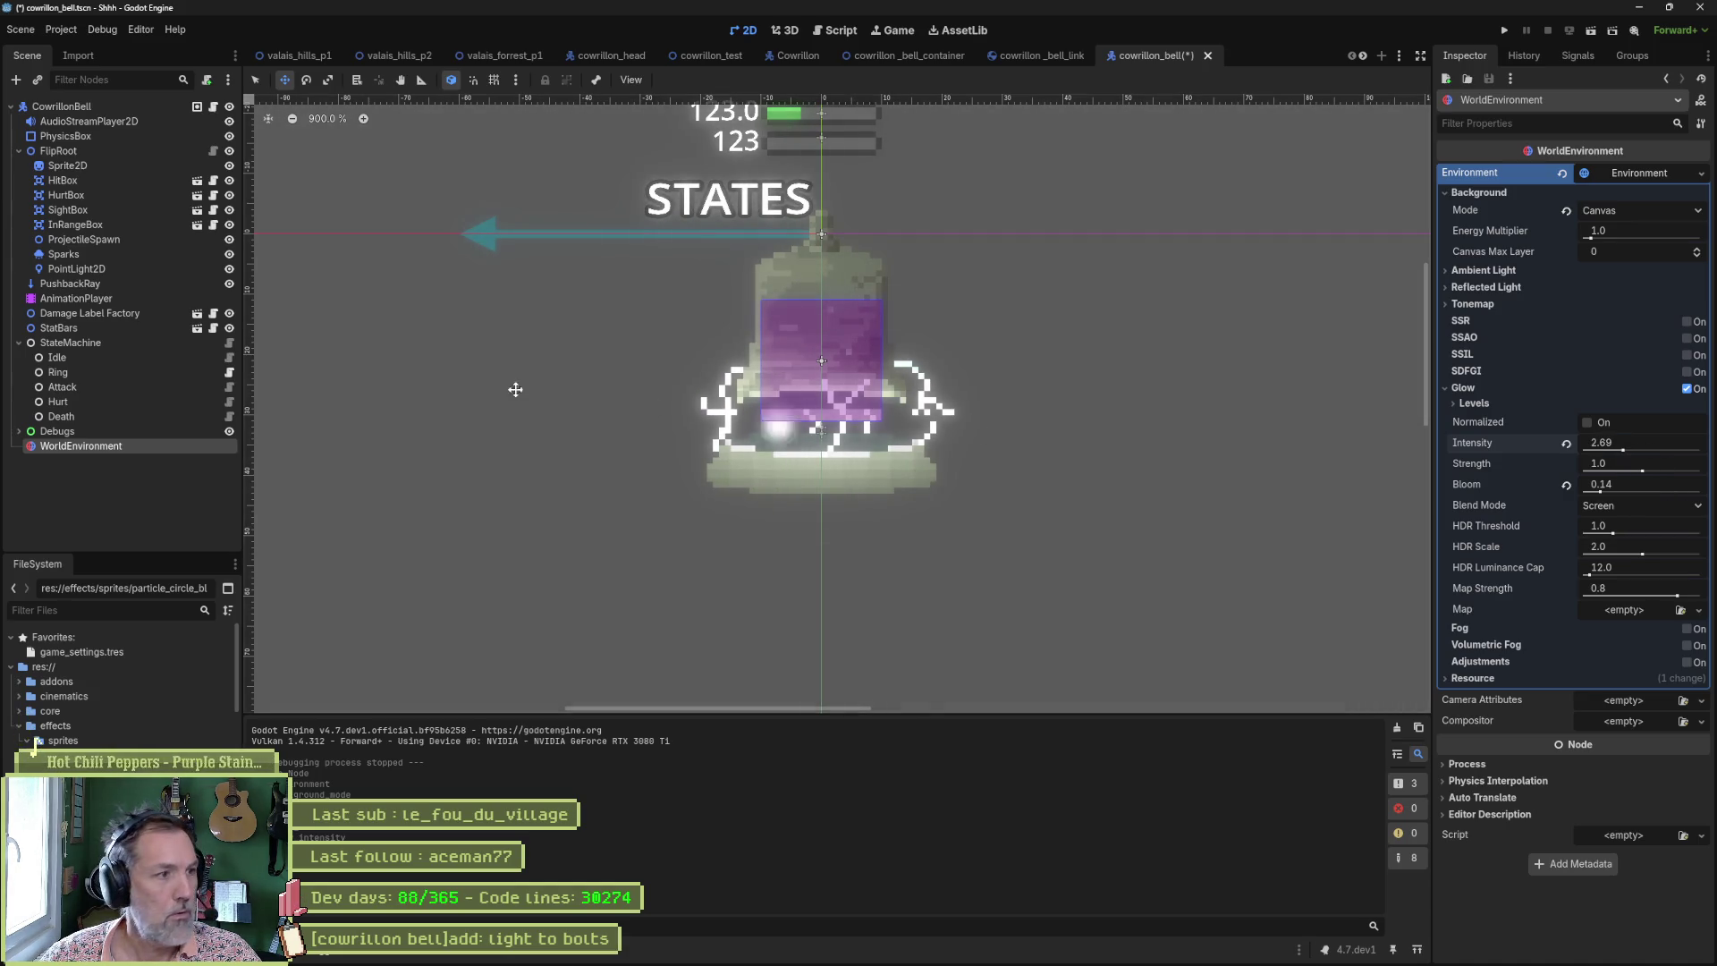
click(80, 268)
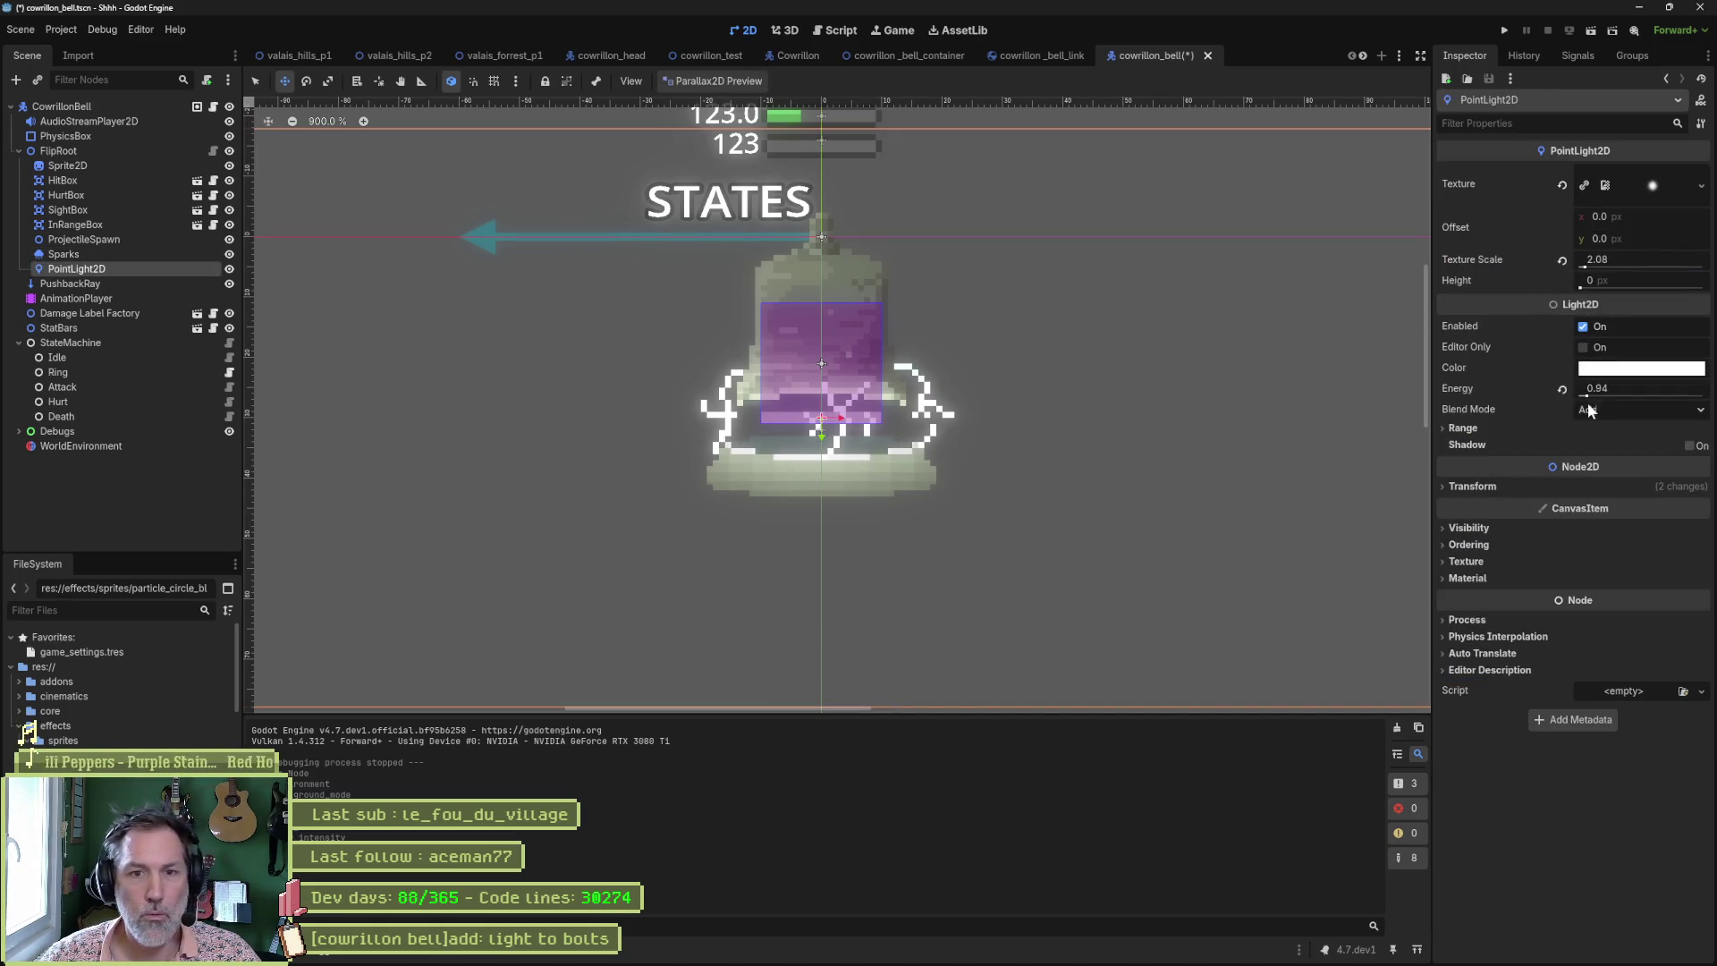
Try different PointLight2D energy and blend modes, settling on Energy 1.0 with Add blending
mouse_move(1587, 397)
mouse_down()
mouse_move(1650, 402)
mouse_move(1590, 407)
mouse_move(1627, 405)
mouse_up()
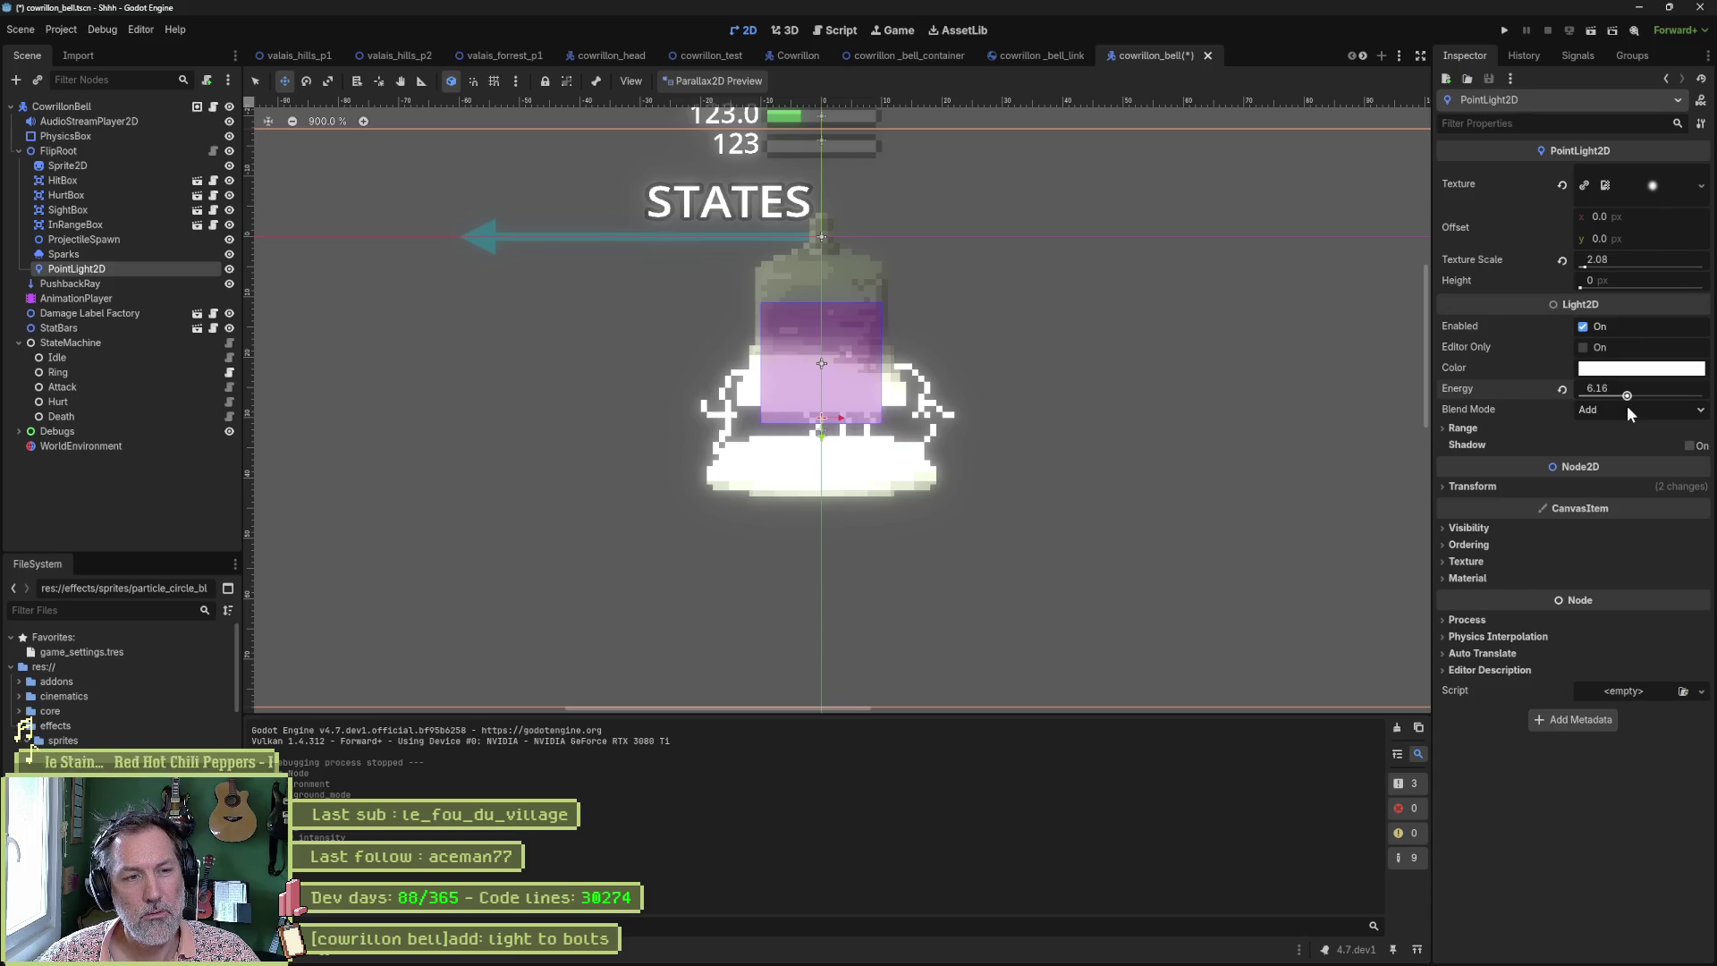
click(1622, 416)
click(1624, 447)
click(1622, 418)
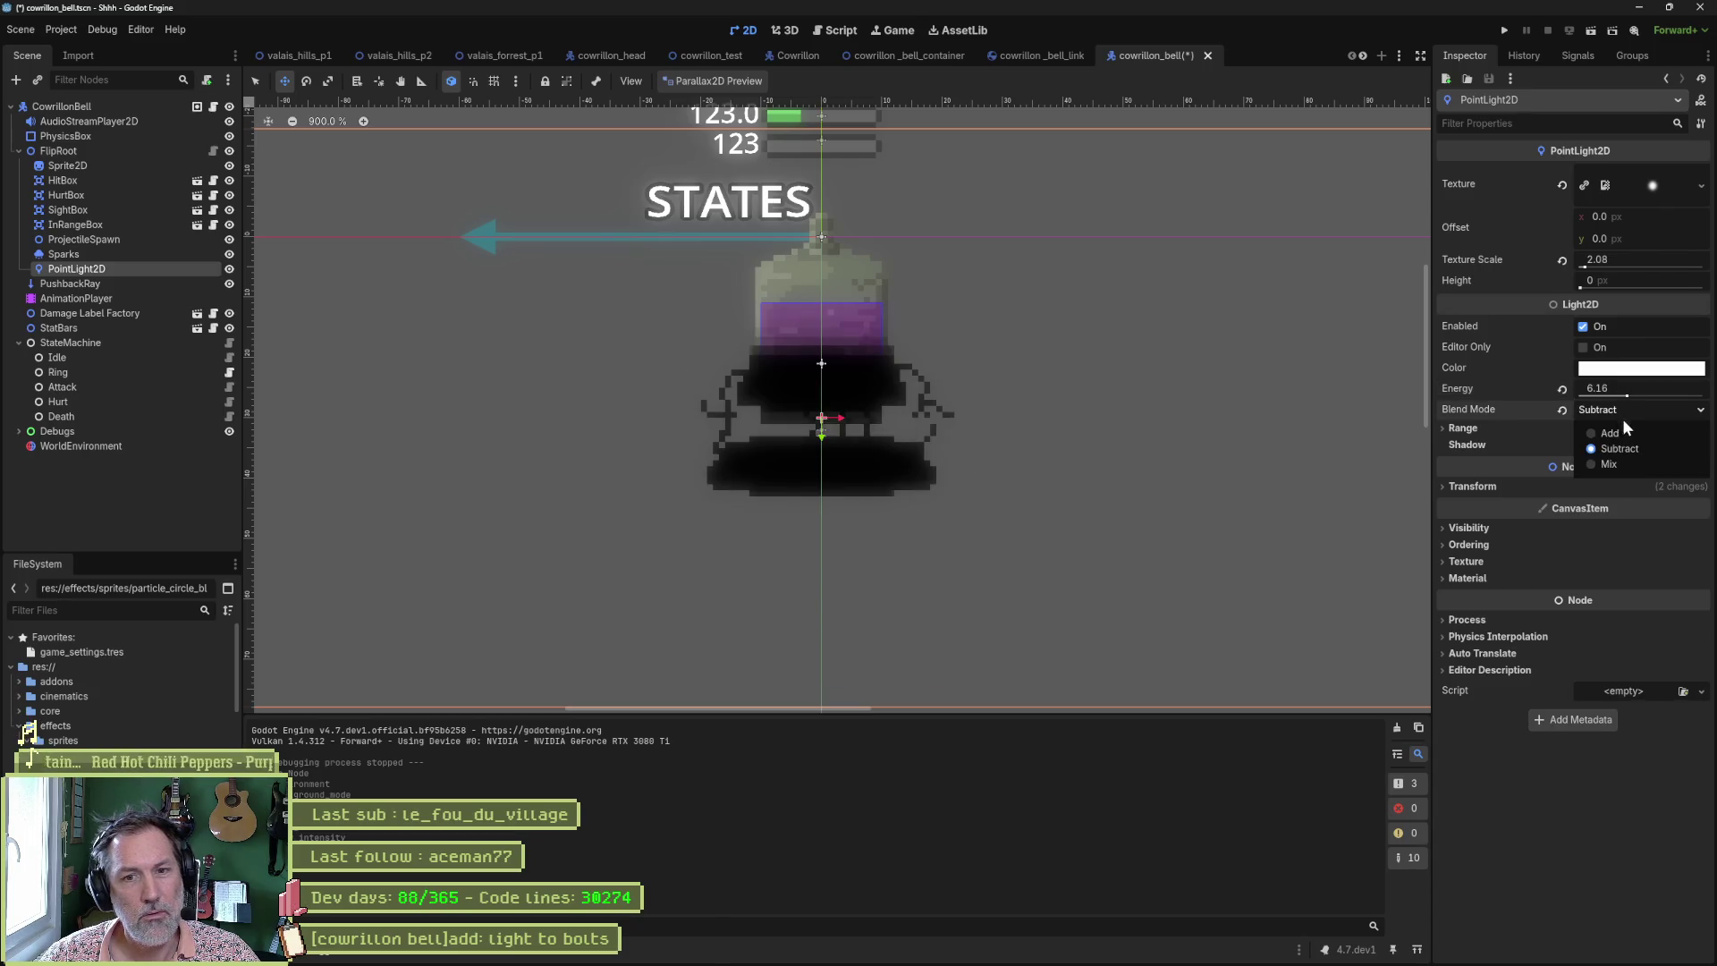
click(1620, 465)
click(1618, 390)
click(1619, 411)
click(1611, 435)
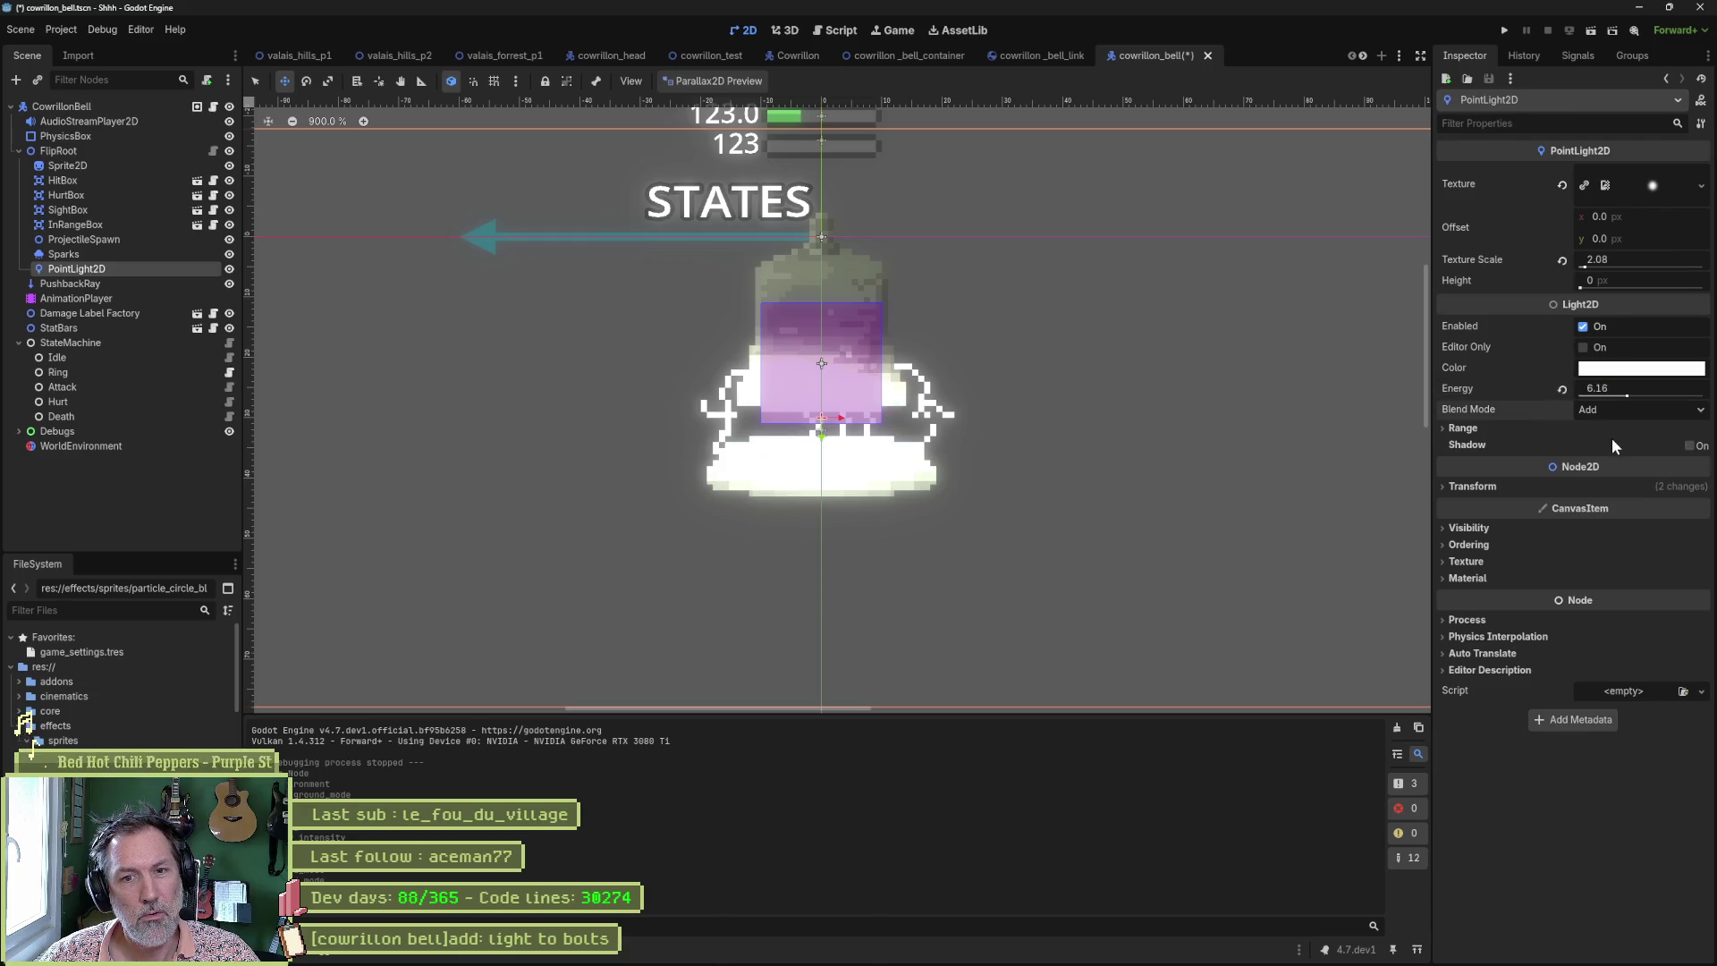
click(1562, 389)
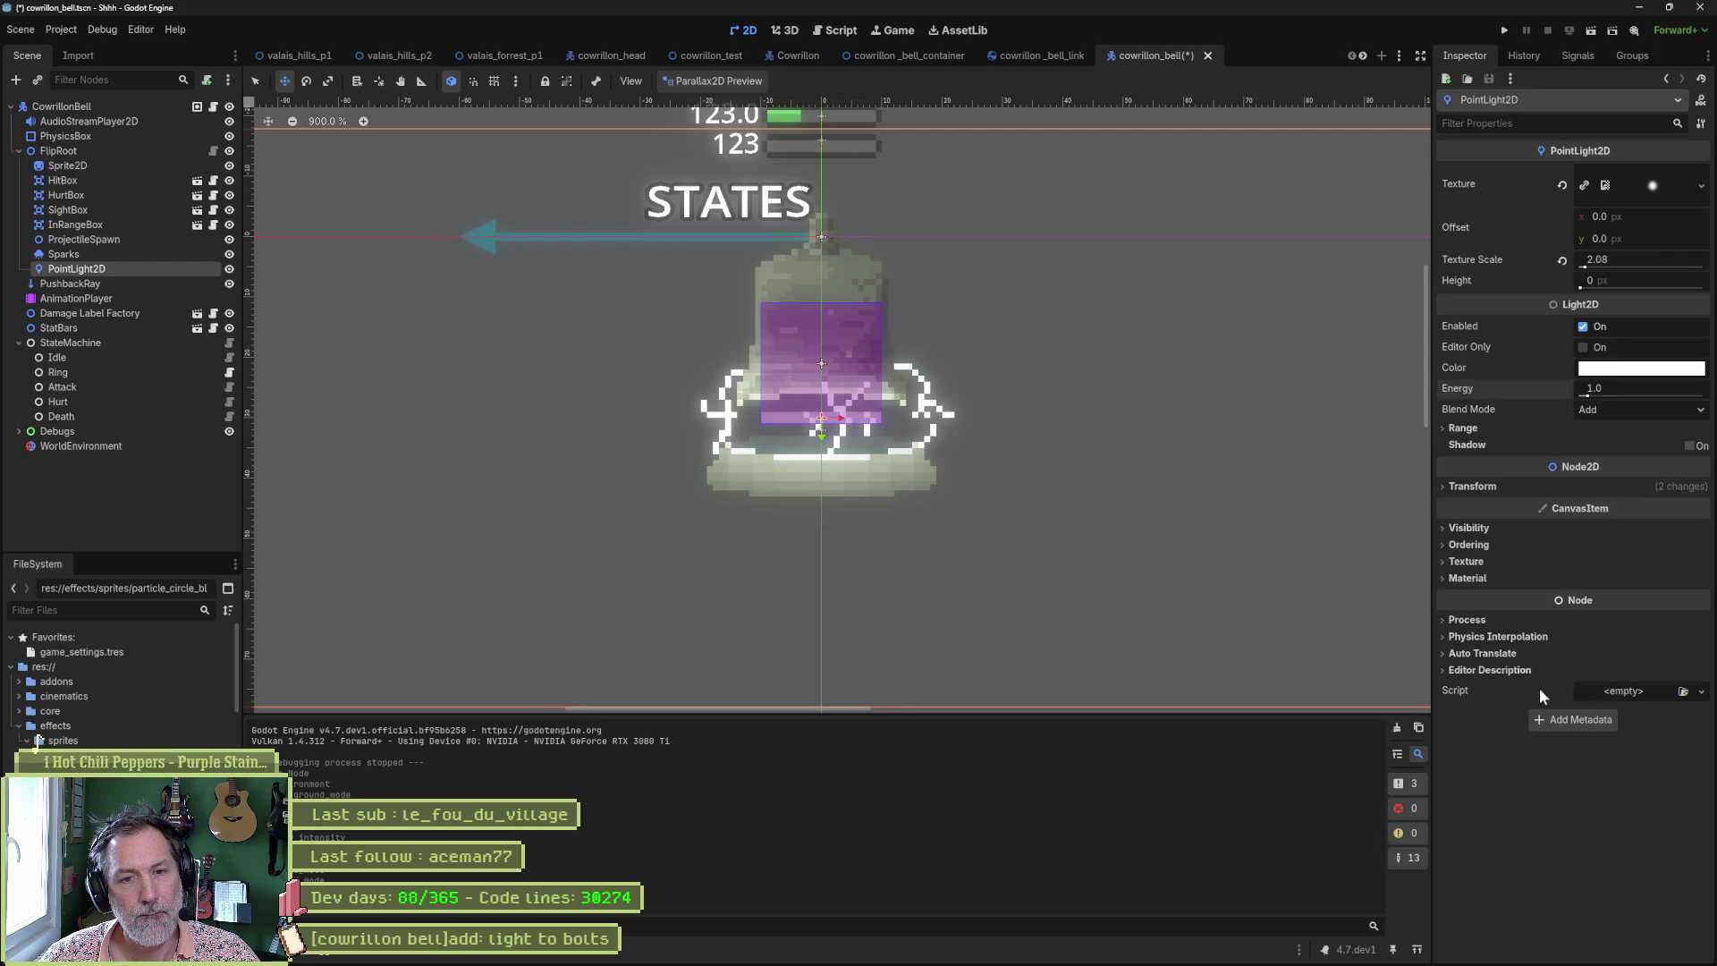
click(1463, 429)
click(1463, 431)
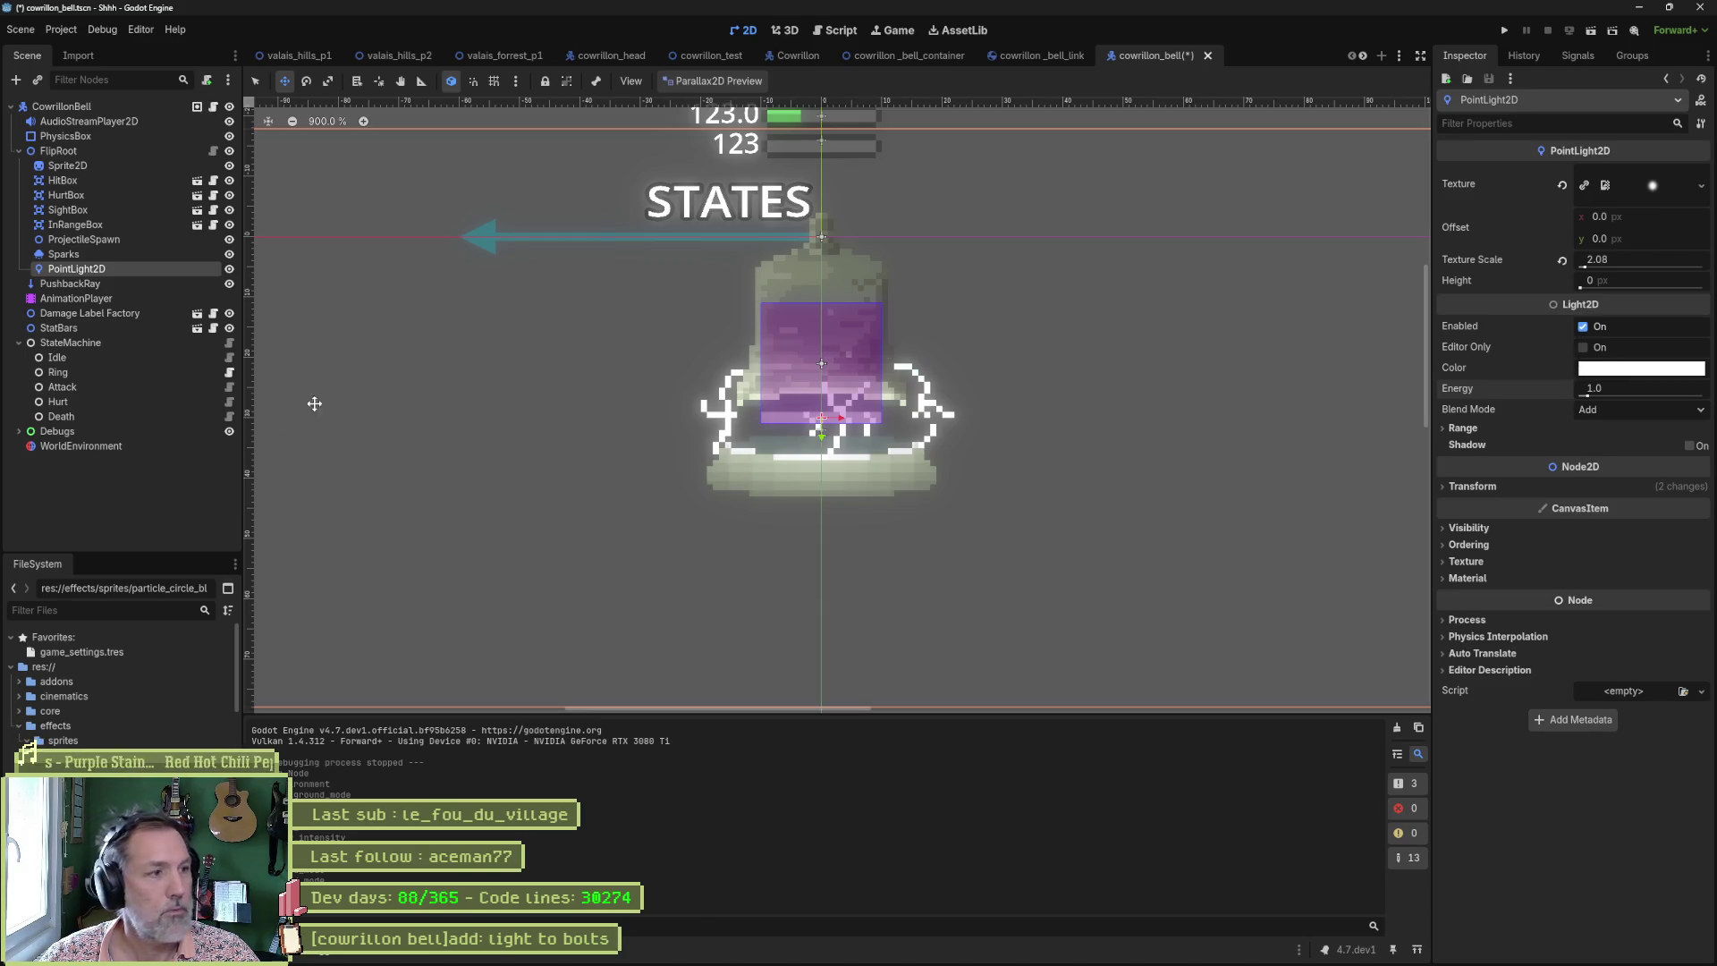
Delete the WorldEnvironment node from the bell scene
click(93, 446)
key(Delete)
key(Return)
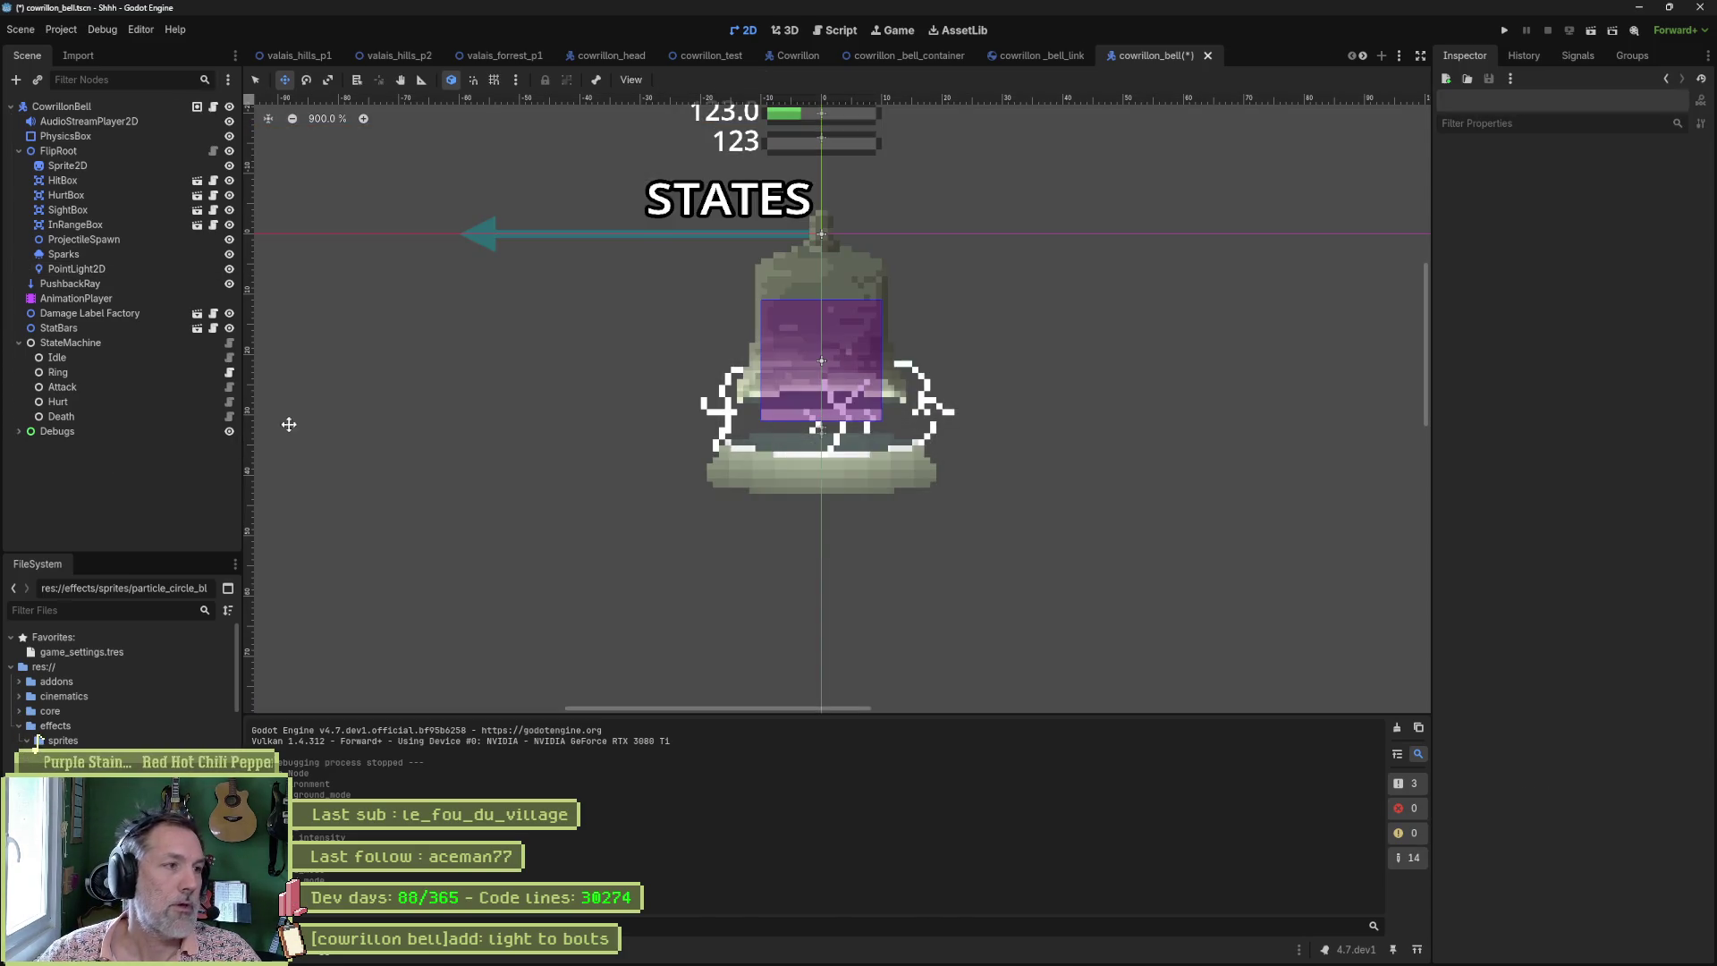
Save the bell scene, set CowrillonBell's Bell Light Max Energy to 1.5, and run valais_forrest_p1
key(ctrl+s)
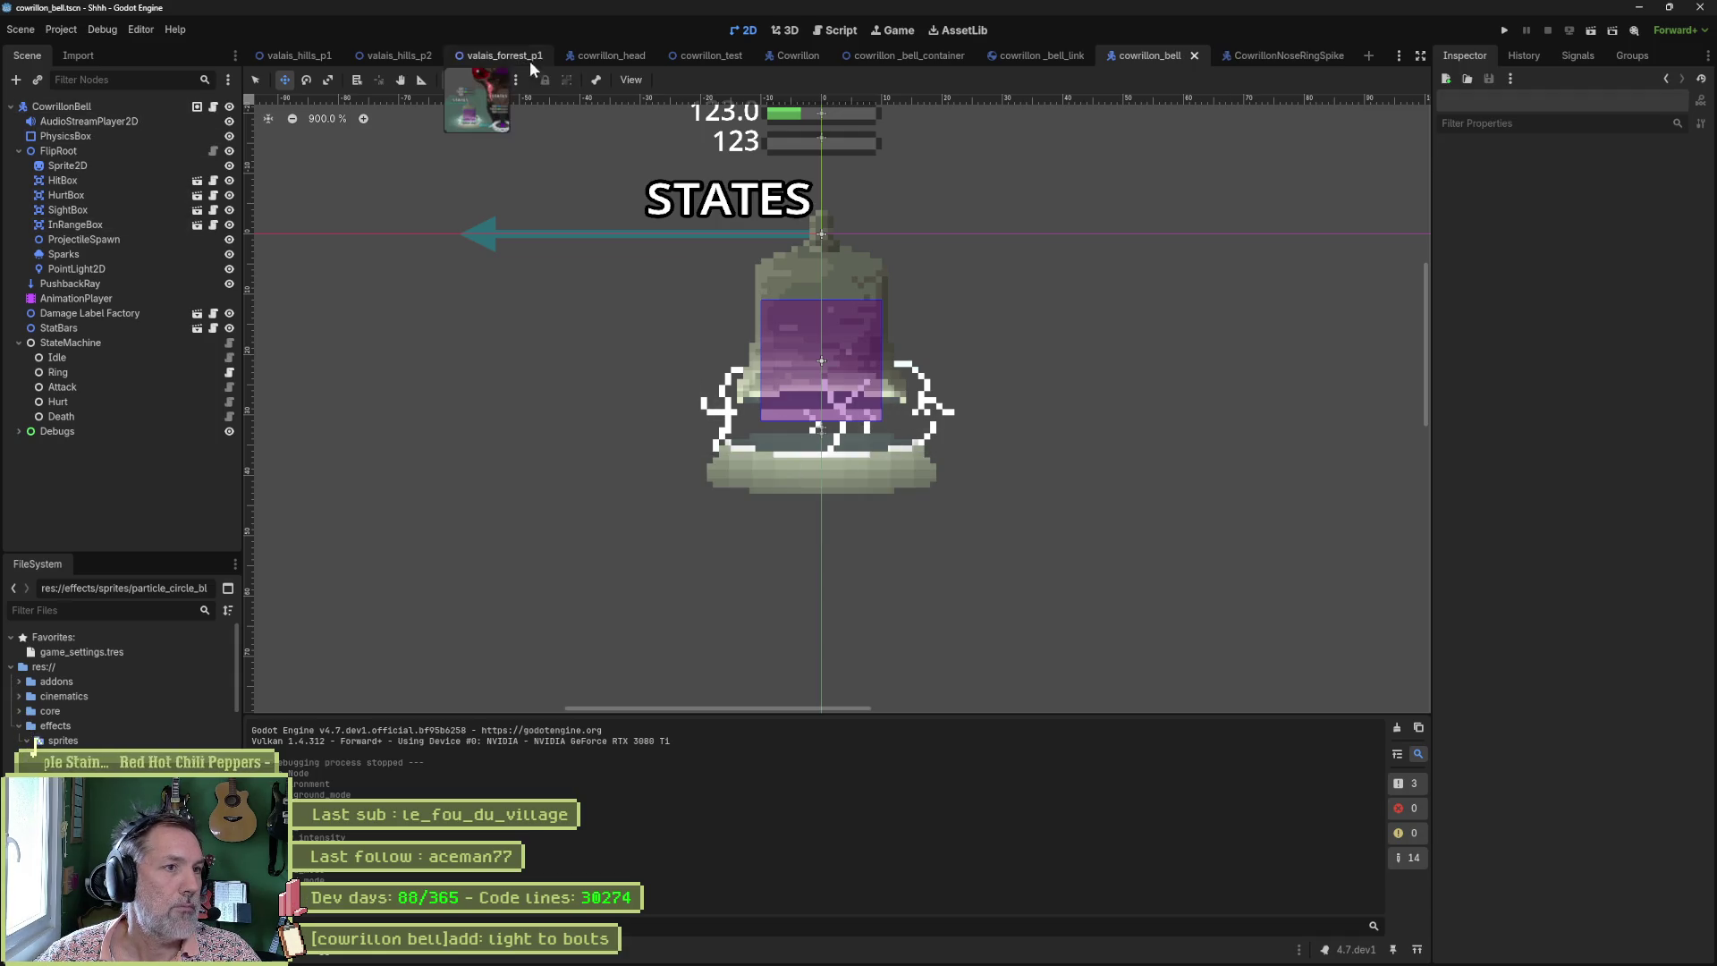
click(531, 61)
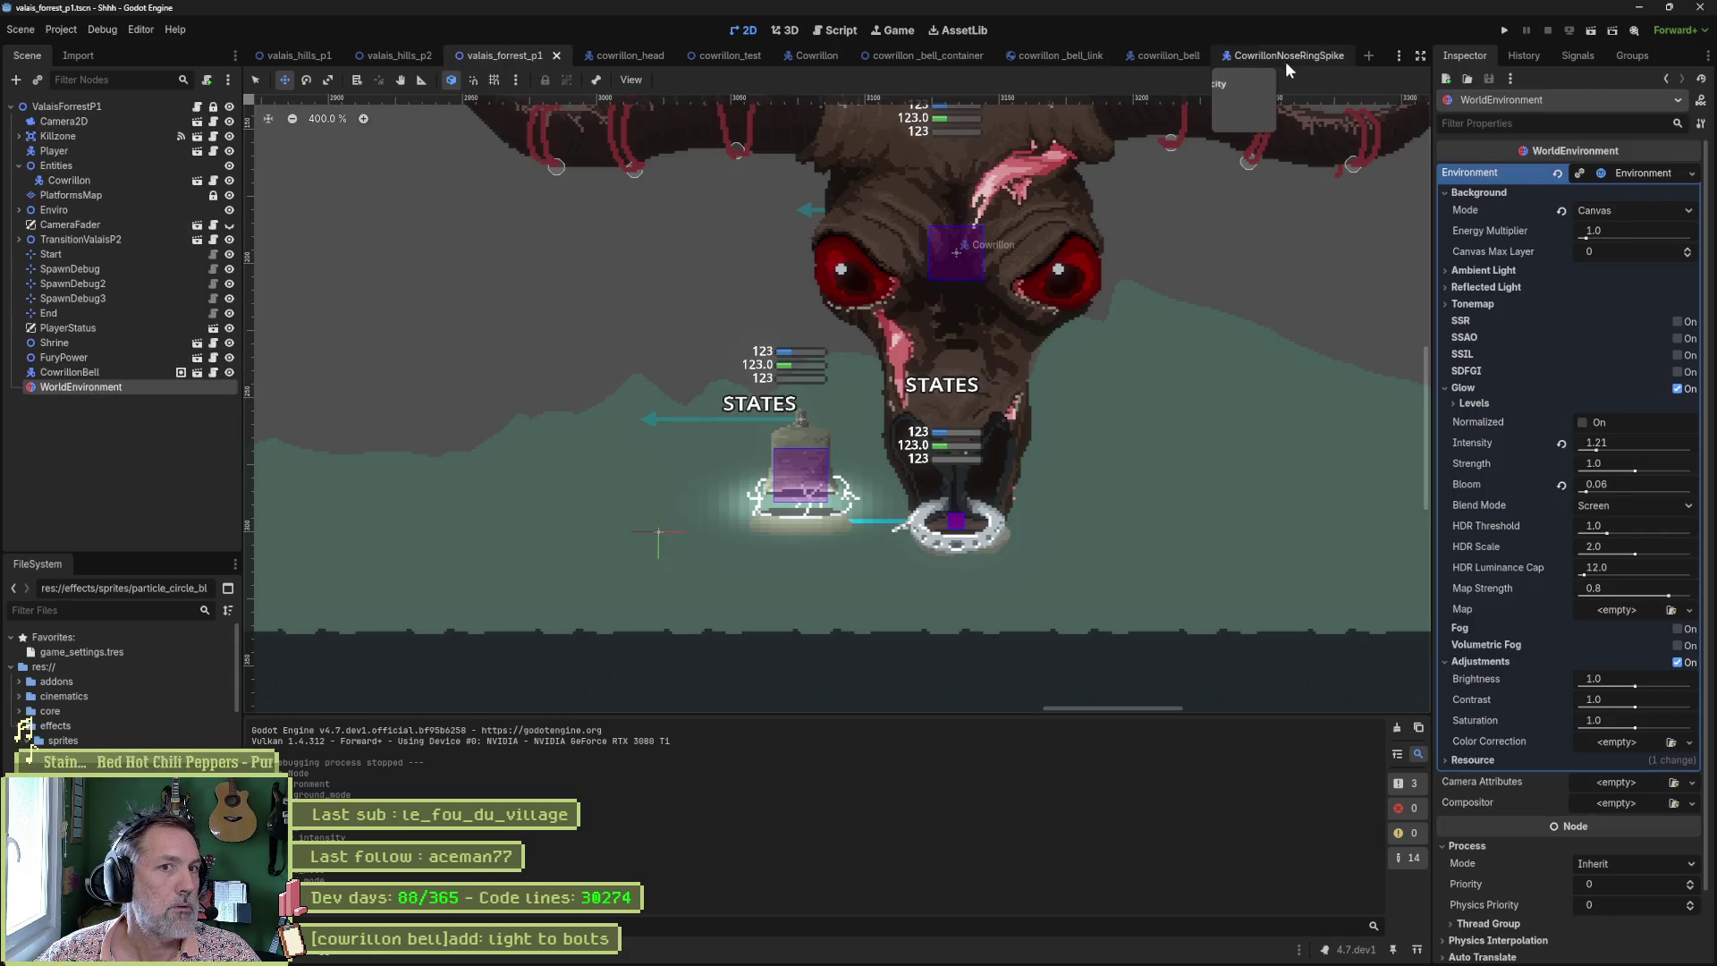
click(1184, 55)
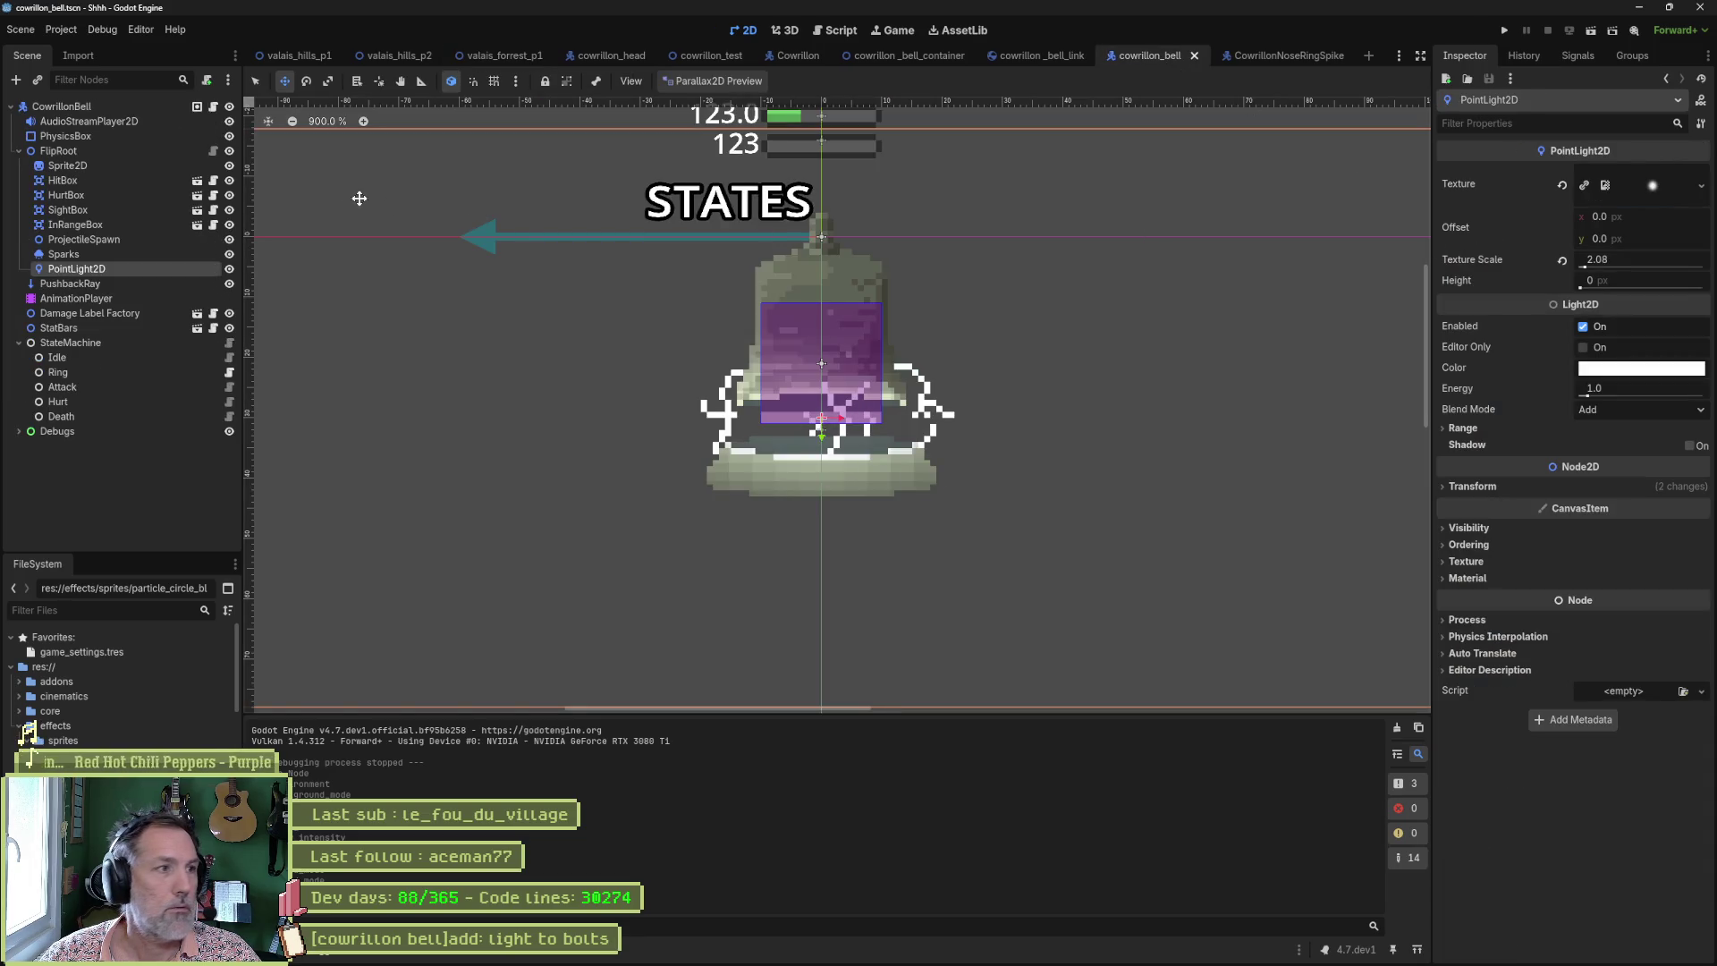
click(159, 106)
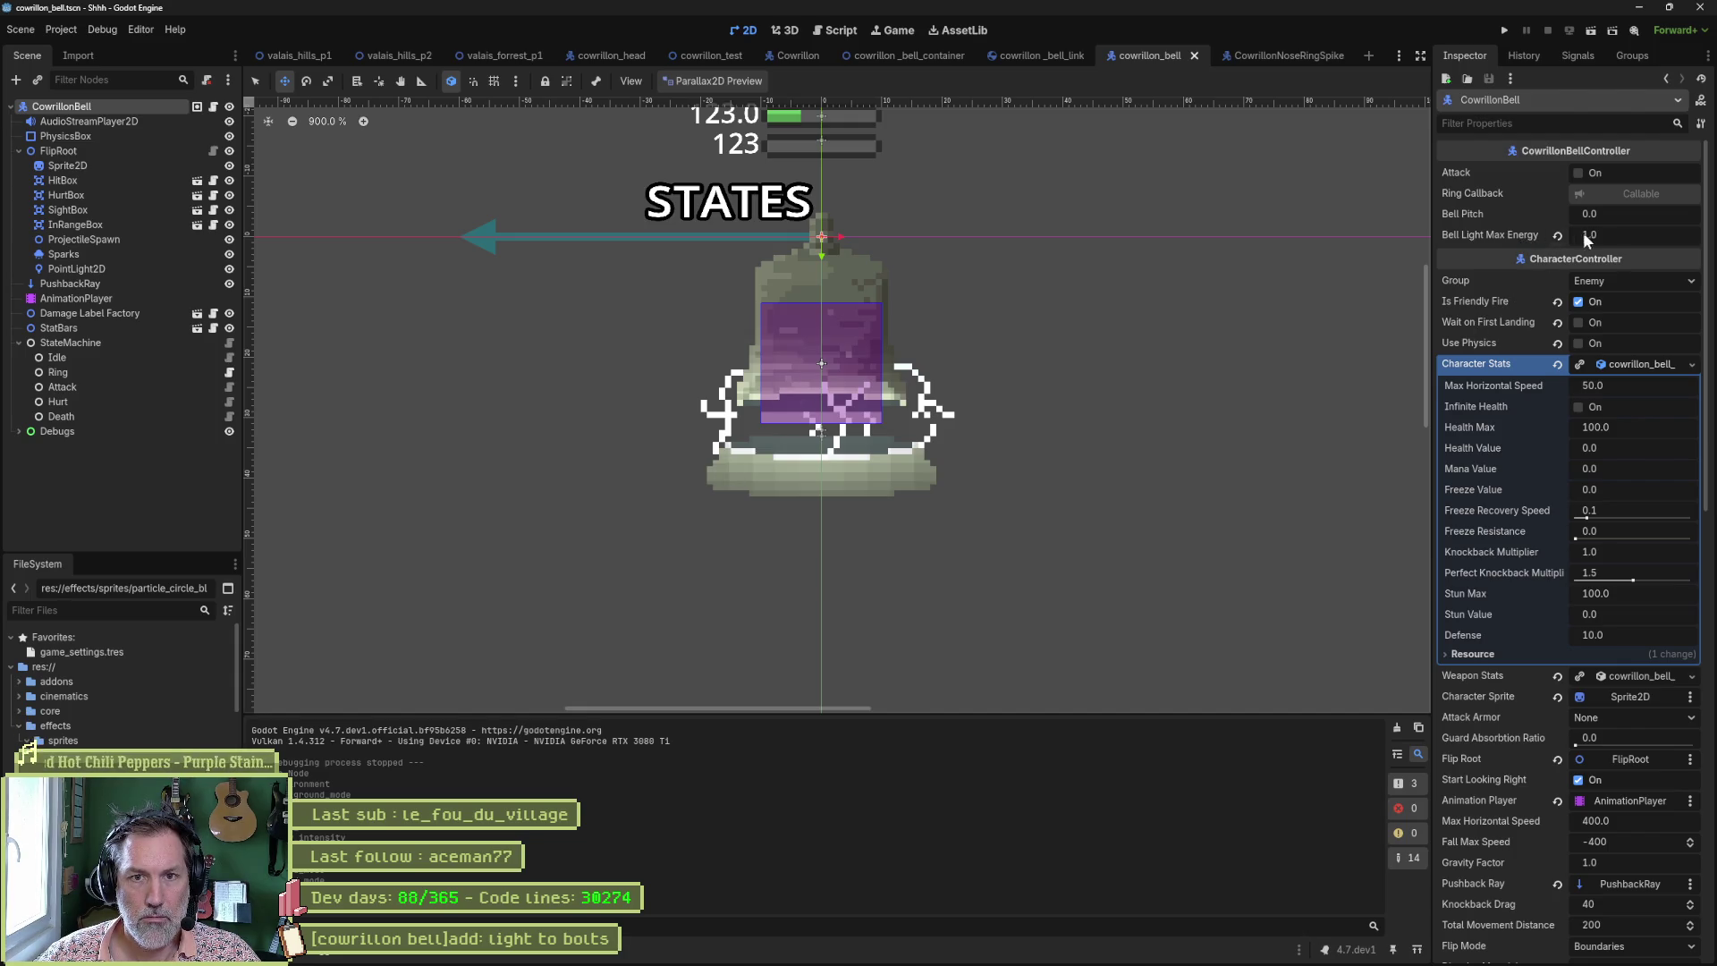
text(1.5)
key(Return)
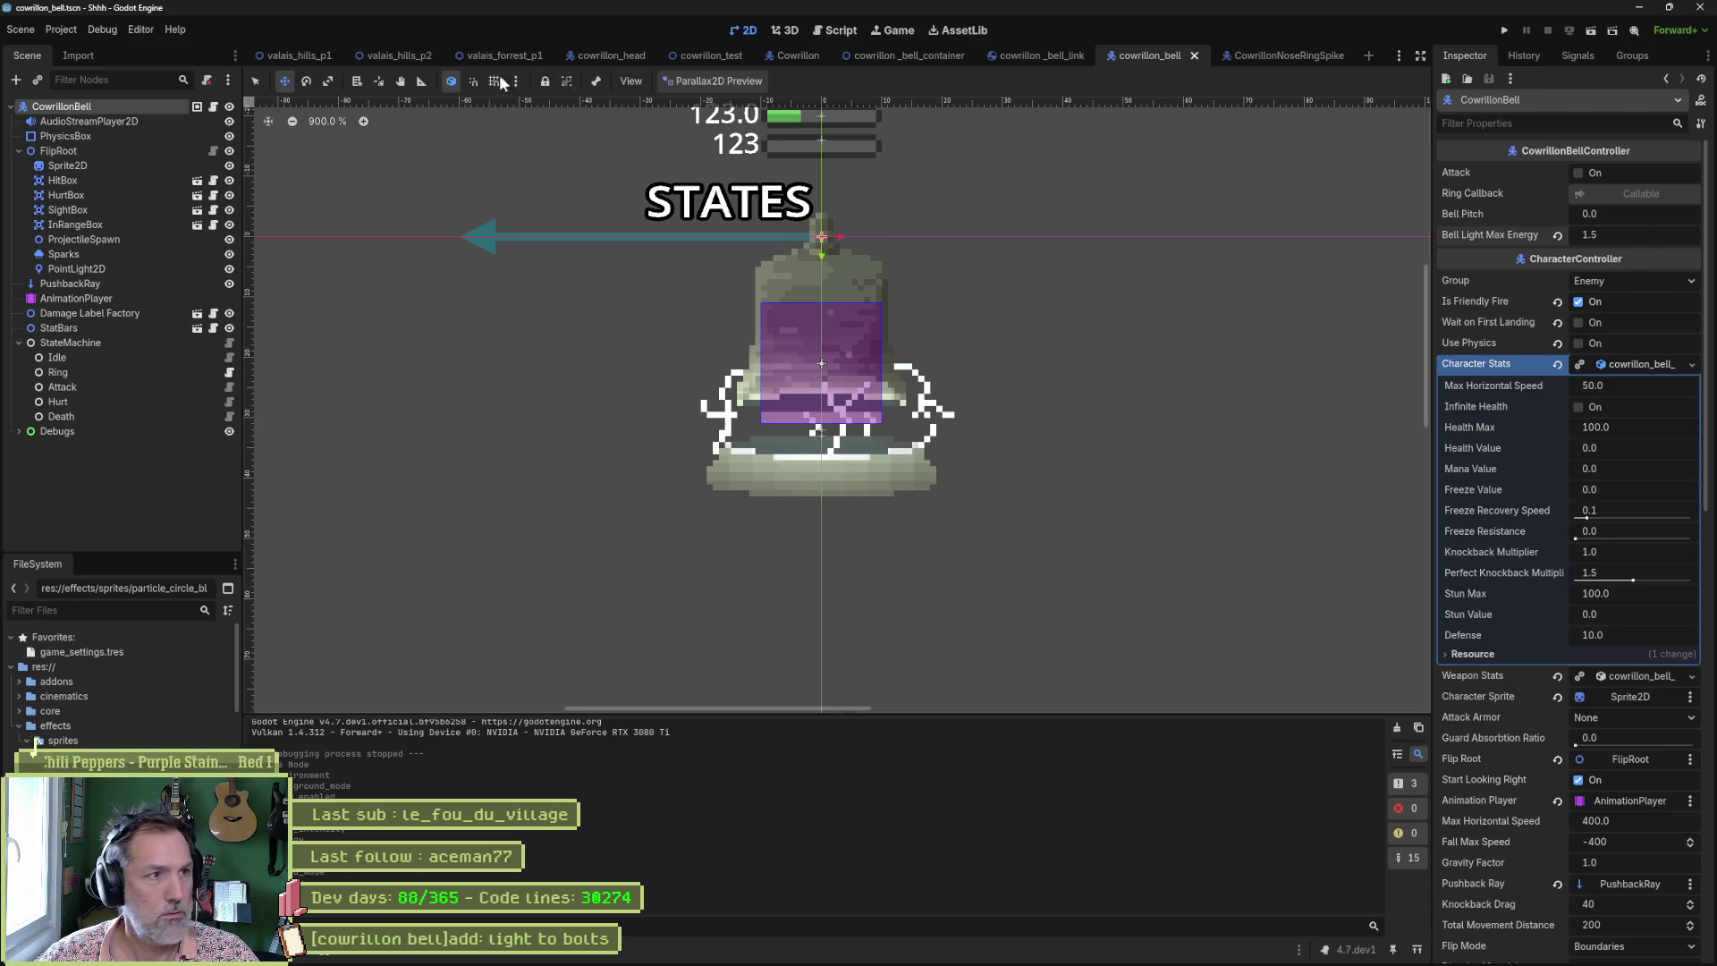
click(460, 56)
key(F6)
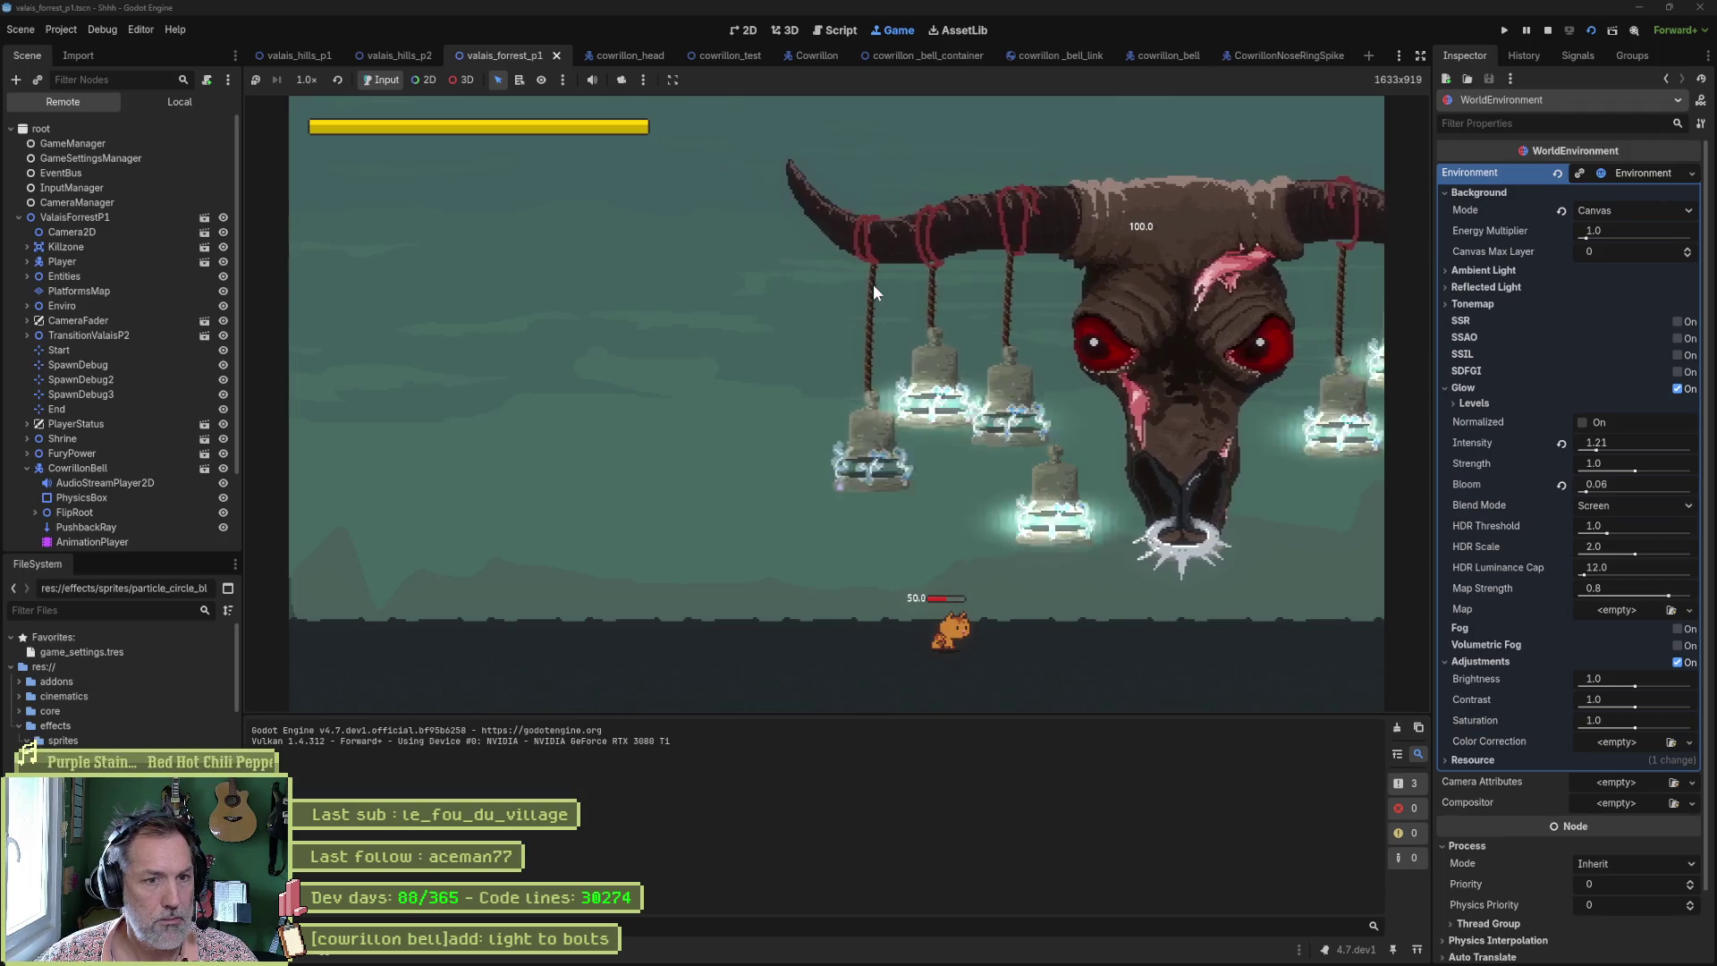
Delete CowrillonBell from the level and move WorldEnvironment to be ValaisForrestP1's first child
key(F8)
click(89, 369)
key(Delete)
key(Return)
mouse_move(87, 363)
mouse_down()
mouse_move(57, 358)
mouse_move(66, 185)
mouse_up()
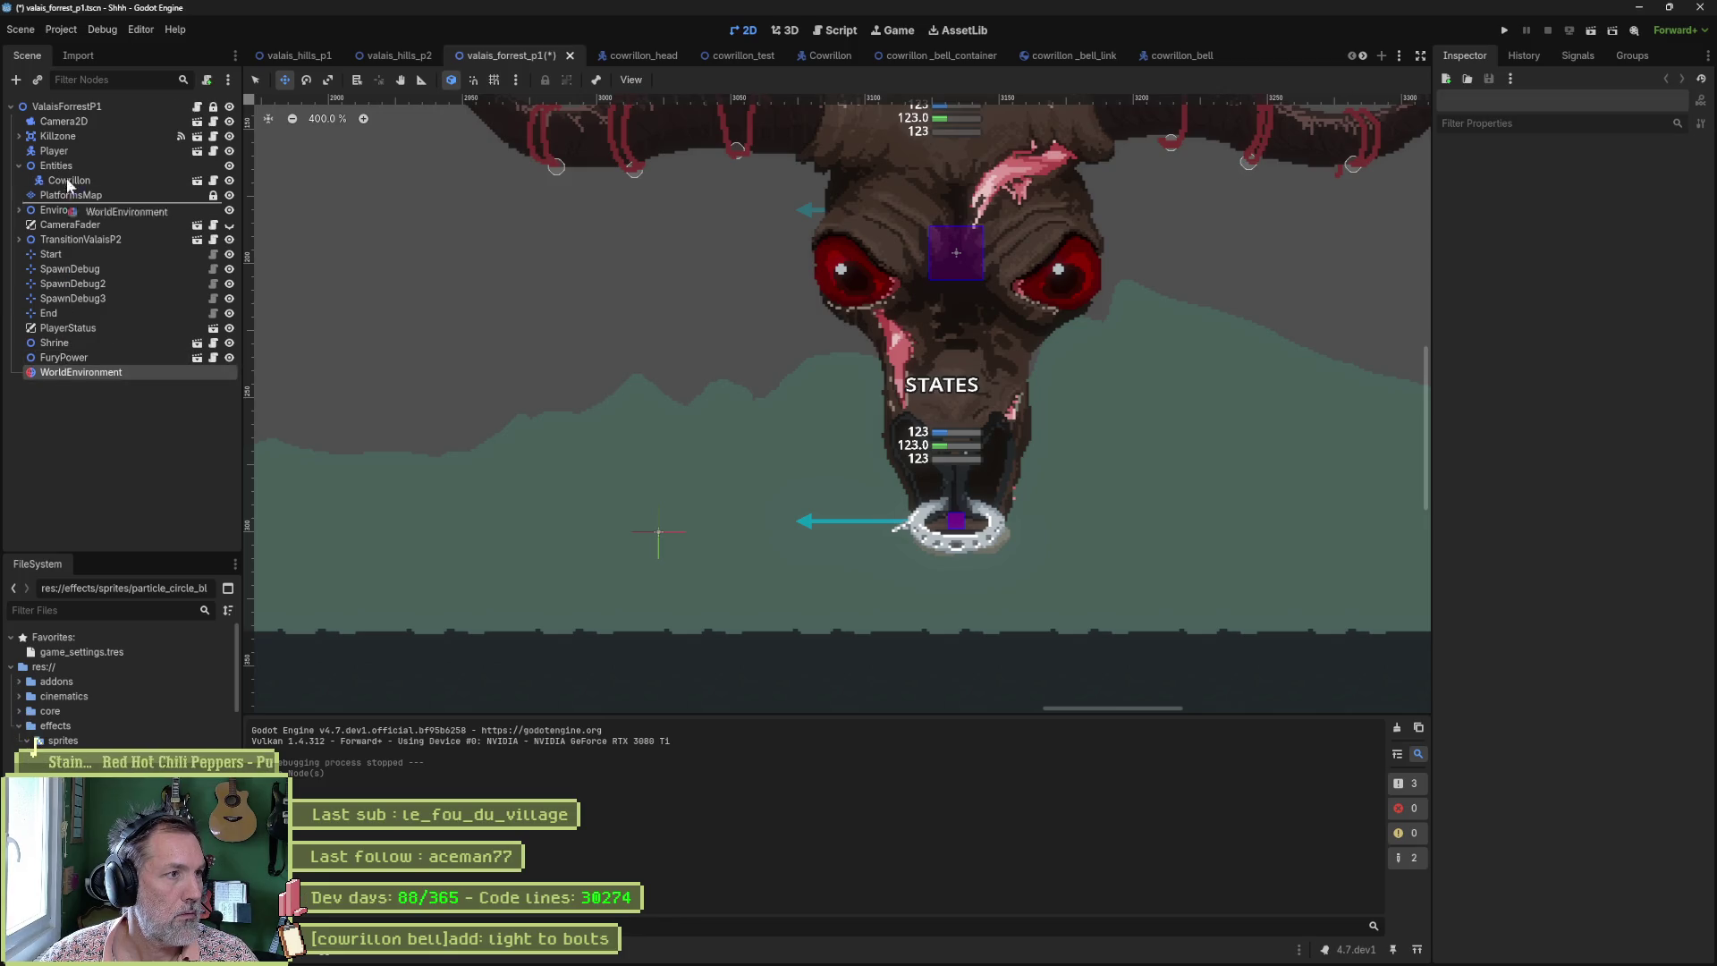
drag(79, 119, 78, 121)
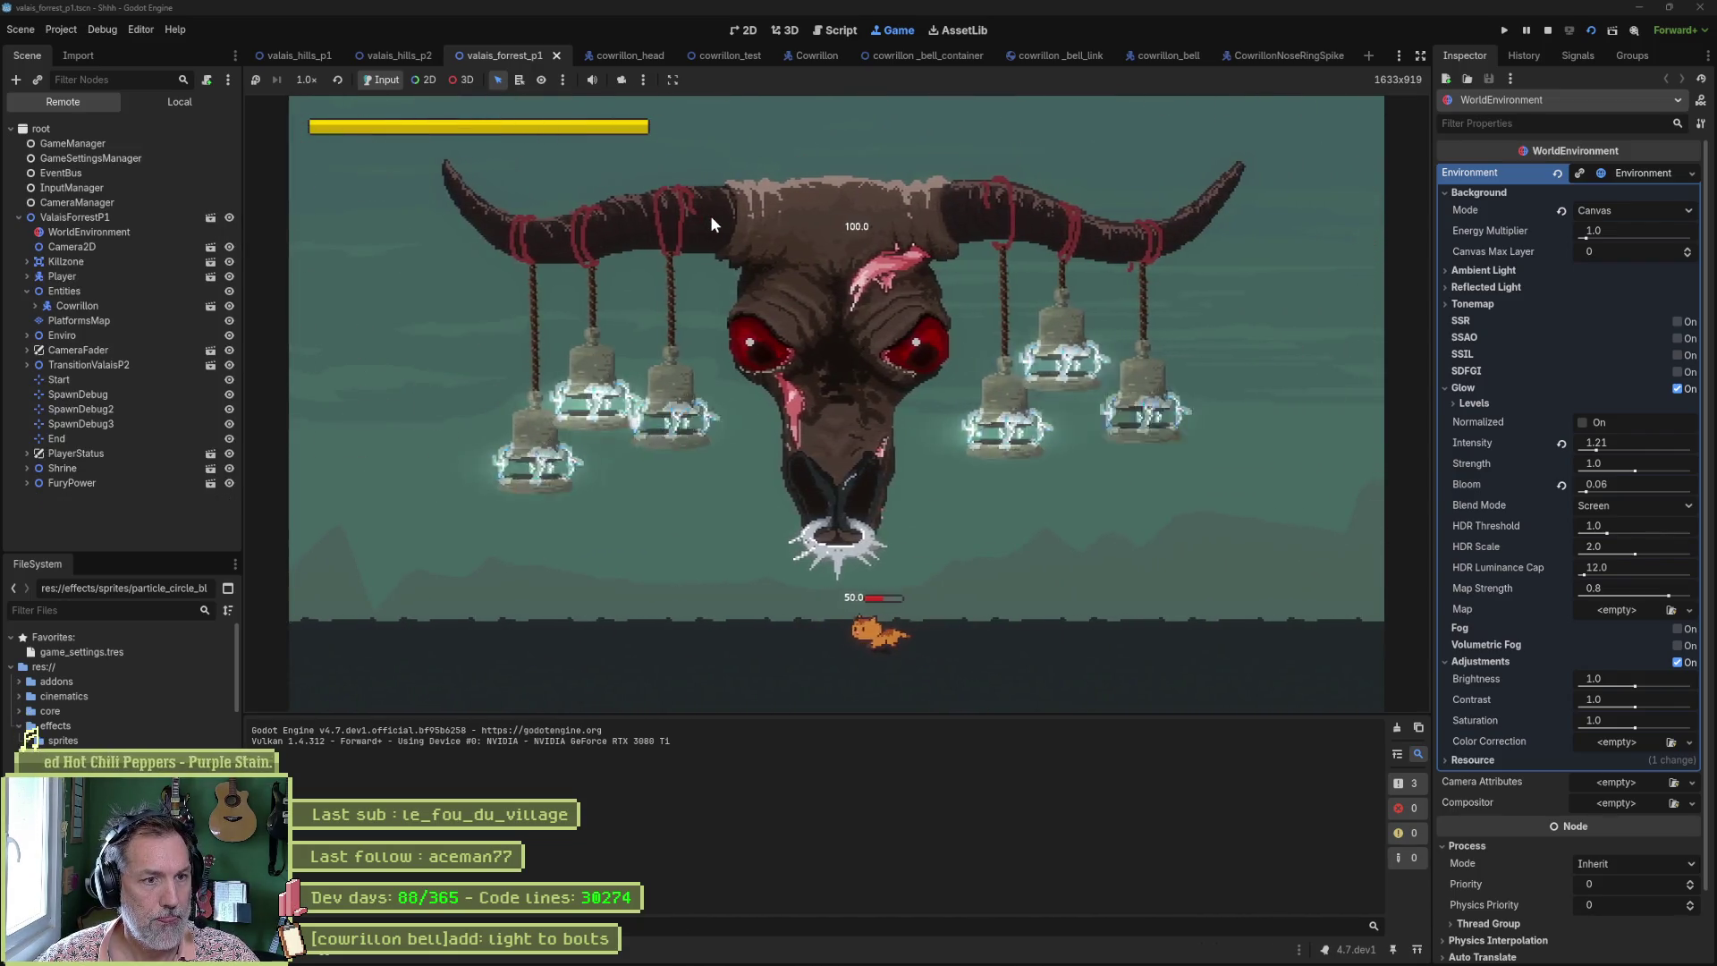
Playtest the level, jumping and dashing the cat toward the boss, then stop
key(space)
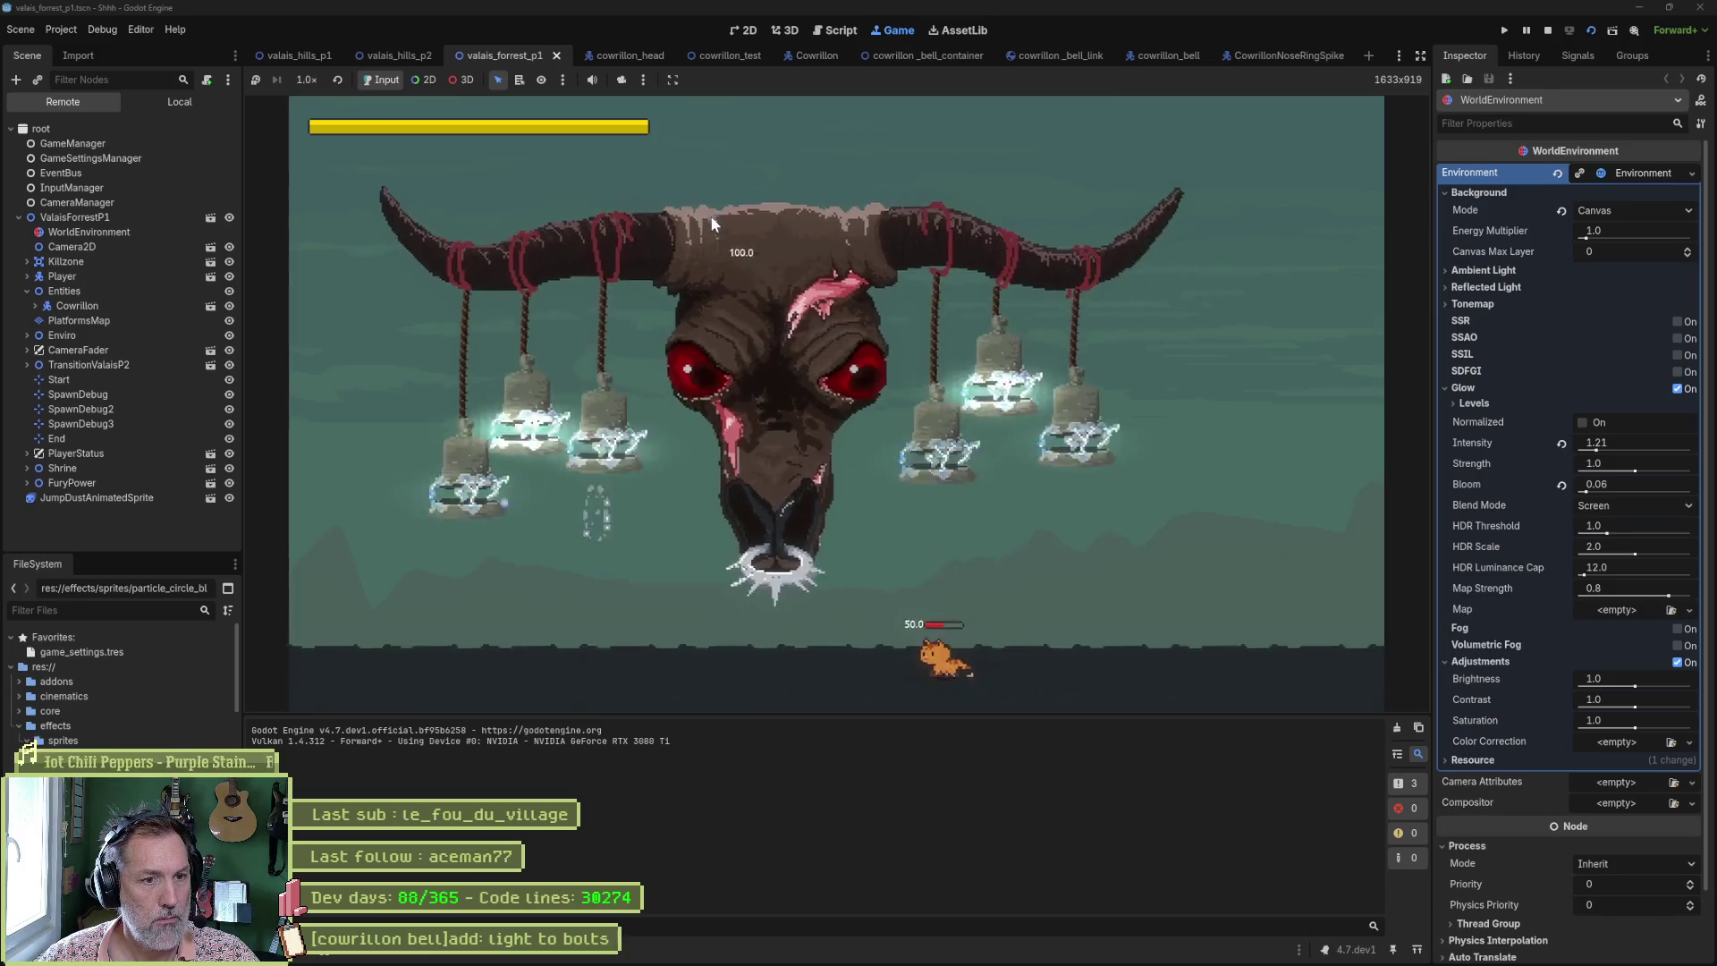
key(space)
key(Left)
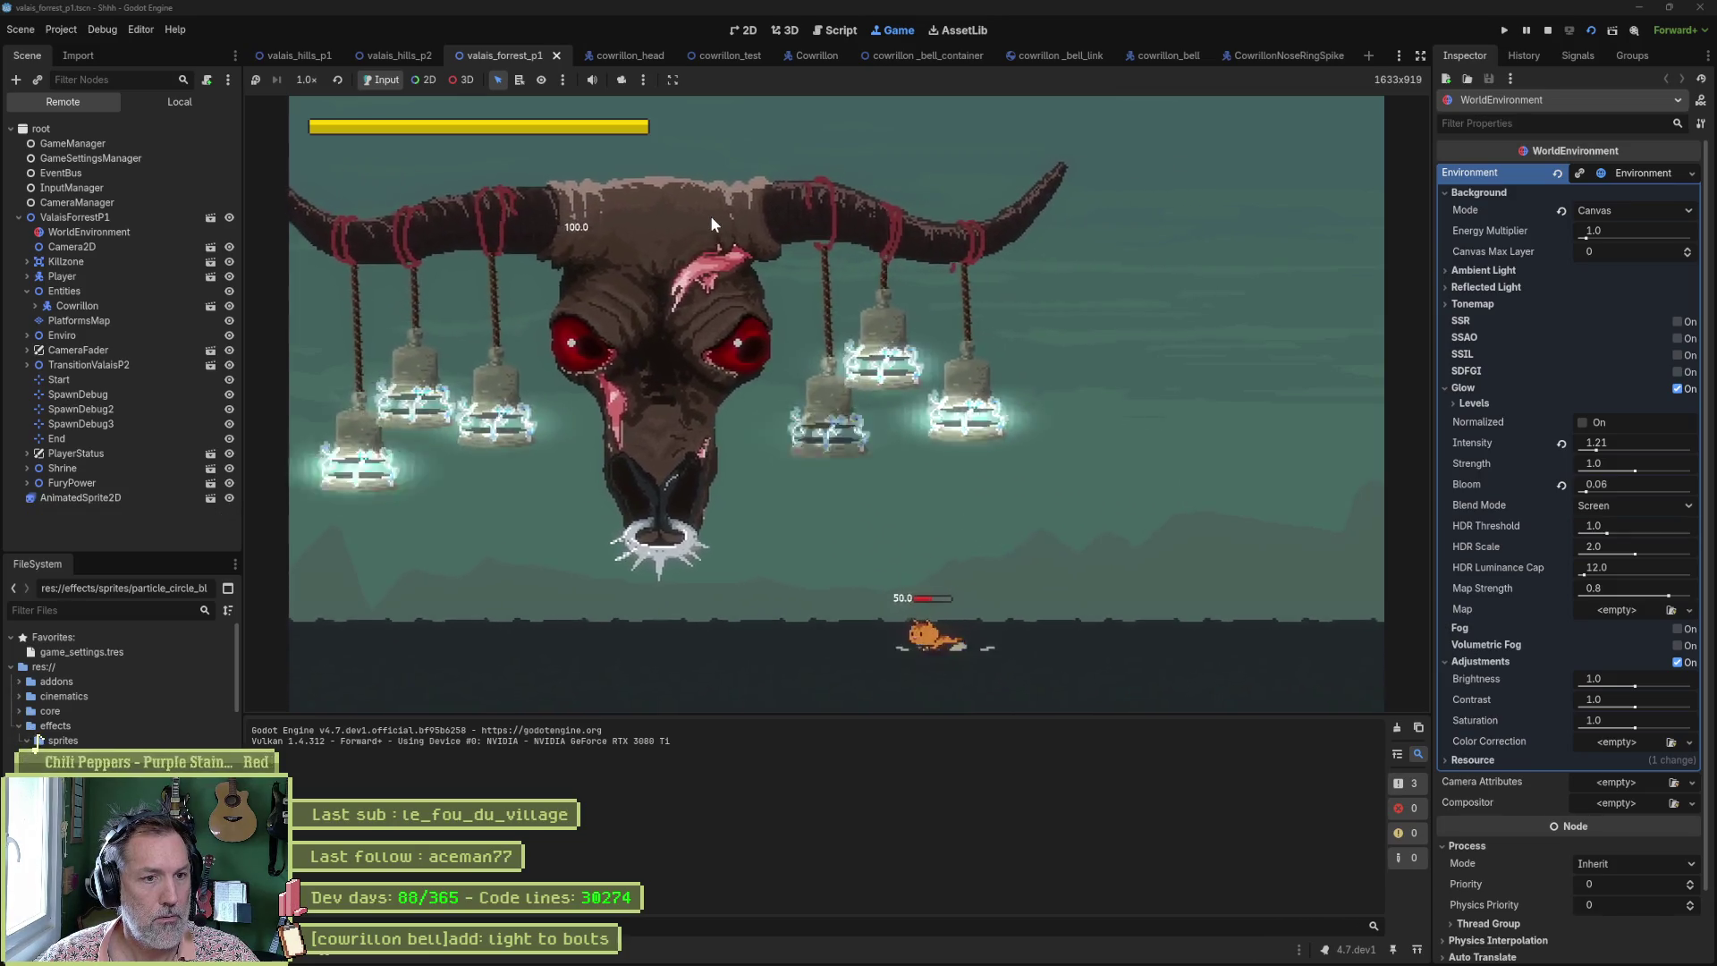
key(space)
key(Right)
key(Left)
key(shift)
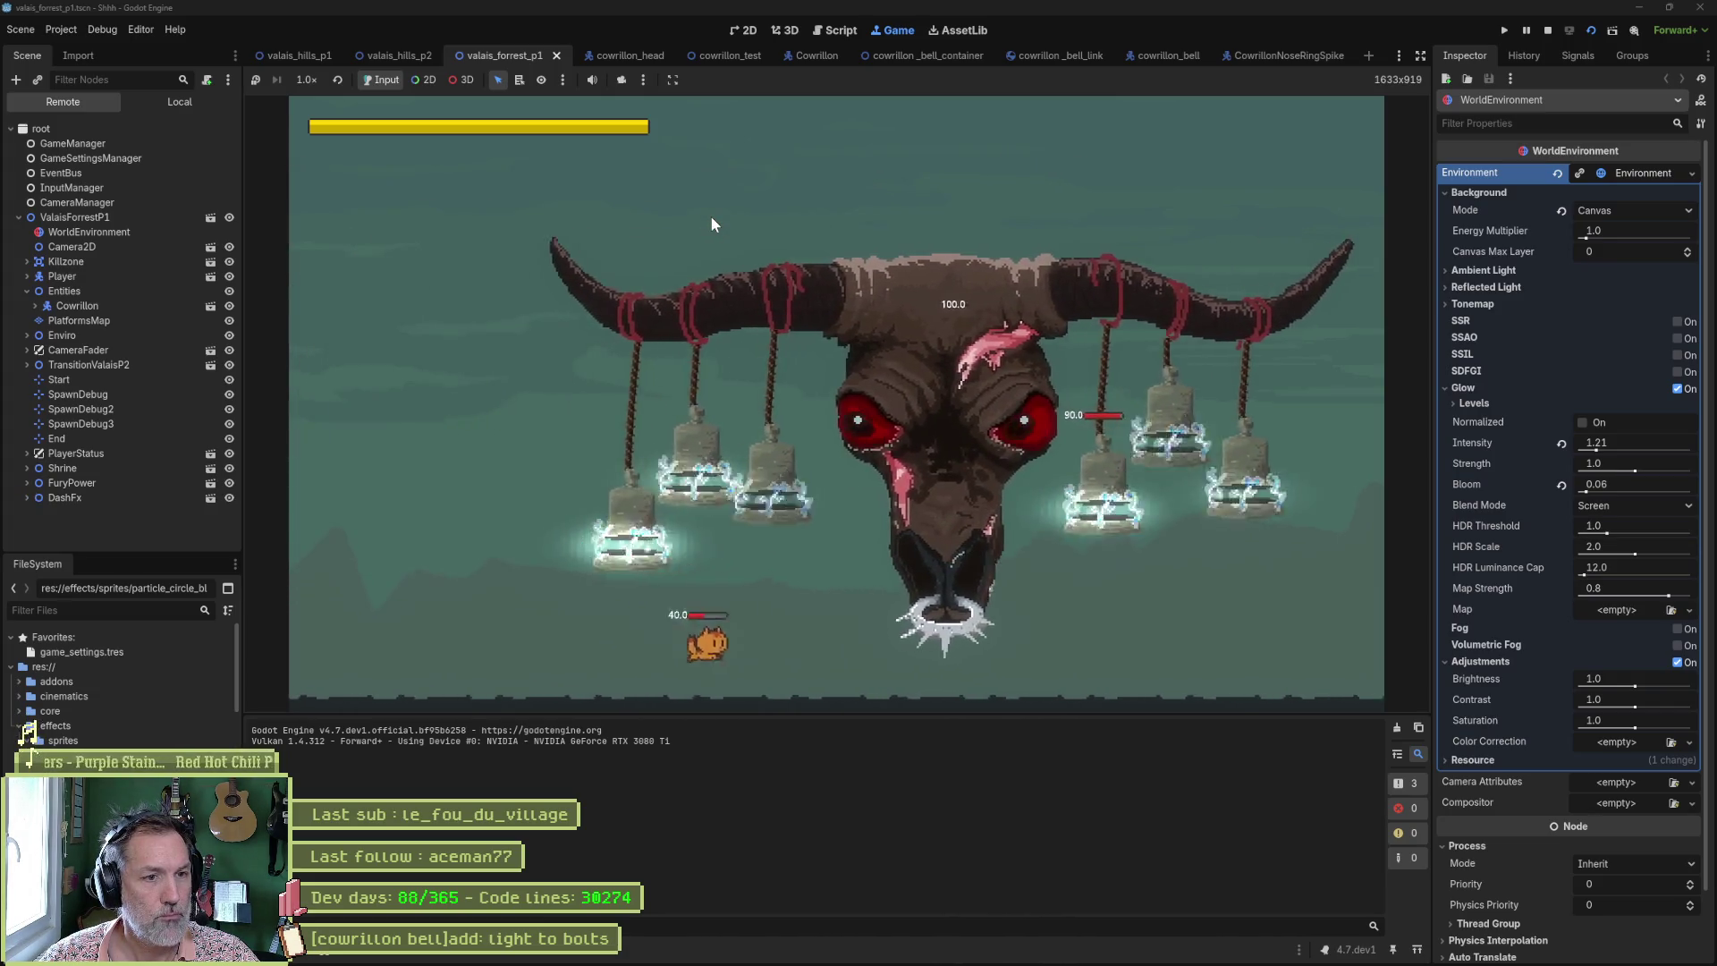
key(space)
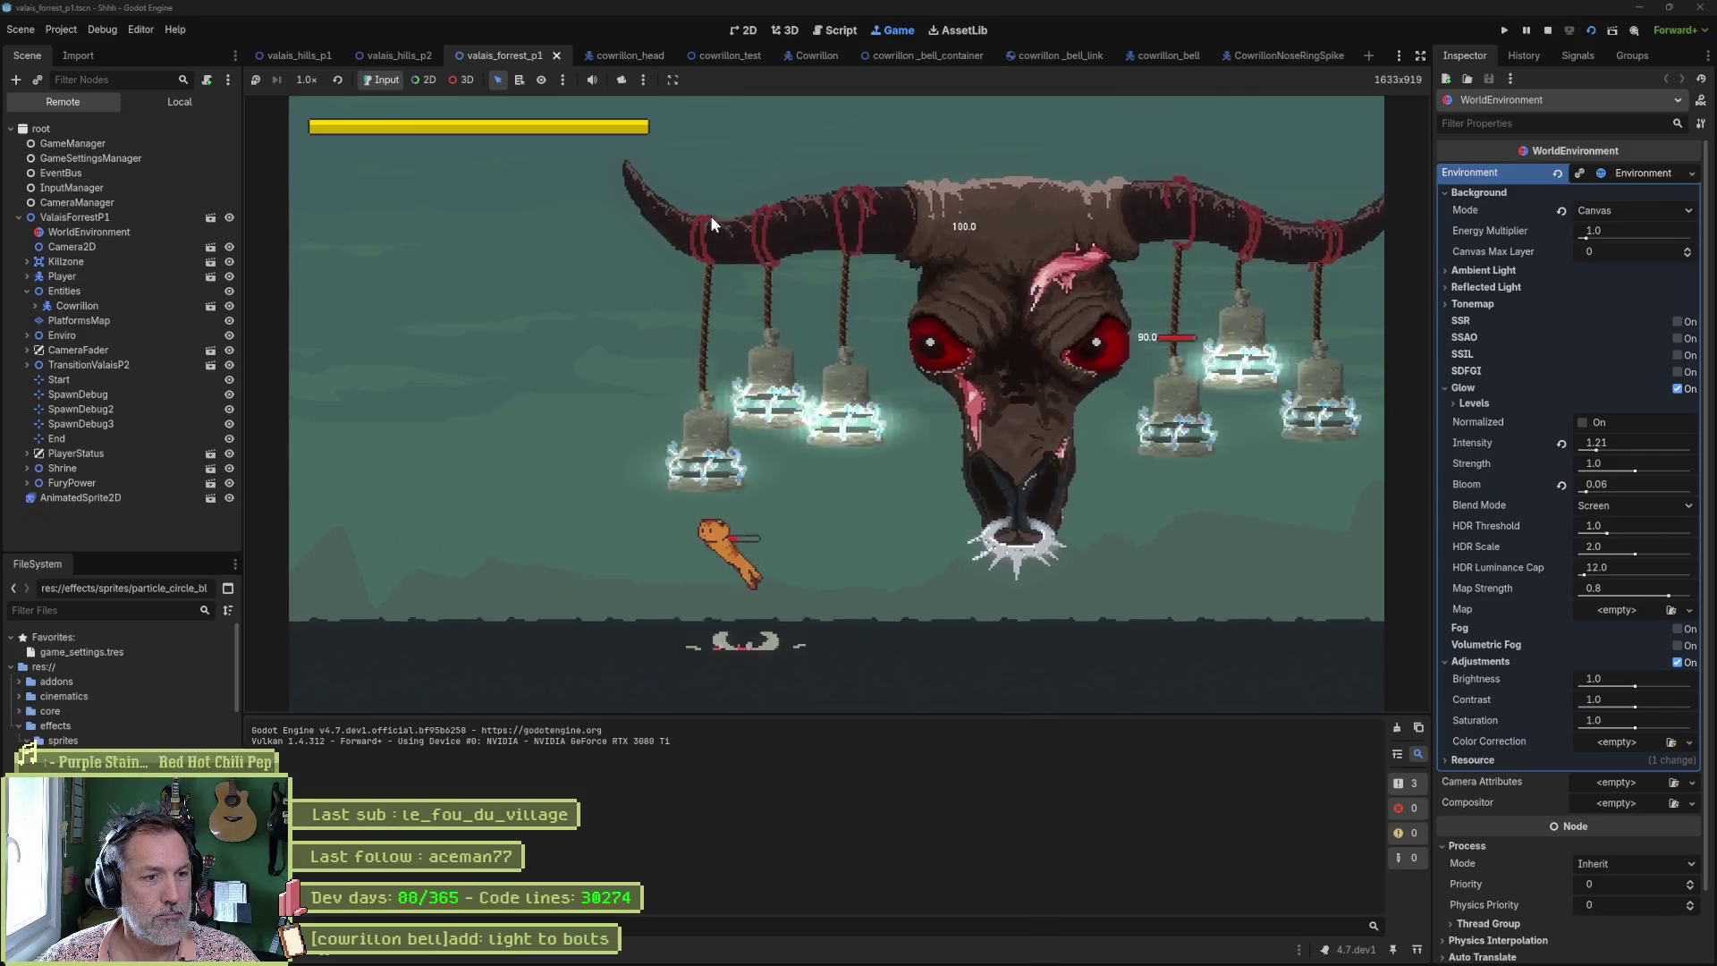
key(Right)
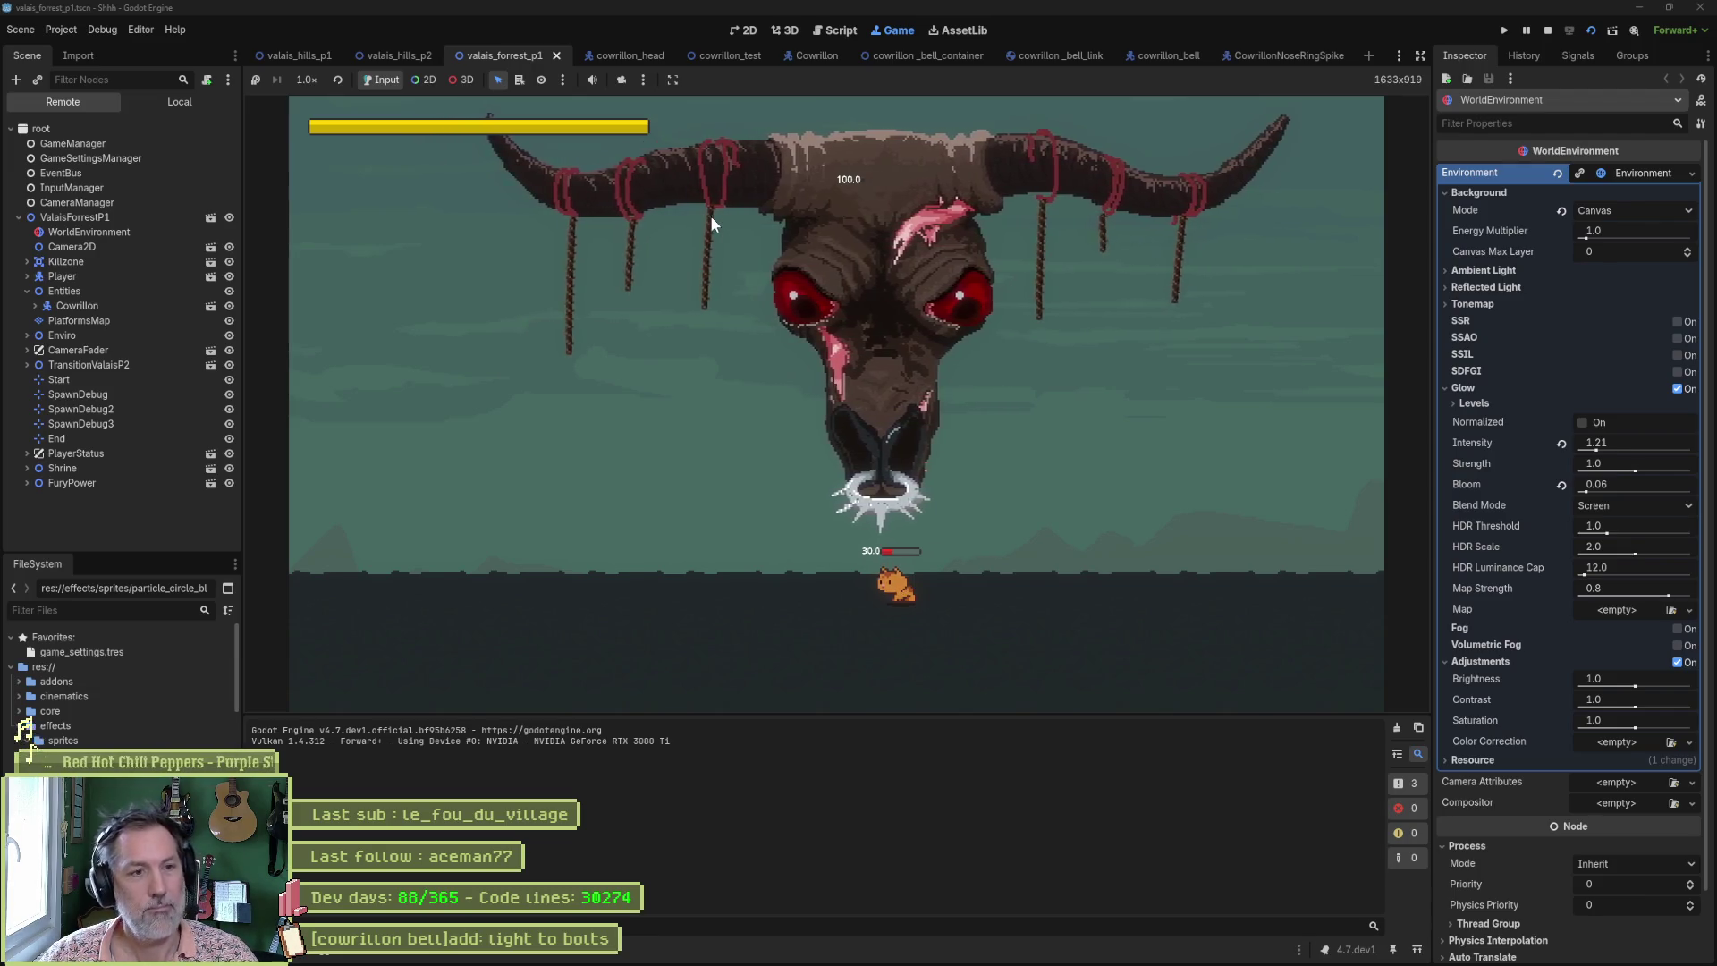
key(F8)
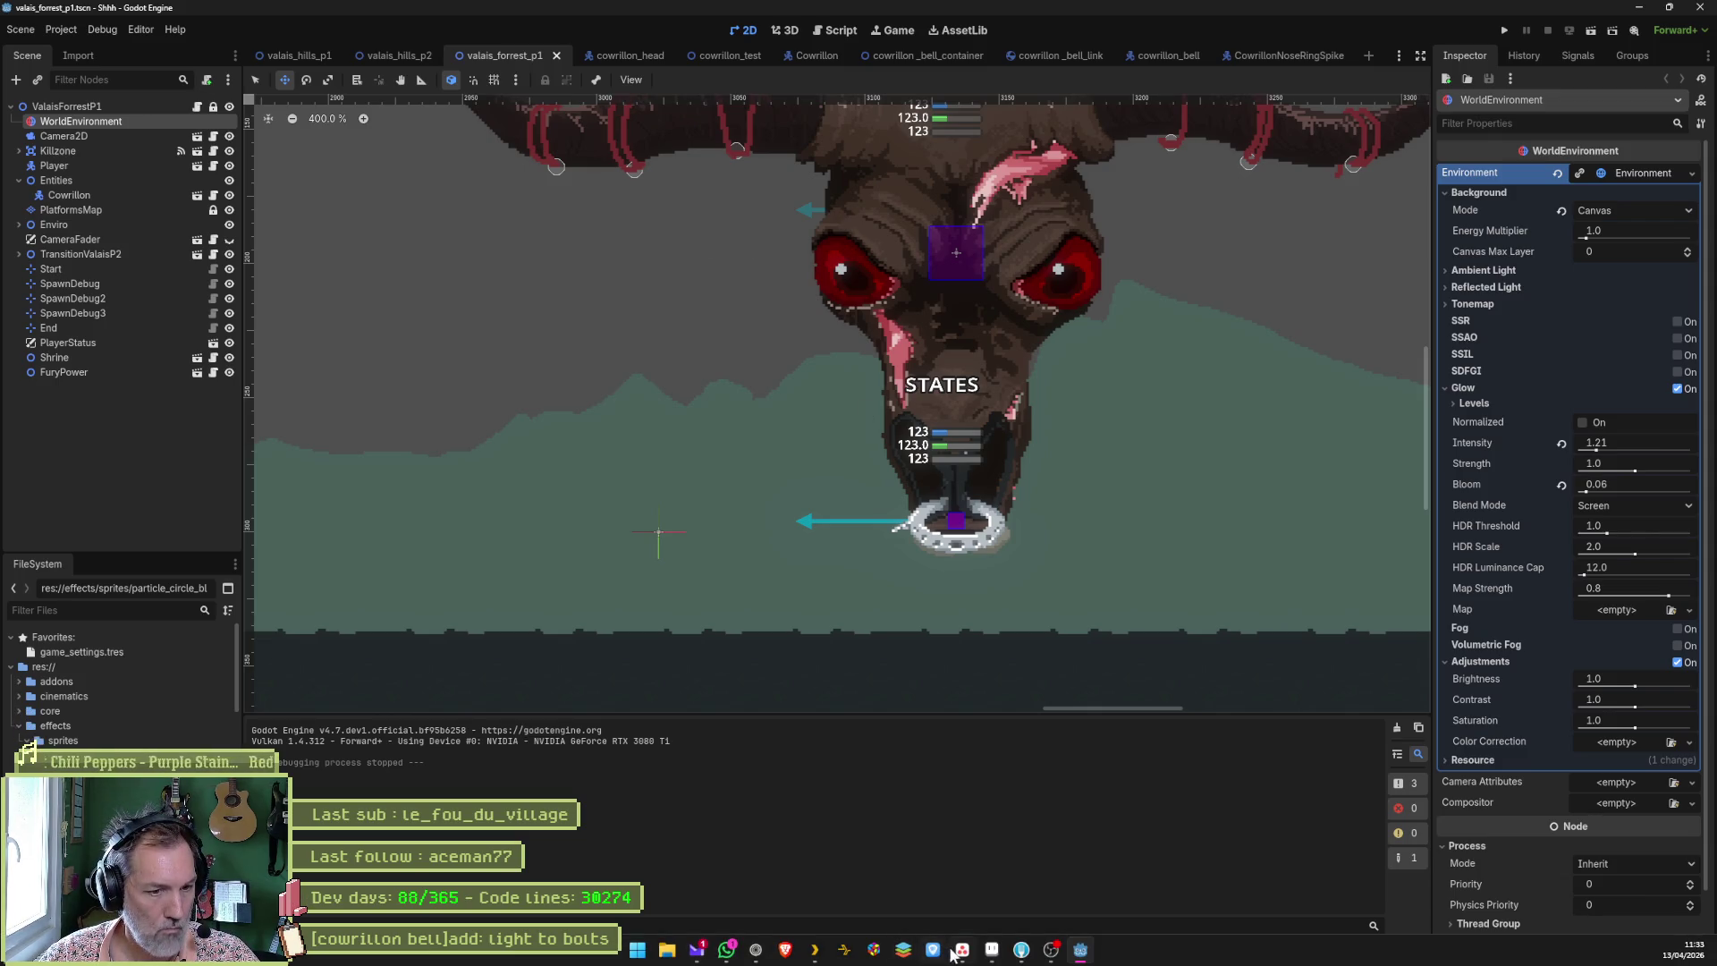
Glance at the Asana task board, then rerun the forest level and stop it
click(952, 952)
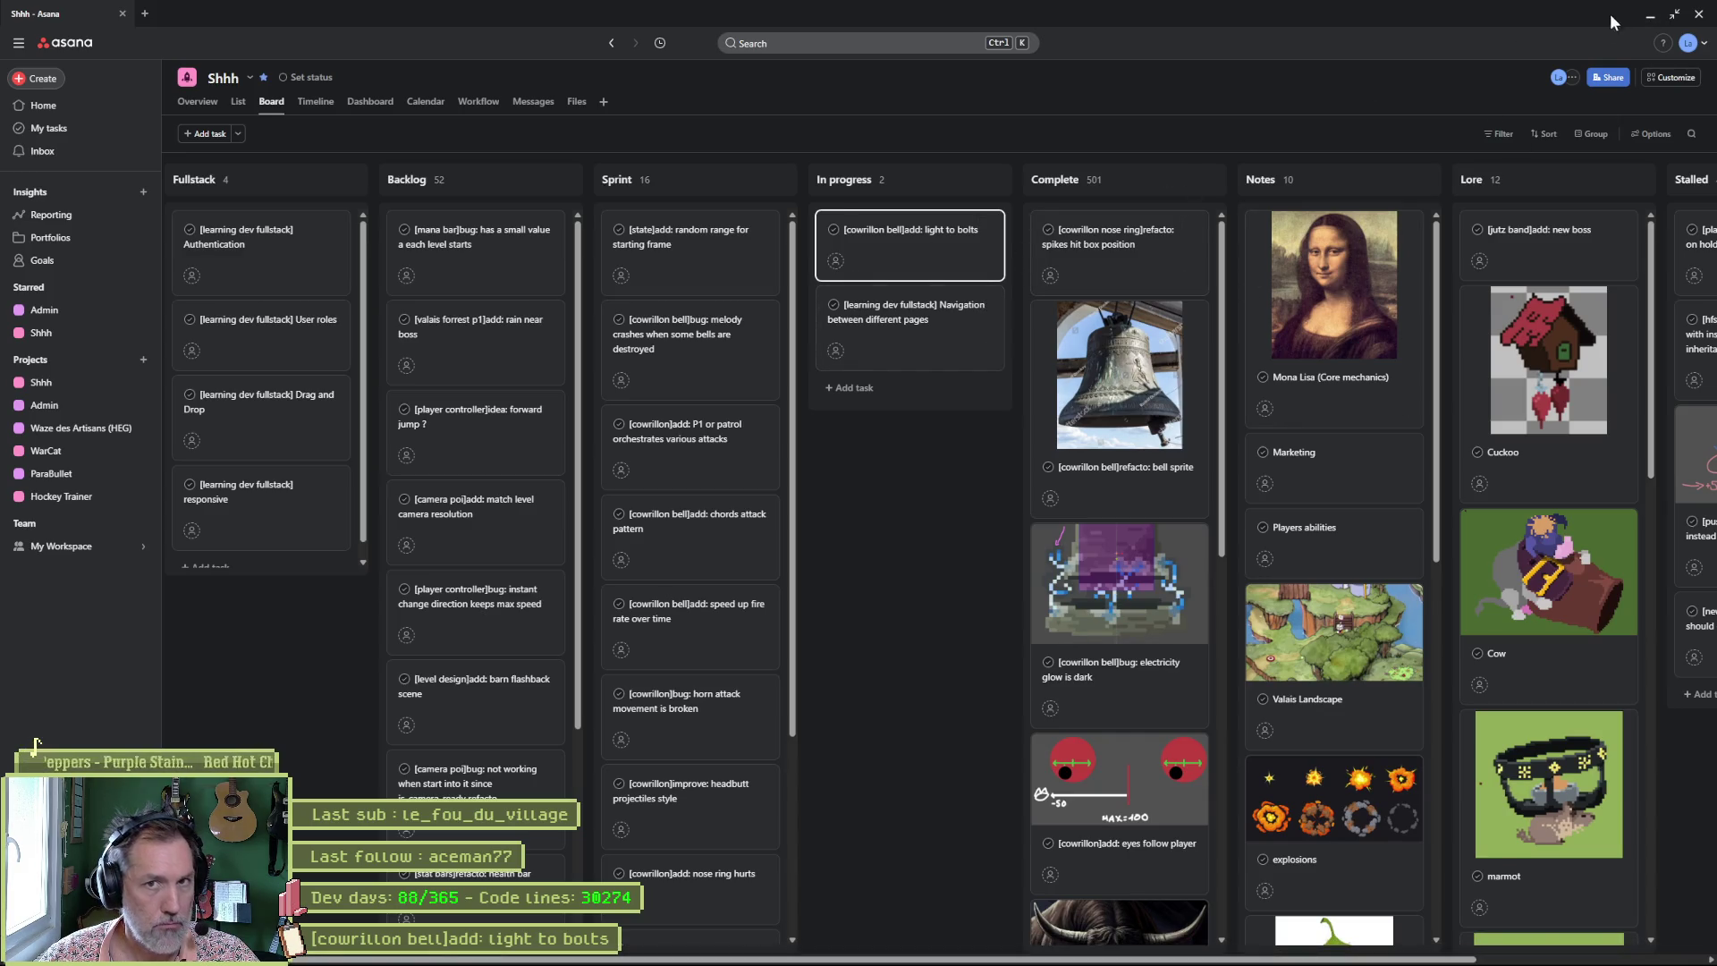
mouse_move(1021, 953)
click(1021, 883)
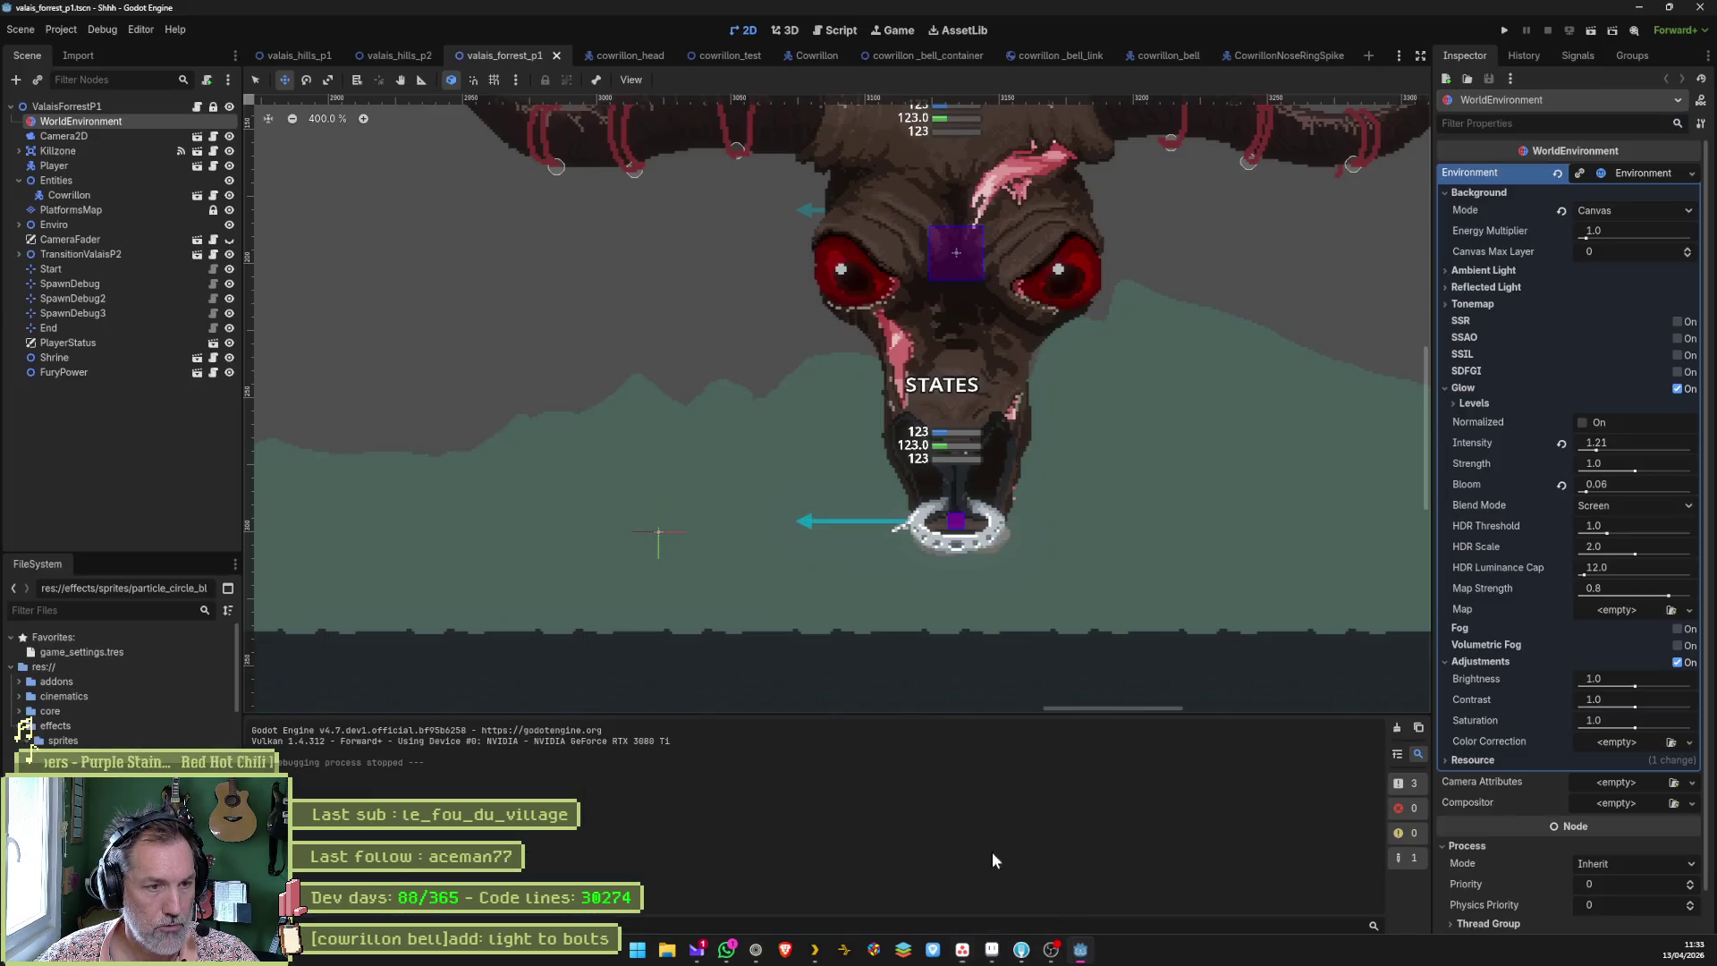
key(F6)
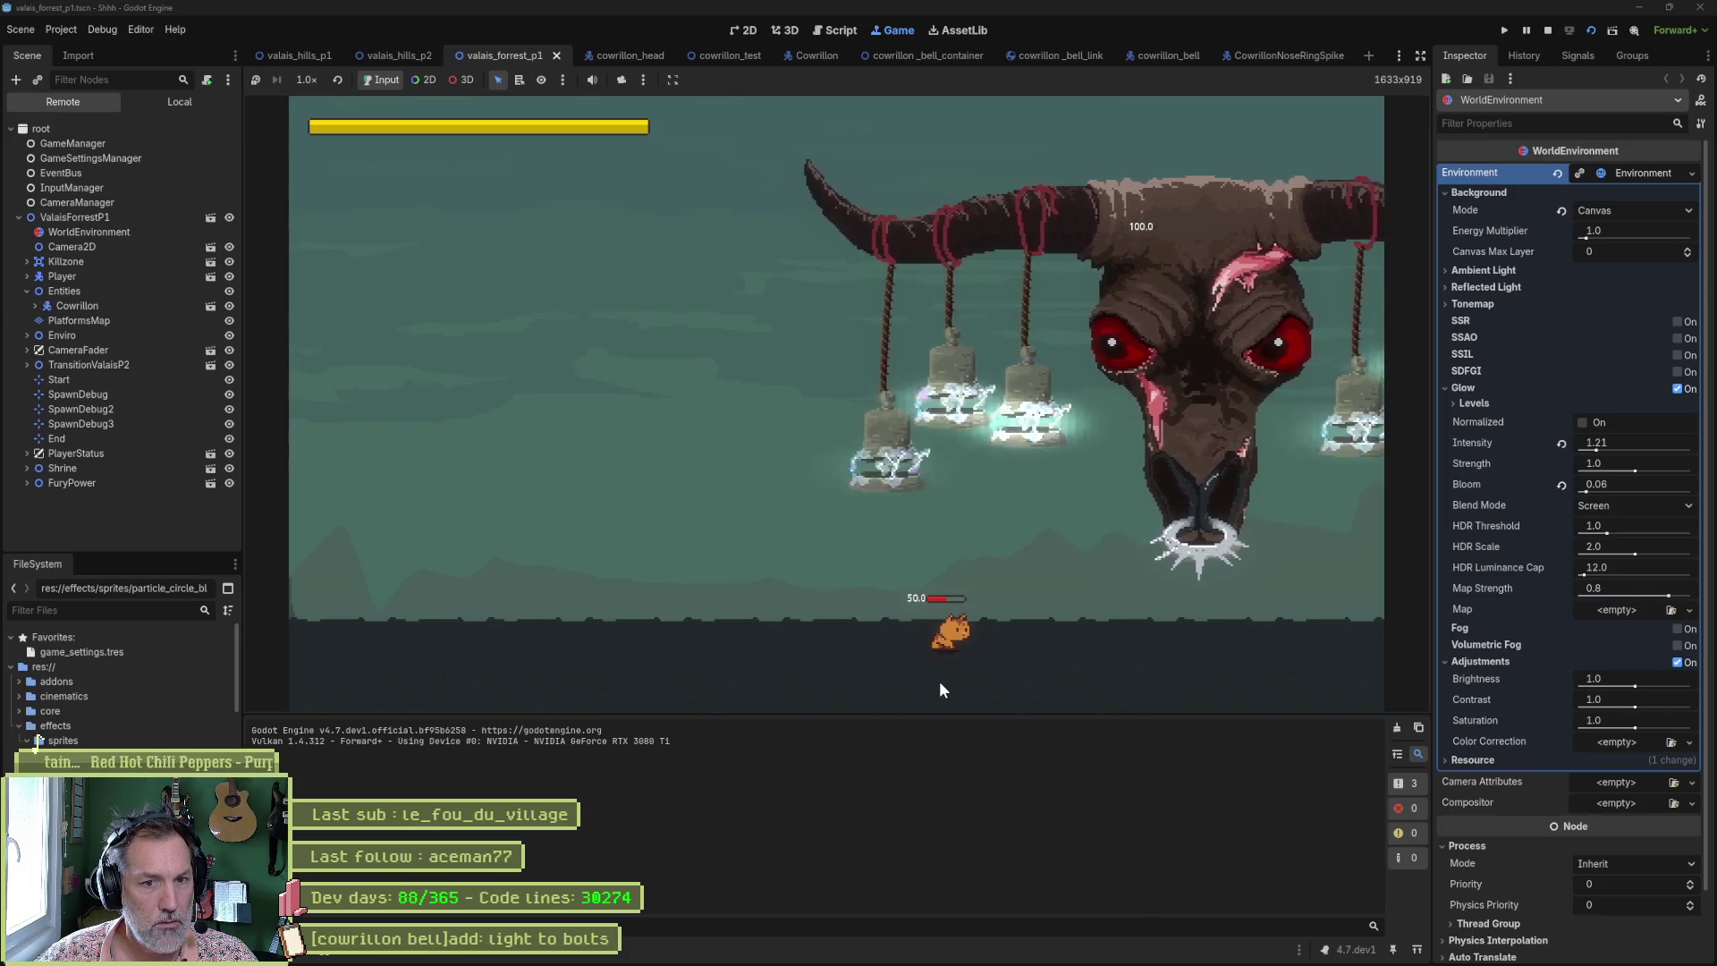
key(F8)
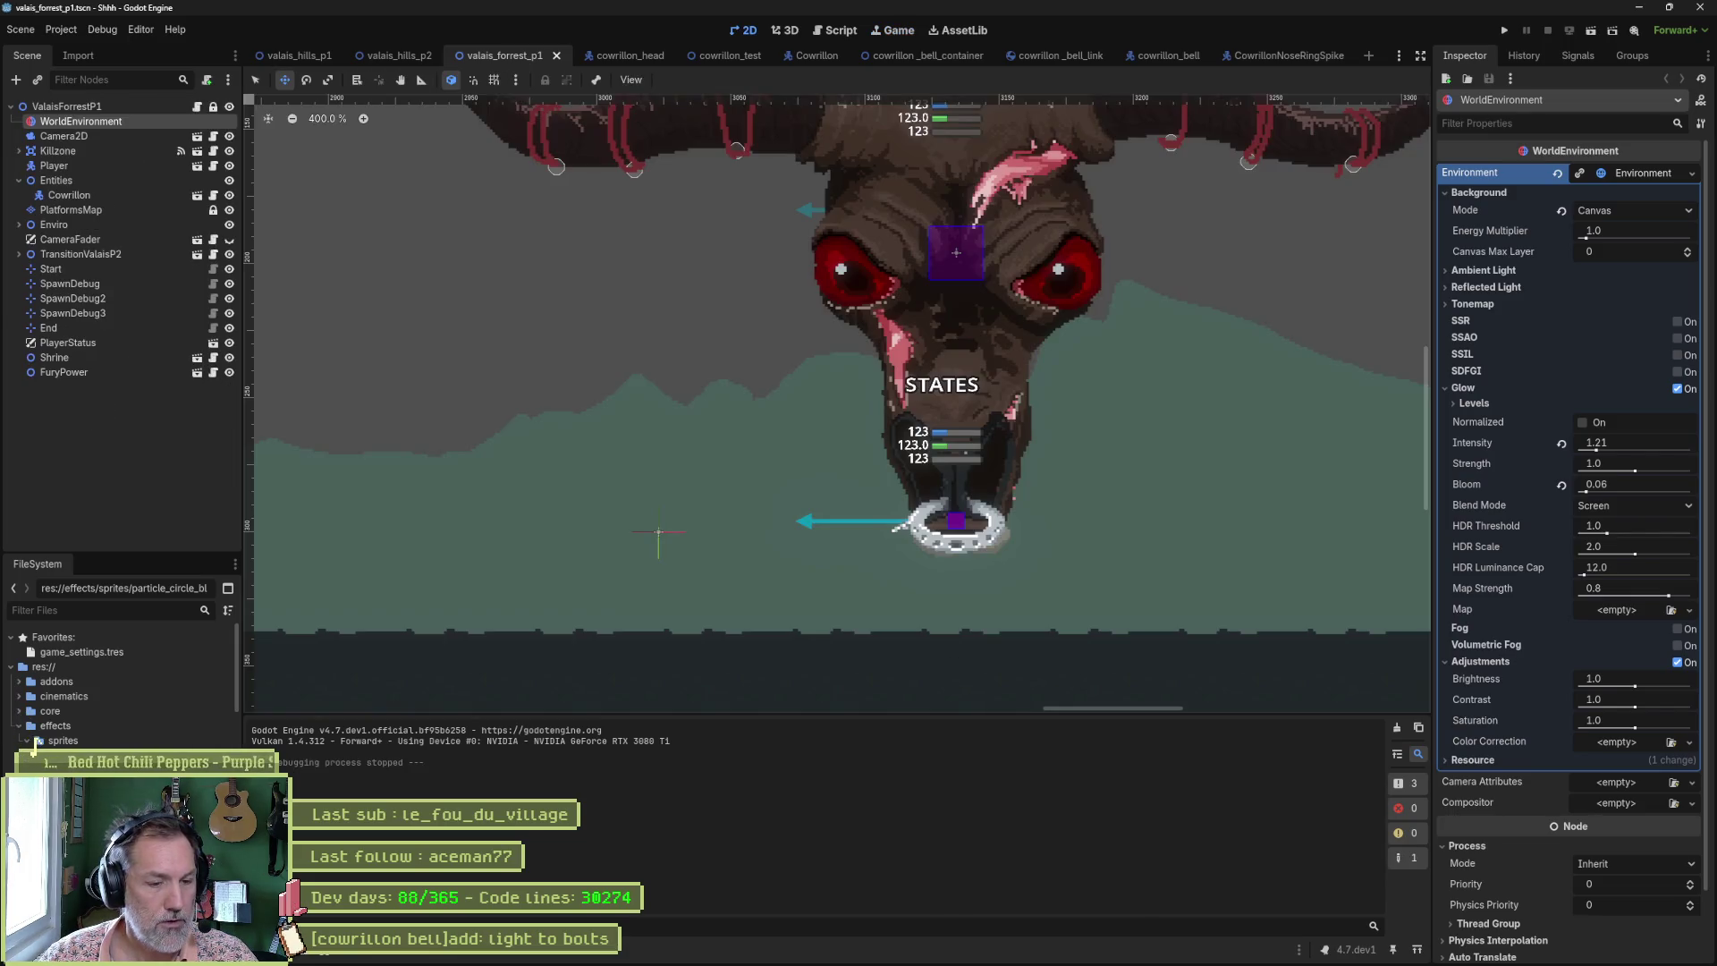
Lower the cowrillon_bell sprite's fx layer opacity to about 50%, save, and return to Godot
click(991, 950)
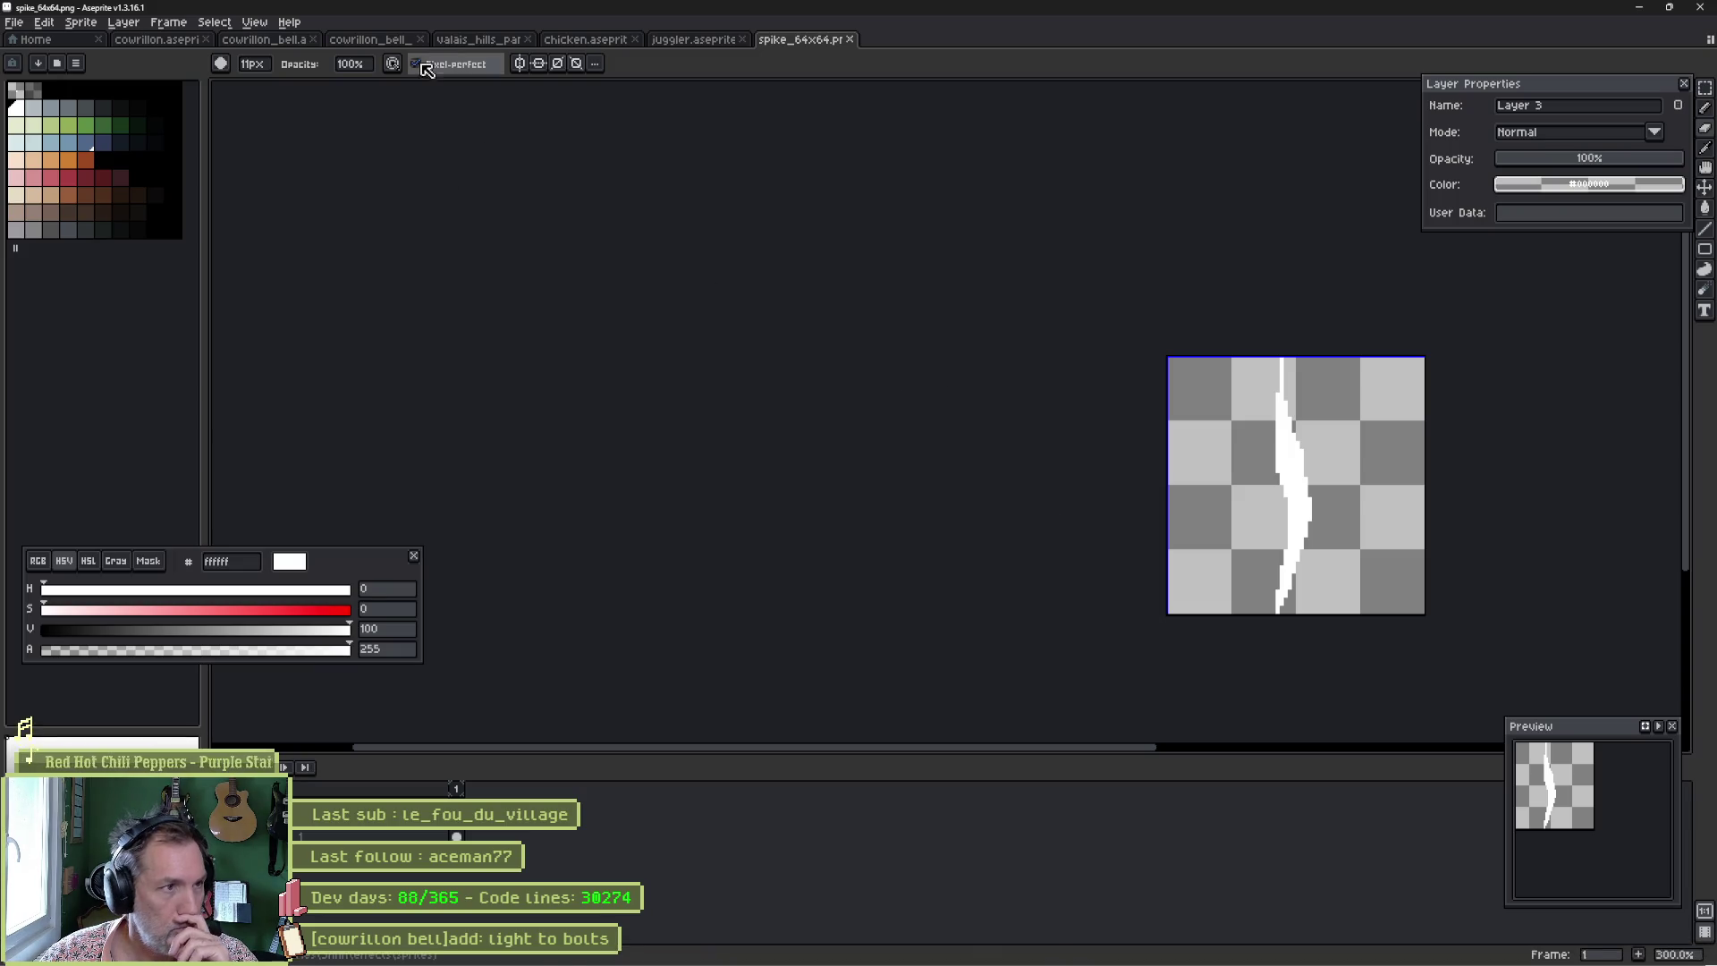
click(374, 41)
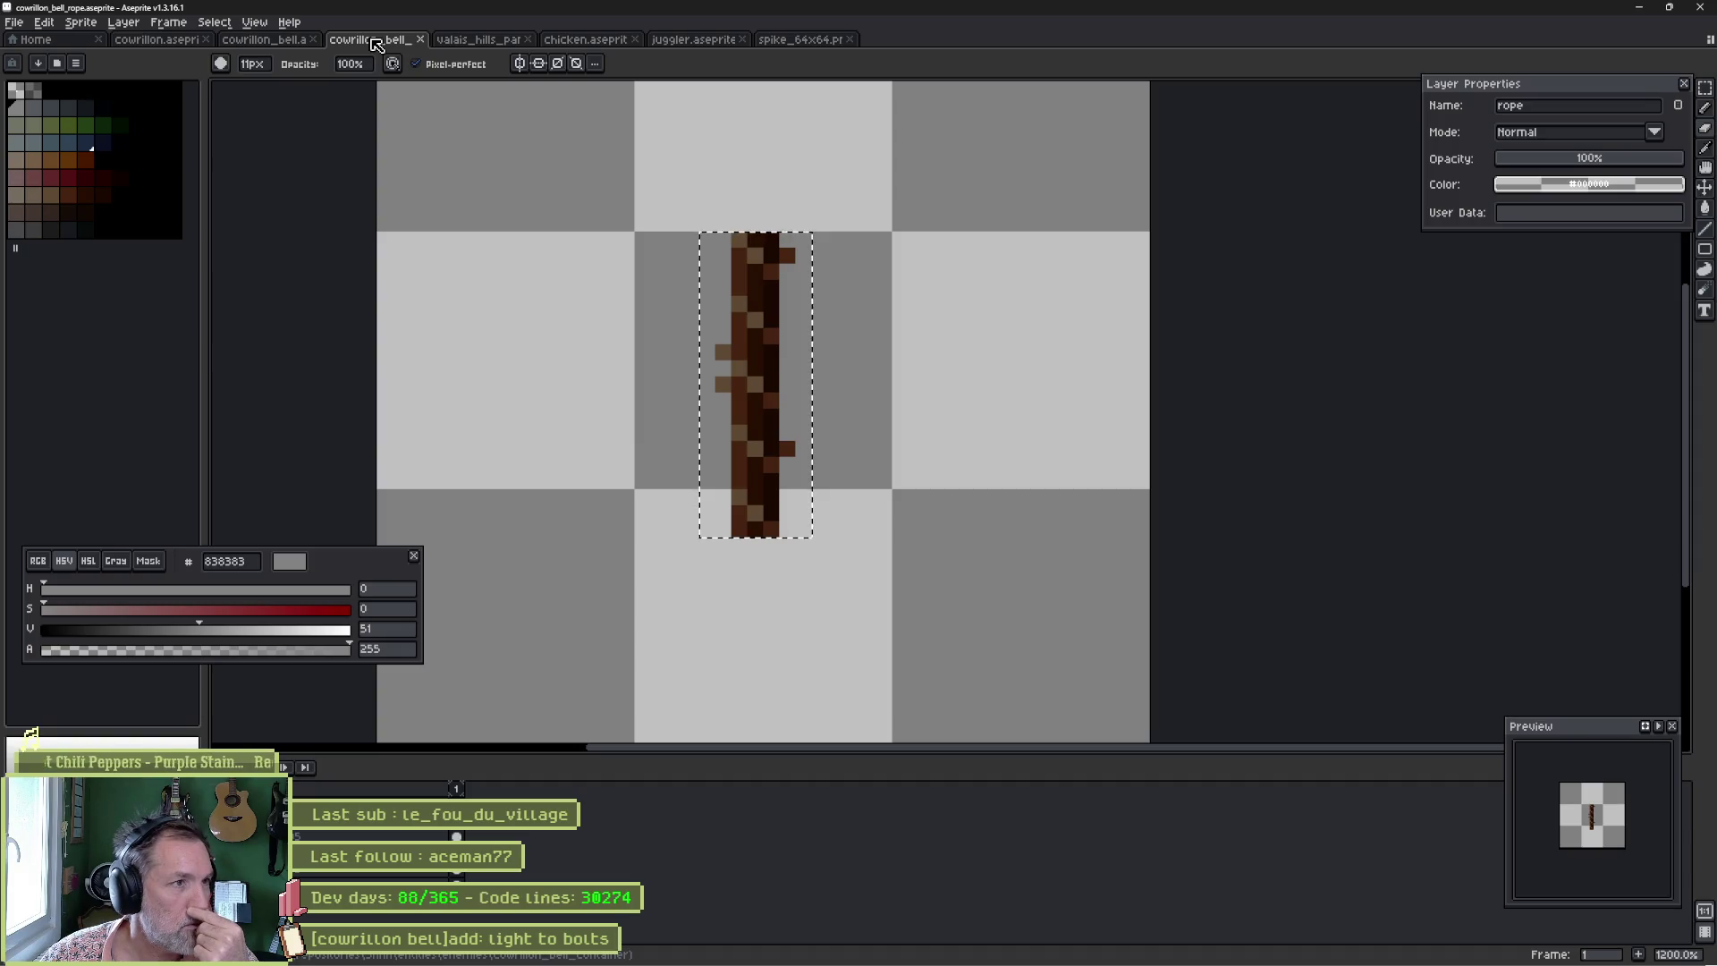
click(268, 40)
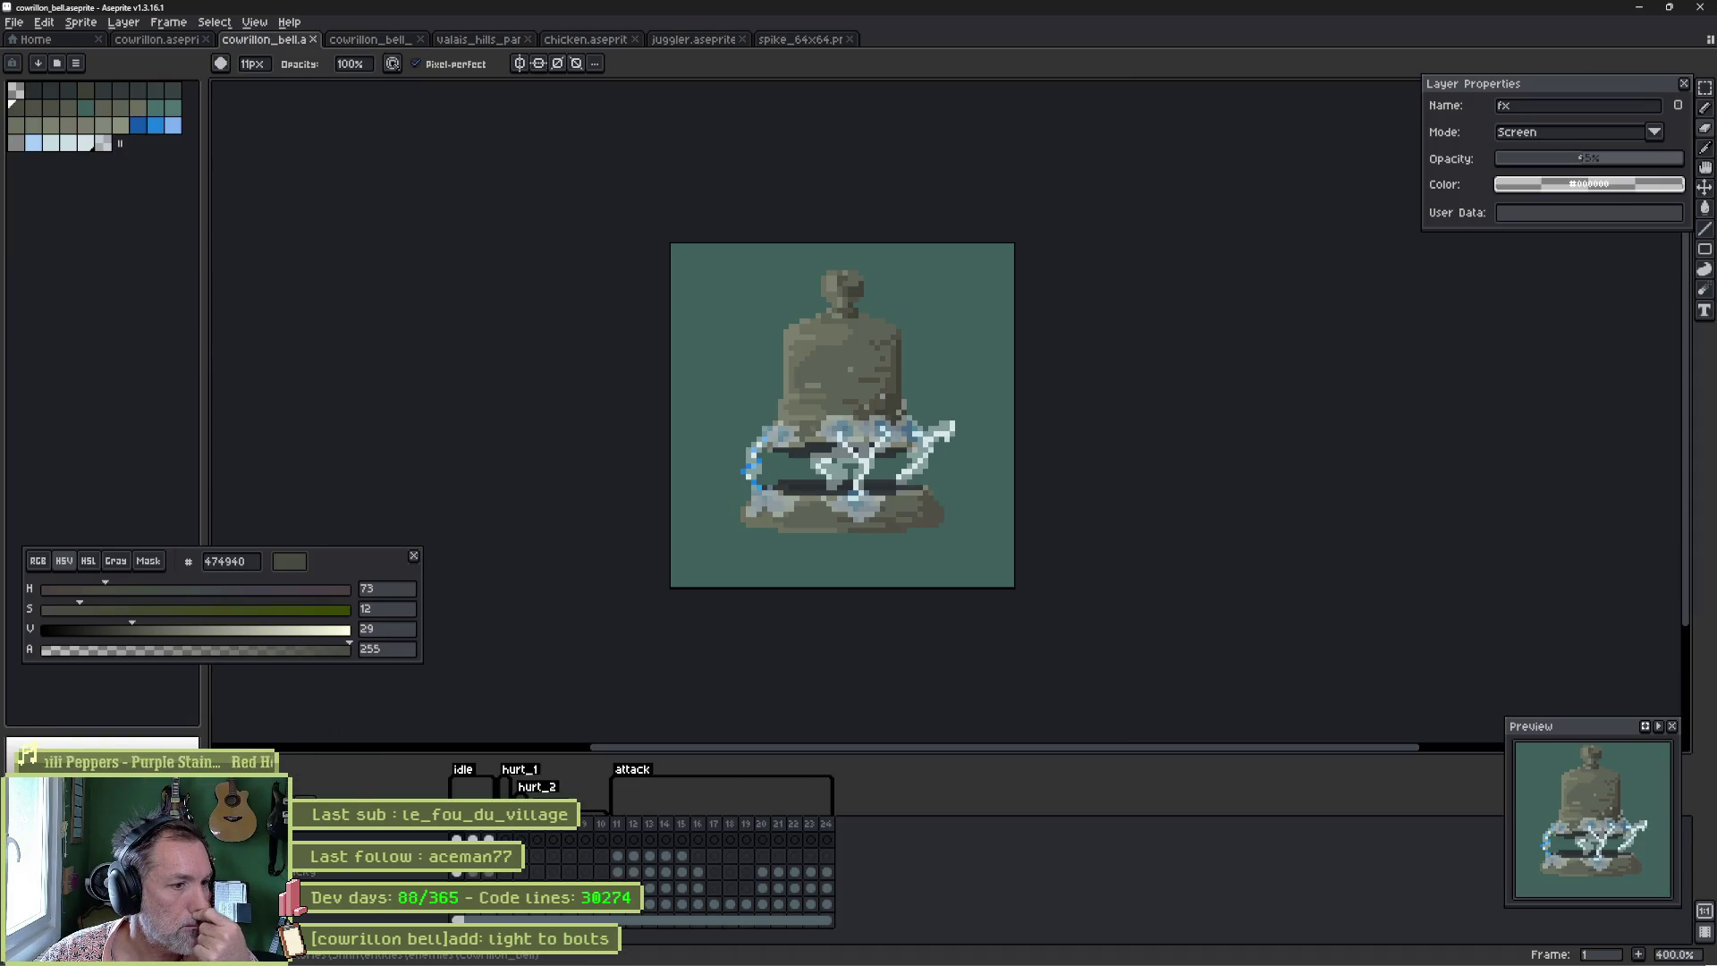
double_click(358, 838)
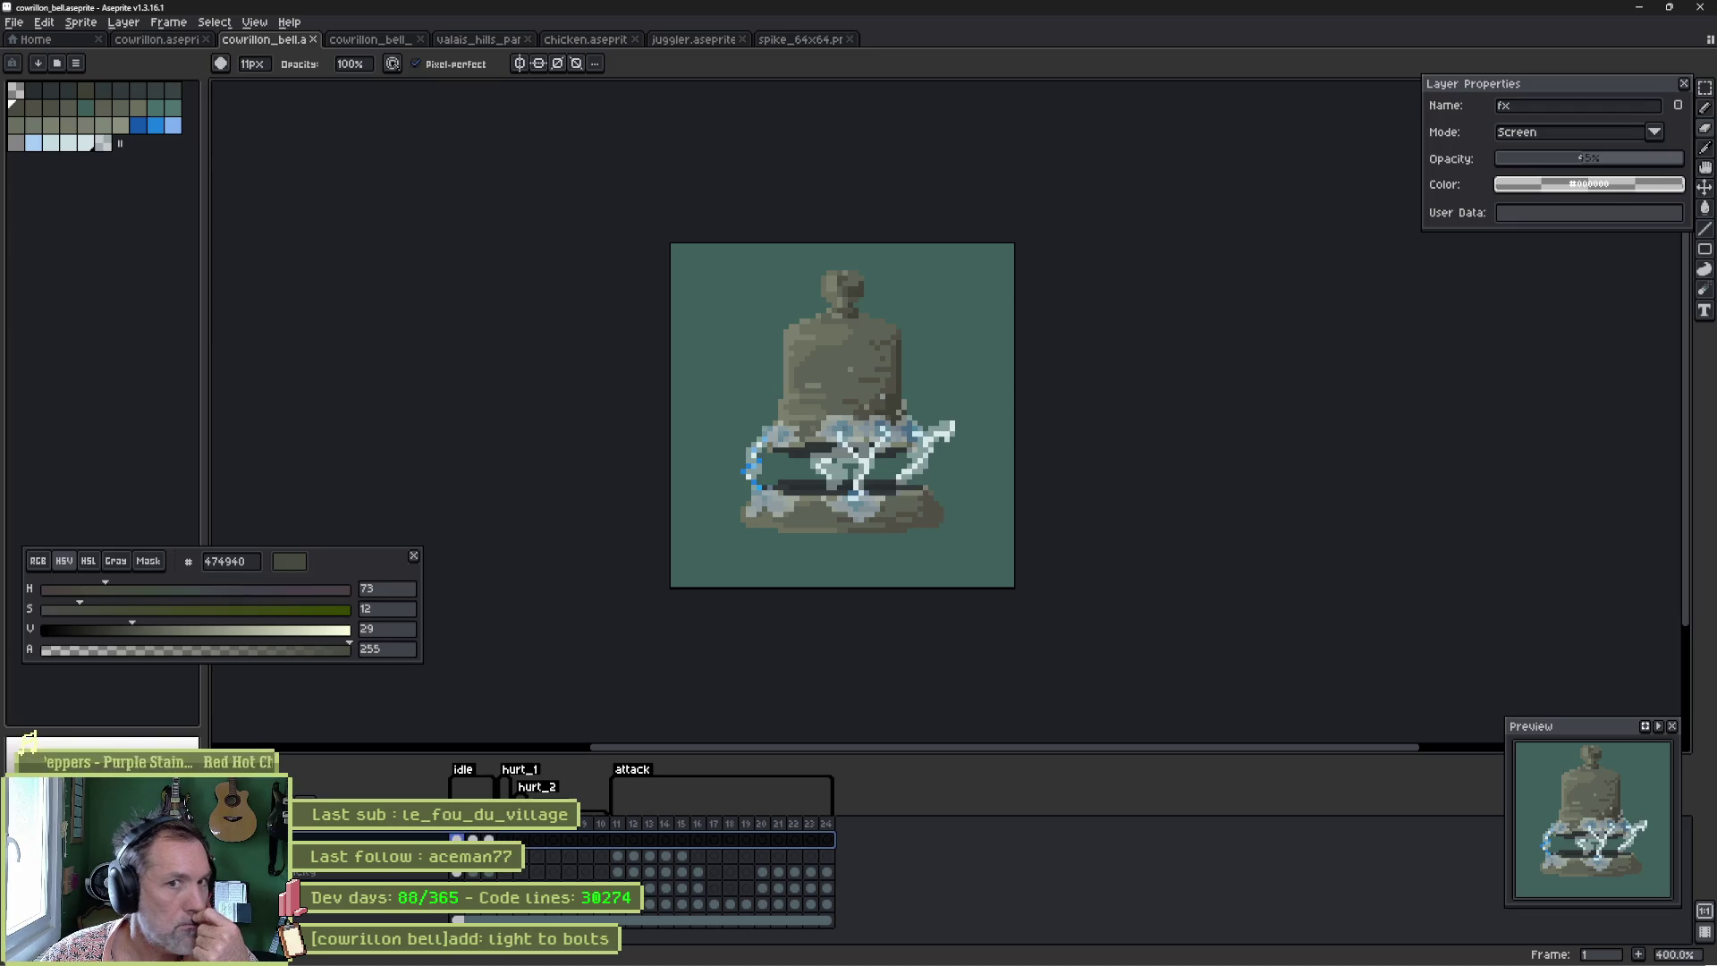
click(1570, 162)
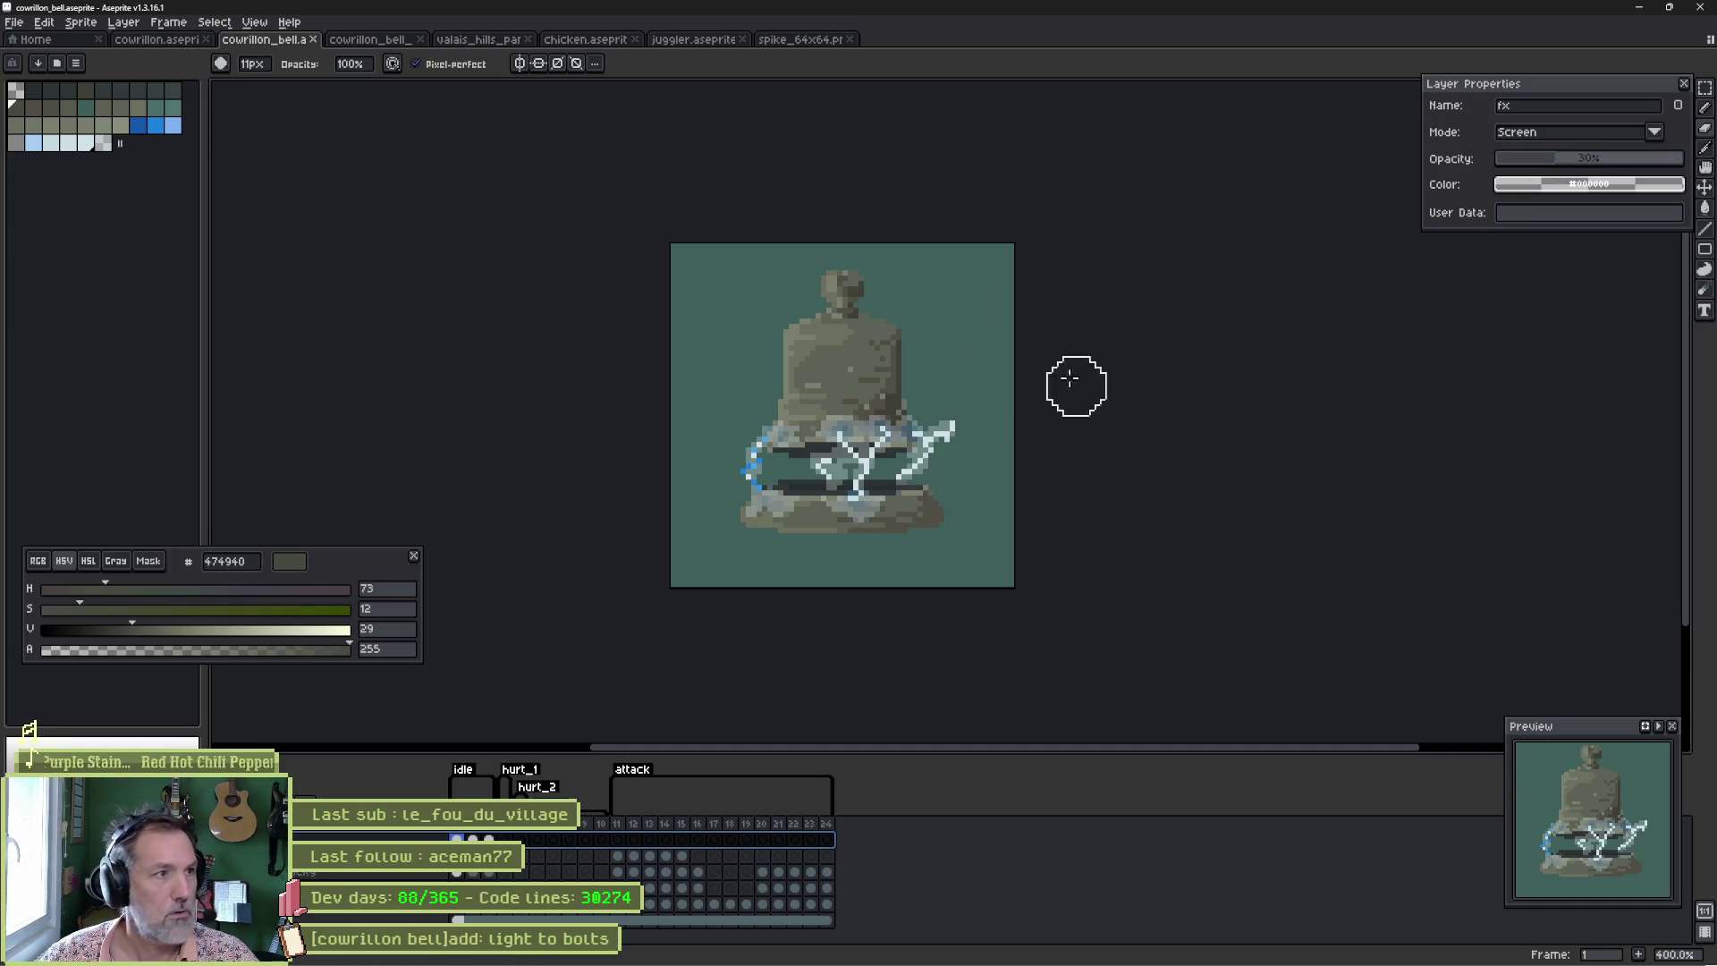
click(80, 22)
click(135, 262)
key(alt+Tab)
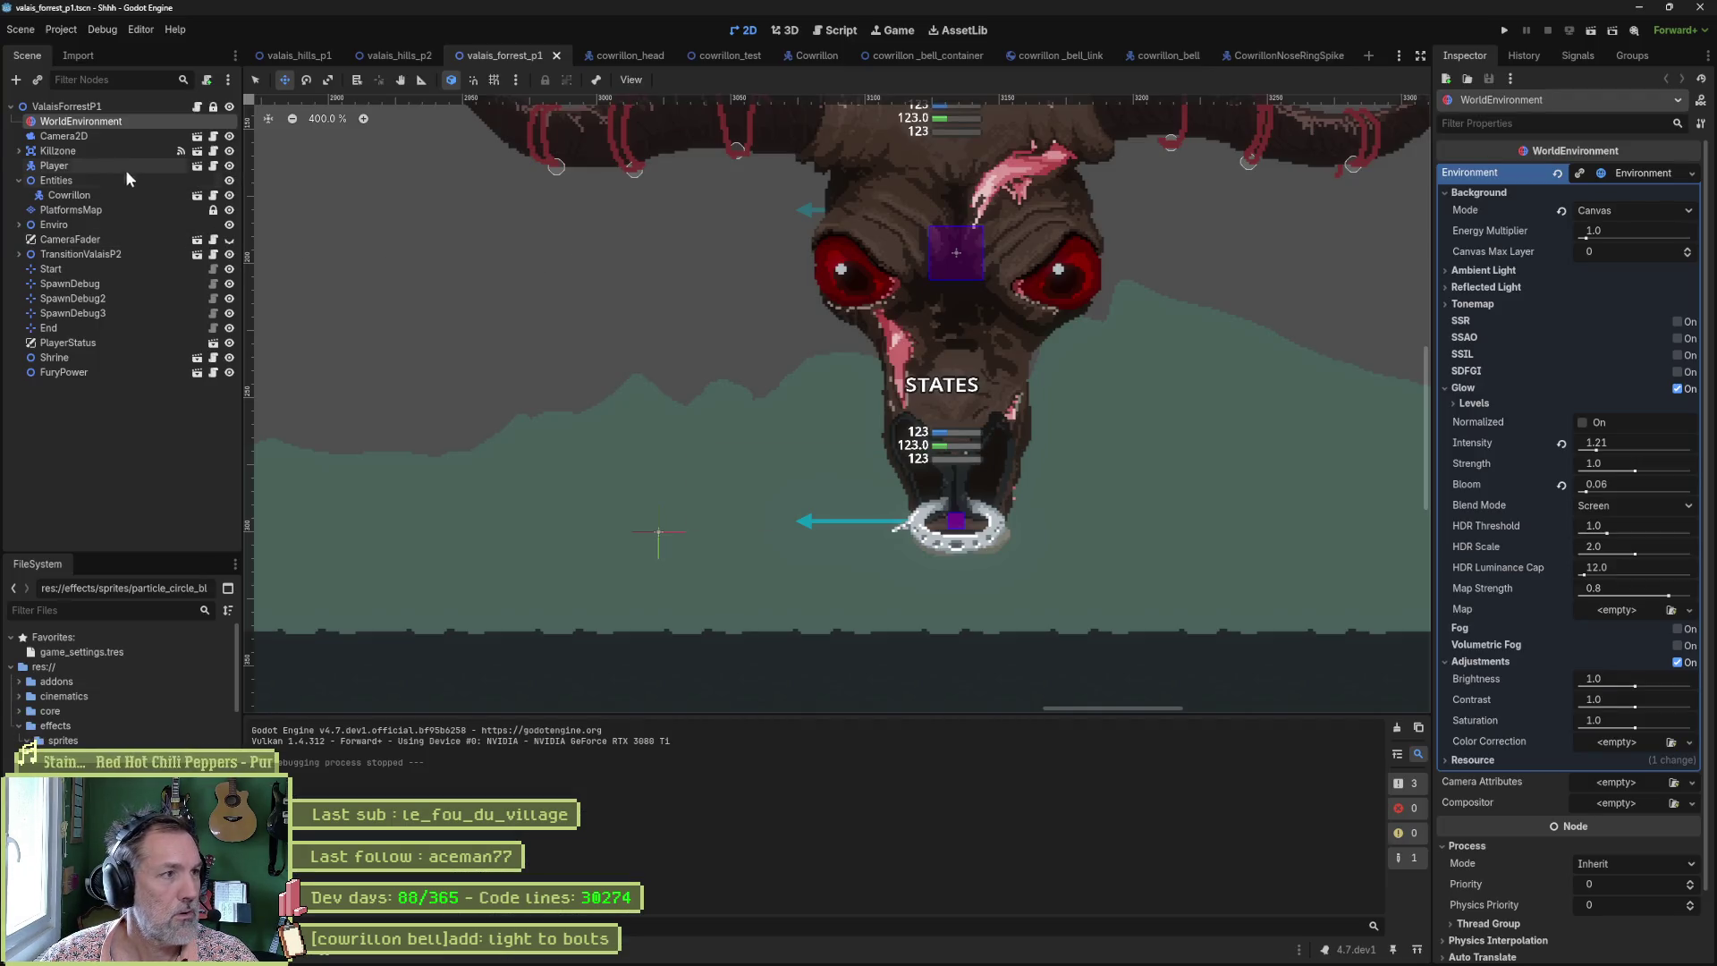
Reimport the bell's Aseprite sprite and preview its idle animation in the AnimationPlayer
click(1155, 56)
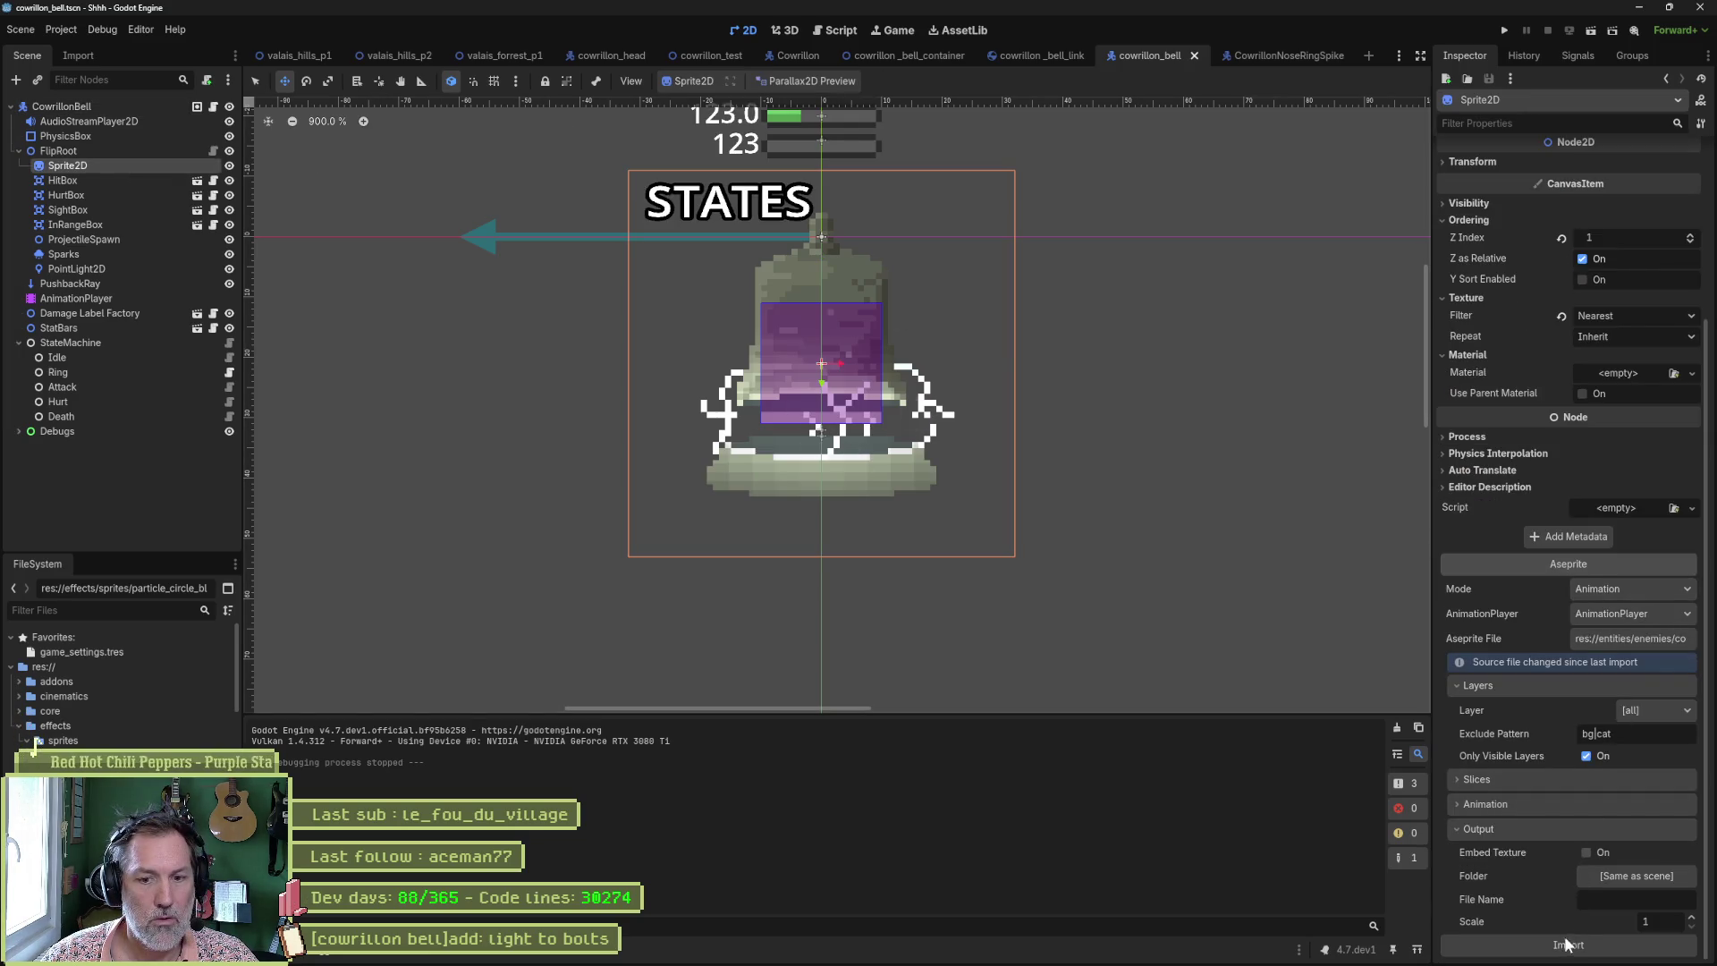
click(1566, 940)
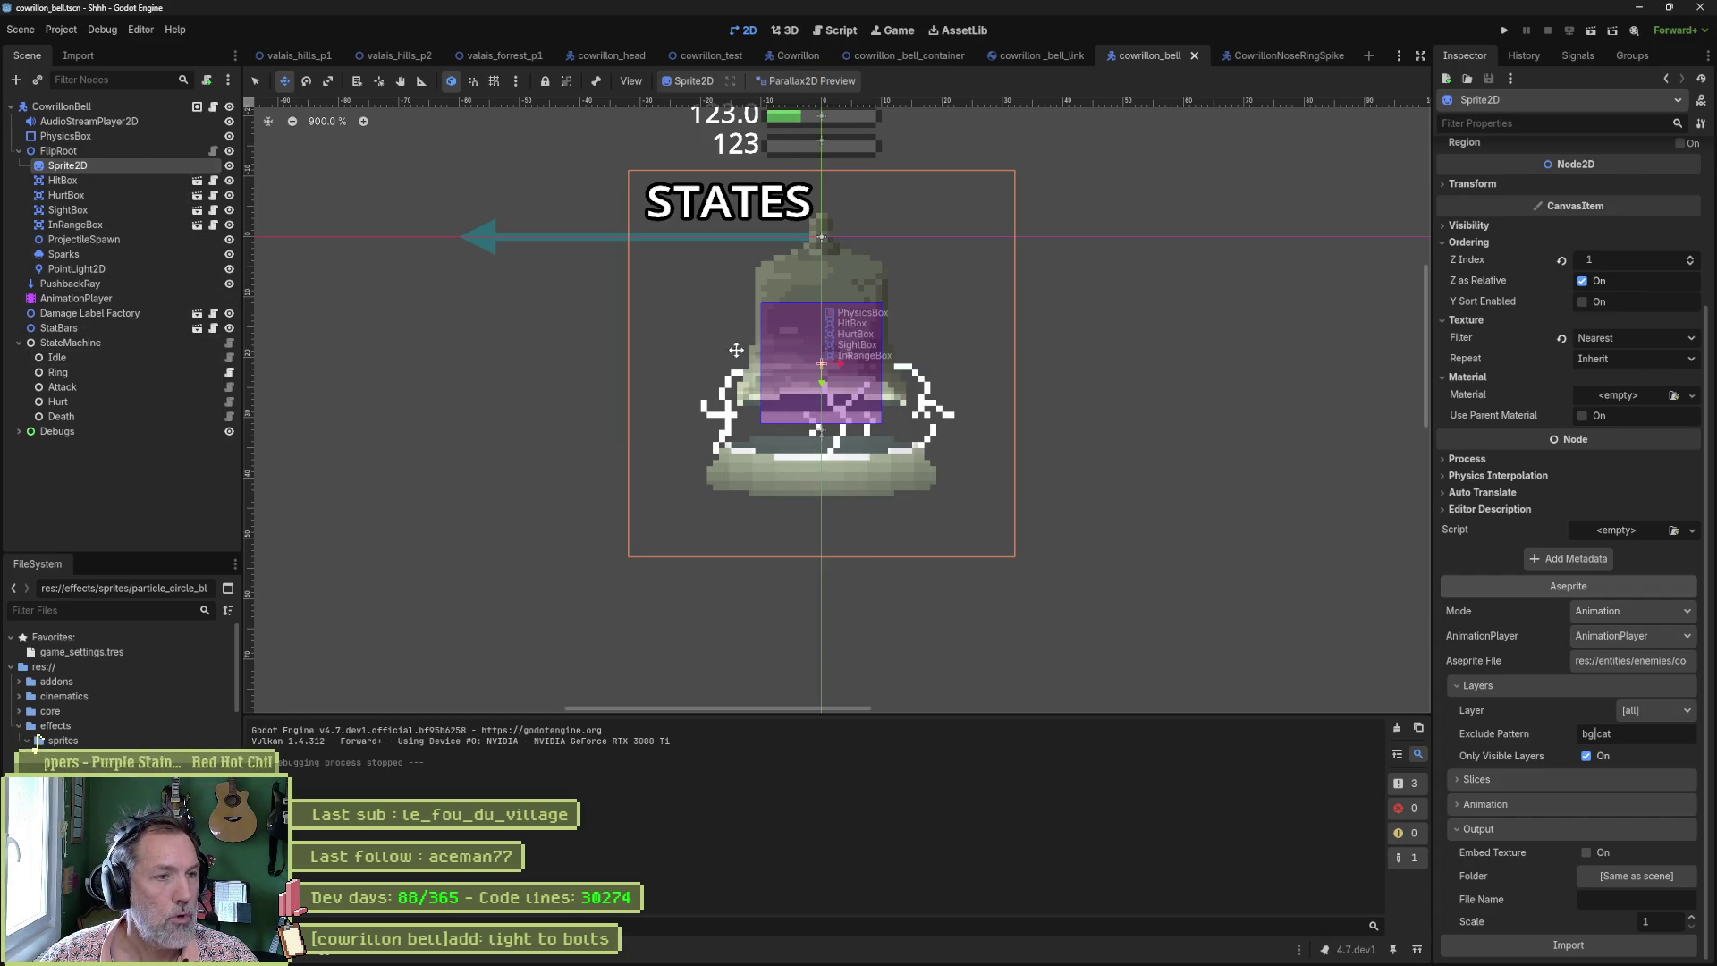
click(106, 299)
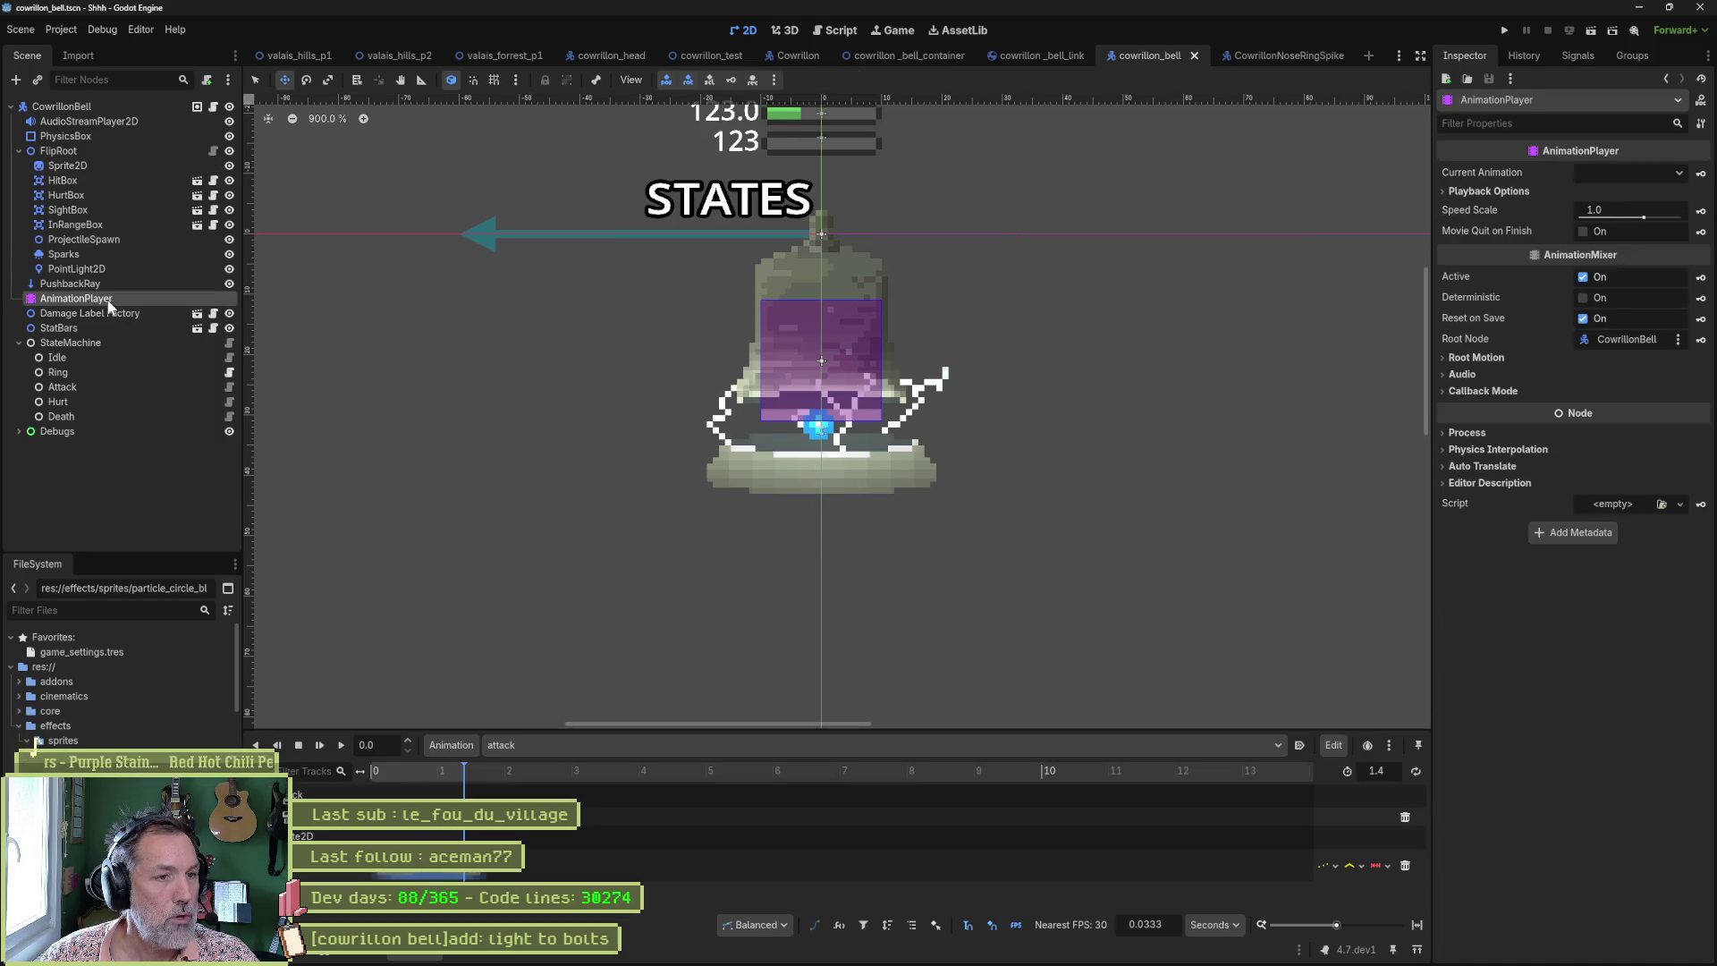
click(656, 744)
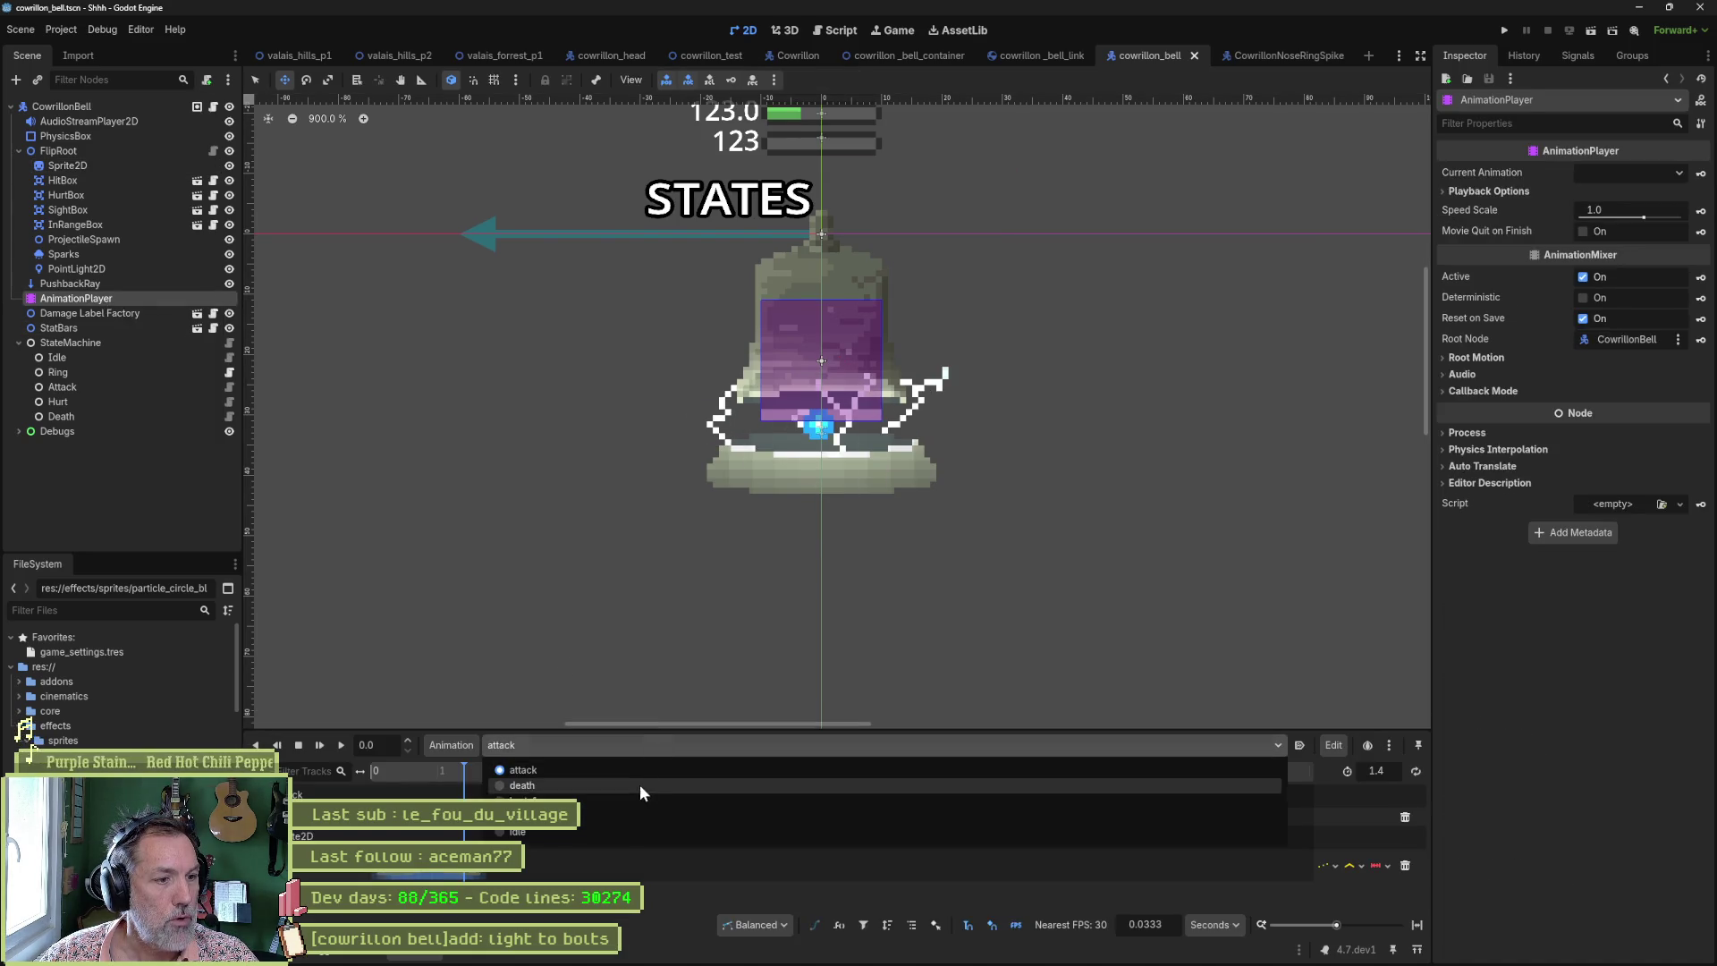
click(617, 830)
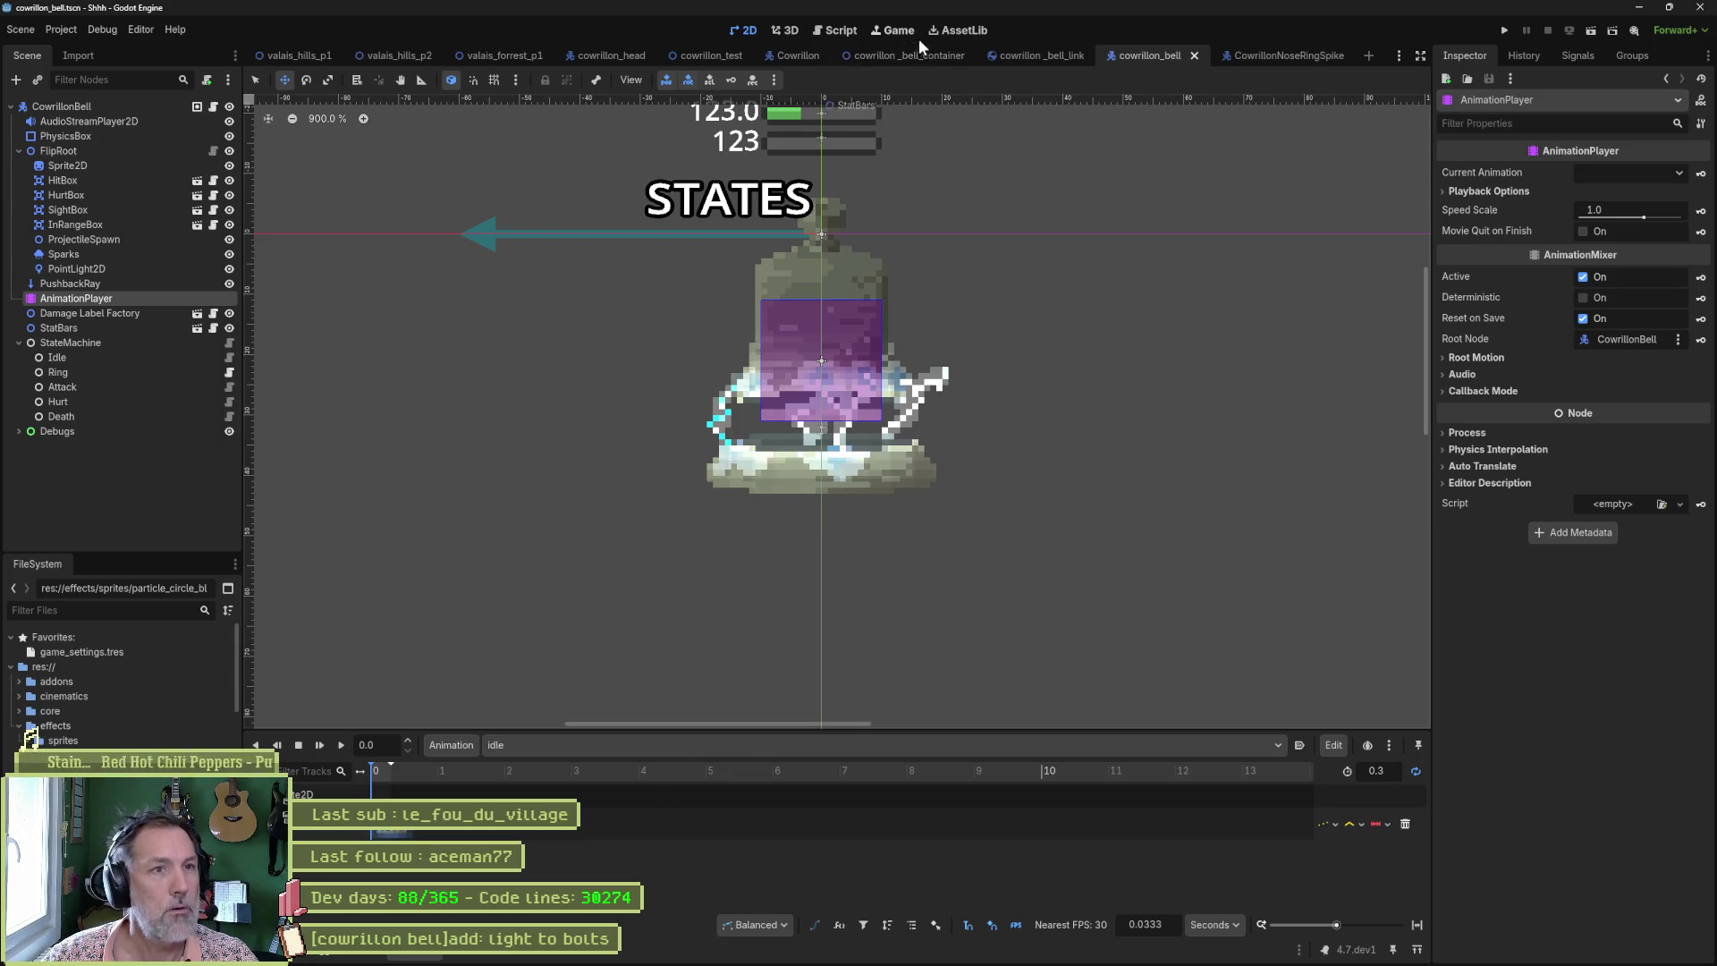
Playtest the valais_forrest_p1 level to check the dimmer bell lightning
click(499, 61)
key(F5)
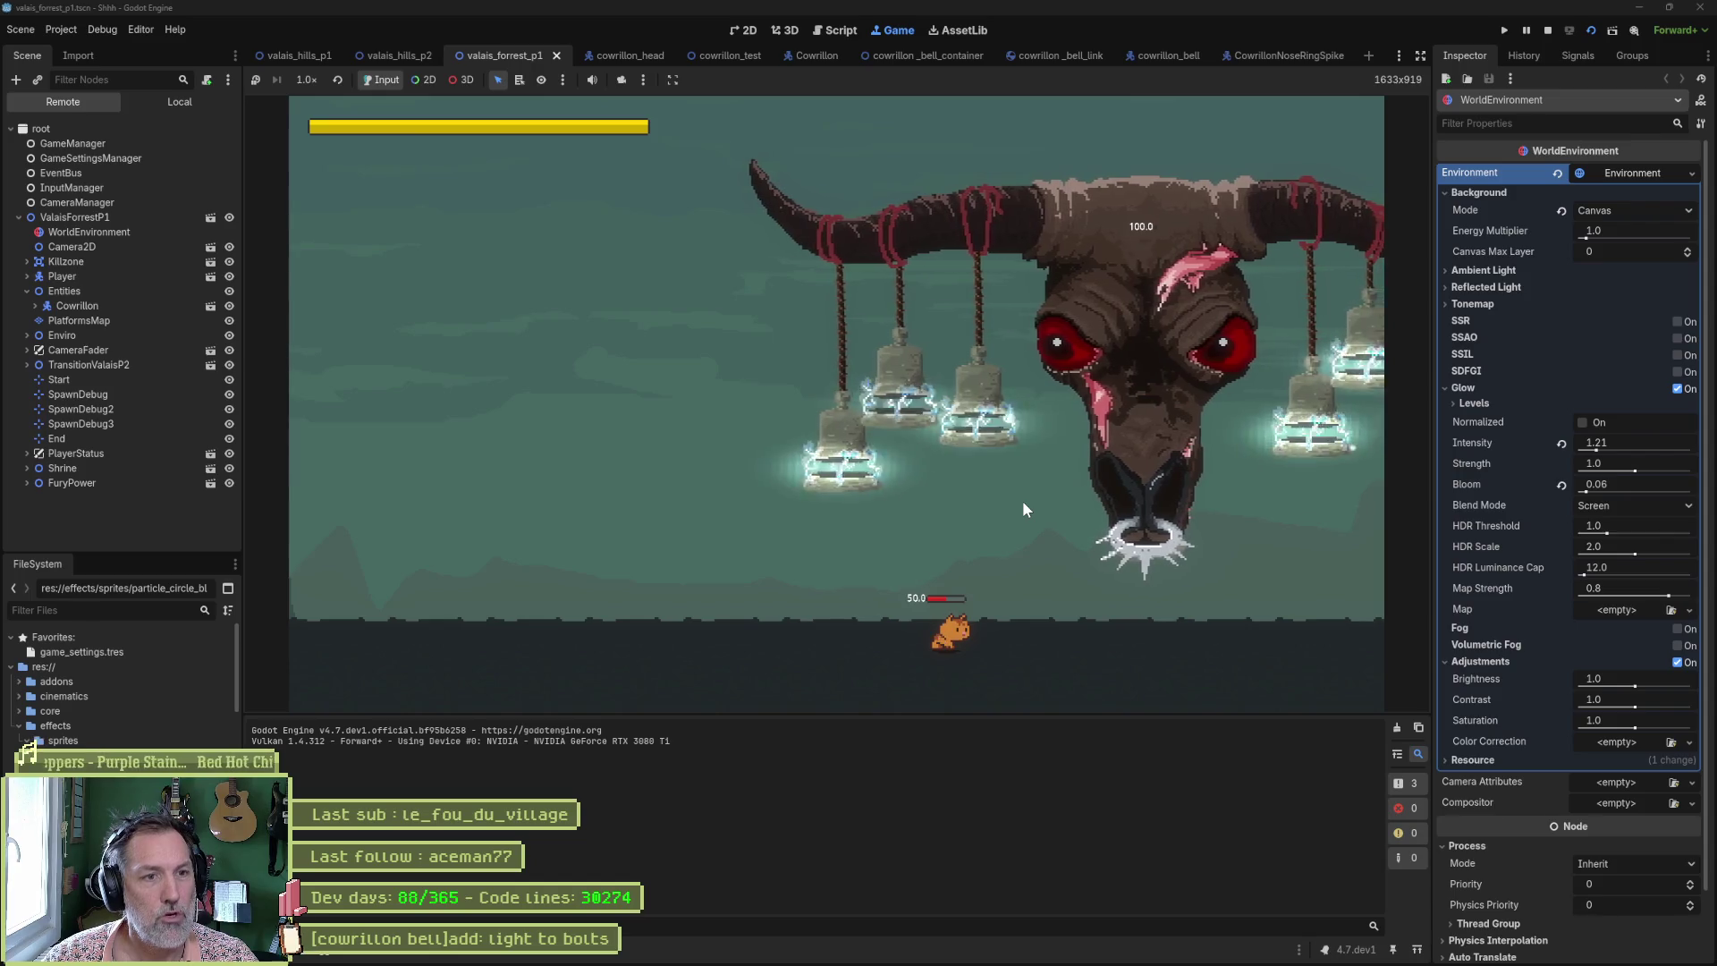
key(F8)
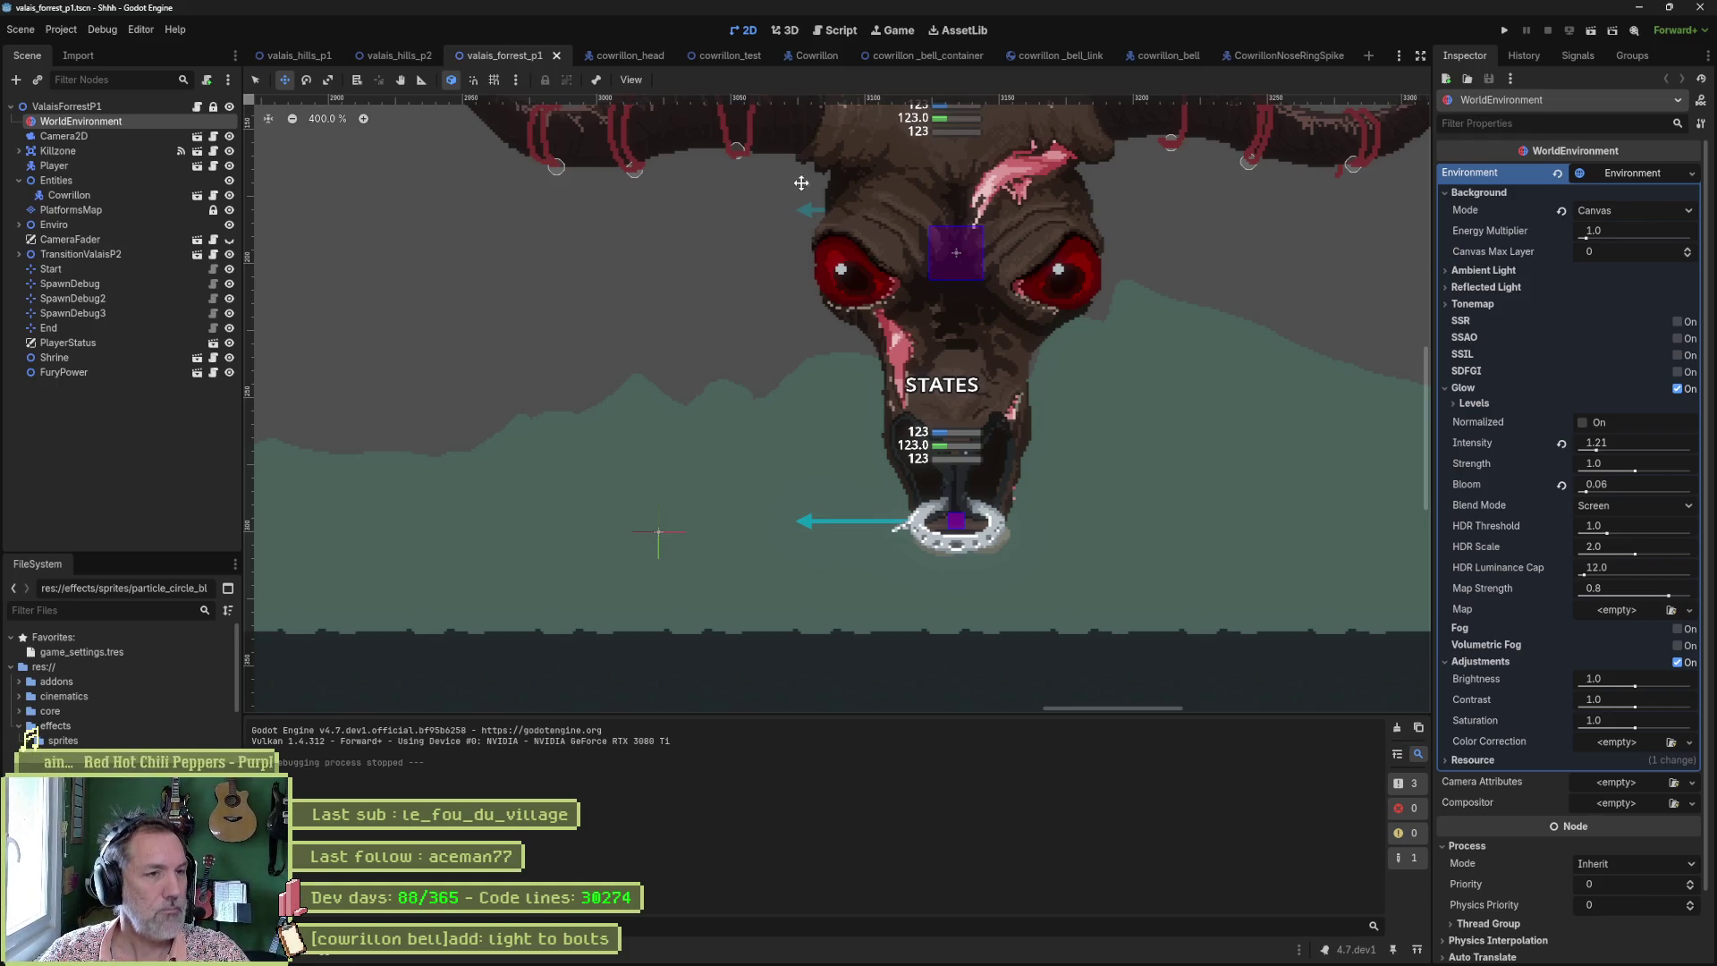
Open the Asana task '[cowrillon bell]add: light to bolts', then bring up Fork's local changes
click(963, 949)
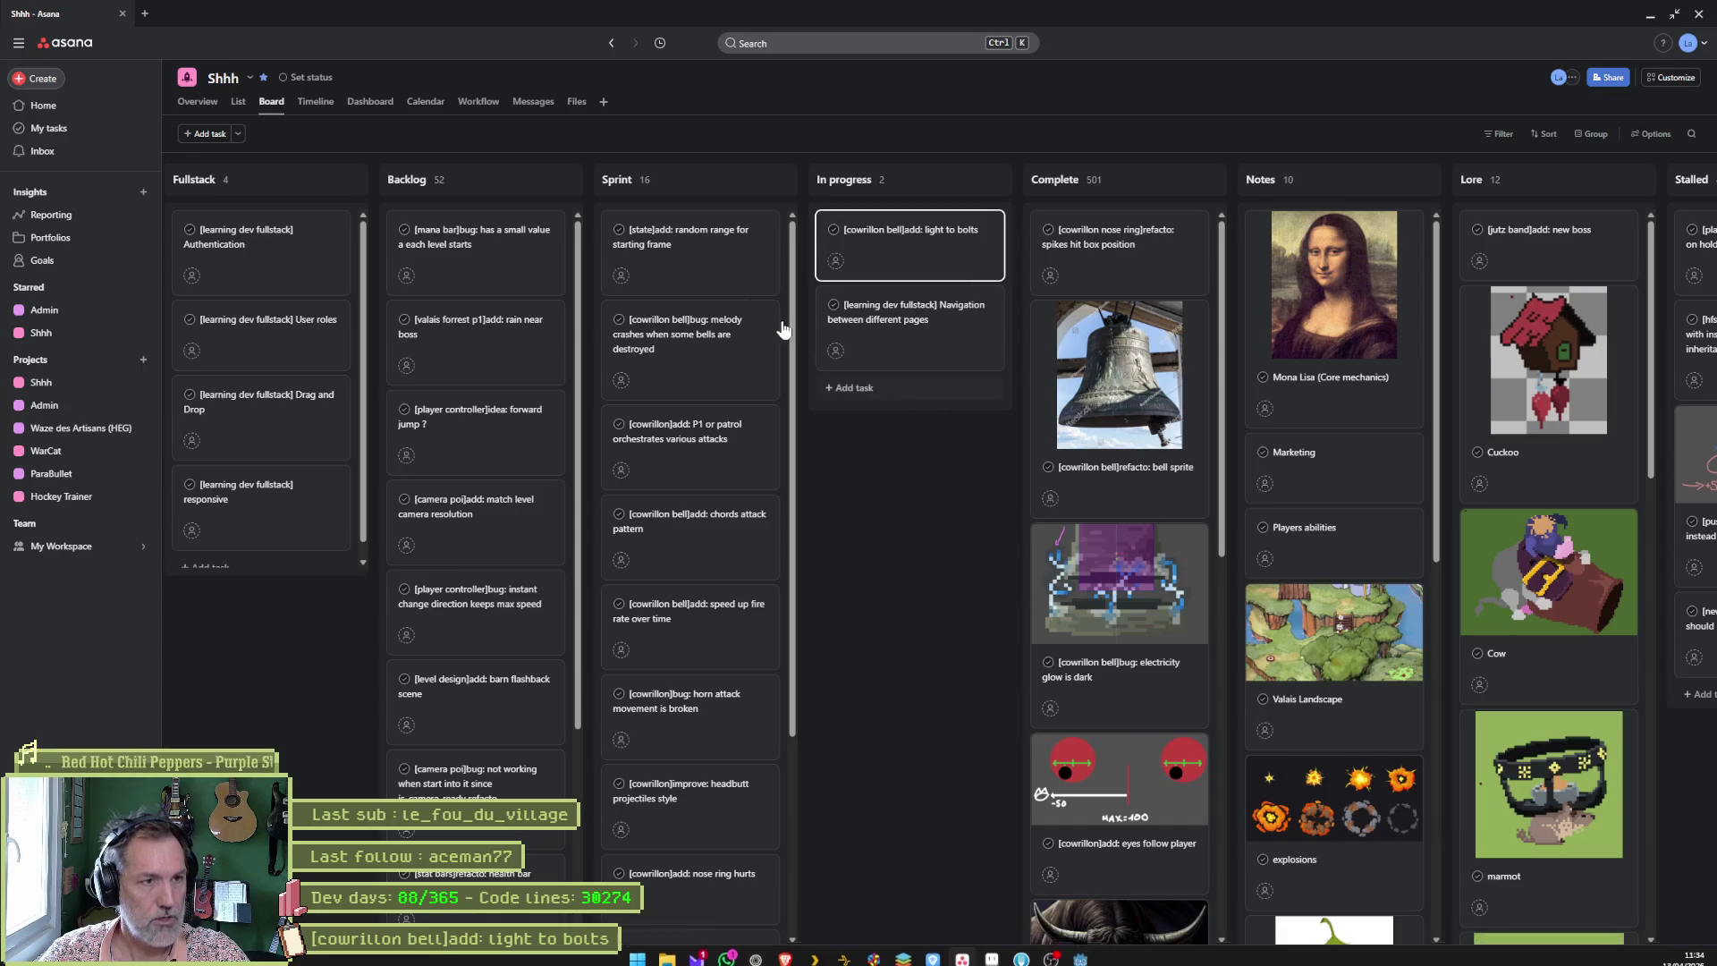
click(917, 239)
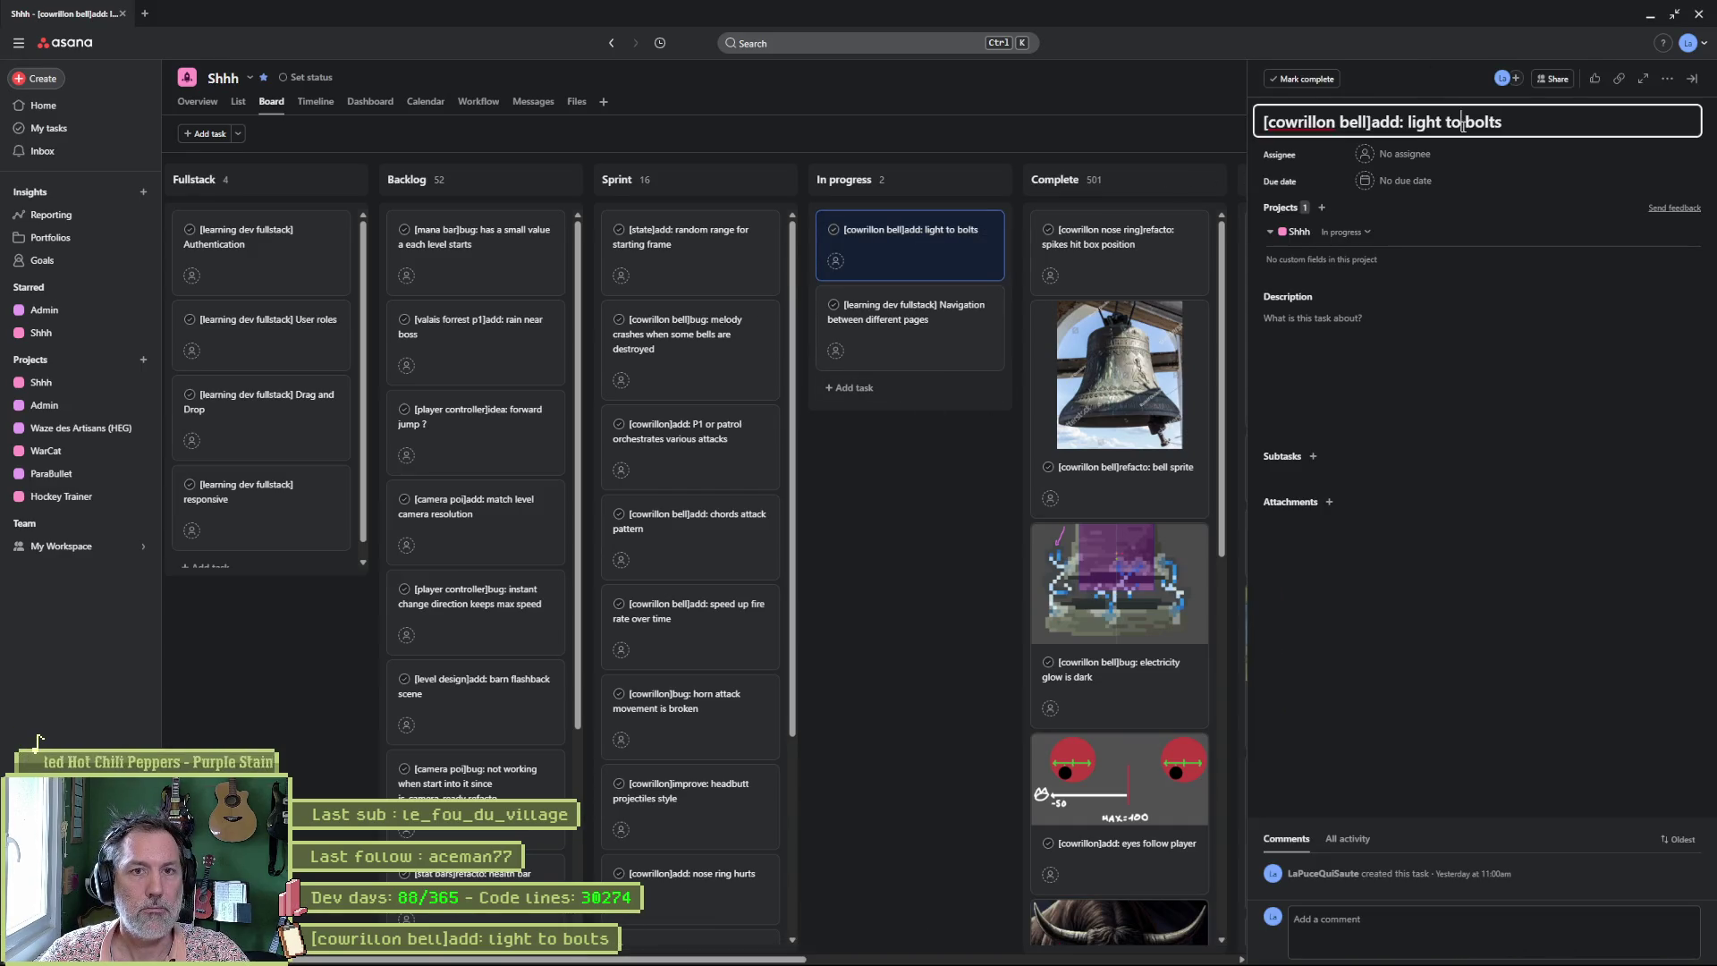
click(999, 951)
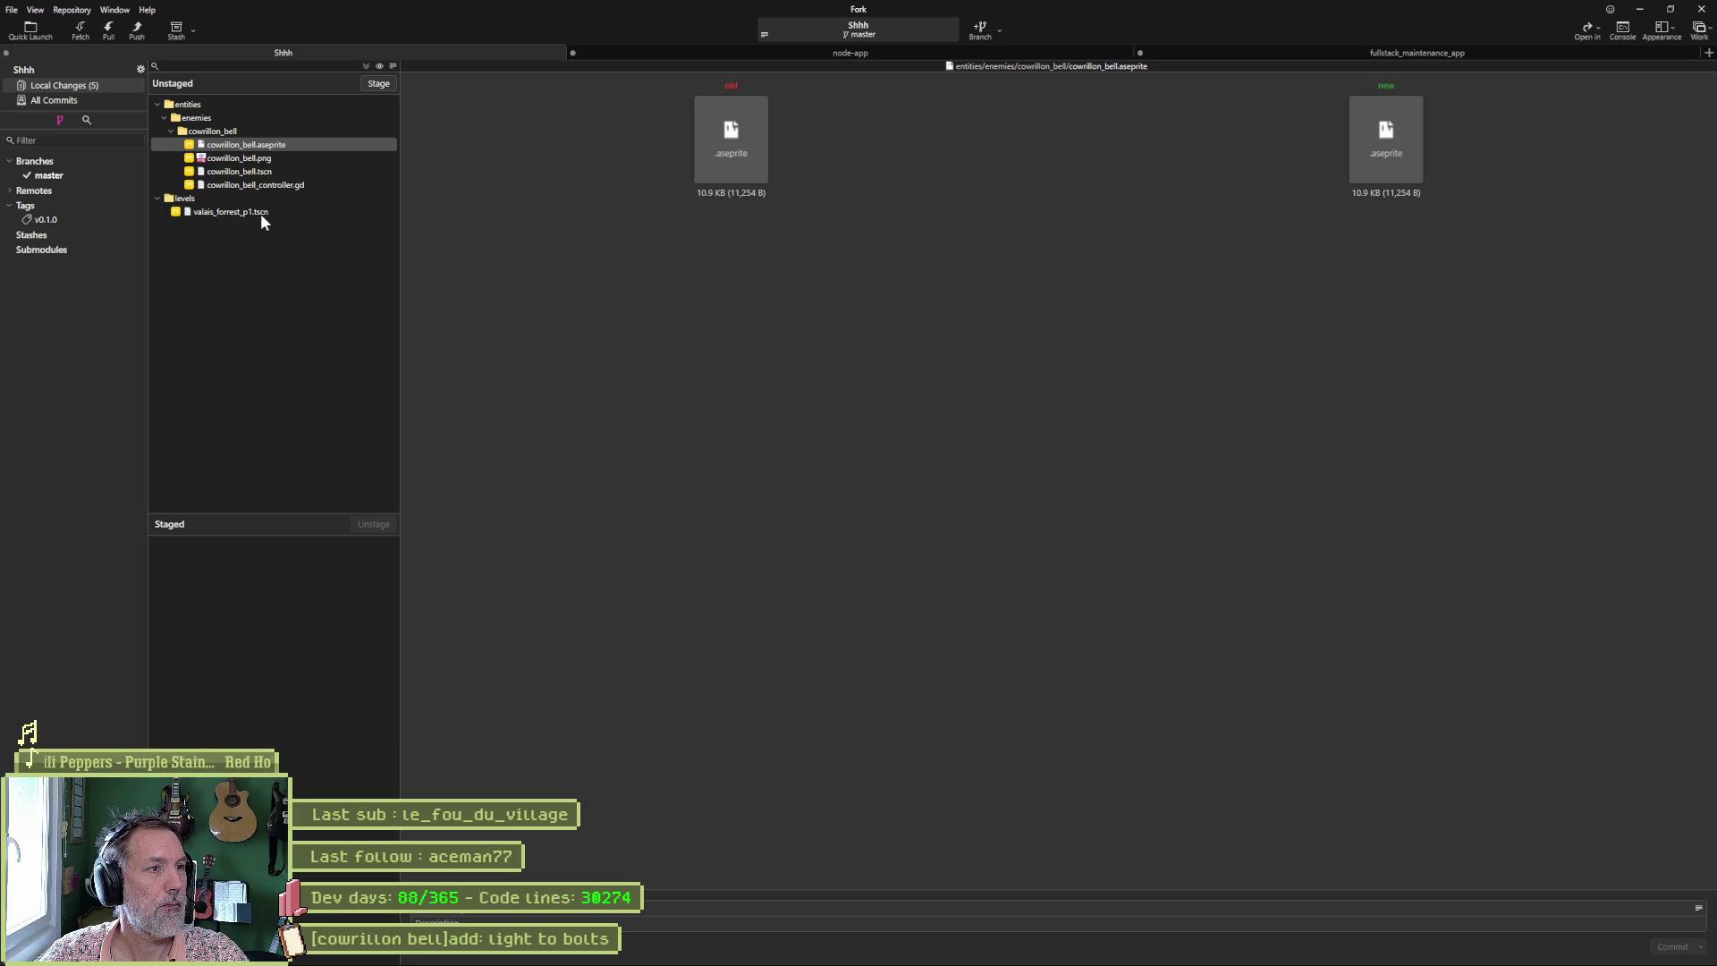
Commit and push the five bell and level changes to origin, then move 'light to bolts' into Complete
click(277, 185)
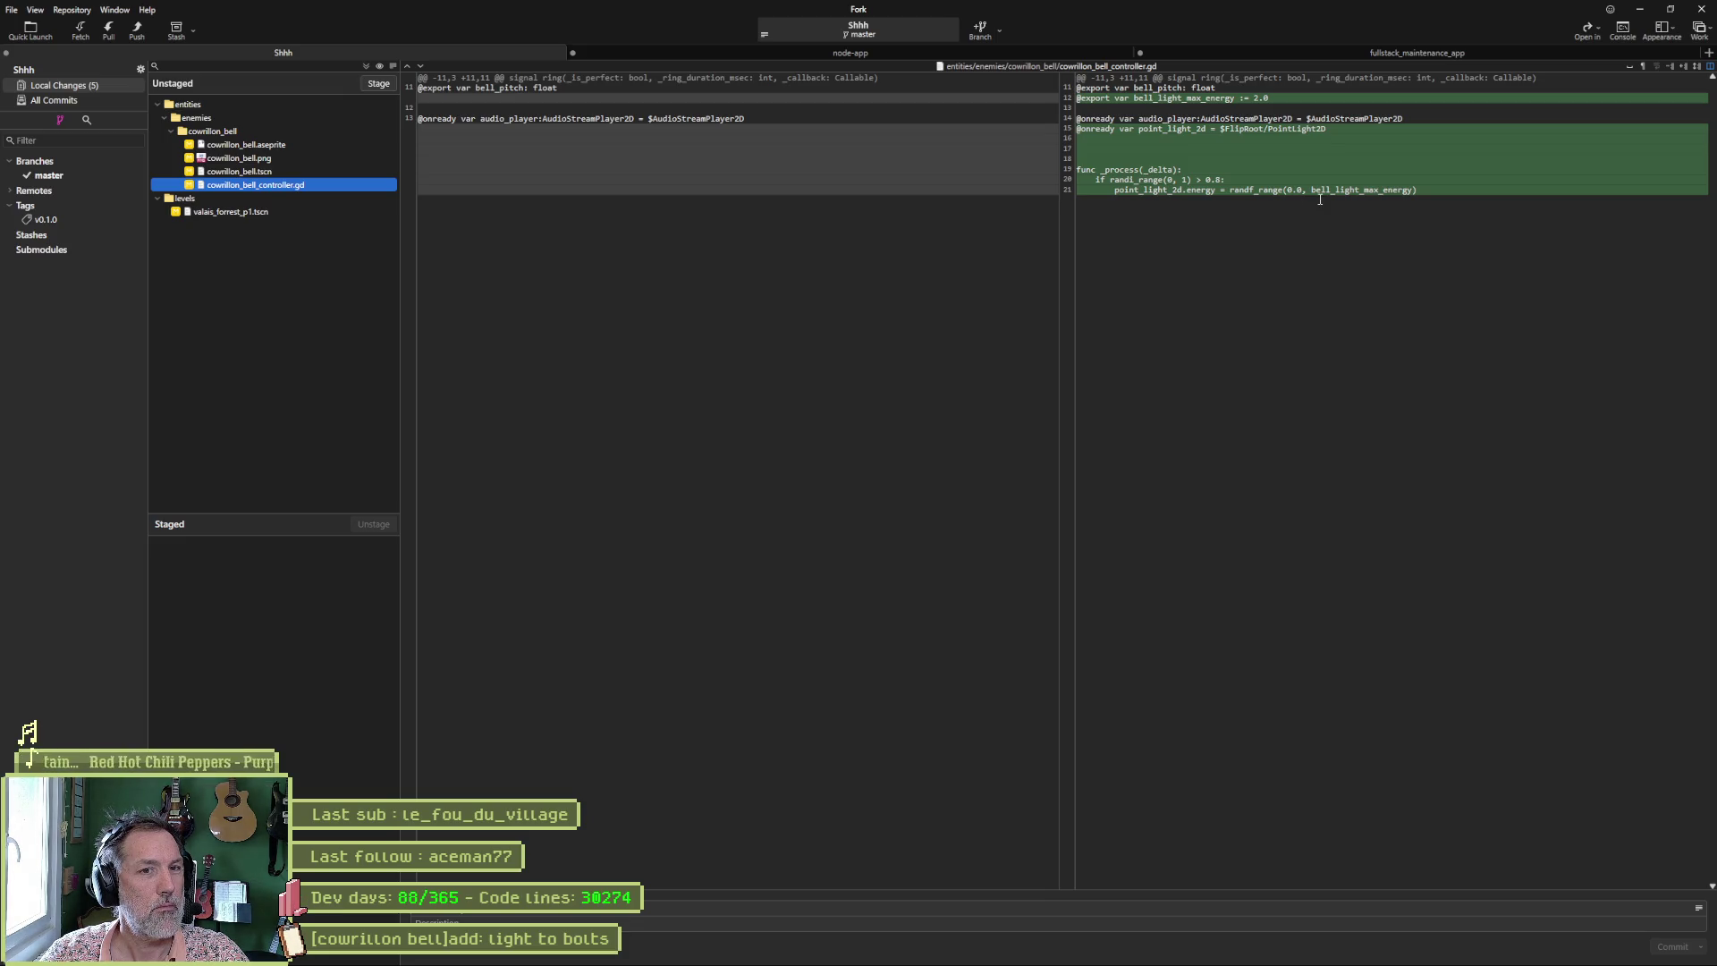
click(363, 68)
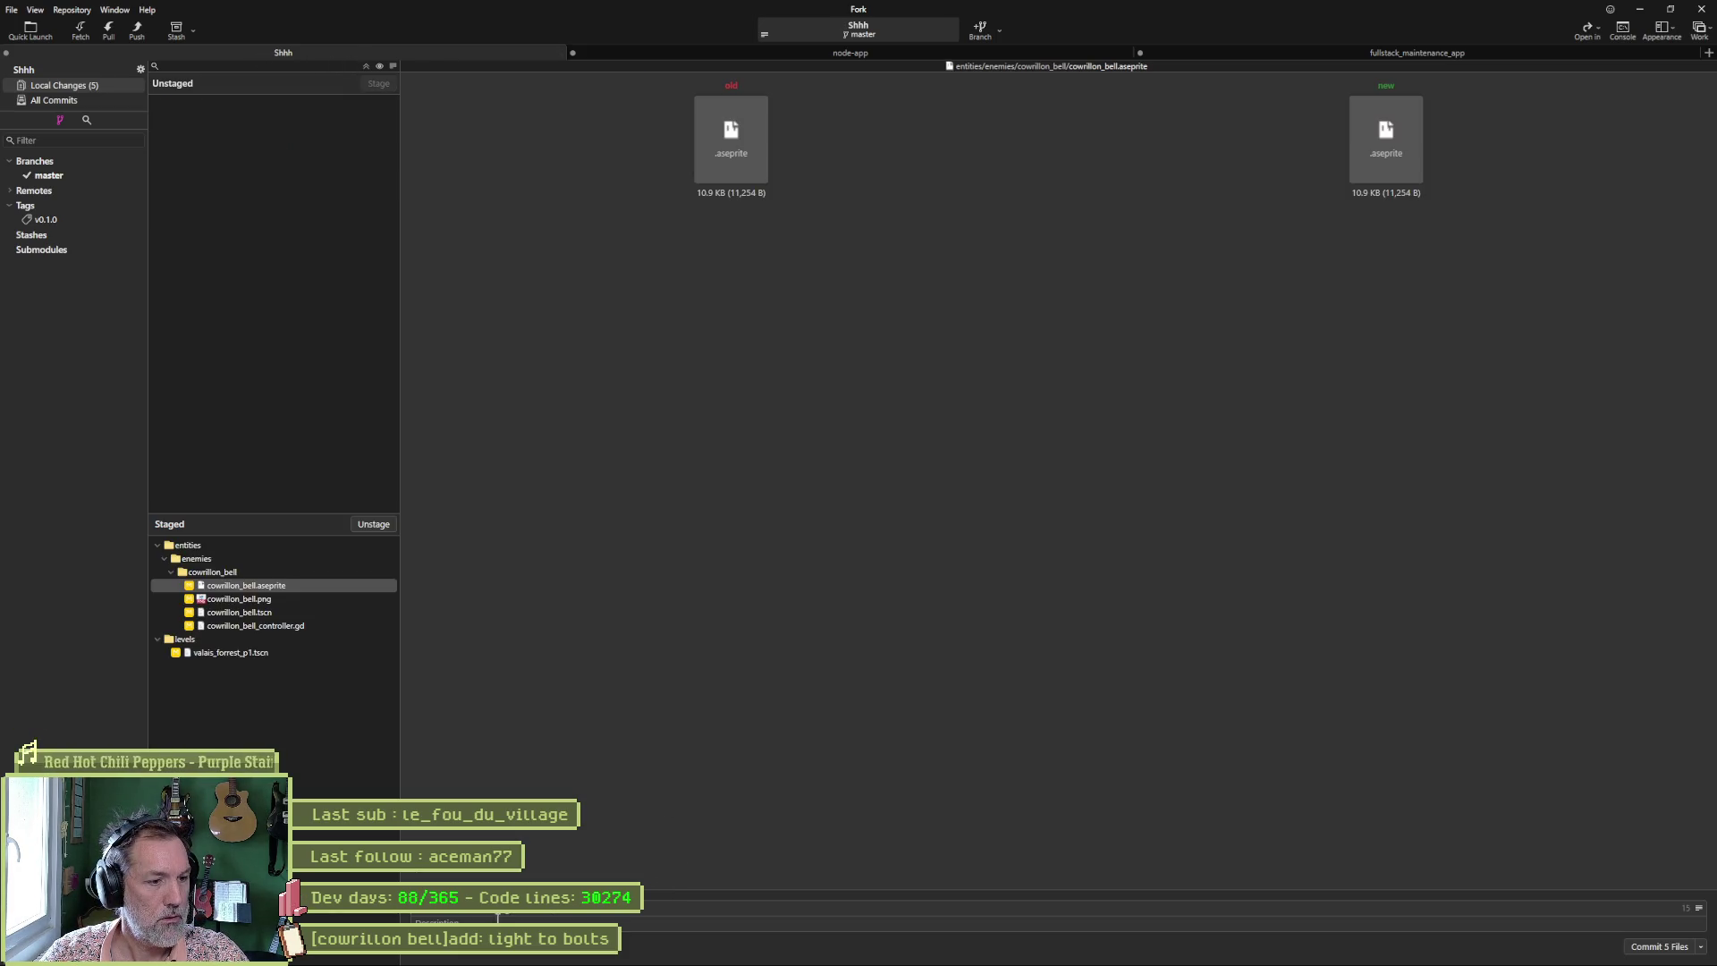
click(1645, 947)
click(136, 30)
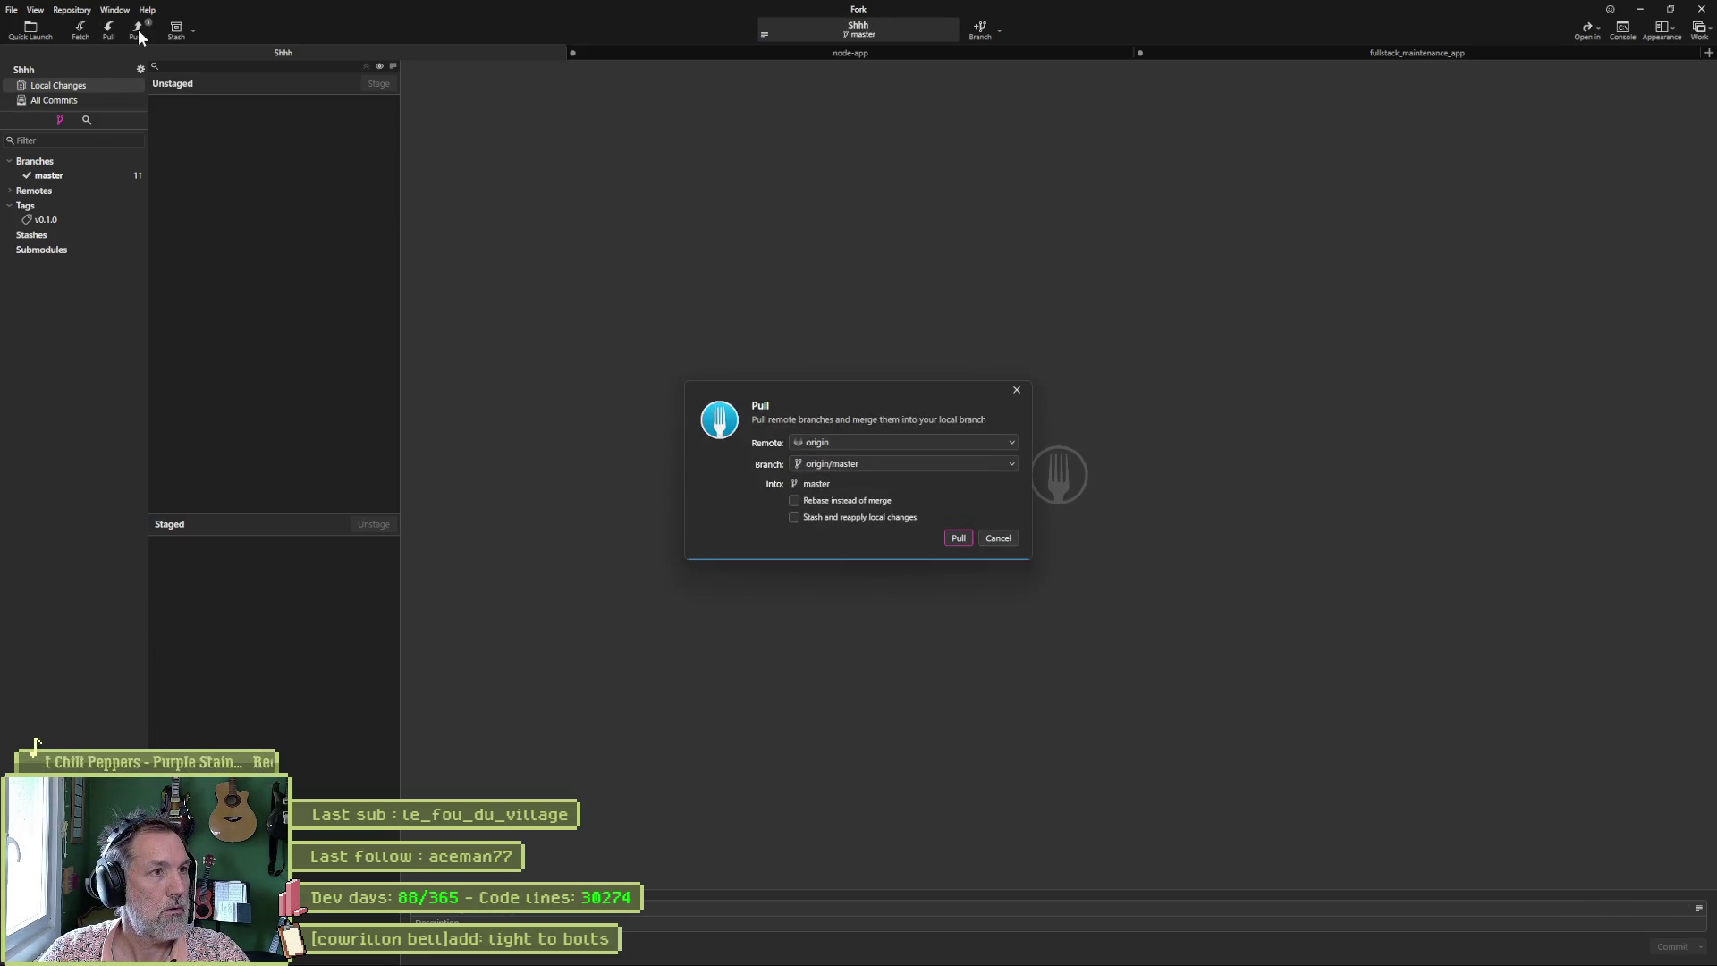
click(940, 525)
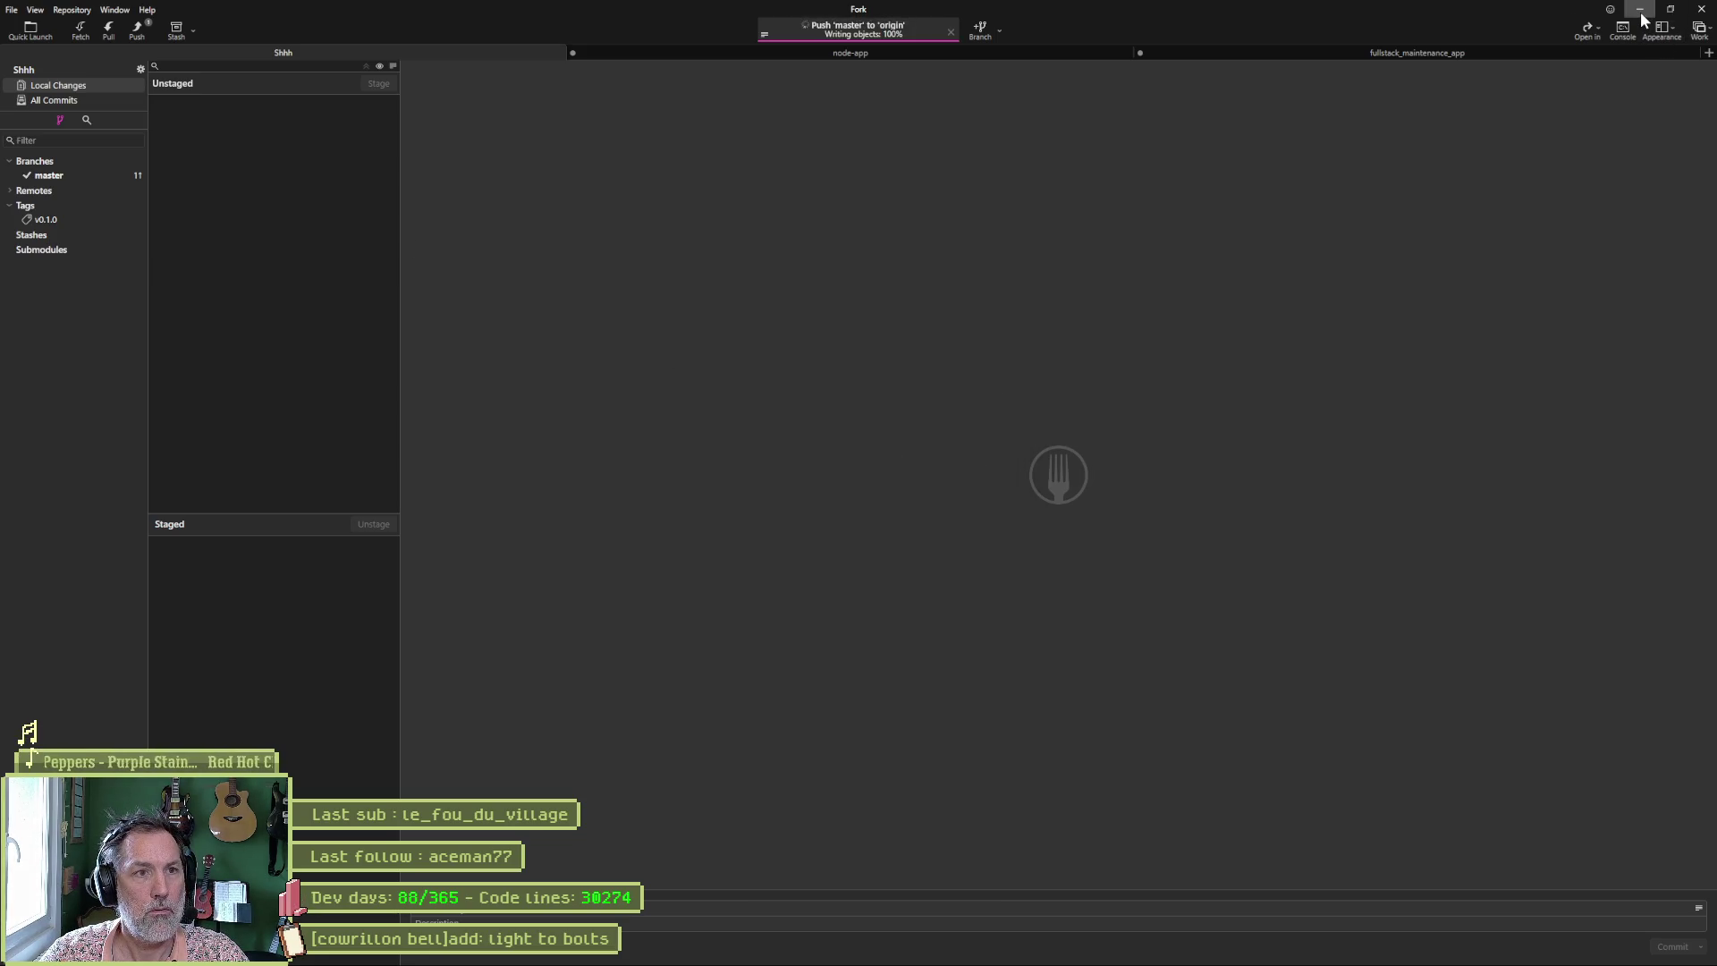
click(1640, 10)
drag(988, 227, 1082, 243)
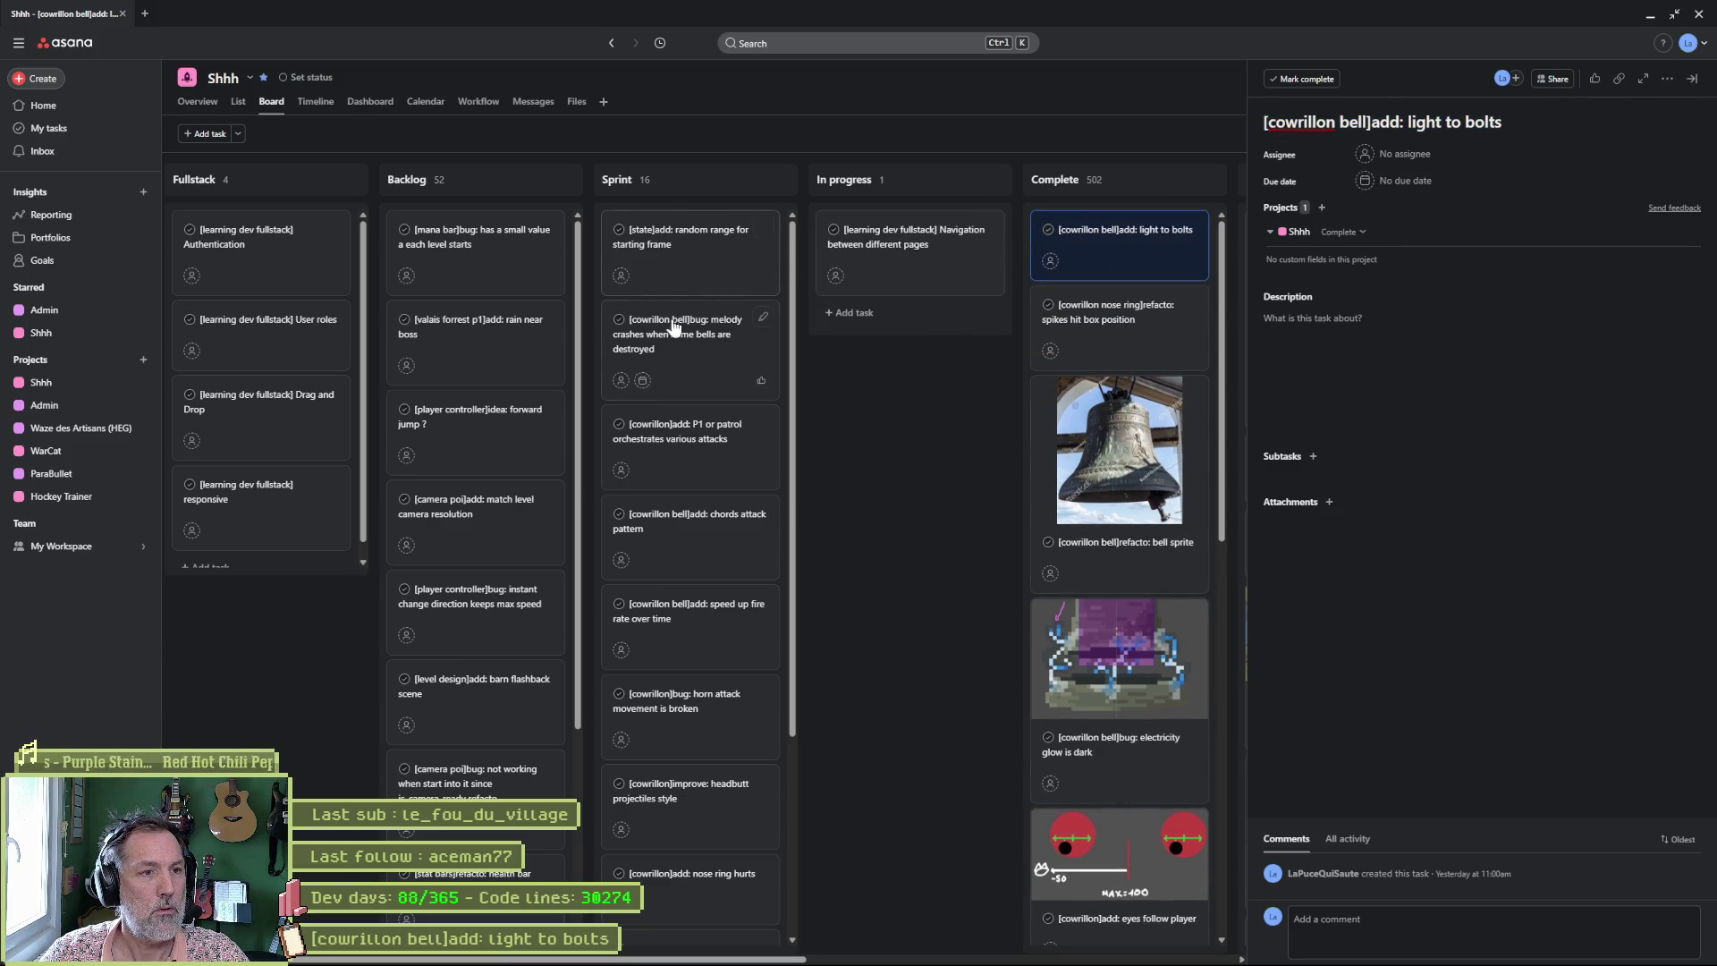
Move the [state]add task into In progress and retitle it 'random range for animation starting frame'
drag(701, 238, 1008, 250)
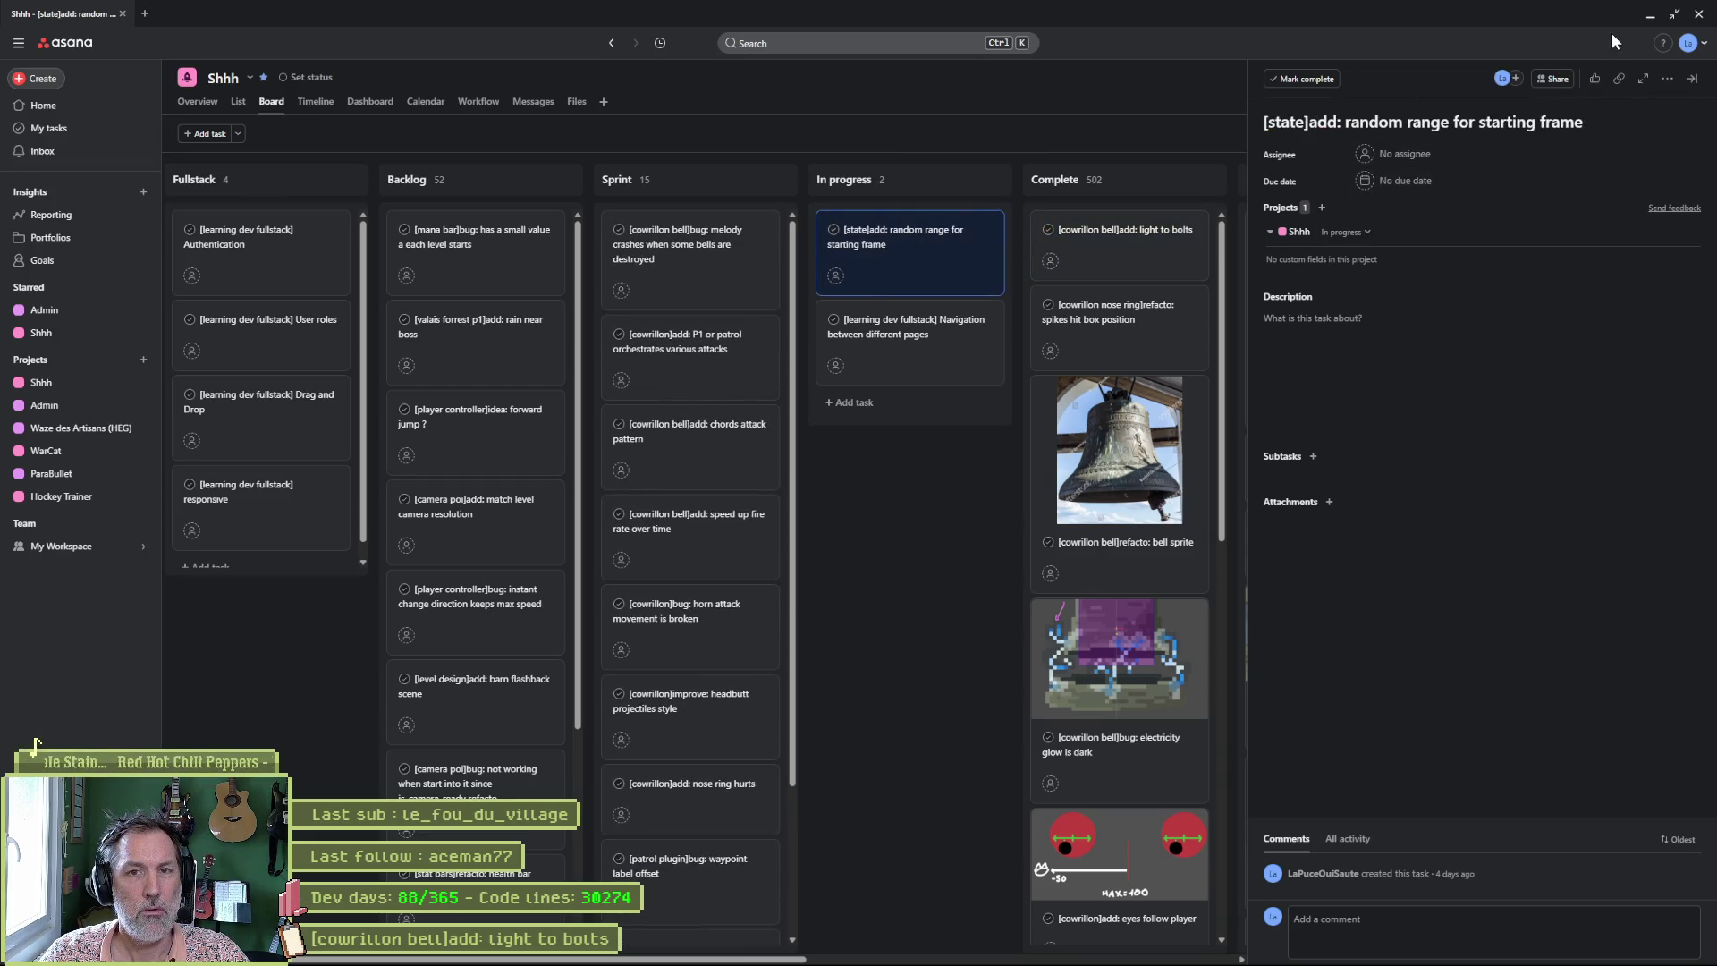
click(1480, 124)
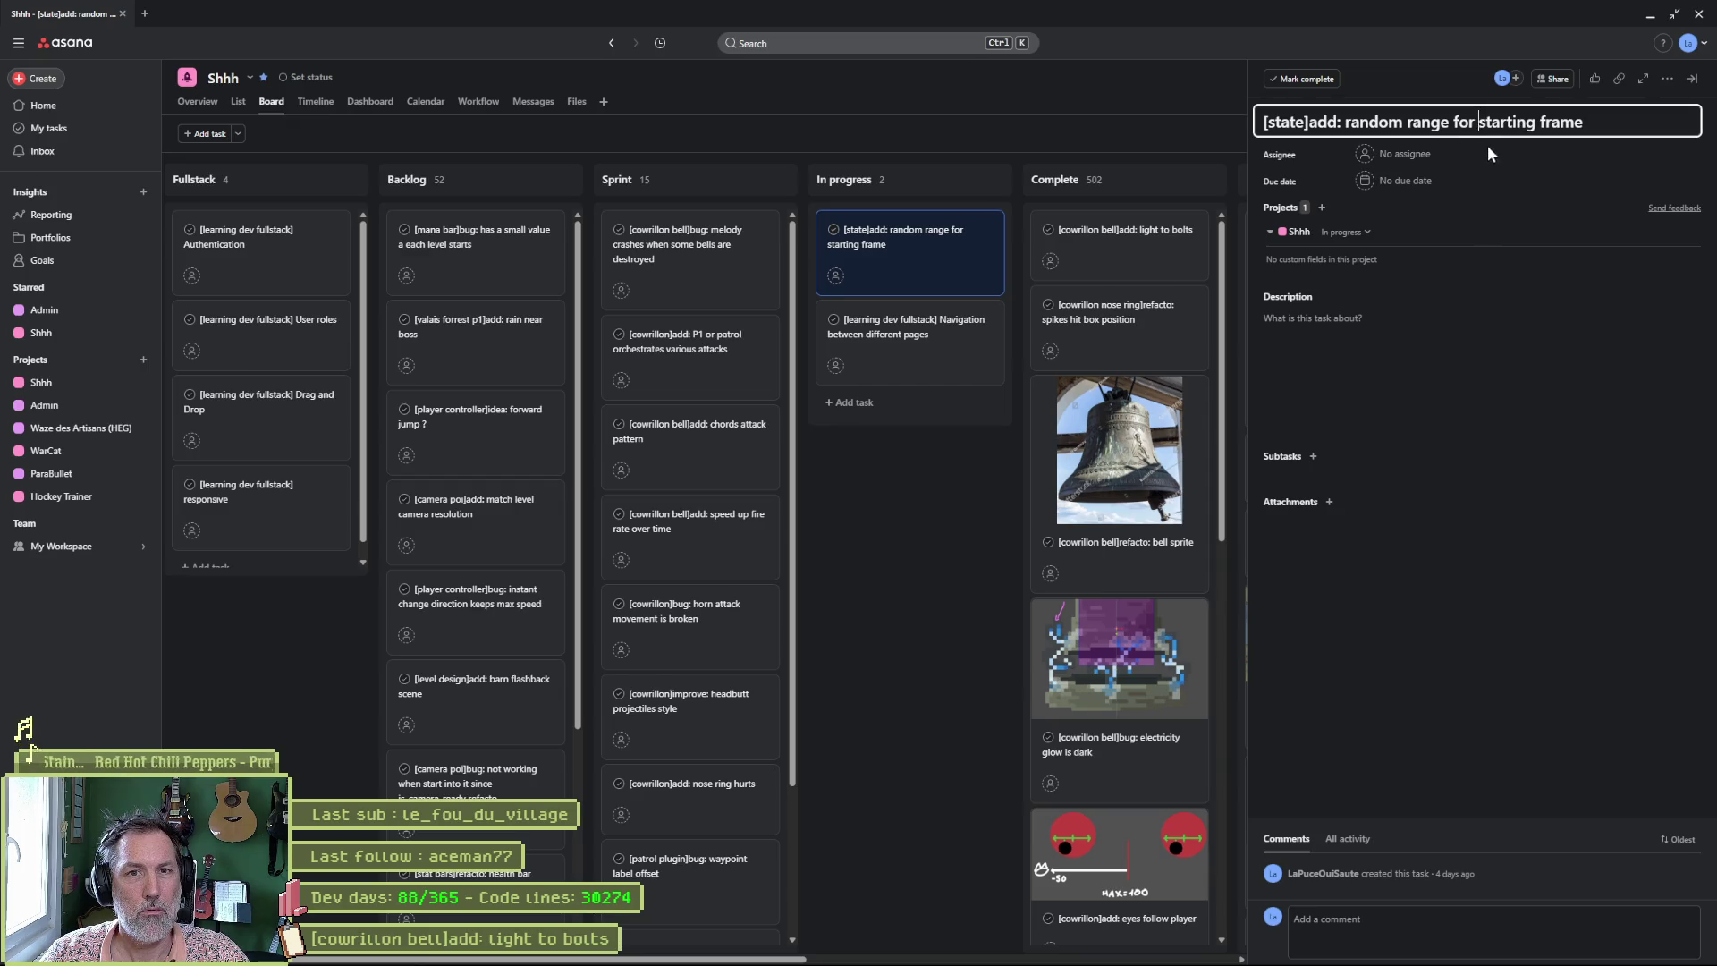
text(animation)
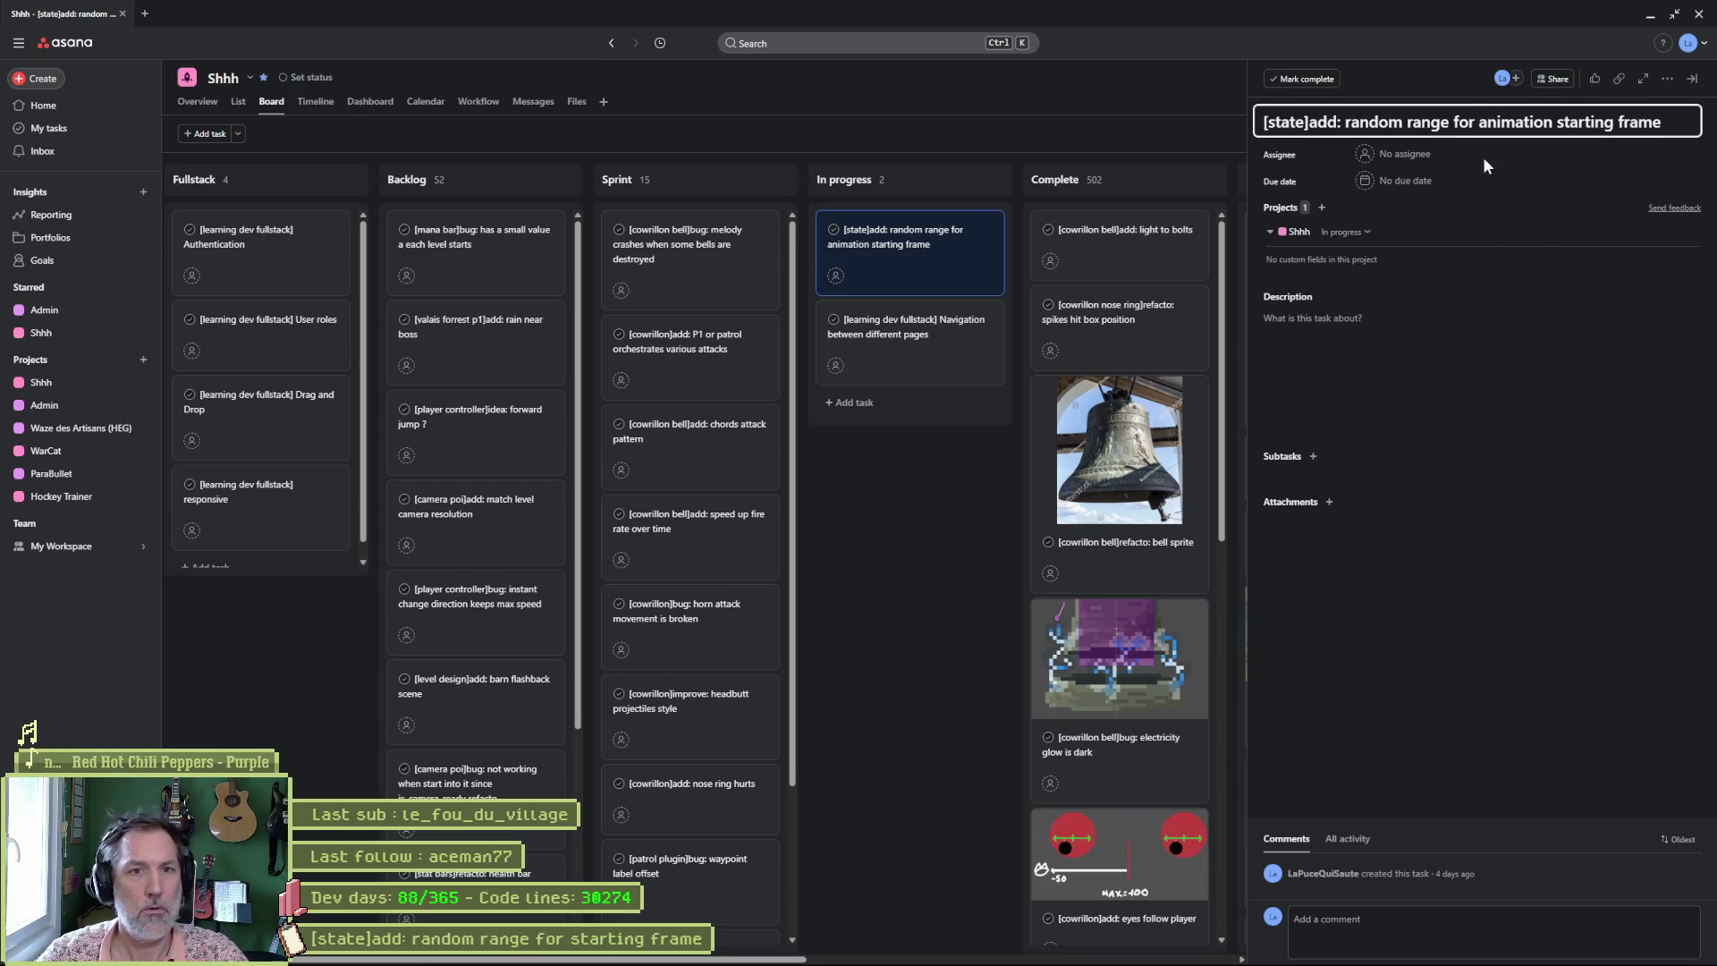
click(932, 558)
click(937, 249)
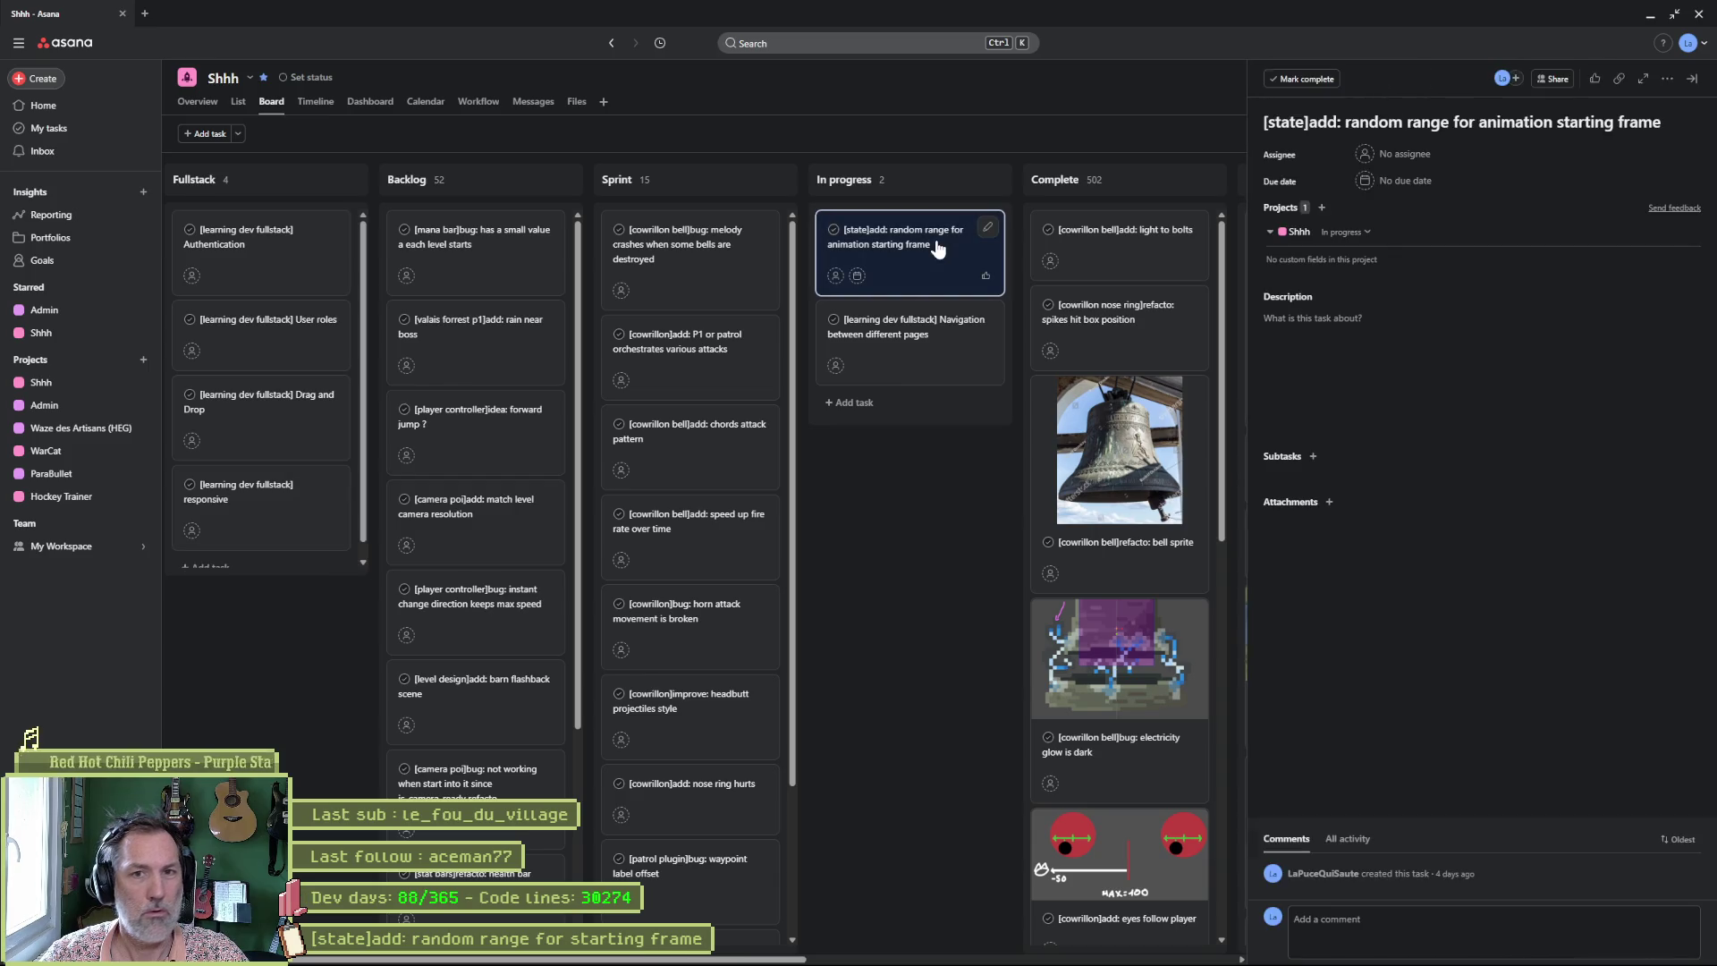
click(1648, 16)
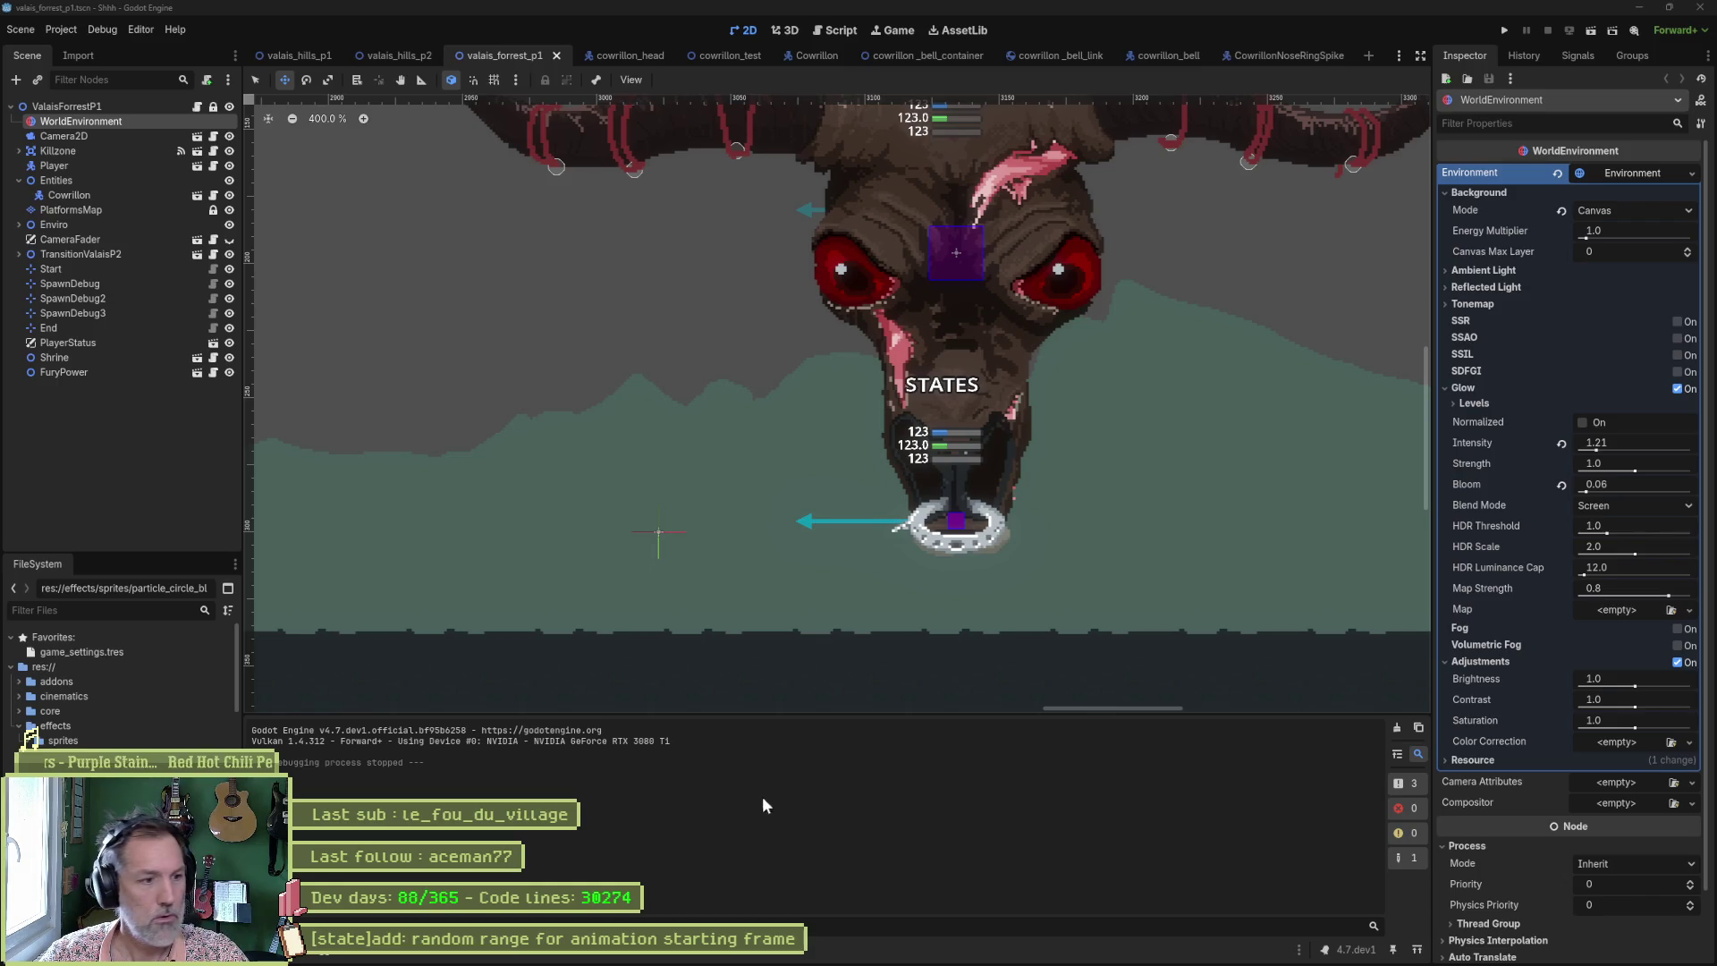
Open state.gd from the cowrillon_bell scene via quick search and fold all its code
mouse_move(1075, 358)
mouse_down()
mouse_move(994, 402)
mouse_move(973, 437)
mouse_up()
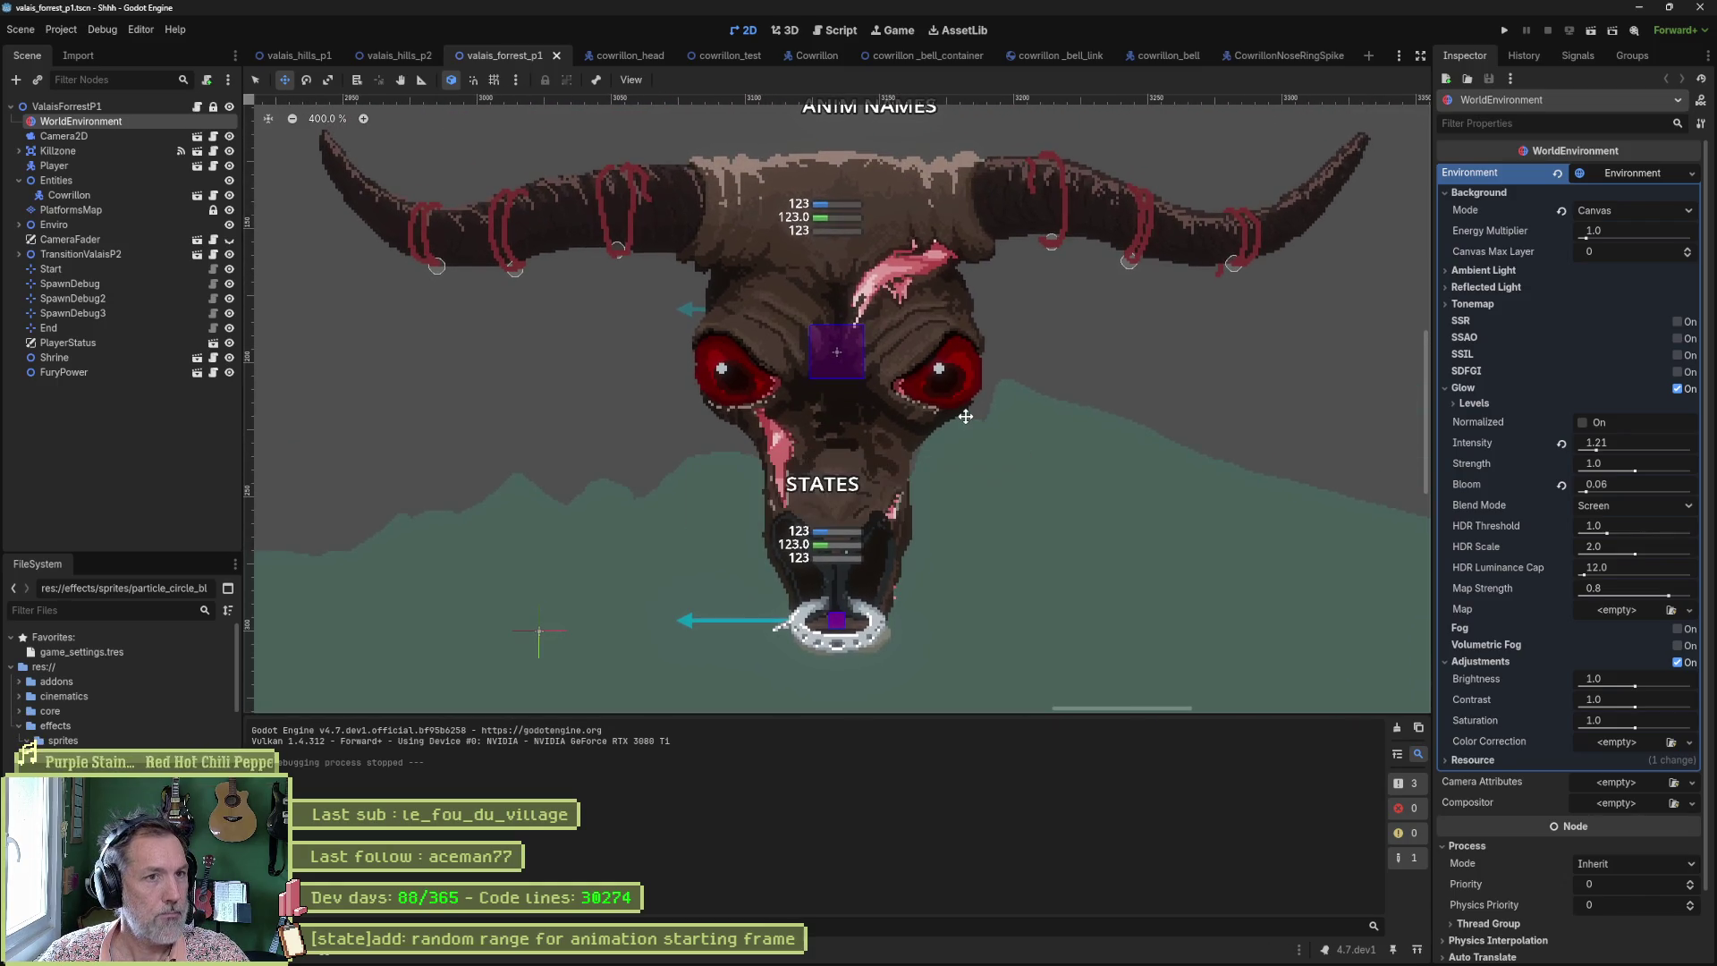
click(1164, 54)
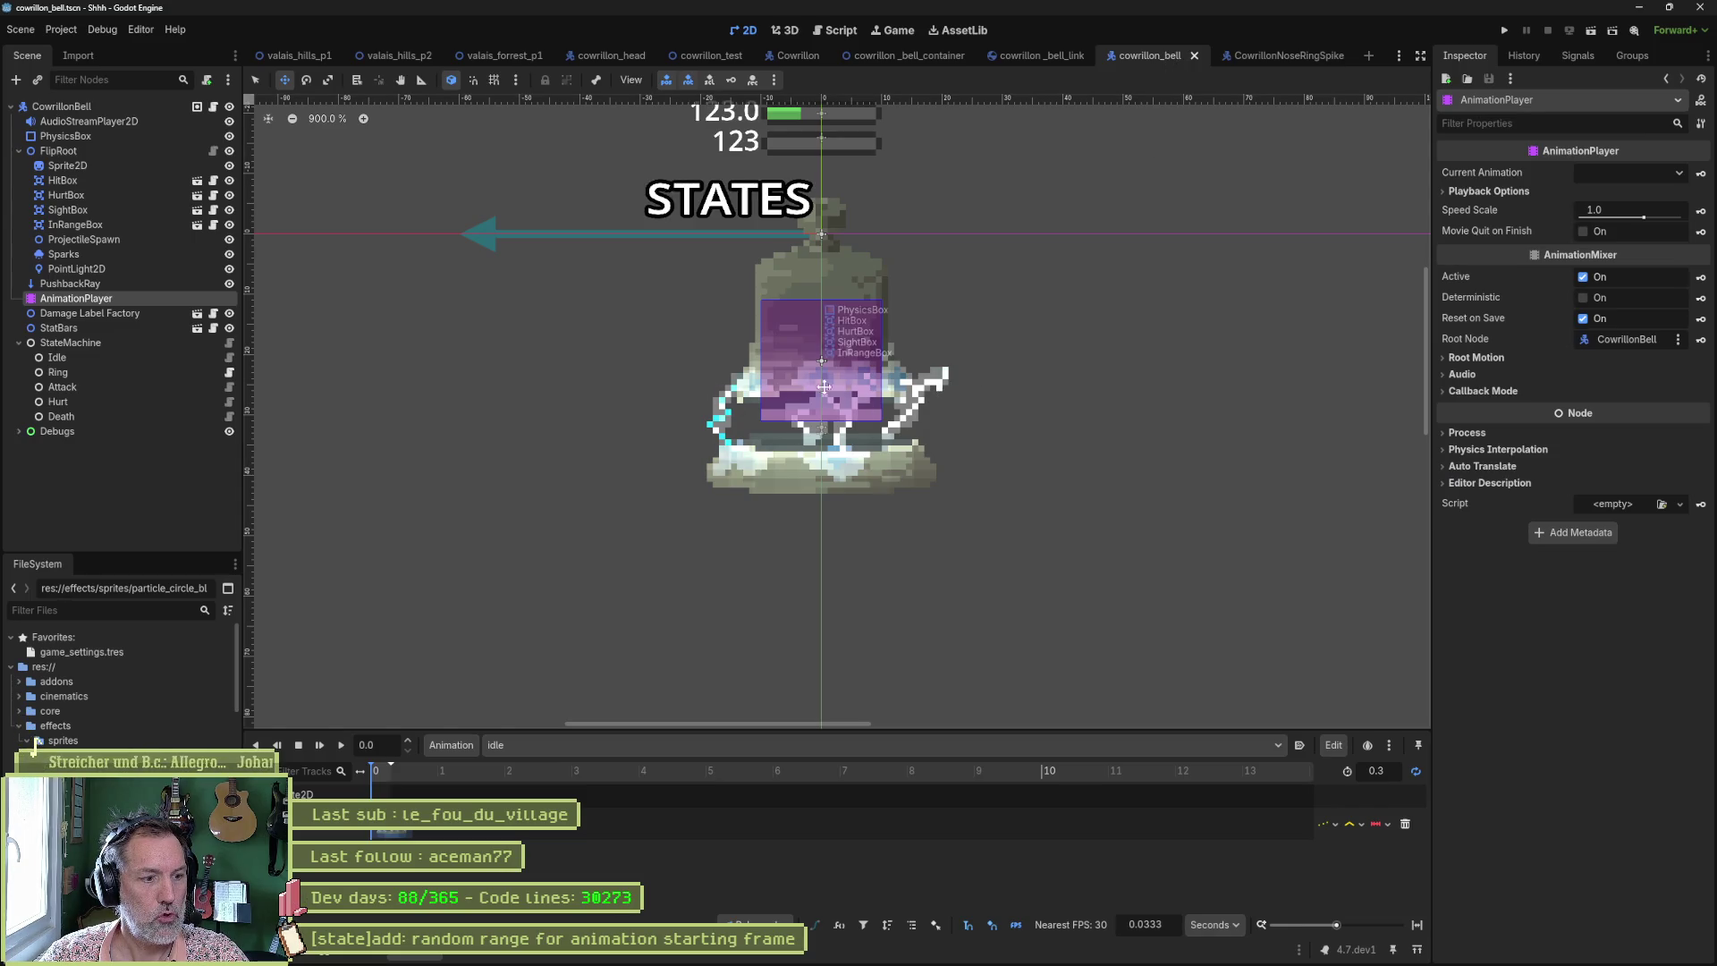
key(shift+alt+o)
text(state.g)
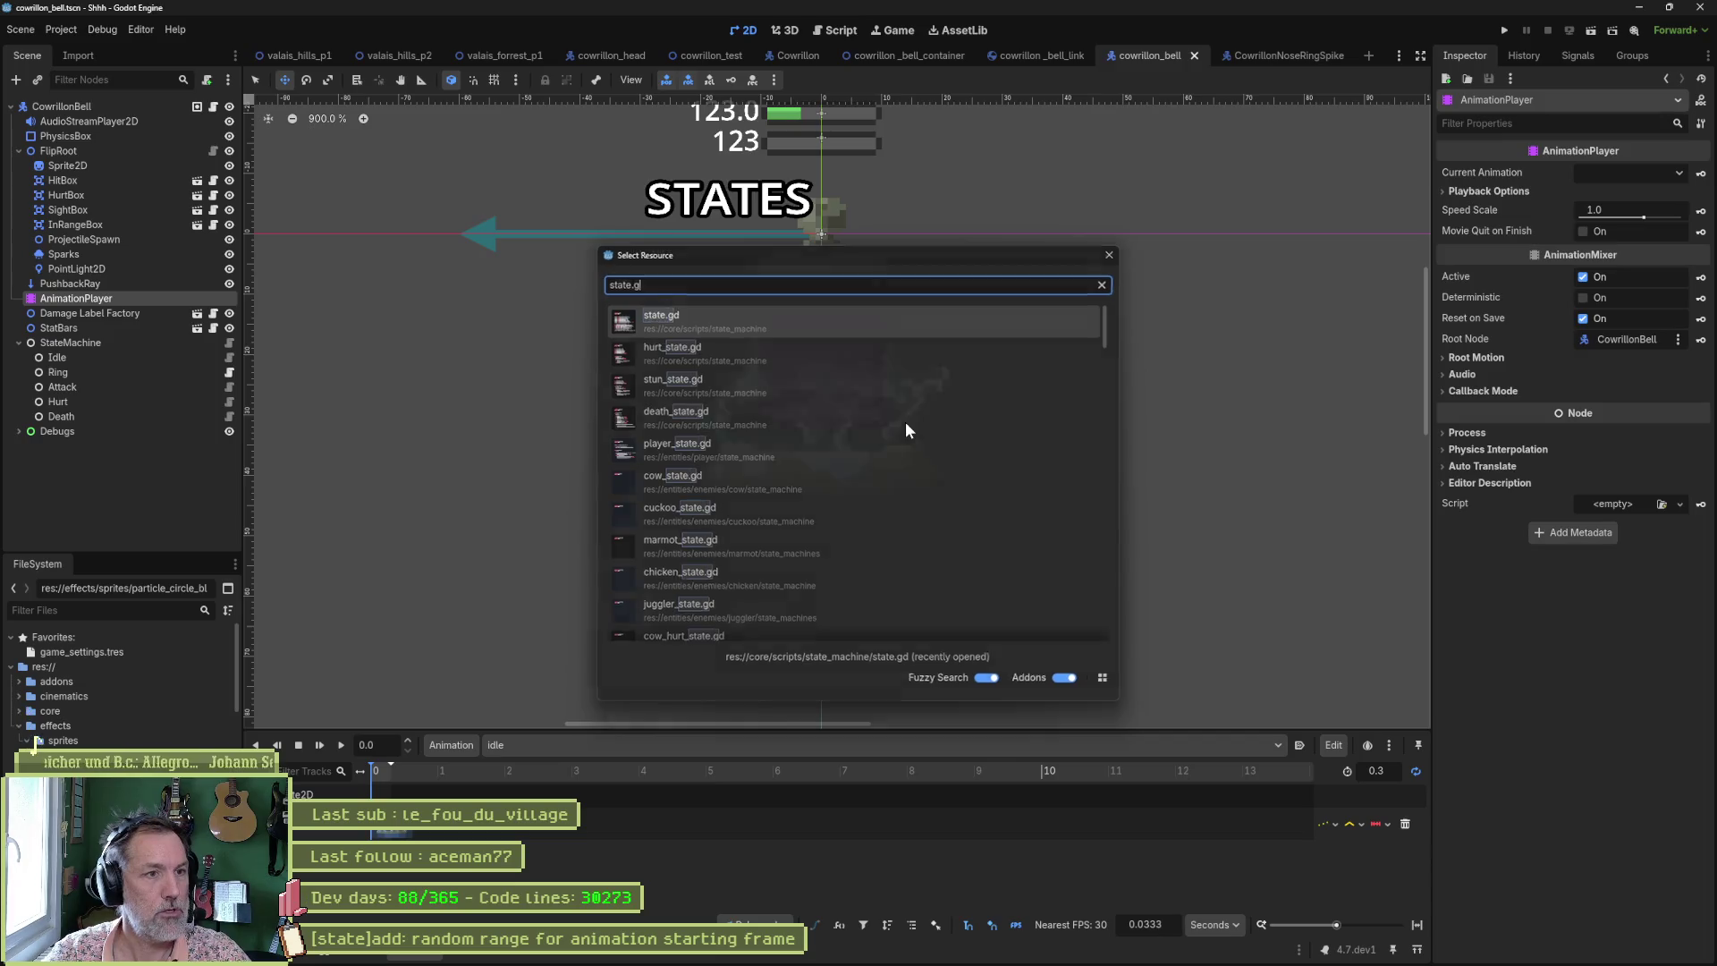
key(Return)
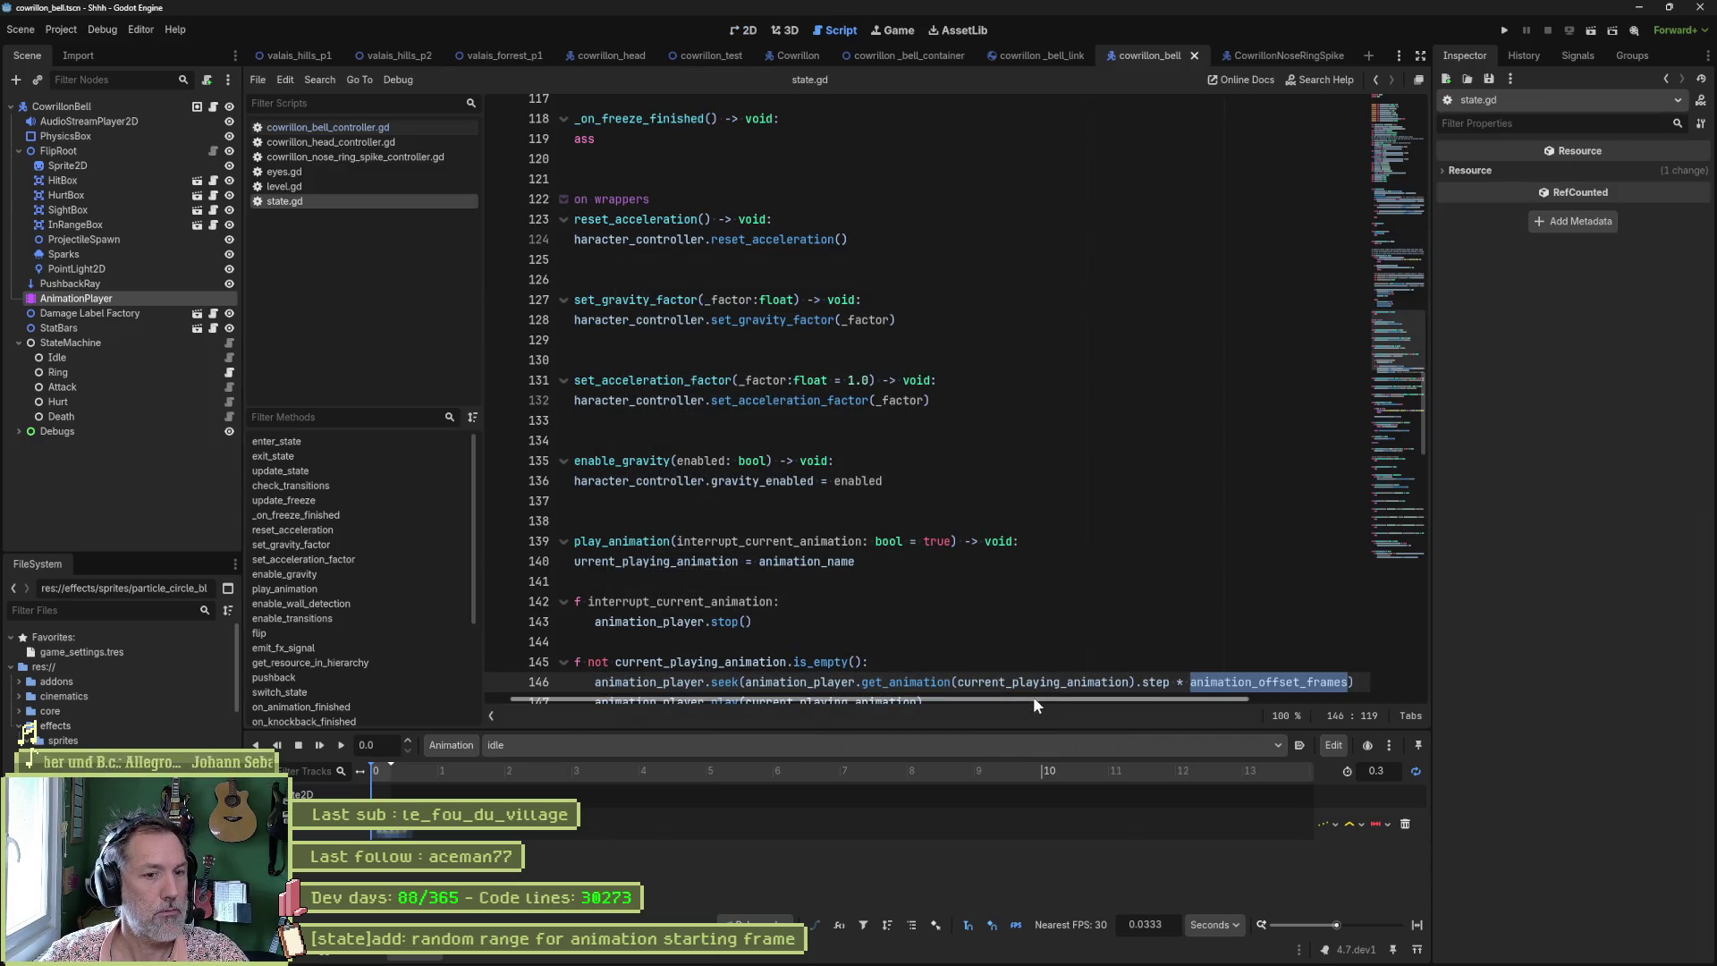
key(ctrl+alt+f)
Jump to play_animation and highlight animation_offset_frames in the seek call on line 146
scroll(833, 416, up, 4)
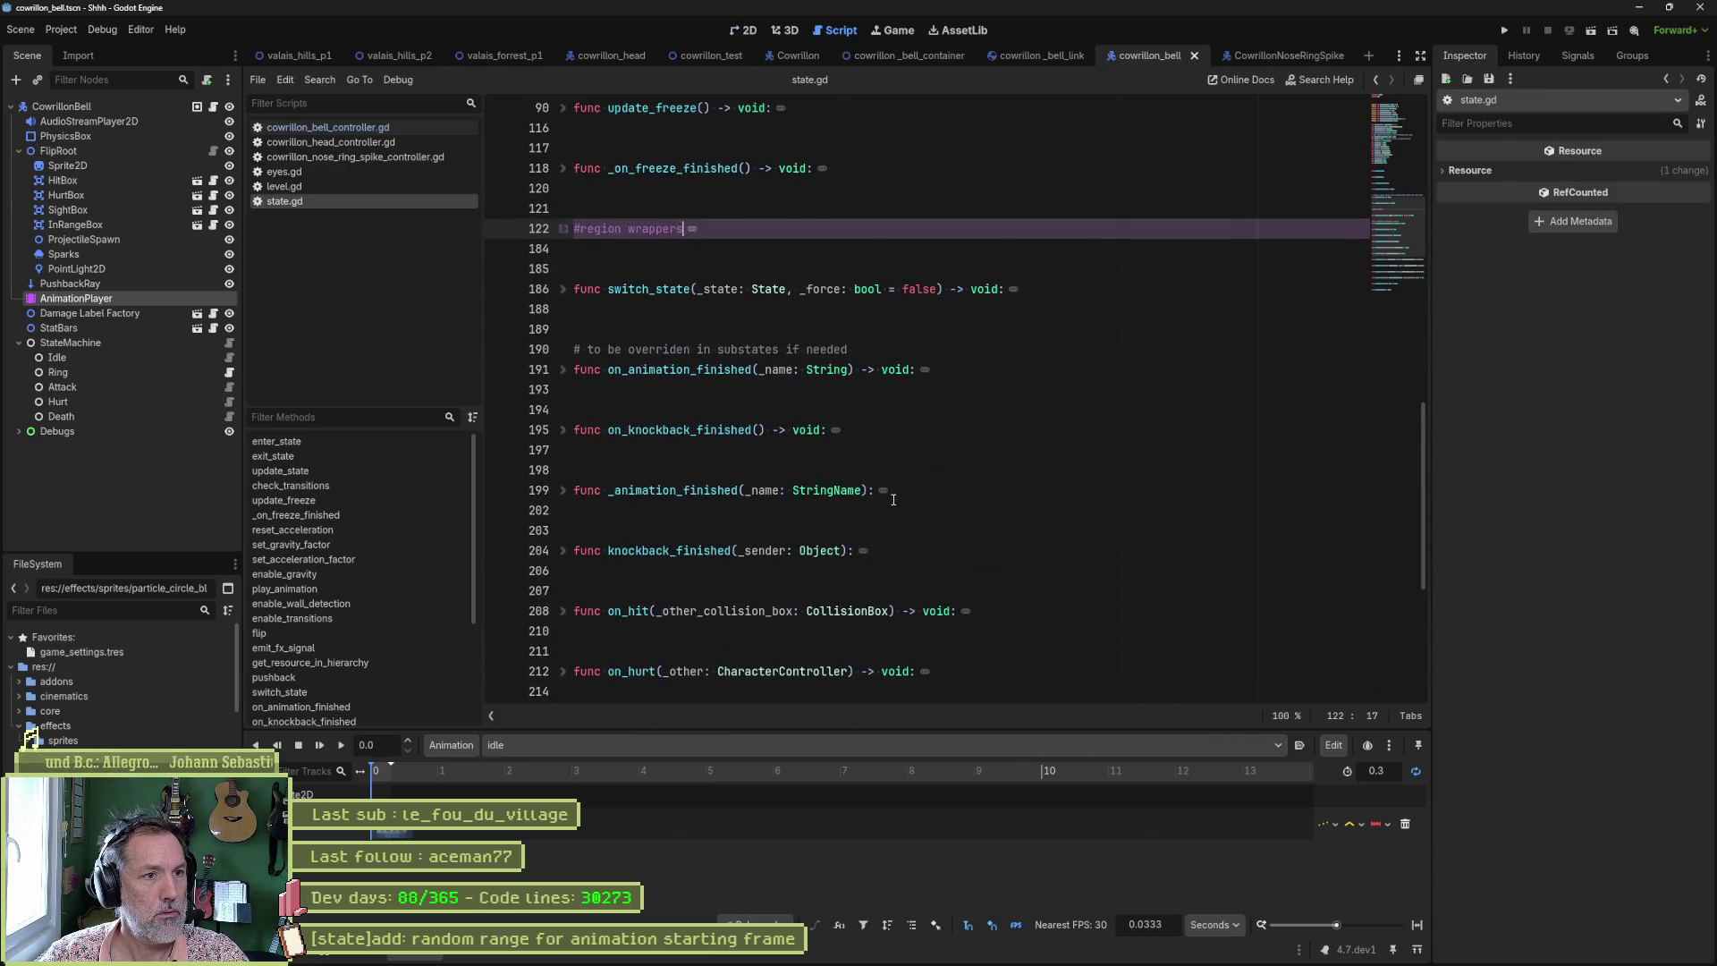
scroll(906, 482, up, 2)
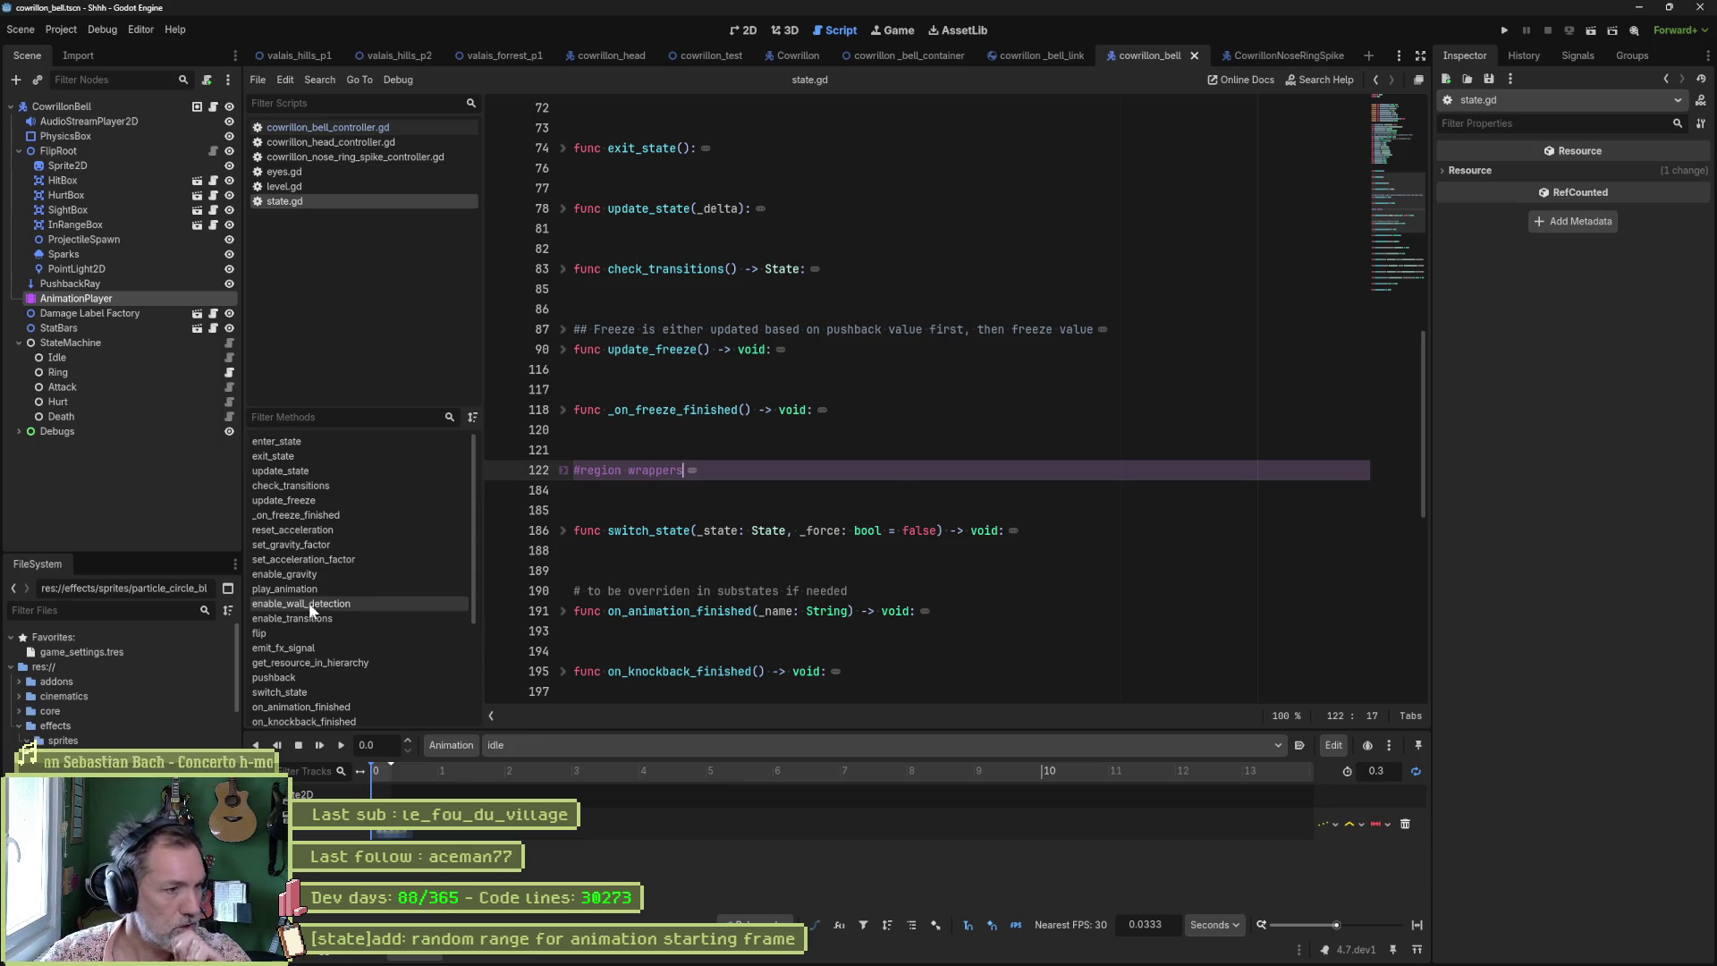
click(290, 590)
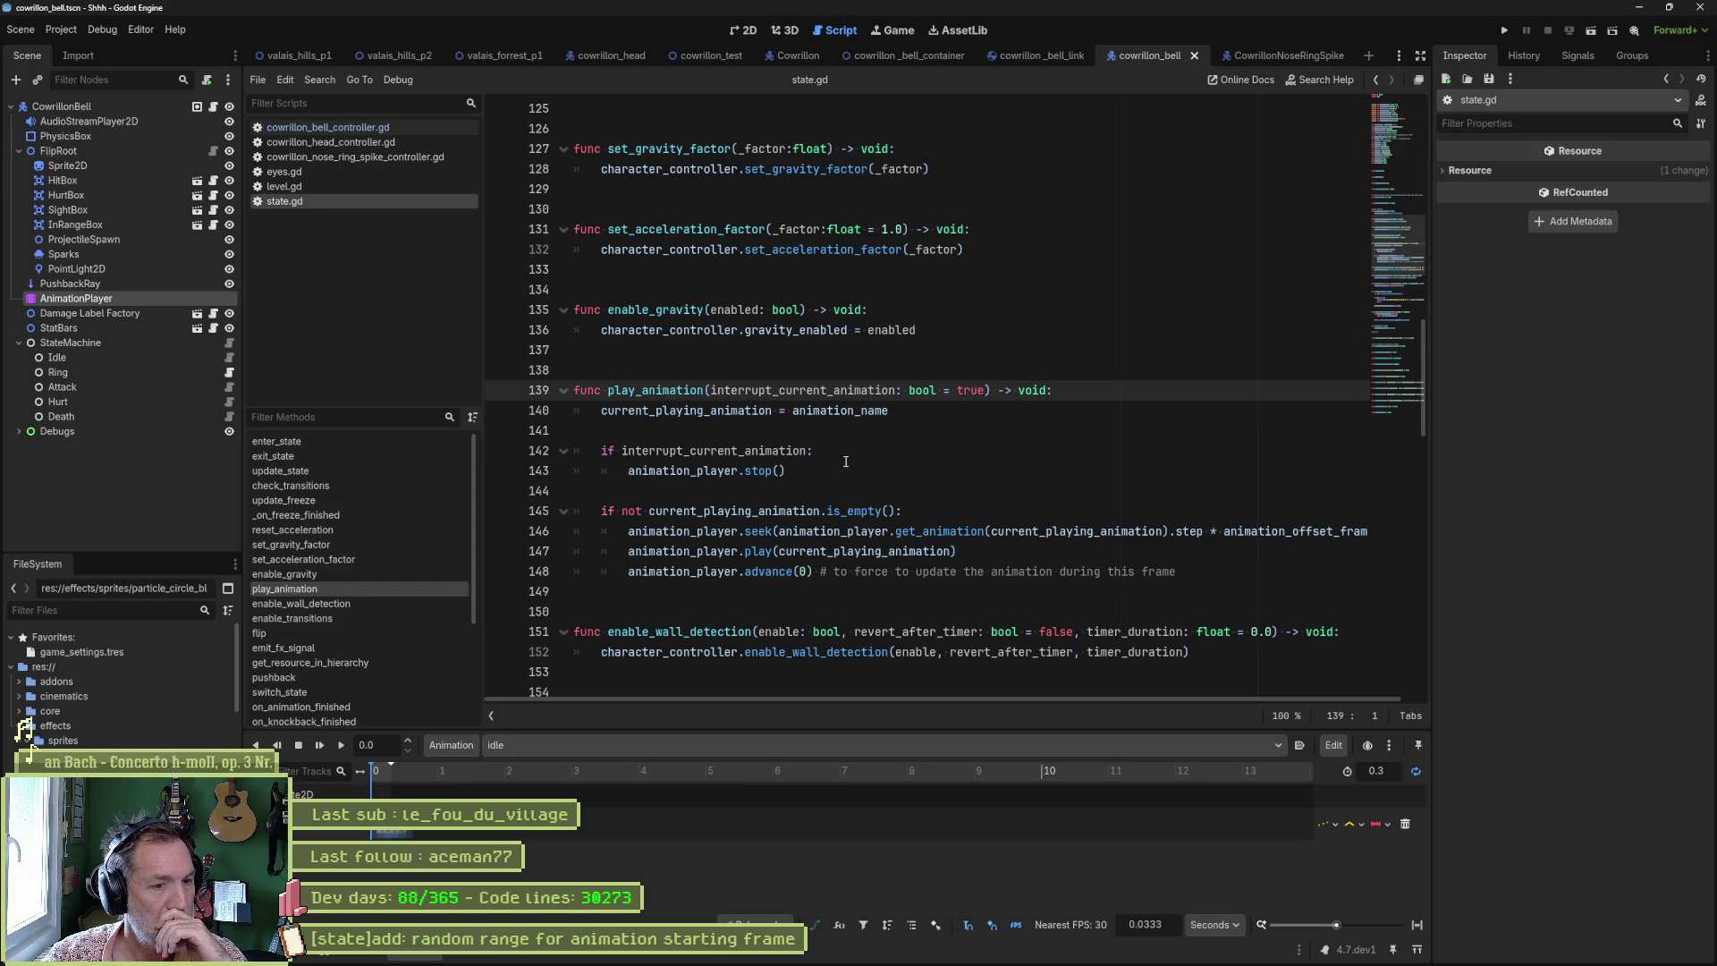
drag(745, 532, 1281, 531)
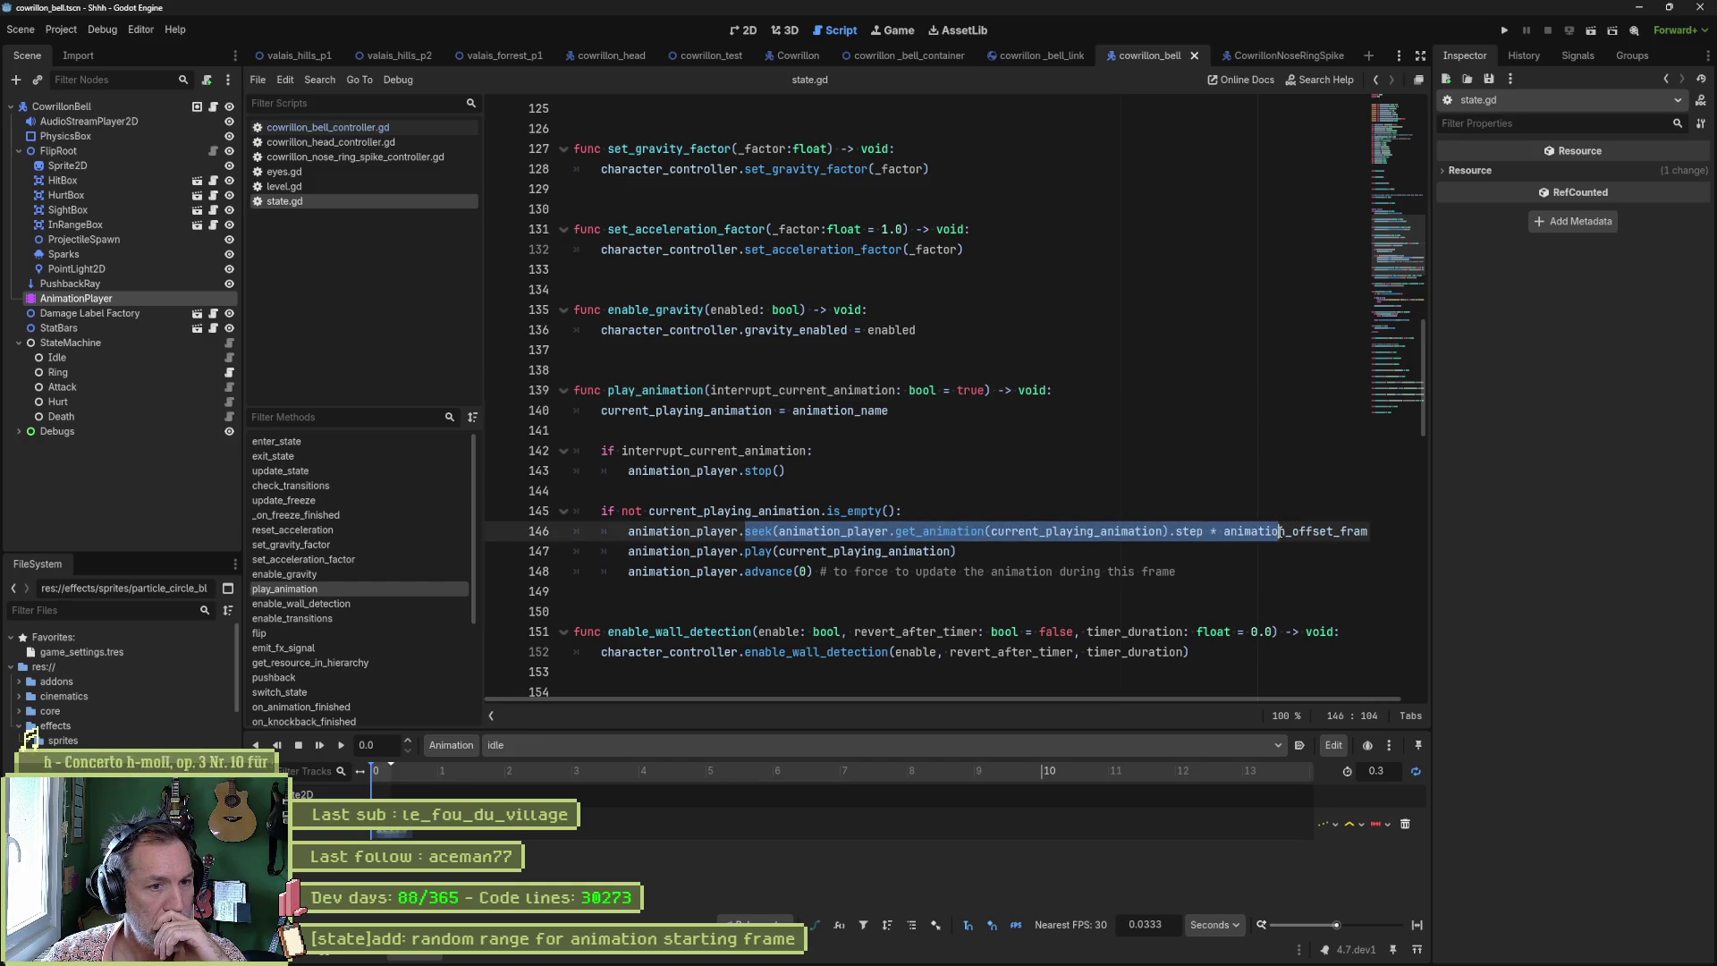
drag(1243, 695, 1280, 695)
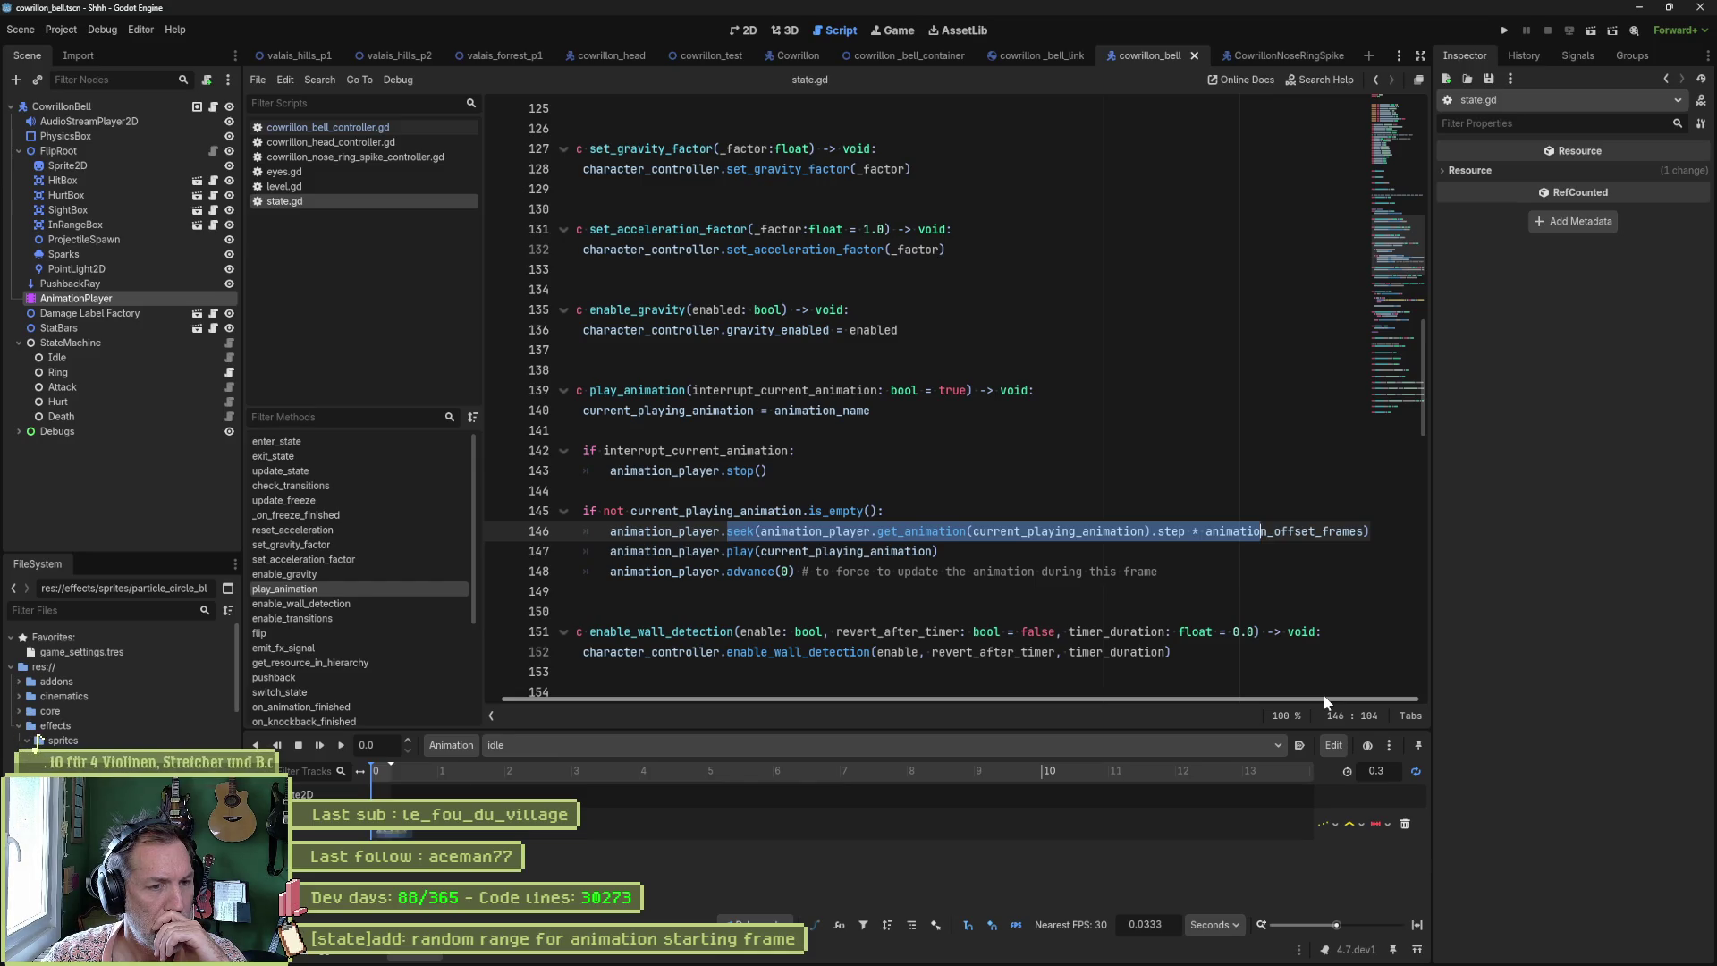
click(1032, 571)
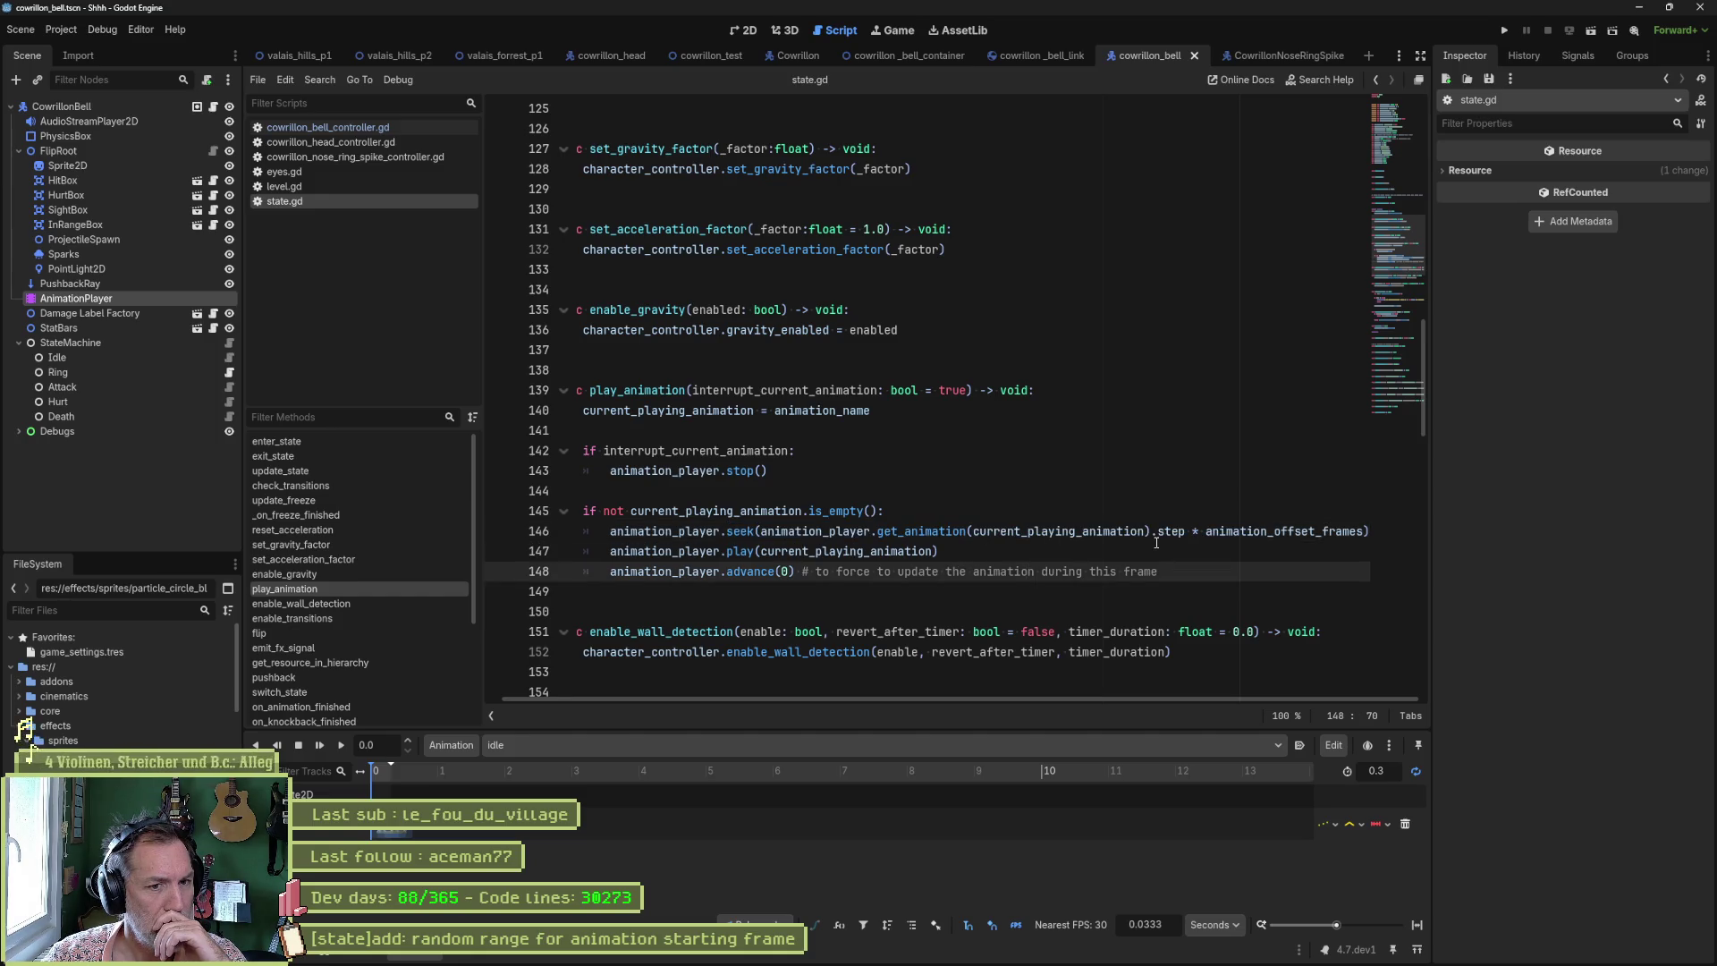
double_click(1238, 534)
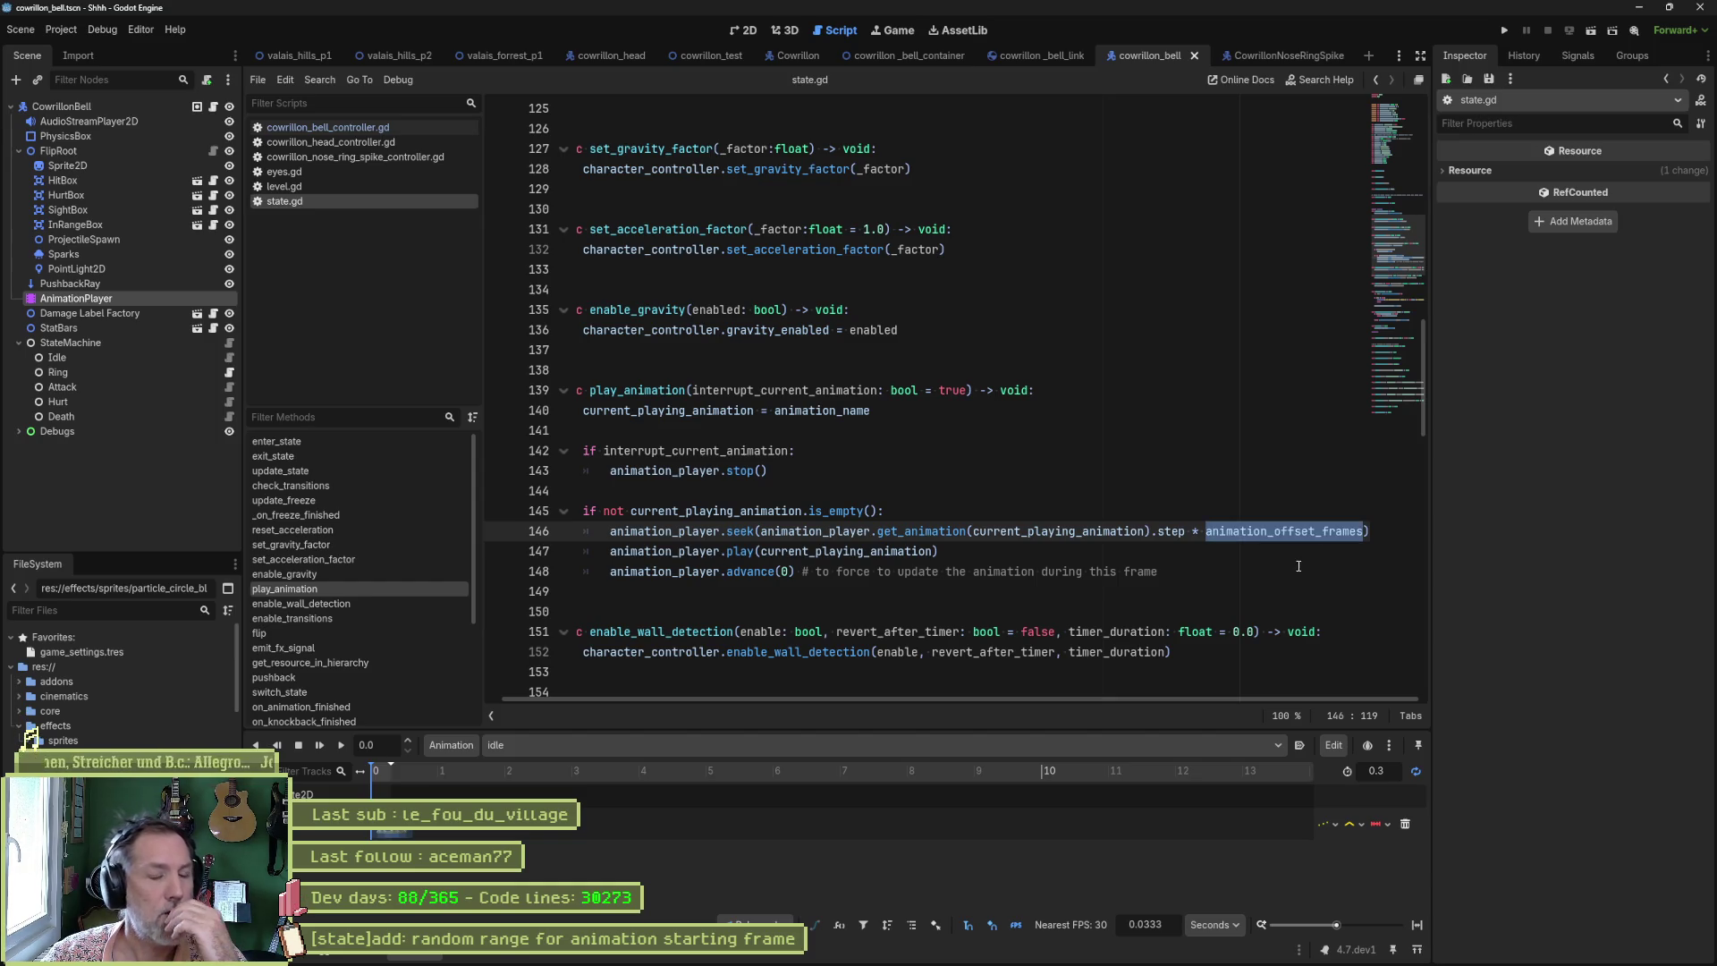
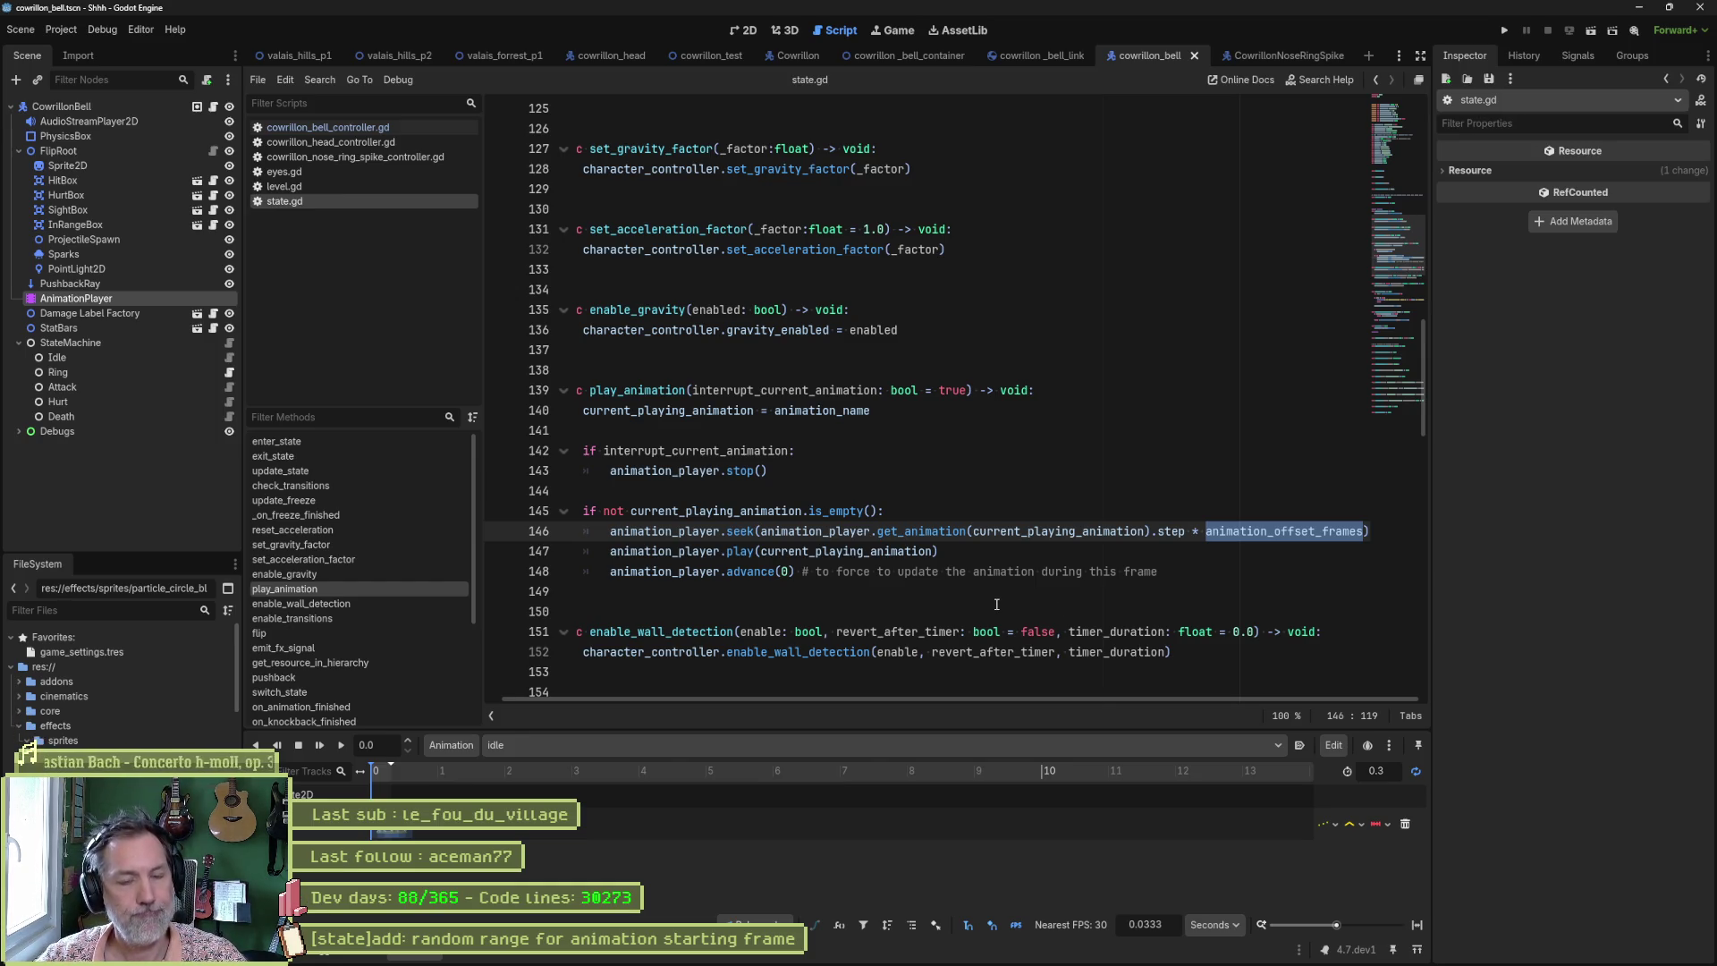
key(ctrl+shift+f)
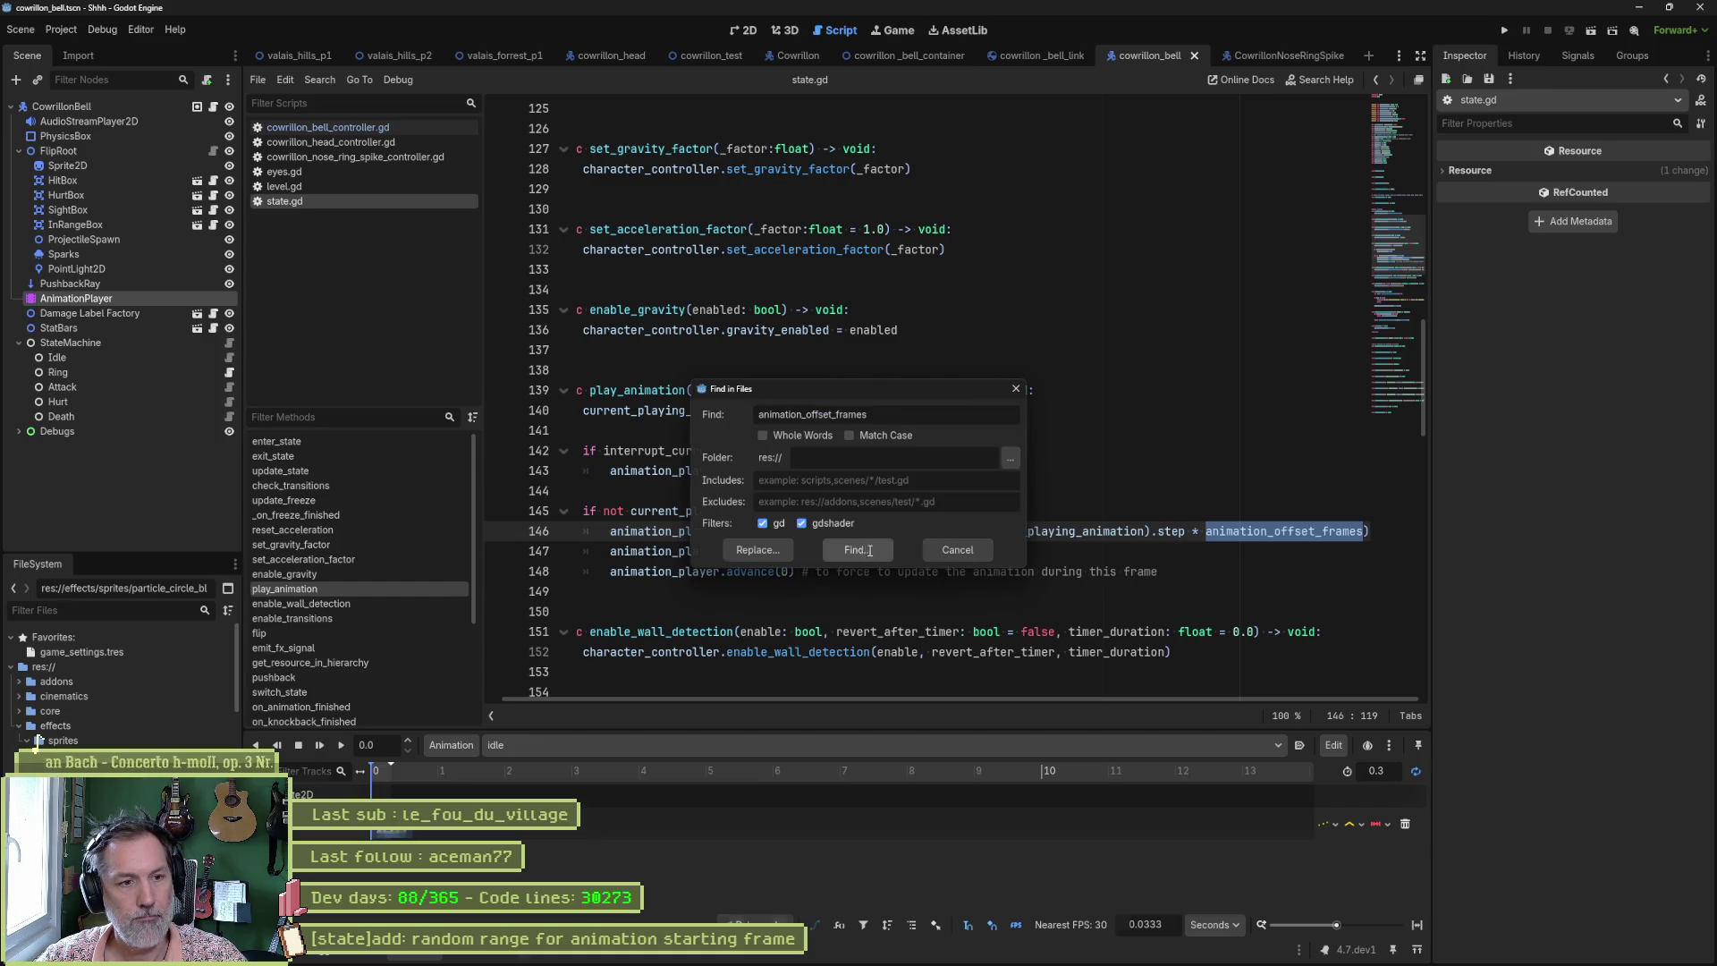
click(866, 549)
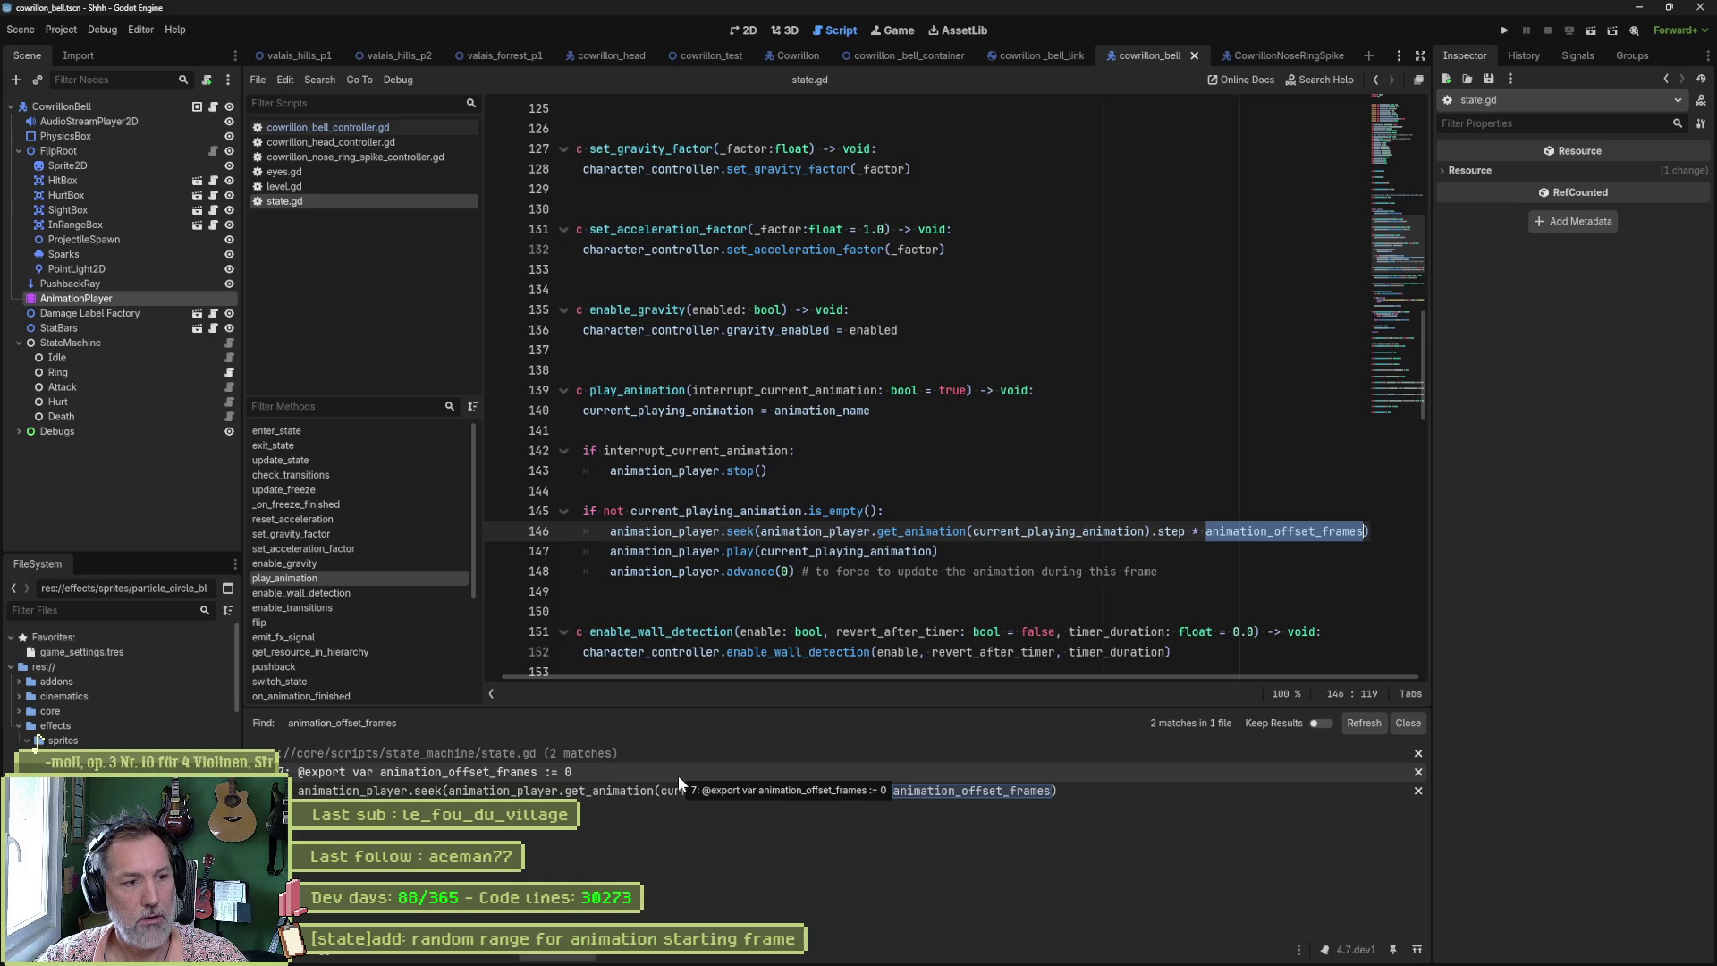
click(677, 775)
click(859, 215)
key(Return)
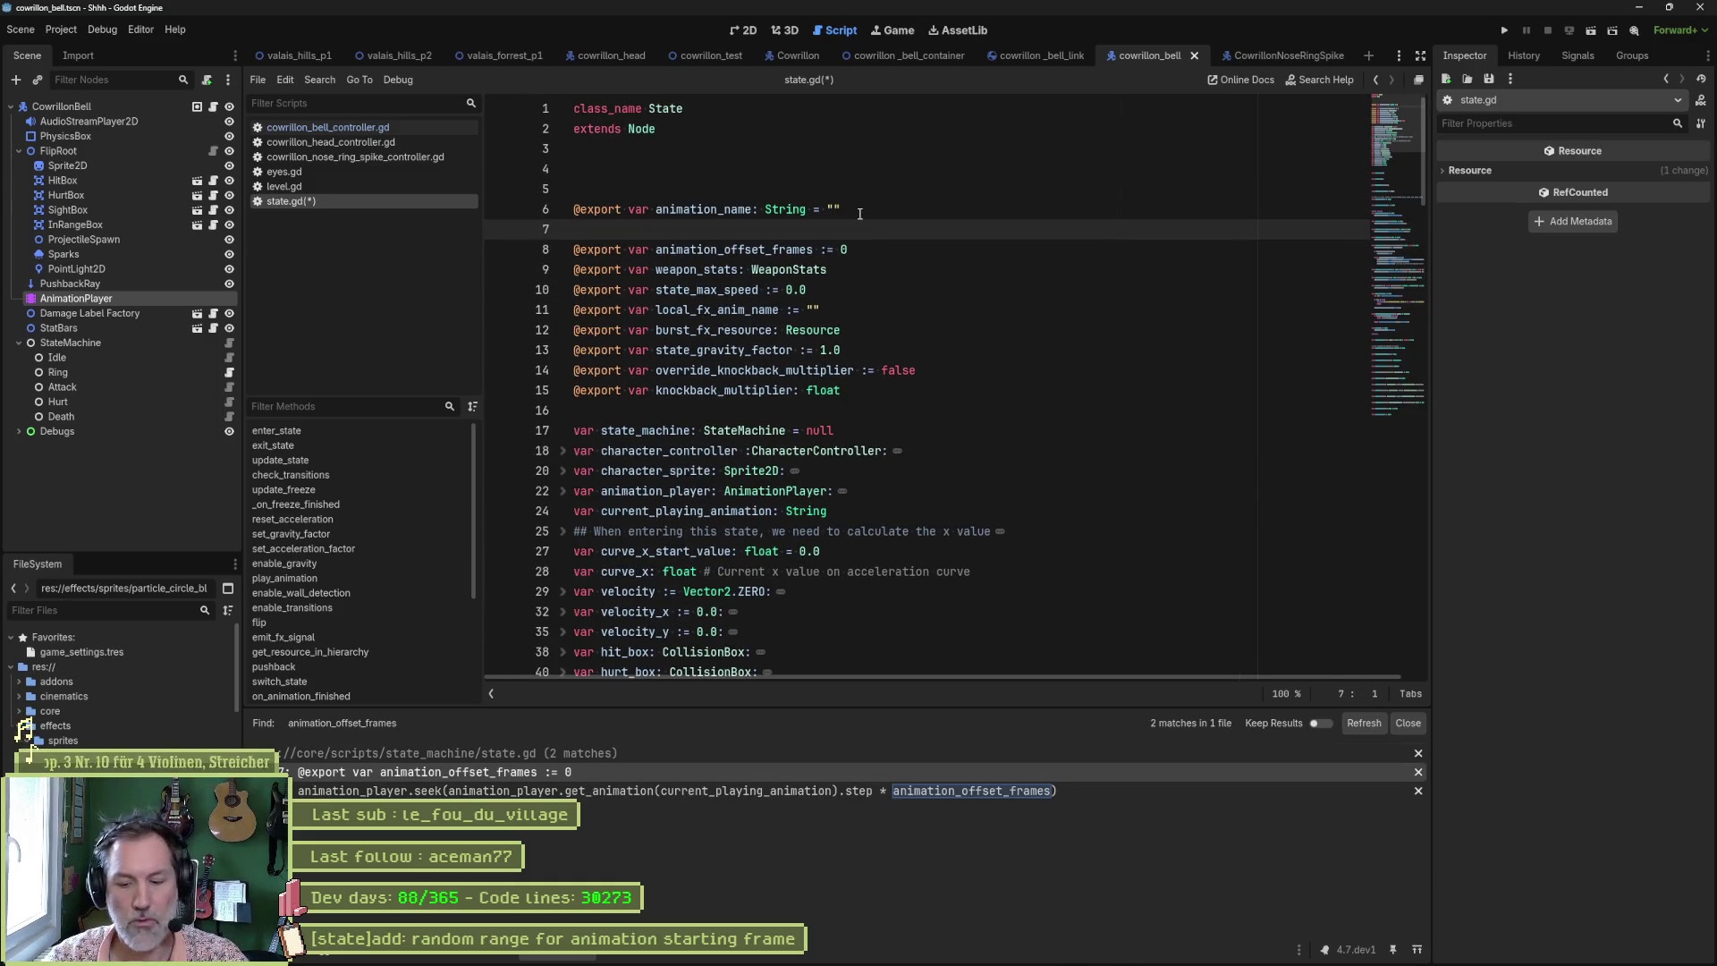
text(@export var anima)
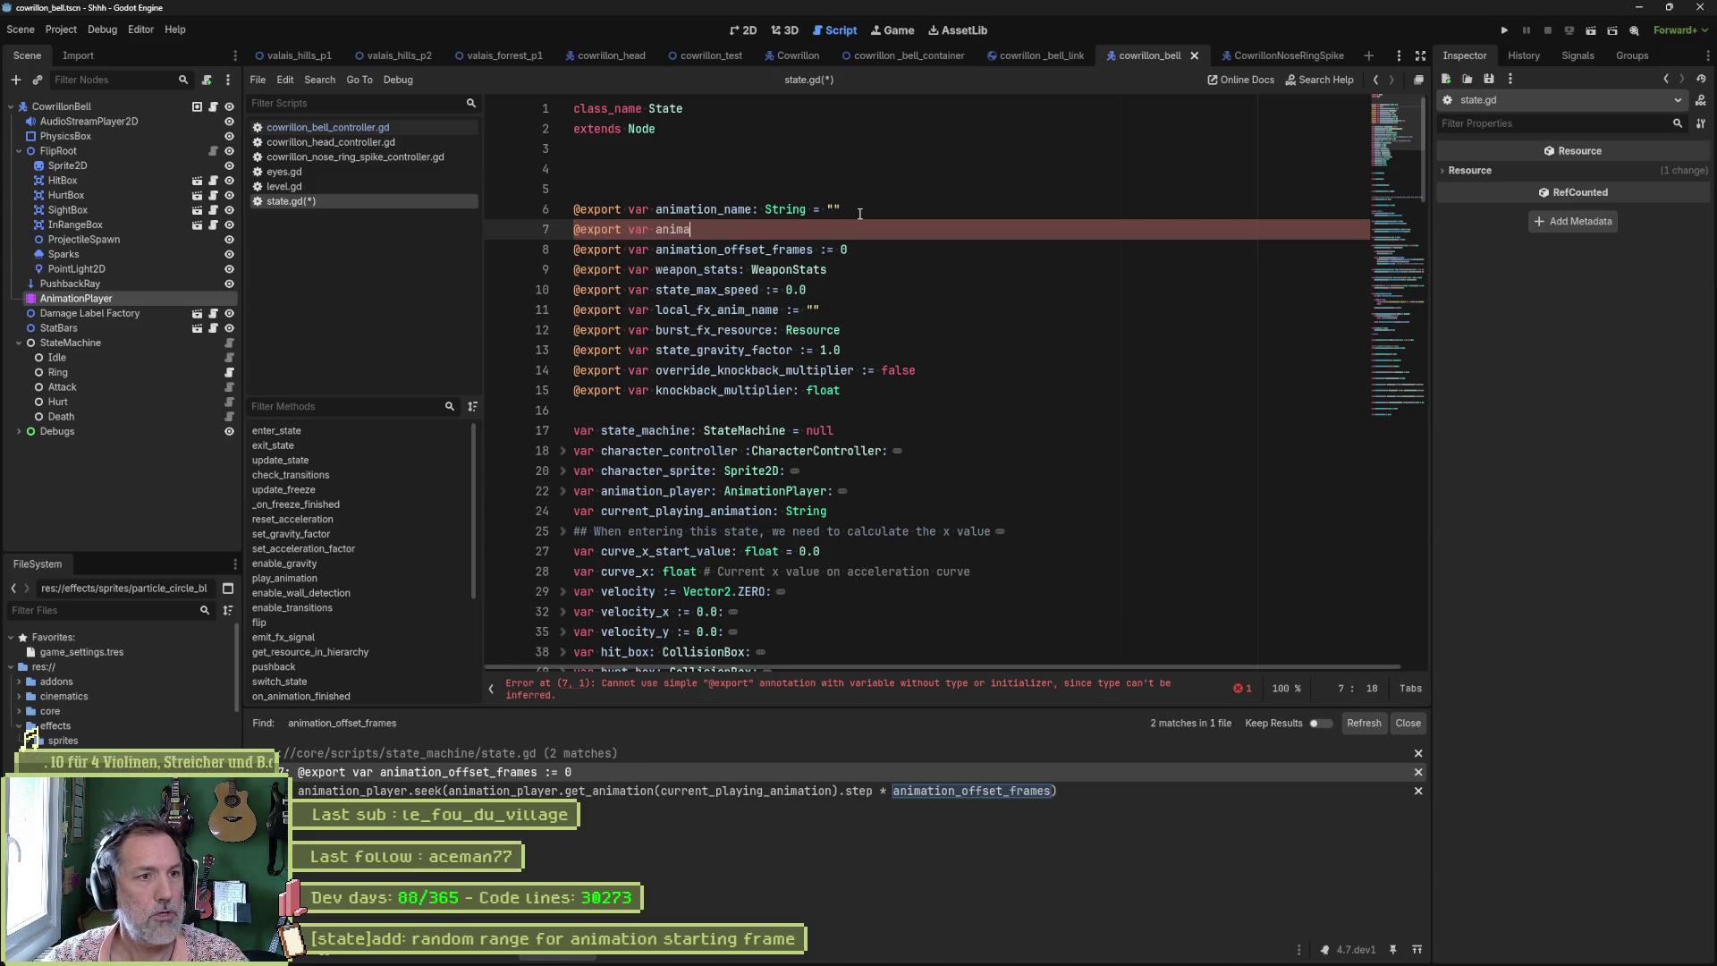
text(tion_offset_random)
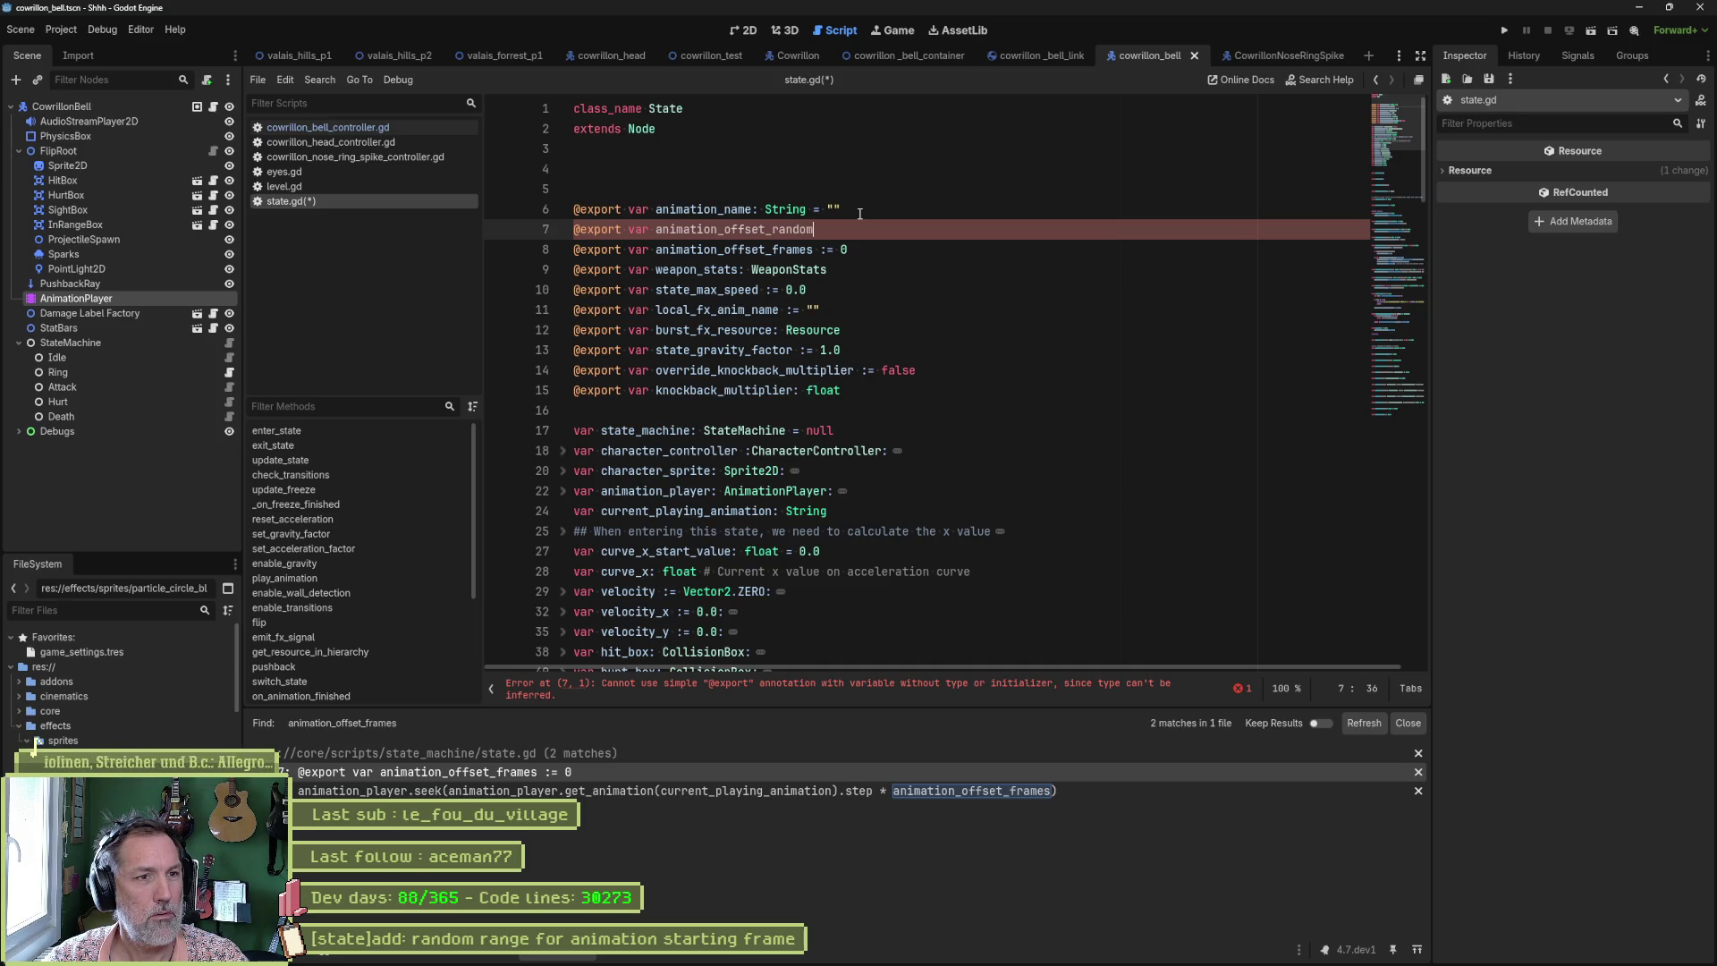
text( := false)
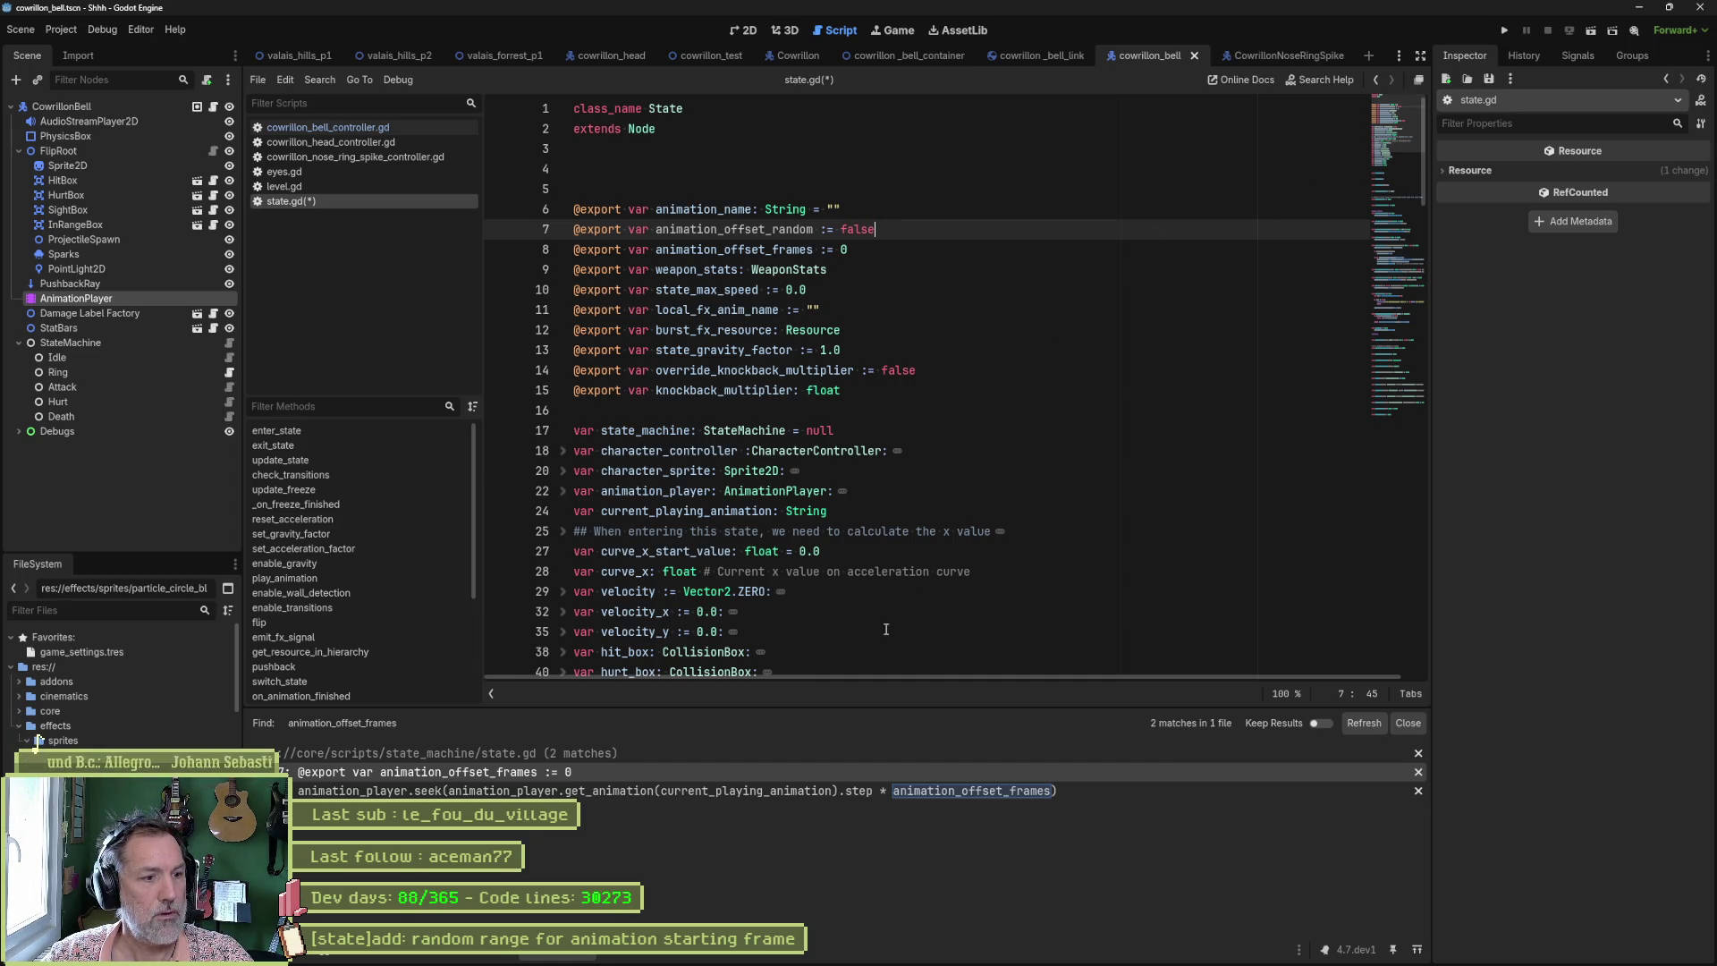
click(844, 791)
Add an 'if animation_offset_random:' check inside play_animation's is_empty block
scroll(1029, 516, down, 2)
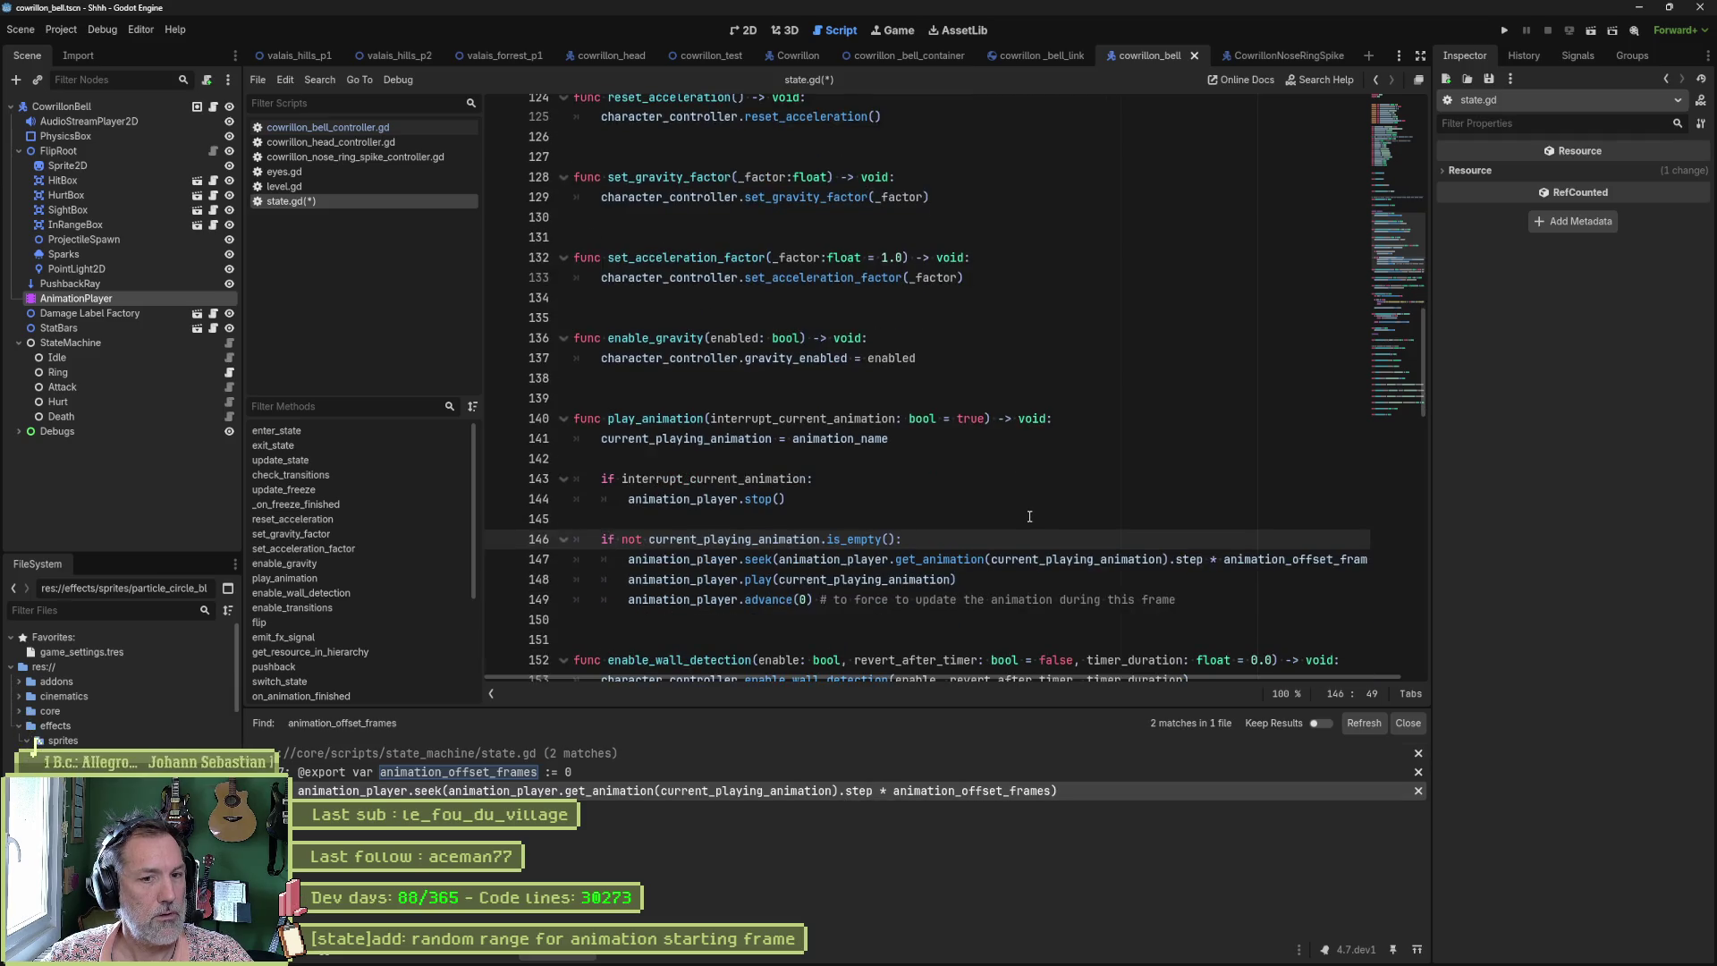
scroll(1029, 516, down, 2)
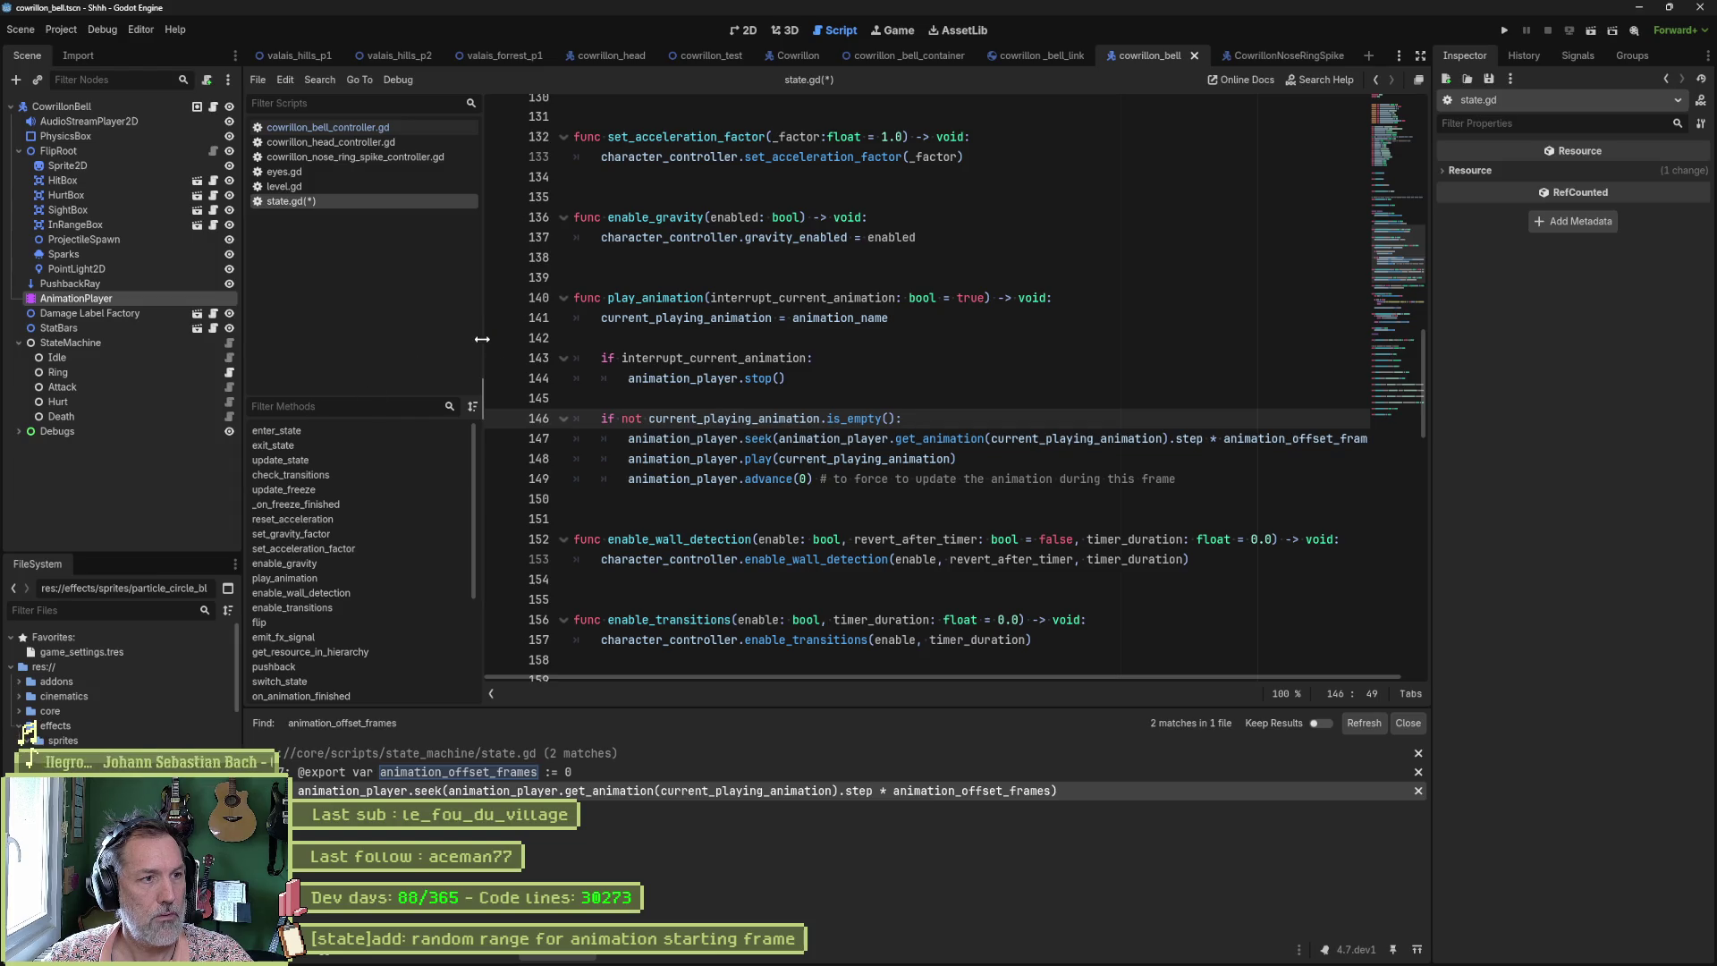
drag(483, 400, 434, 400)
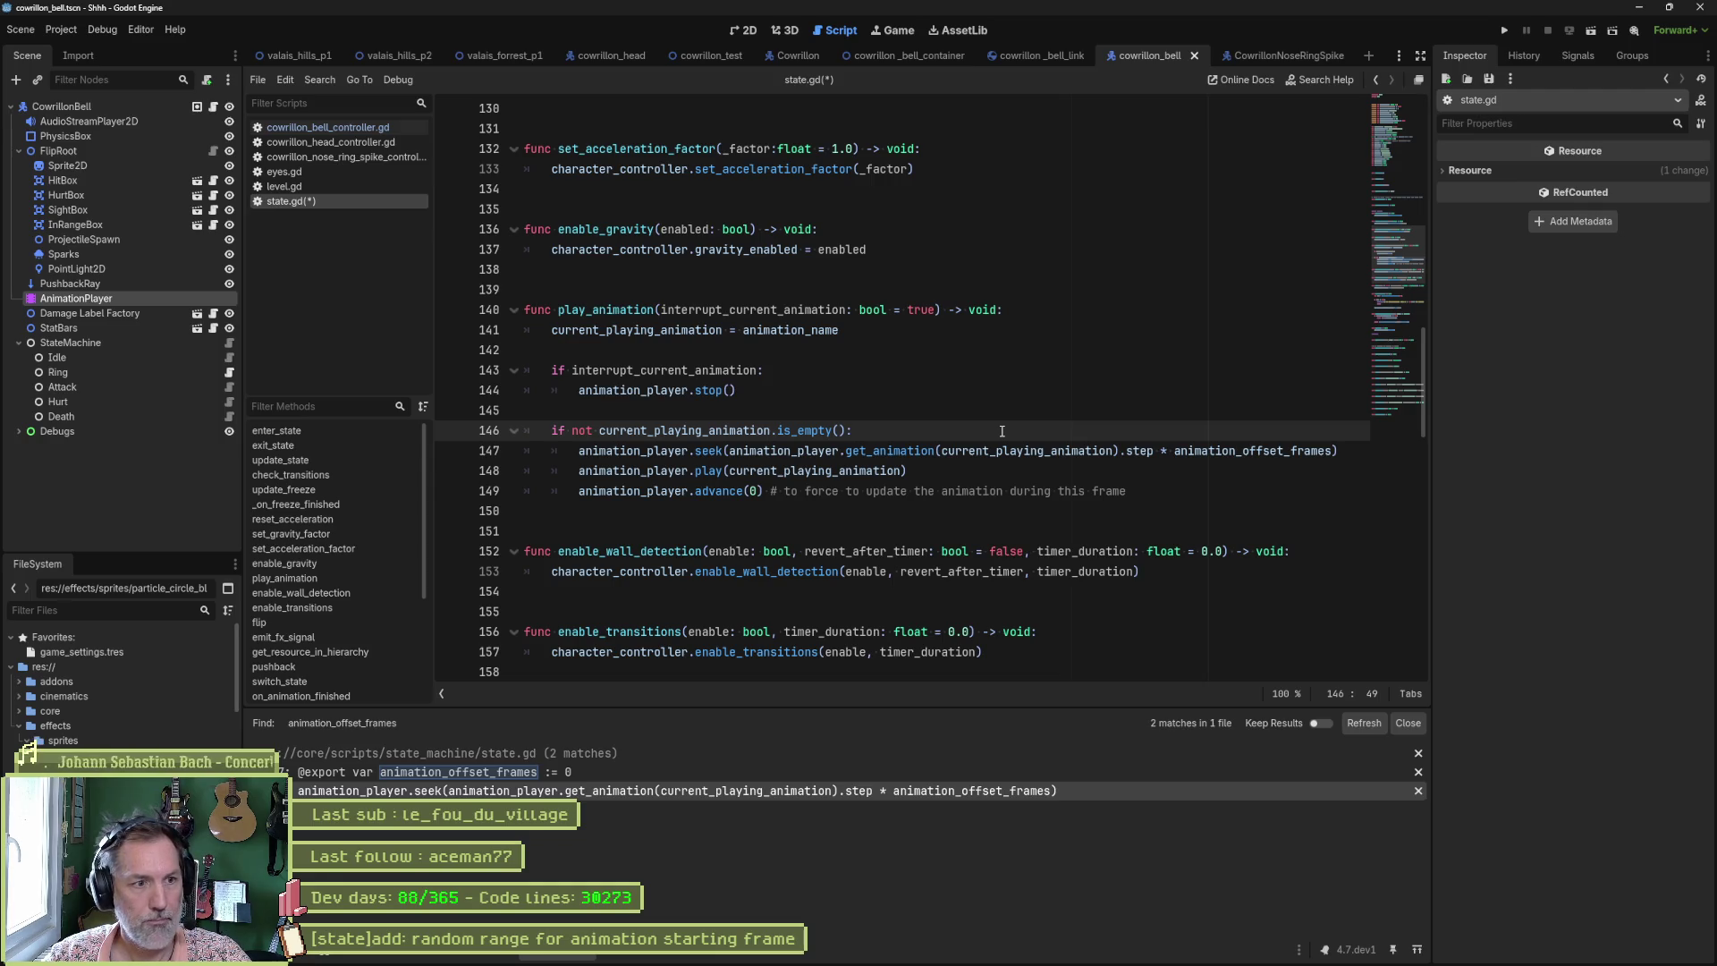
key(Return)
text(if anim)
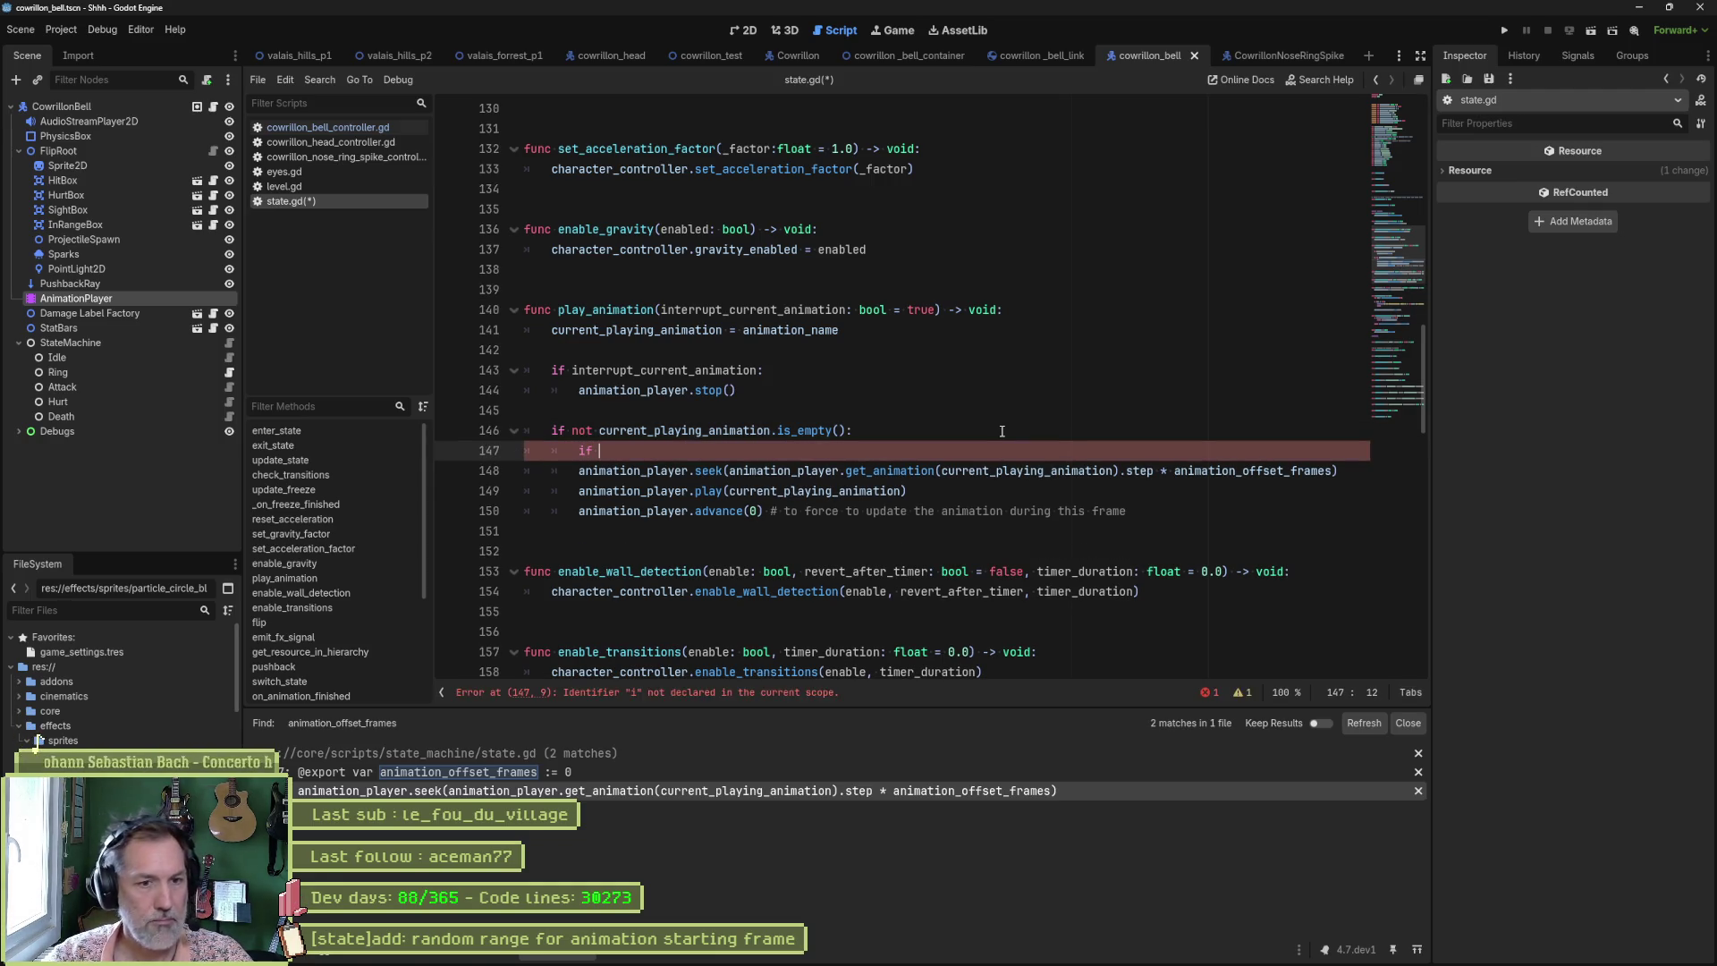
key(Down)
key(Down)
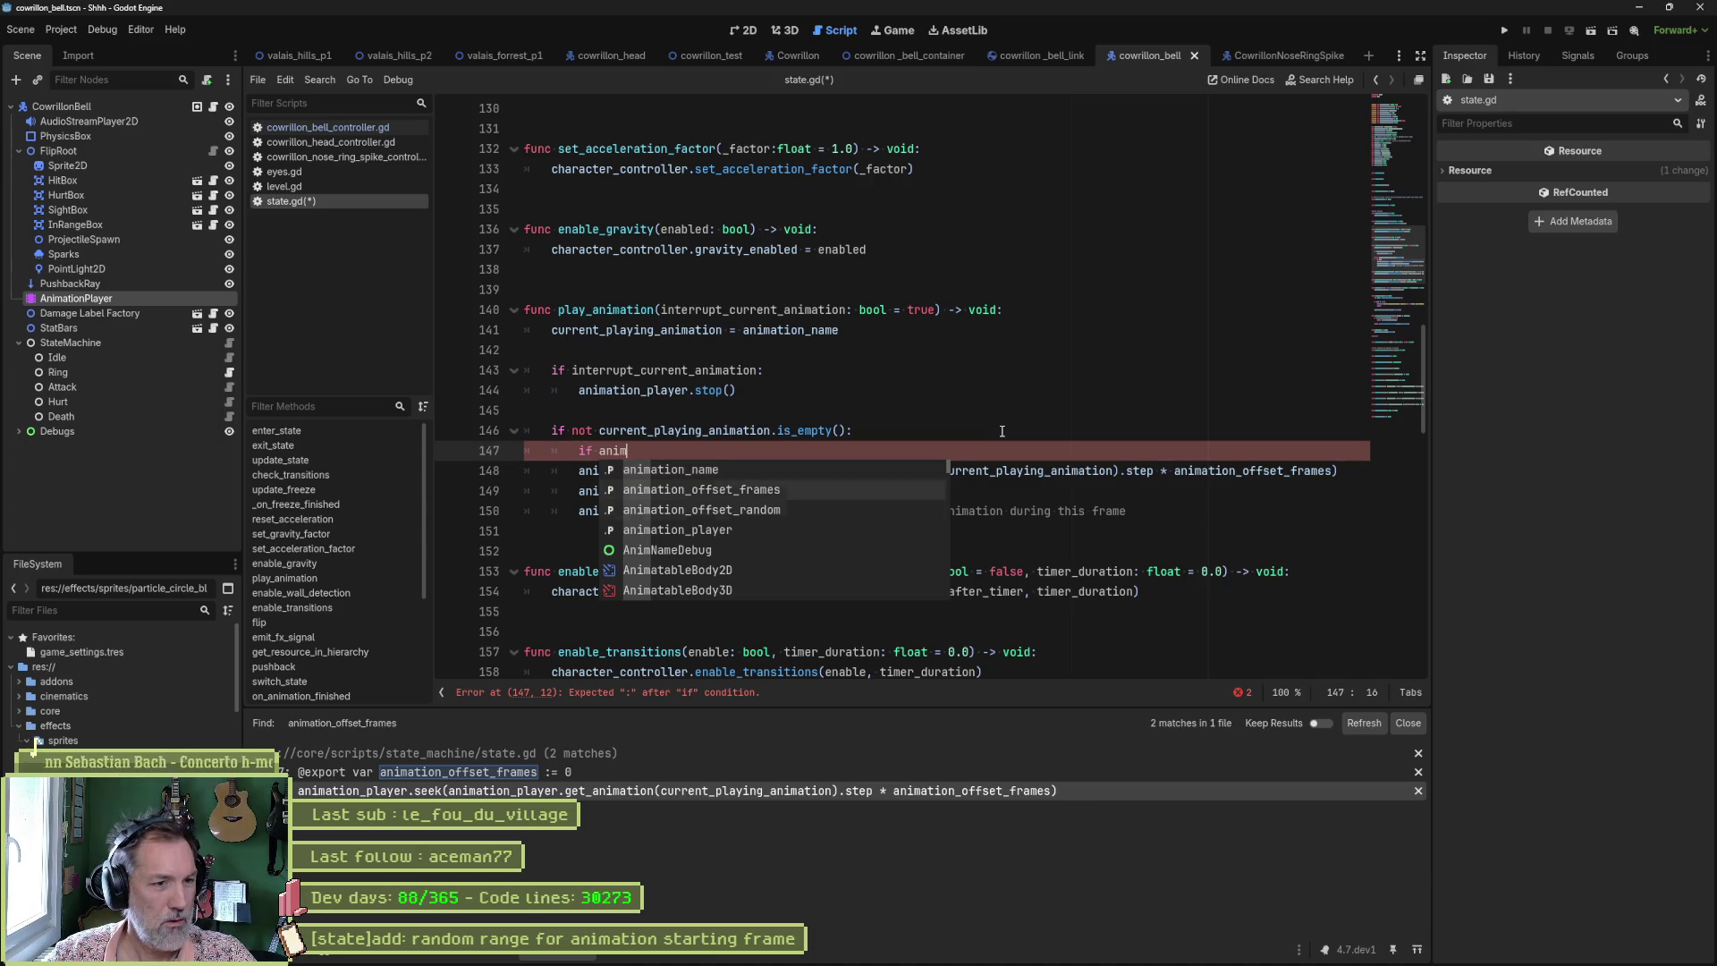
key(Return)
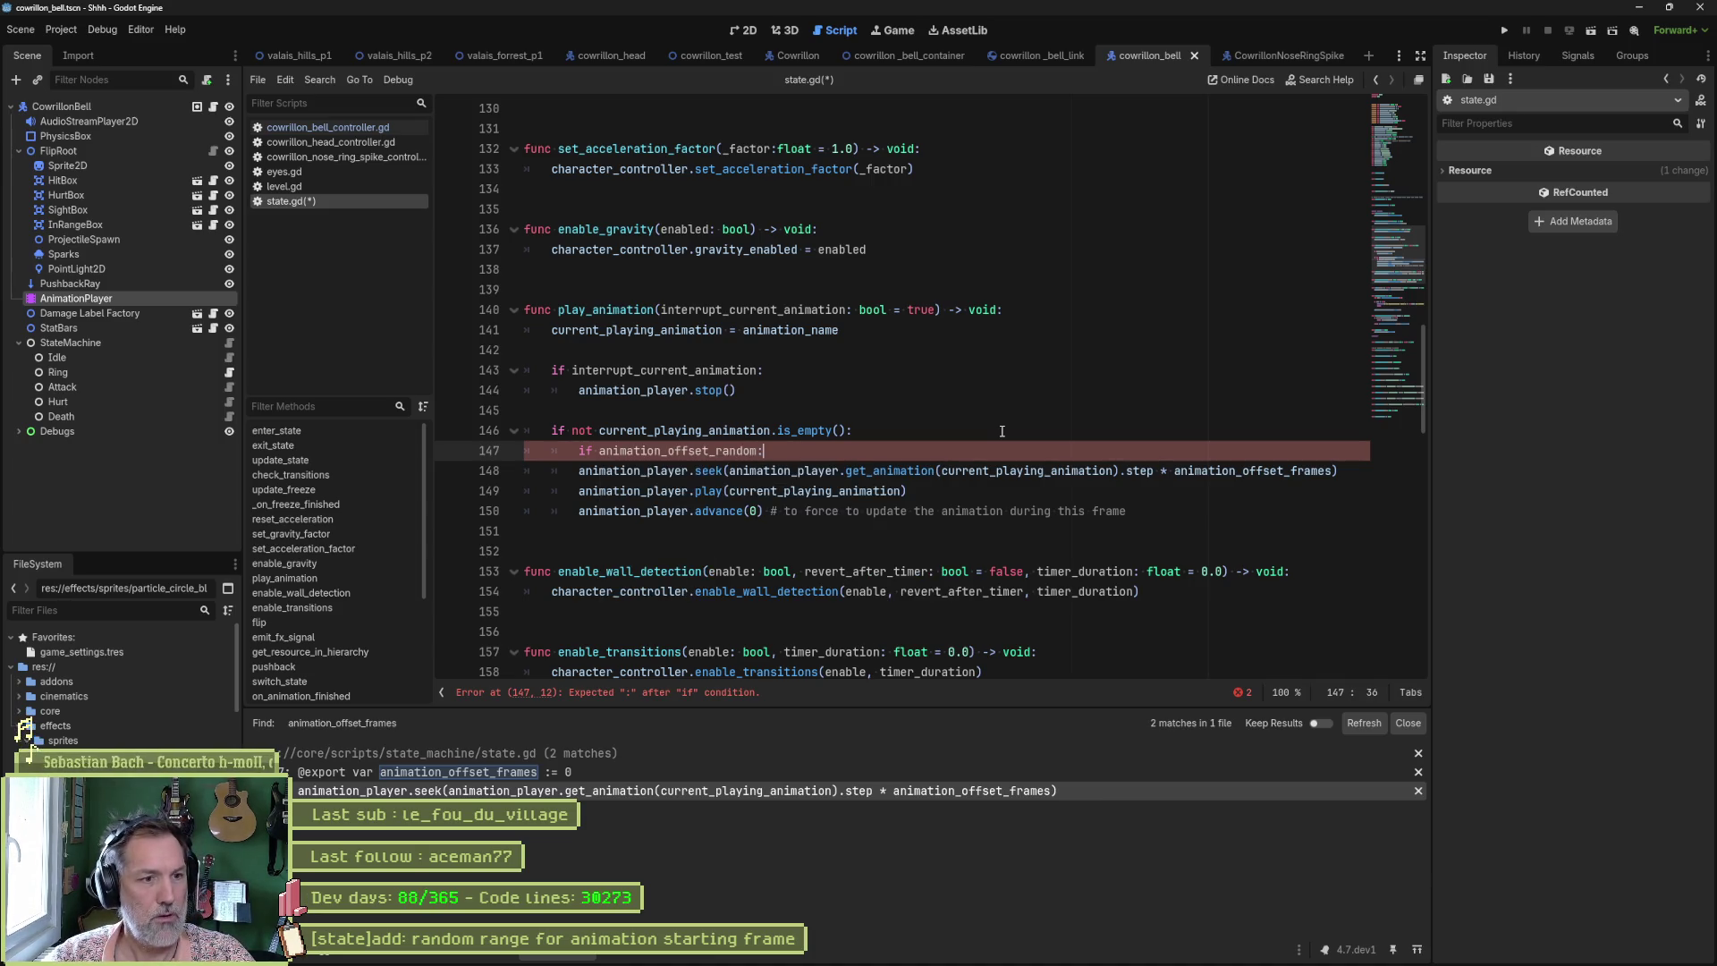
key(Return)
Under it, write animation_offset_frames = animation_player.get_animation(current_playing_animation)
double_click(1267, 490)
key(ctrl+c)
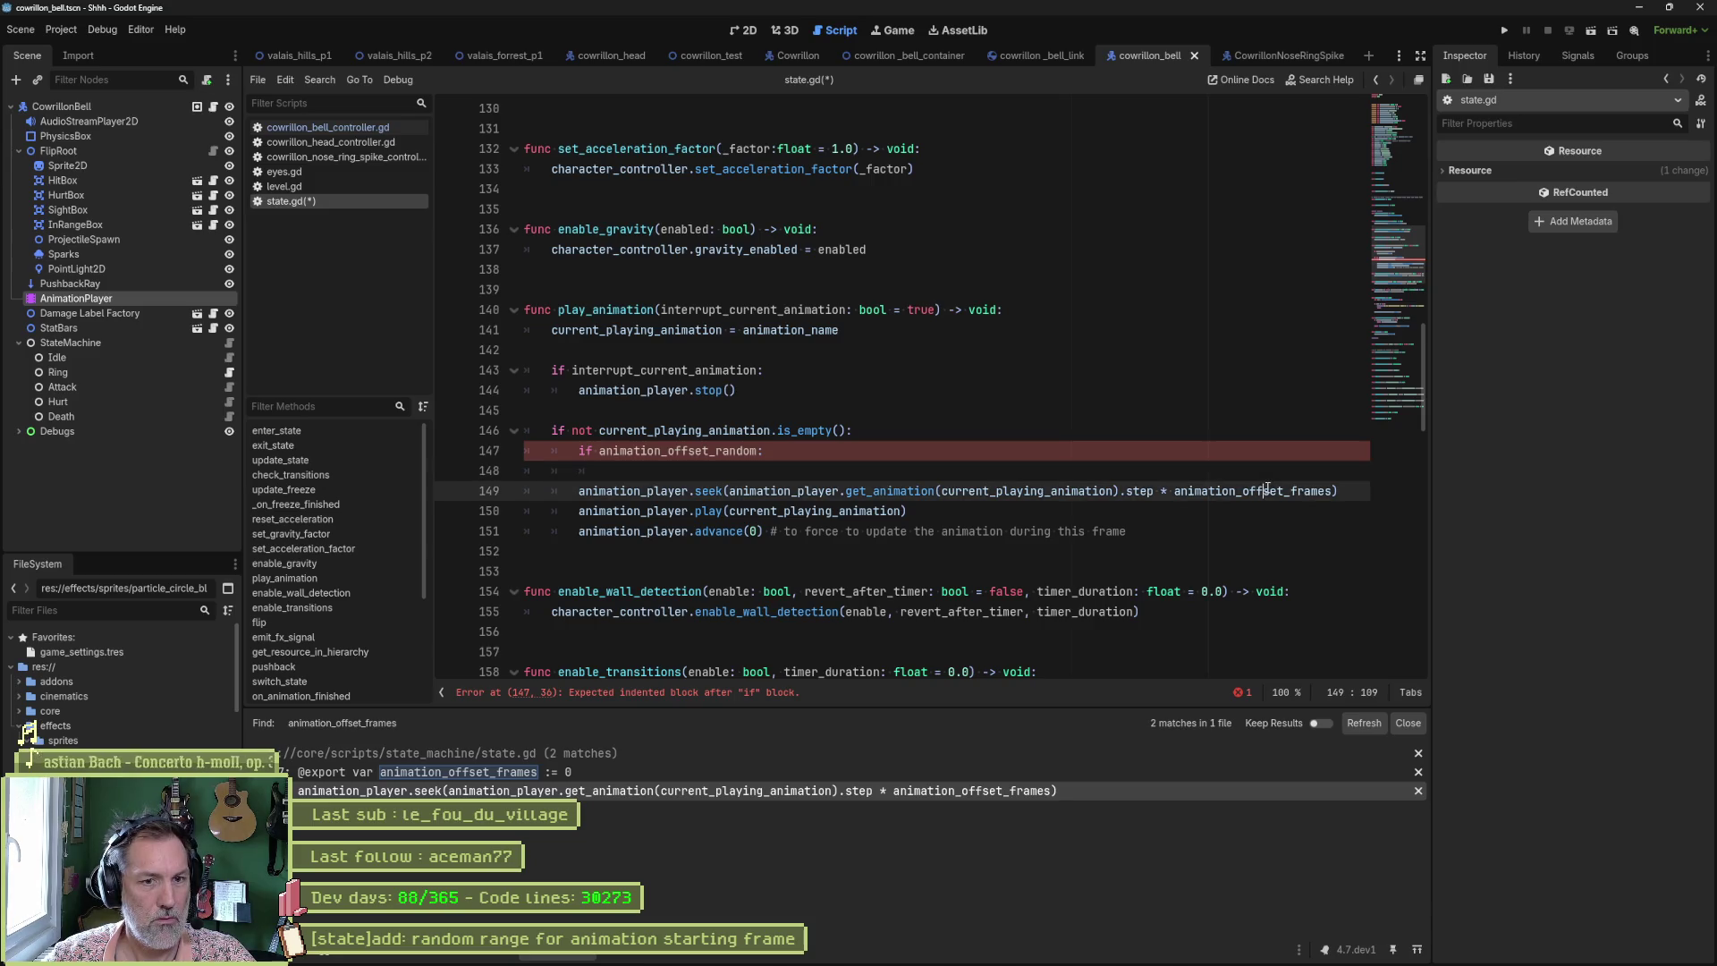
click(1190, 461)
click(1183, 475)
key(ctrl+v)
text(=)
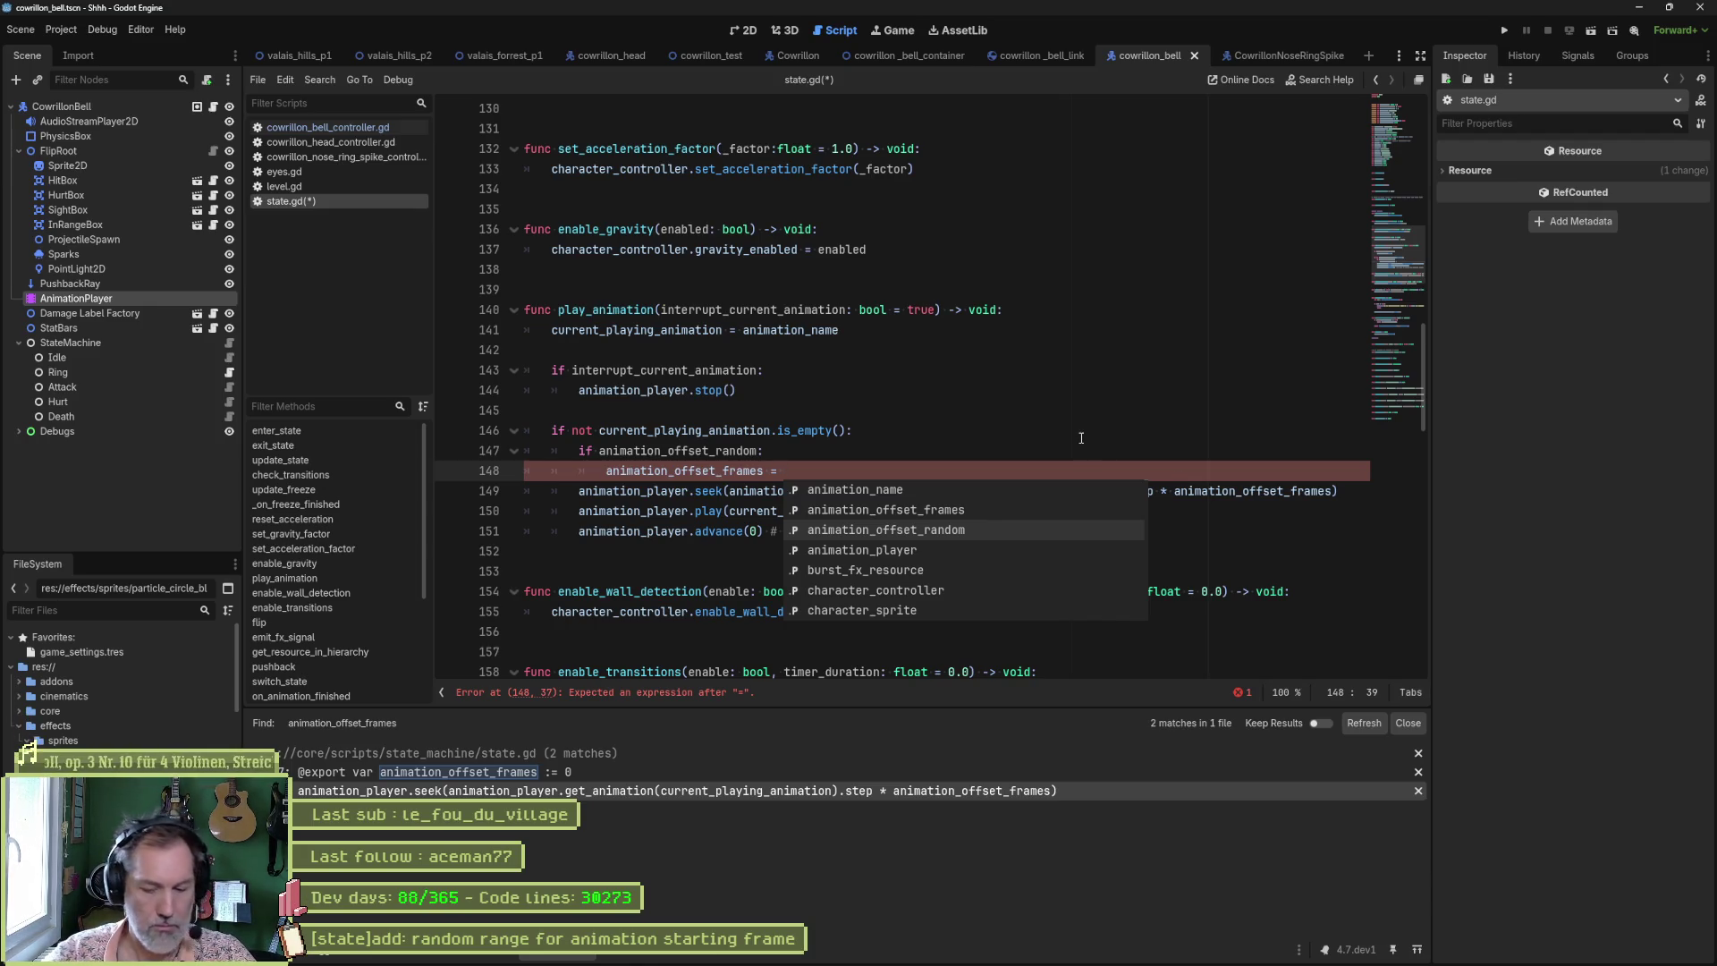
text(anim)
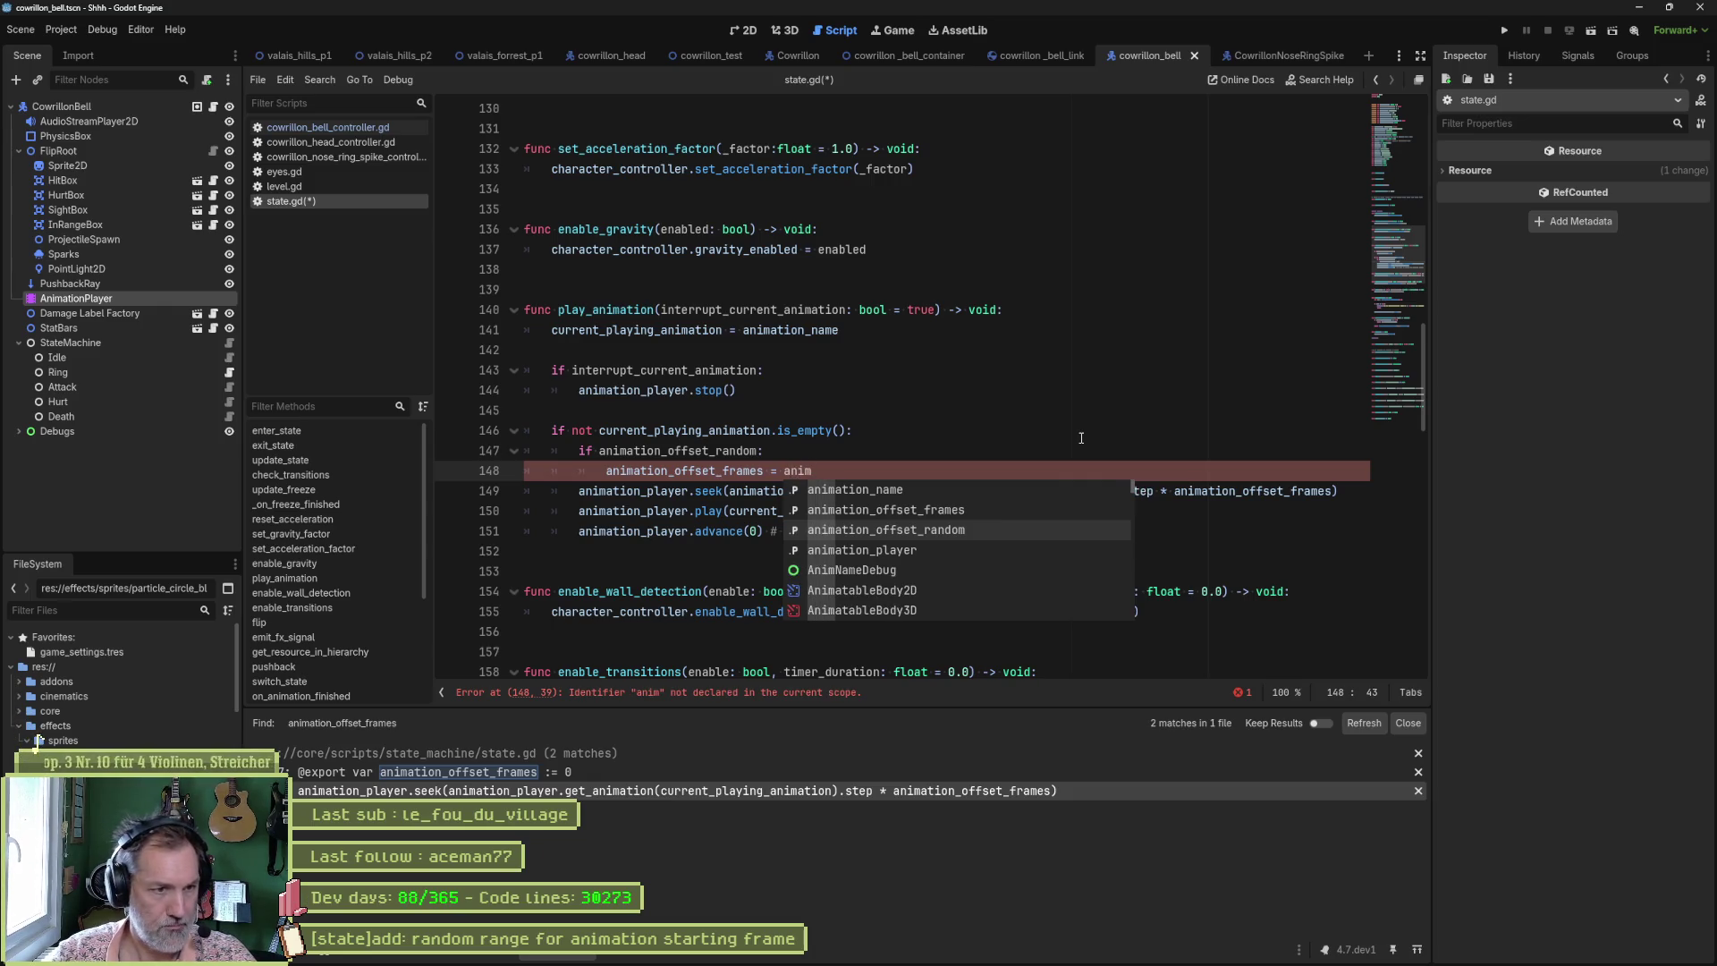
key(Down)
key(Return)
text(.get)
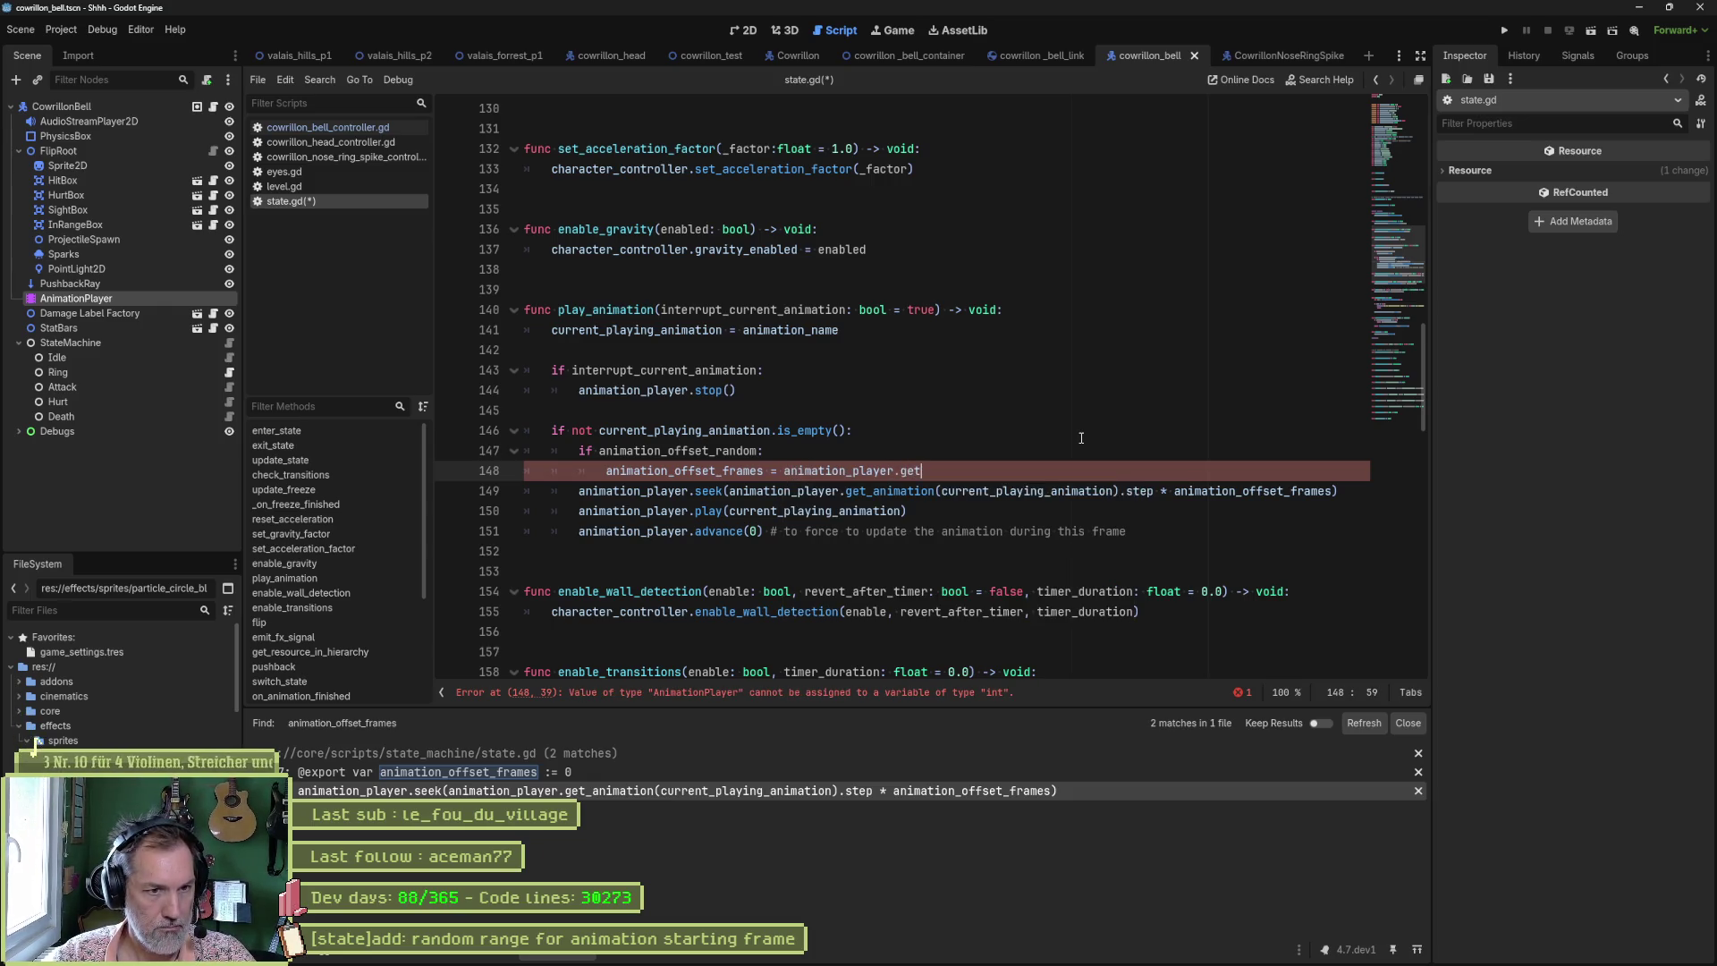
text(_anim)
key(Return)
text(curr)
key(Return)
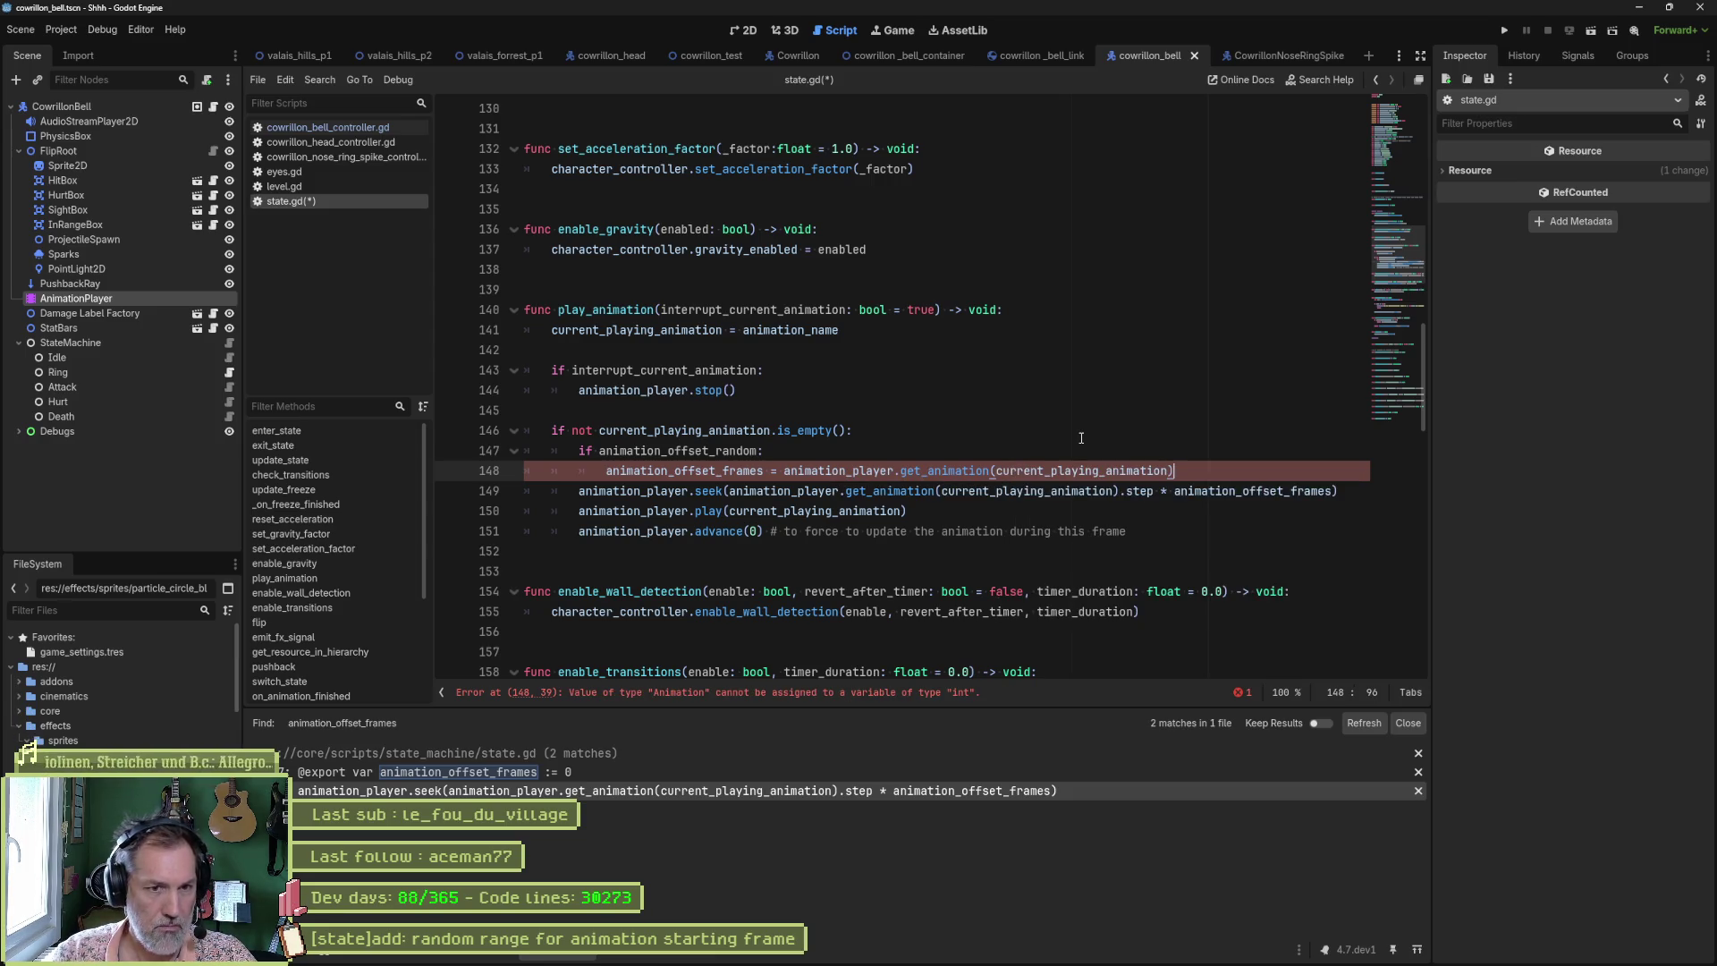
Append .step to the assignment and bring up the Animation step documentation
text(f)
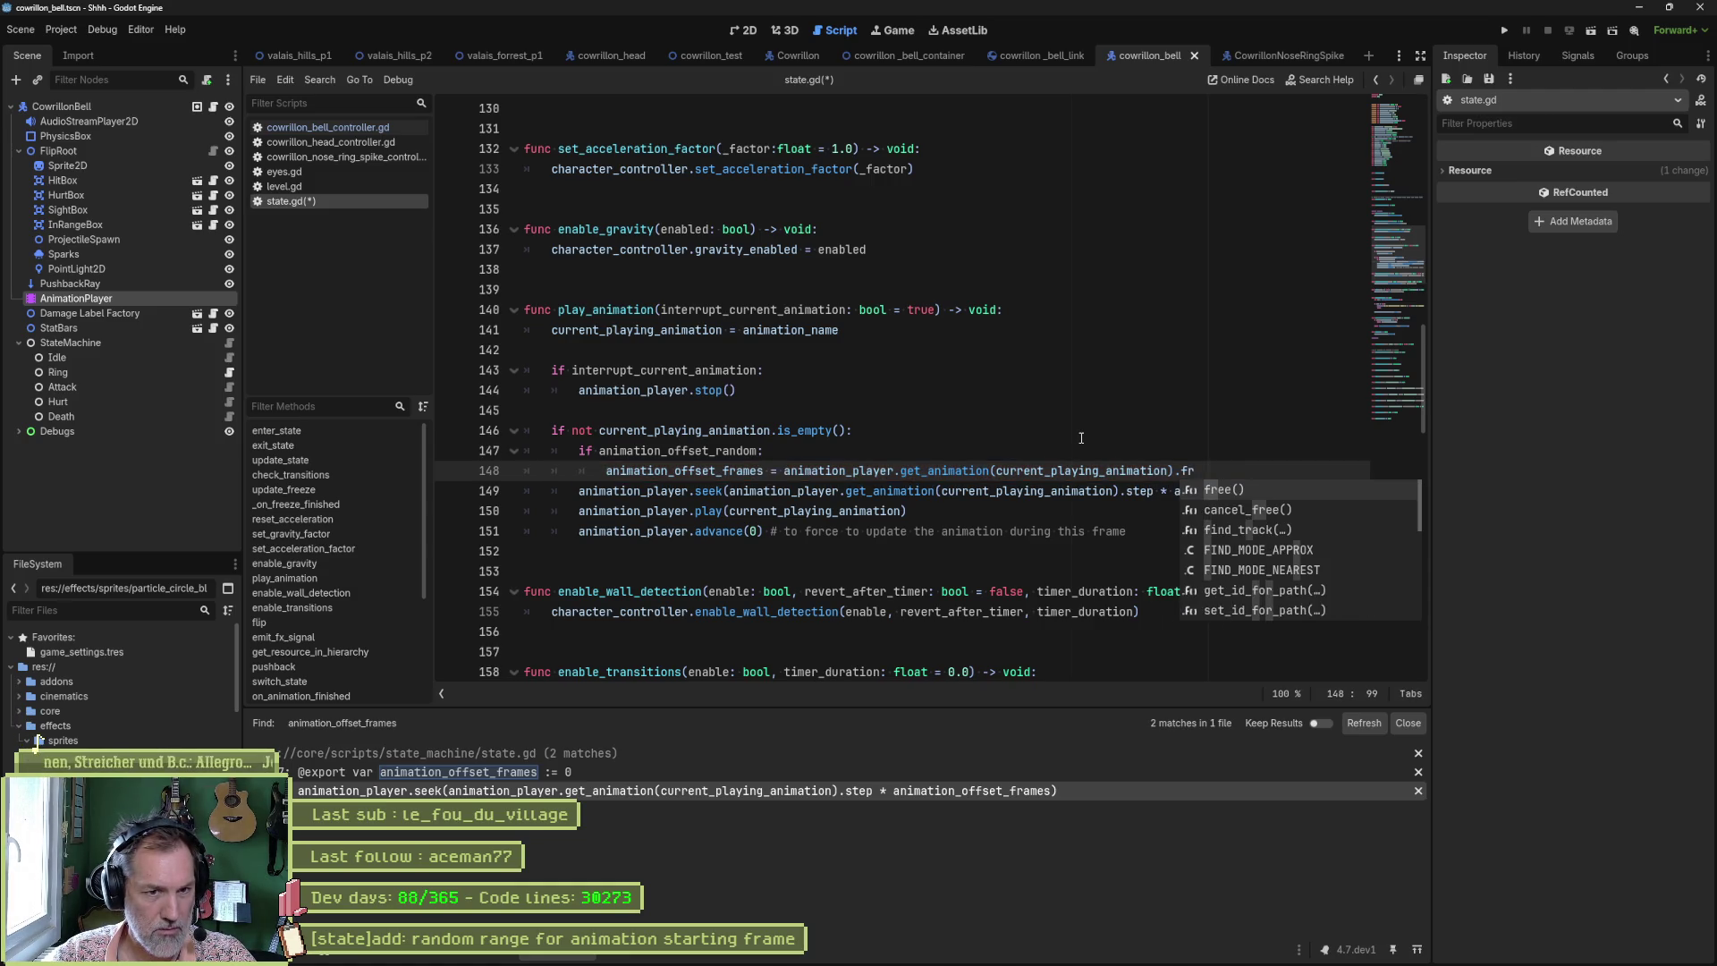
key(BackSpace)
text(step)
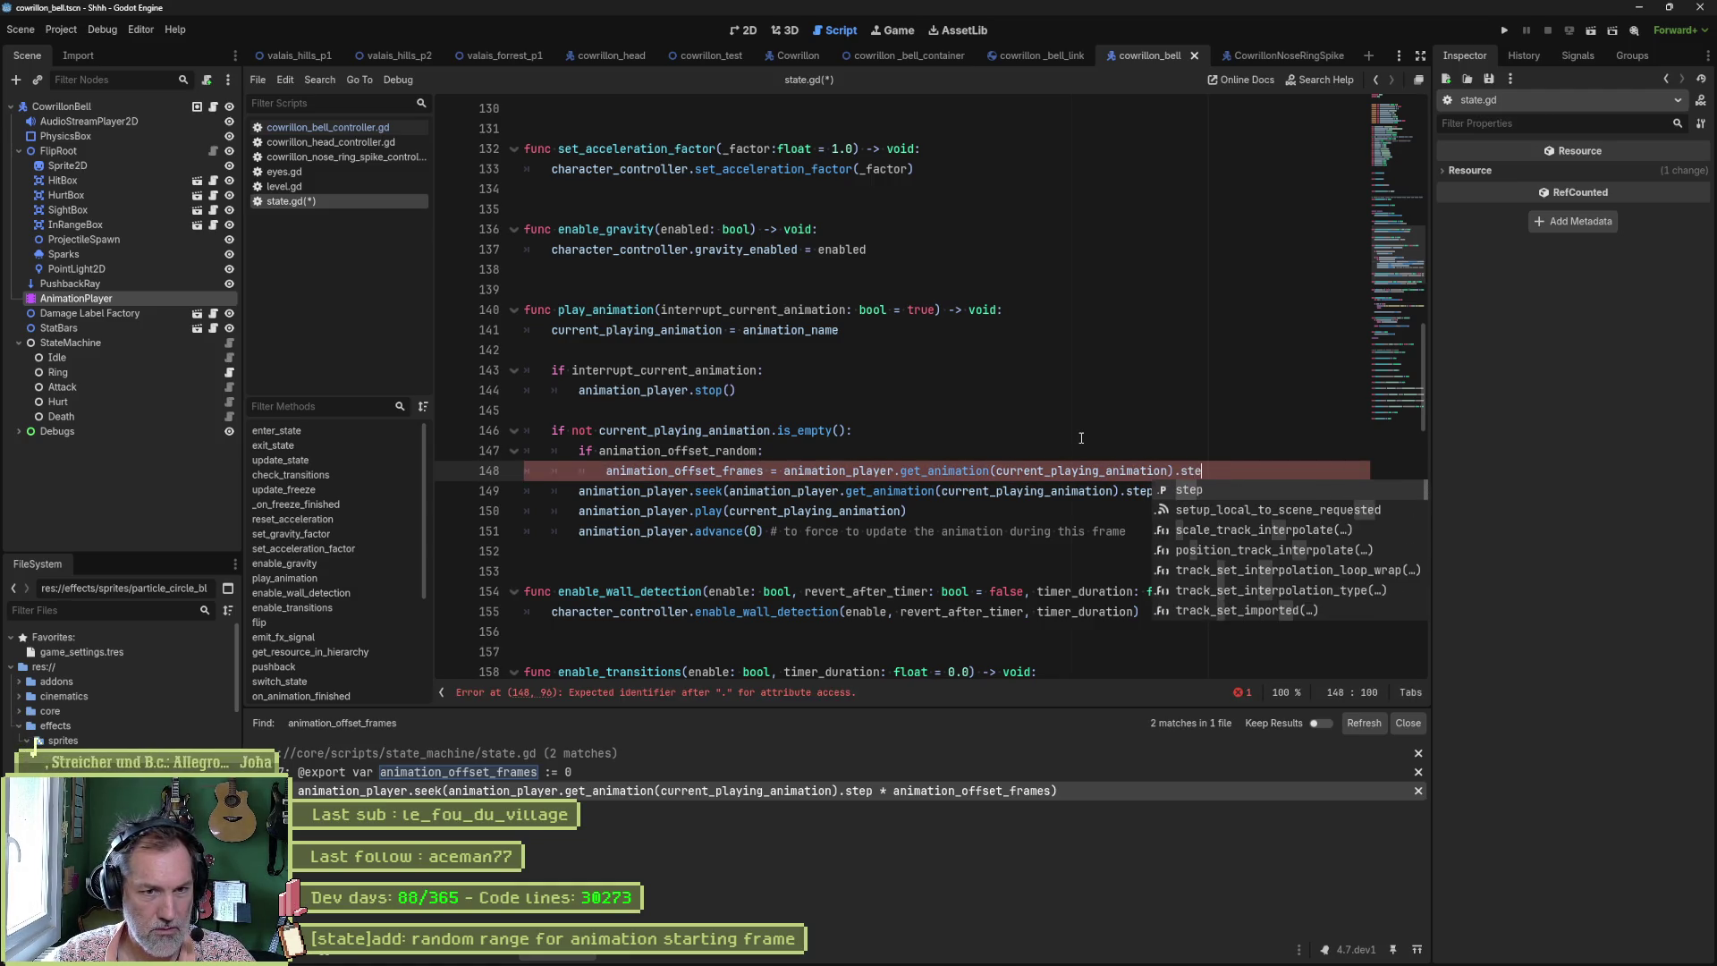
key(Escape)
ctrl+click(1193, 470)
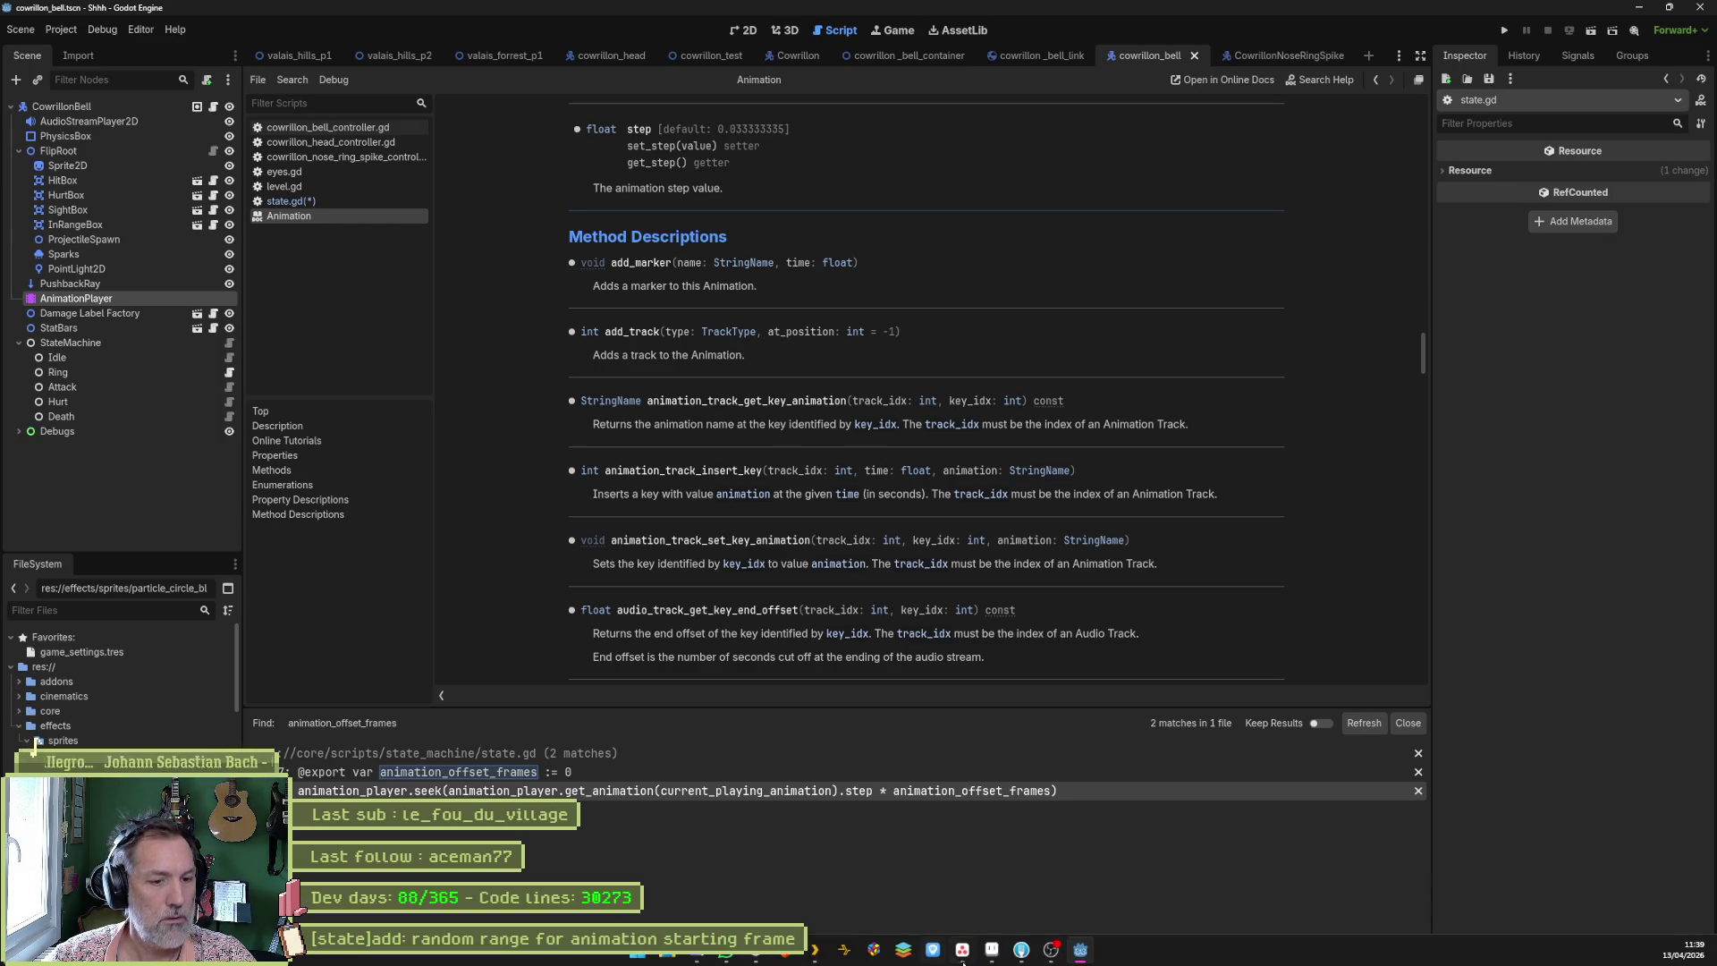
Ask Gemini 'dans godot, c'est quoi animation_player step'
click(759, 951)
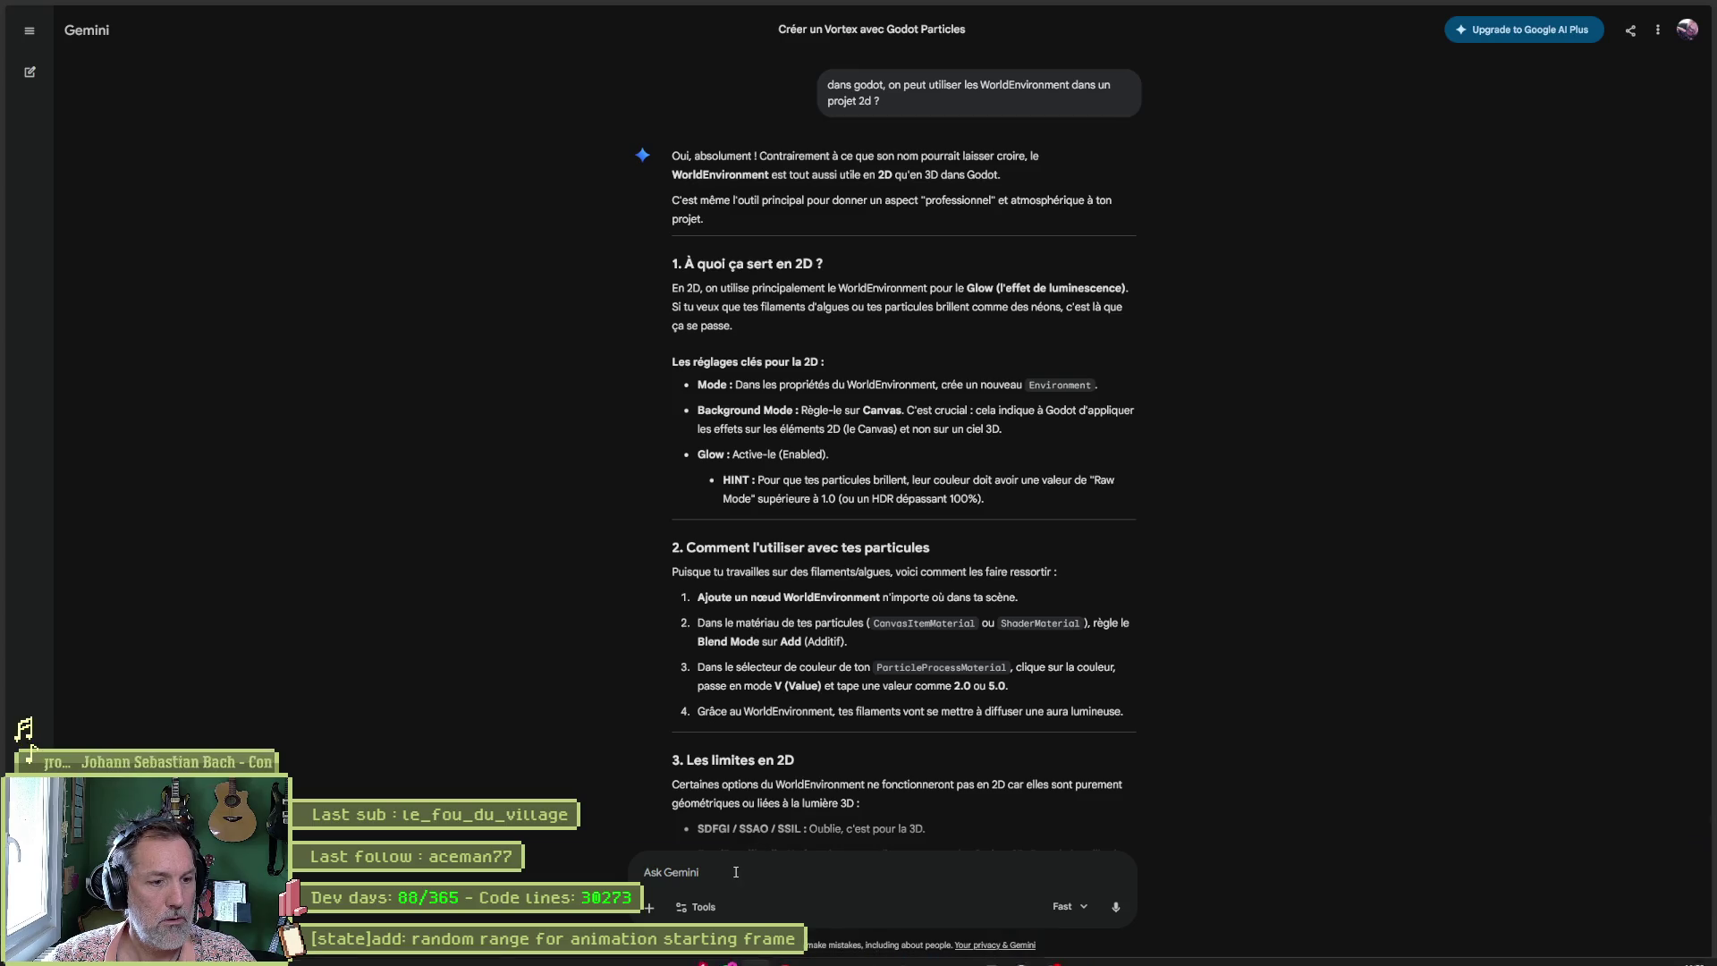
text(dans godot, c)
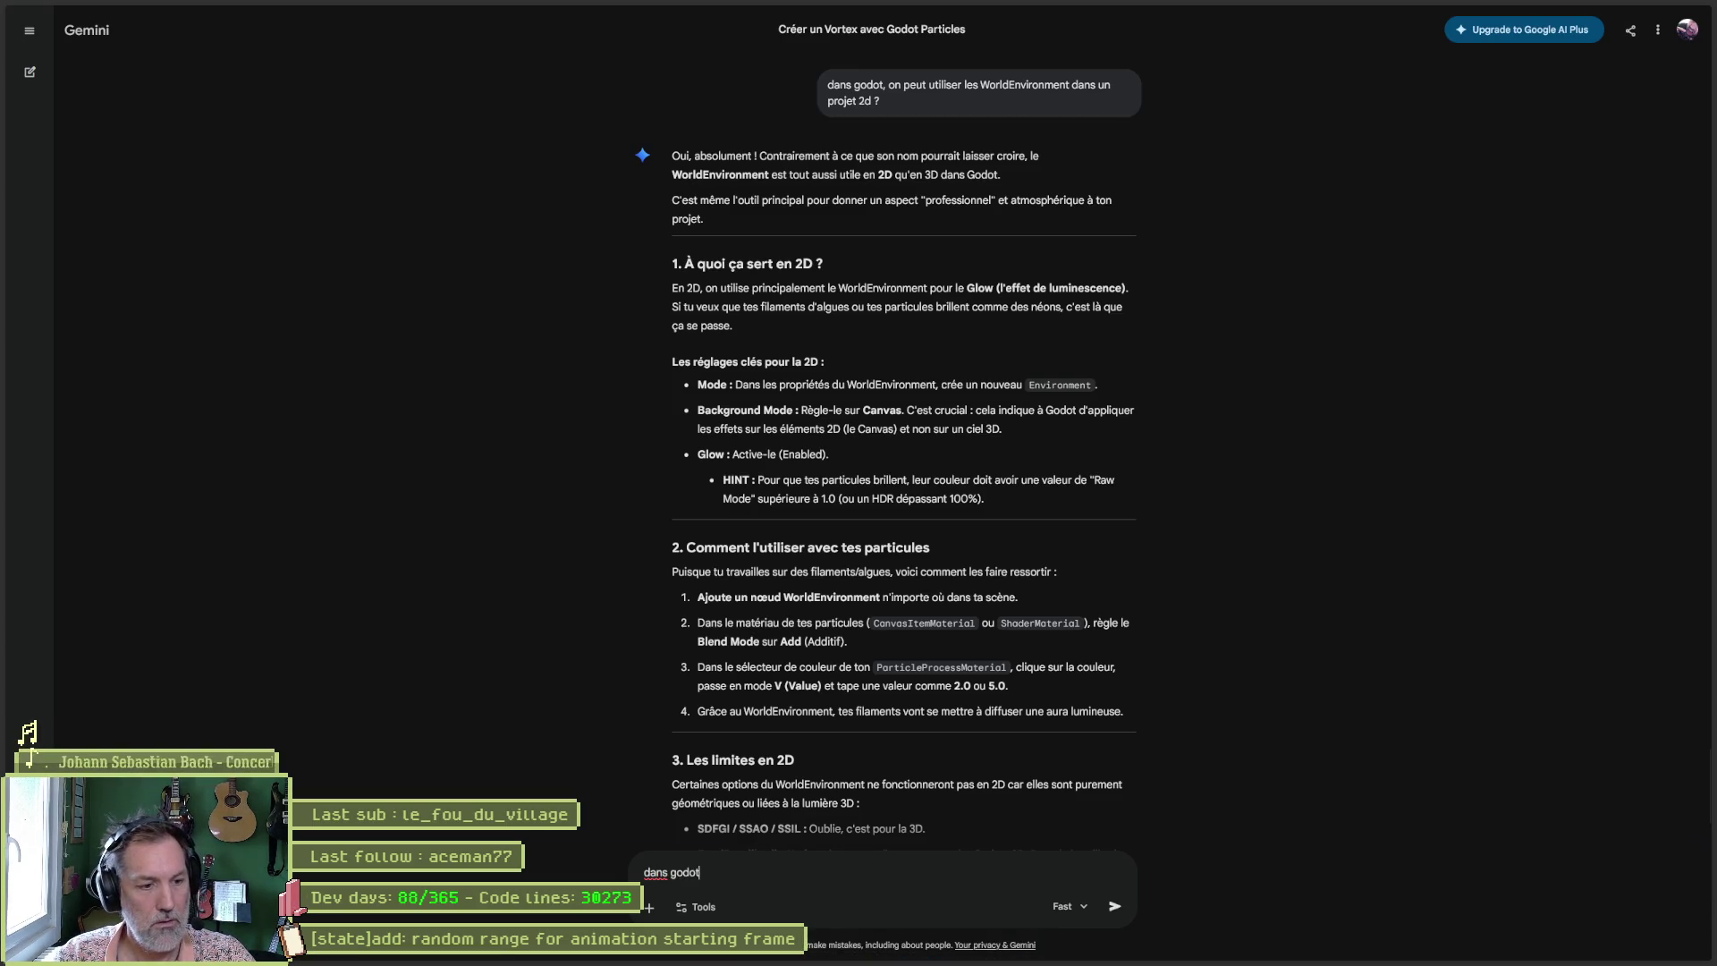
text('est quoi animation)
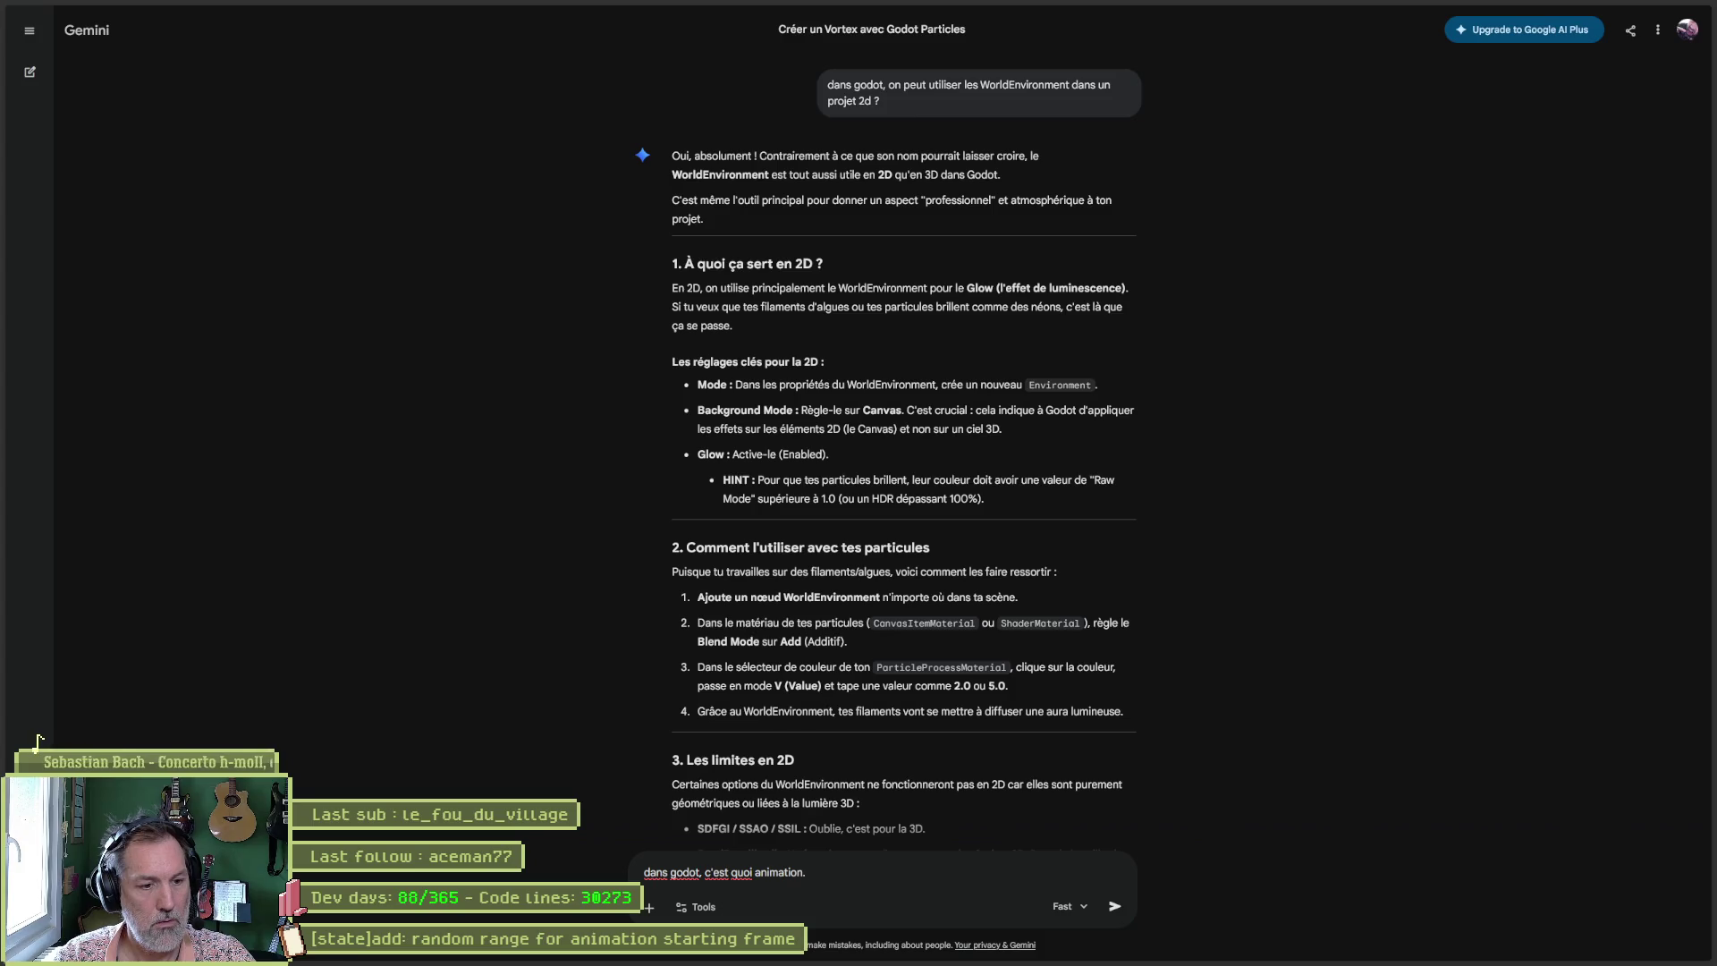
text(_player step)
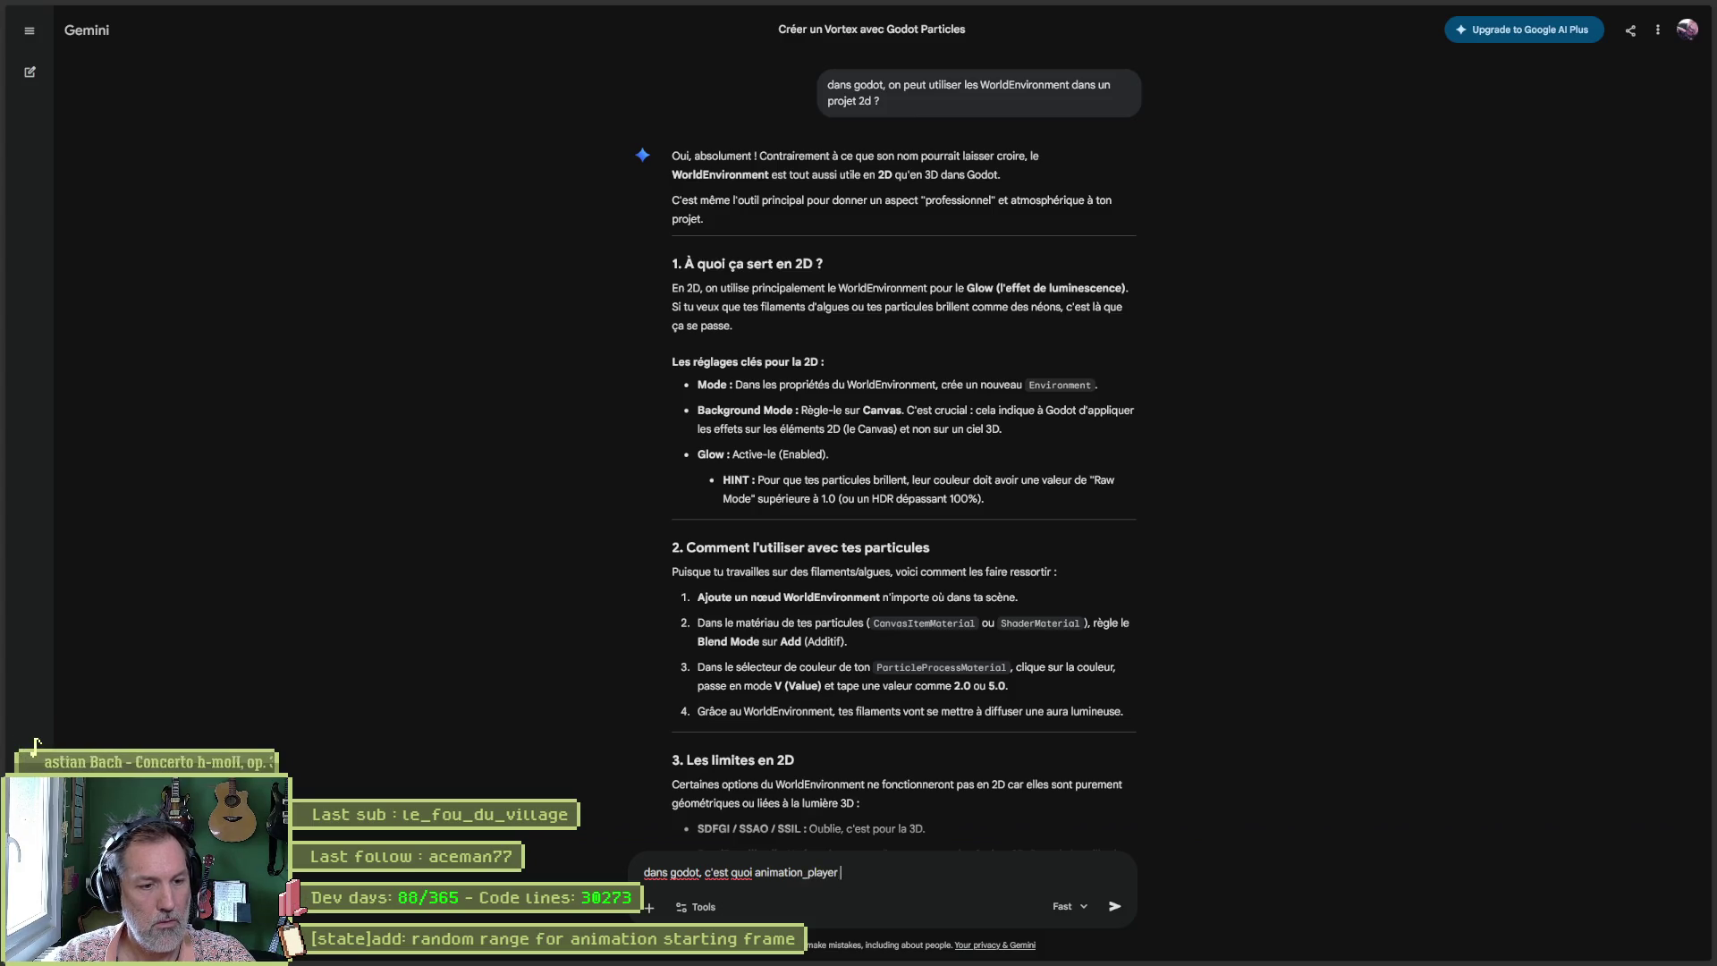
key(Return)
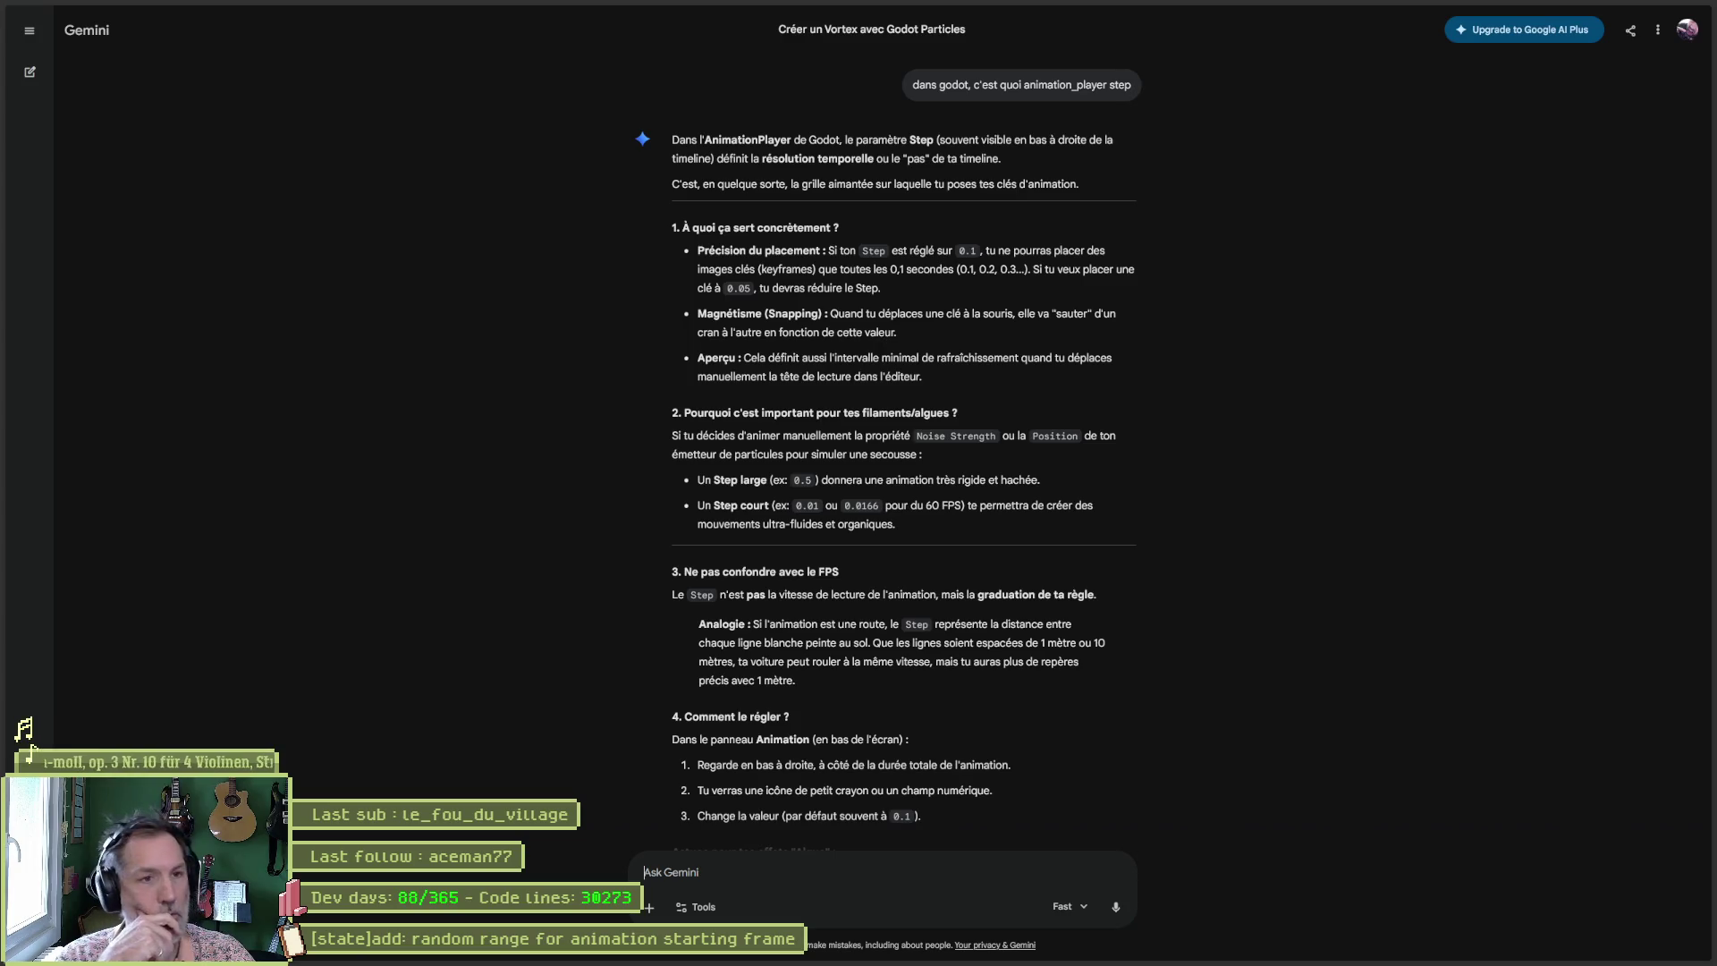
Ask Gemini how to start an animation at a random frame and copy its code snippet
text(je veux demarrer)
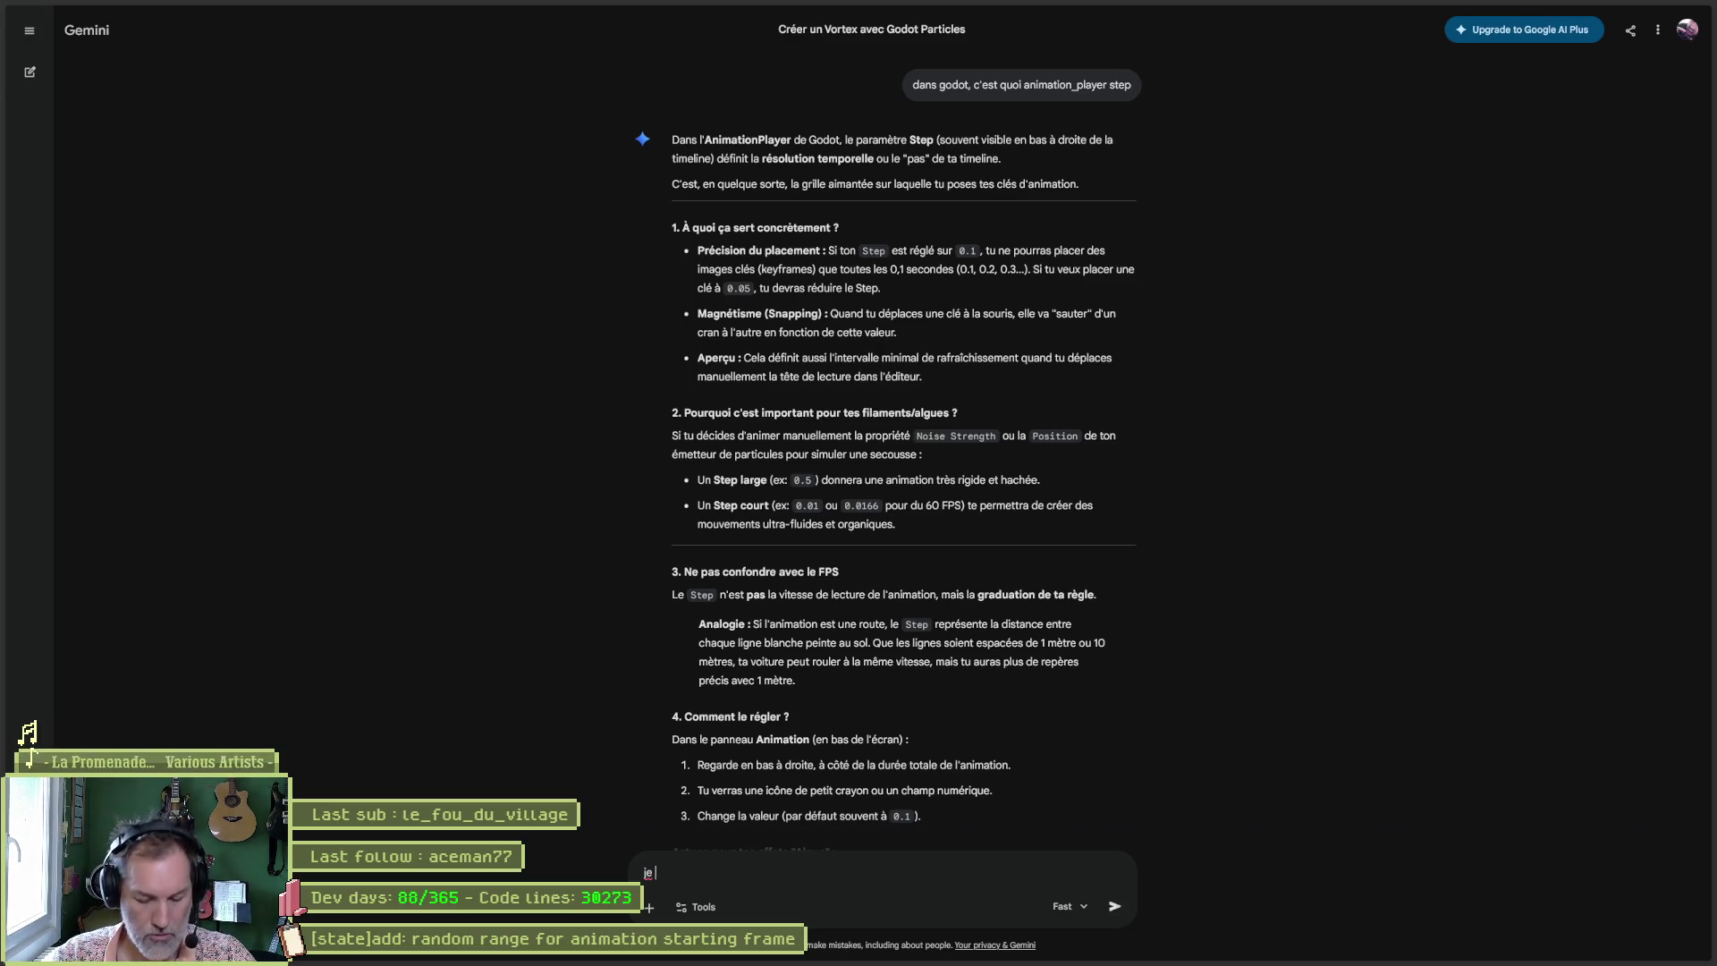
text( une animation a un)
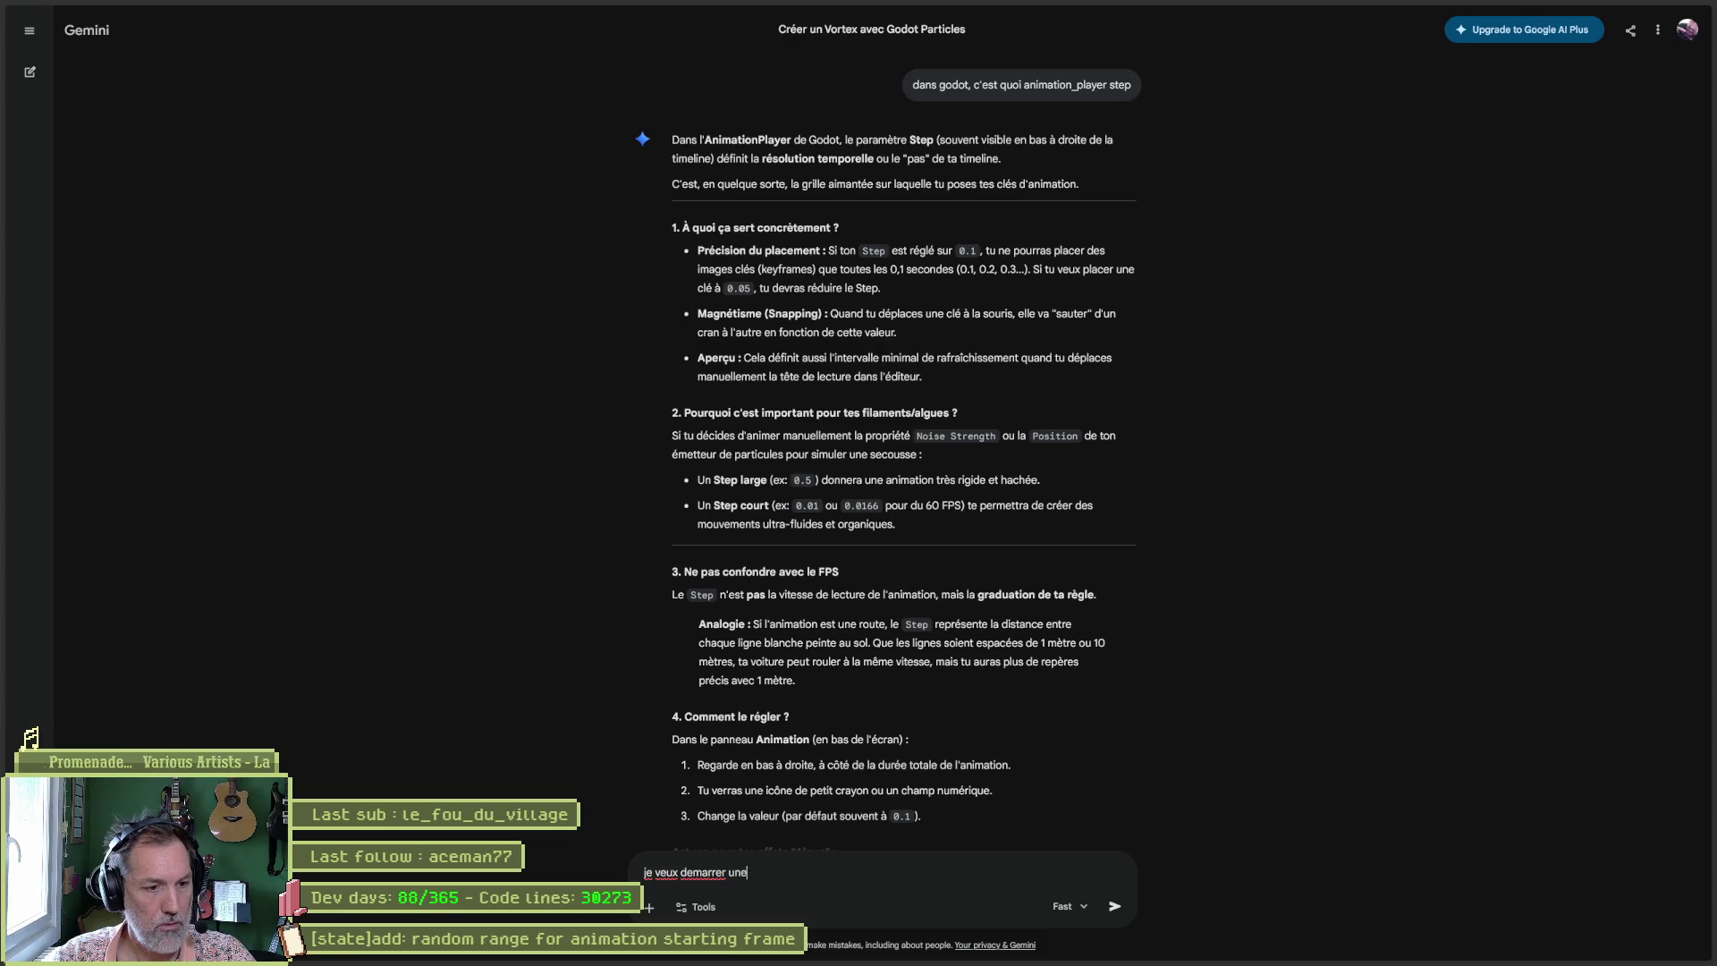
text(e frame aleatoire)
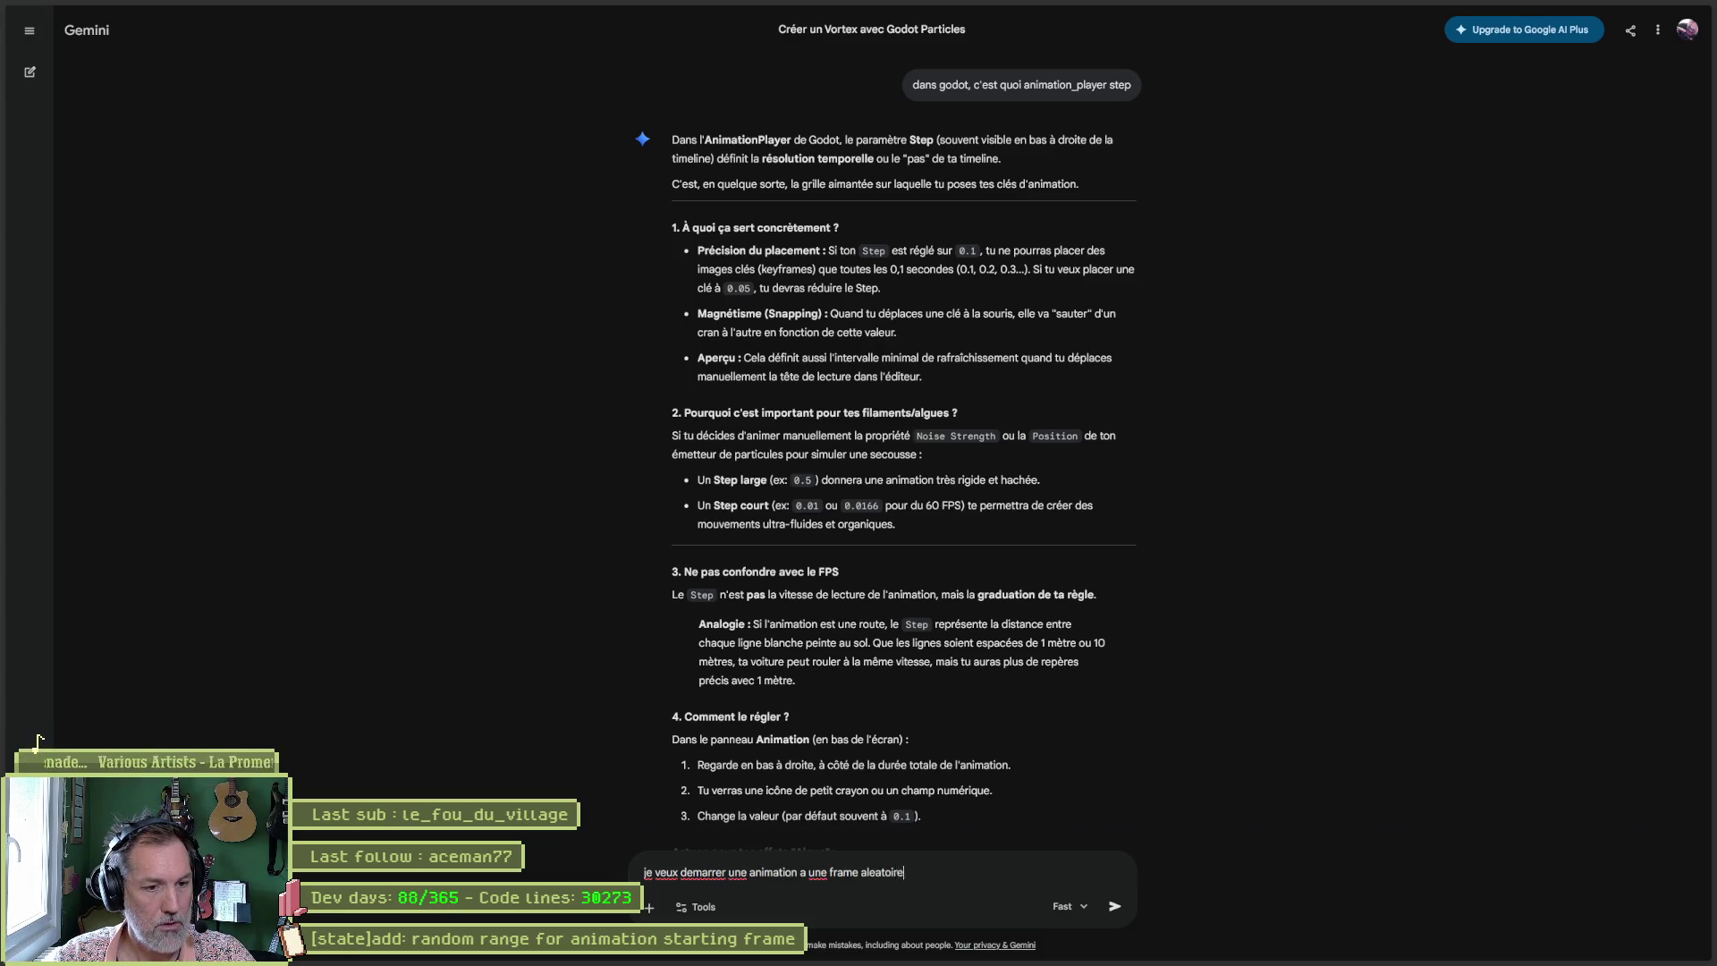
key(Return)
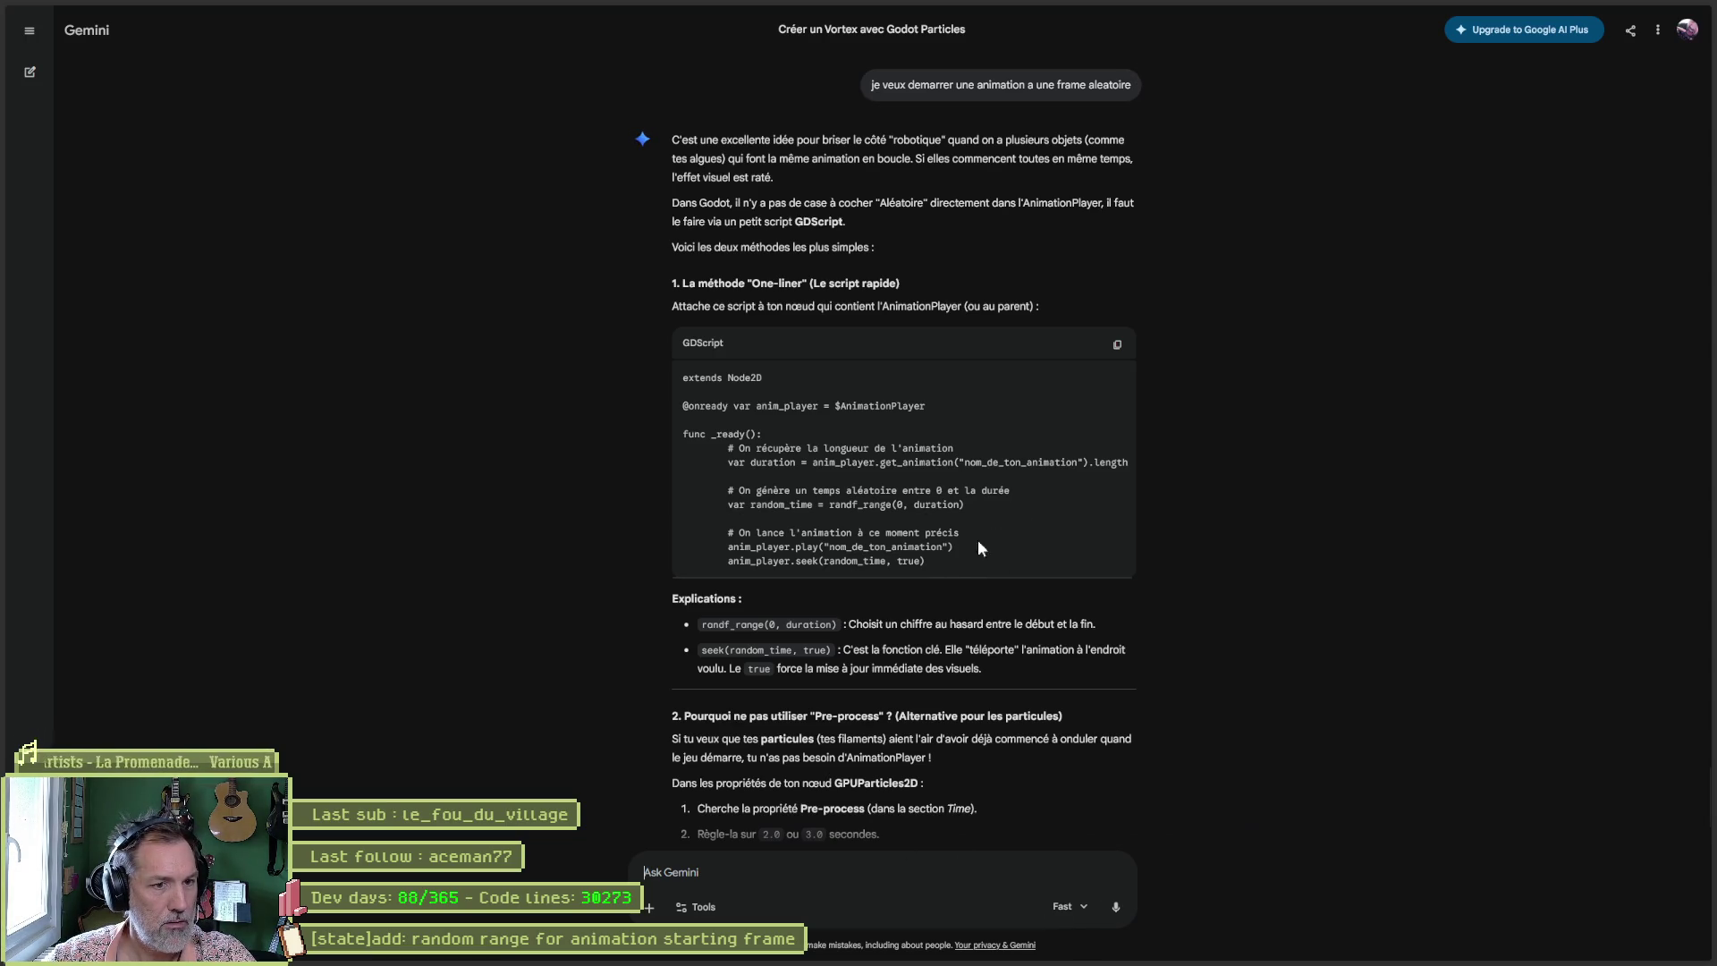
scroll(957, 573, right, 1)
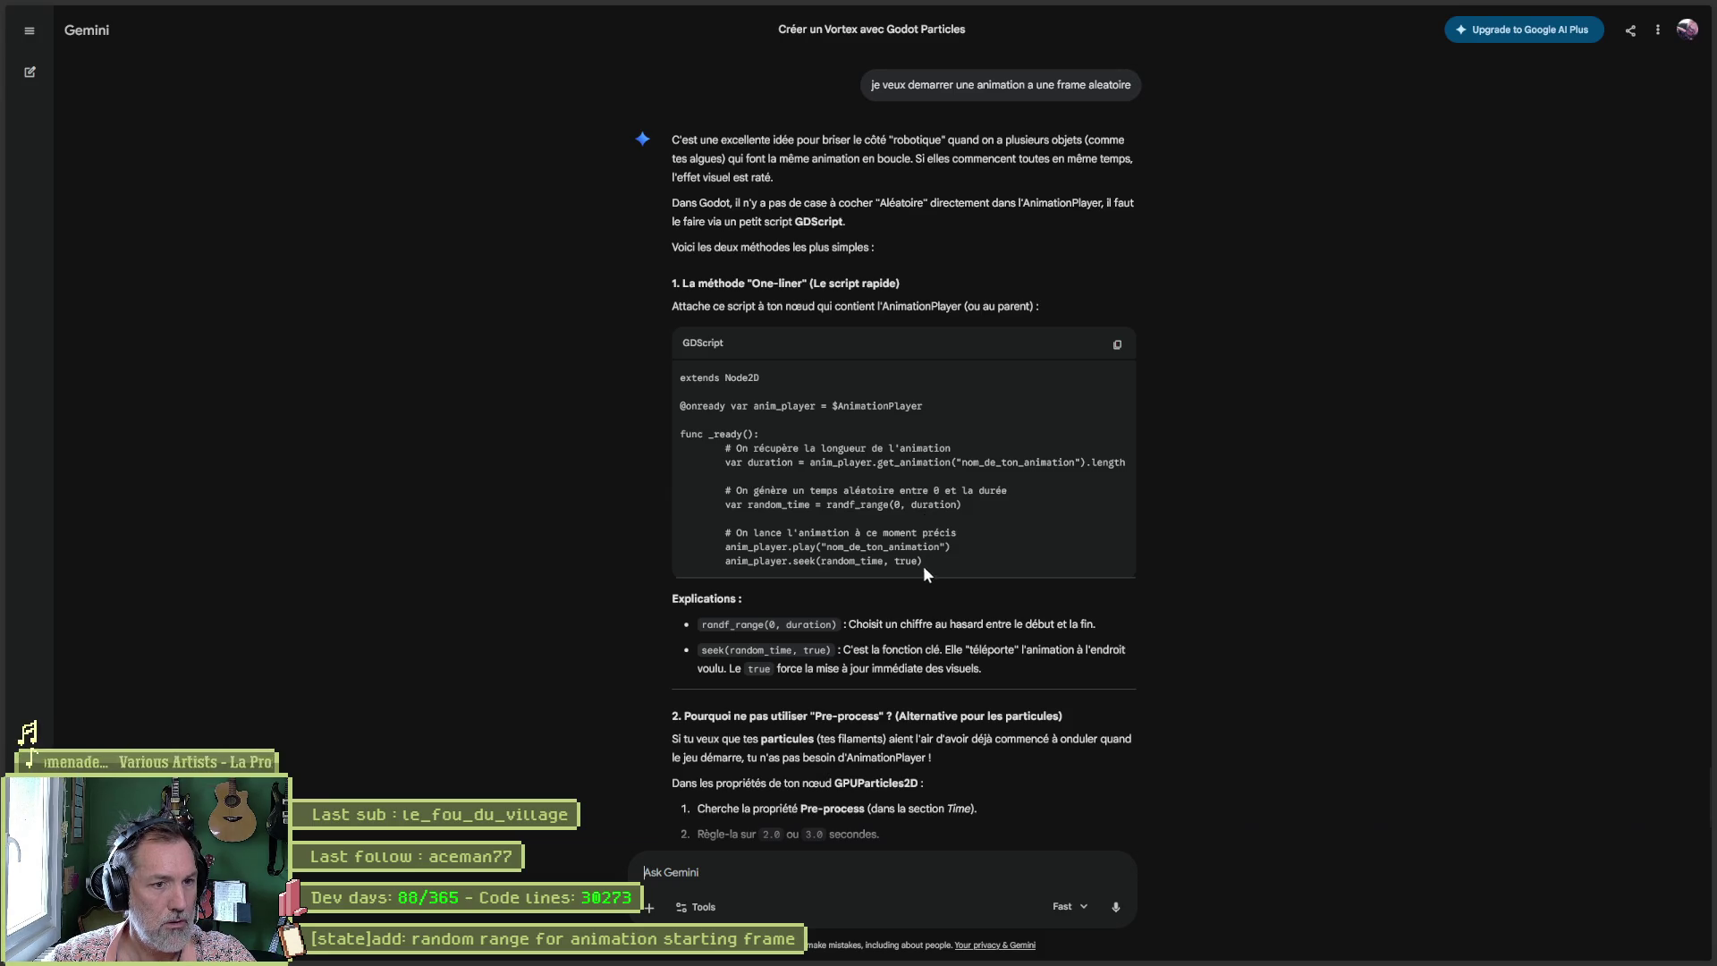
drag(921, 562, 725, 447)
key(ctrl+c)
key(alt+Tab)
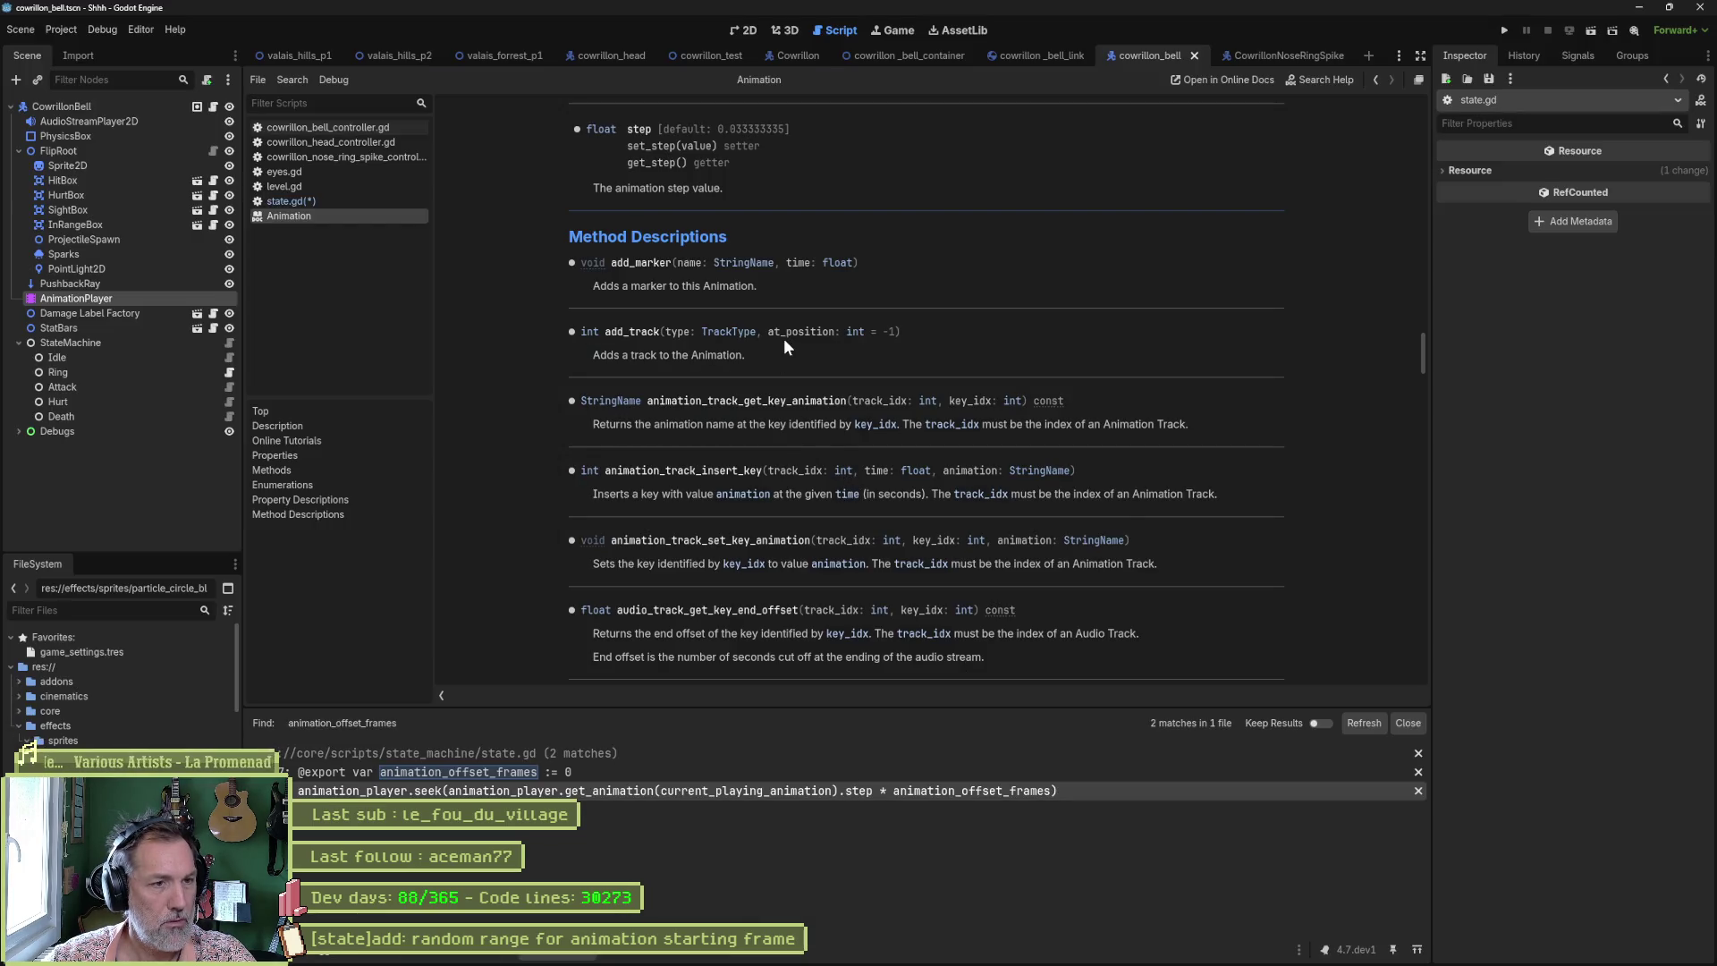
Paste the random-start snippet under 'if animation_offset_random:' and indent it into the branch
key(ctrl+w)
click(812, 452)
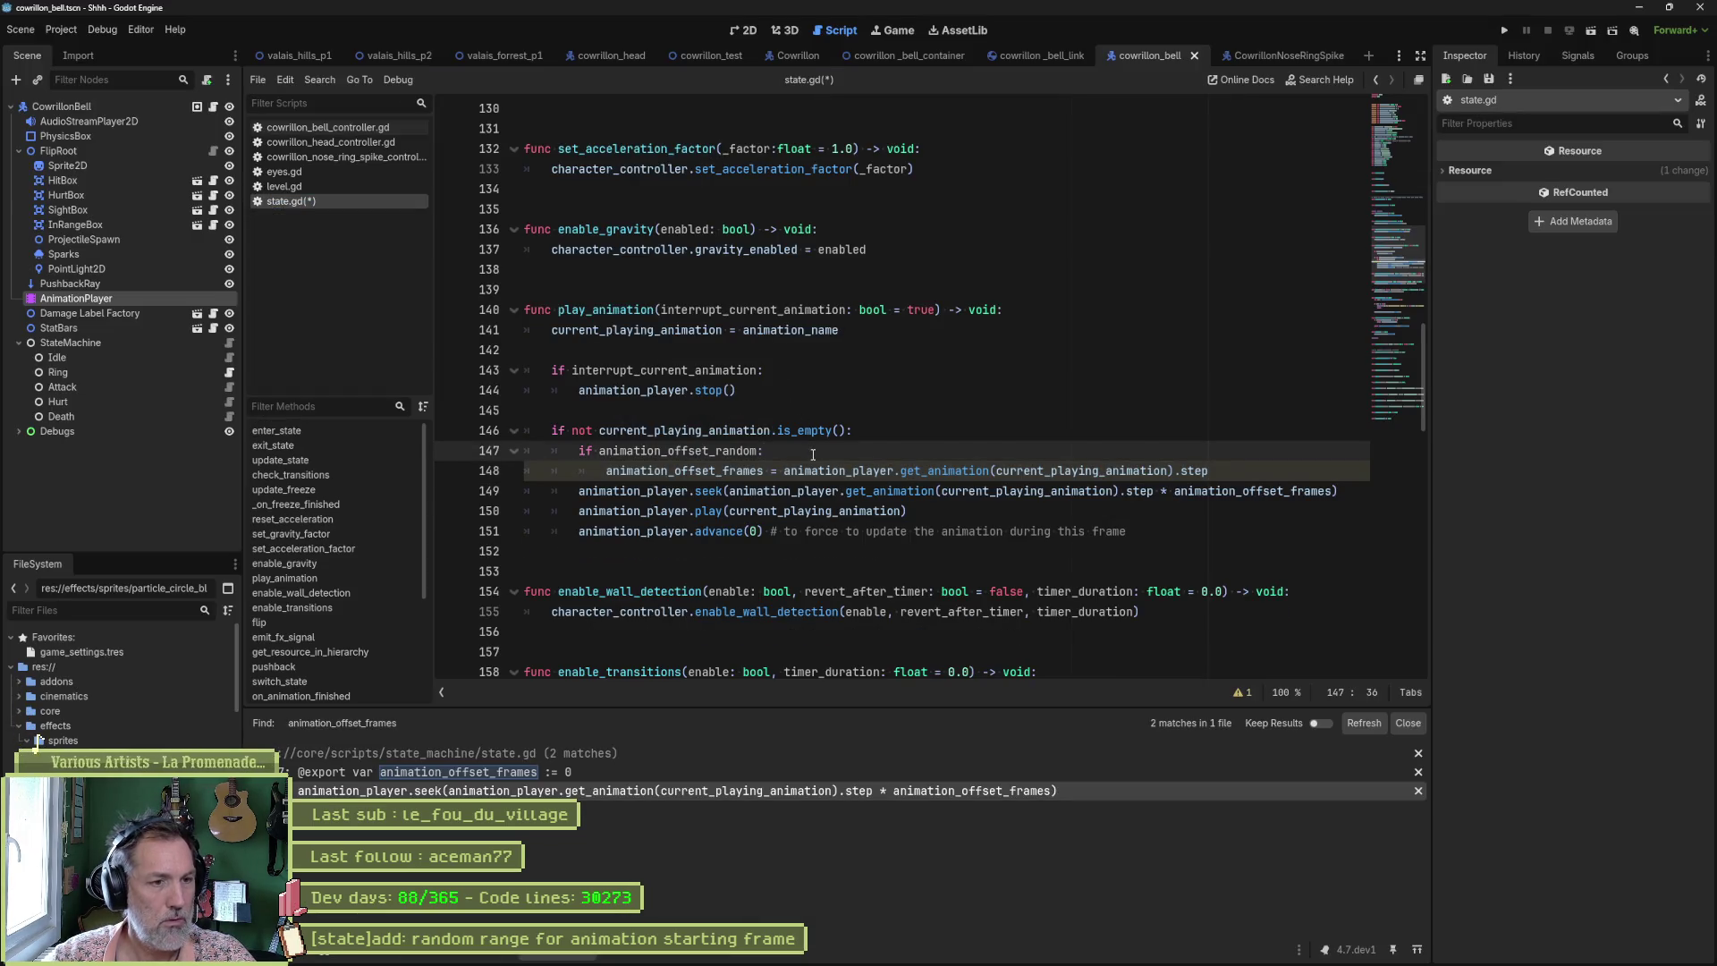
key(Return)
key(Return)
key(Up)
key(ctrl+v)
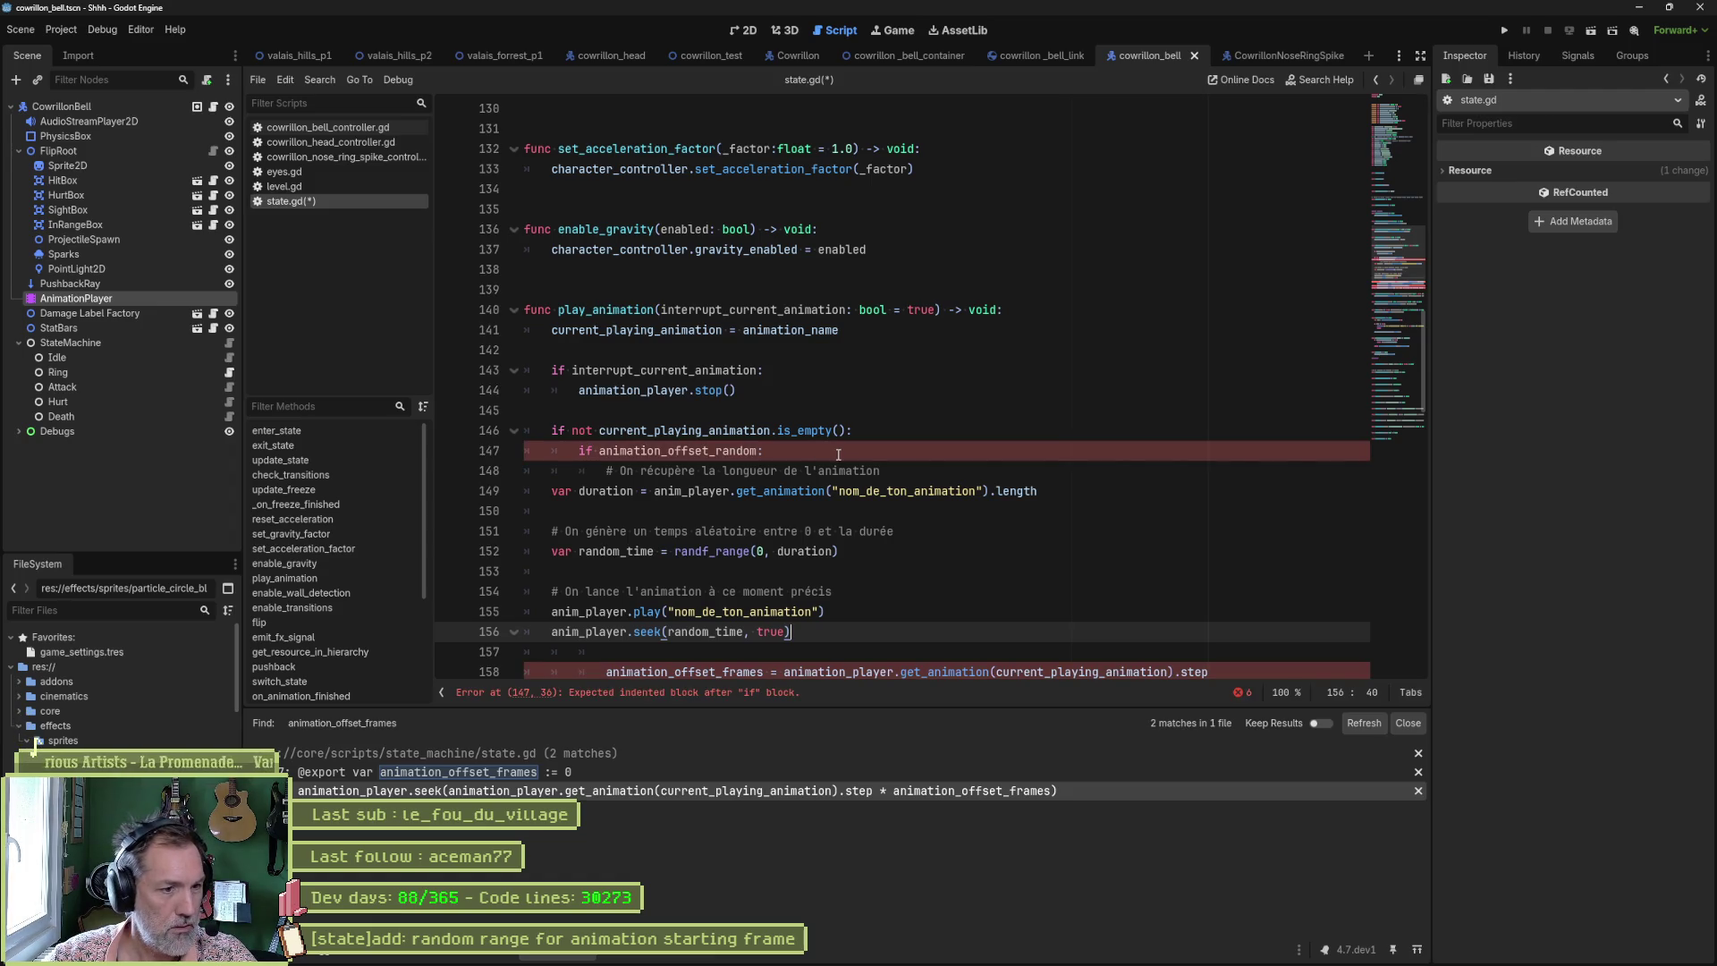
shift+click(826, 470)
key(Tab)
key(Tab)
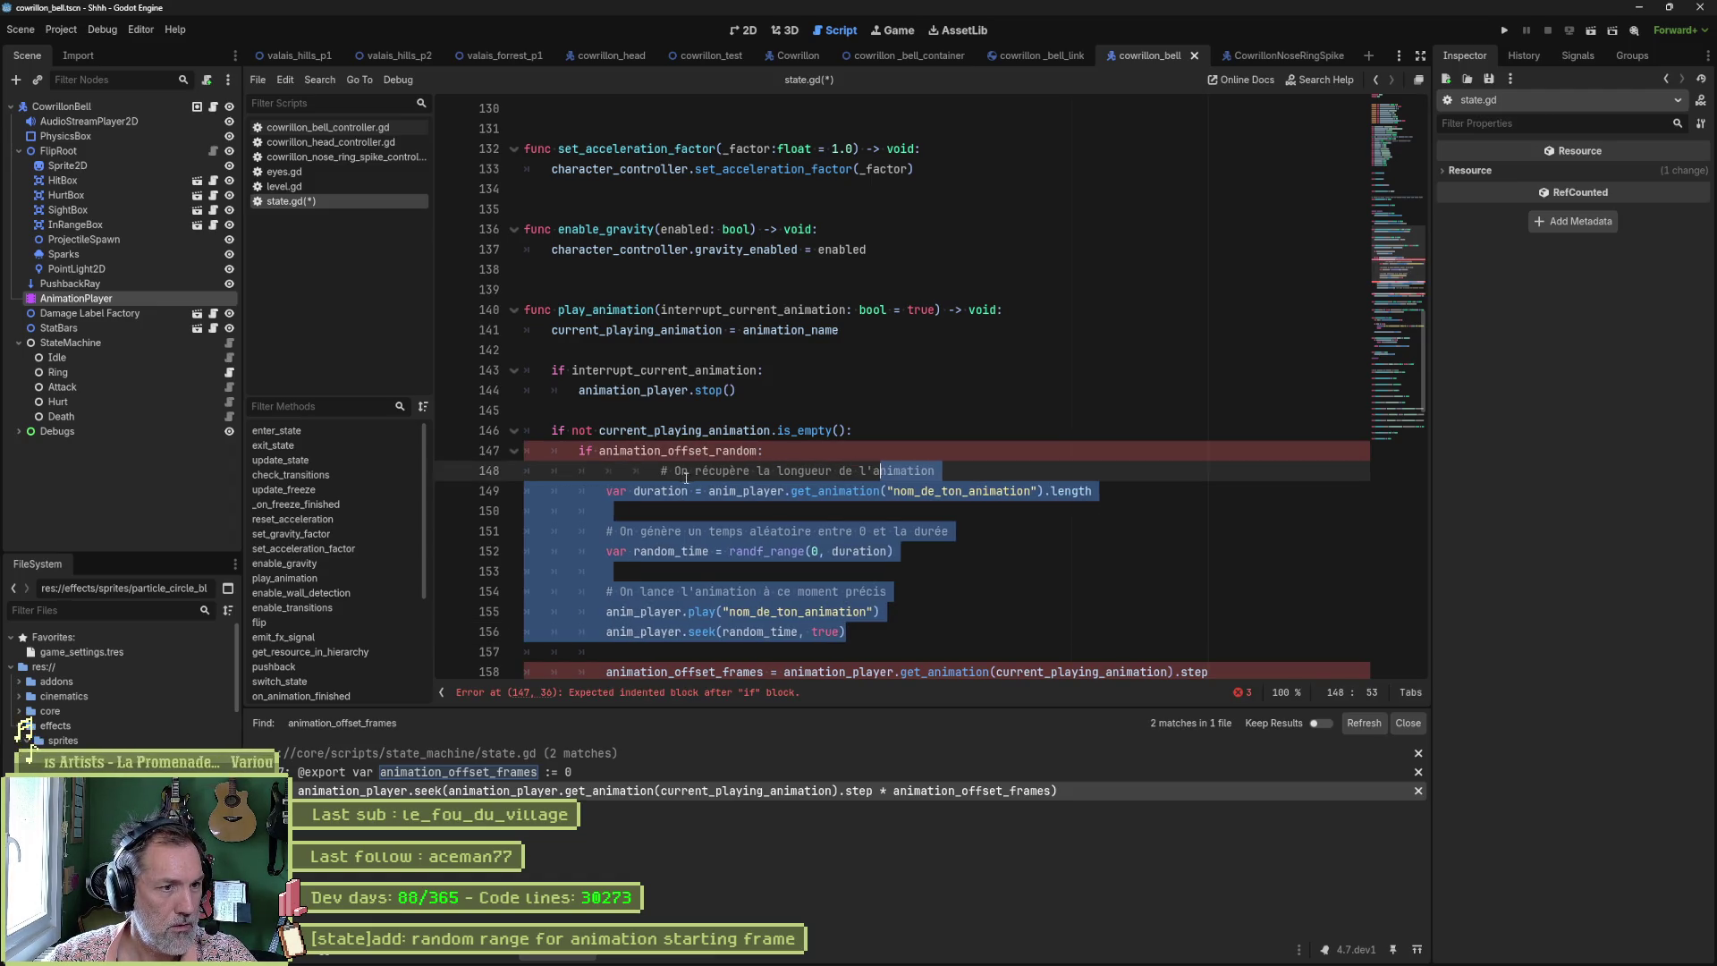
click(659, 471)
key(BackSpace)
key(BackSpace)
click(958, 431)
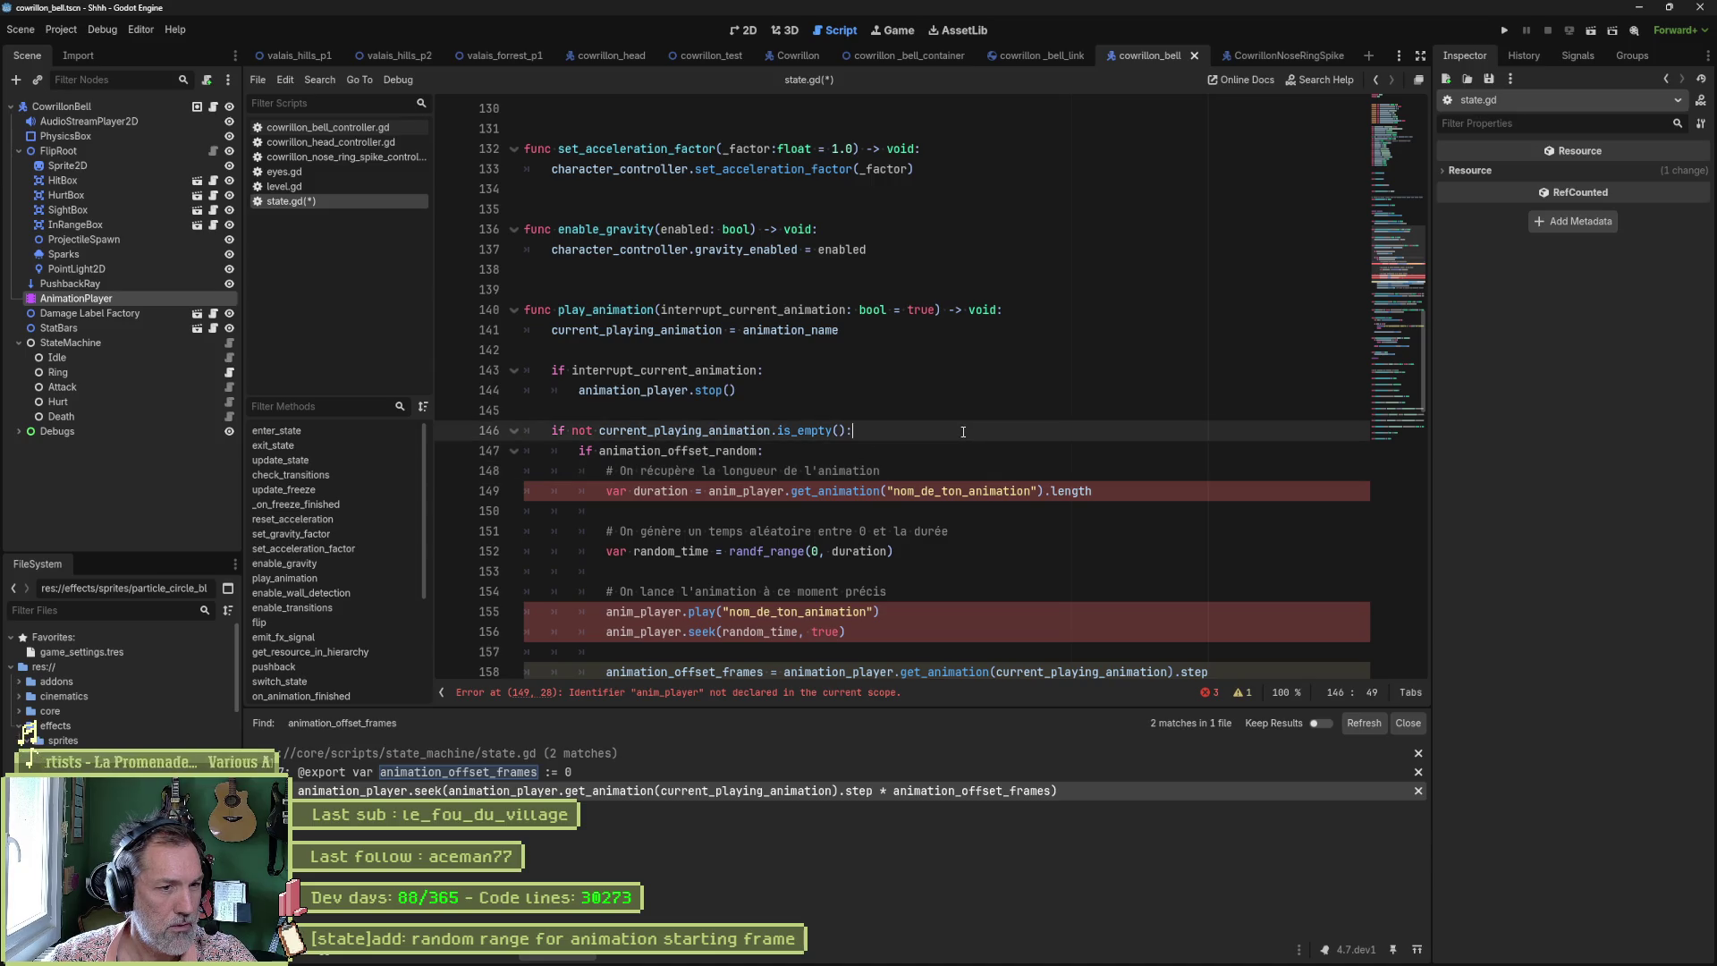
Replace the placeholders on the duration line with current_playing_animation and animation_player
scroll(852, 454, down, 2)
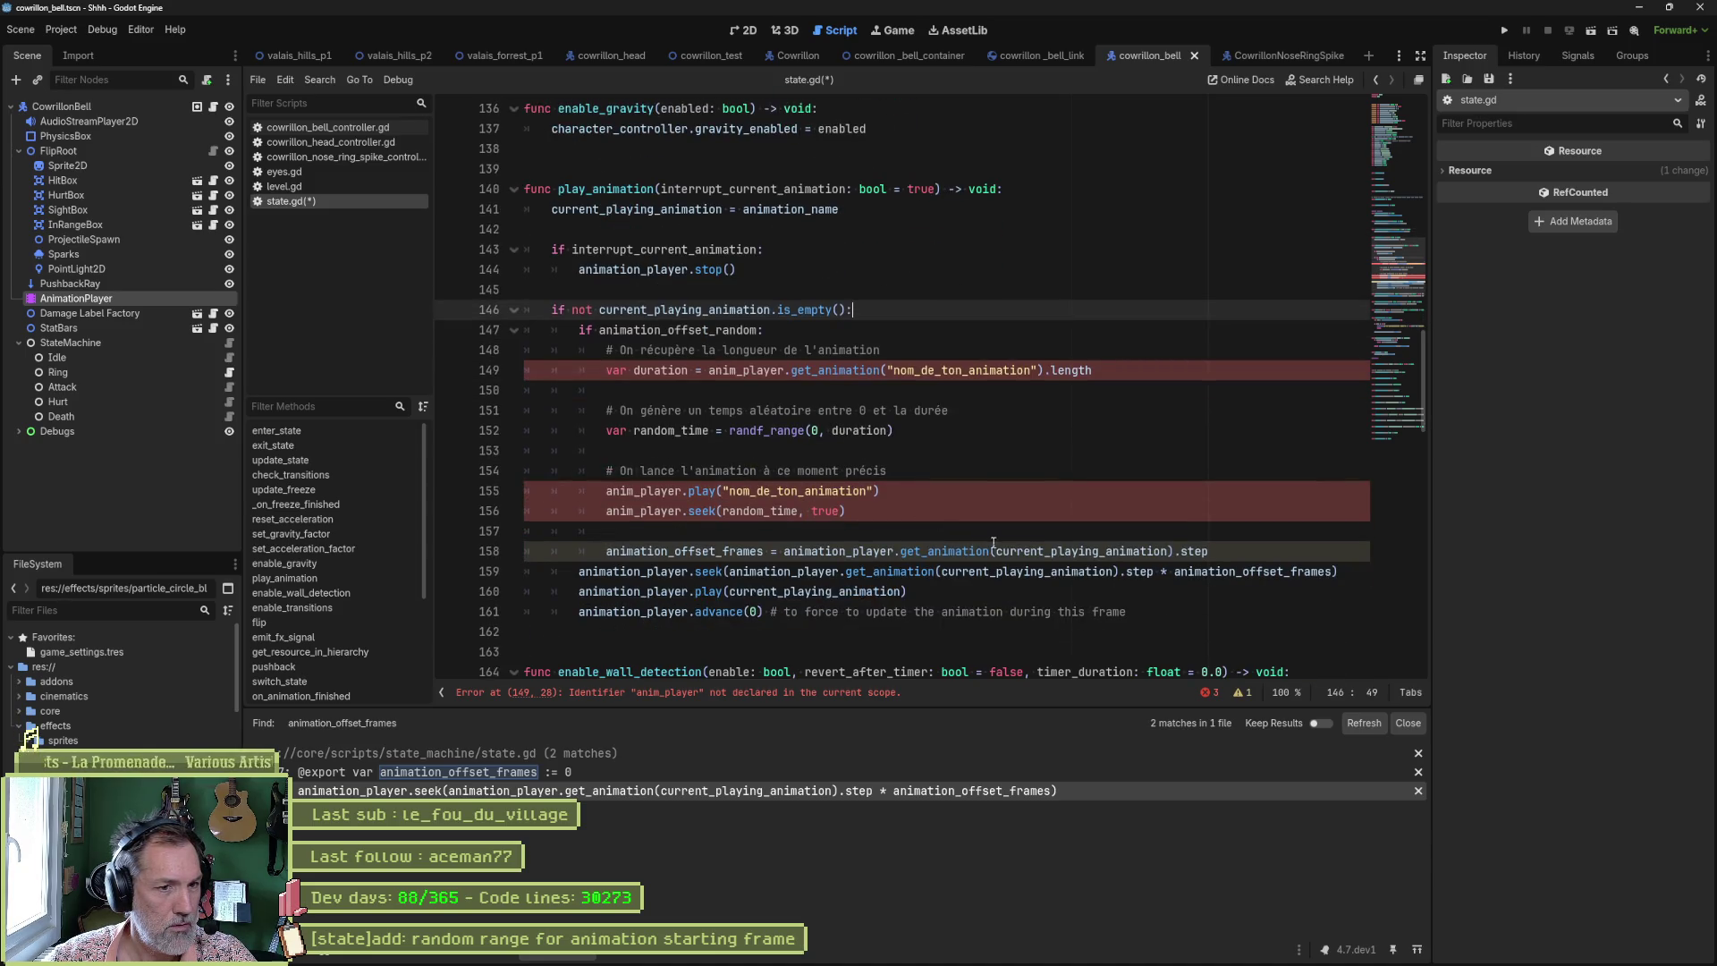
double_click(1082, 551)
key(ctrl+c)
drag(888, 370, 1033, 369)
key(ctrl+v)
click(840, 550)
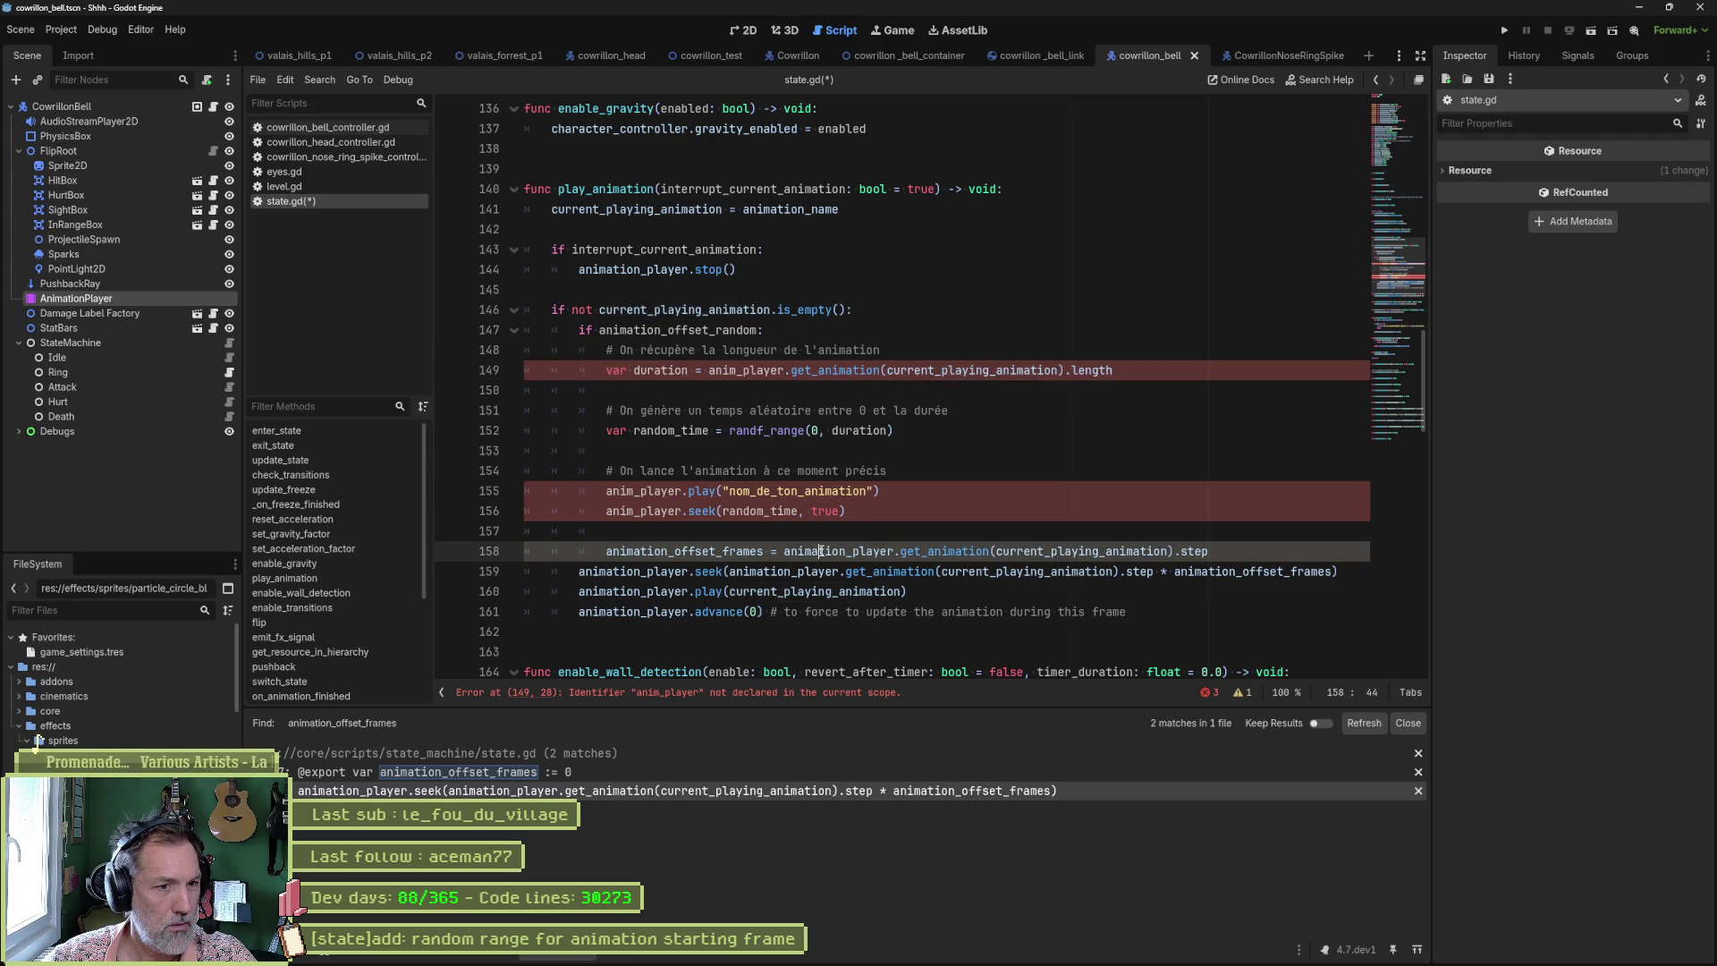
click(755, 369)
double_click(756, 369)
text(animation_player)
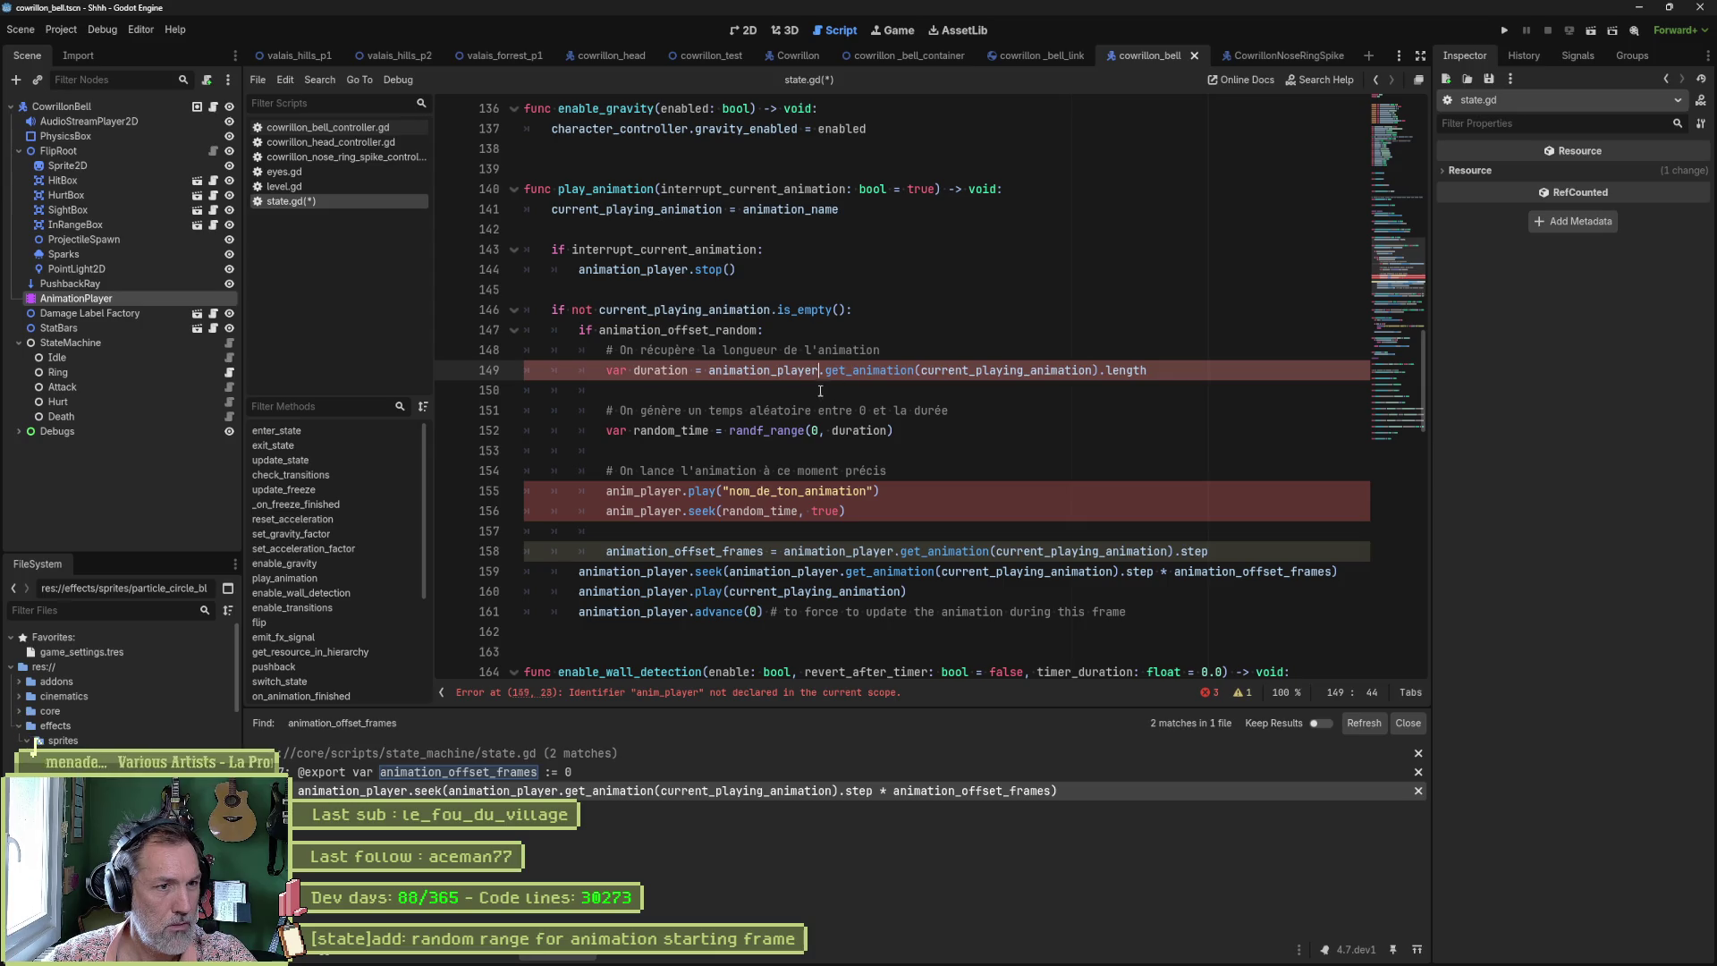
Delete the French comment lines from the pasted code
click(806, 350)
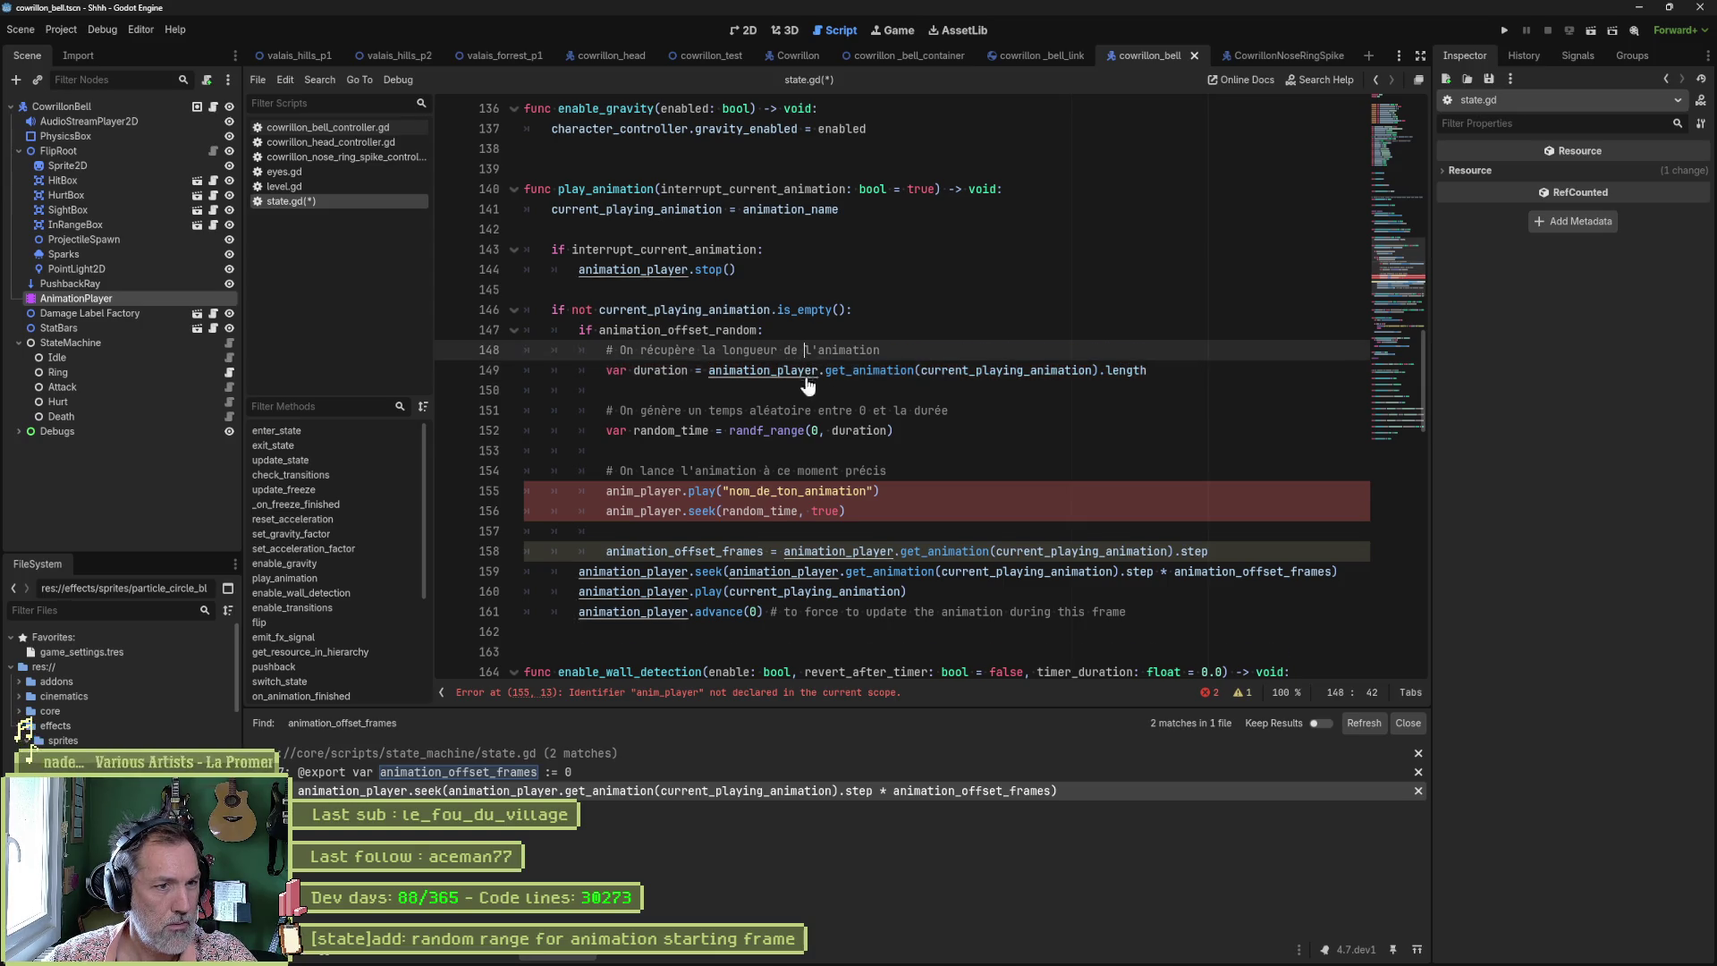
key(ctrl+shift+k)
click(790, 369)
key(ctrl+shift+k)
key(ctrl+shift+k)
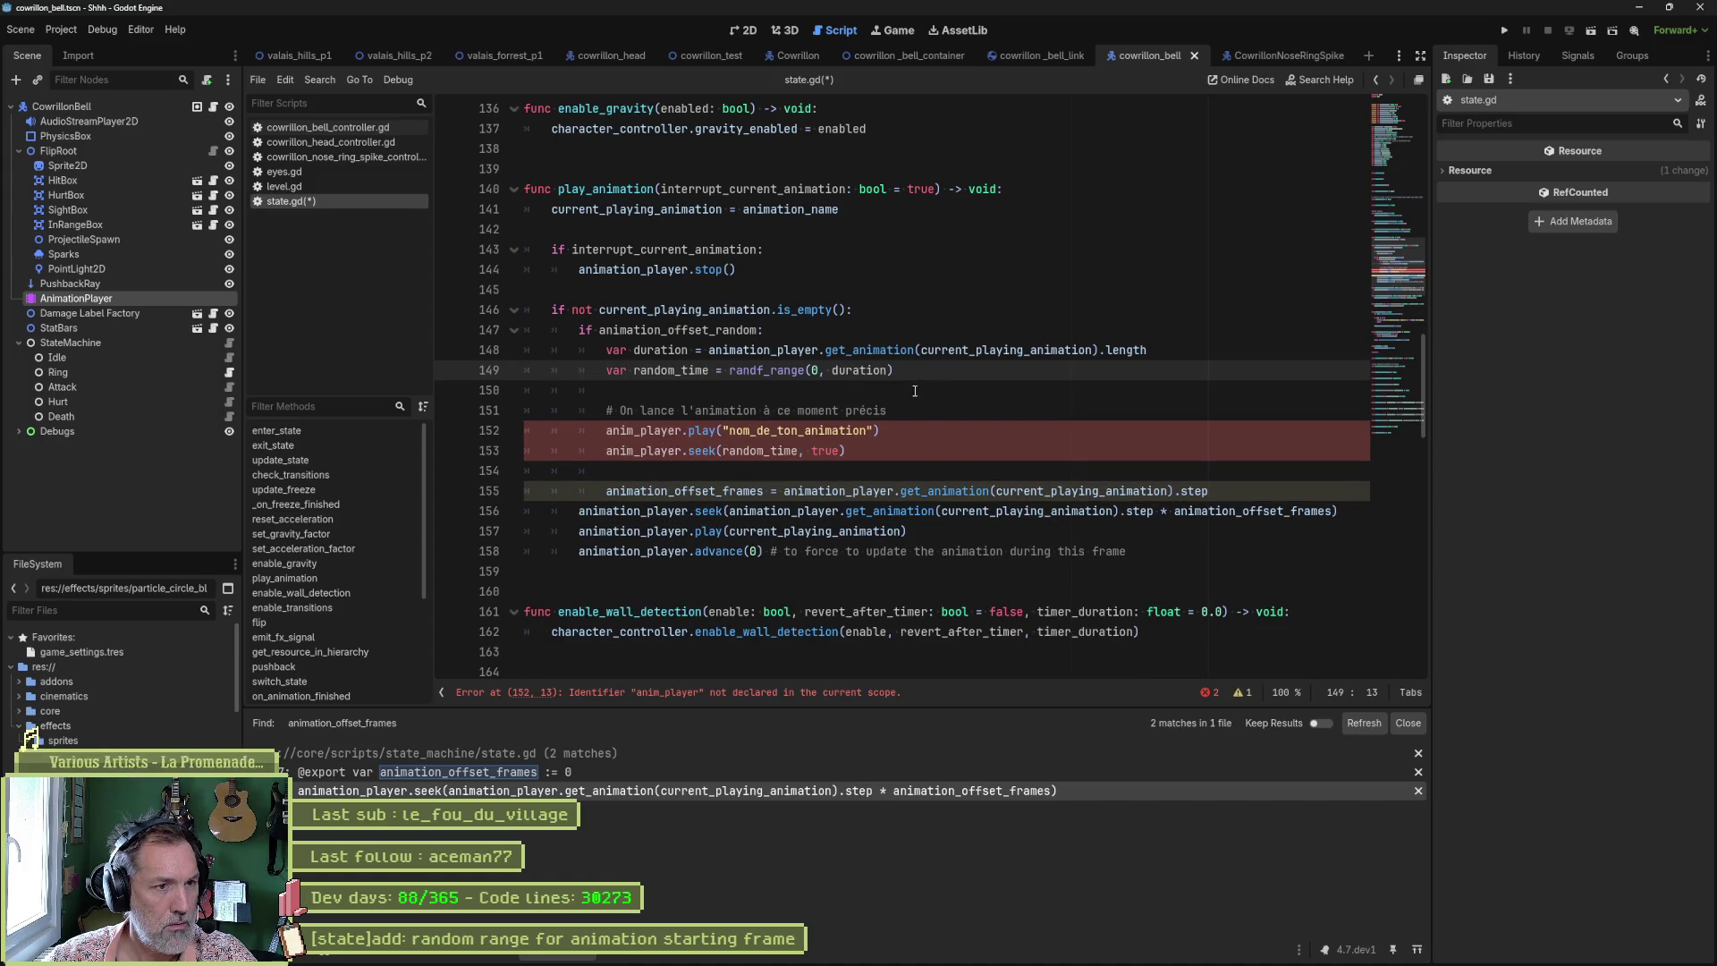
click(911, 389)
key(ctrl+shift+k)
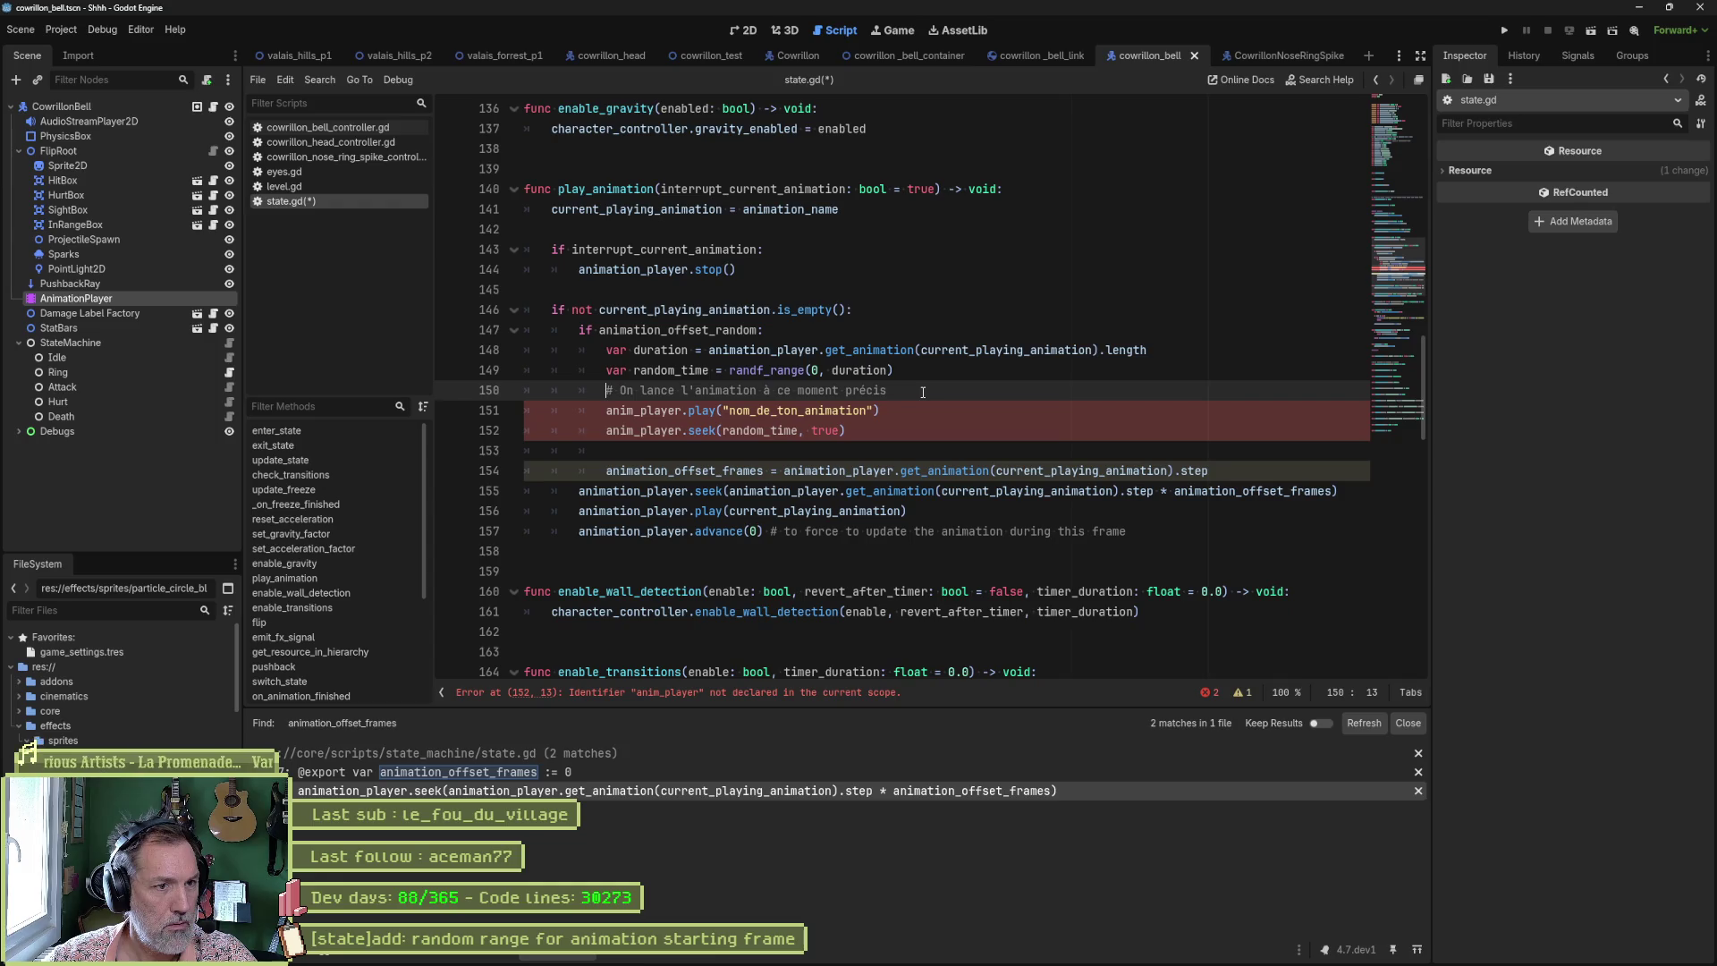
key(ctrl+shift+k)
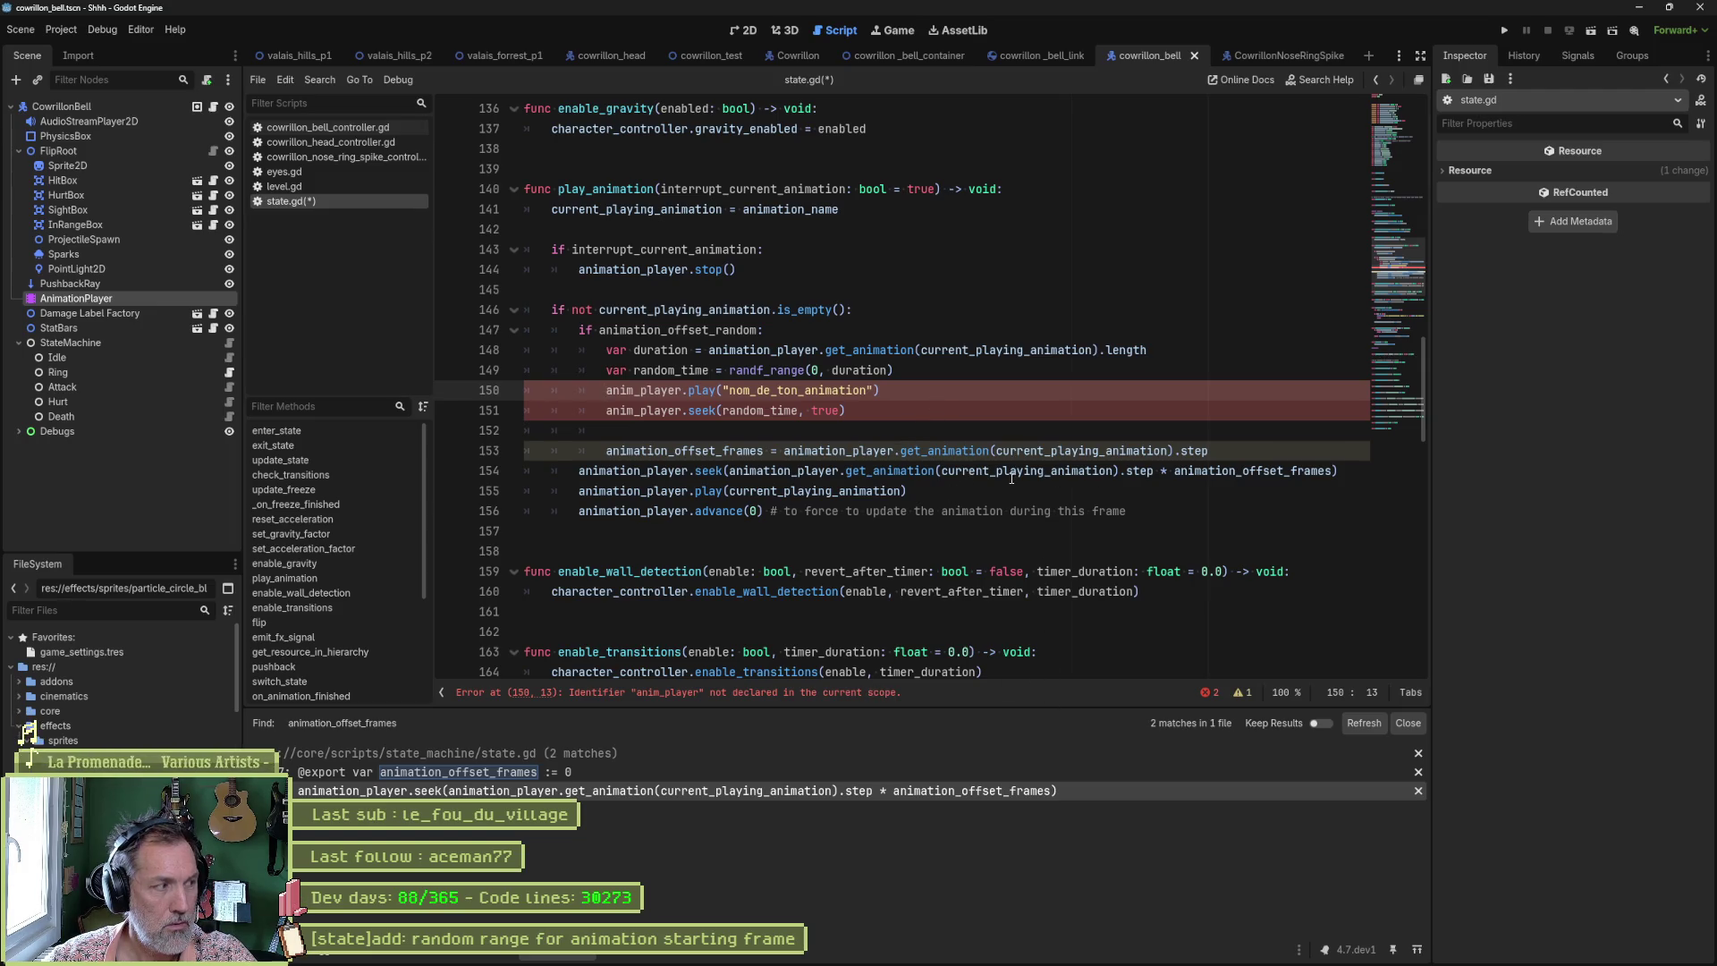
mouse_move(1011, 457)
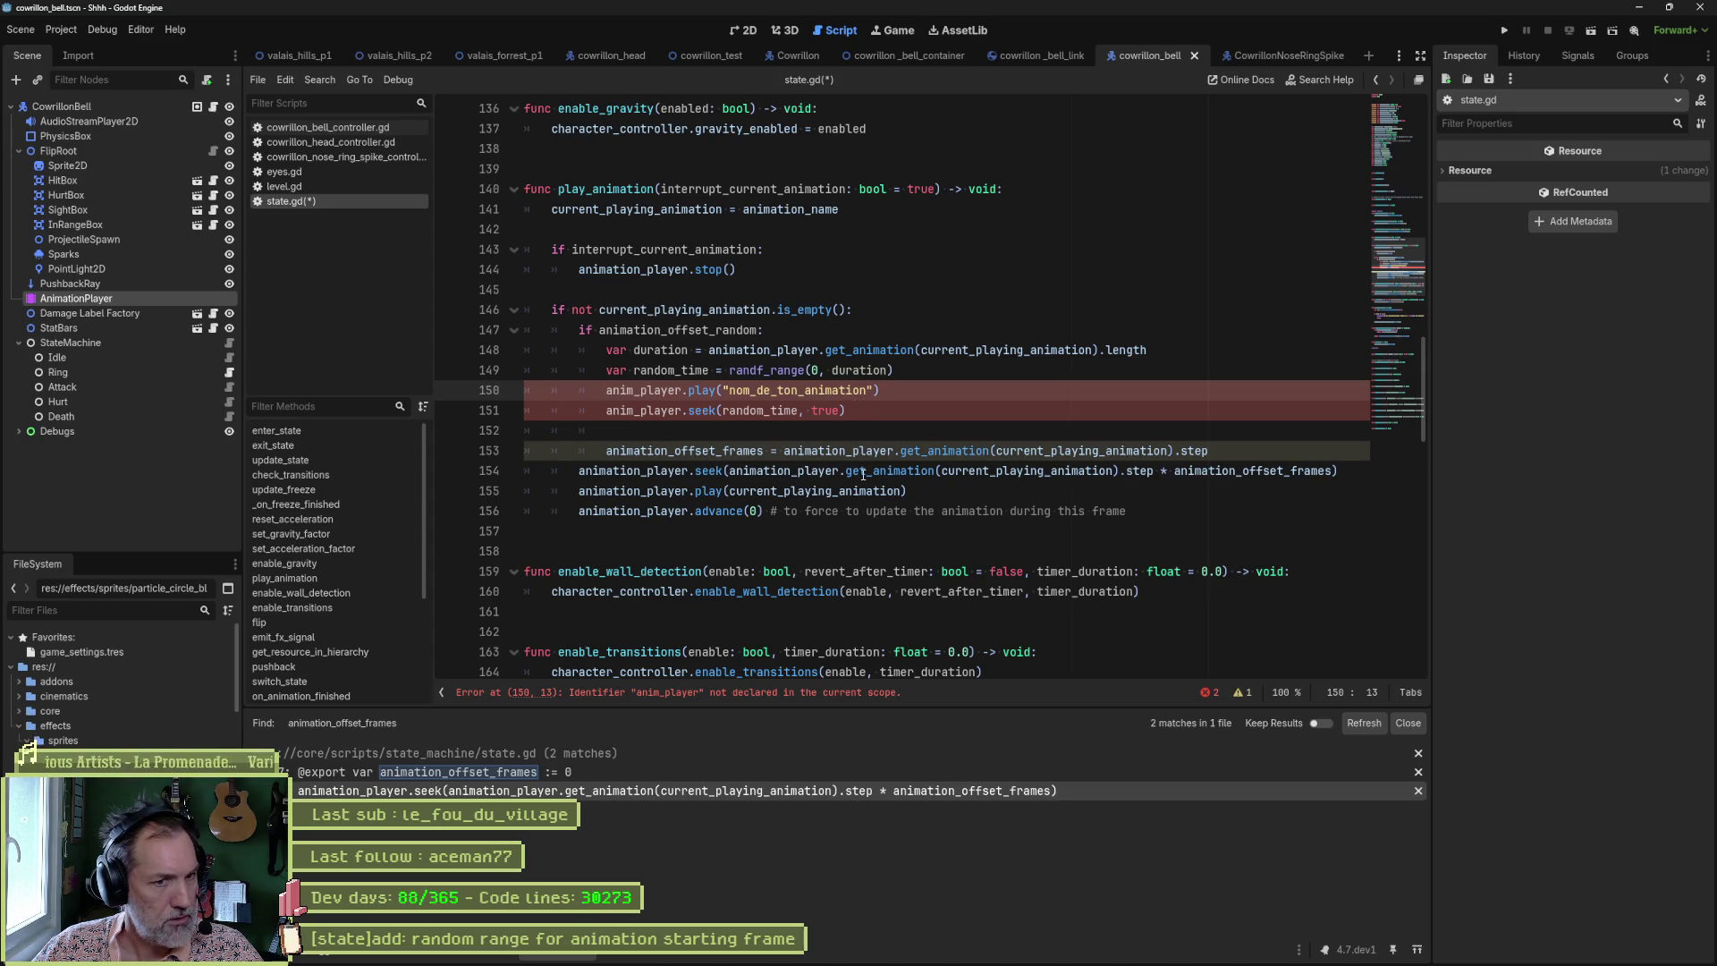
Replace the anim_player play/seek lines with the existing seek line and rename random_time to animation_offset_frames
click(1339, 470)
key(shift+Up)
key(ctrl+c)
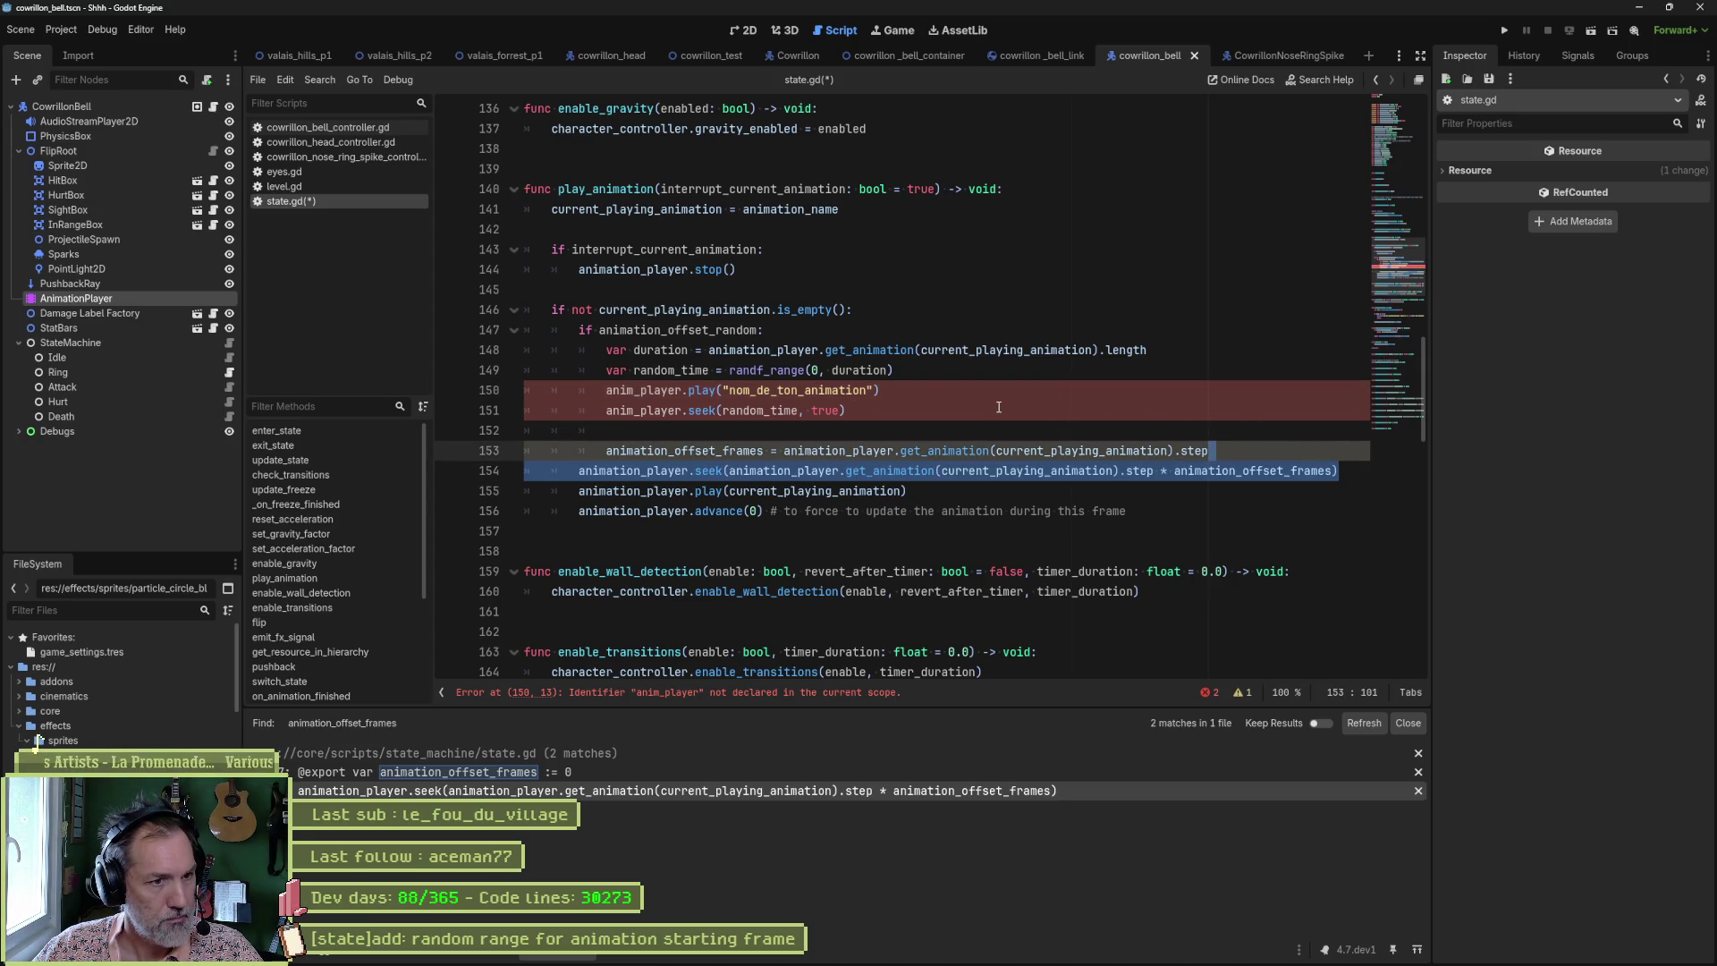
click(999, 407)
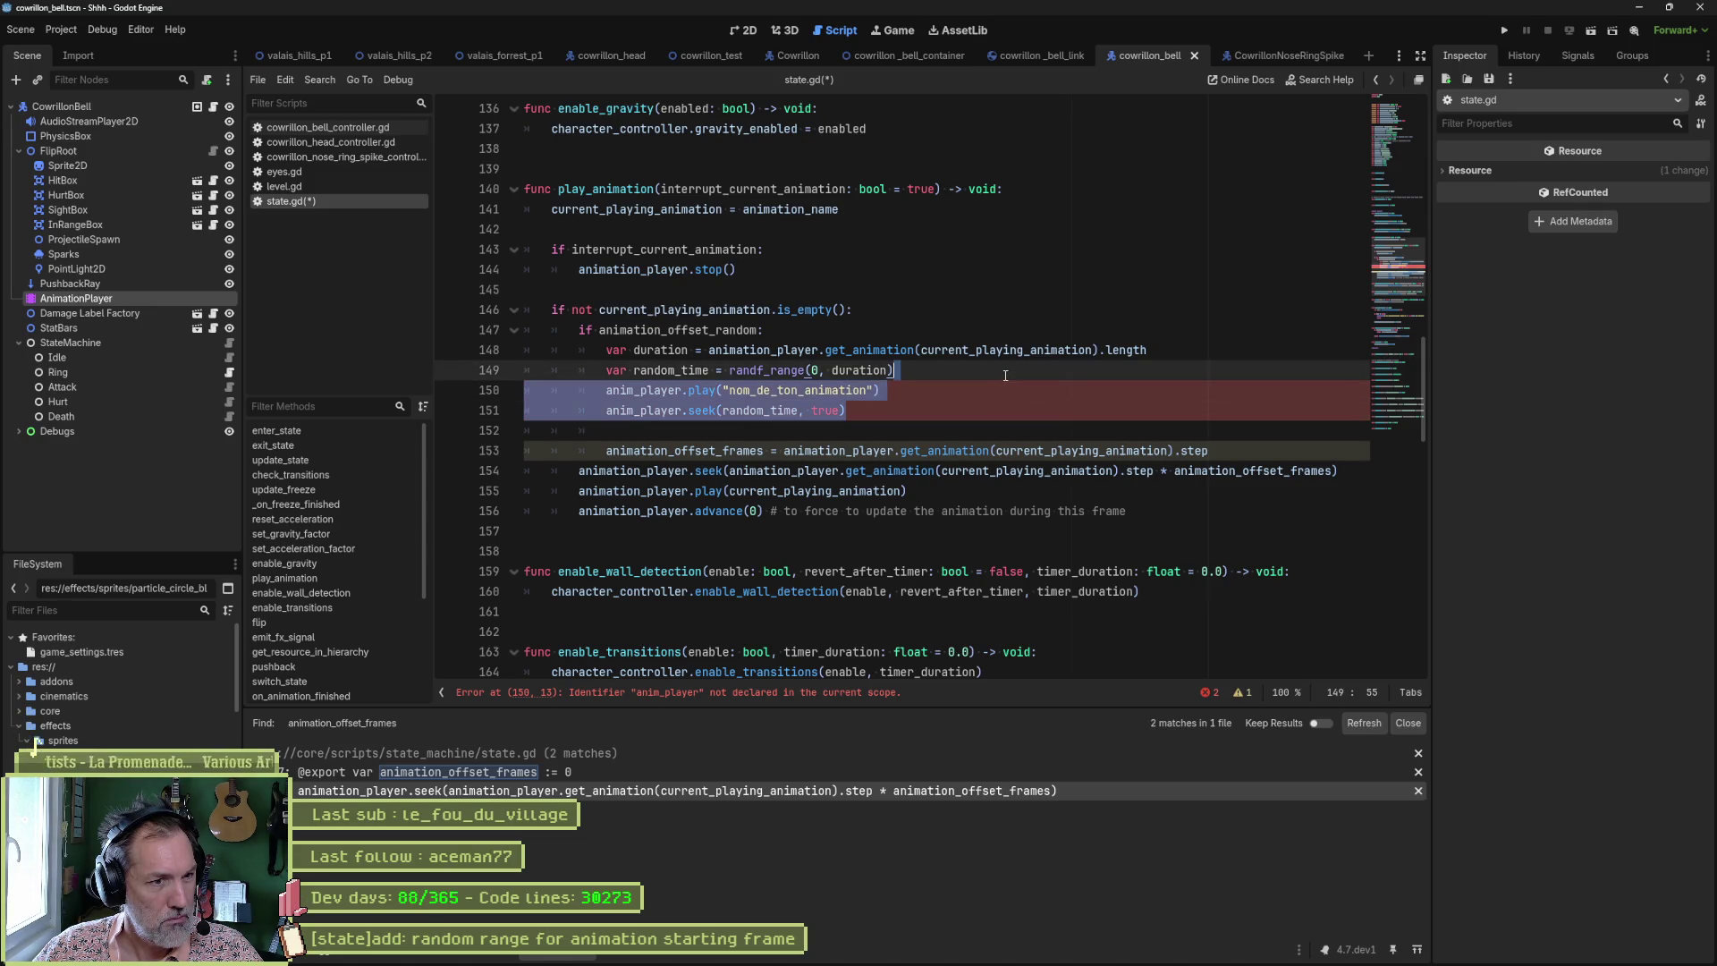
key(ctrl+v)
click(578, 390)
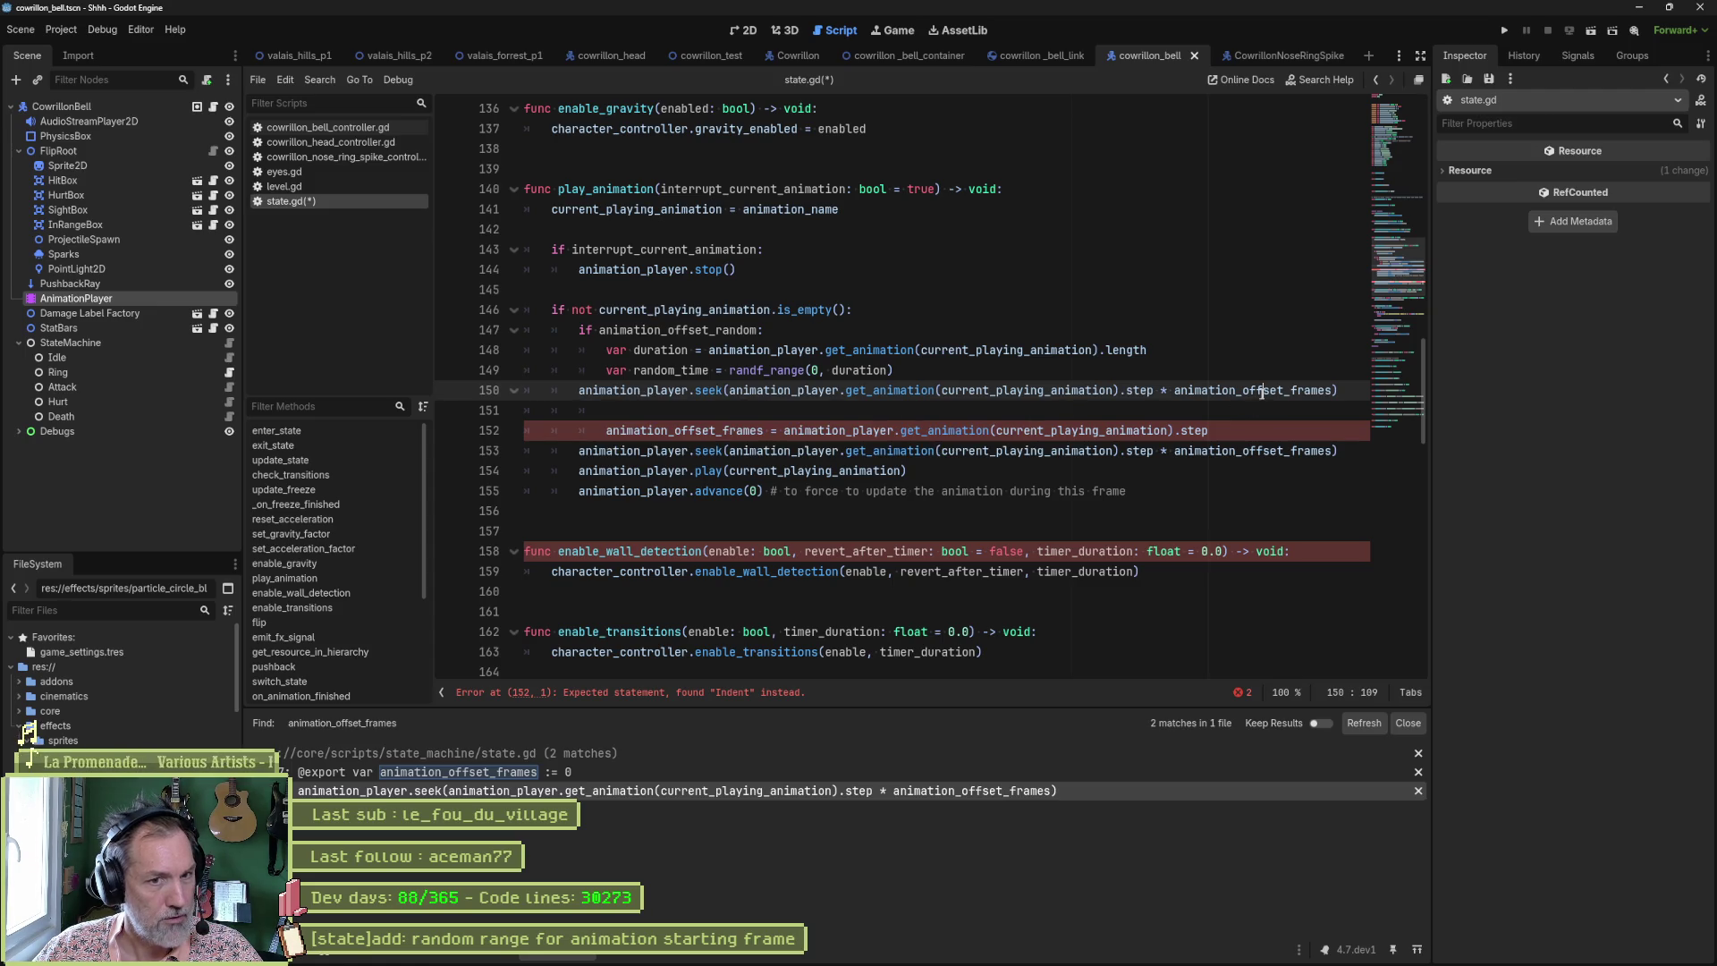
double_click(1252, 390)
key(ctrl+c)
double_click(679, 369)
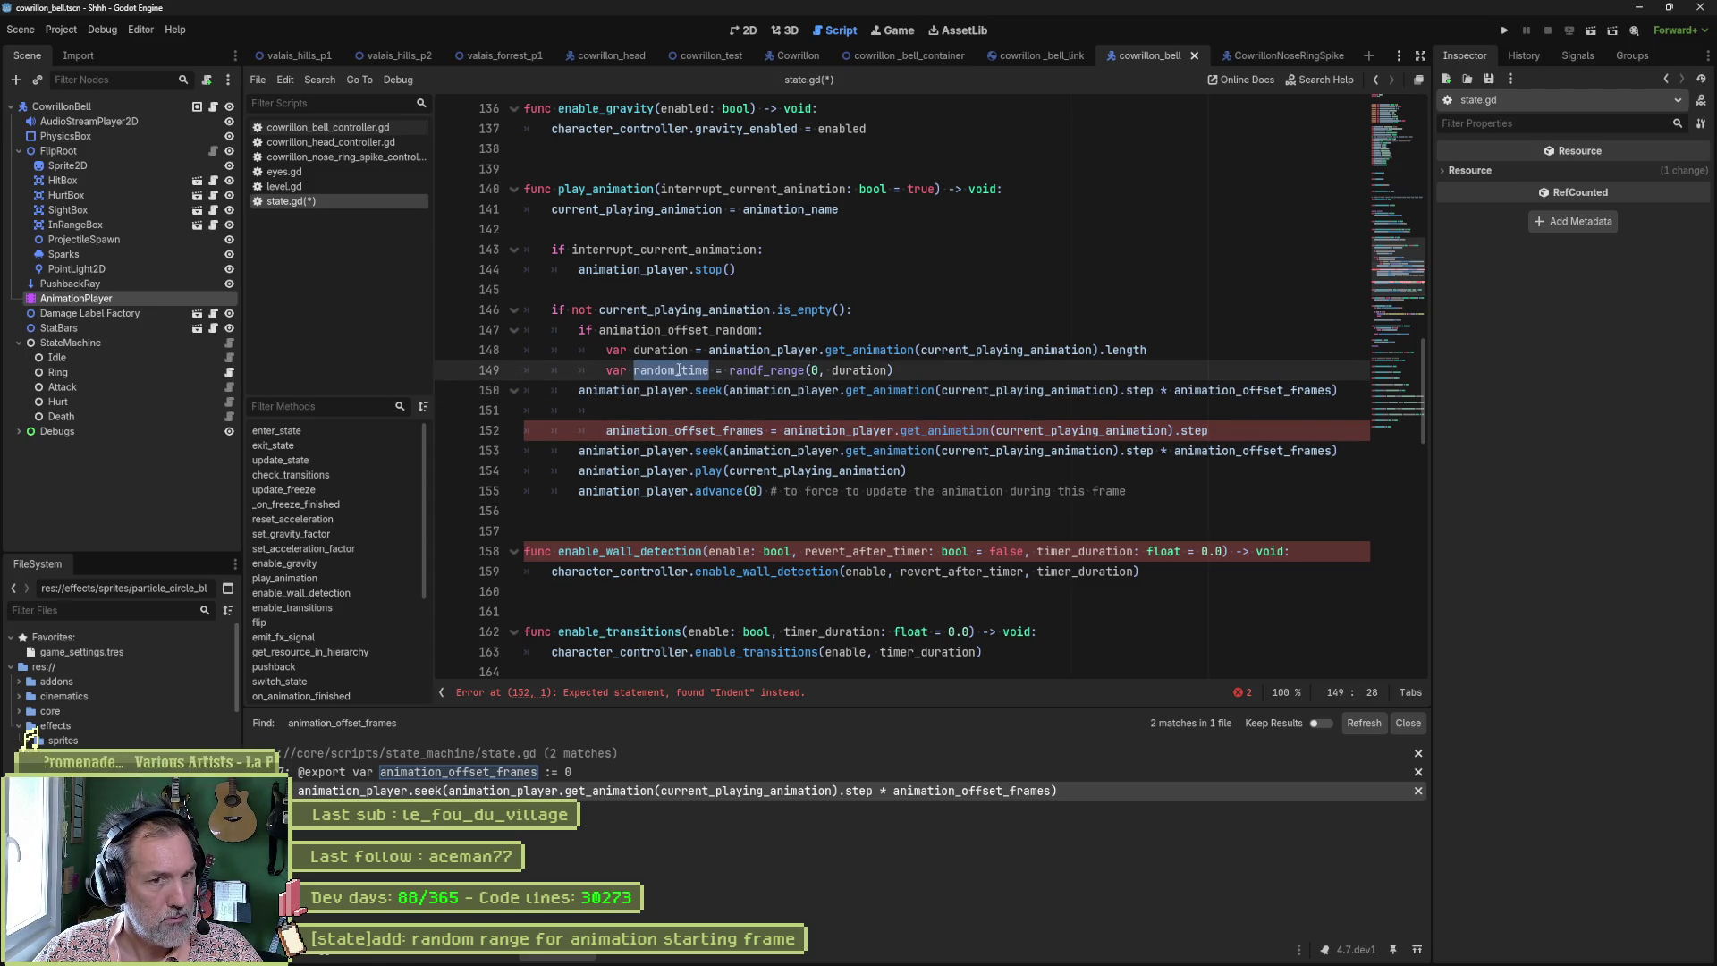
key(ctrl+v)
key(Down)
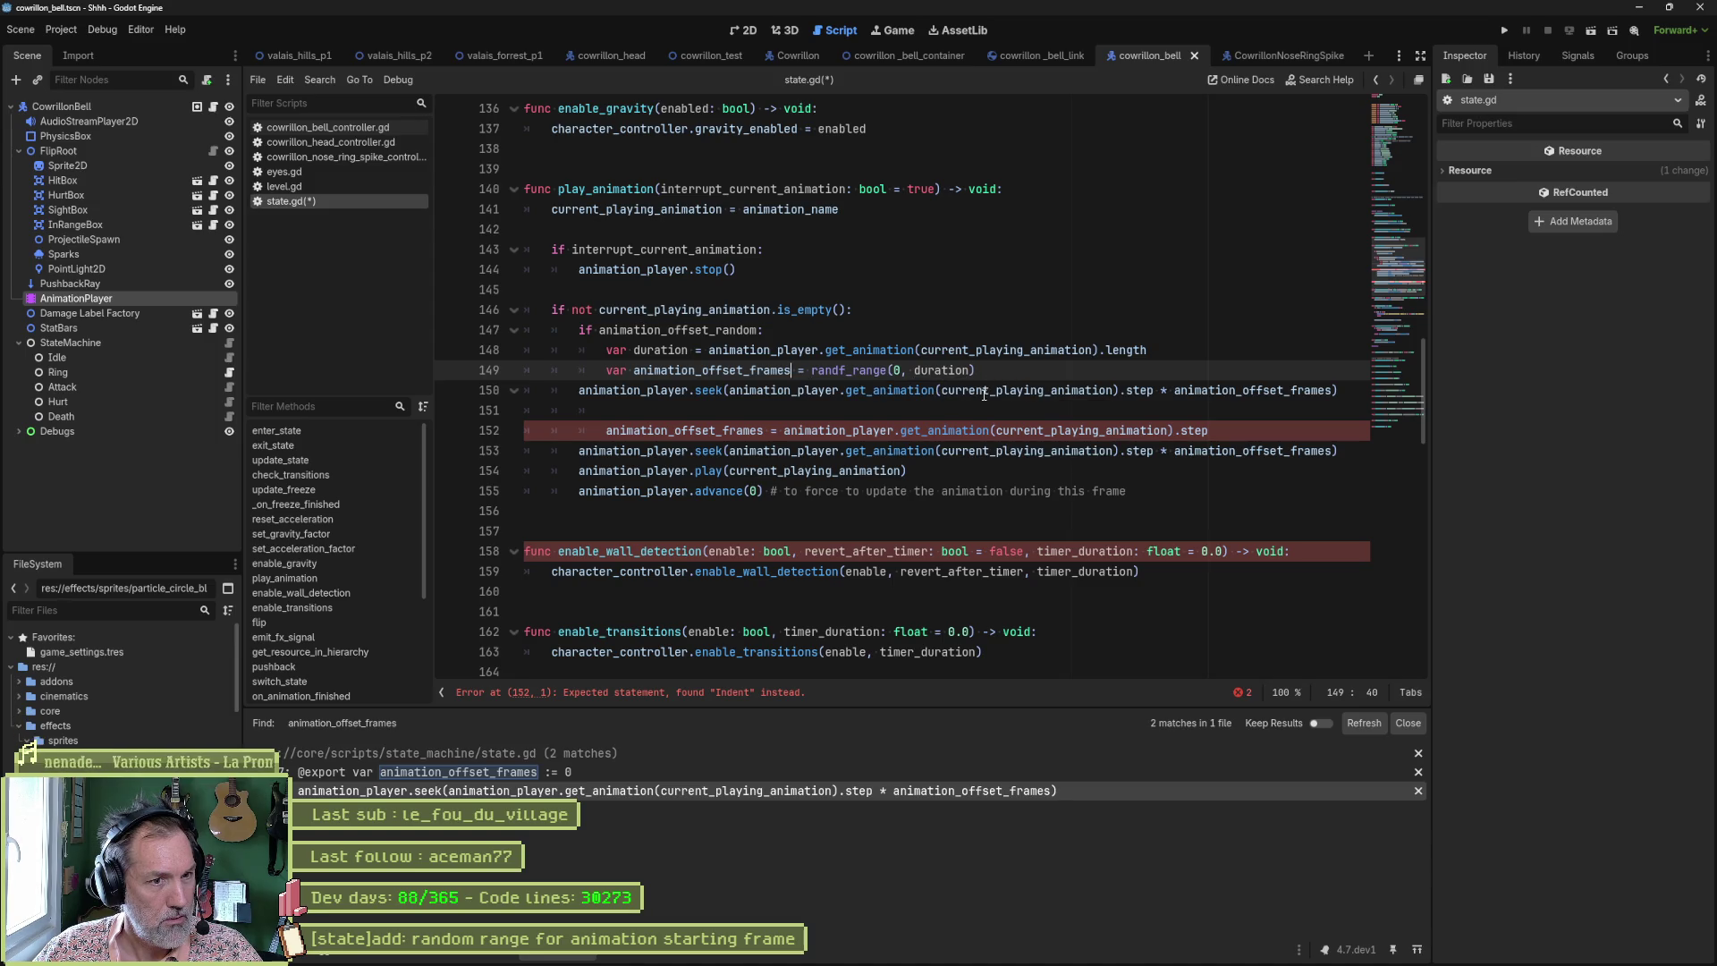
key(ctrl+shift+k)
Unindent the step line and drop 'var' so the existing animation_offset_frames property is assigned
click(898, 410)
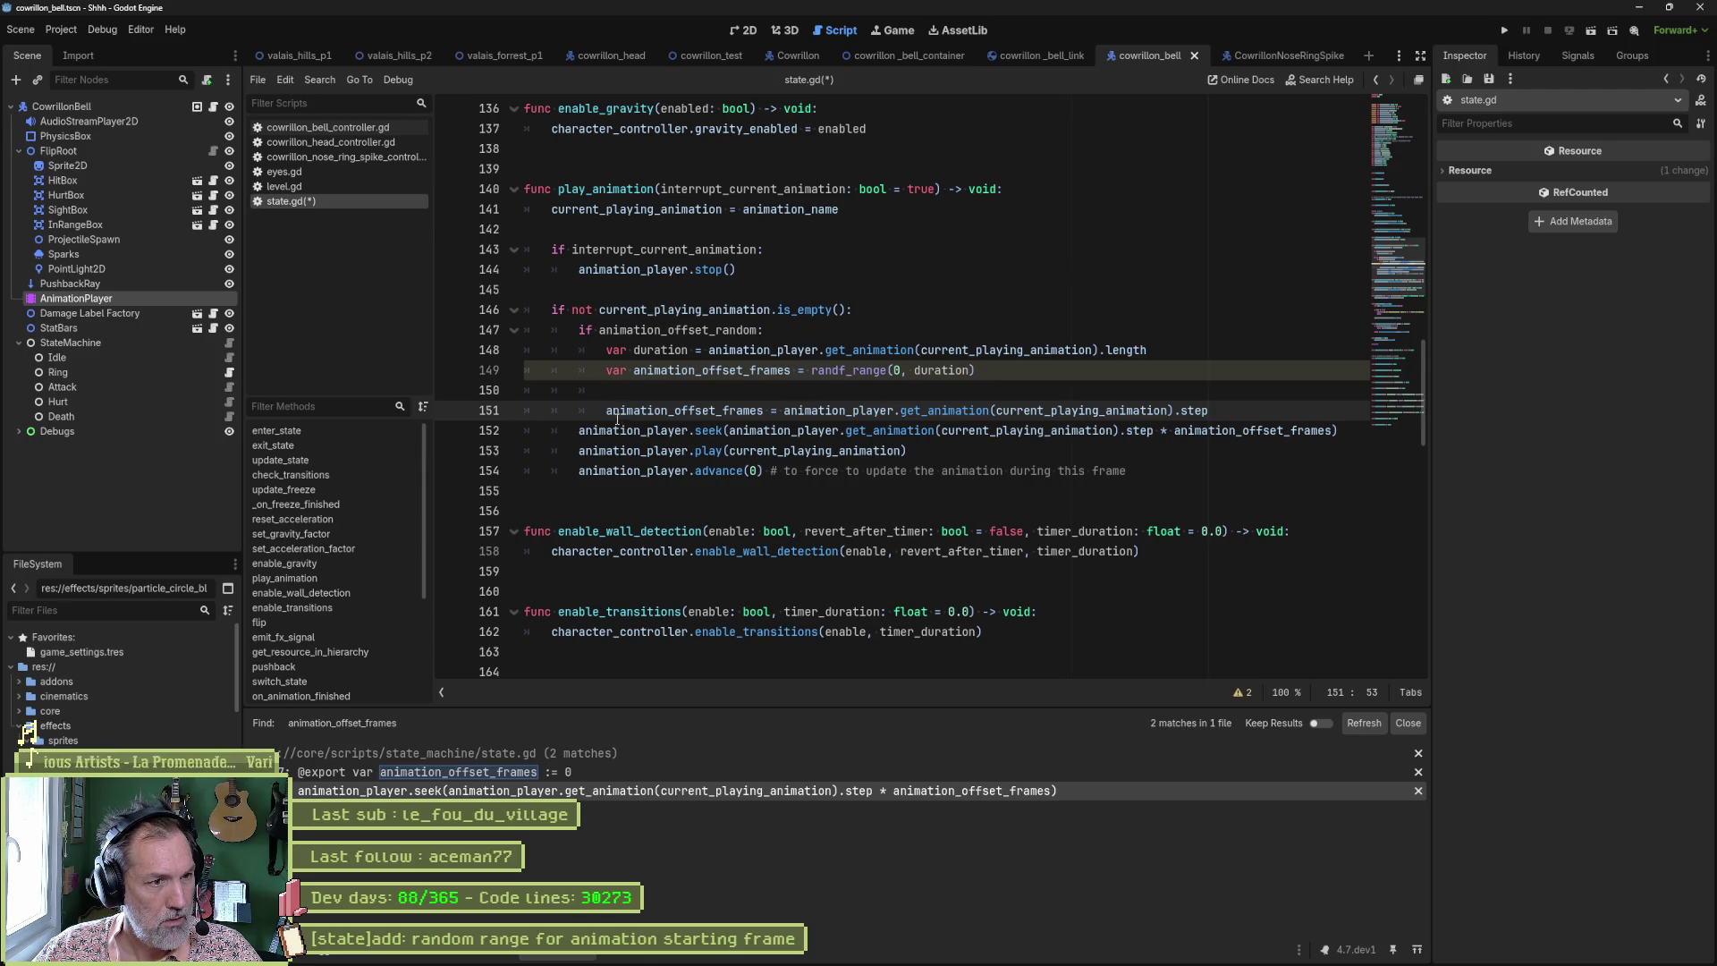
key(Home)
key(BackSpace)
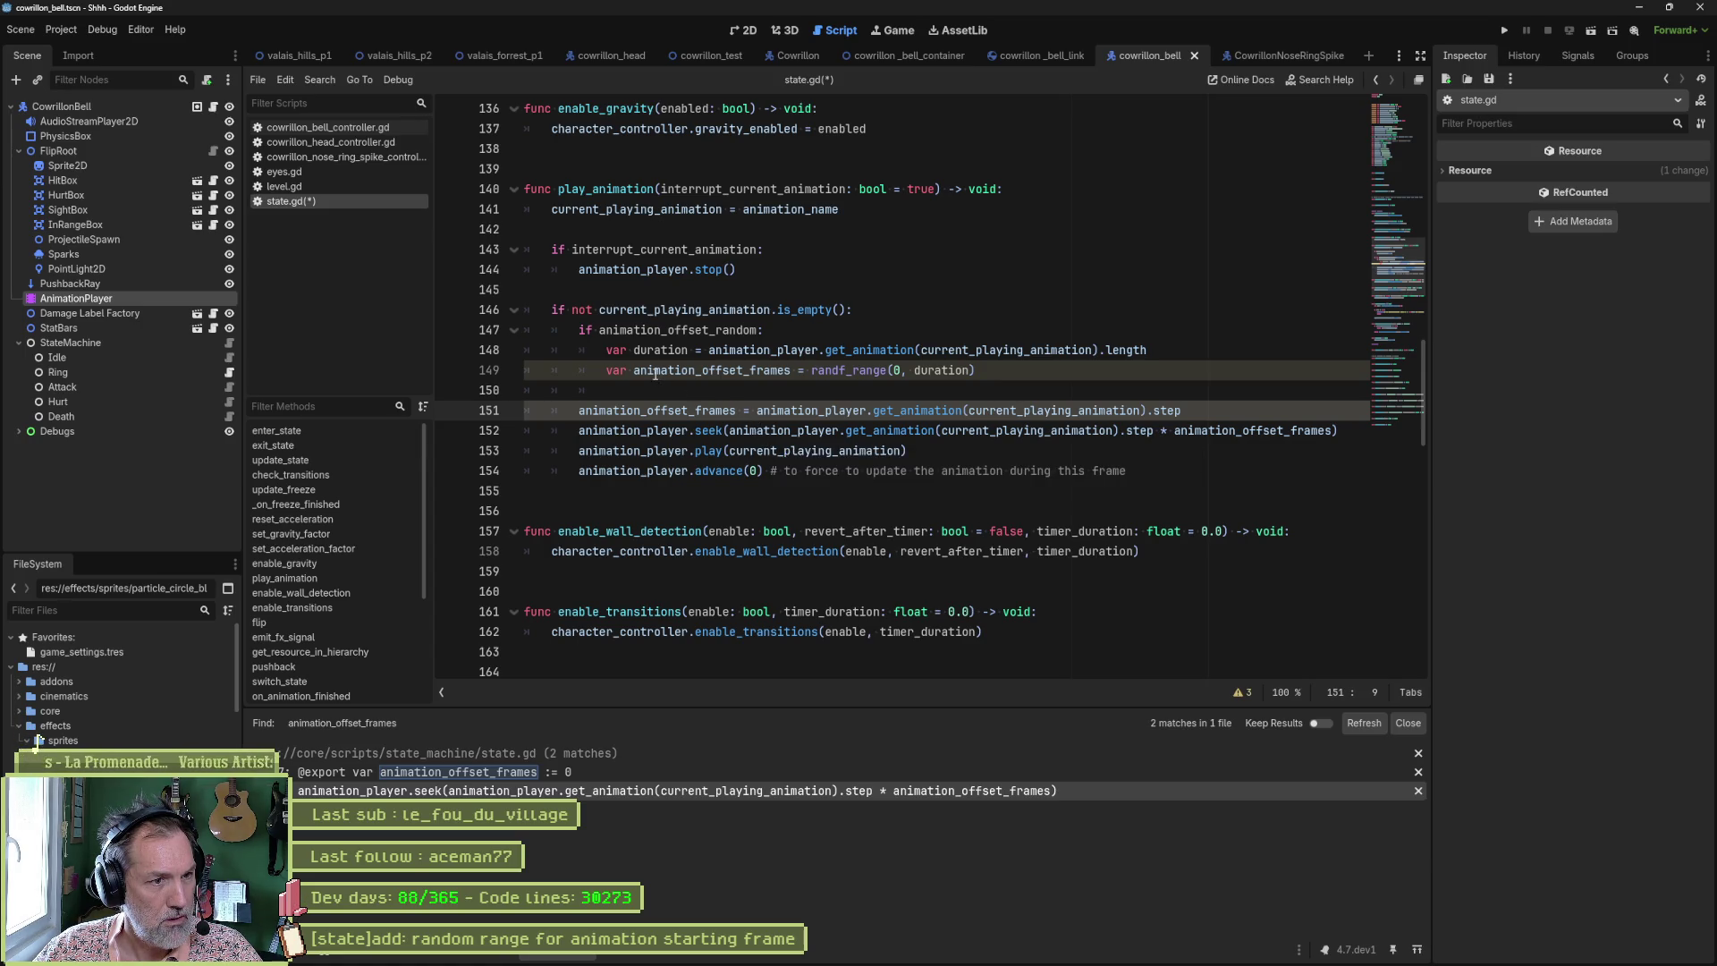
click(633, 371)
key(BackSpace)
key(BackSpace)
key(BackSpace)
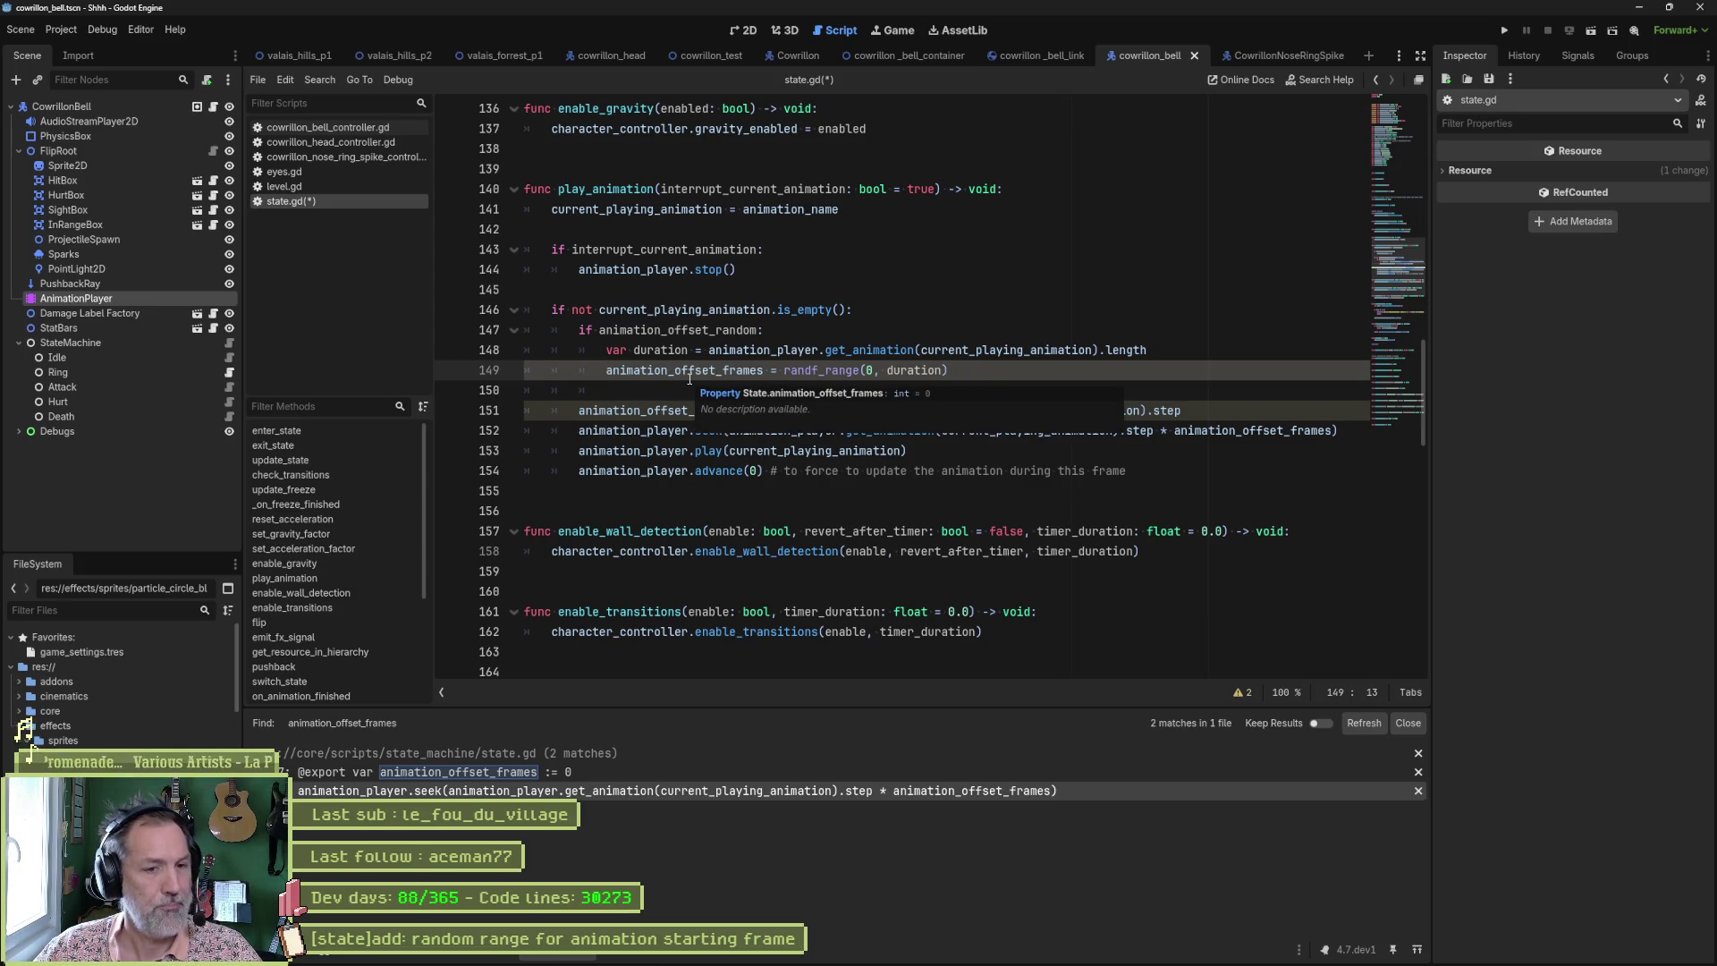
click(1200, 430)
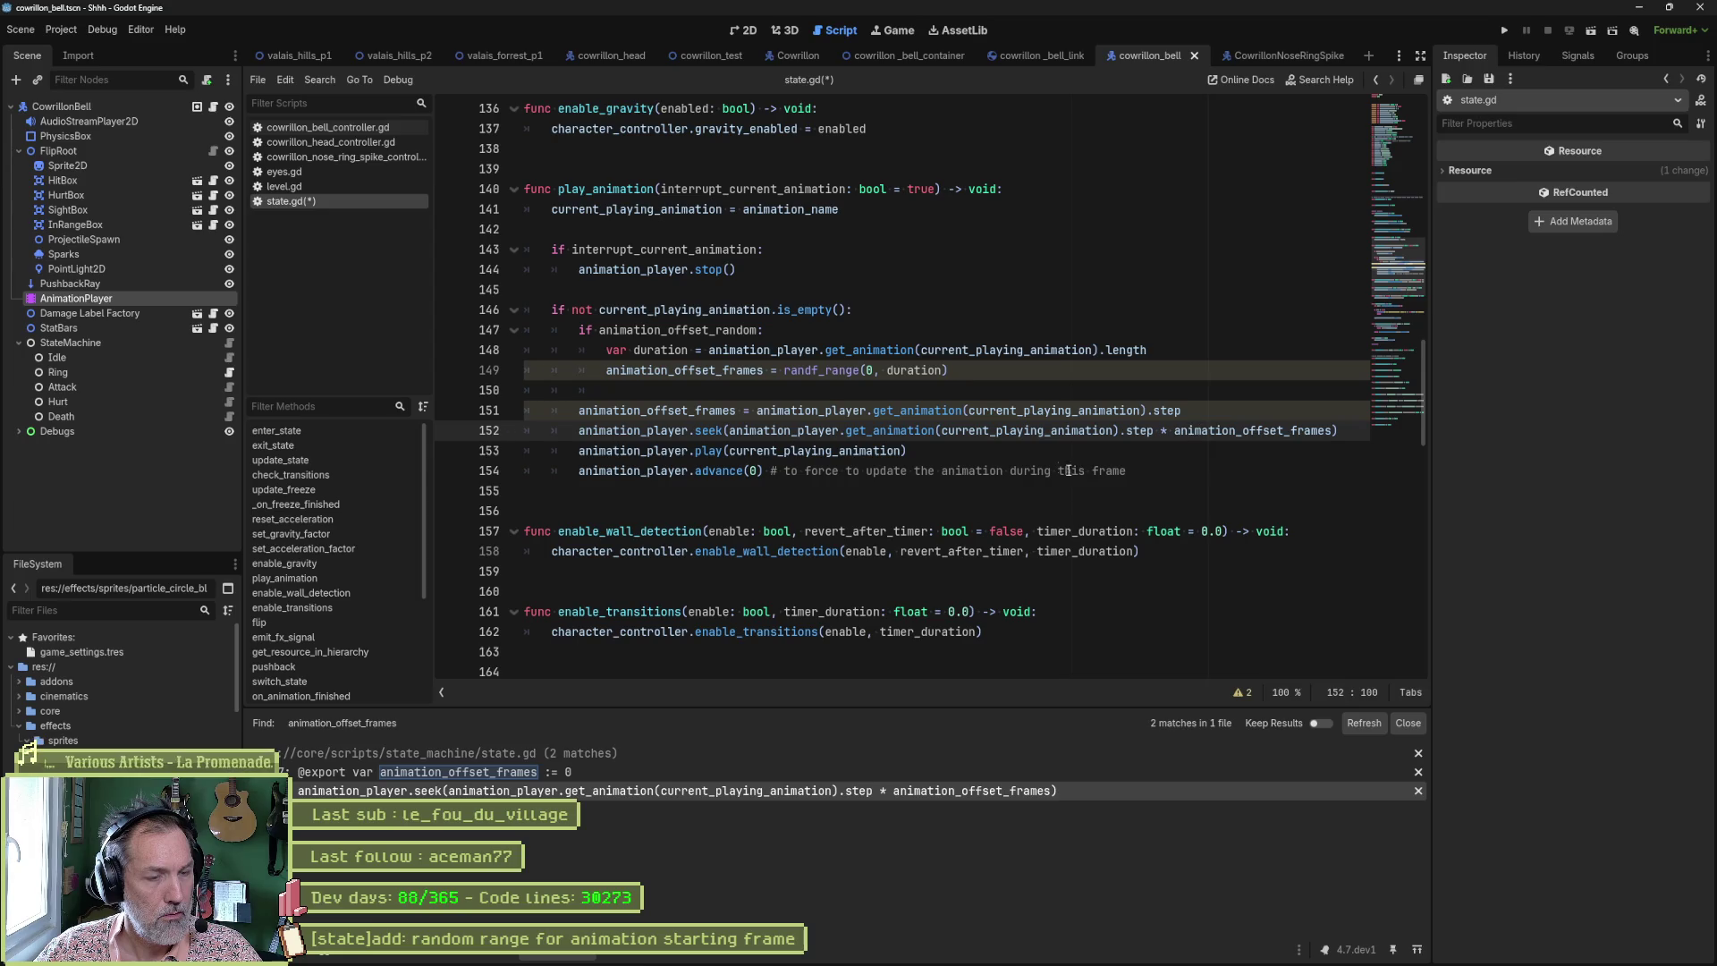
Try 0.0 in randf_range, revert it, and show the narrowing-conversion warnings list
click(880, 370)
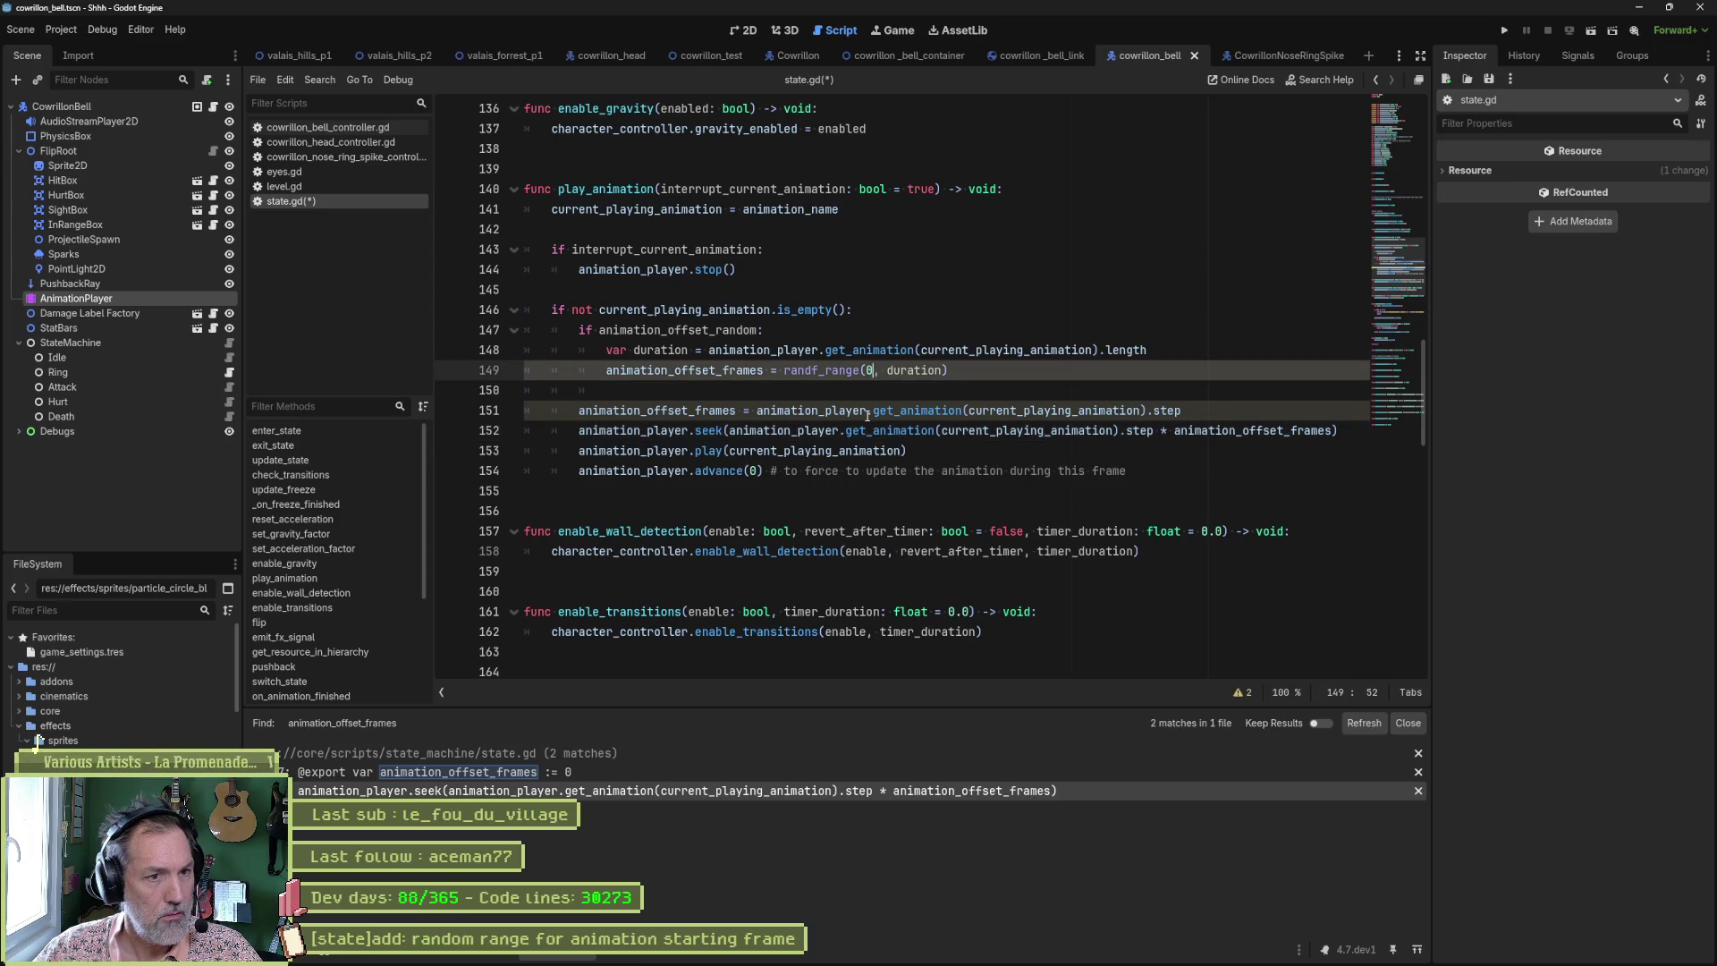
text(.0)
key(BackSpace)
key(BackSpace)
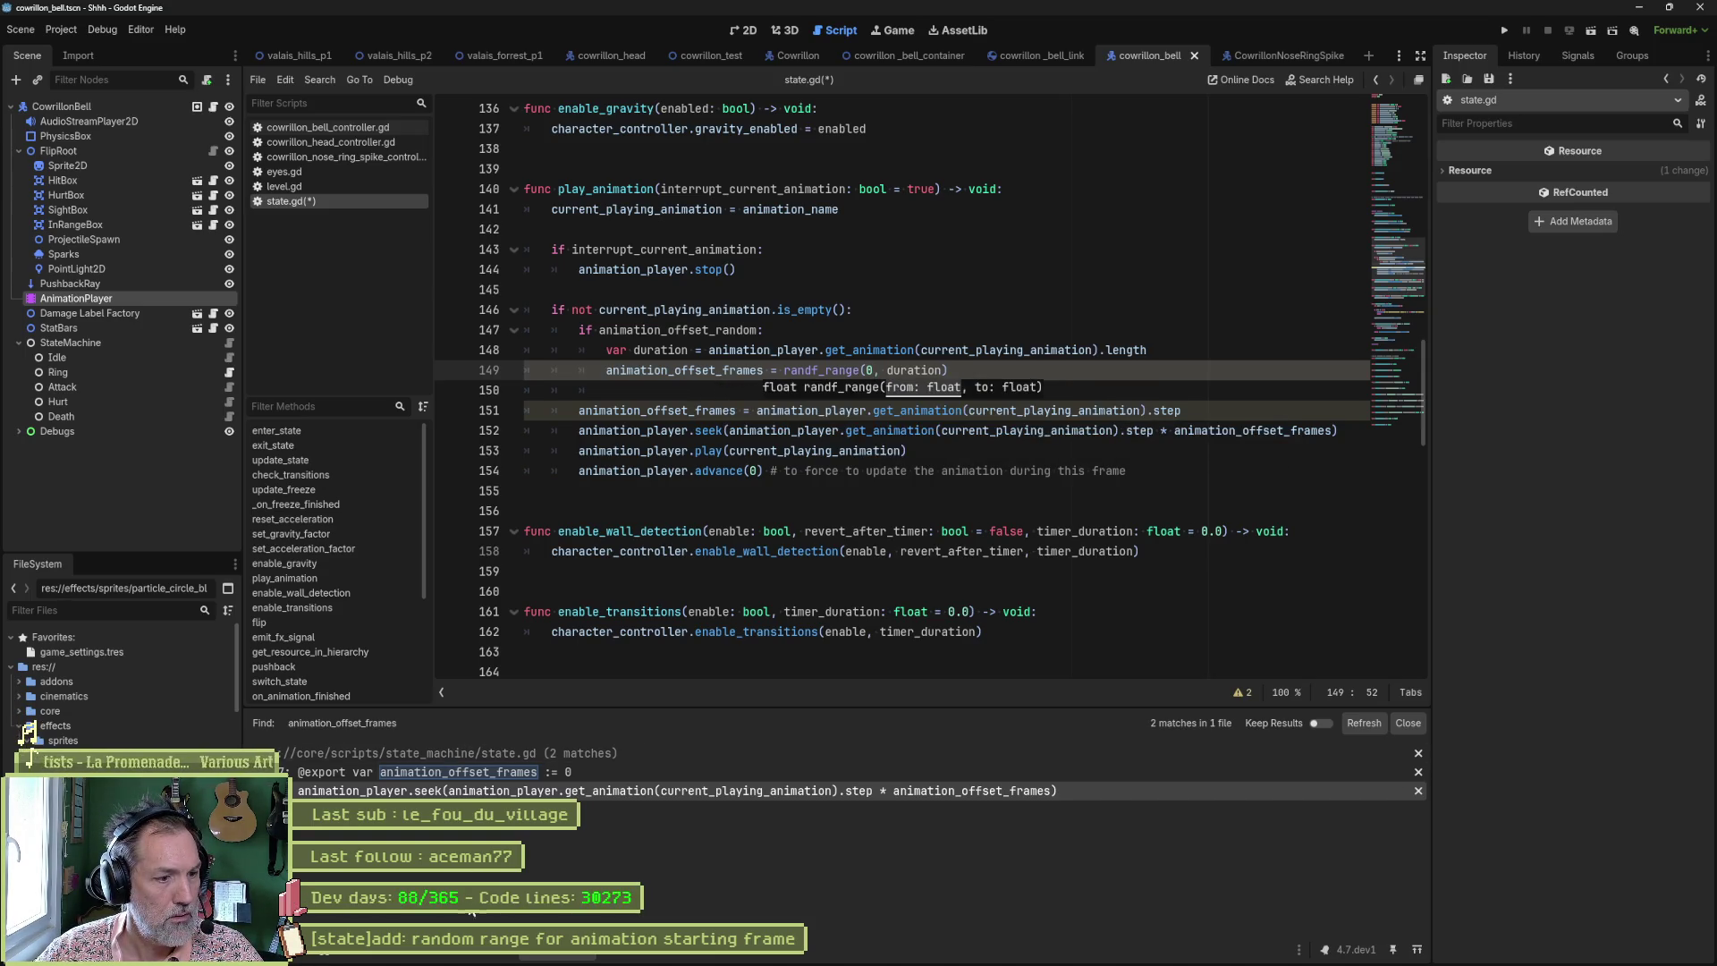
click(1241, 693)
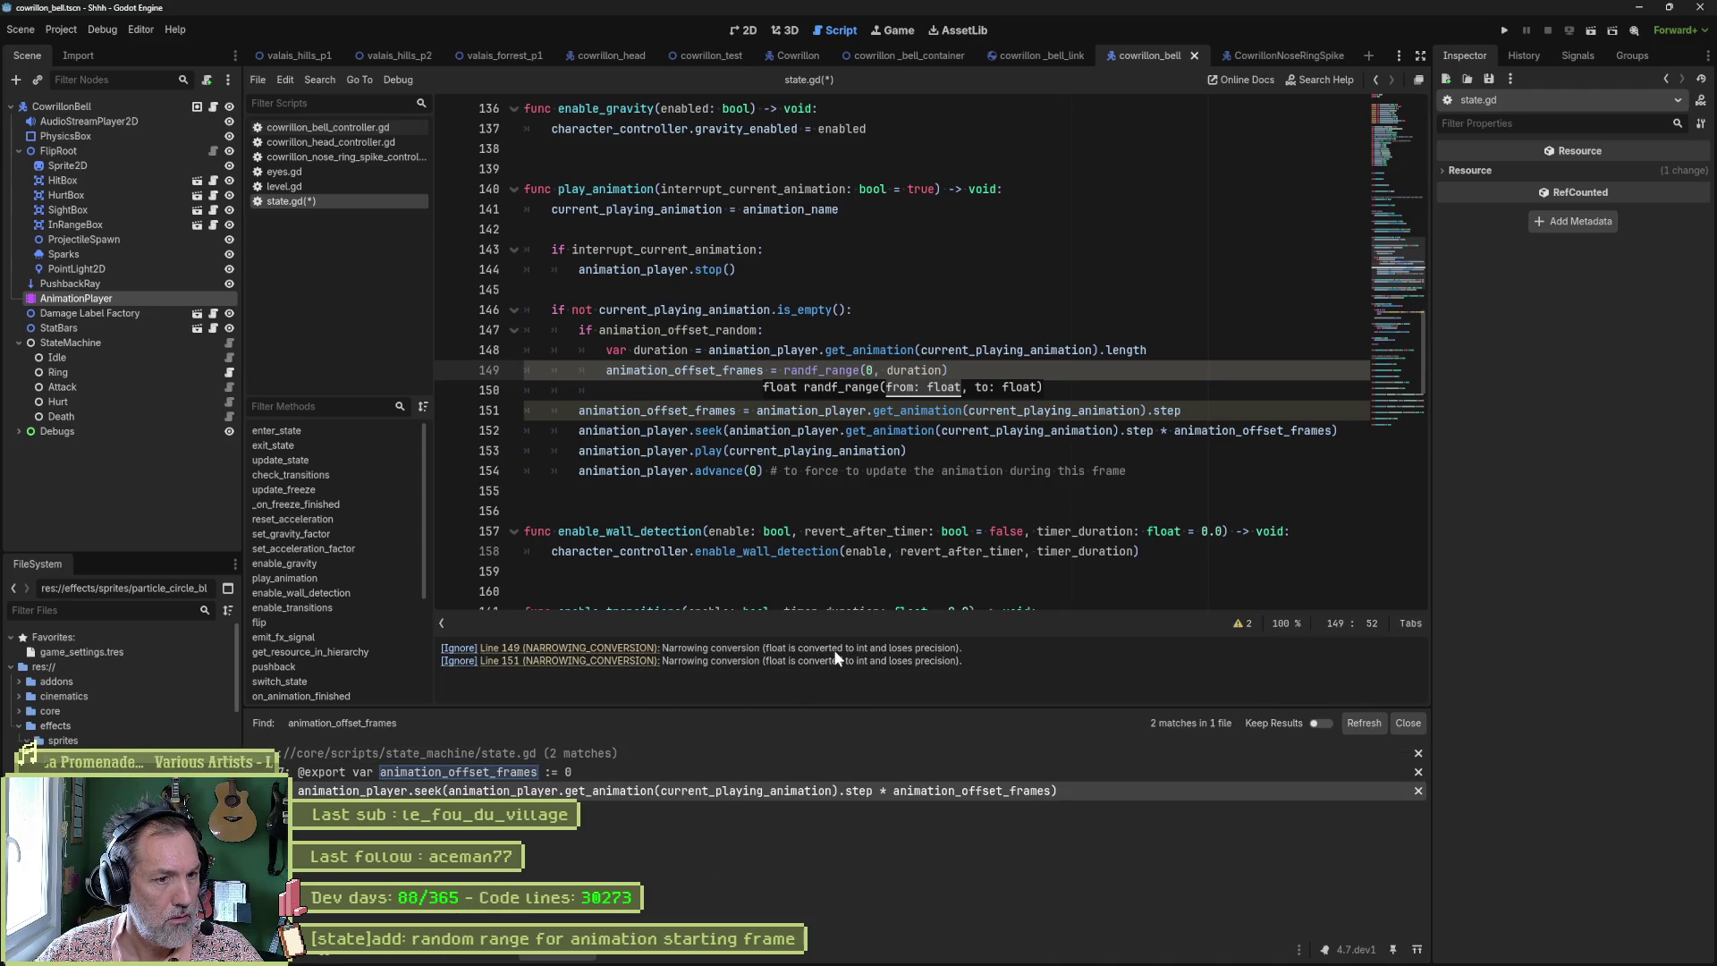
double_click(924, 370)
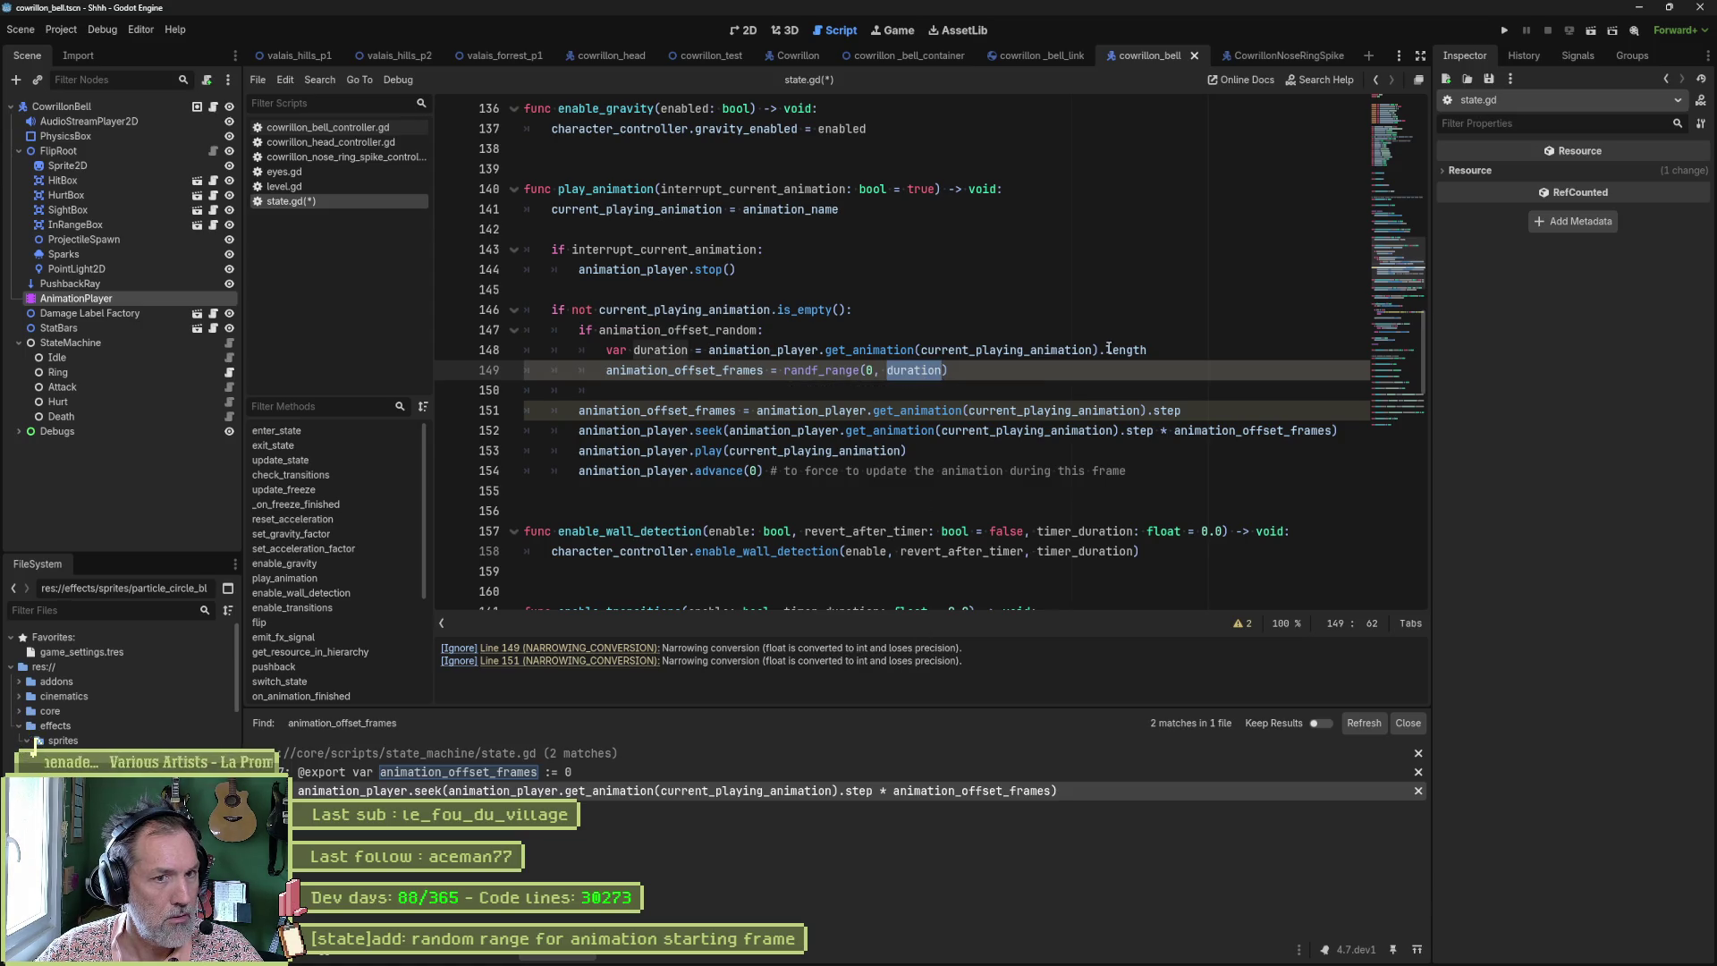
mouse_move(1128, 349)
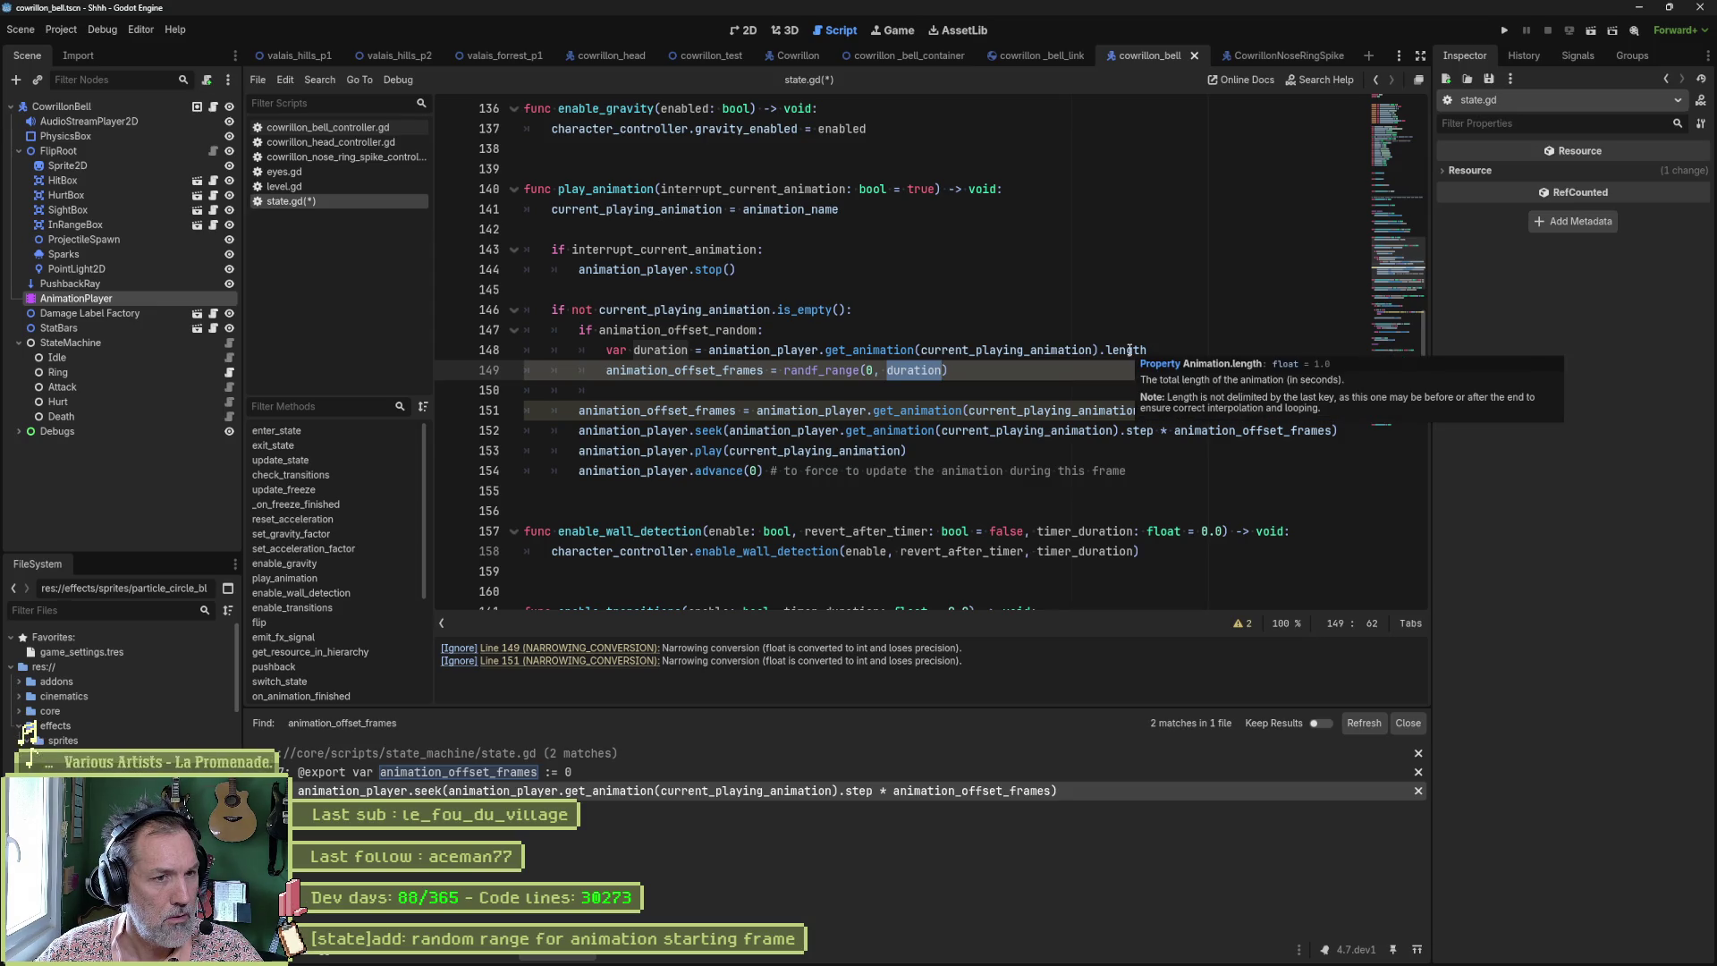
Change randf_range's start to 0.0, save, and type duration as :float
key(Left)
text(.0)
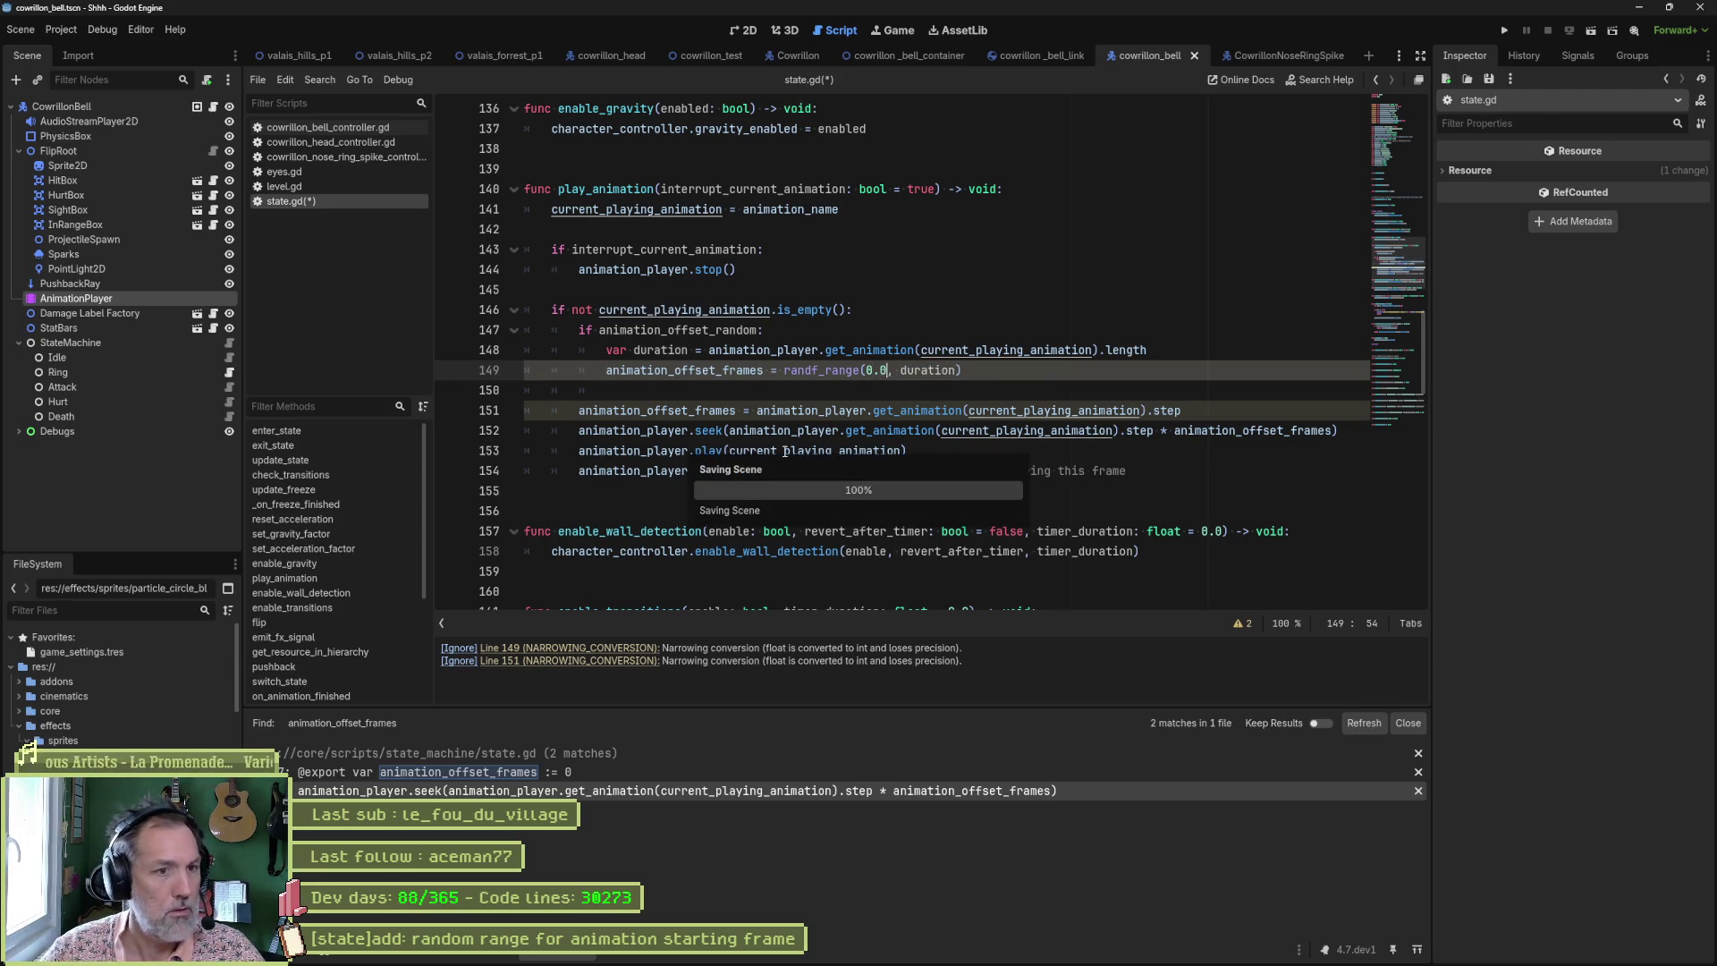
key(ctrl+s)
click(699, 352)
text(:float)
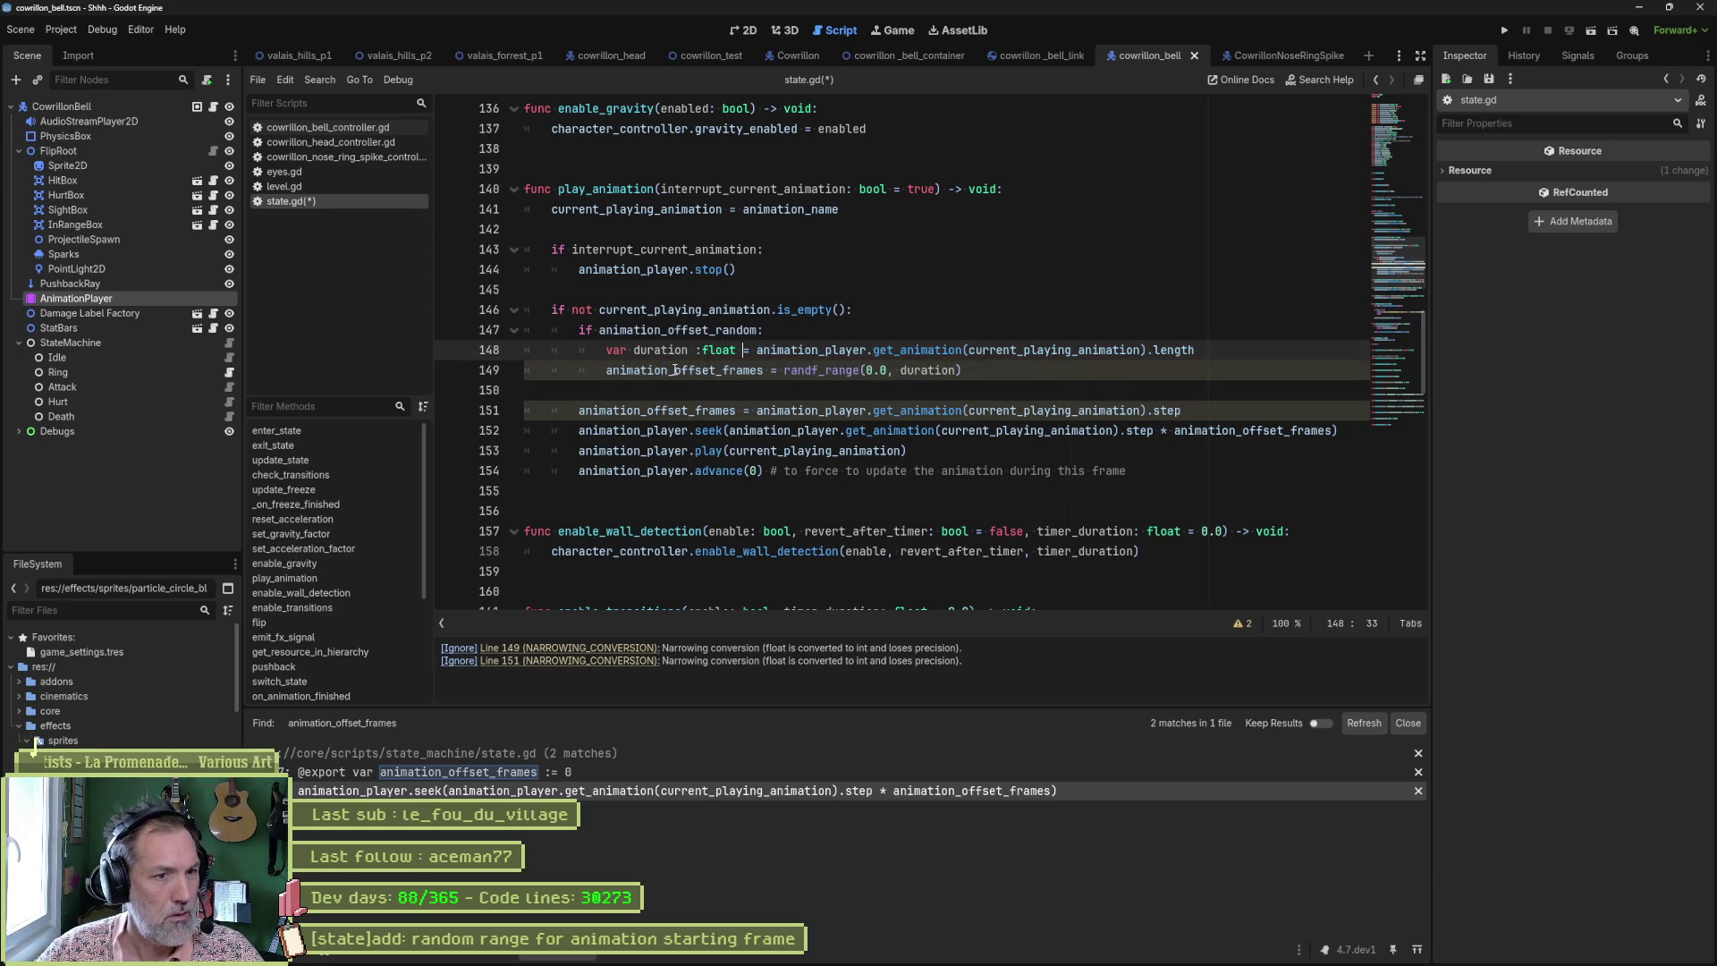
Inspect the animation_offset_frames references and jump to its declaration at the top of state.gd
click(724, 370)
double_click(724, 370)
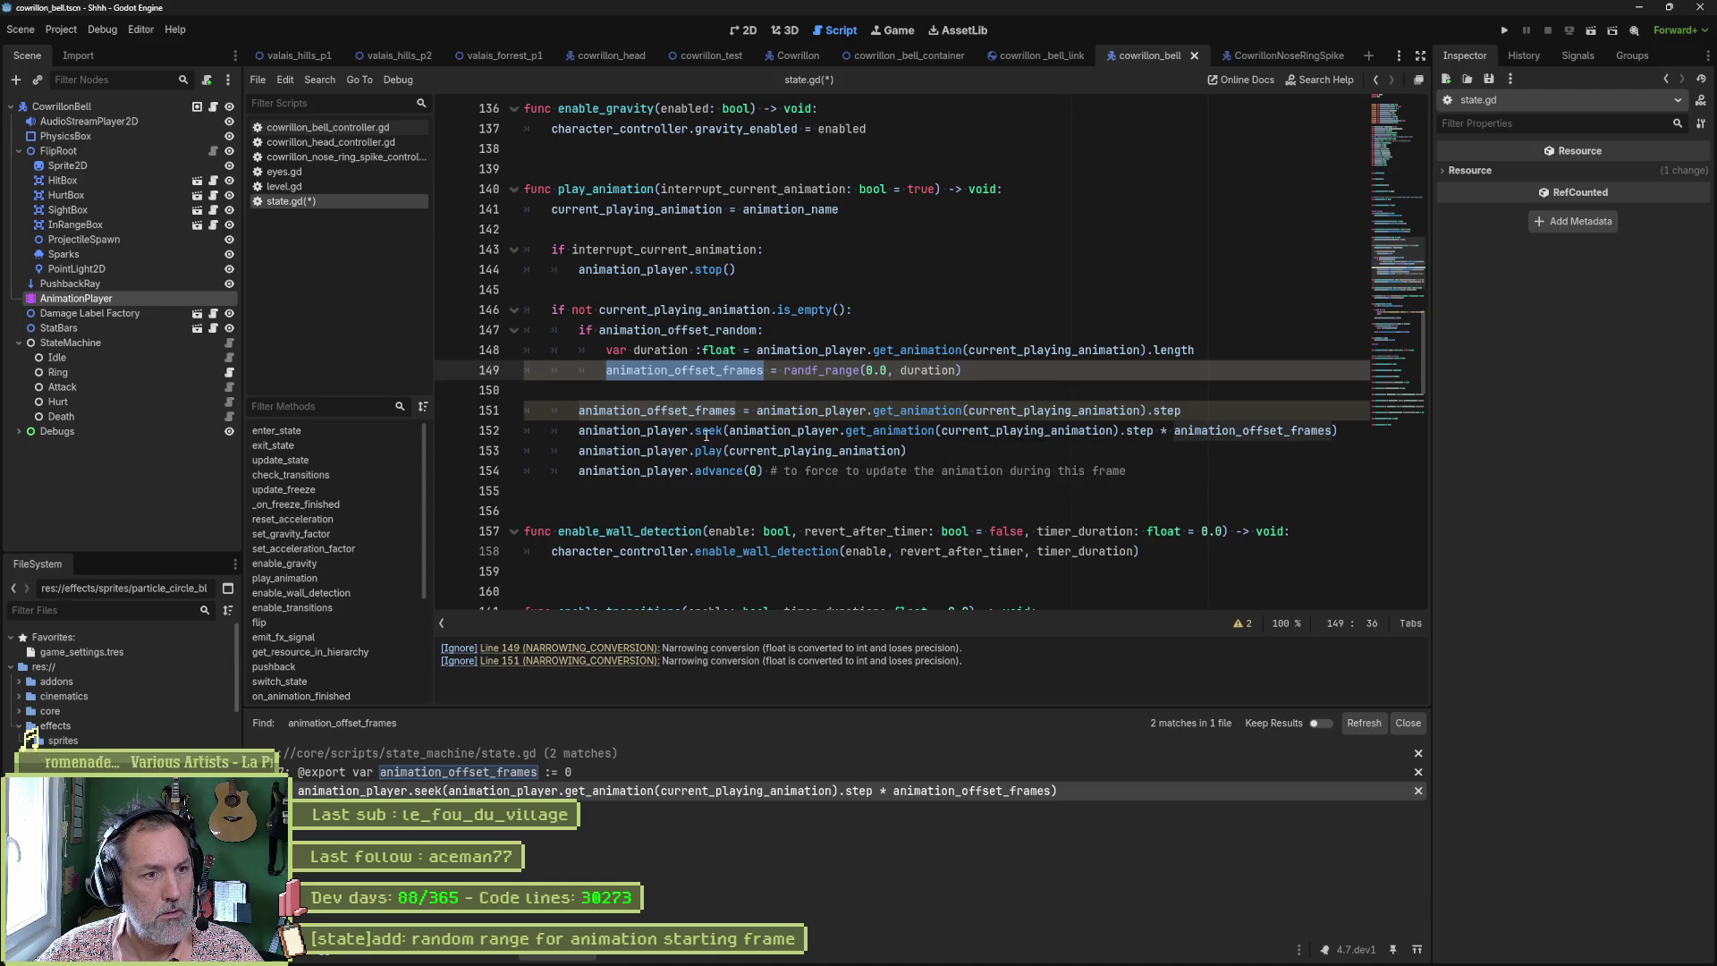
mouse_move(707, 432)
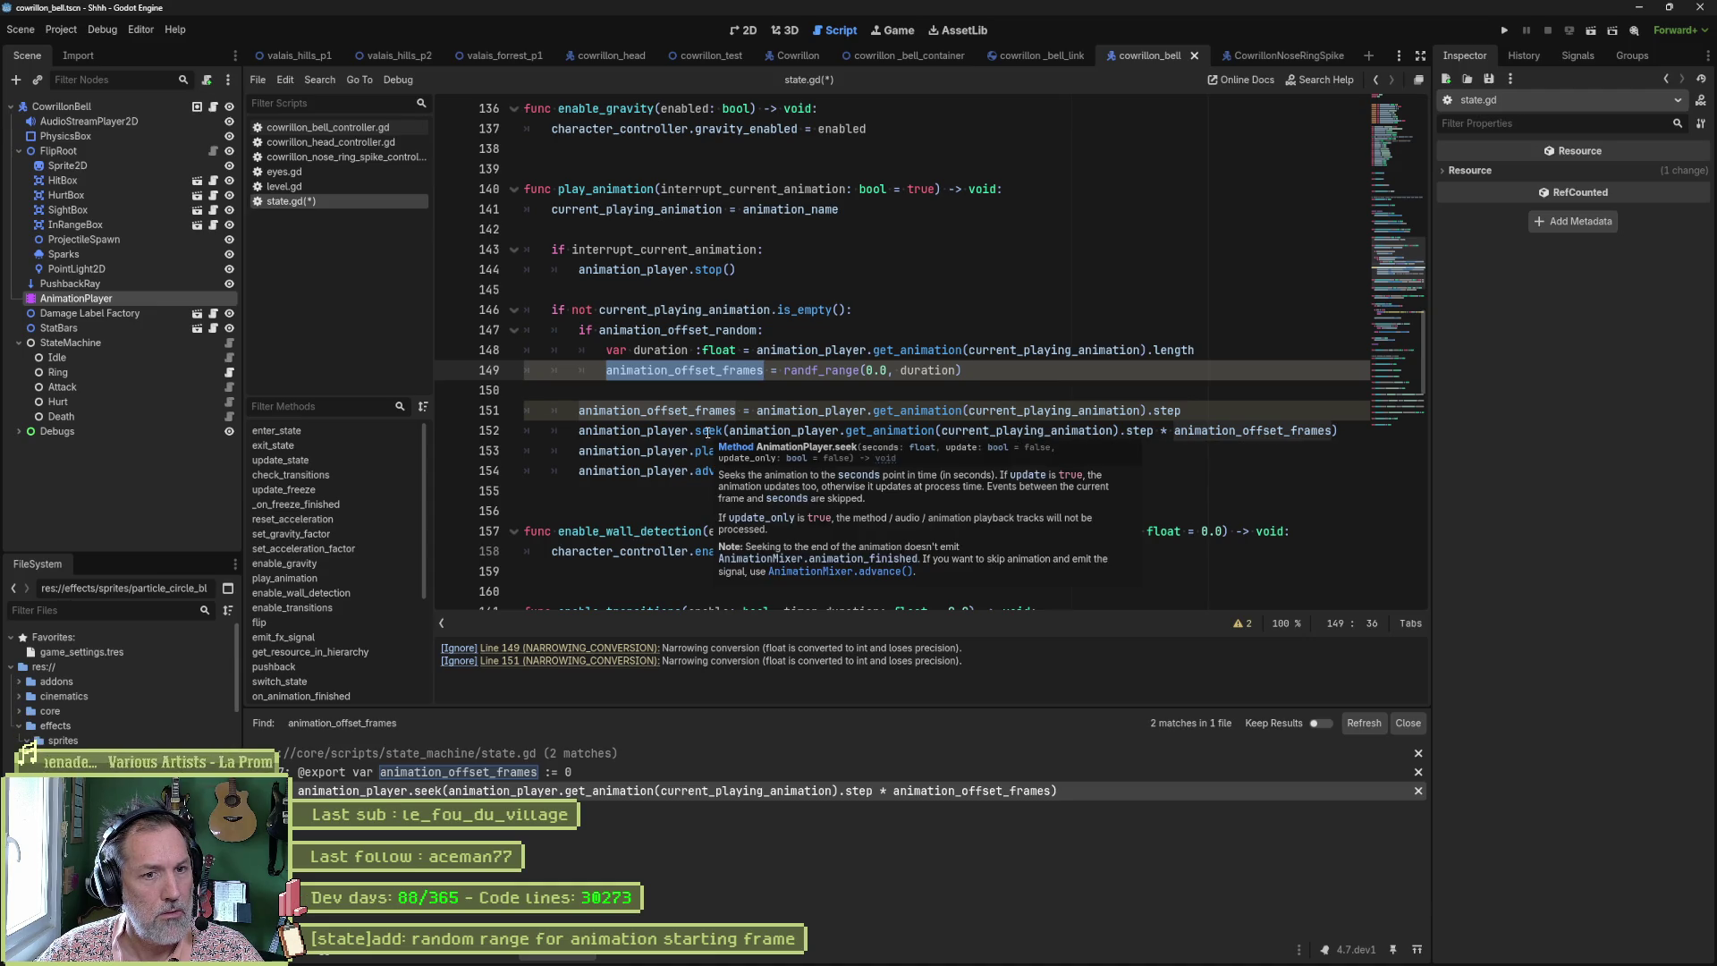
mouse_move(1145, 428)
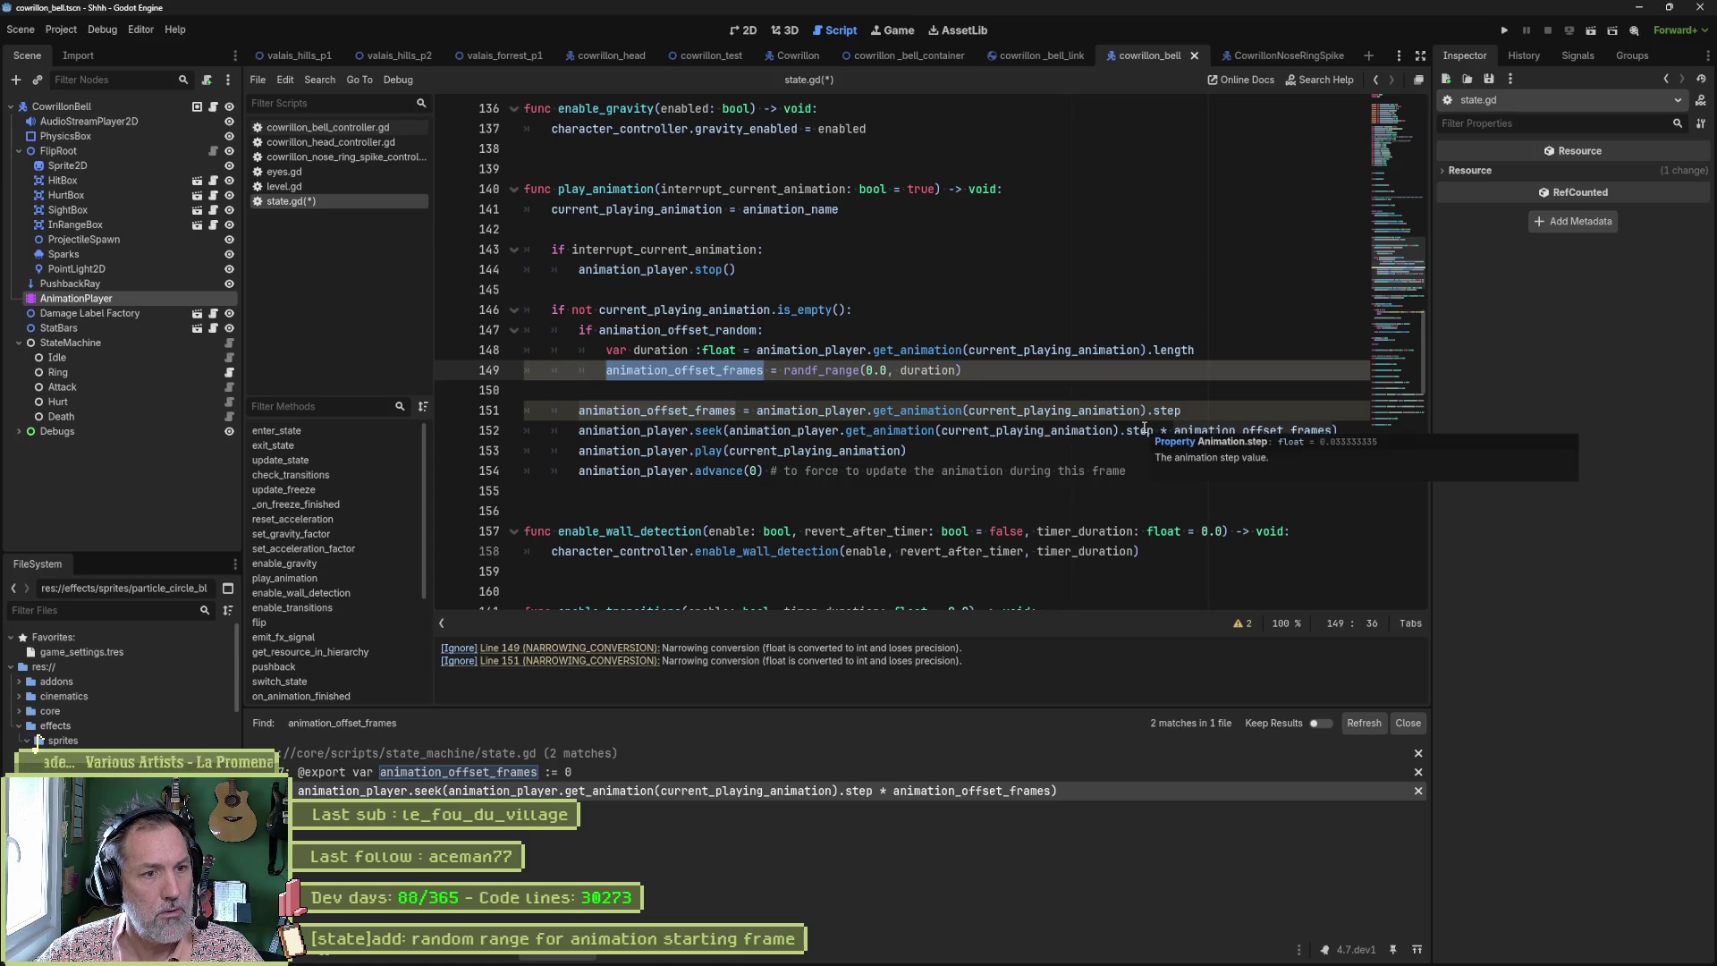
mouse_move(578, 412)
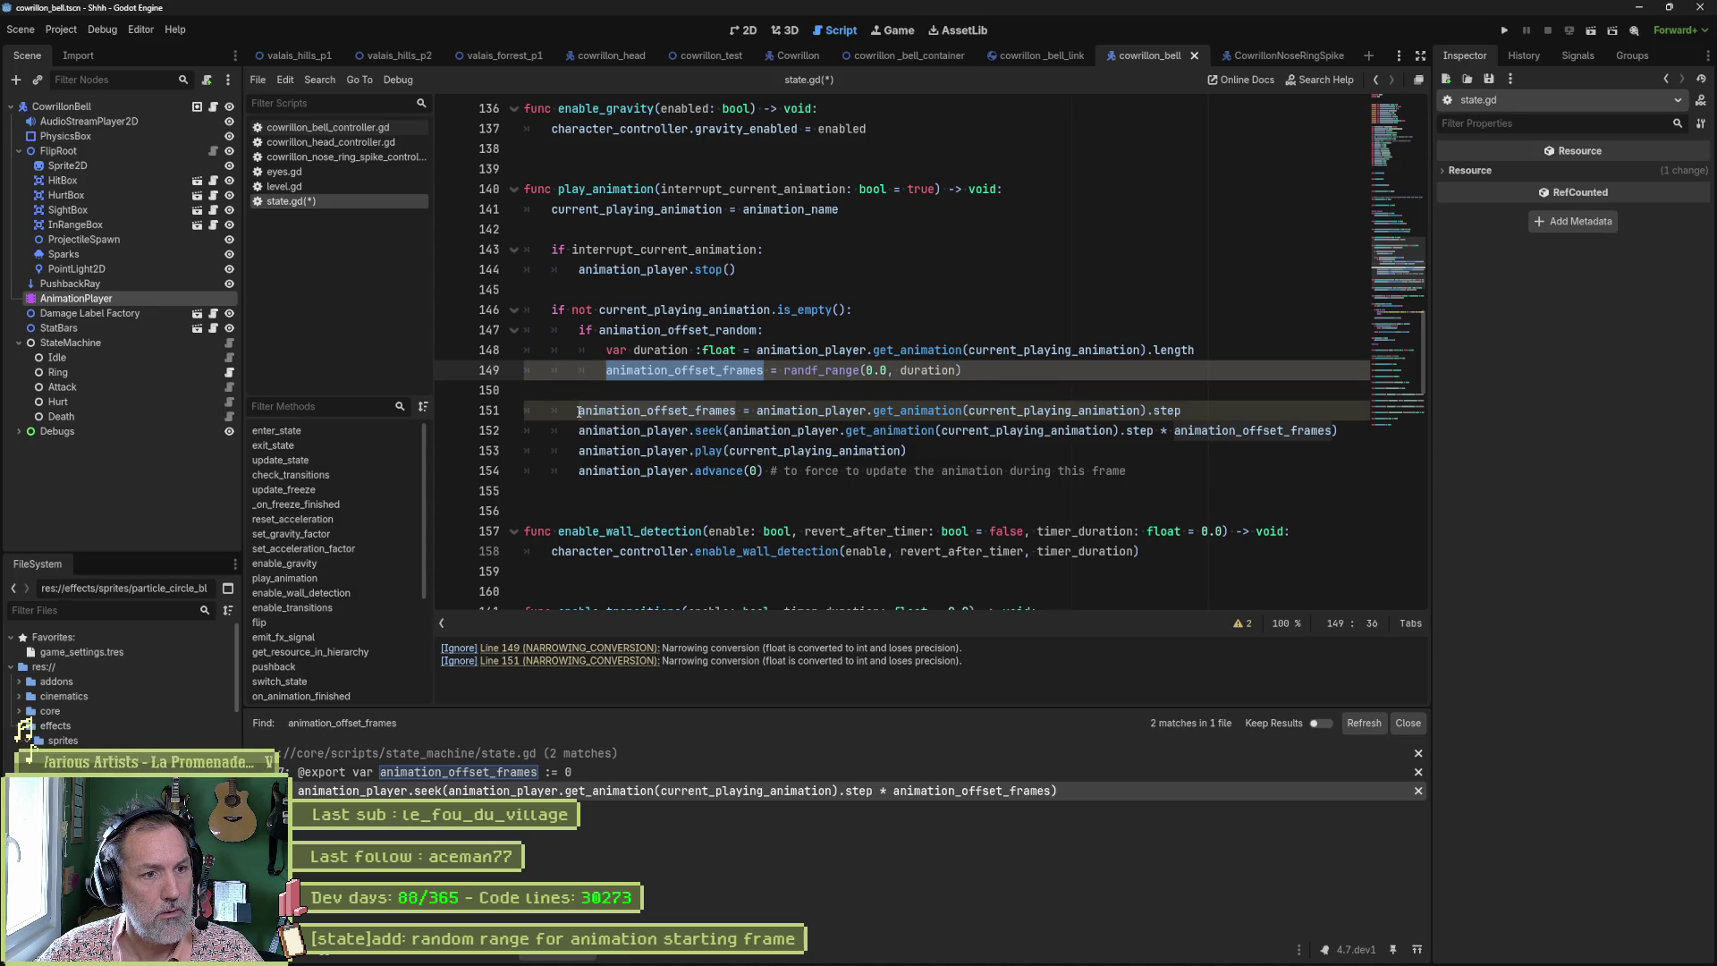
click(579, 410)
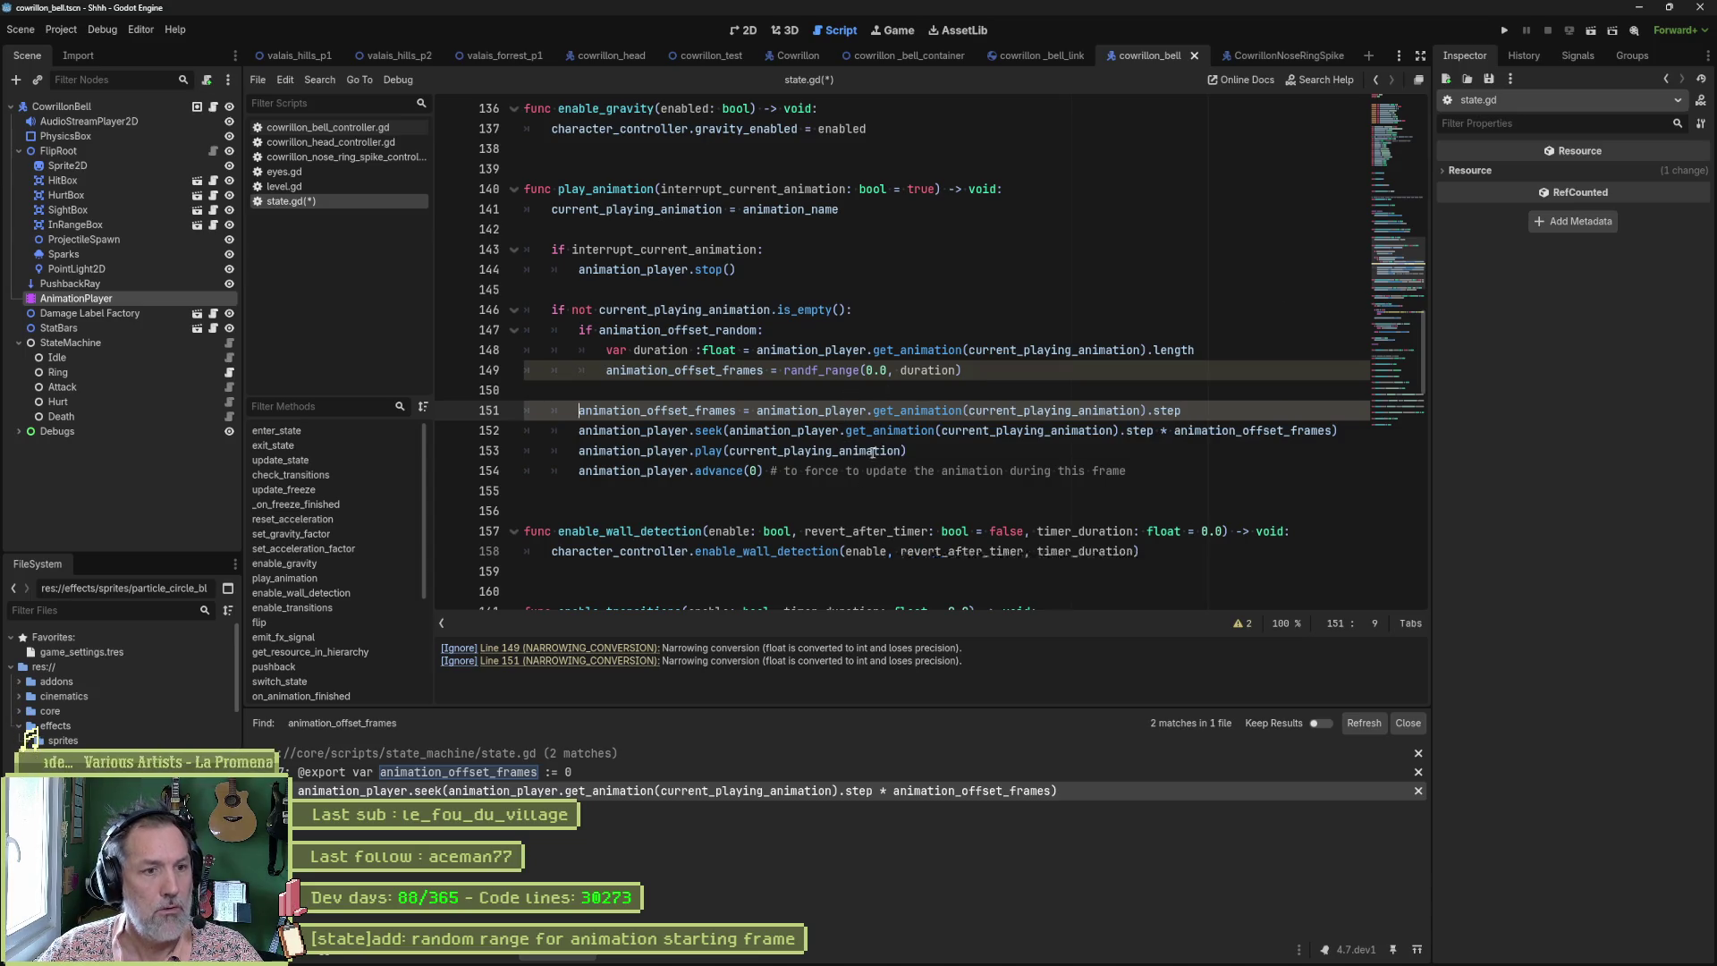
double_click(1252, 431)
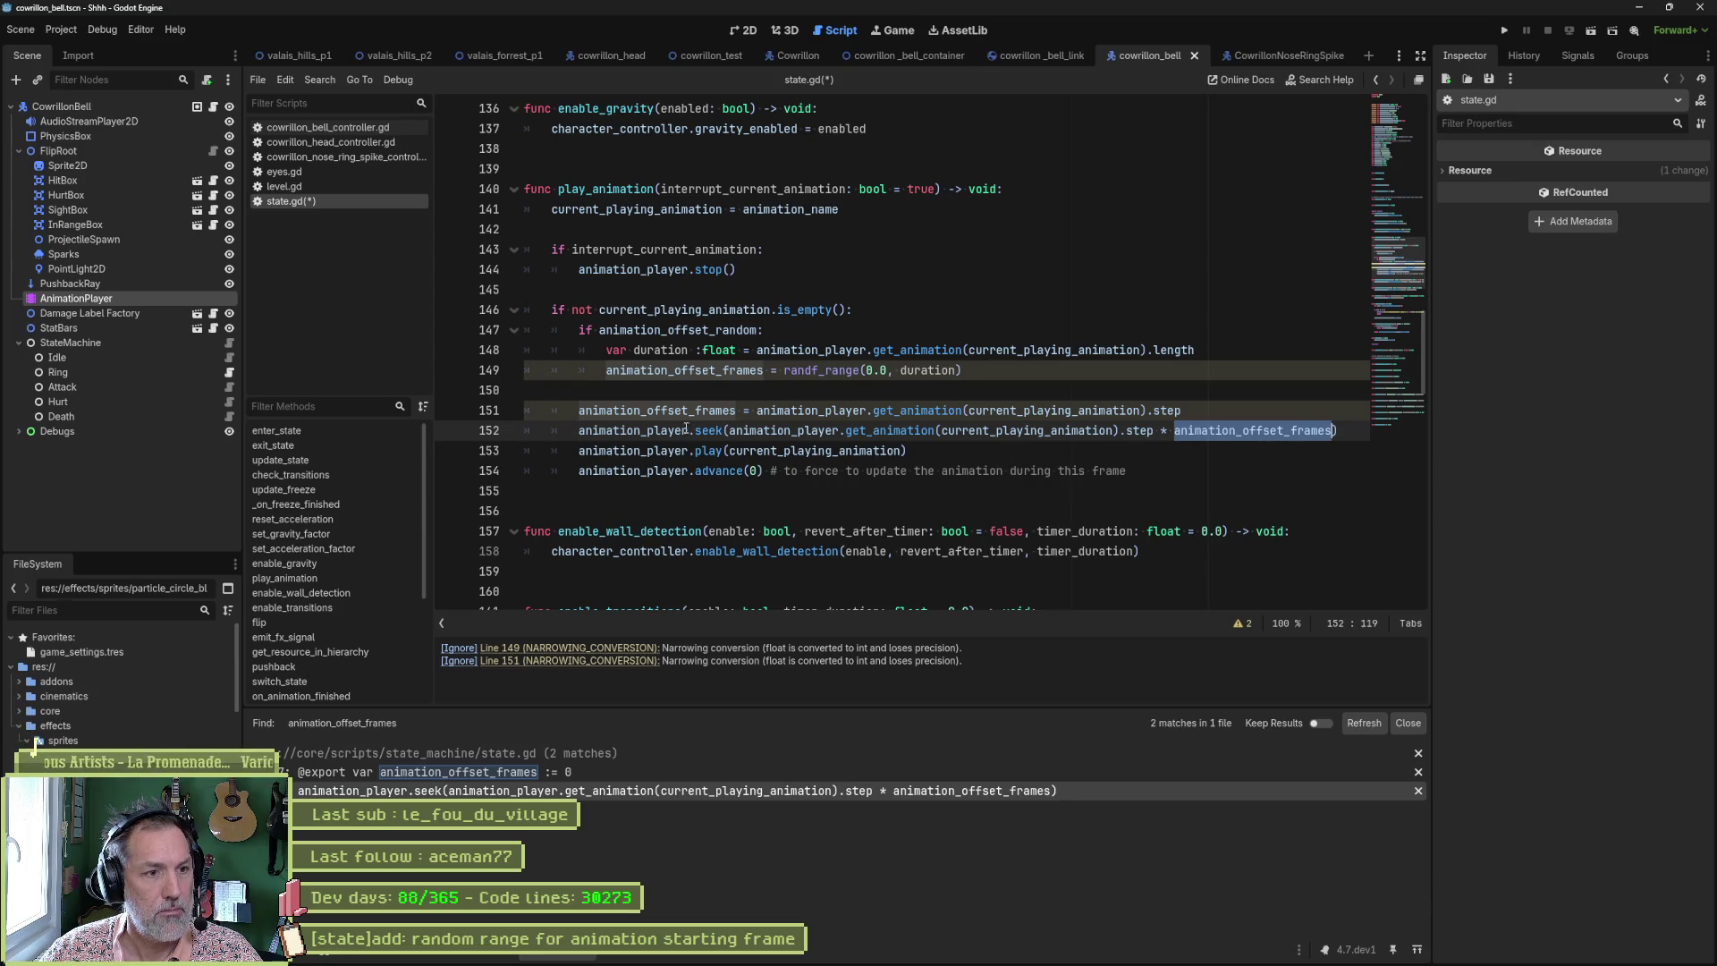
double_click(707, 370)
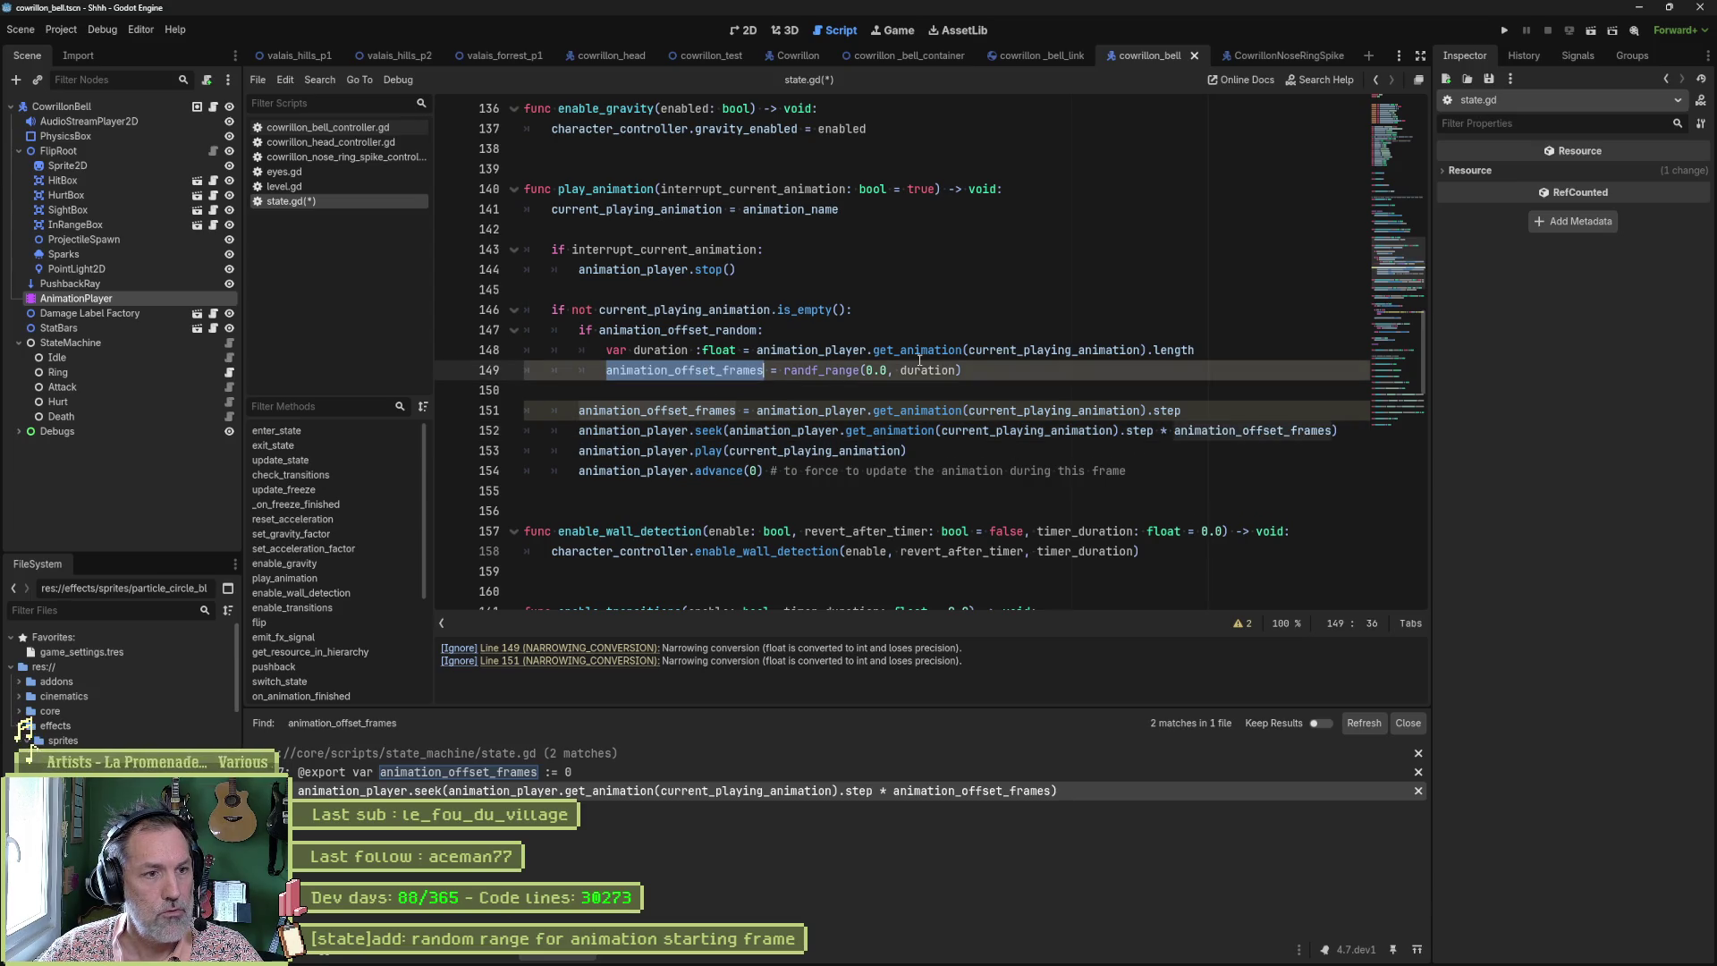
click(970, 329)
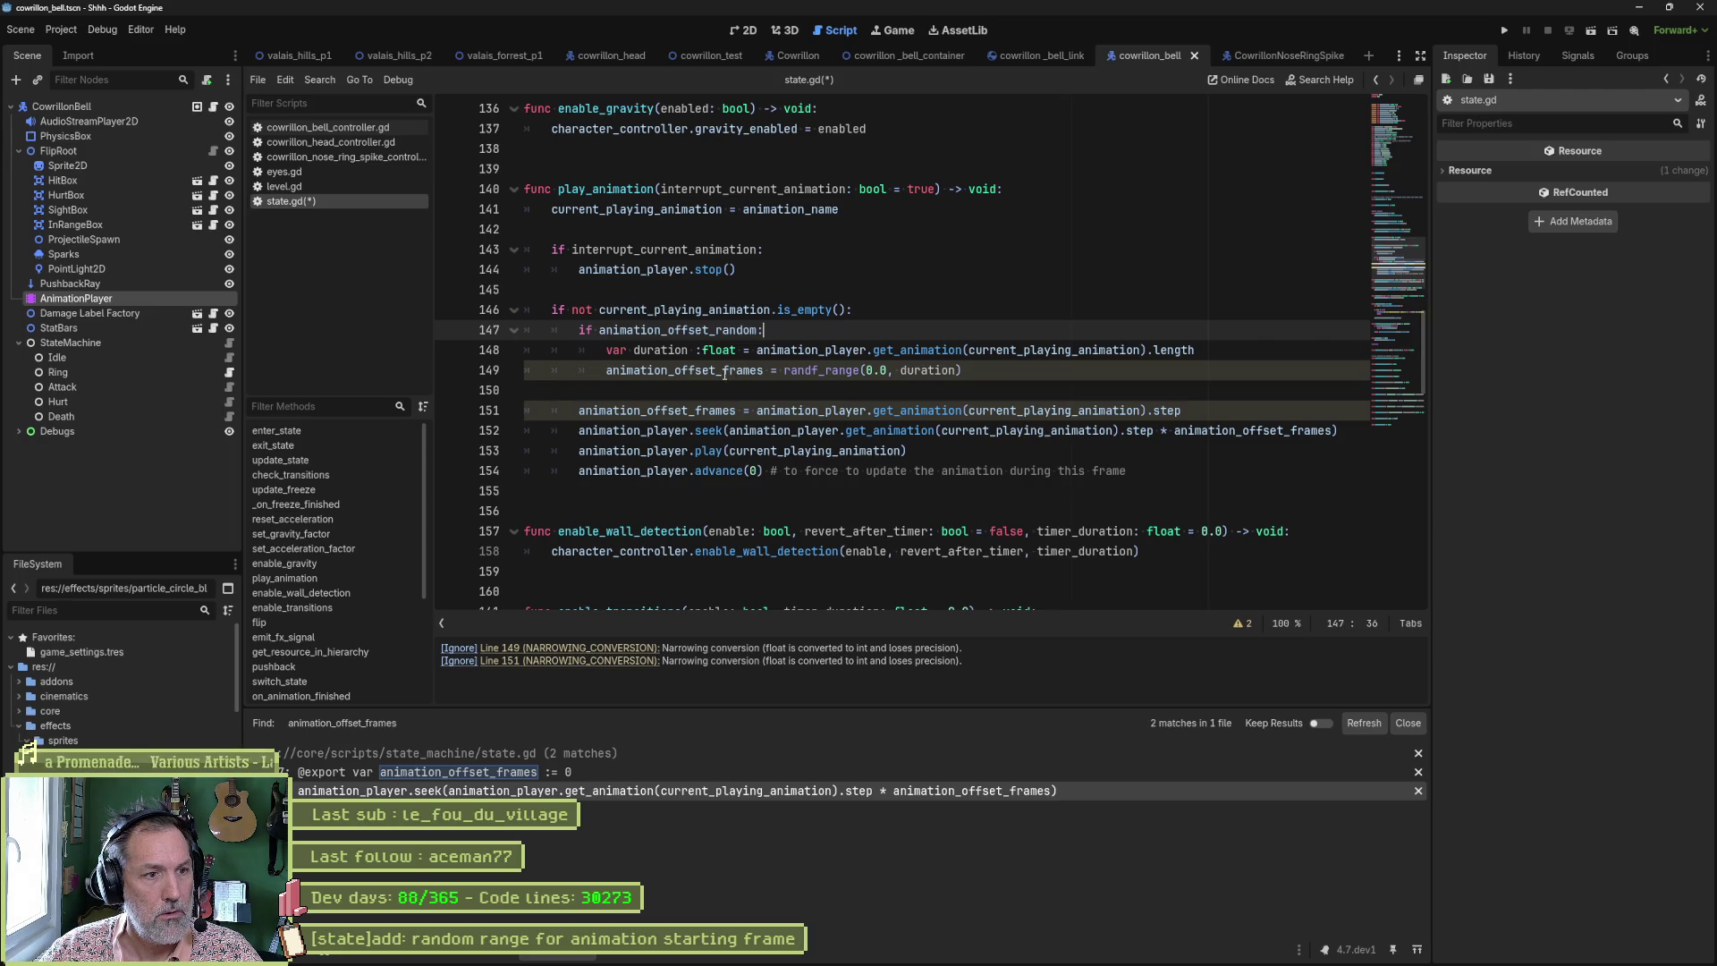
double_click(725, 370)
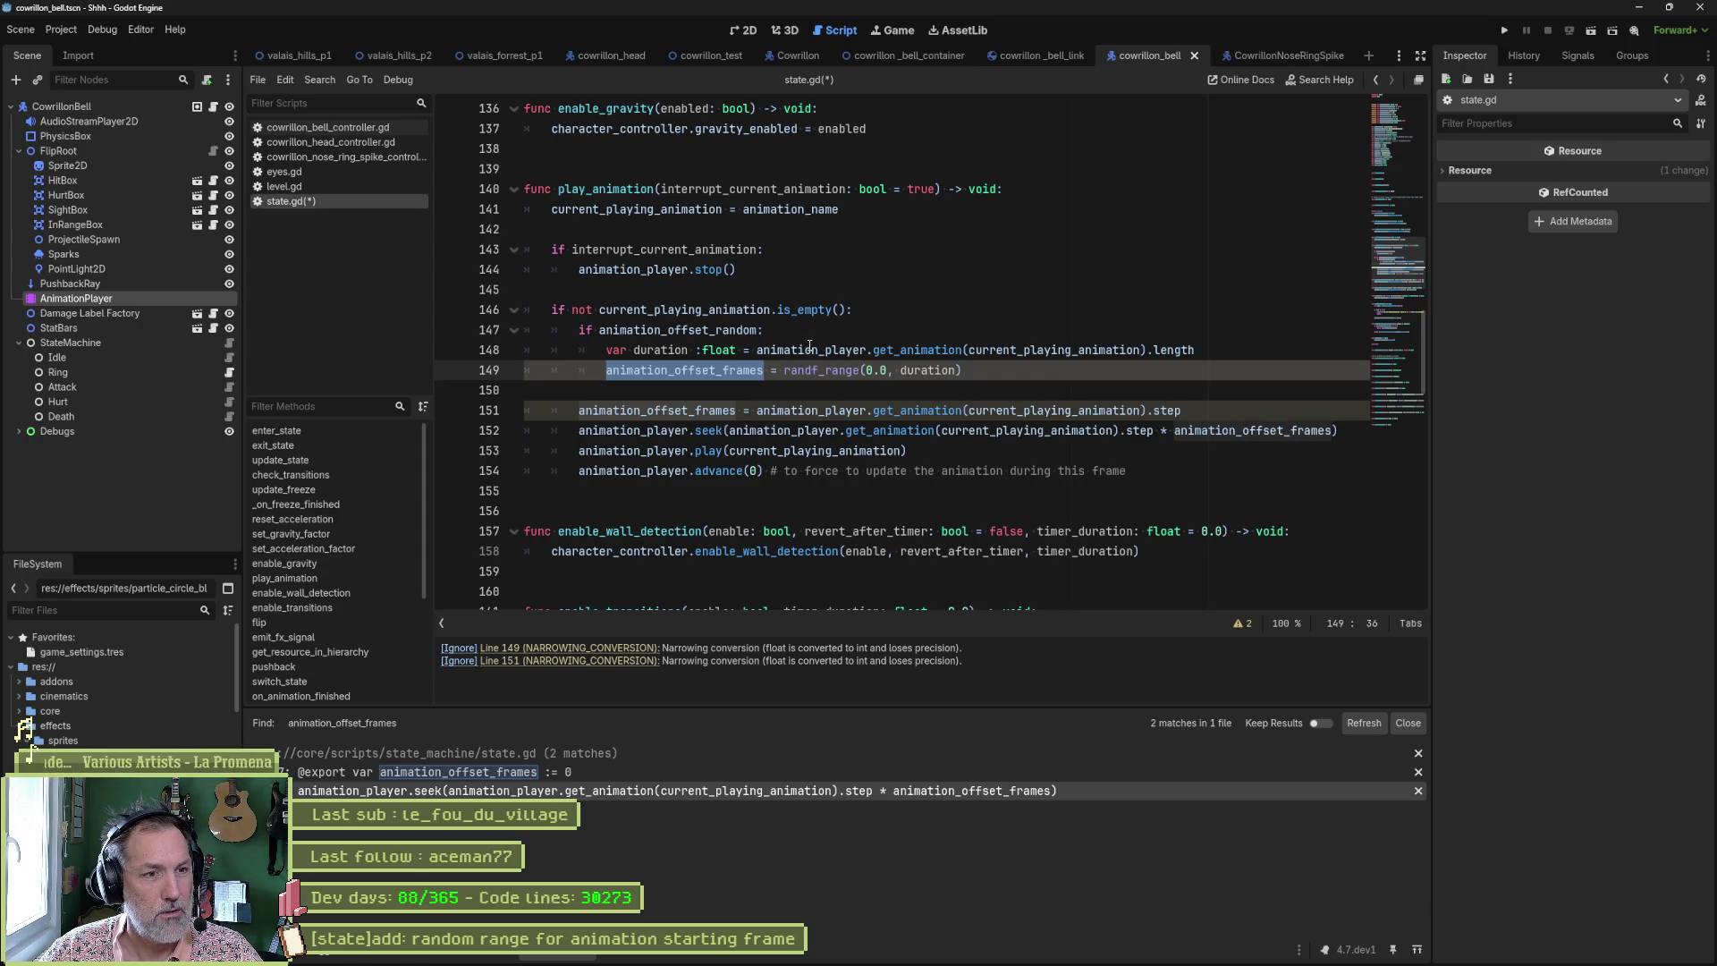
ctrl+click(758, 371)
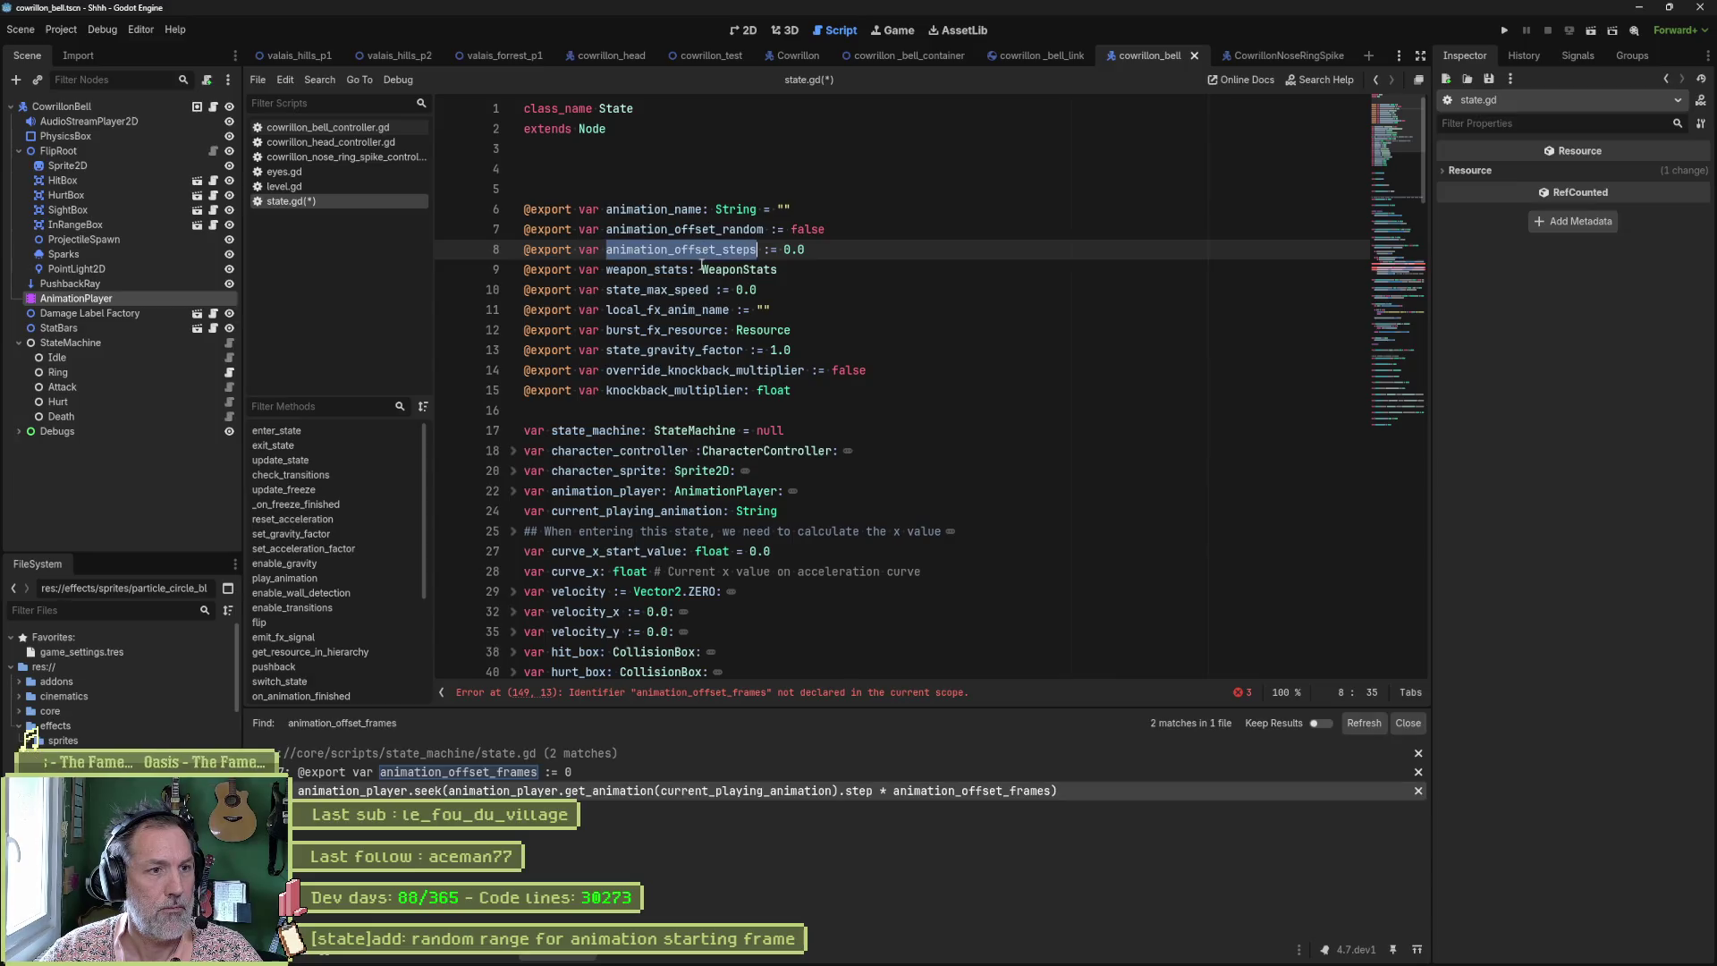
Use animation_offset_steps in the assignment and seek call, delete the old frames line, save, and test-run
key(alt+Left)
double_click(732, 391)
text(animation_offset_steps)
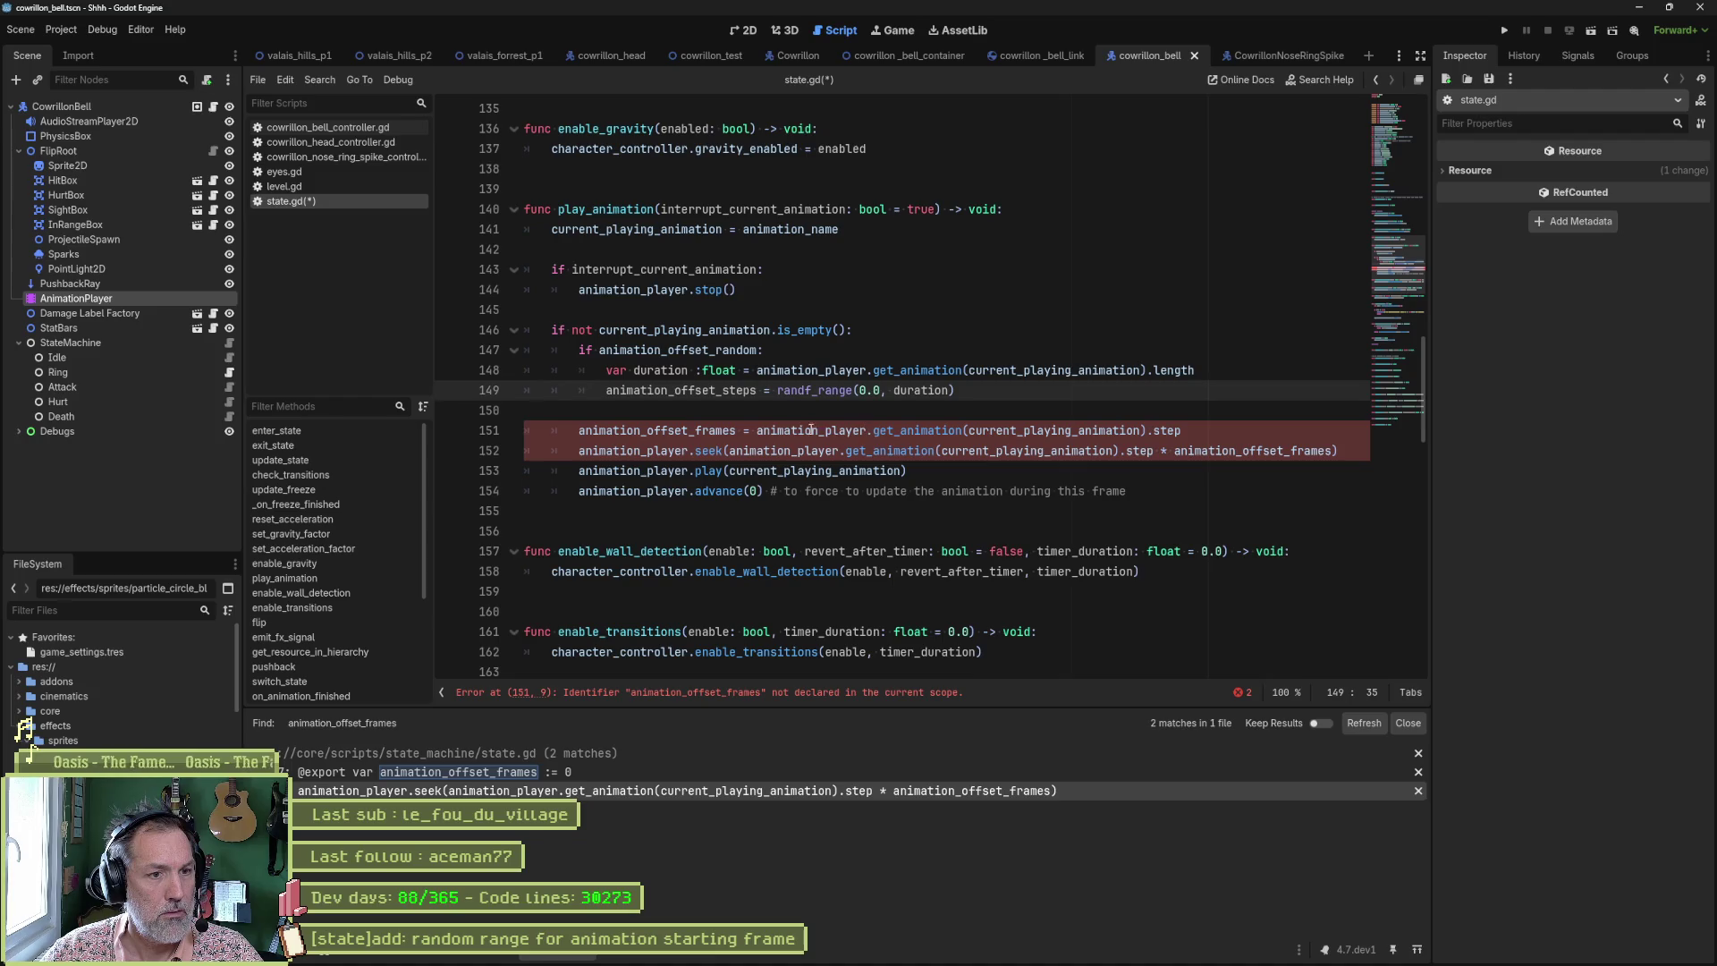
click(814, 430)
key(ctrl+shift+k)
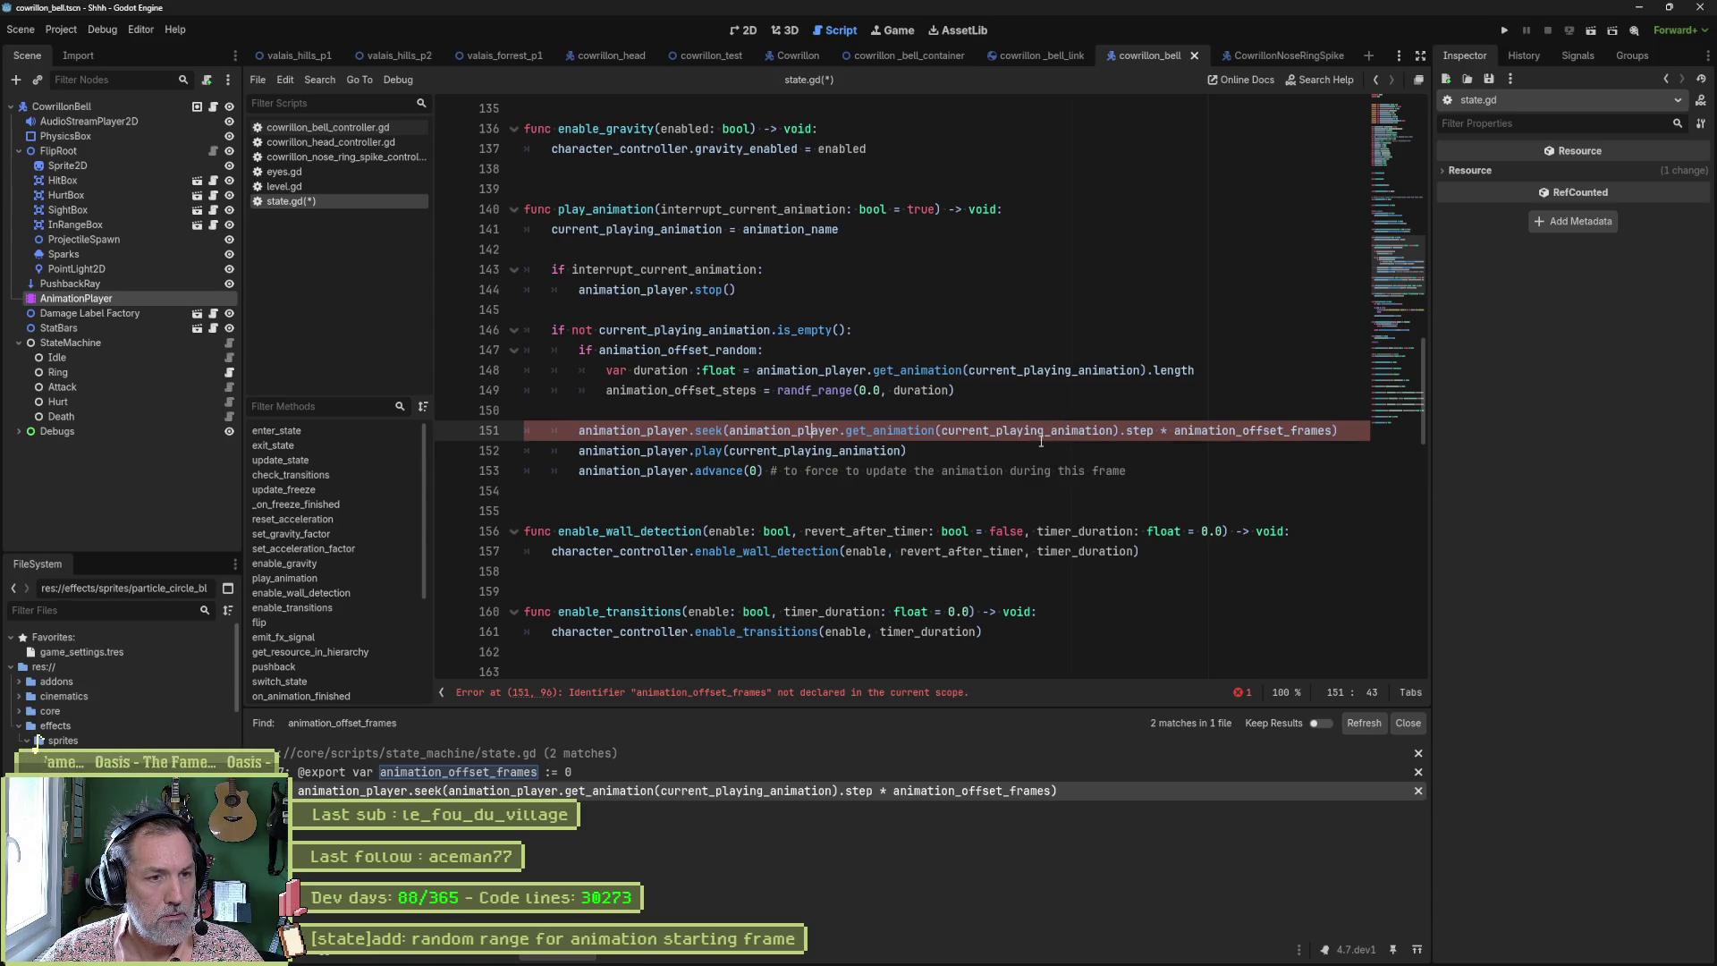
double_click(684, 389)
key(ctrl+c)
double_click(1256, 430)
key(ctrl+v)
key(ctrl+s)
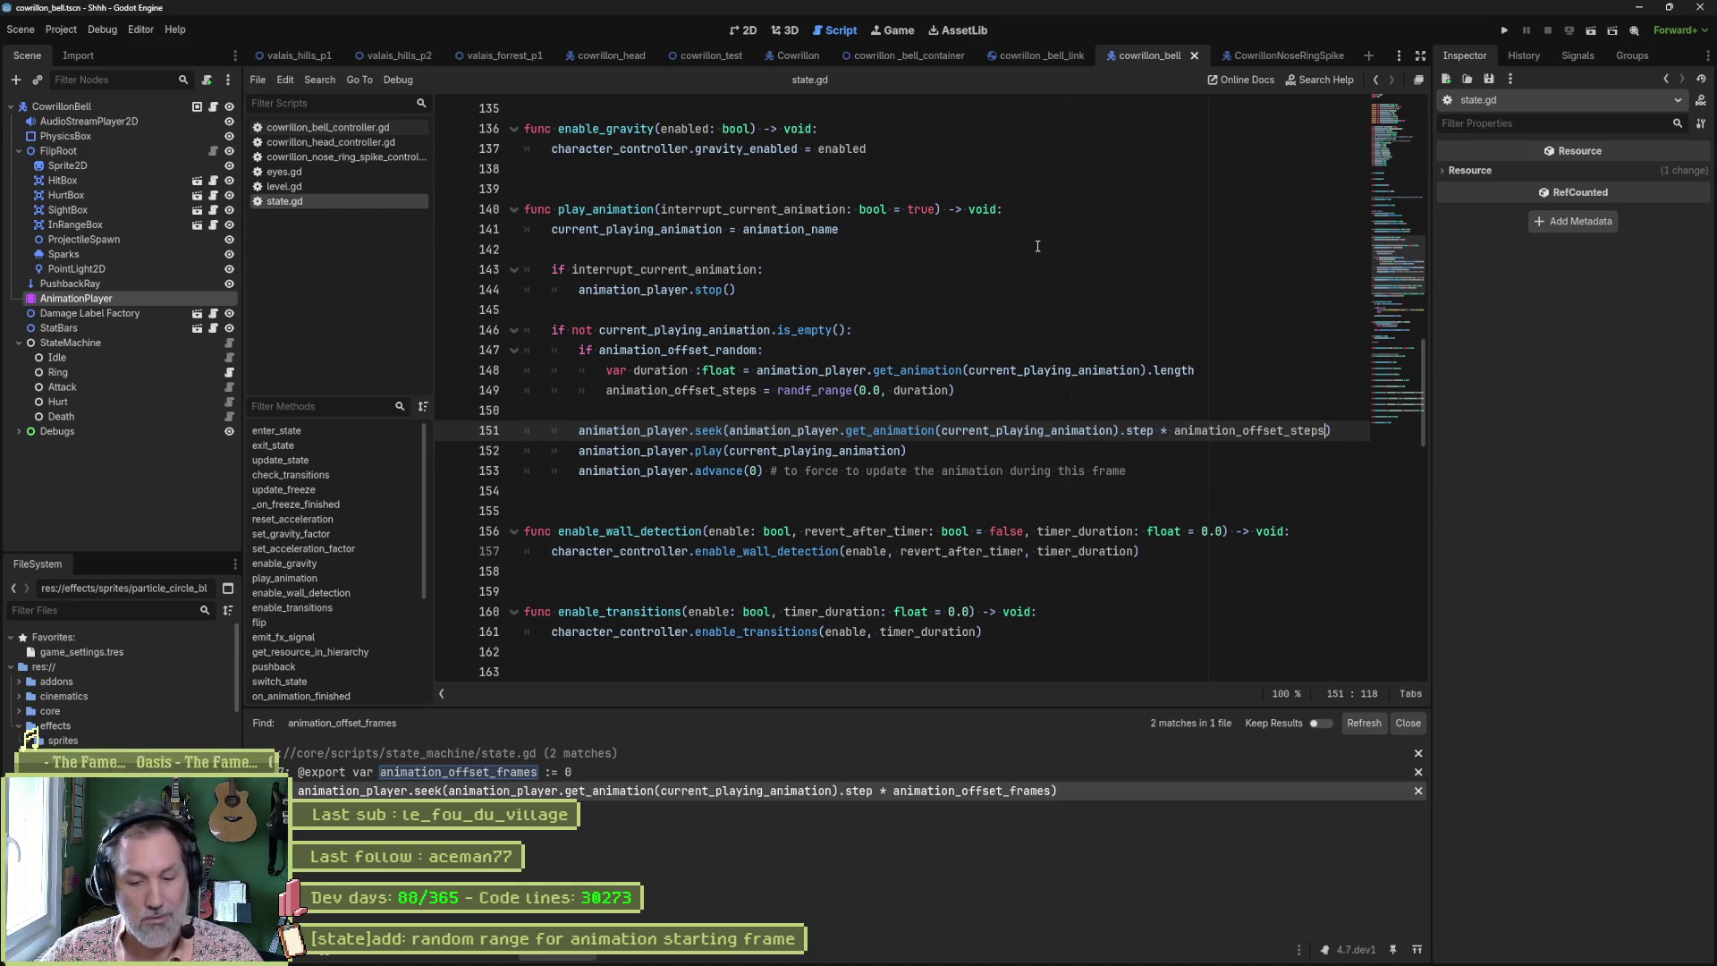
key(F6)
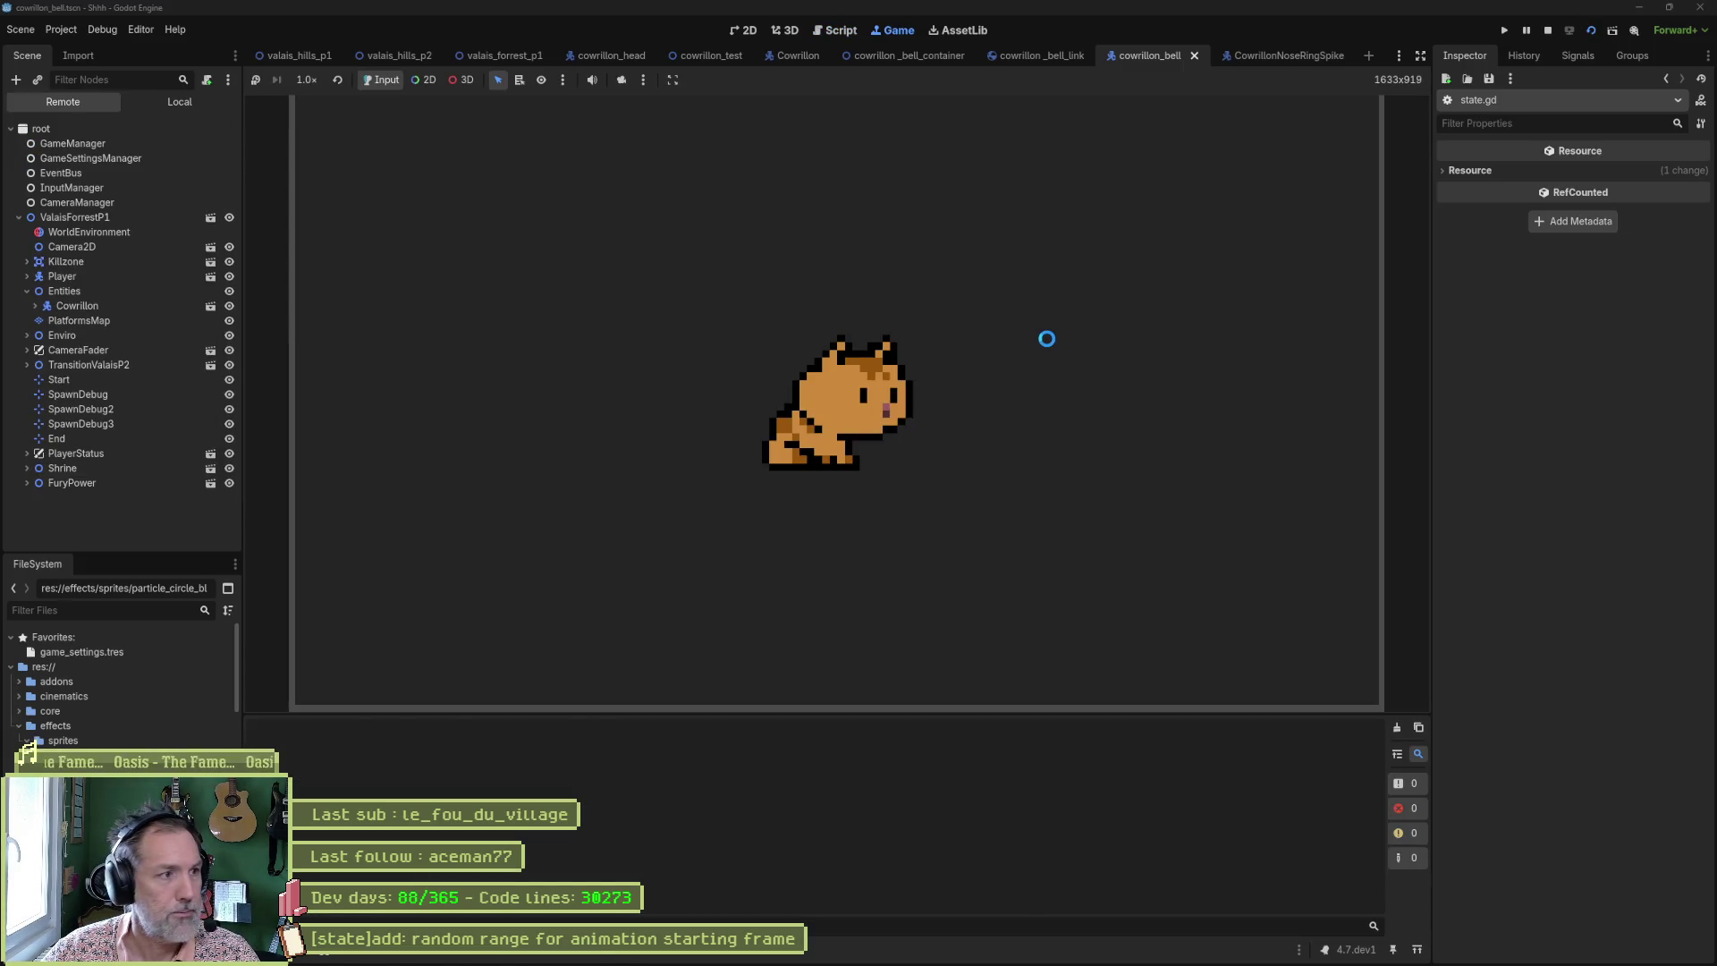
key(F8)
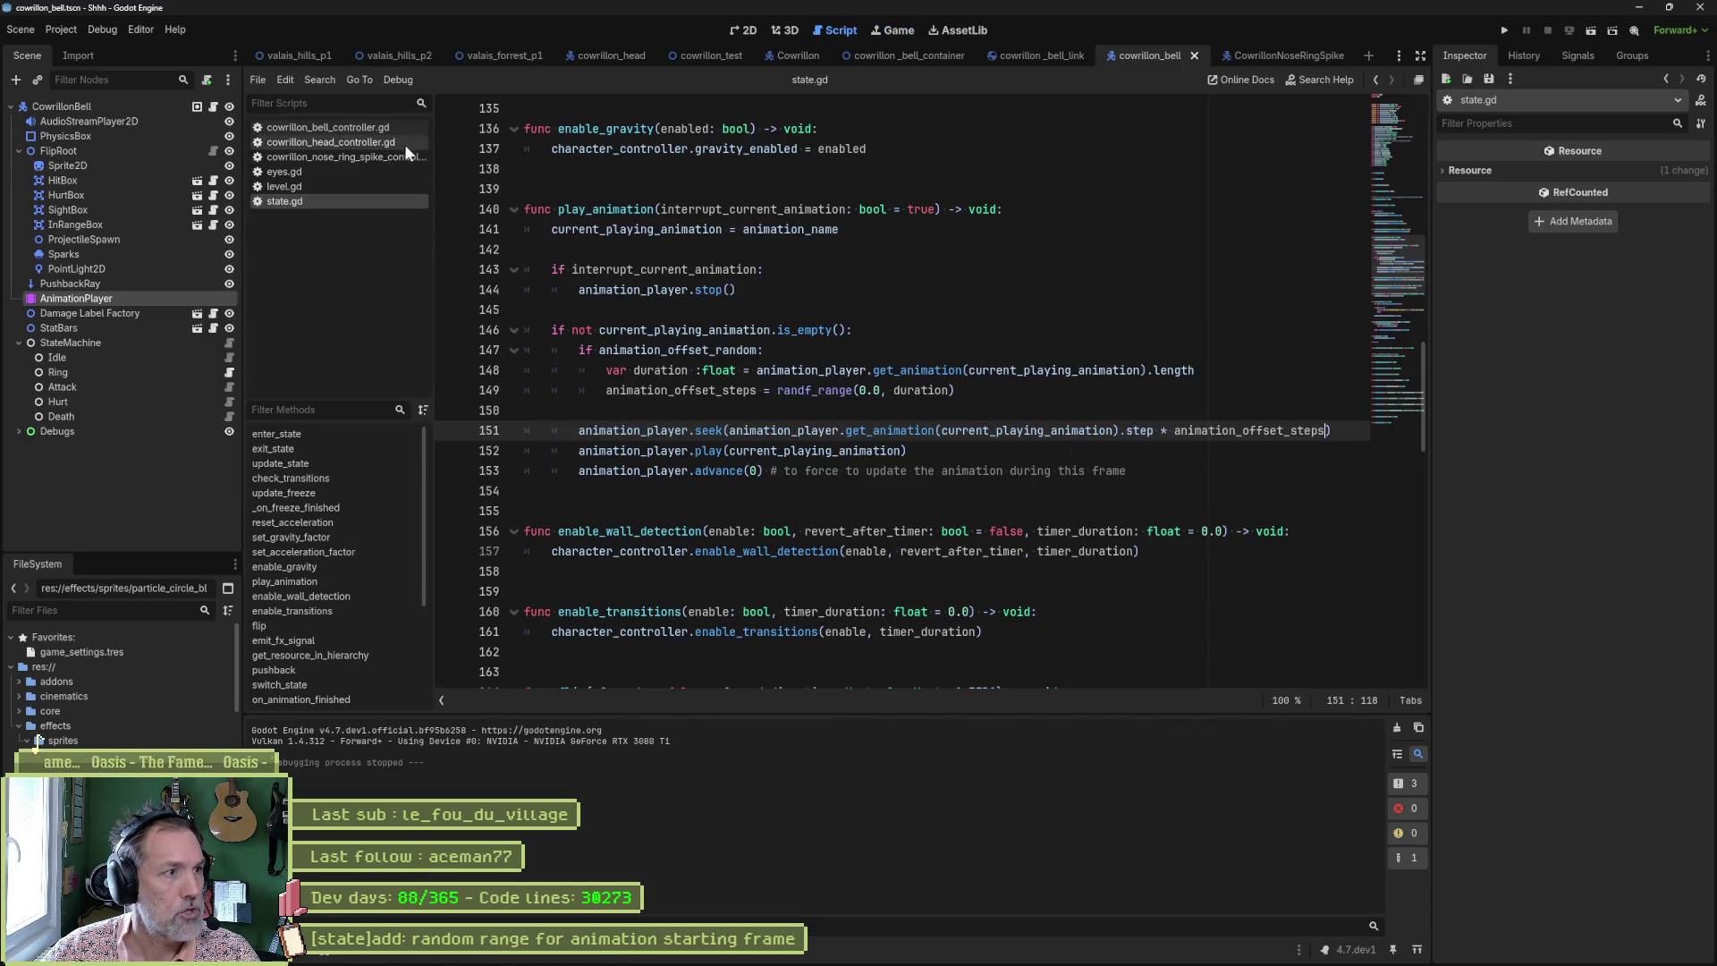
Check Animation Offset Random on the CowrillonBell's StateMachine Idle state, then open the cowrillon_head scene
click(138, 107)
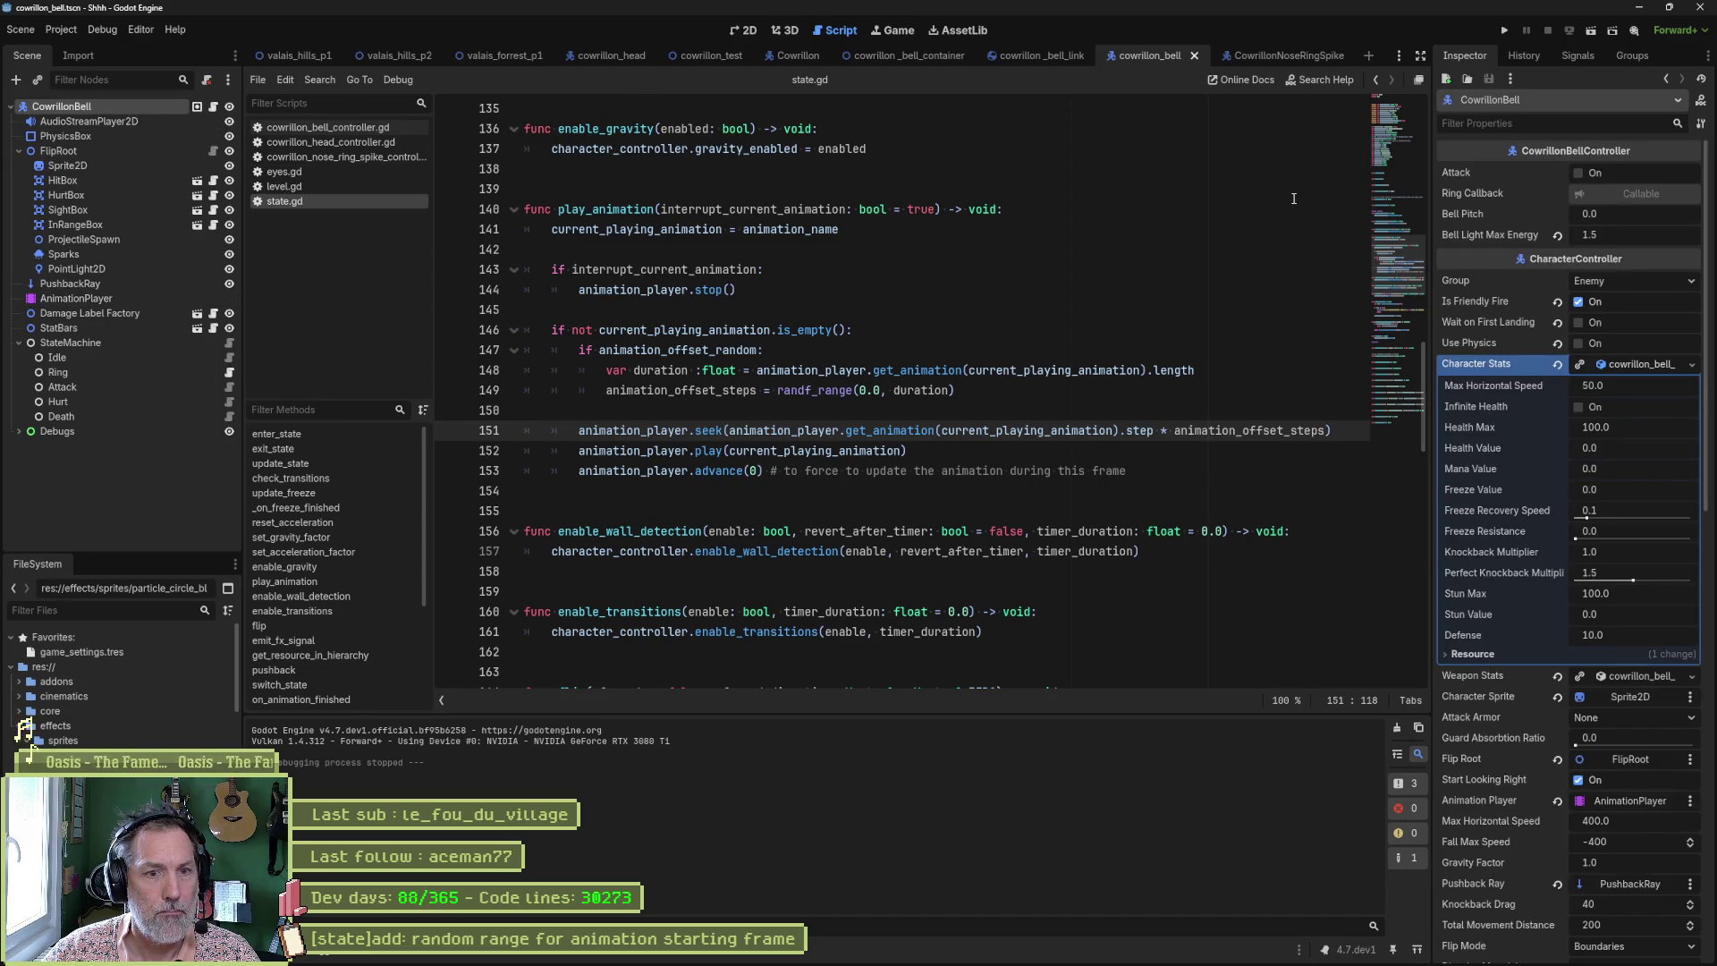
click(192, 359)
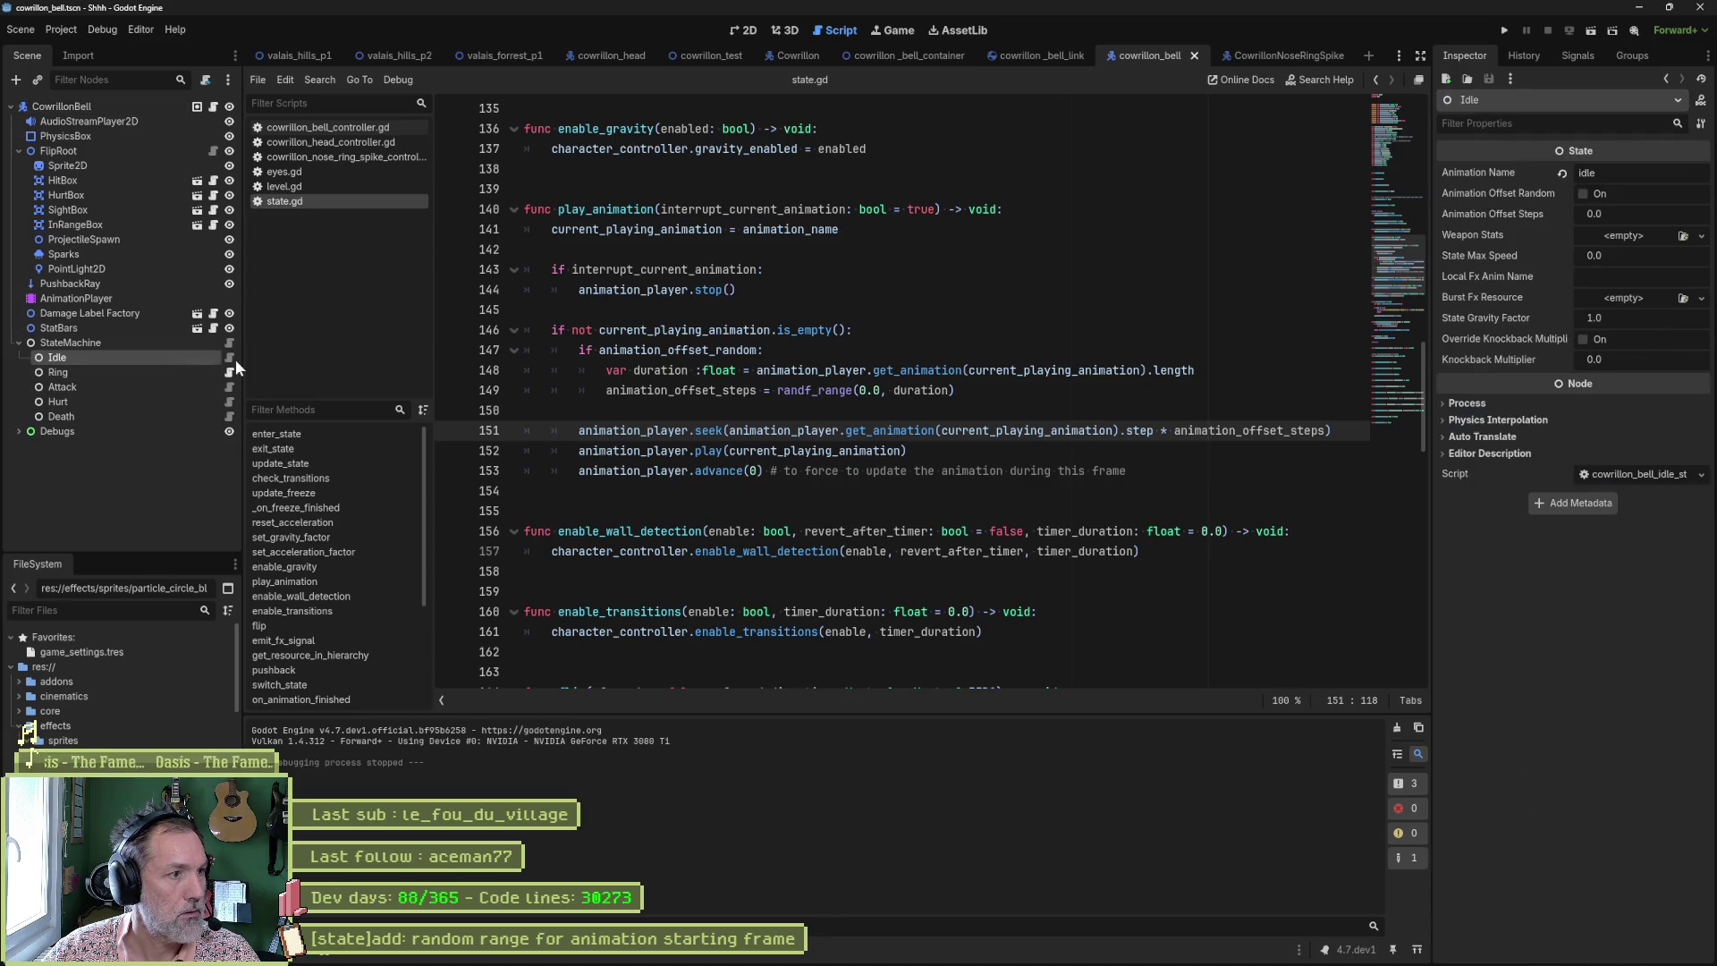
click(1582, 194)
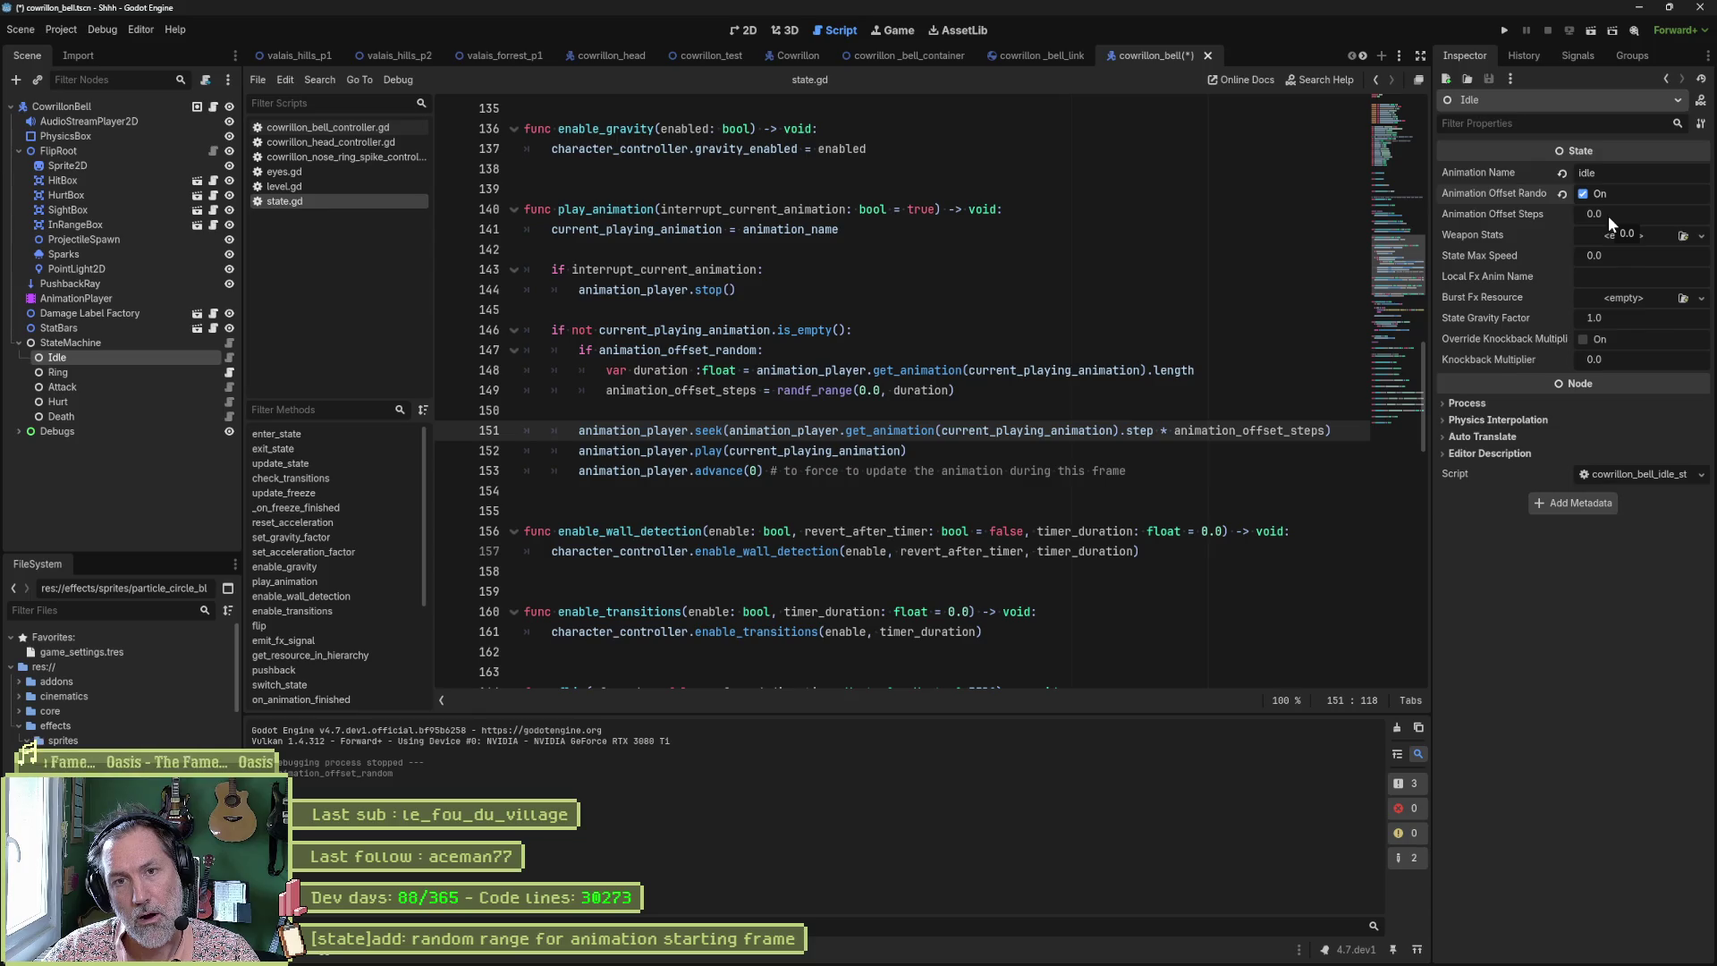
click(739, 290)
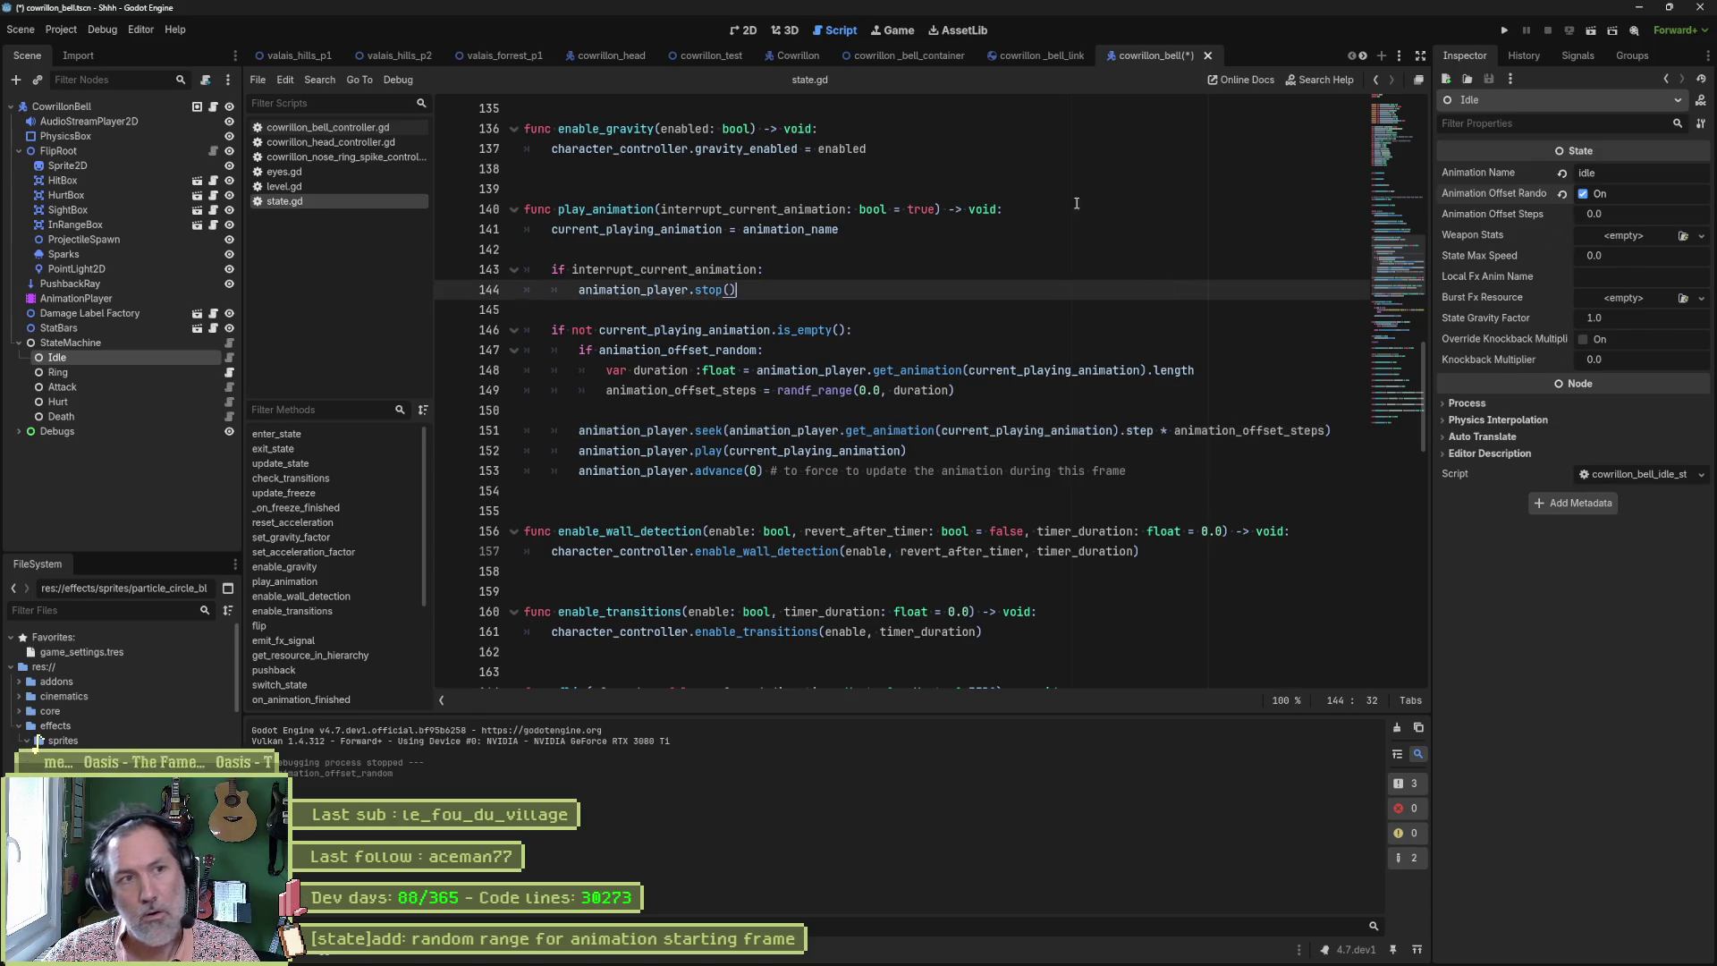
click(621, 56)
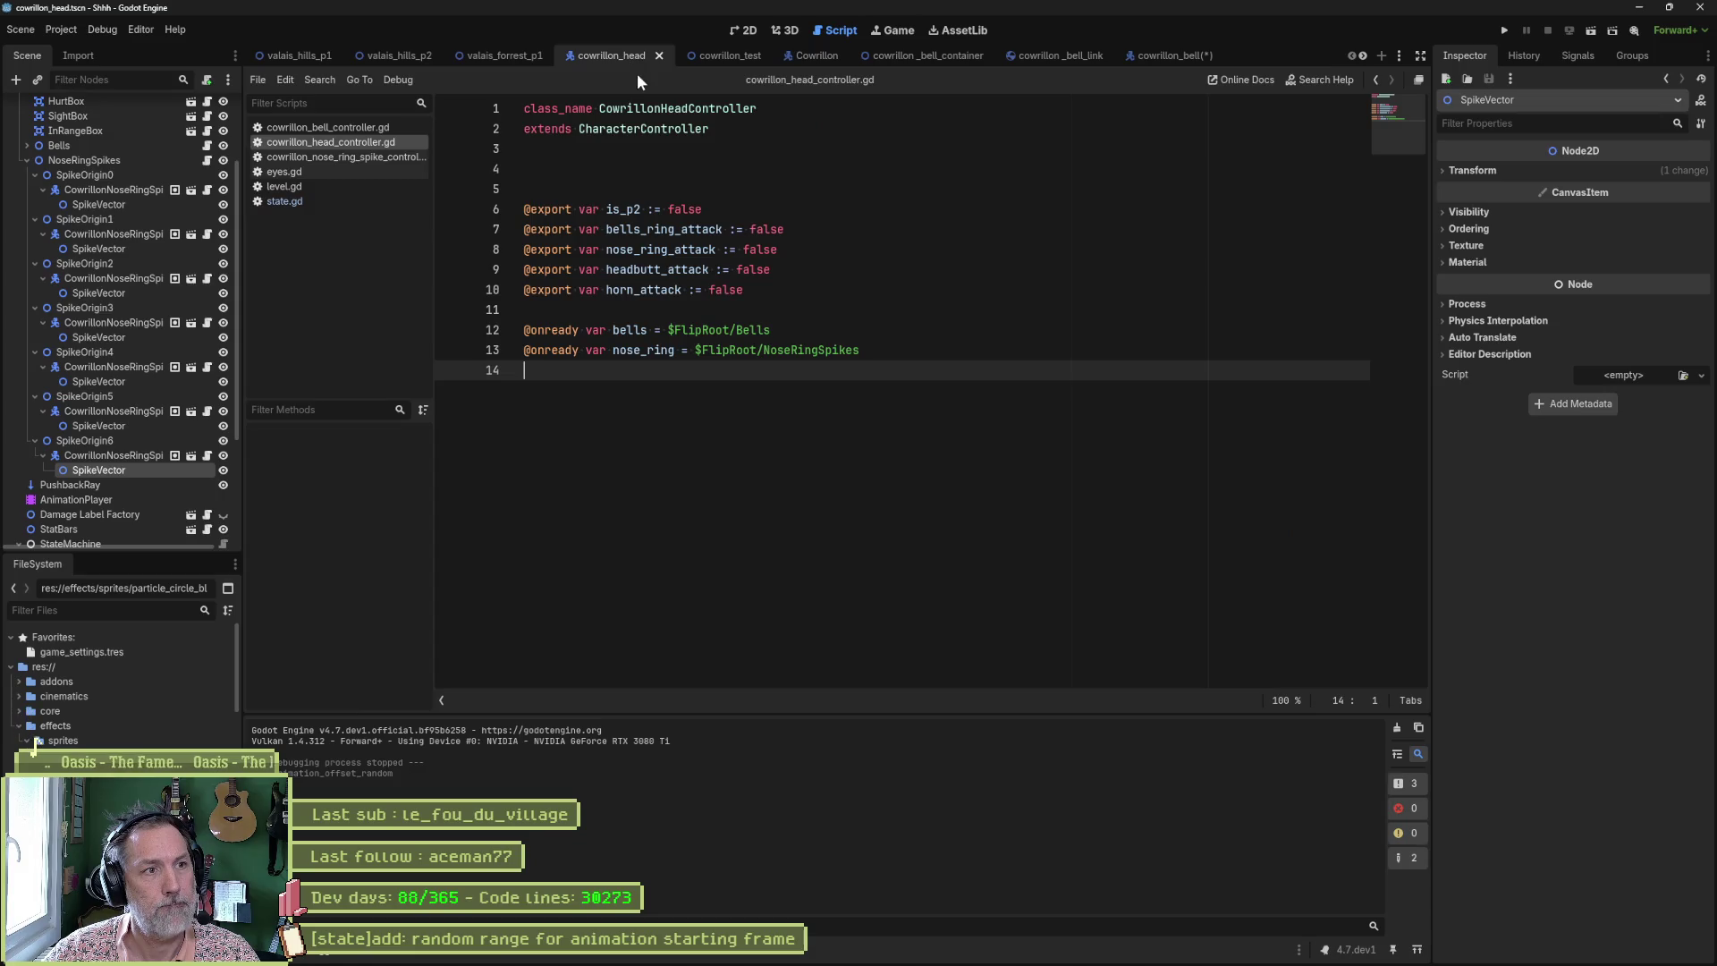
Briefly run cowrillon_head and valais_forrest_p1, then pause the recorded boss-fight clip
key(F6)
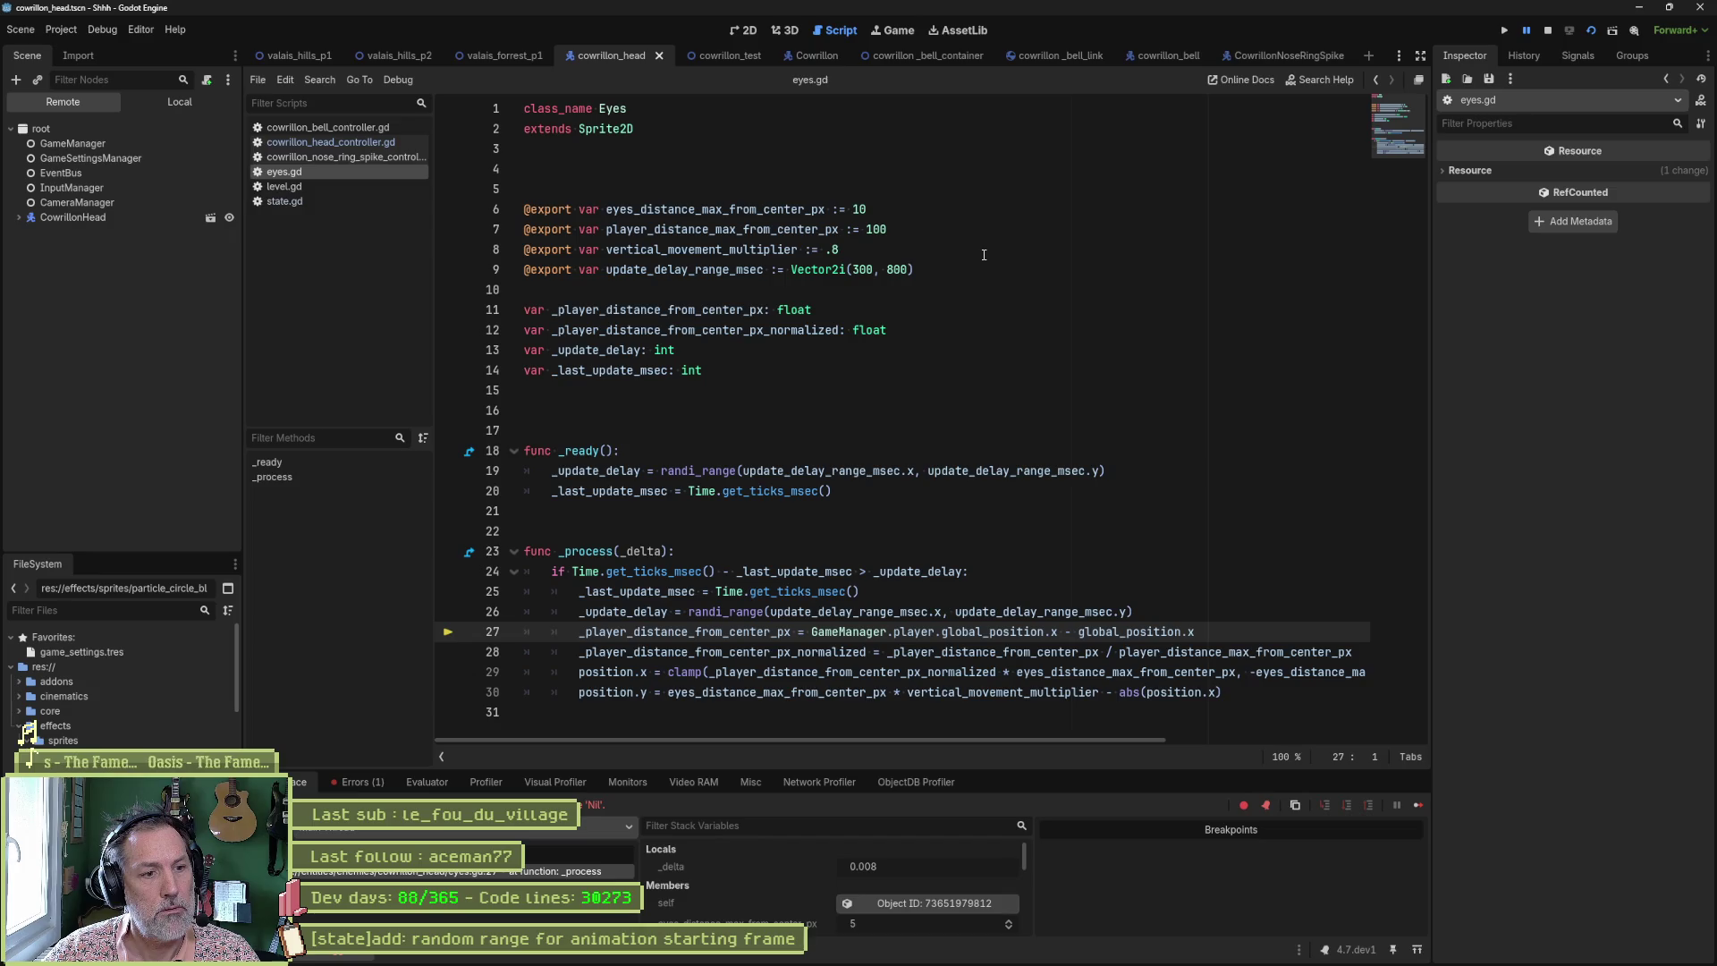
key(F8)
click(495, 58)
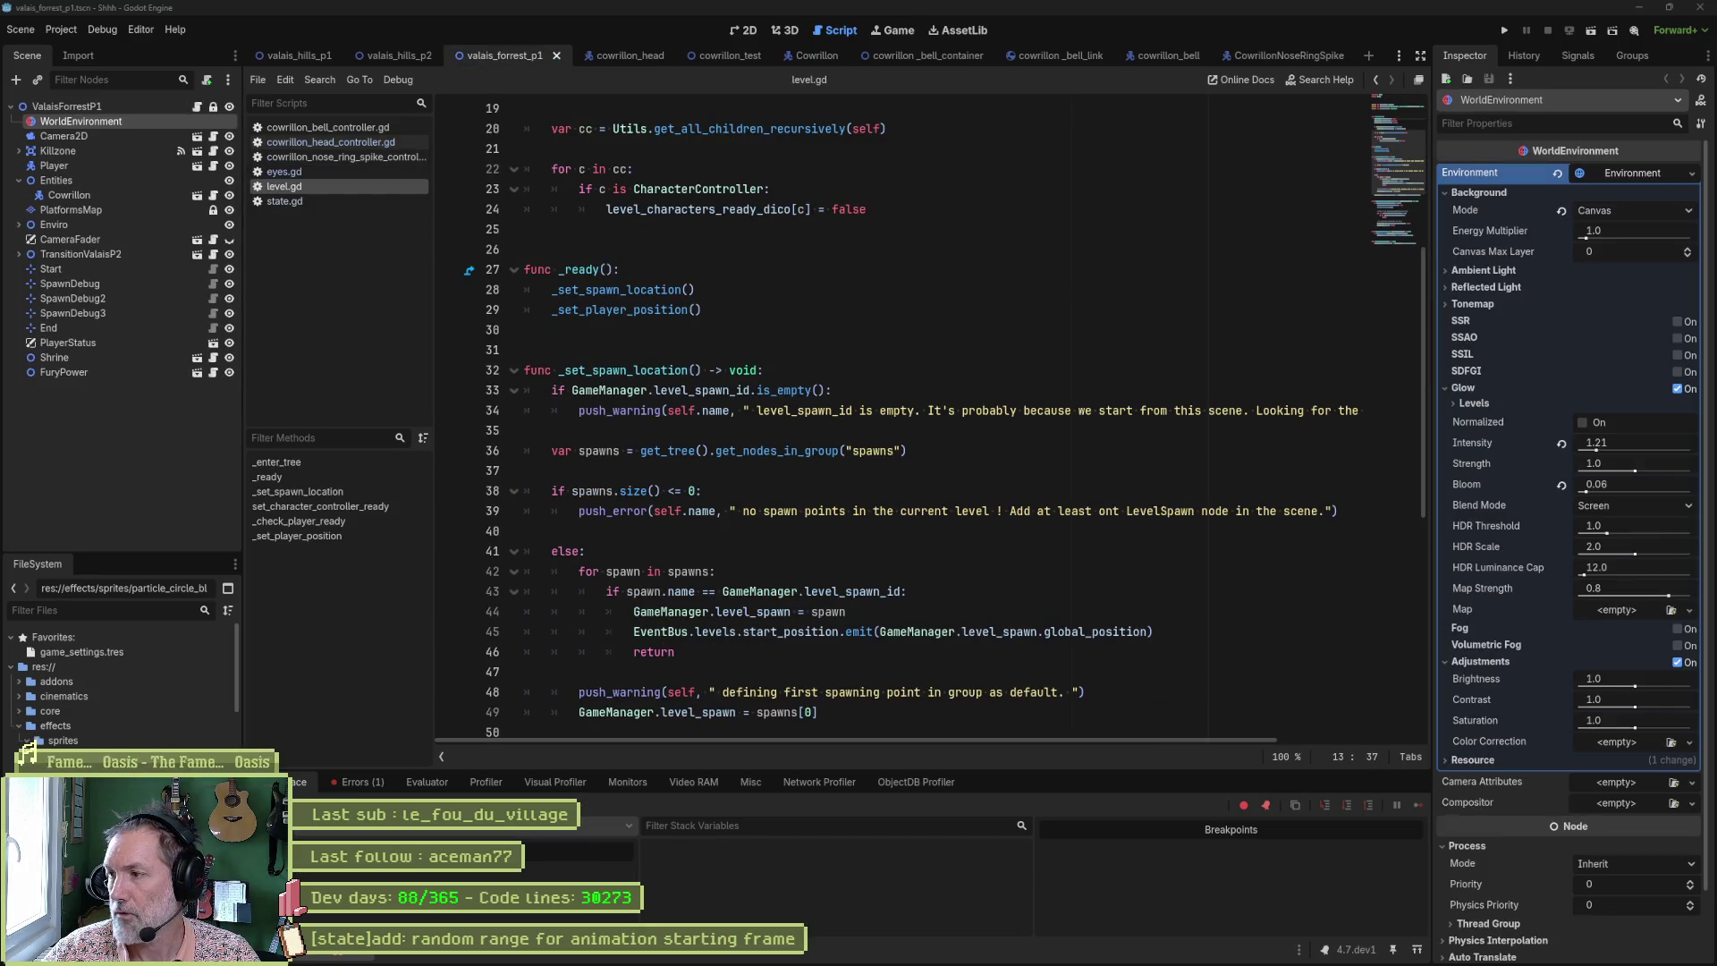
key(F6)
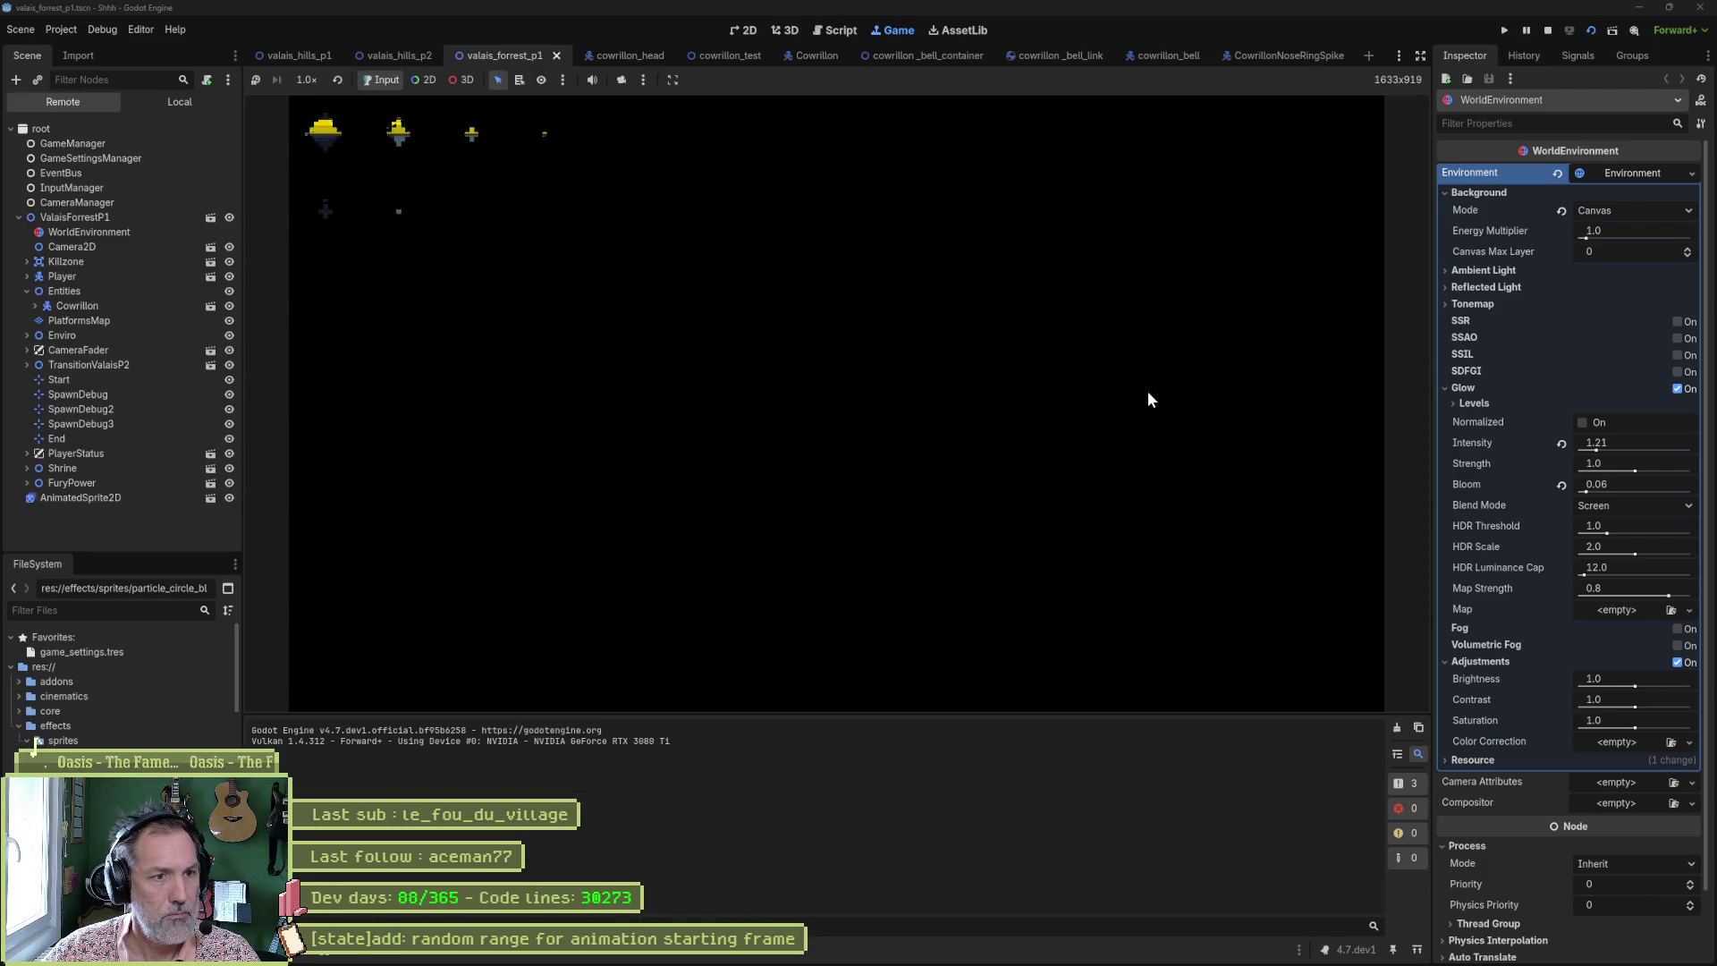
key(F8)
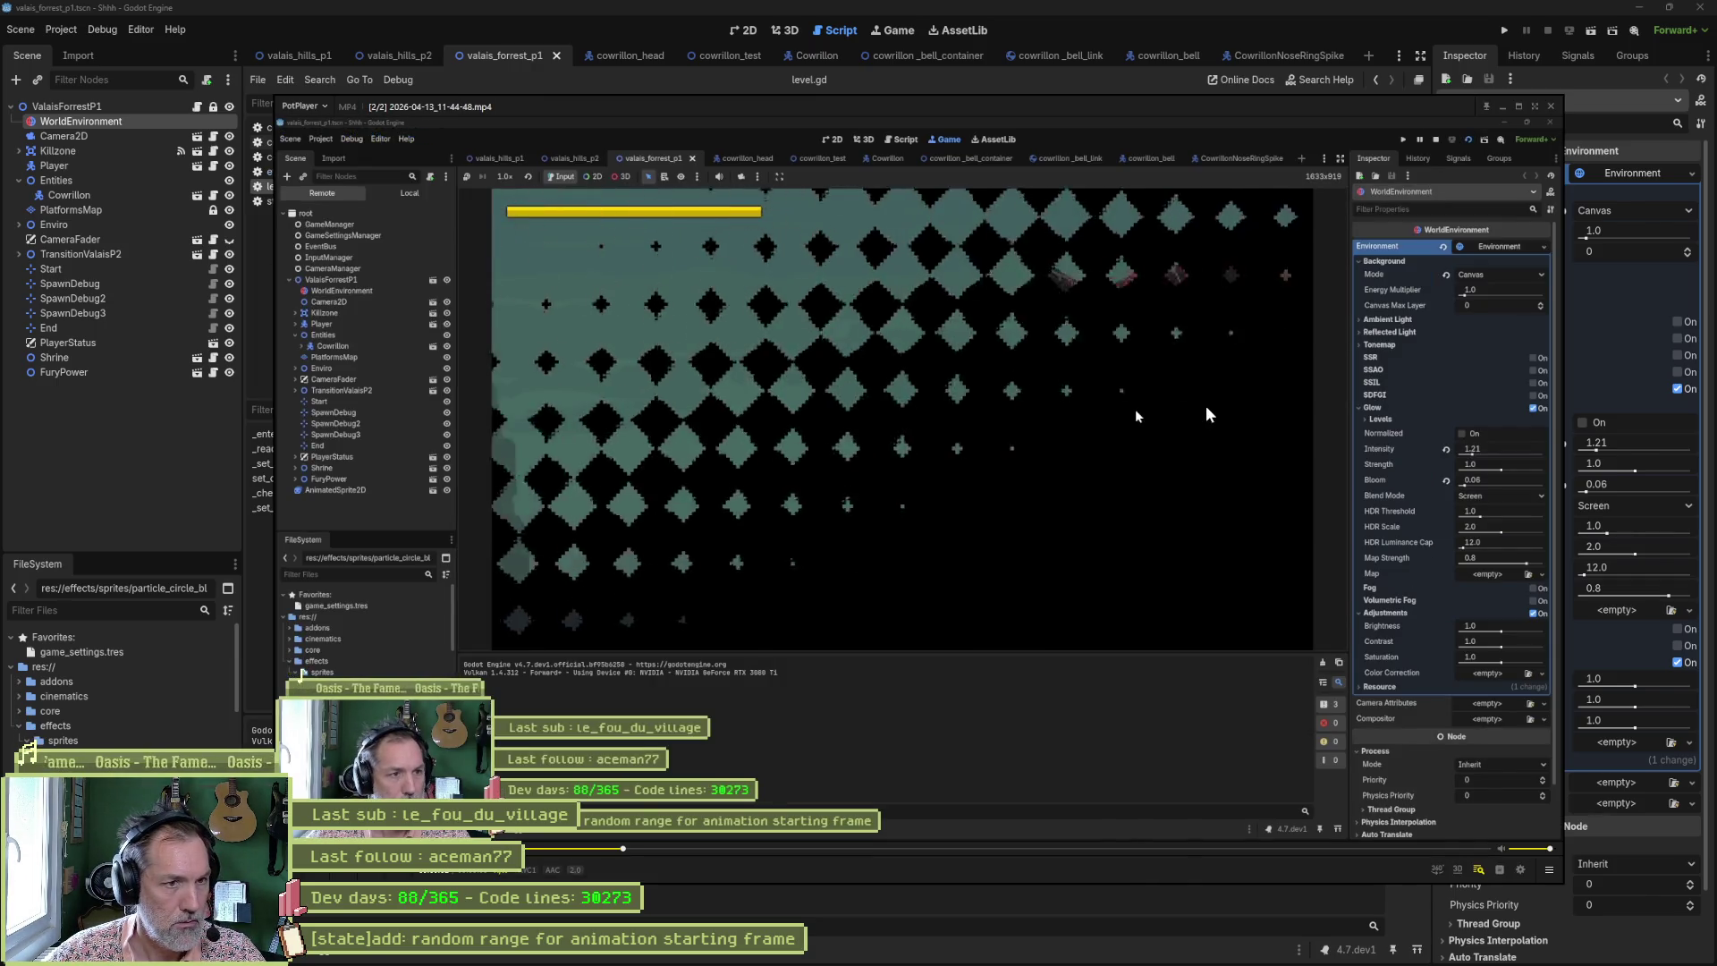
click(1207, 413)
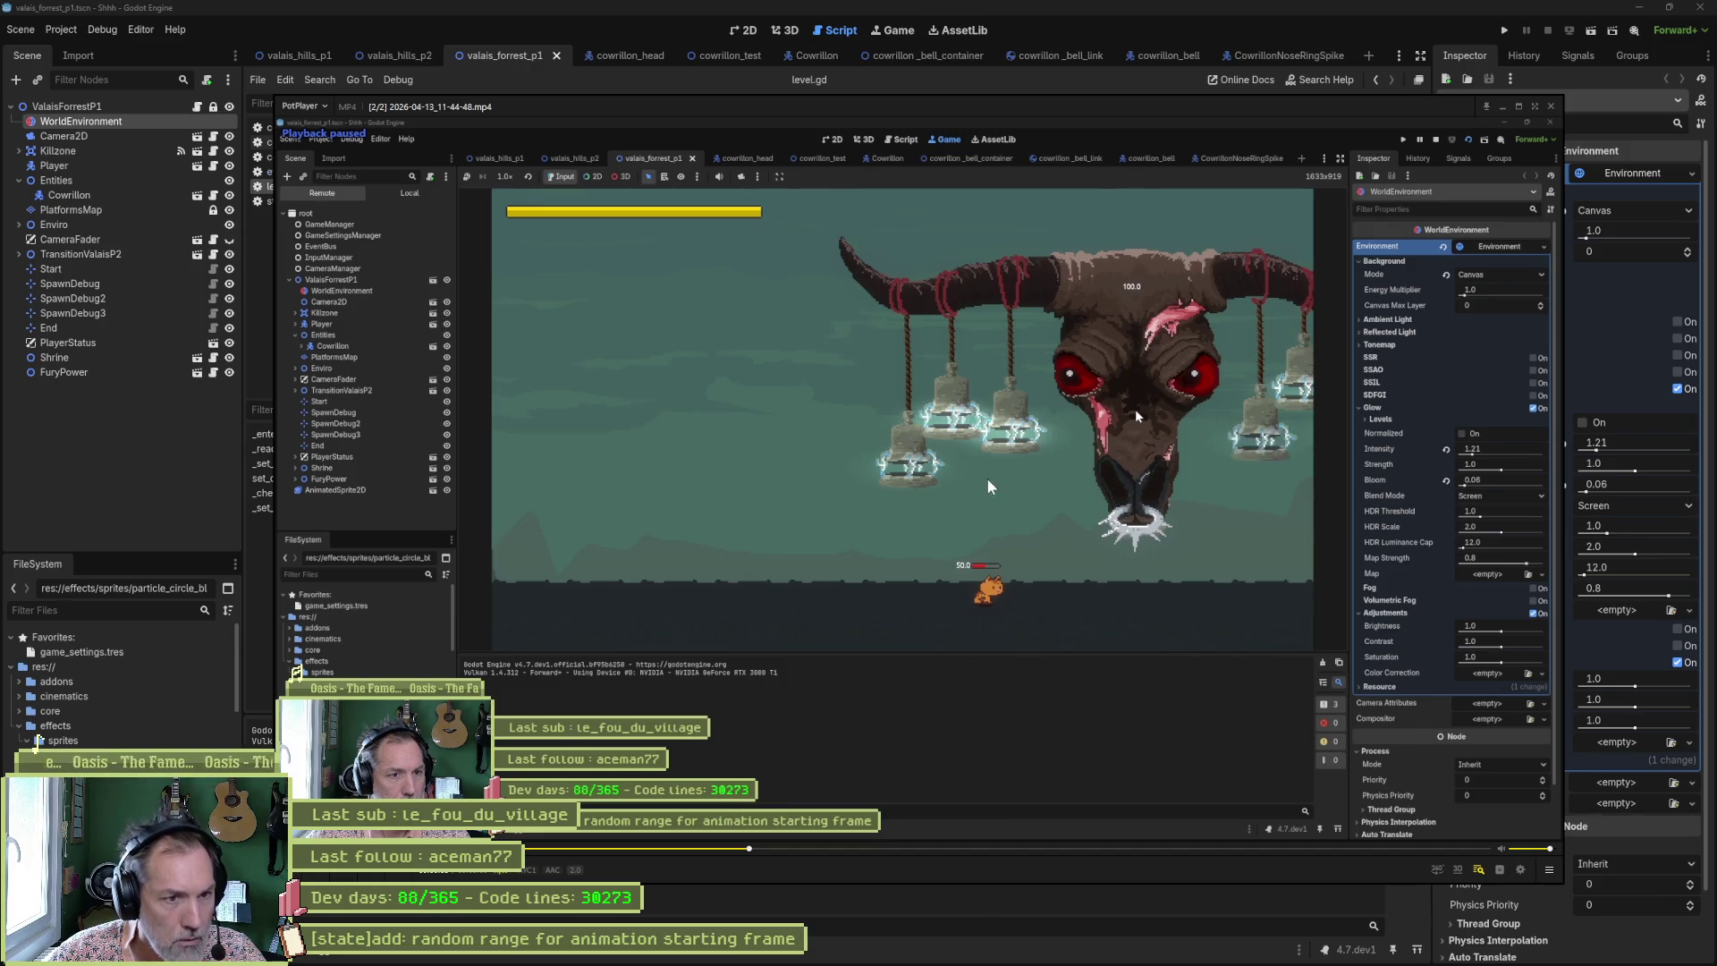
Advance the paused boss clip one frame to 00:00:03.399, then leave PotPlayer
key(f)
key(f)
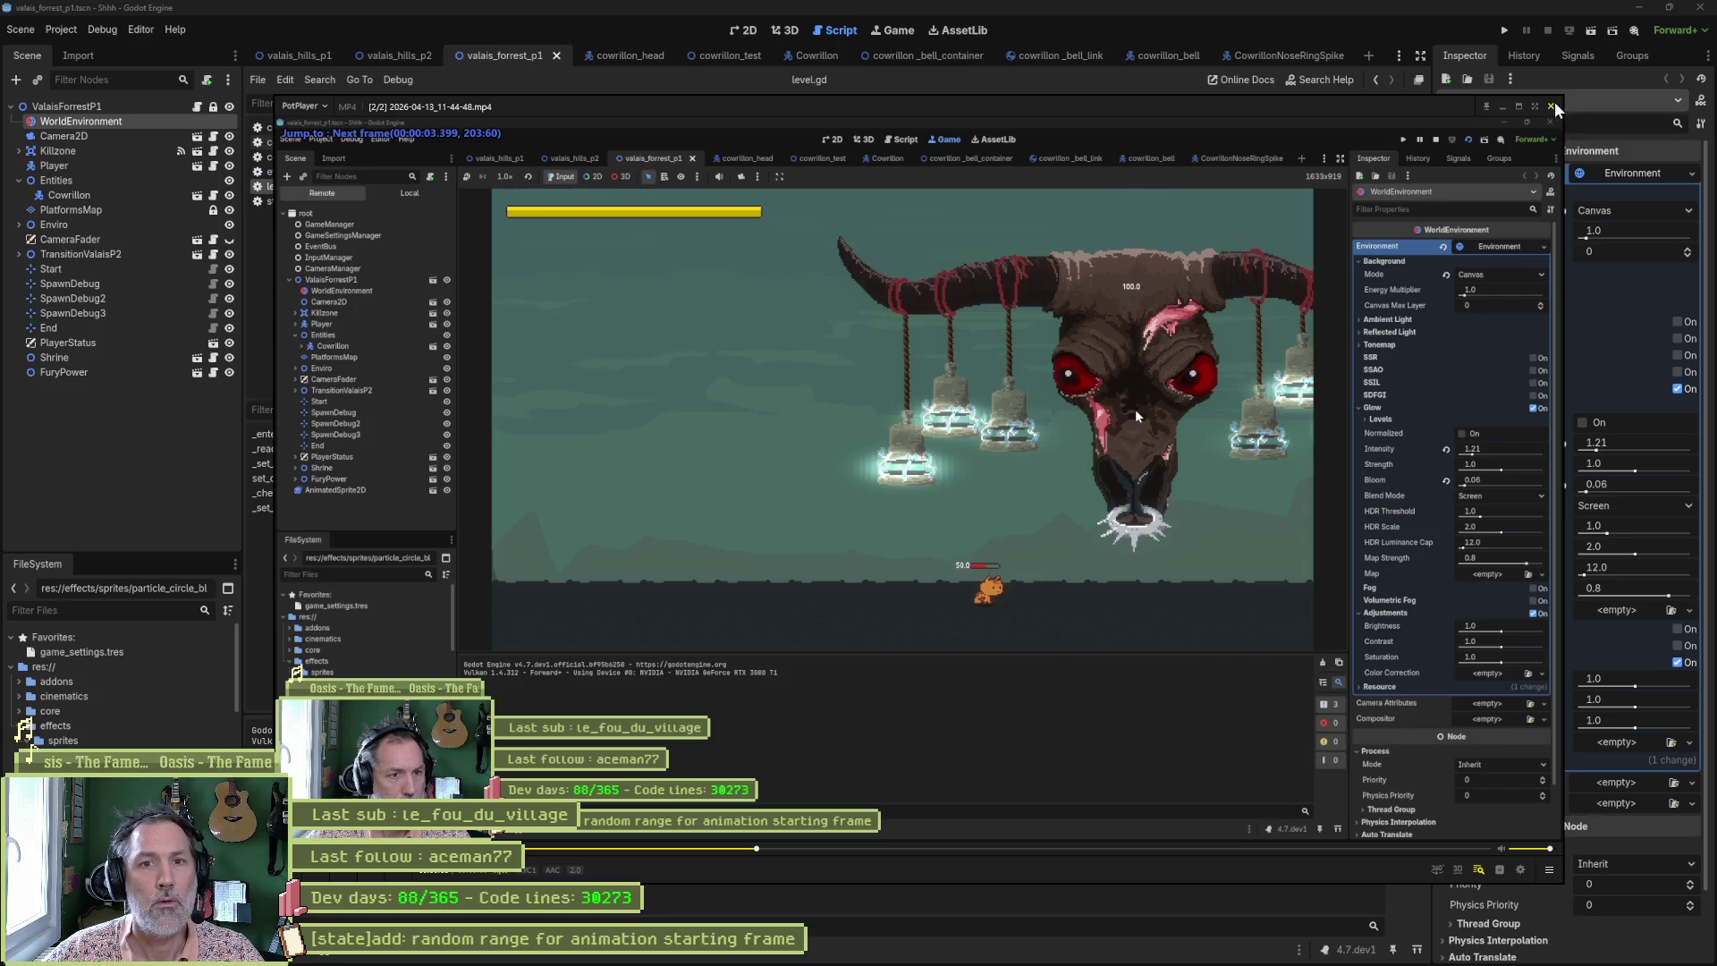
key(alt+Tab)
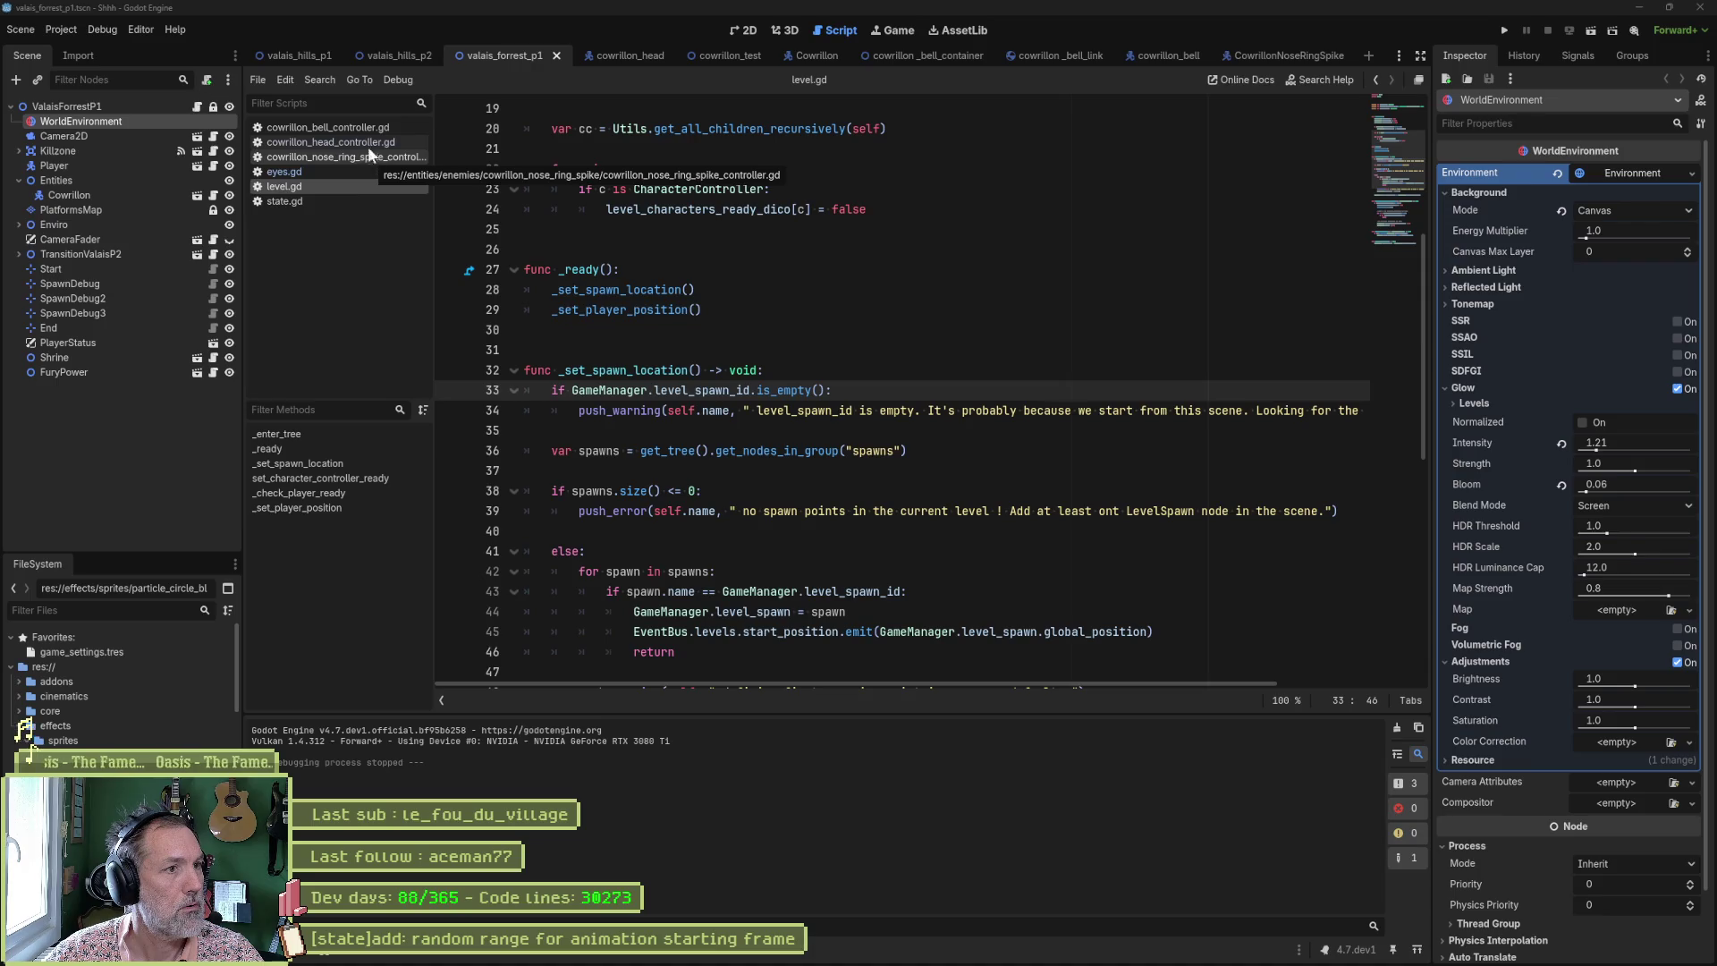
In state.gd, examine the seek call's offset and duration variables and show AnimationPlayer.seek's documentation
click(285, 200)
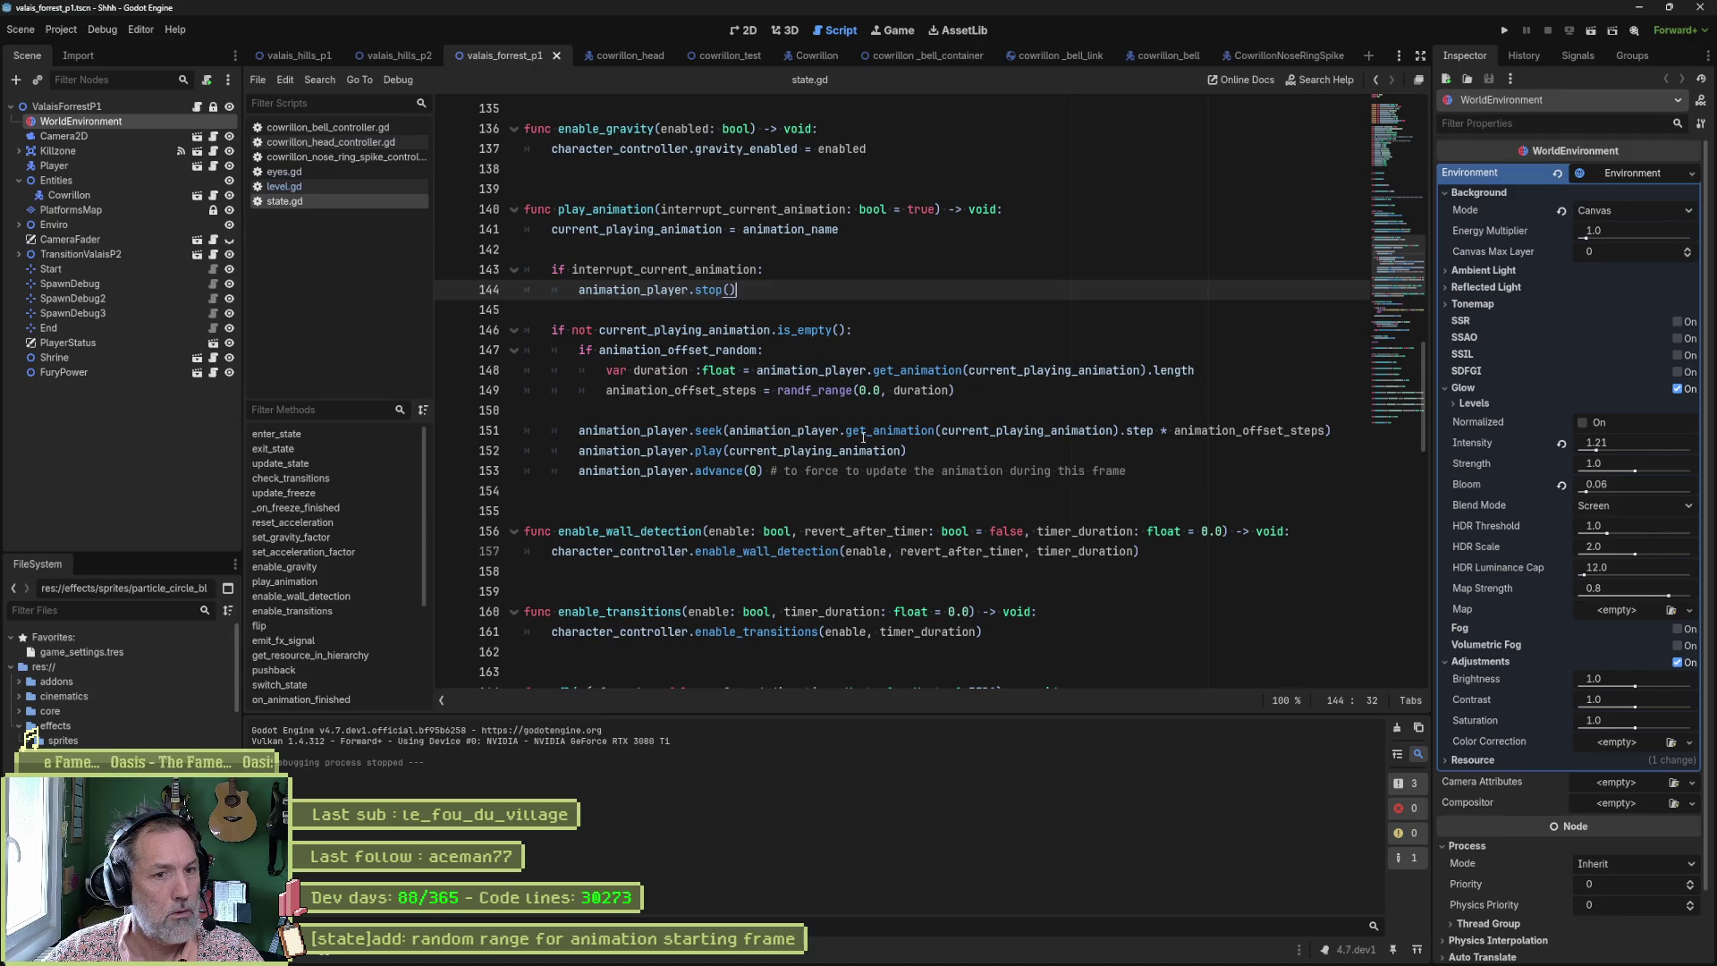
double_click(1252, 430)
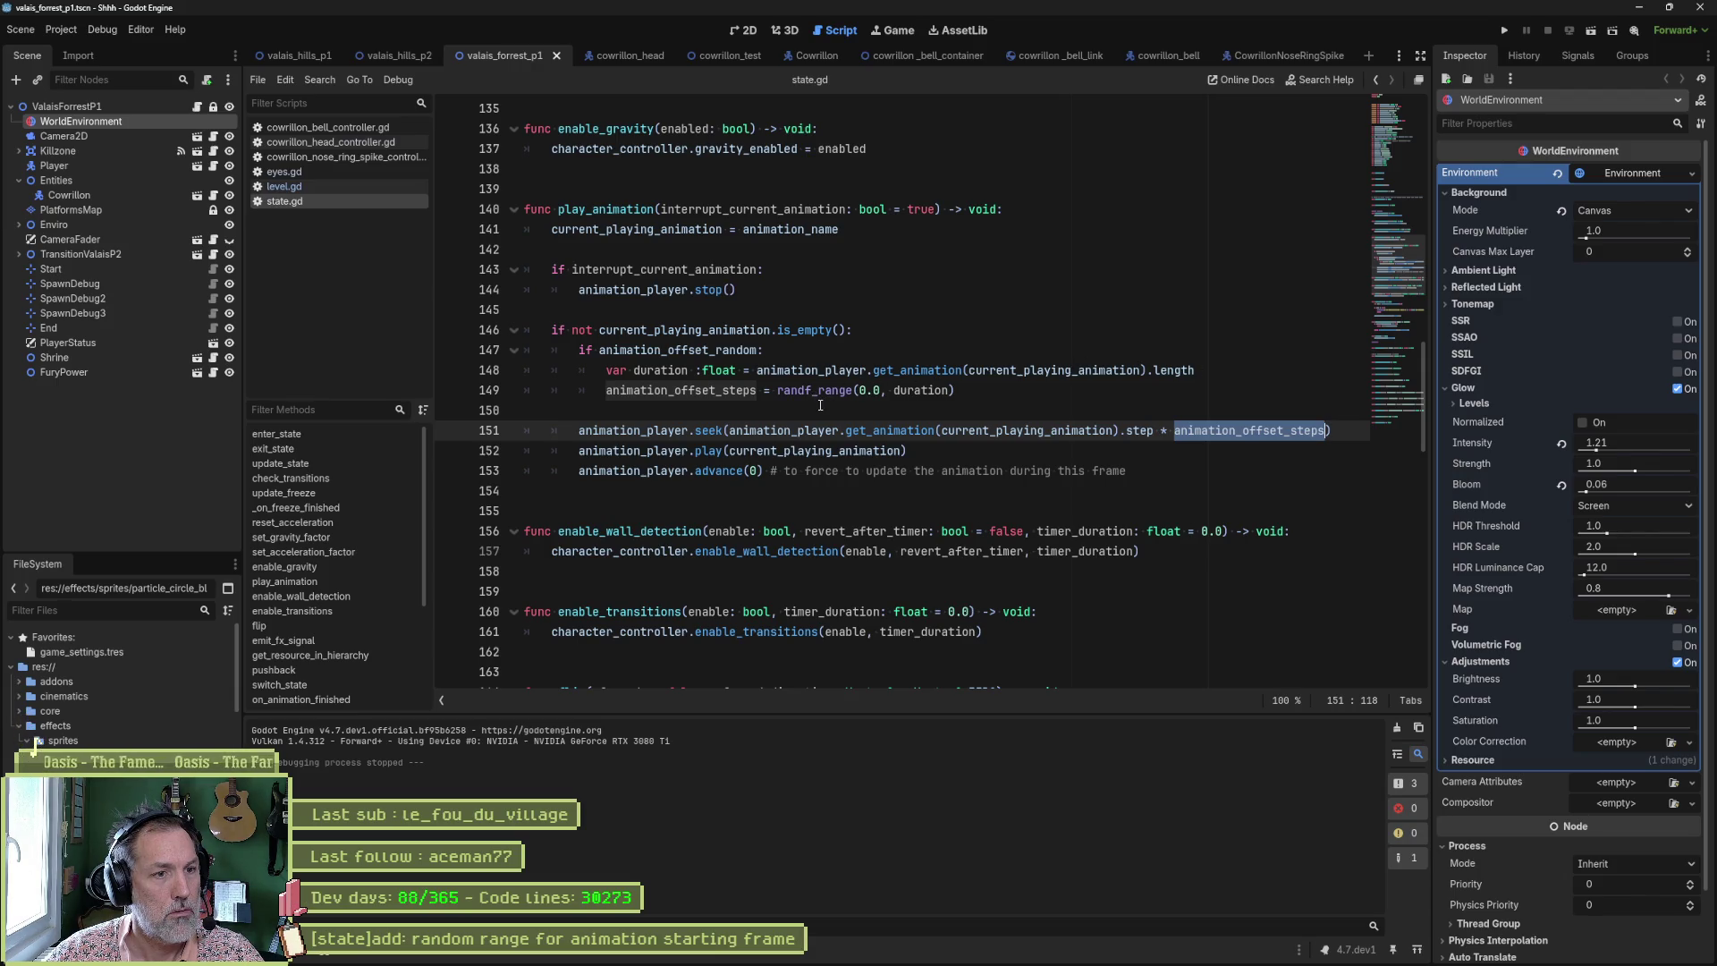
double_click(675, 374)
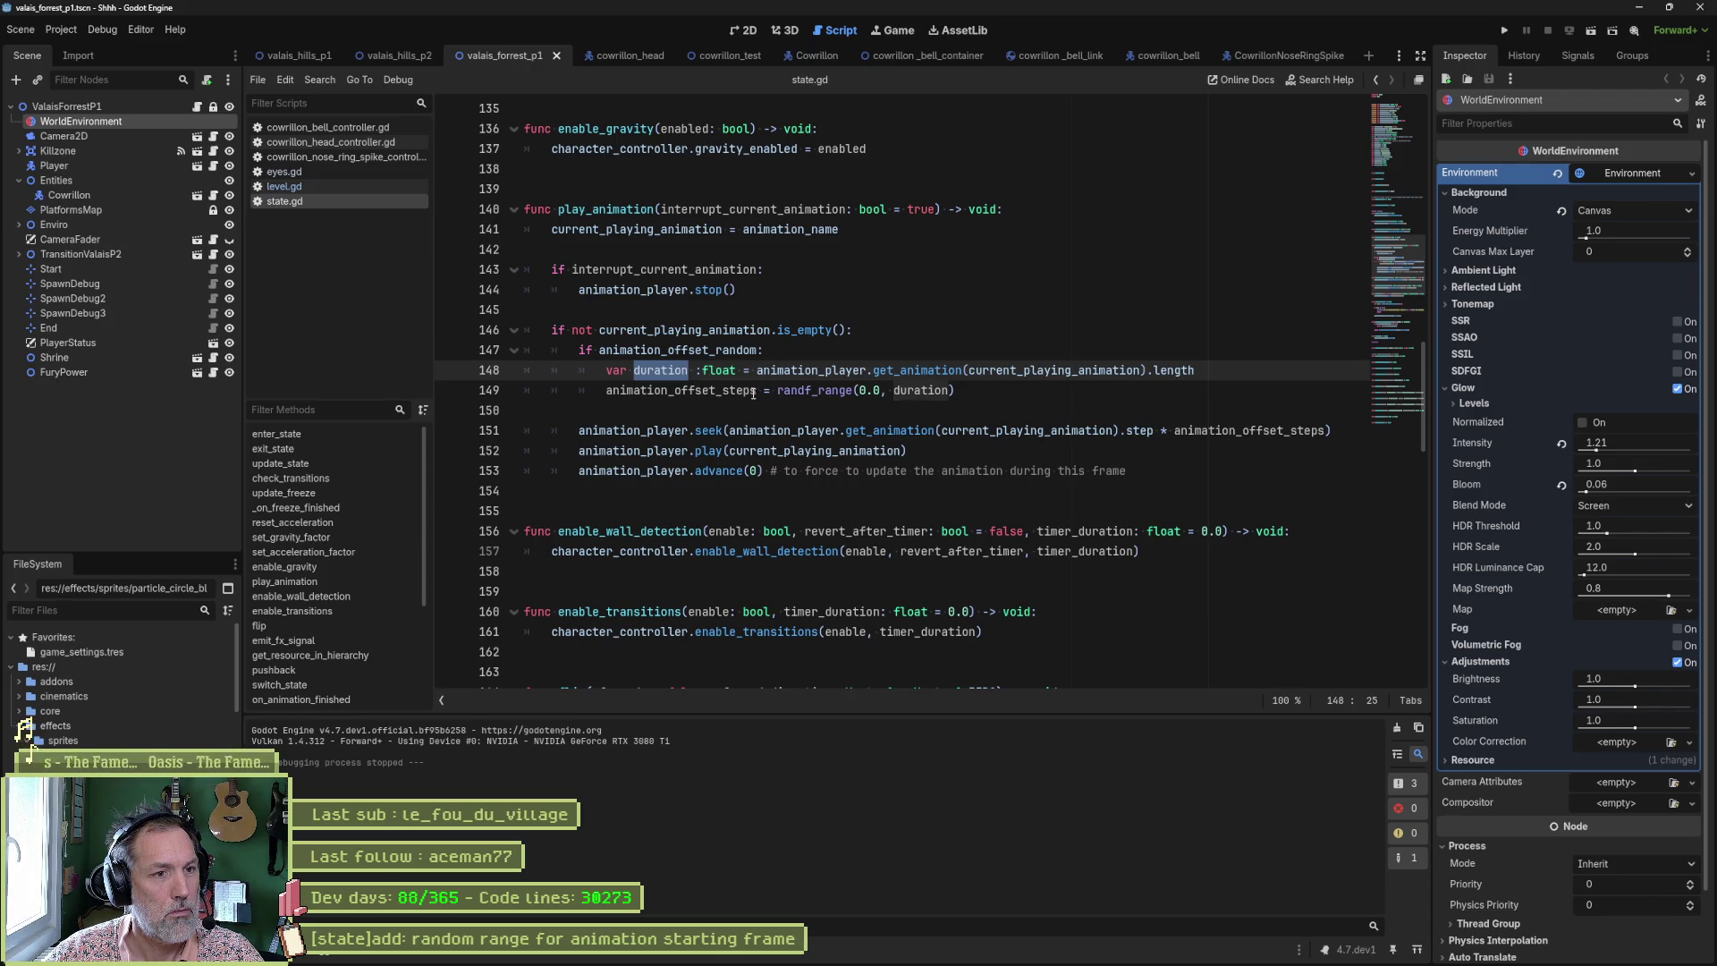
drag(757, 390, 723, 391)
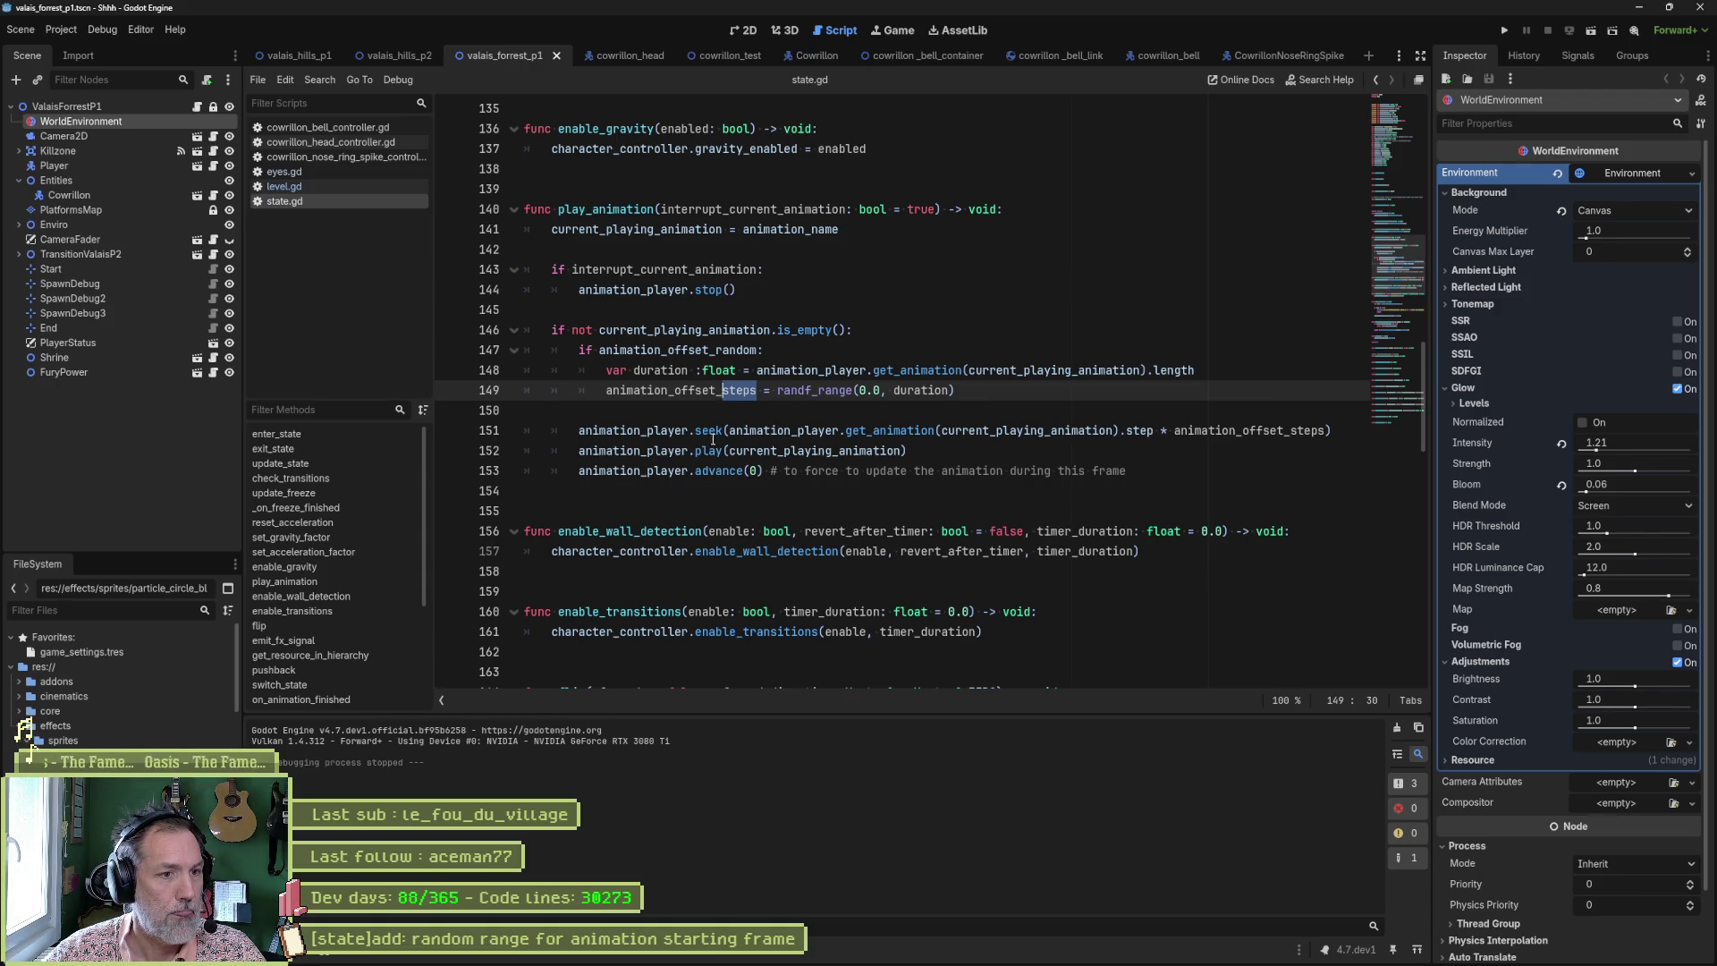
mouse_move(707, 436)
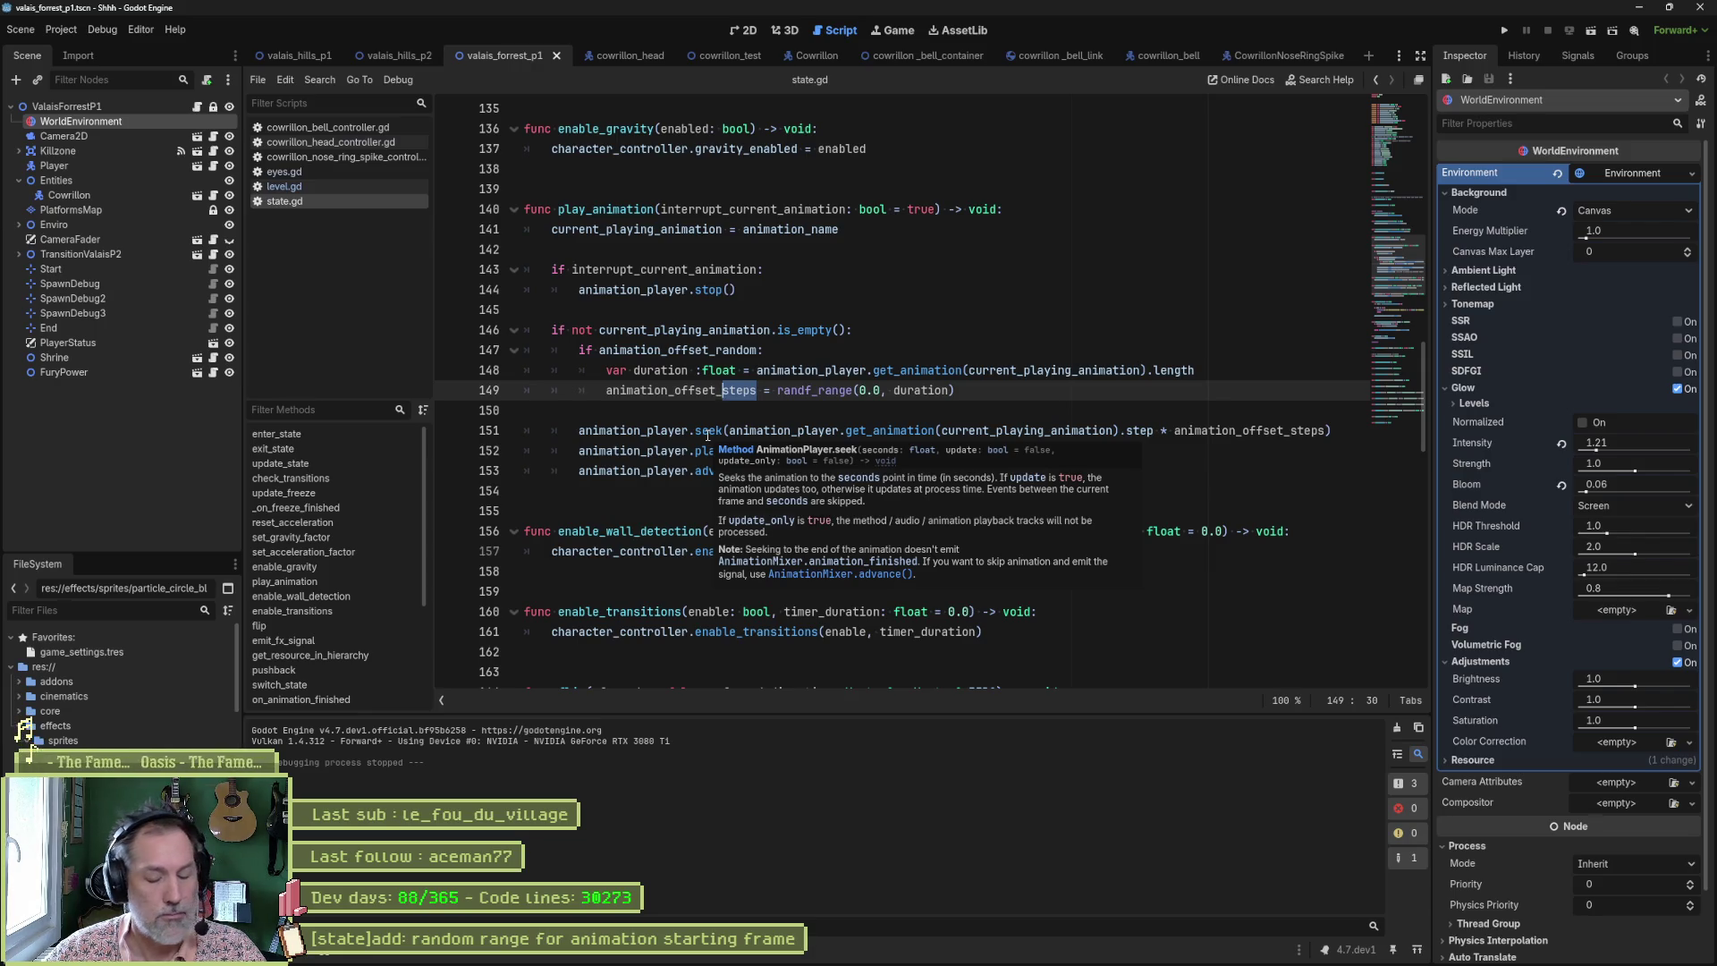
Rename animation_offset_steps to animation_offset_seek_seconds in the declaration and seek call, and save
text(seek_)
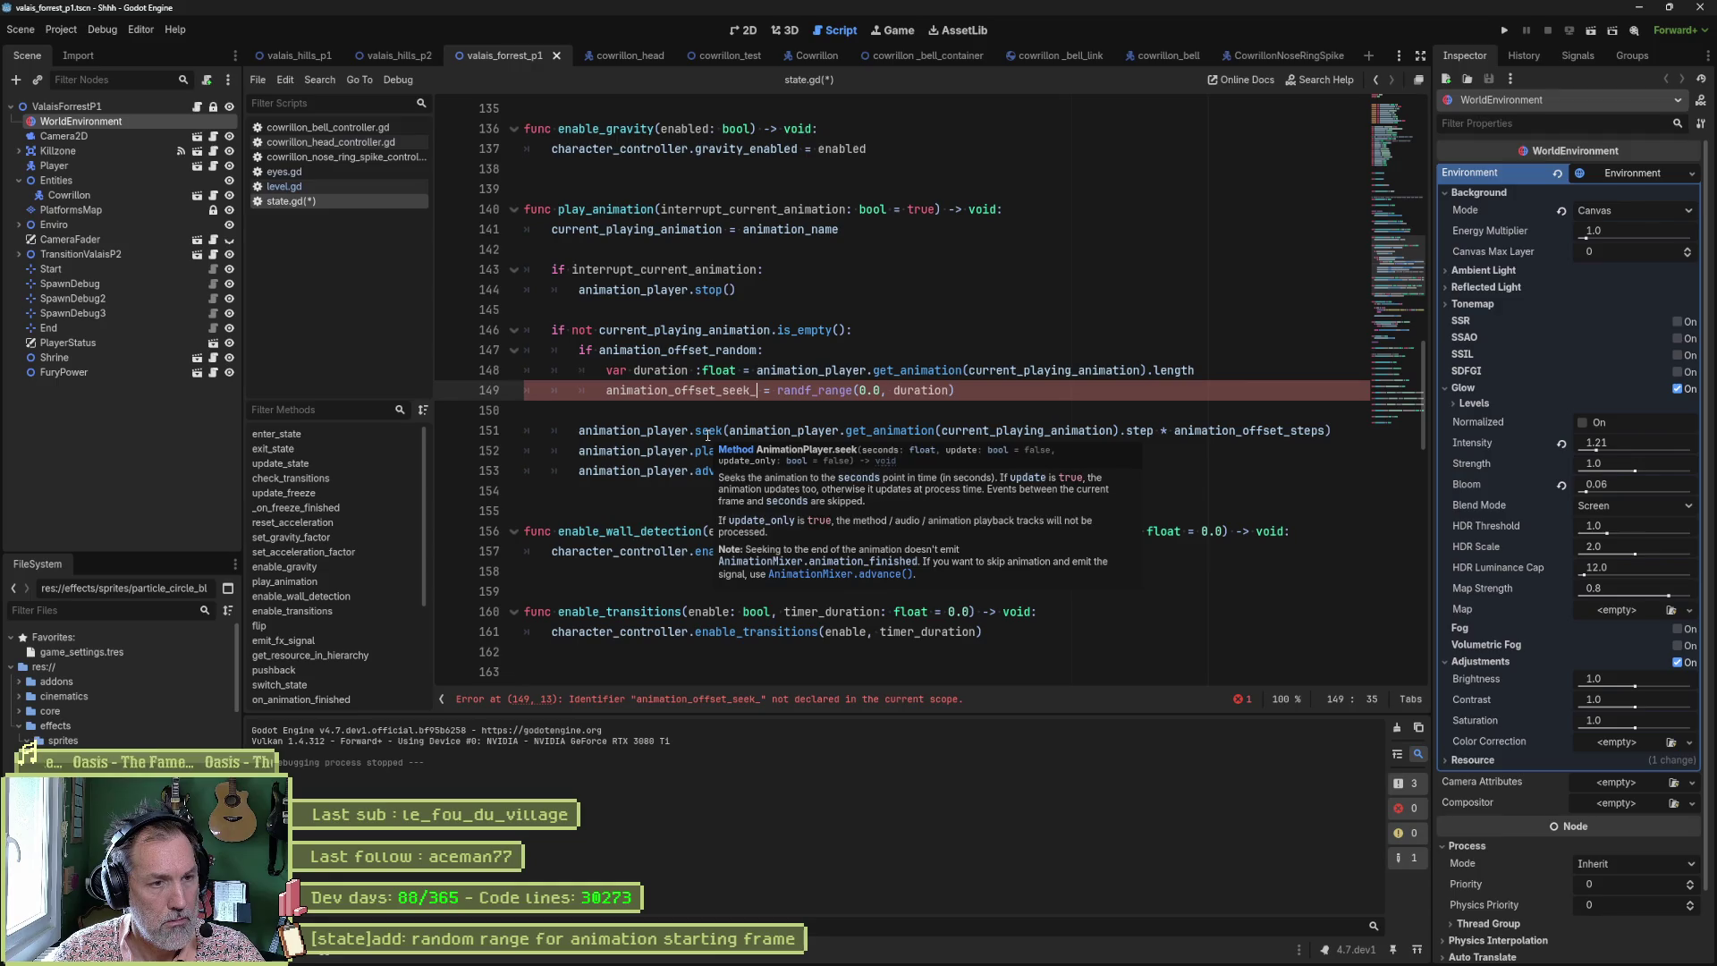
text(seconds)
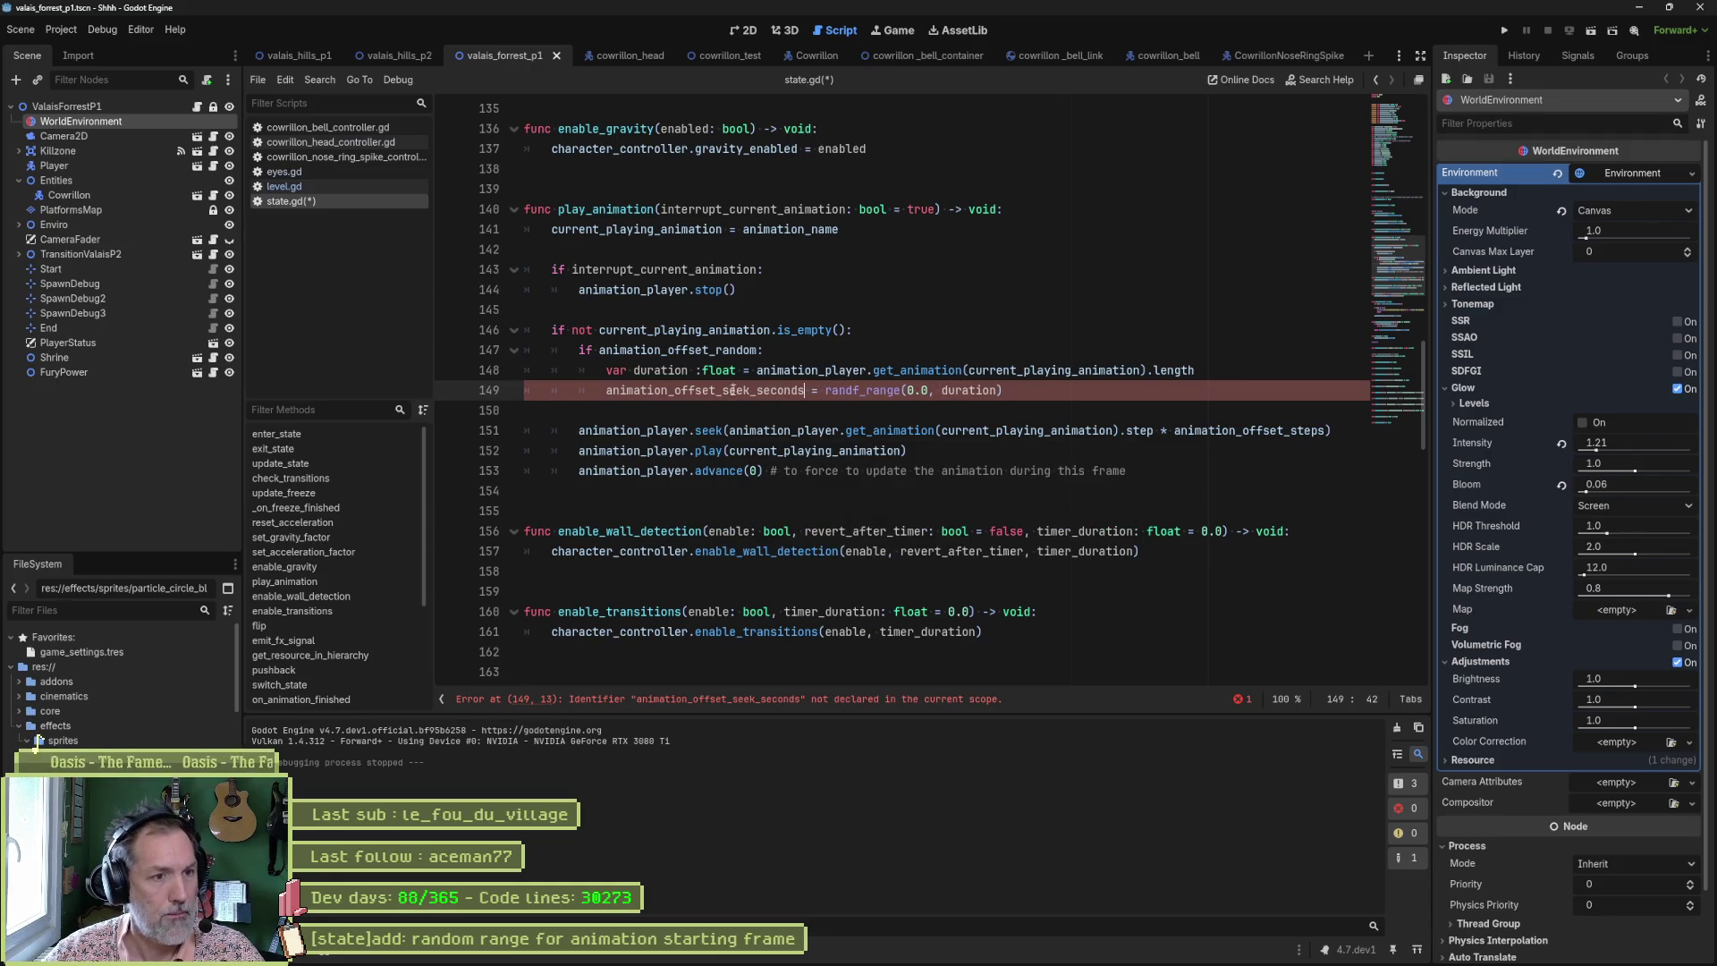
click(1391, 204)
scroll(1391, 204, up, 15)
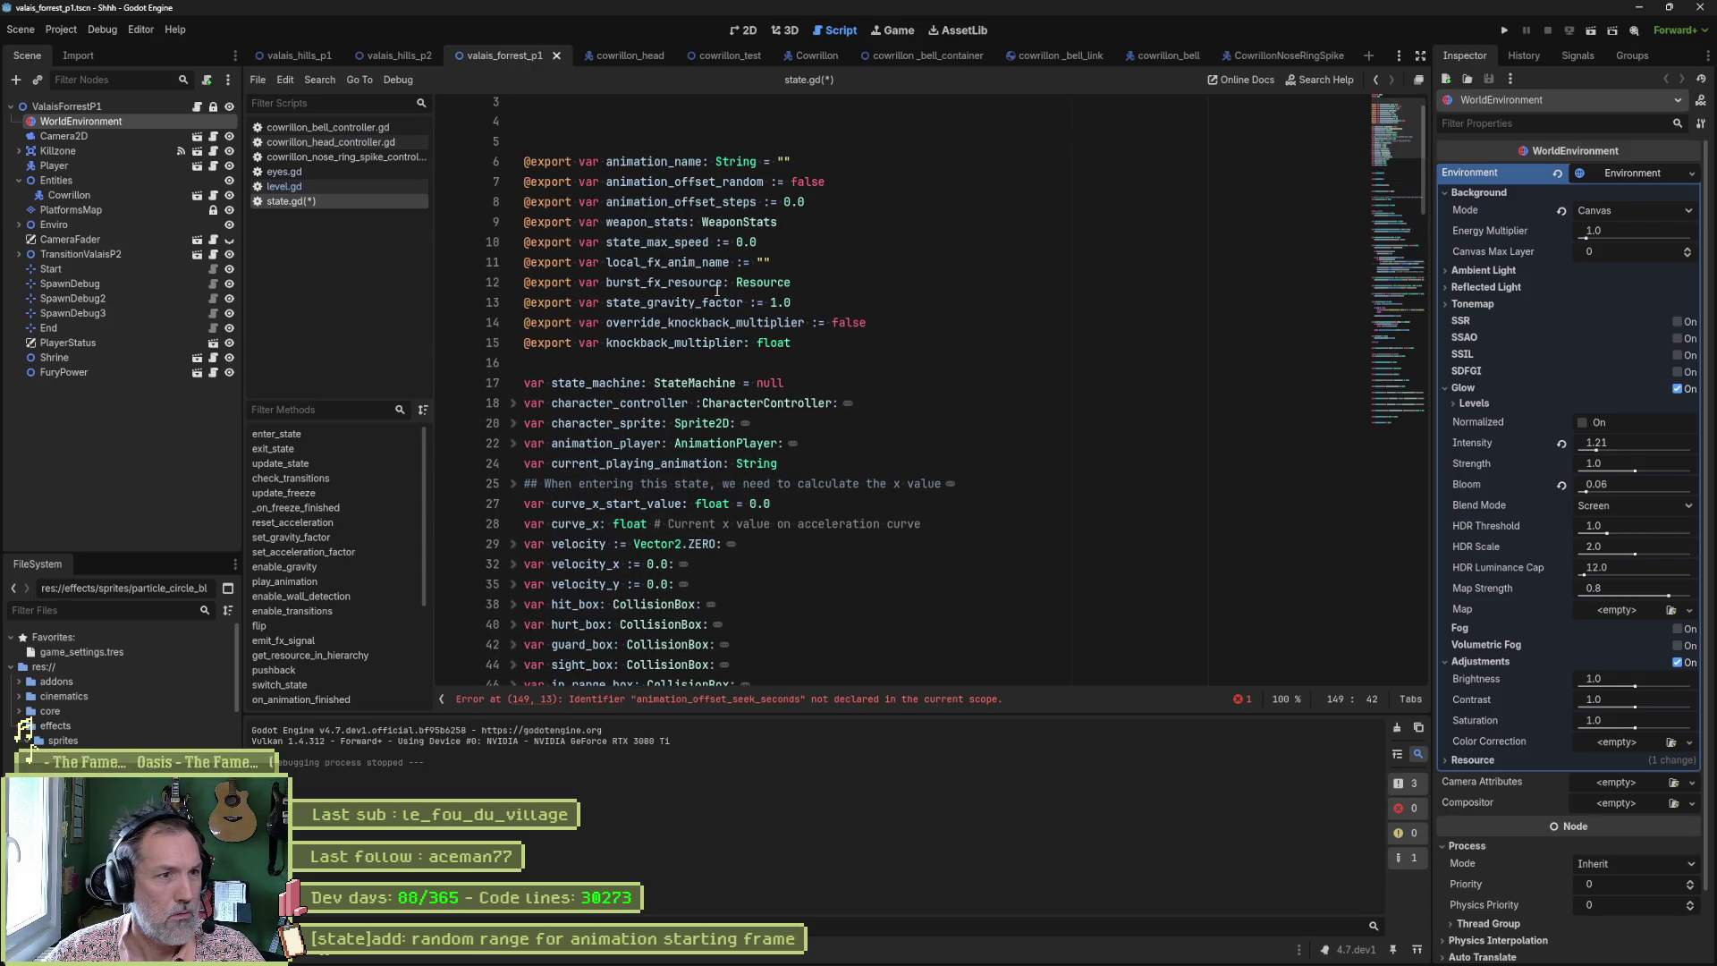
double_click(680, 201)
text(animation_offset_seek_seconds)
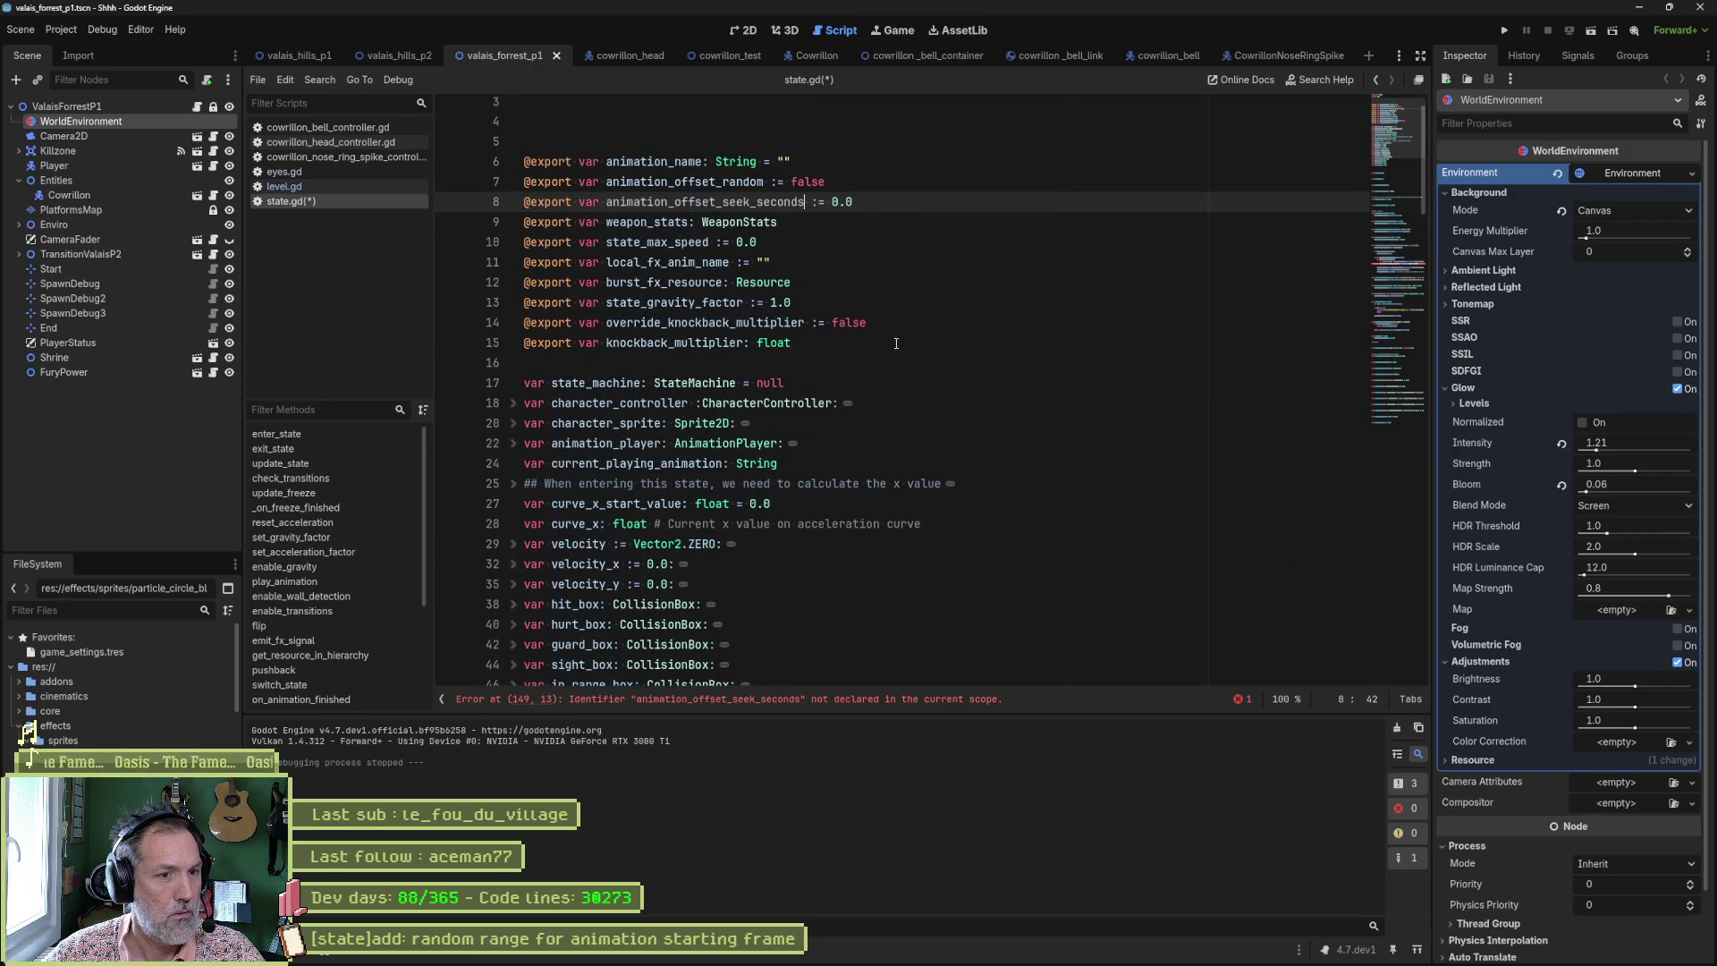
click(916, 698)
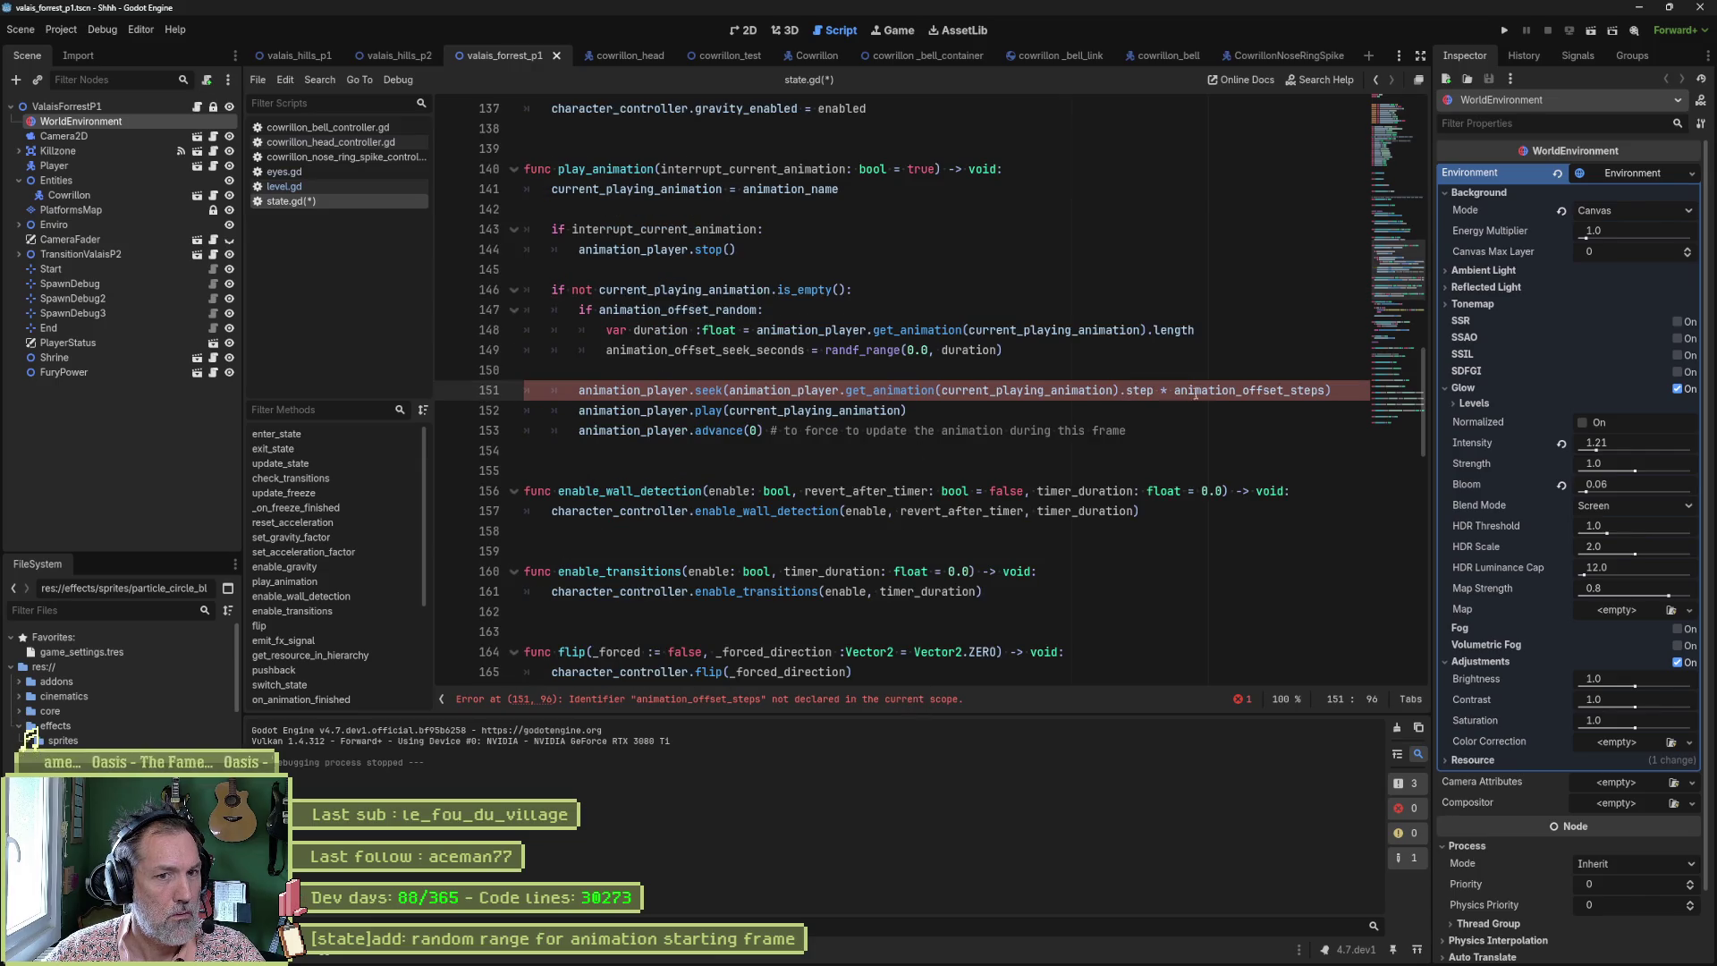
double_click(1190, 391)
text(animation_offset_seek_seconds)
key(ctrl+s)
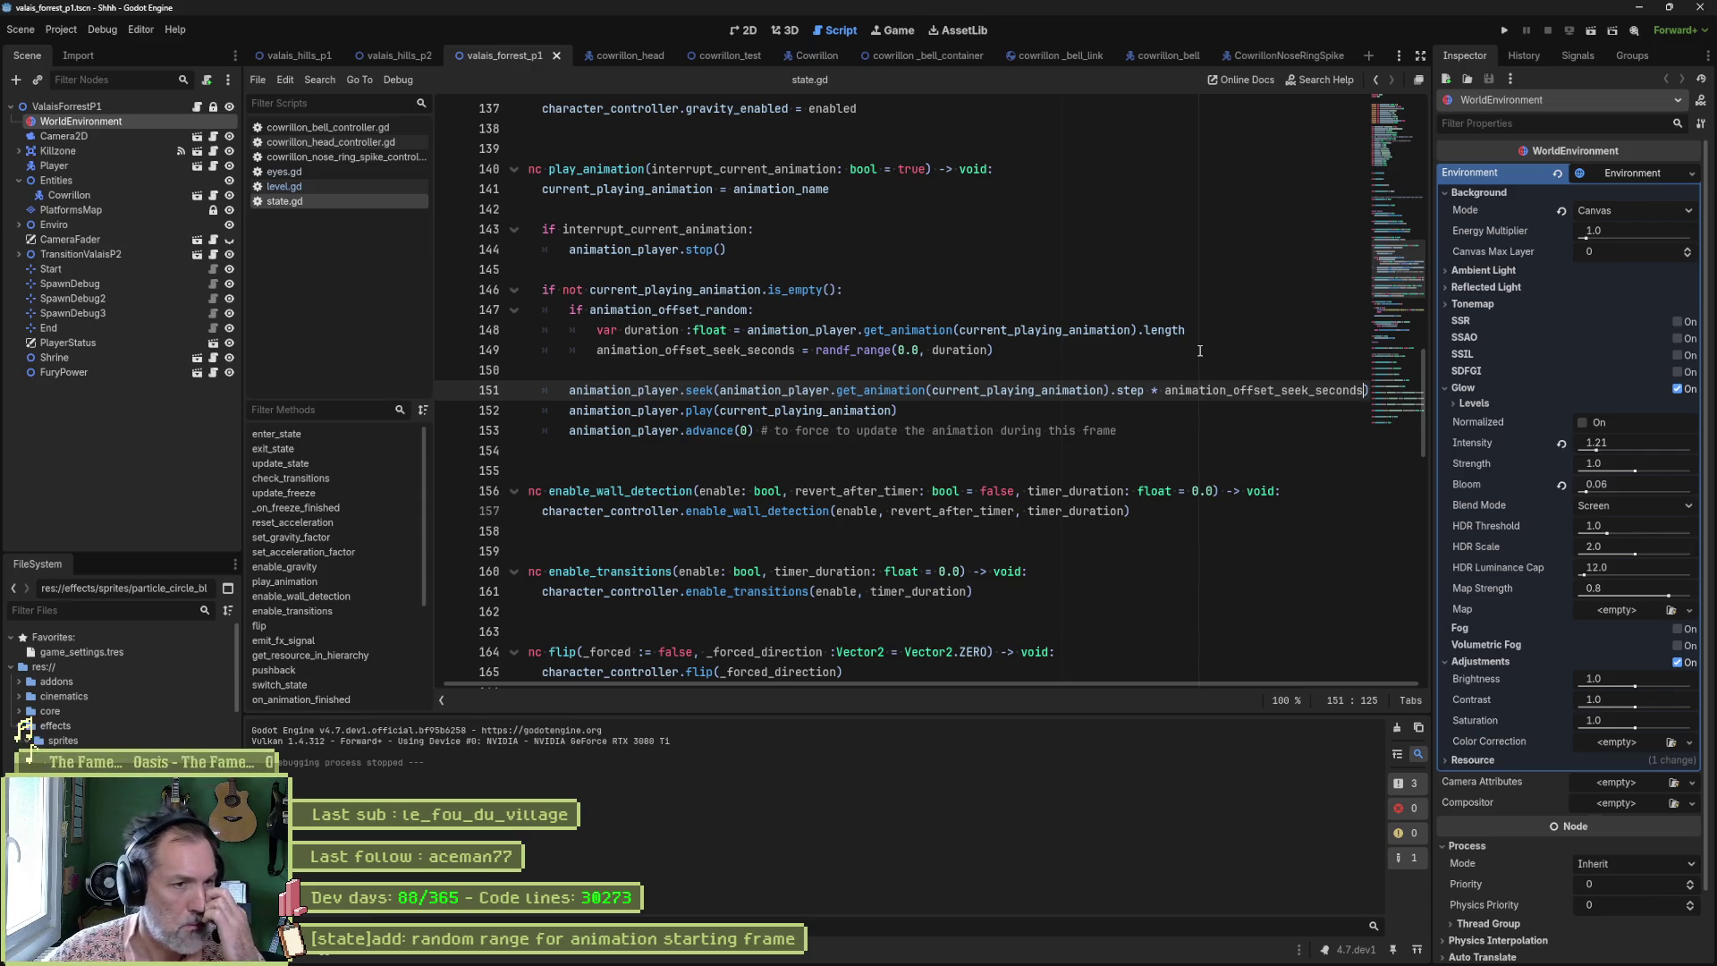
Shorten the name to animation_seek_seconds on line 149, the seek call and line 8, then save
drag(706, 349, 658, 349)
key(BackSpace)
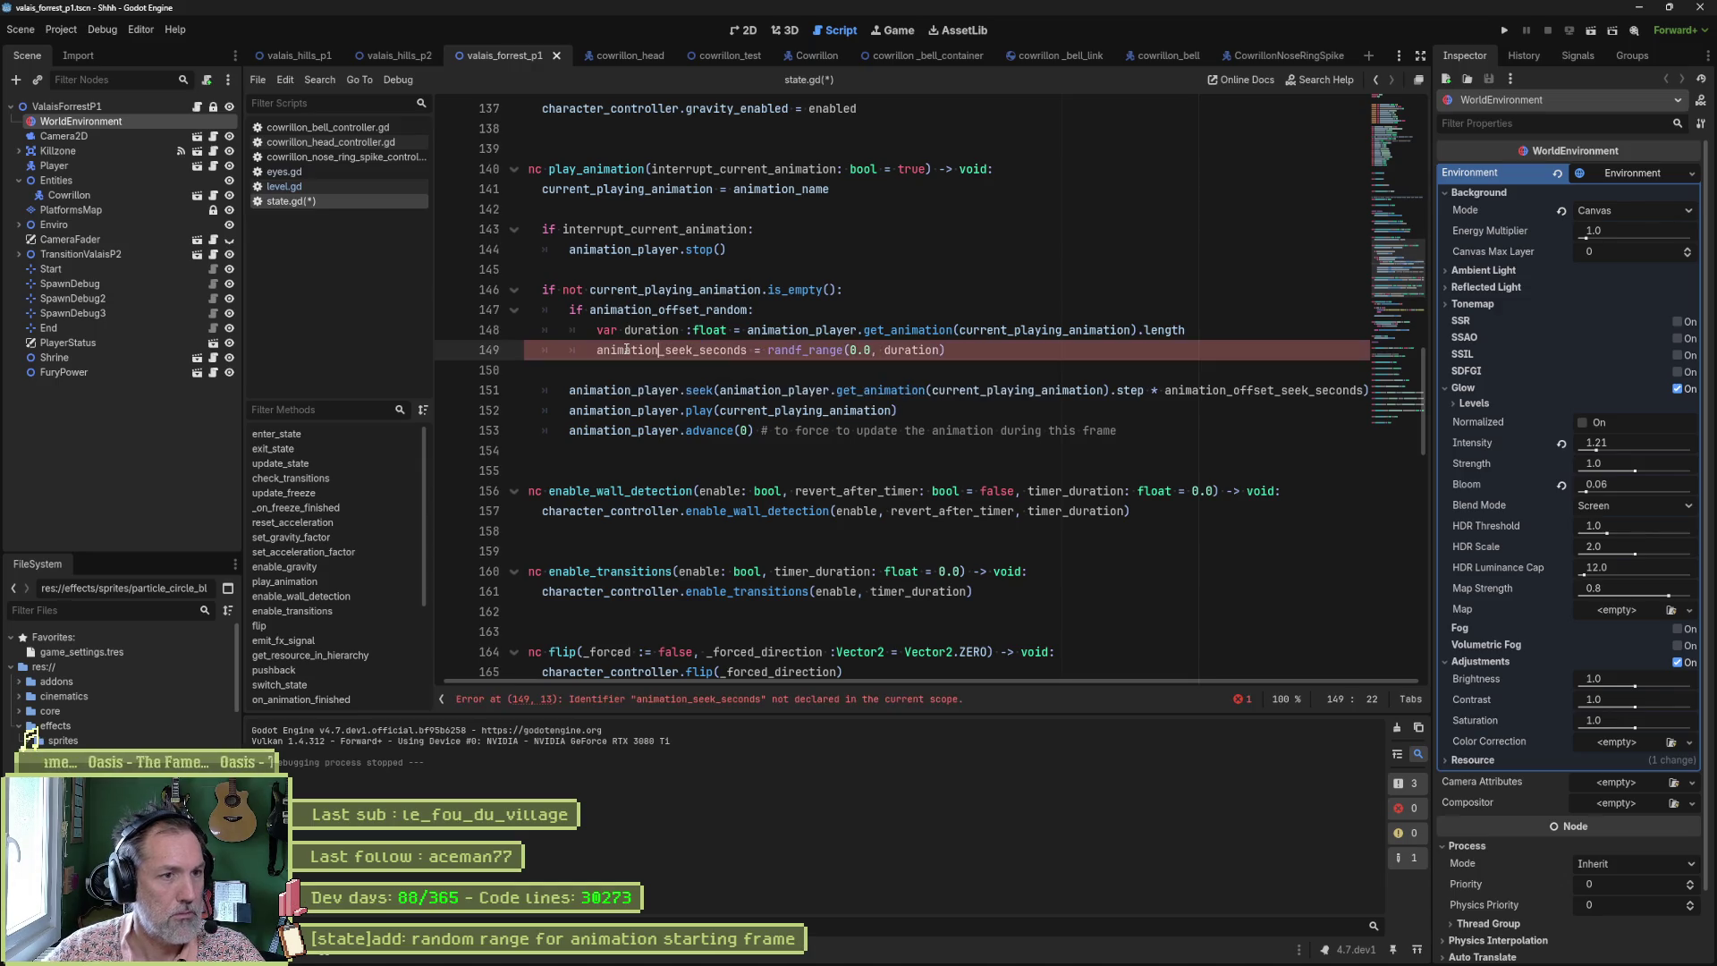
double_click(677, 350)
key(ctrl+c)
double_click(1270, 390)
key(ctrl+v)
drag(1370, 297, 1389, 148)
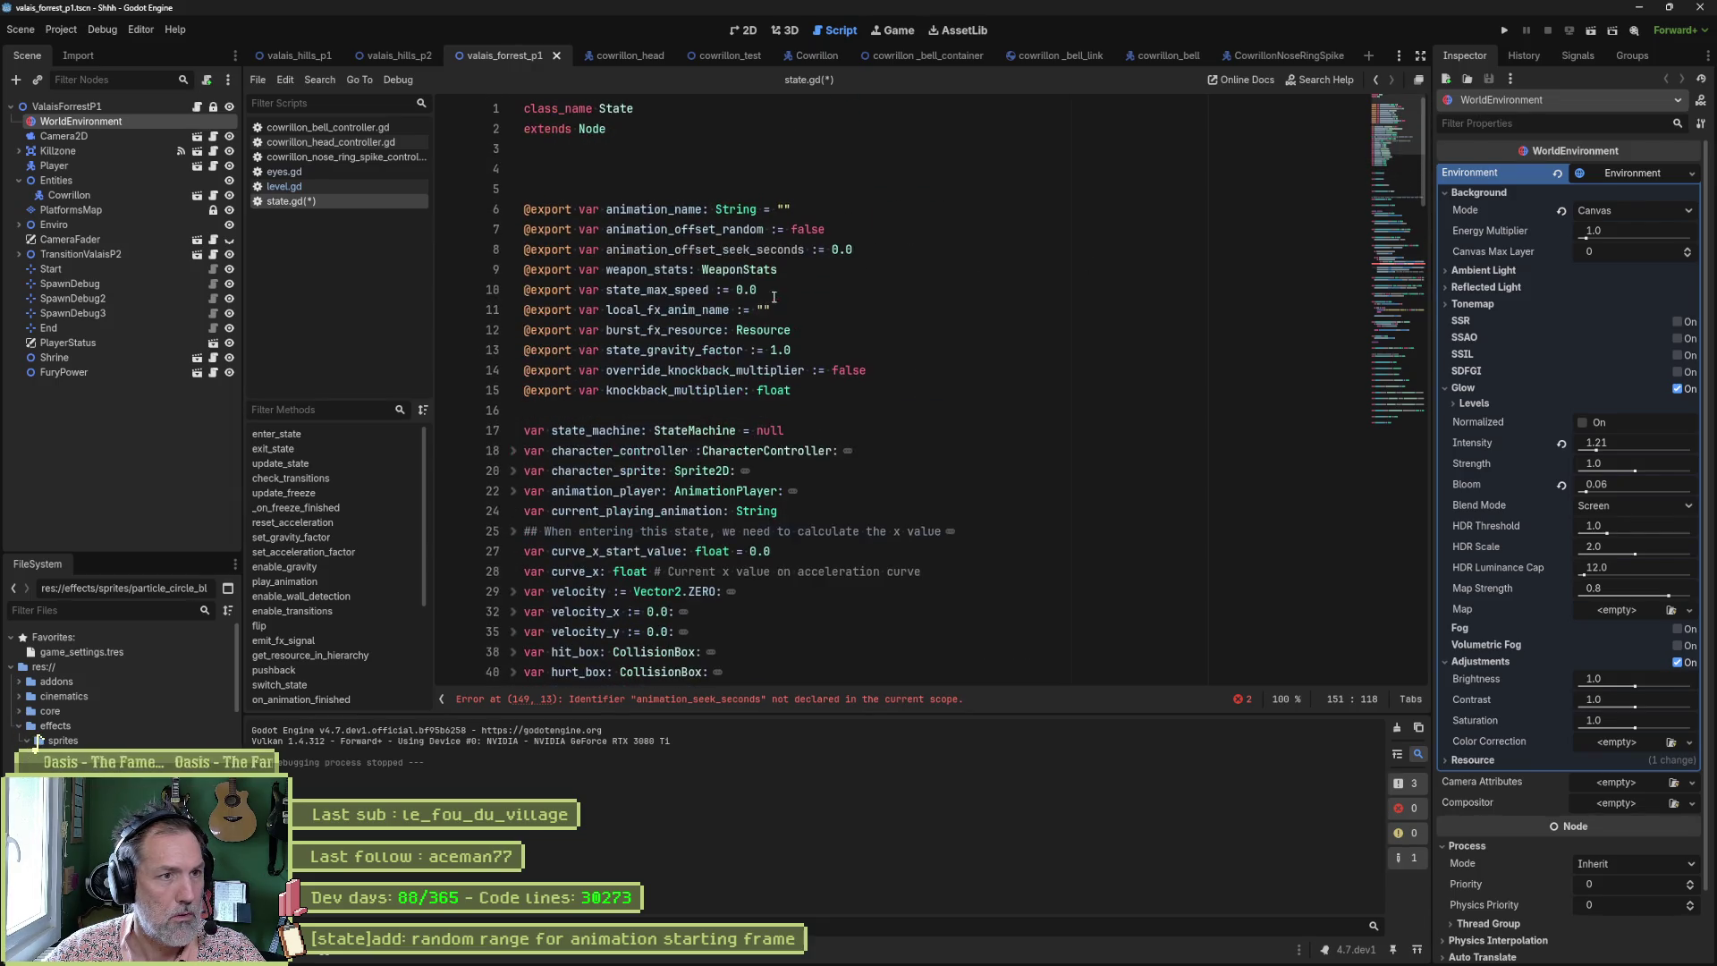
double_click(713, 251)
key(ctrl+v)
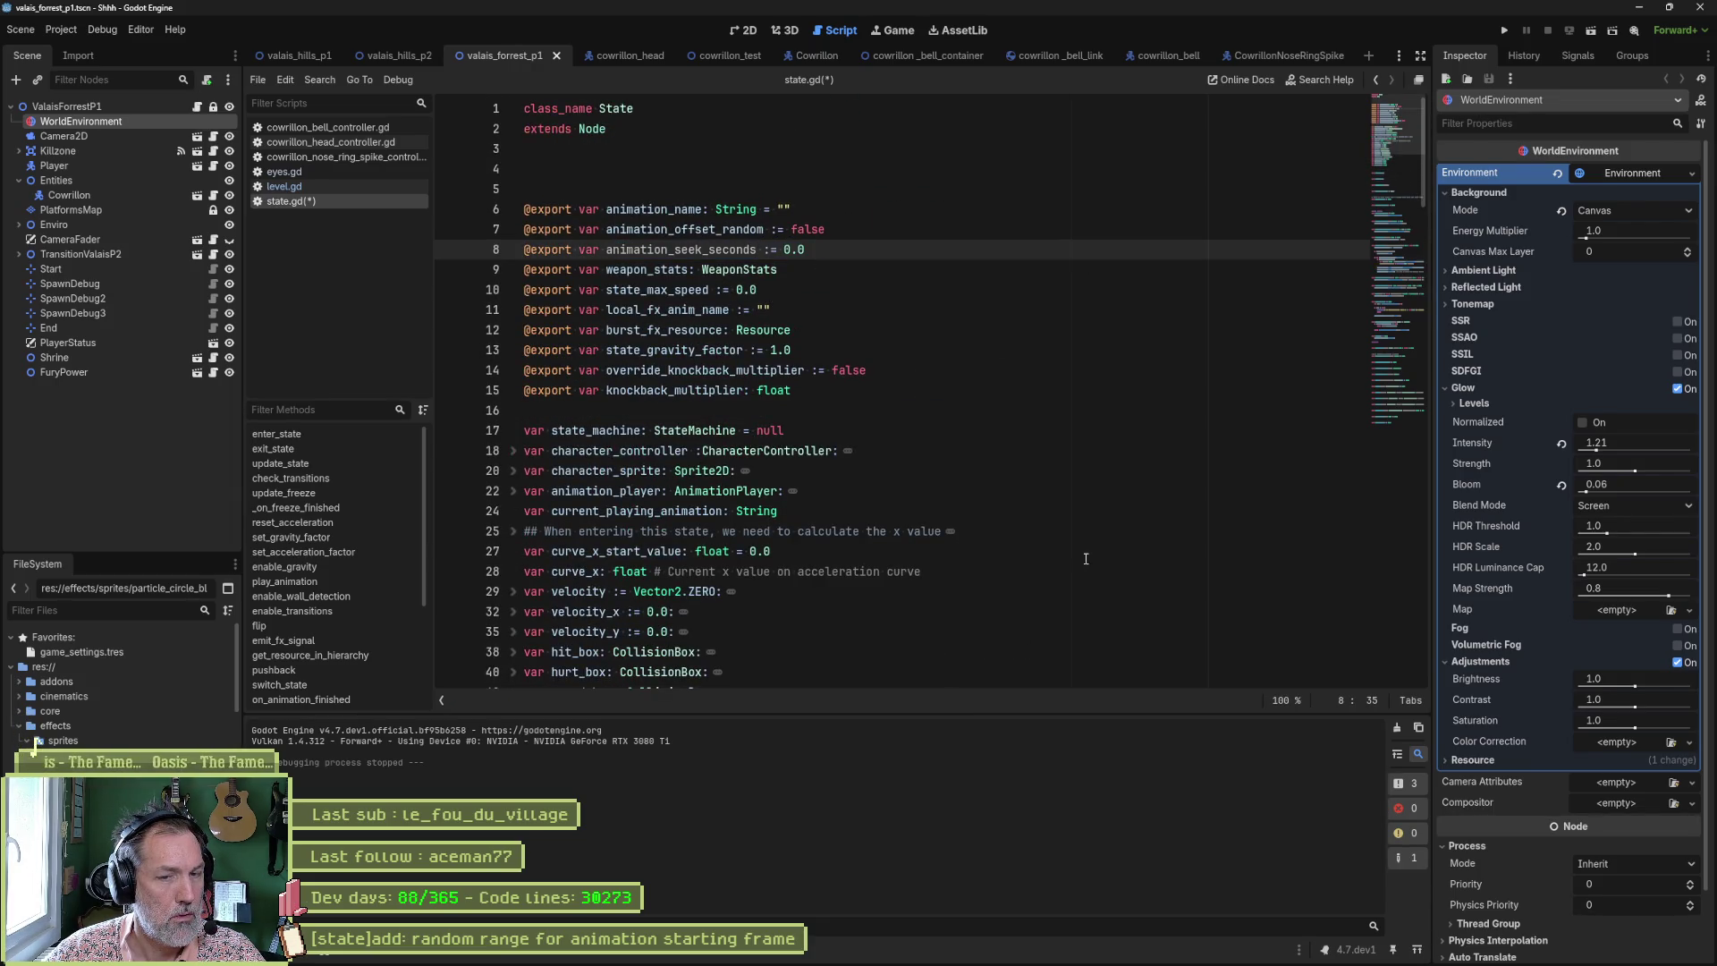
key(ctrl+s)
drag(1384, 304, 1402, 265)
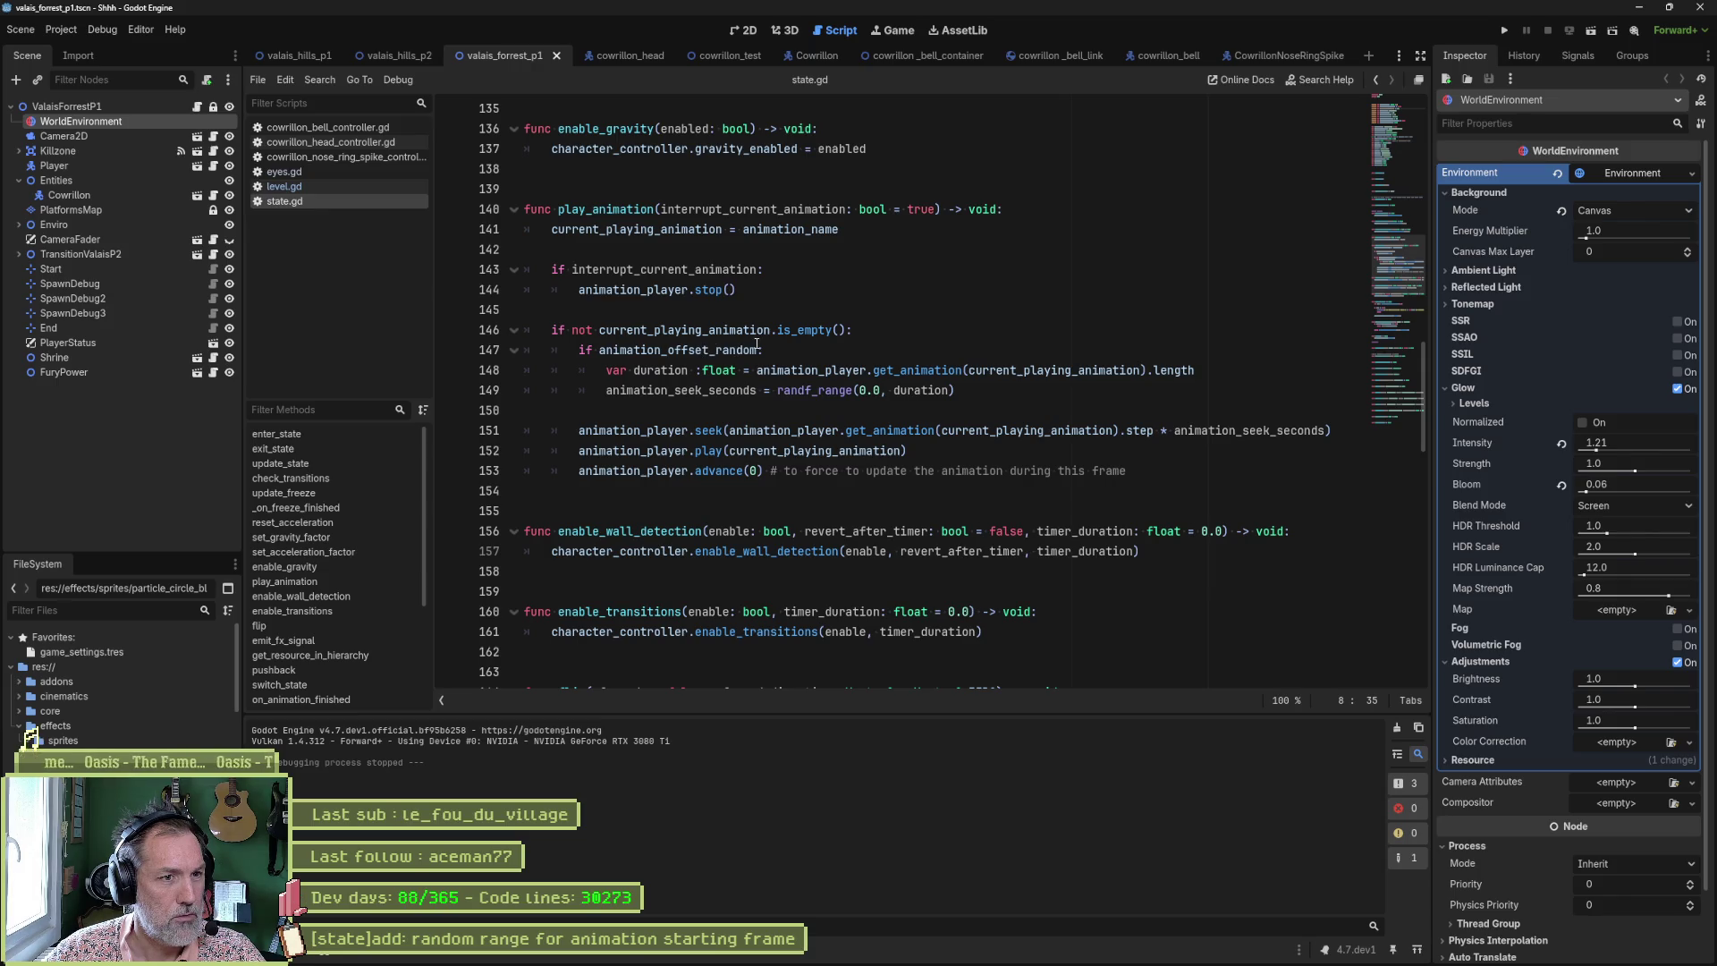
Put the animation length expression inside randf_range, delete the duration line, and save state.gd
double_click(675, 370)
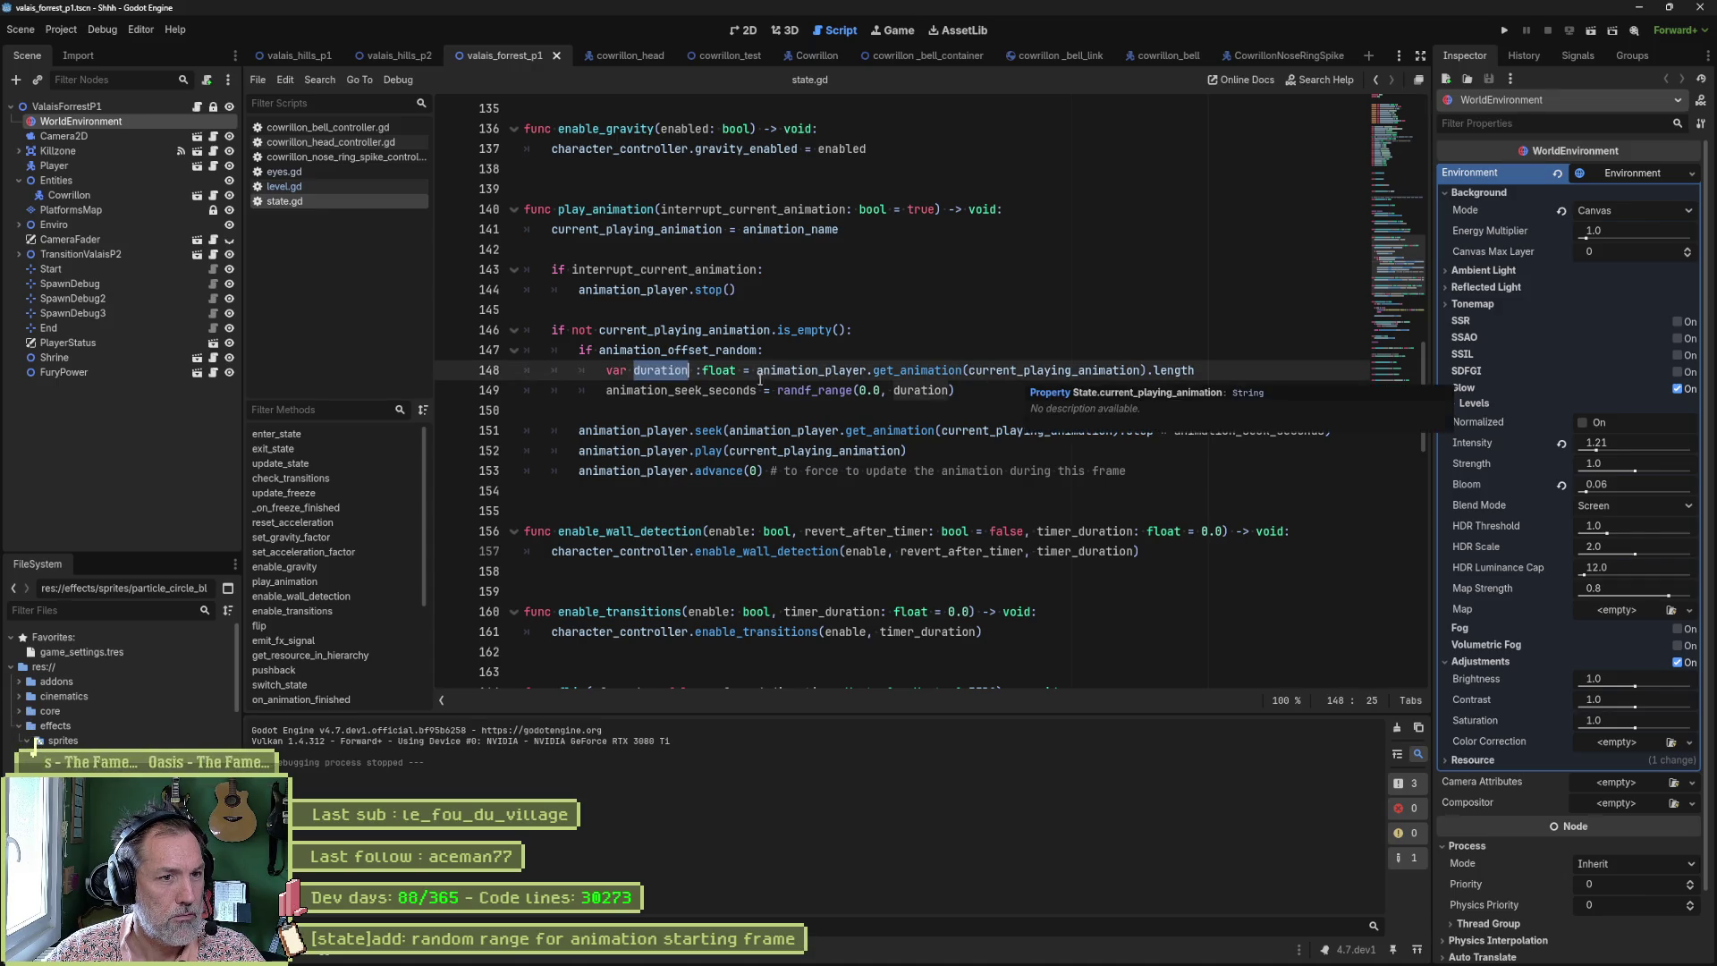
click(759, 370)
drag(771, 370, 1196, 370)
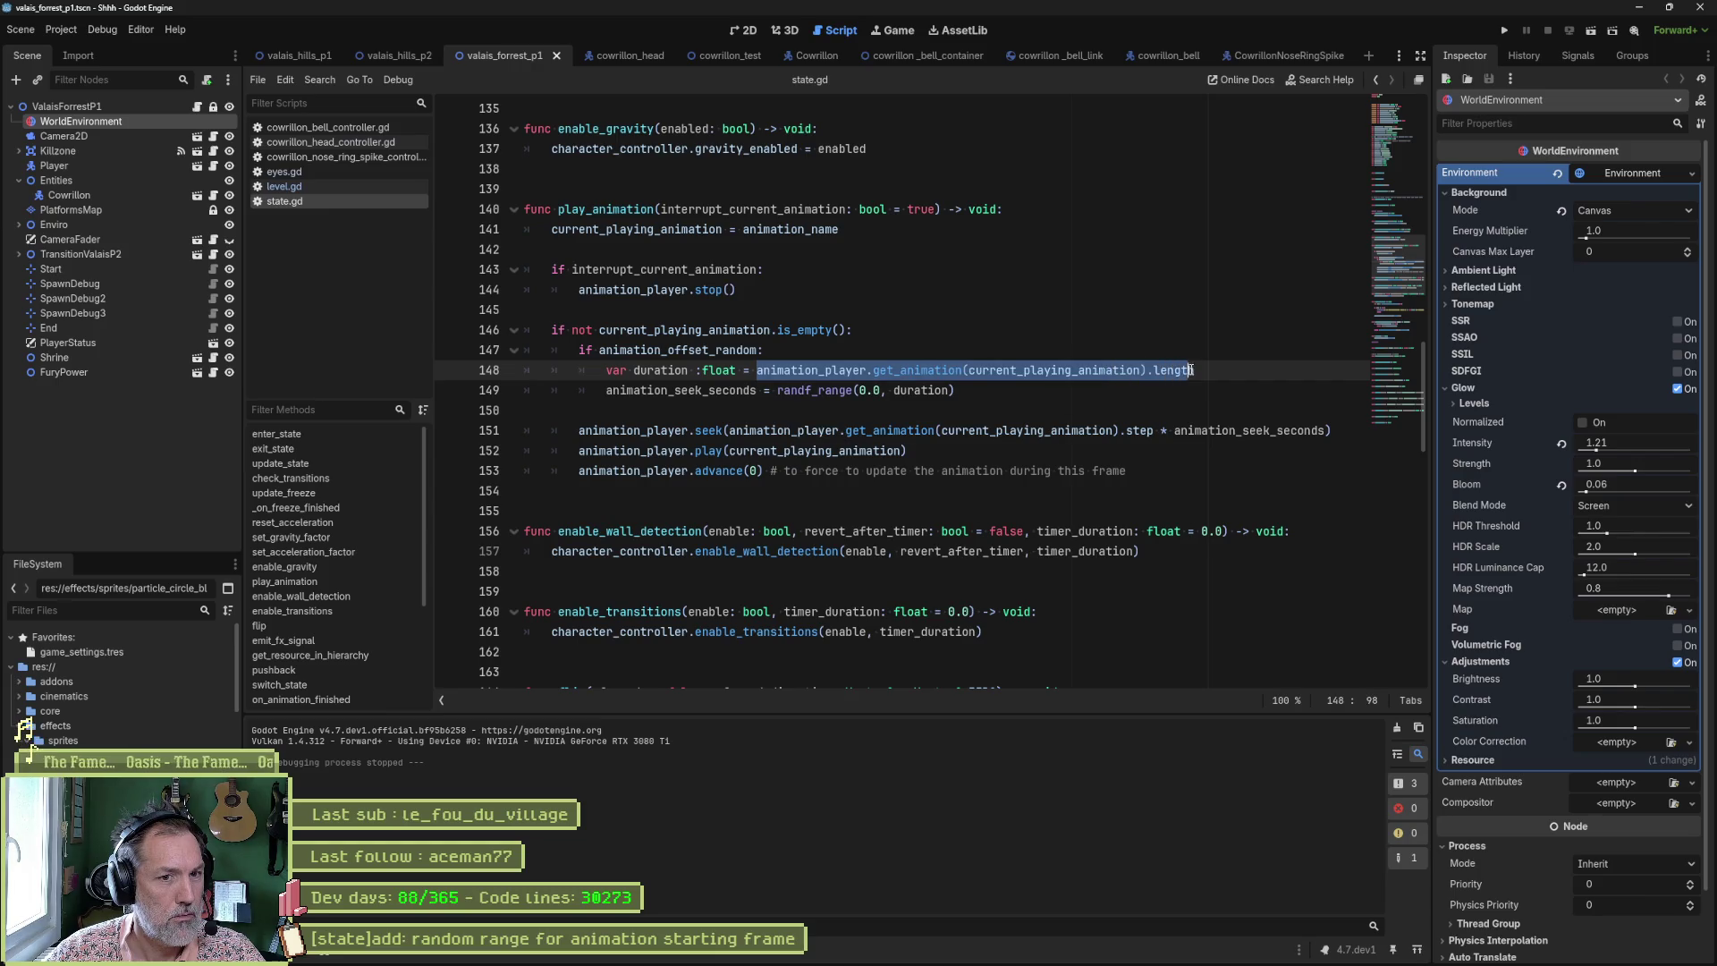
key(ctrl+c)
double_click(943, 391)
key(ctrl+v)
key(Up)
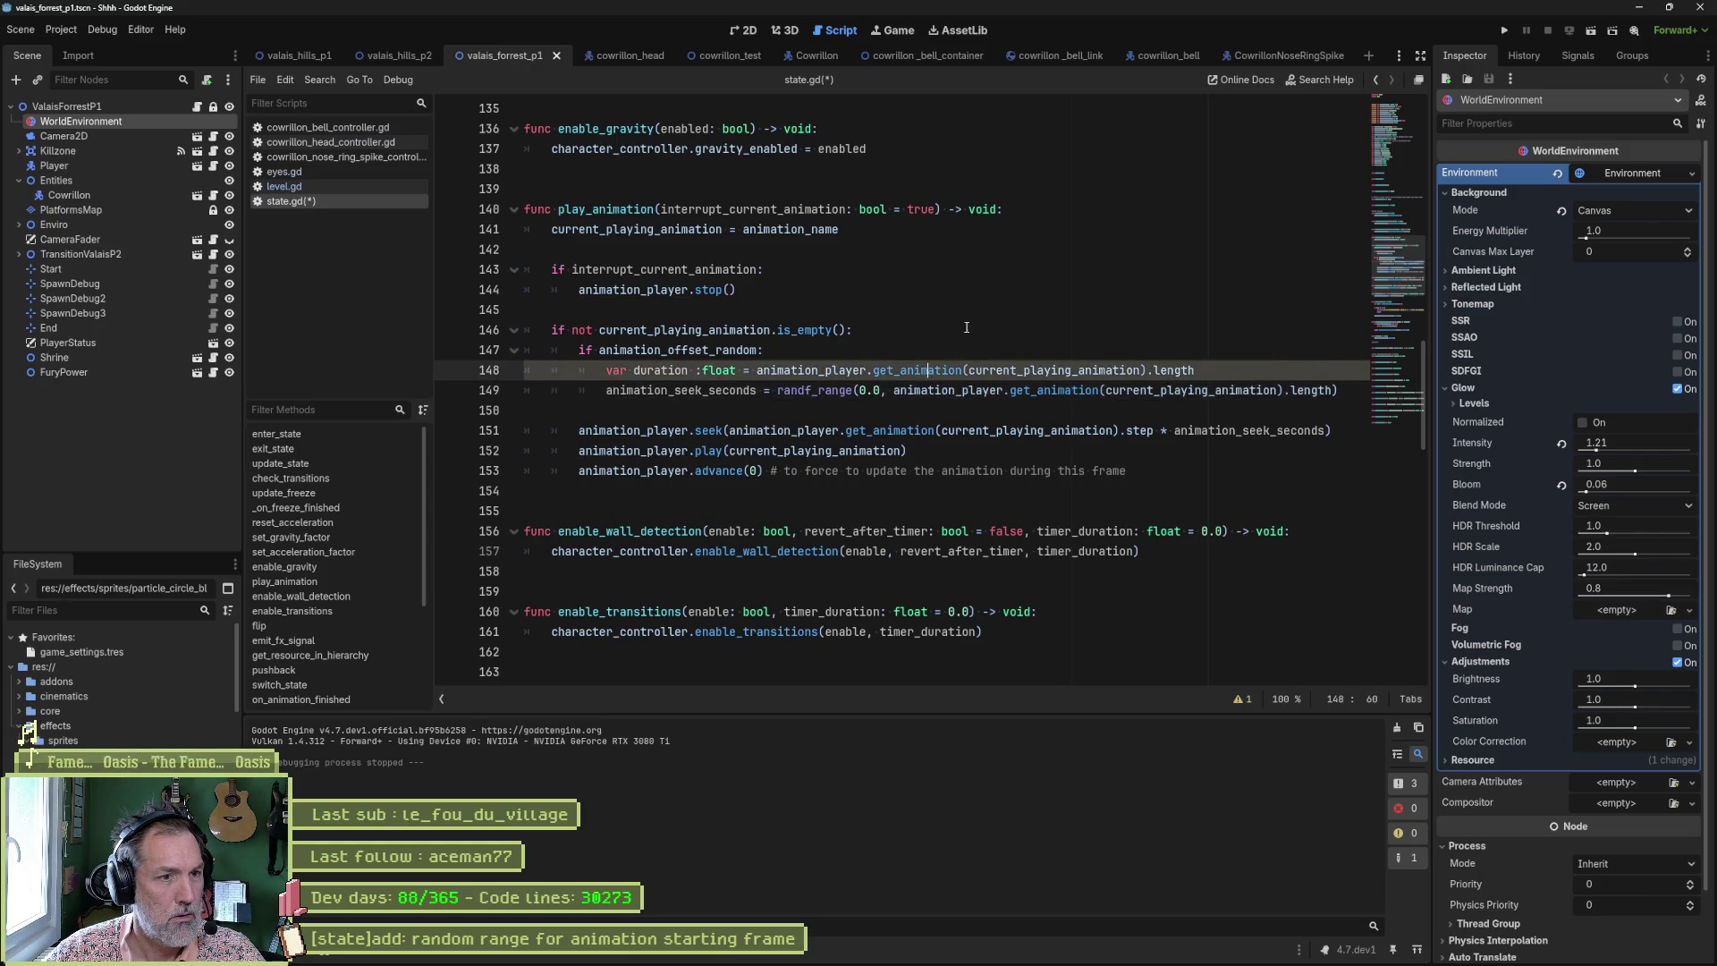
key(ctrl+shift+k)
key(ctrl+s)
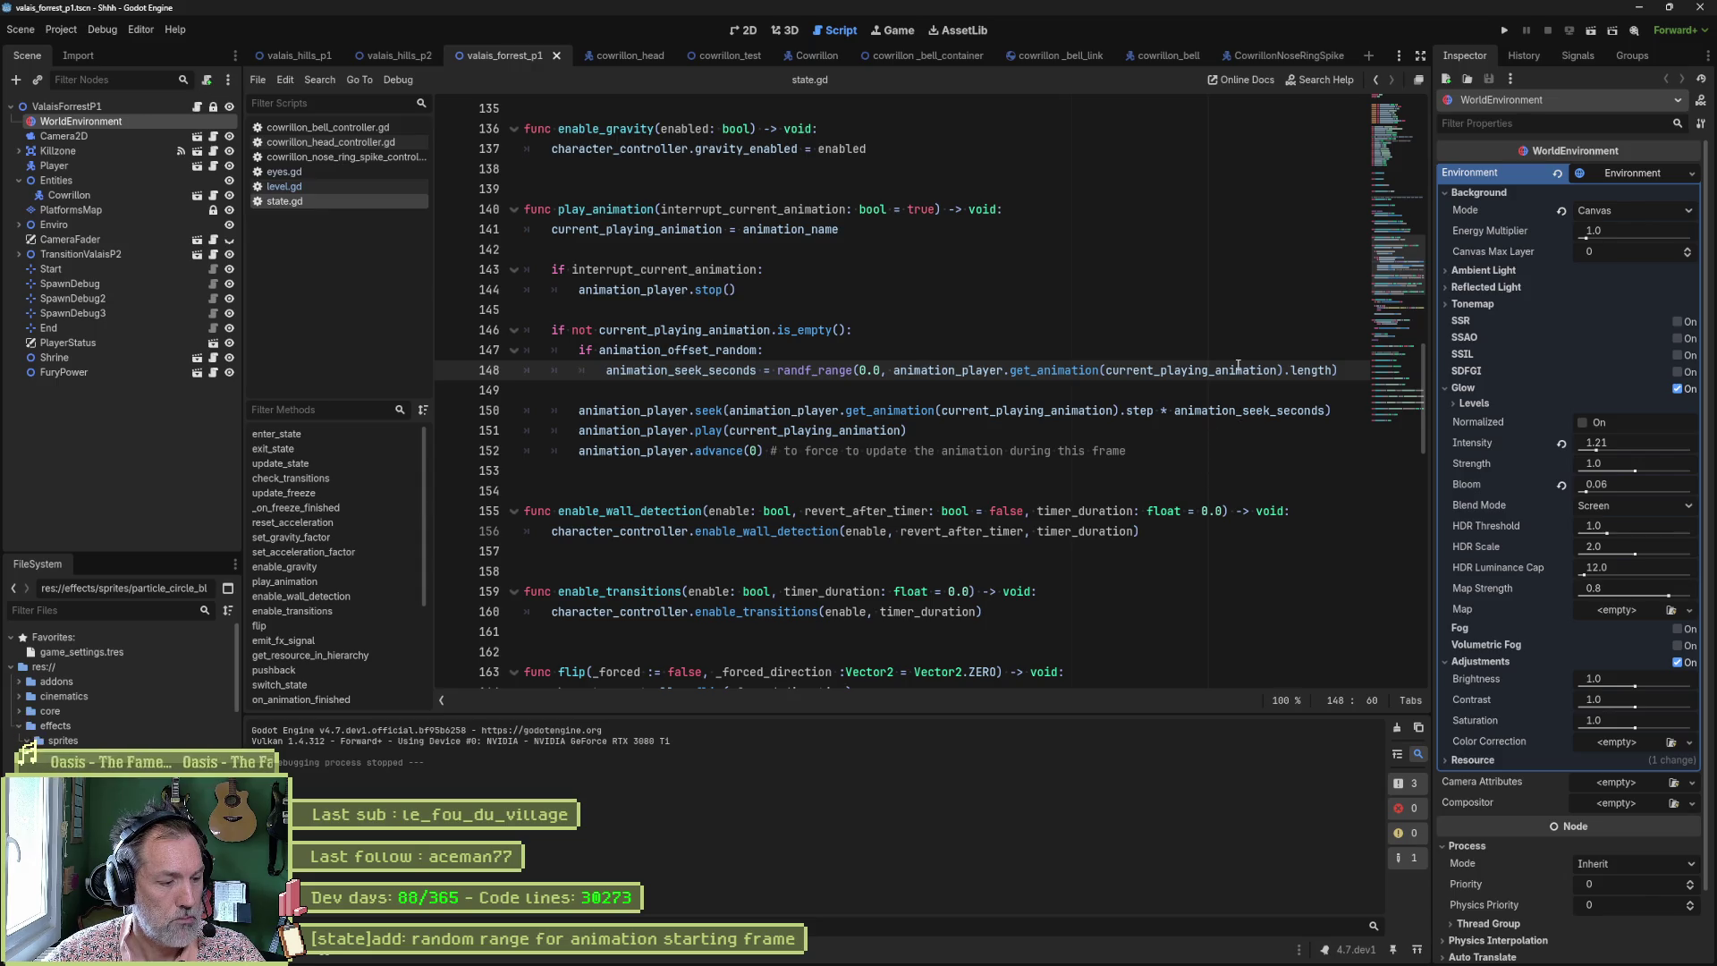
Select the 0.0 default of the exported animation_seek_seconds variable
mouse_move(1238, 366)
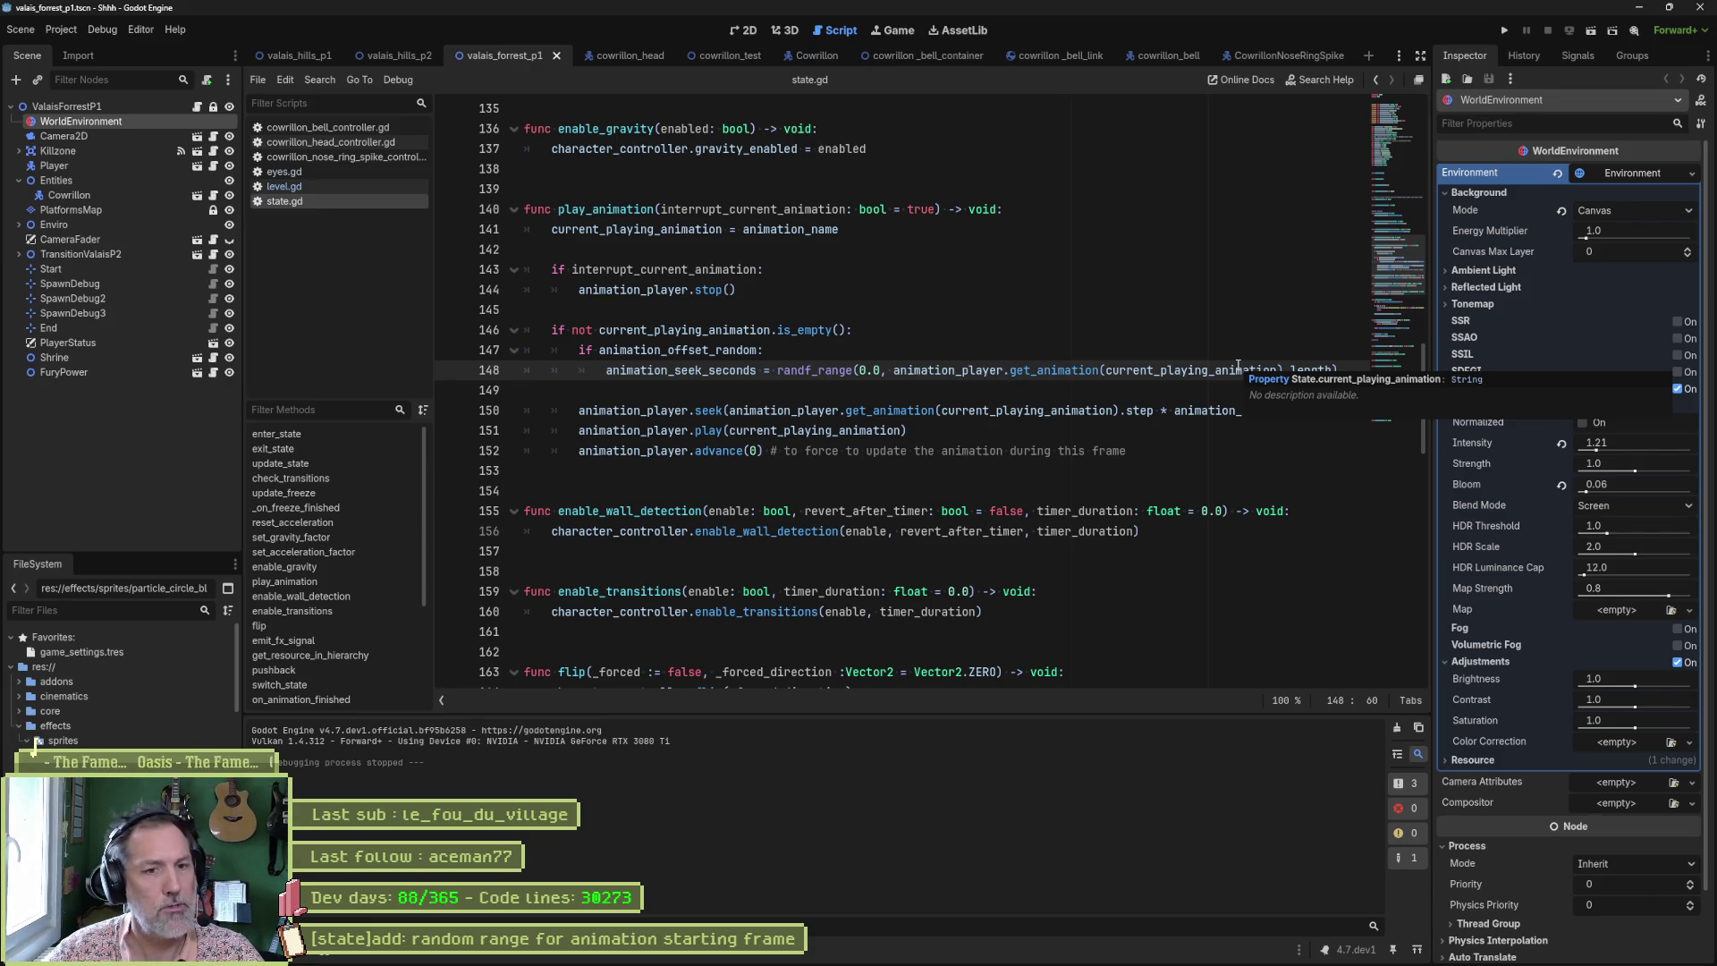
drag(1387, 168, 1396, 115)
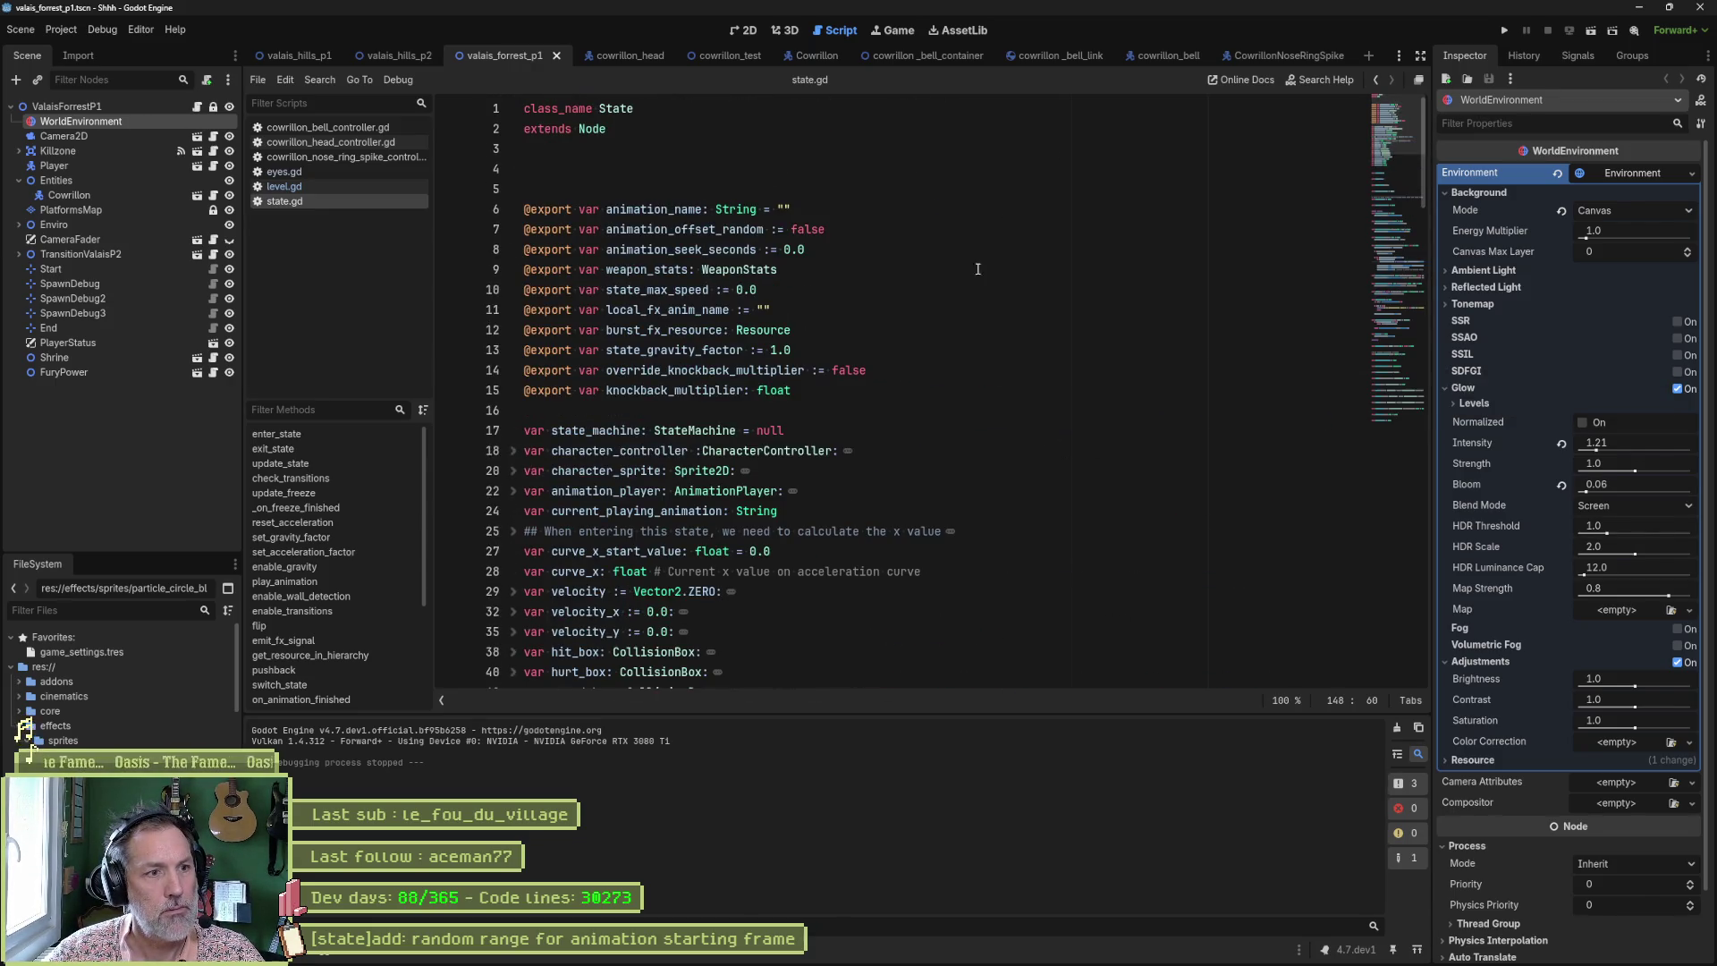
double_click(800, 249)
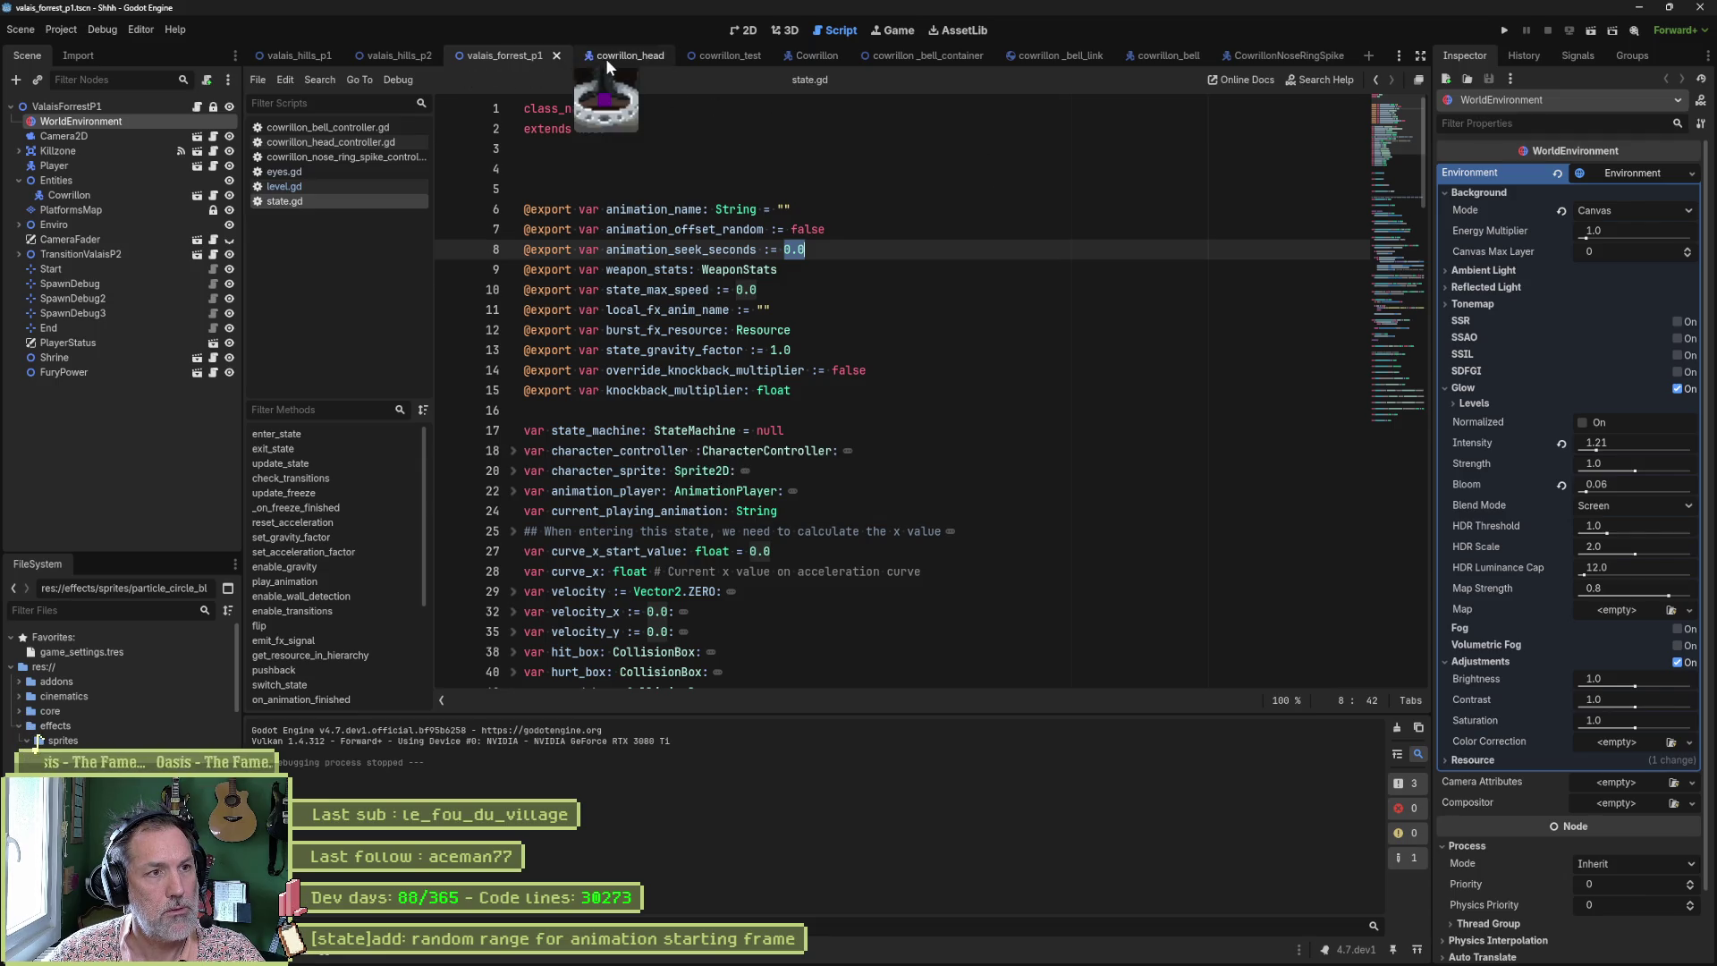
Run the scene and inspect the first bell's Idle state in the Remote tree
key(F6)
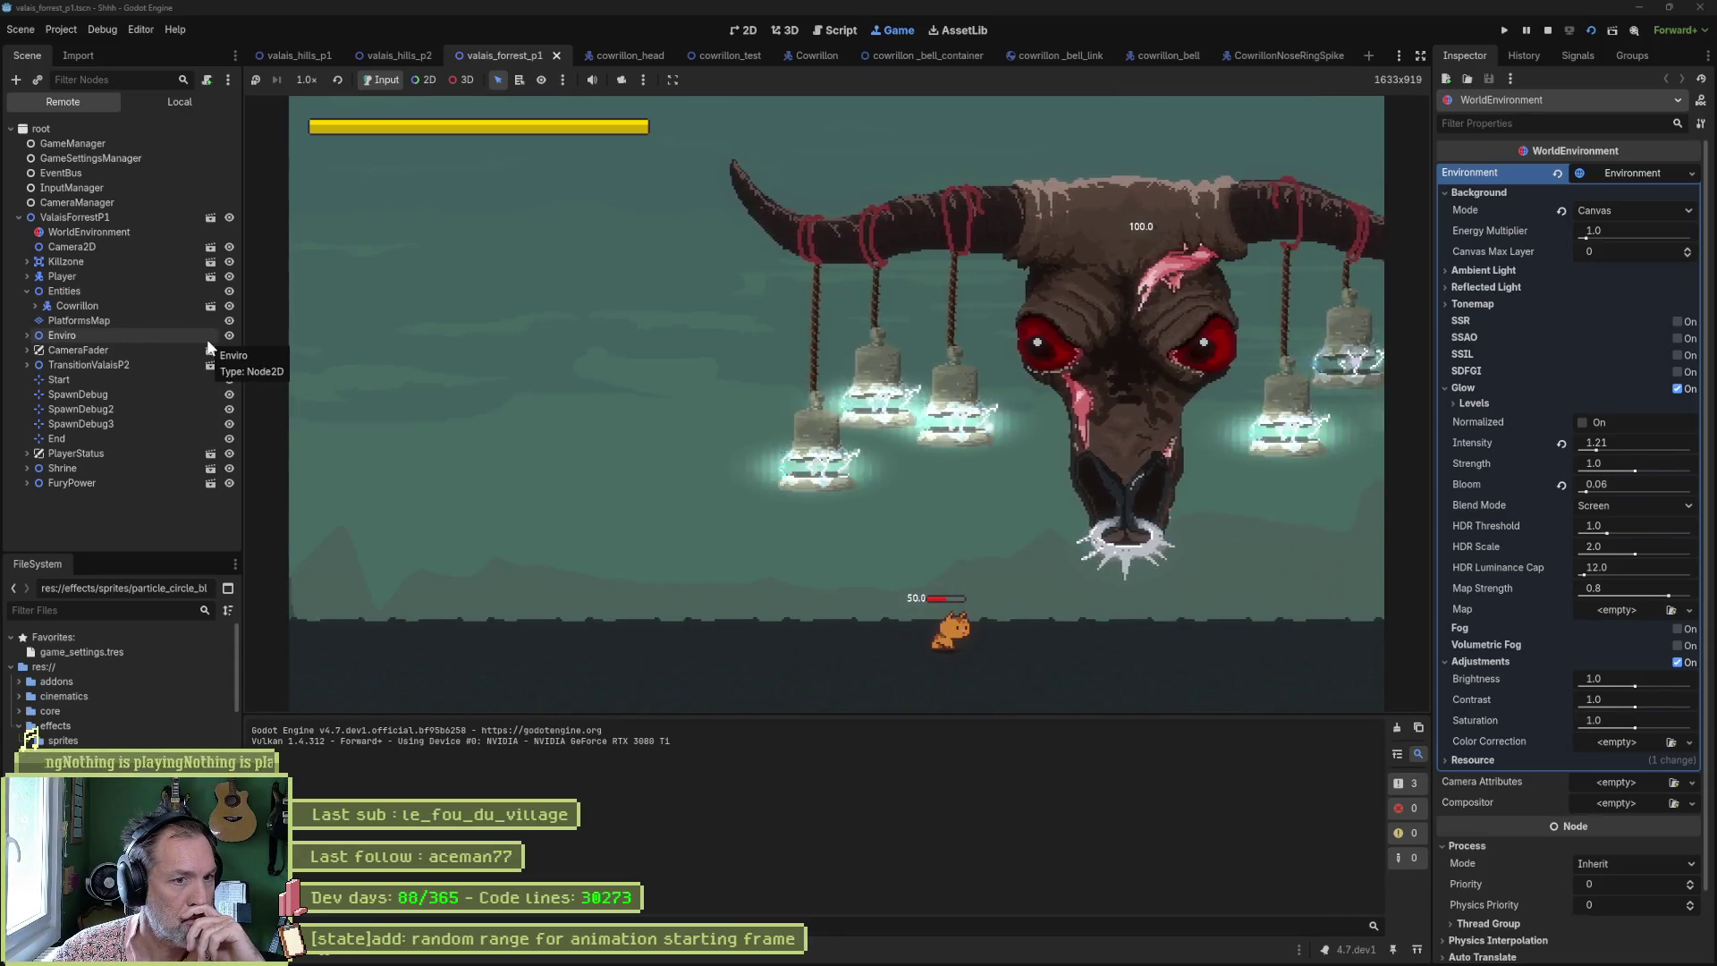
click(36, 306)
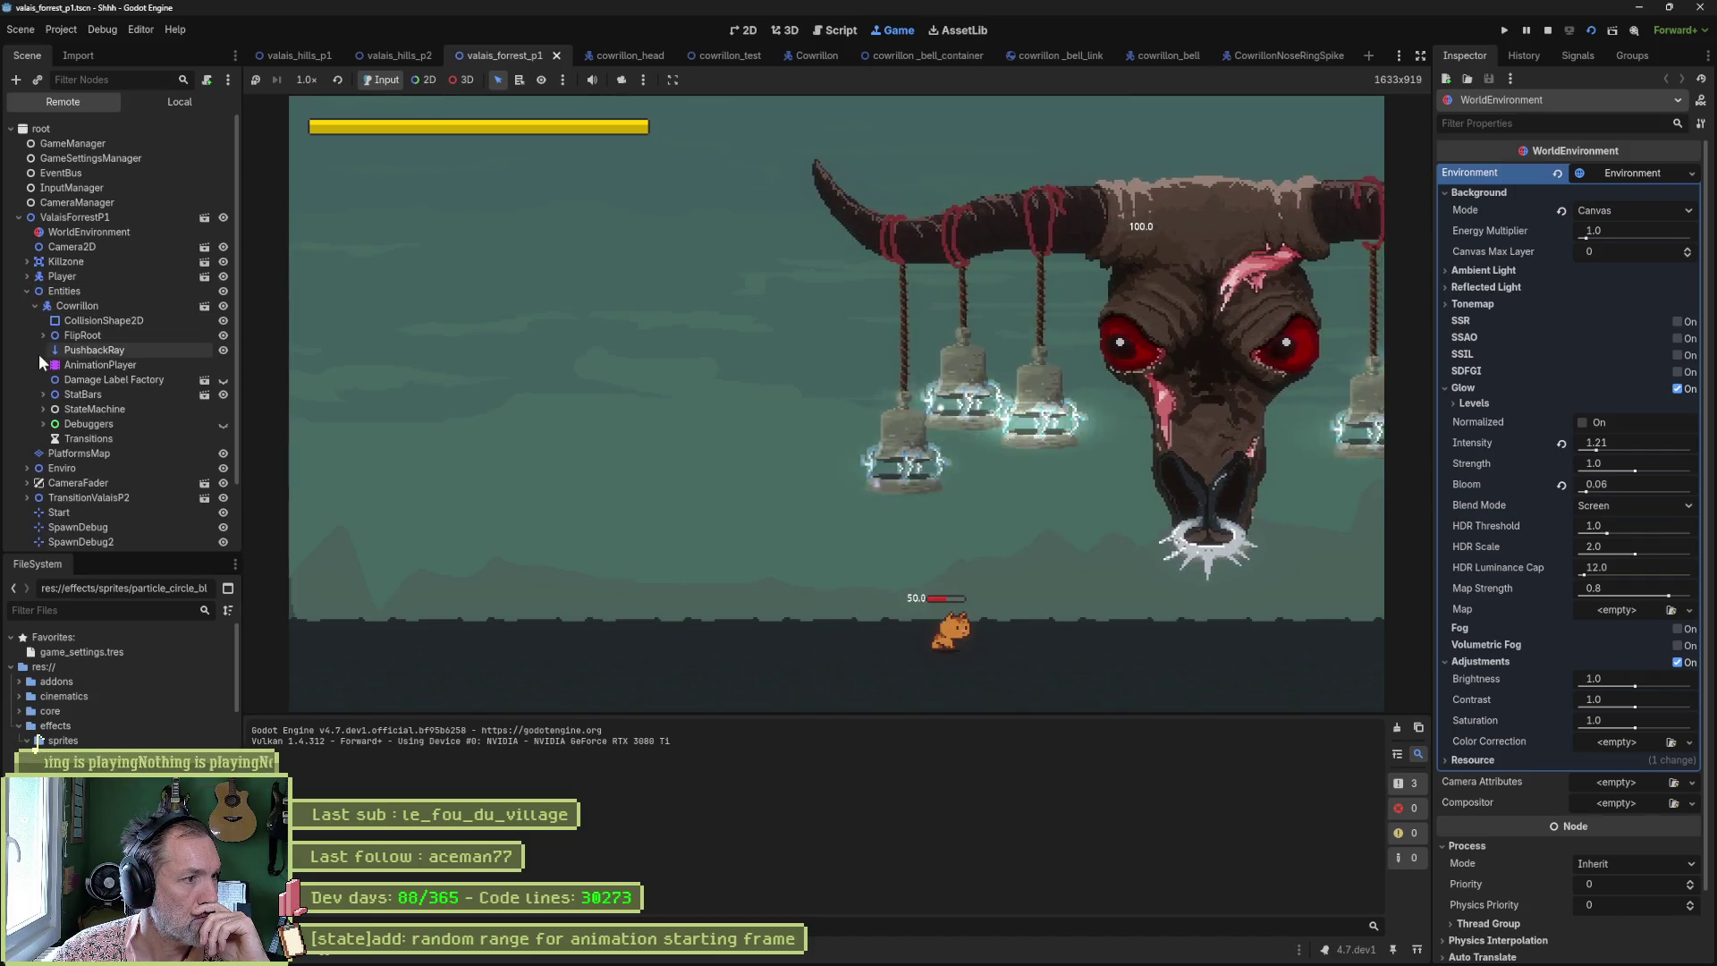
click(44, 335)
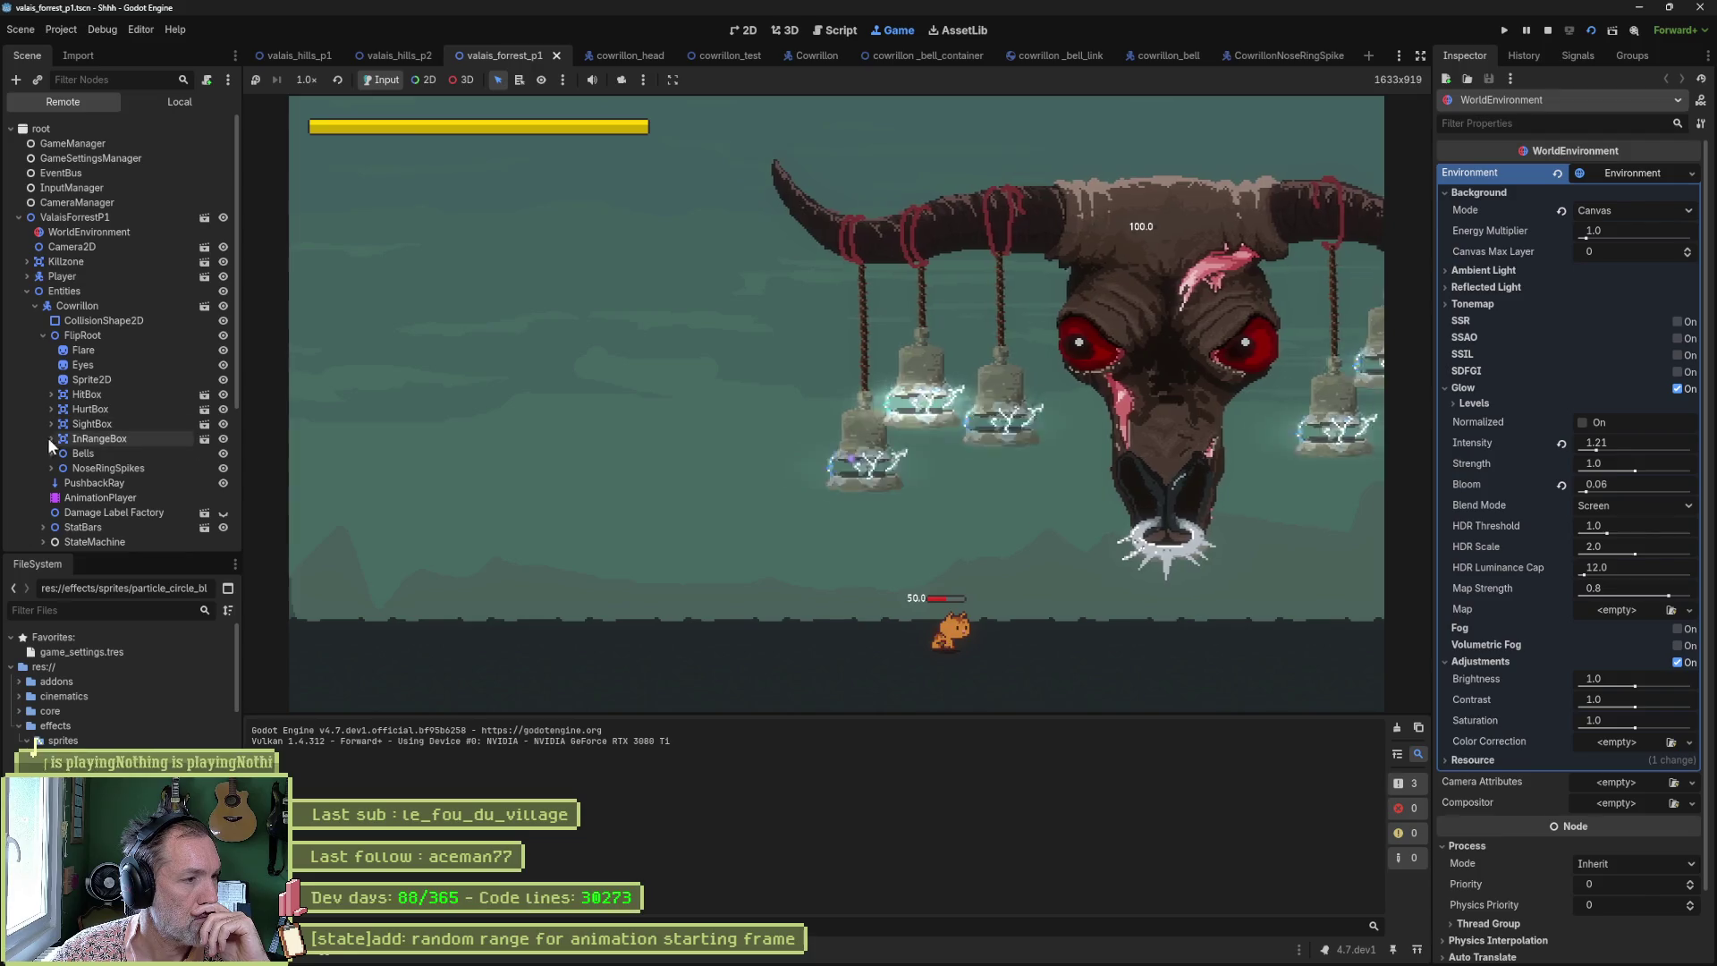
click(51, 454)
scroll(56, 384, down, 3)
click(59, 309)
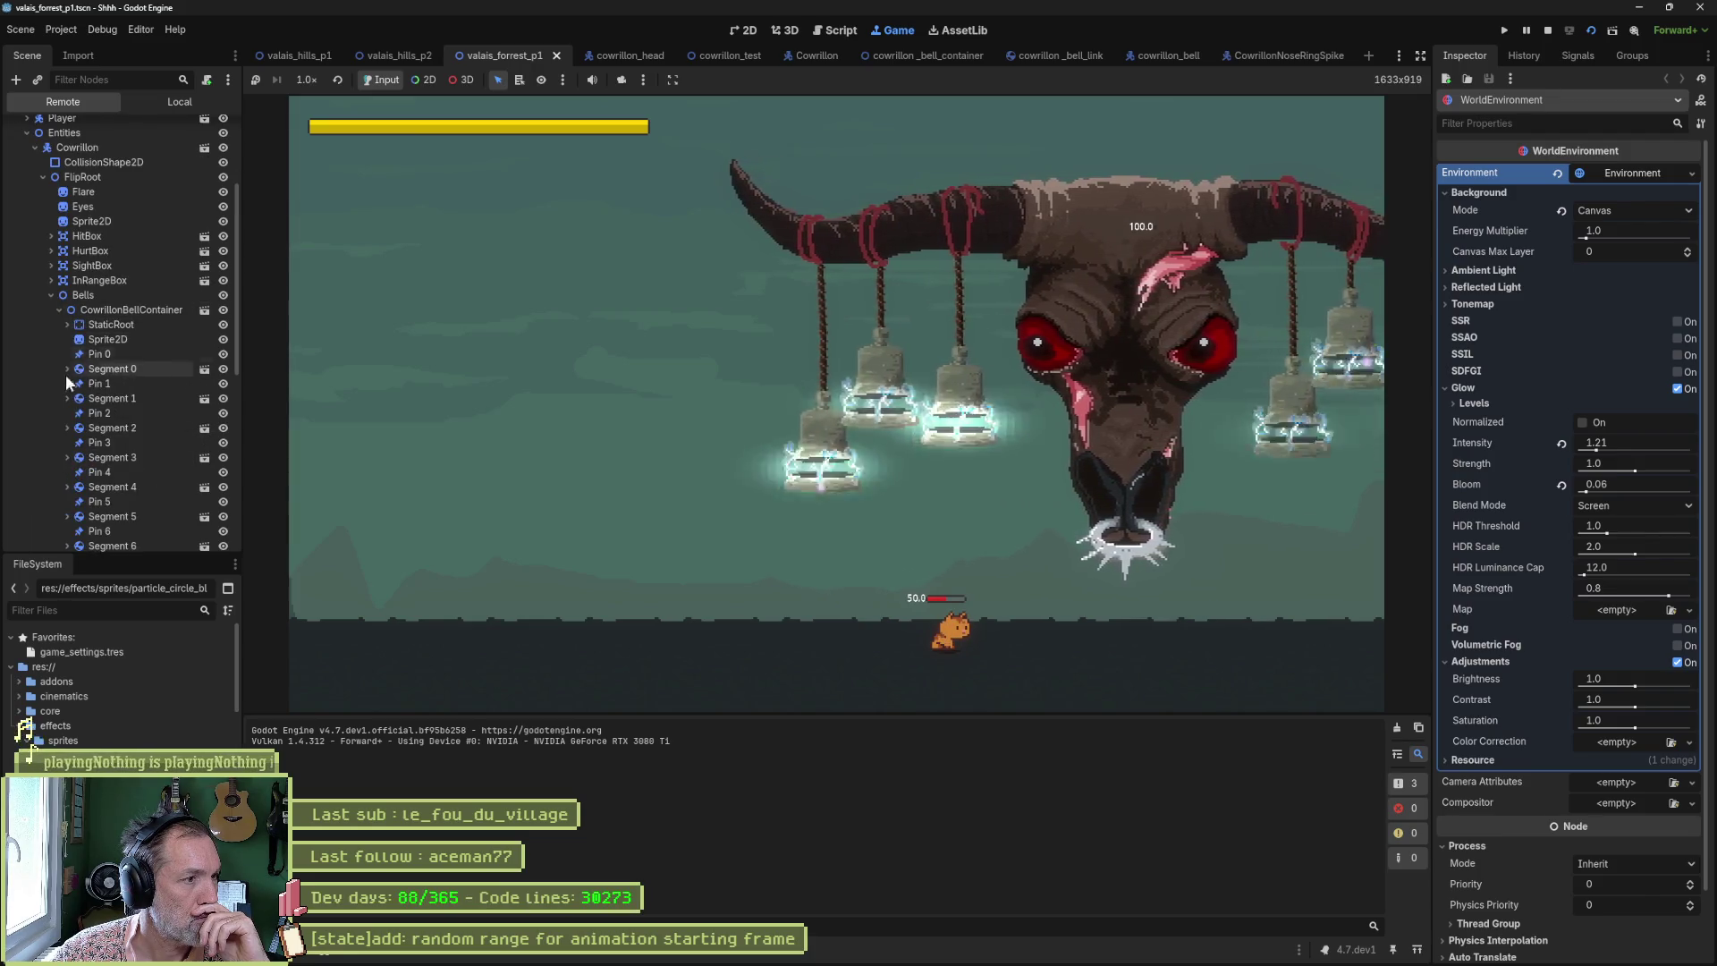
scroll(69, 385, down, 4)
click(77, 378)
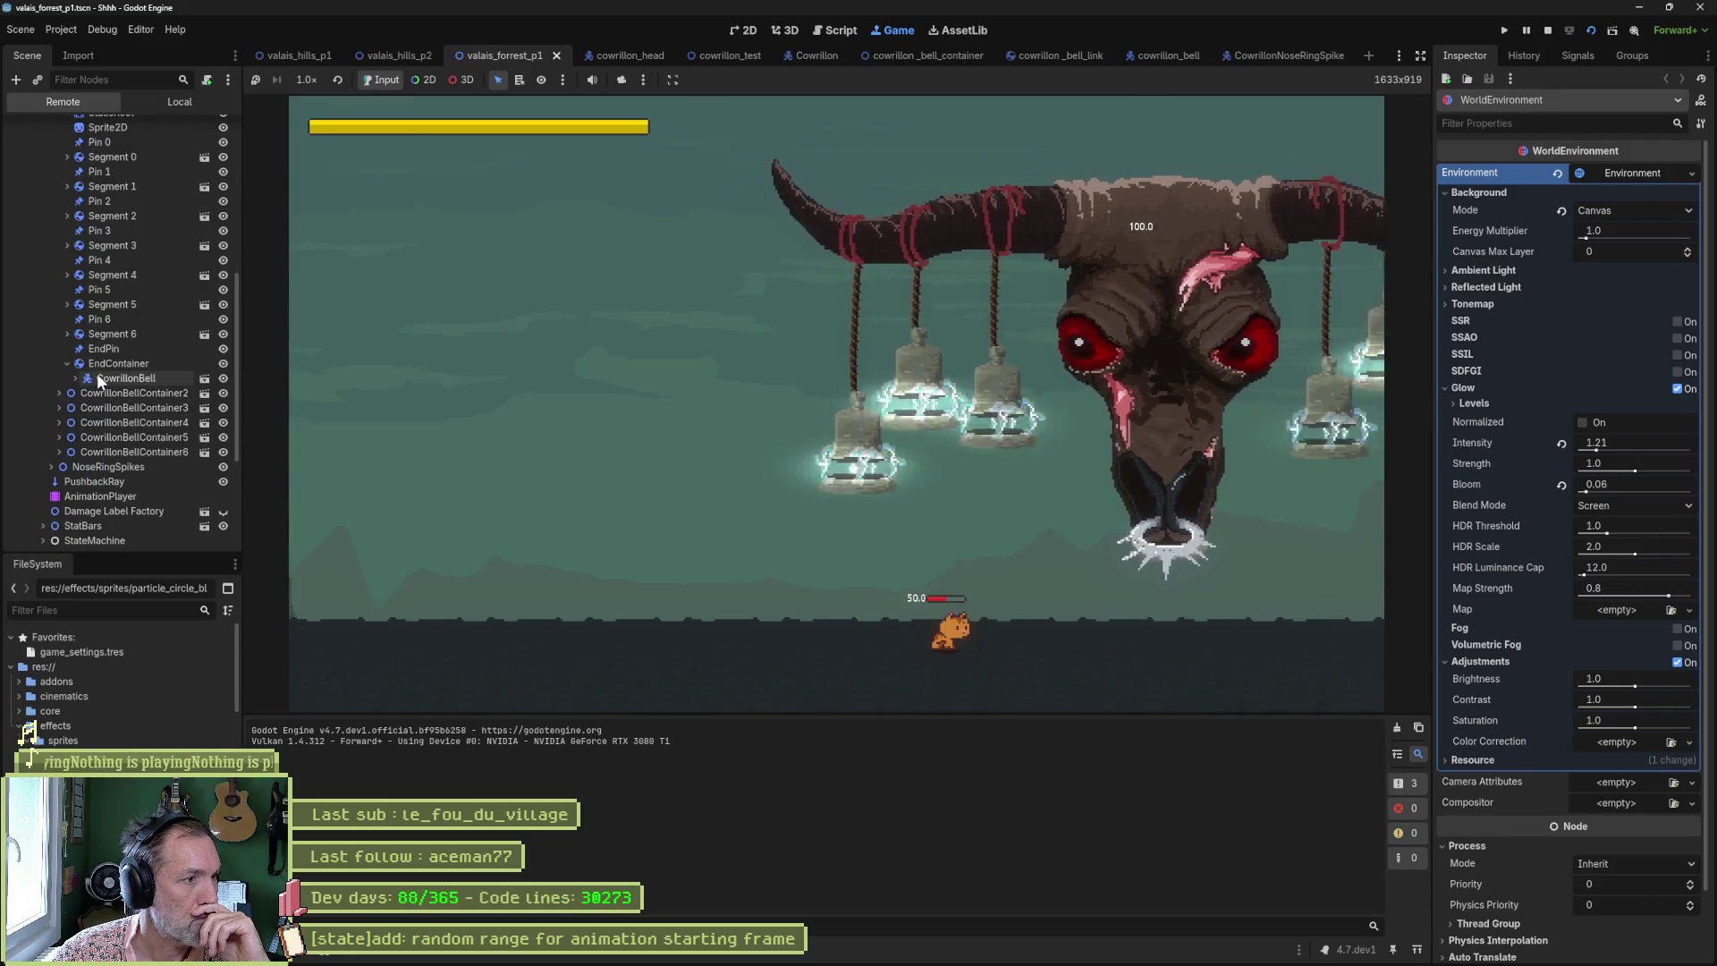
click(90, 377)
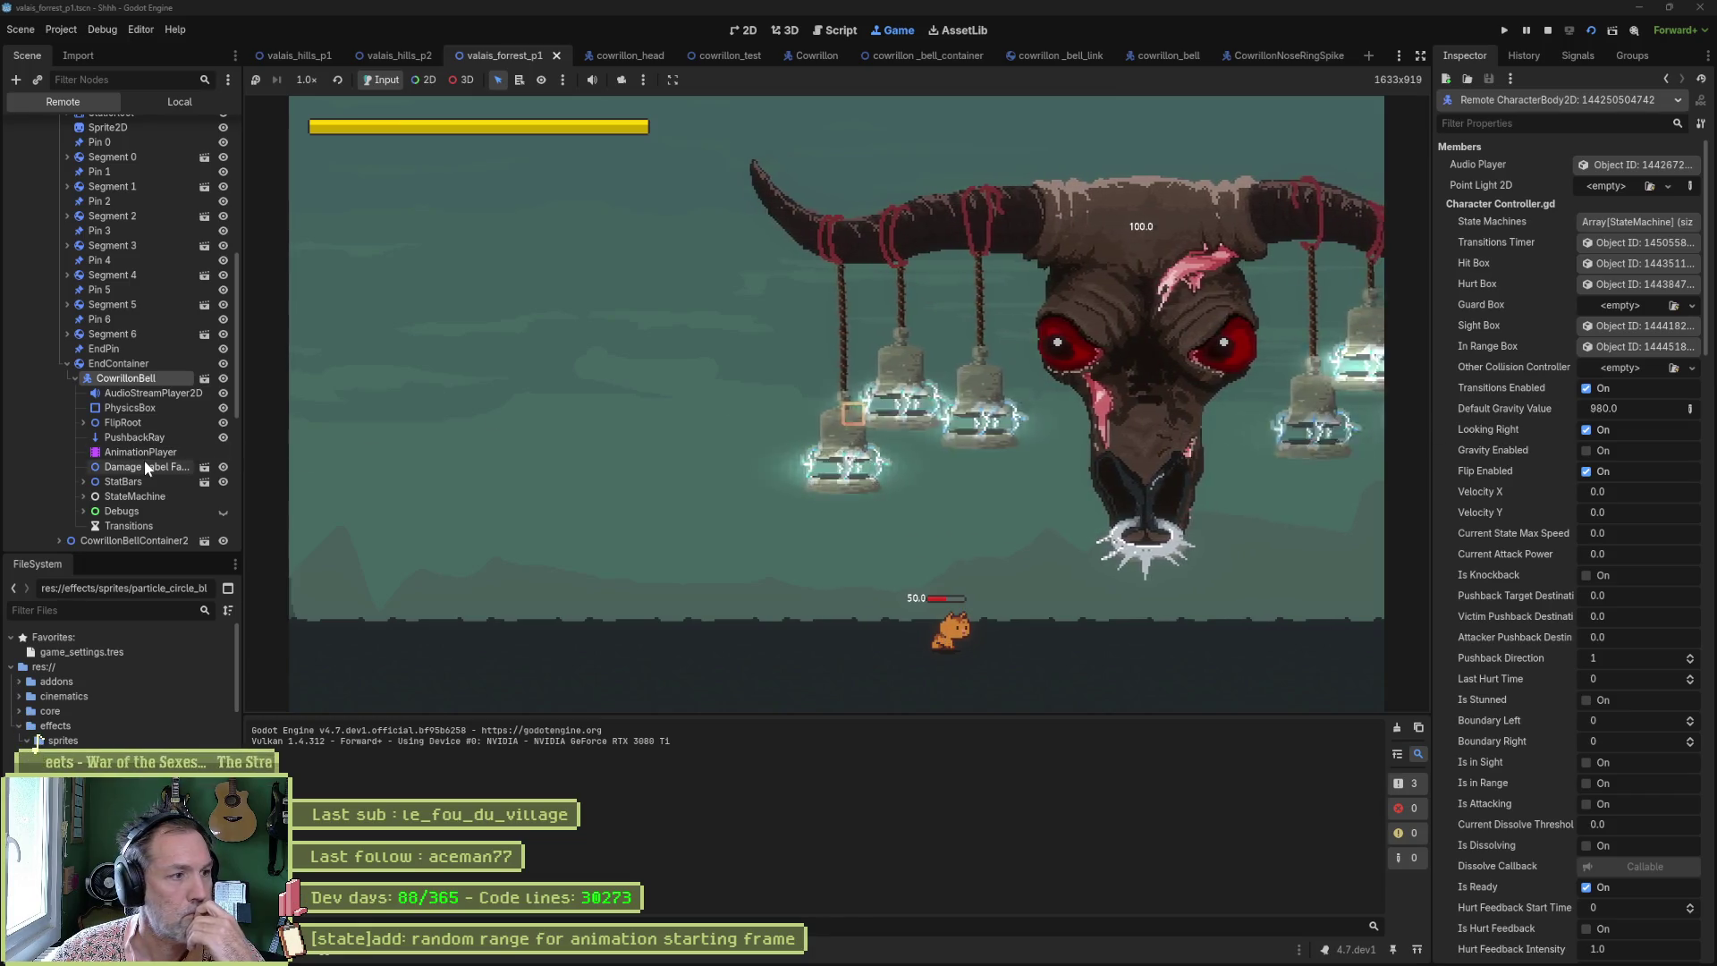
click(82, 496)
scroll(134, 483, down, 2)
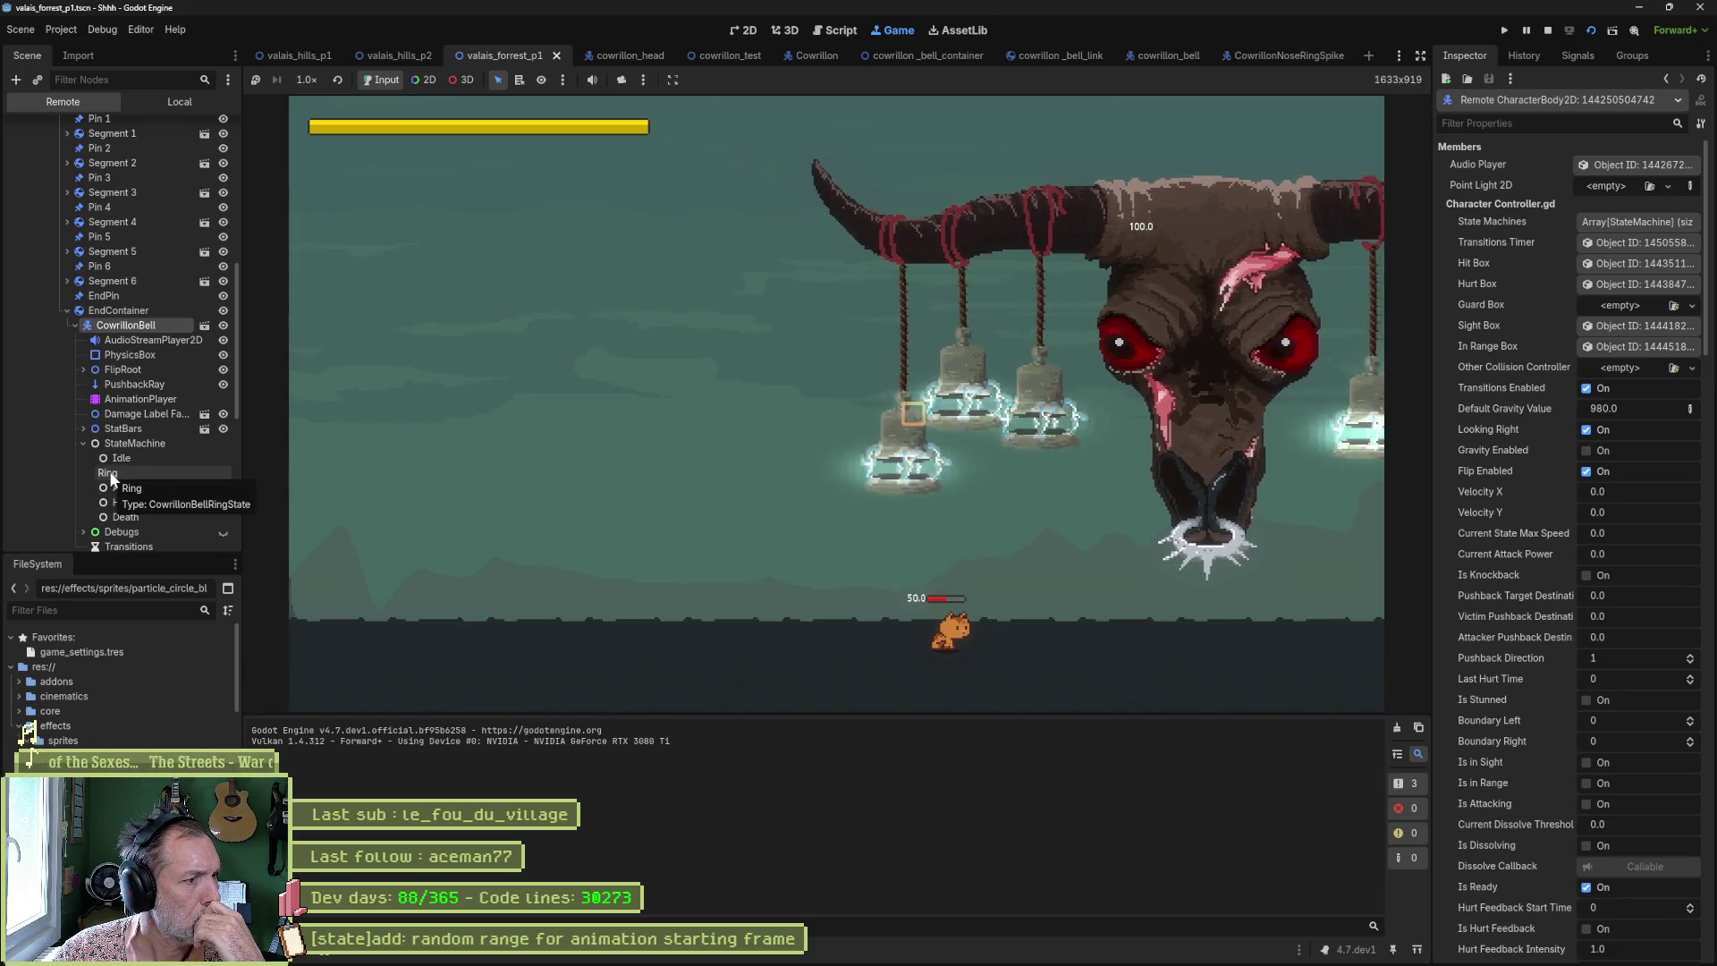
click(125, 458)
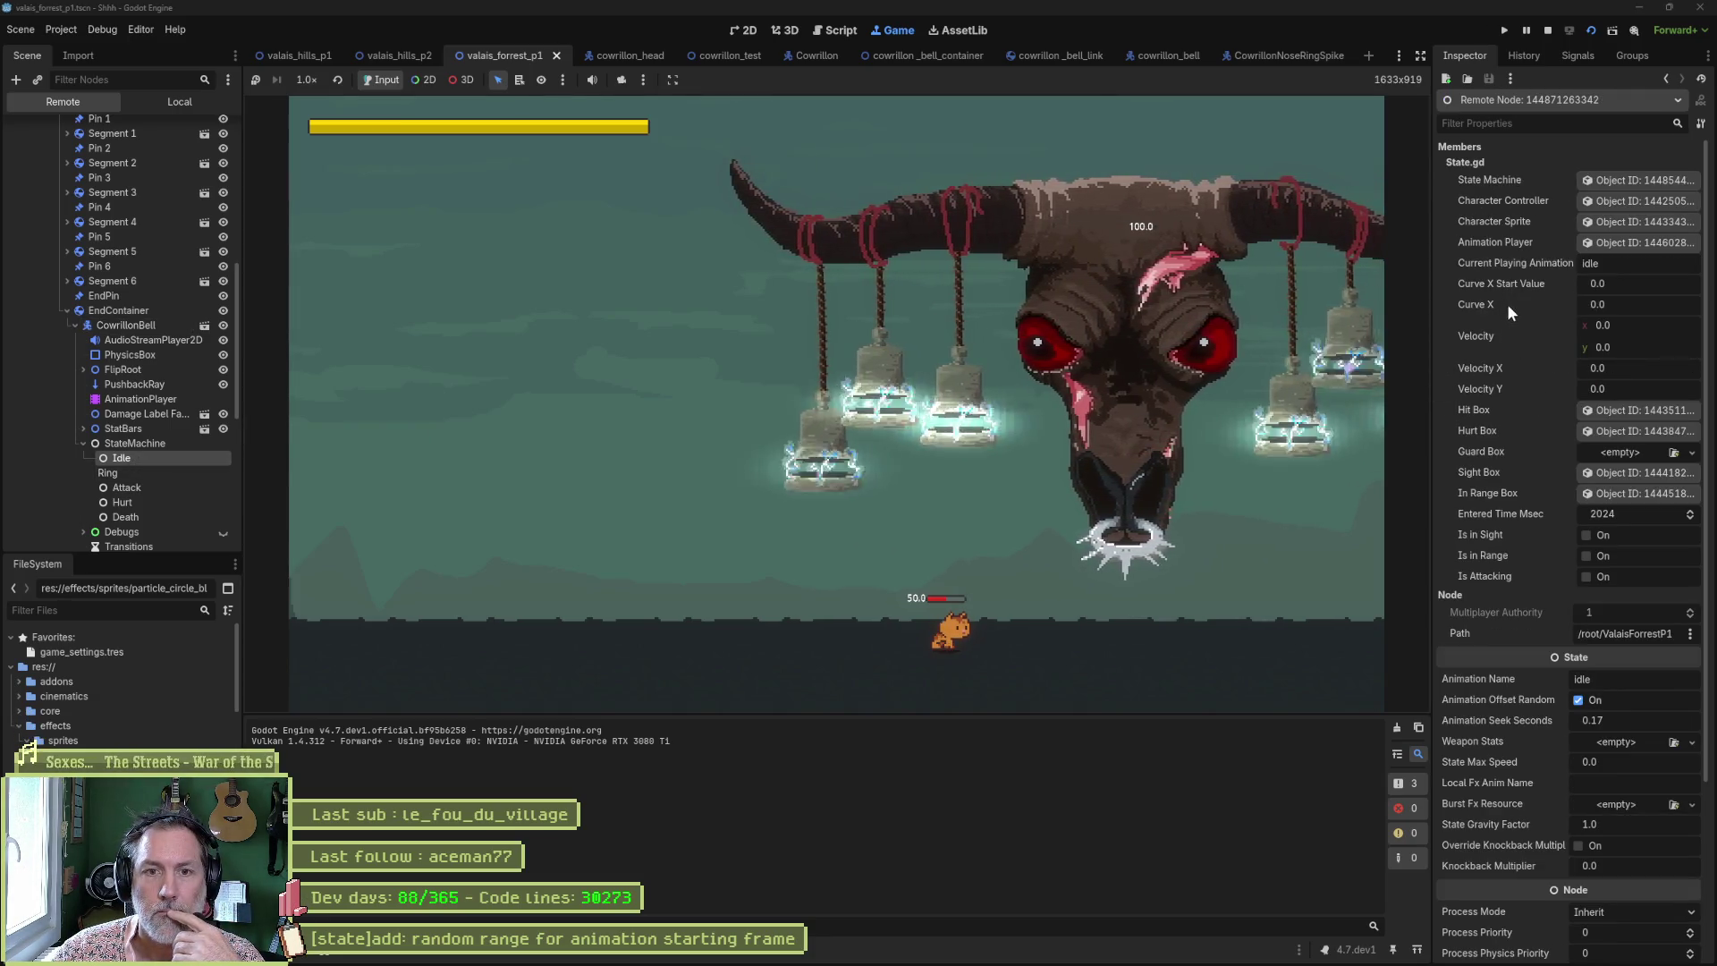
Inspect CowrillonBellContainer2's Idle state seek value, then stop the game
scroll(1487, 507, down, 3)
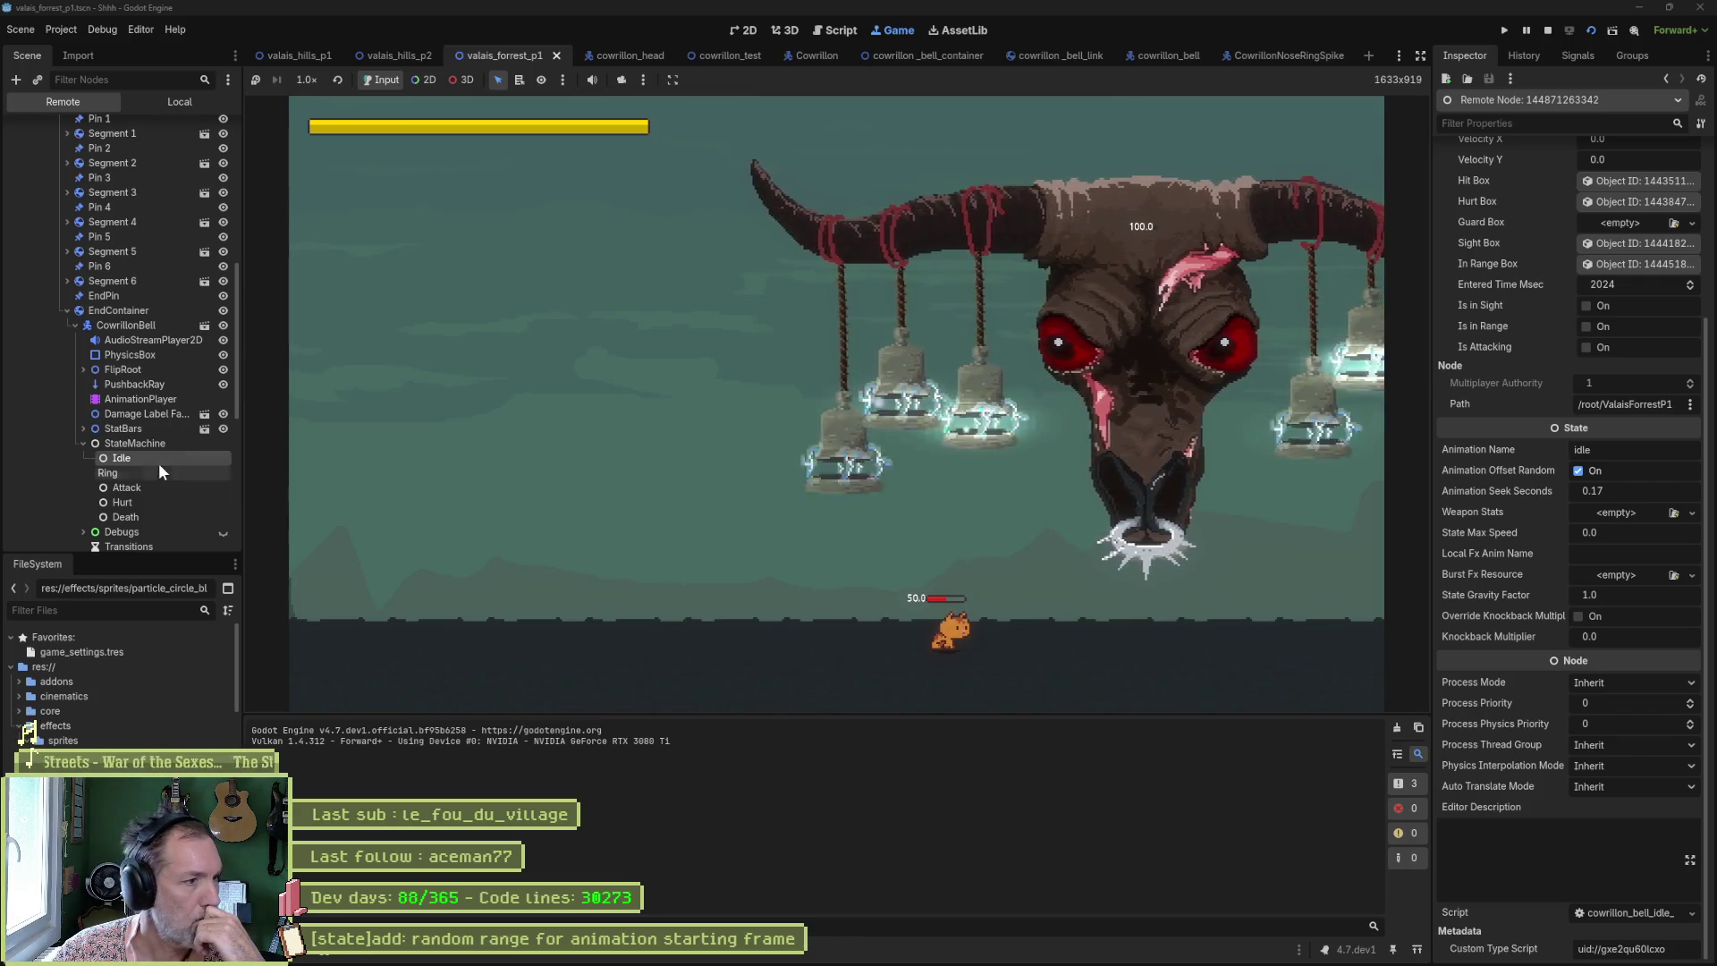
scroll(79, 342, down, 3)
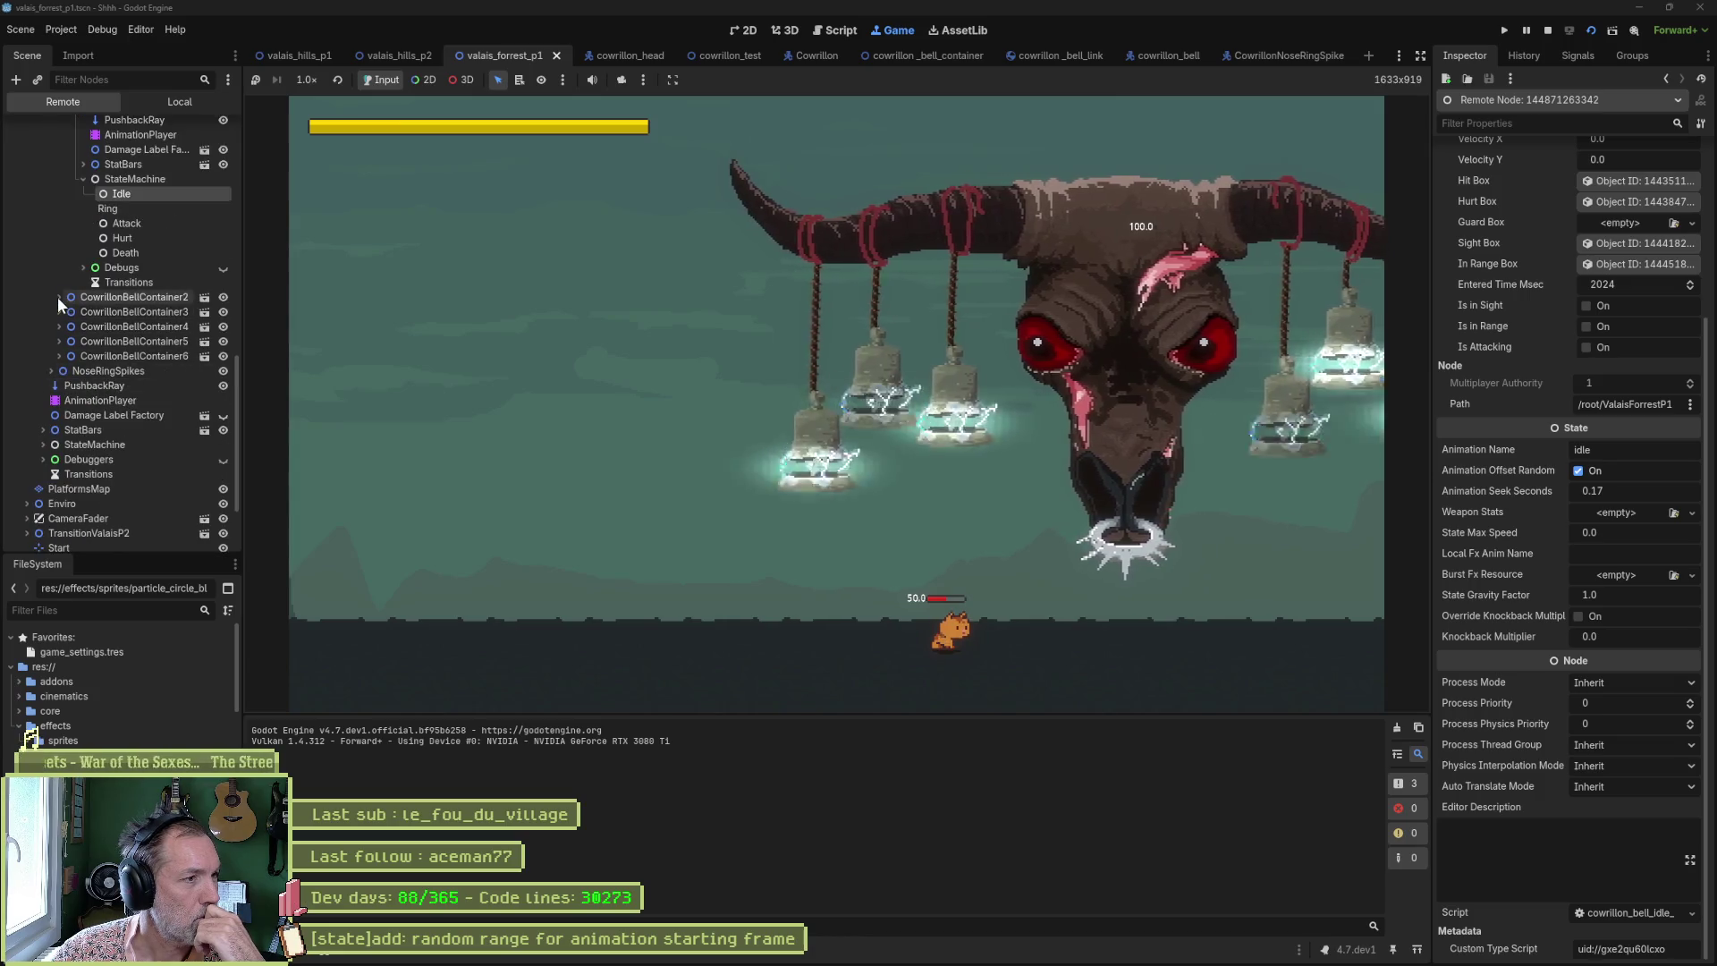
click(59, 296)
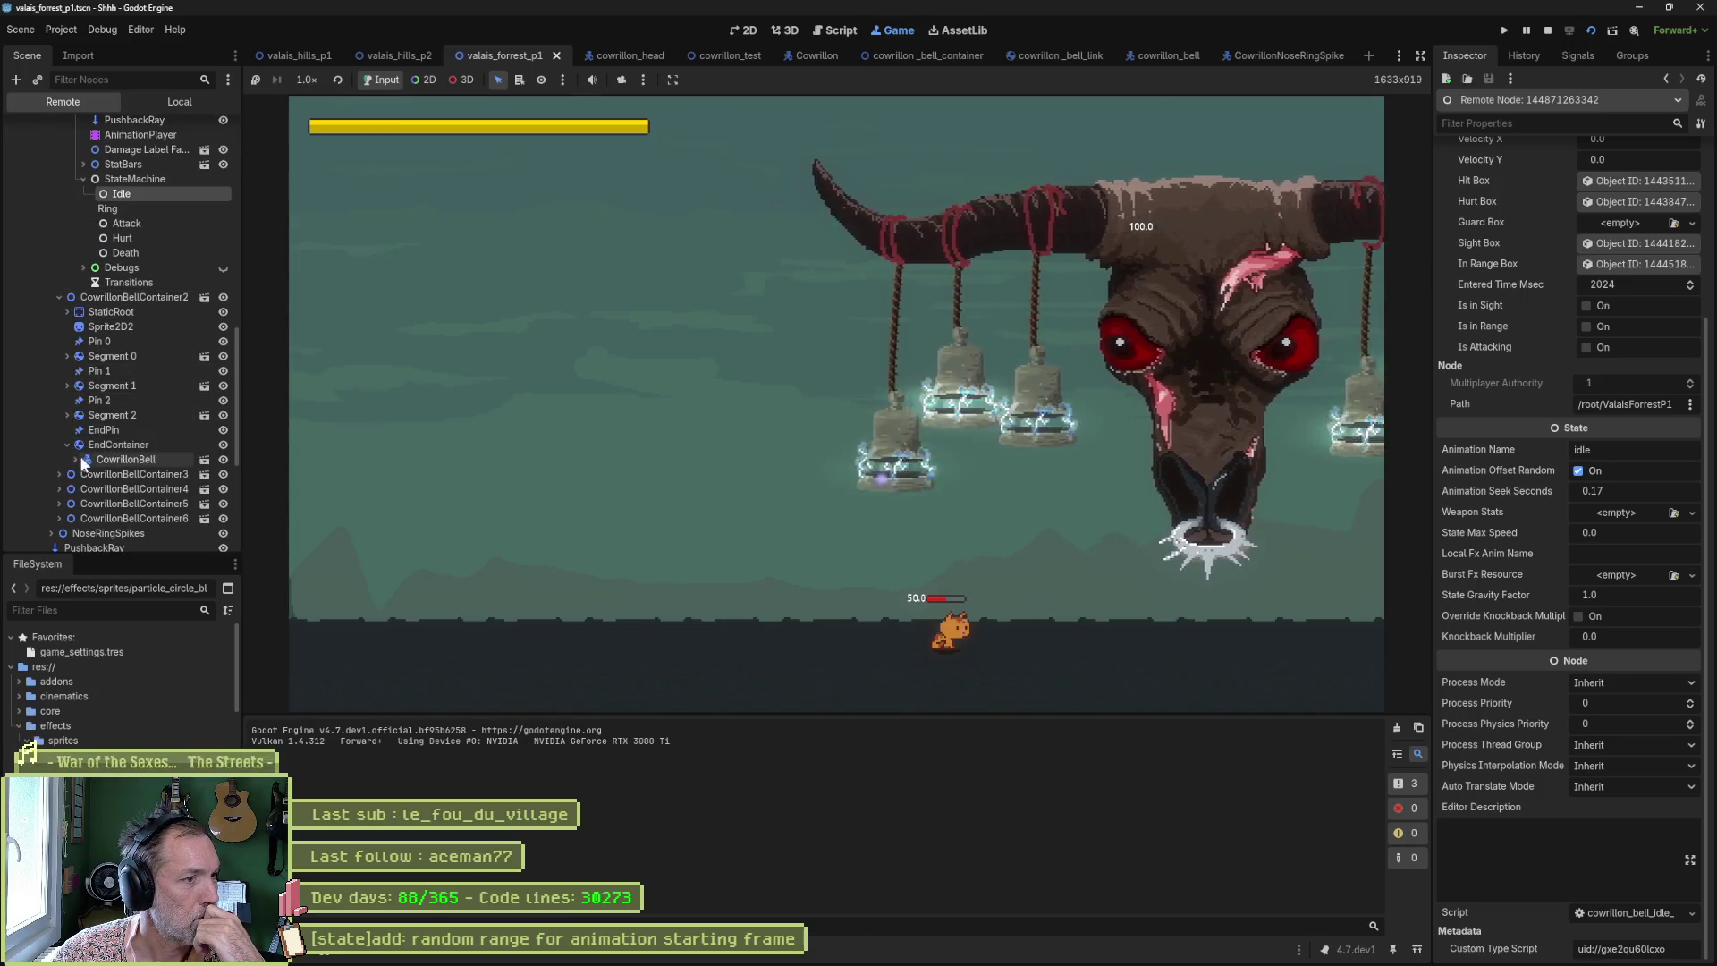
click(75, 459)
scroll(82, 501, down, 2)
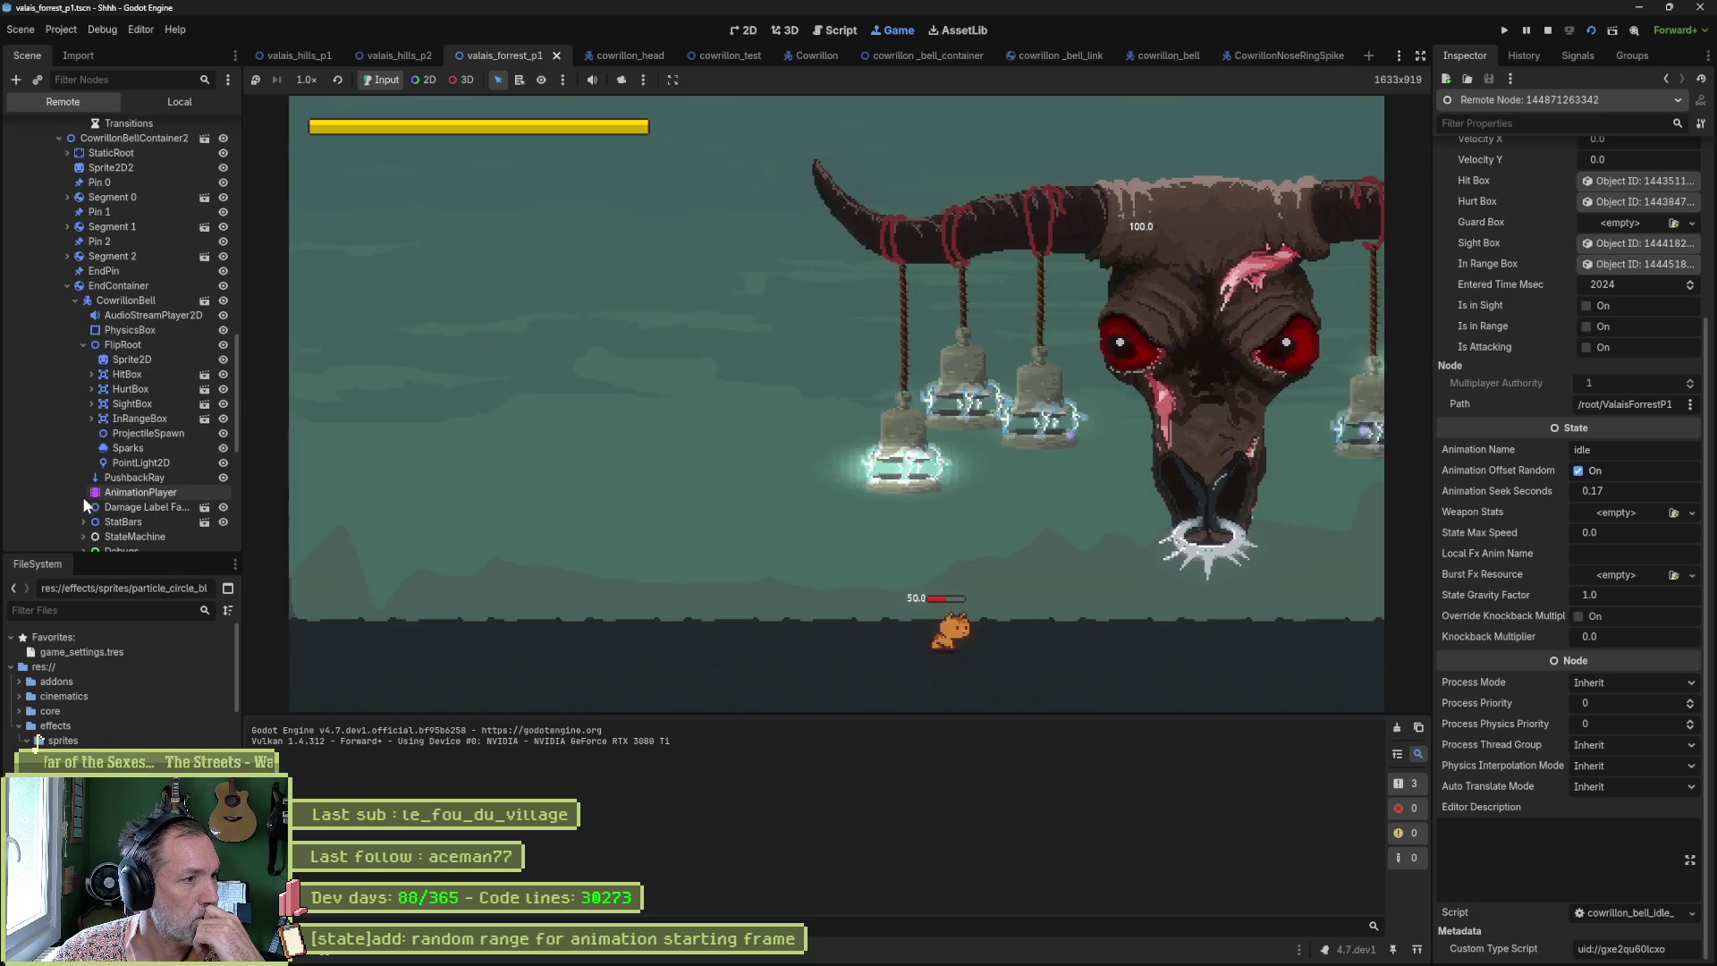
scroll(87, 526, down, 2)
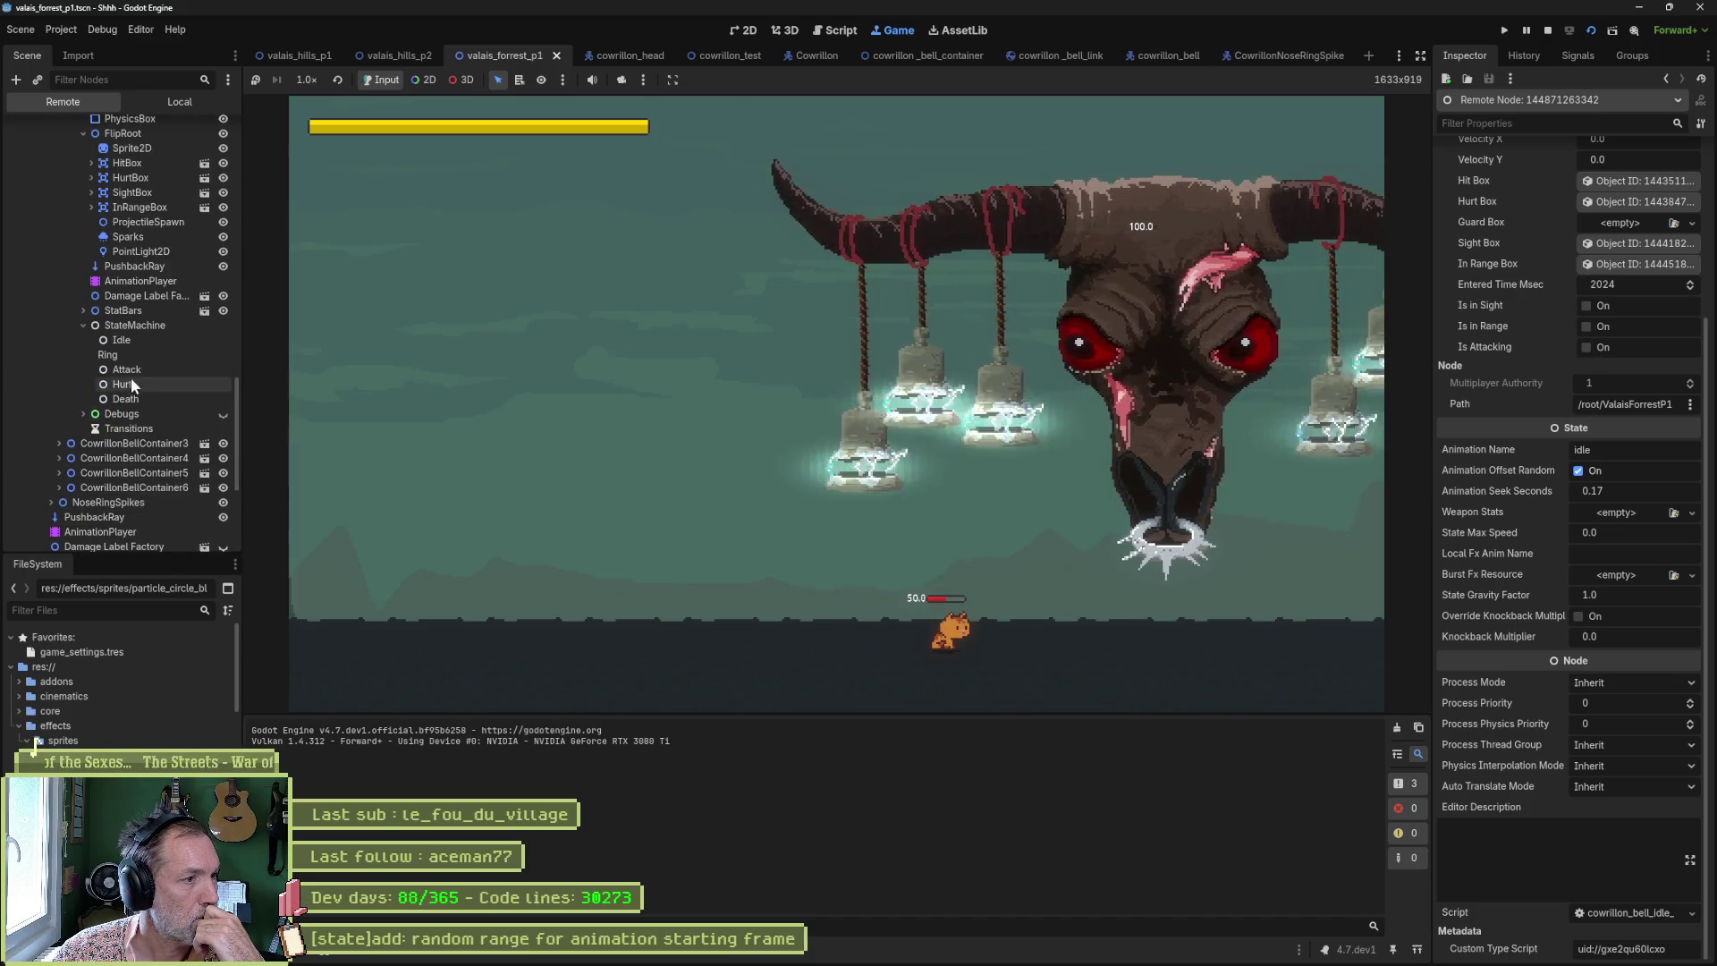
click(120, 340)
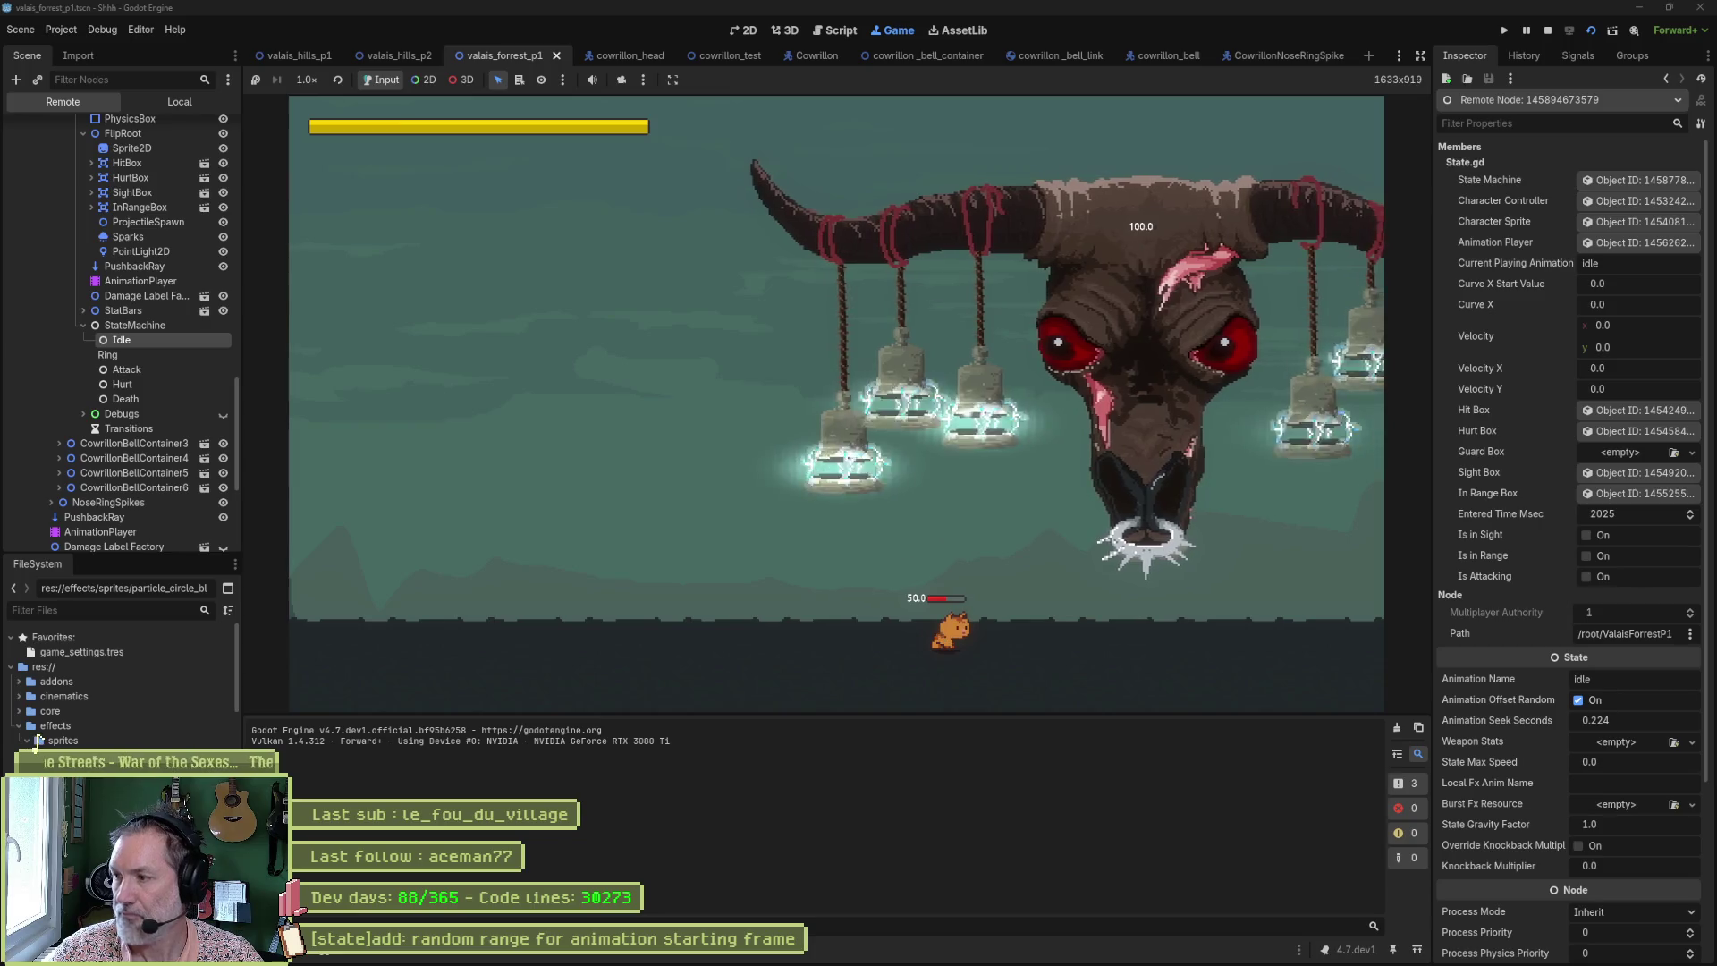
click(1547, 31)
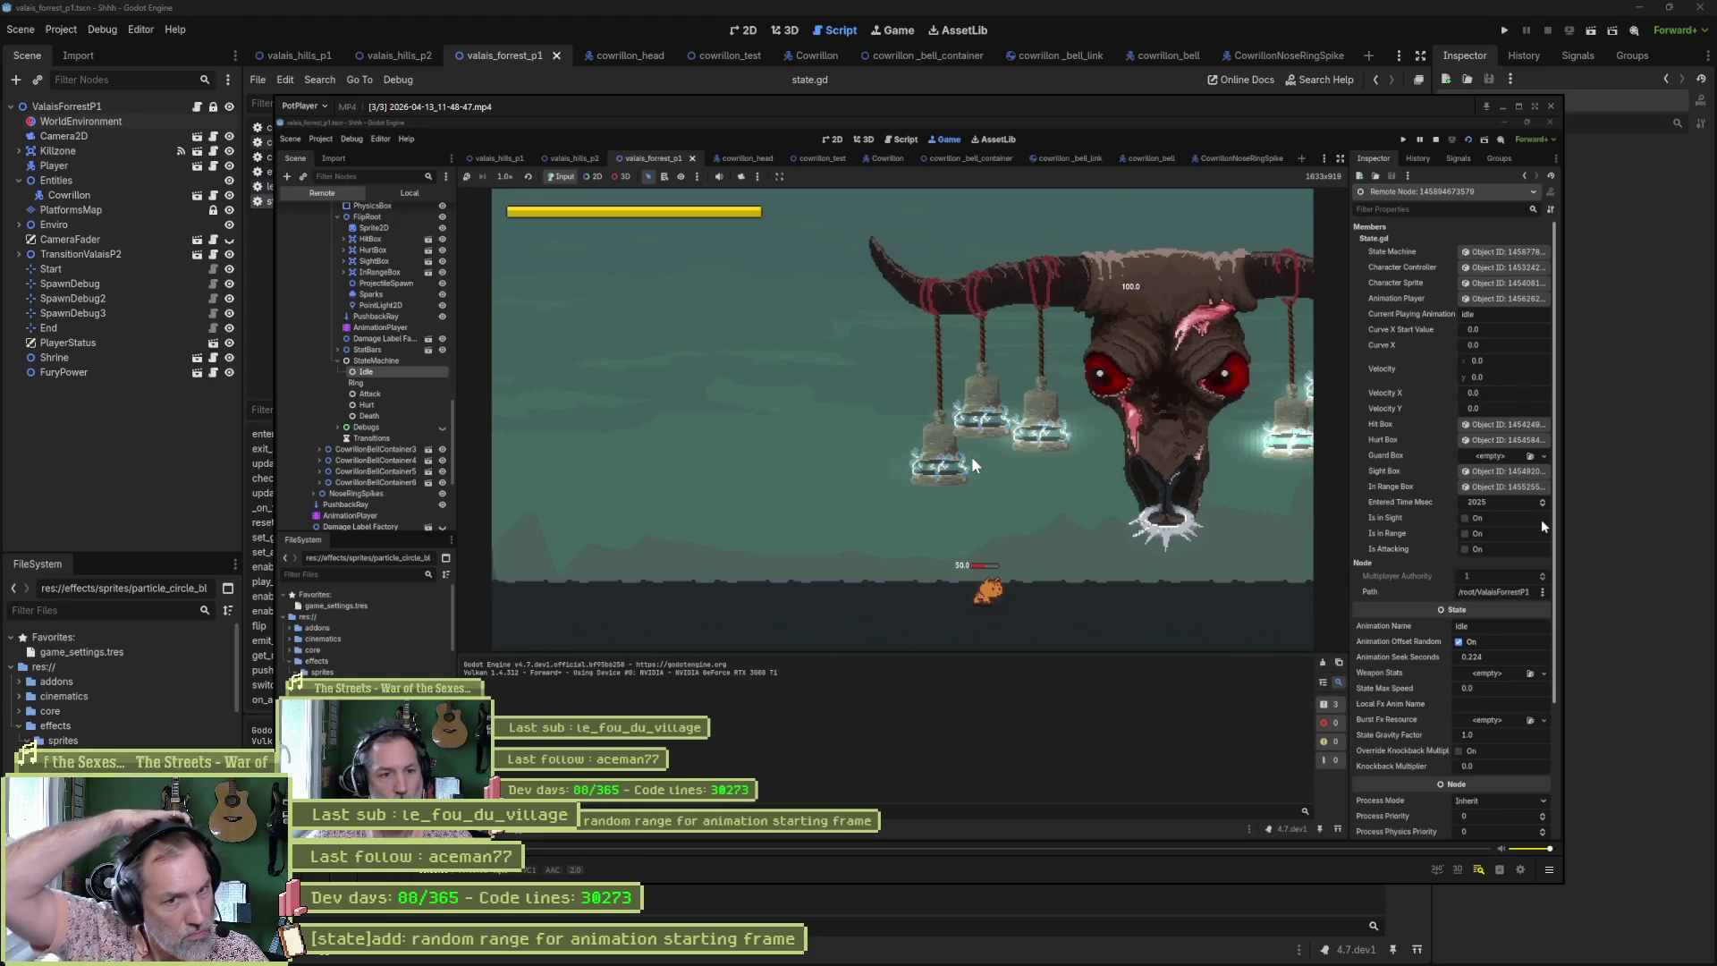
Step the boss recording forward and back with F and D to compare bell phases, then close it
key(f)
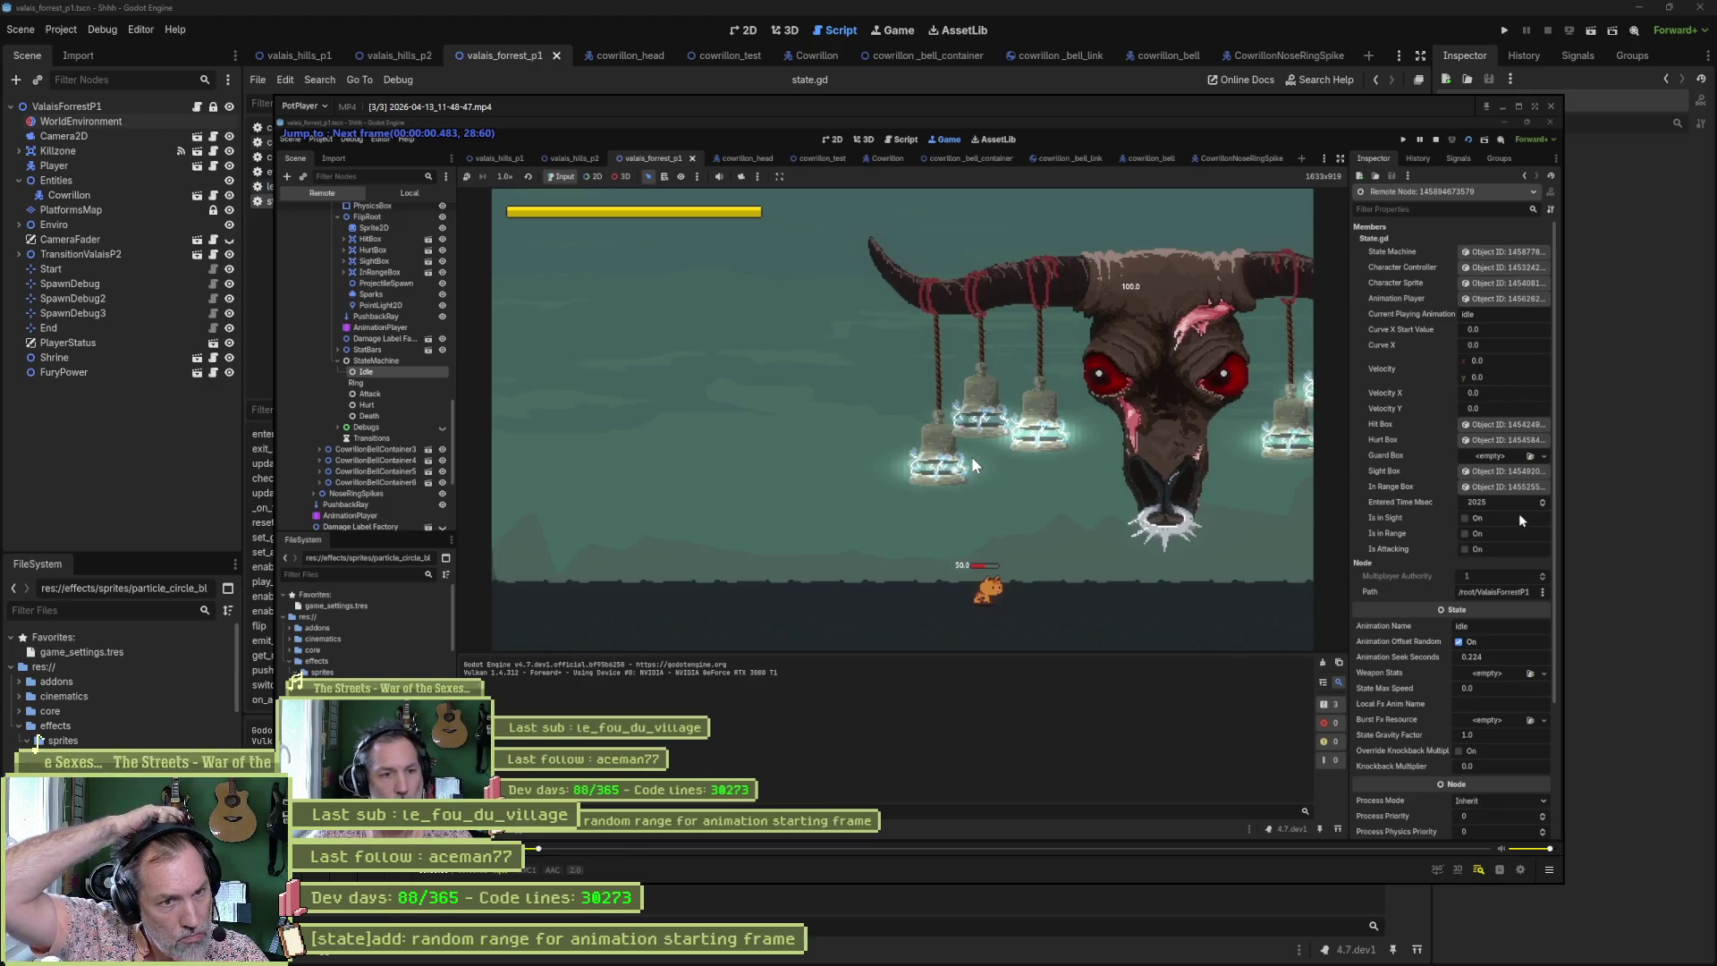
key(f)
key(f)
key(f)
key(f)
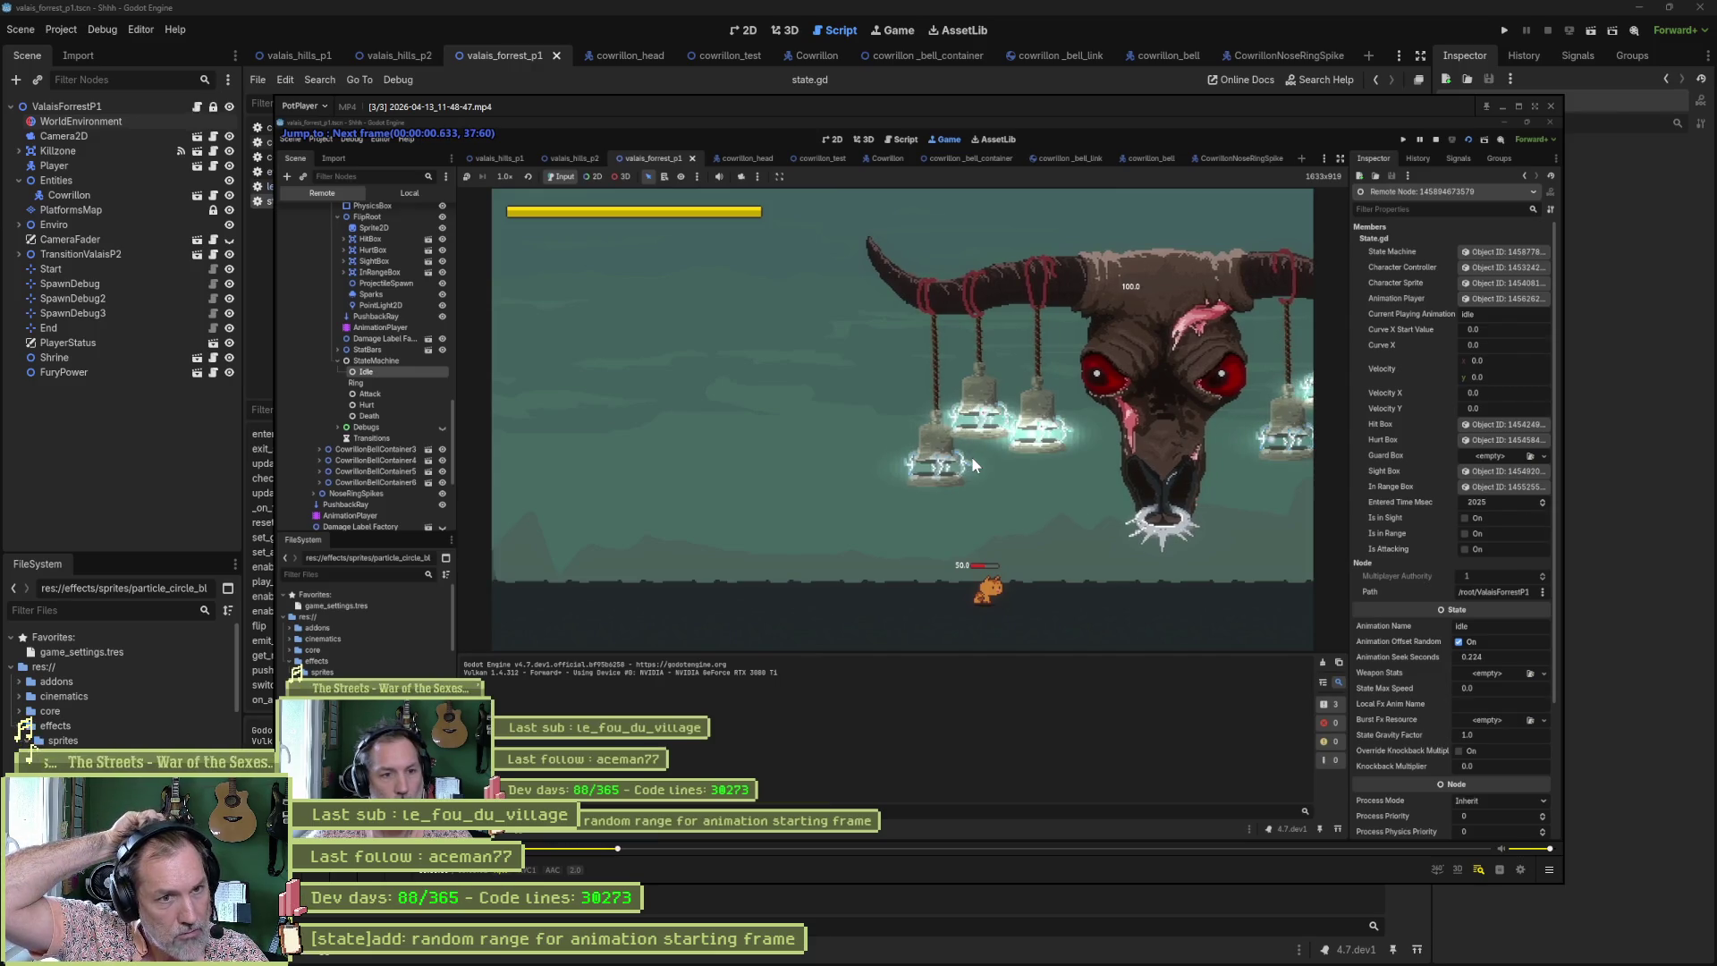
key(f)
key(f)
key(f)
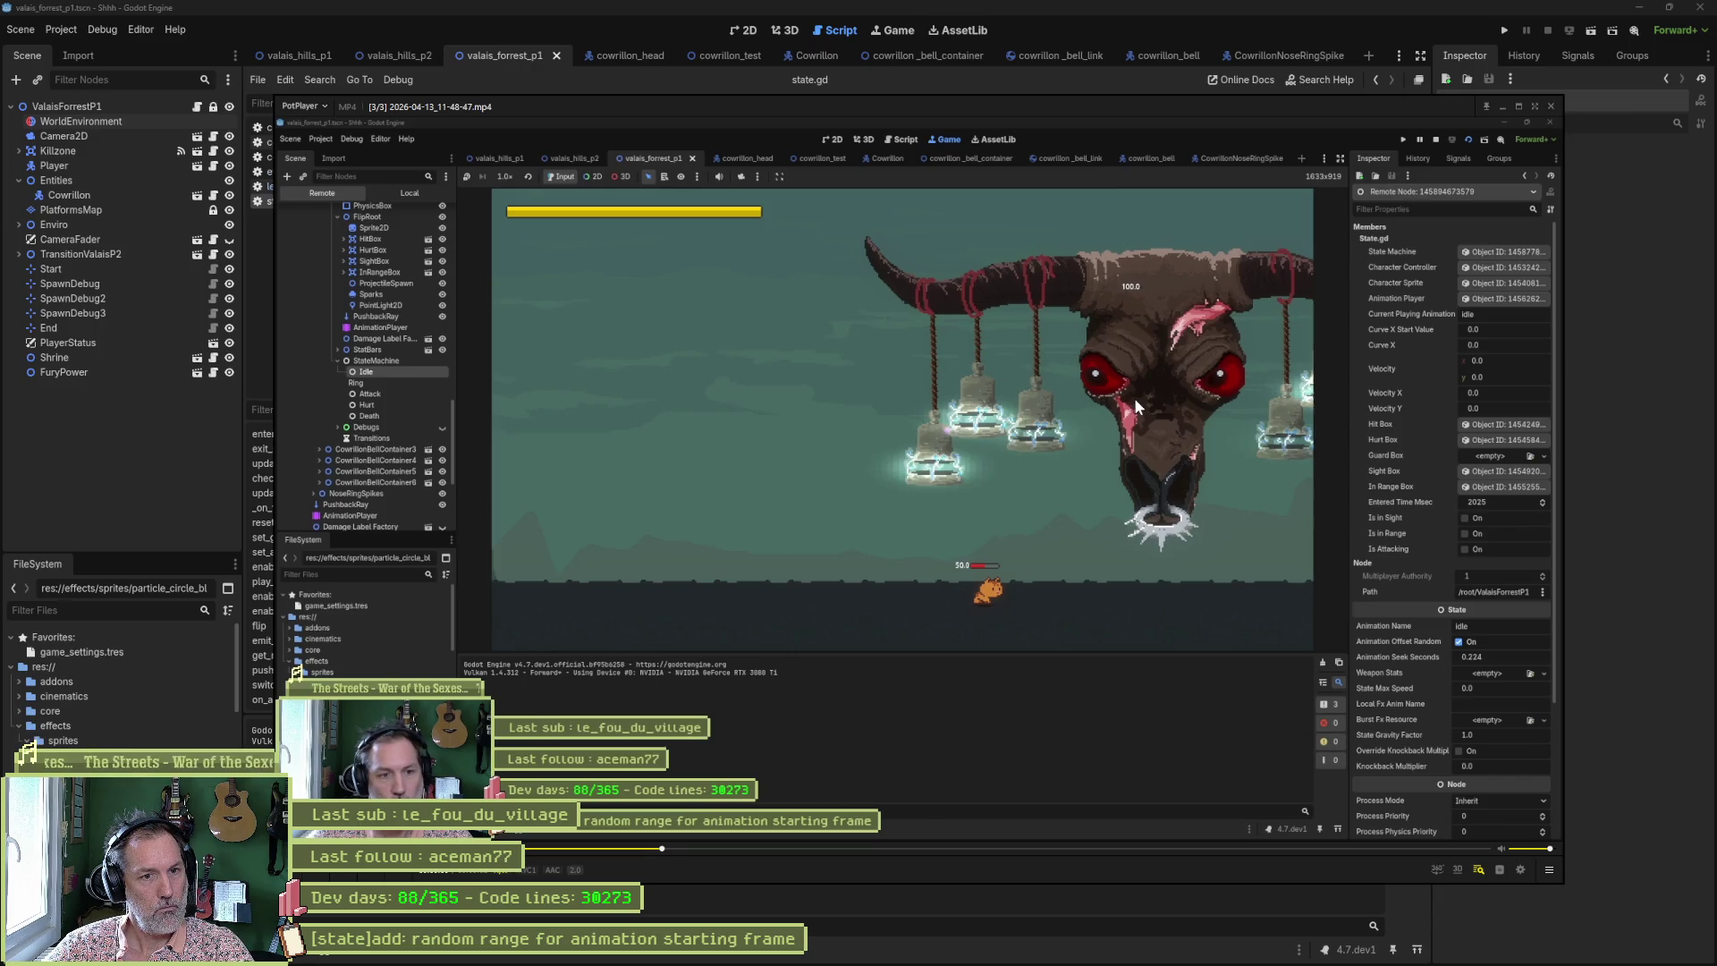
key(f)
key(d)
key(d)
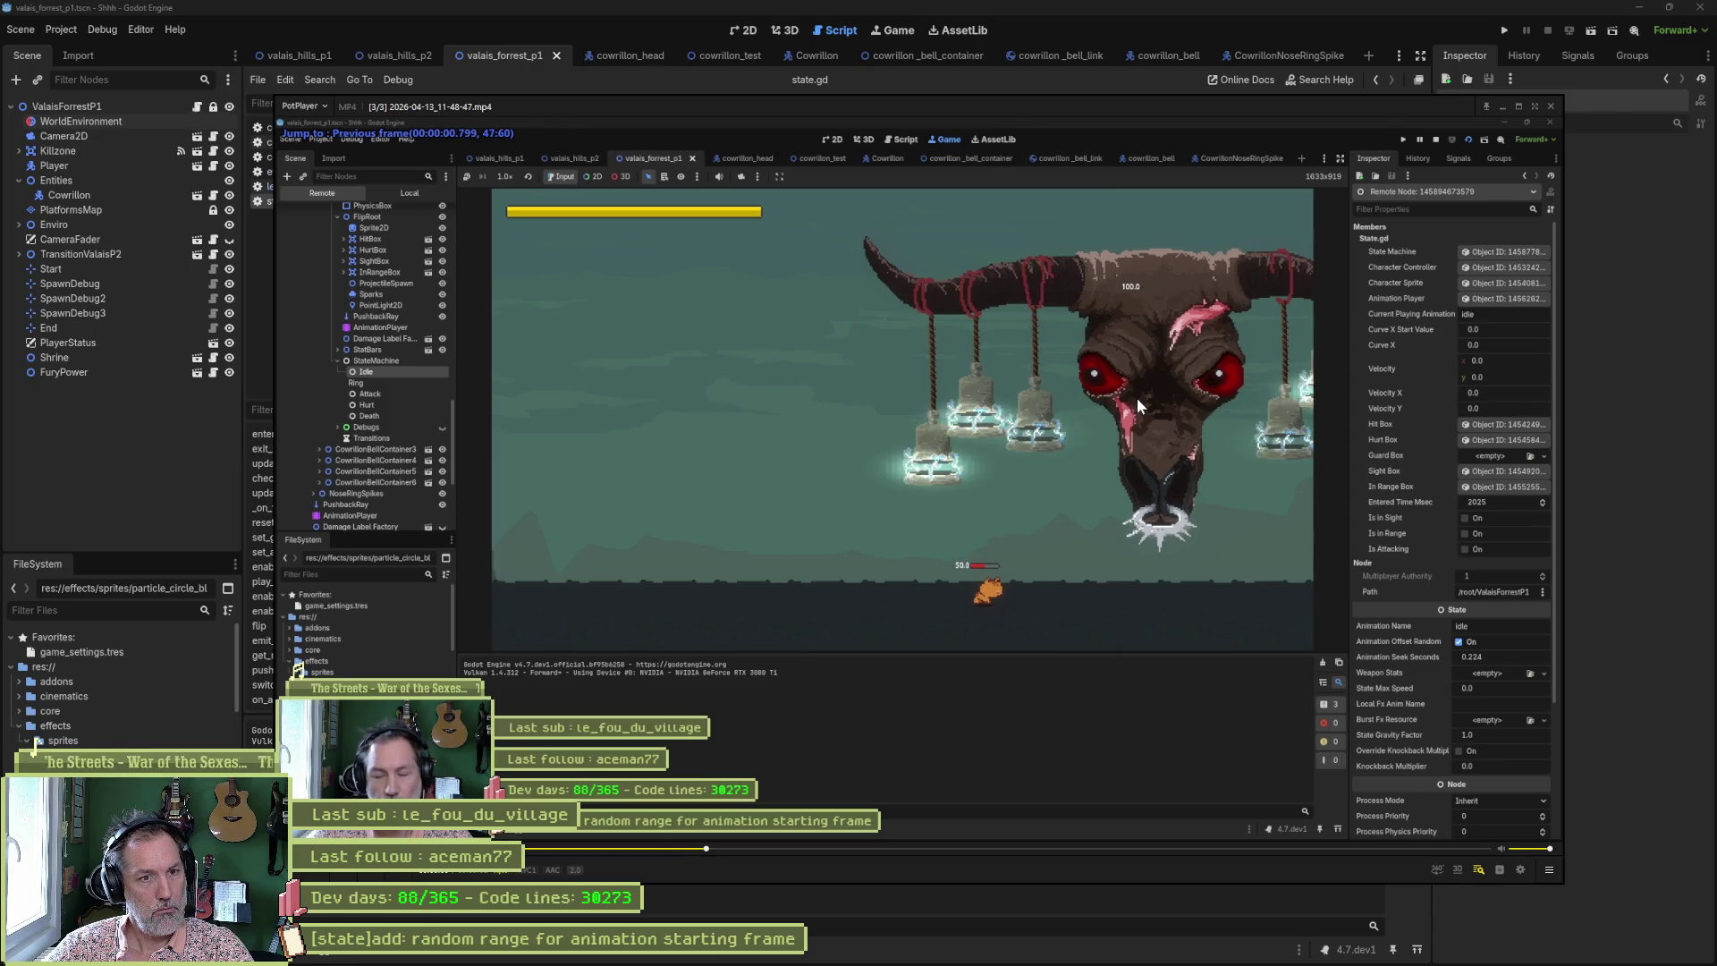
key(f)
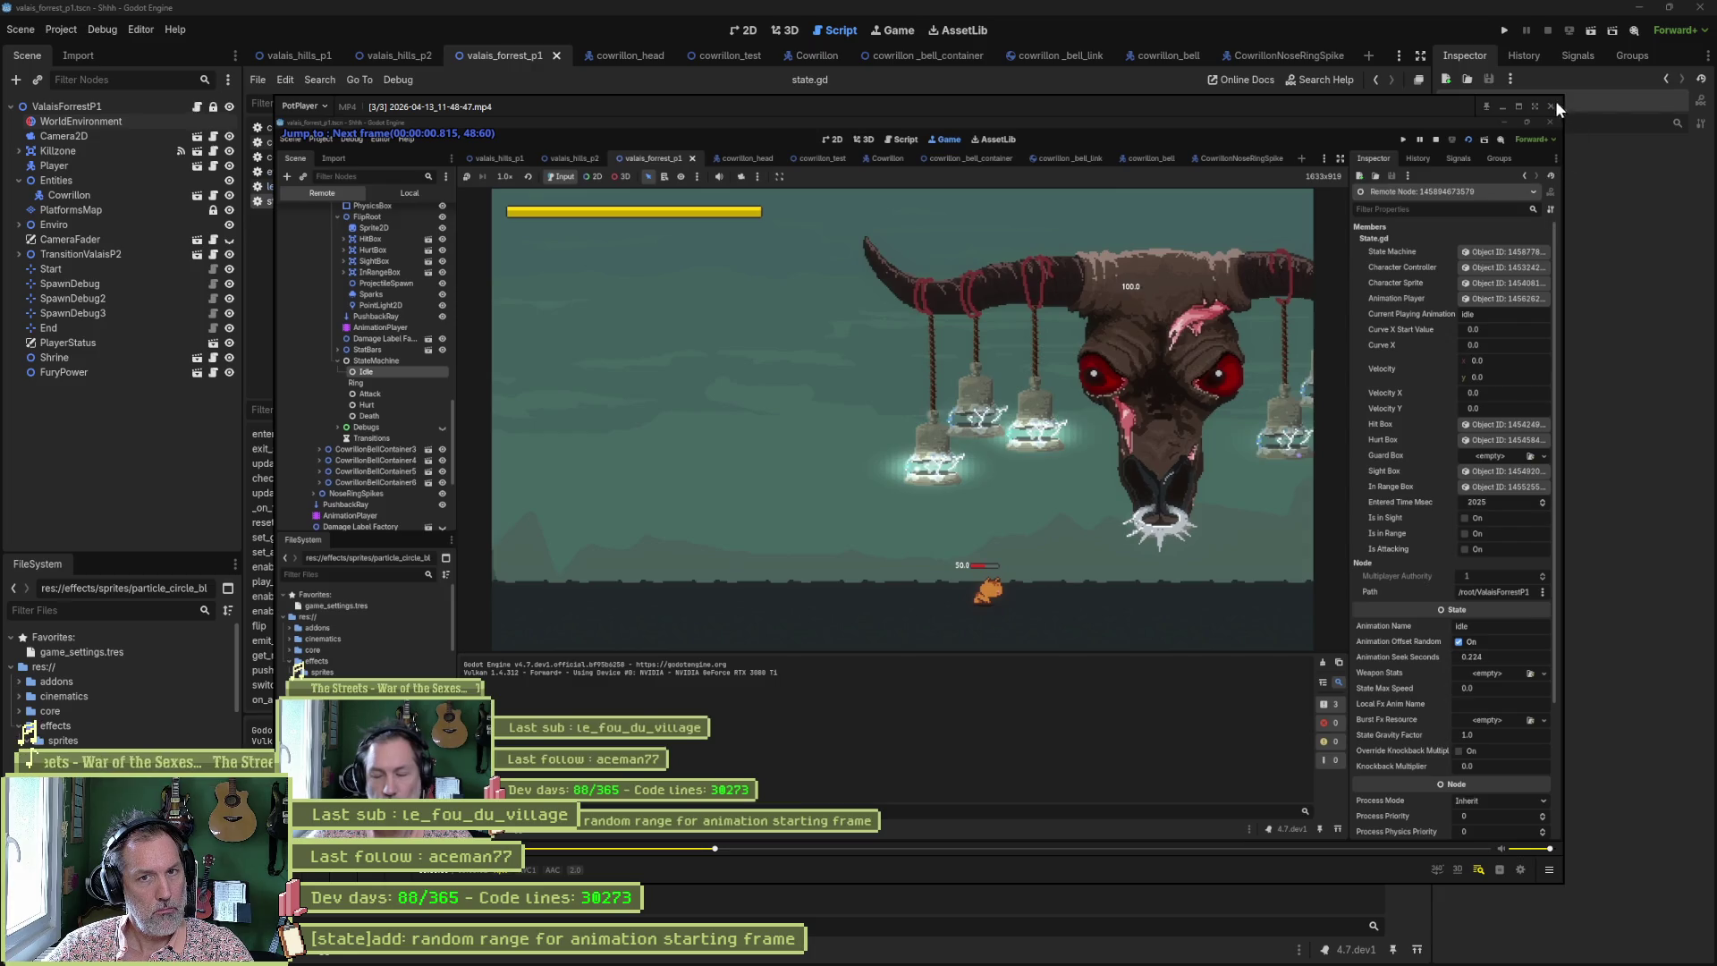
click(1556, 105)
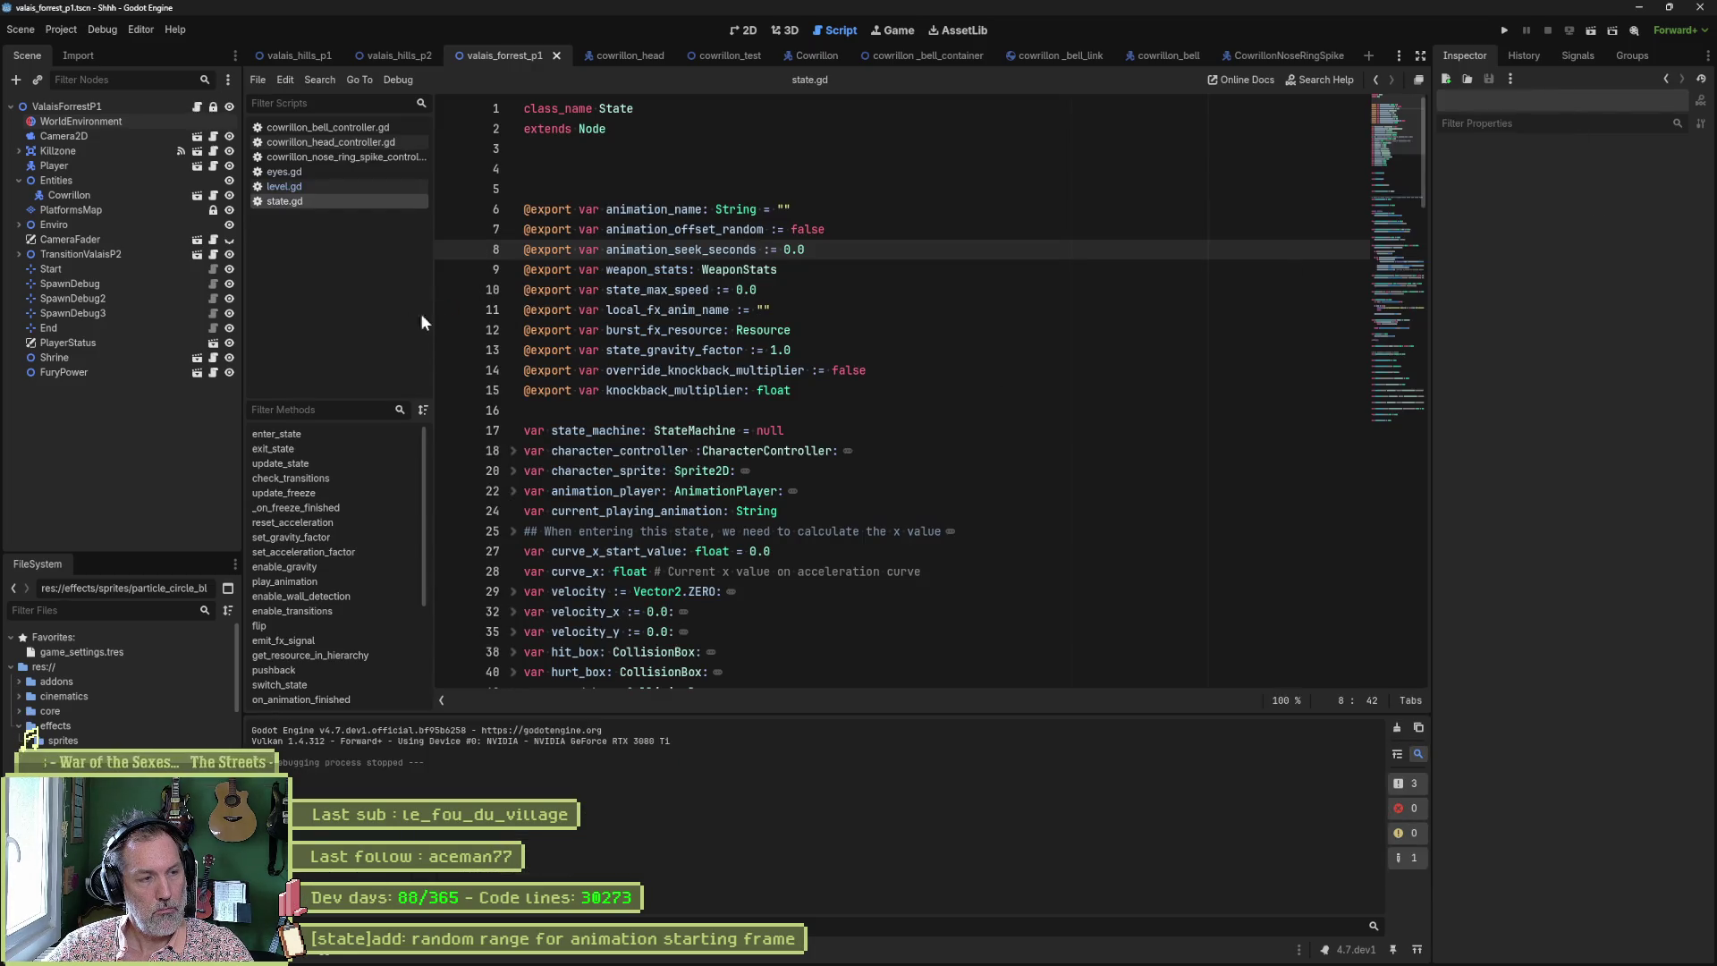
Jump to play_animation from the Methods list and select lines 140 through 152
click(320, 583)
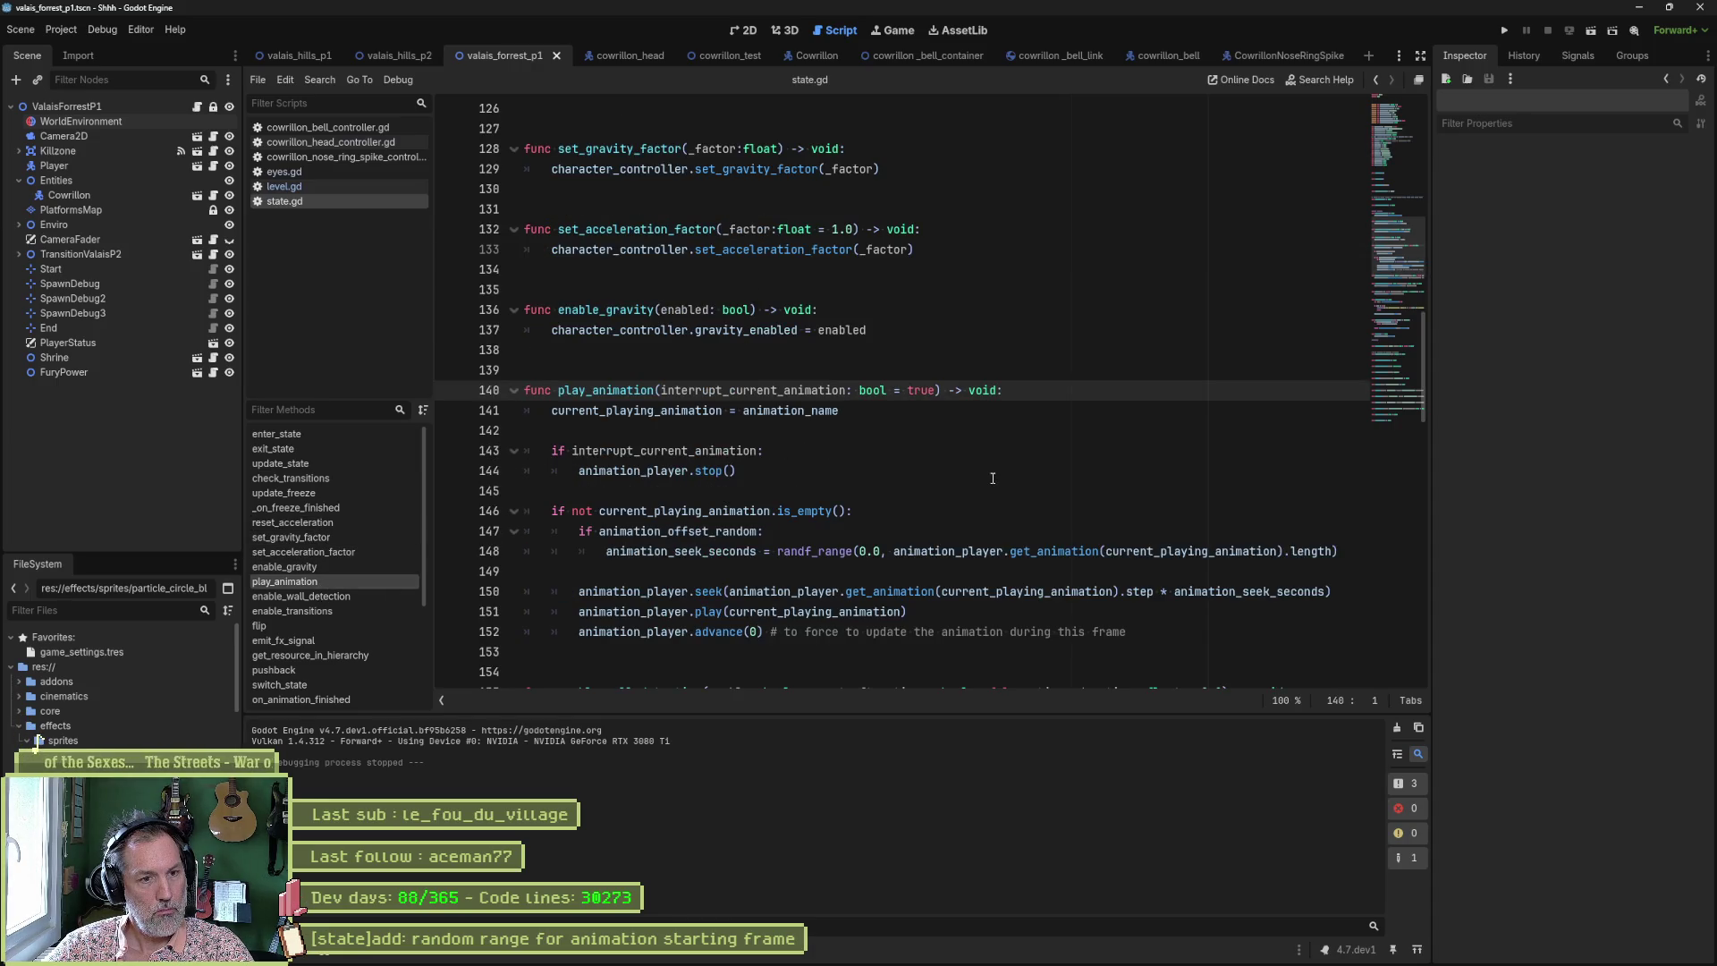
mouse_move(1131, 632)
mouse_down()
mouse_move(536, 431)
mouse_move(524, 390)
mouse_up()
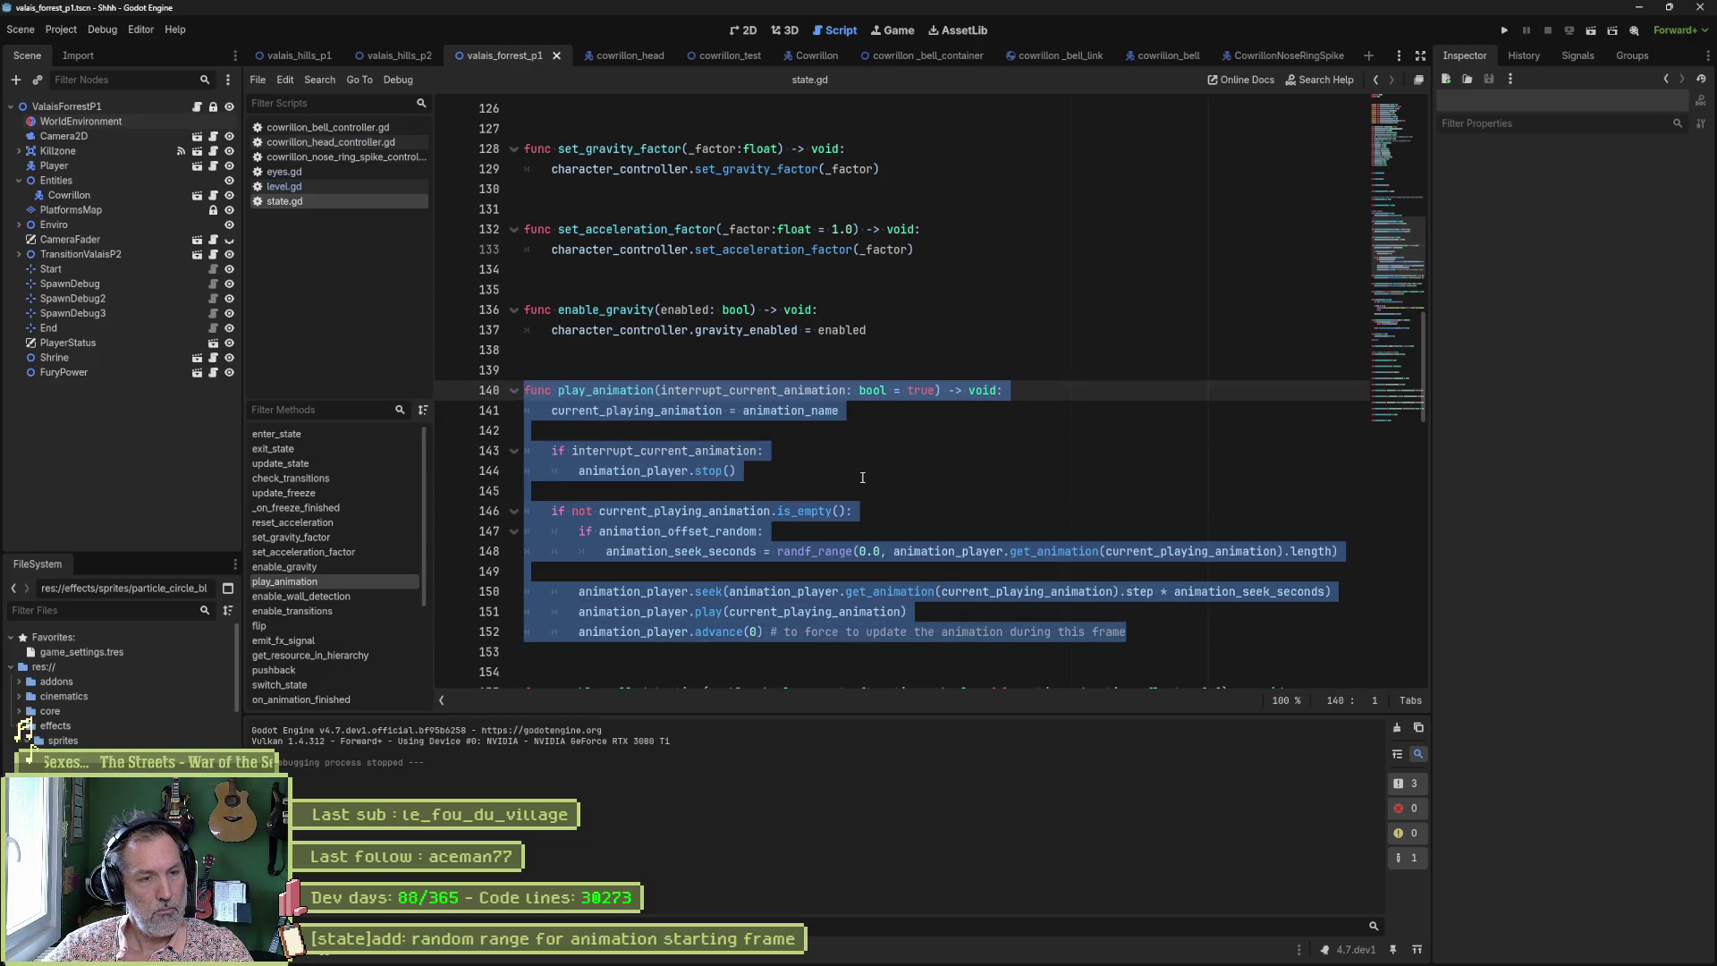
Send Gemini a French question with the pasted play_animation code, then return to Godot
mouse_move(962, 962)
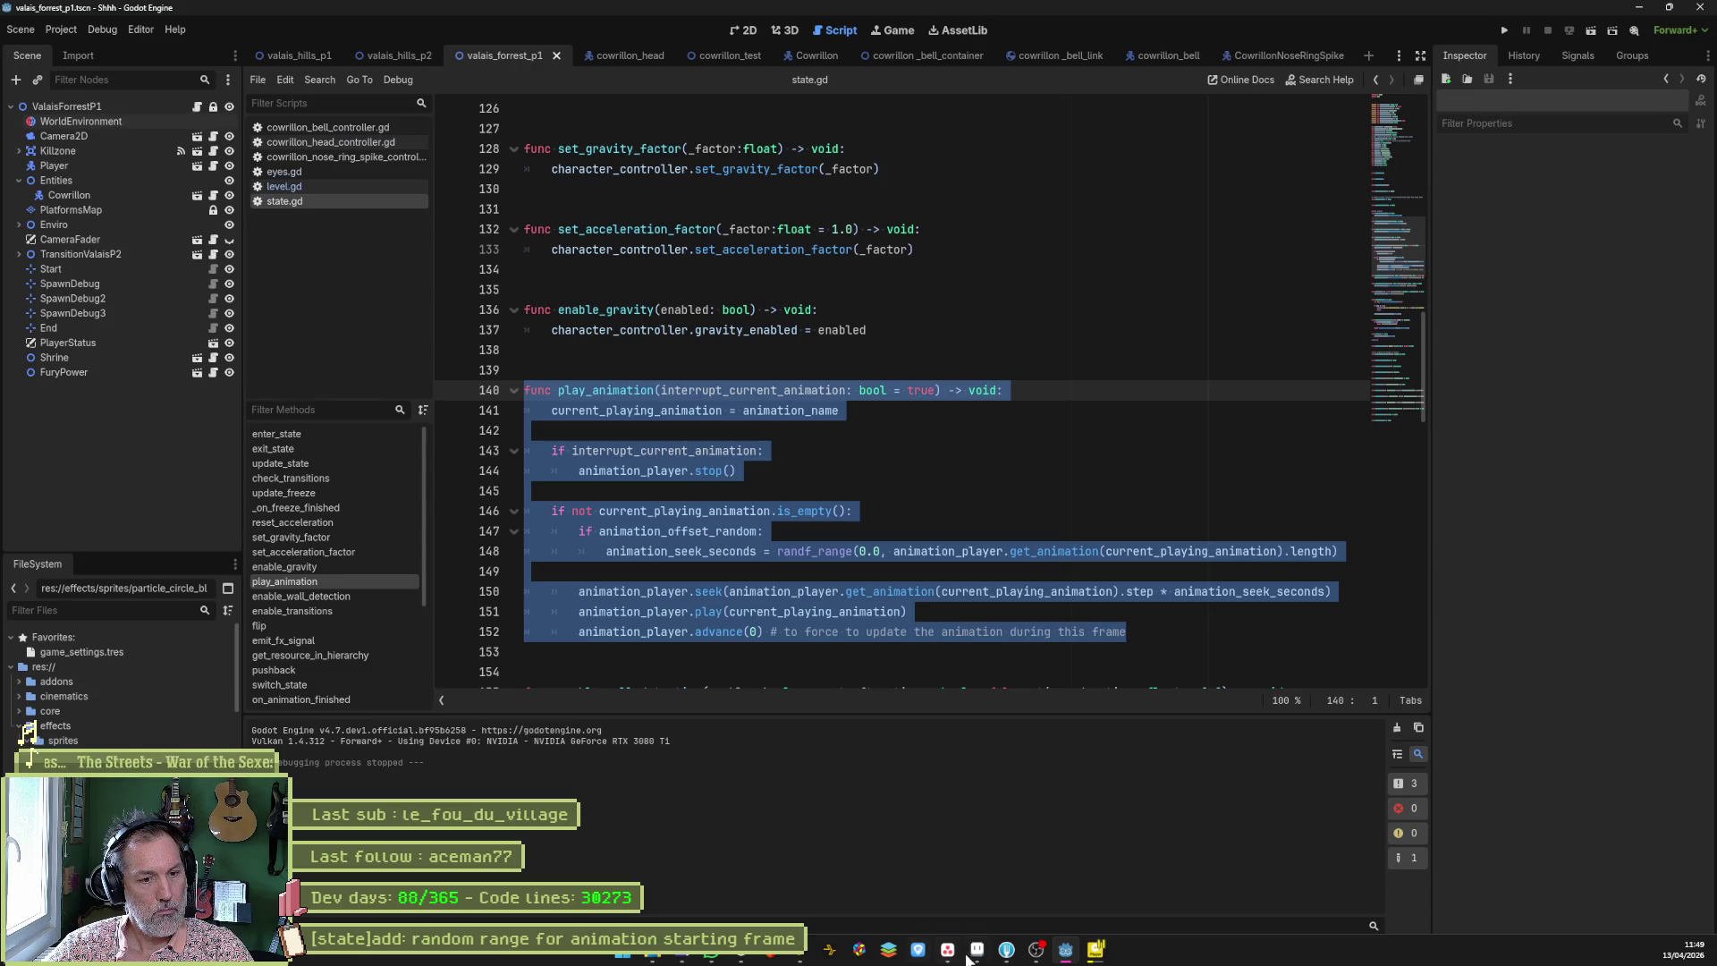
click(741, 951)
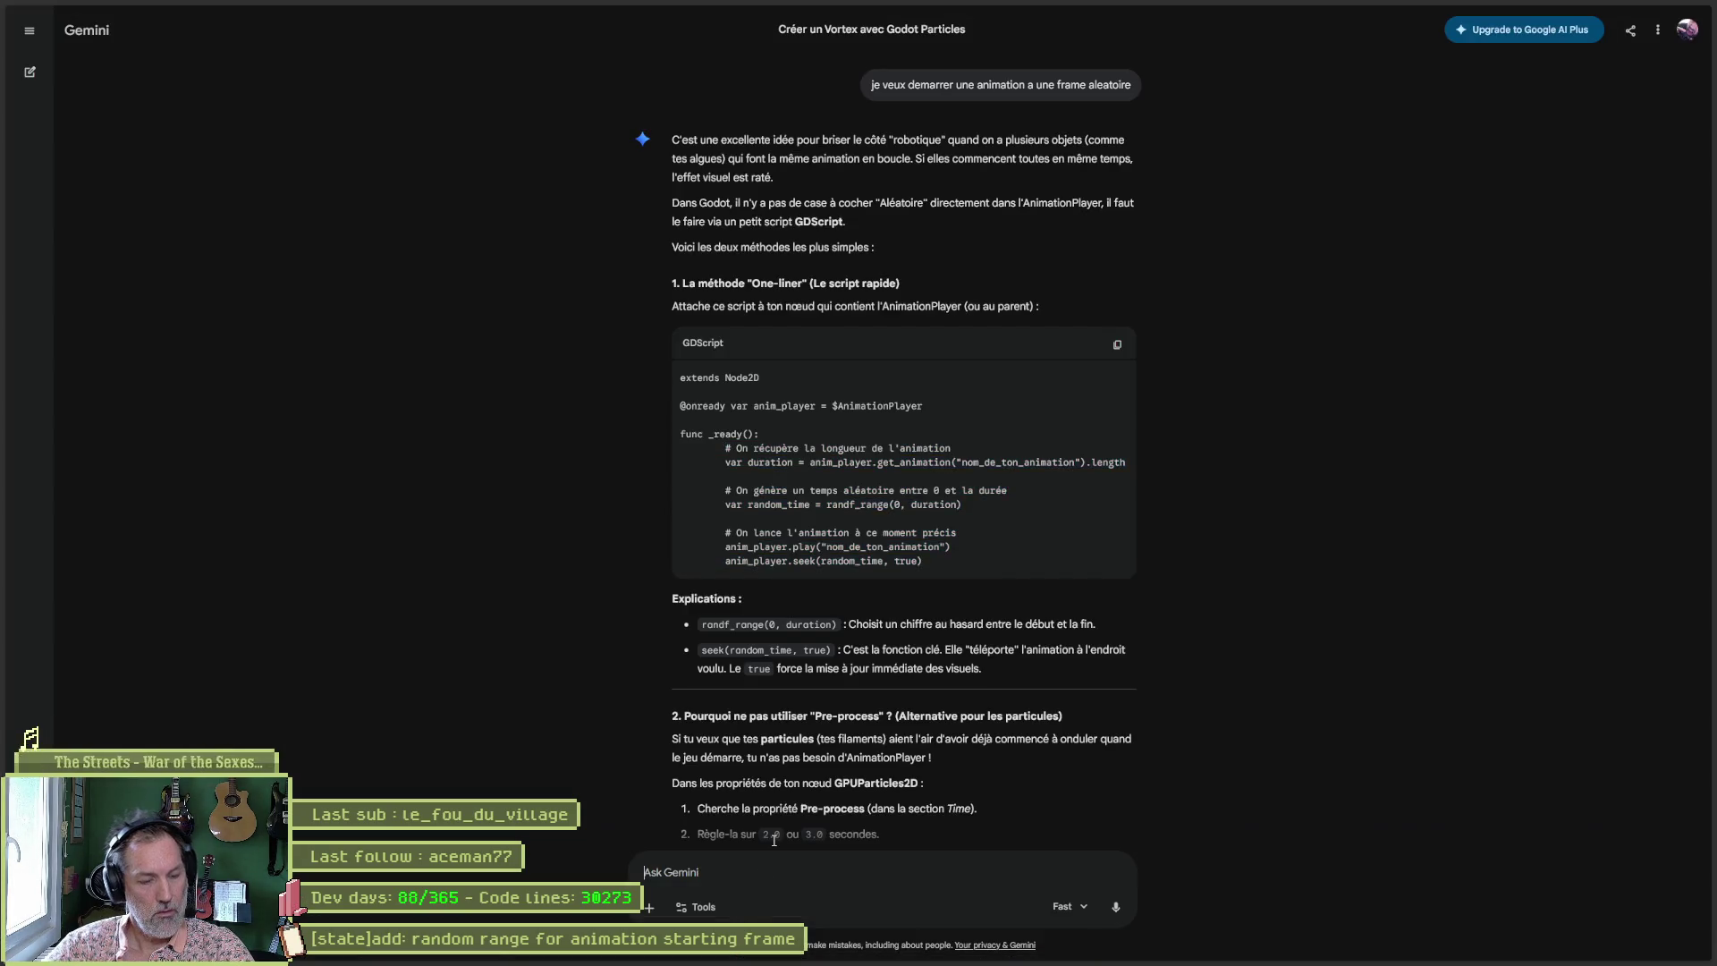
text(ma fonction de random seek ne marche pas)
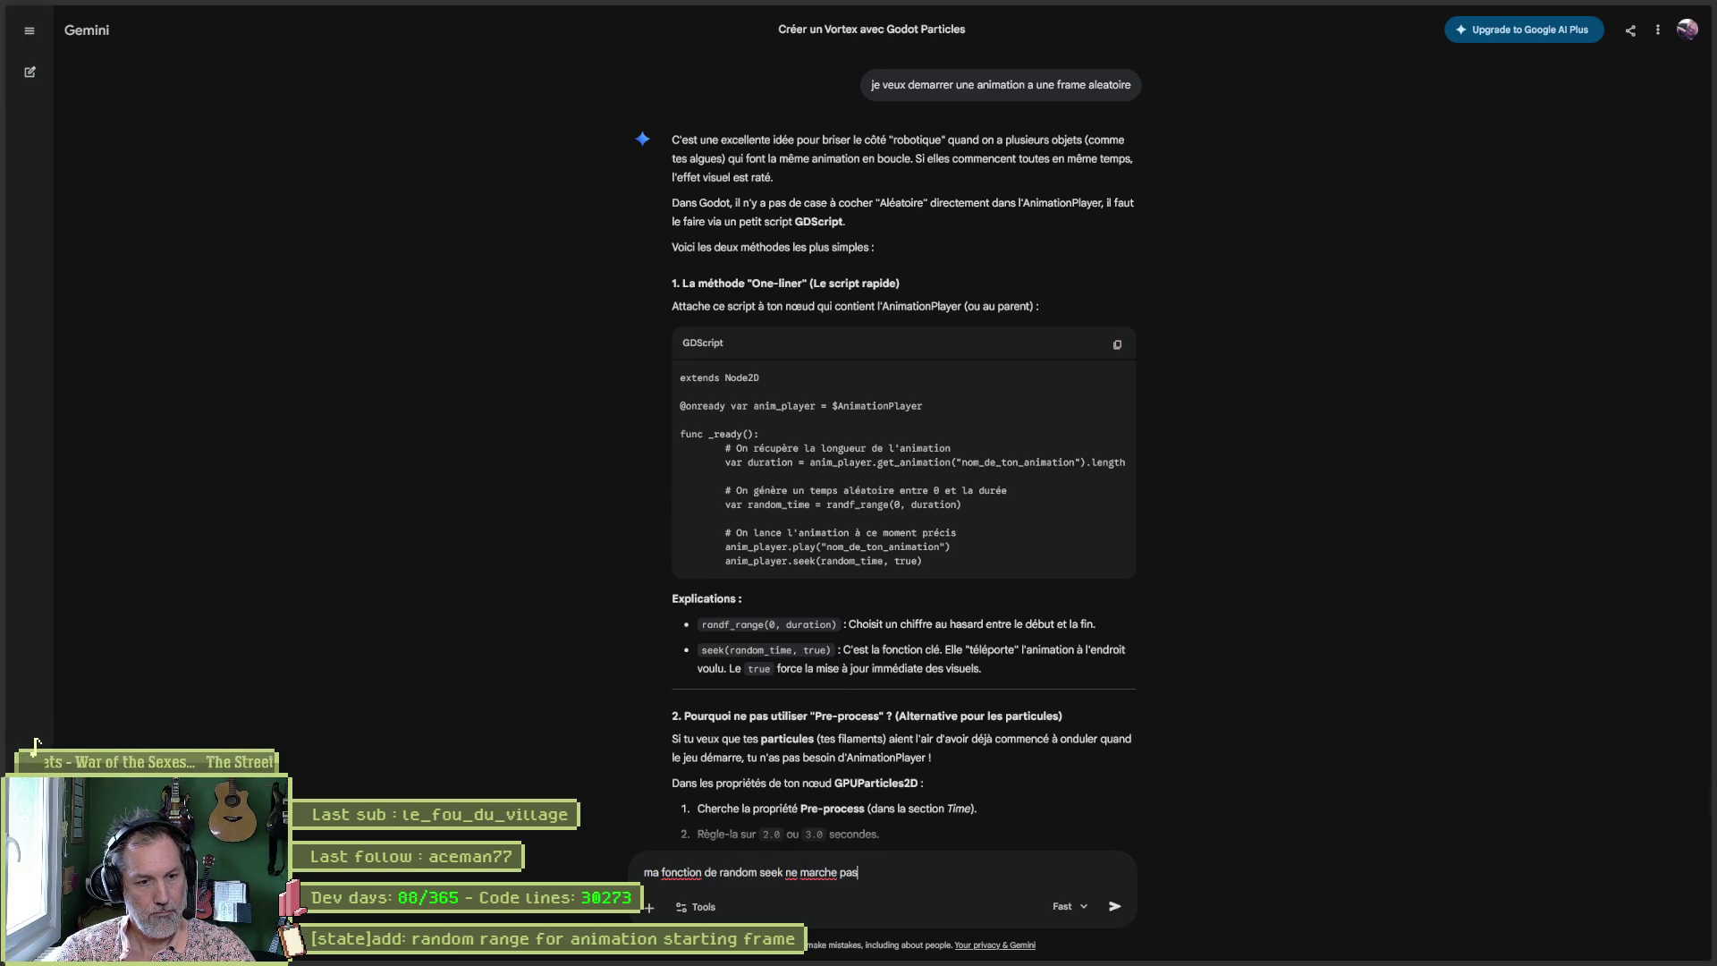
key(shift+Return)
key(ctrl+v)
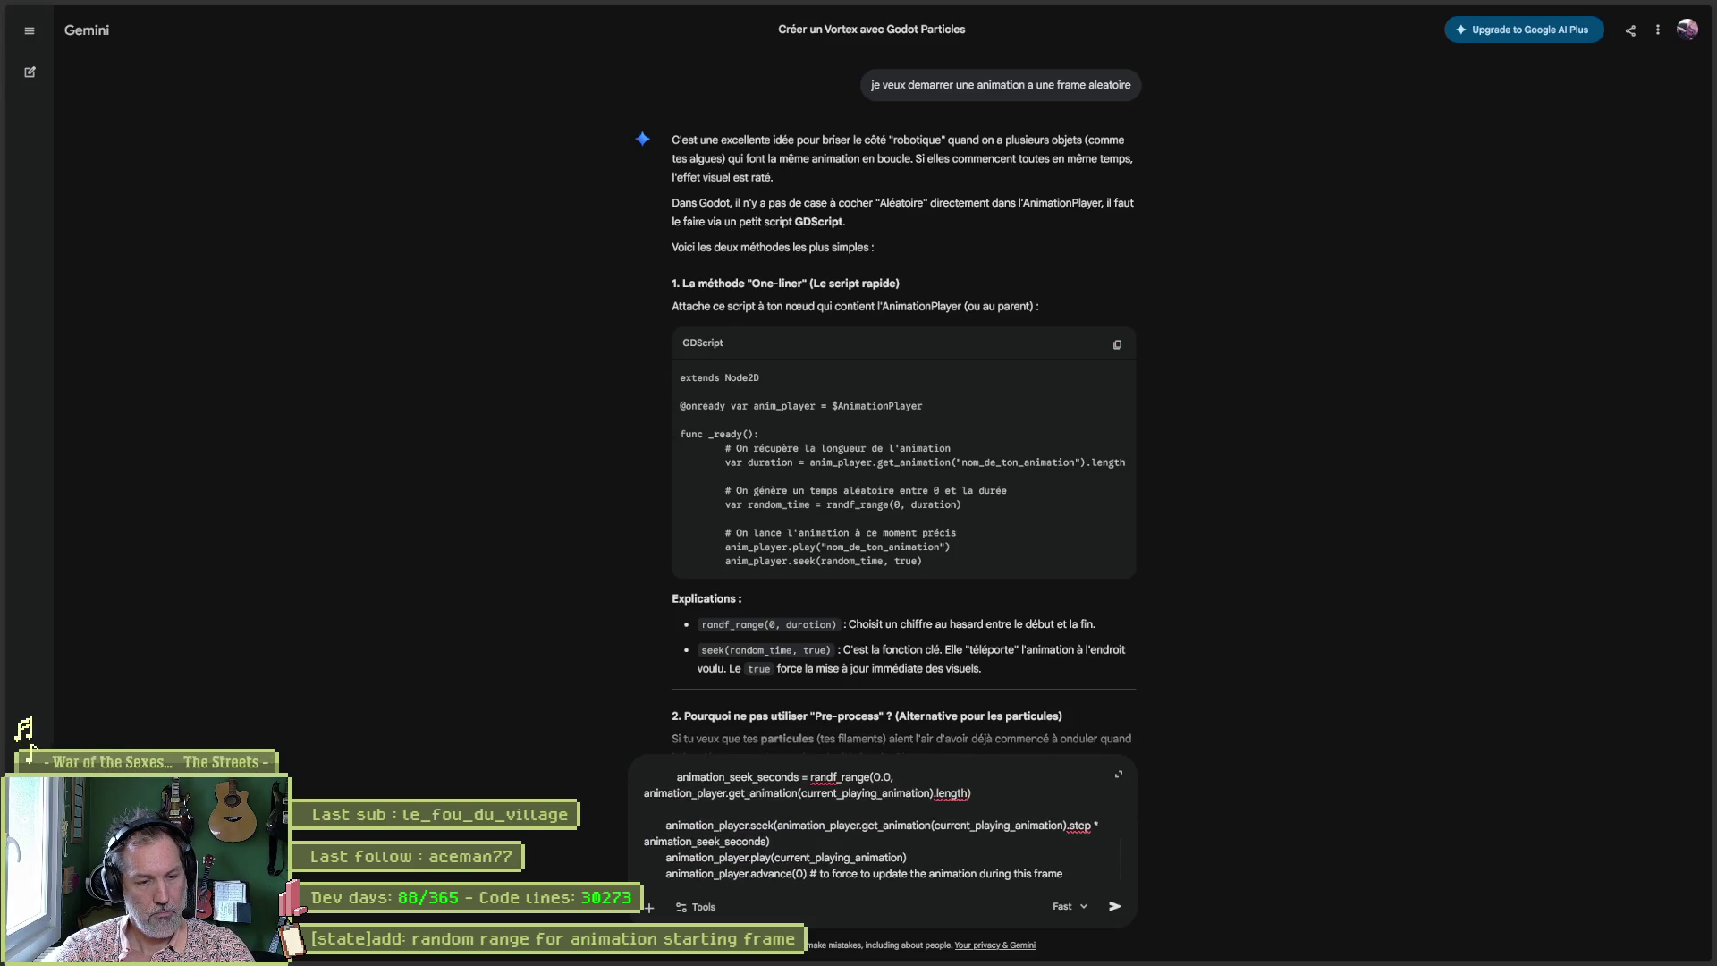
key(Return)
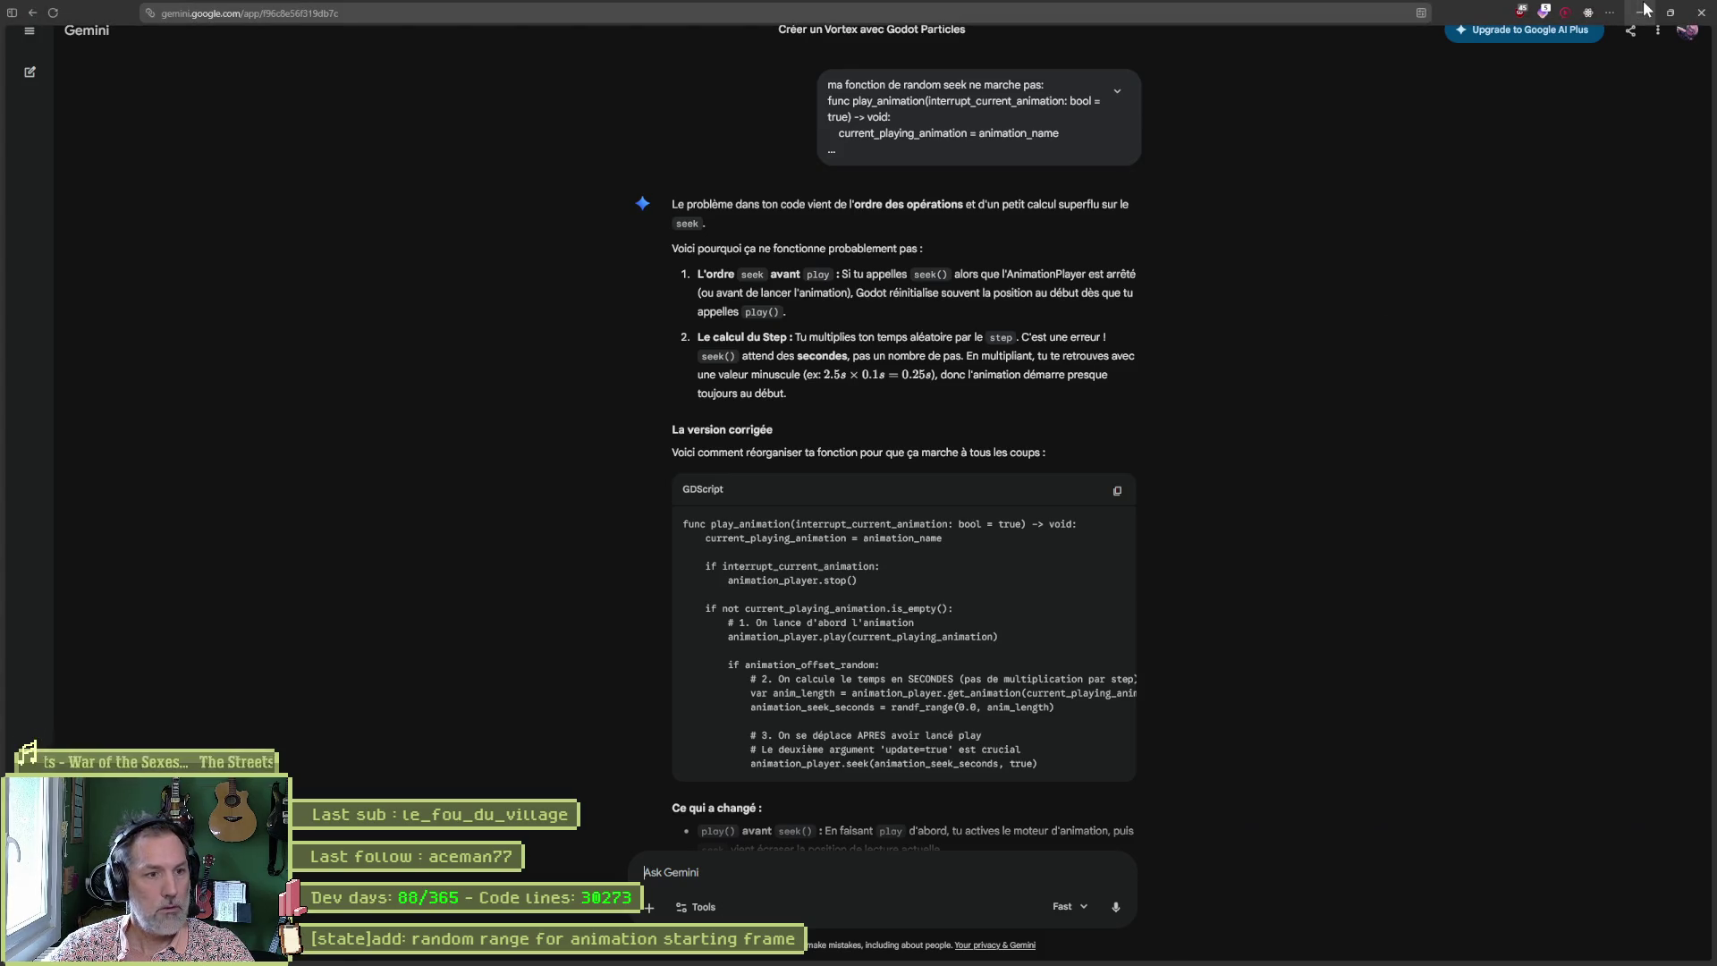
click(1641, 11)
click(886, 436)
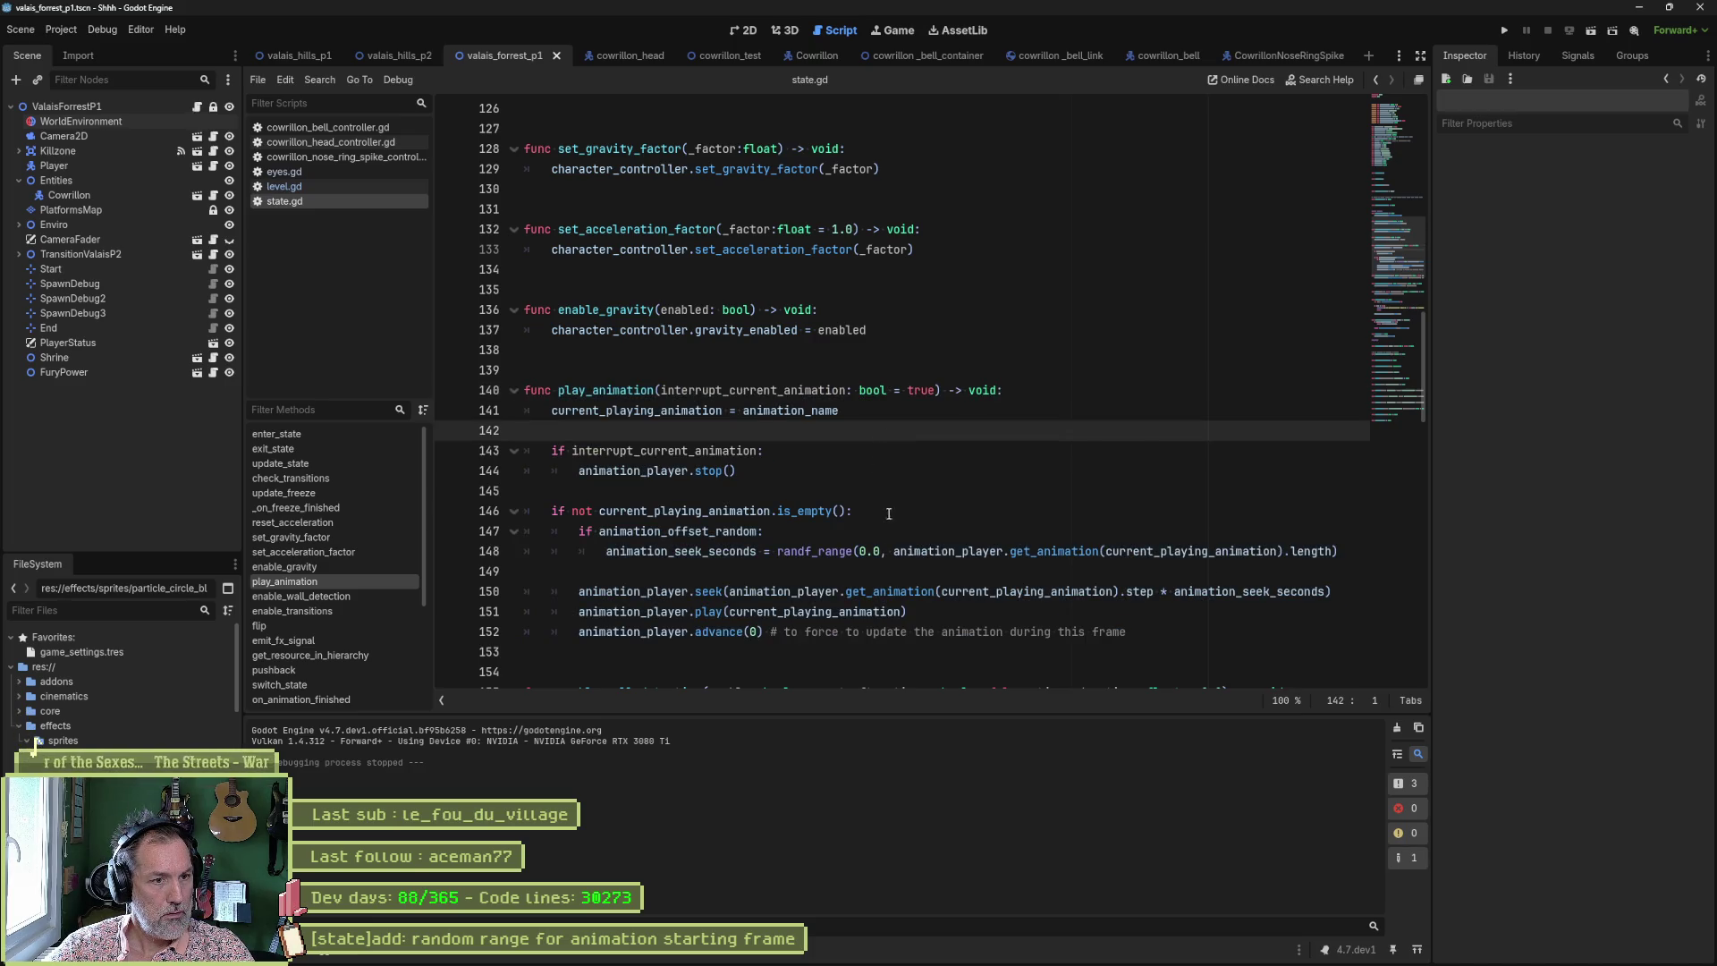
Move the play() line above seek(), save state.gd, and launch the current scene with F6
click(920, 614)
key(alt+Up)
key(ctrl+s)
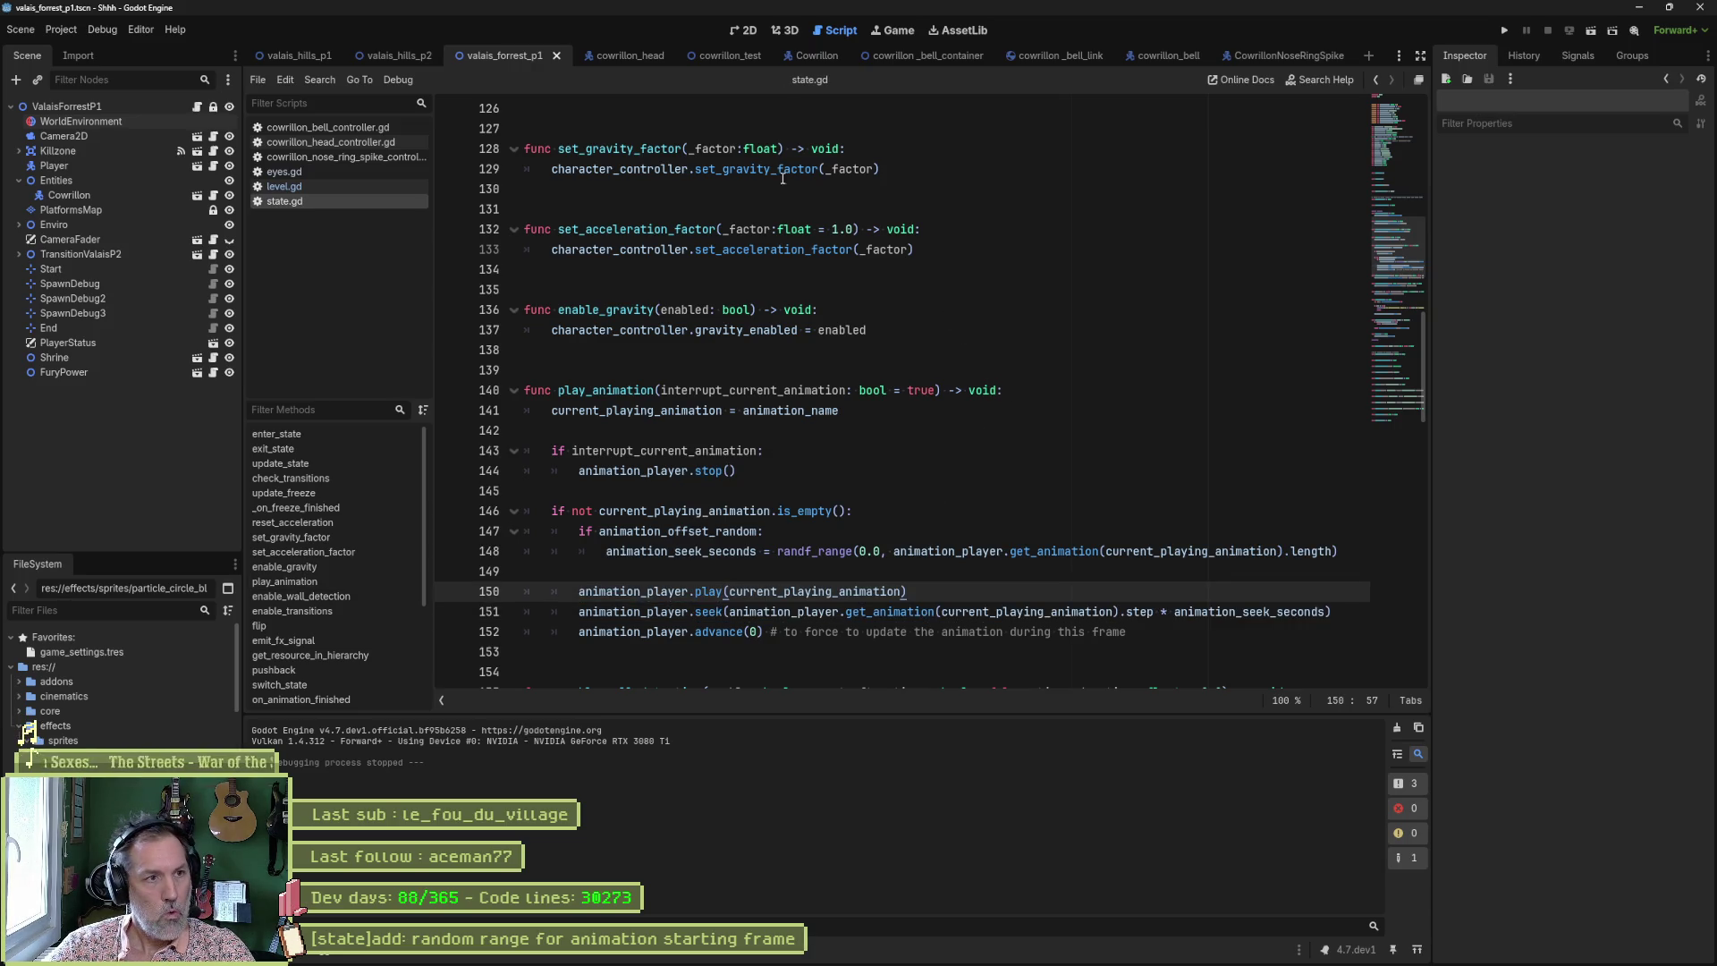
click(1155, 454)
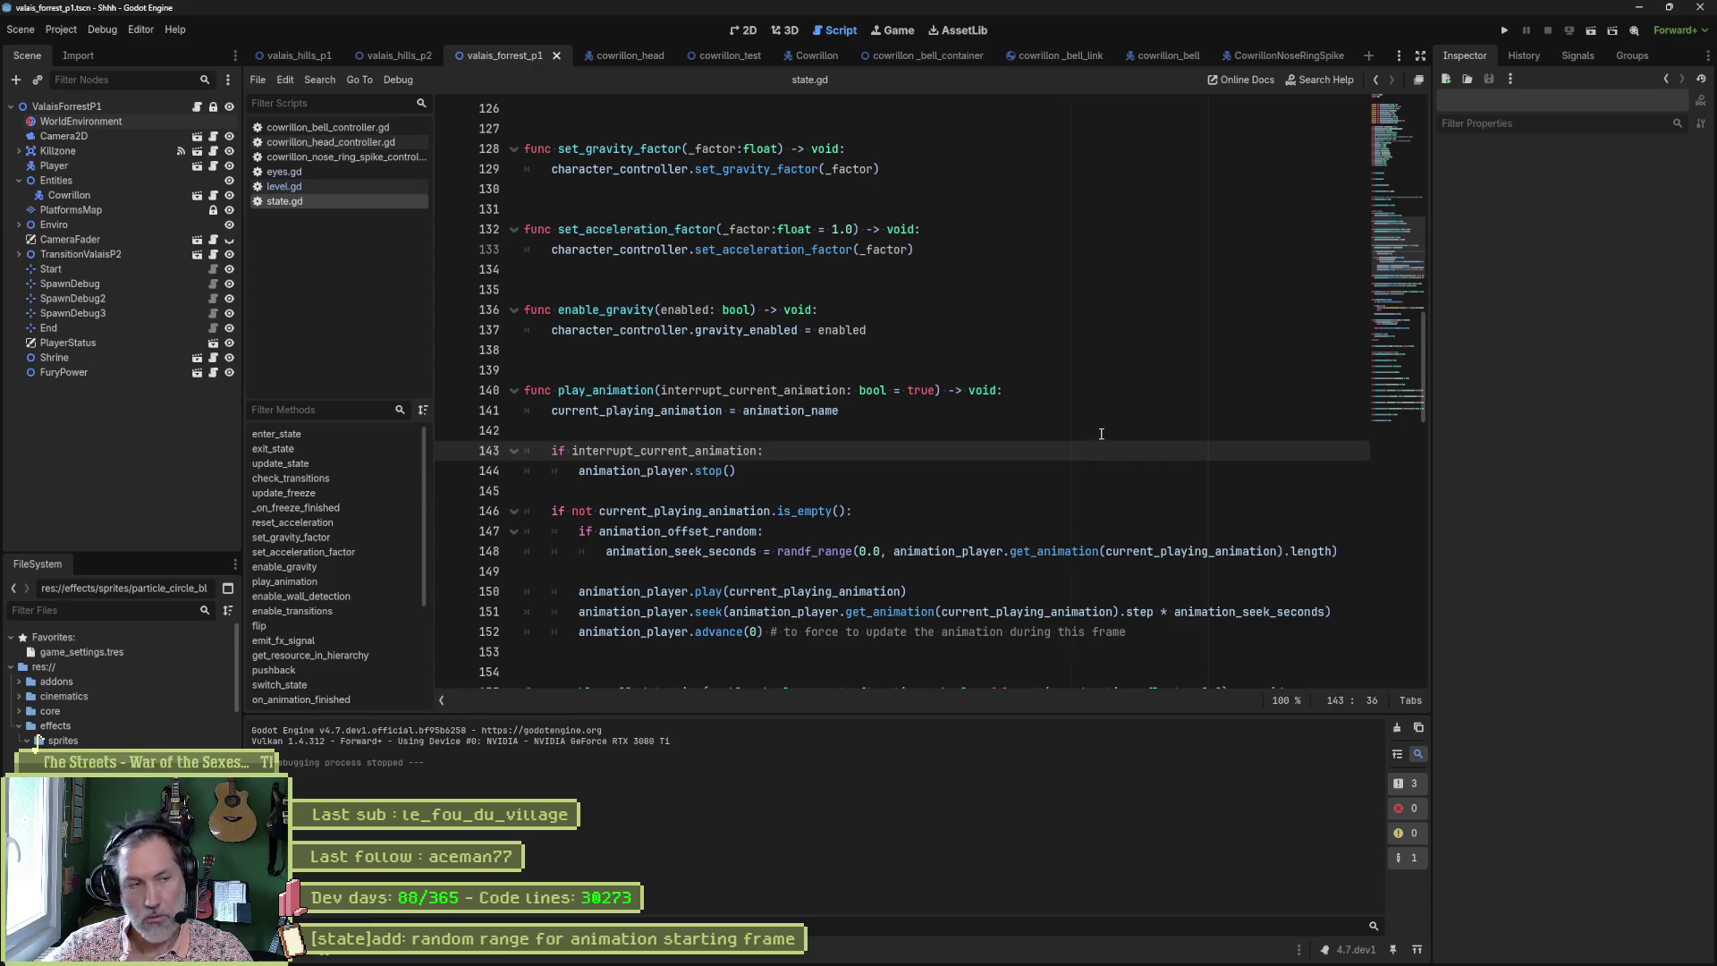
key(F6)
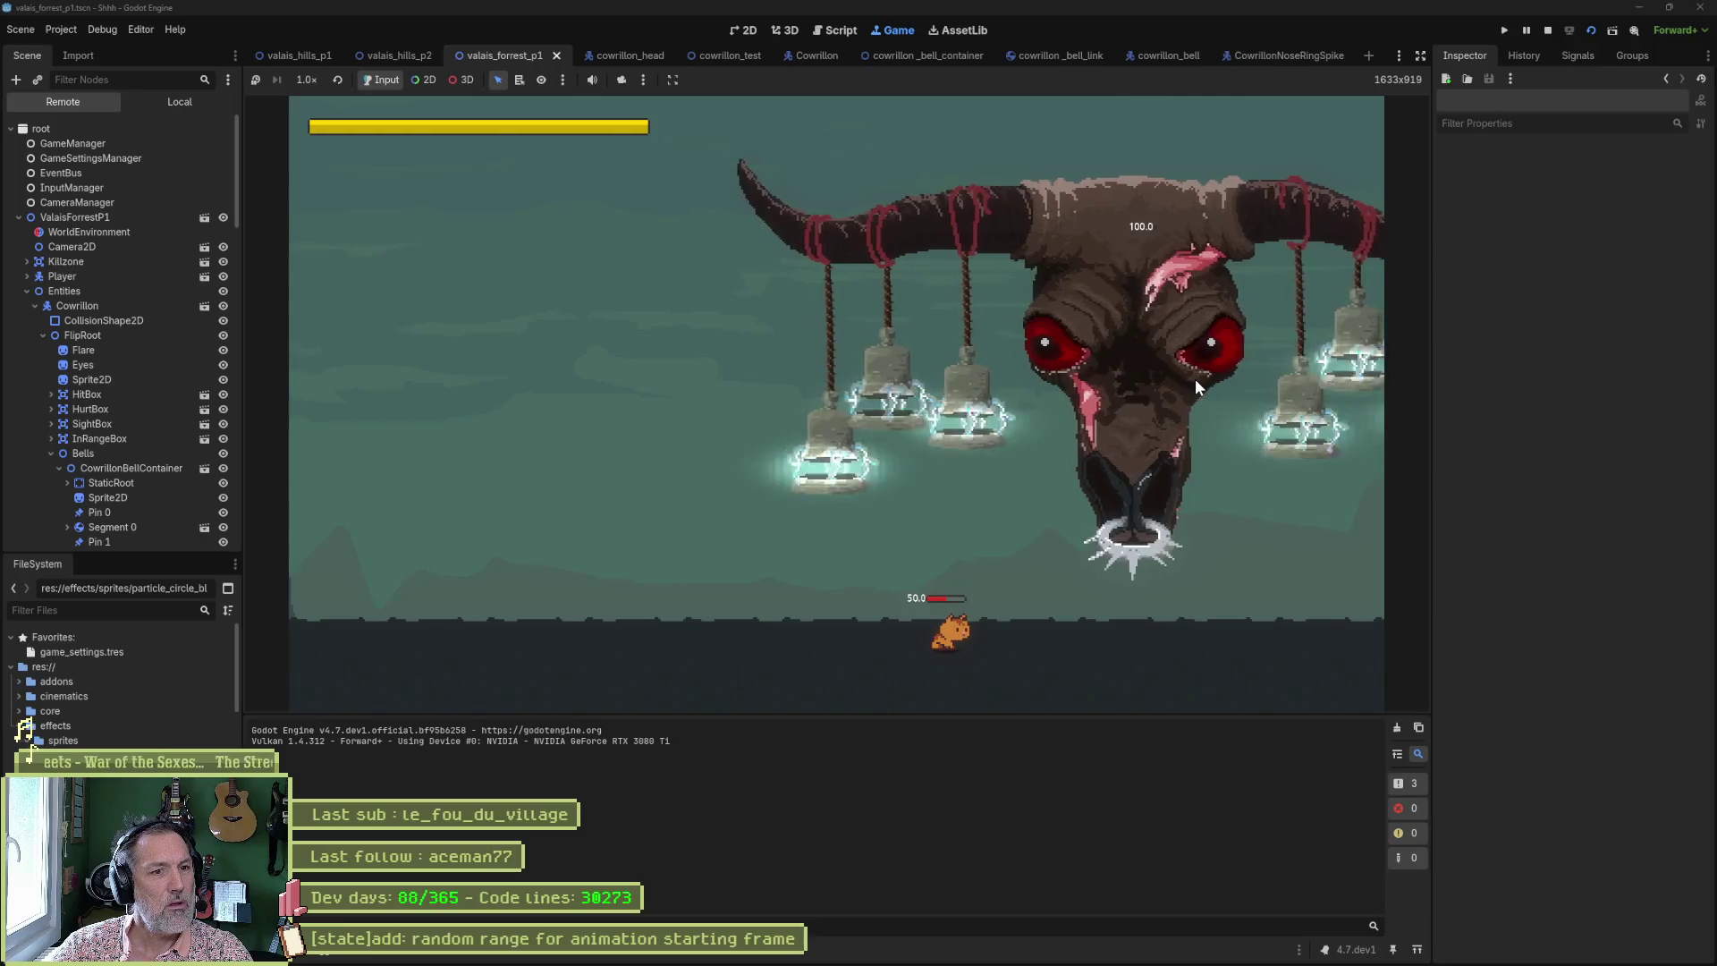
Stop the game with F8, step frame by frame through the boss fight recording, then close PotPlayer
key(F8)
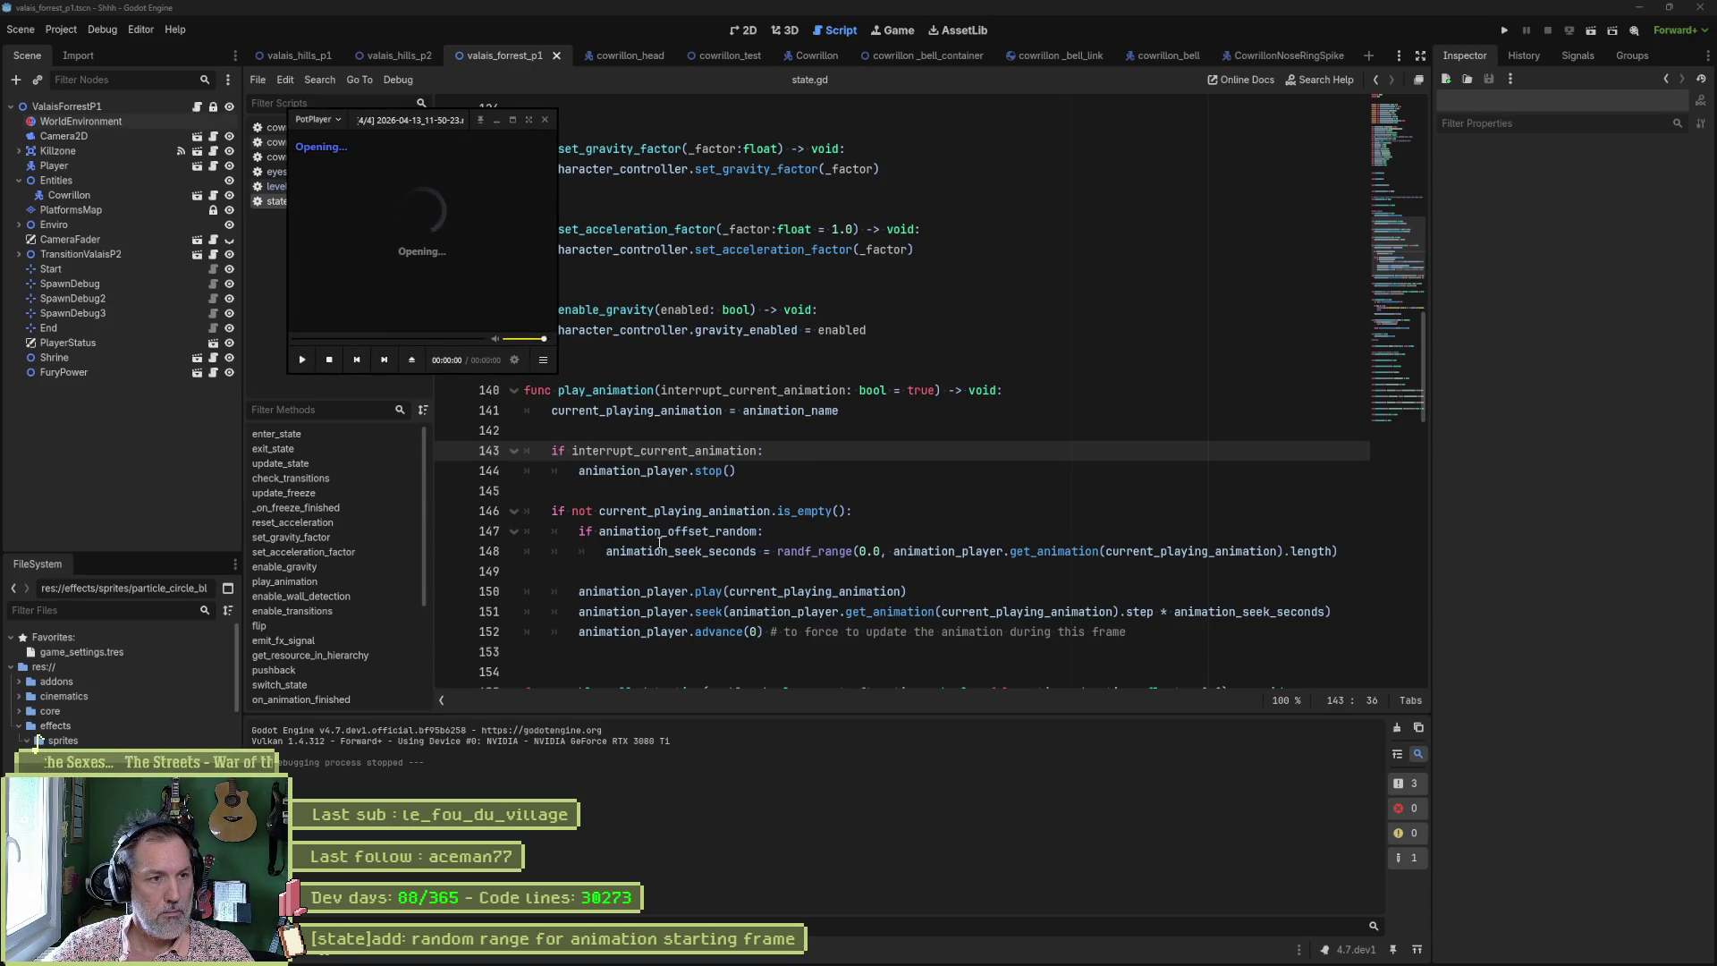
click(819, 860)
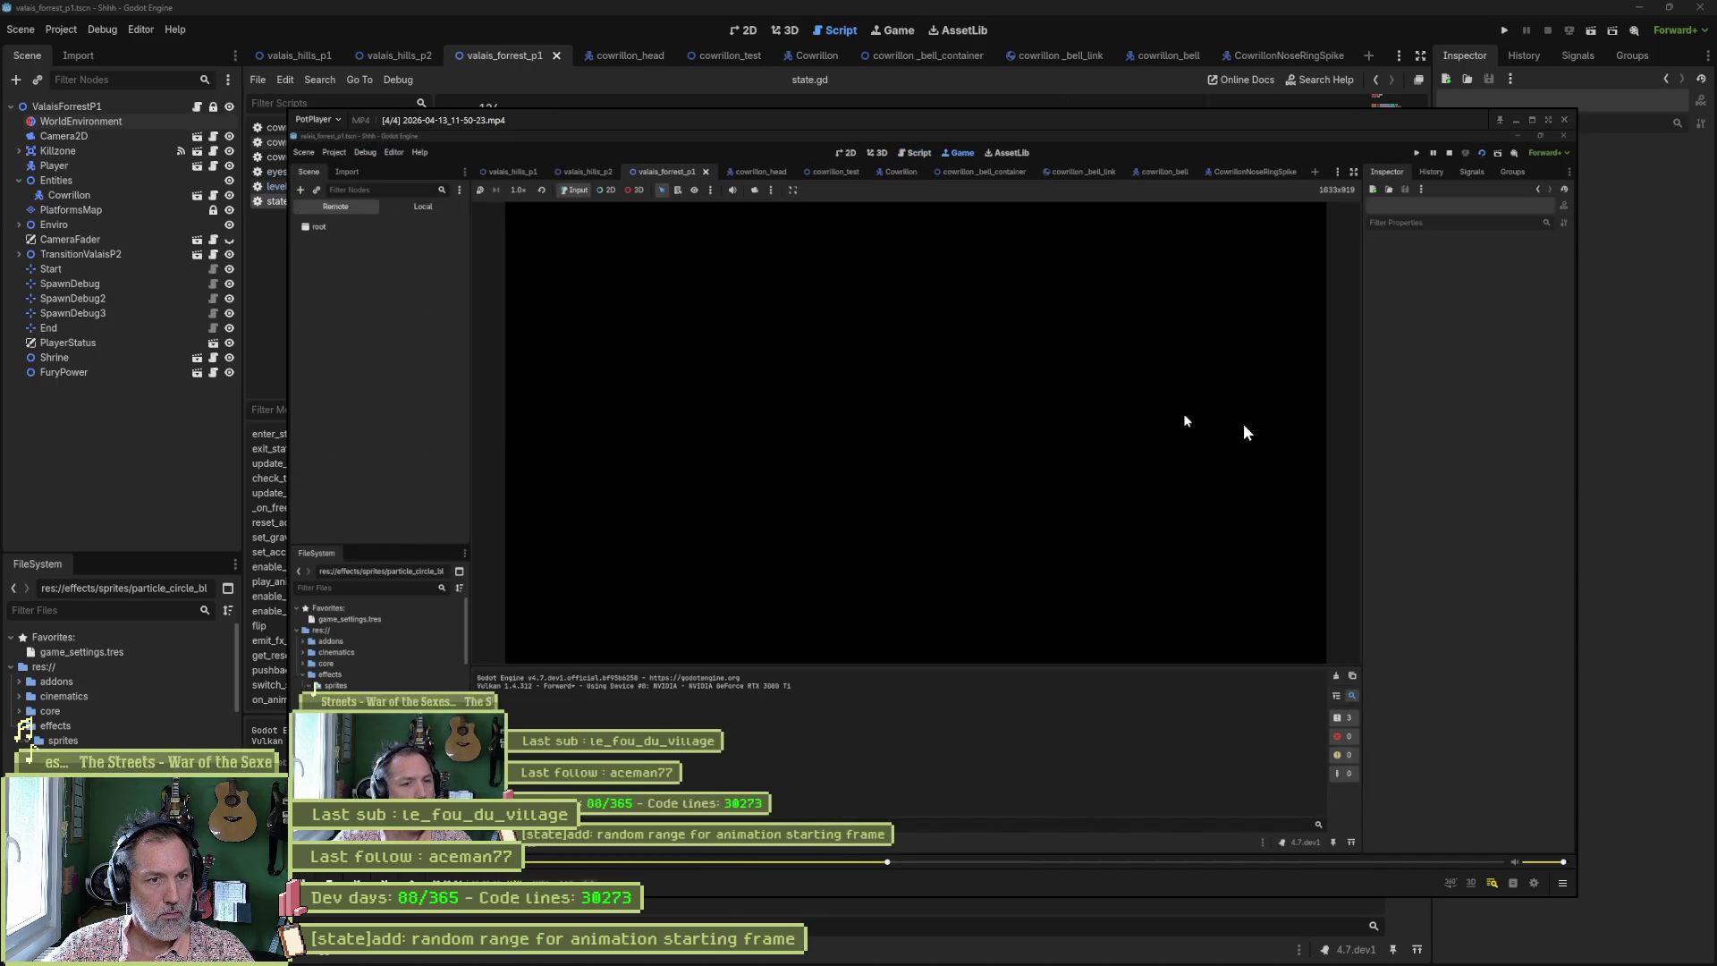
click(1243, 423)
key(f)
key(f)
key(f)
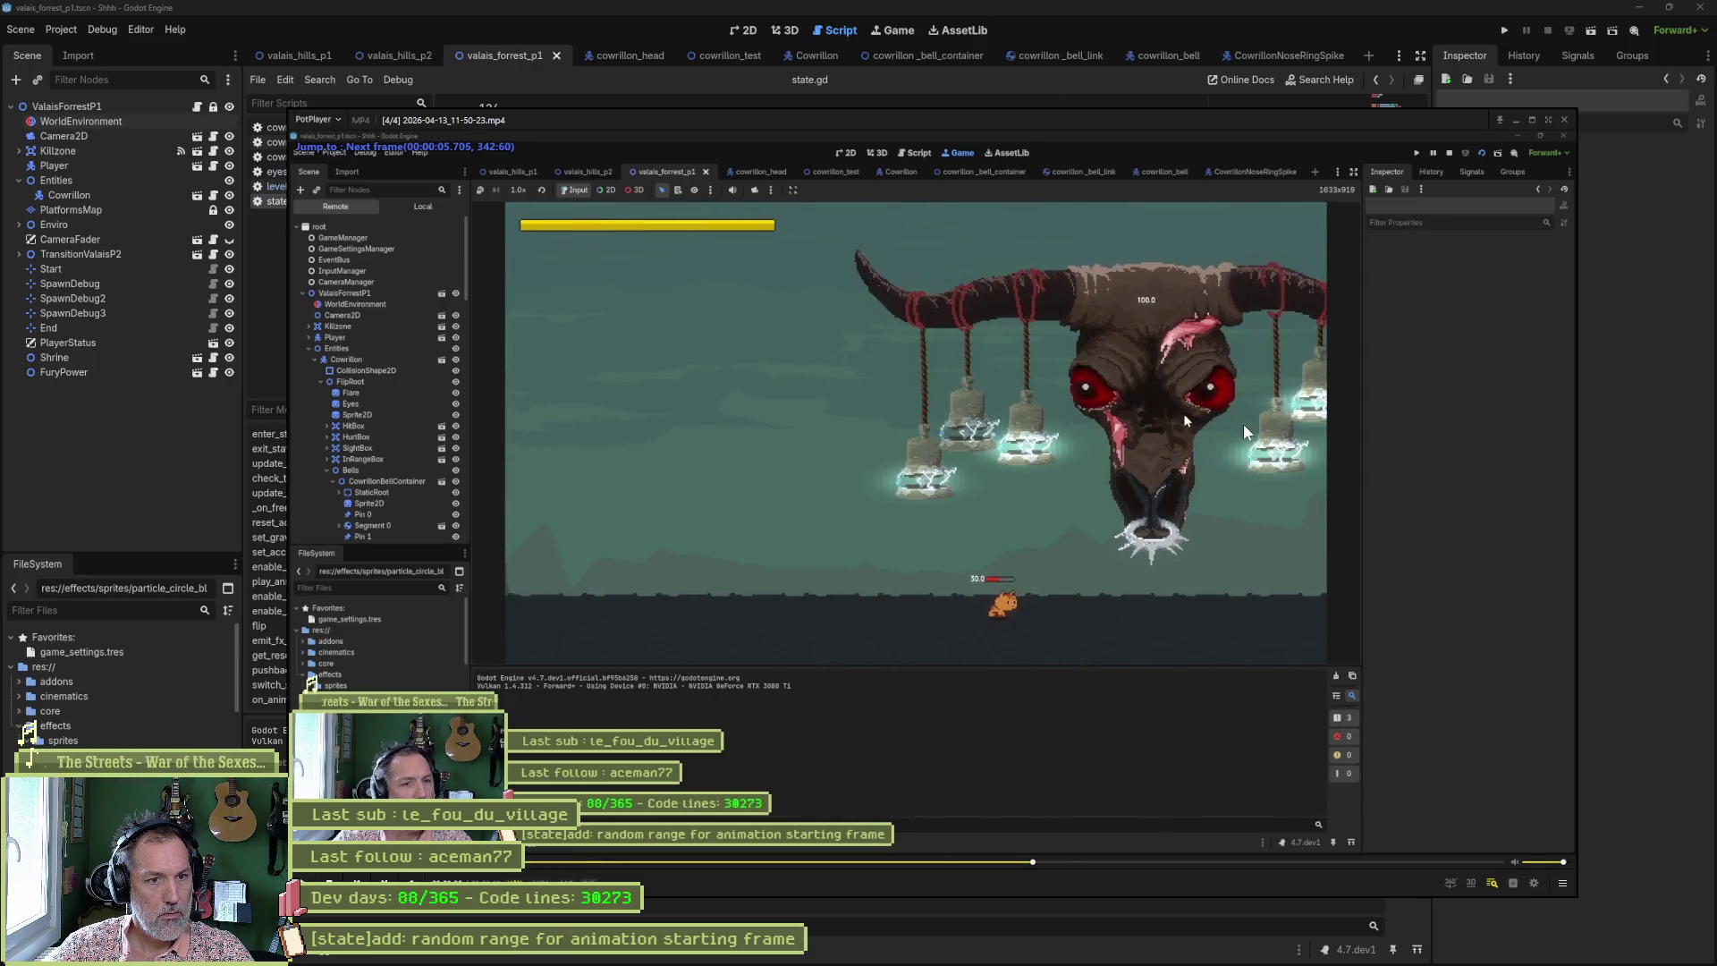
key(f)
key(f)
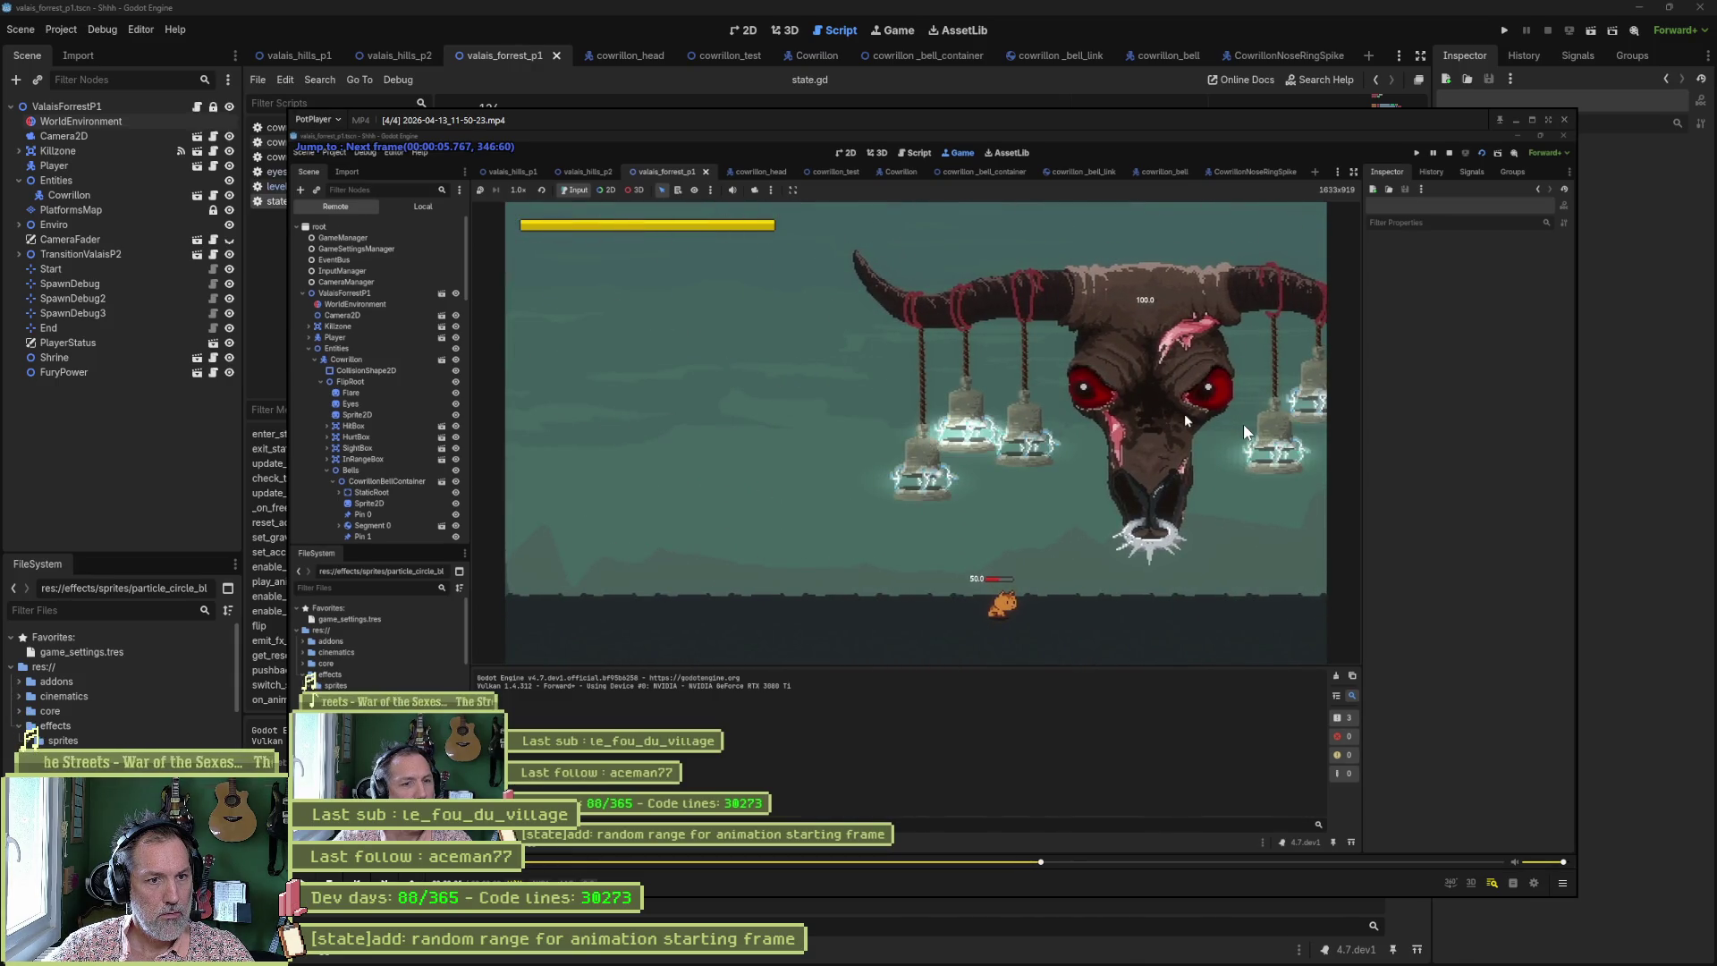
key(f)
key(f)
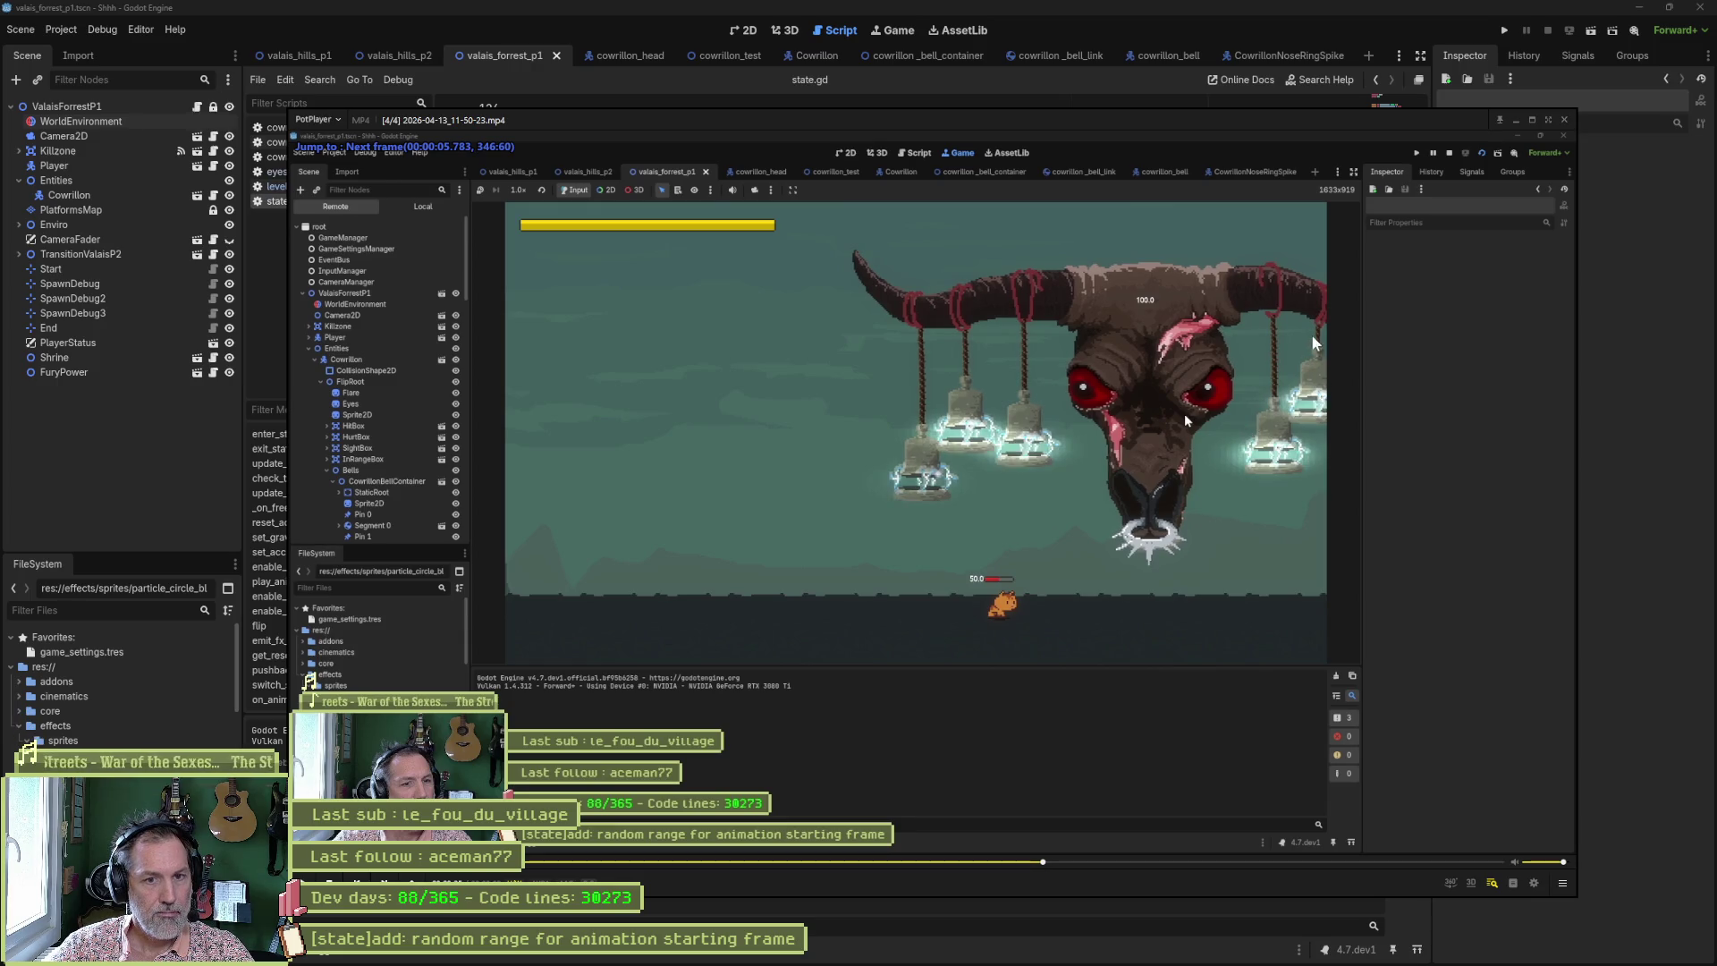
key(f)
key(f)
key(f)
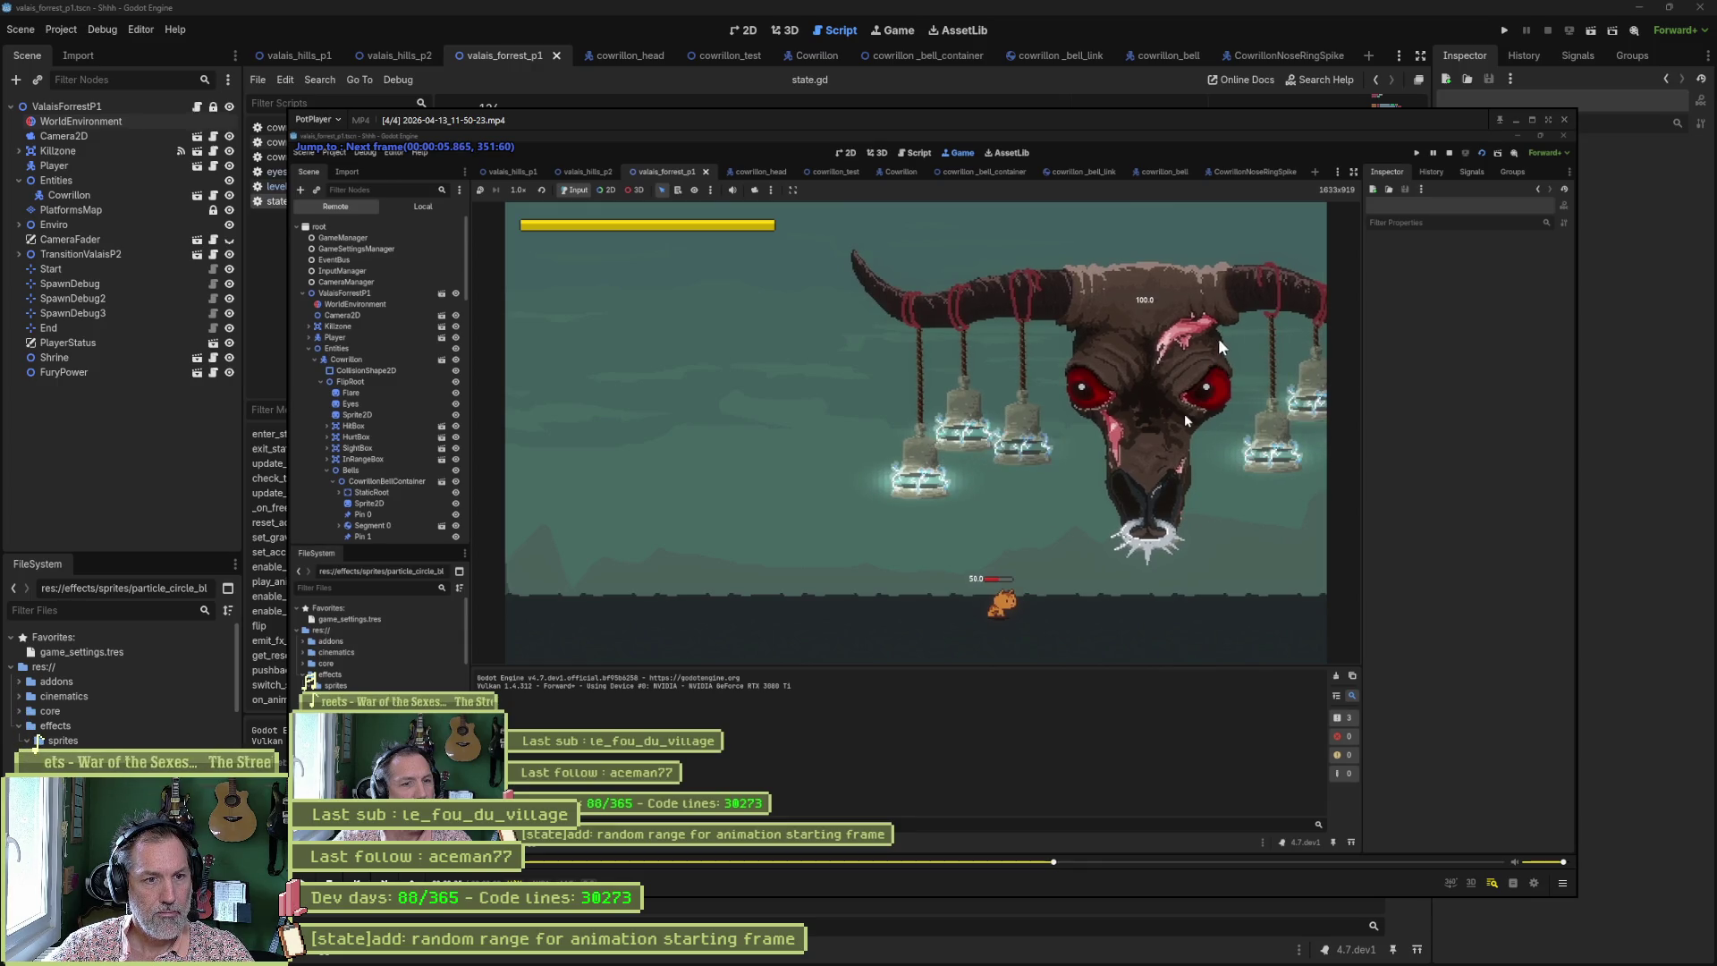
click(1564, 118)
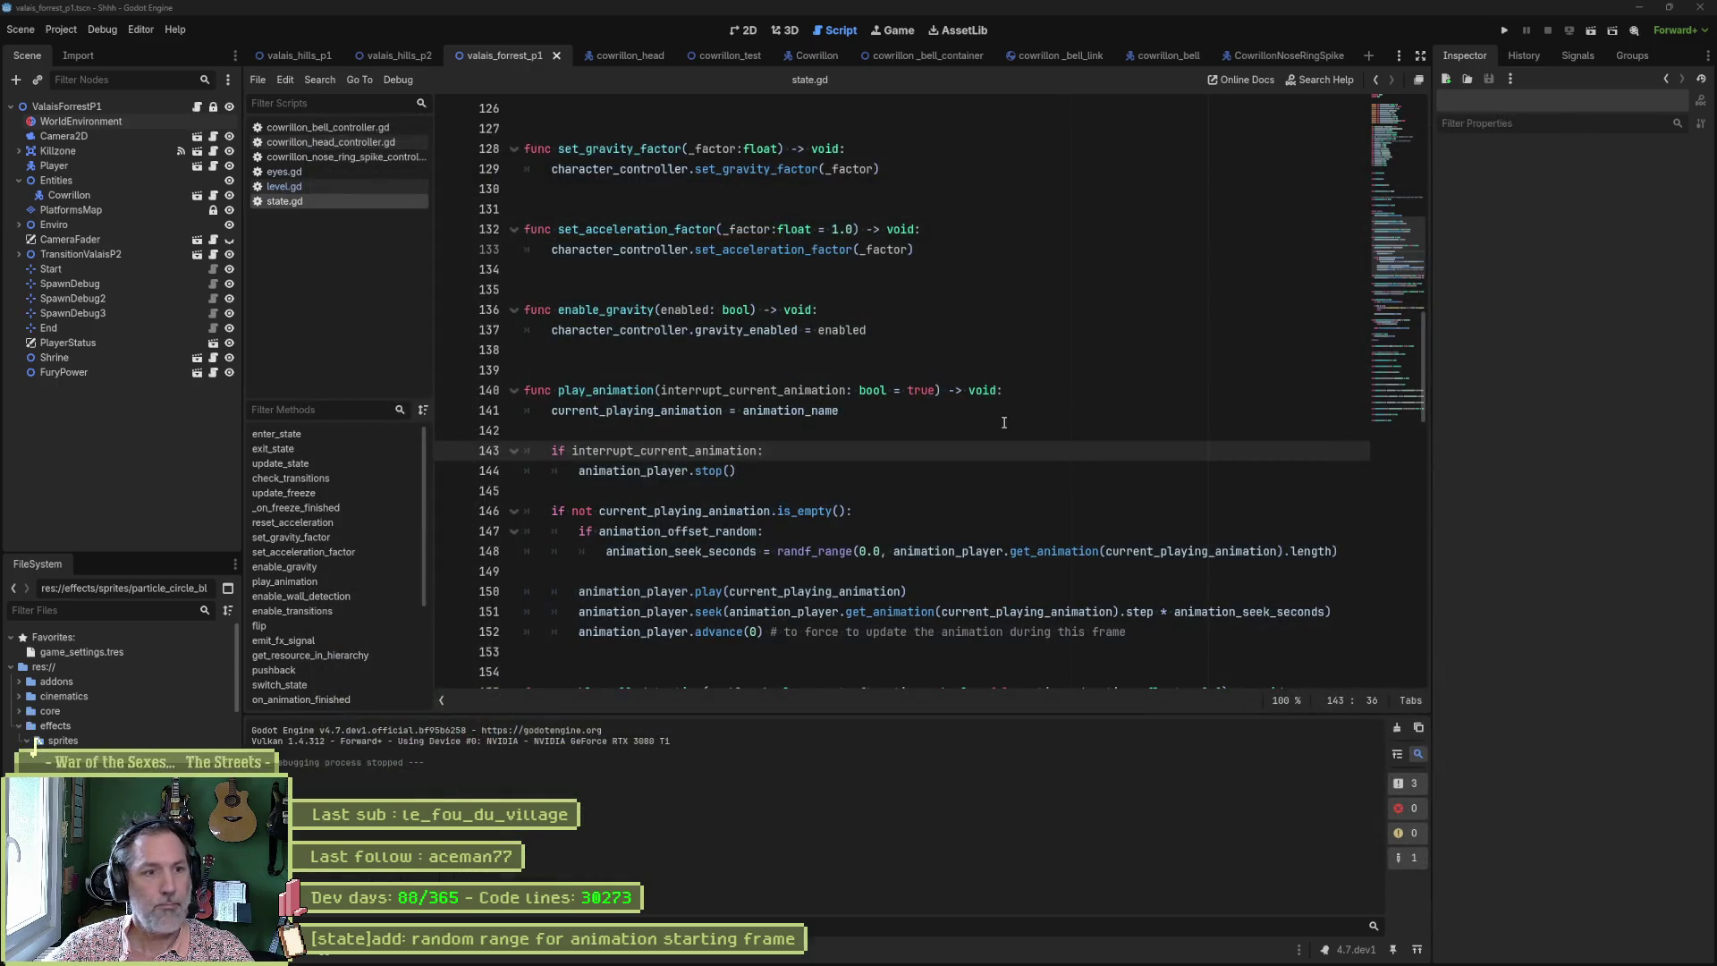
Read AnimationPlayer's seek method documentation from line 151, then return to state.gd
ctrl+click(712, 610)
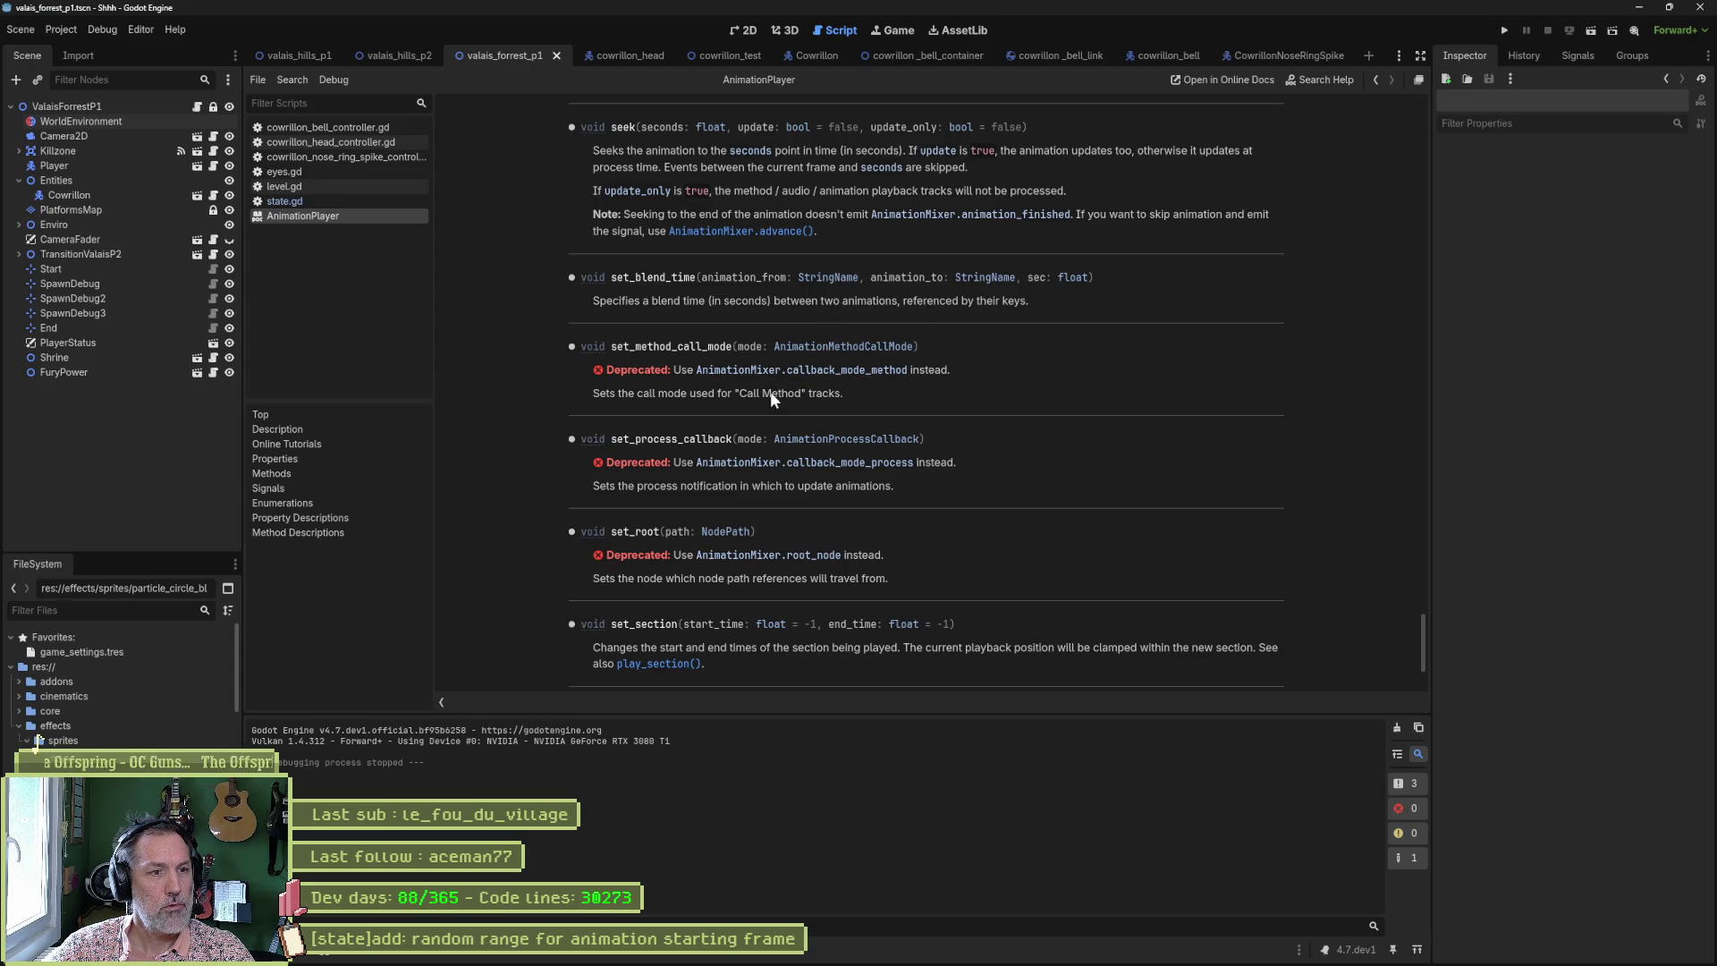
scroll(980, 470, up, 3)
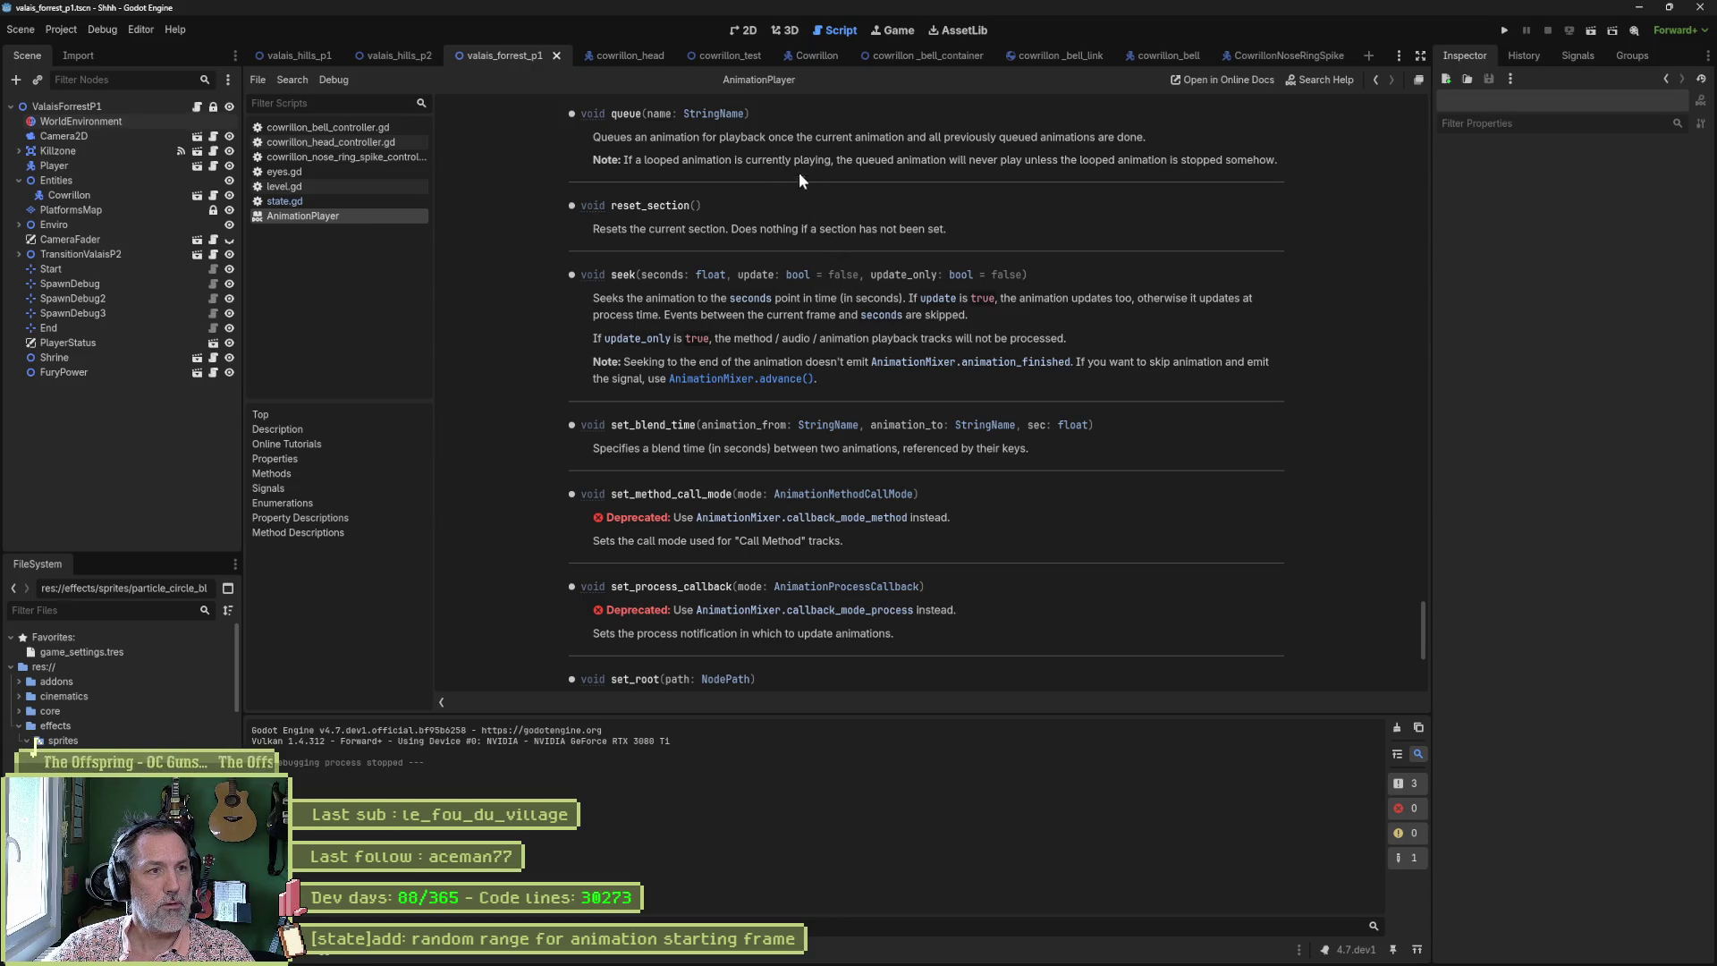
click(345, 199)
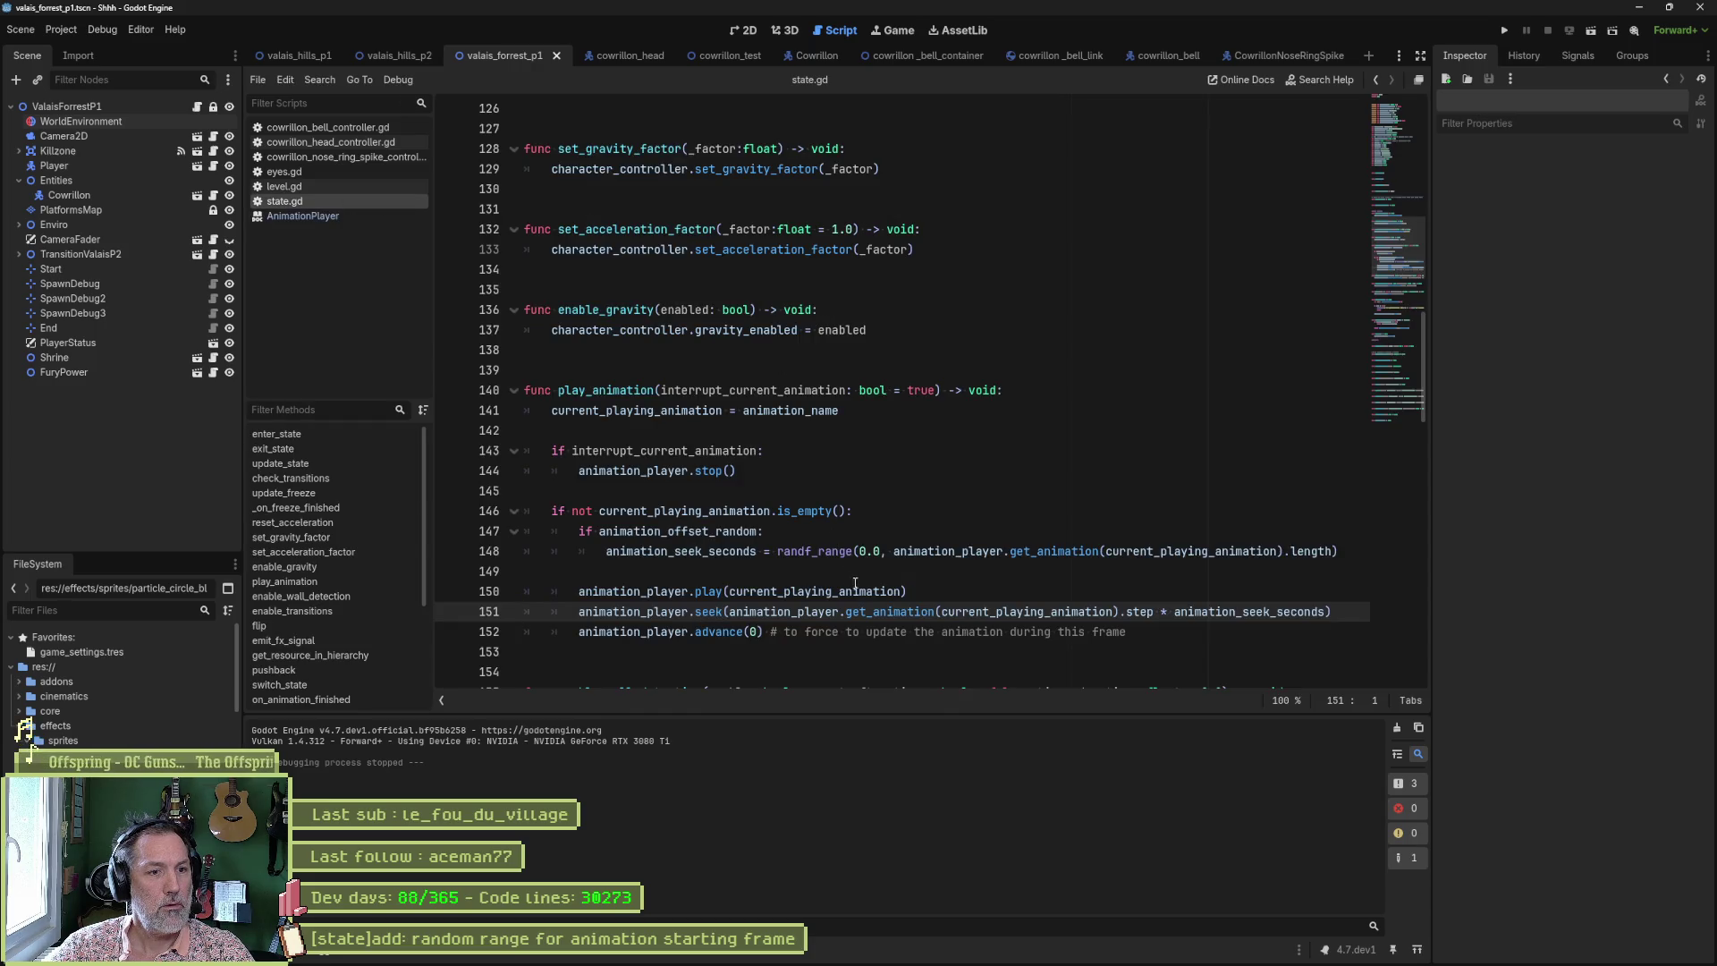
Append ', true' to the seek() call on line 151 and run the current scene
click(1327, 613)
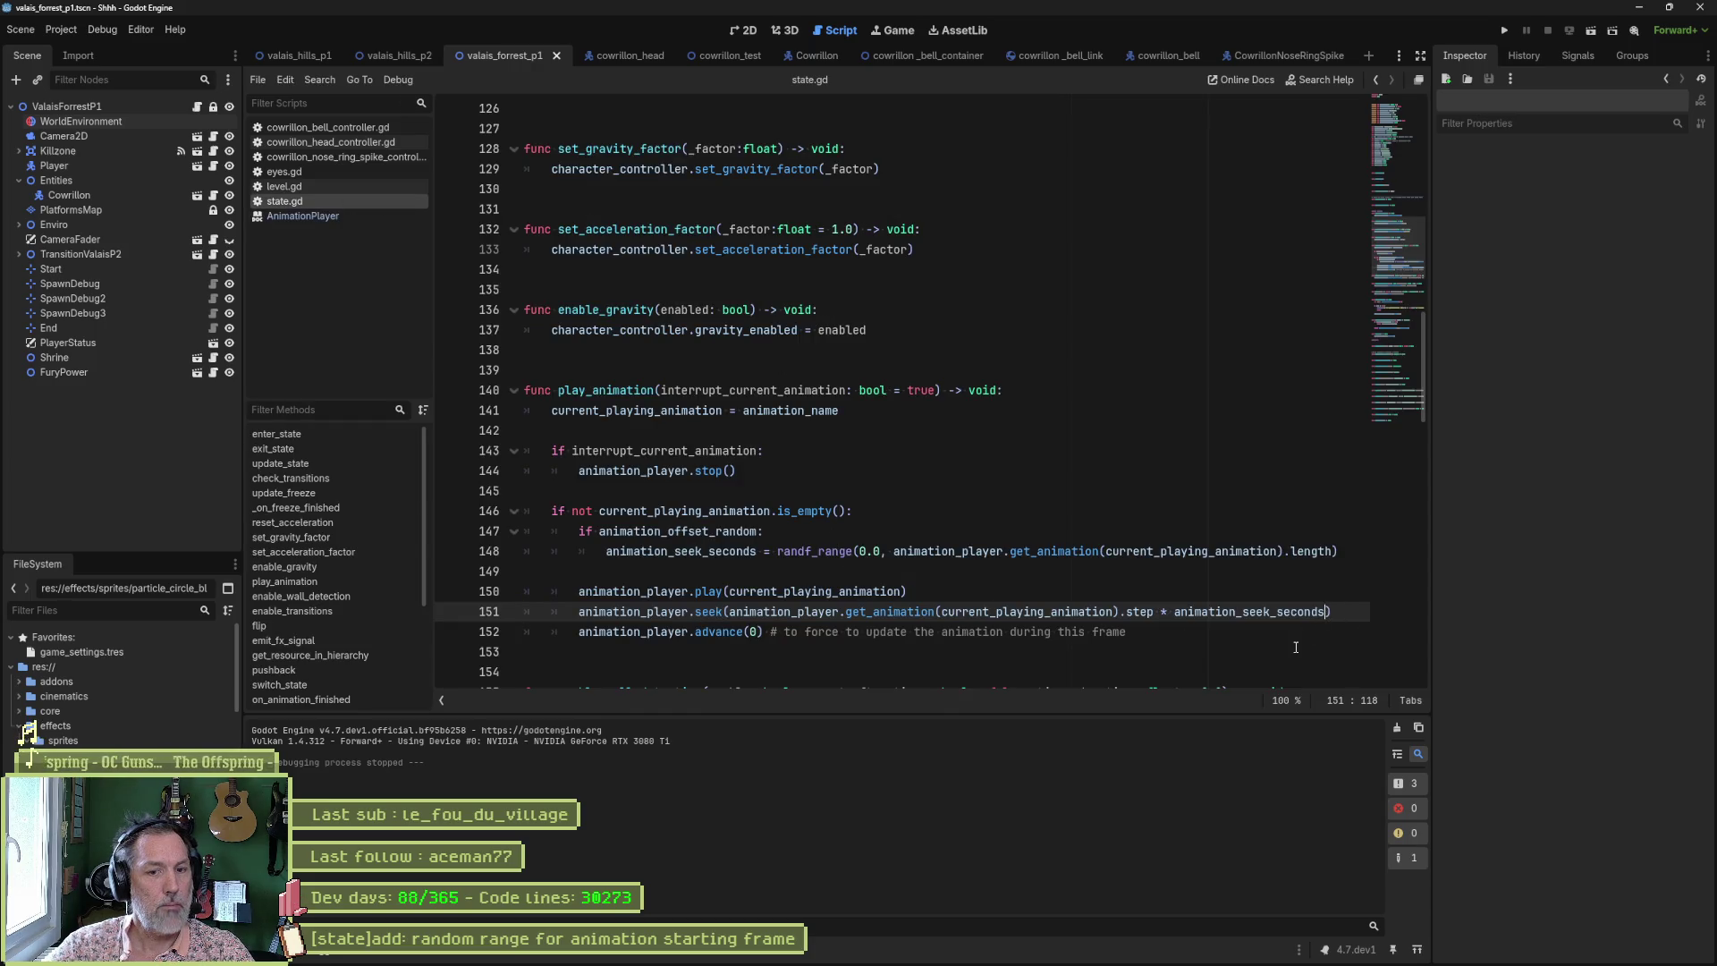
text(, true)
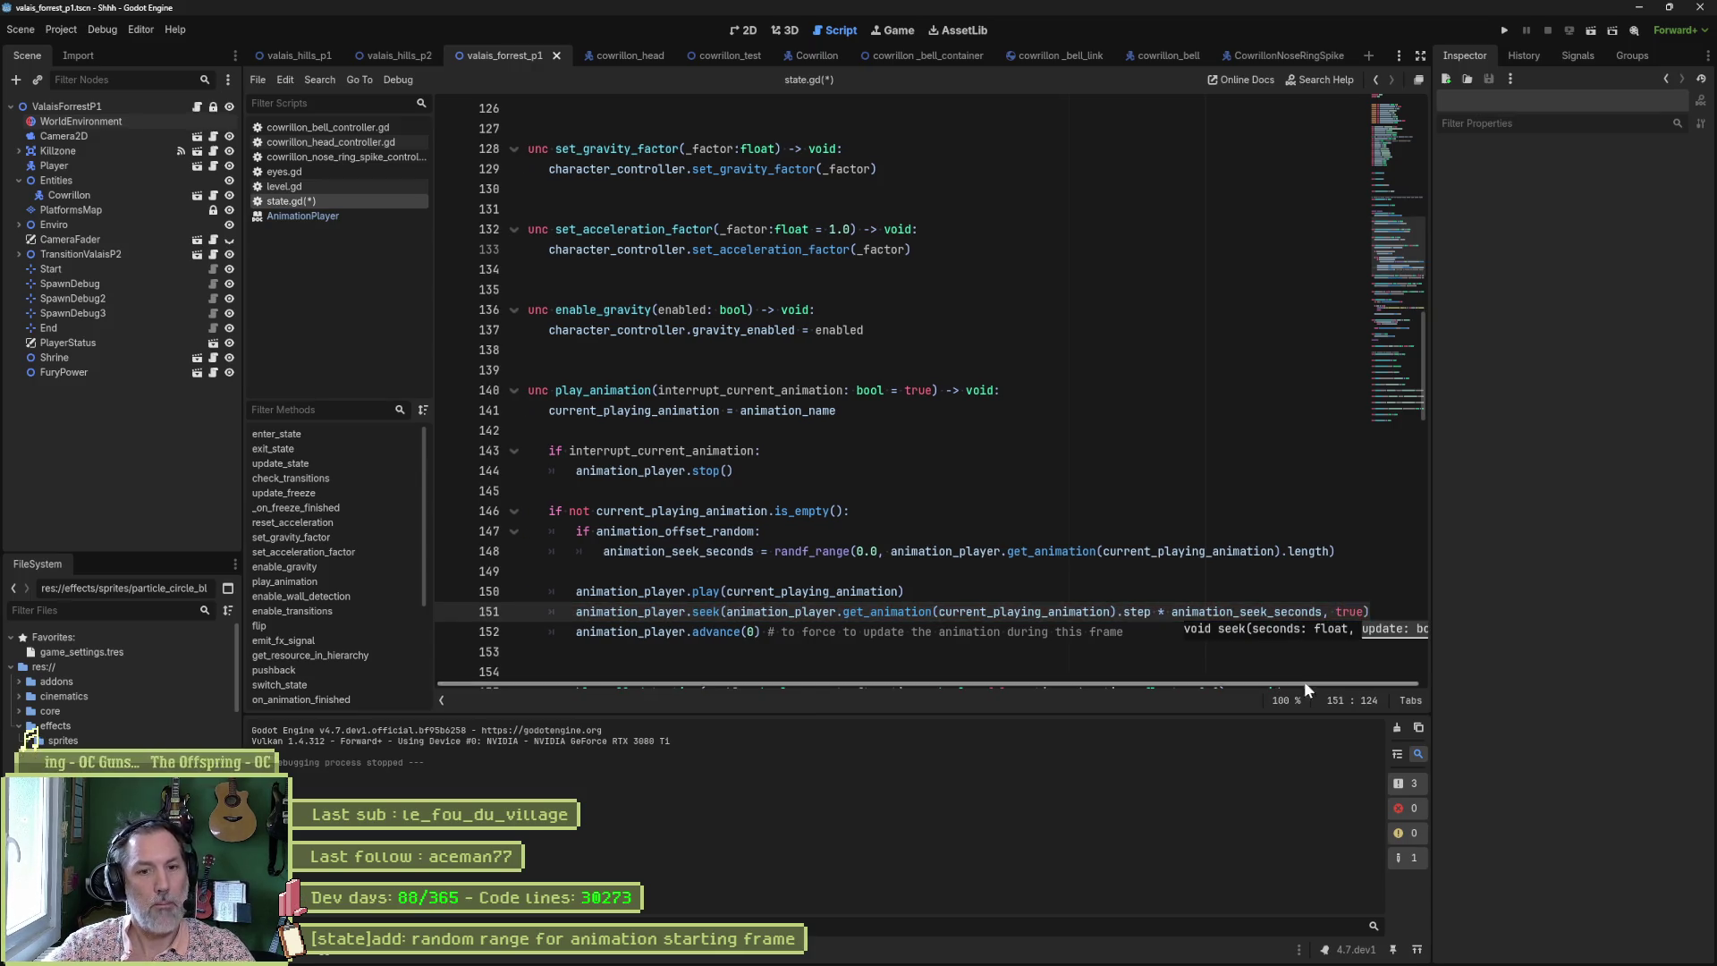
key(F6)
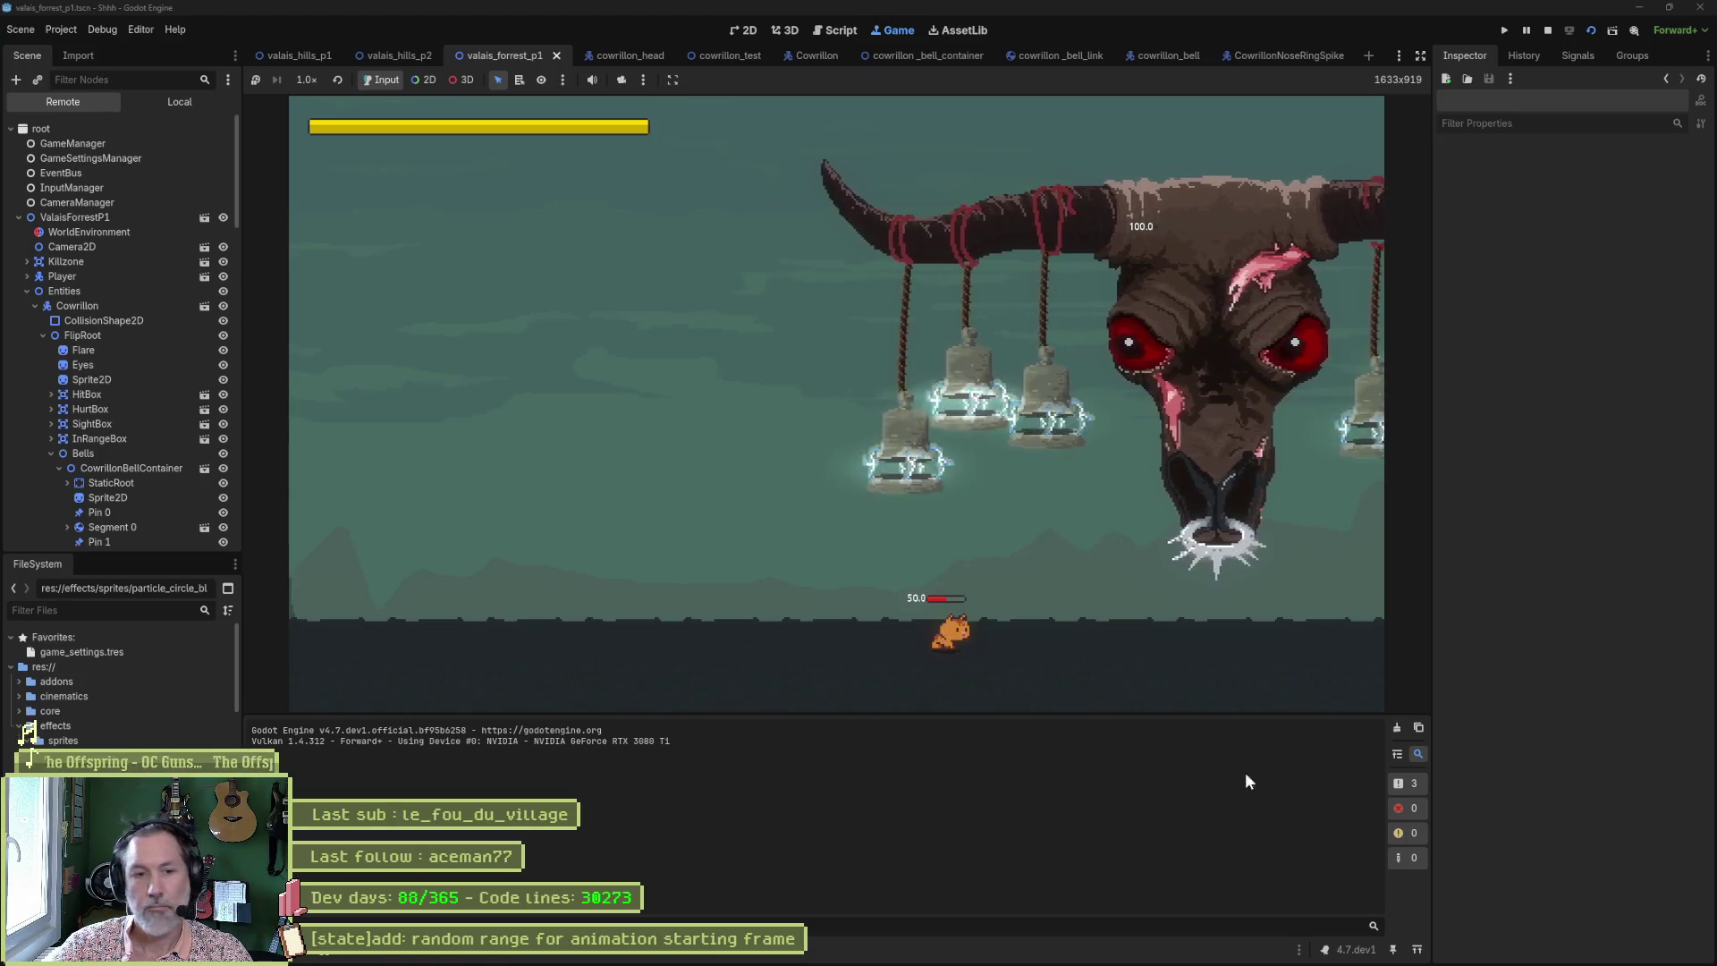
Stop the test run, step frame by frame through the bell recording, then close the video player
key(F8)
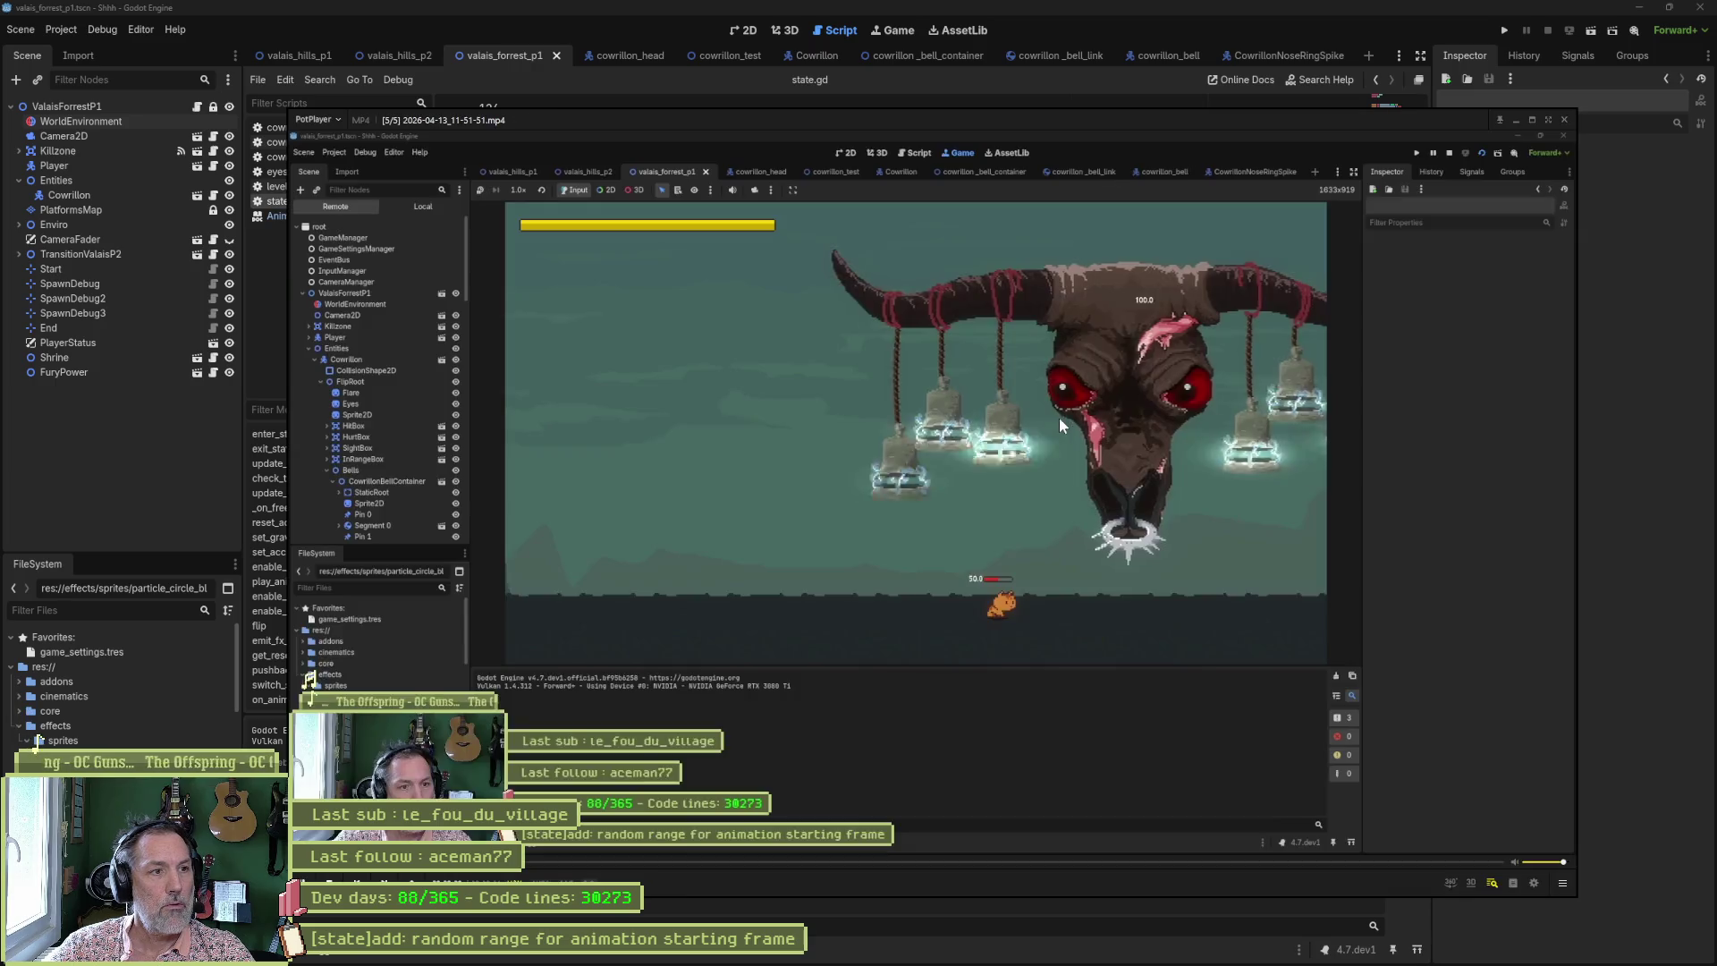
key(d)
key(d)
key(d)
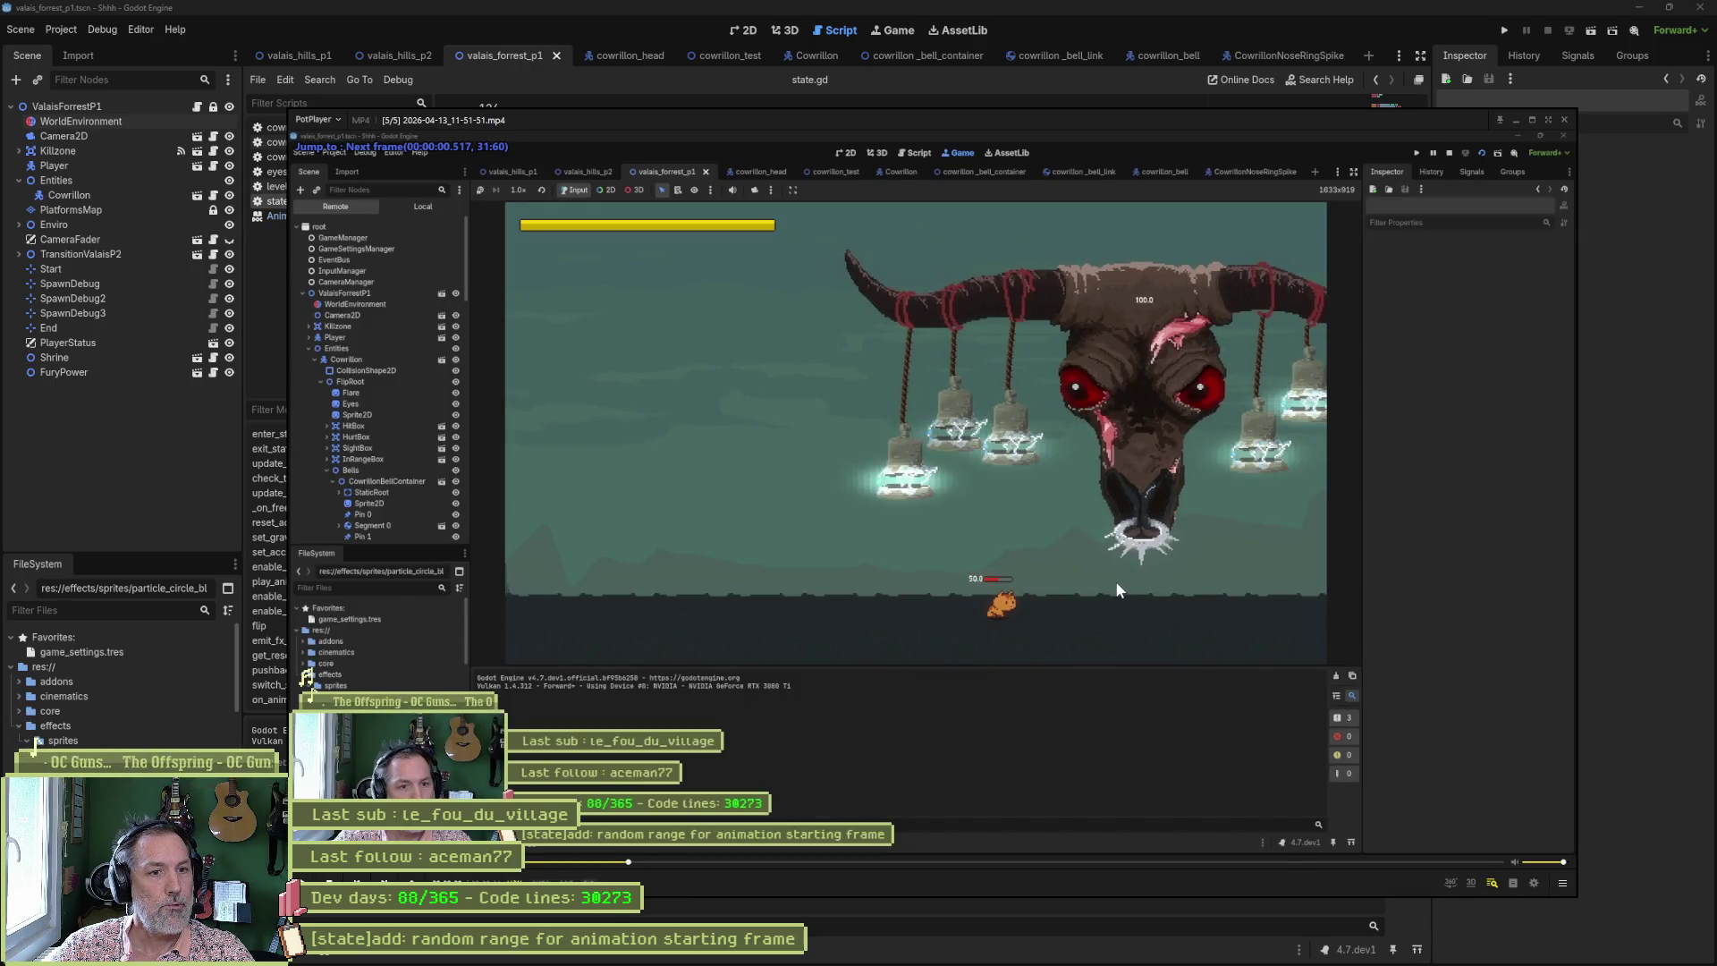
key(d)
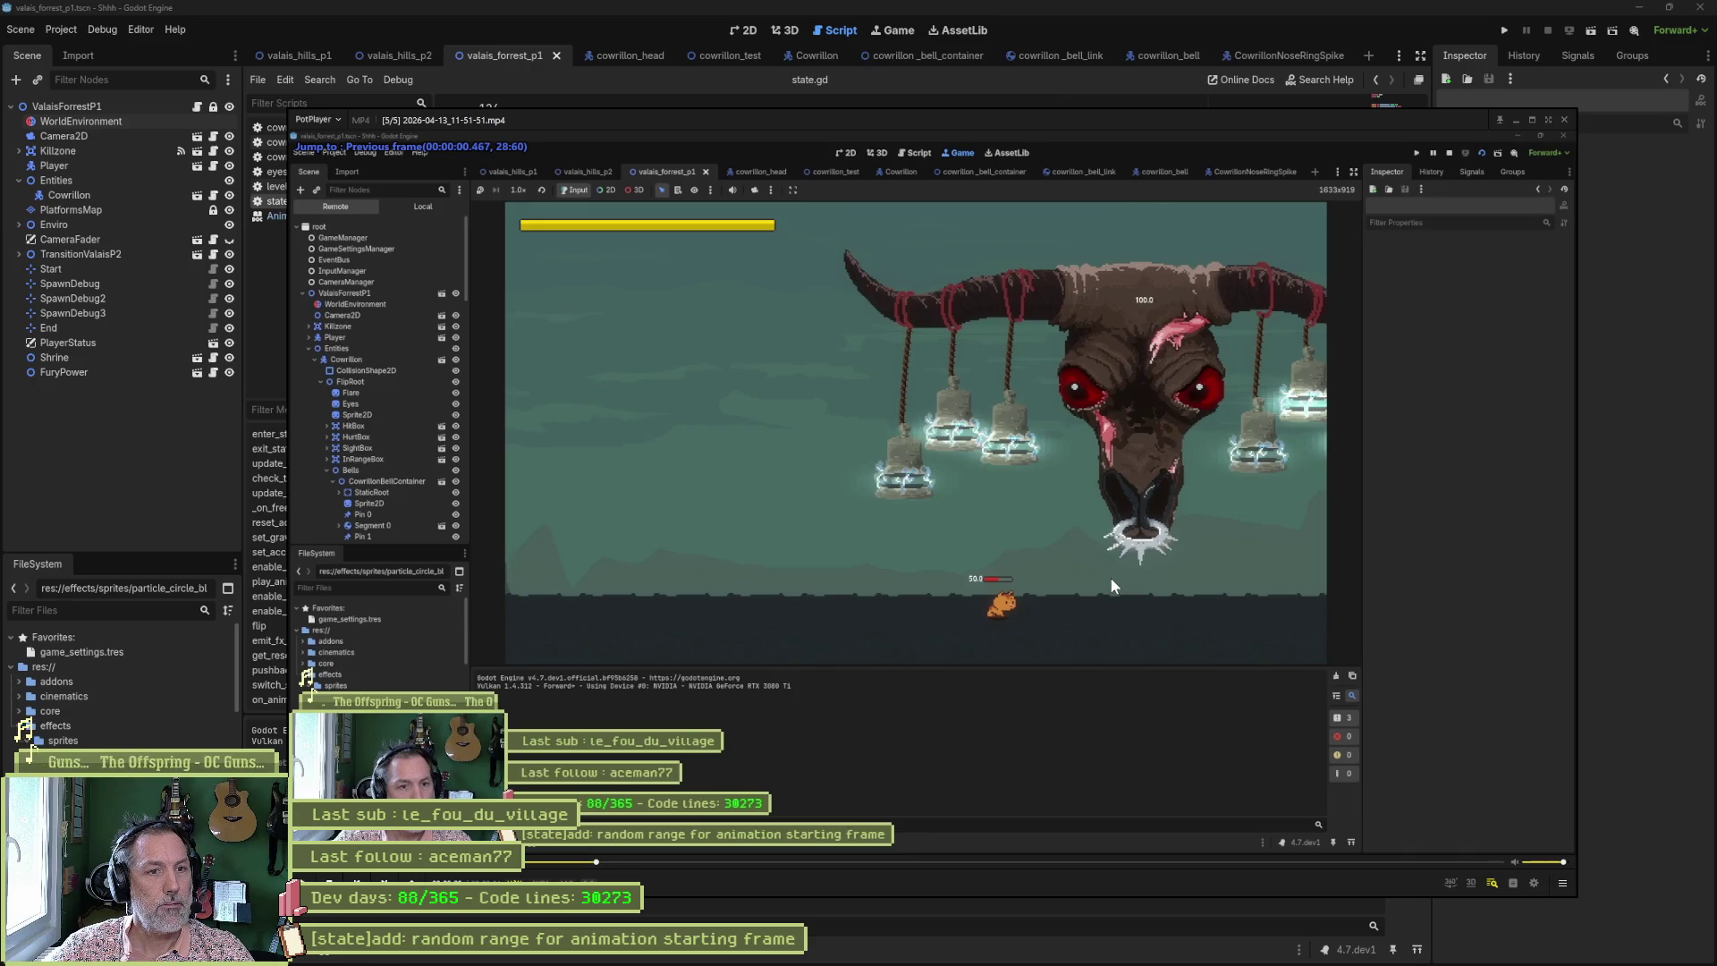
click(1566, 119)
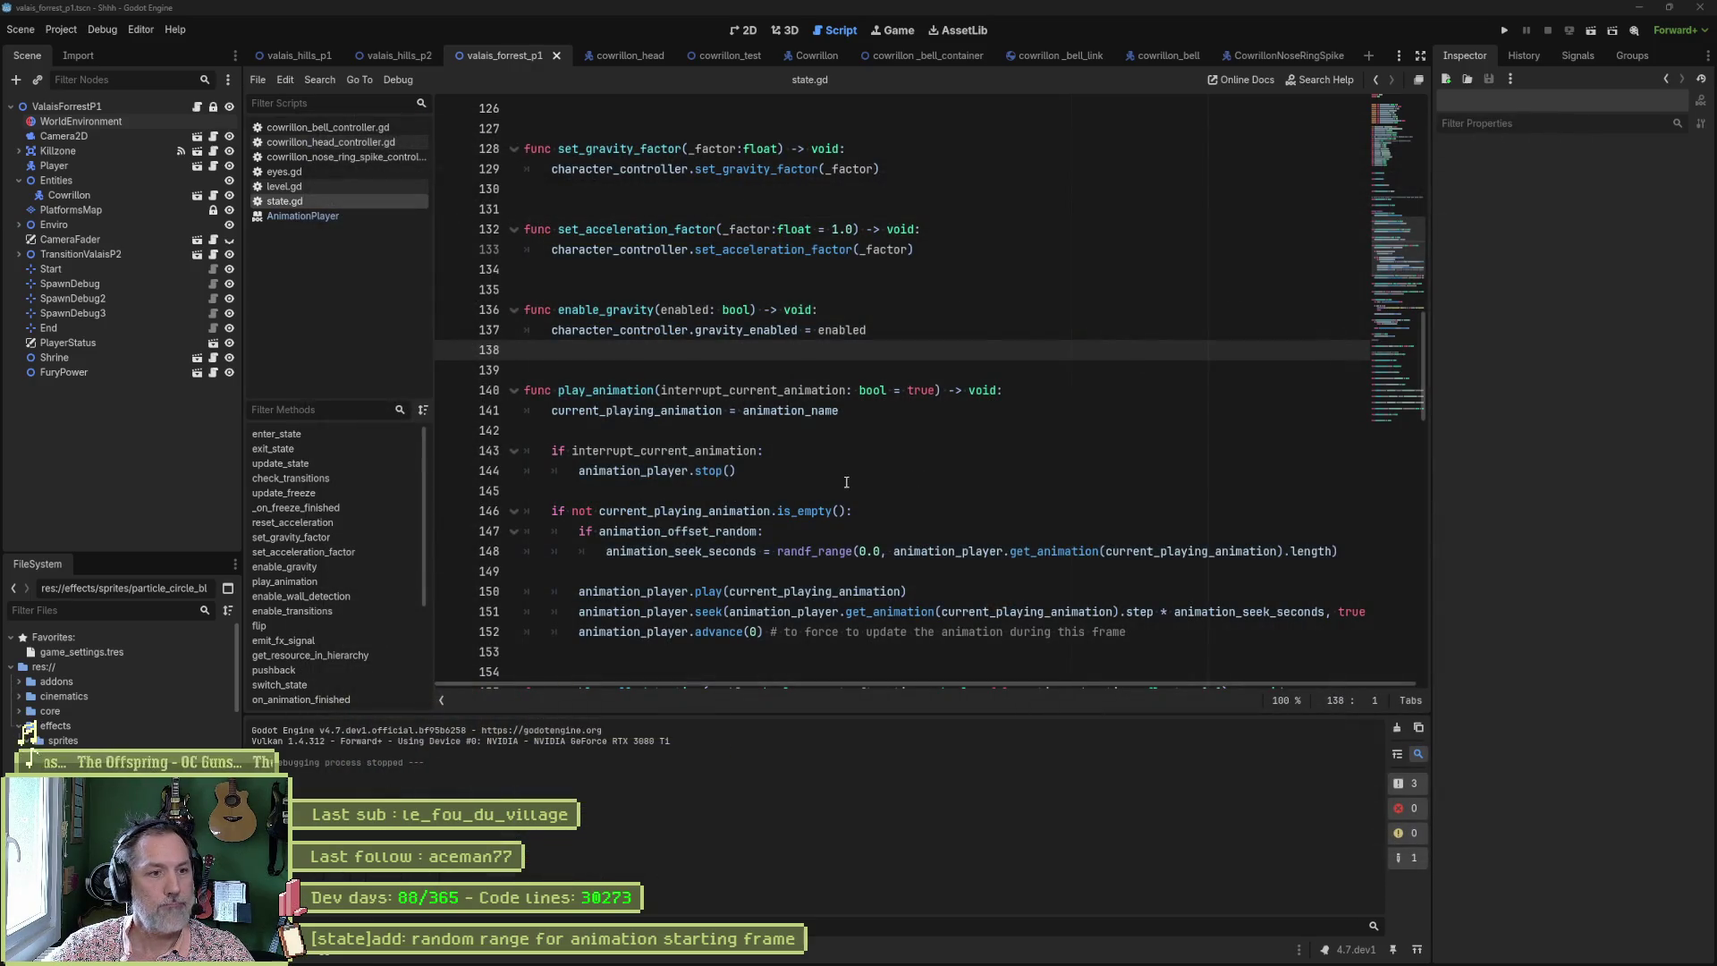
Move the play() line below seek() and open the AnimationPlayer docs for play
click(922, 587)
key(alt+Down)
ctrl+click(712, 611)
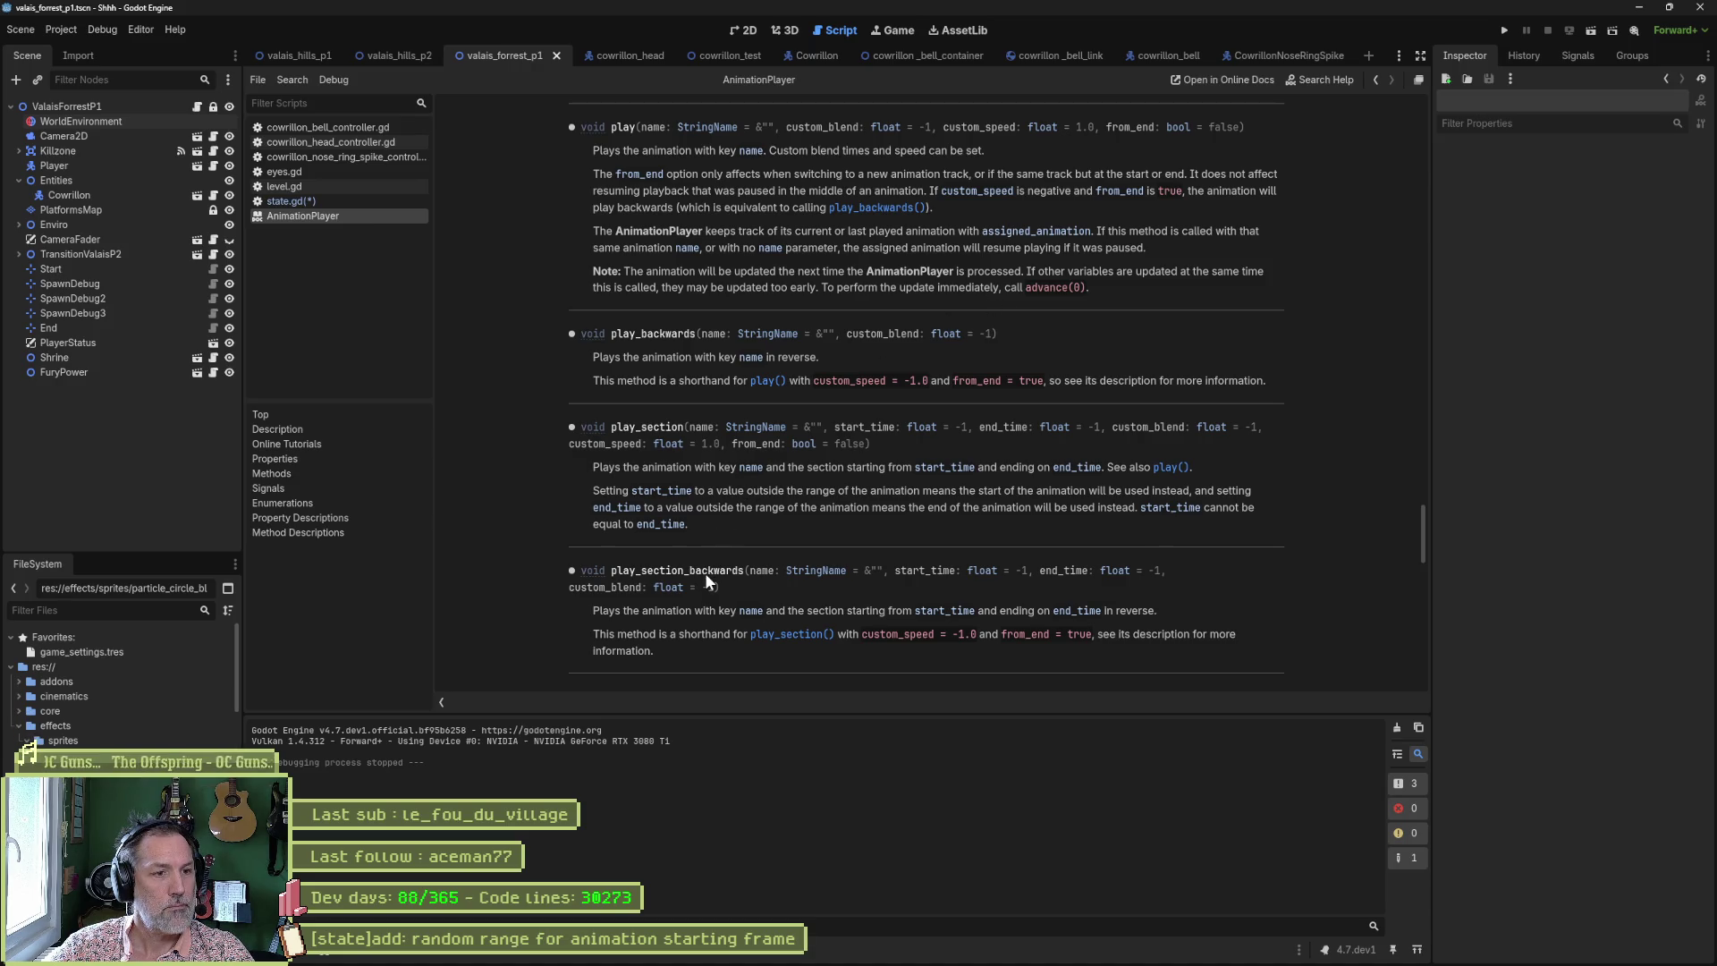
Read the AnimationPlayer reference down to the seek() description, then return to state.gd
scroll(680, 255, up, 2)
scroll(693, 268, up, 1)
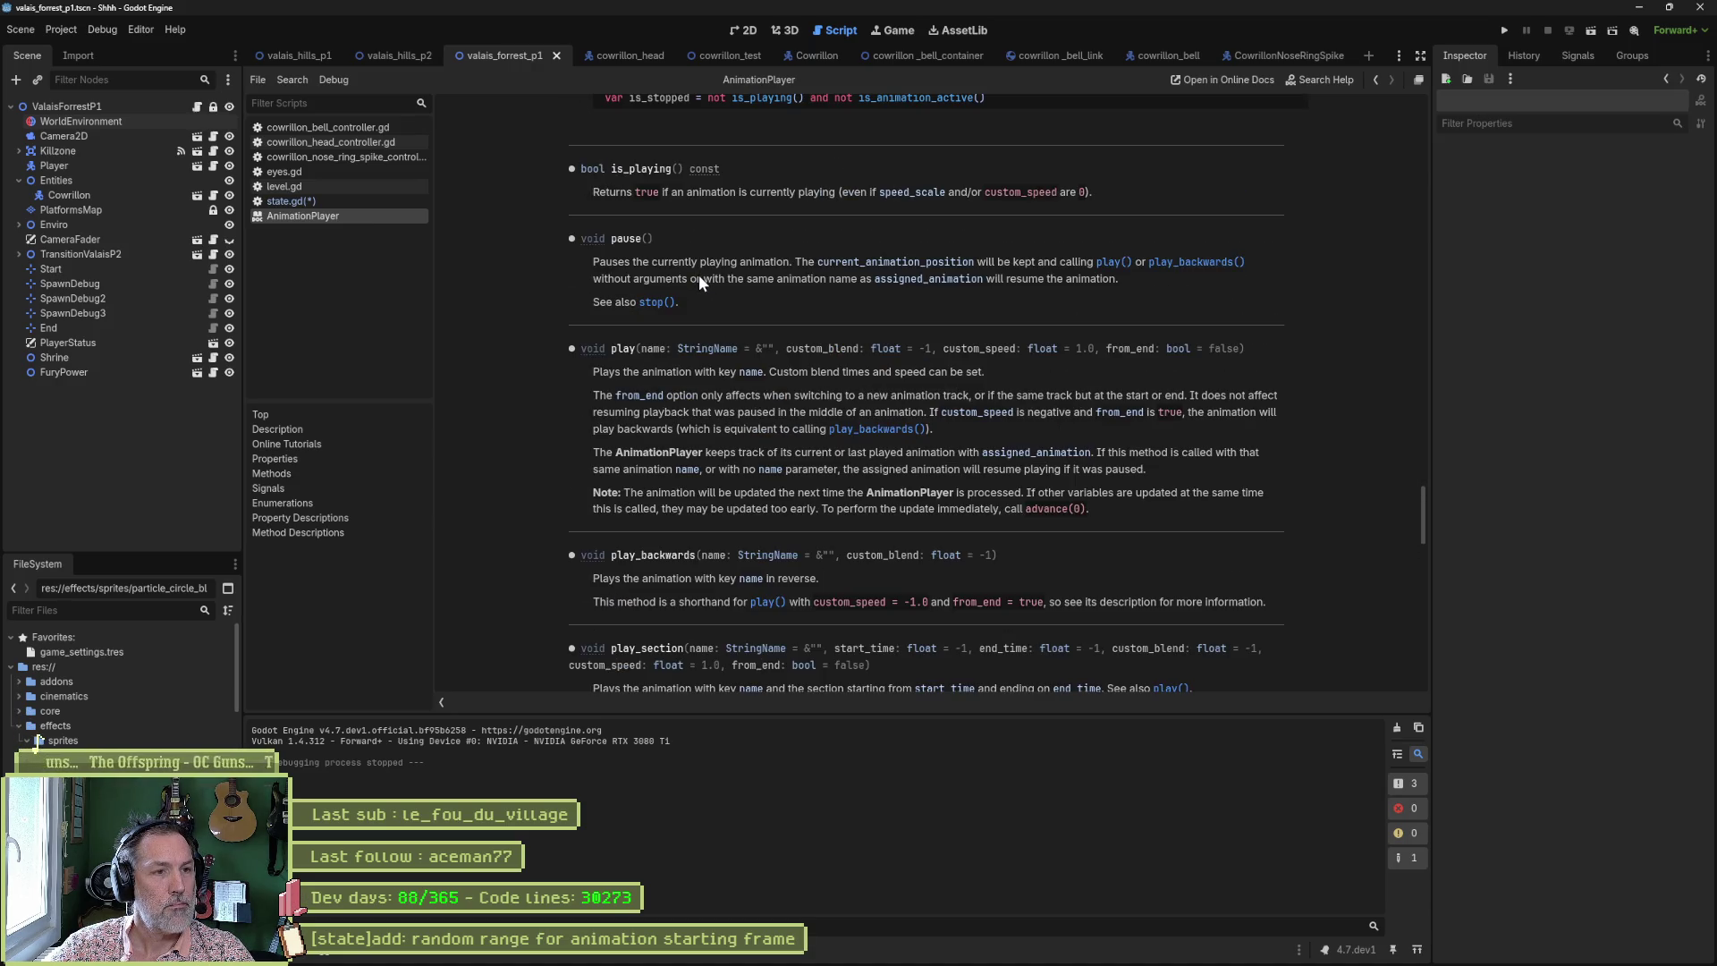
scroll(715, 284, down, 4)
scroll(1251, 428, down, 2)
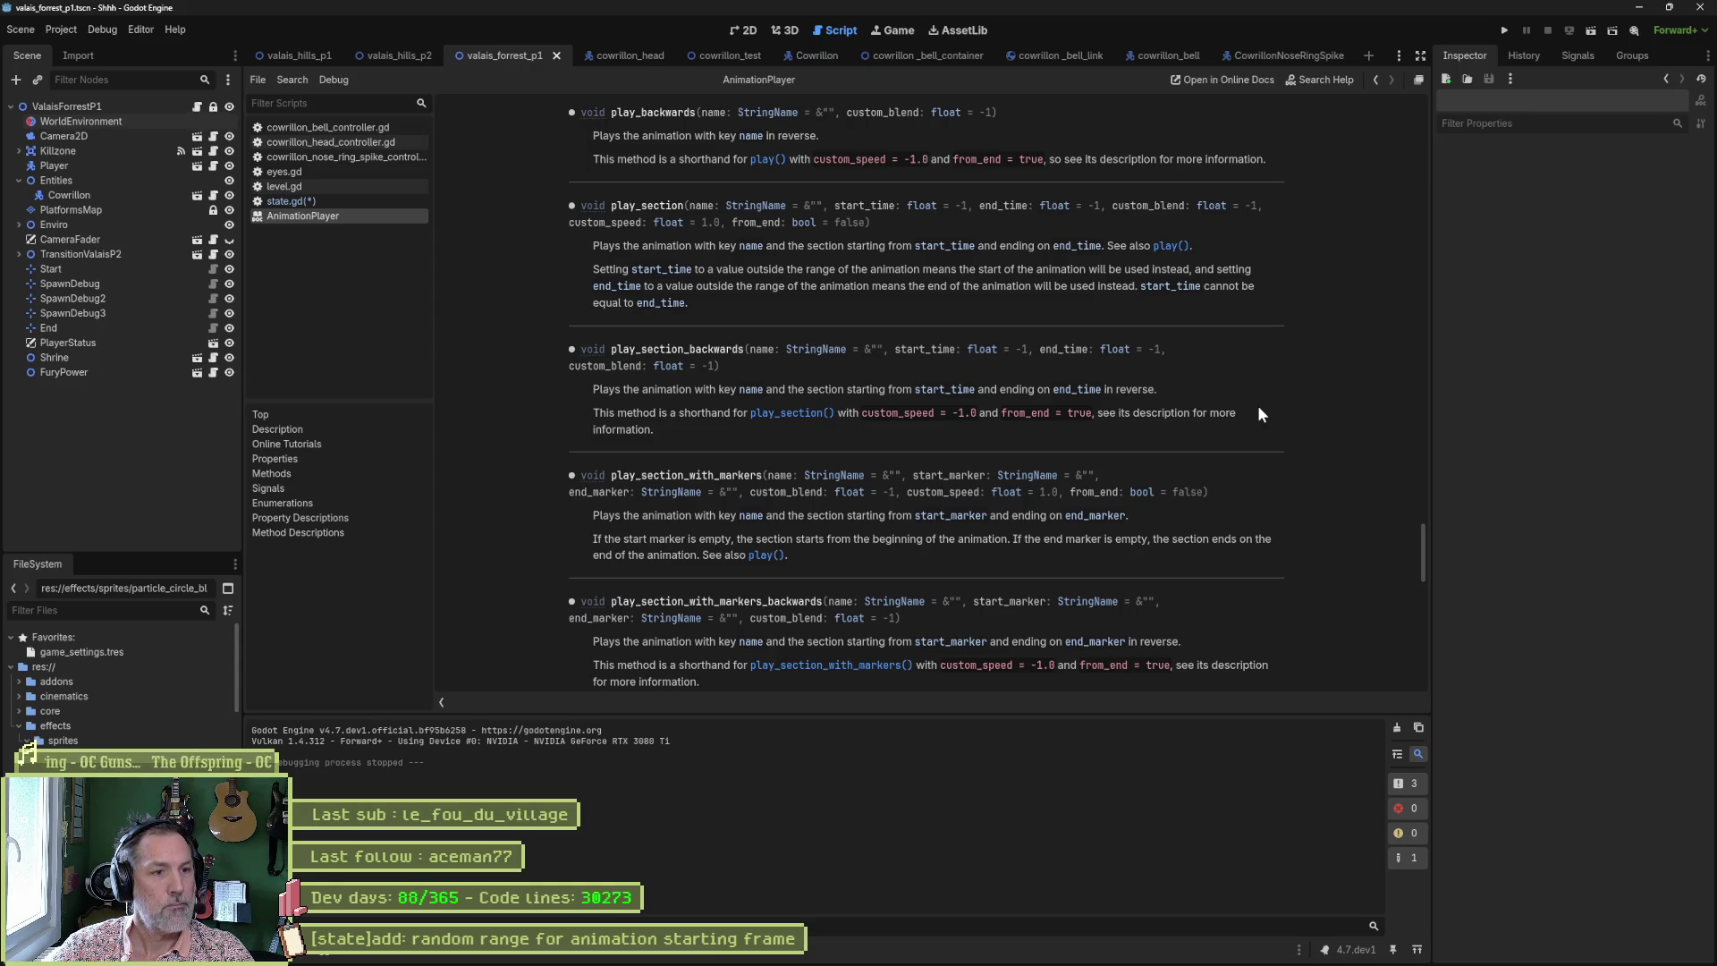
scroll(1259, 413, down, 4)
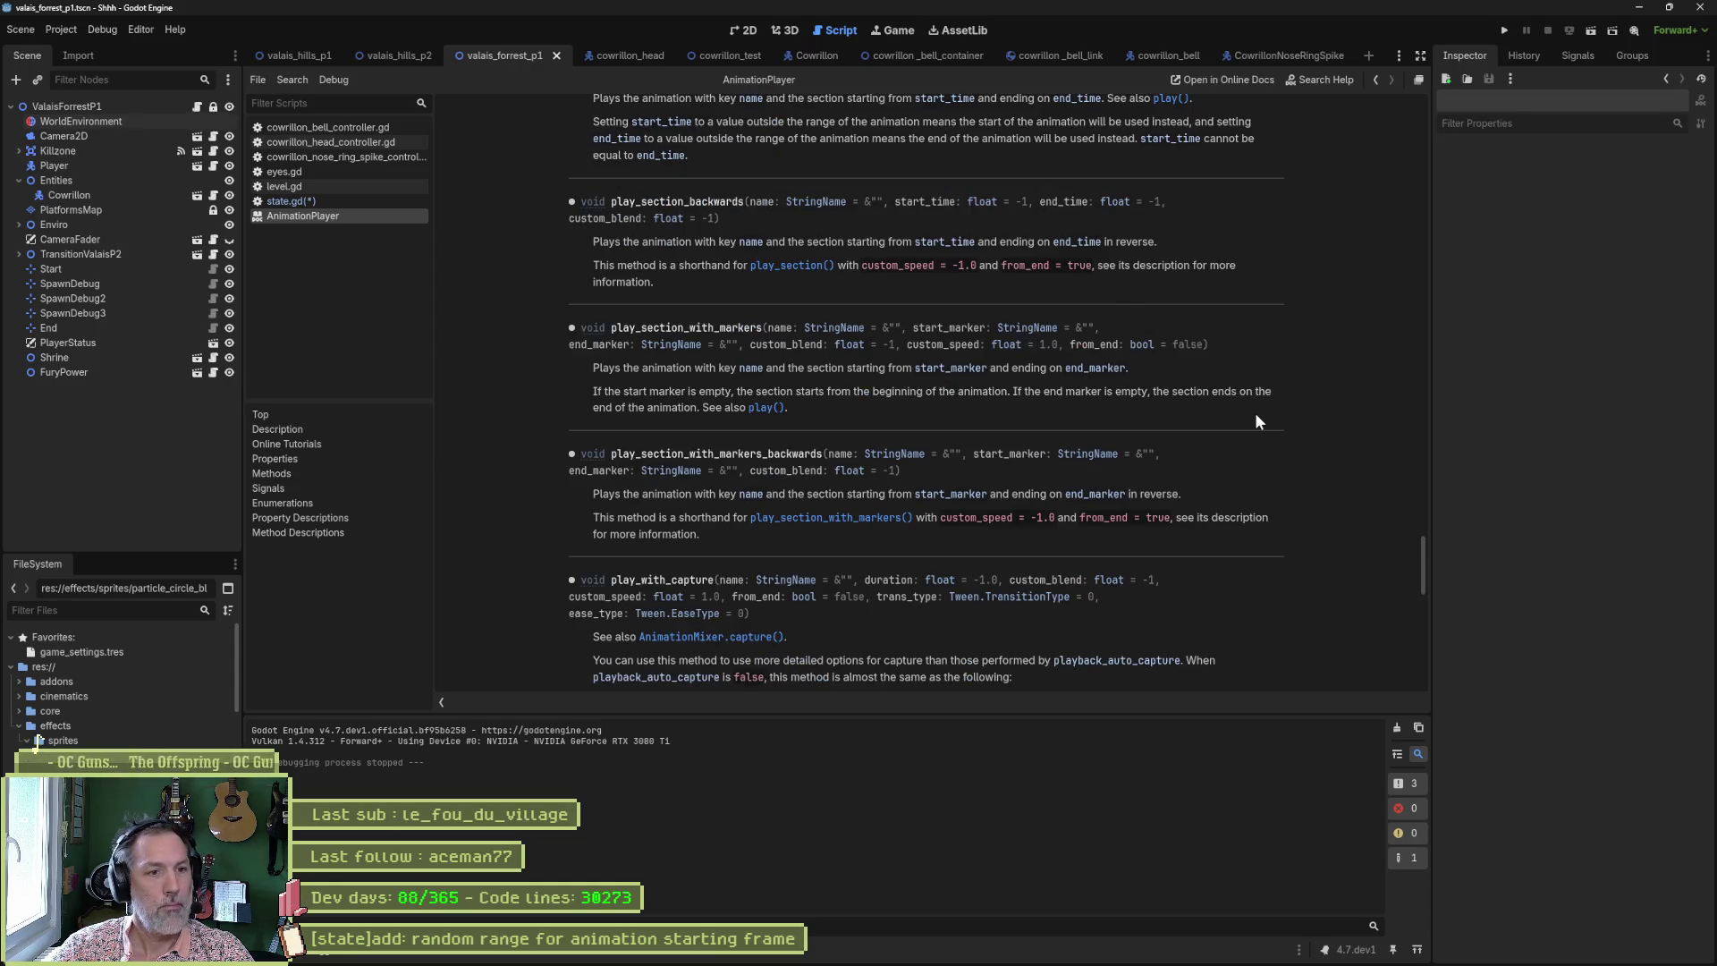
scroll(1256, 421, down, 12)
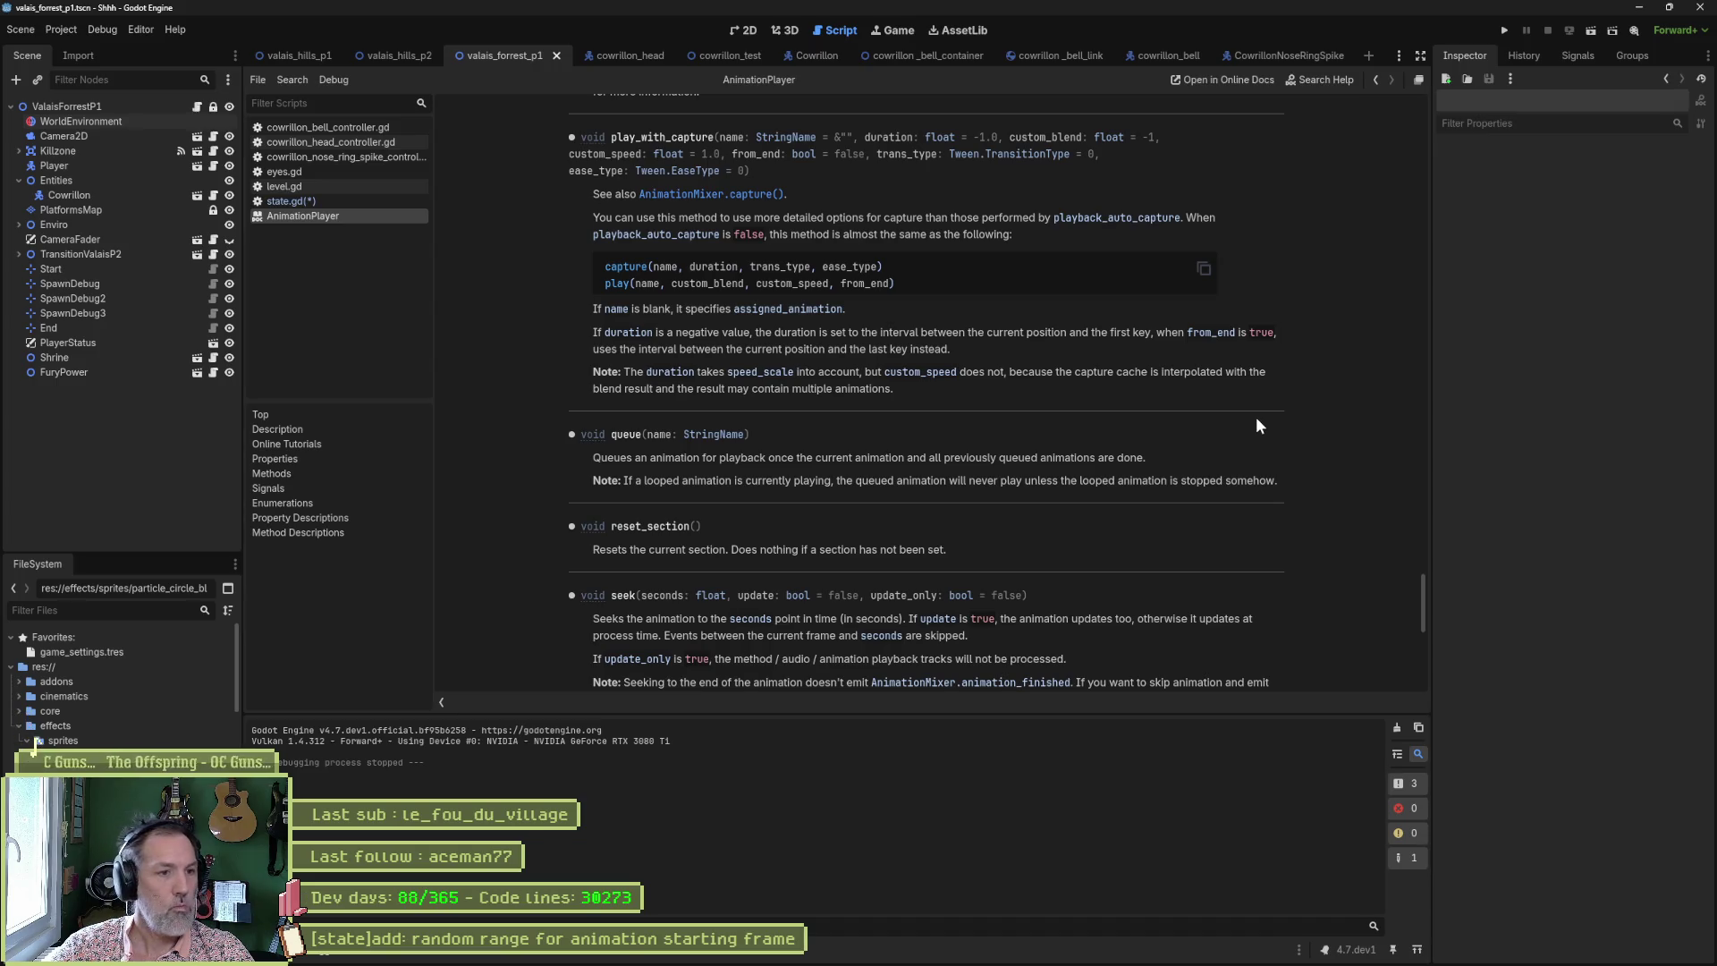
scroll(1256, 421, down, 4)
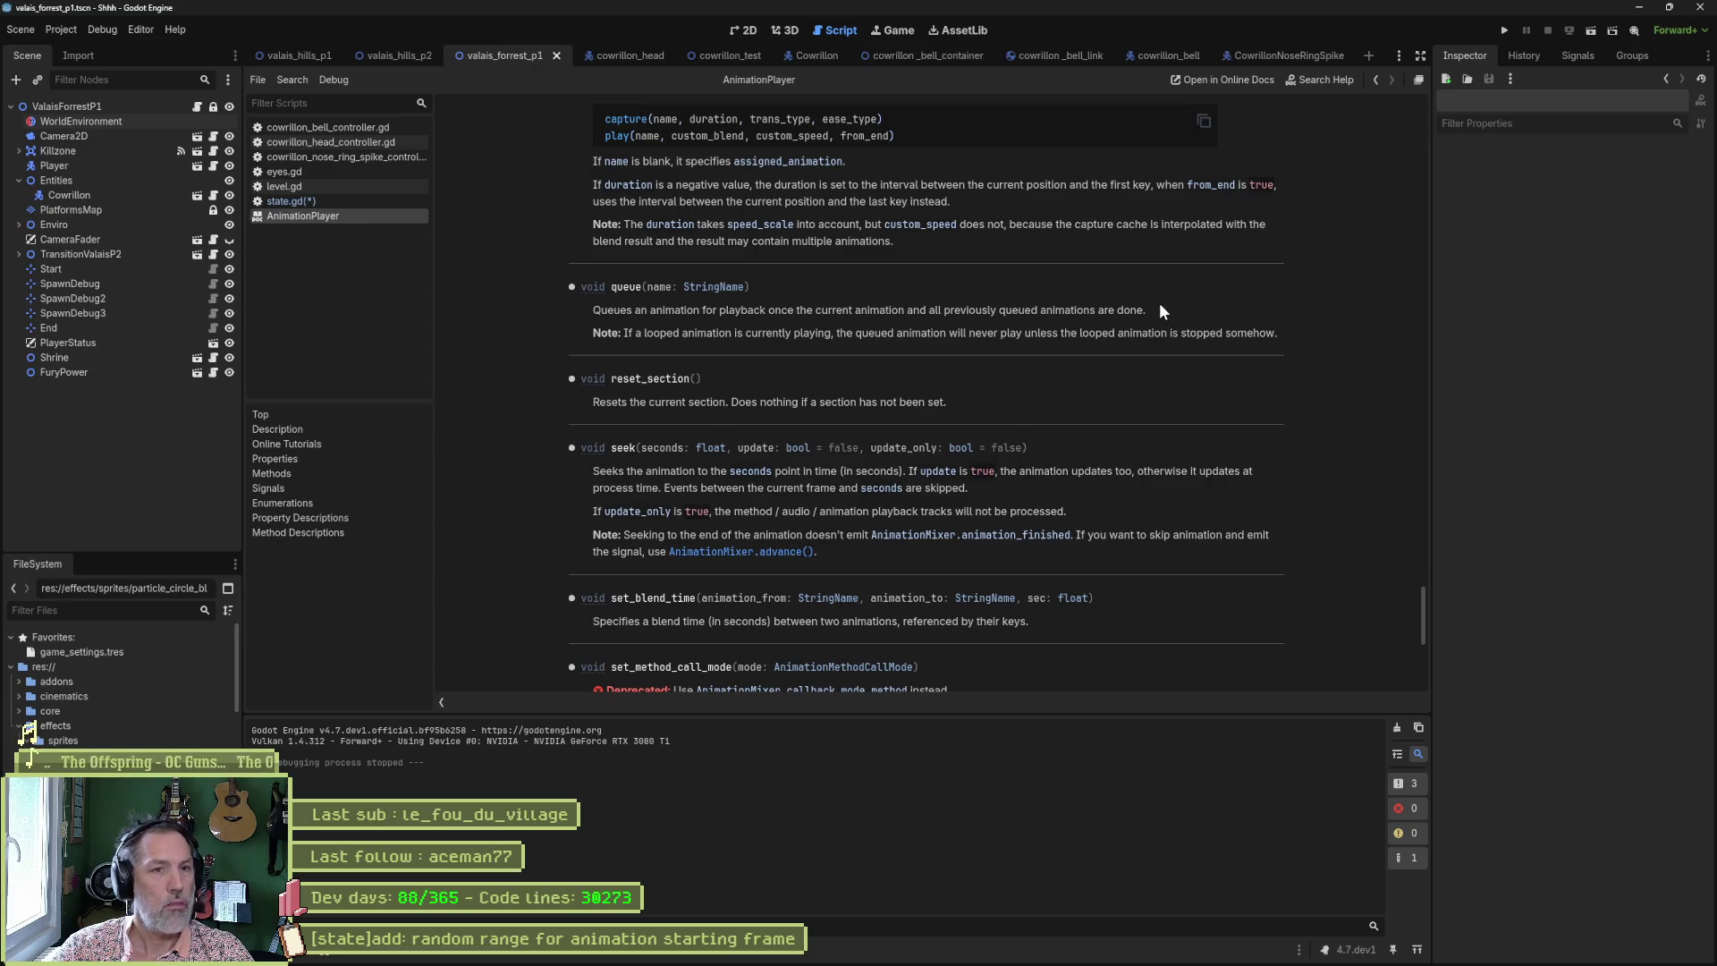
key(alt+Left)
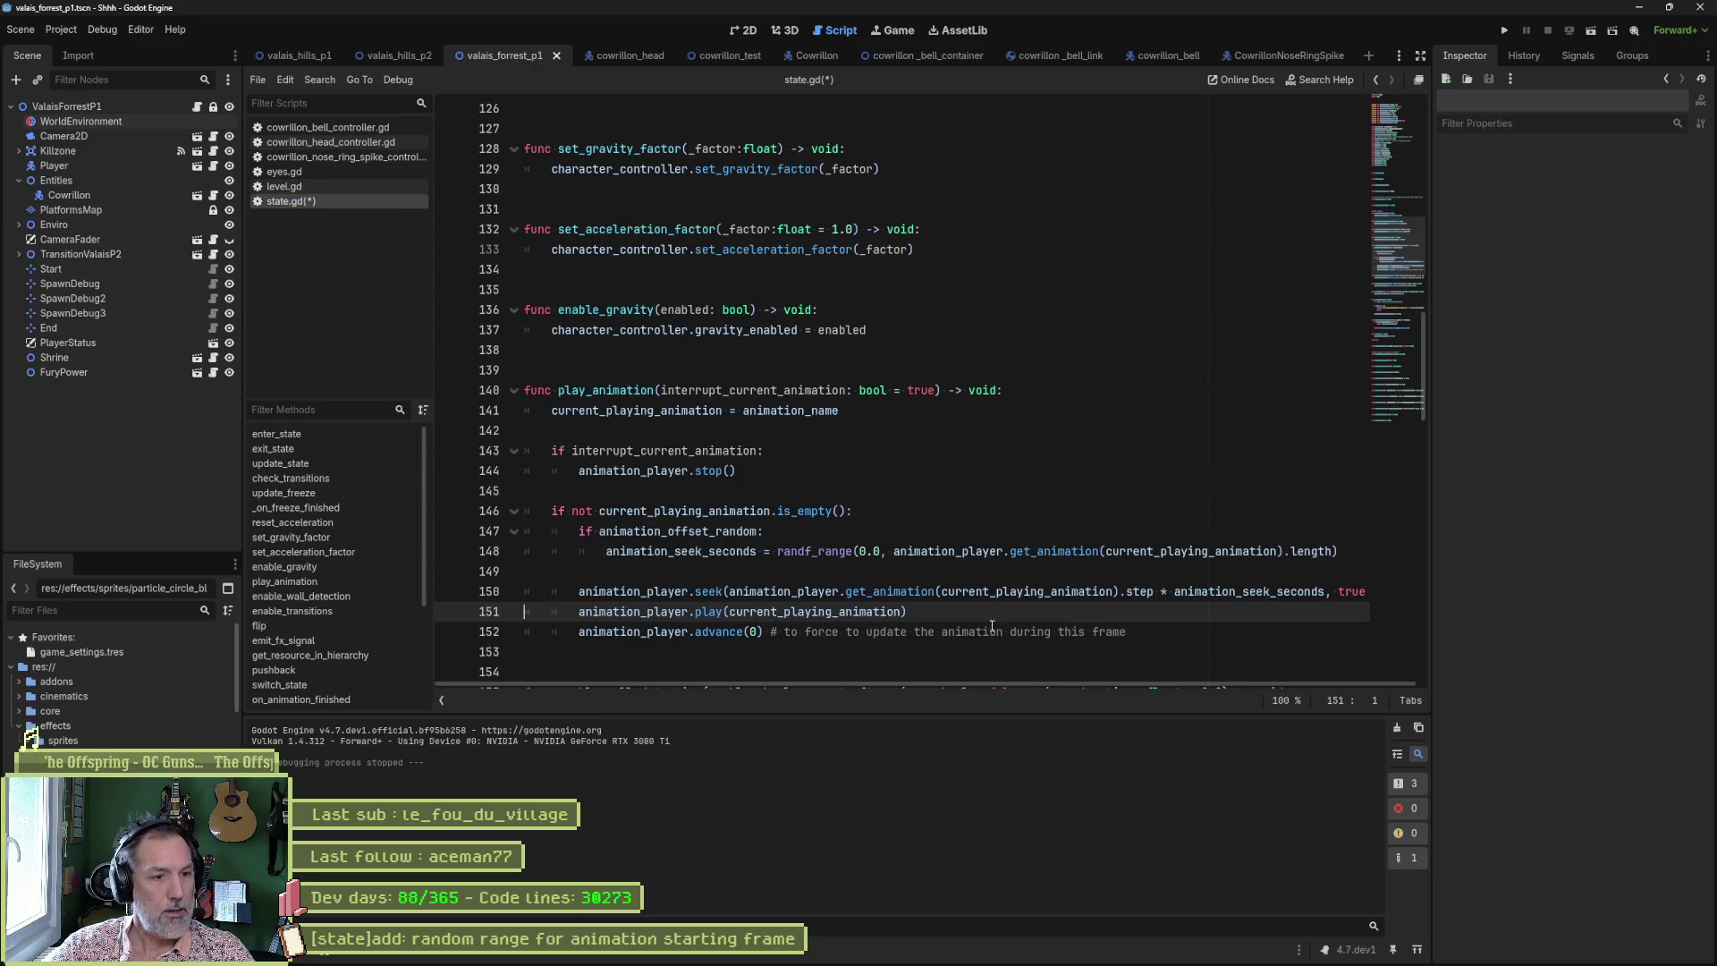
Move the advance(0) line above the play() line and save state.gd
click(1144, 631)
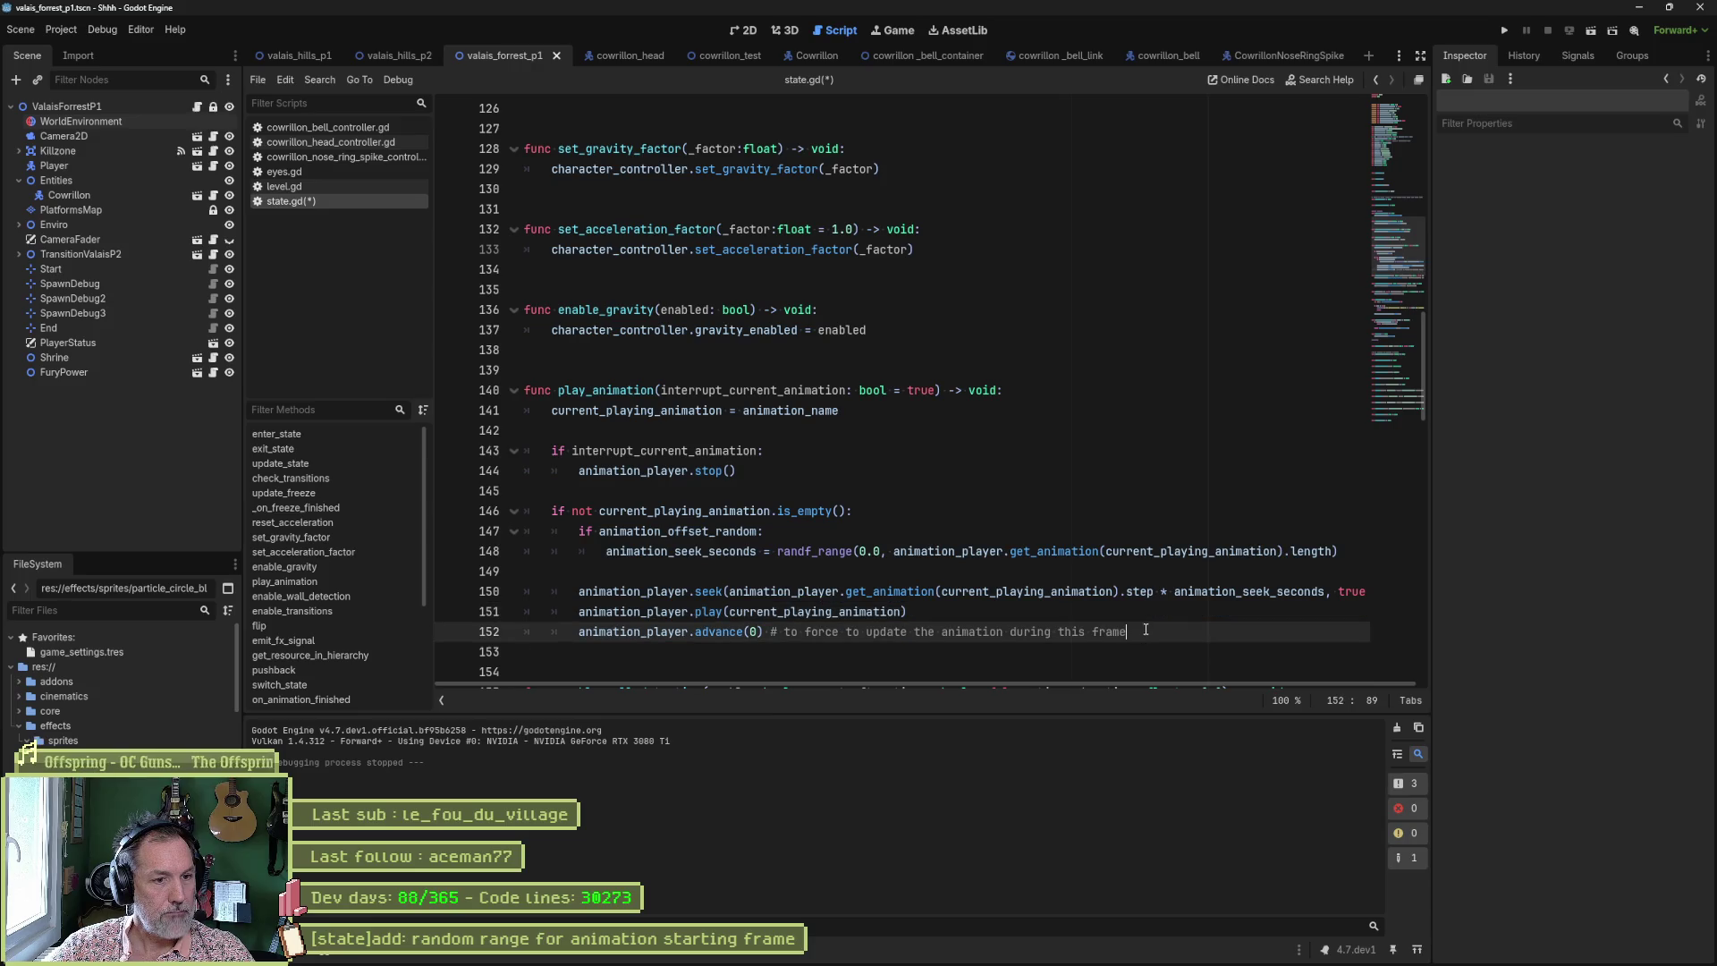
key(alt+Up)
key(ctrl+s)
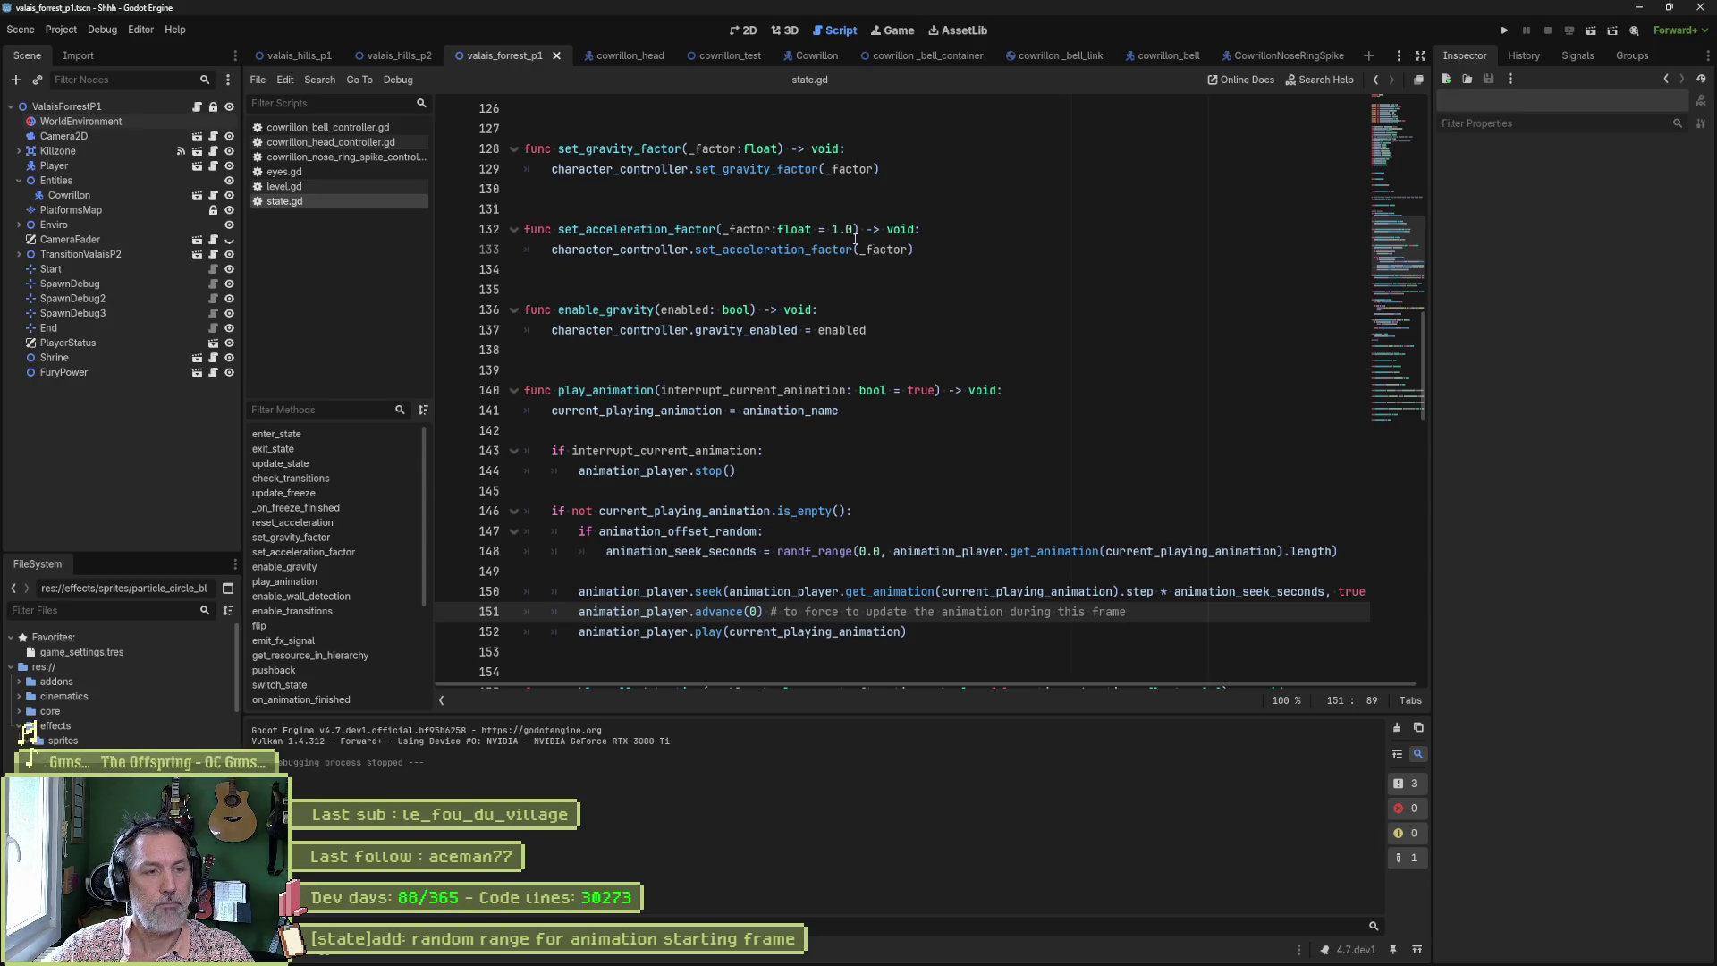
Comment out the advance(0) line with a leading #
mouse_move(725, 611)
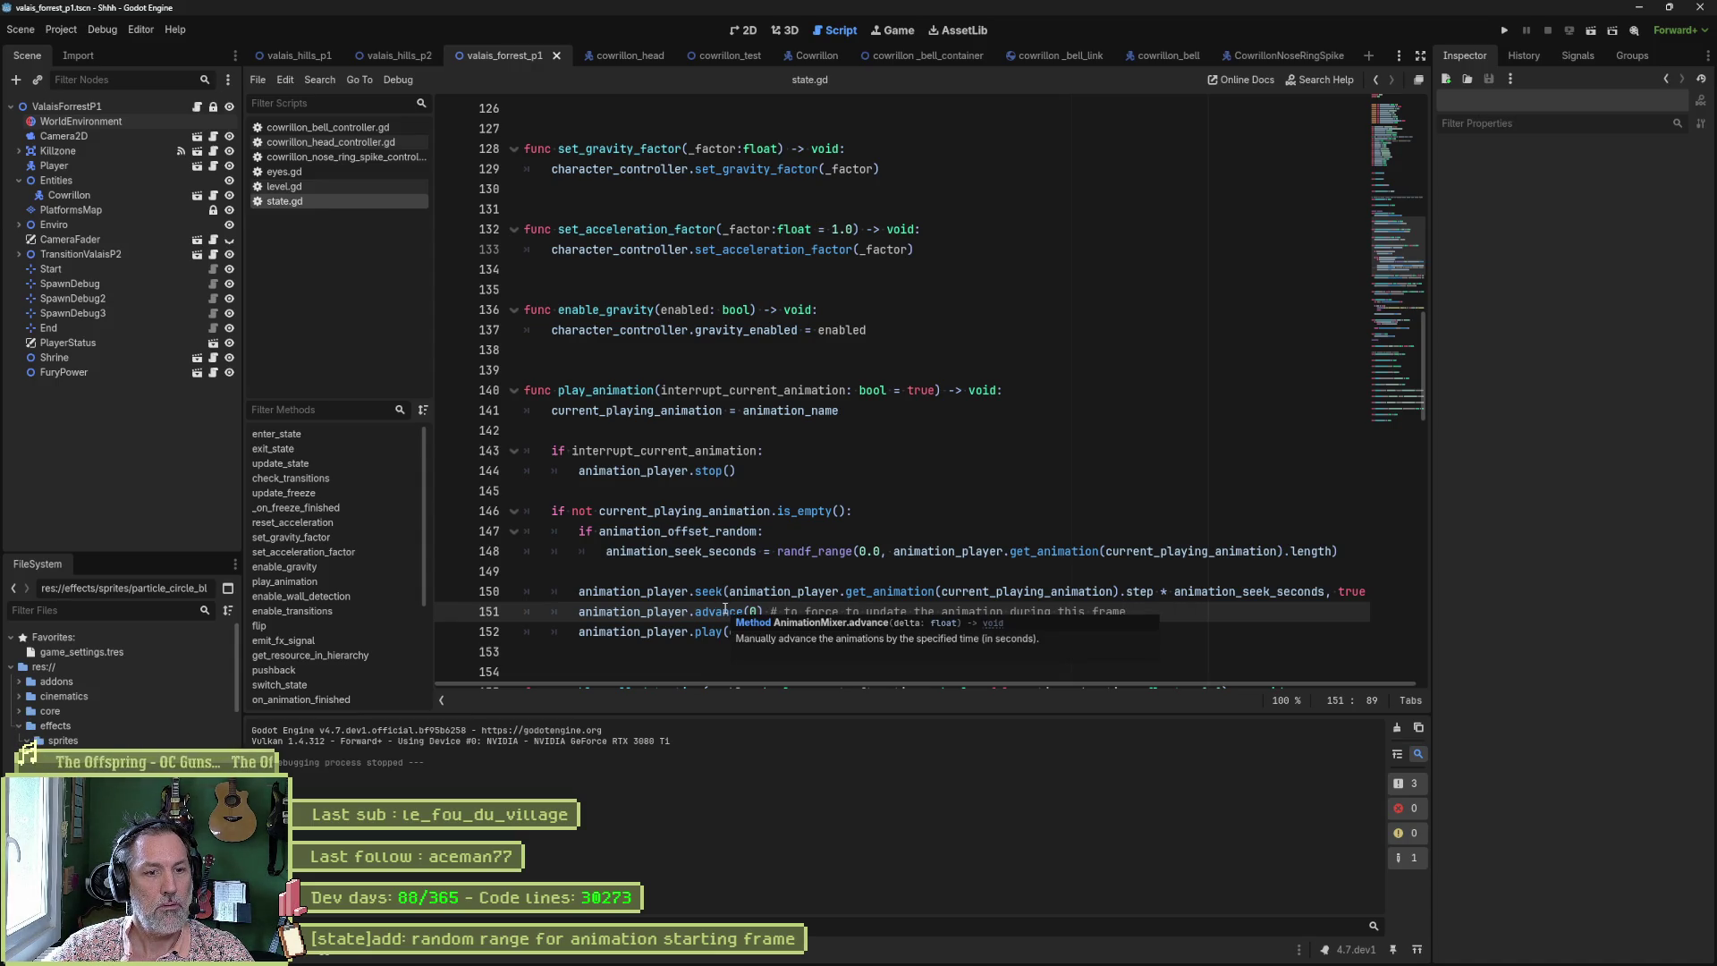
click(581, 612)
text(#)
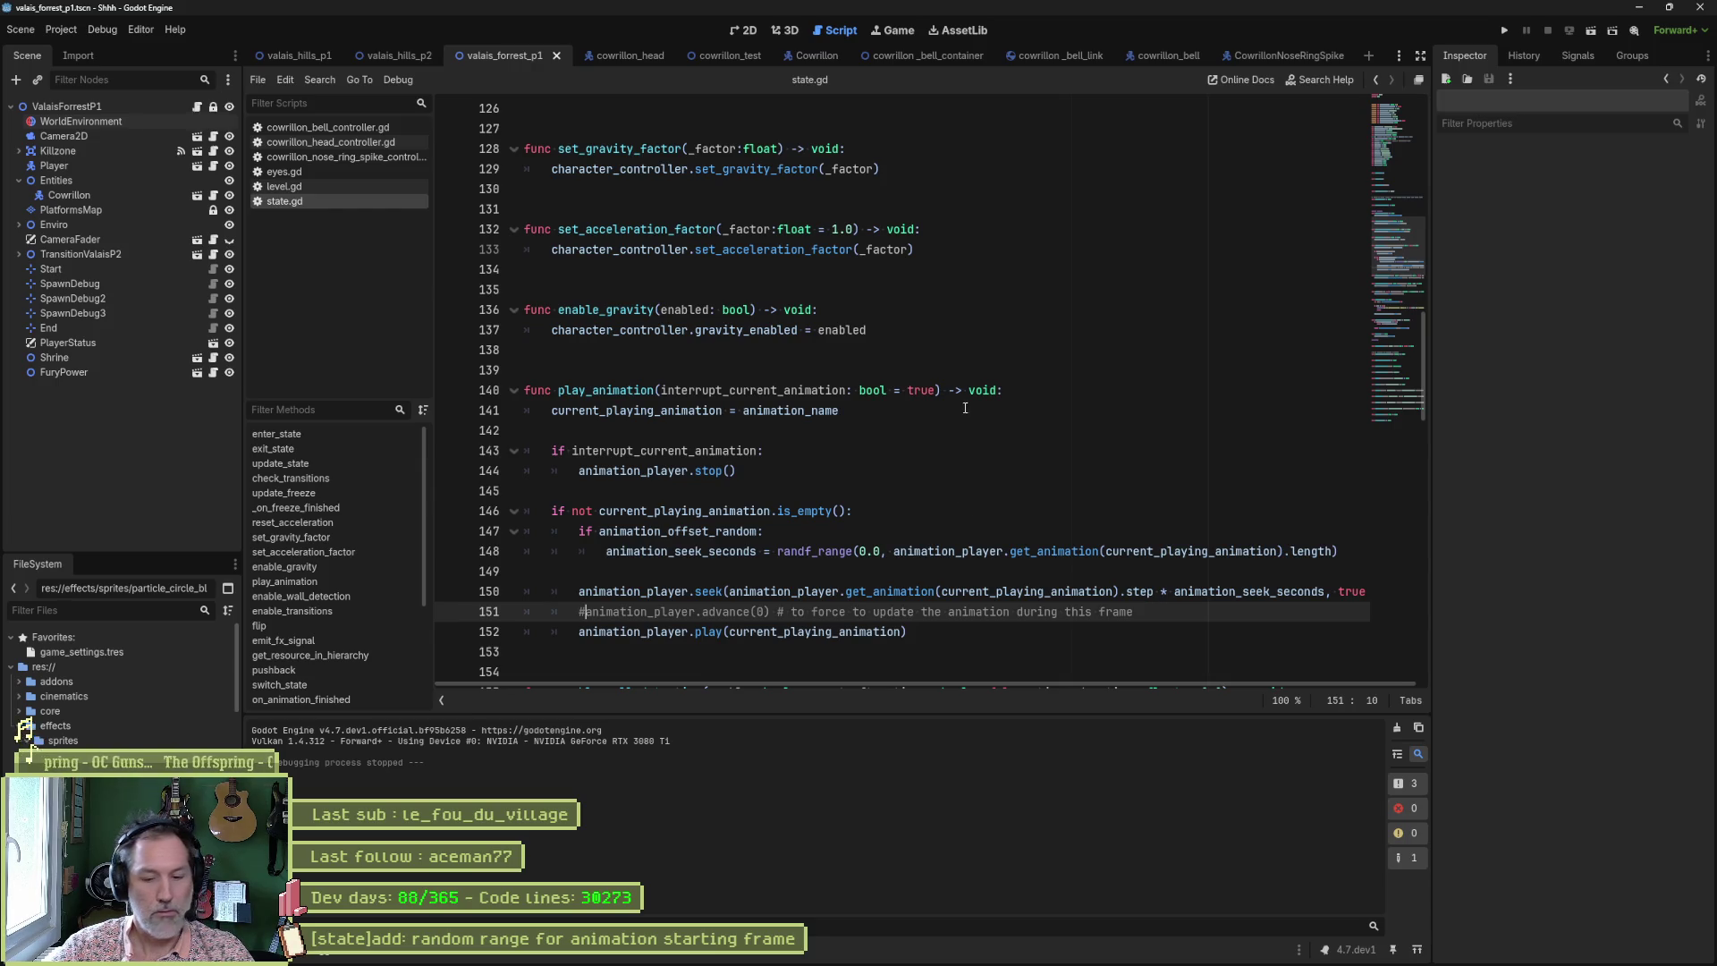
key(F6)
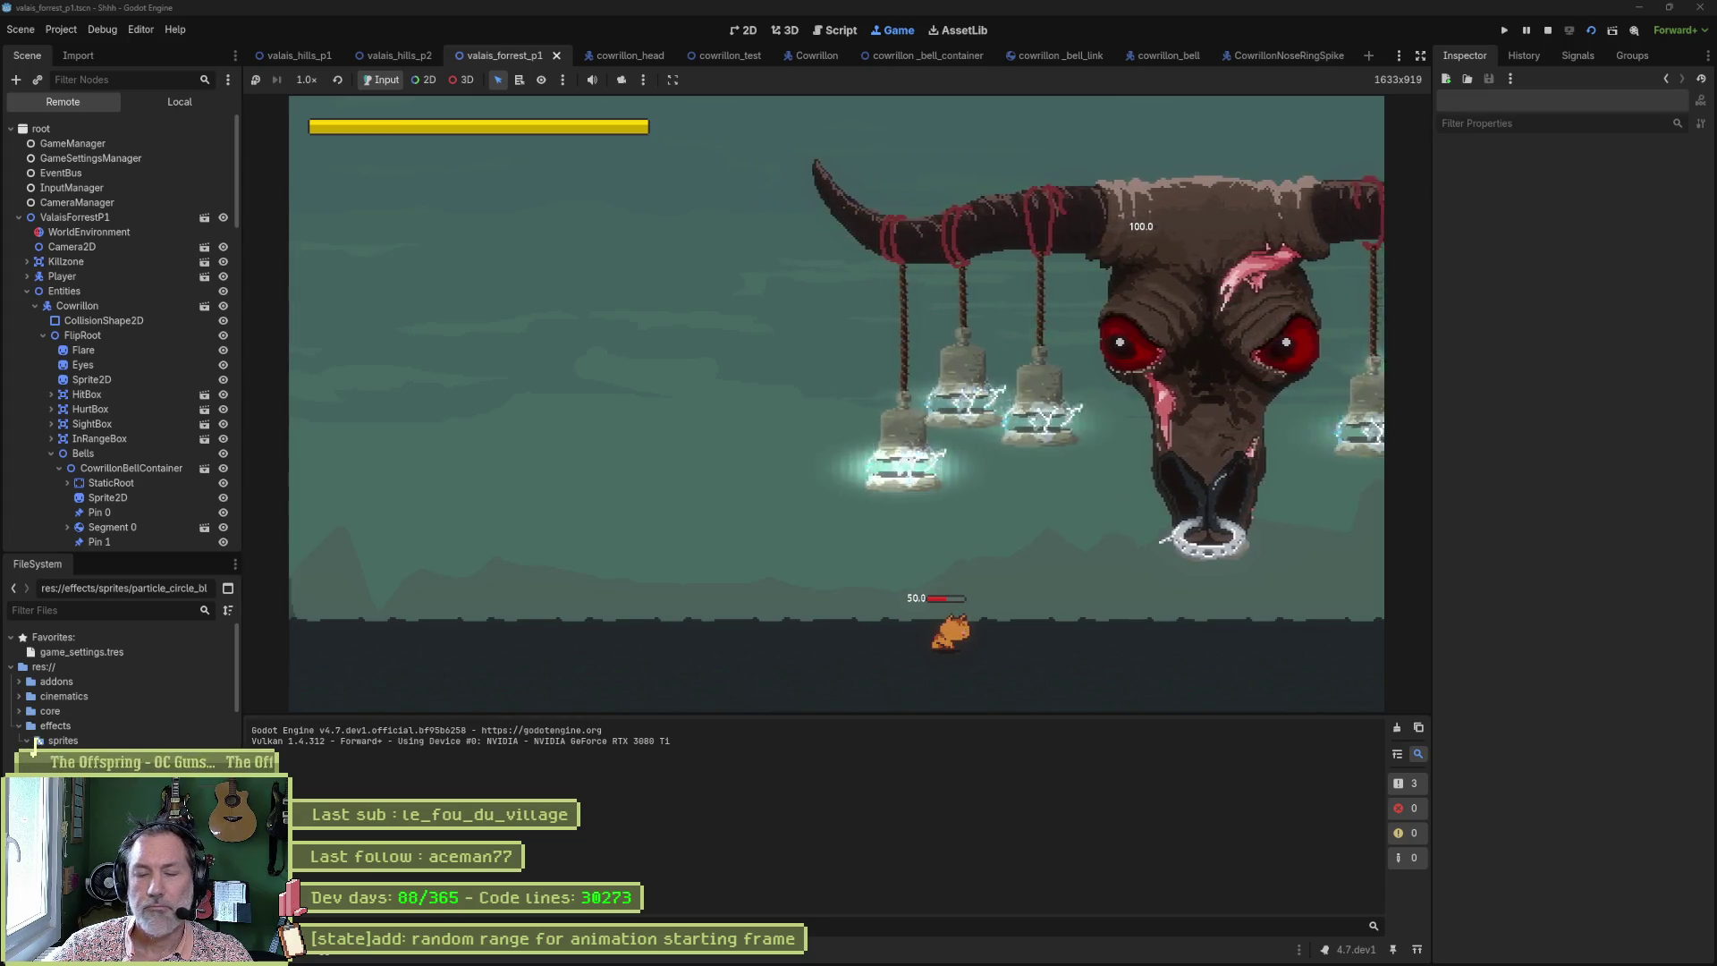
key(F8)
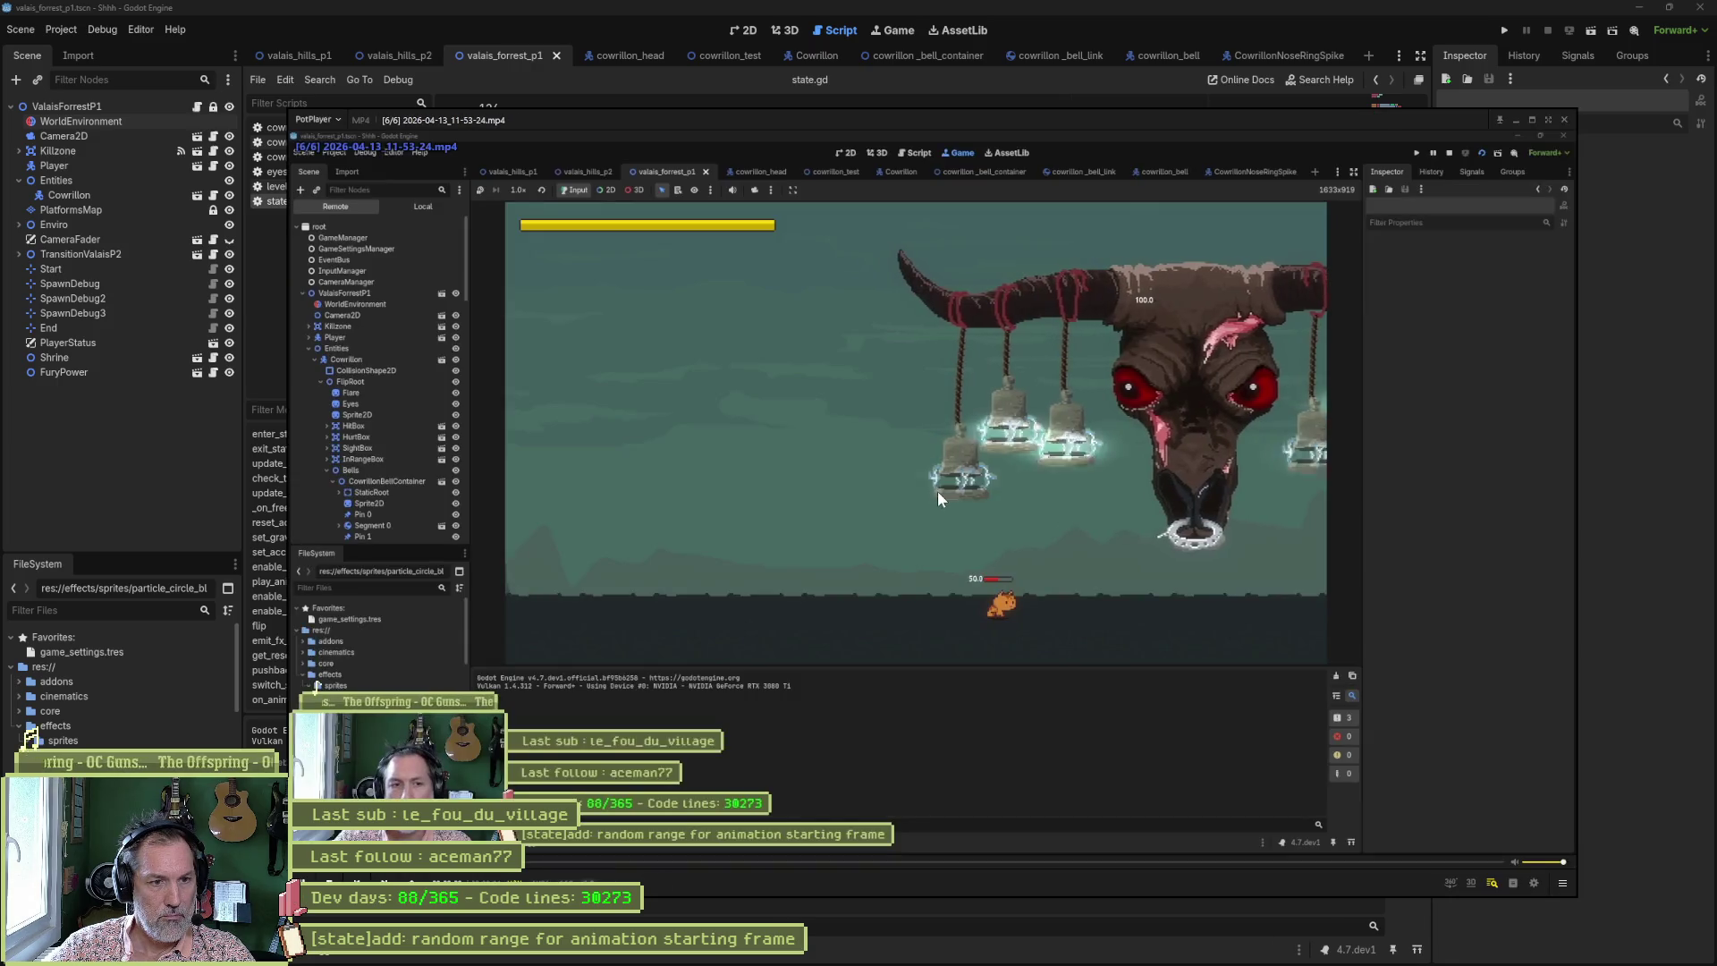
key(f)
key(f)
key(f)
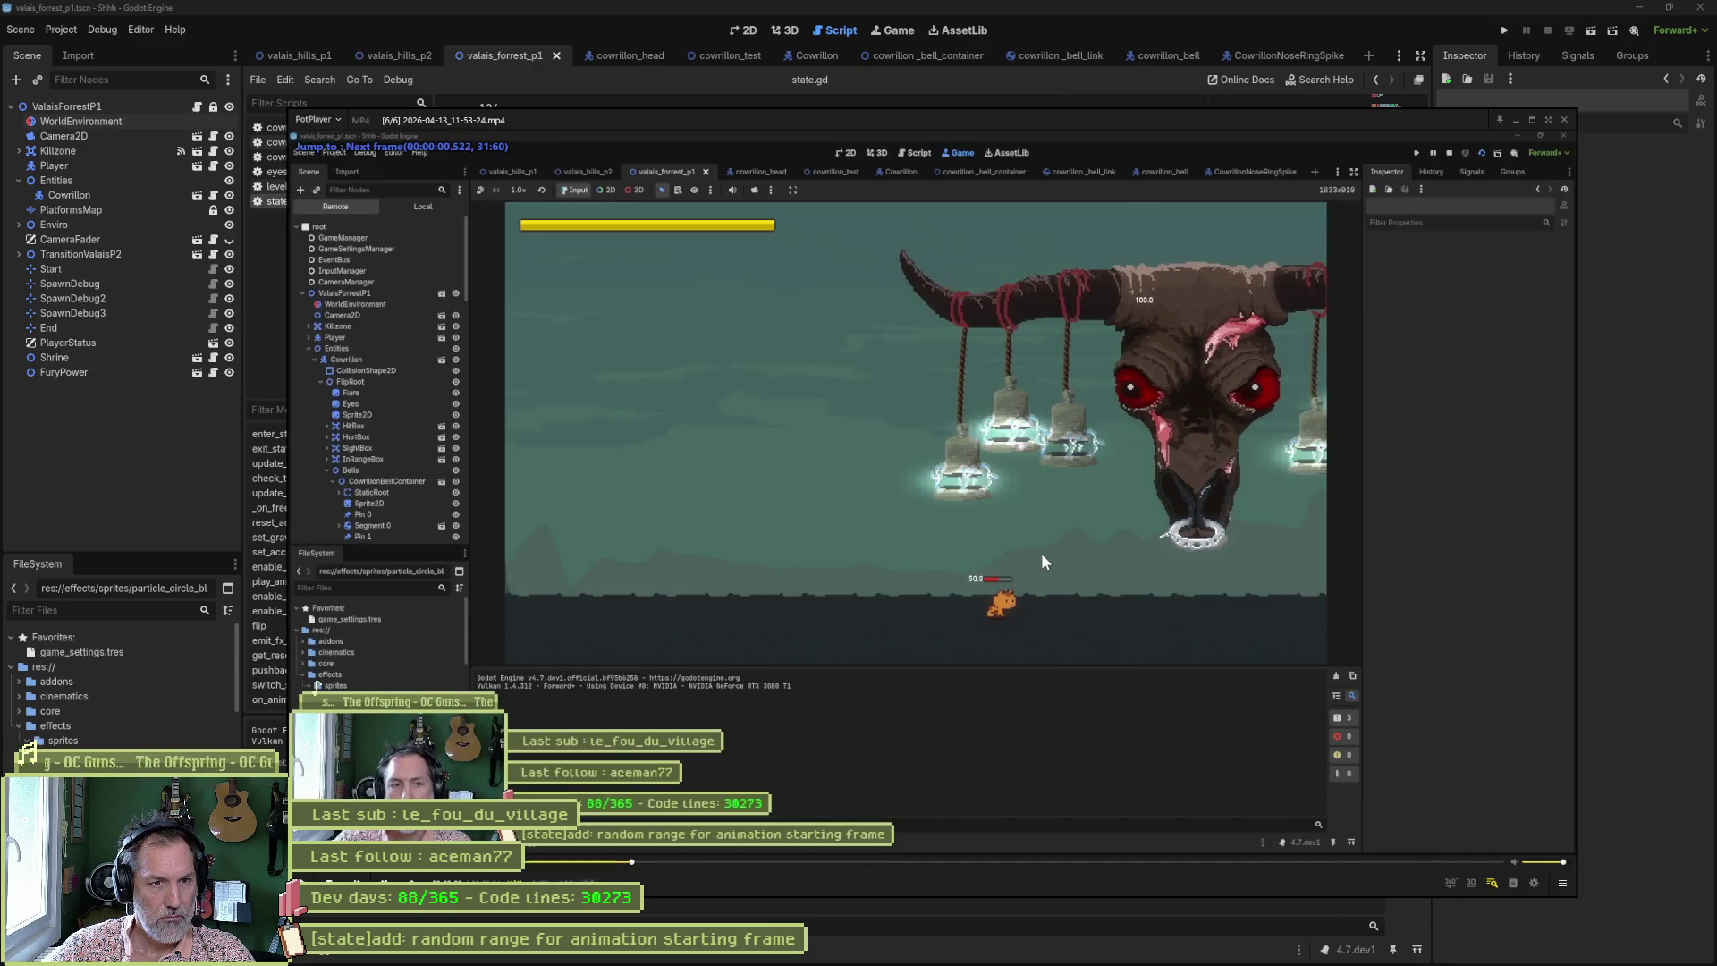
key(f)
key(f)
key(f)
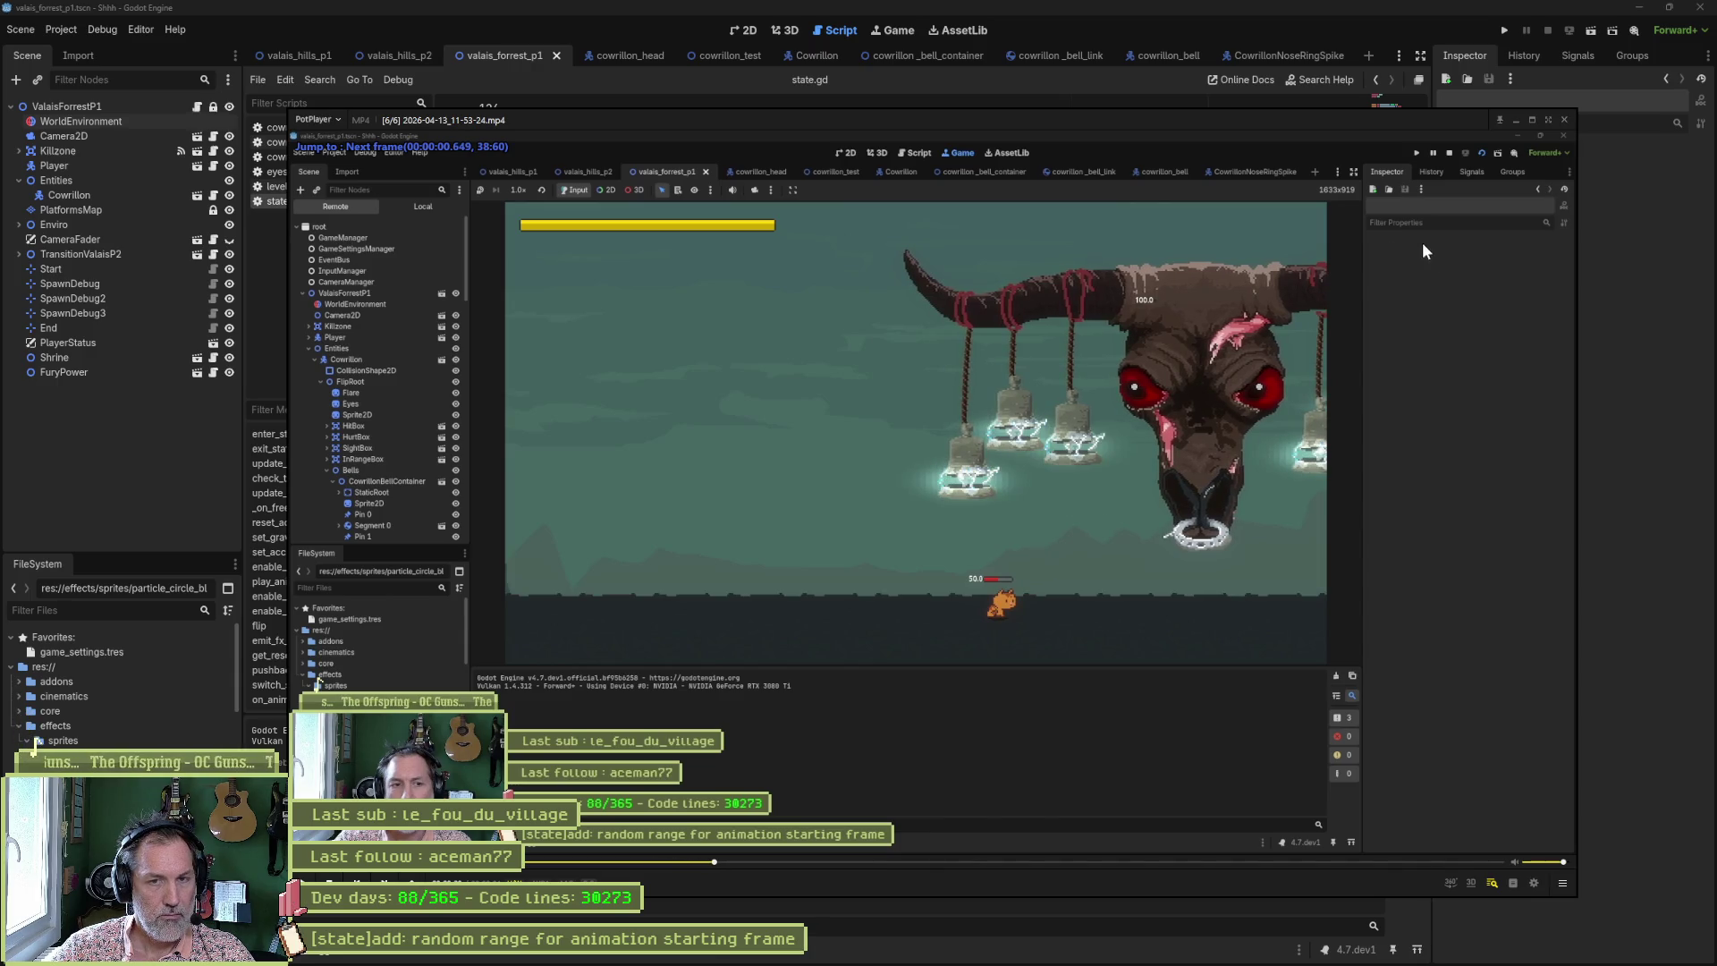
click(1564, 120)
click(844, 595)
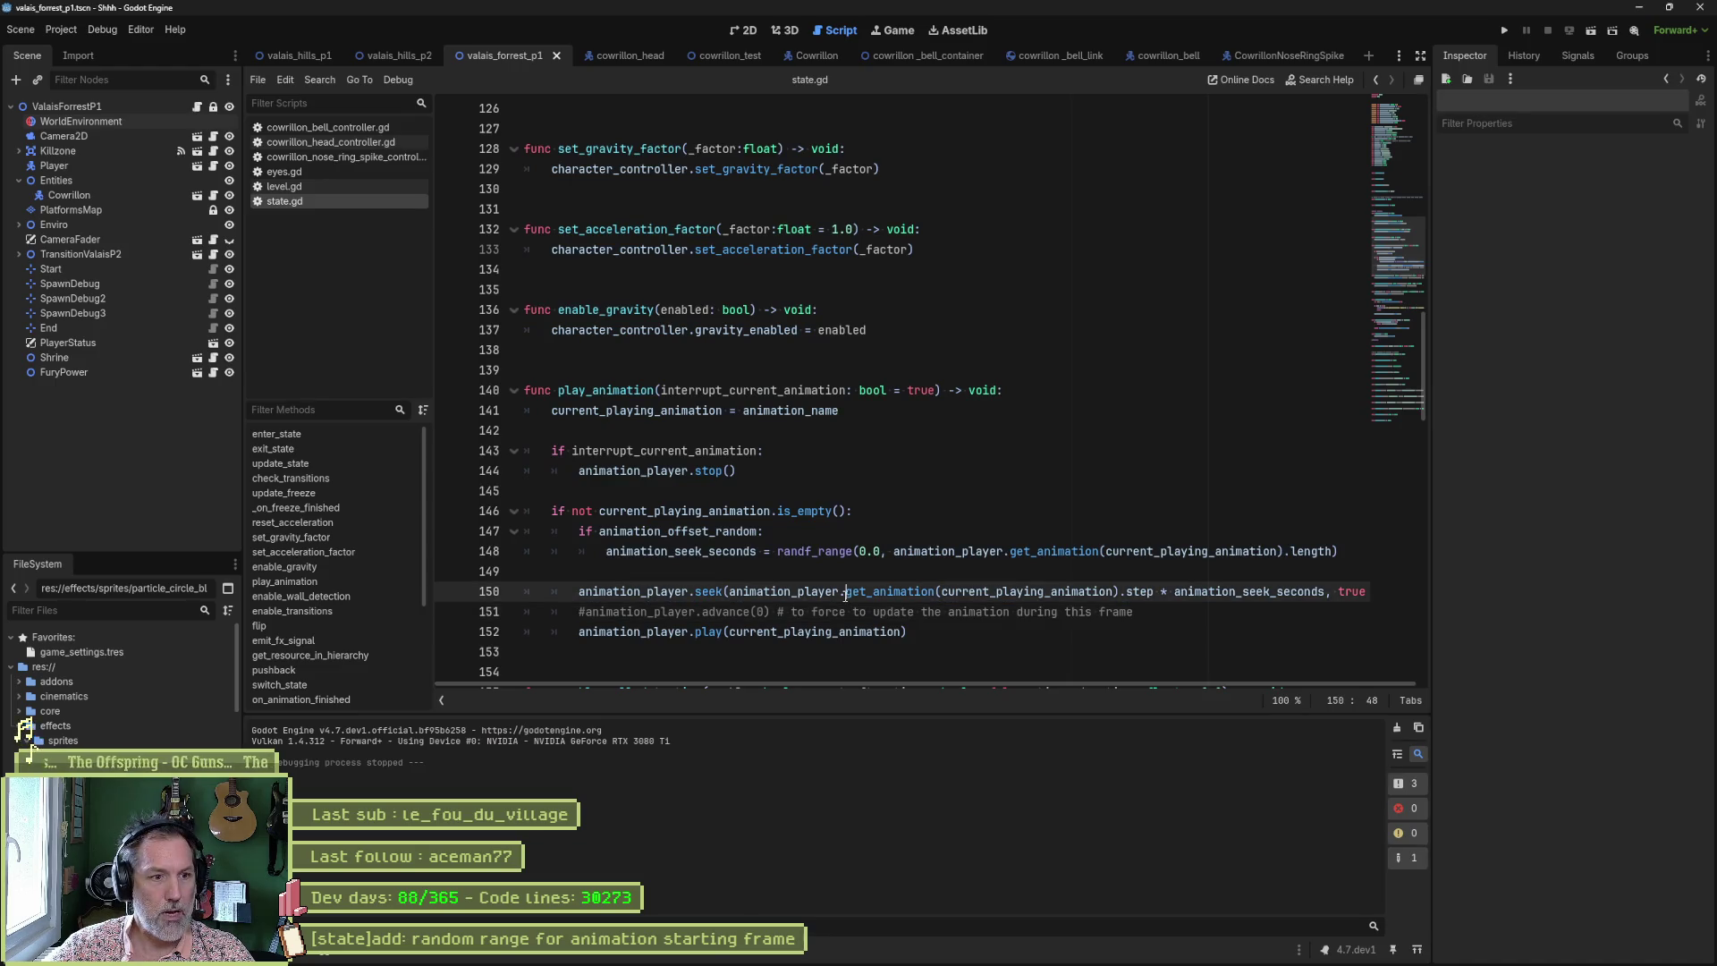
click(570, 632)
Test-run the scene again, then inspect the animation_seek_seconds random assignment
key(F6)
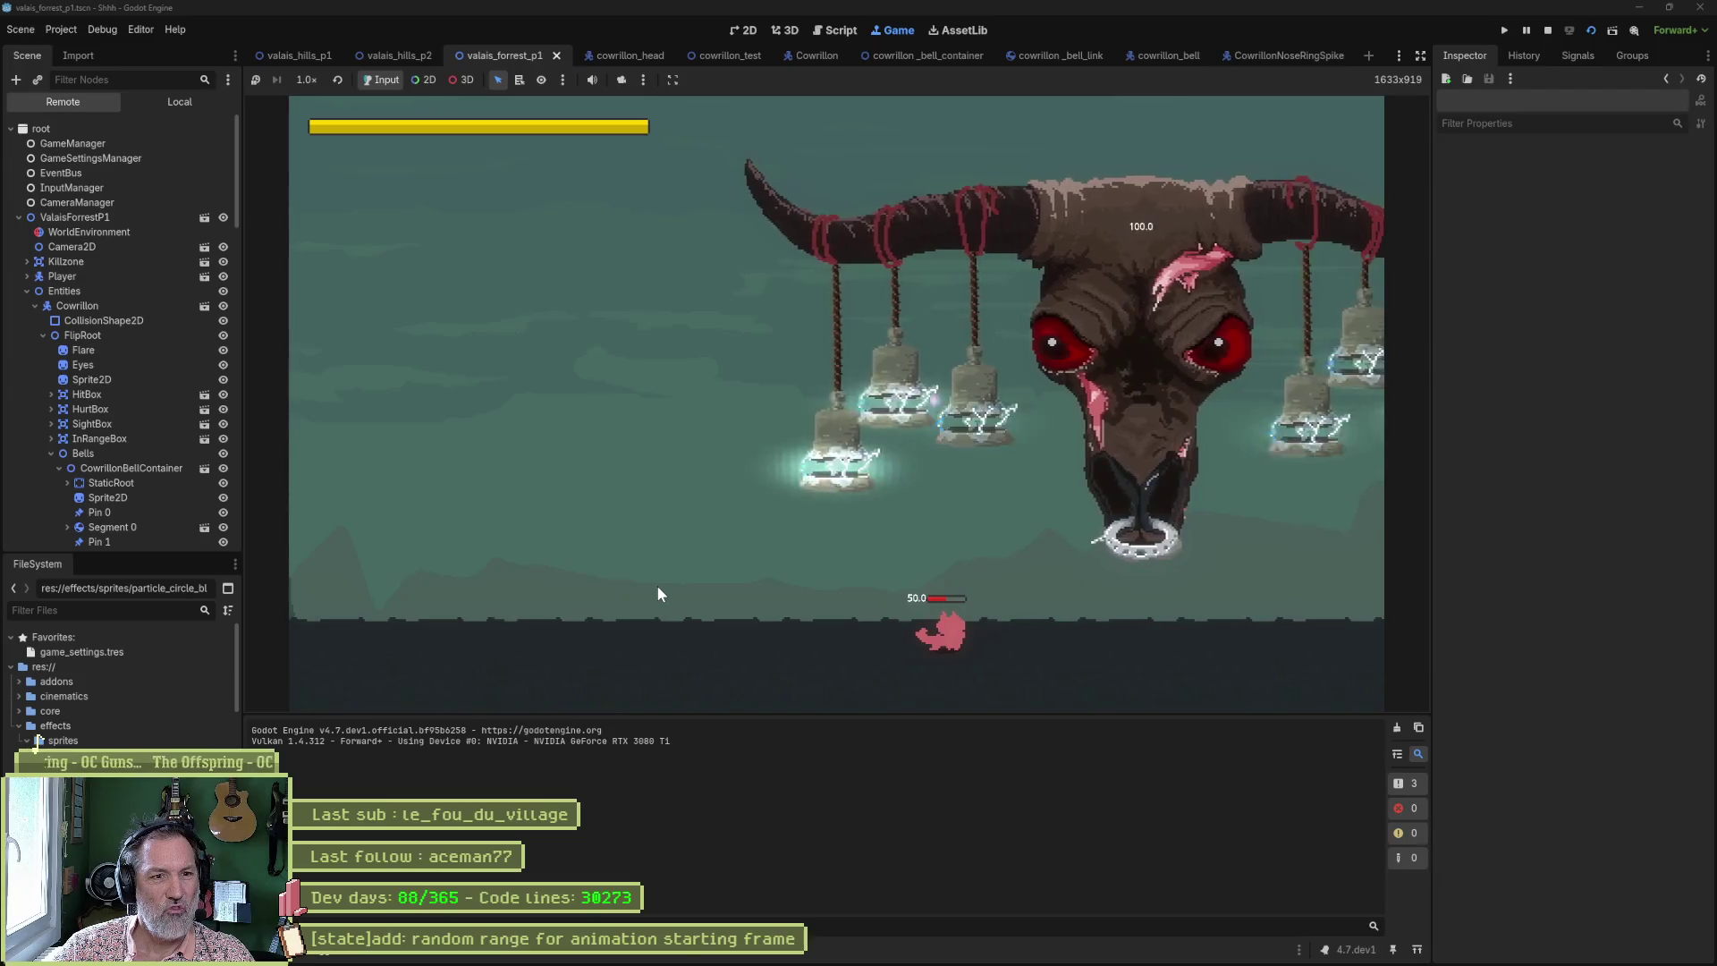
key(F8)
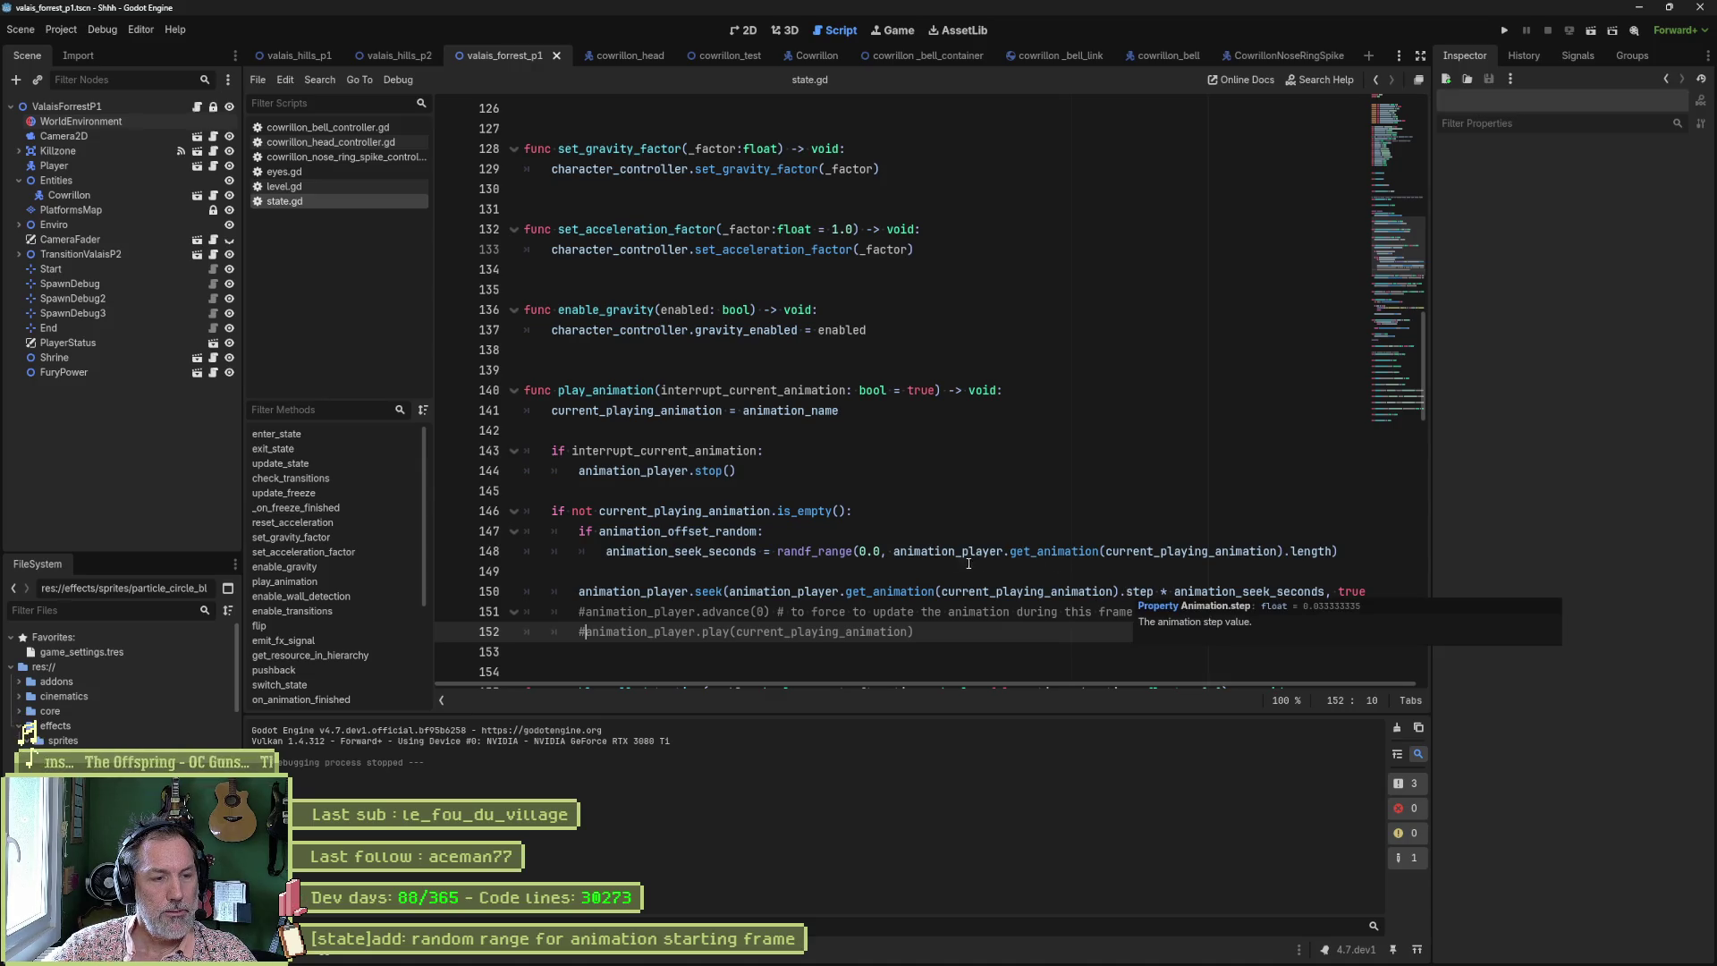
click(1049, 536)
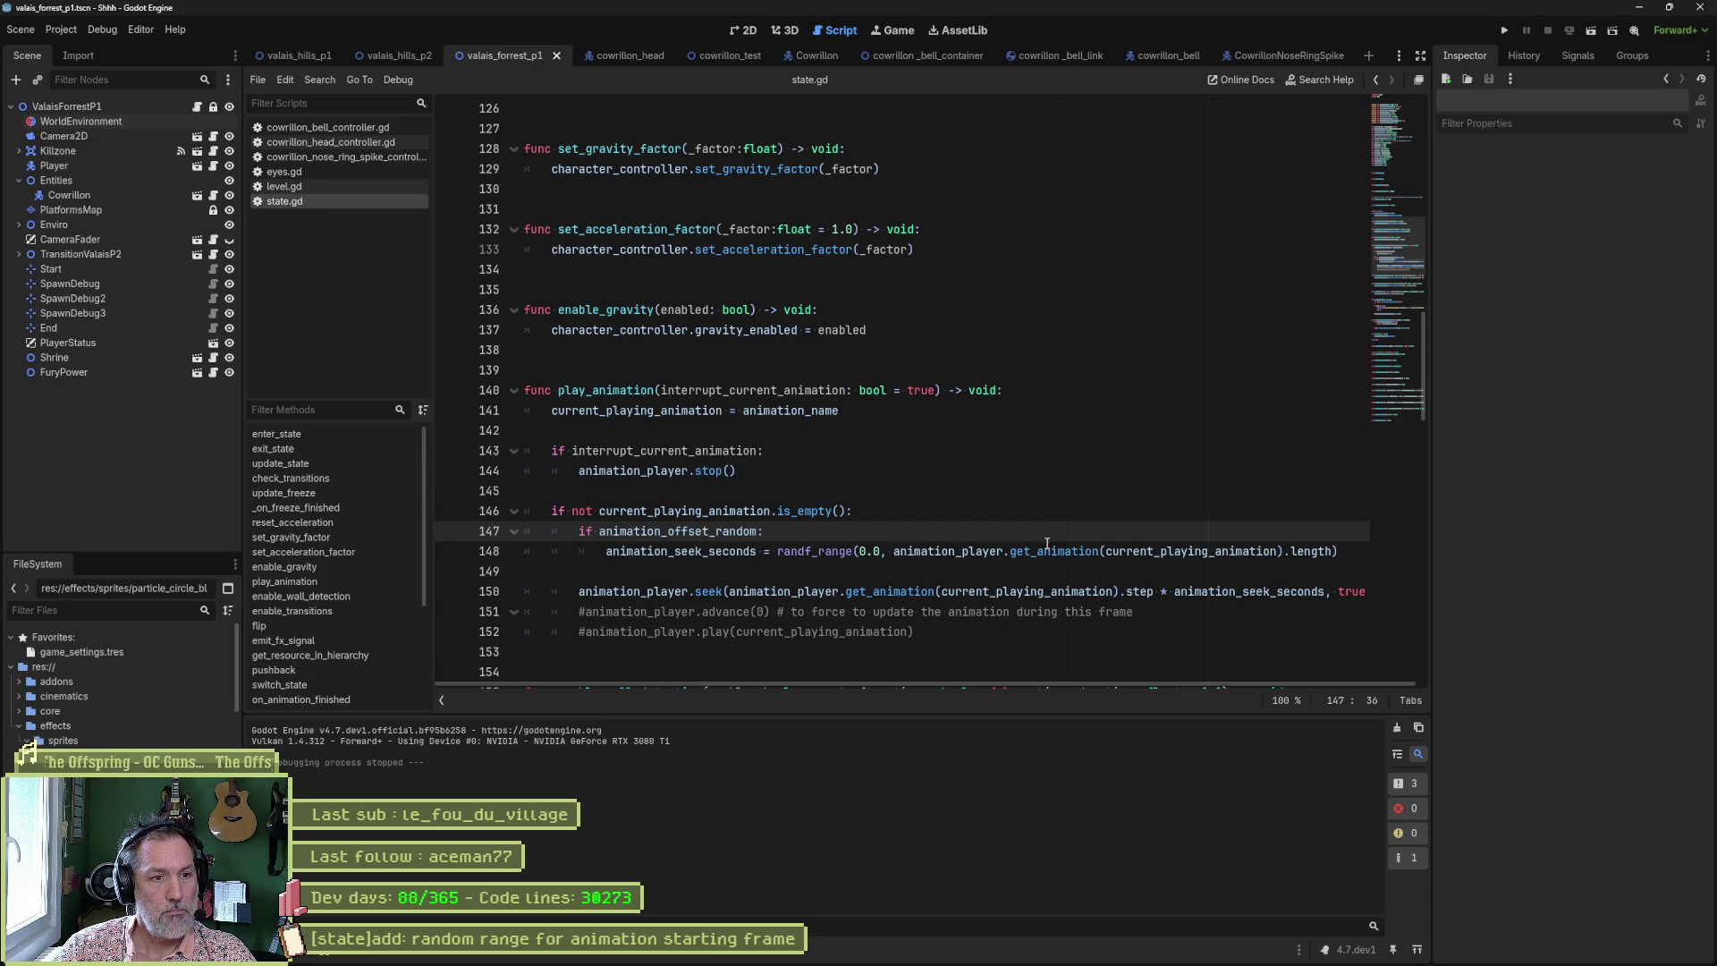
mouse_move(836, 553)
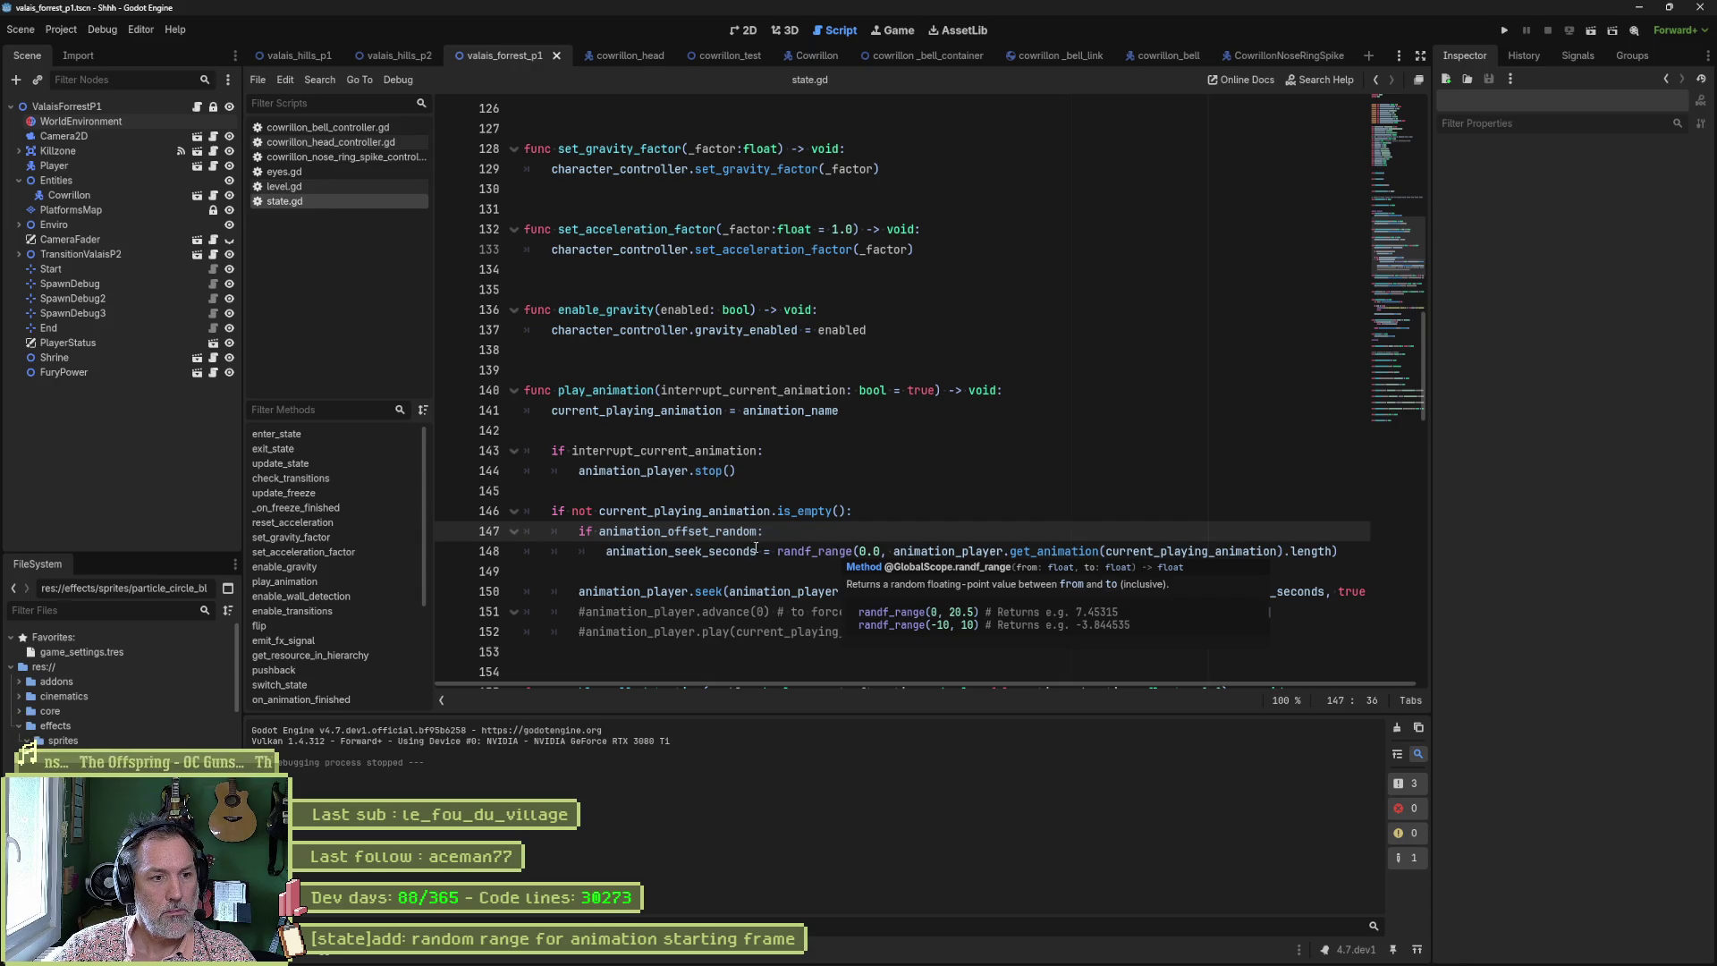
double_click(679, 551)
Add print_debug(character_controller.name, " seek at ", animation_seek_seconds) after the randf_range line and test-run
click(1339, 551)
key(Return)
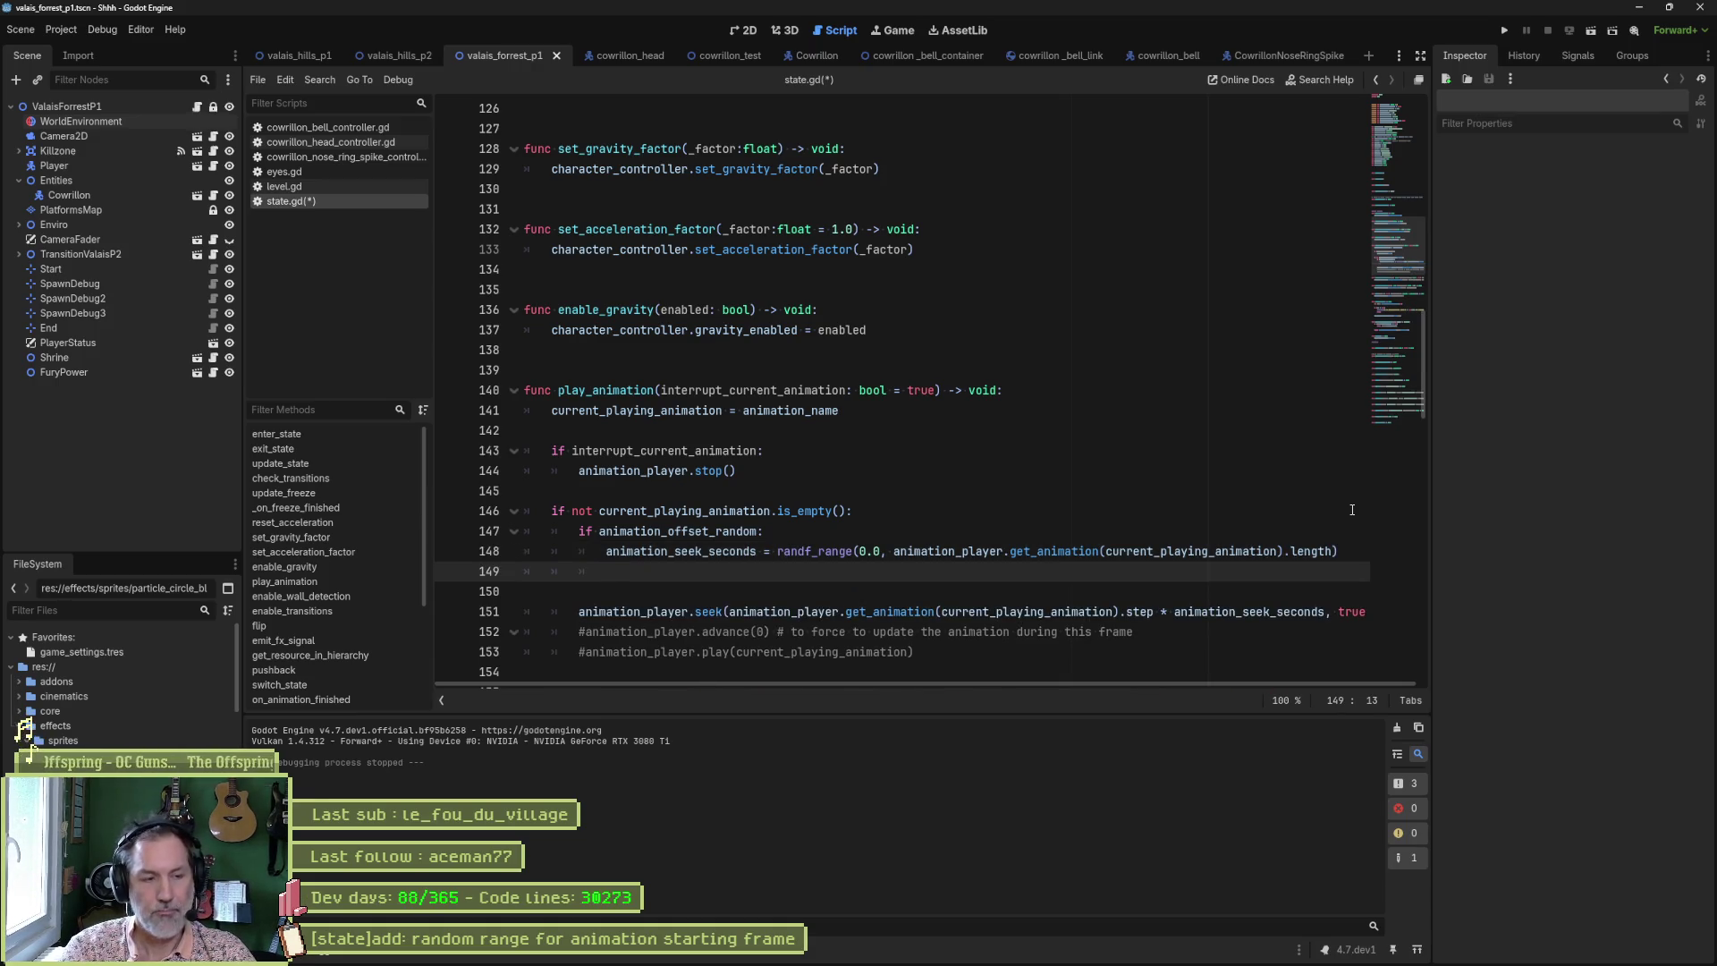
text(print_debug)
key(Return)
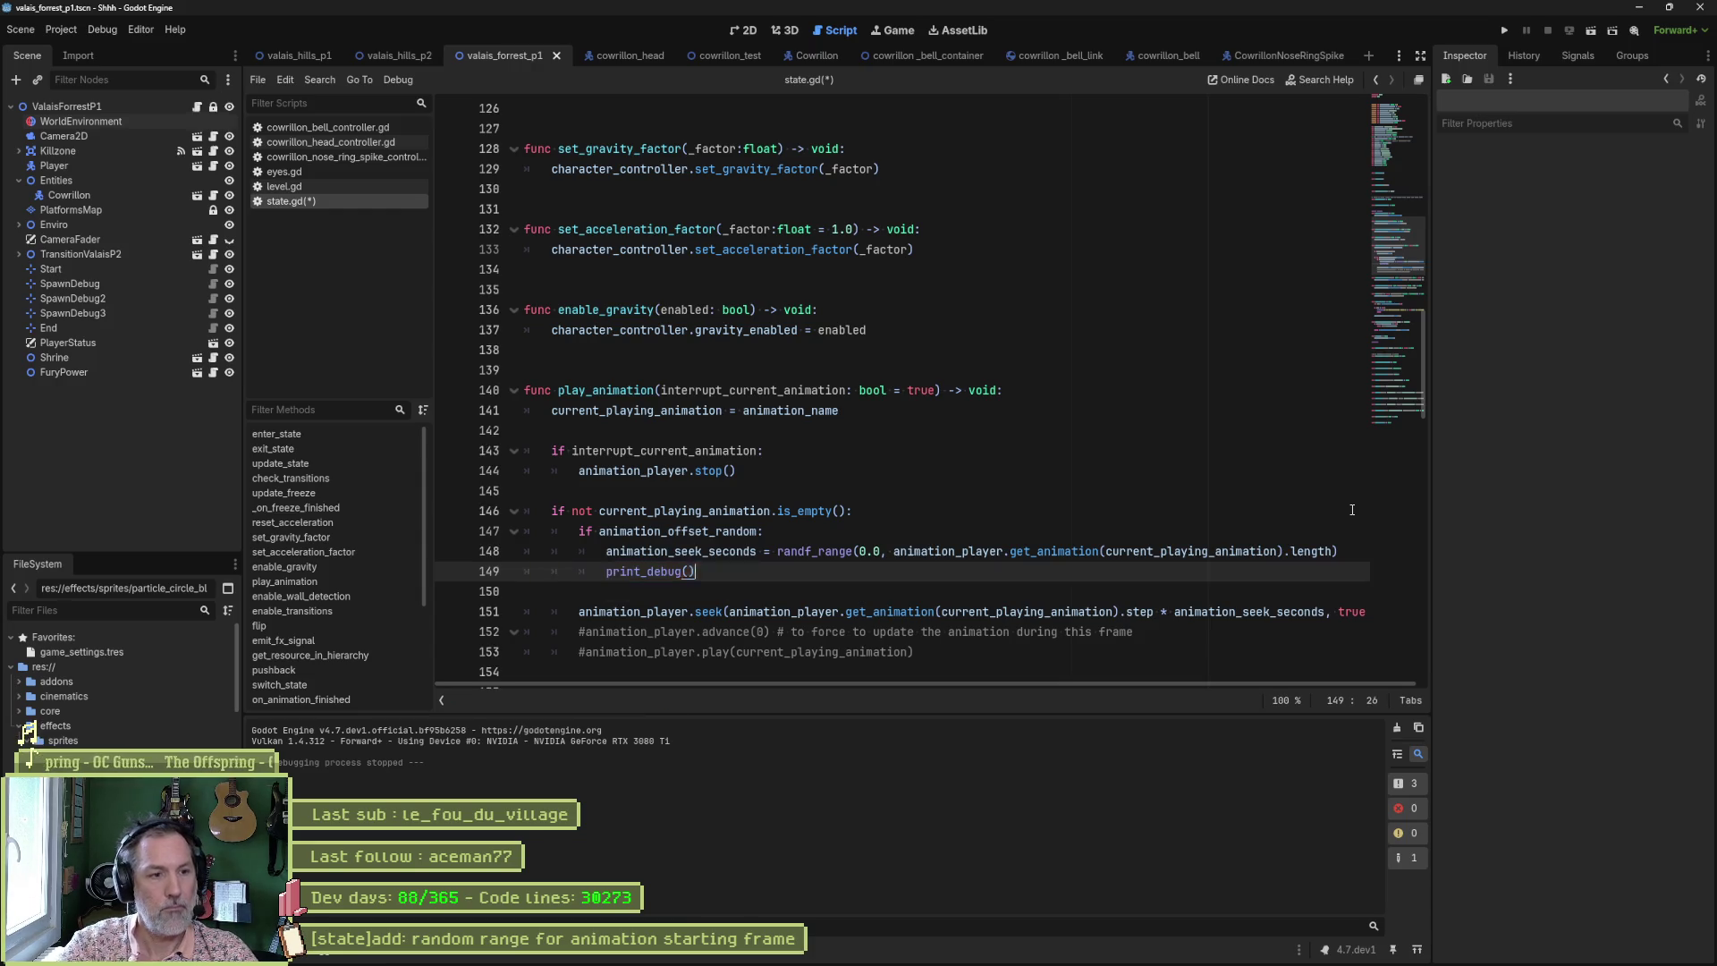
text(cha)
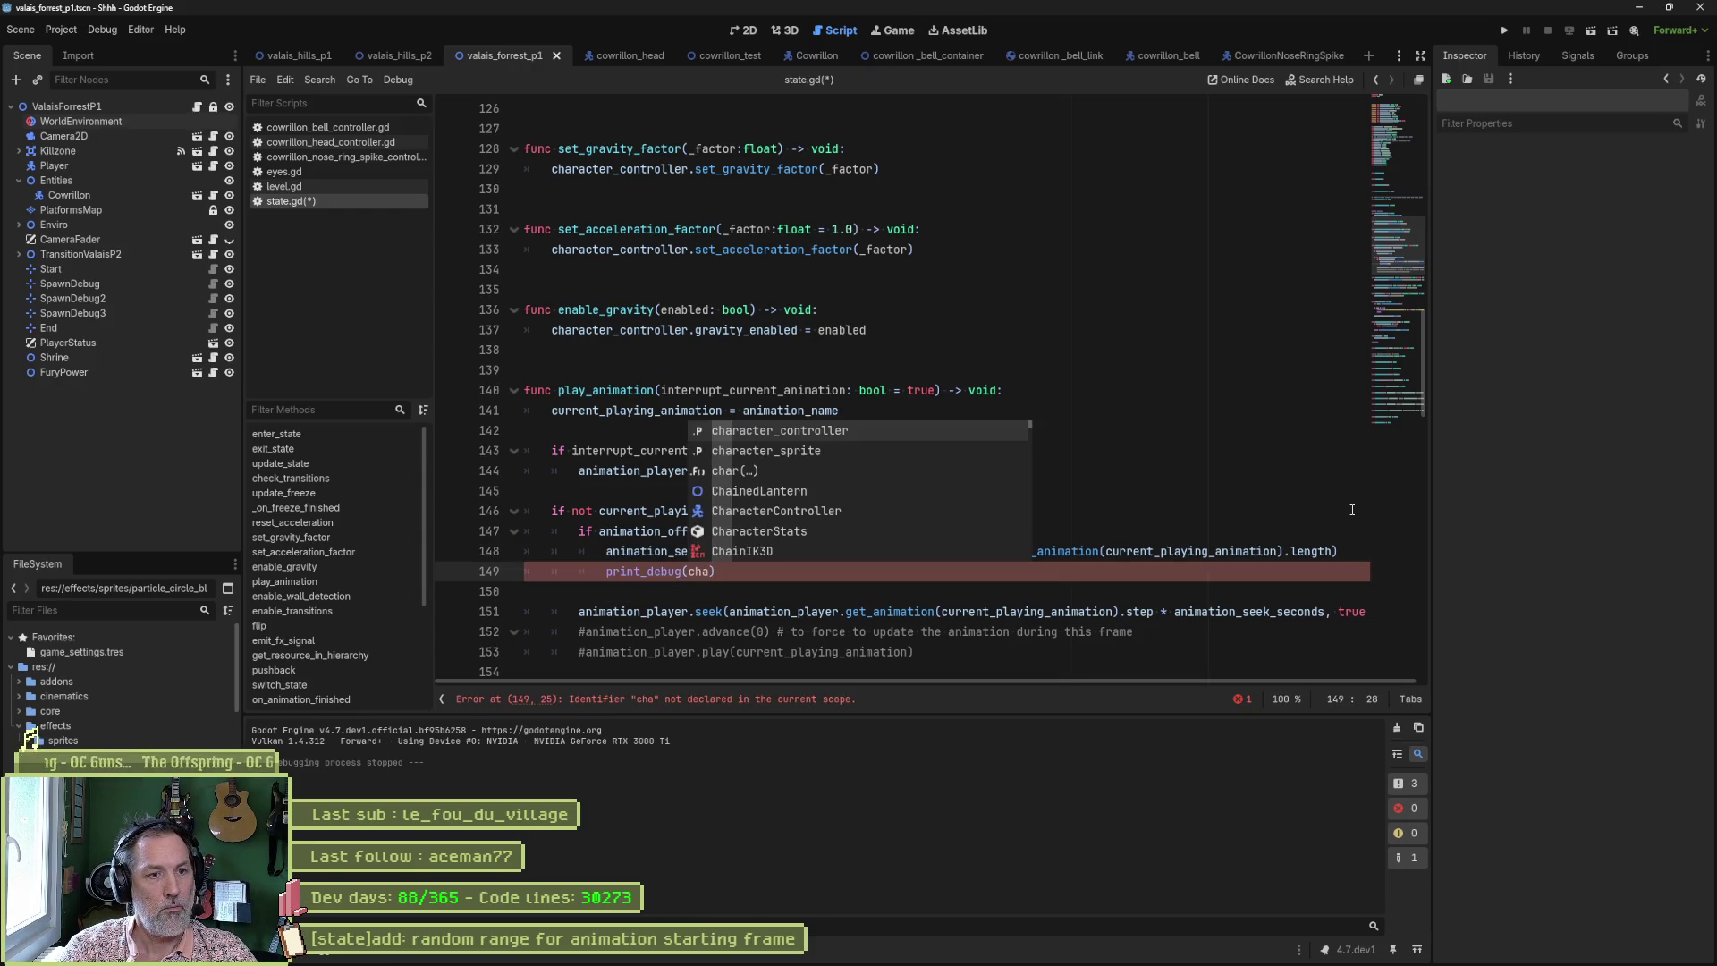
key(Return)
text(.name, " seek at ", animation_seek_seconds)
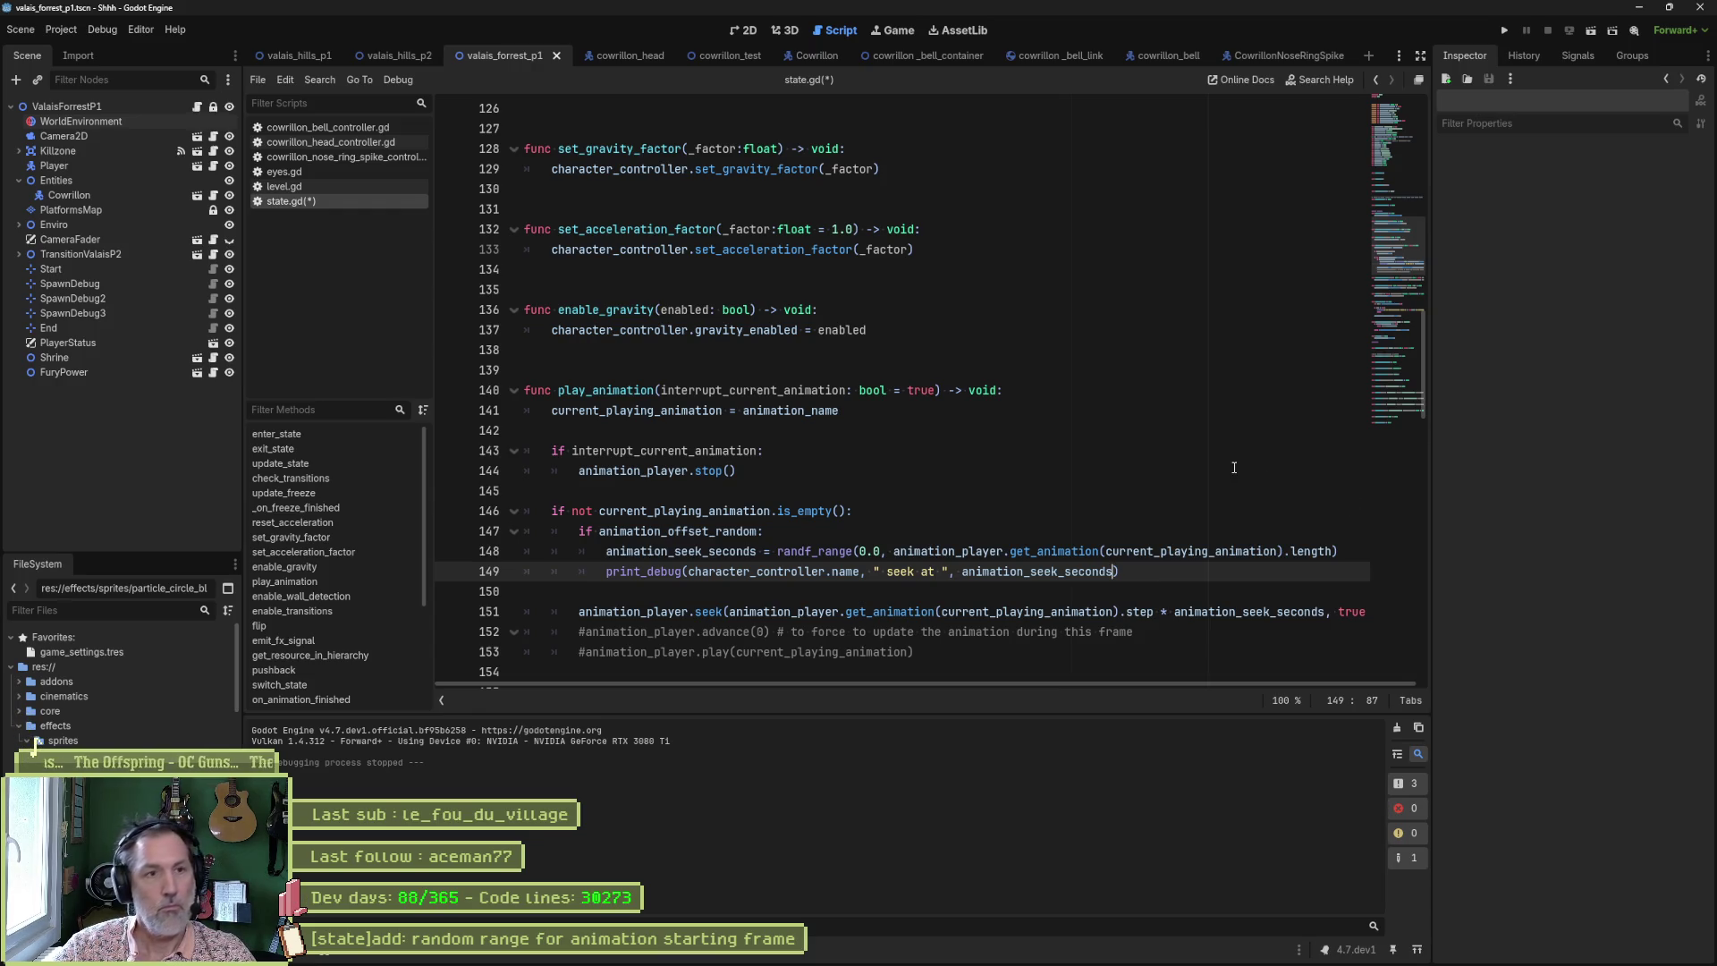
key(F6)
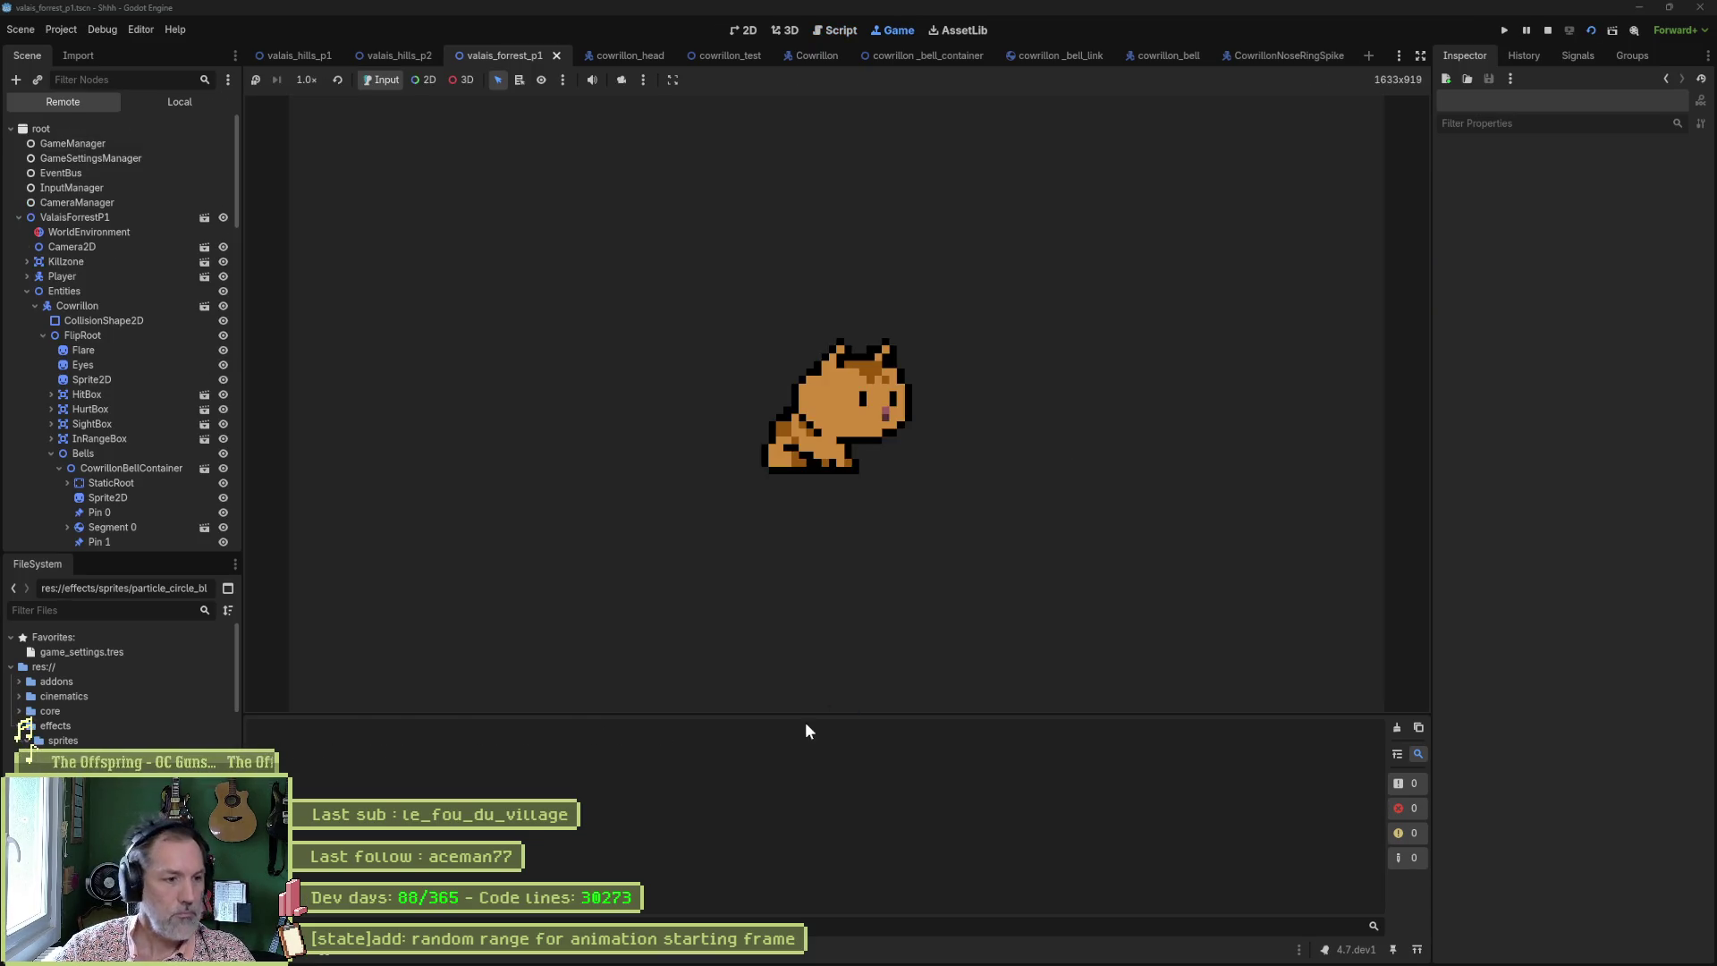
key(F8)
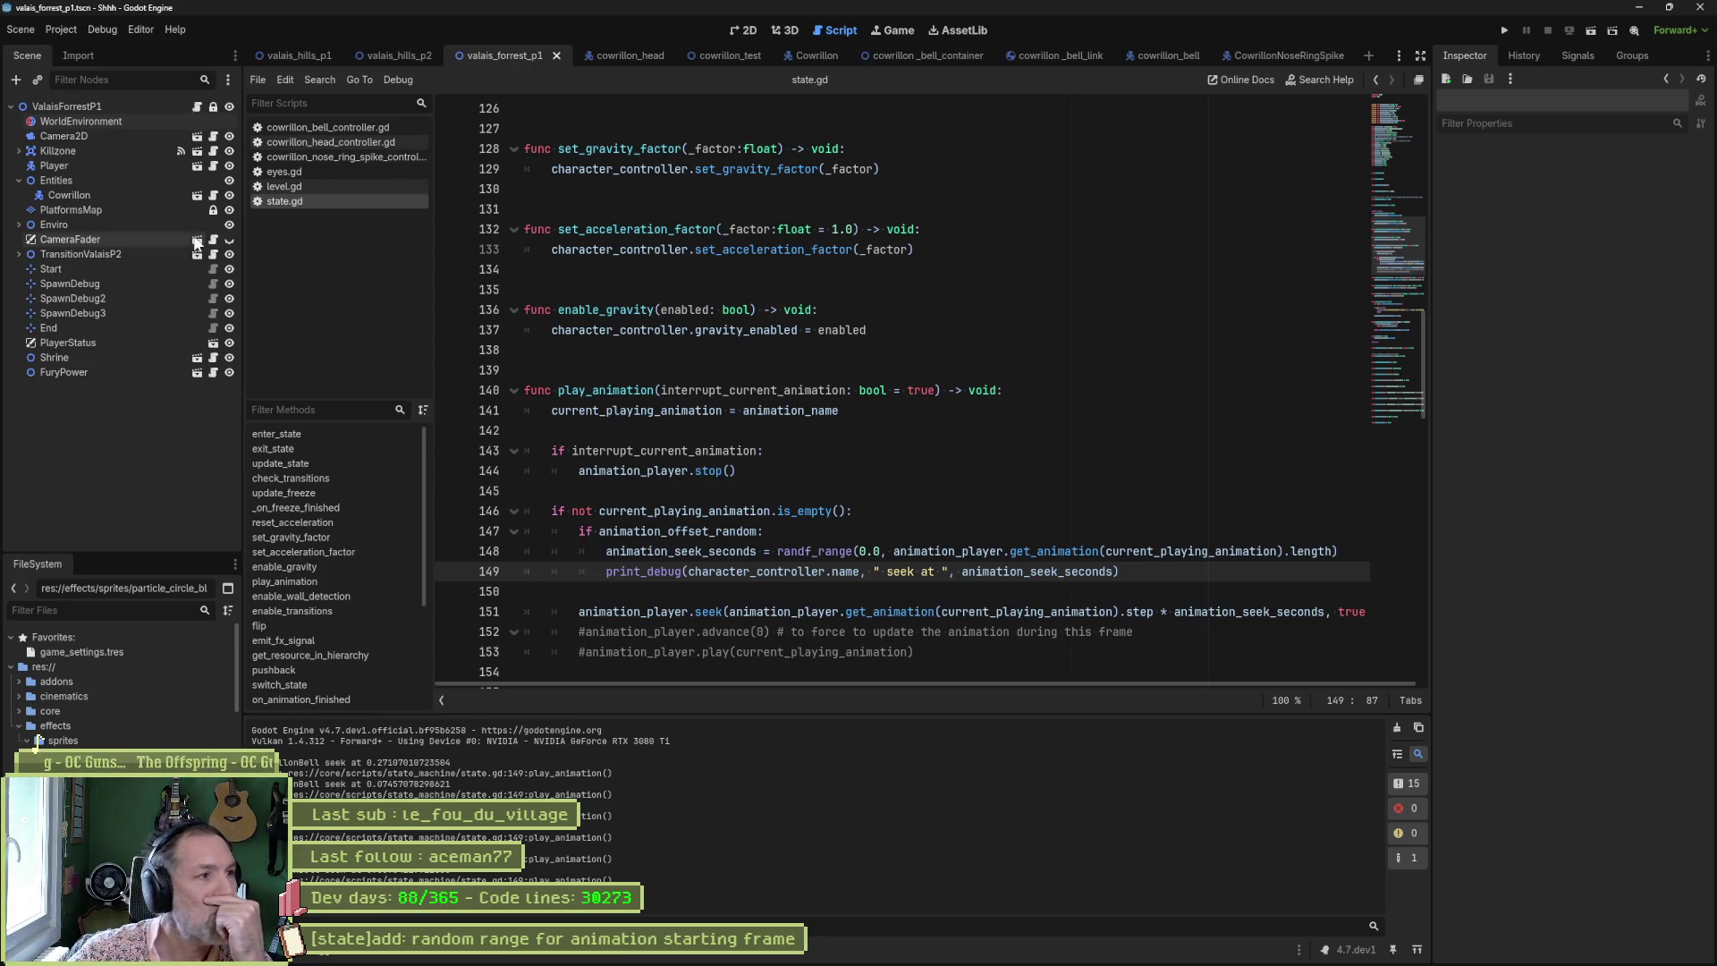
In cowrillon_bell's AnimationPlayer, zoom the idle timeline and scrub to 0.0333 and 0.1 seconds
click(1137, 57)
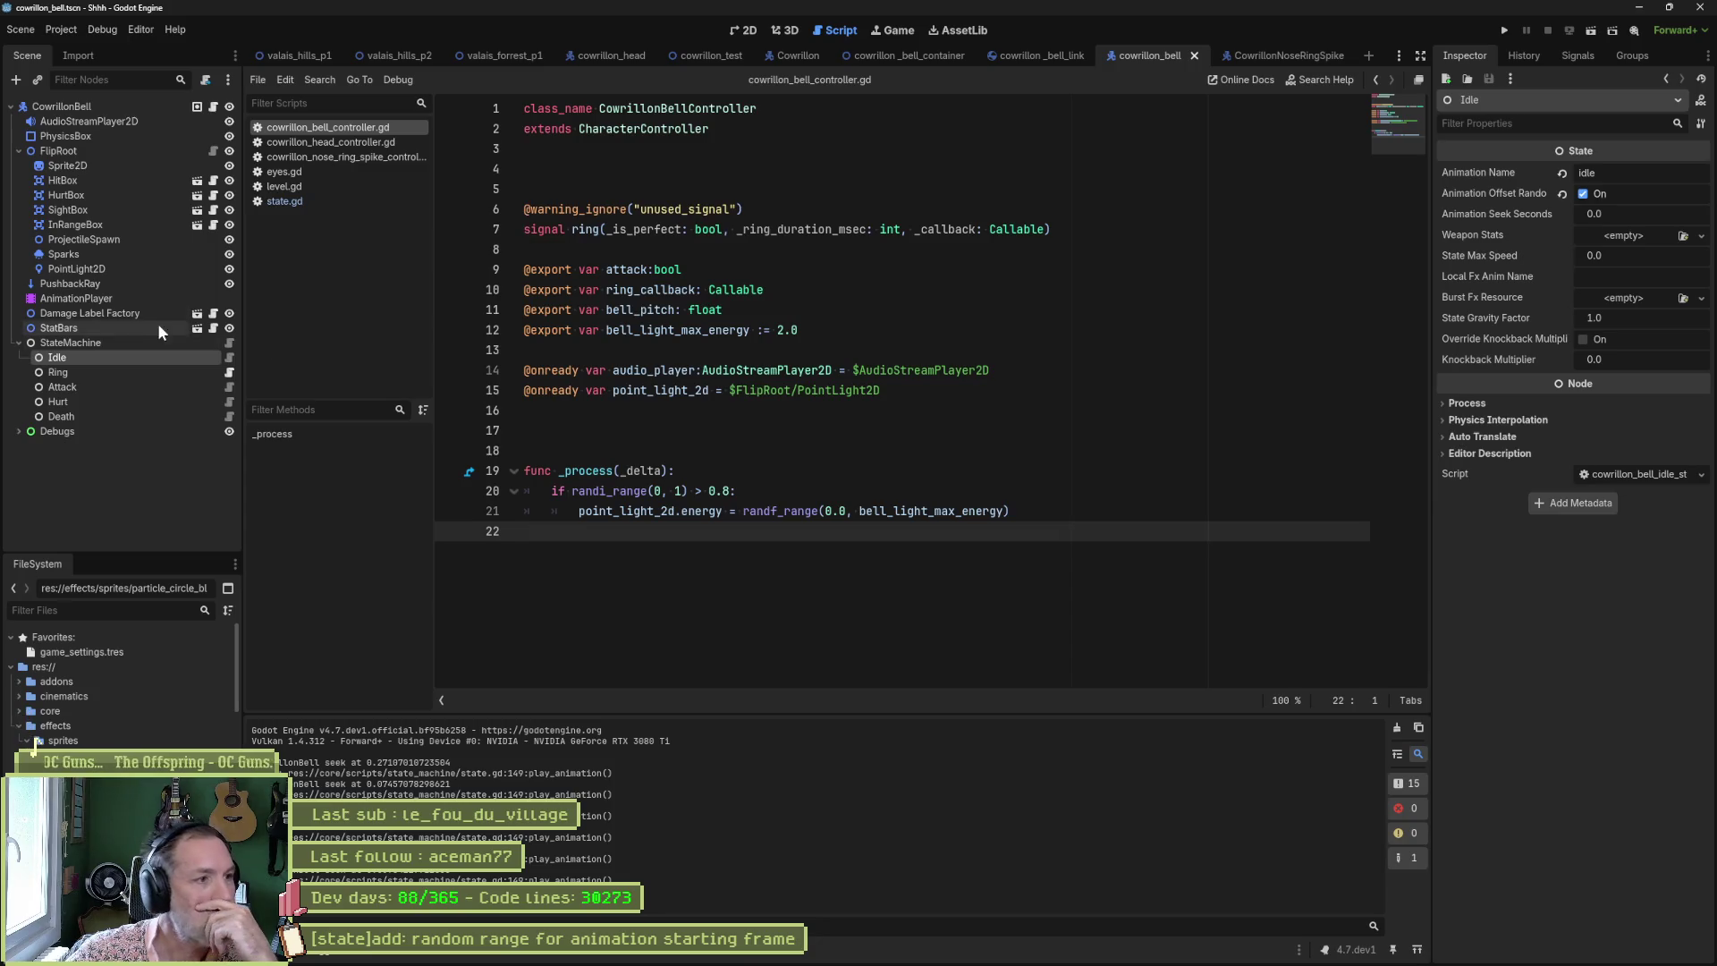
click(127, 297)
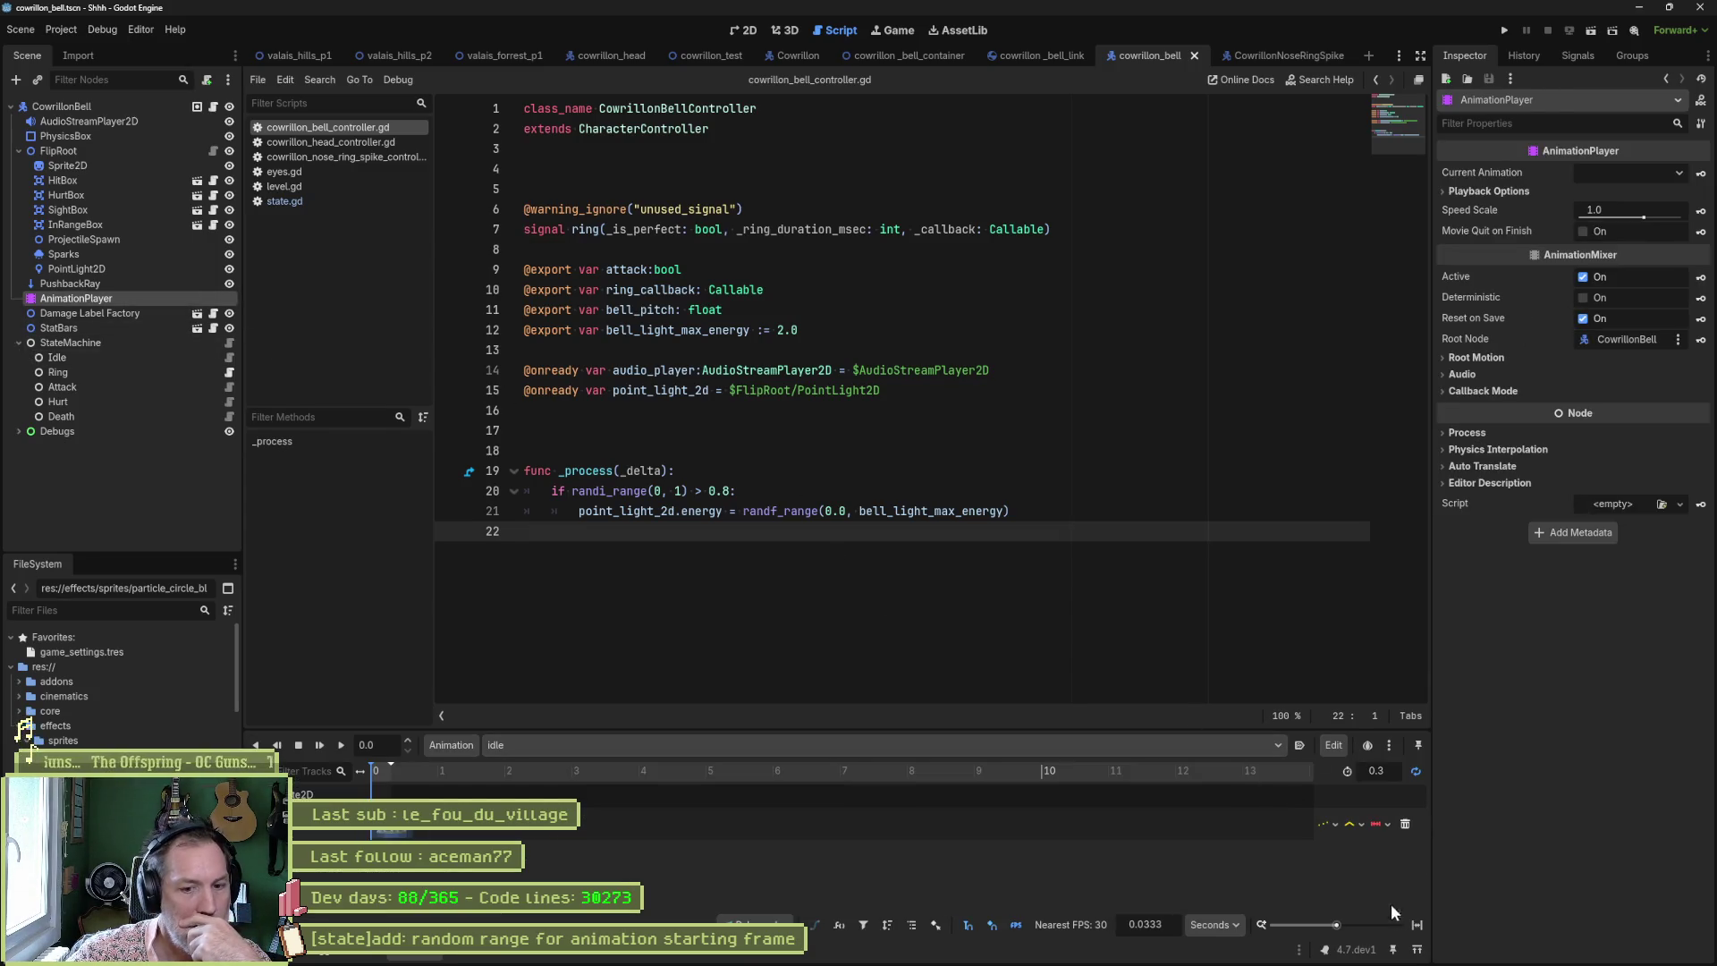
click(1417, 925)
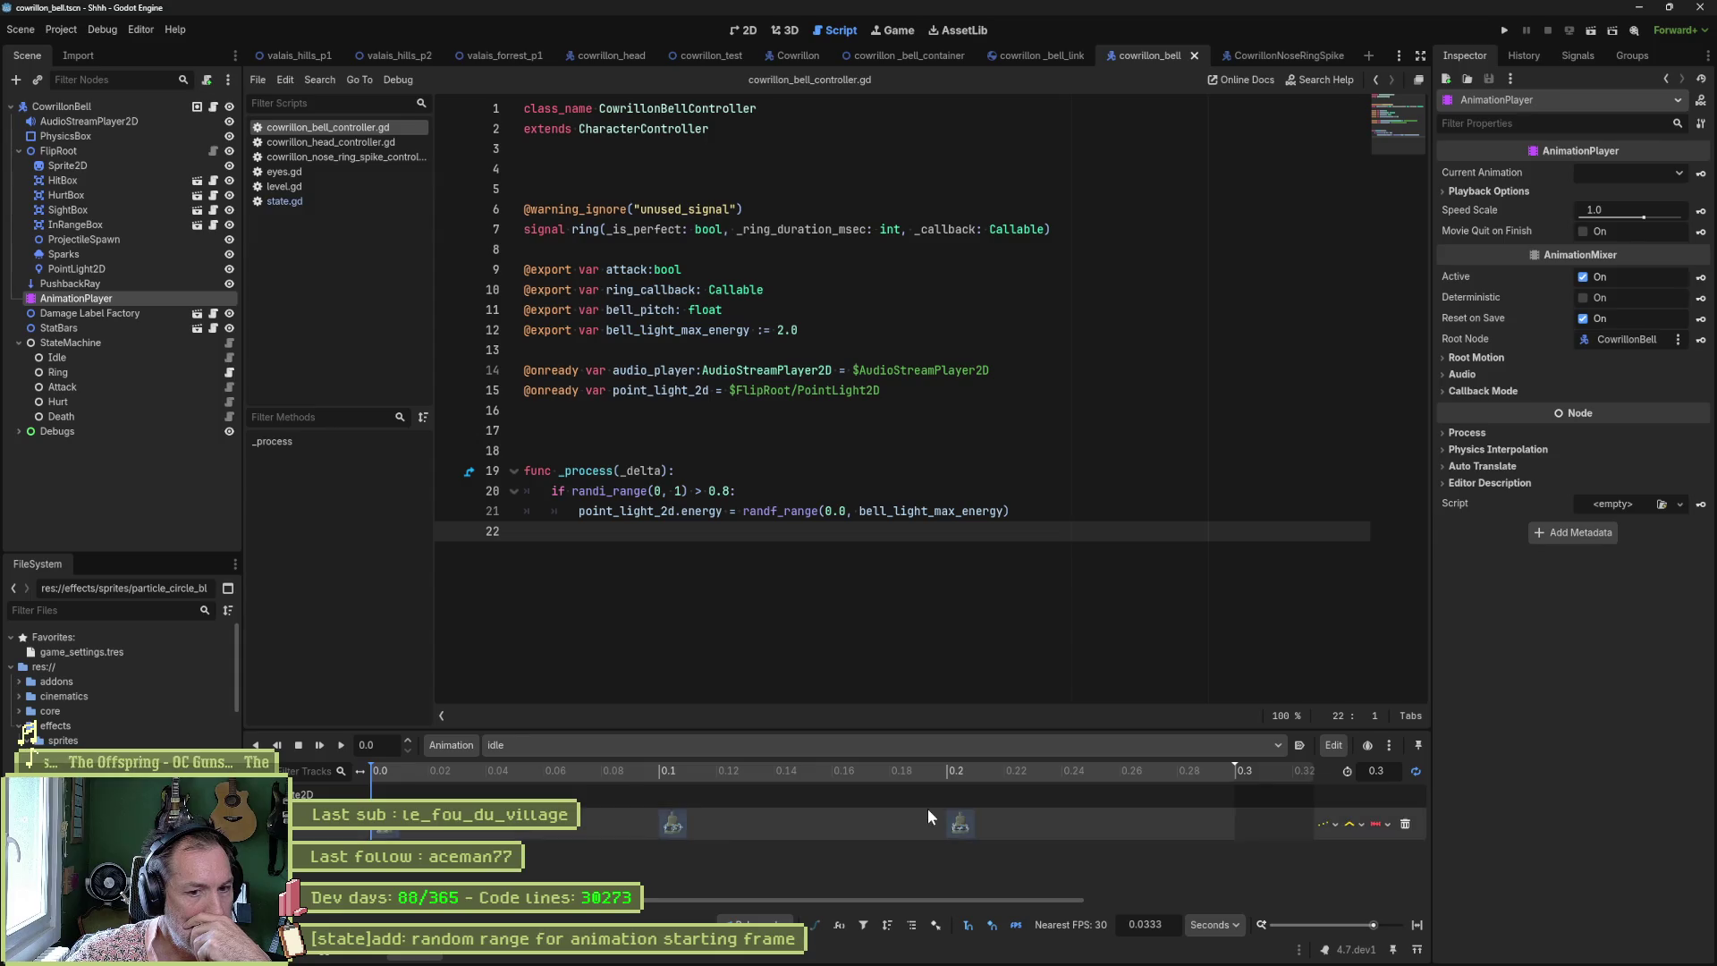
click(436, 772)
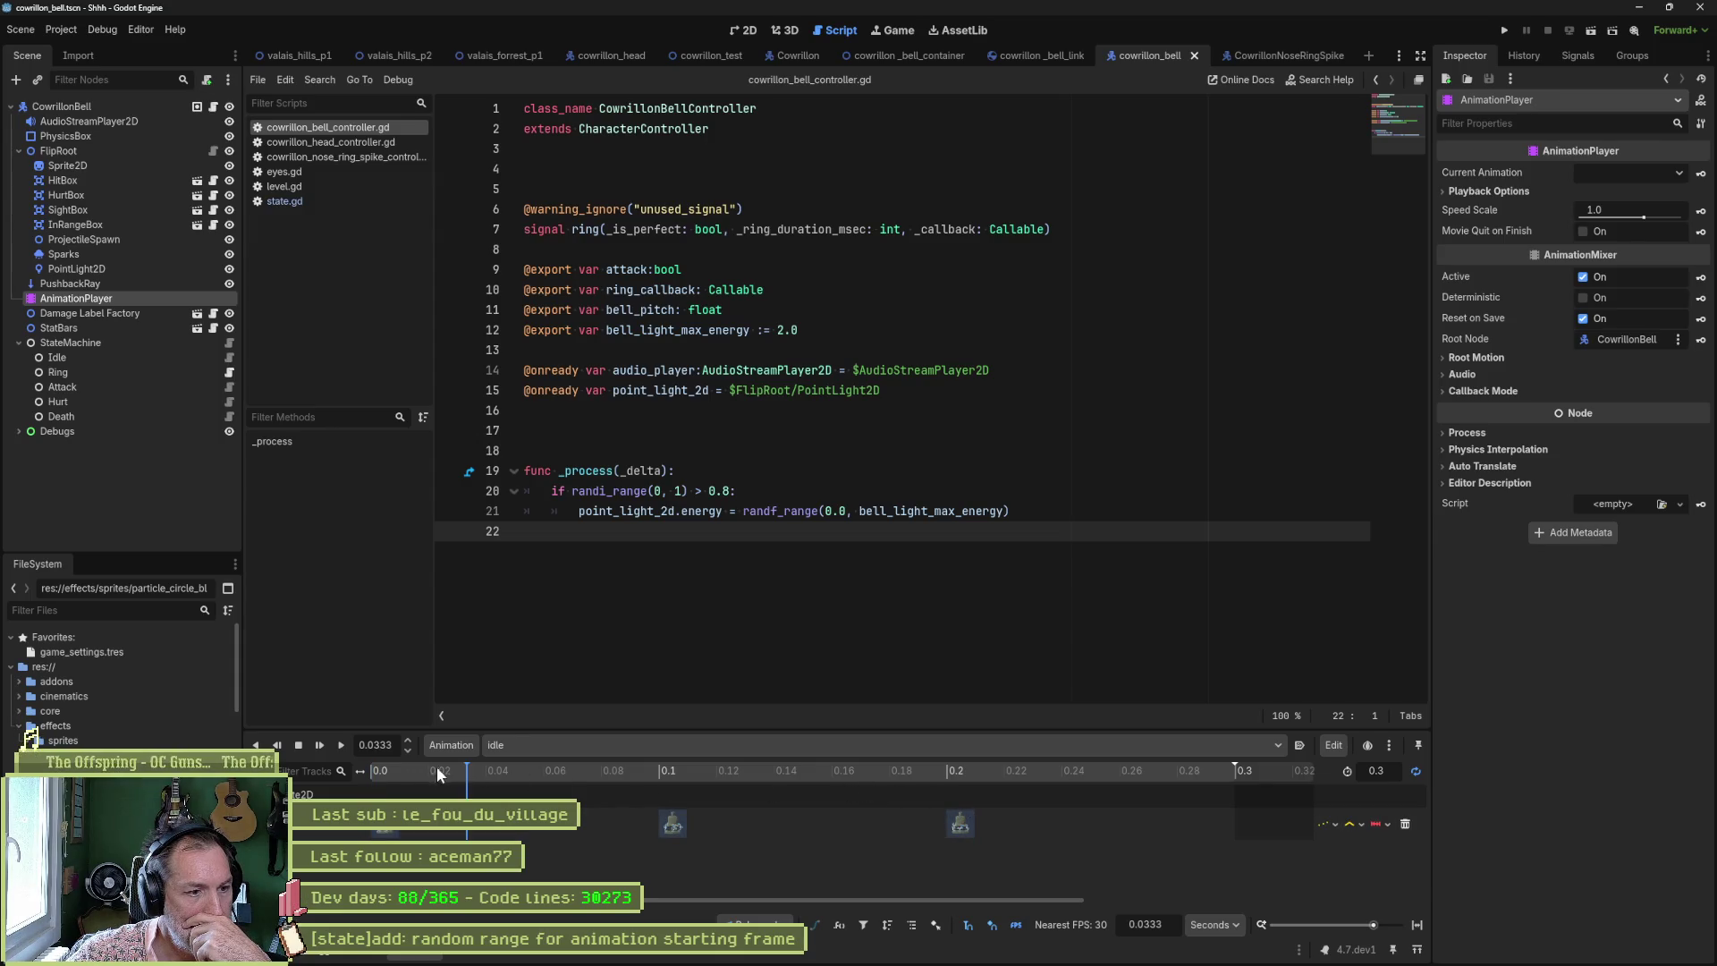
click(634, 771)
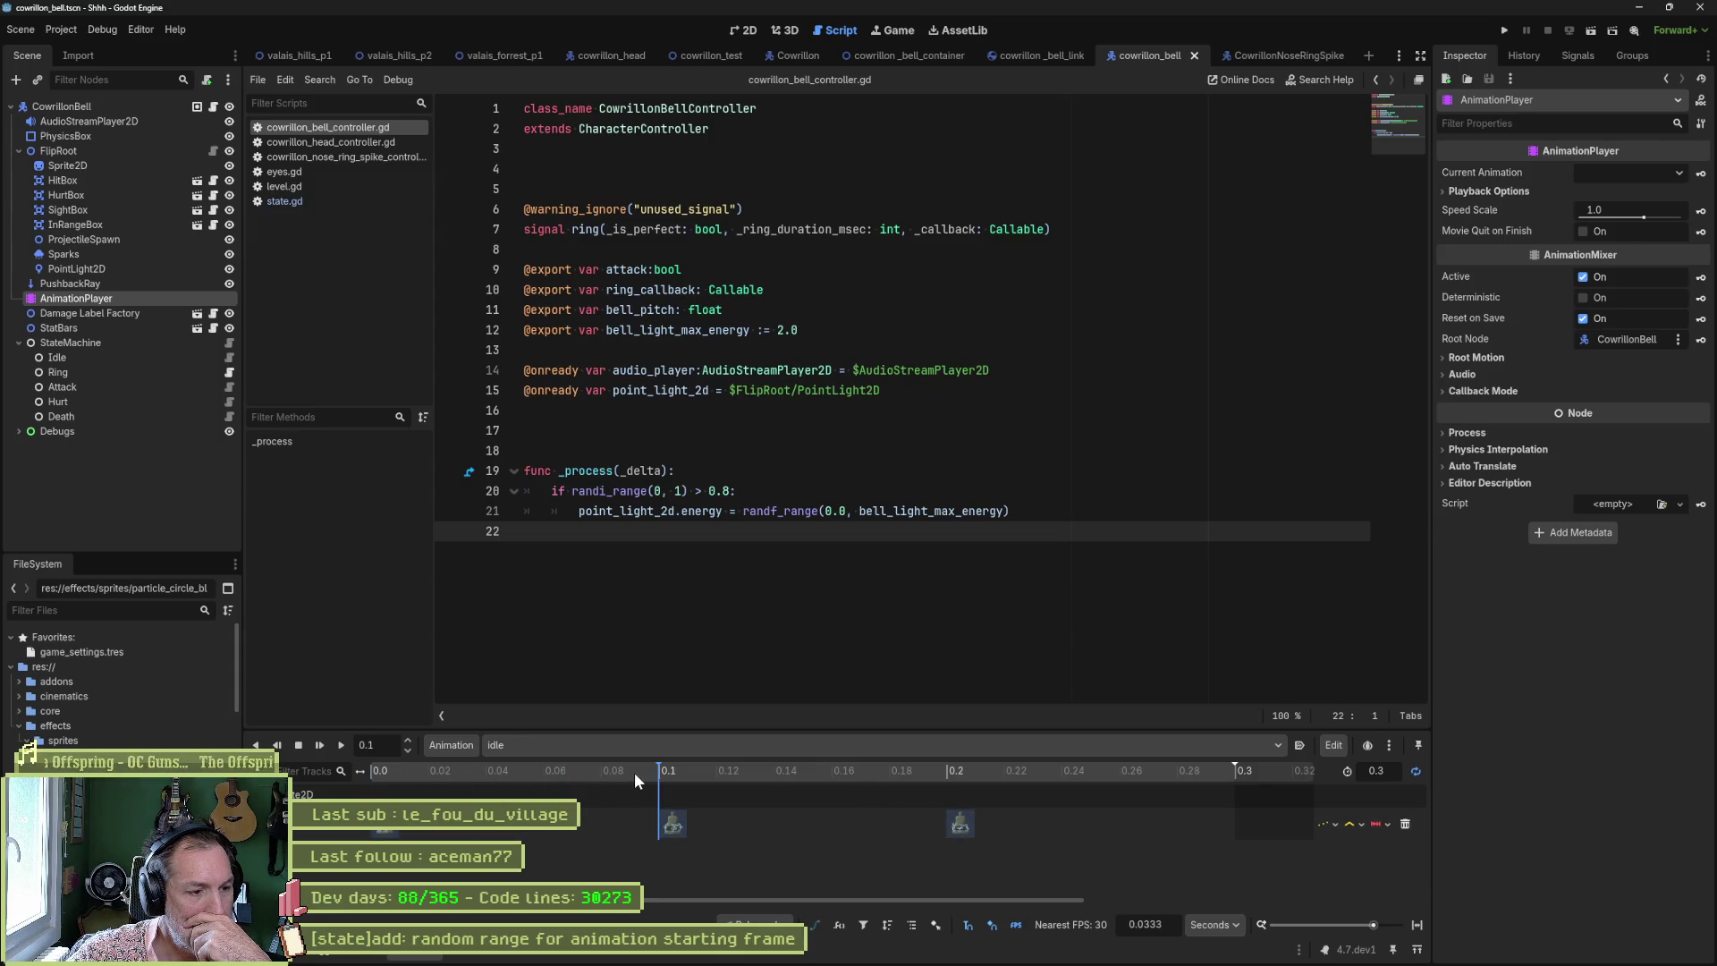
Run the game, then scrub the idle animation between 0.2333 and 0.1667 seconds and return to state.gd
key(F6)
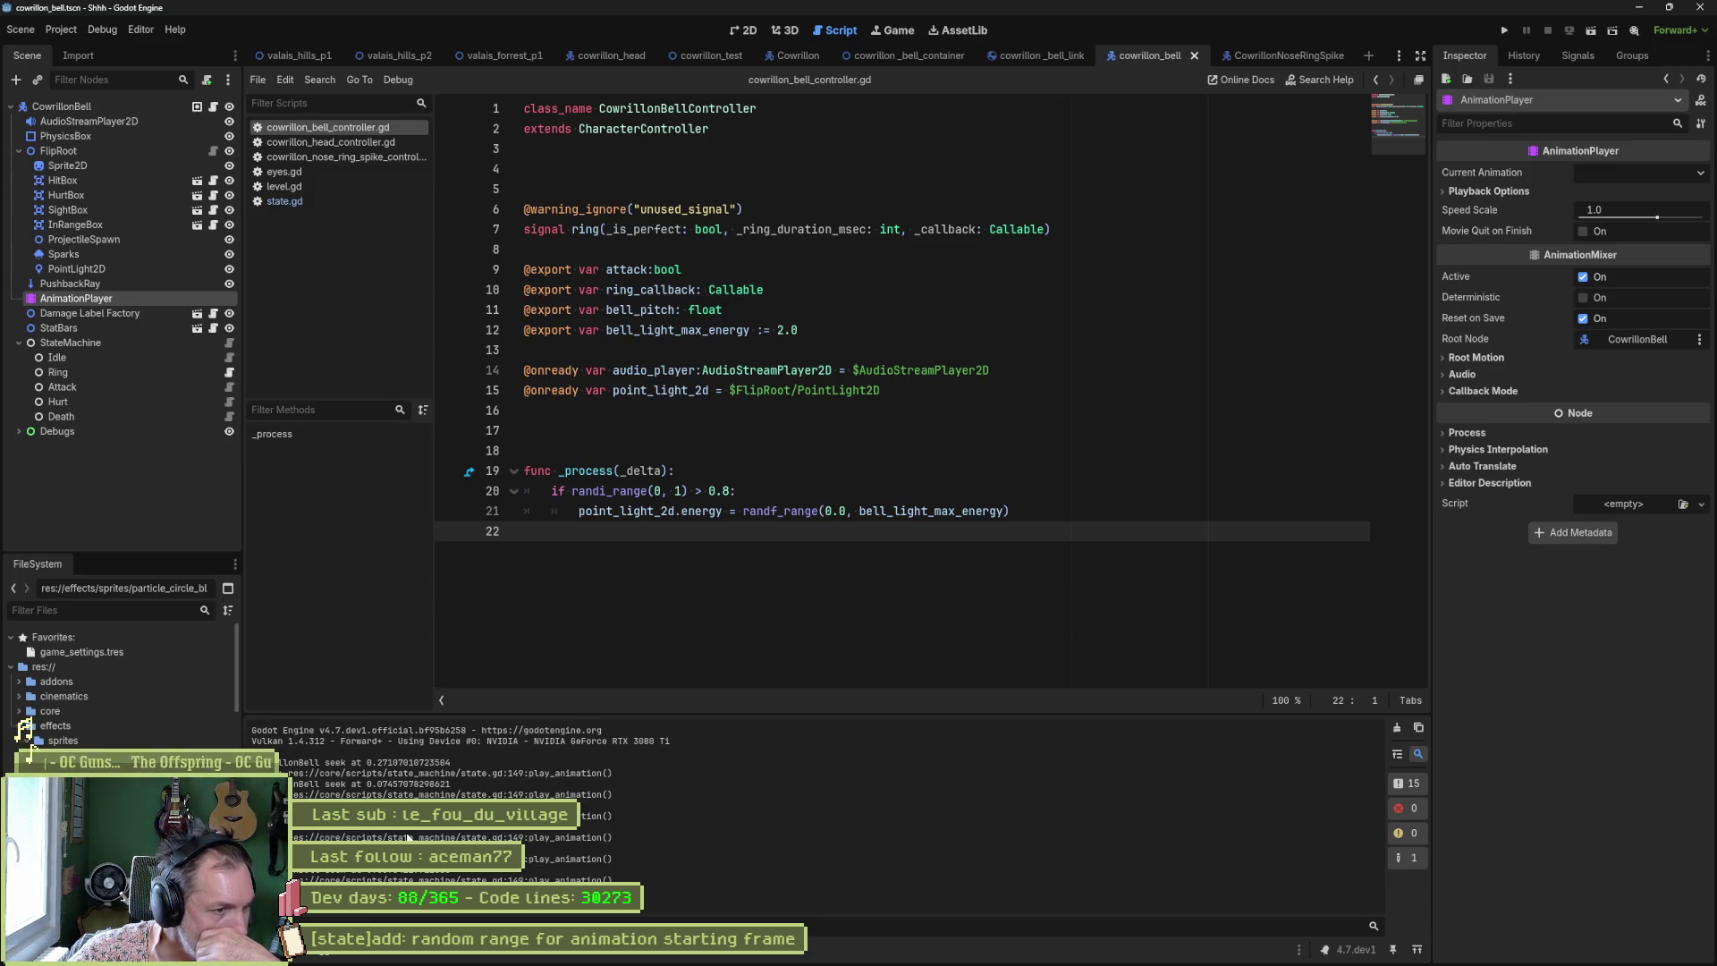
click(410, 954)
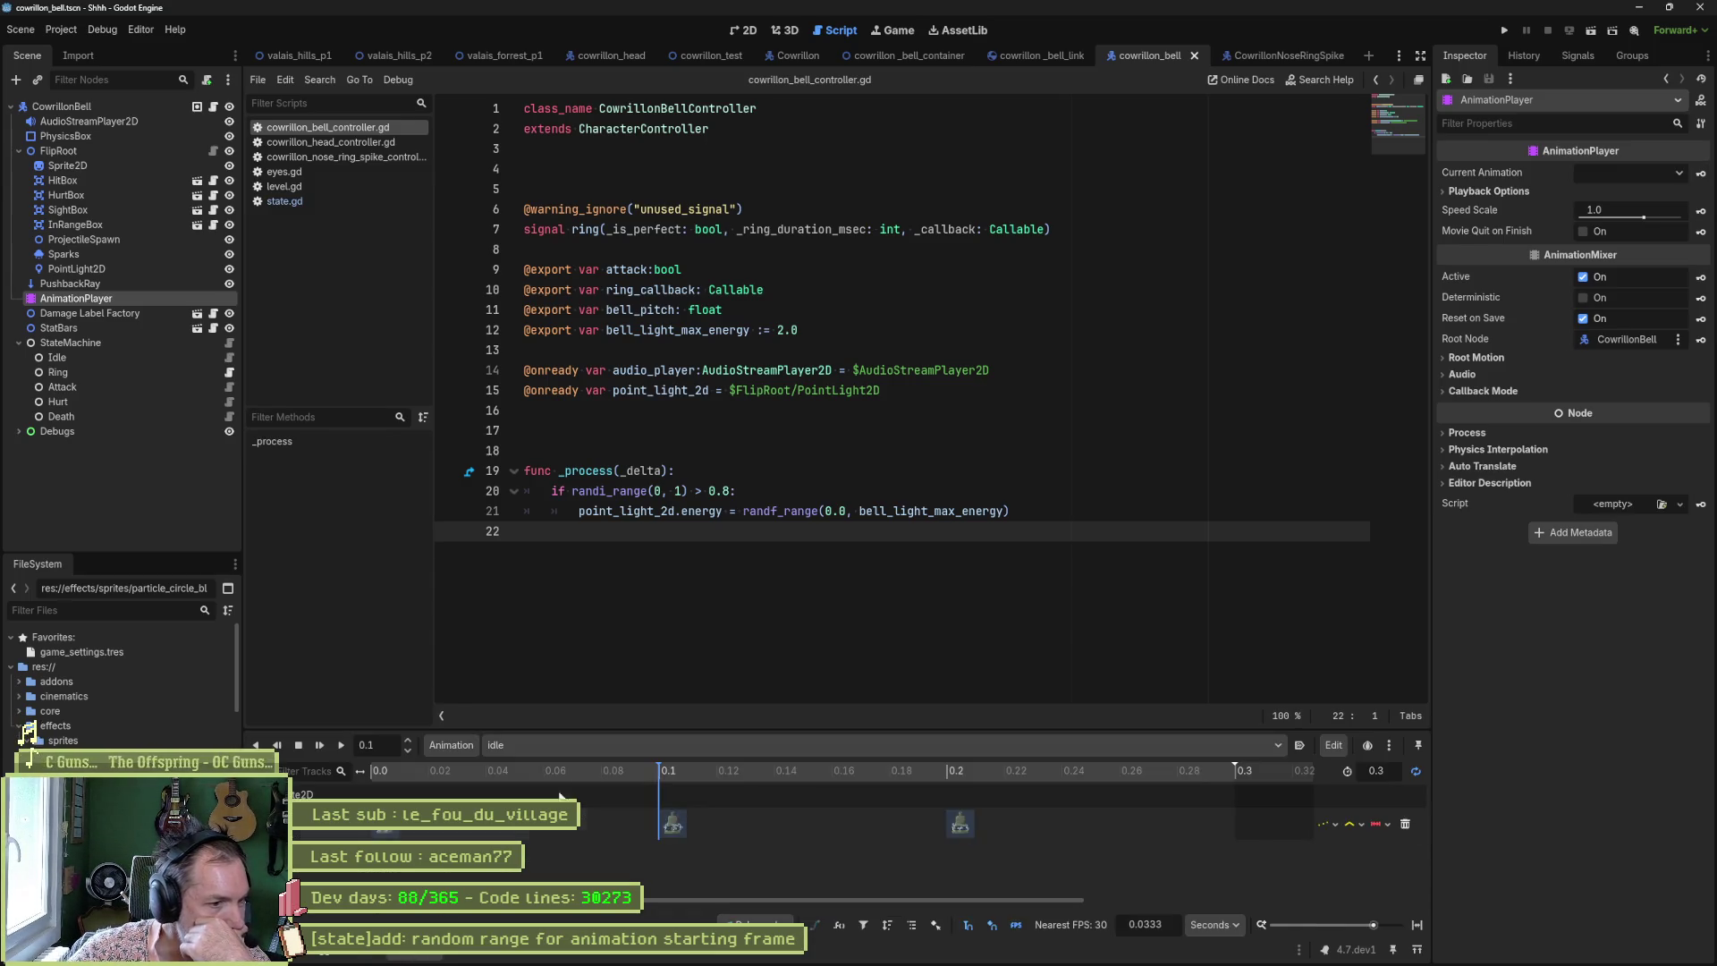
click(1070, 770)
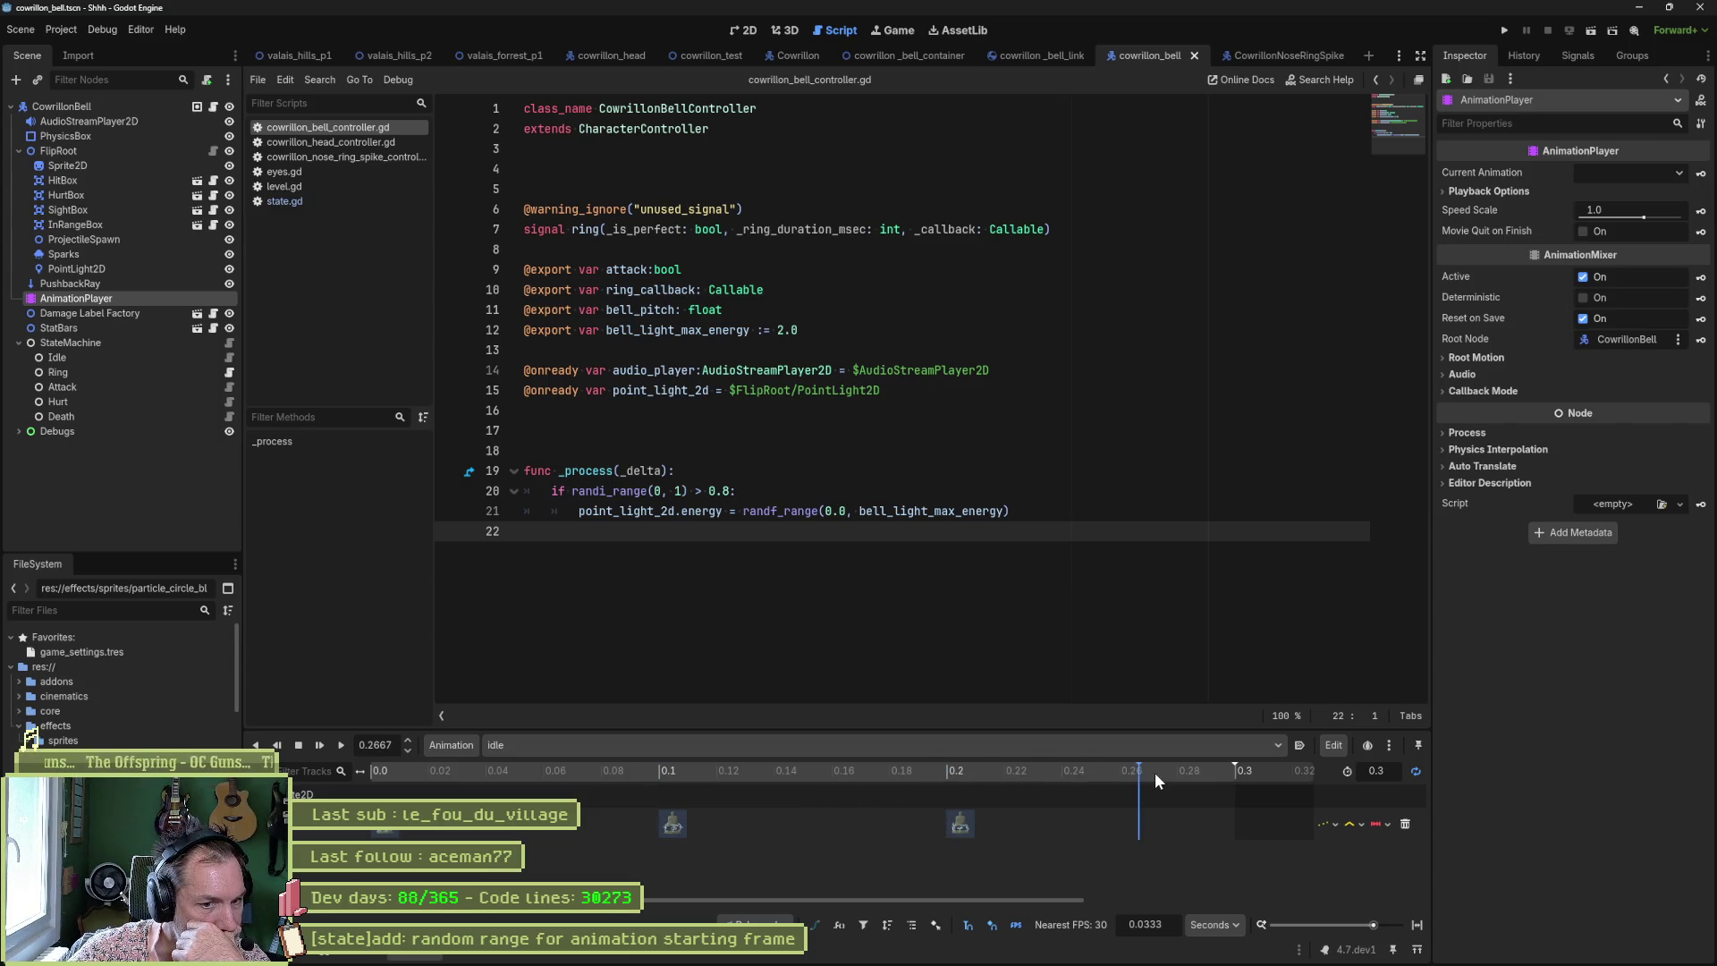
click(1019, 770)
mouse_move(1020, 769)
mouse_down()
mouse_move(467, 774)
mouse_move(845, 785)
mouse_up()
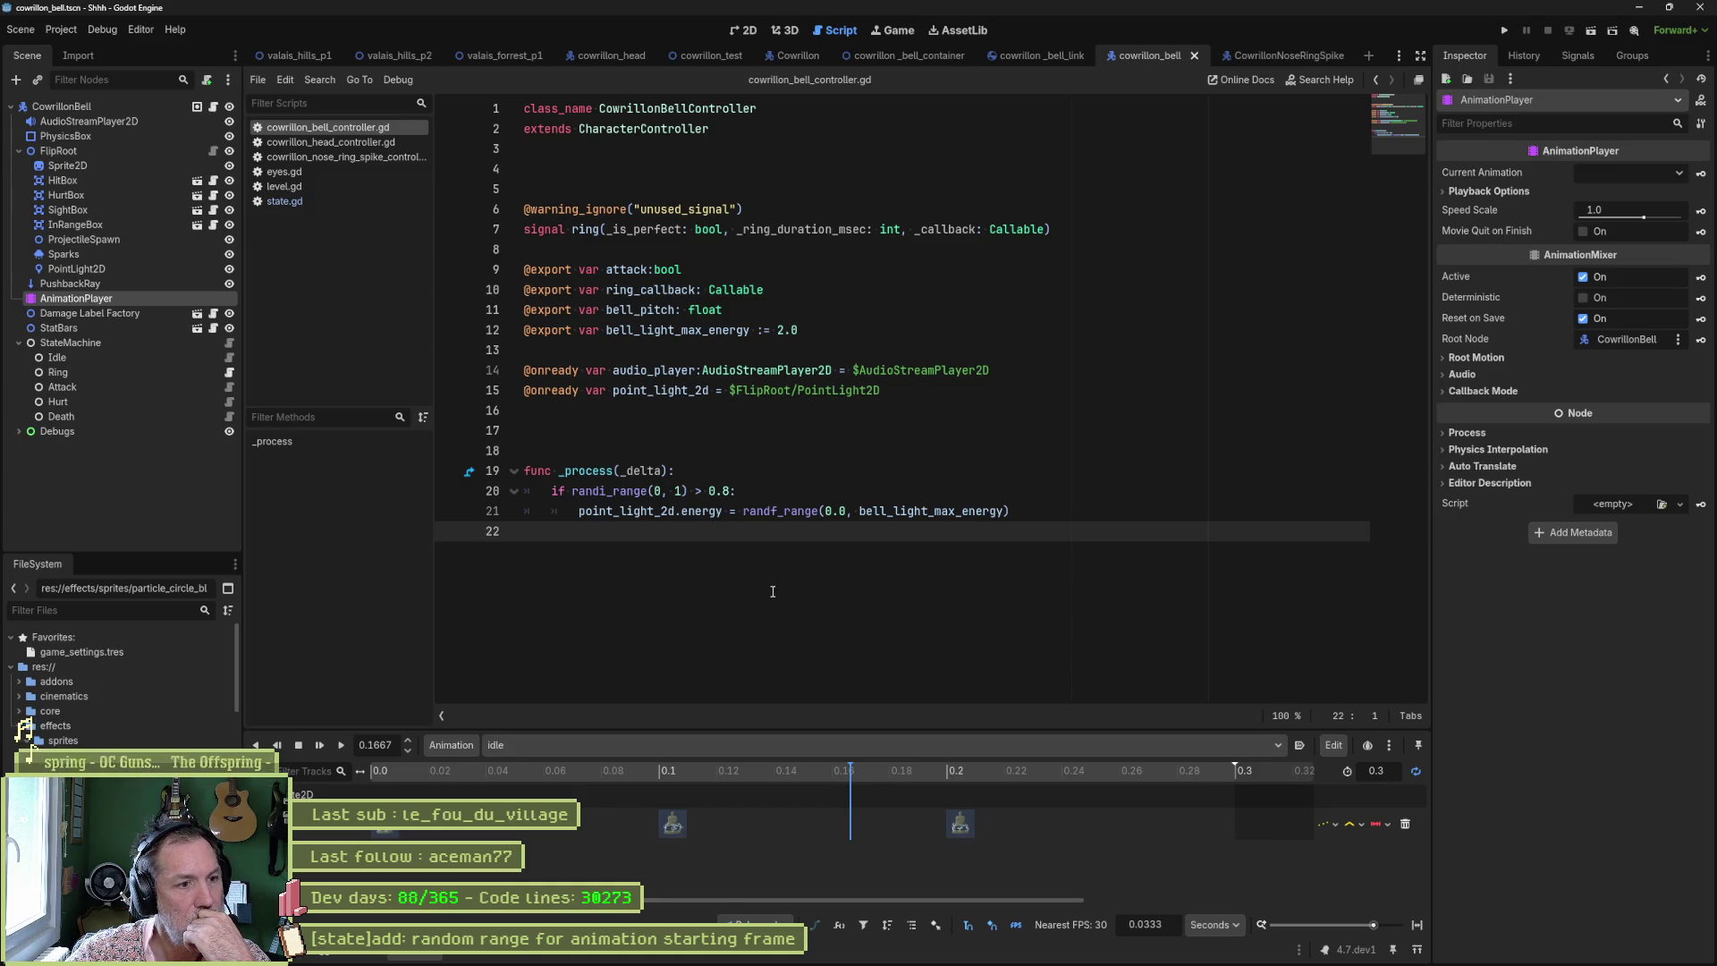
click(308, 201)
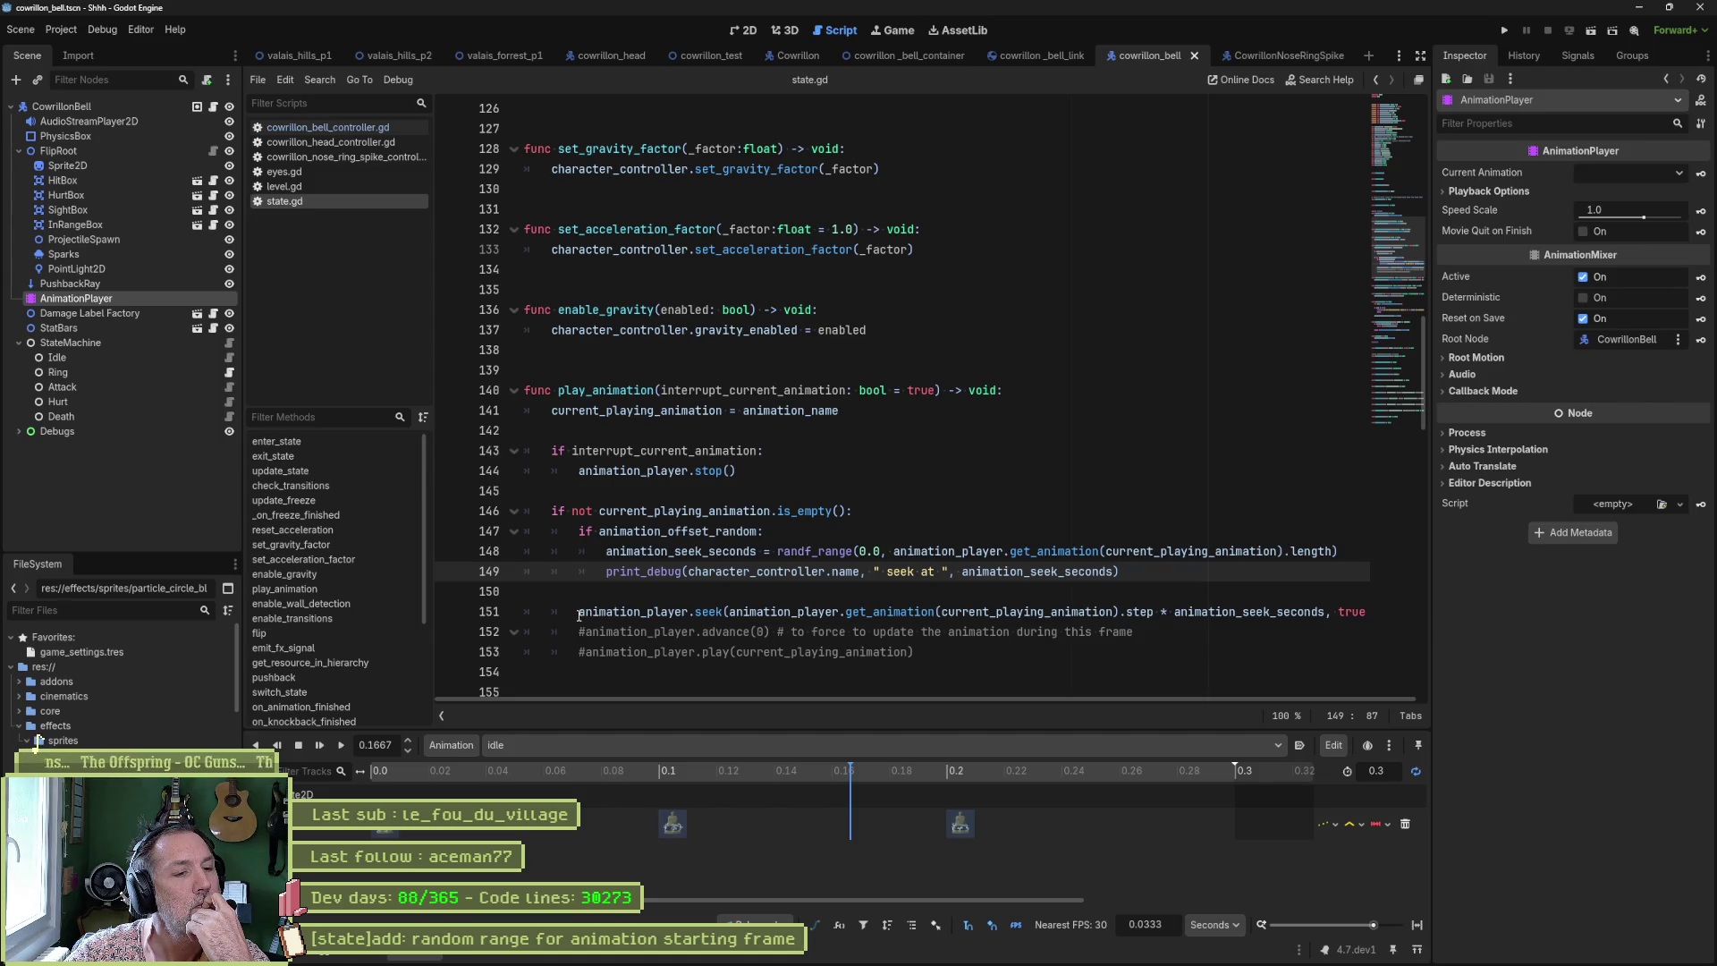
Examine the seek time argument and the Animation step property documentation
click(731, 612)
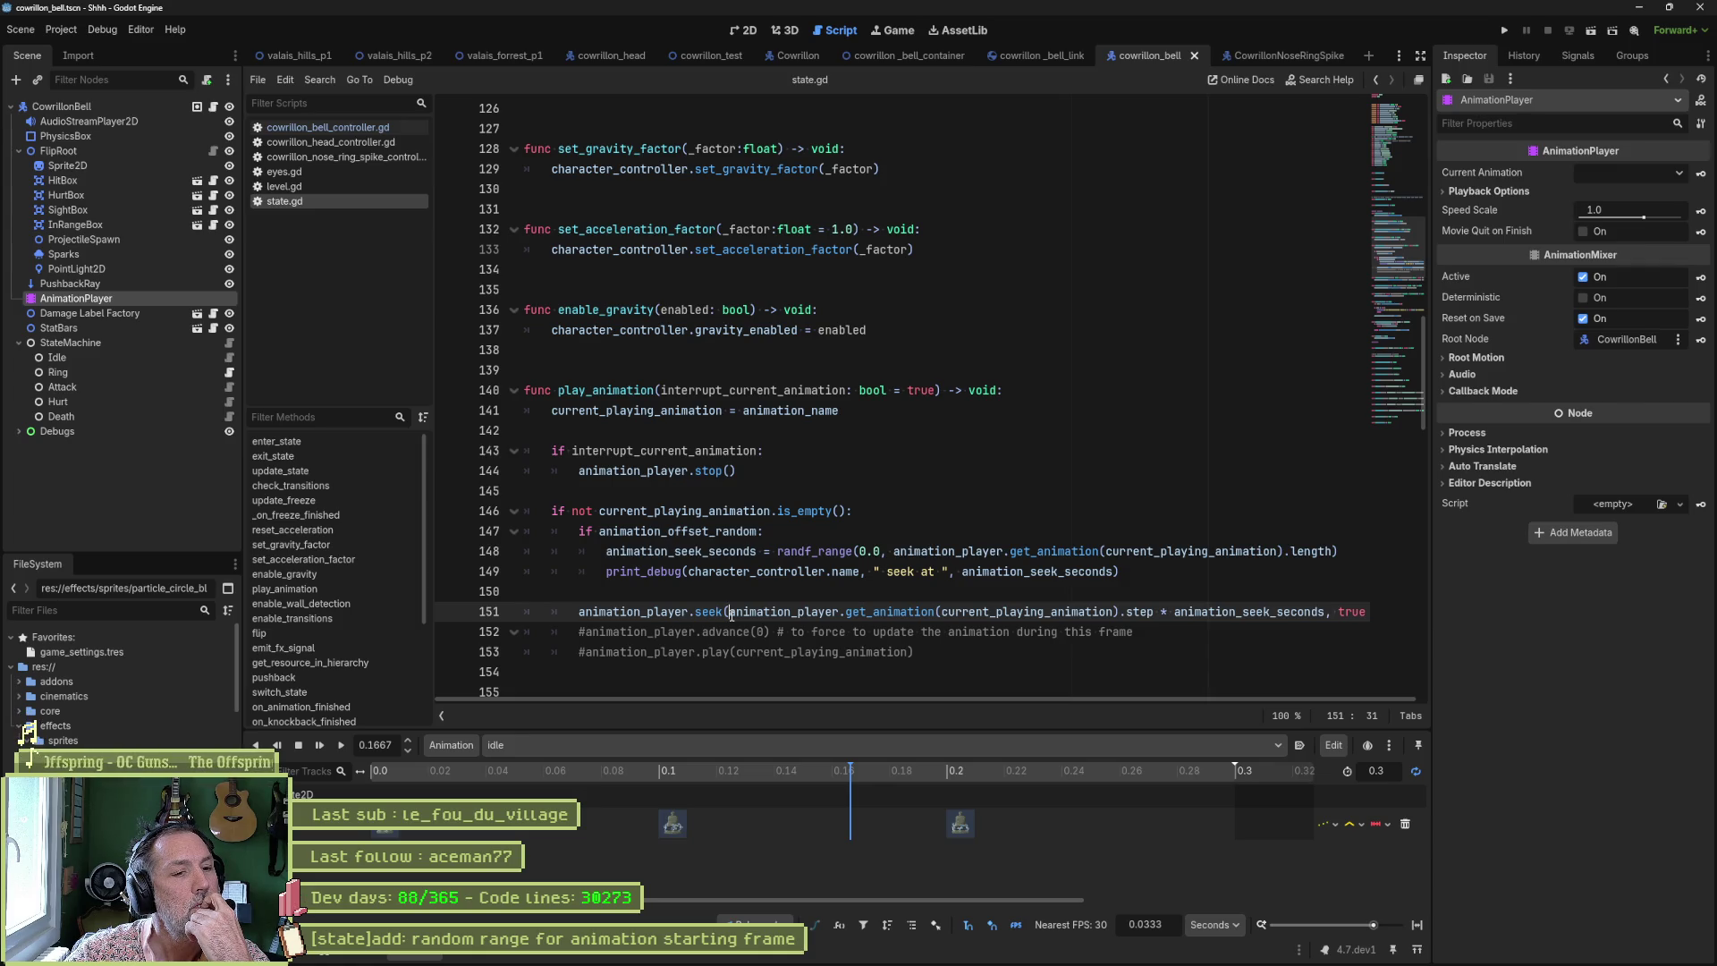
drag(730, 613, 1154, 612)
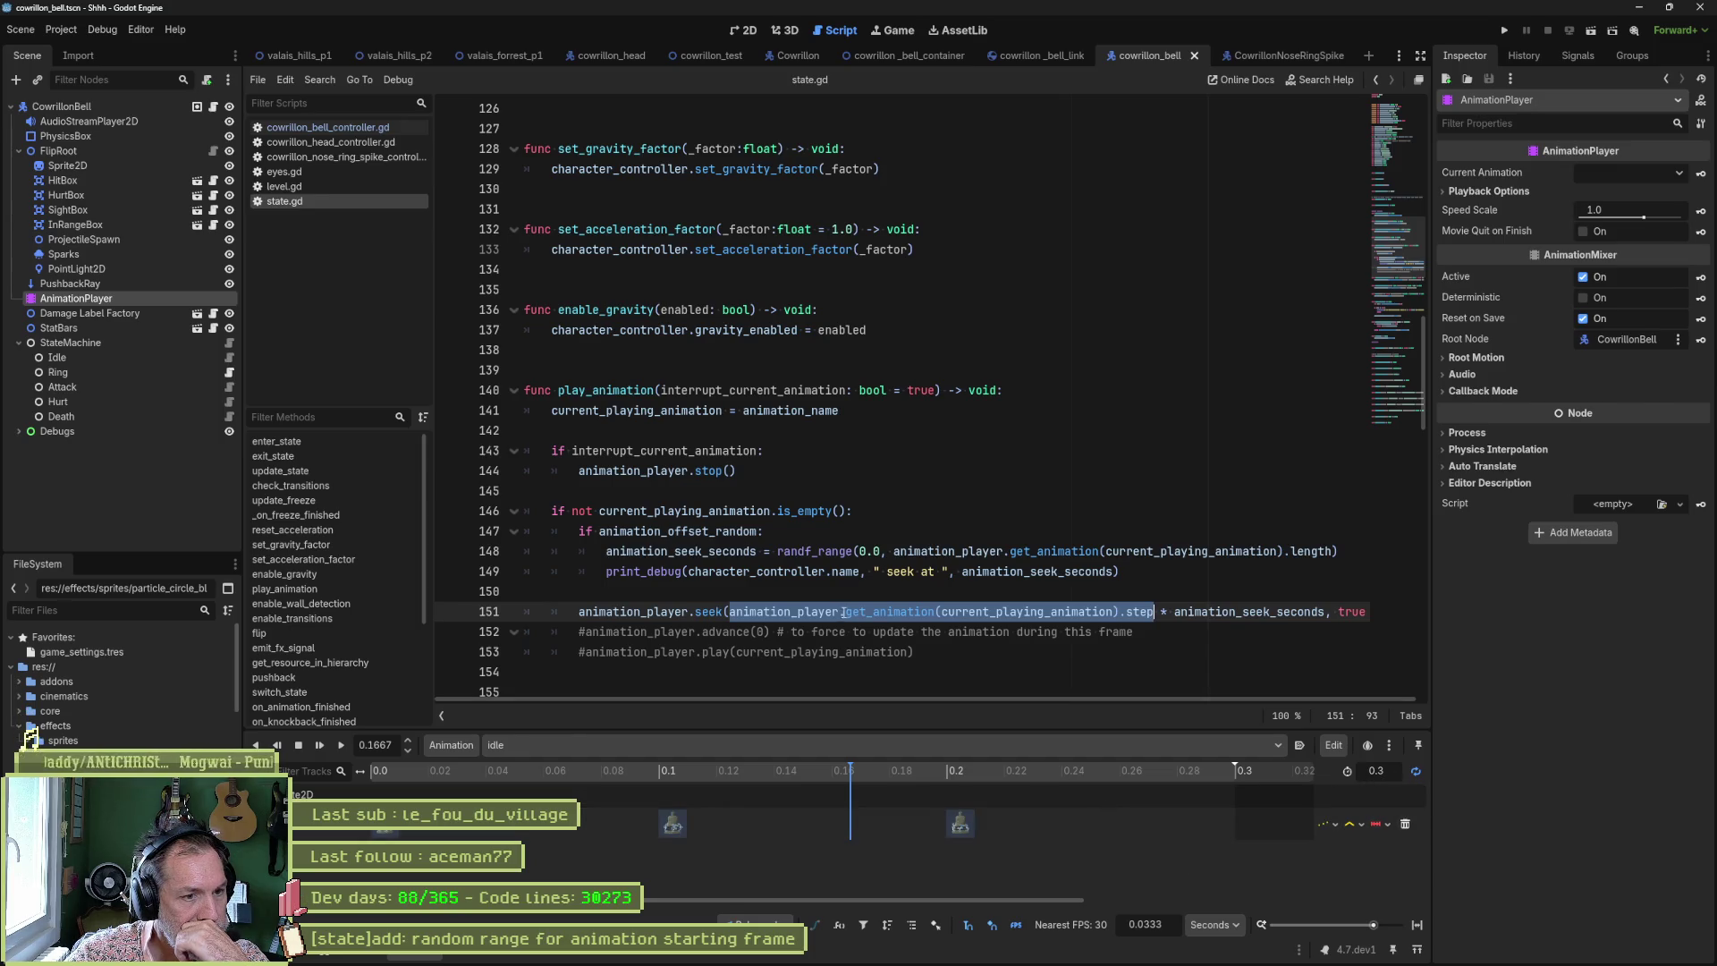
click(874, 592)
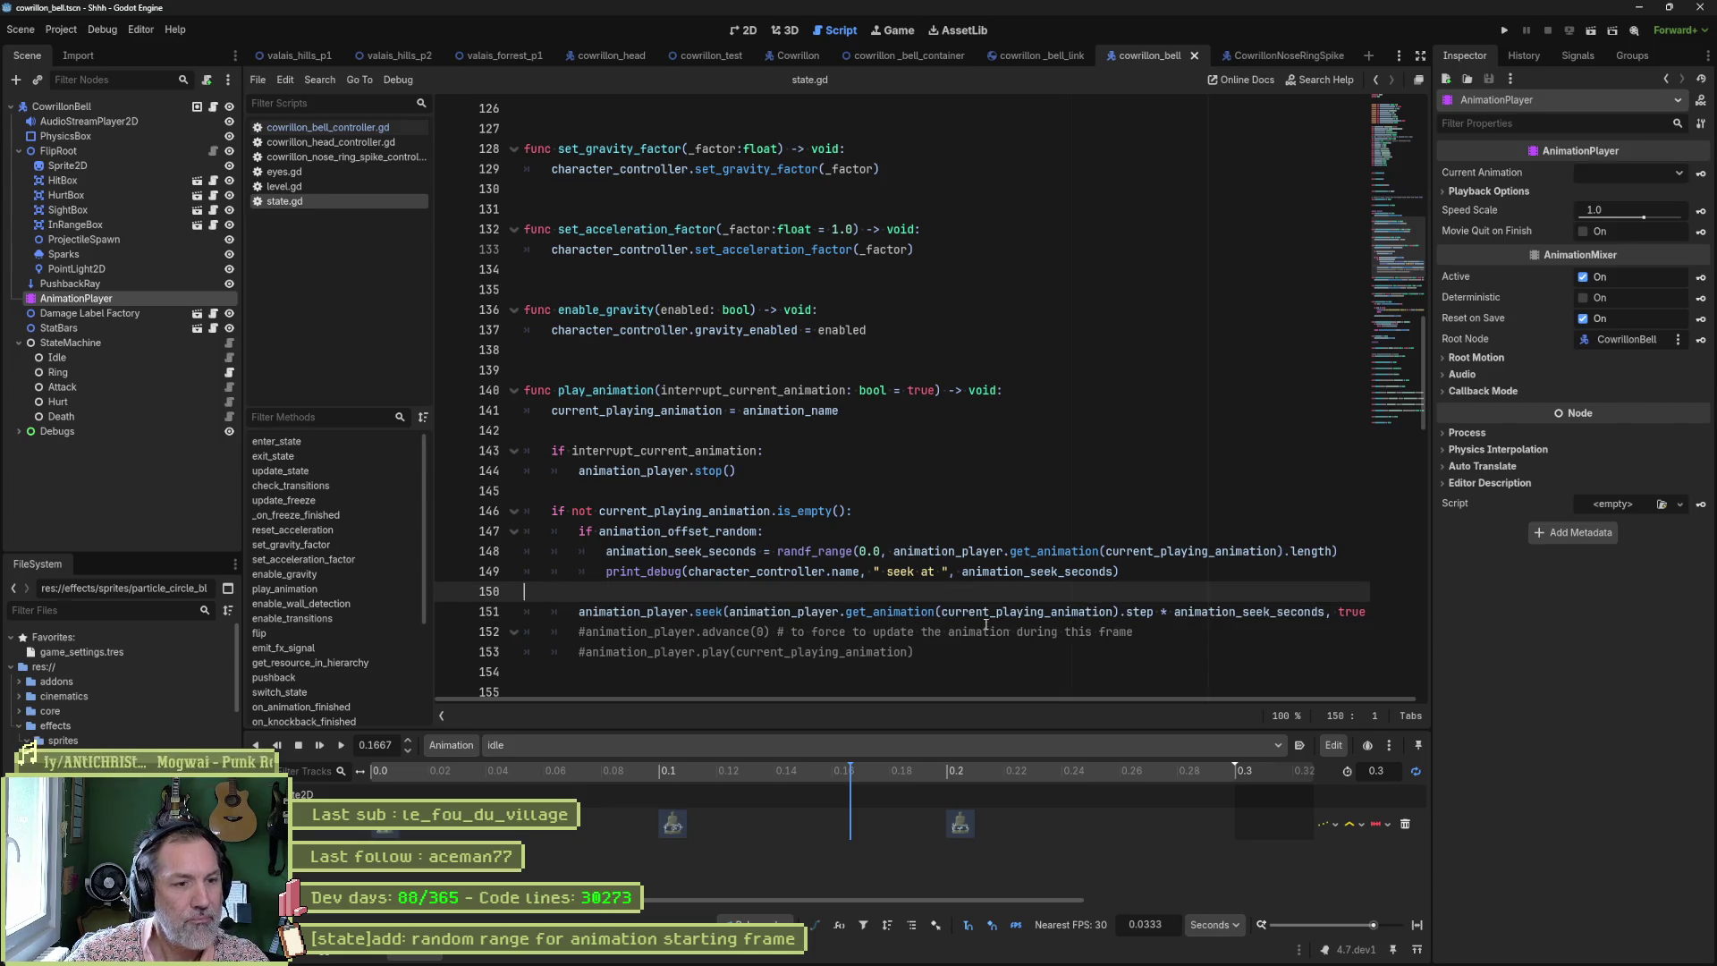
ctrl+click(1140, 612)
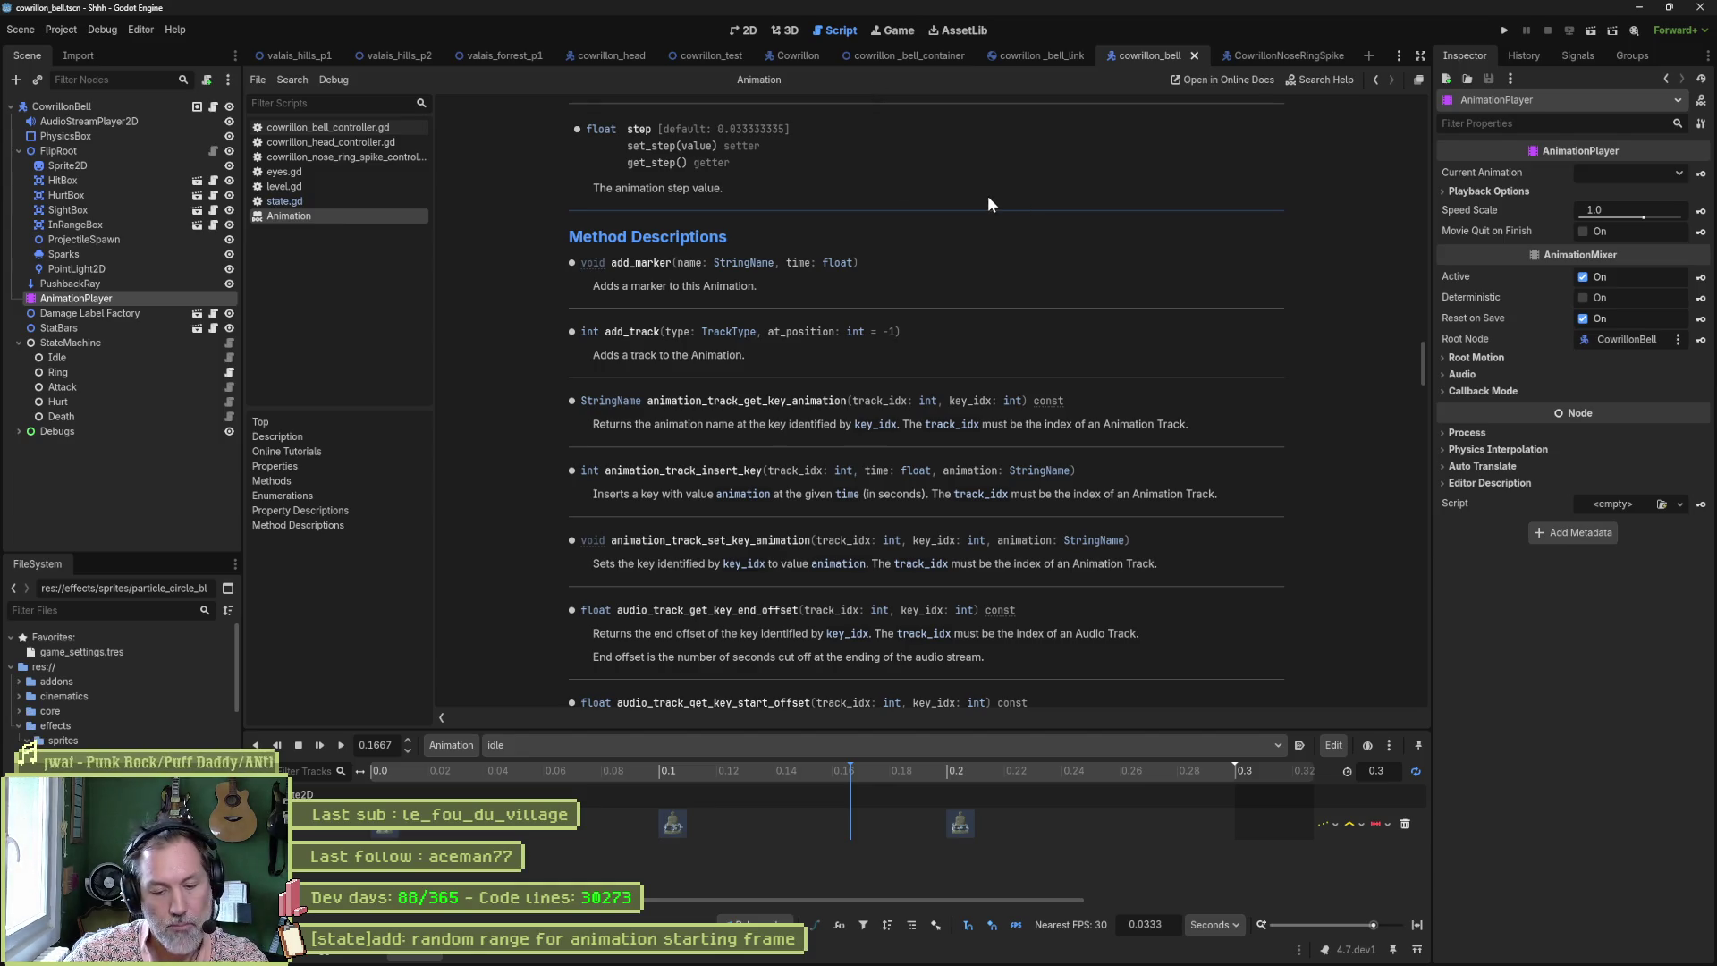
key(ctrl+w)
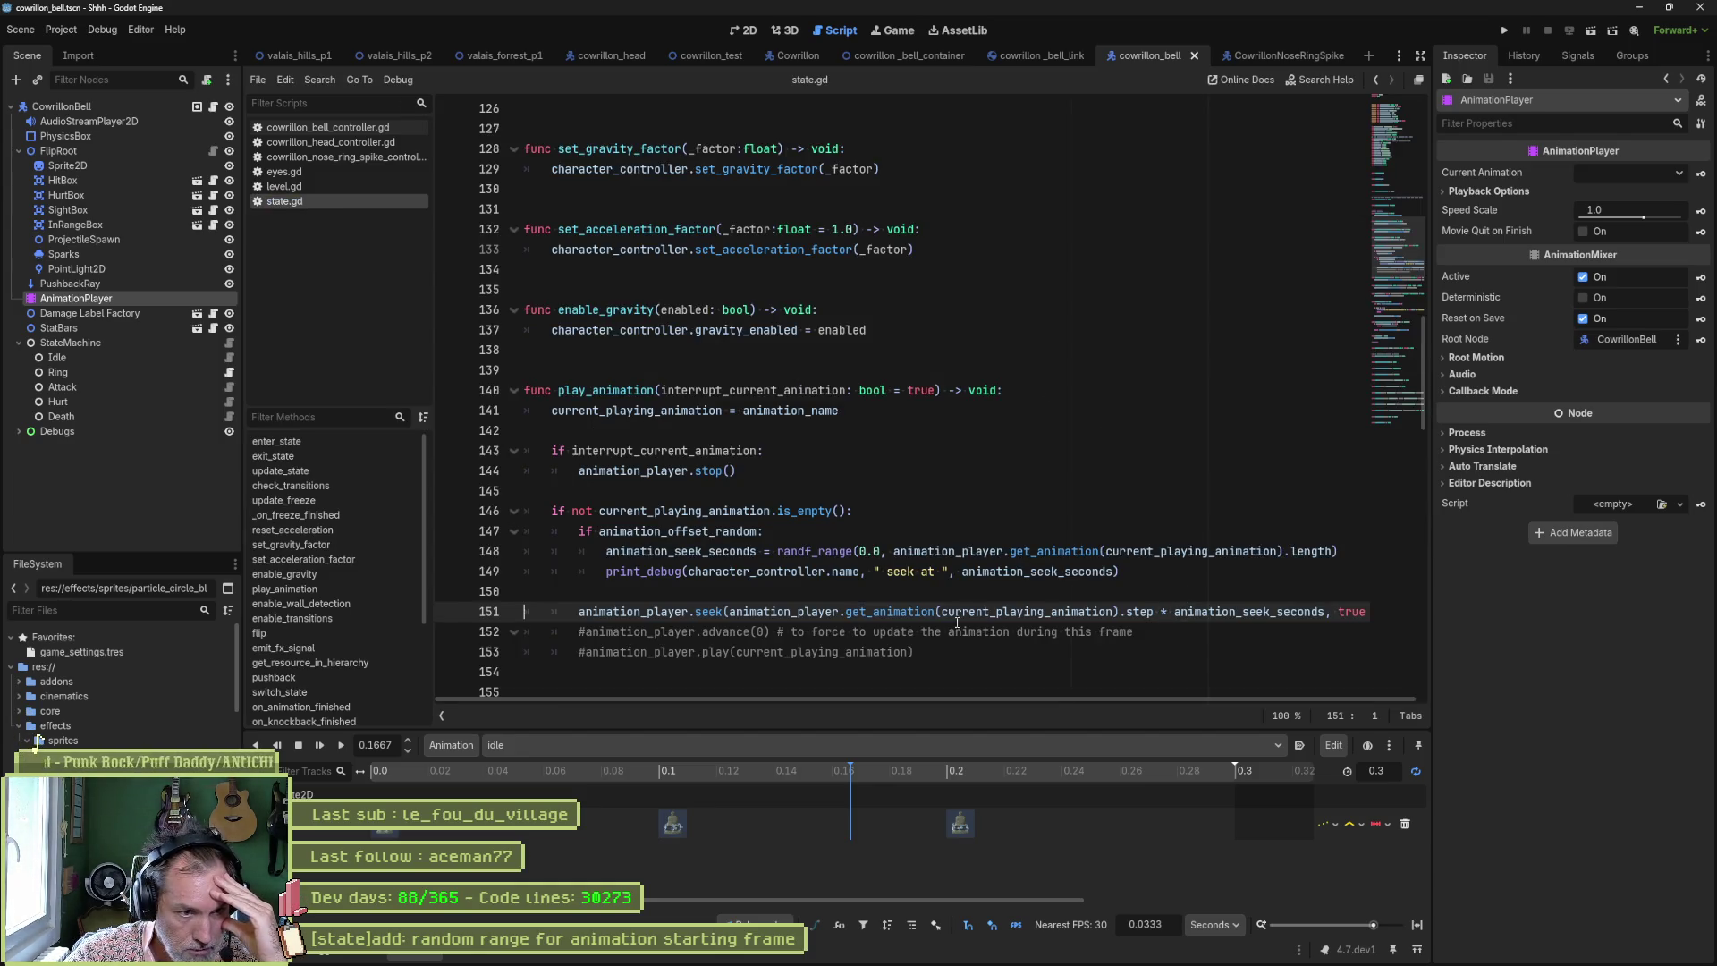
drag(730, 612, 1190, 612)
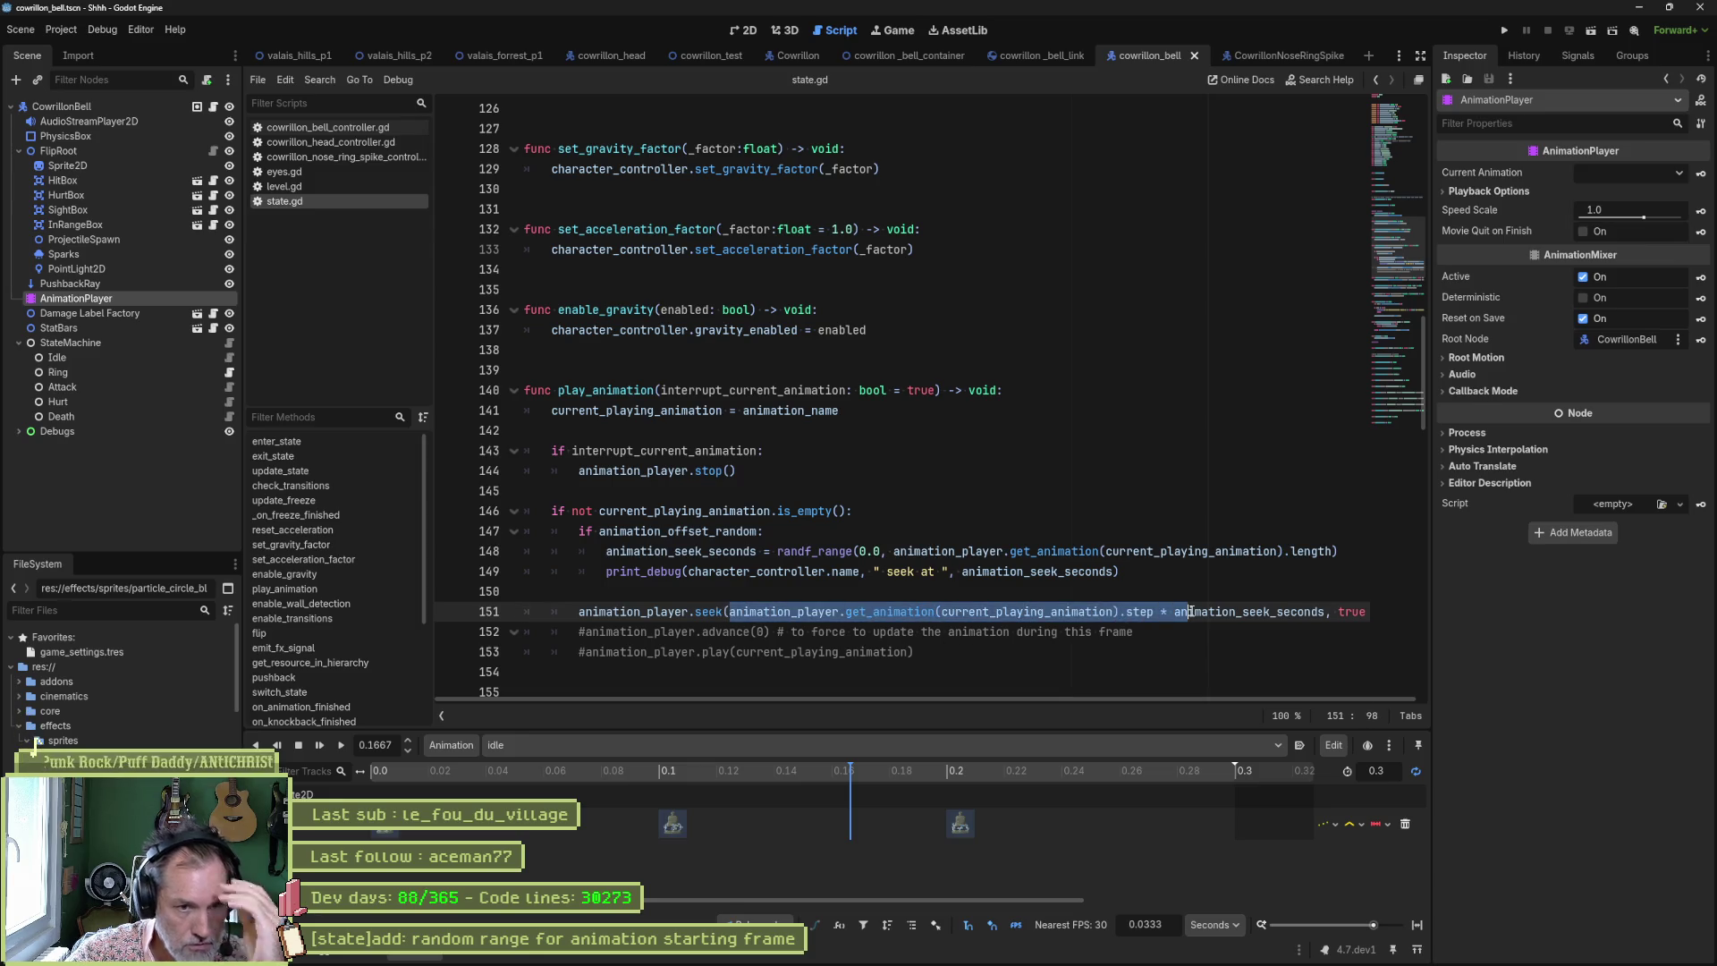
click(784, 599)
scroll(943, 695, right, 1)
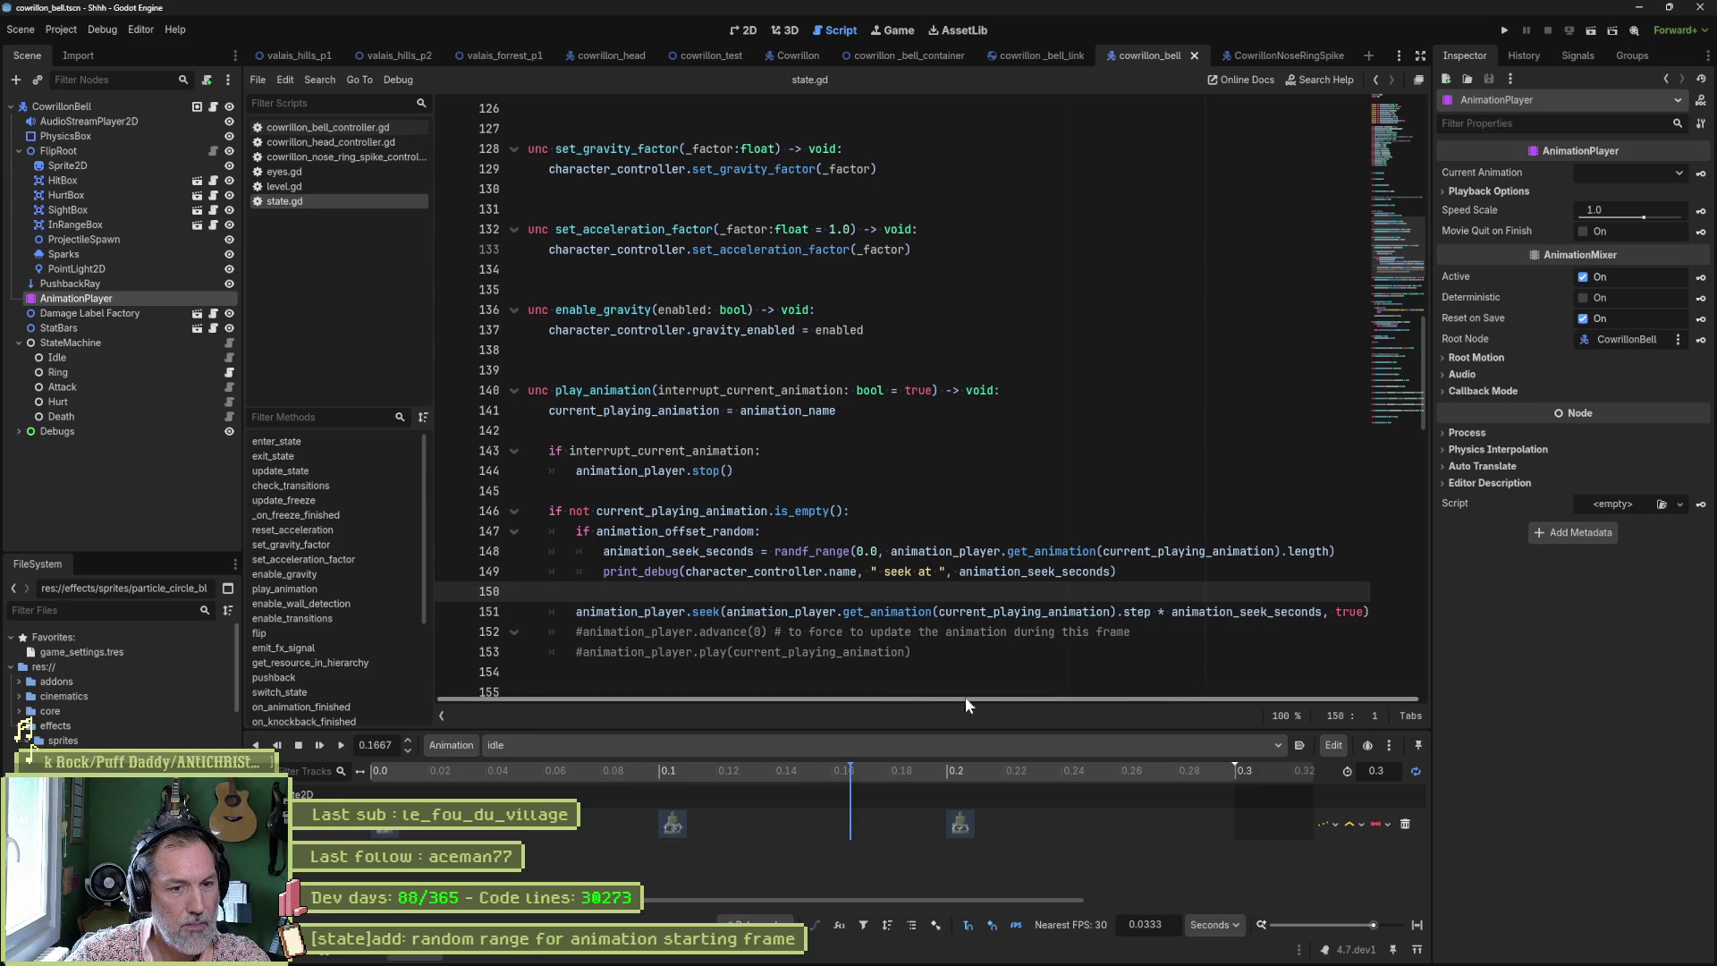
Keep a commented copy of the seek line, drop the step multiplication so seek uses animation_seek_seconds, and run
triple_click(1372, 613)
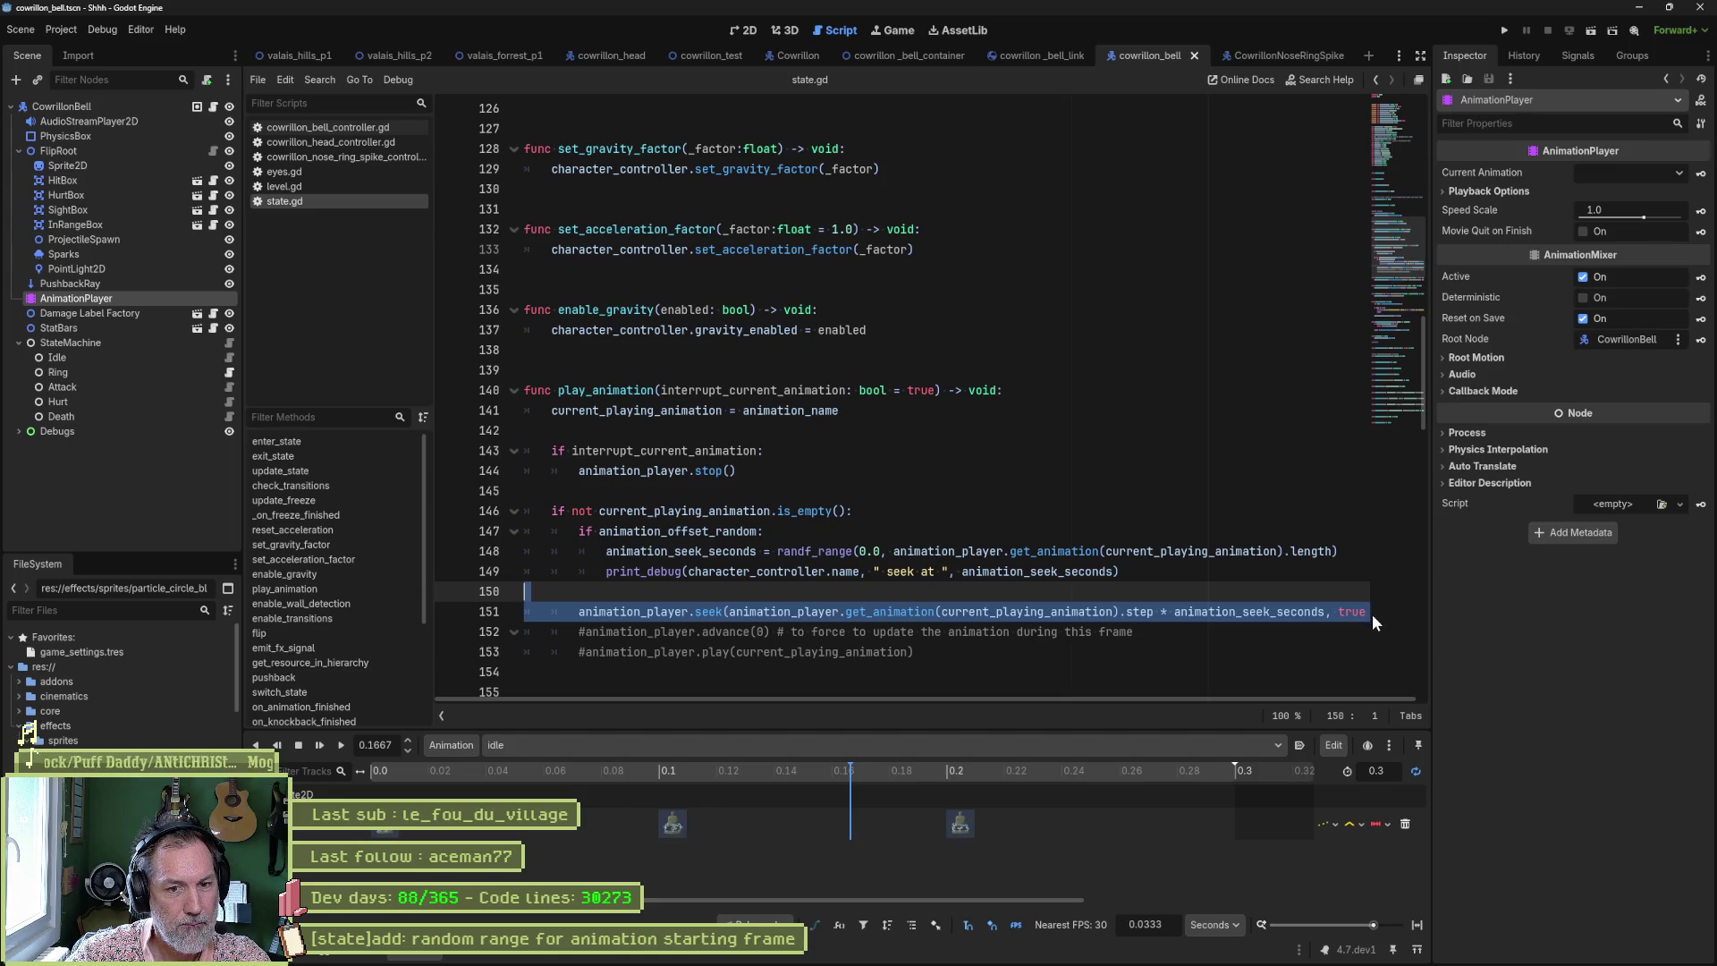
click(1358, 613)
key(ctrl+shift+d)
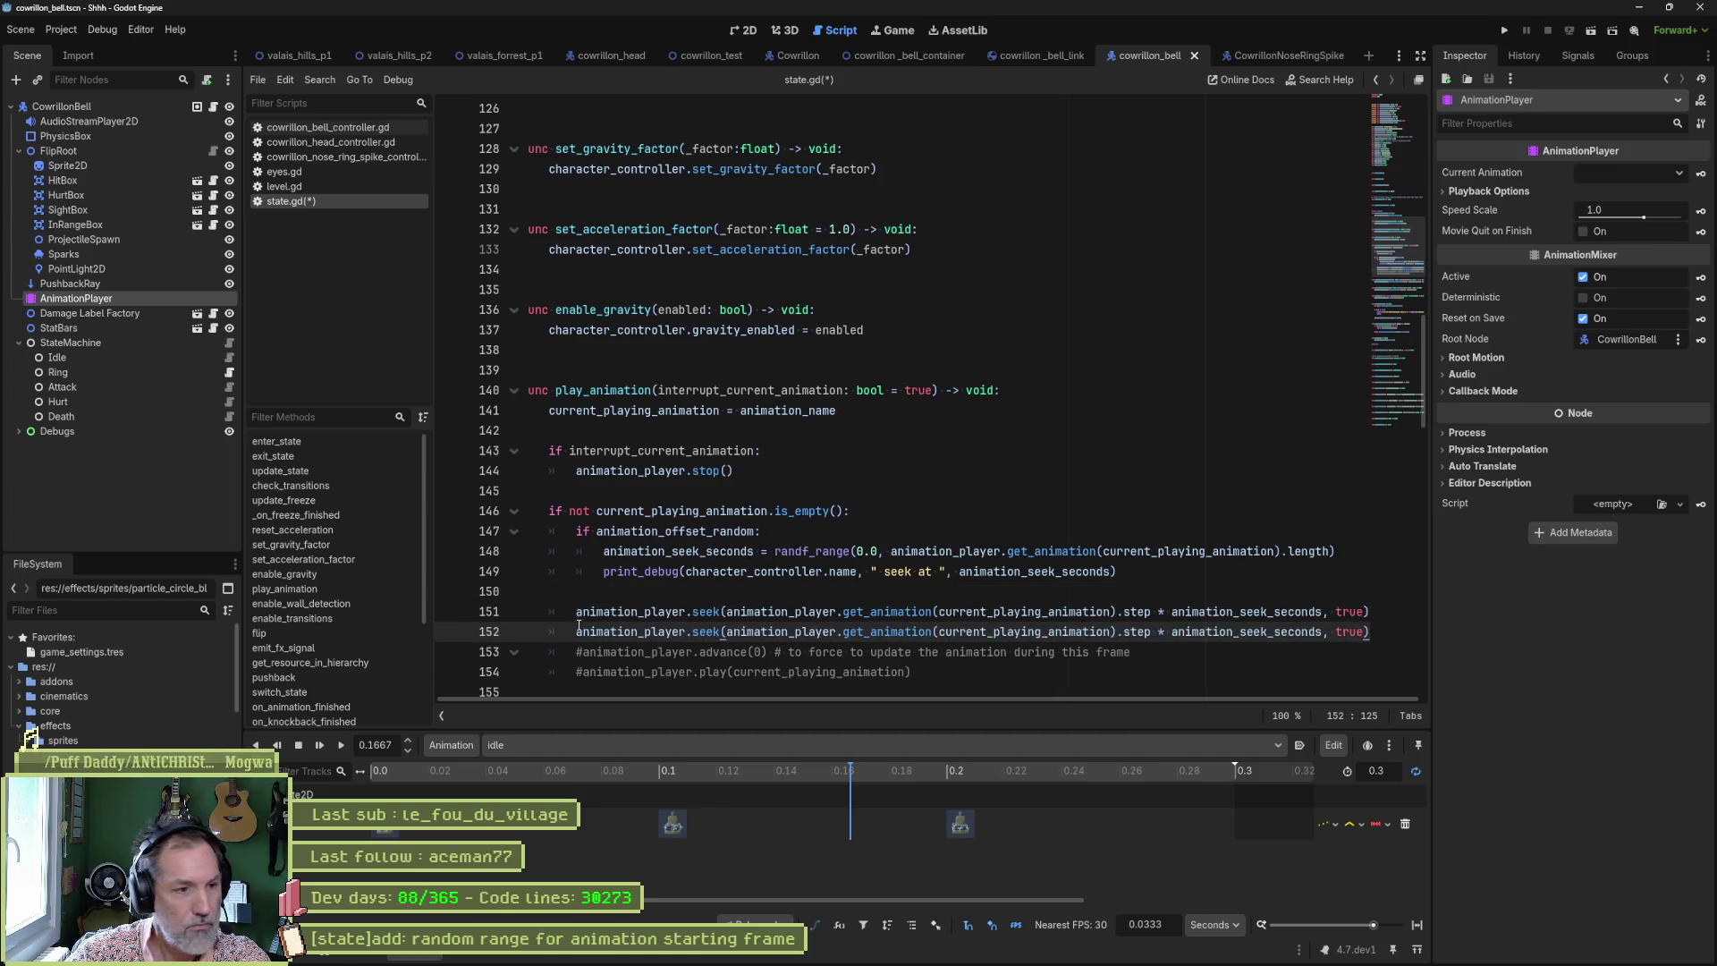
click(578, 632)
key(ctrl+k)
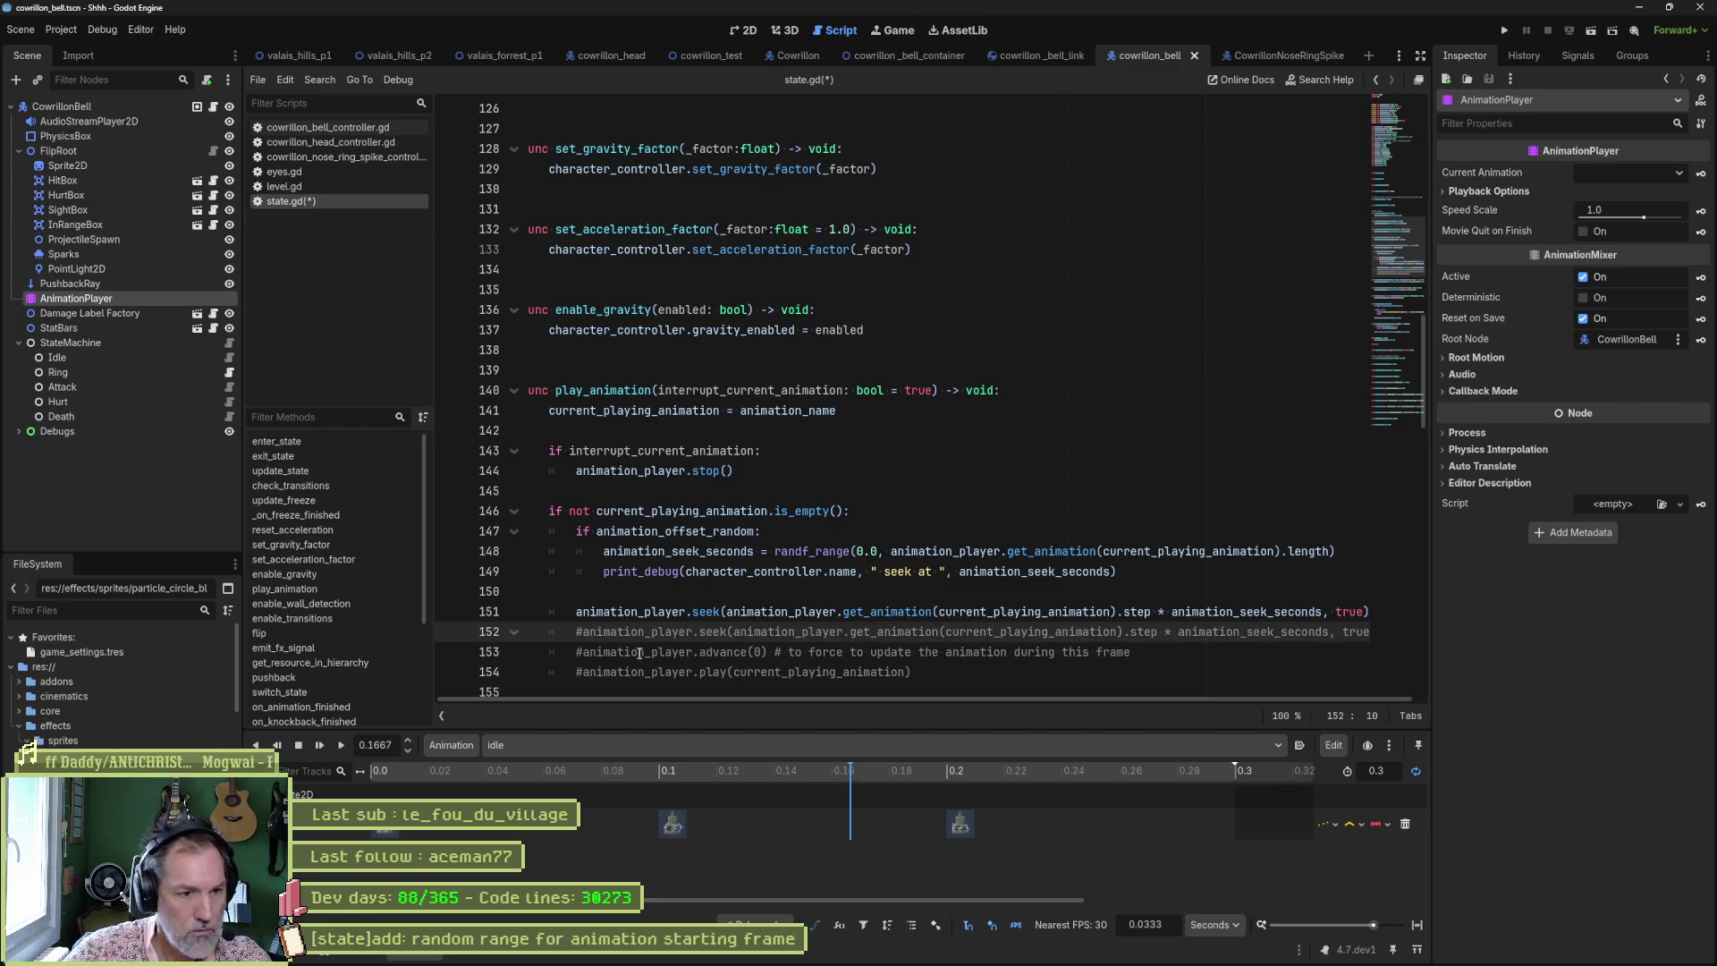
drag(725, 612, 1171, 611)
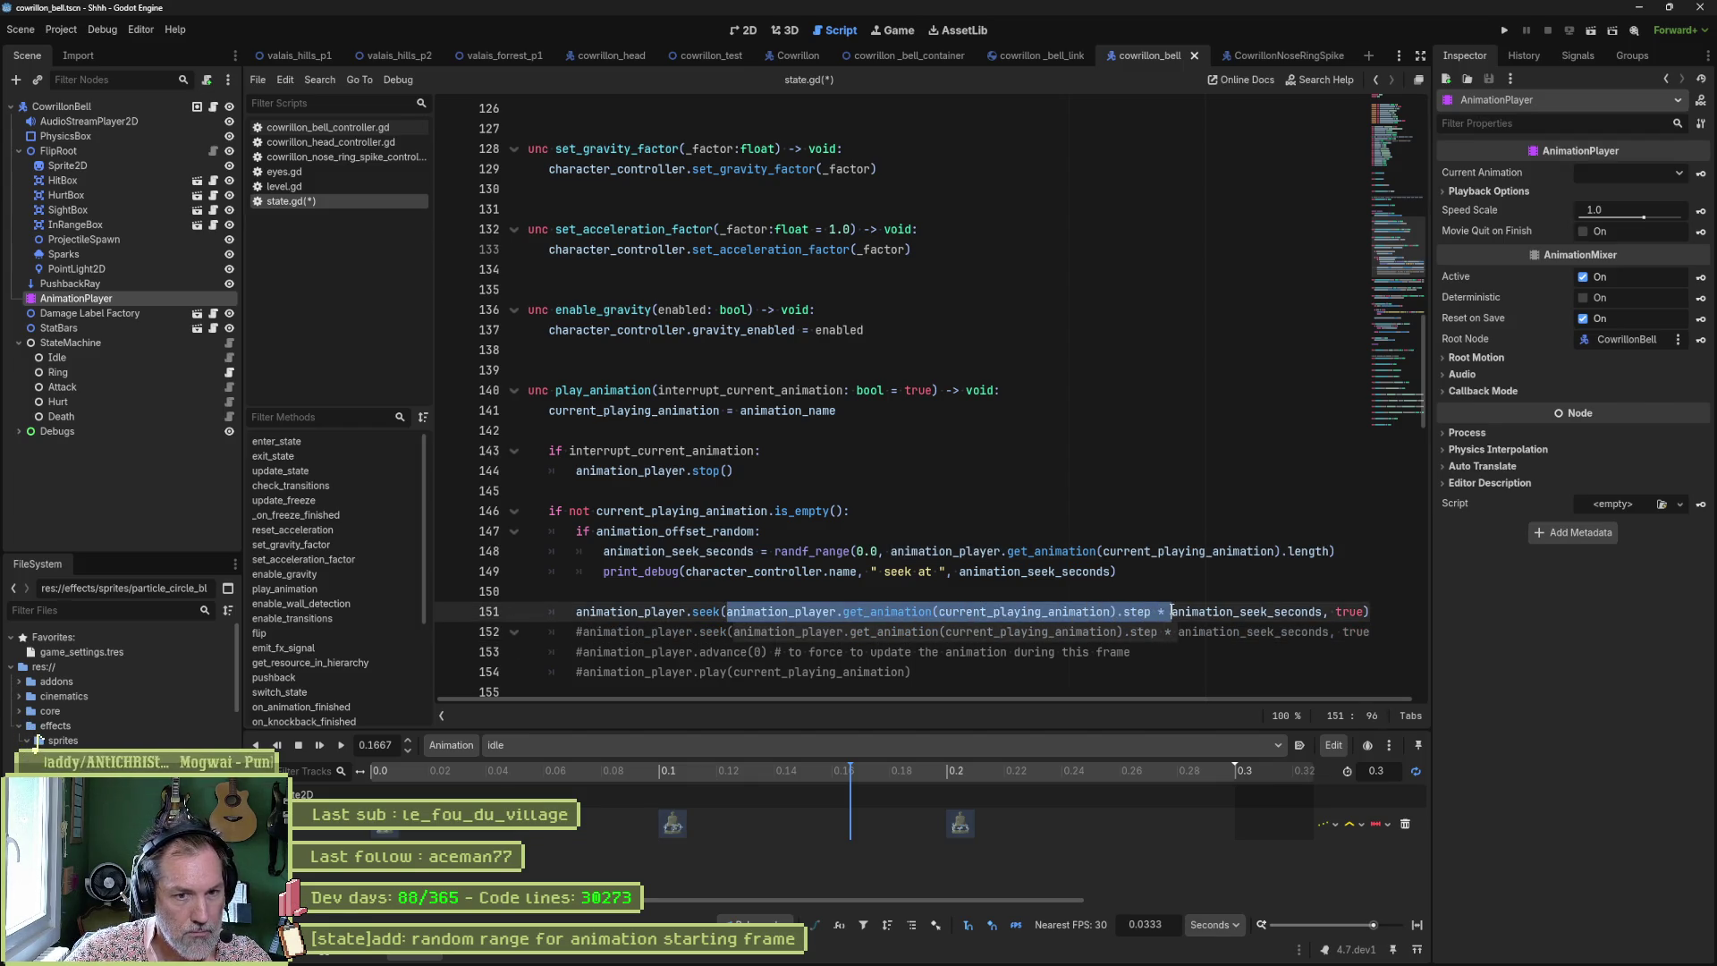
key(BackSpace)
key(F5)
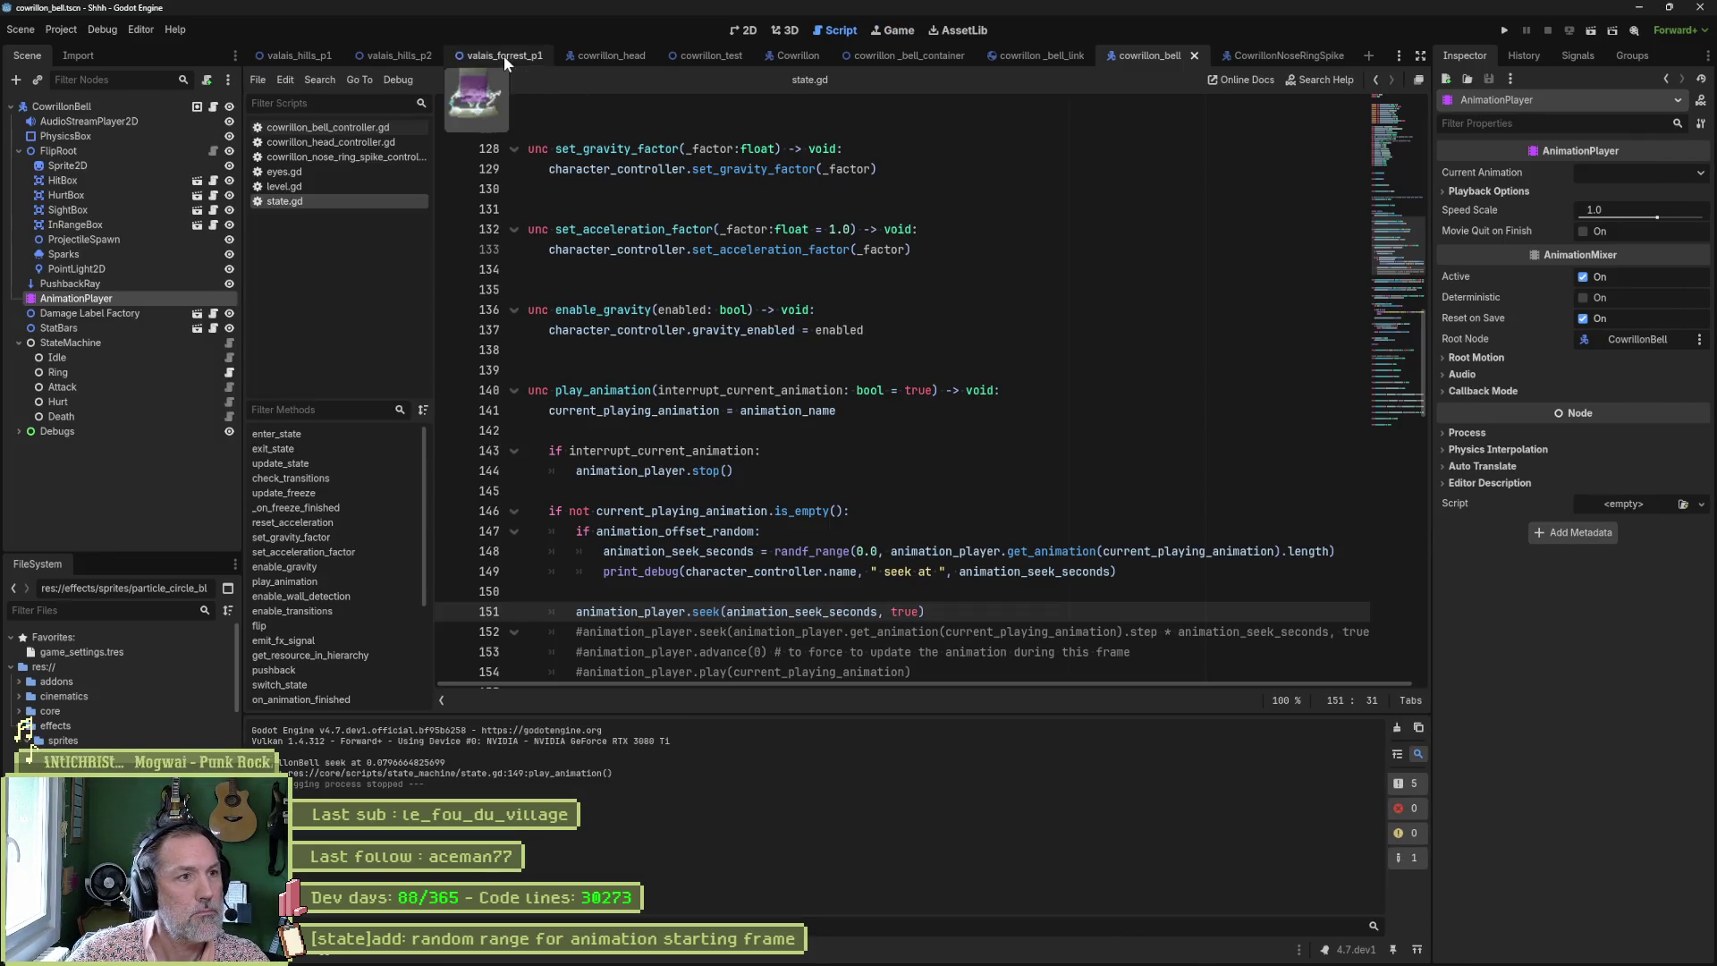
Run the valais_forrest_p1 boss level and restart it twice to compare bell swing phases
click(503, 55)
key(F5)
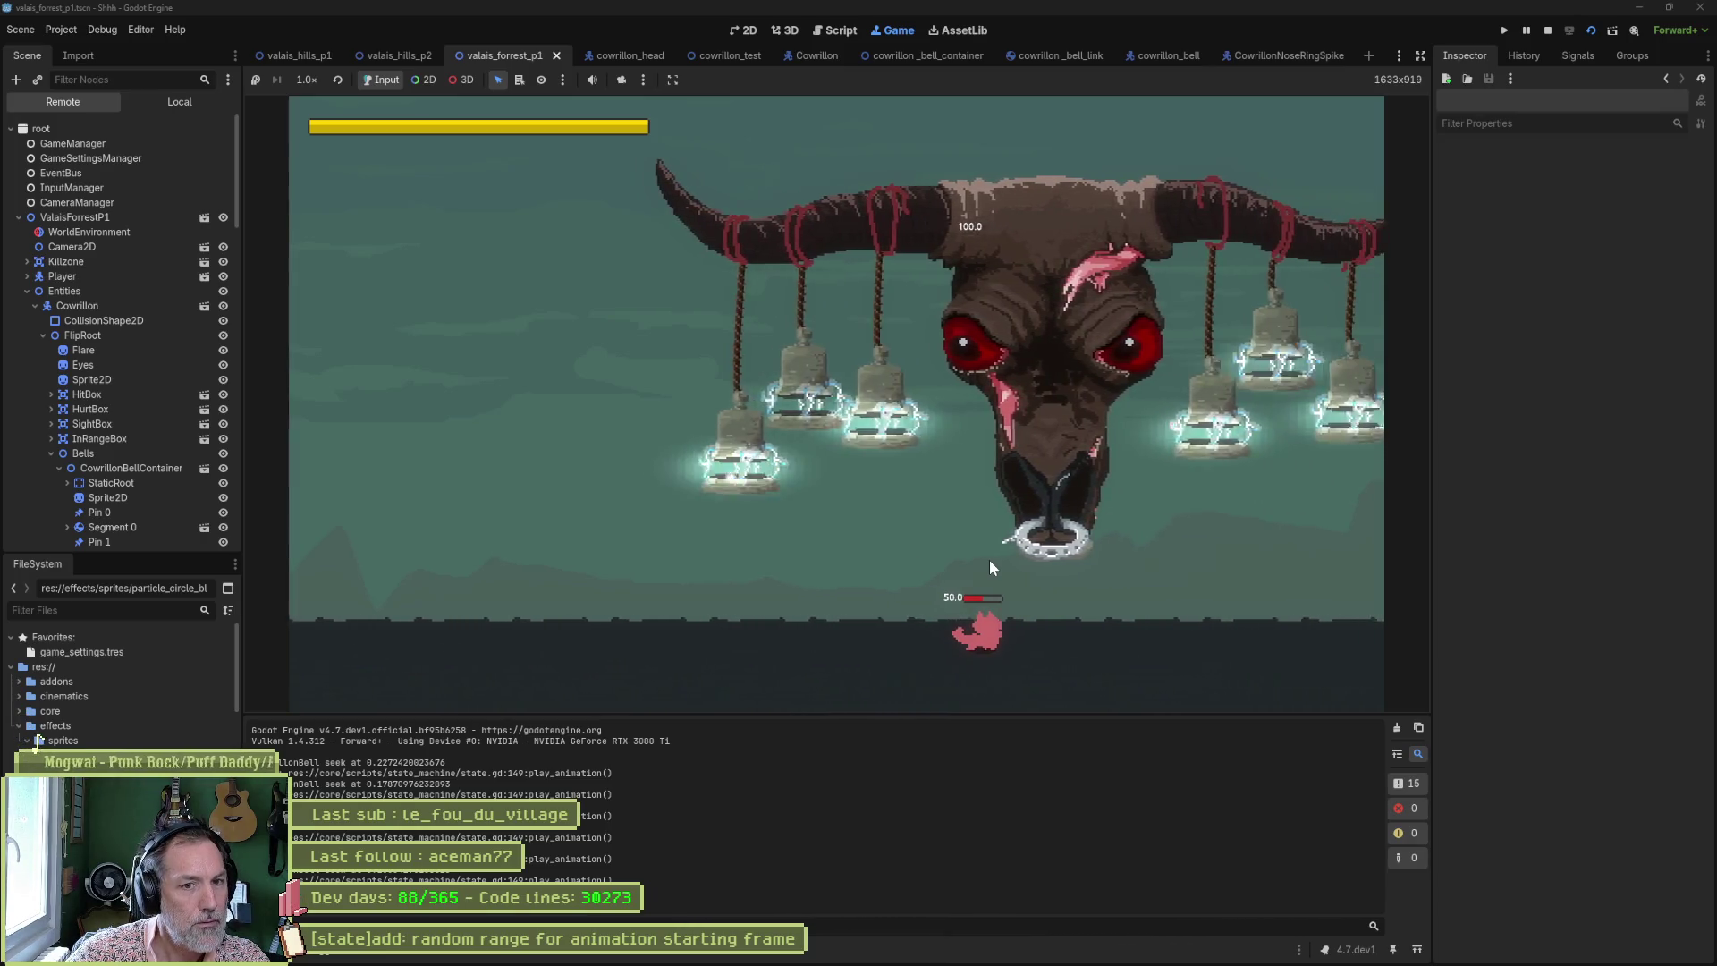
key(F5)
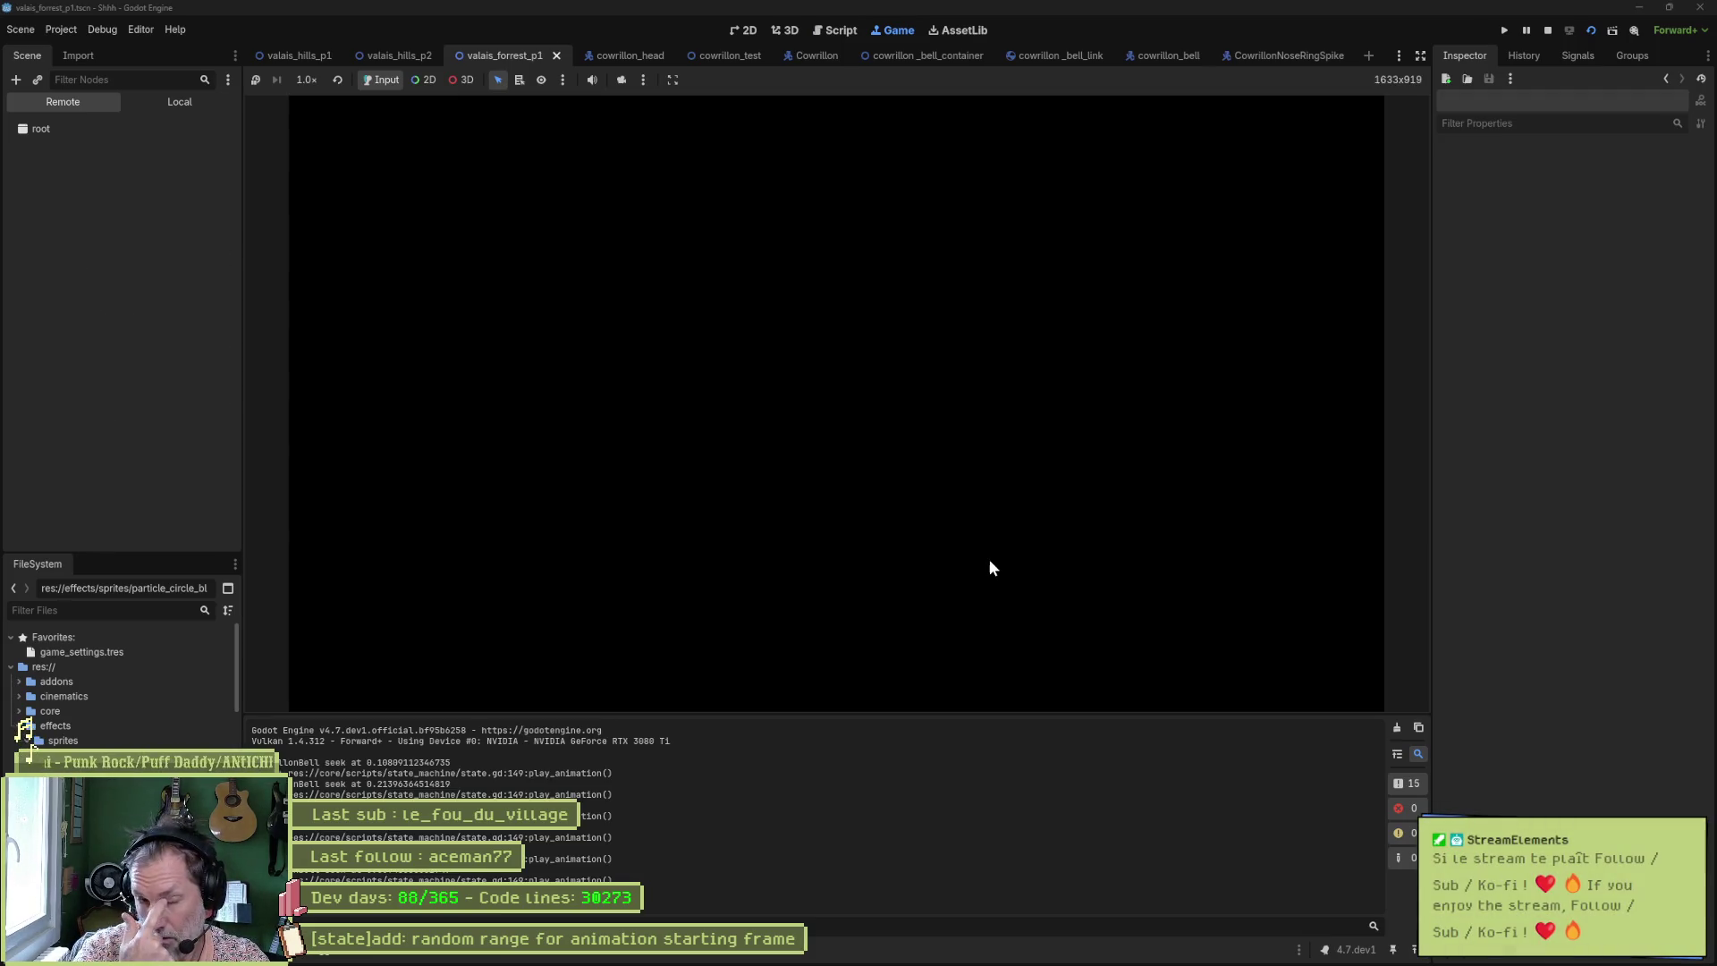
key(F5)
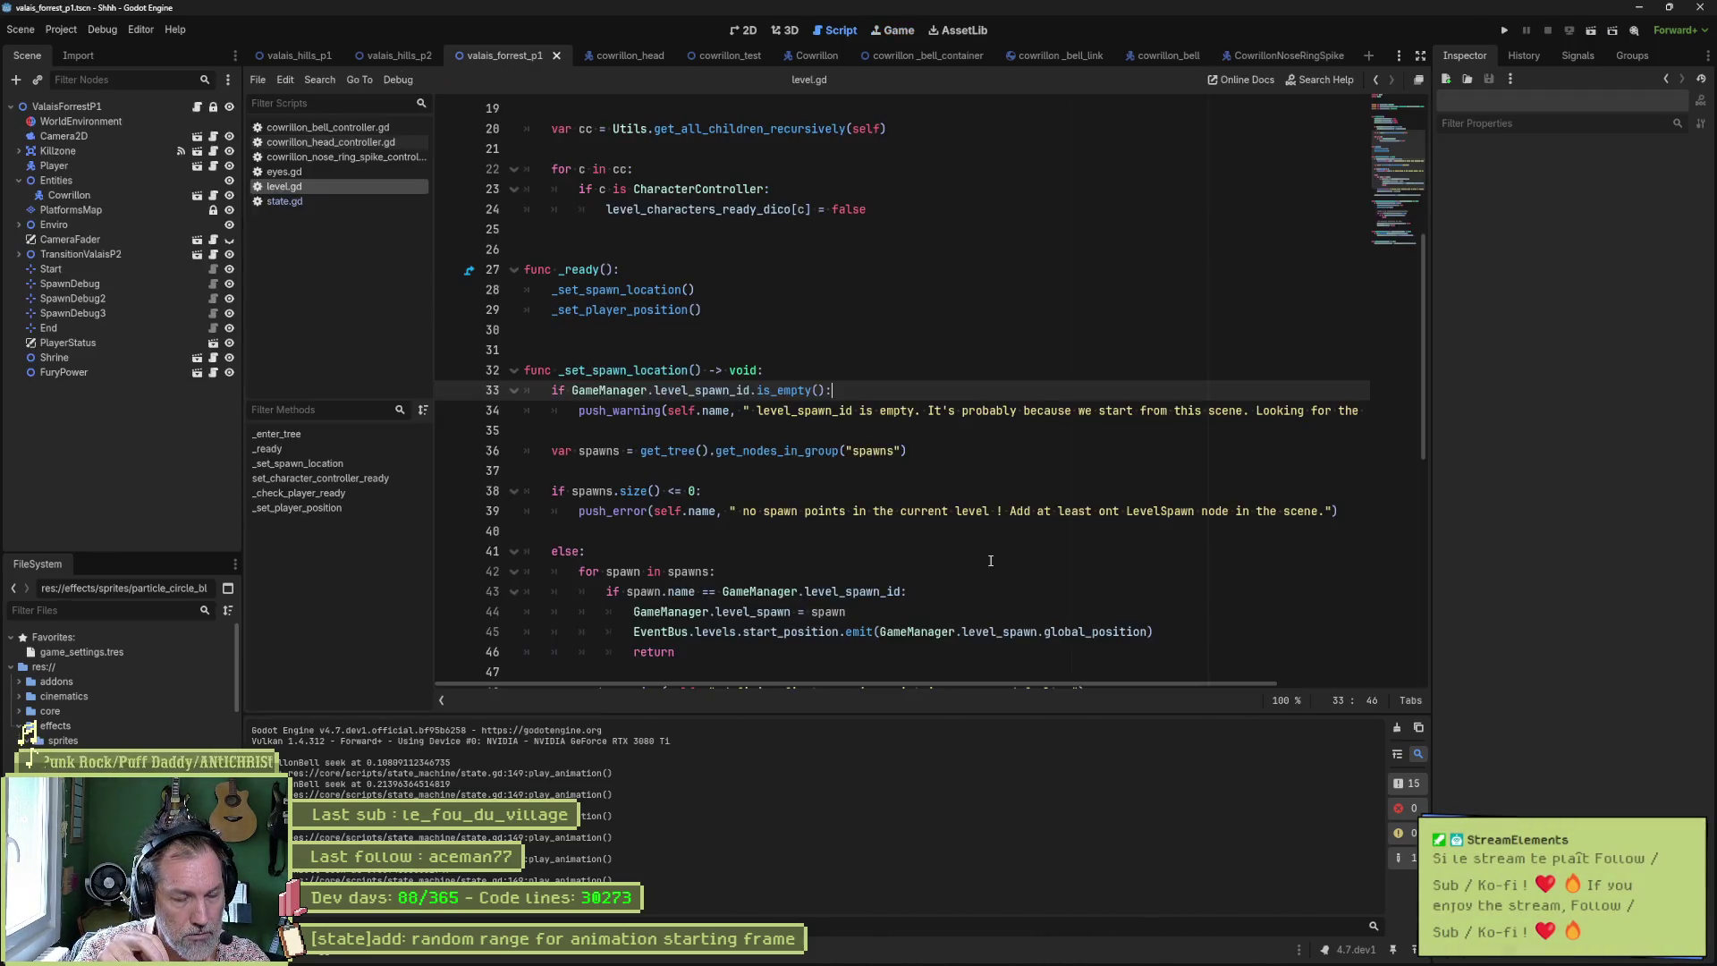